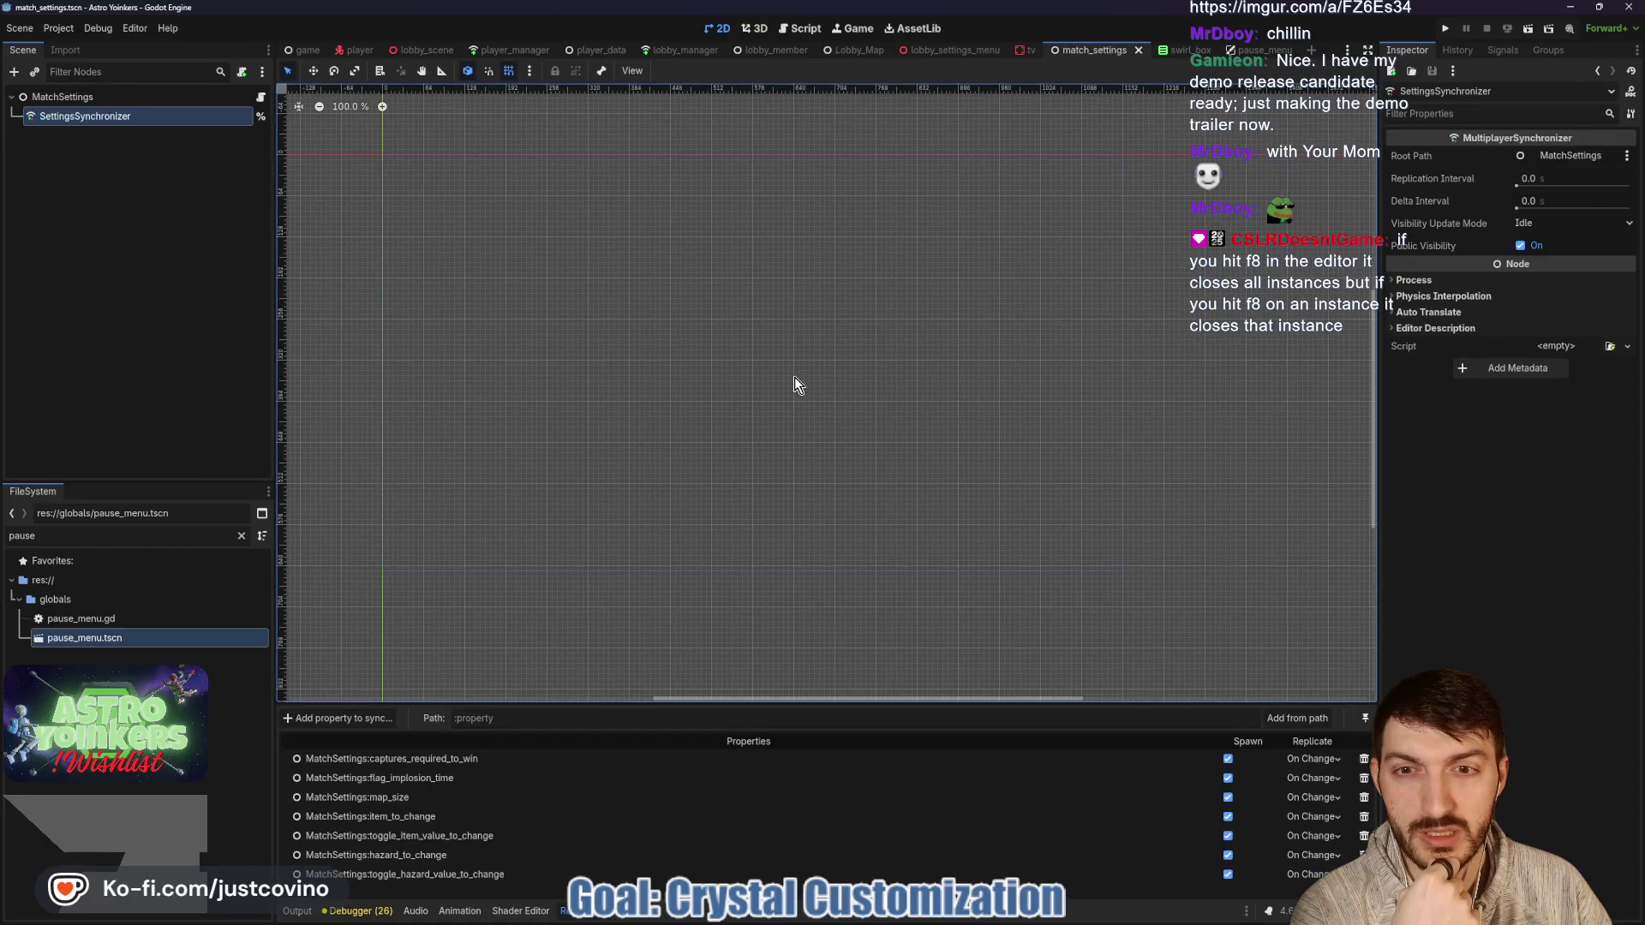
Open match_settings.gd and inspect change_hazard_value and the hazard variables on line 129.
{"action": "left_click", "coordinate": [260, 99]}
{"action": "scroll", "coordinate": [850, 408], "scroll_direction": "down", "scroll_amount": 1}
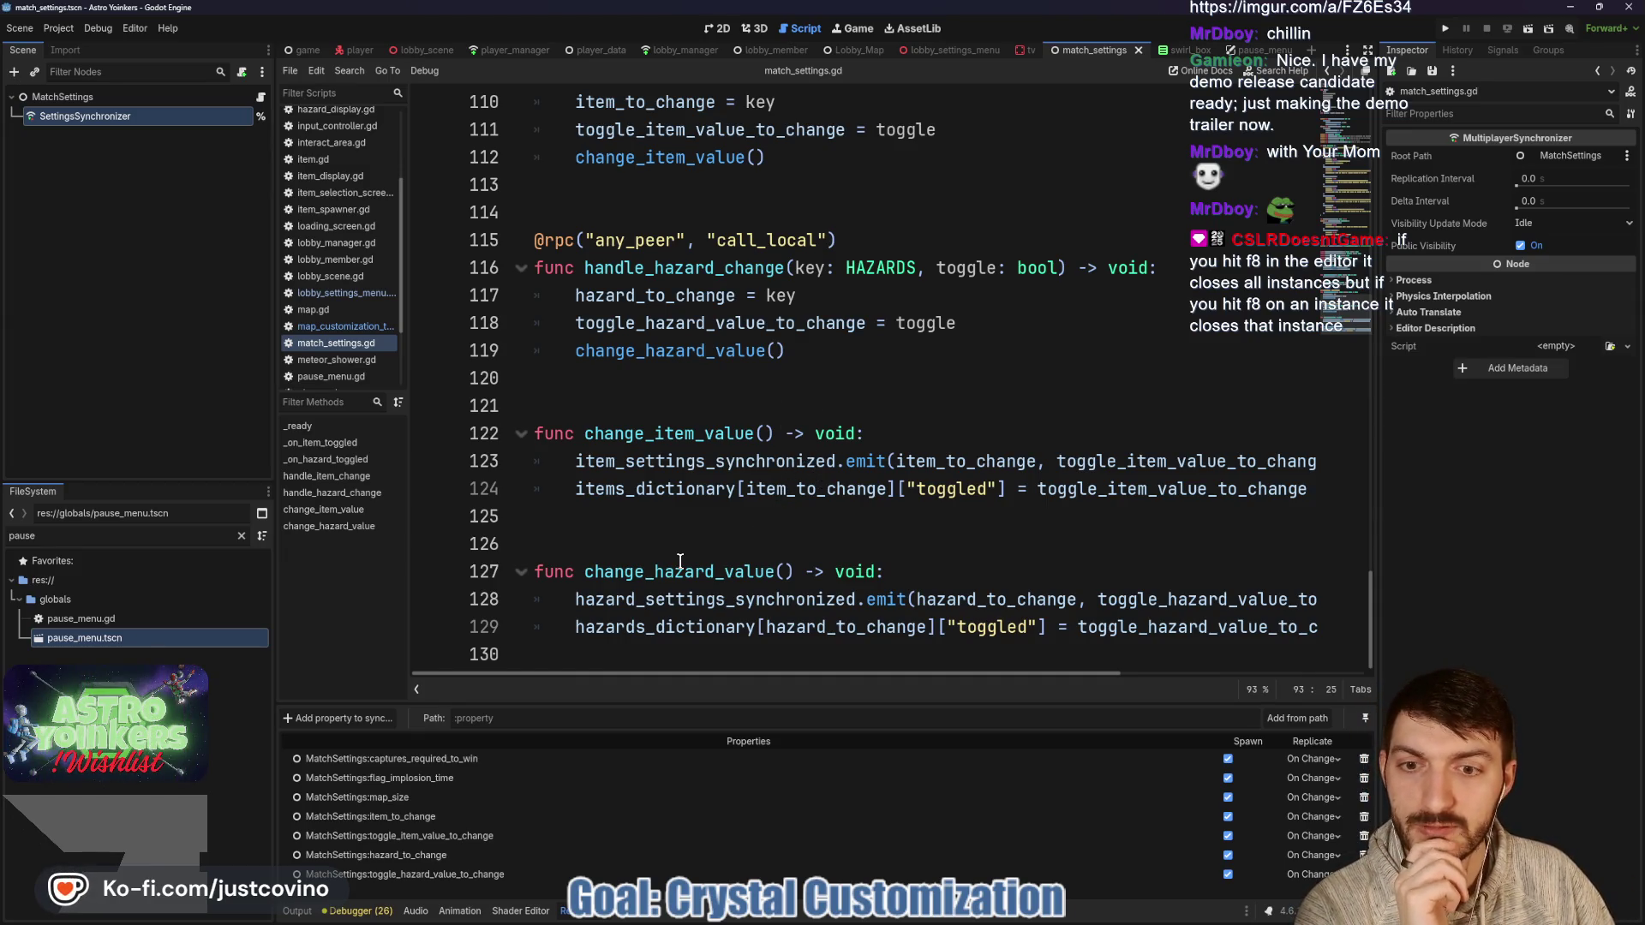
{"action": "double_click", "coordinate": [750, 572]}
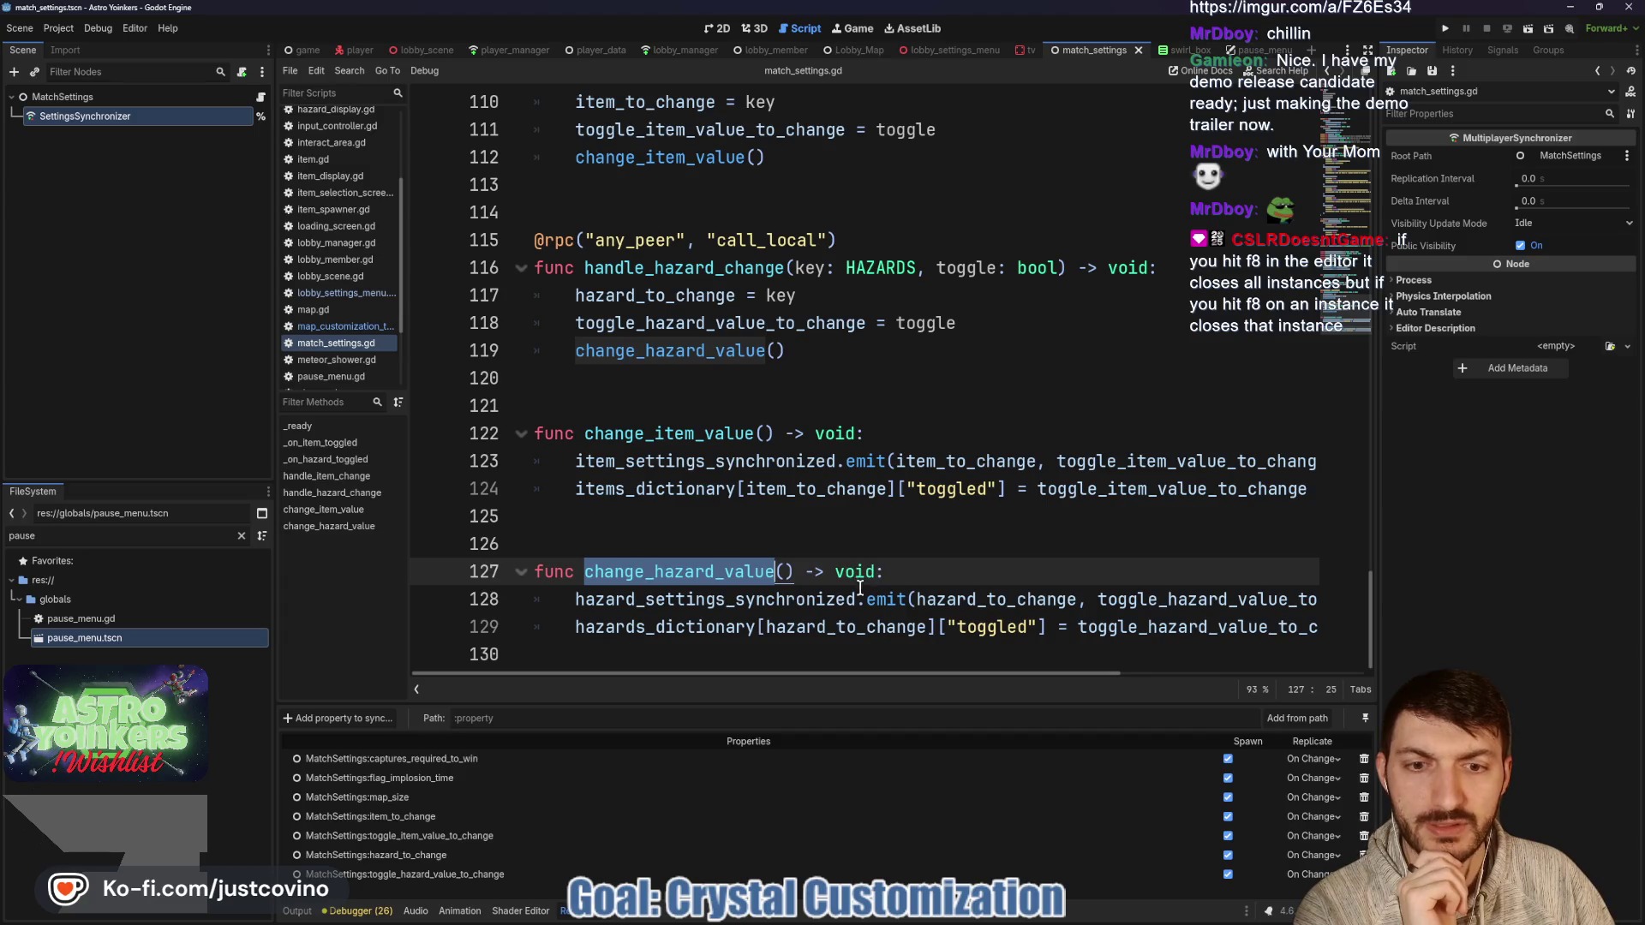
{"action": "double_click", "coordinate": [659, 626]}
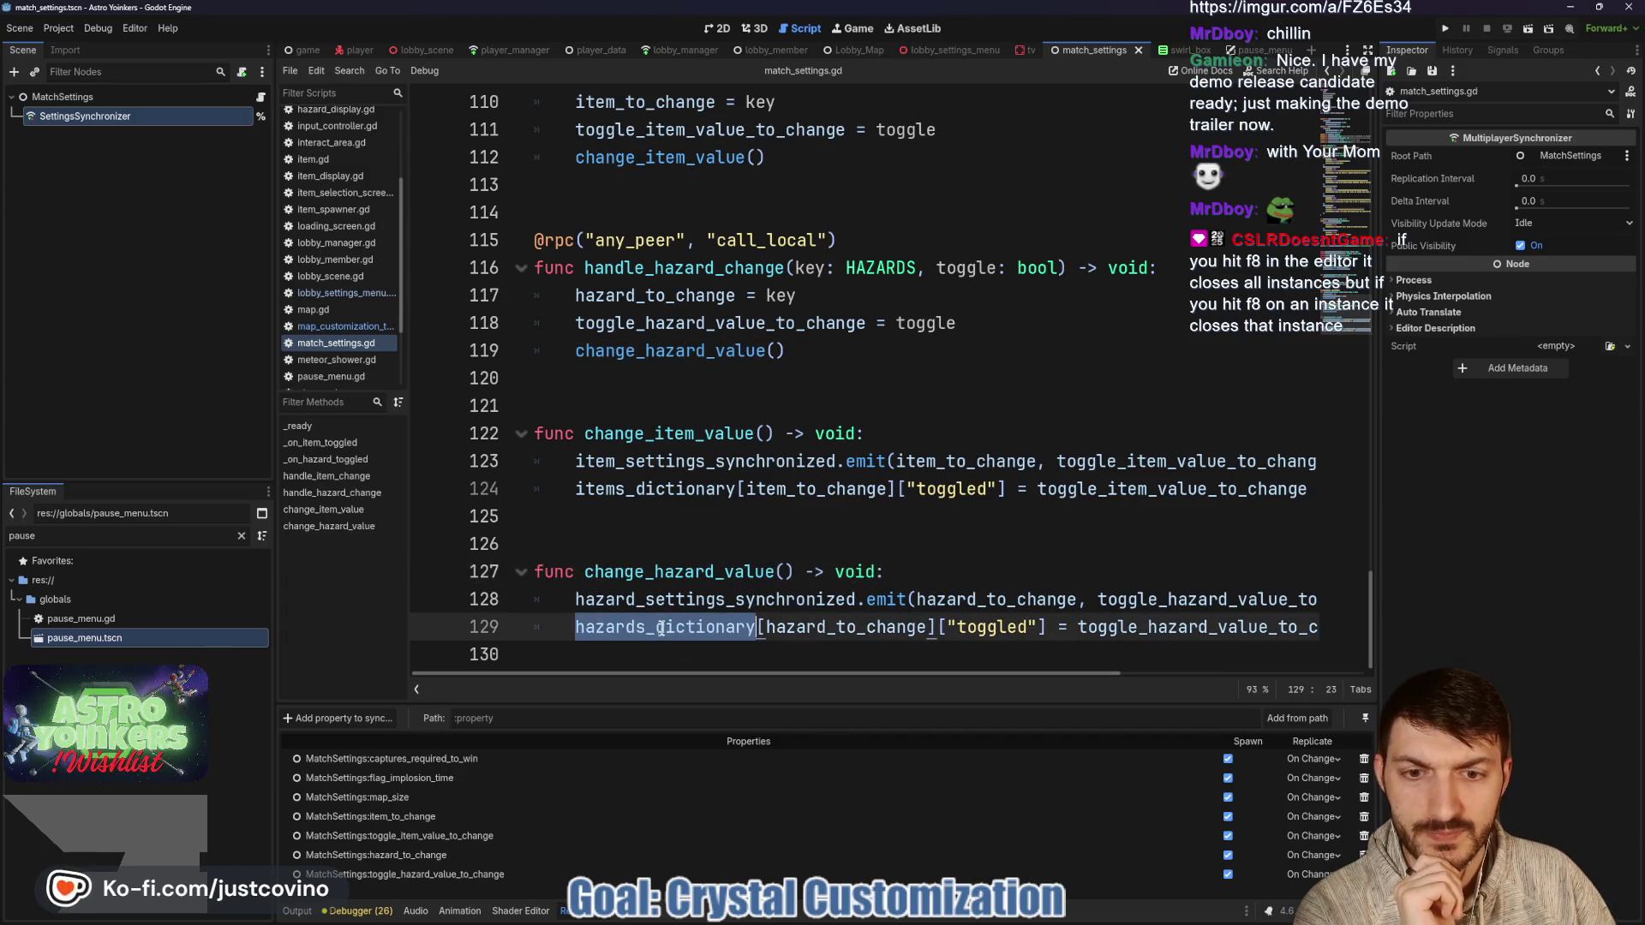
{"action": "double_click", "coordinate": [809, 628]}
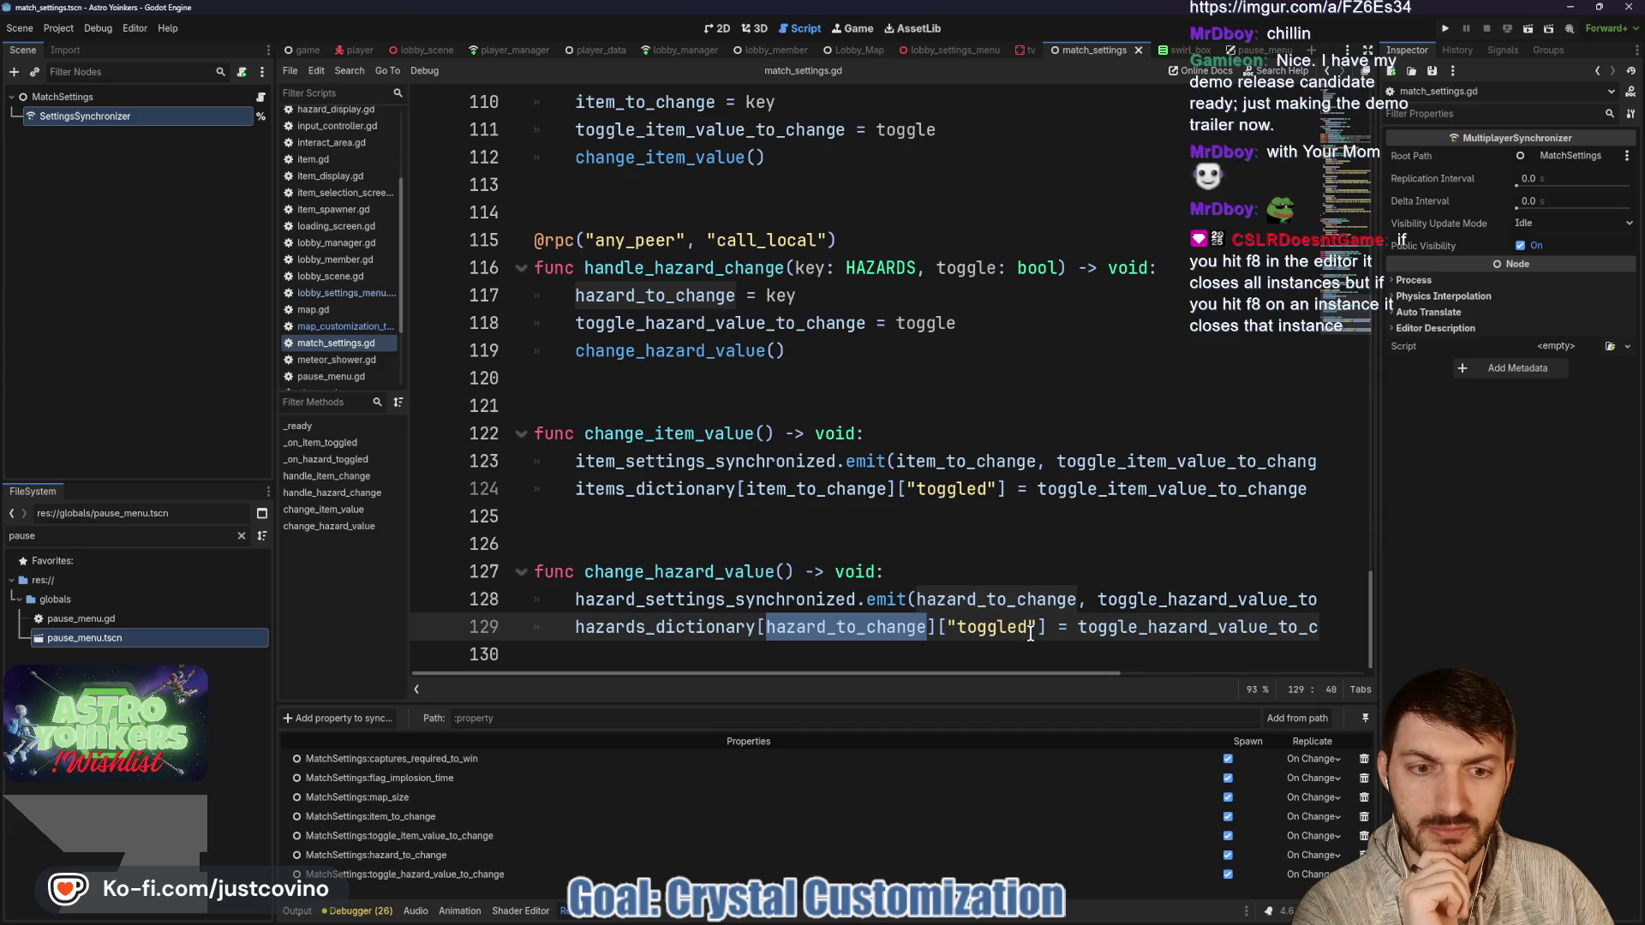
{"action": "scroll", "coordinate": [1093, 628], "scroll_direction": "right", "scroll_amount": 3}
{"action": "left_click_drag", "start_coordinate": [1242, 627], "coordinate": [918, 628]}
{"action": "scroll", "coordinate": [1105, 618], "scroll_direction": "left", "scroll_amount": 3}
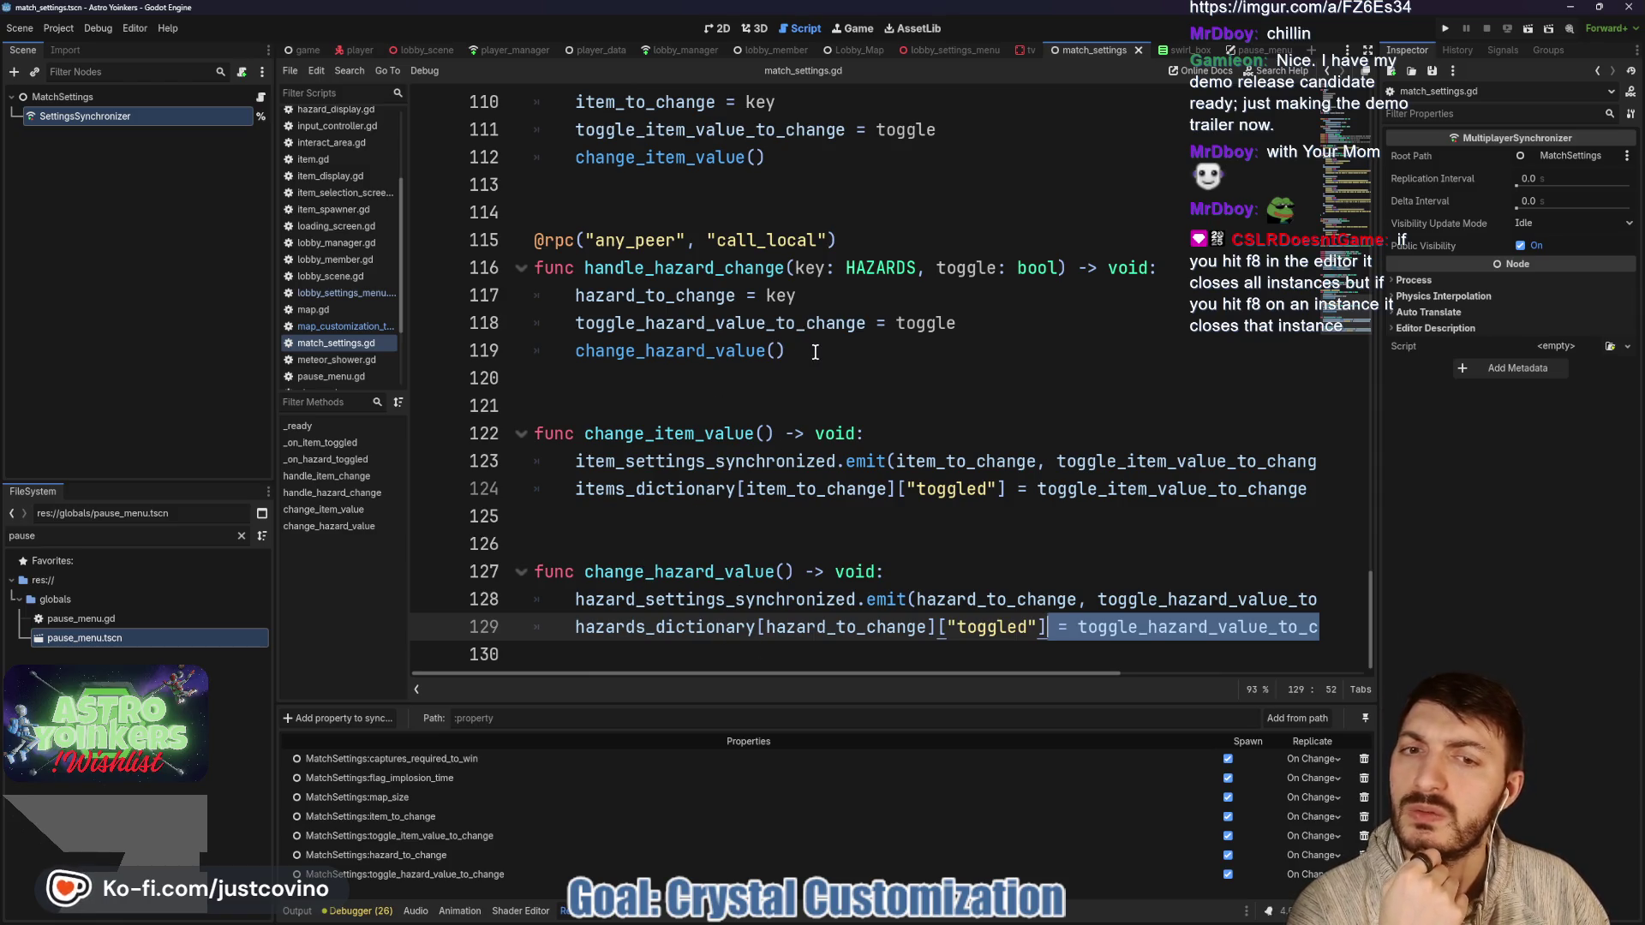
{"action": "left_click", "coordinate": [1014, 329]}
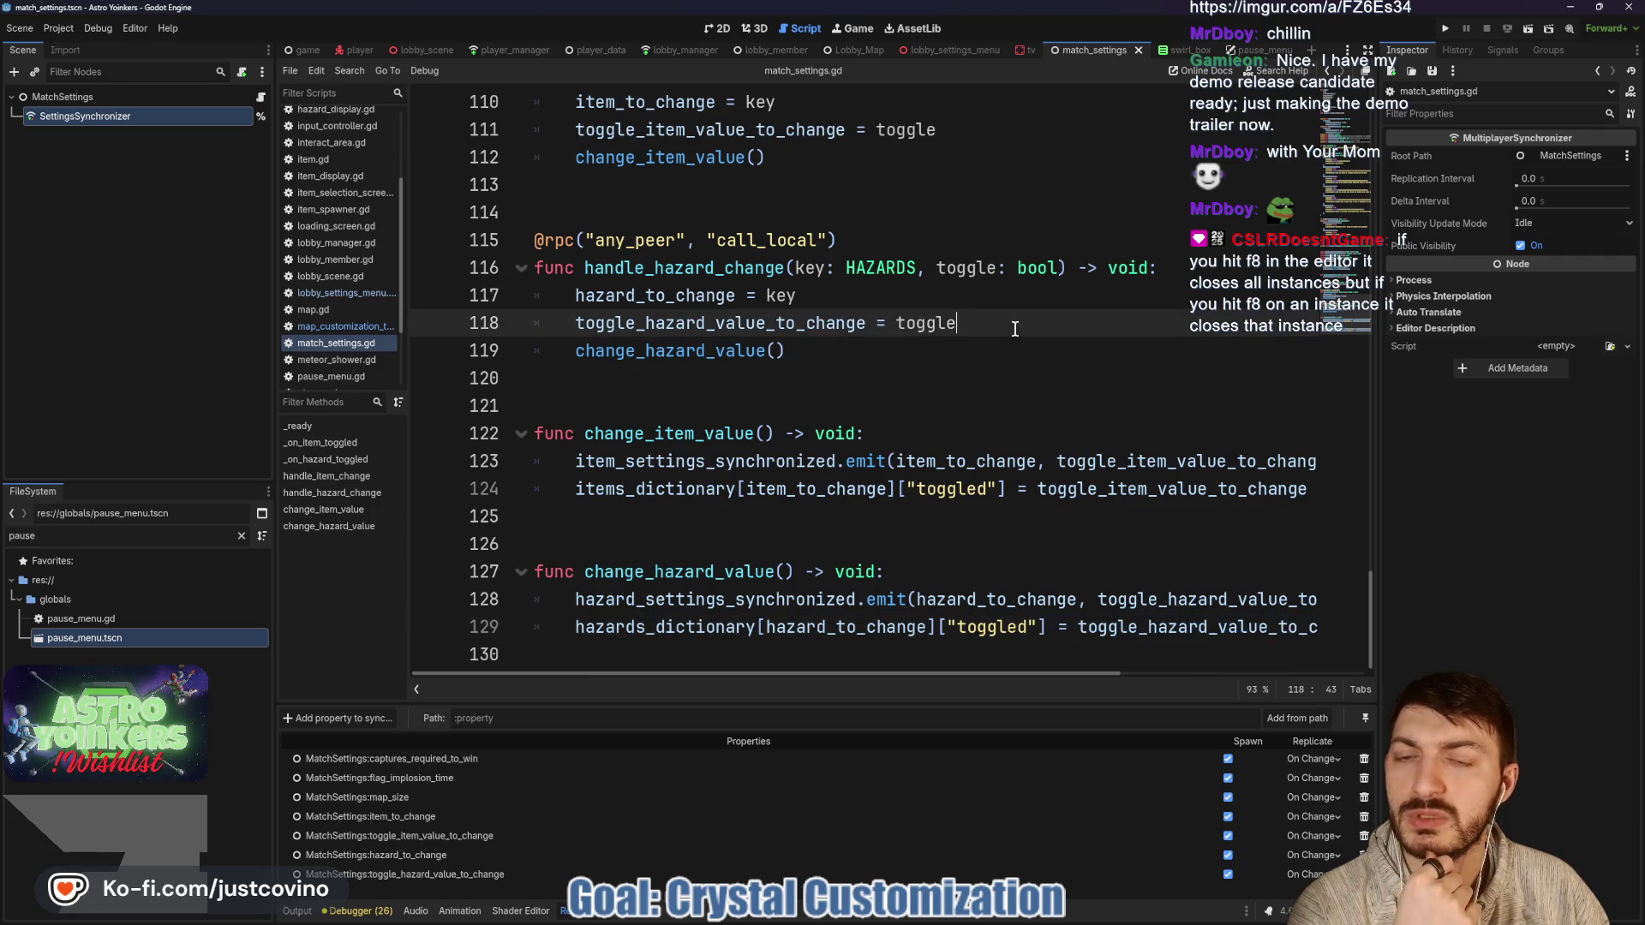
Add print(hazard_to_change, toggle_hazard_value_to_change) on line 130 and save the script.
{"action": "left_click", "coordinate": [720, 646]}
{"action": "key", "text": "Tab"}
{"action": "type", "text": "print("}
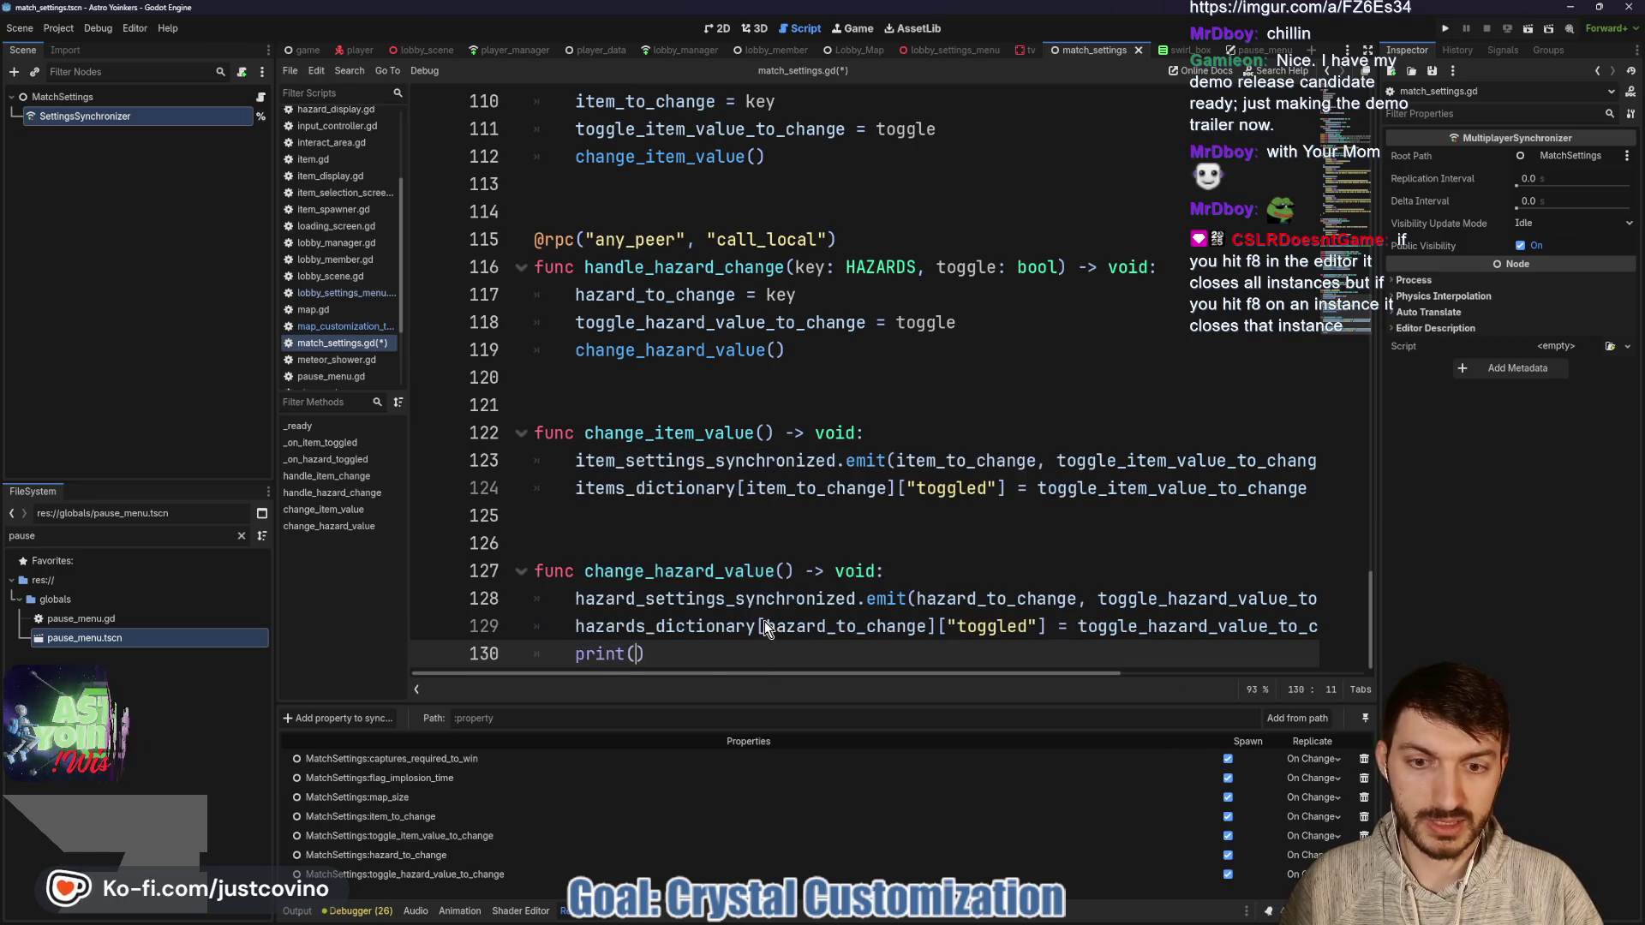
{"action": "type", "text": "hazard"}
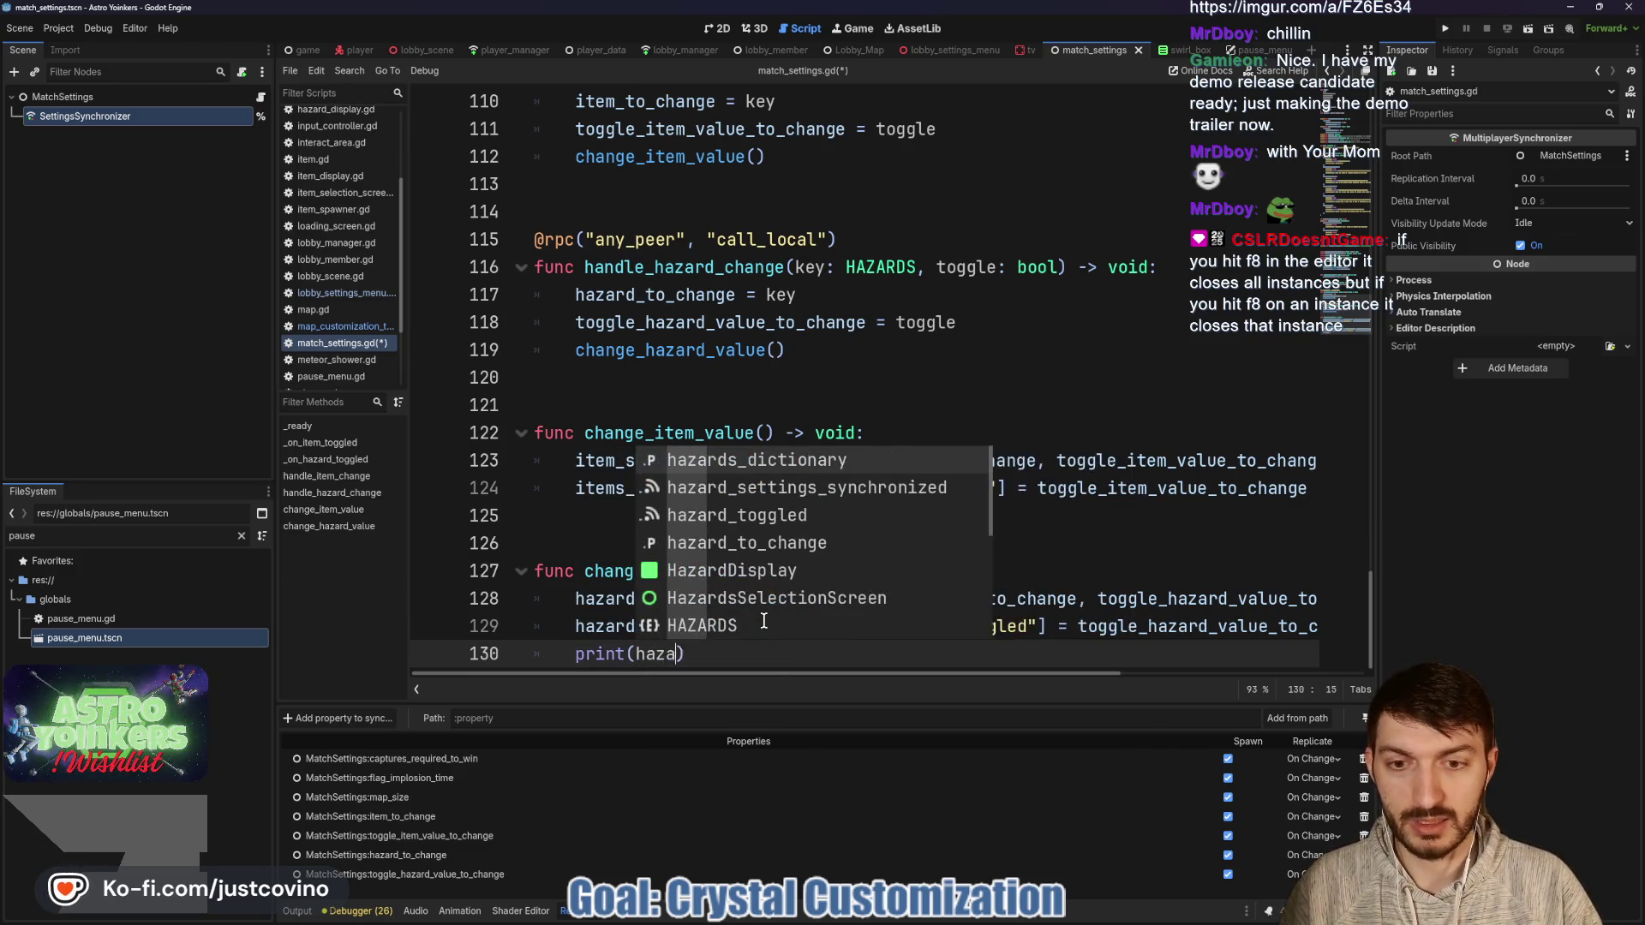
{"action": "key", "text": "Down"}
{"action": "key", "text": "Down"}
{"action": "key", "text": "Down"}
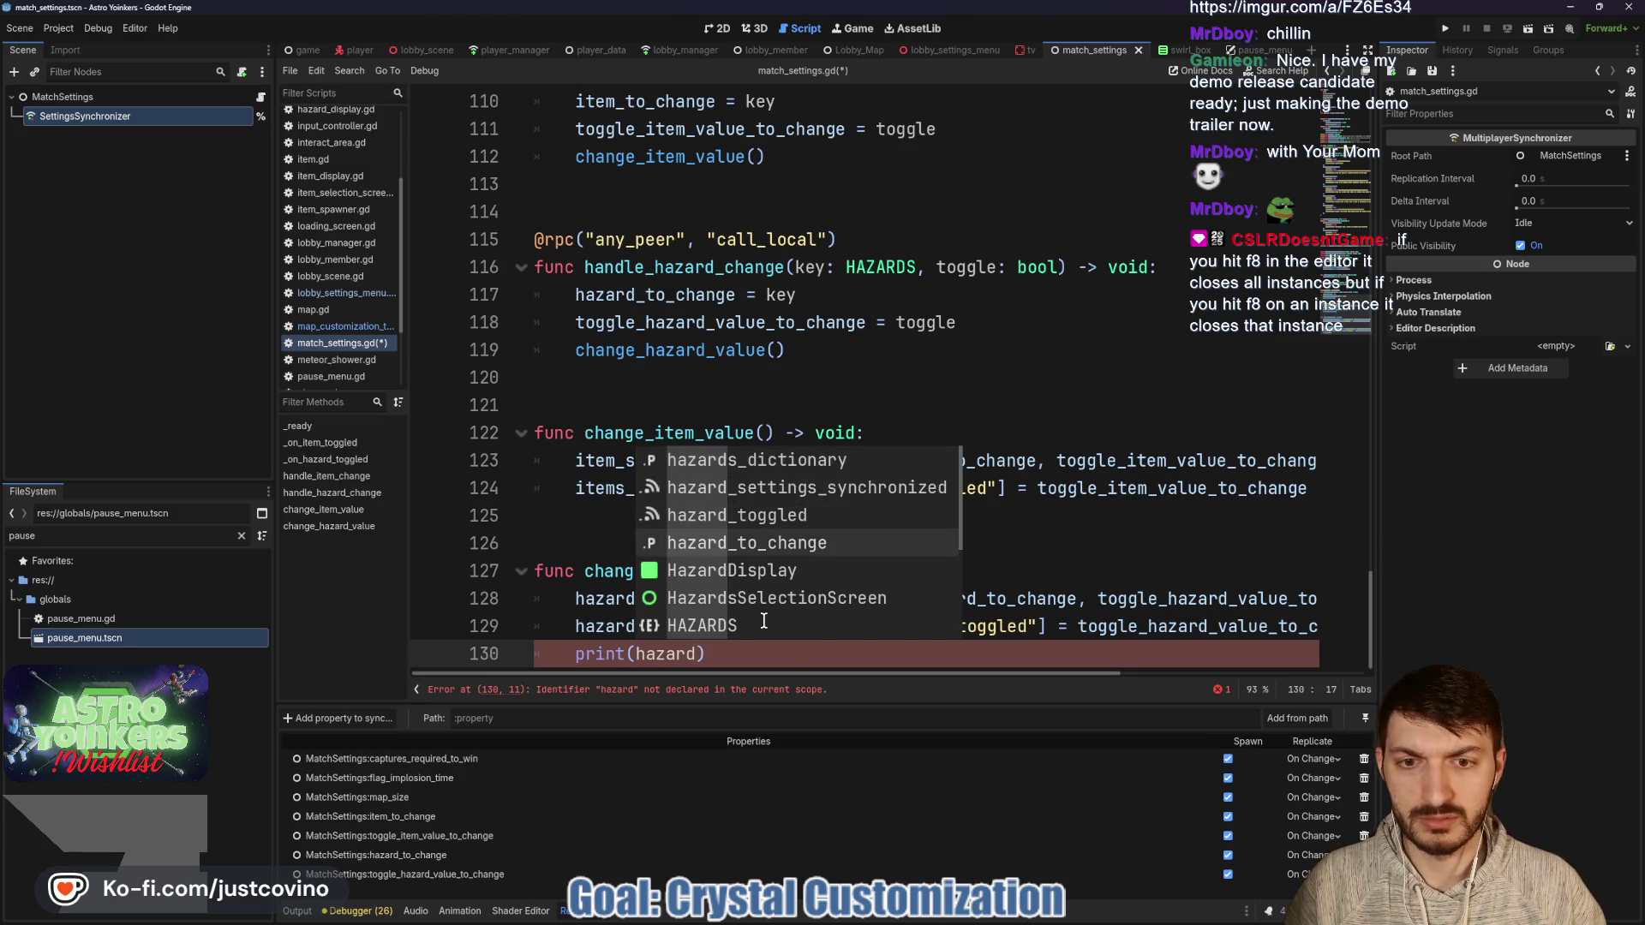
{"action": "key", "text": "Return"}
{"action": "type", "text": ", "}
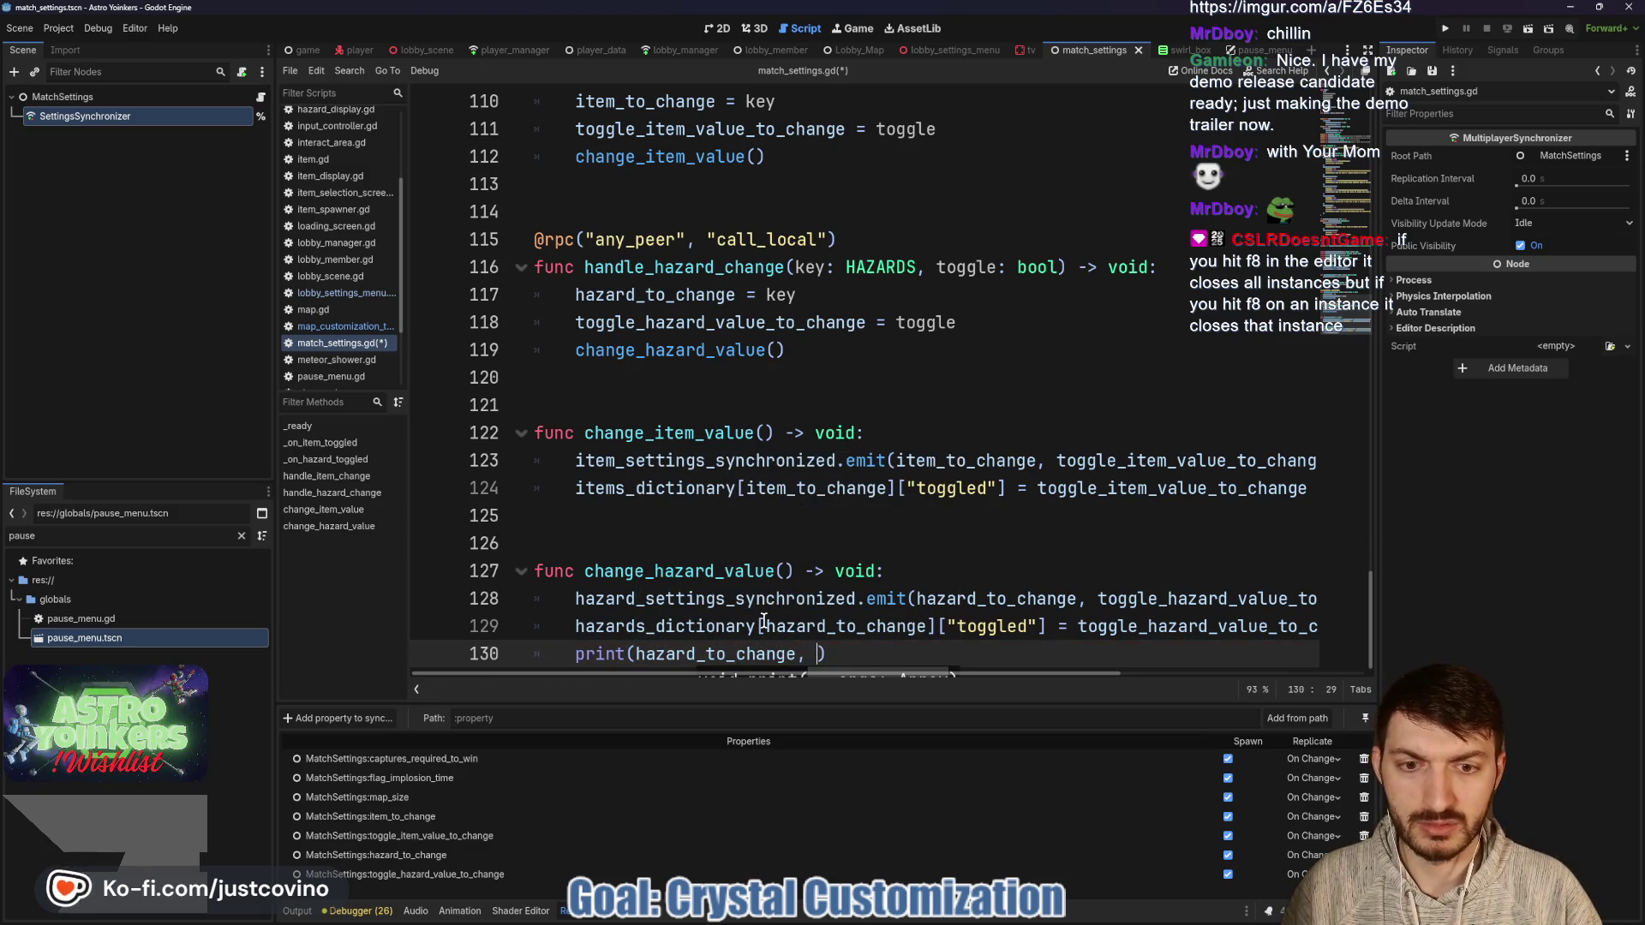
{"action": "type", "text": "toggle"}
{"action": "key", "text": "Return"}
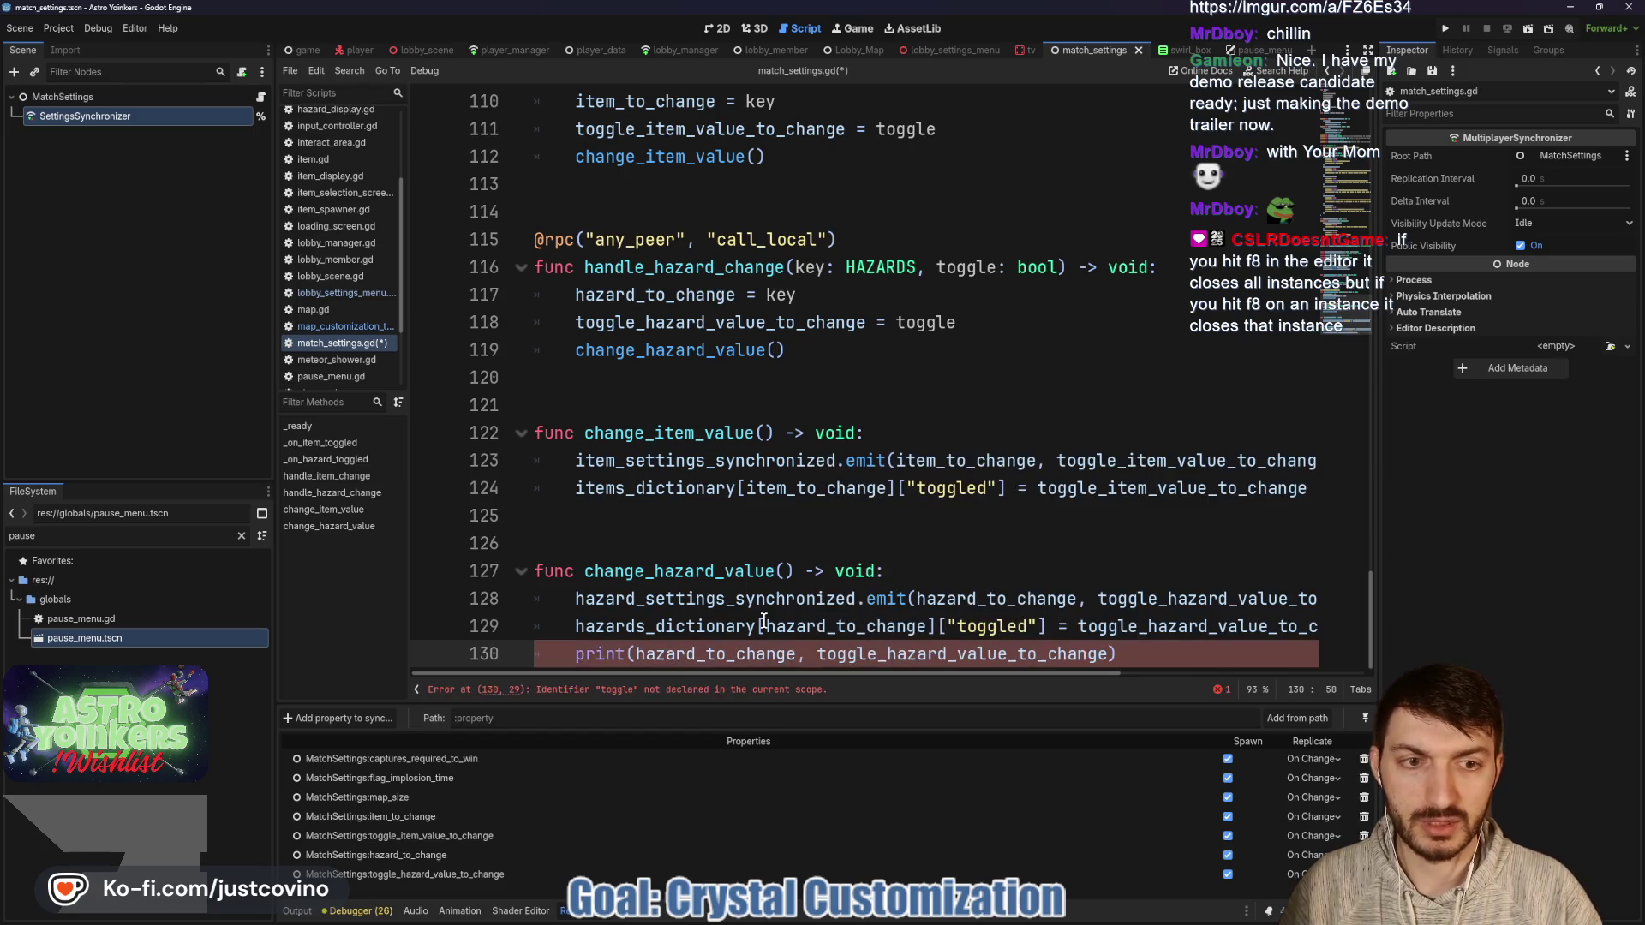
{"action": "left_click", "coordinate": [1174, 649]}
{"action": "key", "text": "ctrl+s"}
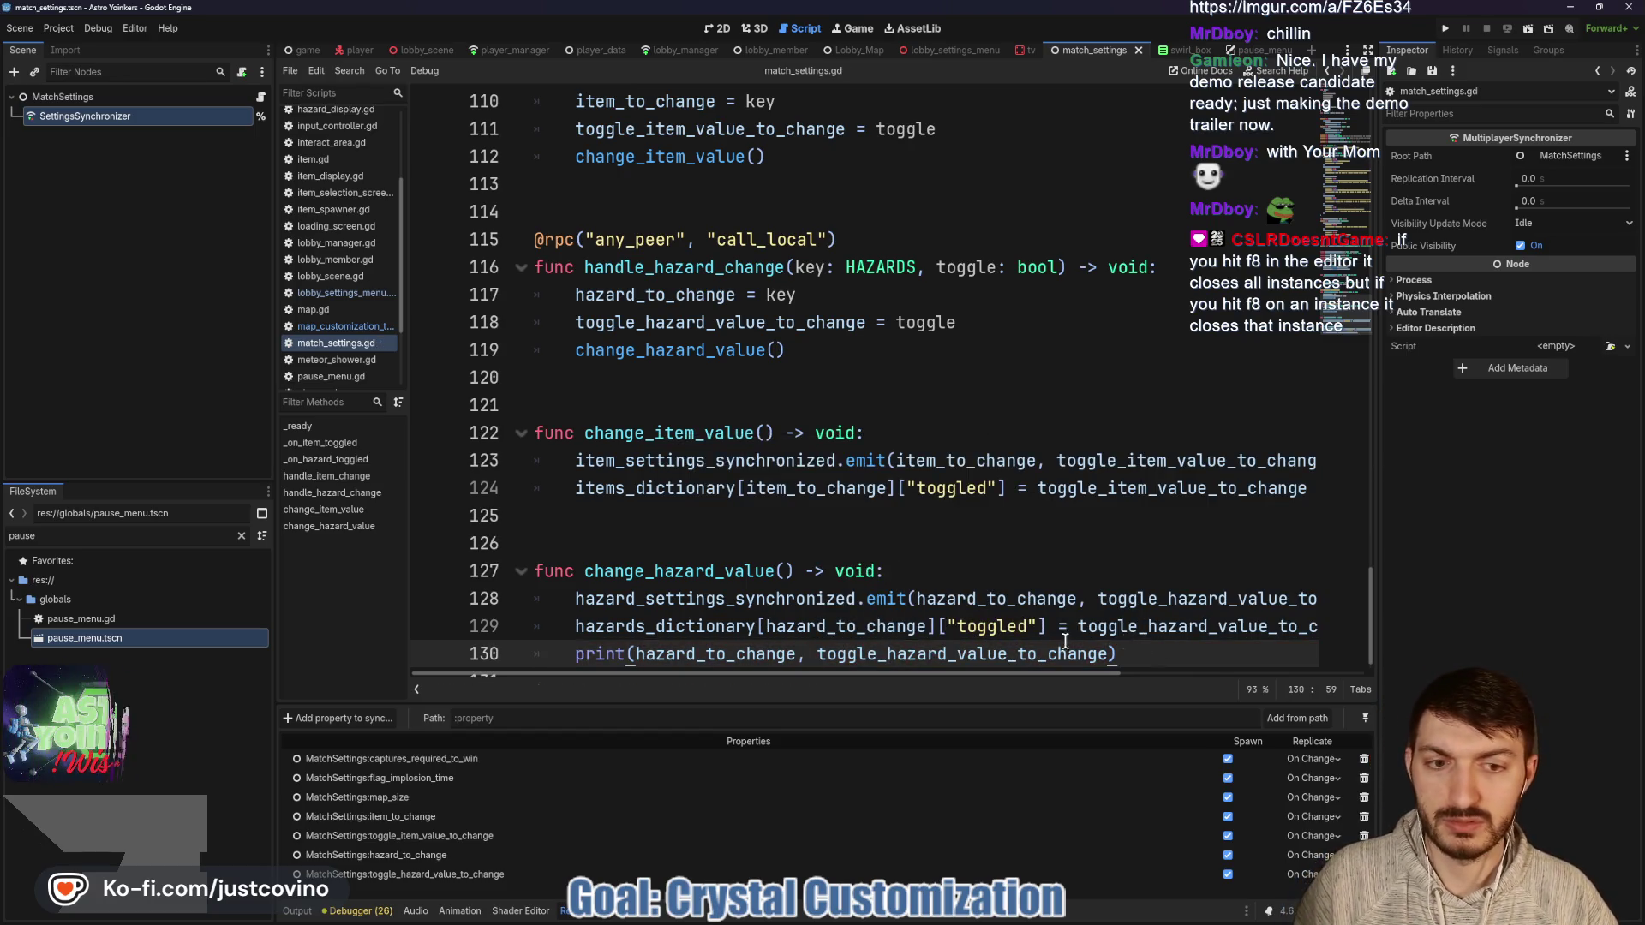
Run the game, place both windows side by side, host a private lobby, and join from the second.
{"action": "left_click", "coordinate": [1446, 28]}
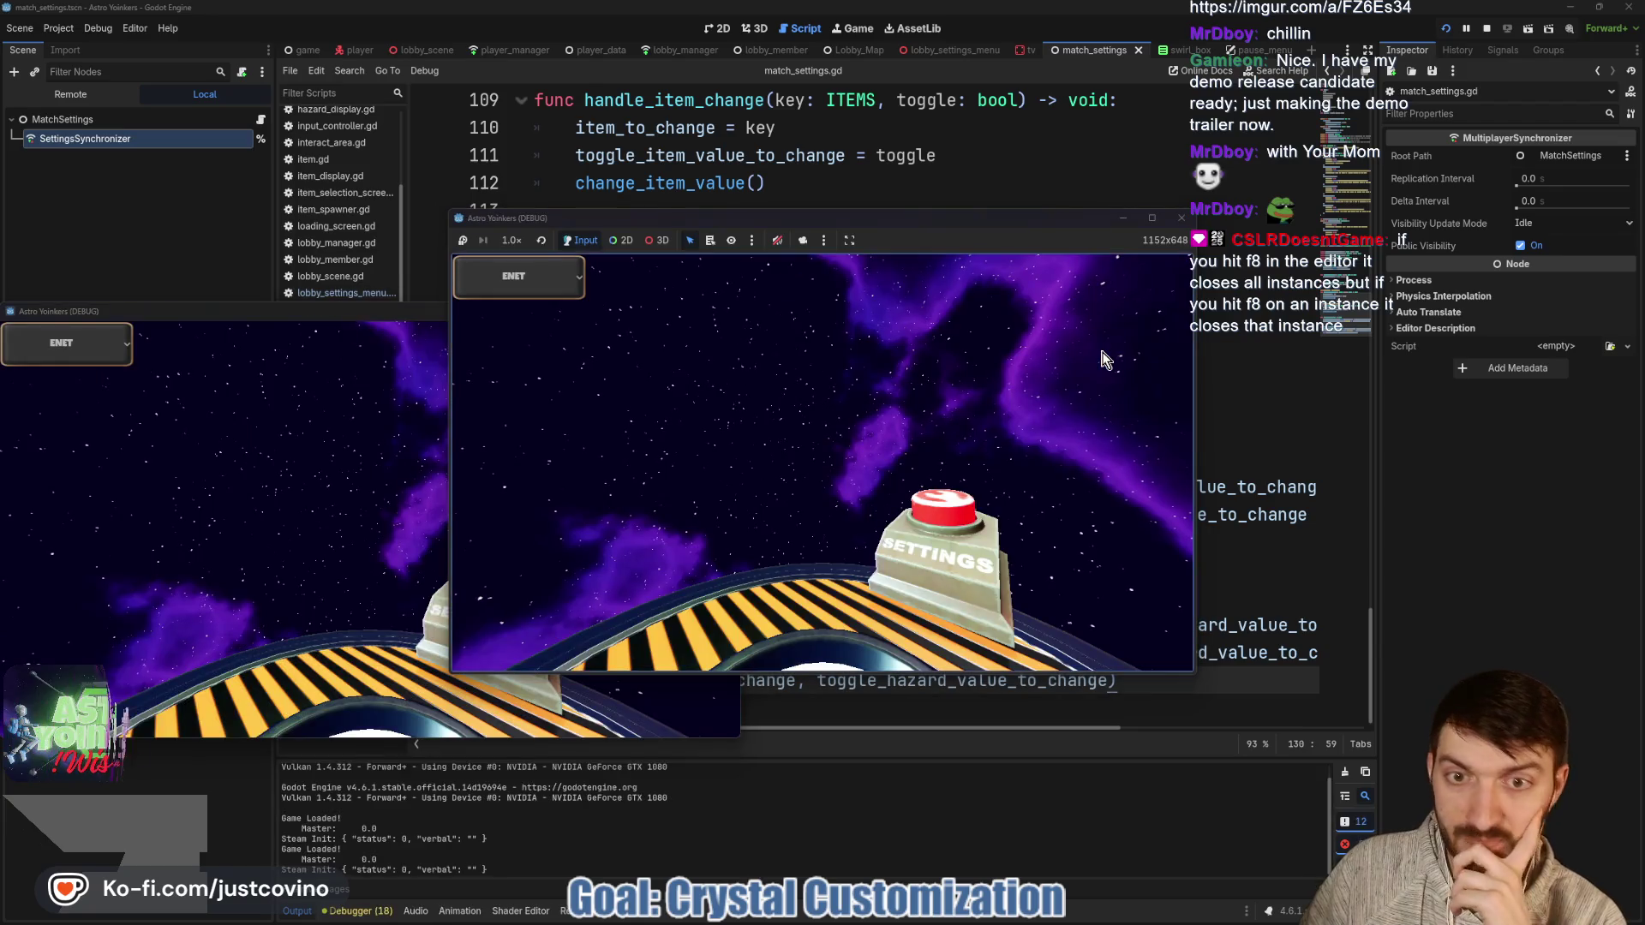
{"action": "mouse_move", "coordinate": [383, 312]}
{"action": "left_mouse_down"}
{"action": "mouse_move", "coordinate": [651, 333]}
{"action": "mouse_move", "coordinate": [1259, 286]}
{"action": "left_mouse_up"}
{"action": "mouse_move", "coordinate": [987, 219]}
{"action": "left_mouse_down"}
{"action": "mouse_move", "coordinate": [547, 251]}
{"action": "mouse_move", "coordinate": [644, 248]}
{"action": "left_mouse_up"}
{"action": "left_click", "coordinate": [287, 408]}
{"action": "left_click", "coordinate": [477, 425]}
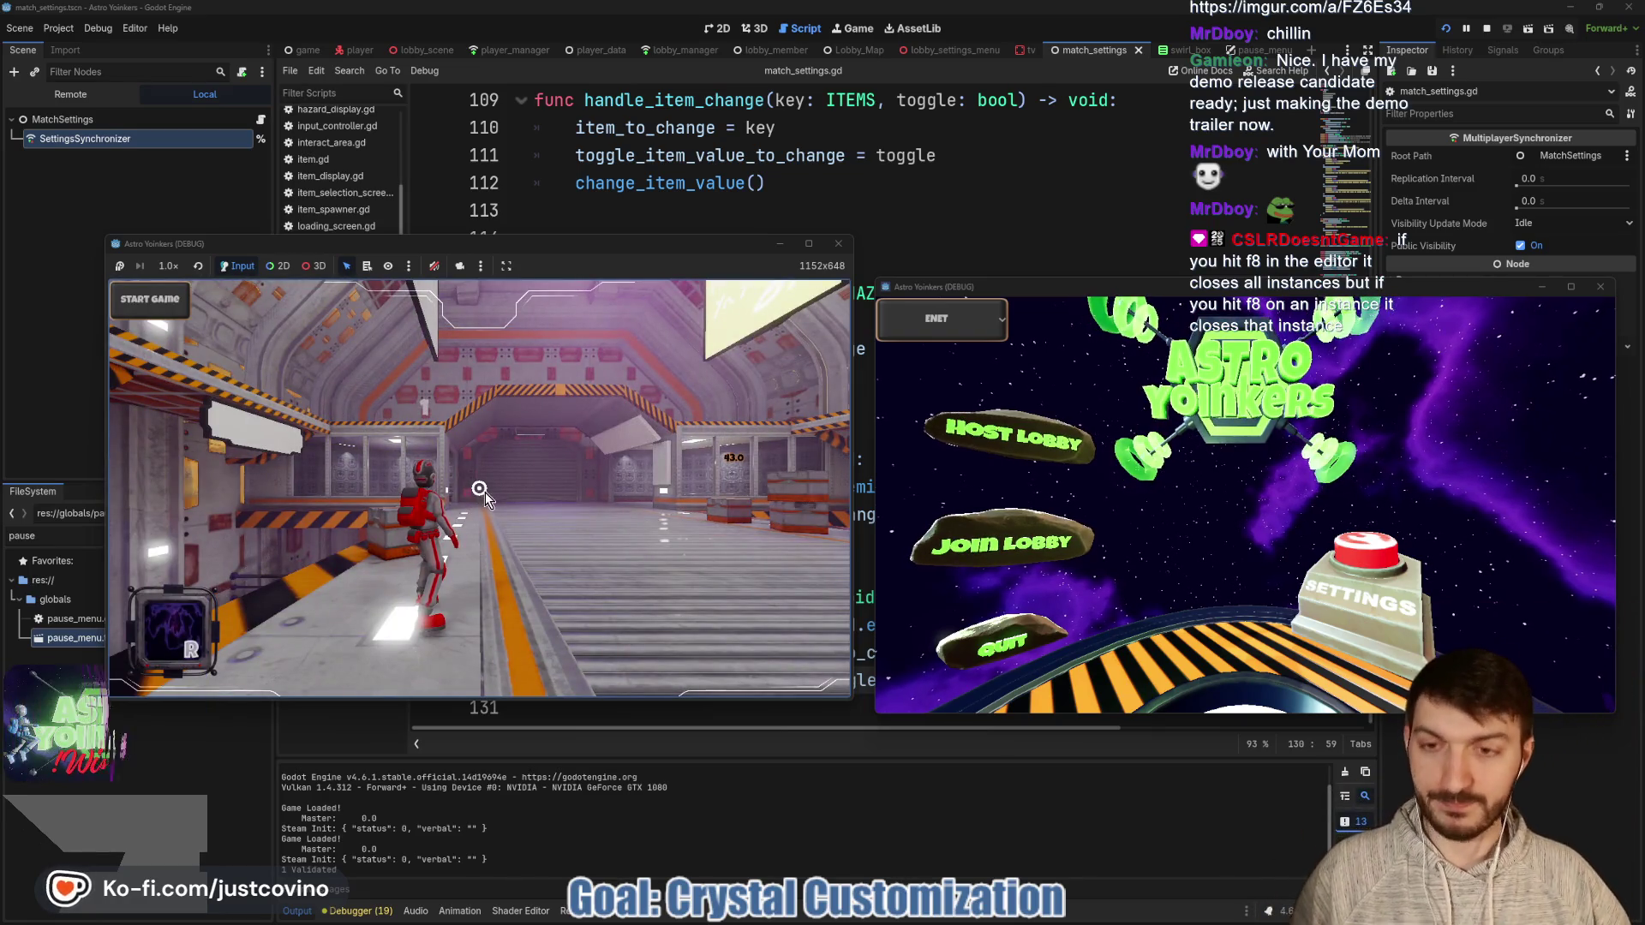
{"action": "left_click", "coordinate": [1036, 553]}
{"action": "left_click", "coordinate": [1250, 372]}
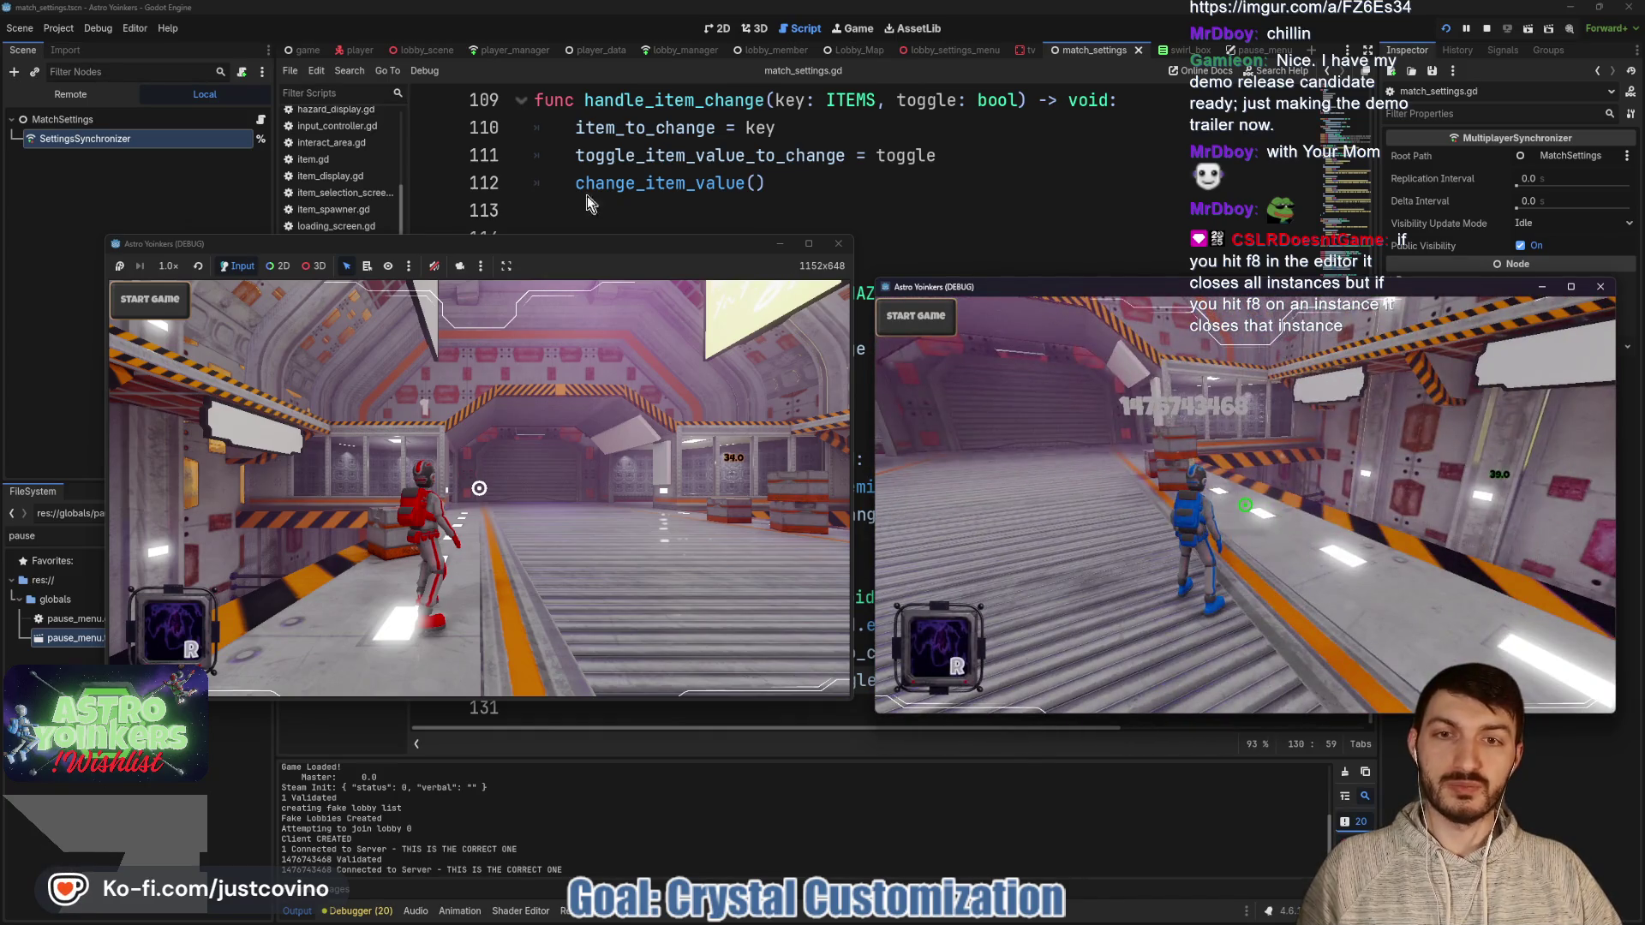
Walk the red player to the terminal and open the Hazards customization panel.
{"action": "key", "text": "w"}
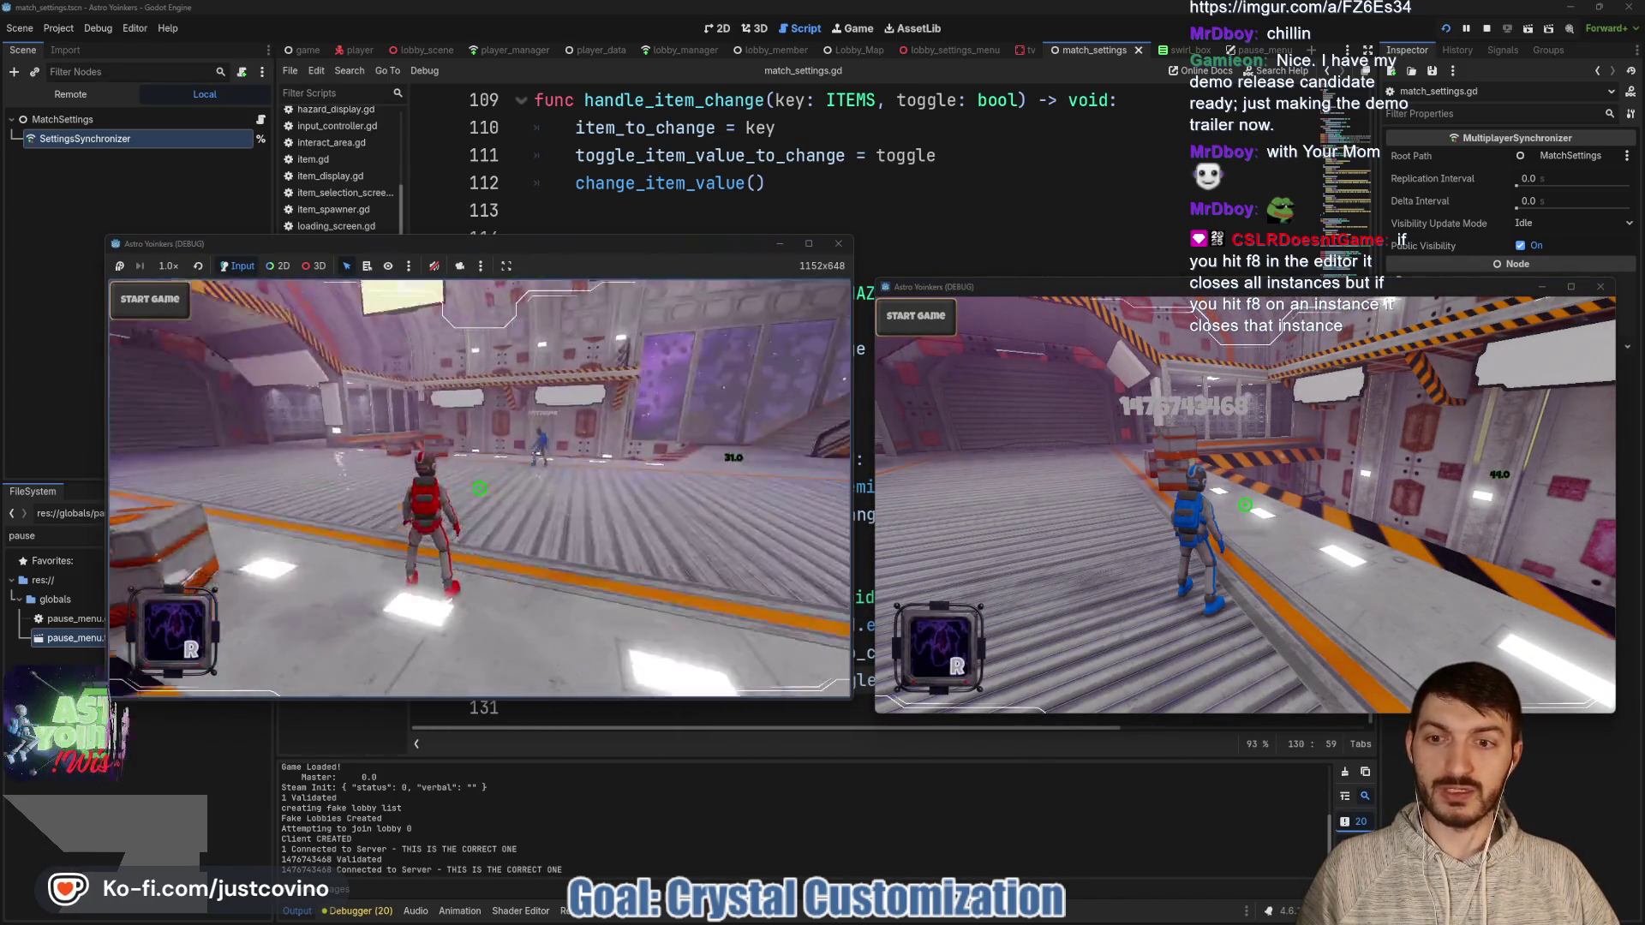
{"action": "left_click", "coordinate": [479, 488]}
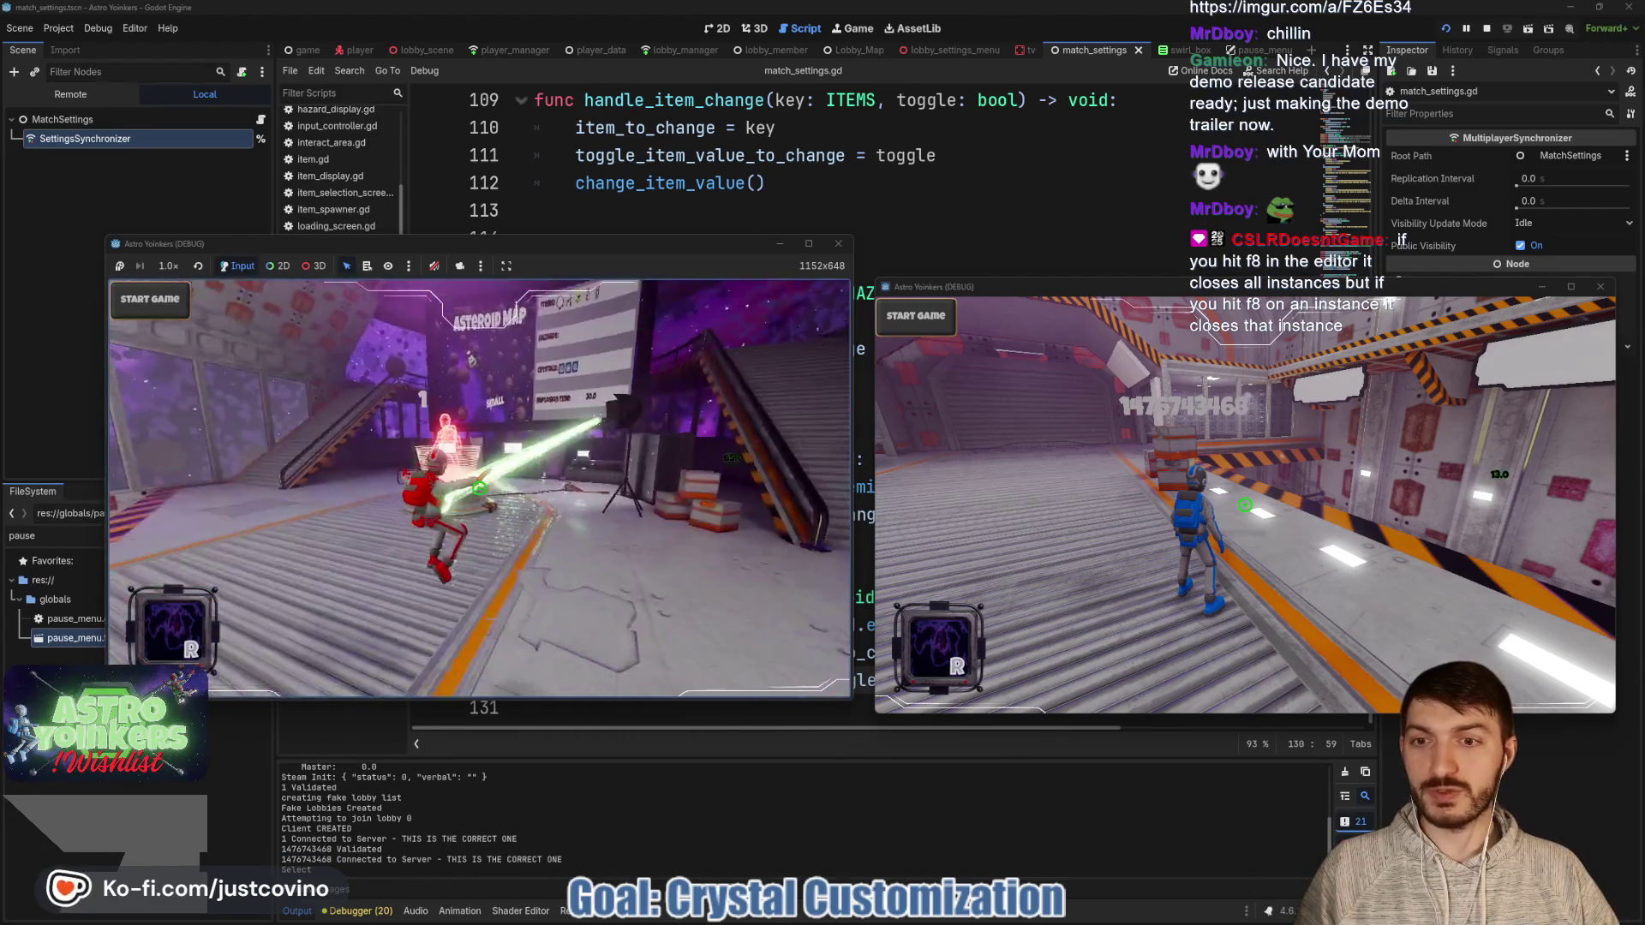
{"action": "key", "text": "w"}
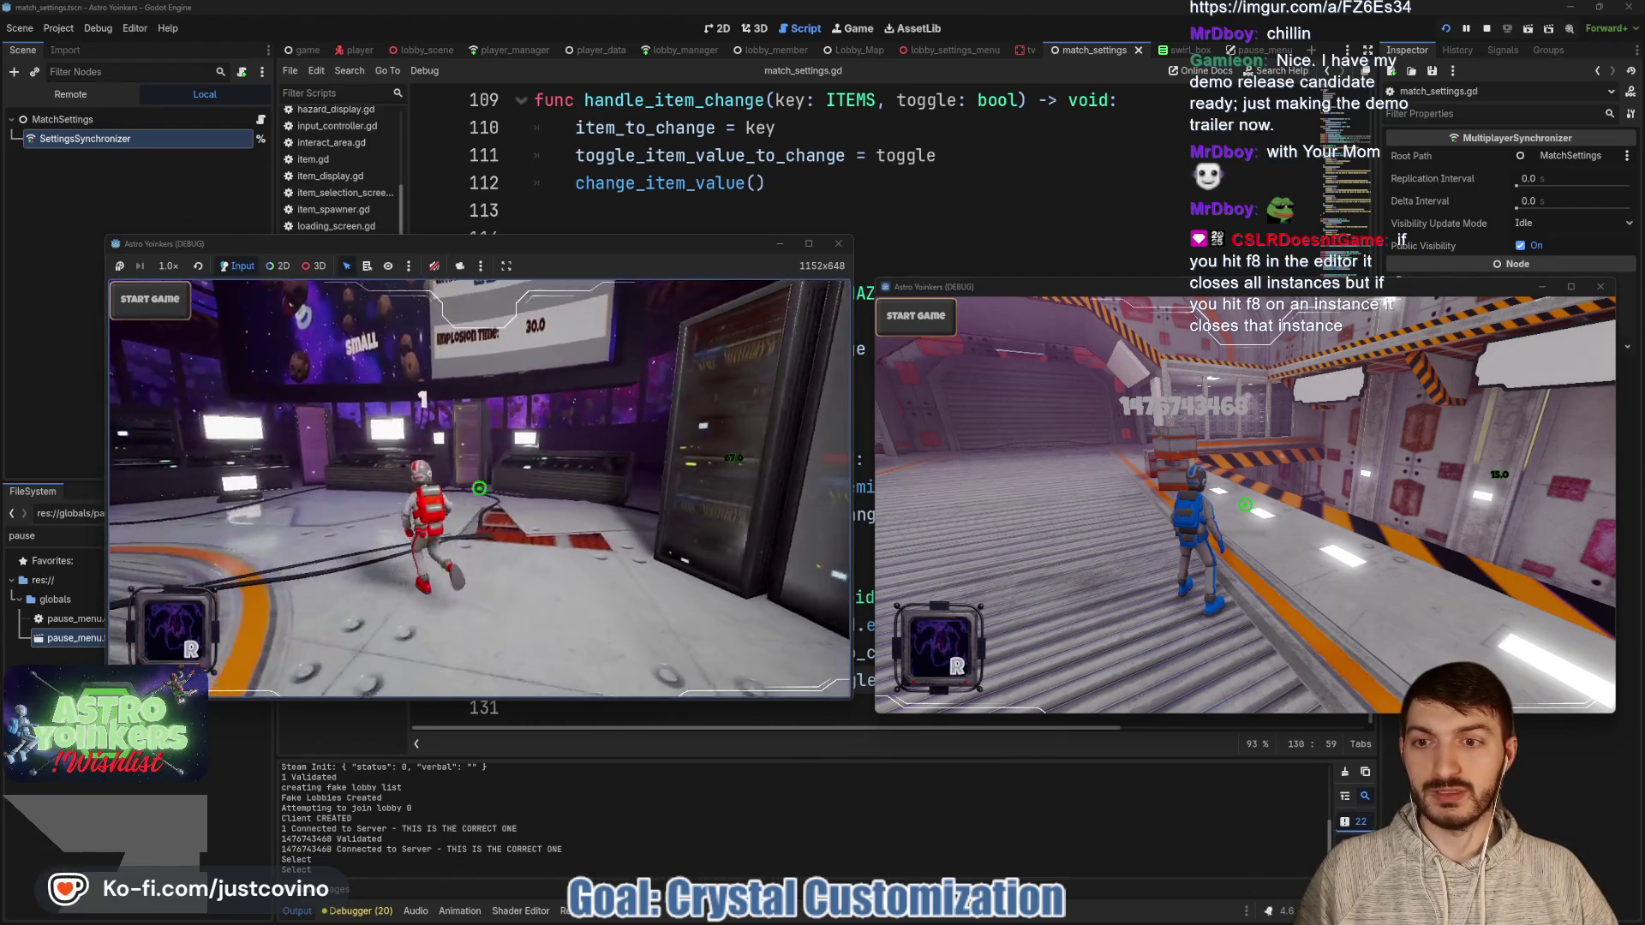
{"action": "left_click", "coordinate": [479, 488]}
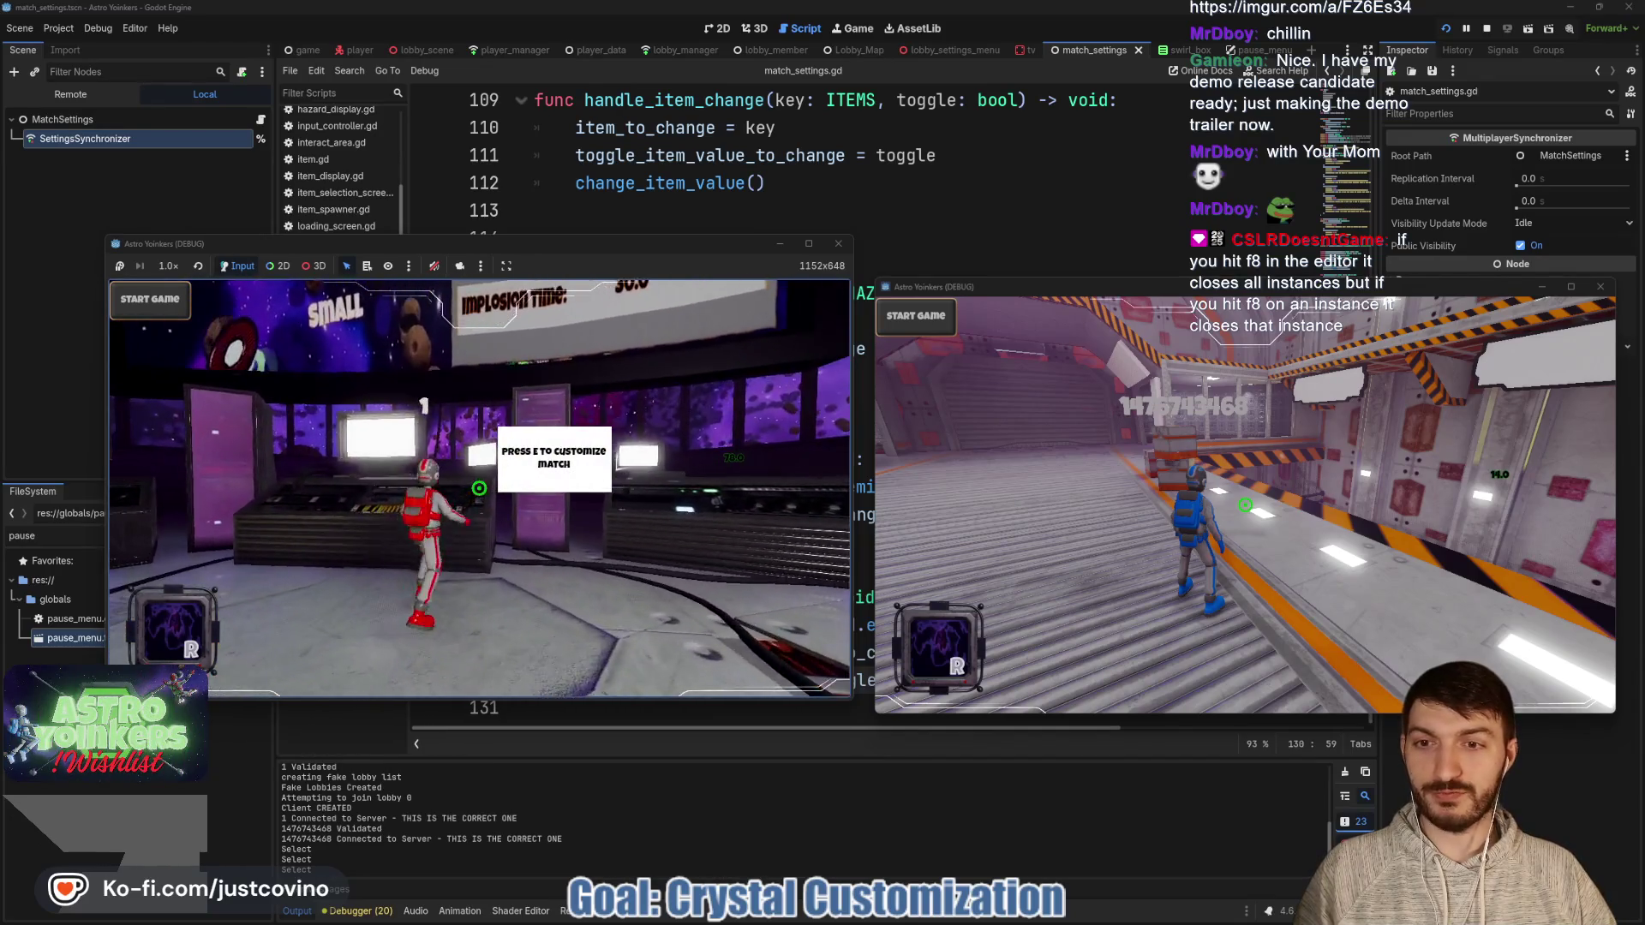
{"action": "key", "text": "e"}
{"action": "left_click", "coordinate": [467, 613]}
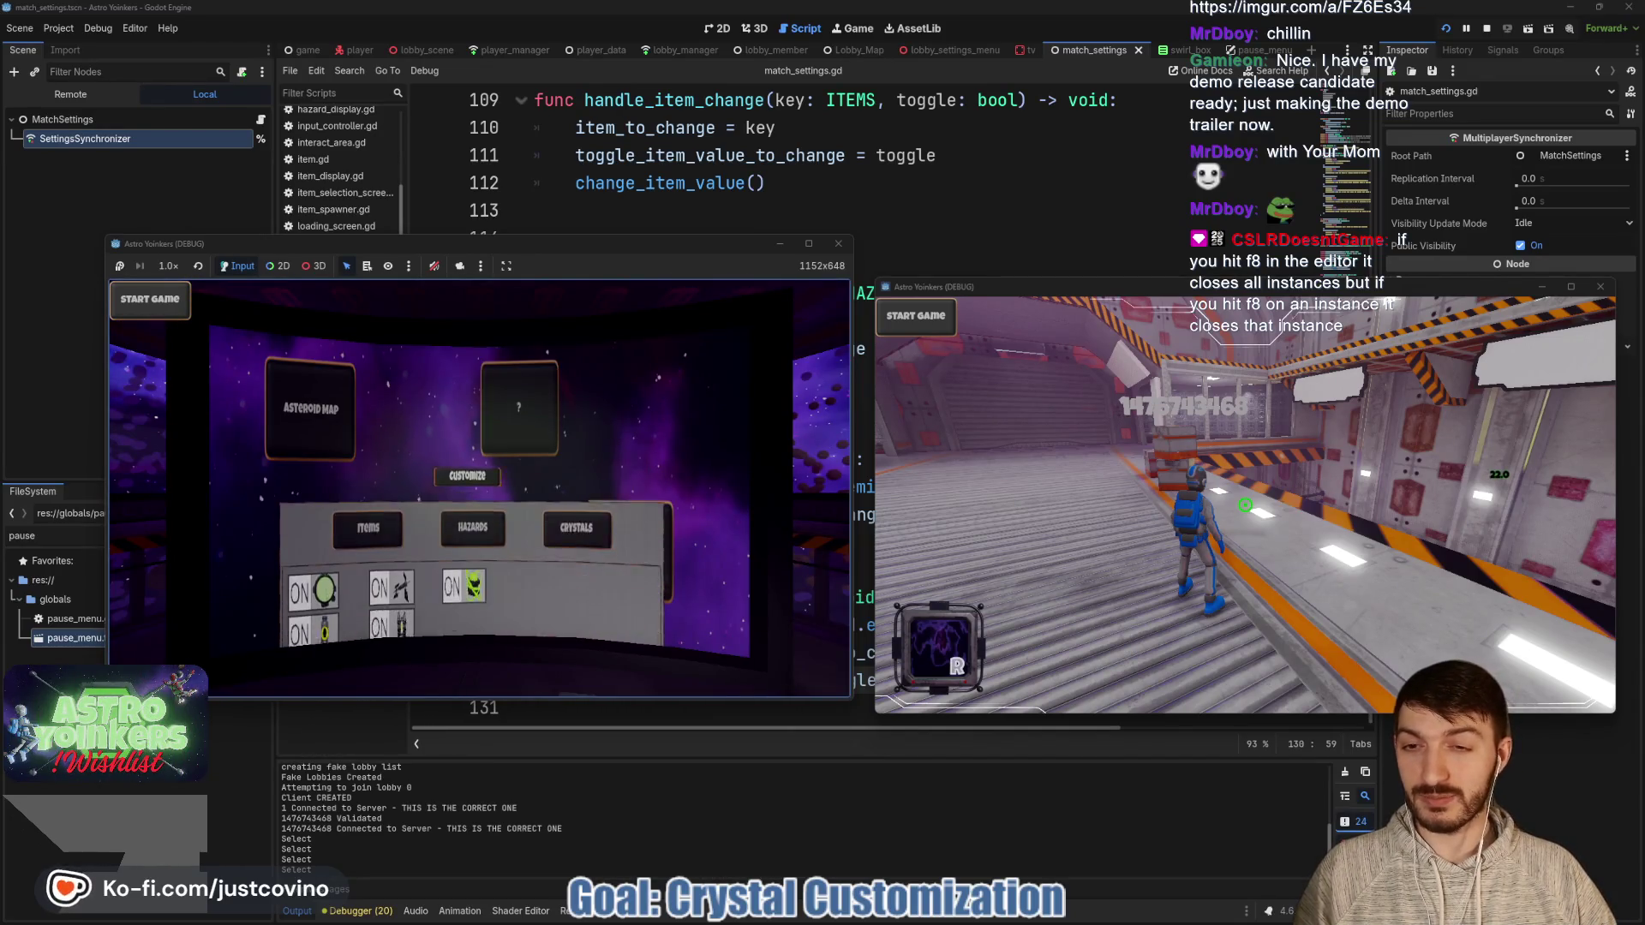
{"action": "left_click", "coordinate": [473, 418]}
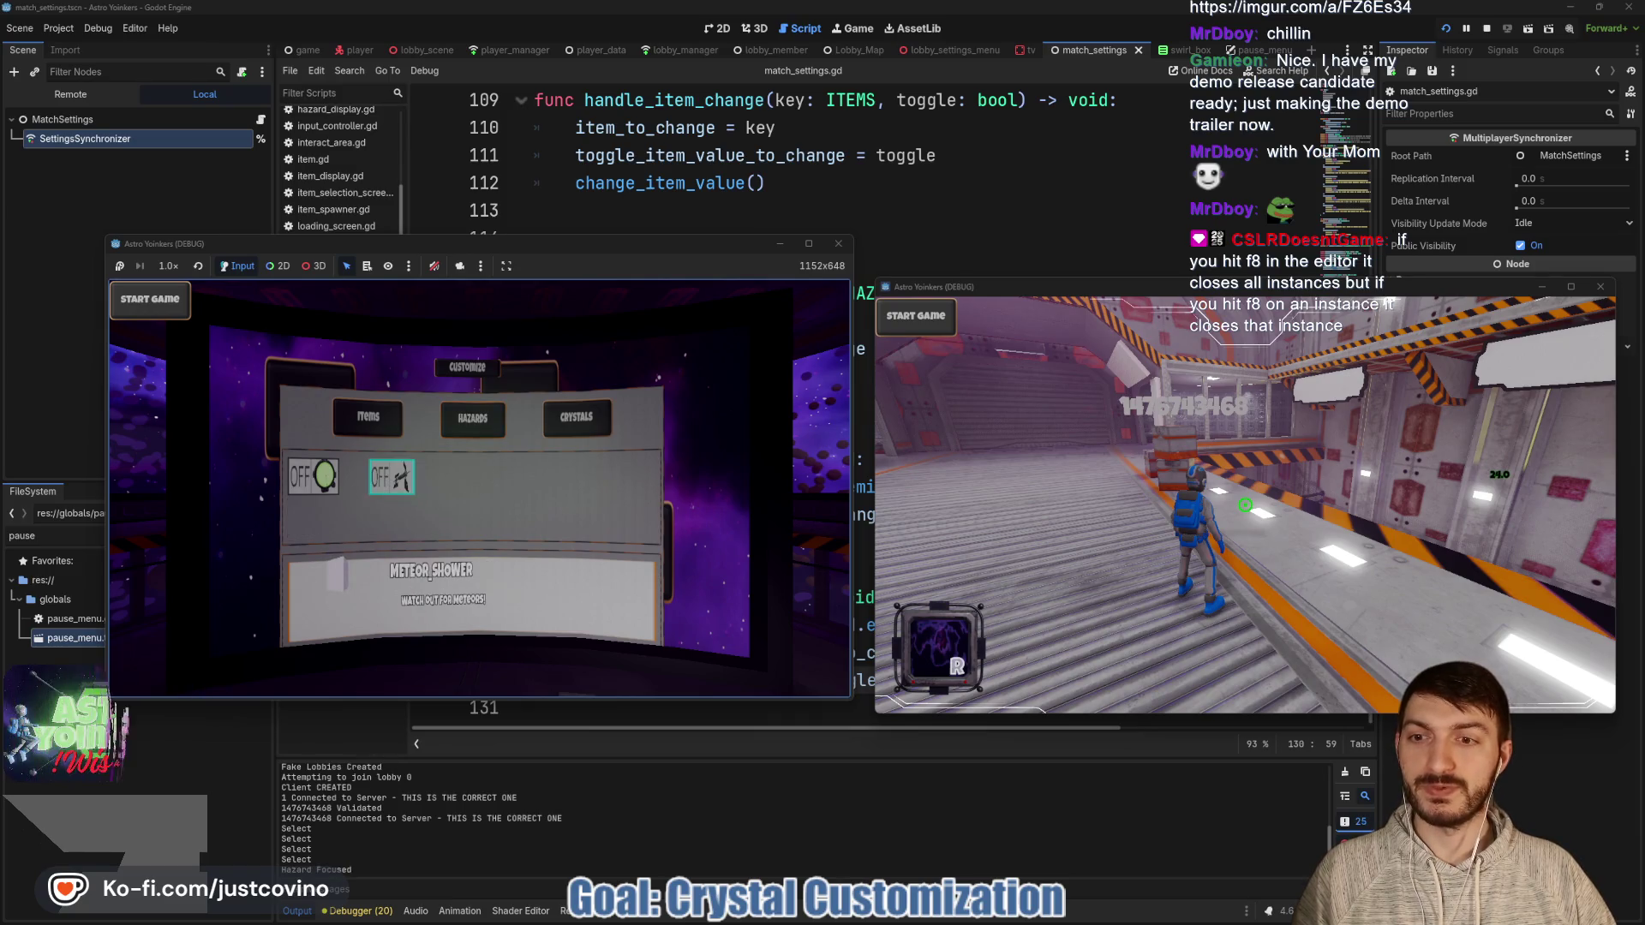
Toggle Meteor Shower on and back off, then stop the running game.
{"action": "key", "text": "Return"}
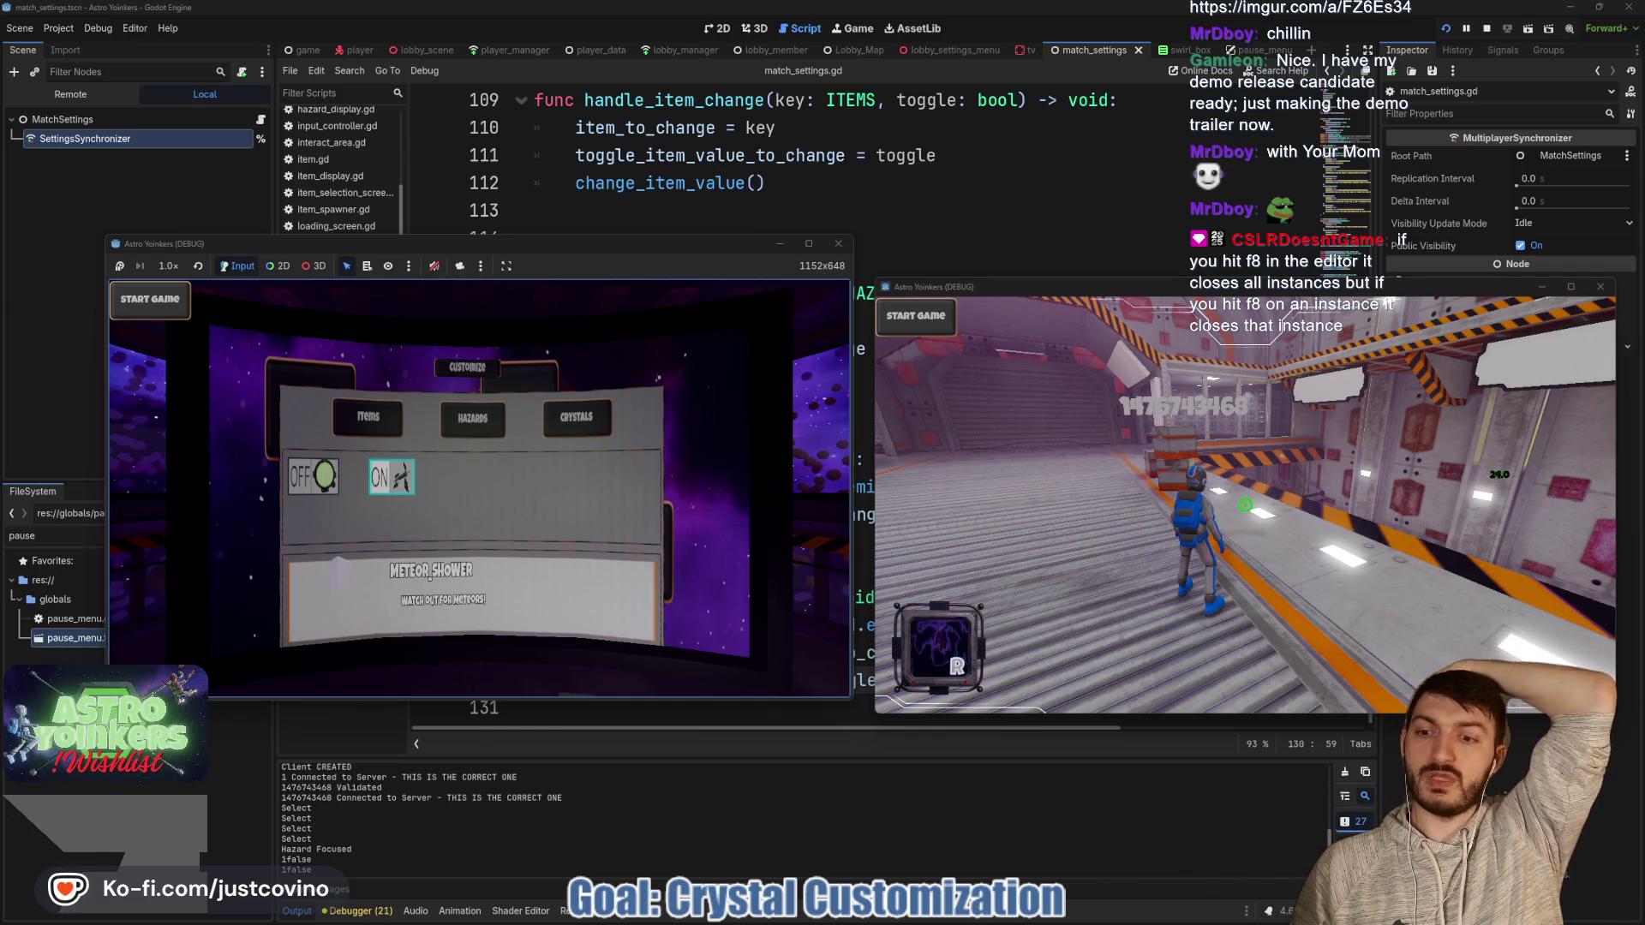
{"action": "key", "text": "Return"}
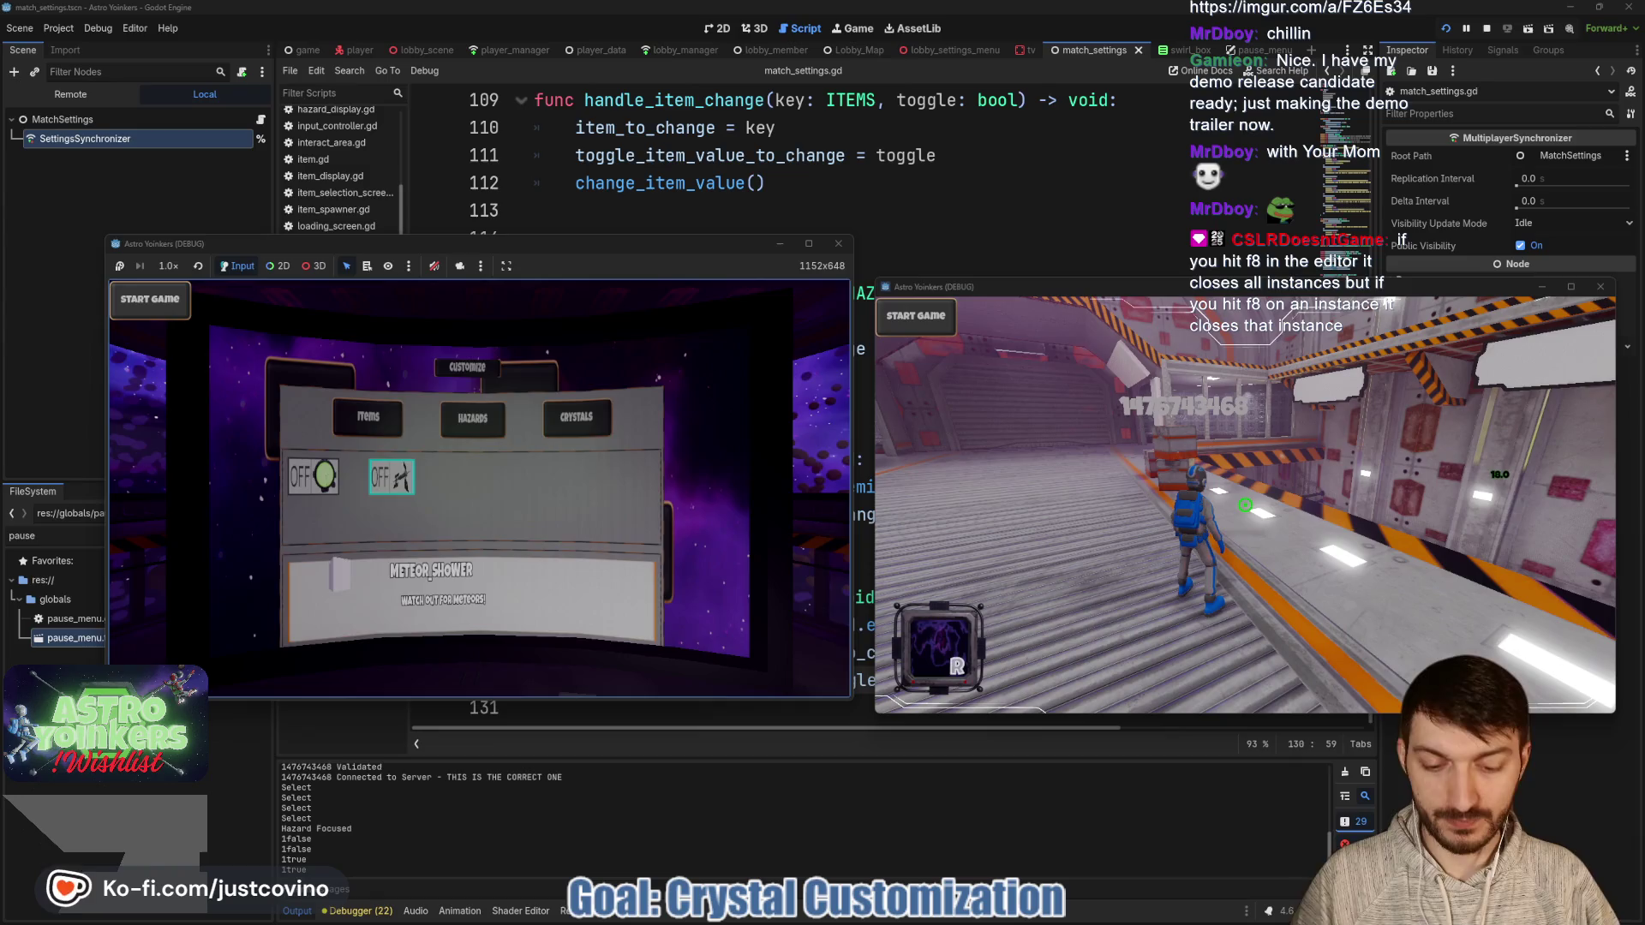
{"action": "key", "text": "F8"}
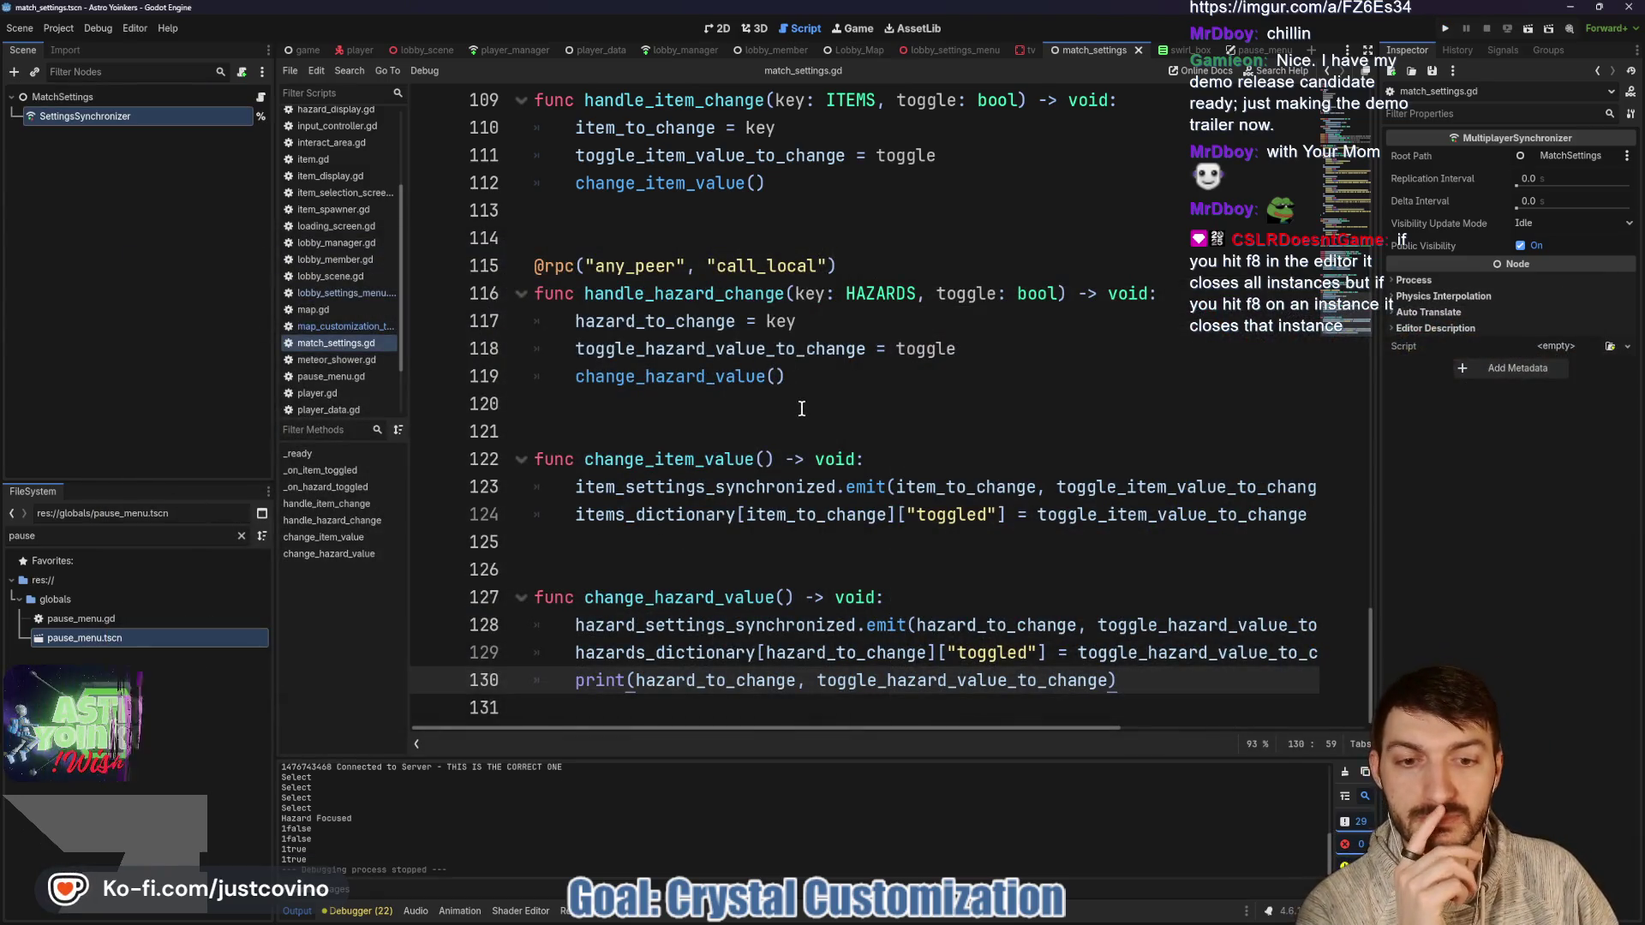
Trace handle_hazard_change and _on_hazard_toggled up to the signal declarations and _ready connections.
{"action": "double_click", "coordinate": [675, 291]}
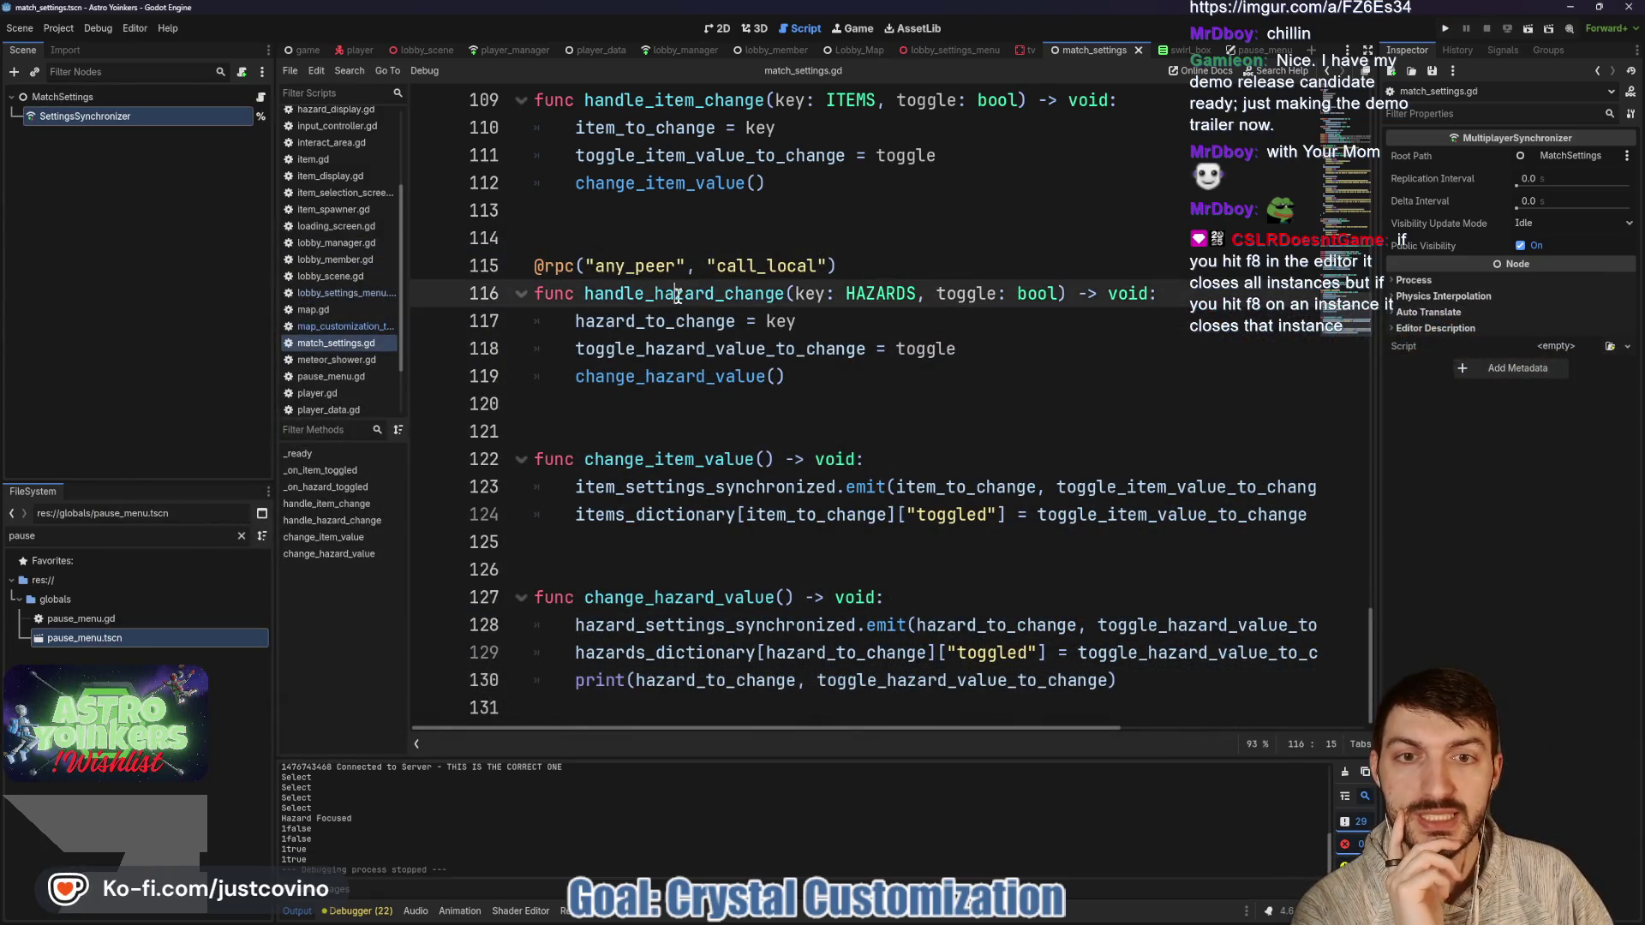
{"action": "double_click", "coordinate": [965, 293]}
{"action": "scroll", "coordinate": [948, 380], "scroll_direction": "up", "scroll_amount": 4}
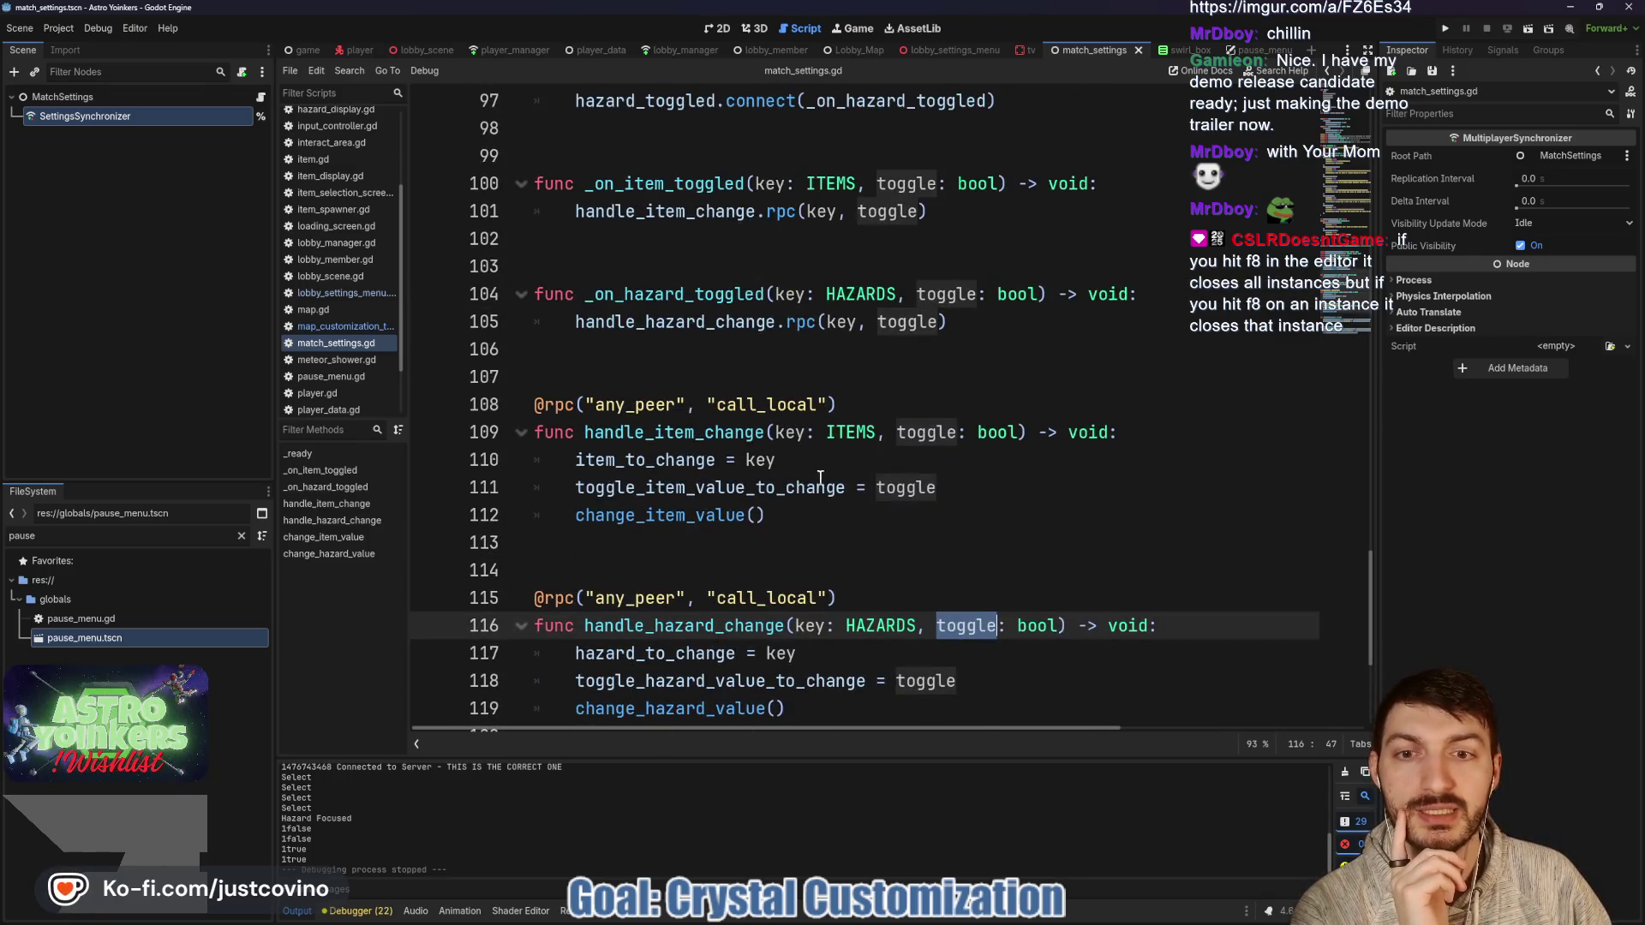
{"action": "double_click", "coordinate": [694, 626]}
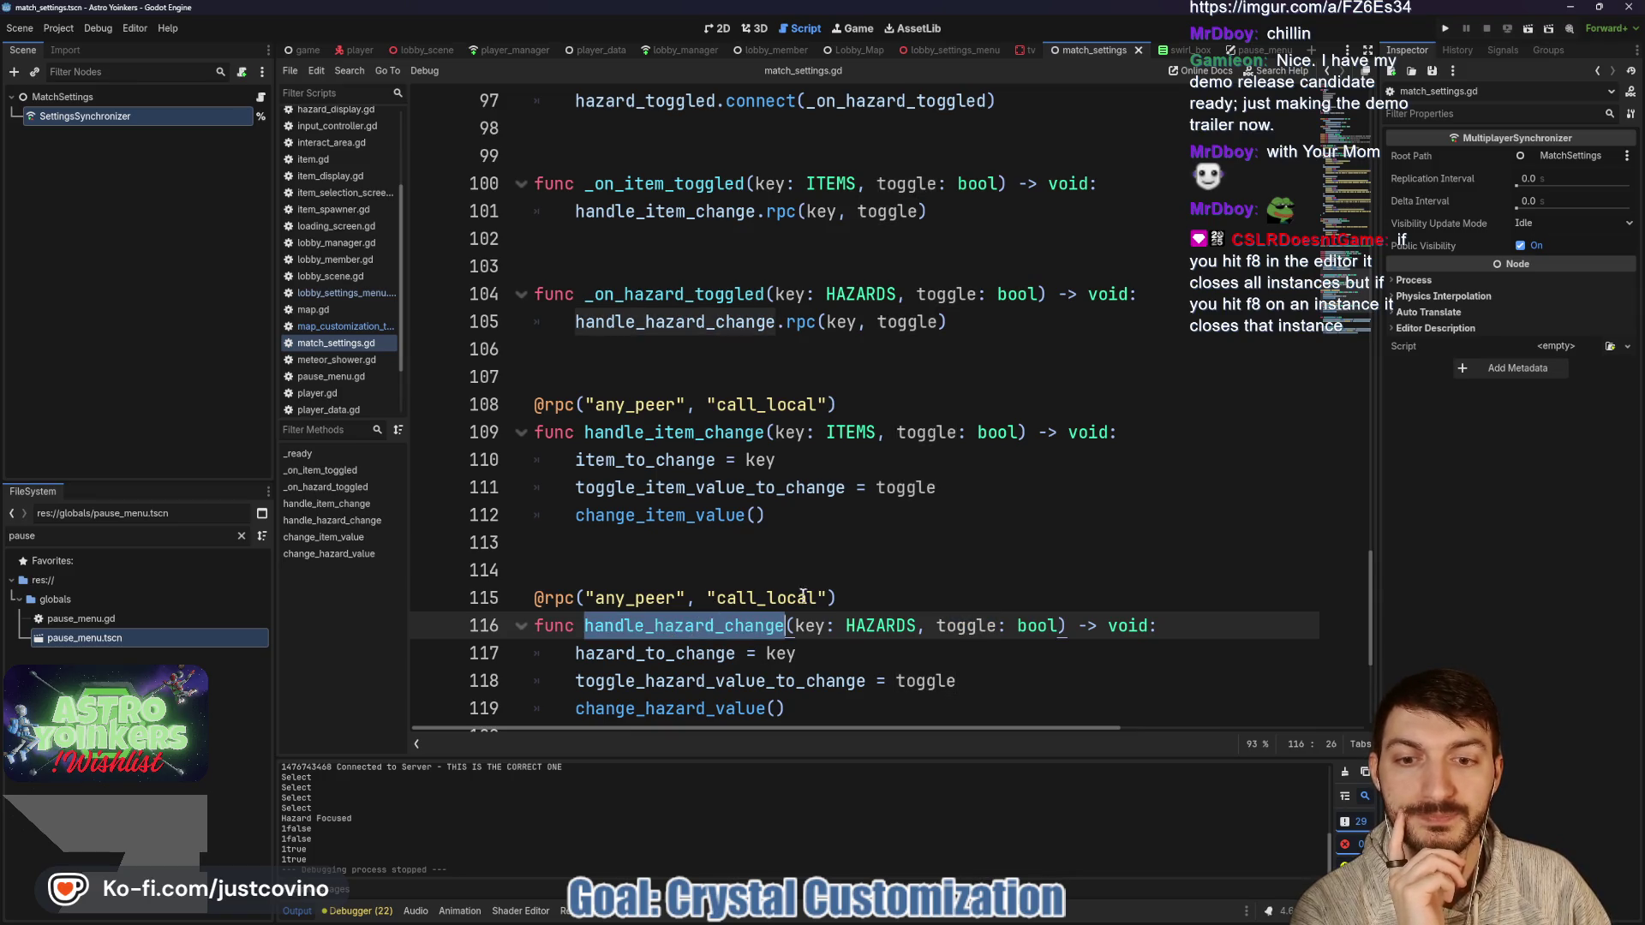
{"action": "scroll", "coordinate": [797, 597], "scroll_direction": "up", "scroll_amount": 3}
{"action": "scroll", "coordinate": [815, 593], "scroll_direction": "down", "scroll_amount": 1}
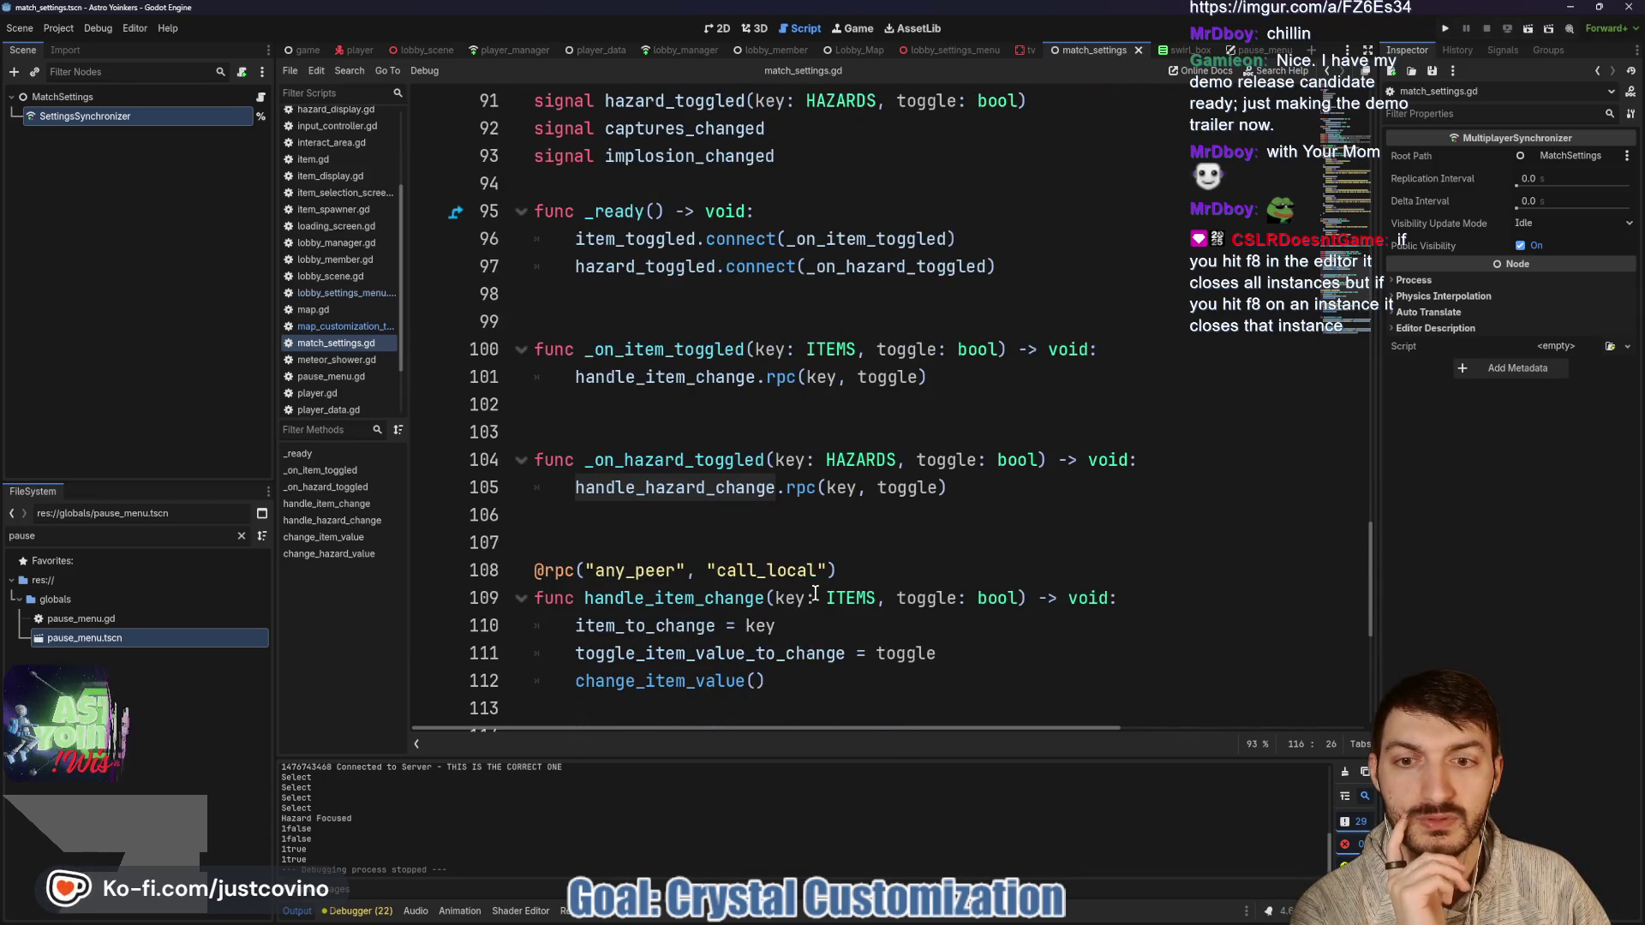
{"action": "mouse_move", "coordinate": [682, 479]}
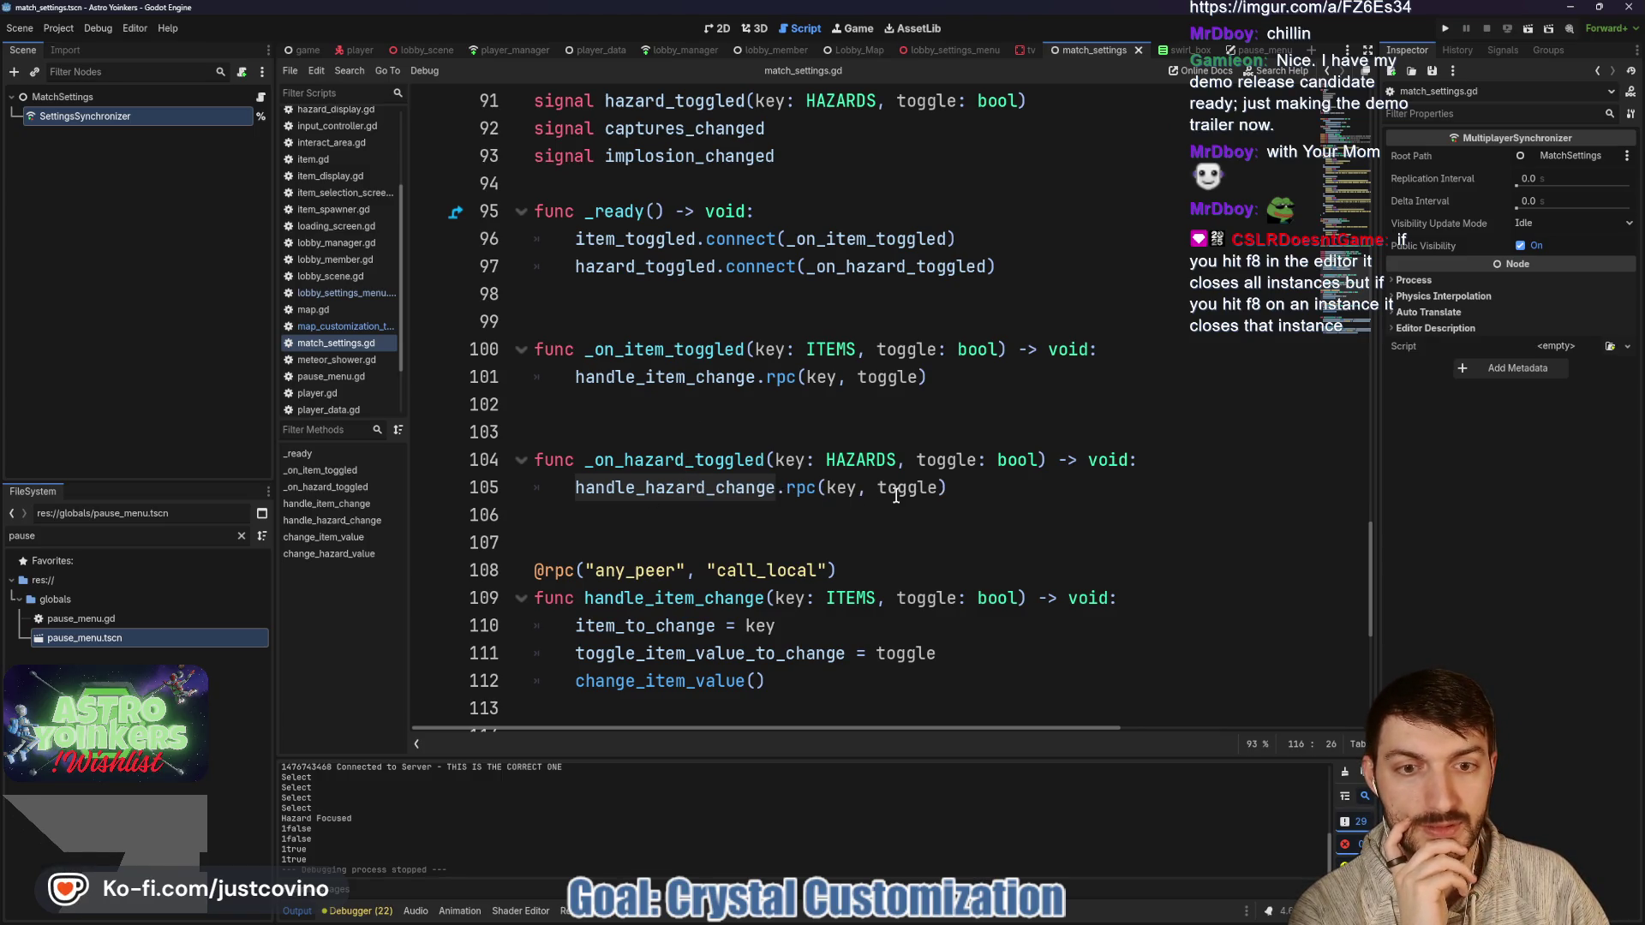
{"action": "double_click", "coordinate": [663, 461]}
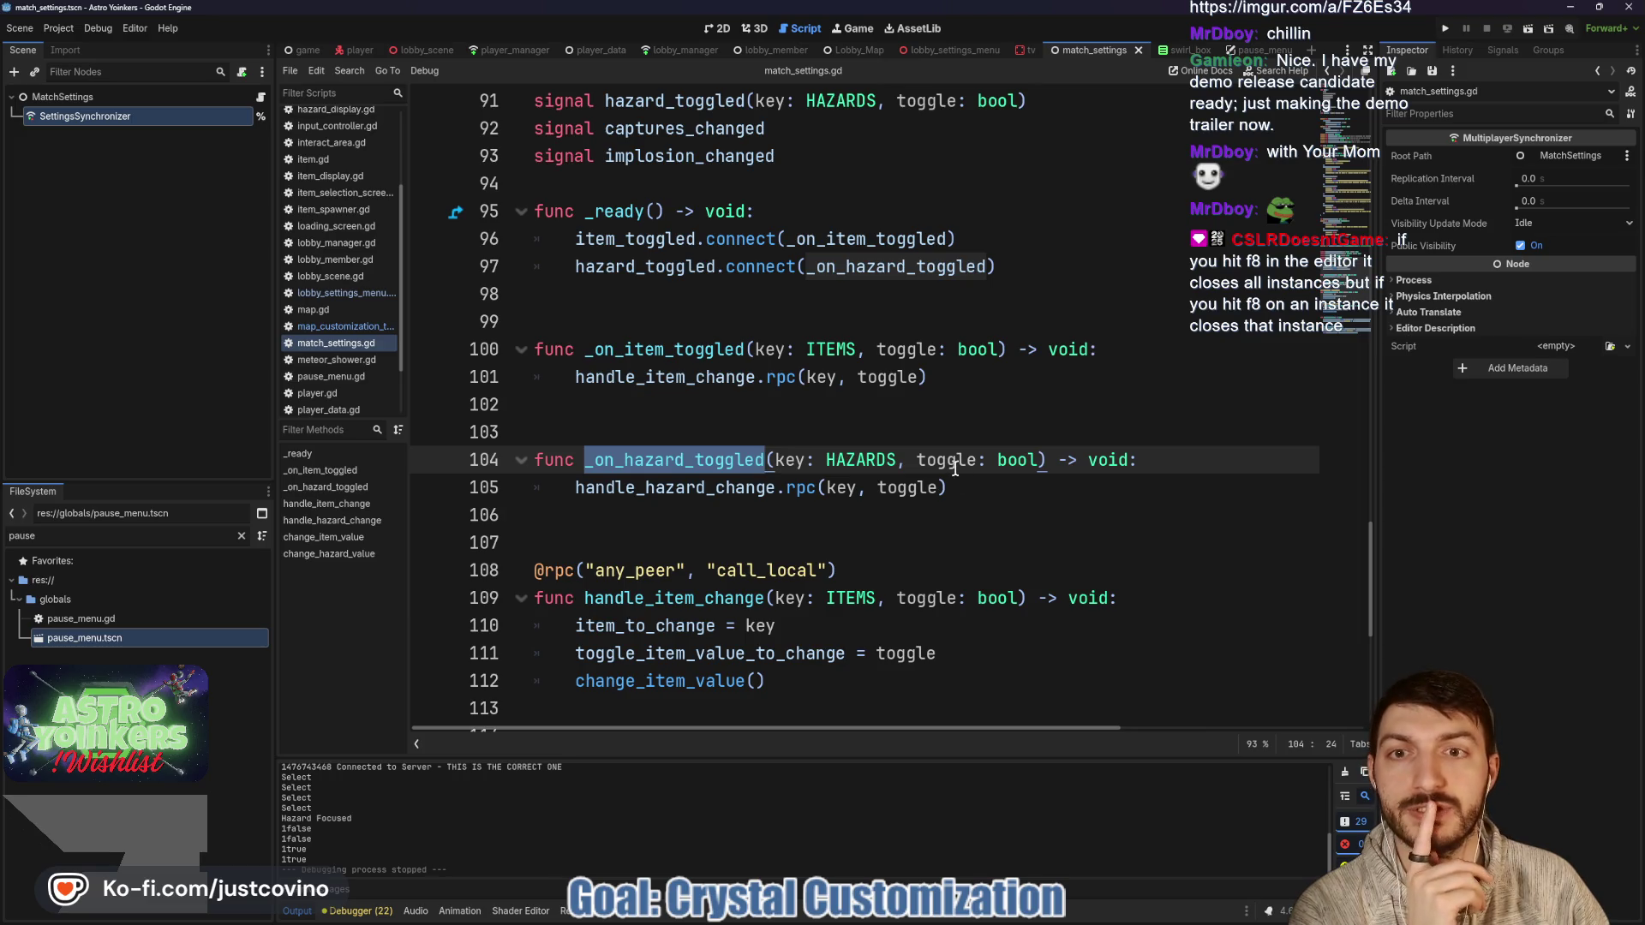
{"action": "scroll", "coordinate": [932, 444], "scroll_direction": "up", "scroll_amount": 1}
{"action": "scroll", "coordinate": [932, 444], "scroll_direction": "up", "scroll_amount": 3}
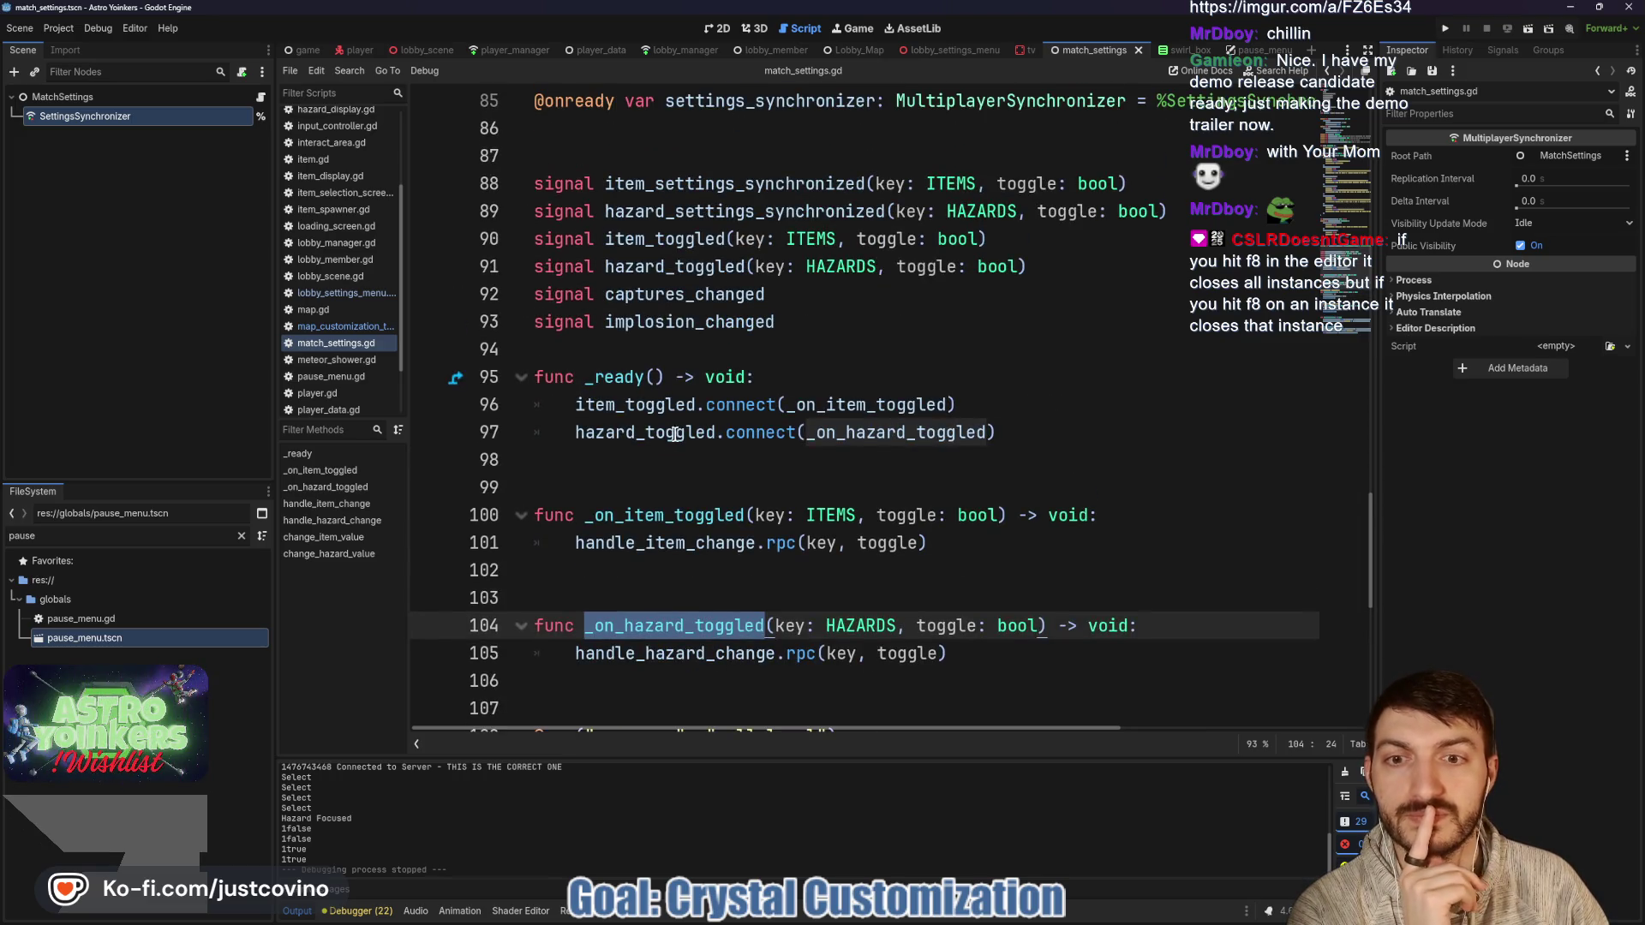
Switch to map_customization_tv.gd, clear the output log, and scroll down to _on_hazard_toggled.
{"action": "left_click", "coordinate": [1021, 50]}
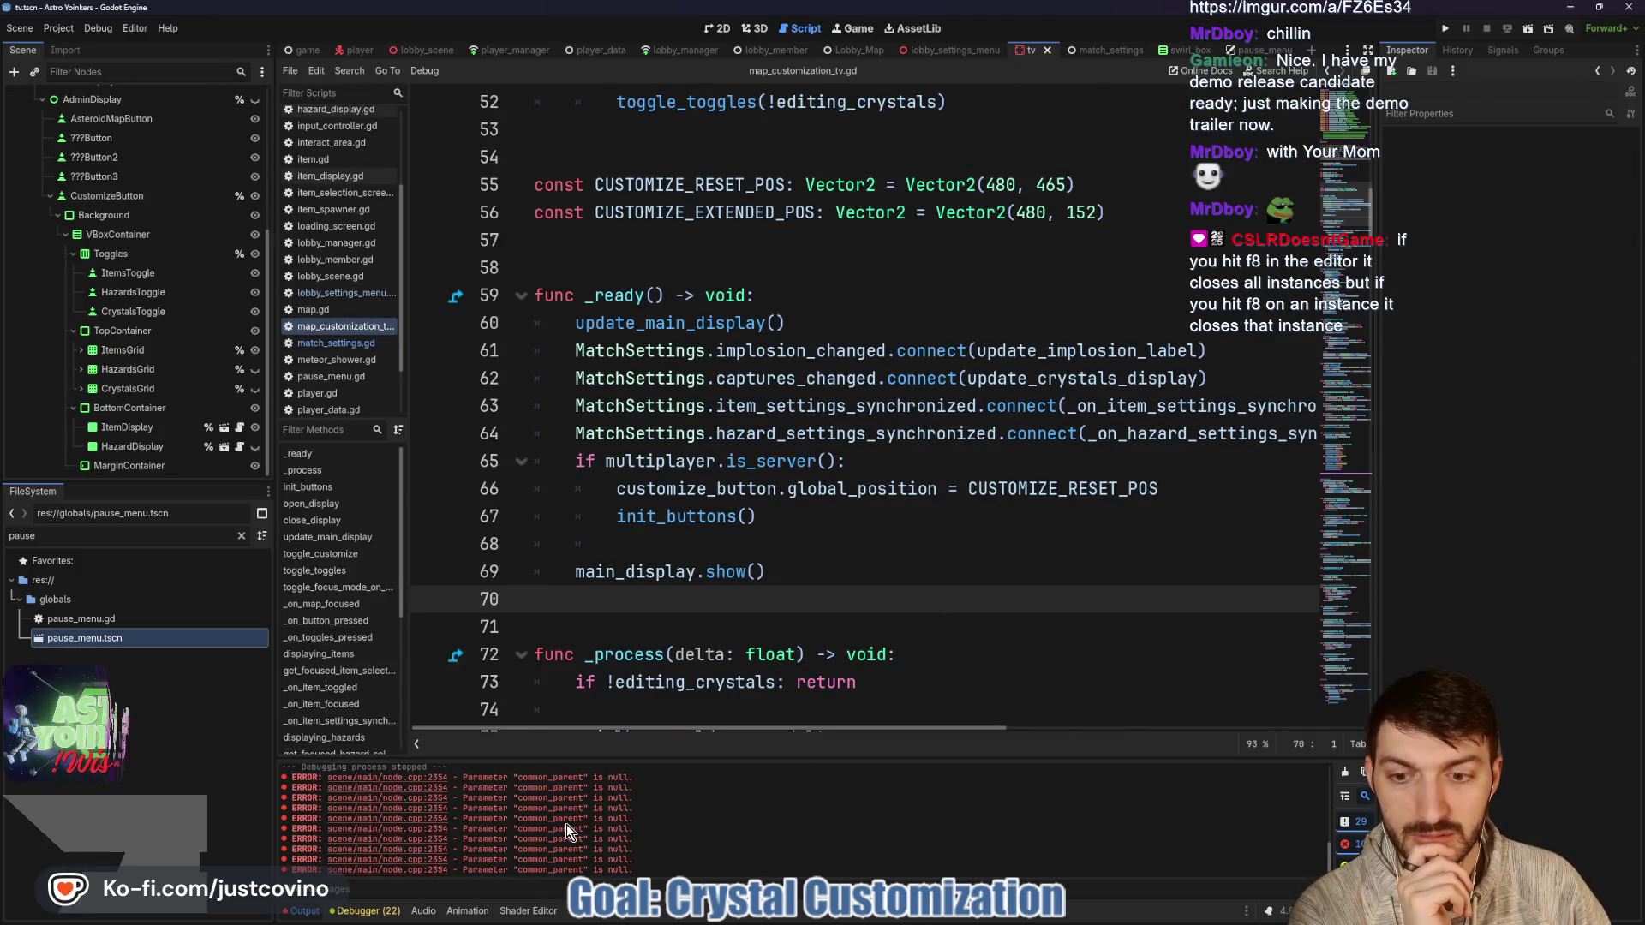
{"action": "left_click", "coordinate": [1345, 772]}
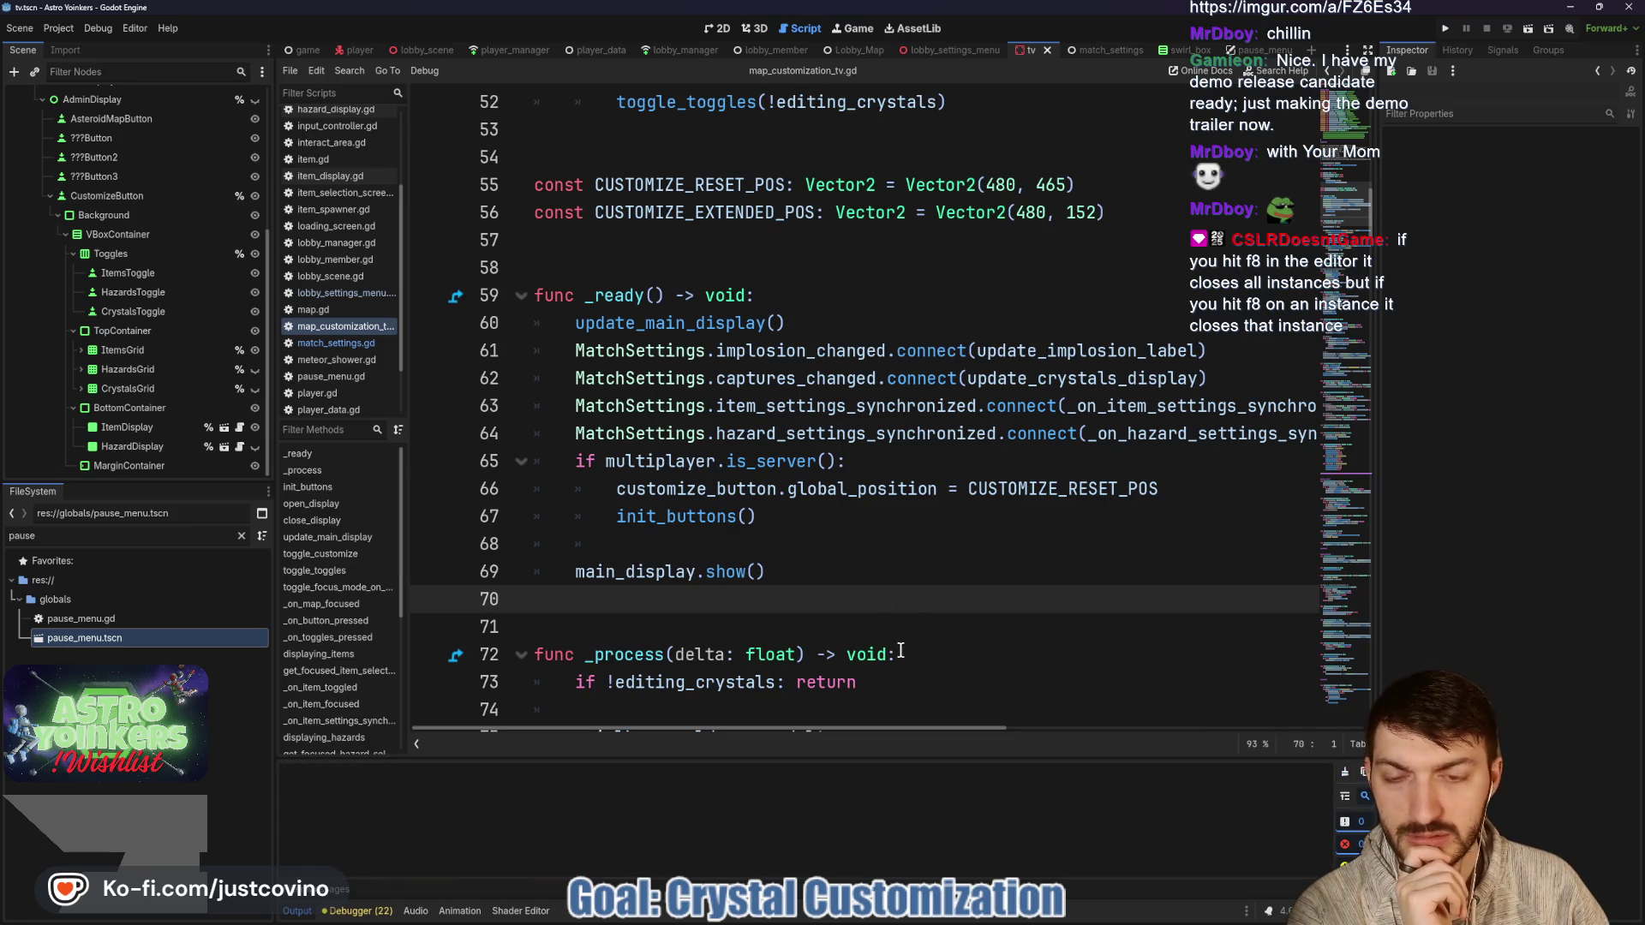
{"action": "scroll", "coordinate": [885, 606], "scroll_direction": "down", "scroll_amount": 6}
{"action": "scroll", "coordinate": [885, 606], "scroll_direction": "down", "scroll_amount": 20}
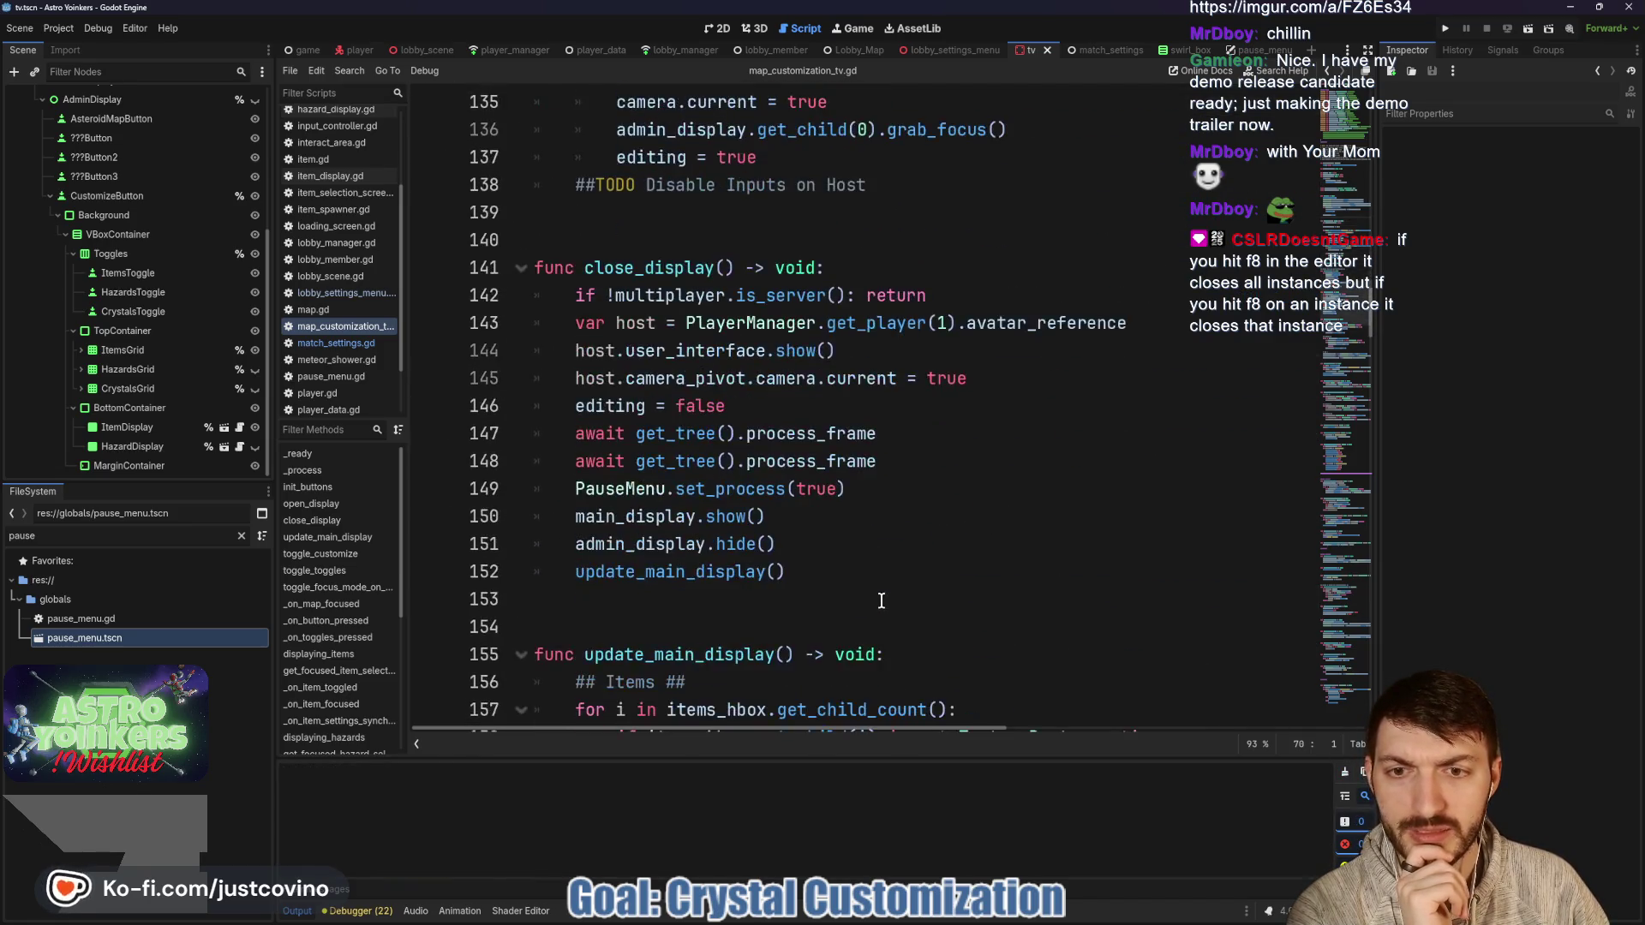
{"action": "scroll", "coordinate": [876, 598], "scroll_direction": "down", "scroll_amount": 12}
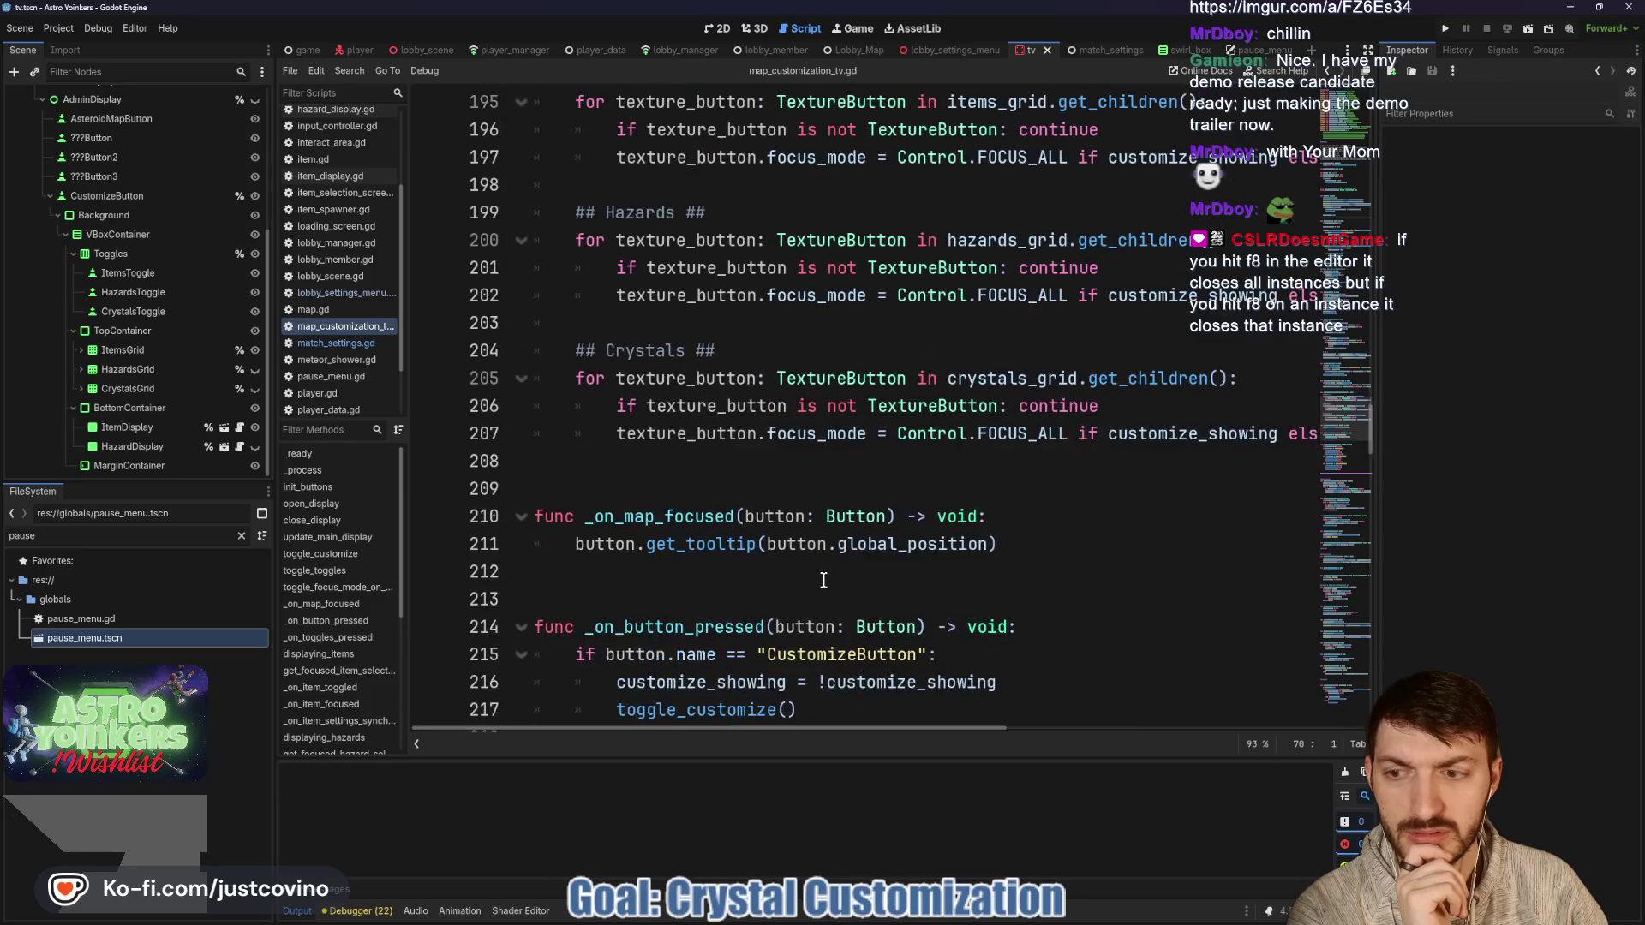
{"action": "scroll", "coordinate": [803, 558], "scroll_direction": "down", "scroll_amount": 20}
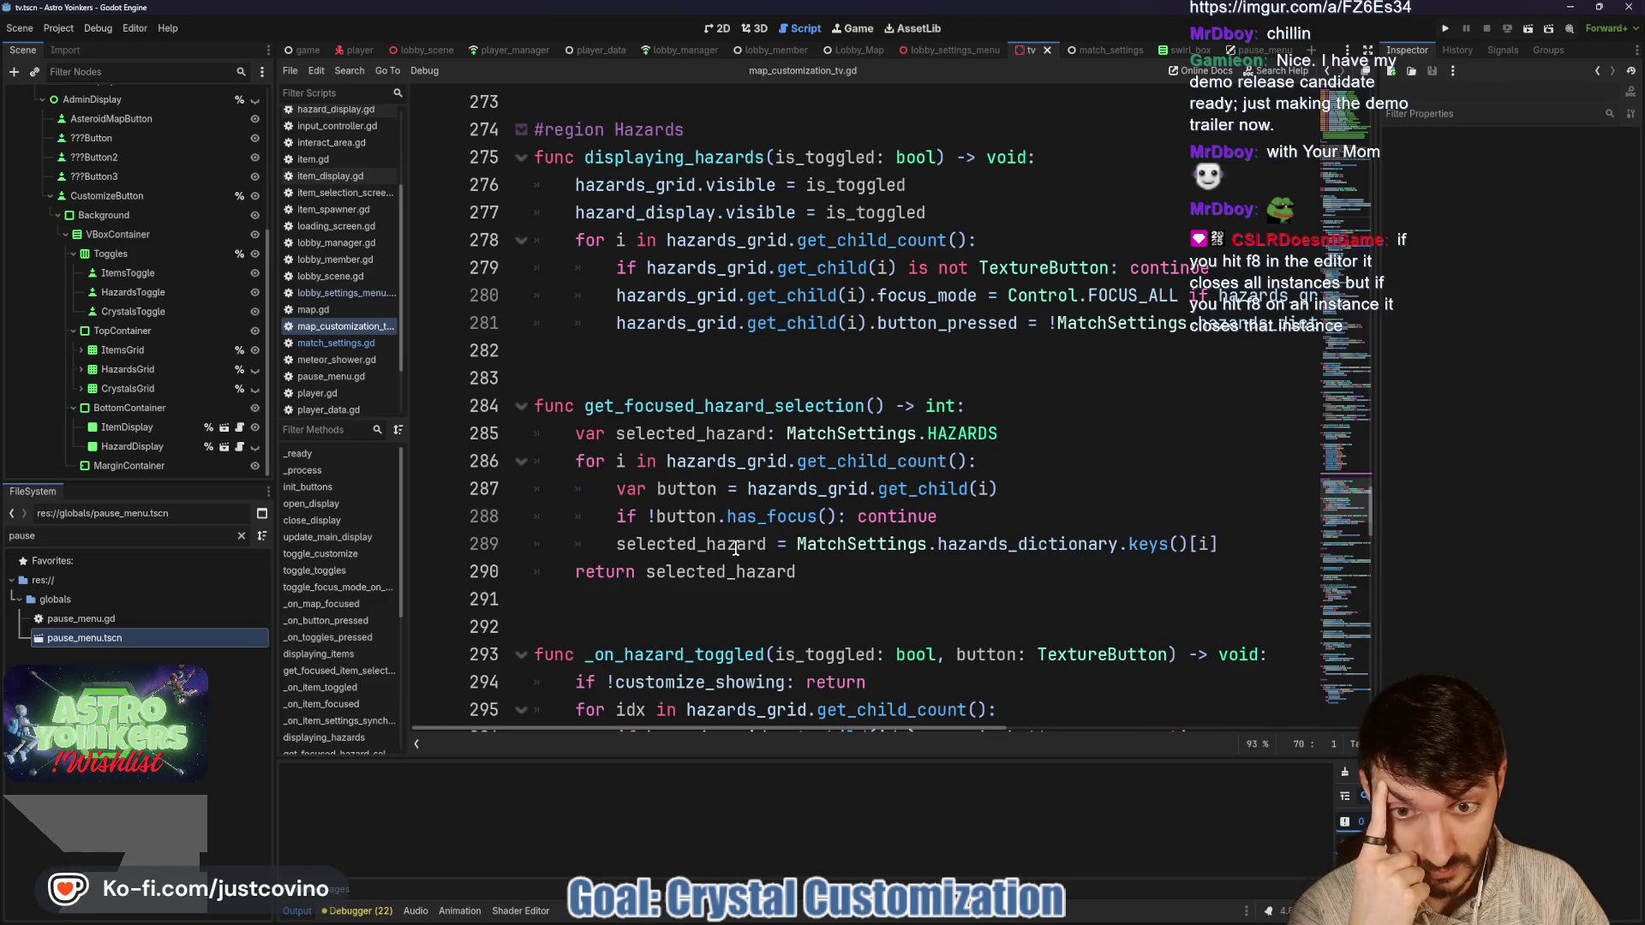
{"action": "scroll", "coordinate": [740, 479], "scroll_direction": "down", "scroll_amount": 2}
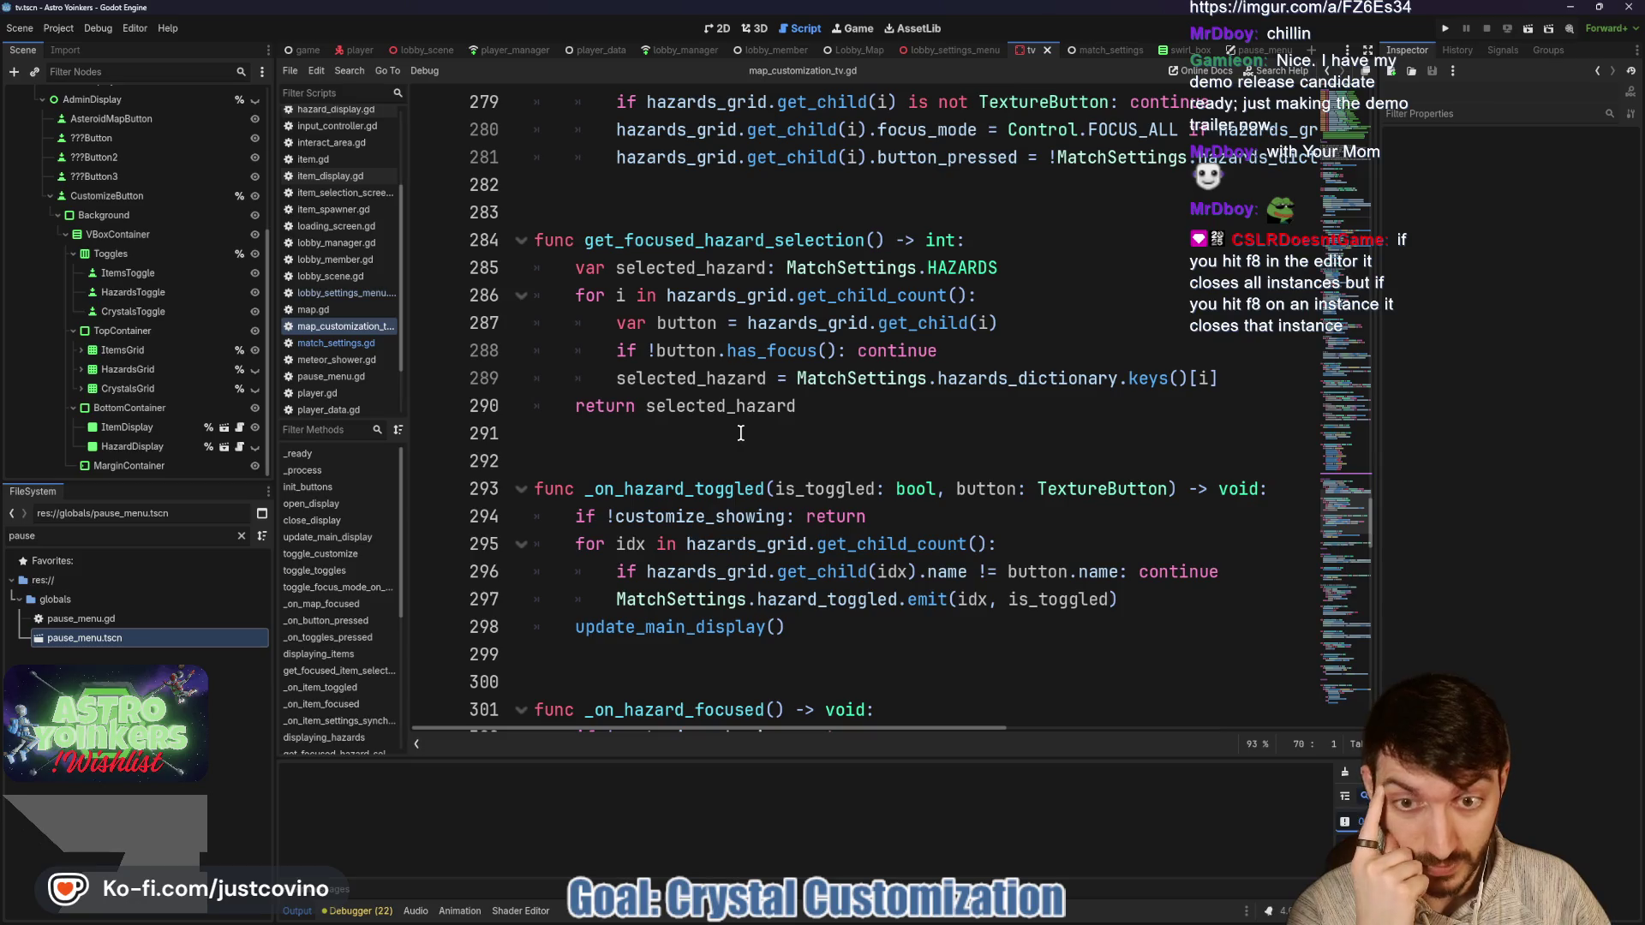
{"action": "scroll", "coordinate": [728, 424], "scroll_direction": "down", "scroll_amount": 1}
Make _on_hazard_toggled emit !is_toggled, then run the game with F5.
{"action": "double_click", "coordinate": [704, 414]}
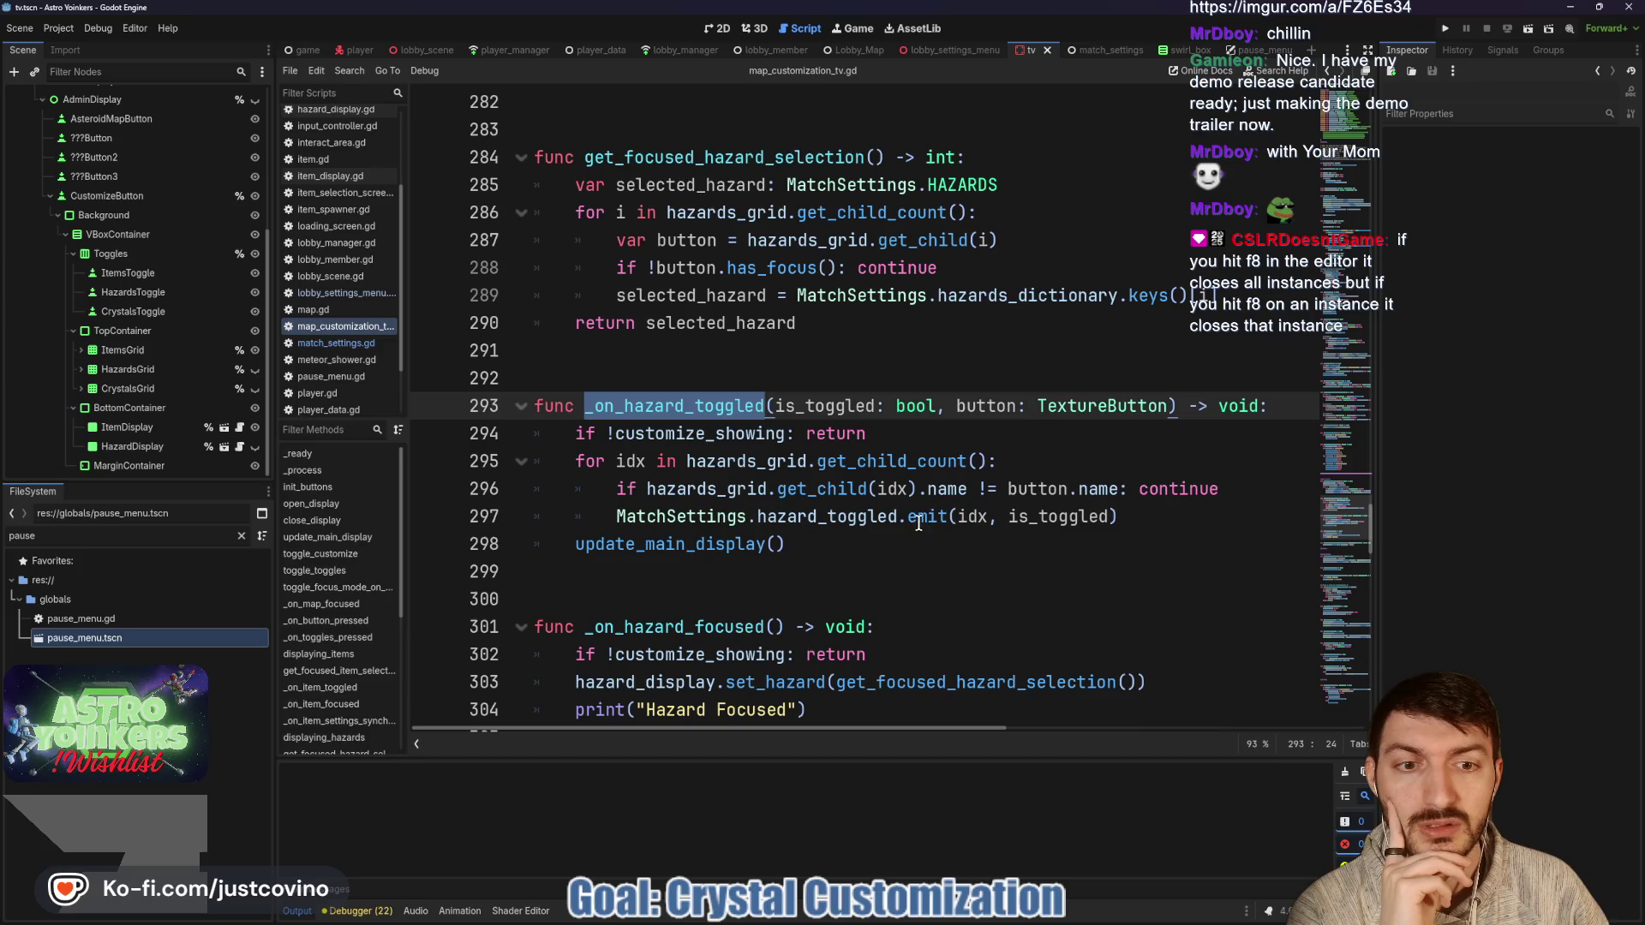
{"action": "double_click", "coordinate": [1010, 517]}
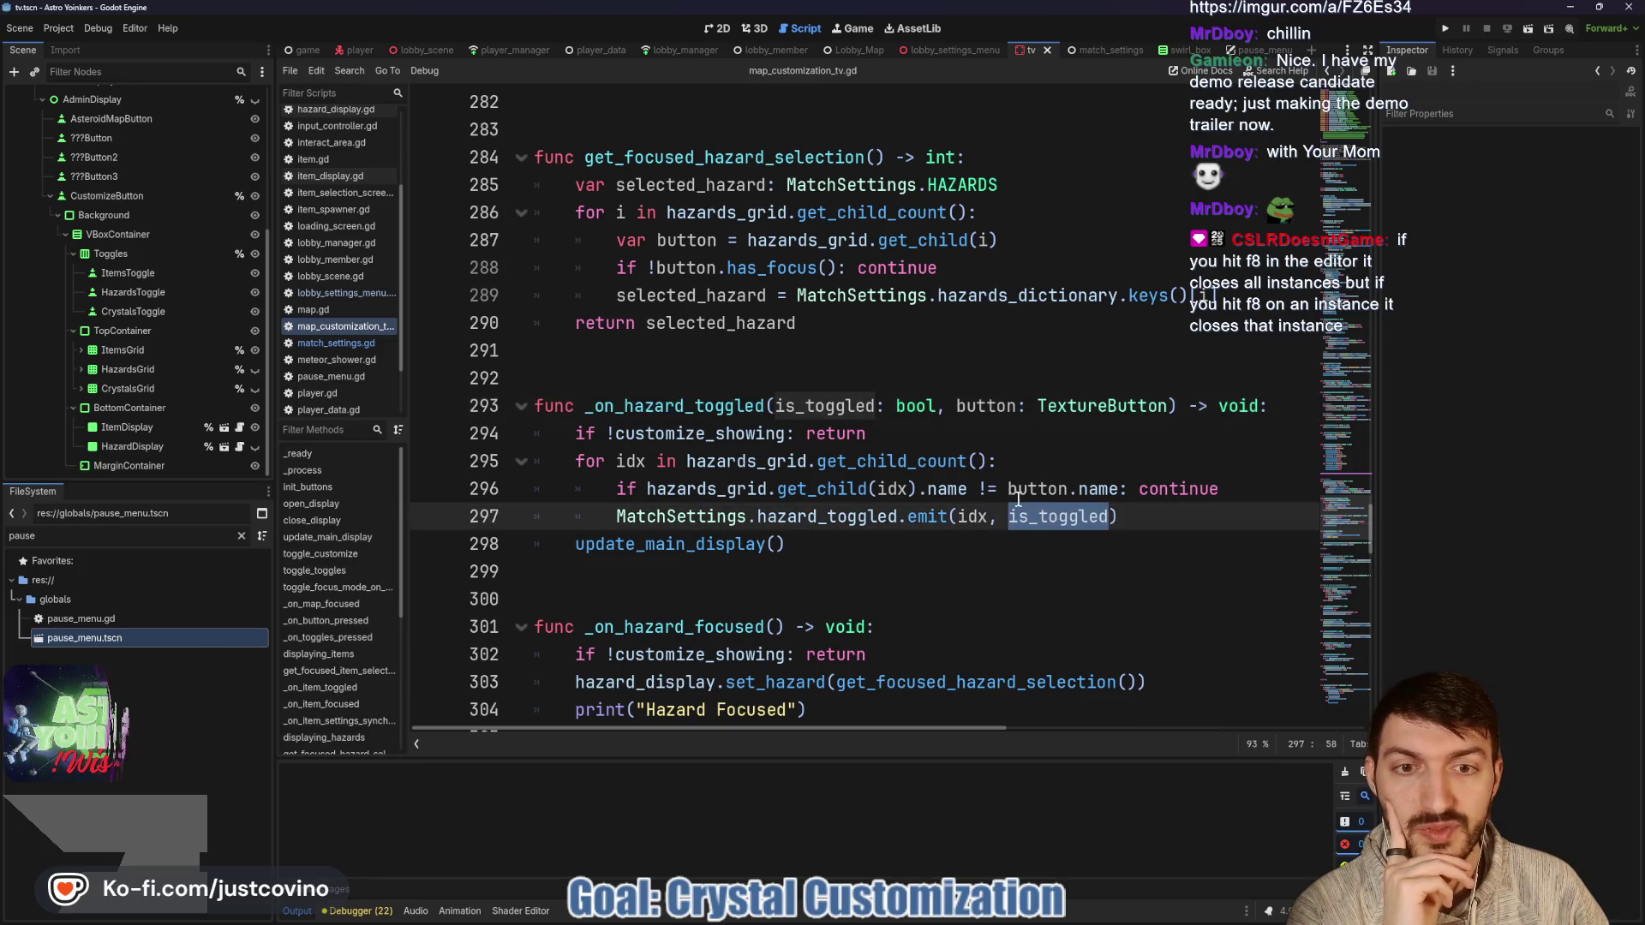
{"action": "left_click", "coordinate": [1007, 516]}
{"action": "type", "text": "!"}
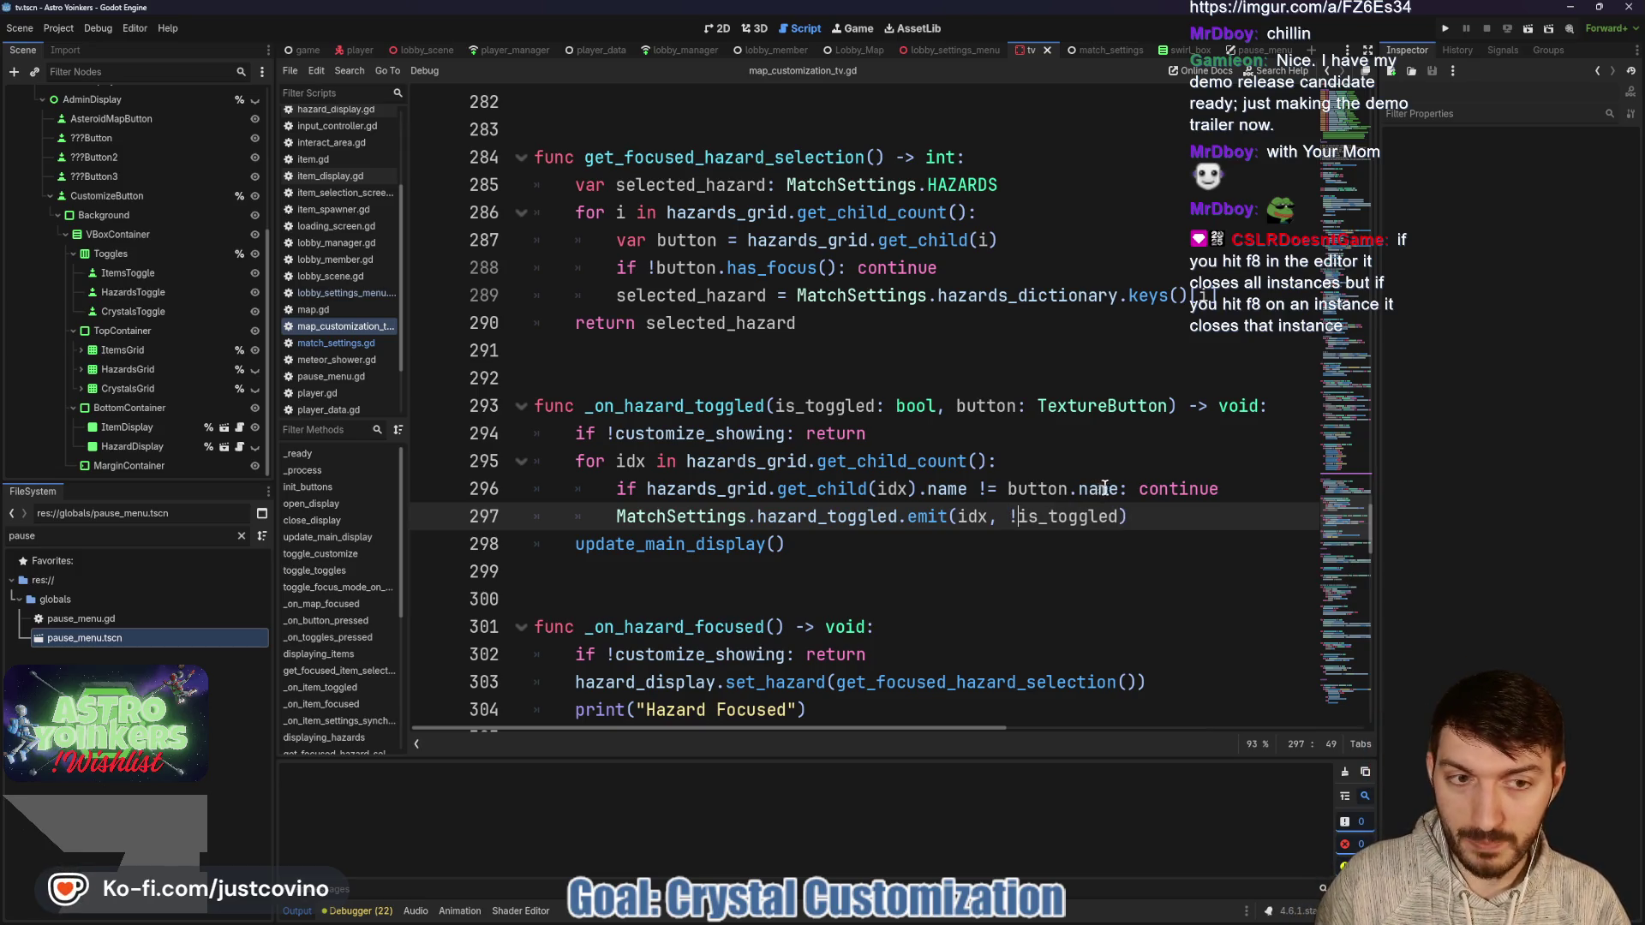
{"action": "left_click", "coordinate": [1160, 514]}
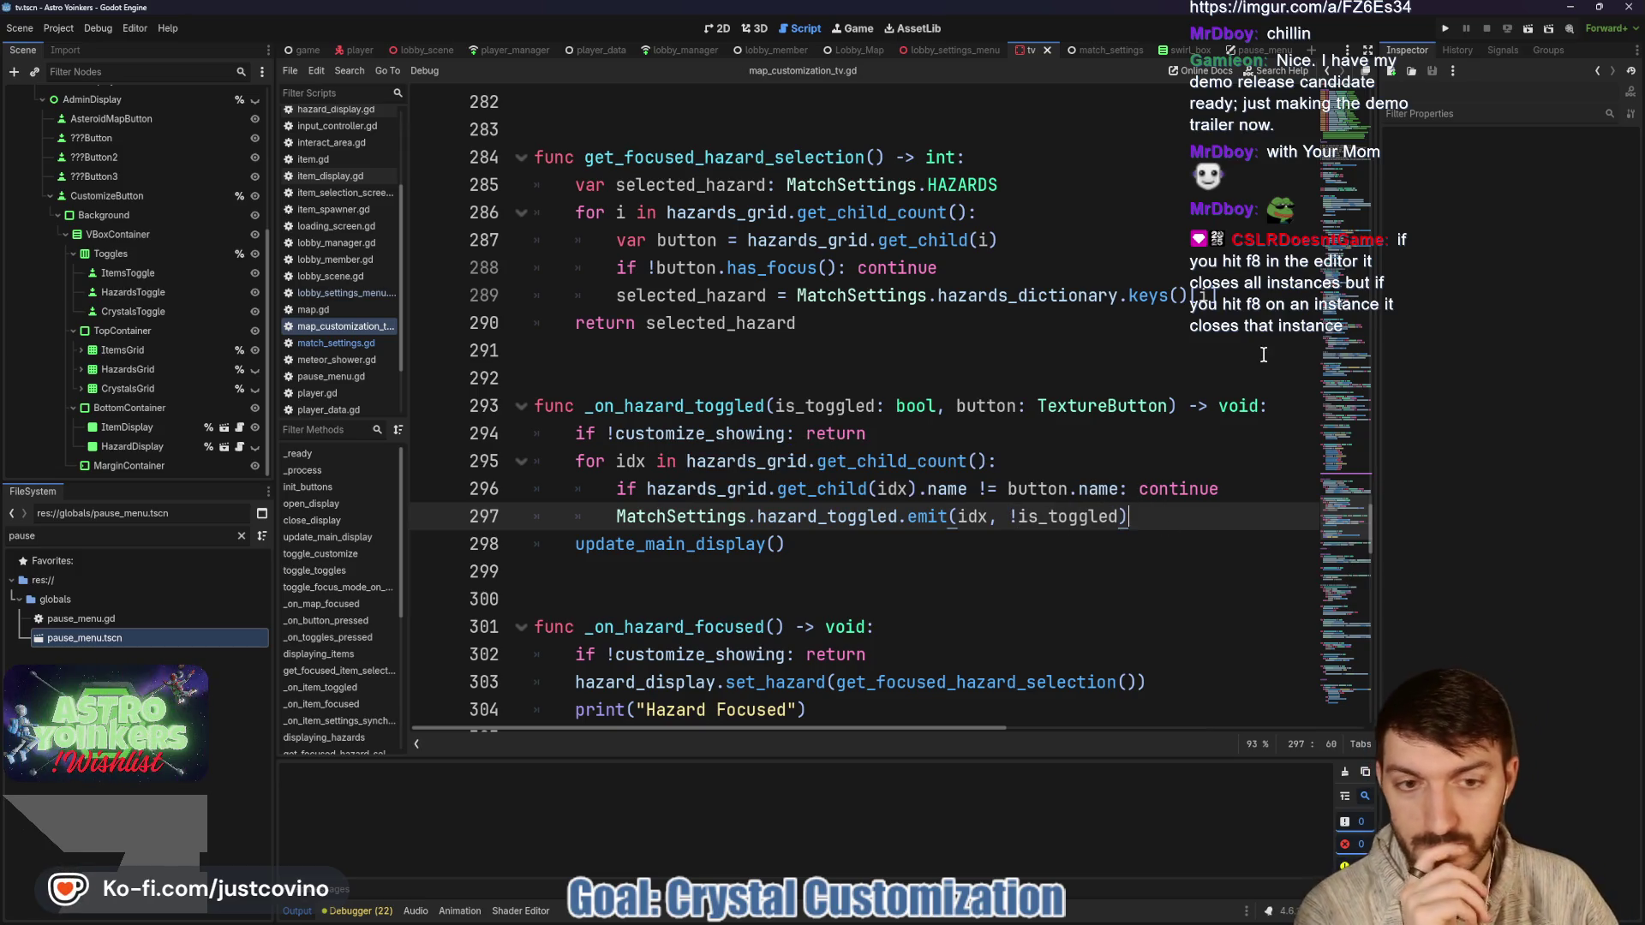
{"action": "key", "text": "F5"}
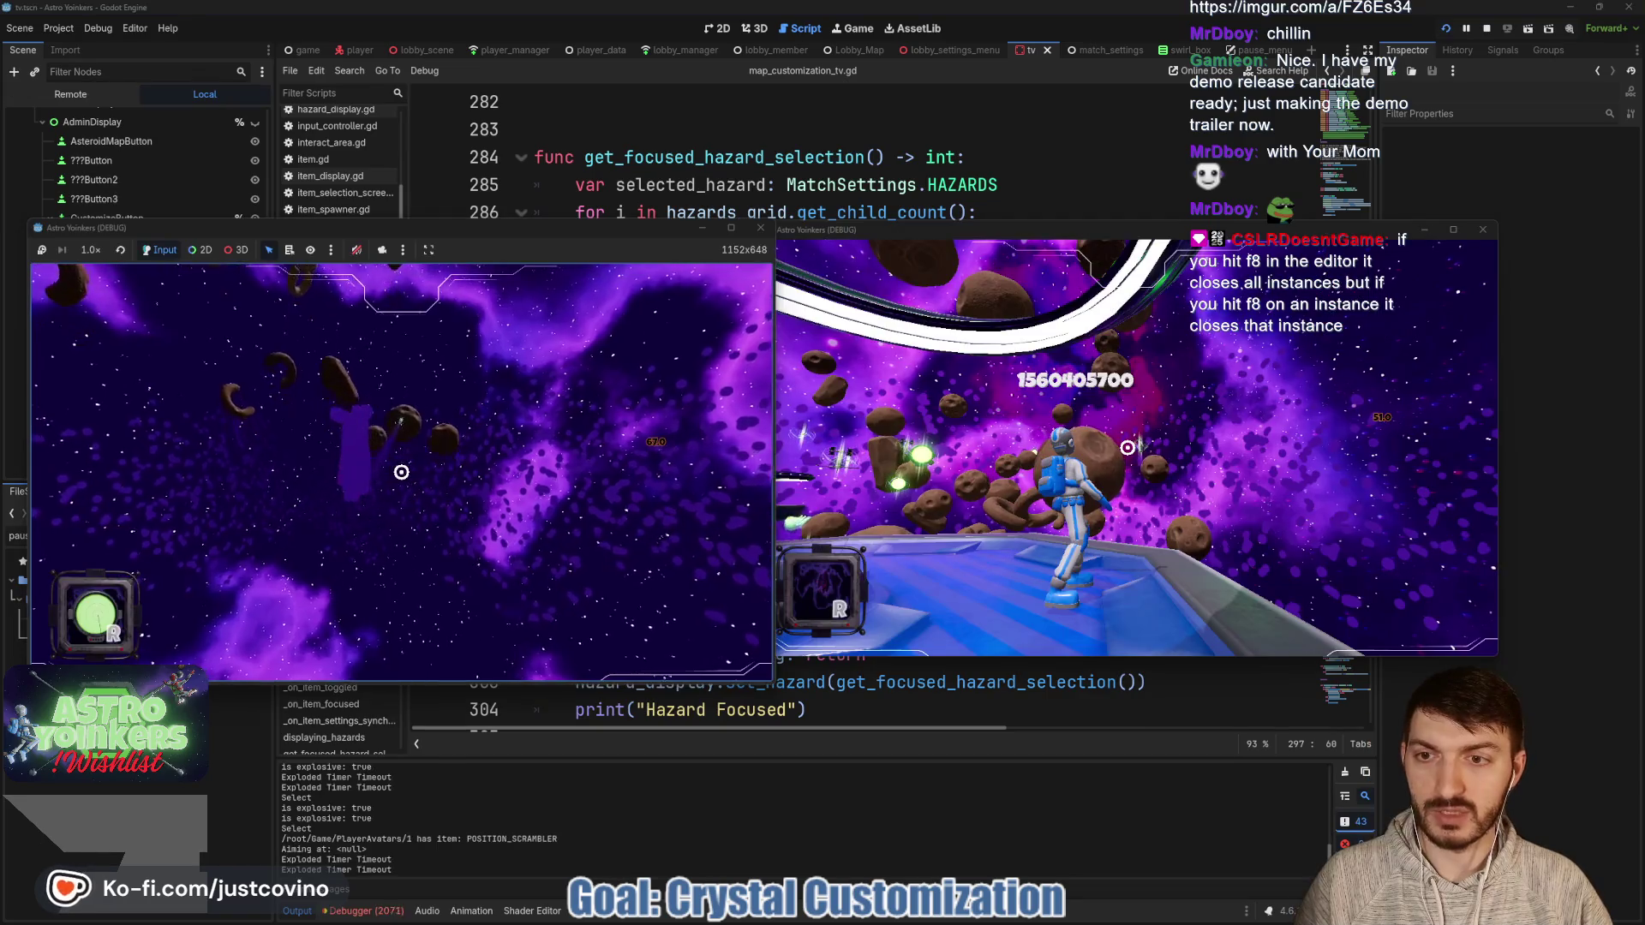
Stop the game and review the hazard hide and show calls on lines 168-170.
{"action": "key", "text": "F8"}
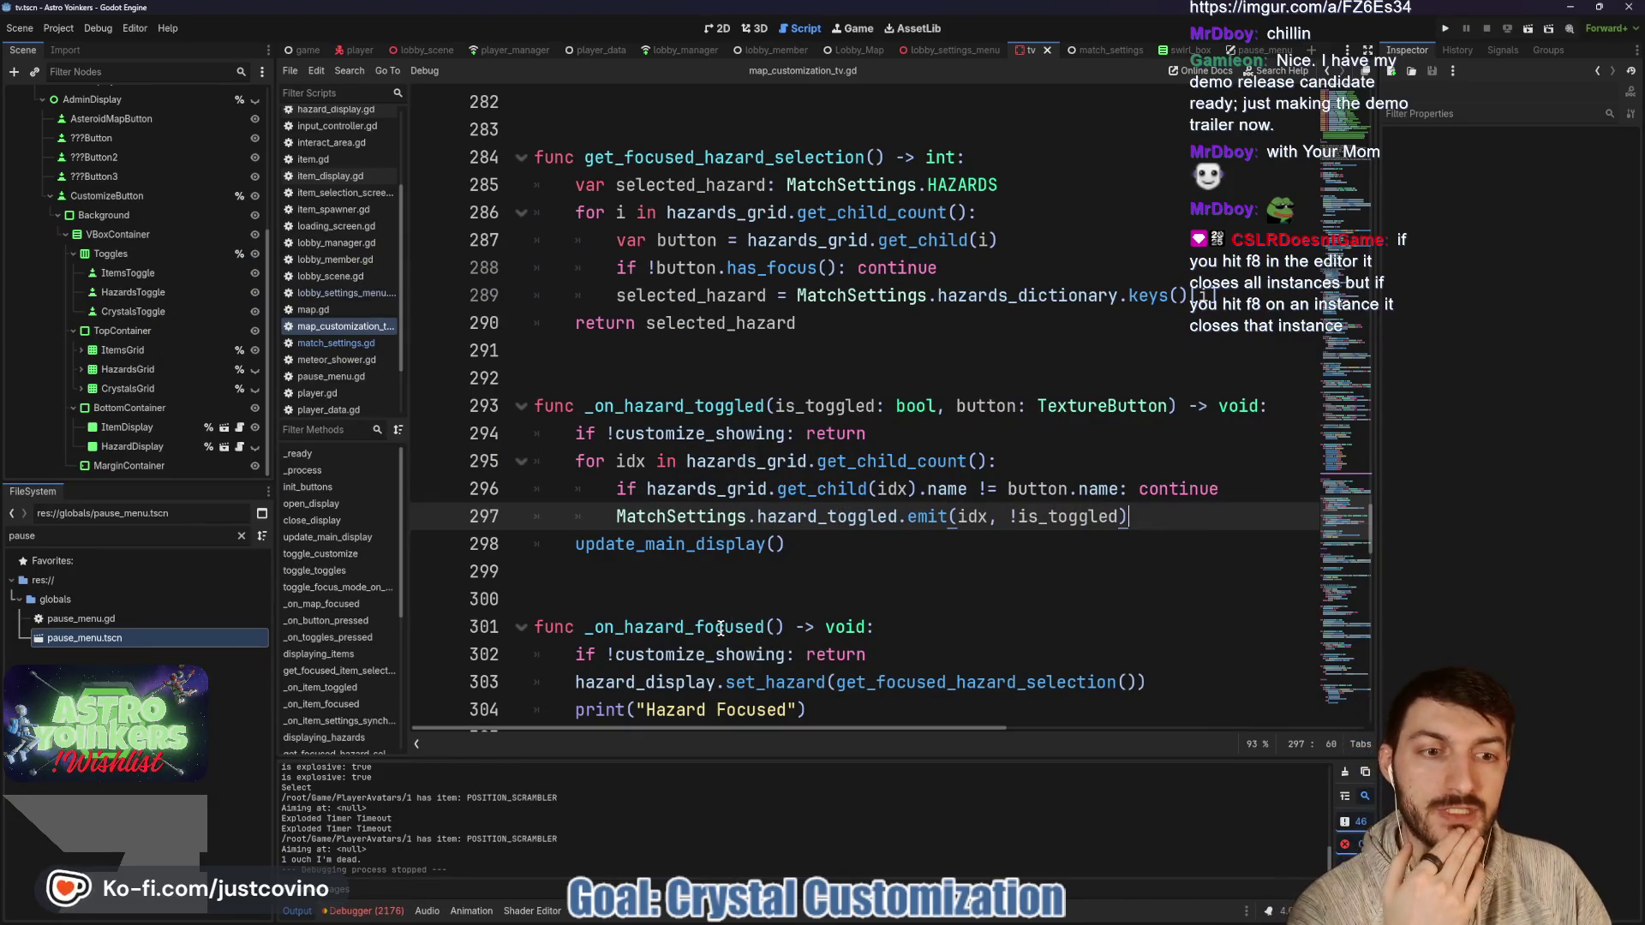
{"action": "double_click", "coordinate": [676, 545]}
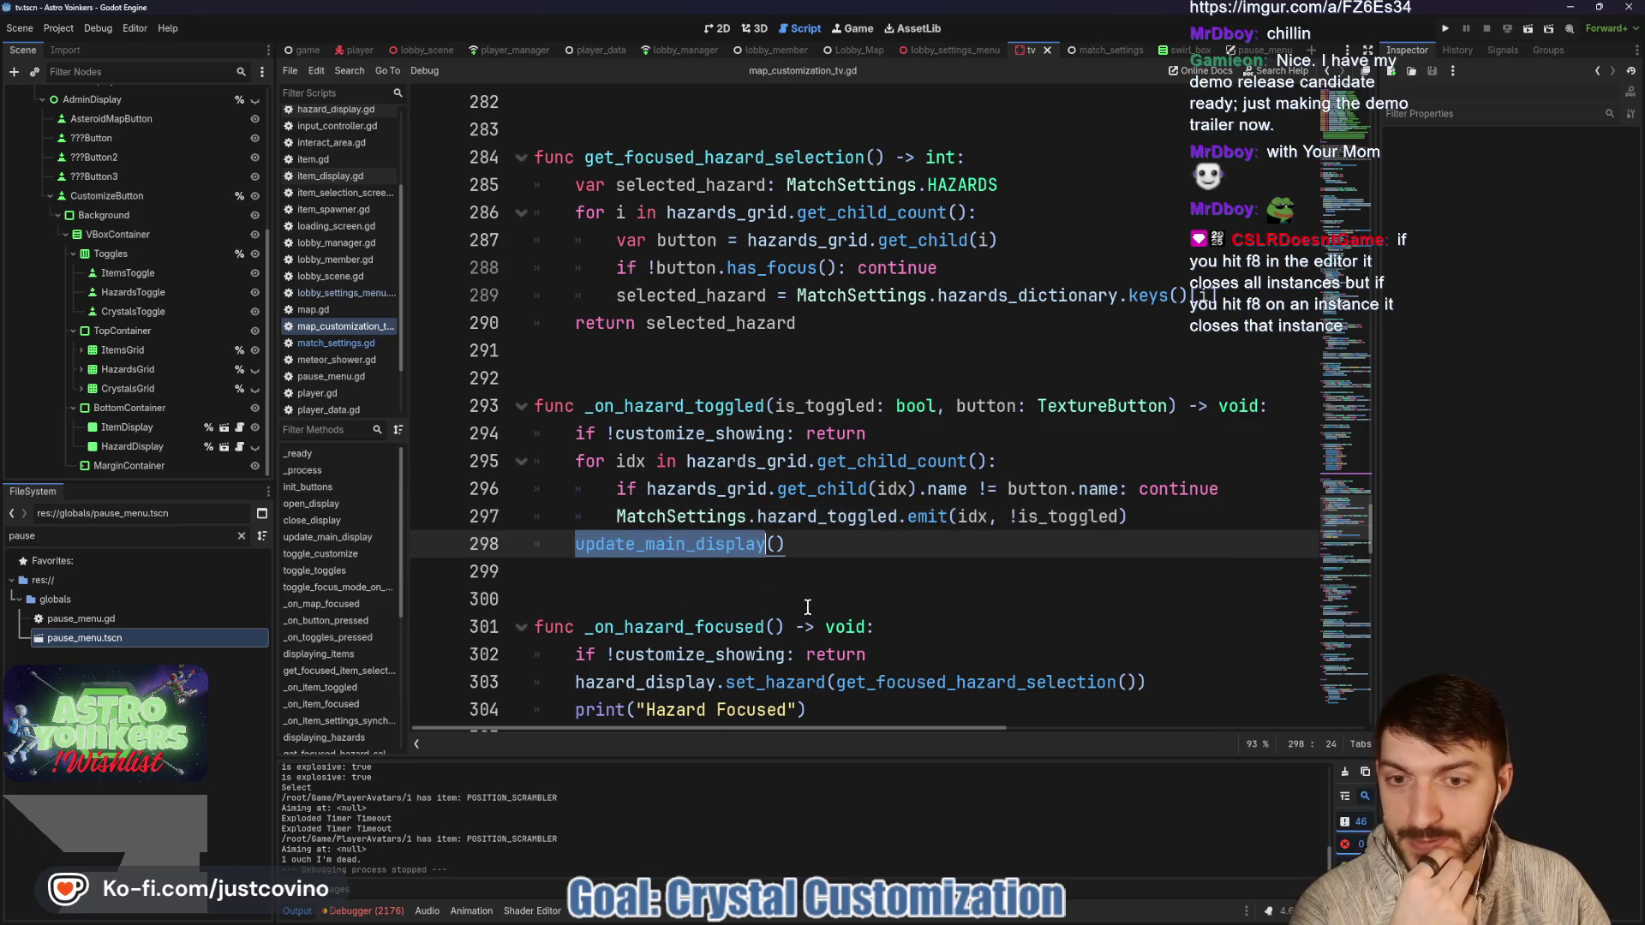
{"action": "scroll", "coordinate": [772, 598], "scroll_direction": "down", "scroll_amount": 5}
{"action": "scroll", "coordinate": [797, 610], "scroll_direction": "up", "scroll_amount": 12}
{"action": "scroll", "coordinate": [816, 623], "scroll_direction": "up", "scroll_amount": 15}
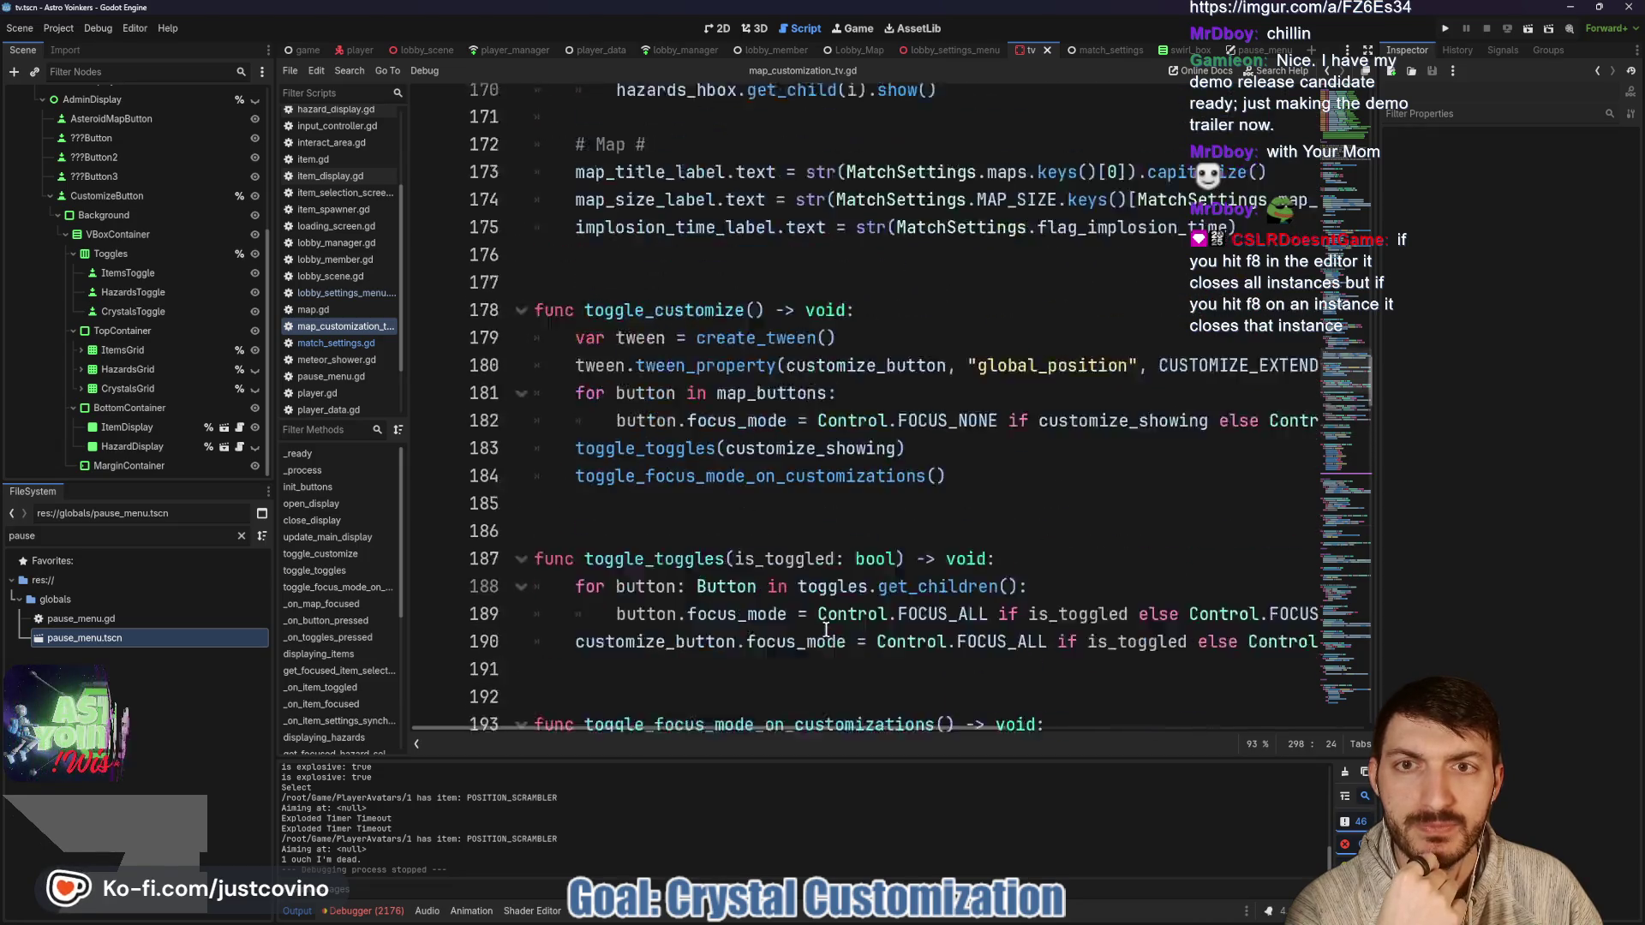
{"action": "scroll", "coordinate": [824, 632], "scroll_direction": "up", "scroll_amount": 9}
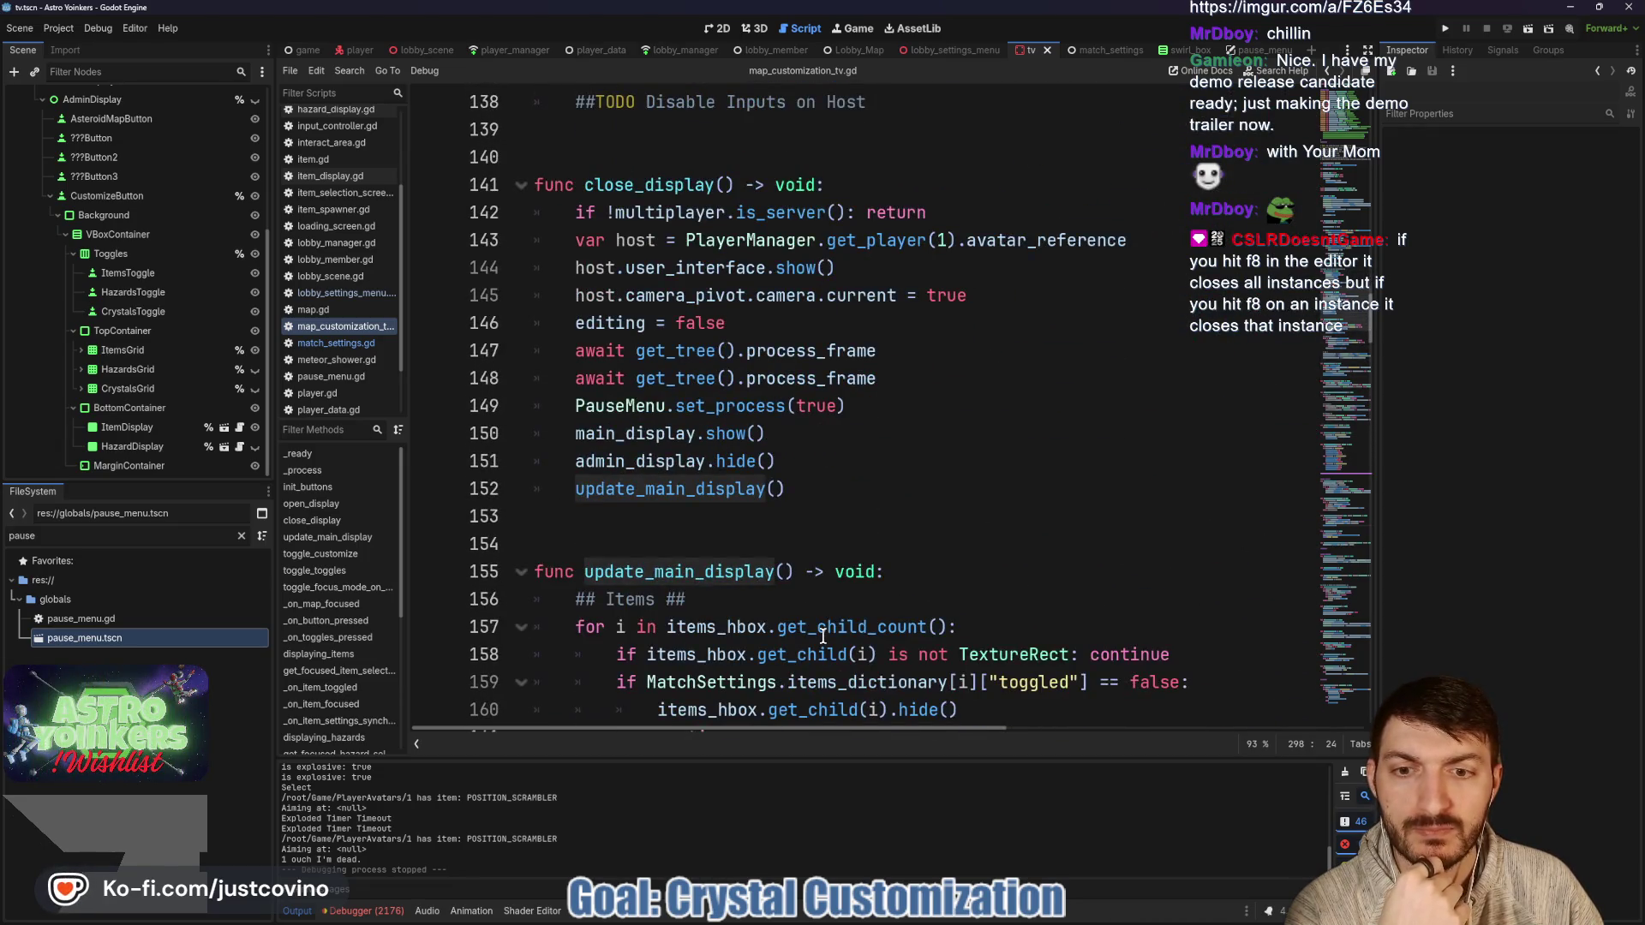
{"action": "scroll", "coordinate": [822, 636], "scroll_direction": "down", "scroll_amount": 6}
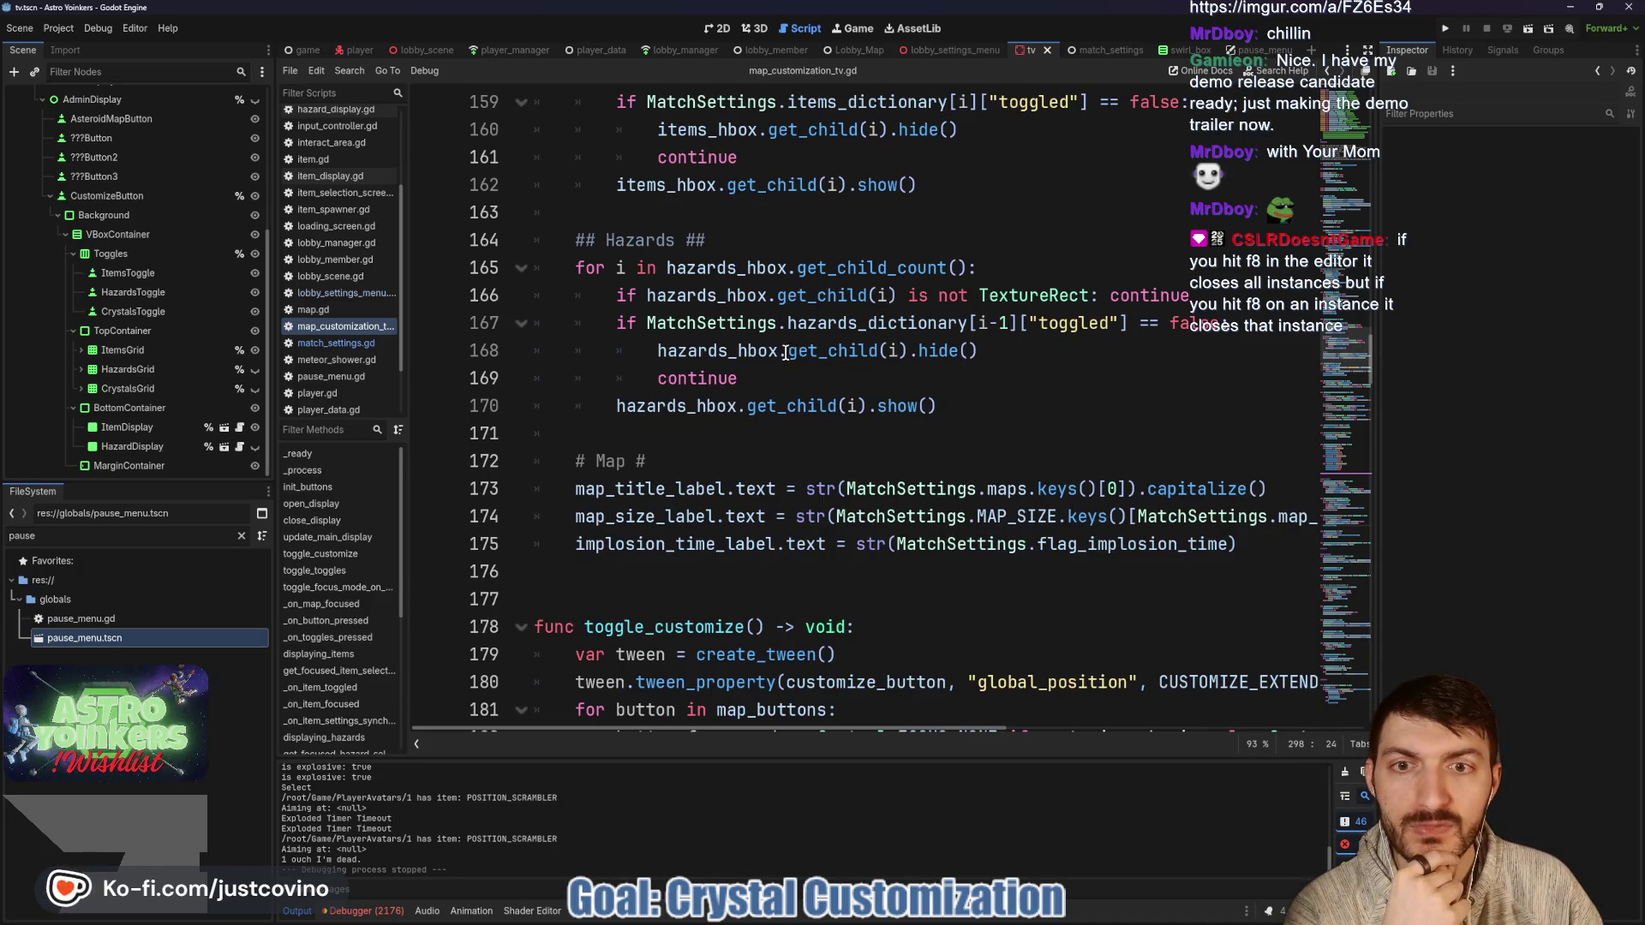
{"action": "mouse_move", "coordinate": [759, 357]}
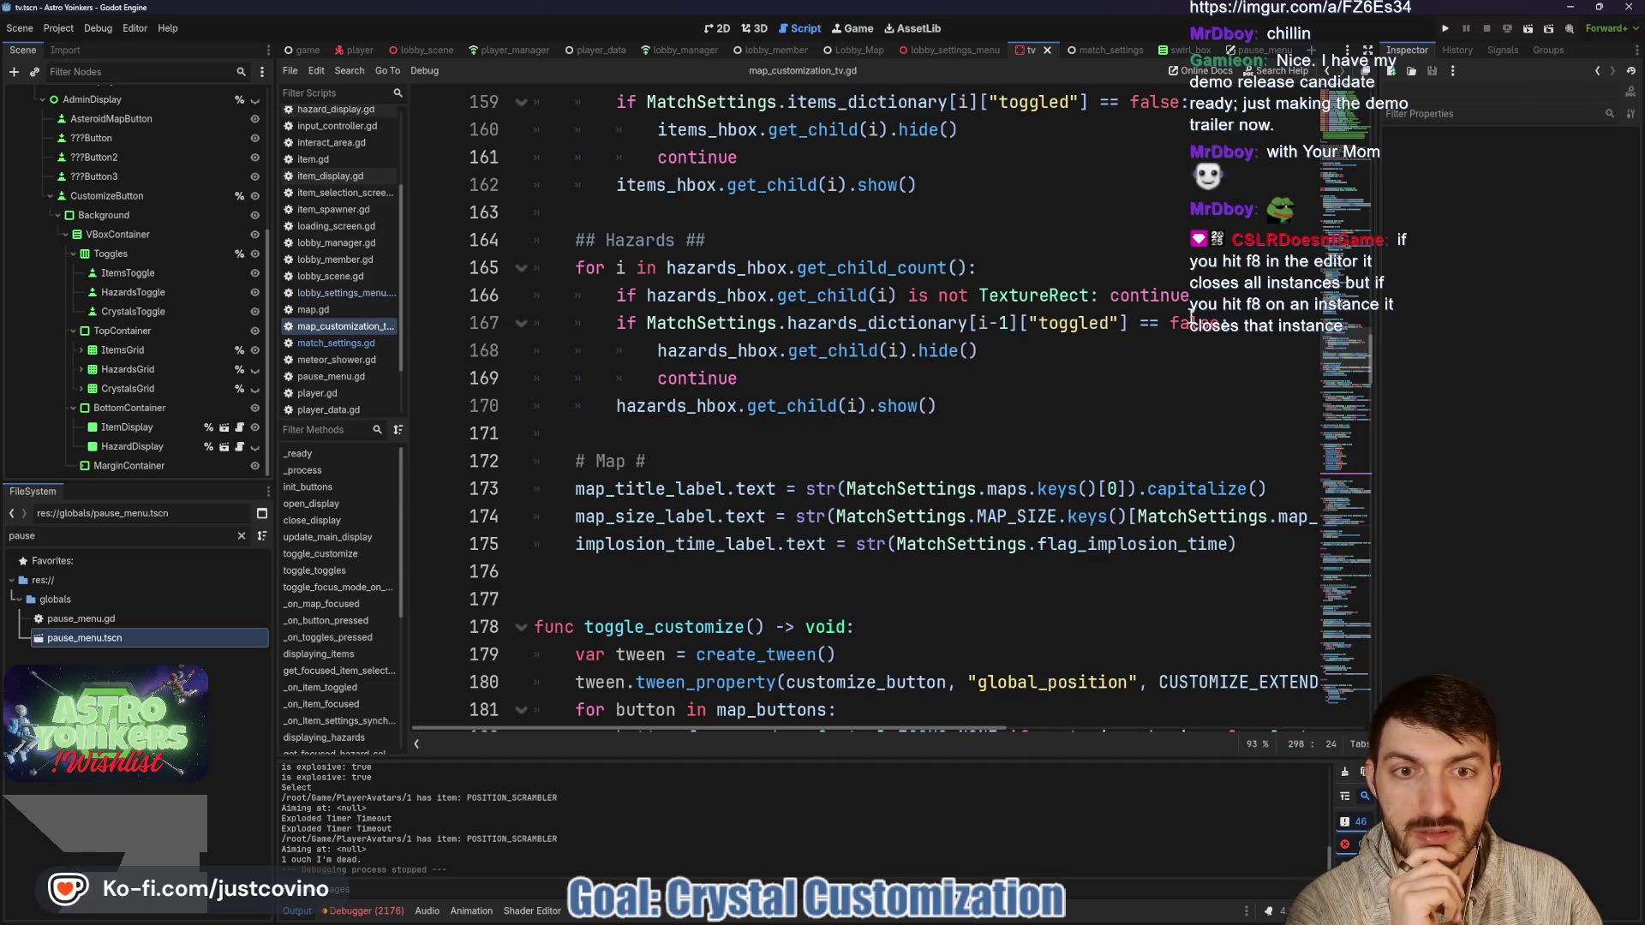
{"action": "left_click_drag", "start_coordinate": [661, 354], "coordinate": [1053, 358]}
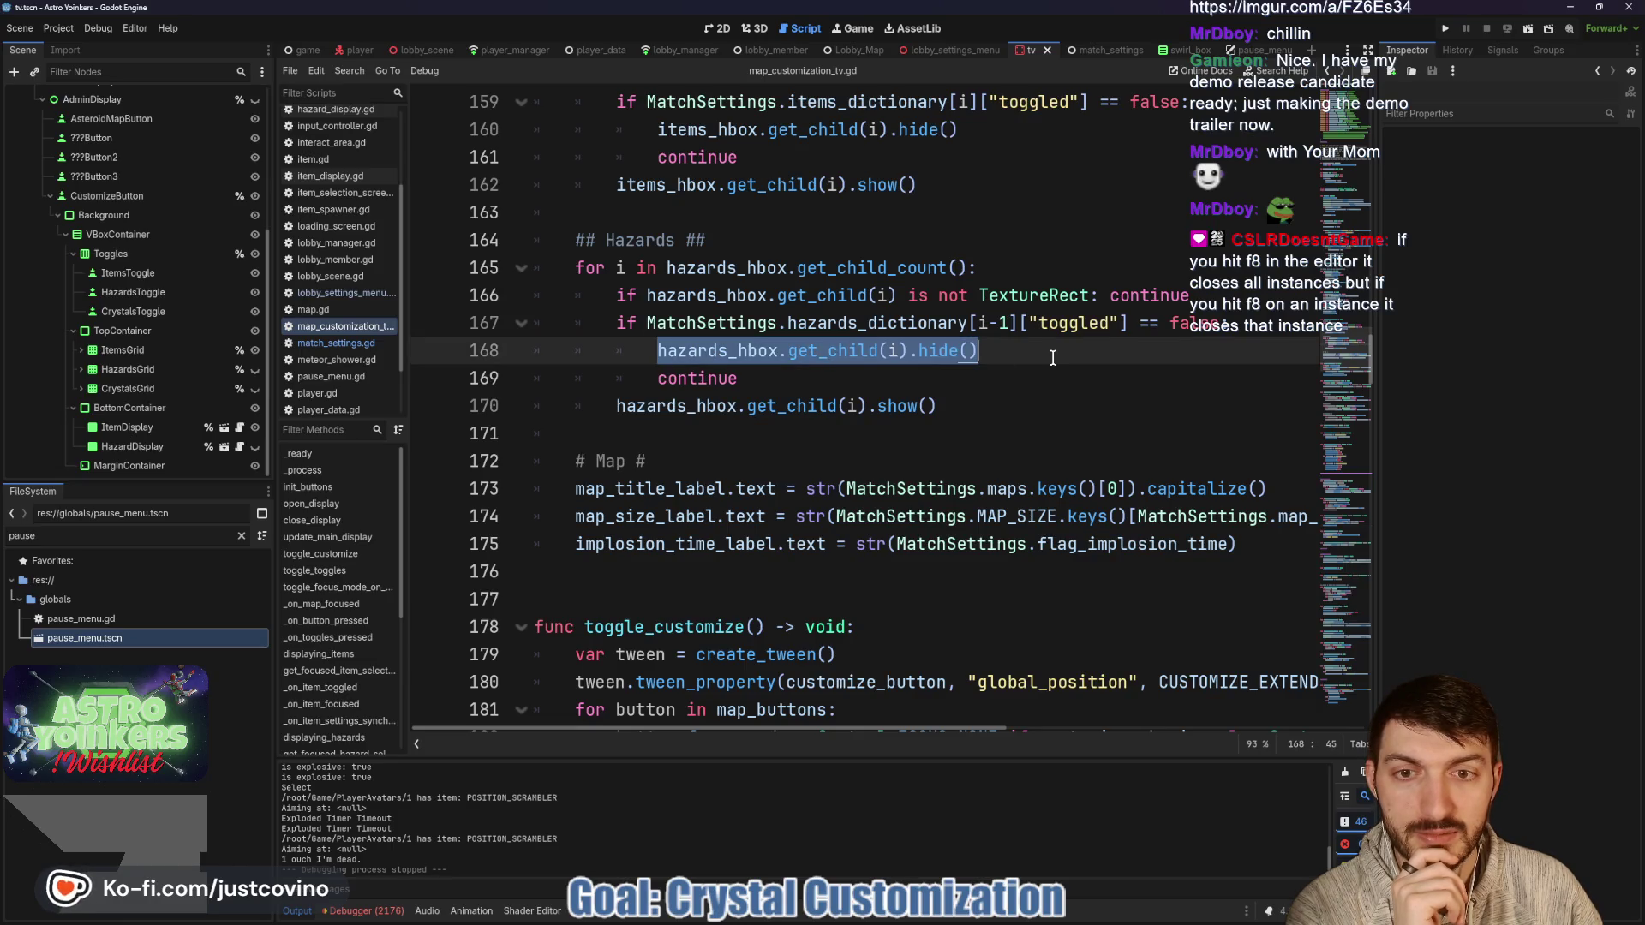
{"action": "left_click_drag", "start_coordinate": [939, 405], "coordinate": [567, 400]}
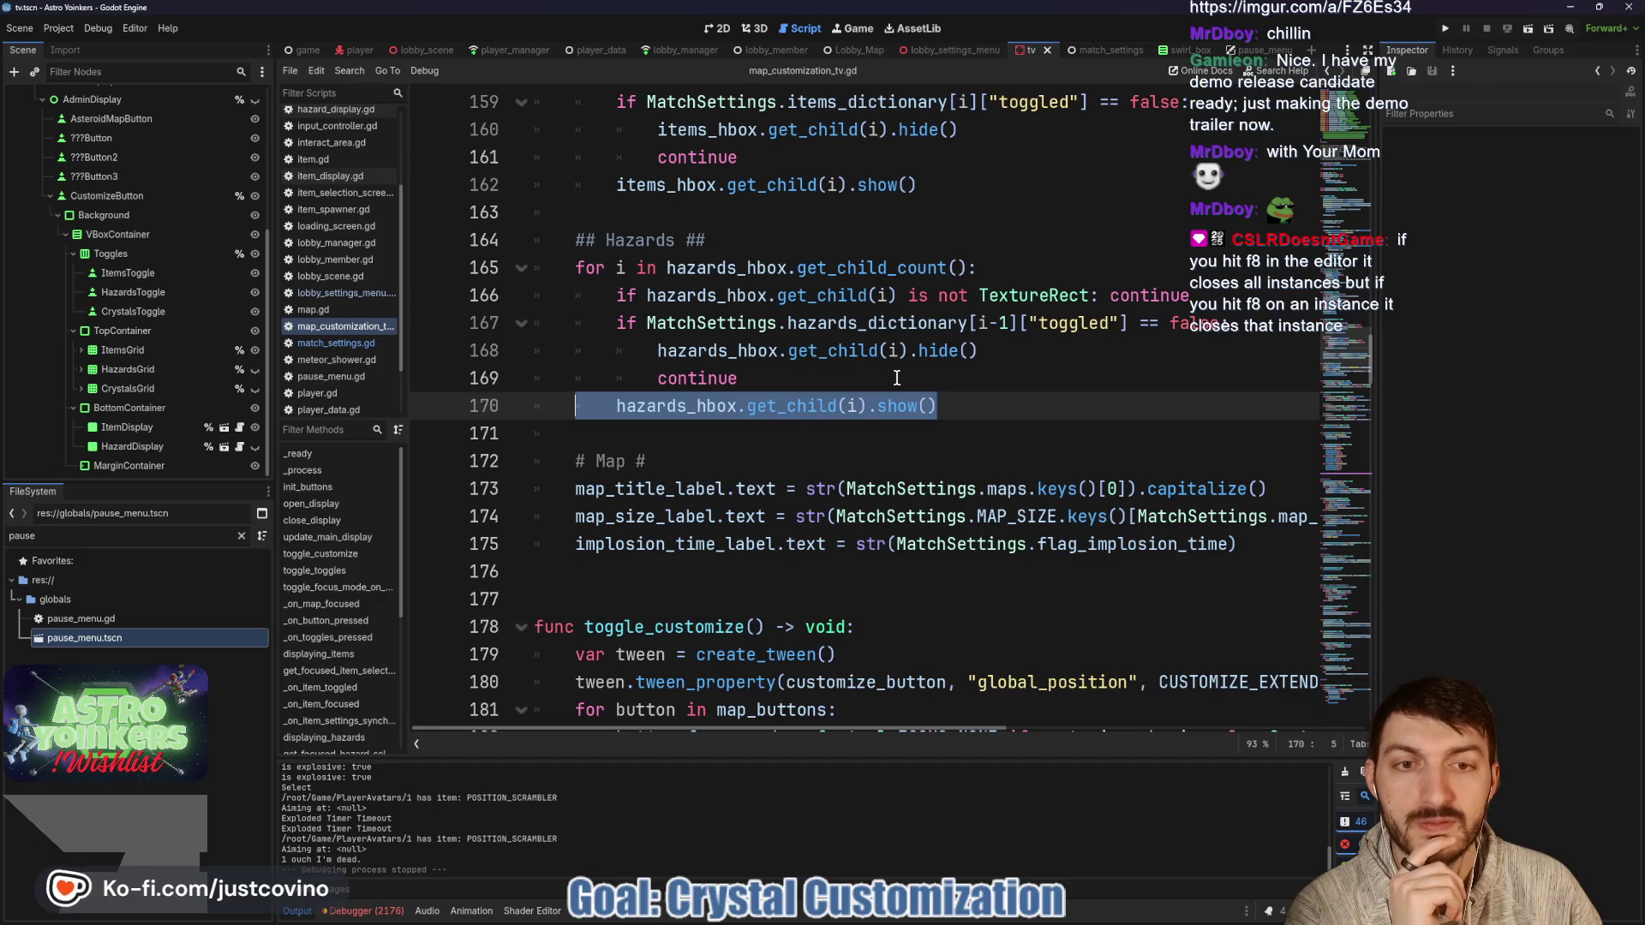
{"action": "left_click", "coordinate": [785, 375]}
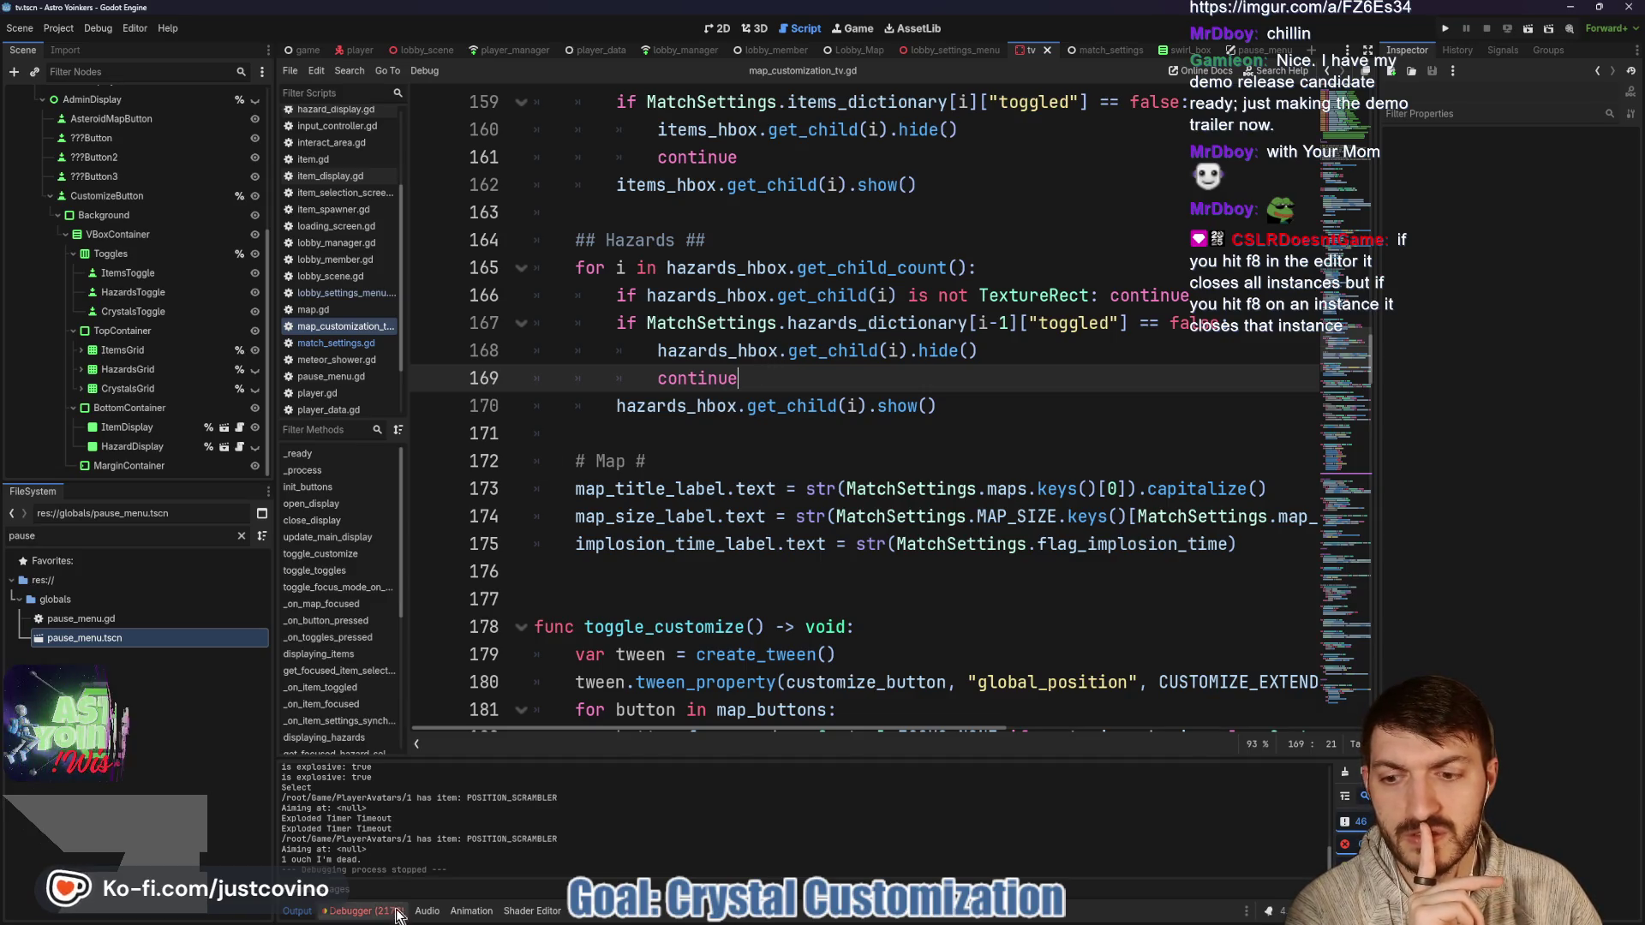
Clear Session 2's errors in the Debugger, switch to Session 1, and collapse the panel.
{"action": "left_click", "coordinate": [361, 910]}
{"action": "left_click", "coordinate": [360, 726]}
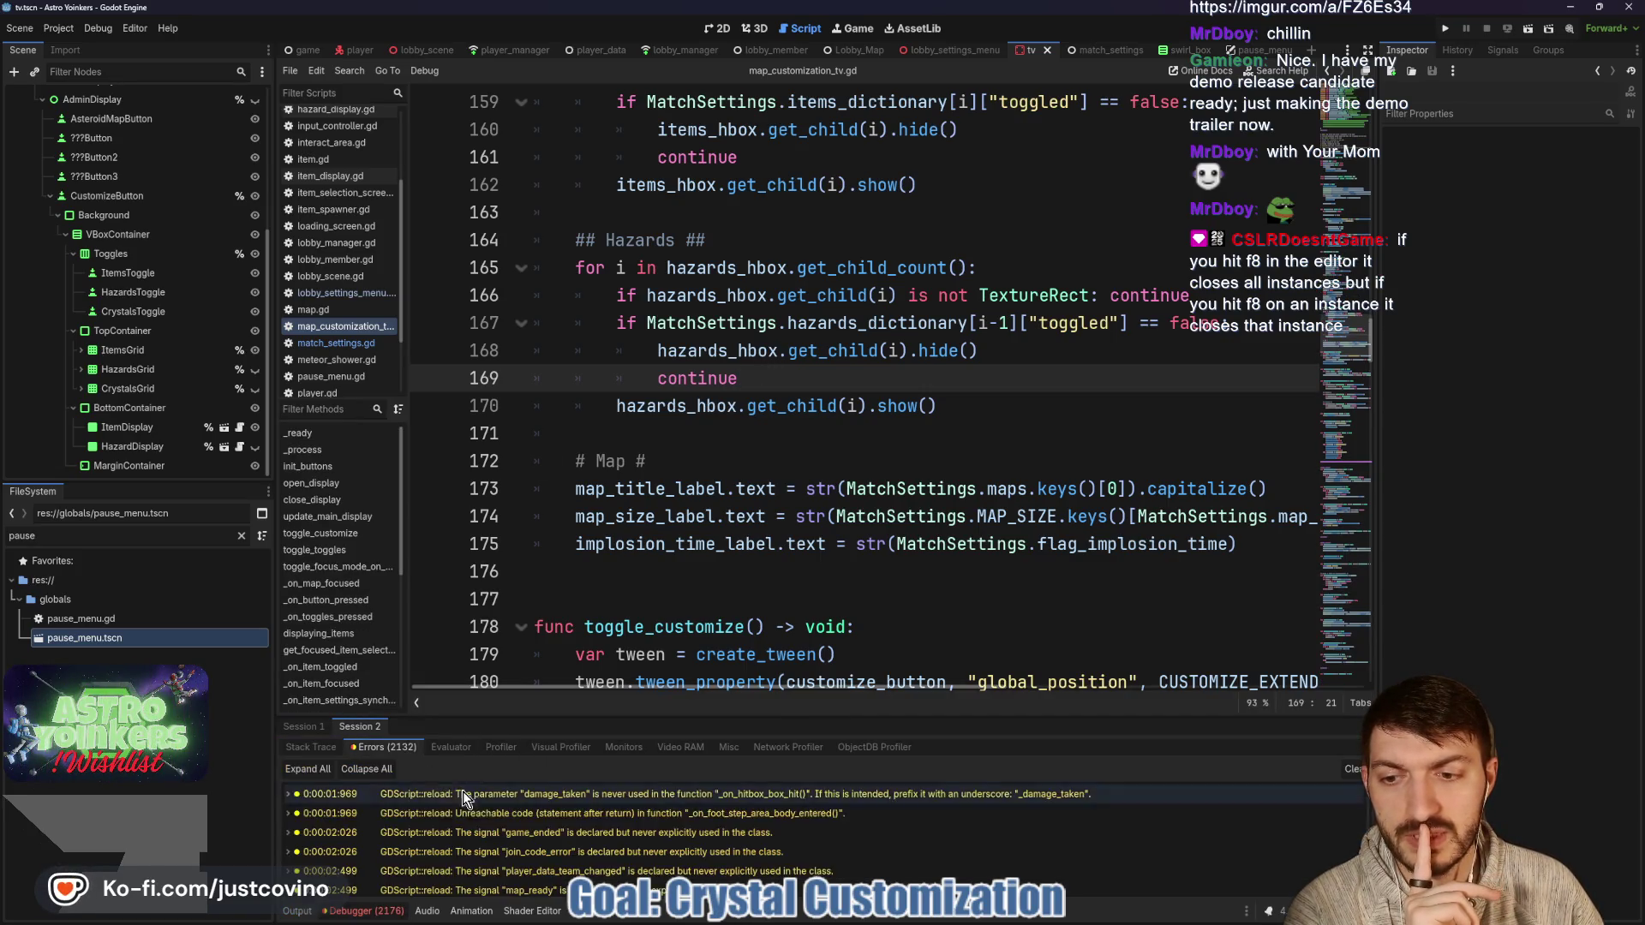
{"action": "scroll", "coordinate": [485, 825], "scroll_direction": "up", "scroll_amount": 10}
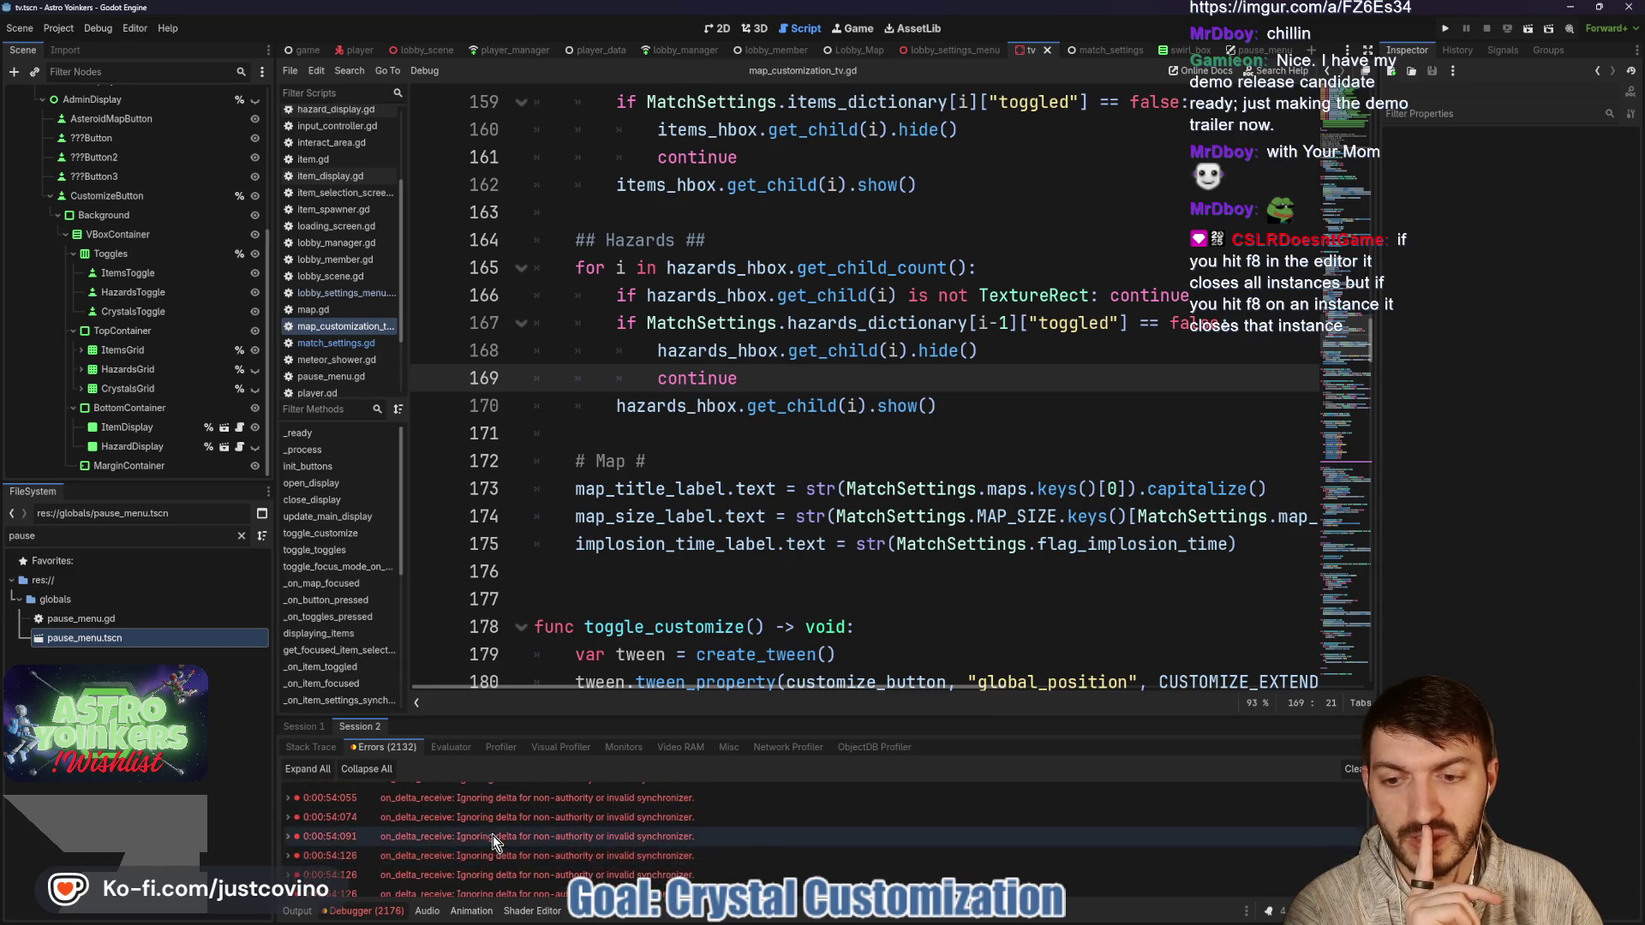
{"action": "scroll", "coordinate": [634, 844], "scroll_direction": "down", "scroll_amount": 8}
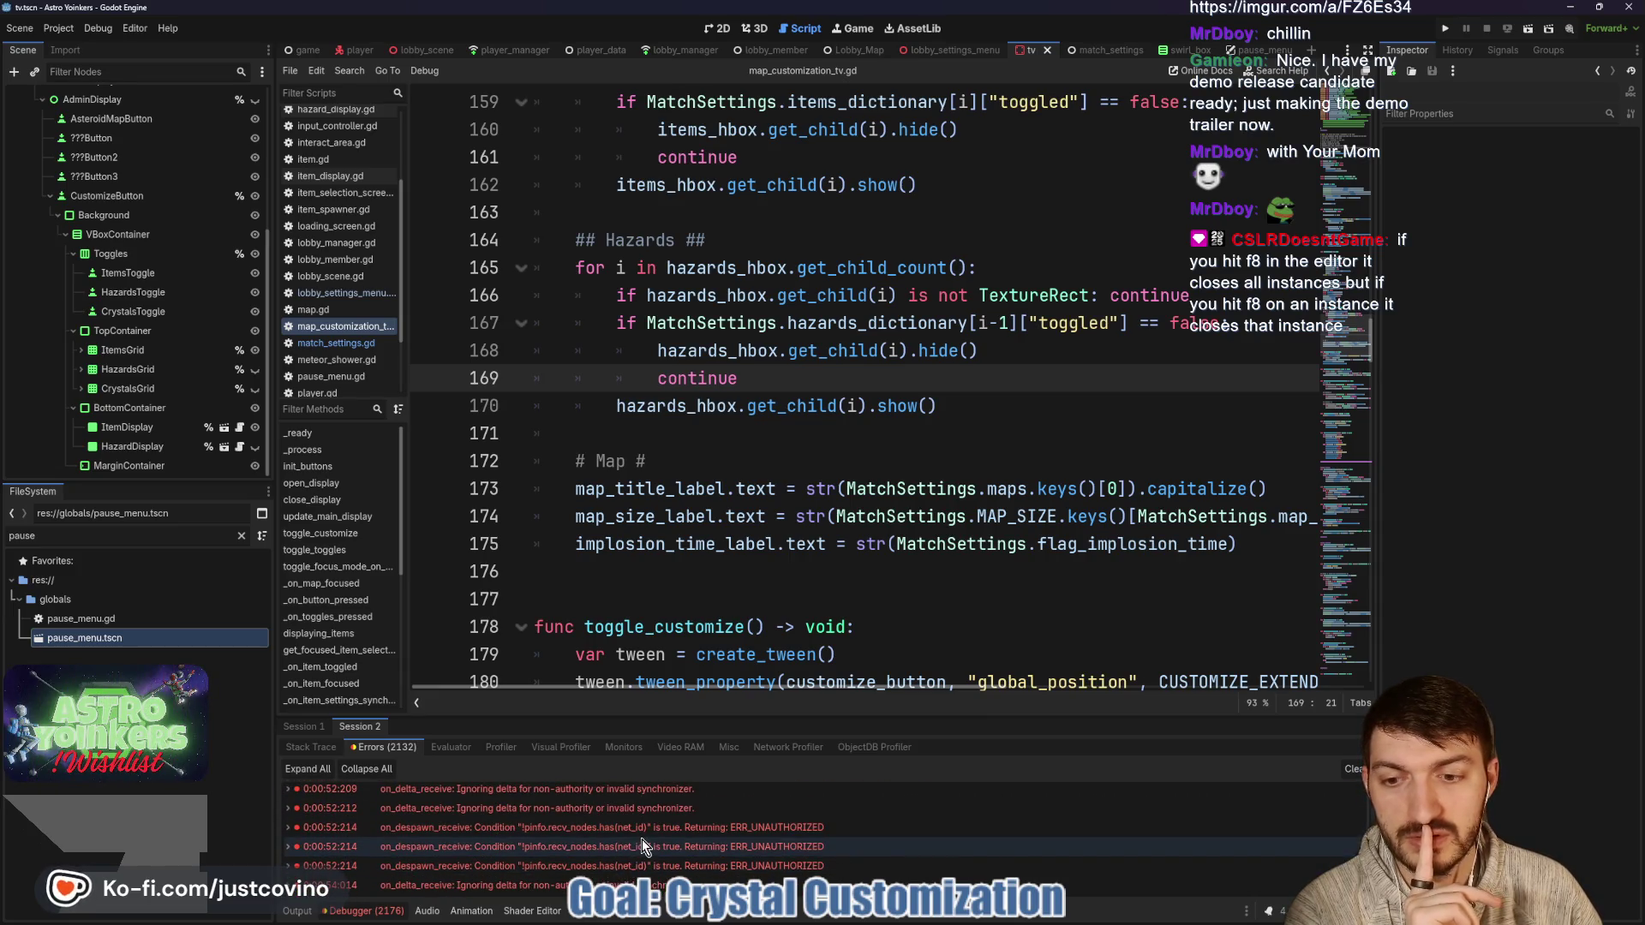
{"action": "left_click", "coordinate": [1353, 769]}
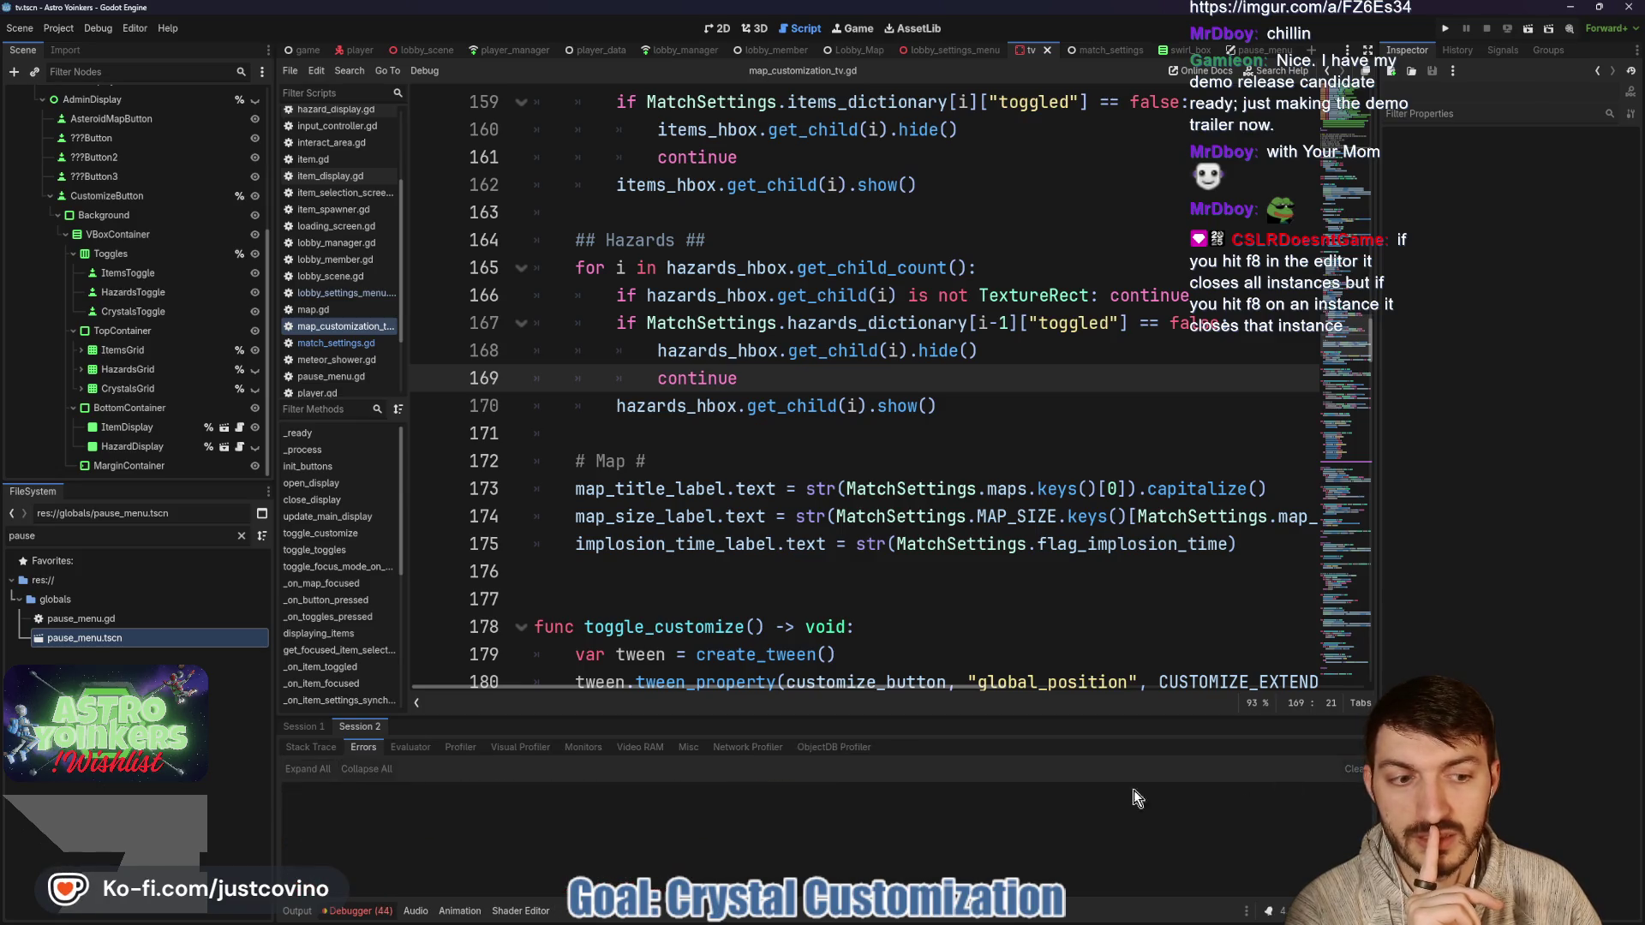
{"action": "left_click", "coordinate": [305, 727]}
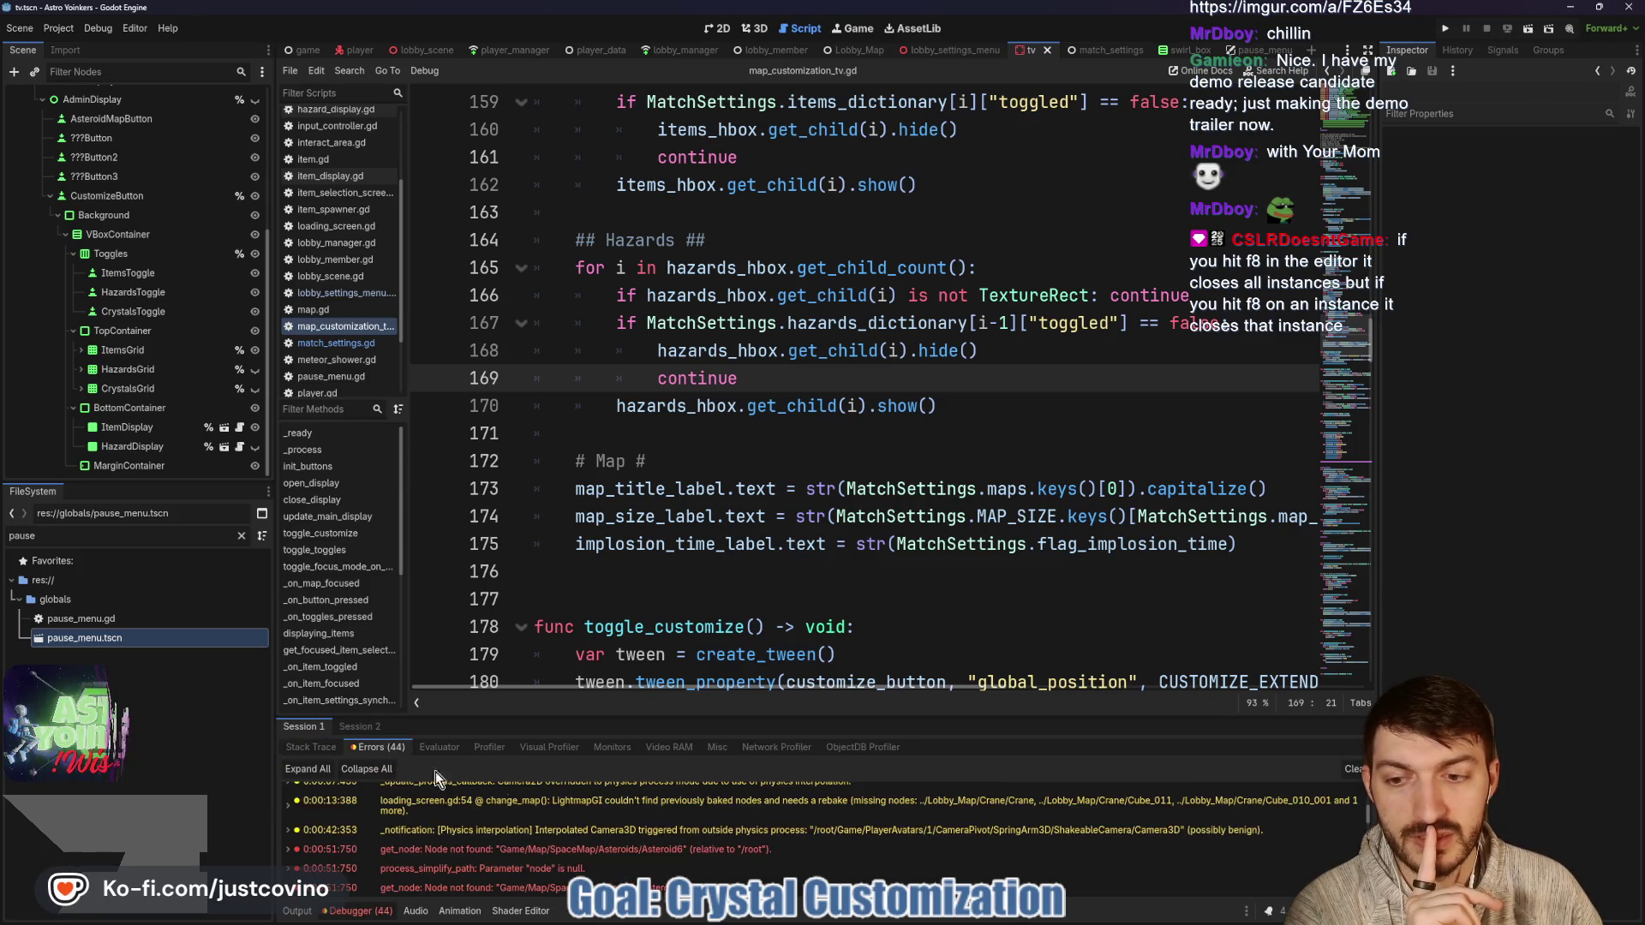
{"action": "scroll", "coordinate": [765, 855], "scroll_direction": "down", "scroll_amount": 5}
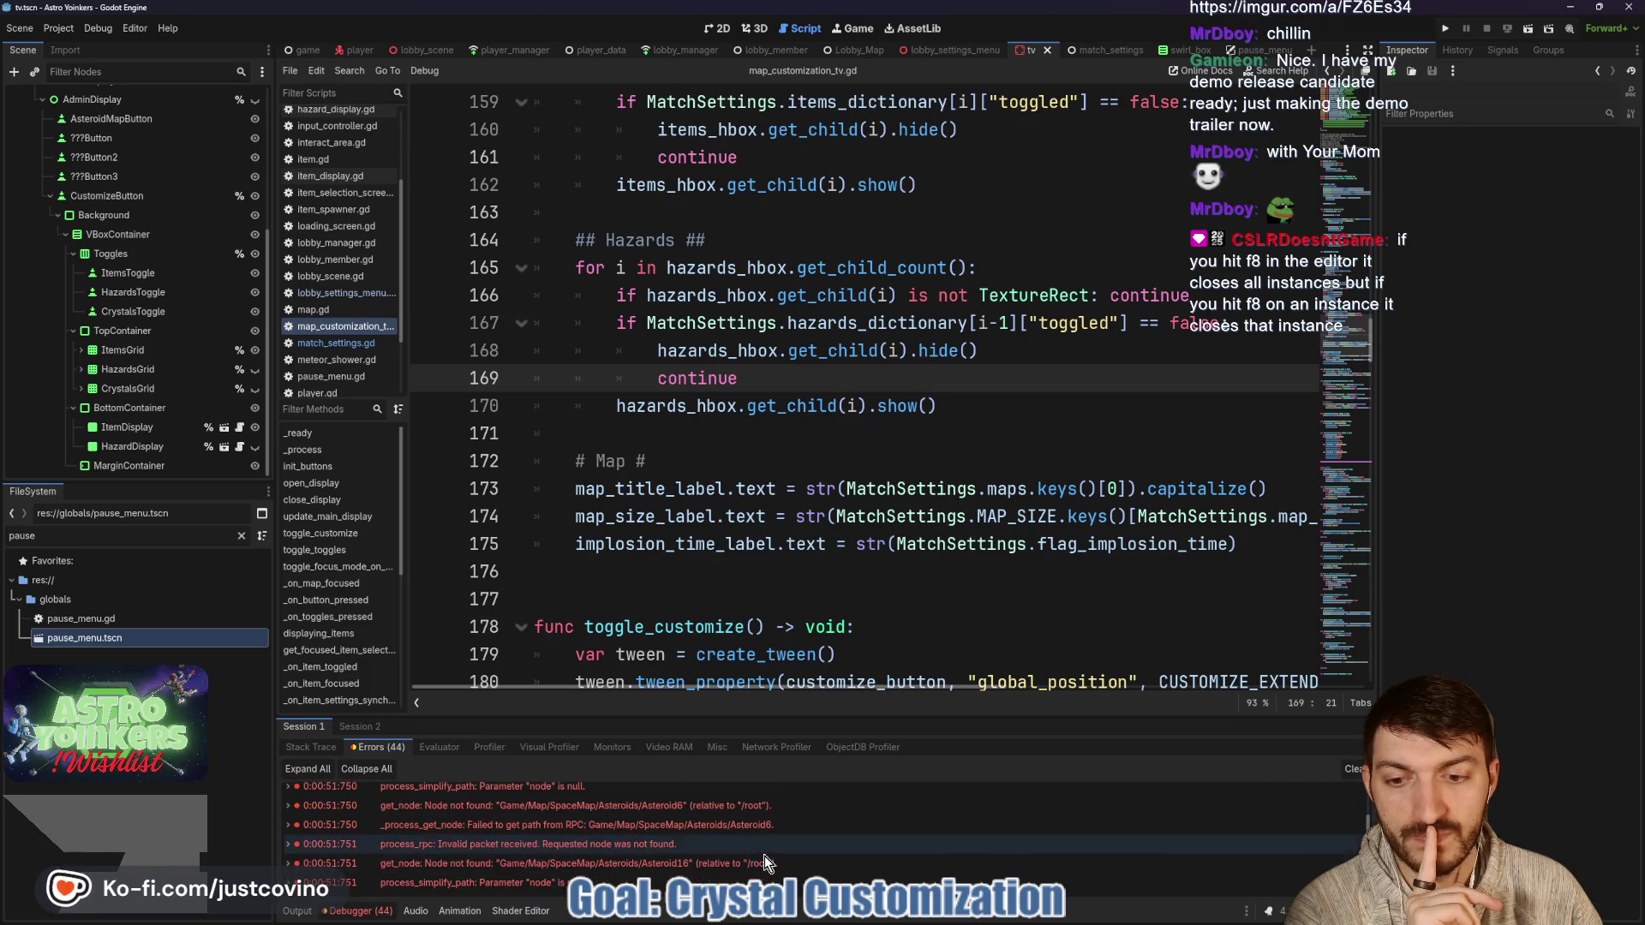
{"action": "left_click", "coordinate": [302, 915]}
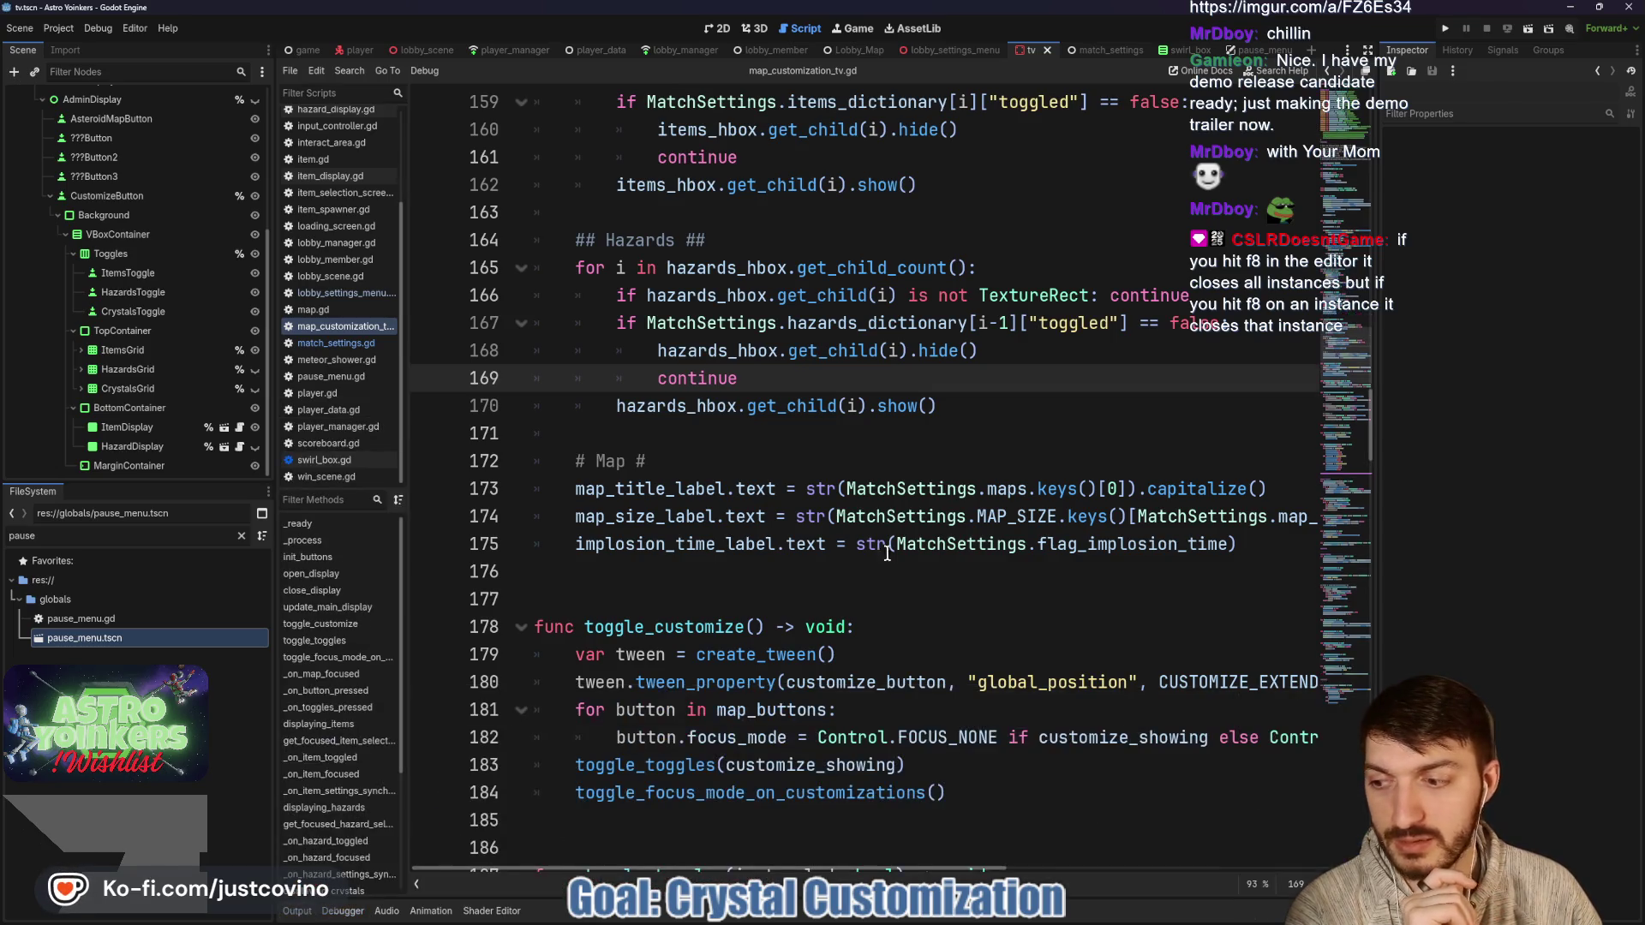
Trace the hazard_settings_synchronized connection and jump to _on_hazard_settings_synchronized via Filter Methods.
{"action": "left_click", "coordinate": [951, 405]}
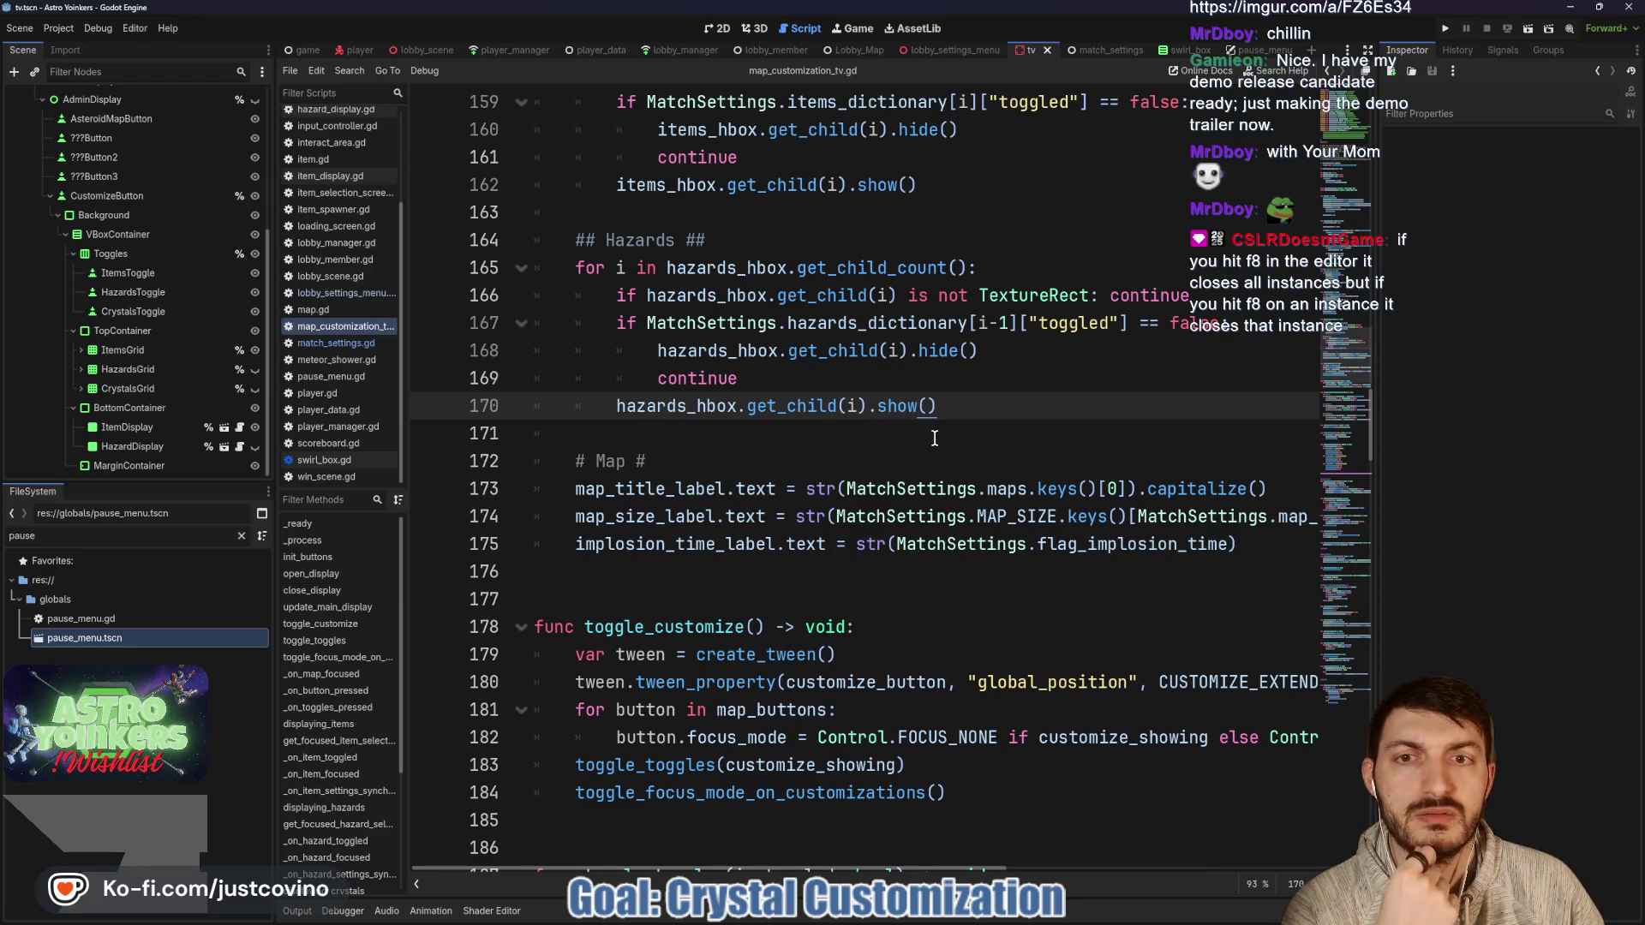
{"action": "scroll", "coordinate": [867, 406], "scroll_direction": "up", "scroll_amount": 20}
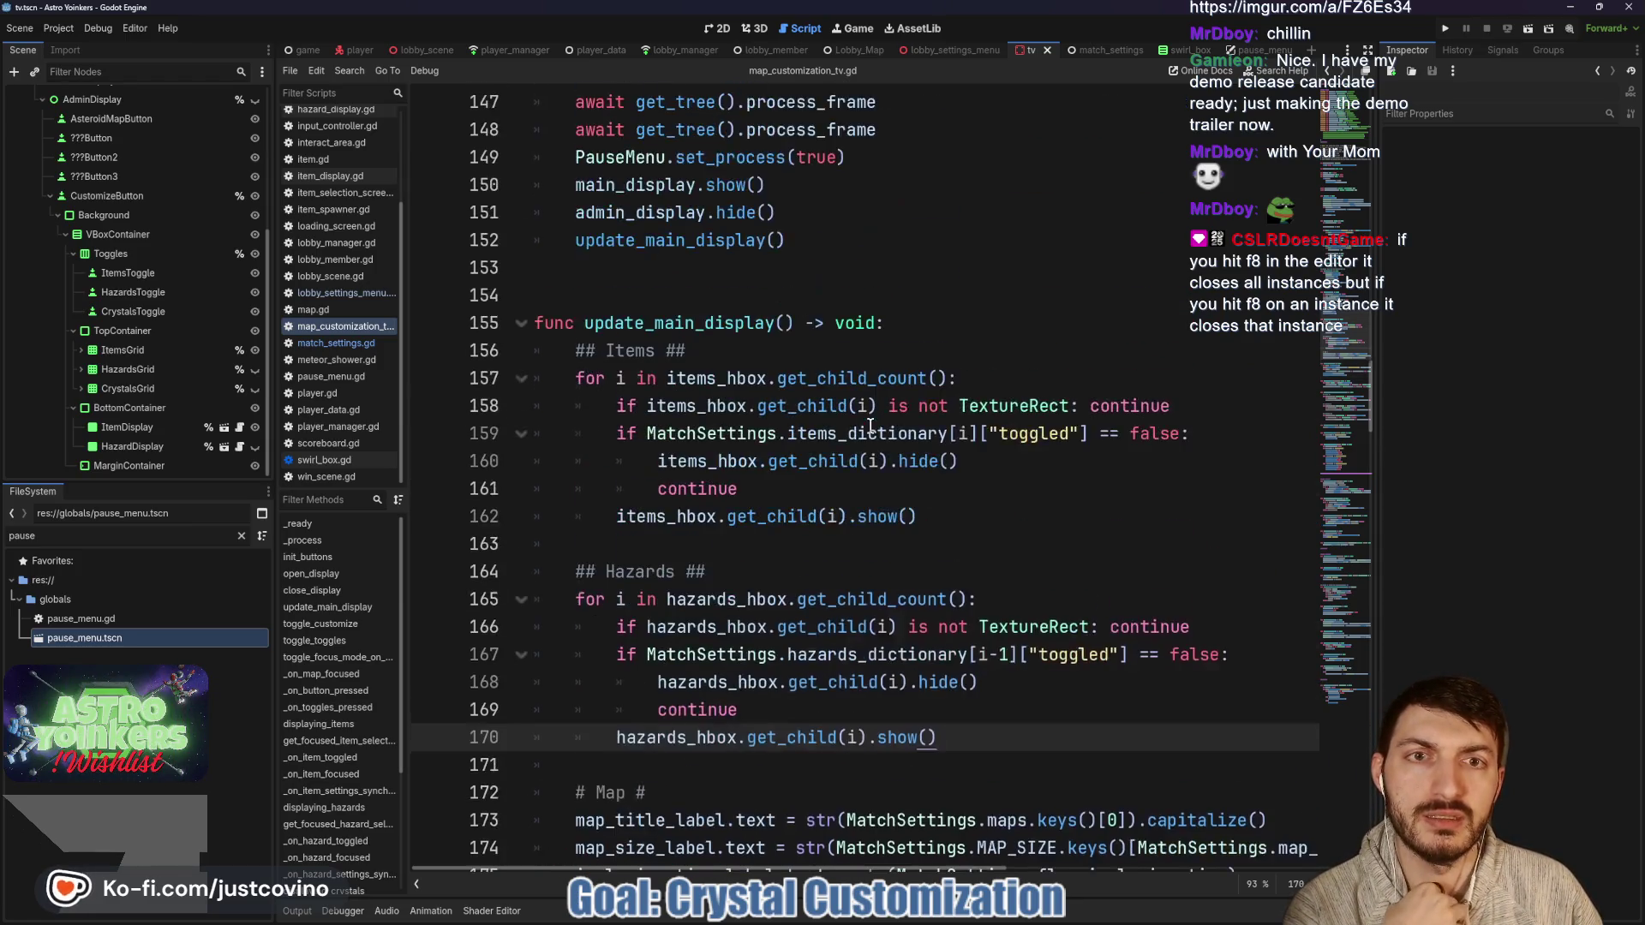
{"action": "scroll", "coordinate": [859, 473], "scroll_direction": "up", "scroll_amount": 7}
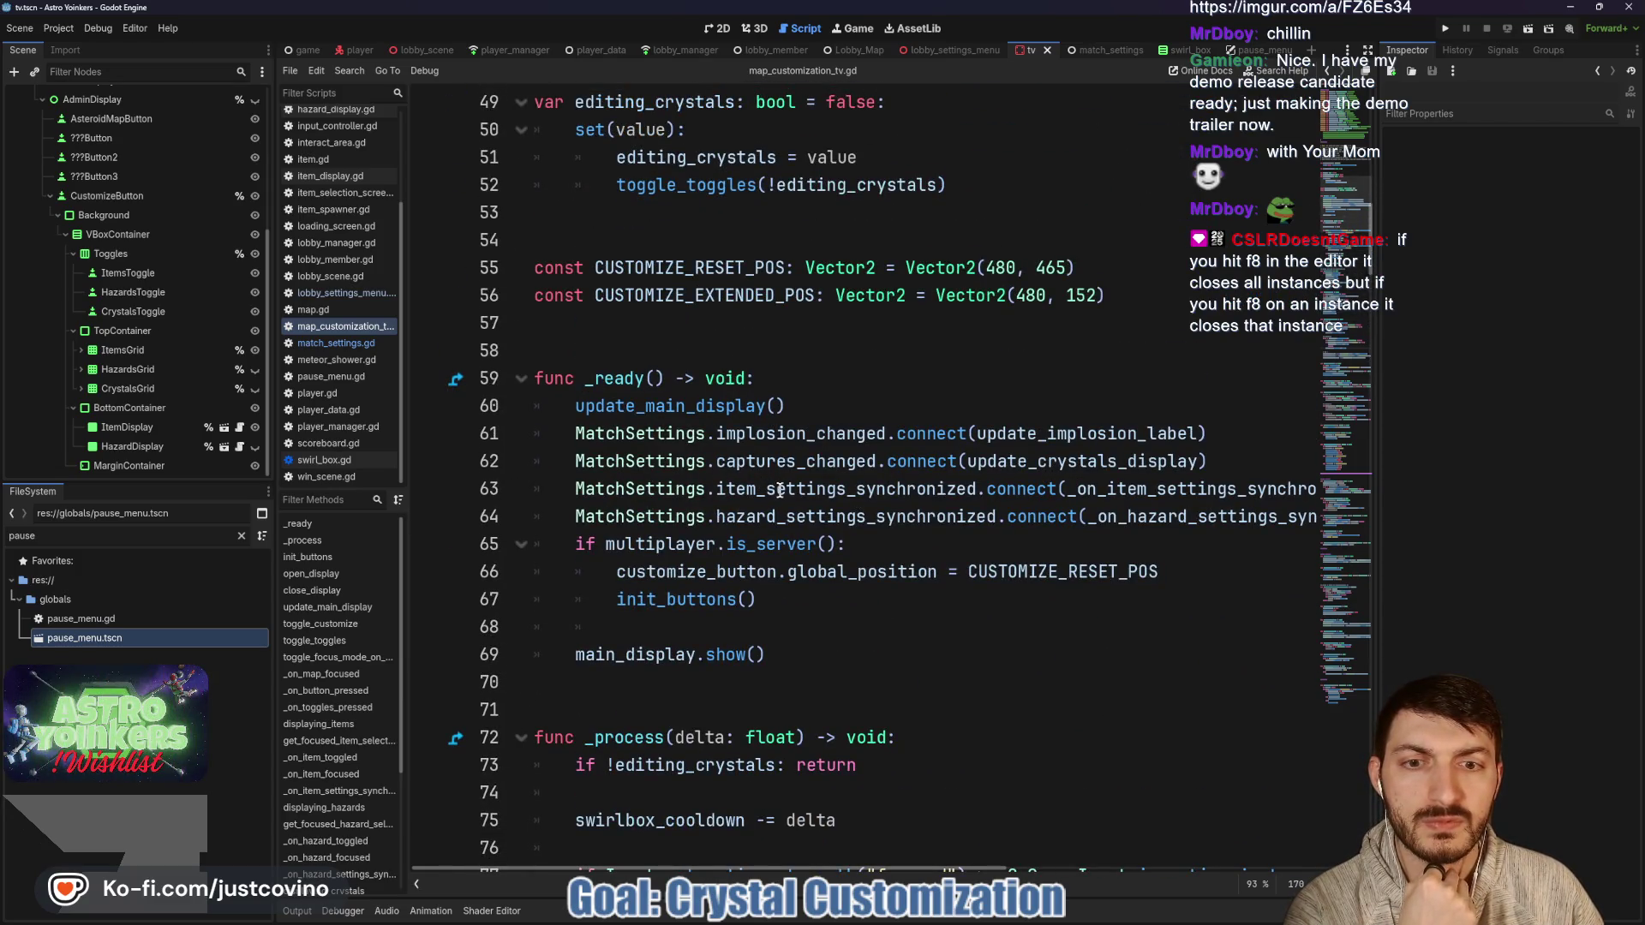
{"action": "double_click", "coordinate": [776, 487]}
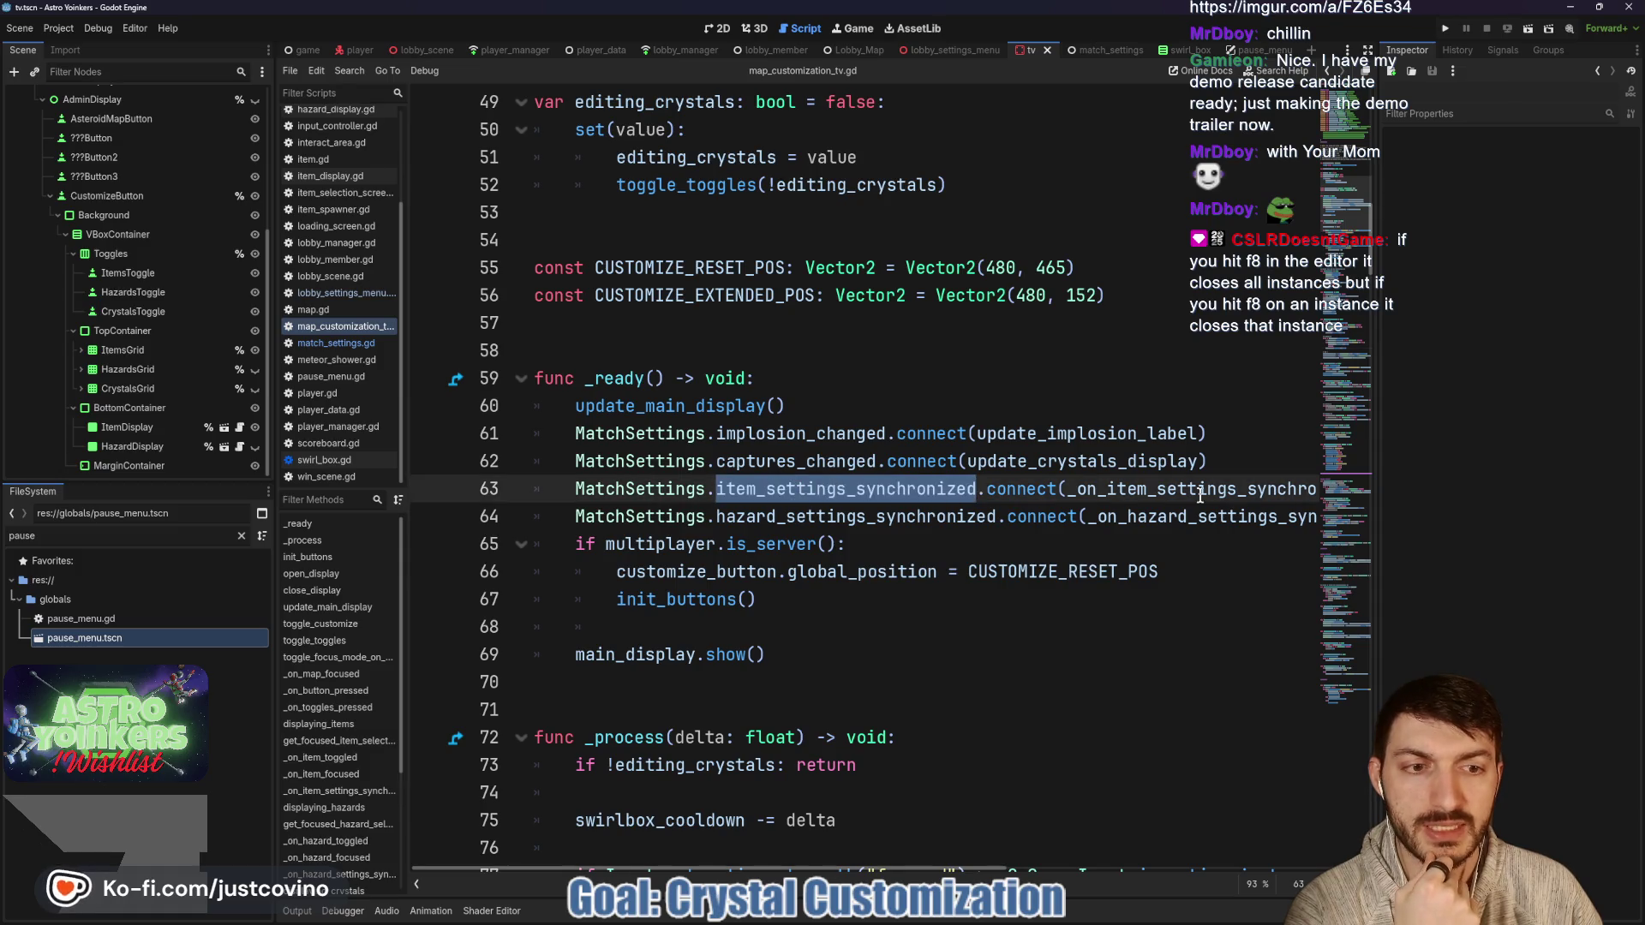
{"action": "double_click", "coordinate": [1113, 516]}
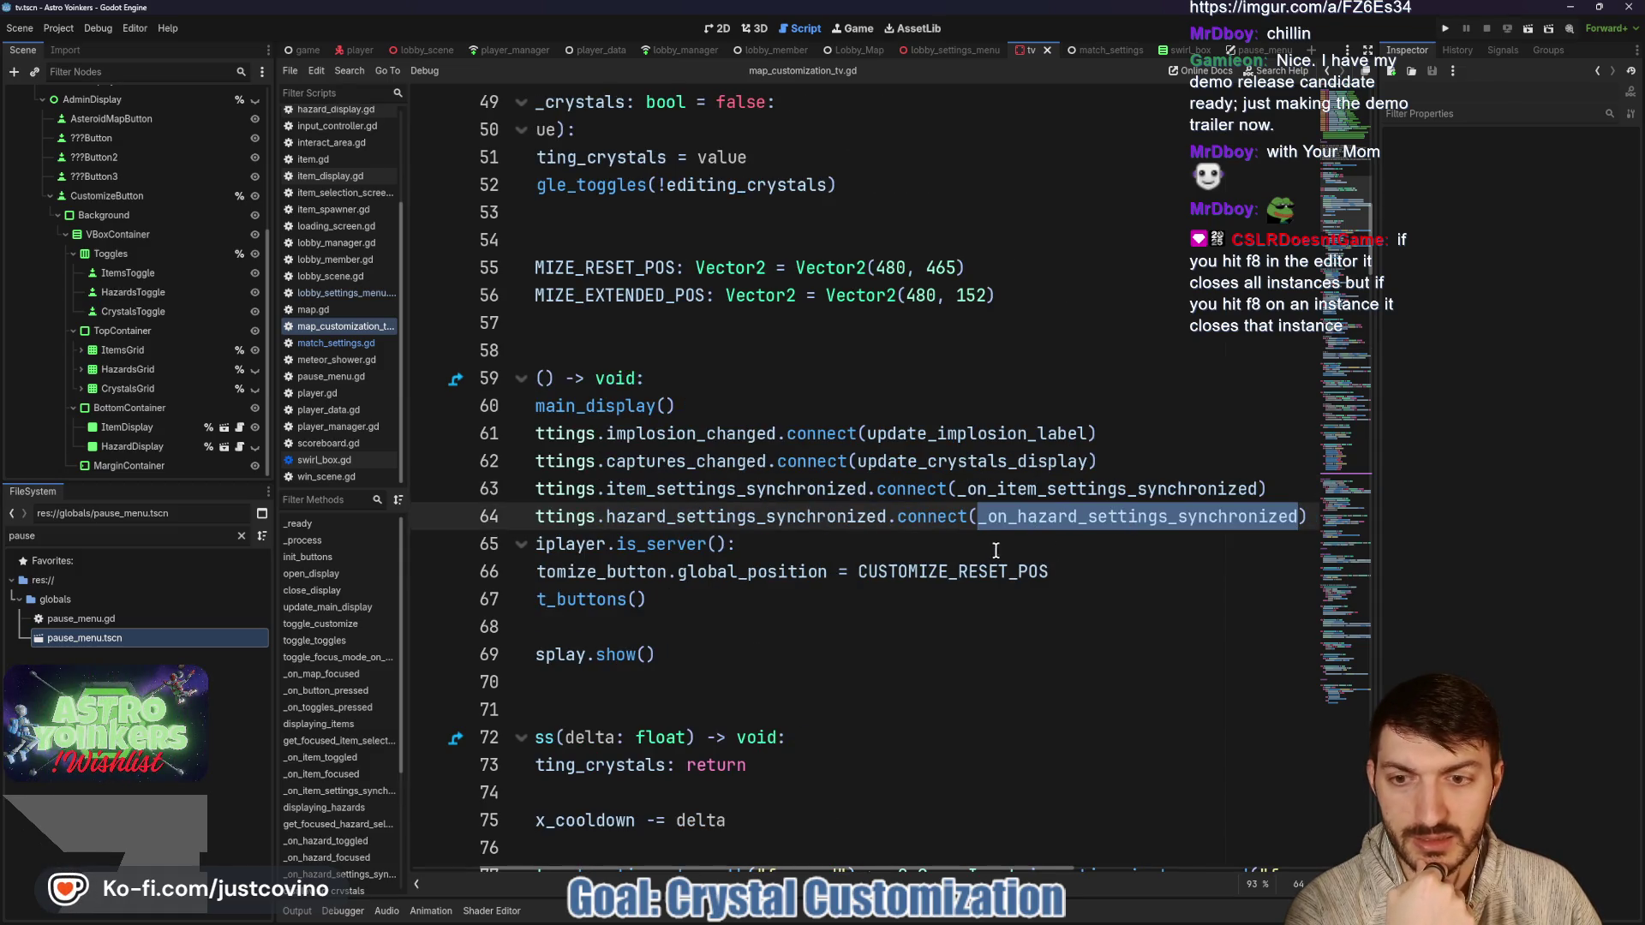
{"action": "scroll", "coordinate": [360, 730], "scroll_direction": "down", "scroll_amount": 5}
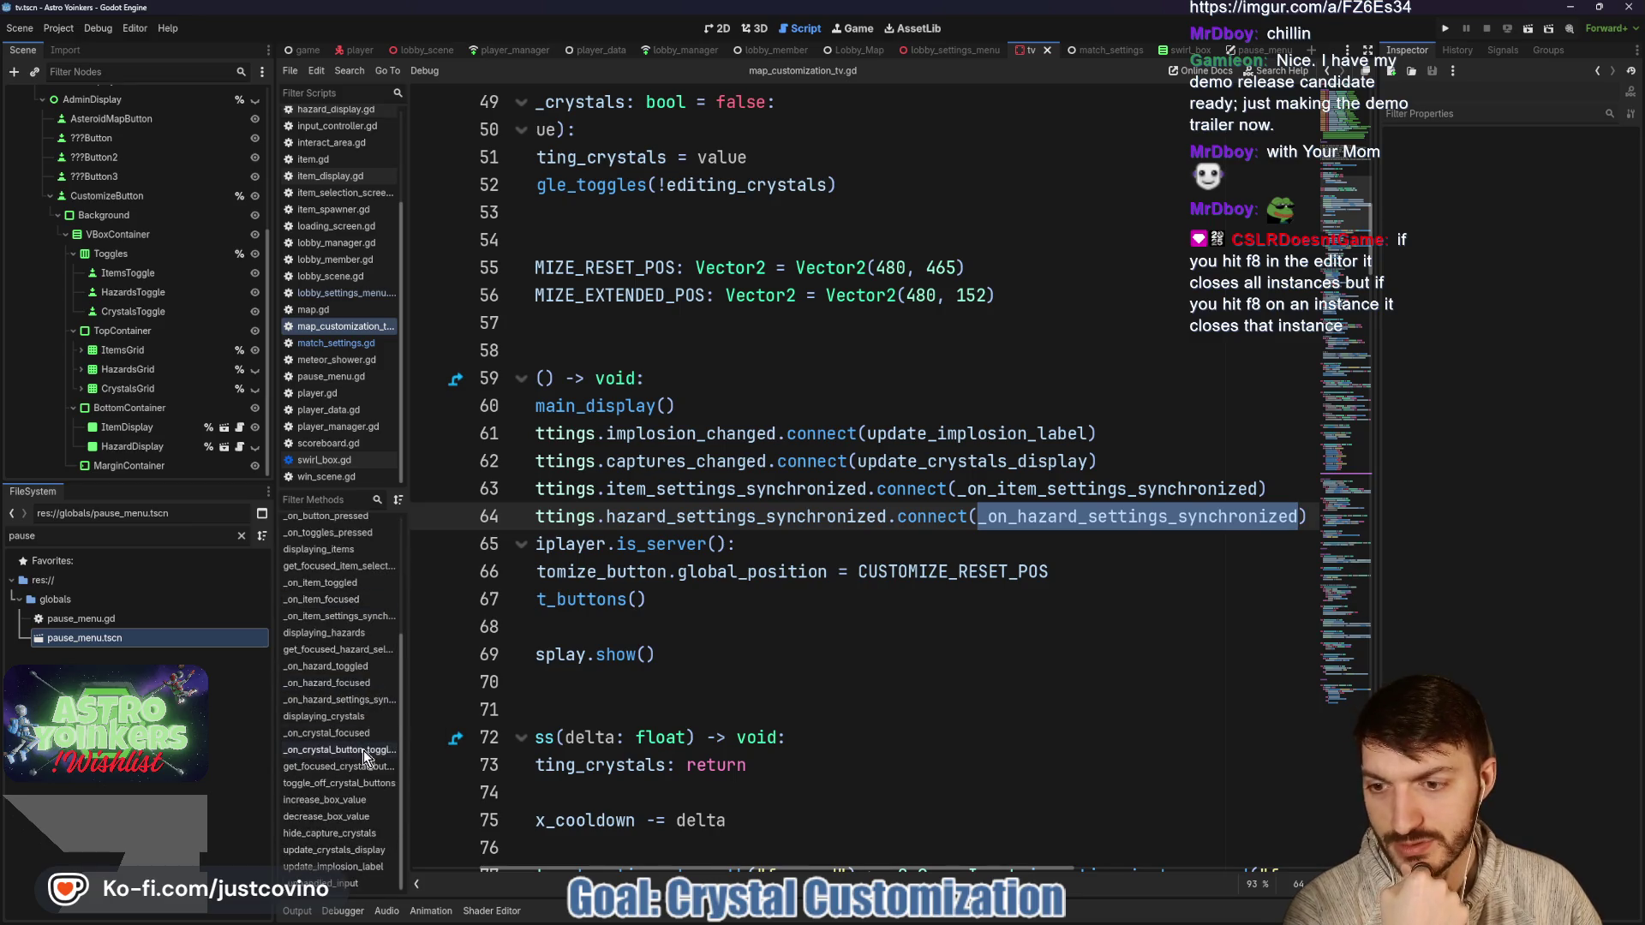
{"action": "left_click", "coordinate": [368, 700]}
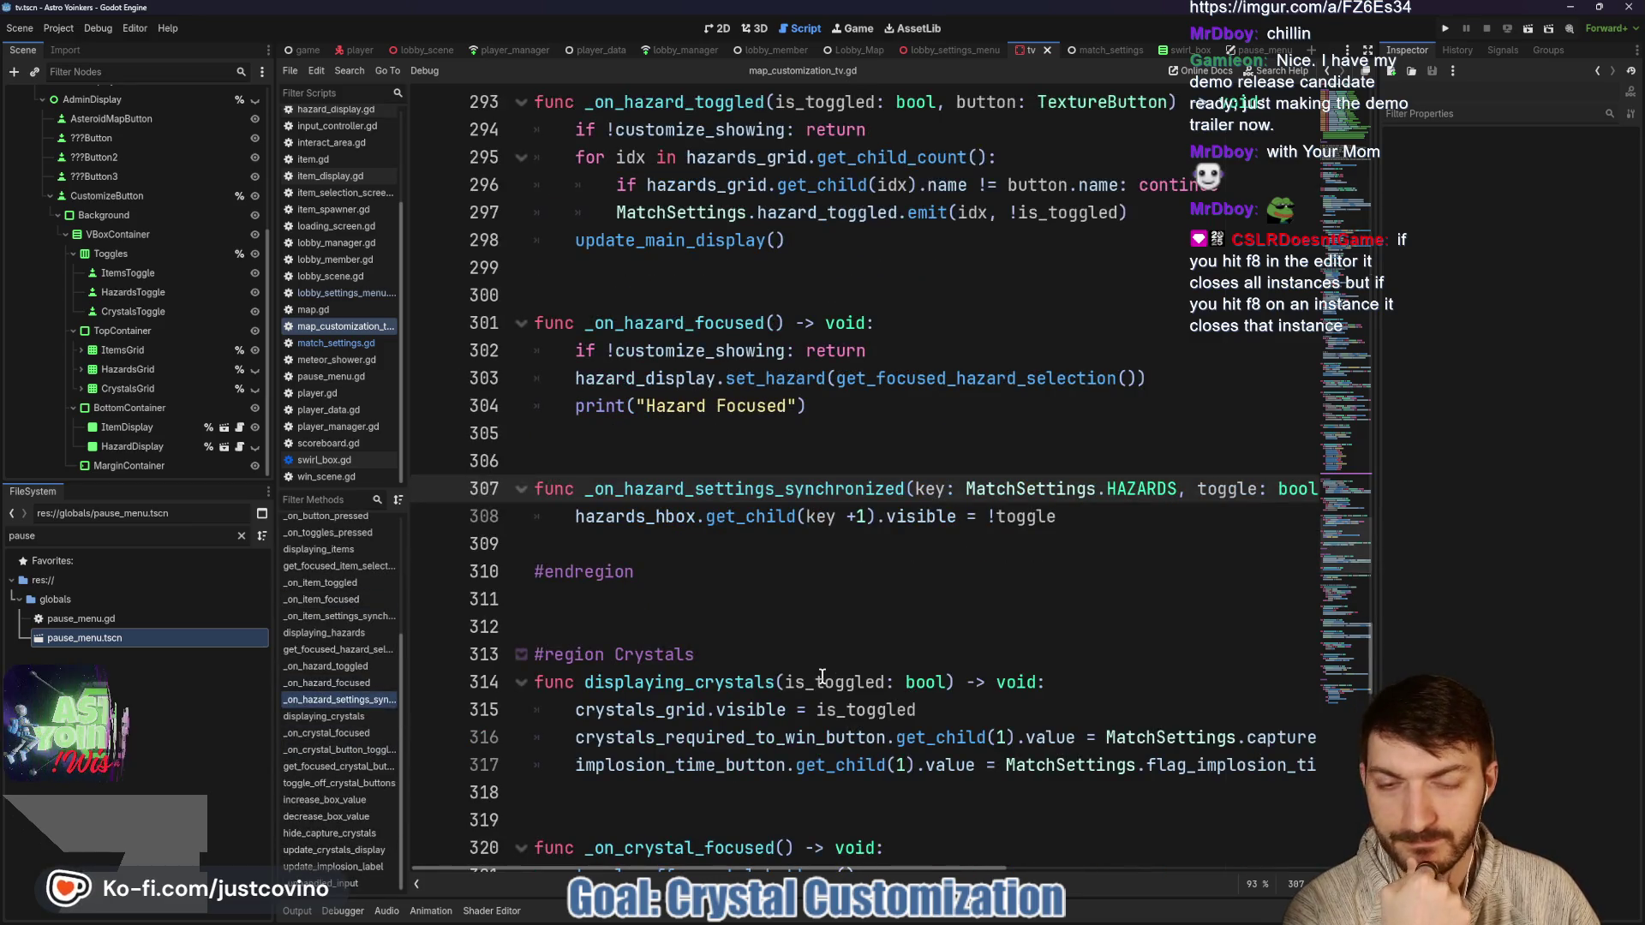
{"action": "mouse_move", "coordinate": [728, 528]}
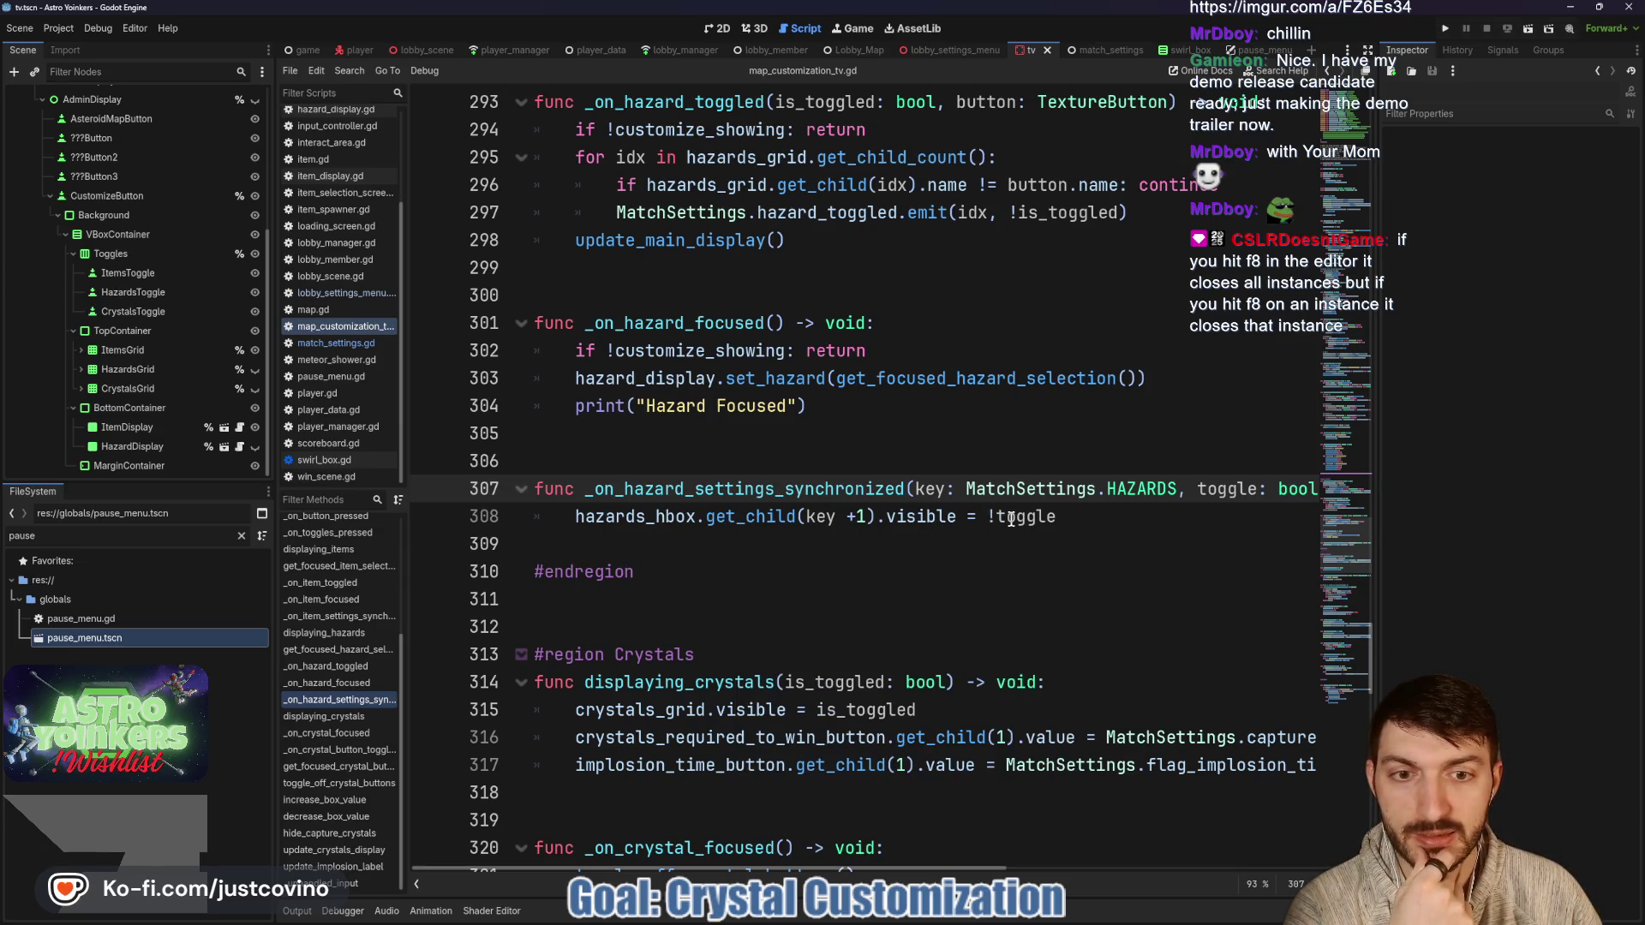
{"action": "scroll", "coordinate": [1011, 522], "scroll_direction": "right", "scroll_amount": 3}
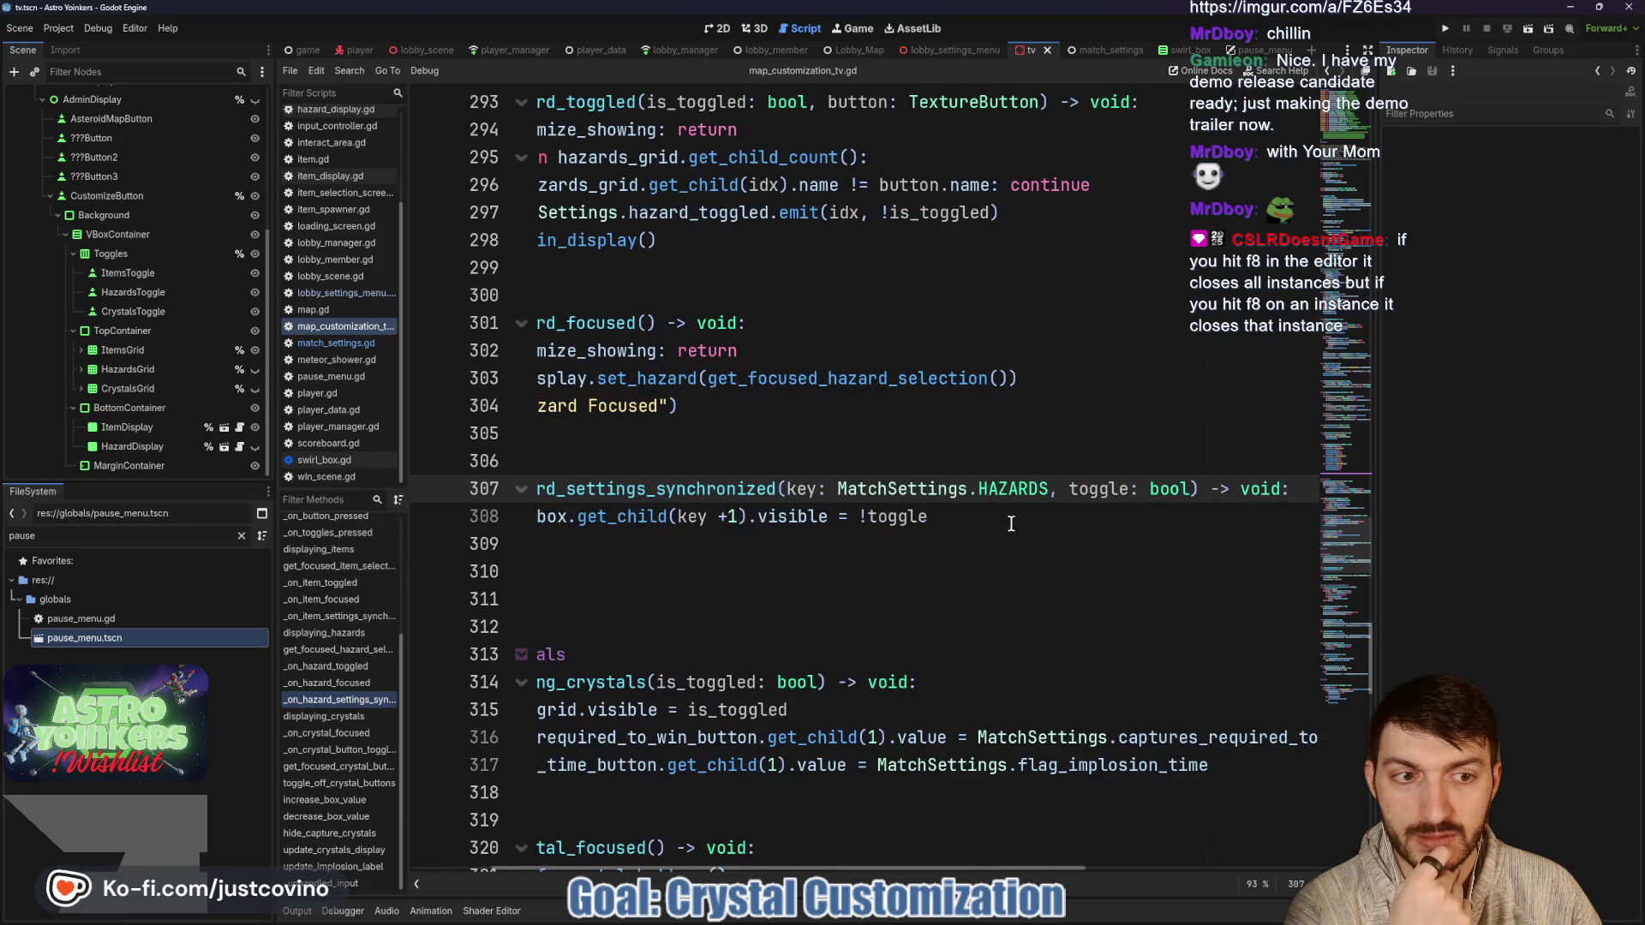
{"action": "scroll", "coordinate": [1011, 523], "scroll_direction": "left", "scroll_amount": 3}
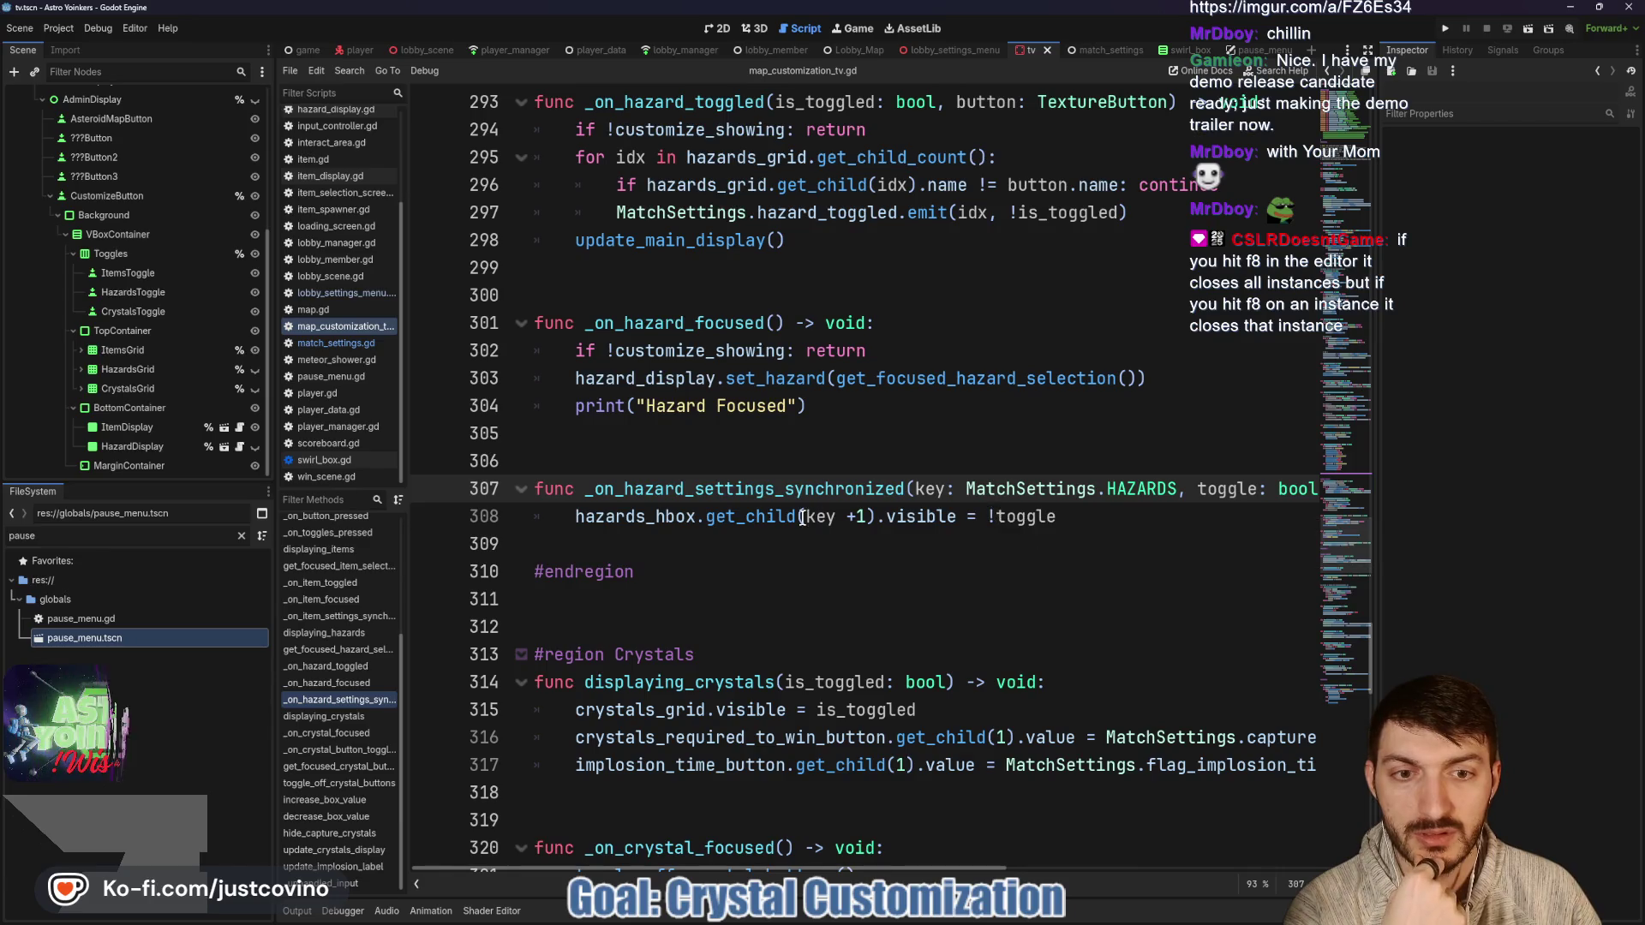
Delete the '!' before toggle on line 308, save, and run the project.
{"action": "left_click", "coordinate": [991, 518]}
{"action": "key", "text": "BackSpace"}
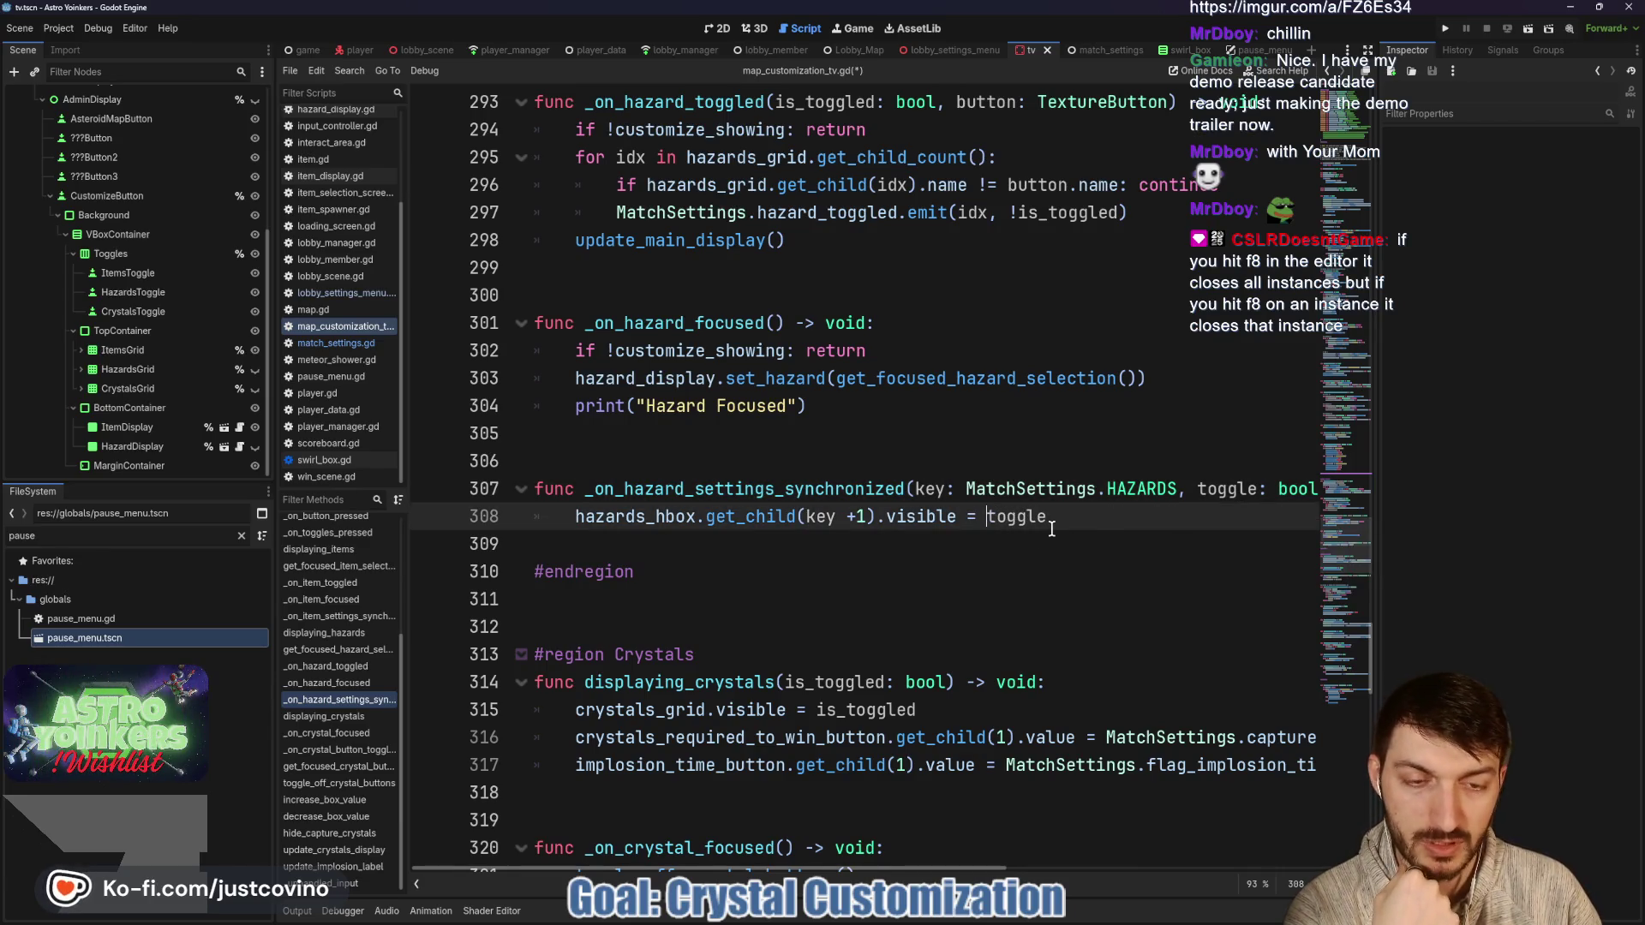
{"action": "key", "text": "ctrl+s"}
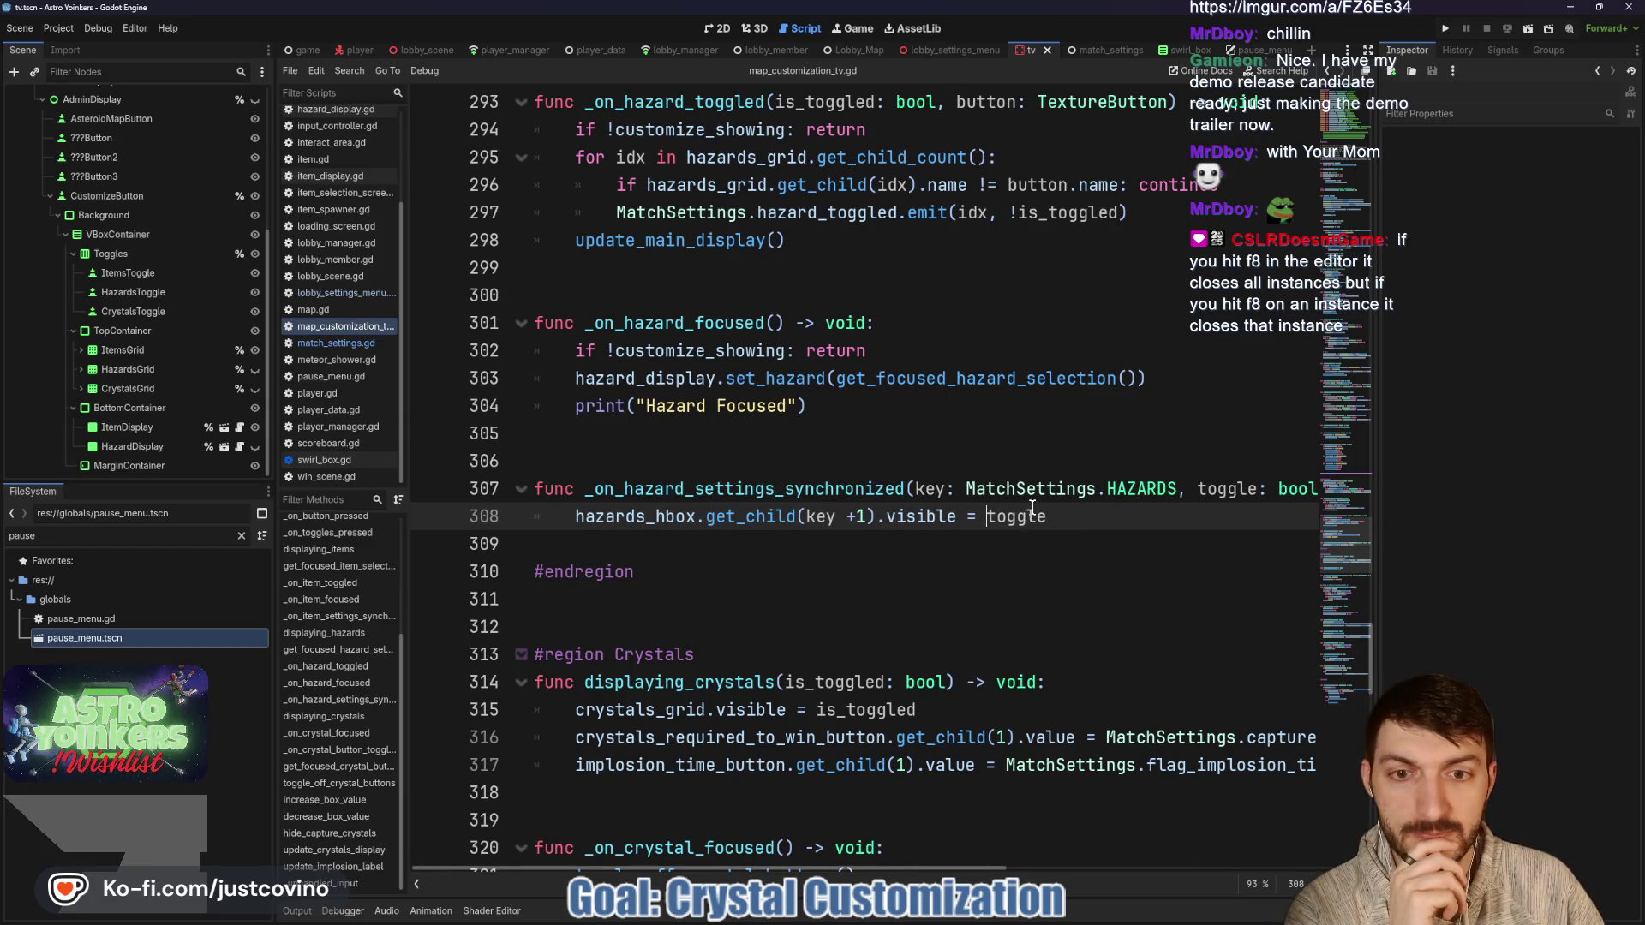
{"action": "left_click", "coordinate": [1445, 30]}
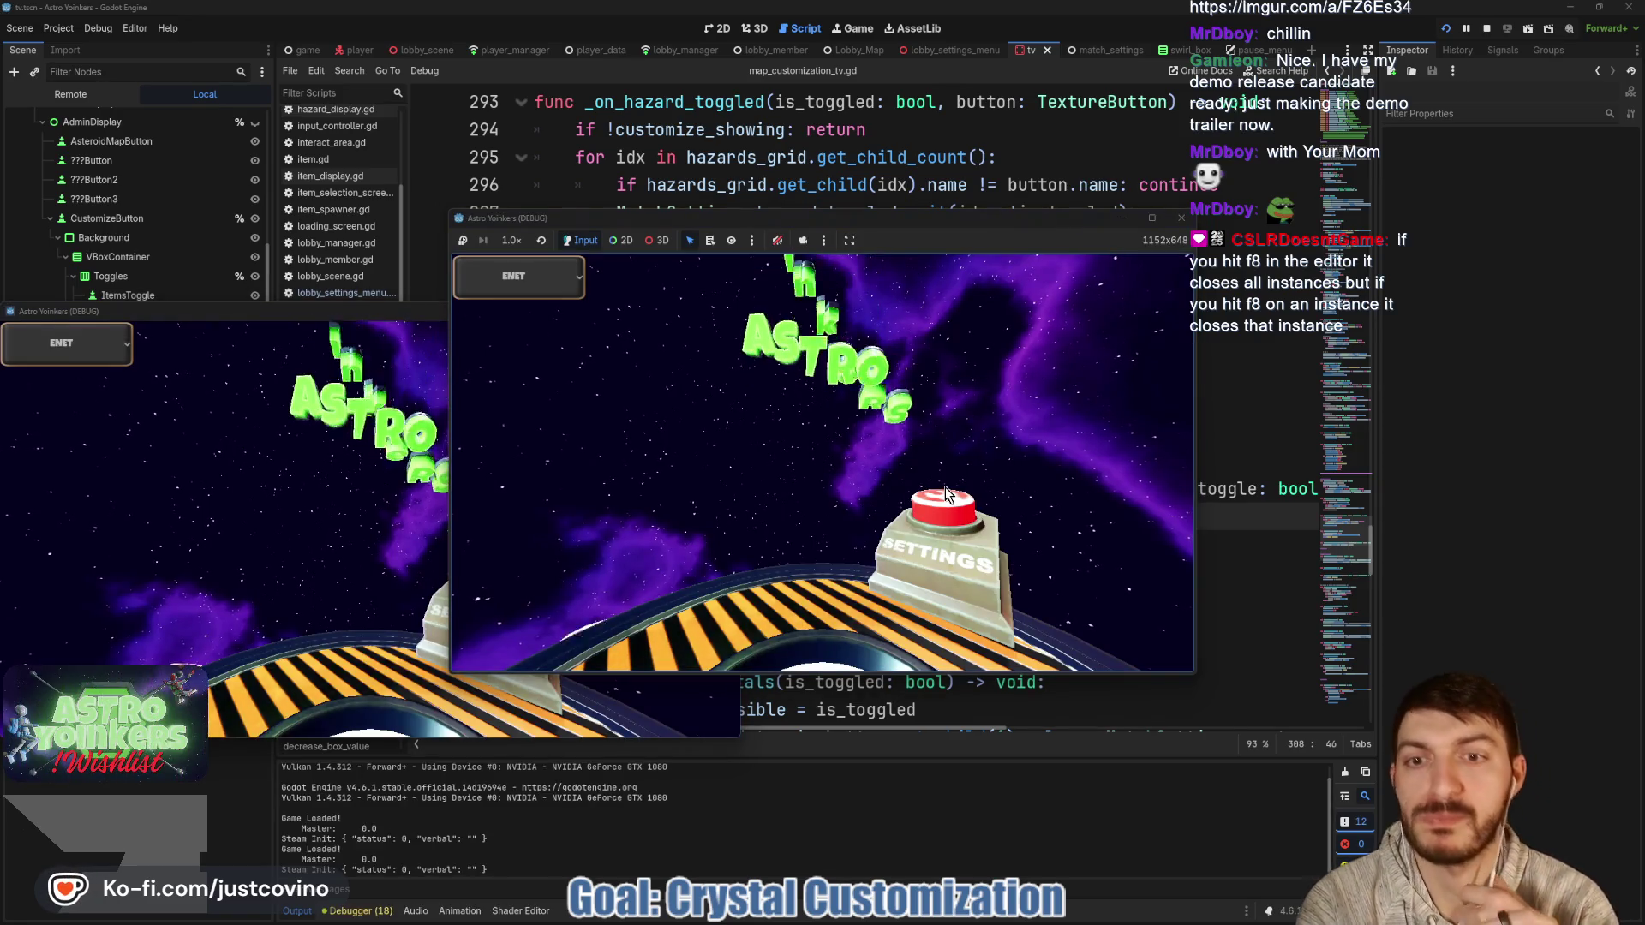
Host a lobby, arrange both game windows side by side, and join from the second instance.
{"action": "left_click", "coordinate": [635, 413]}
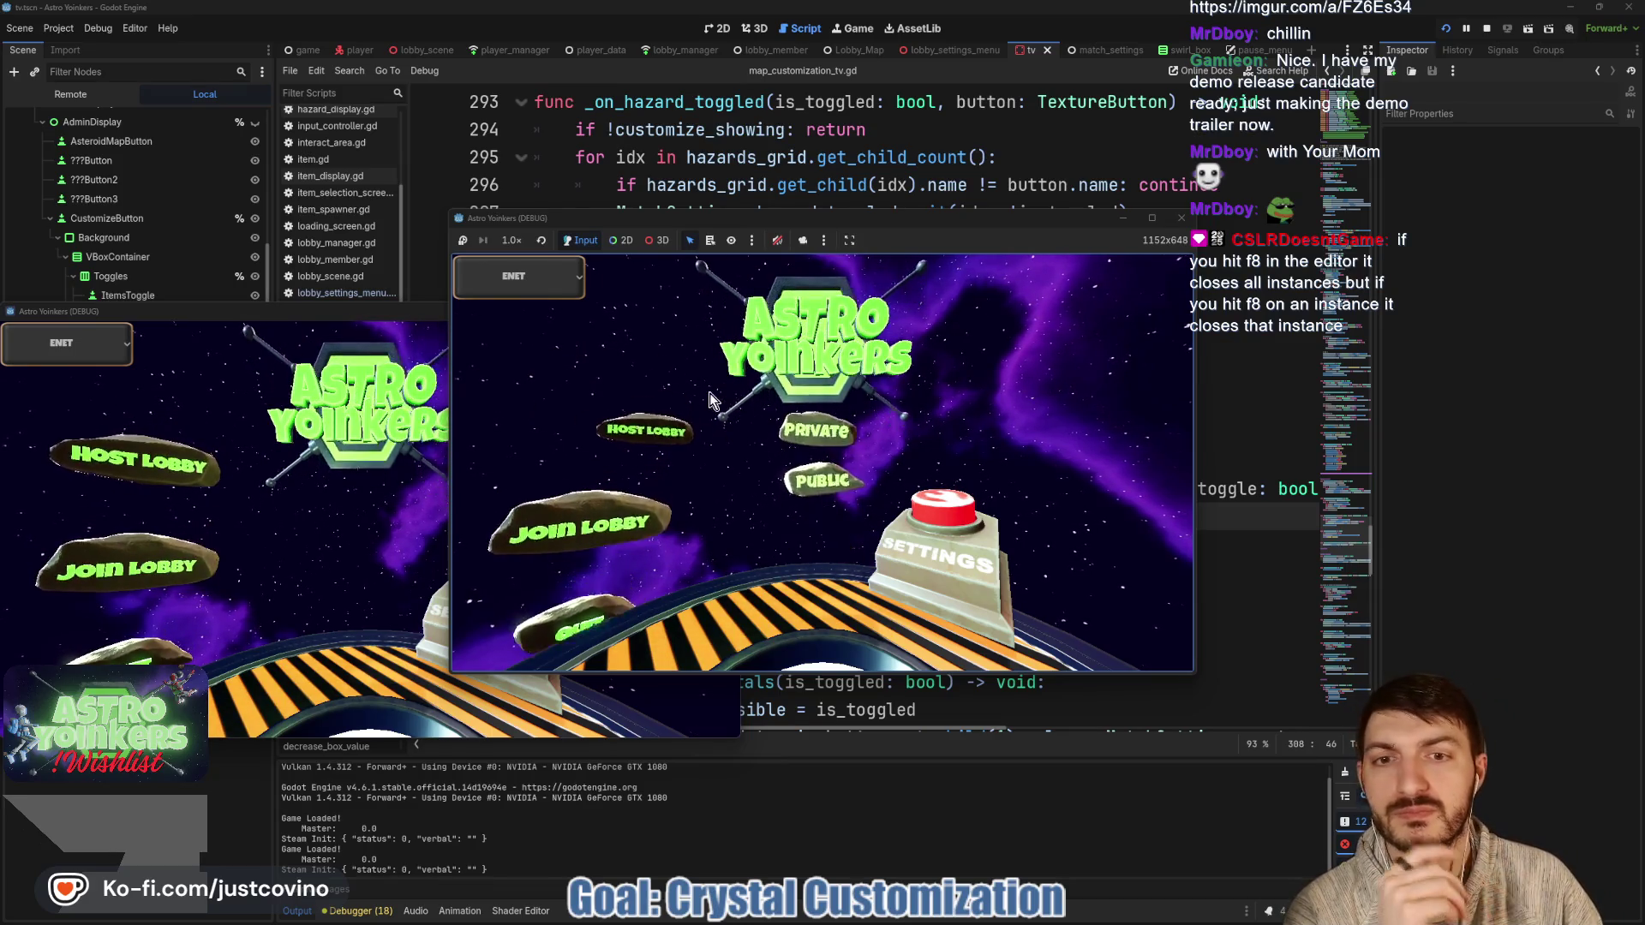
{"action": "left_click", "coordinate": [809, 430]}
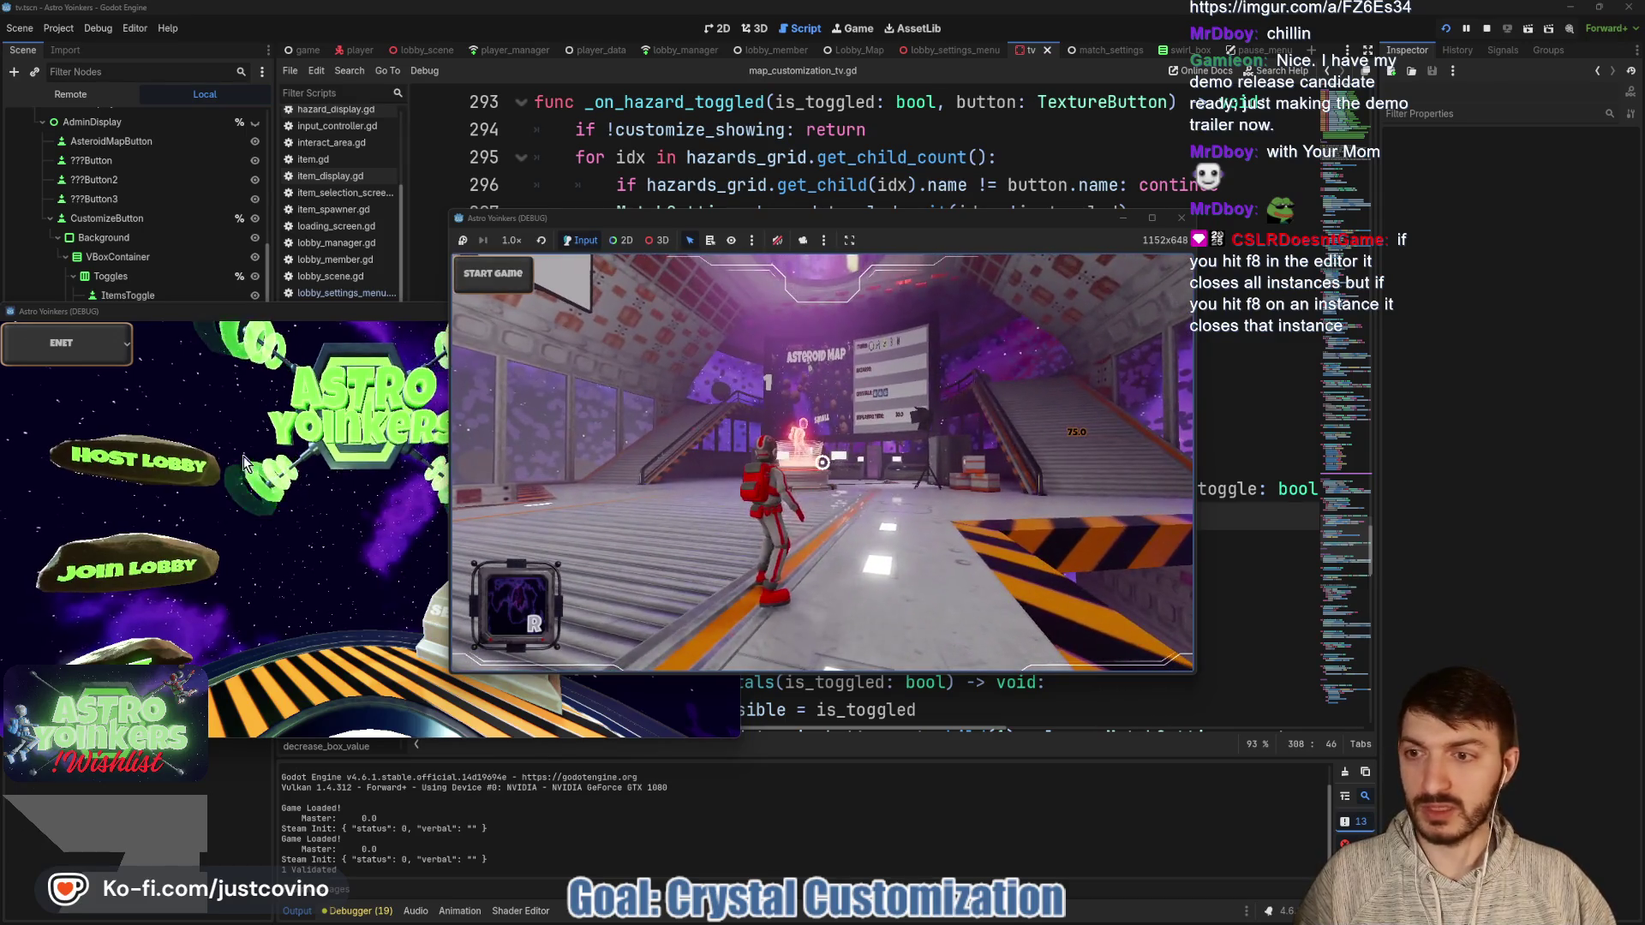
{"action": "left_click_drag", "start_coordinate": [298, 317], "coordinate": [1180, 279]}
{"action": "left_click_drag", "start_coordinate": [814, 218], "coordinate": [409, 237]}
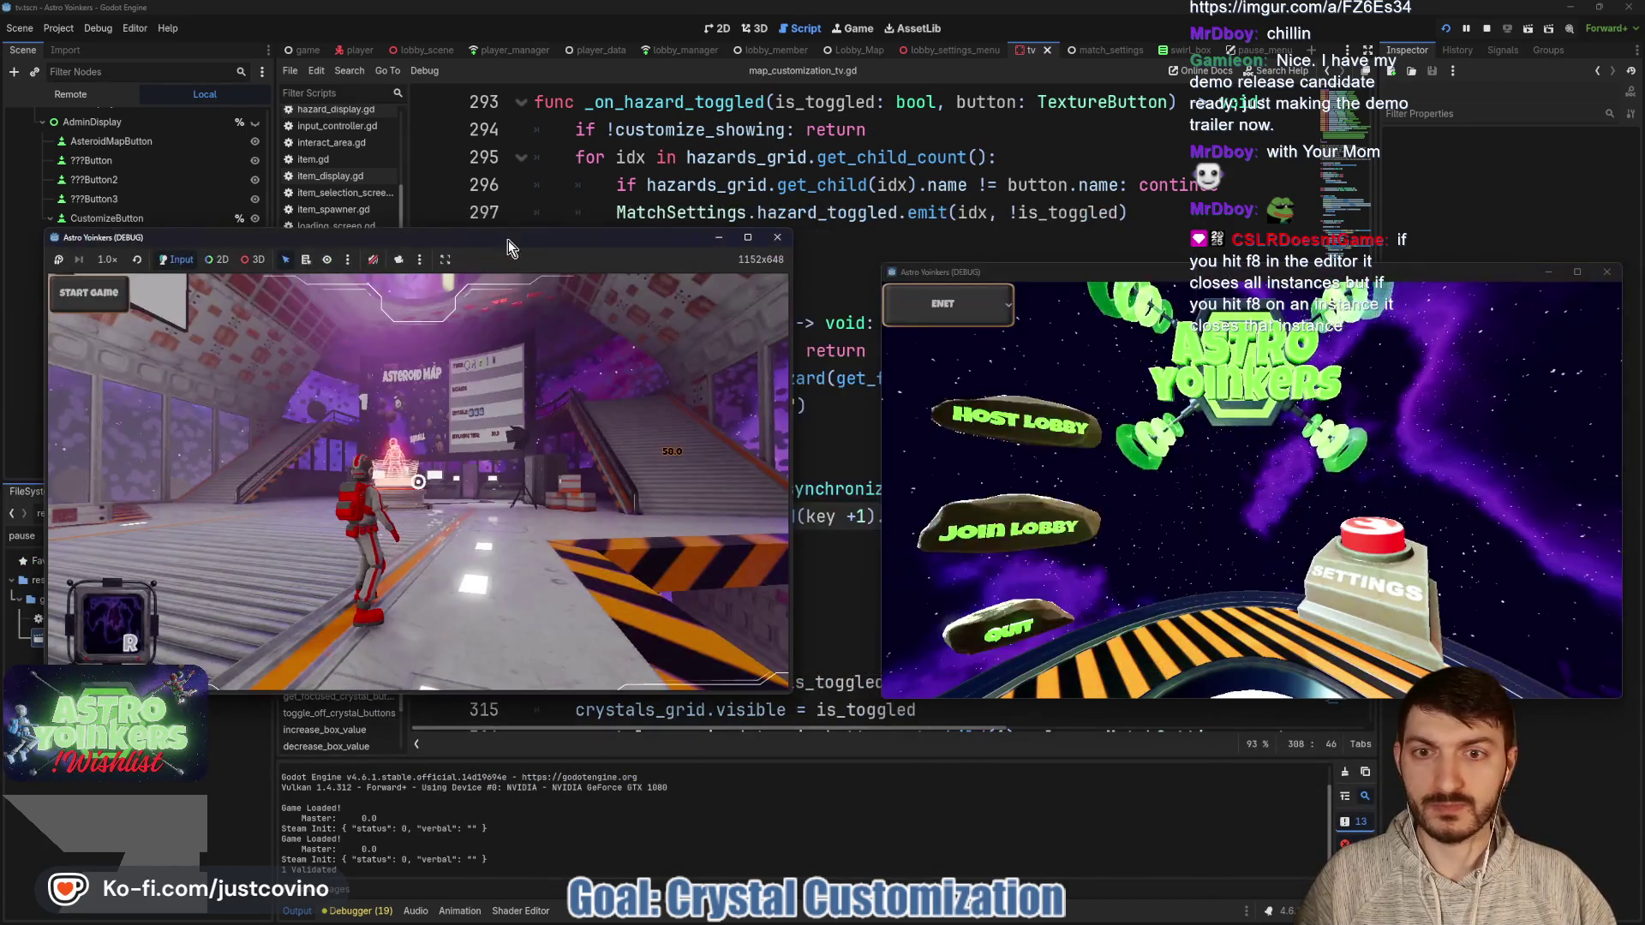
{"action": "left_click", "coordinate": [1105, 520]}
{"action": "left_click", "coordinate": [1379, 338]}
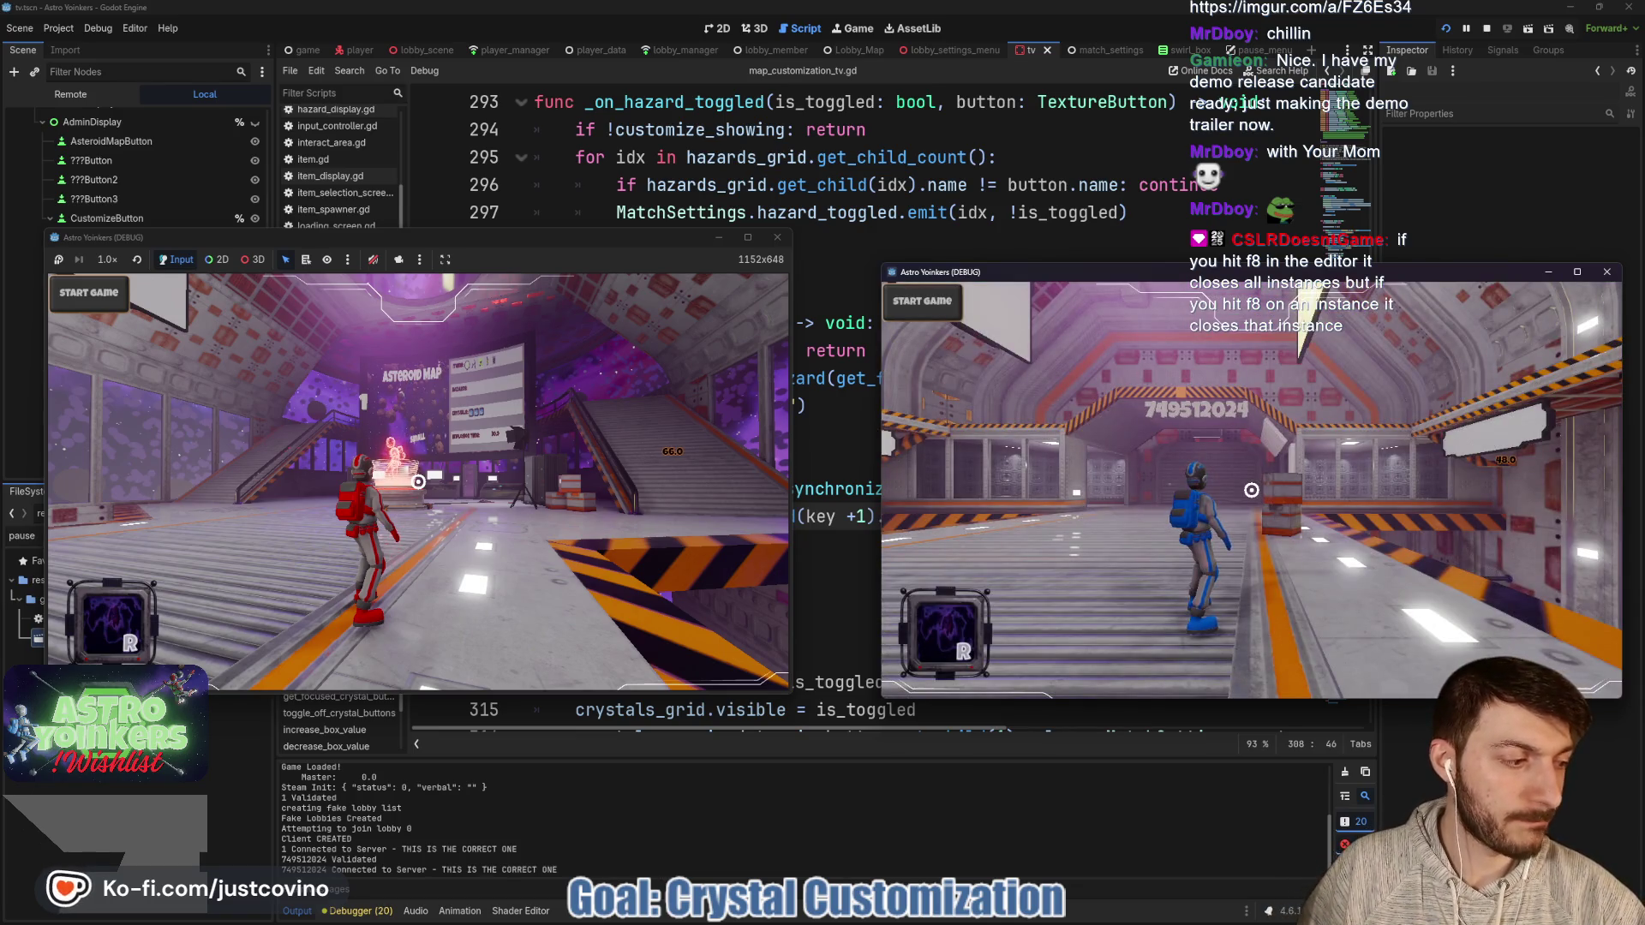
Walk the blue player toward the Asteroid Map board and the red player to the terminal.
{"action": "key", "text": "w"}
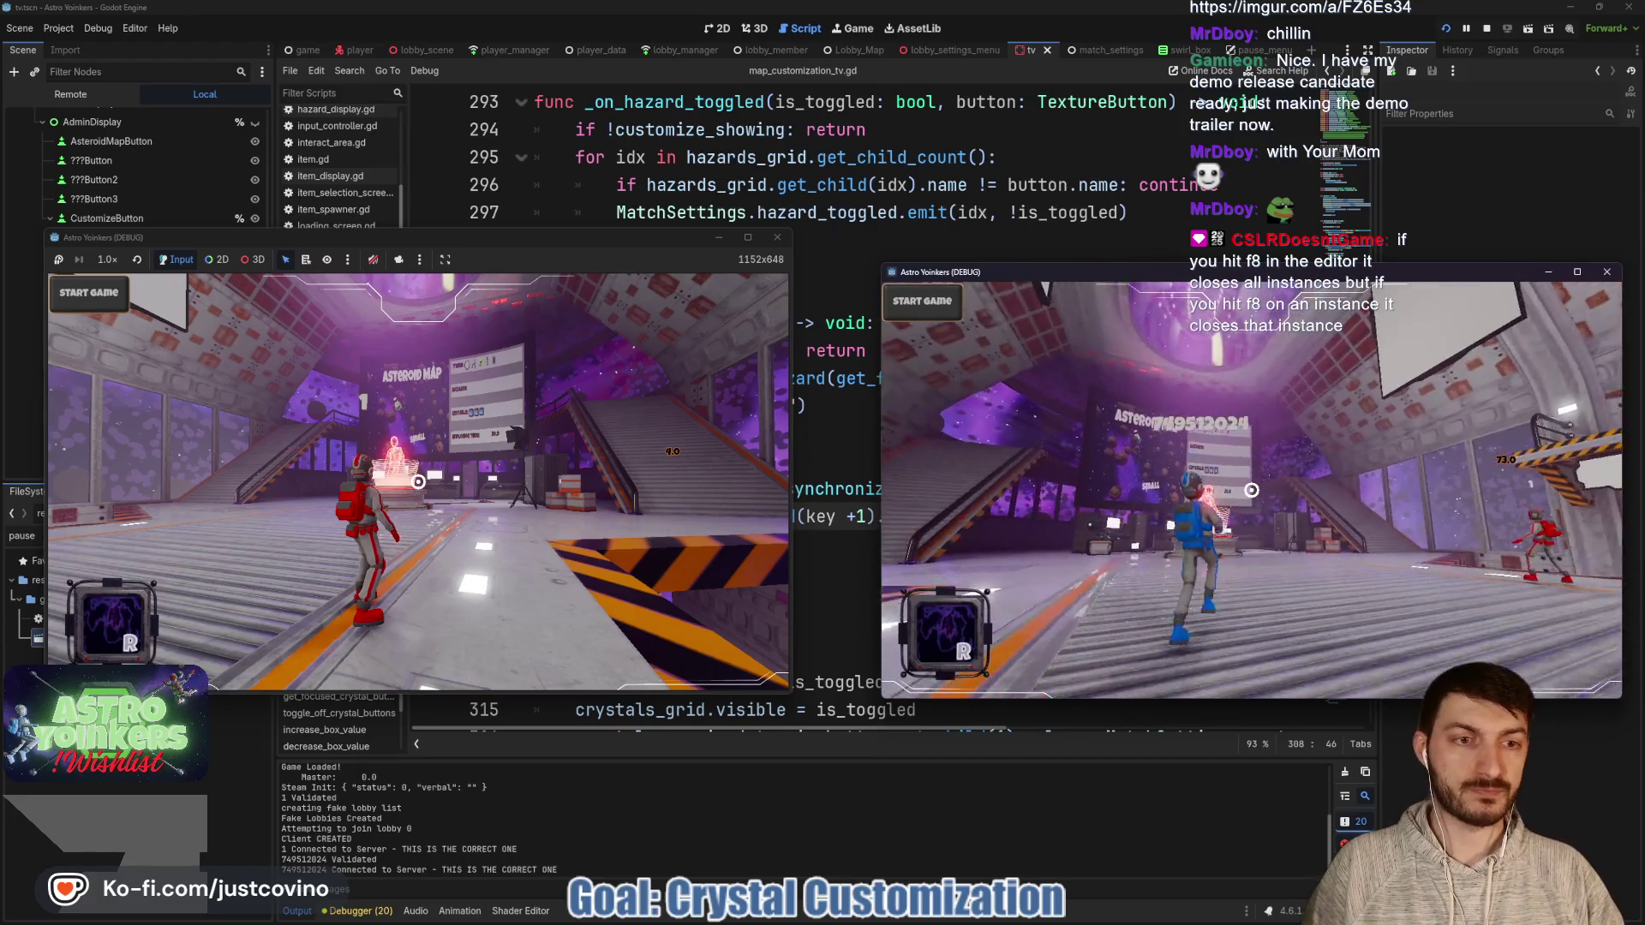
{"action": "key", "text": "w"}
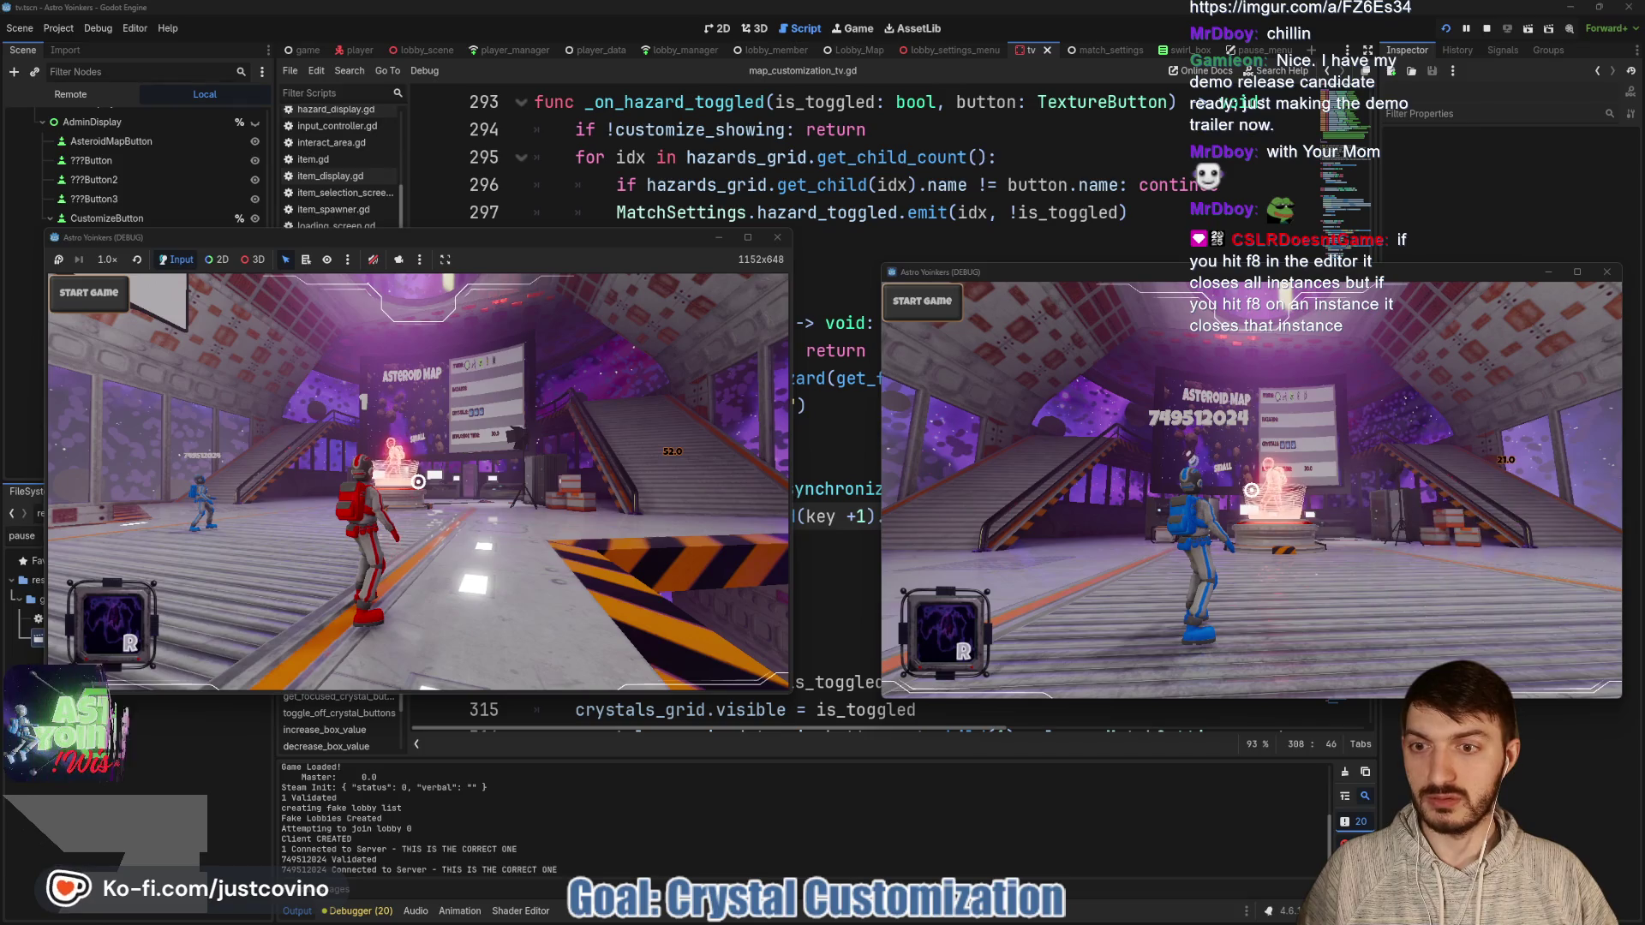
{"action": "key", "text": "super"}
{"action": "left_click", "coordinate": [418, 481]}
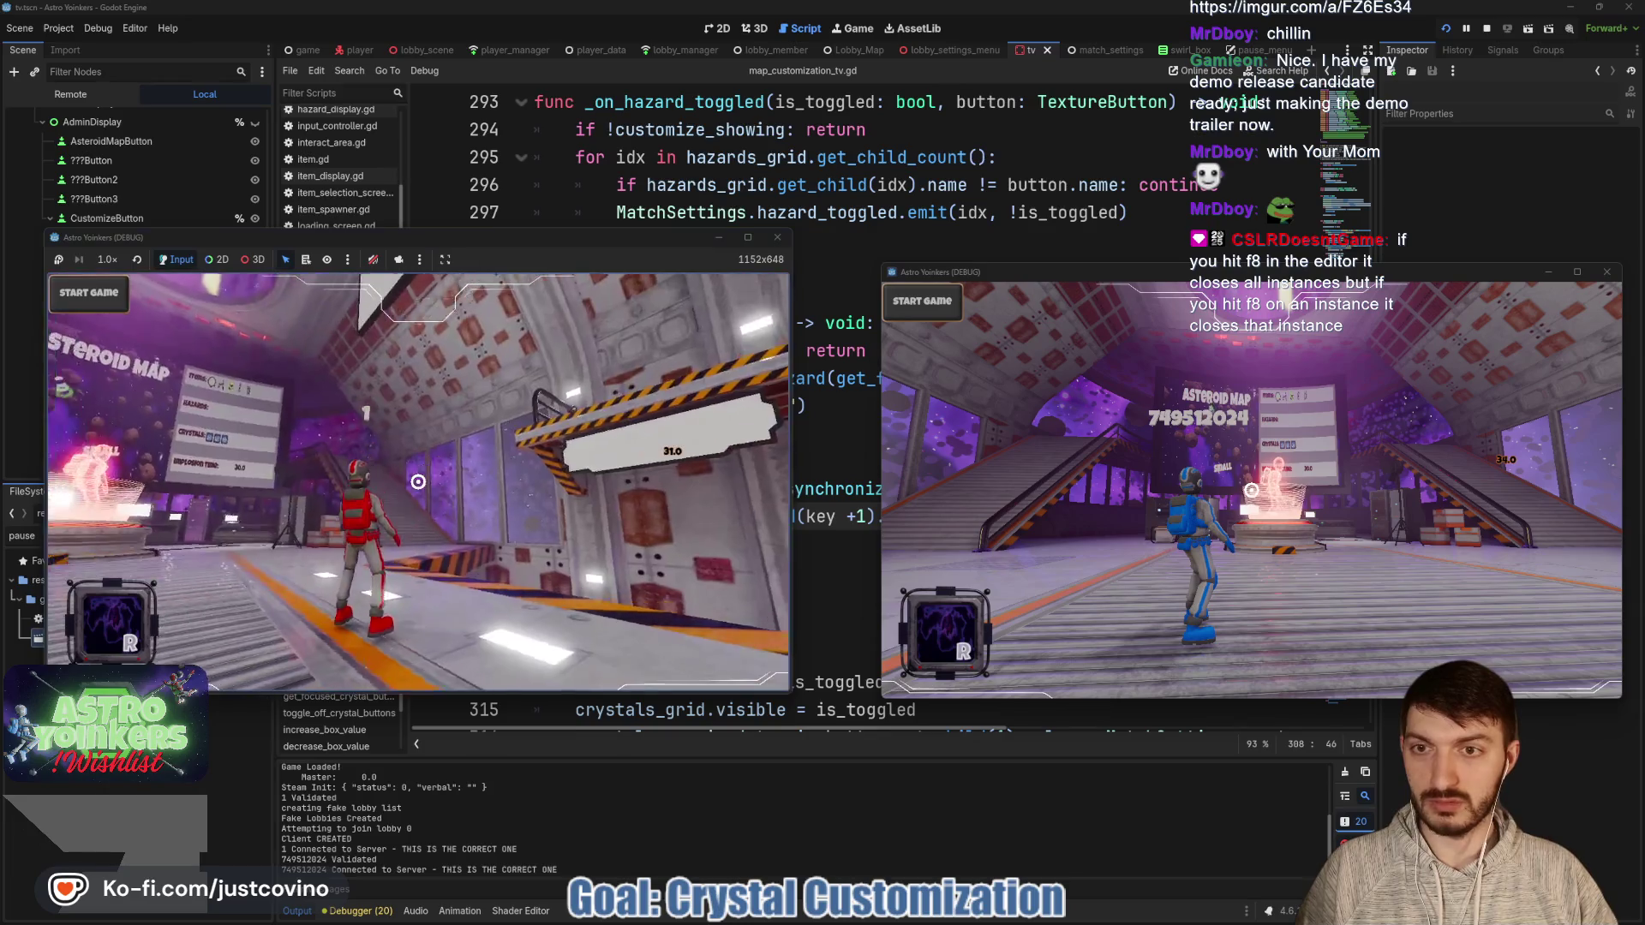
{"action": "key", "text": "a"}
{"action": "key", "text": "w"}
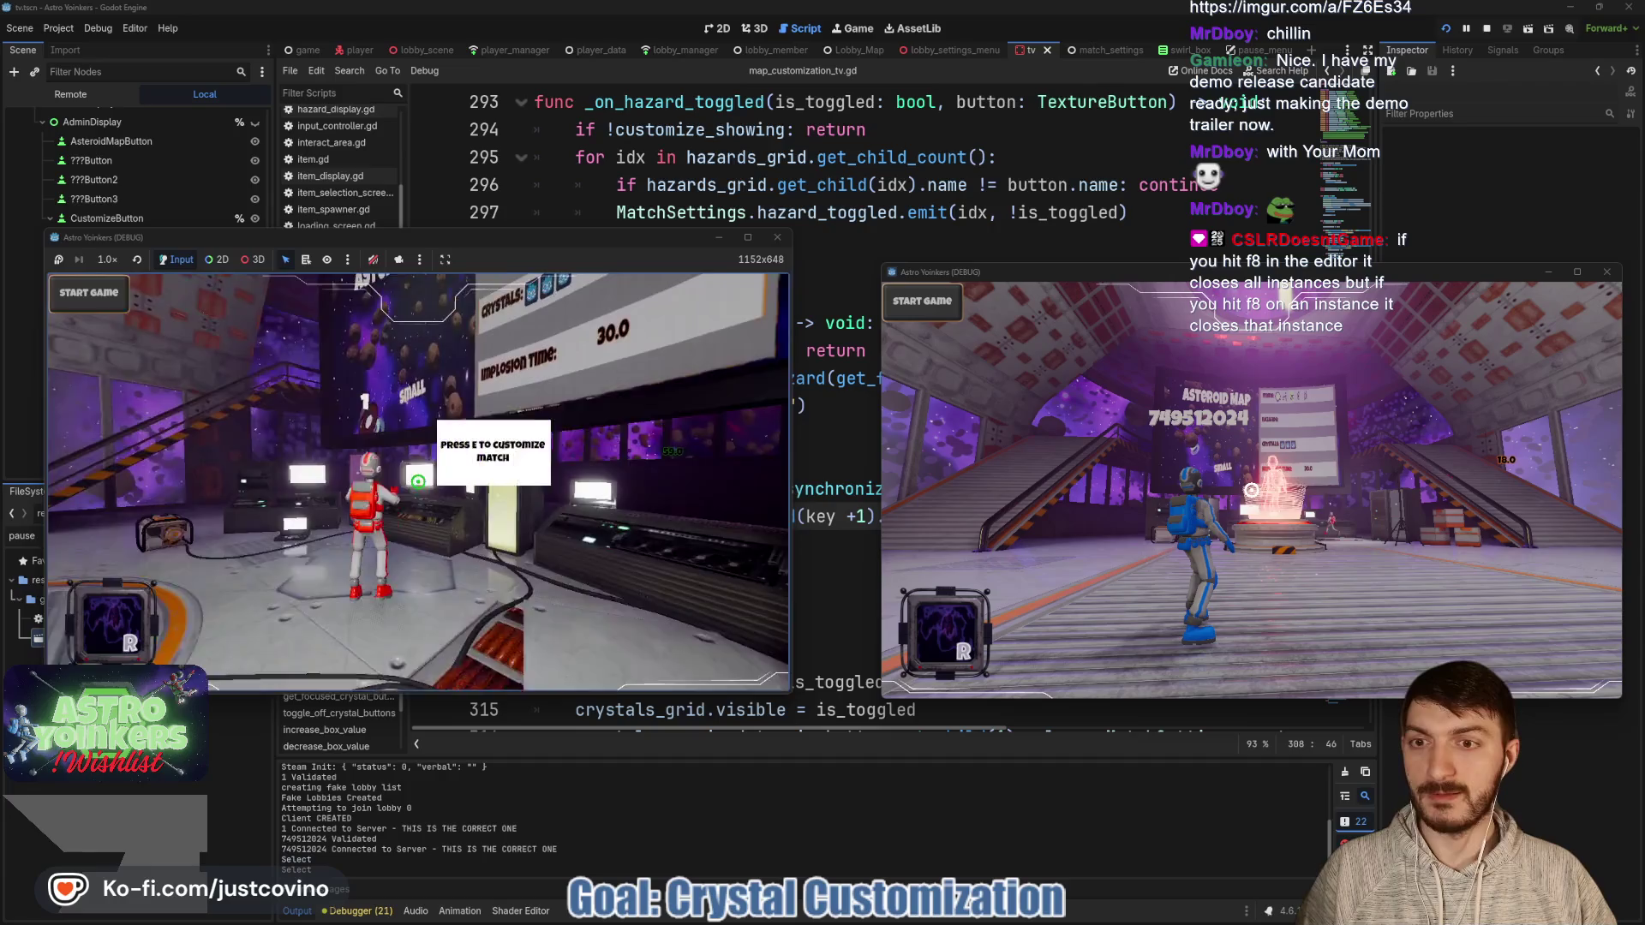
Open match customization, toggle the first hazard off and back on, then stop the game.
{"action": "key", "text": "e"}
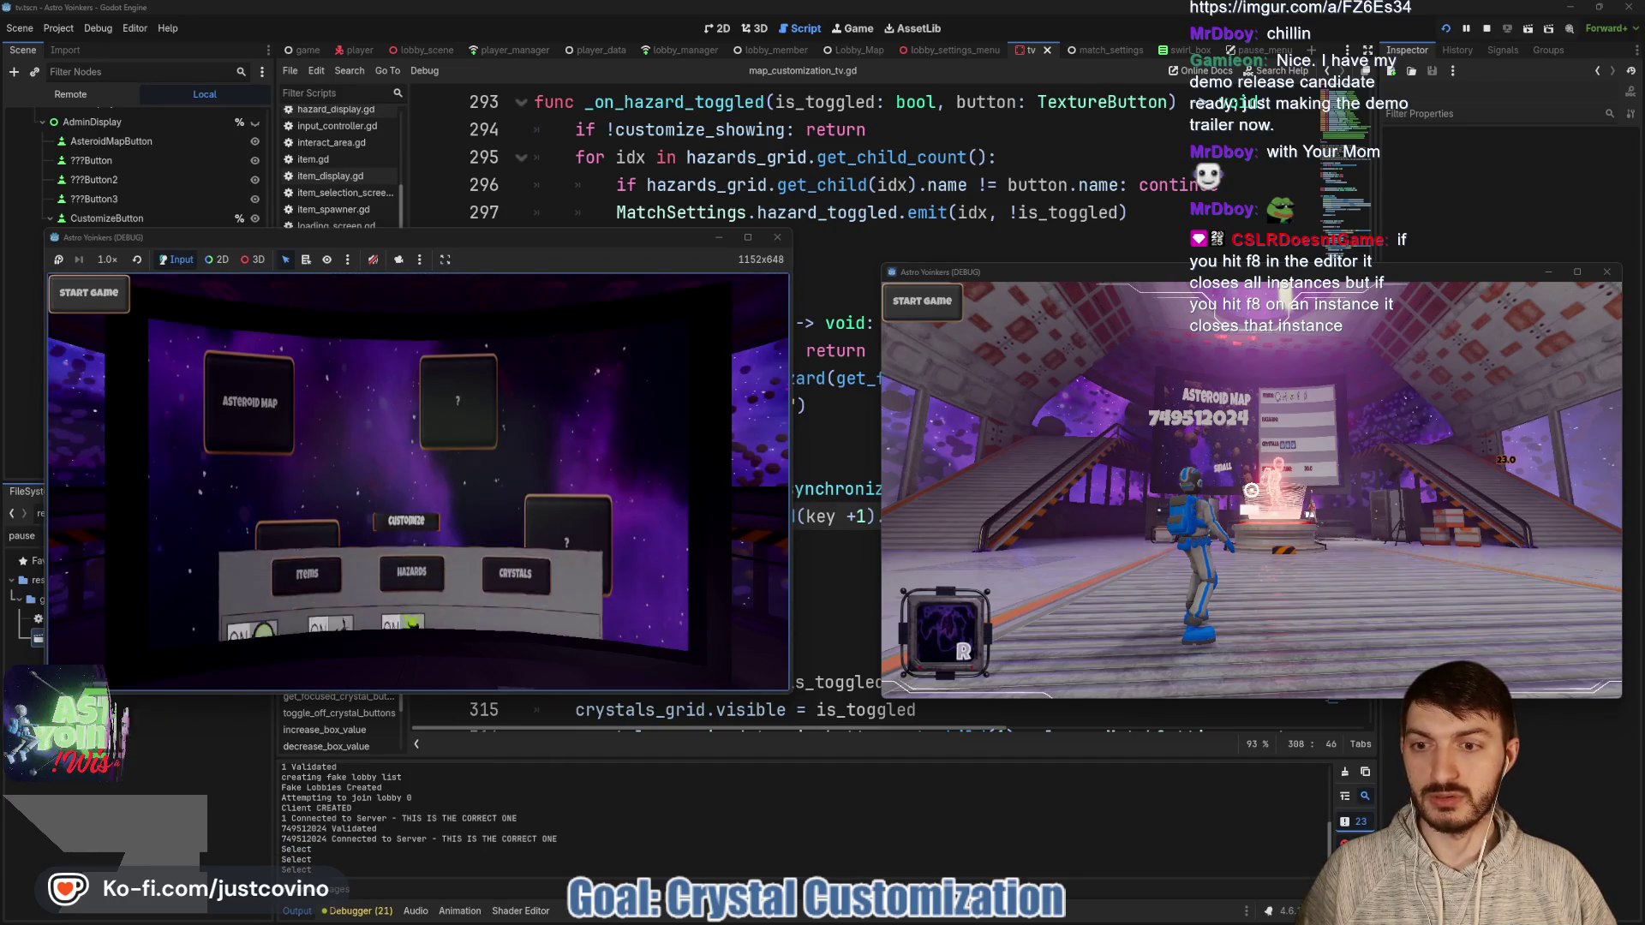
{"action": "key", "text": "Right"}
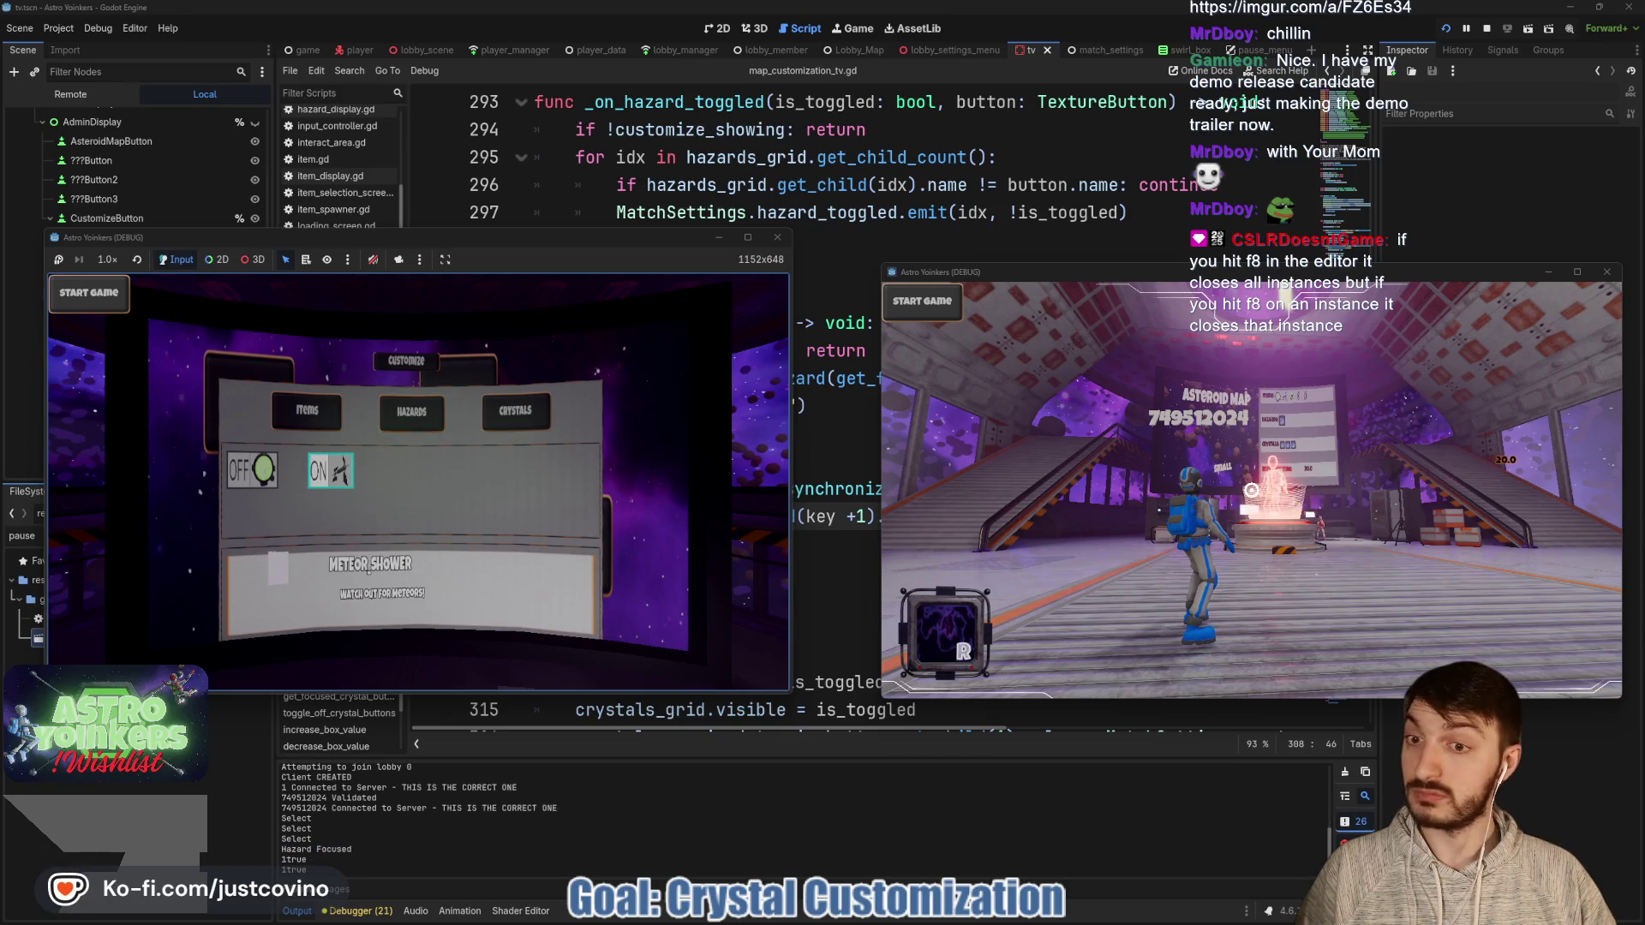
{"action": "key", "text": "Left"}
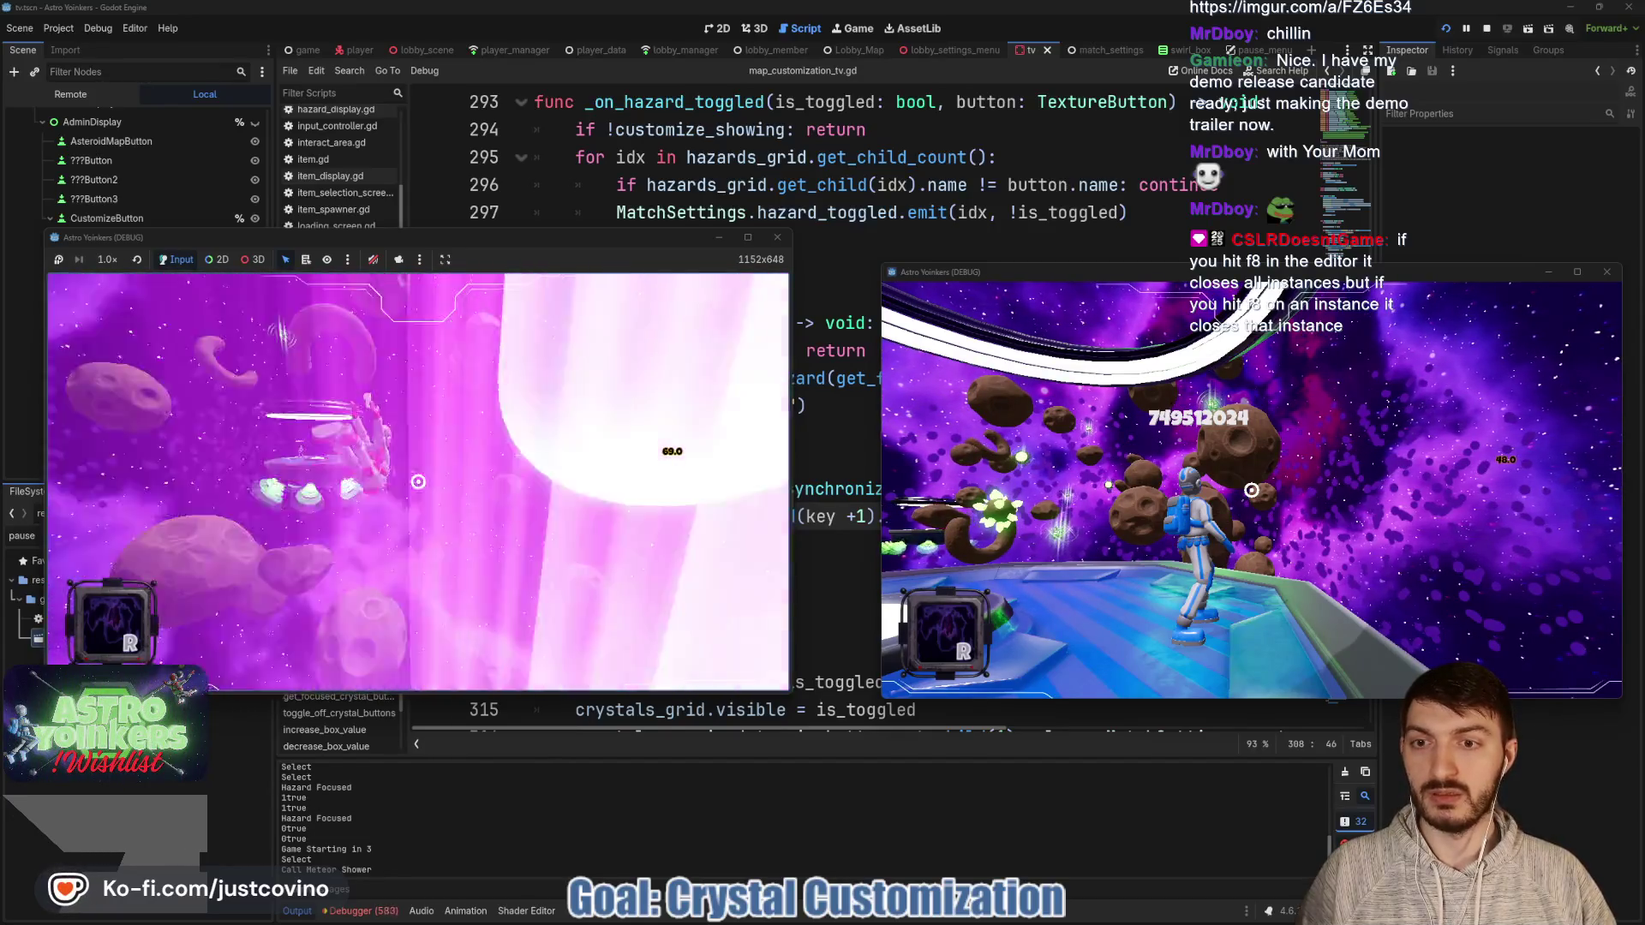
{"action": "key", "text": "F8"}
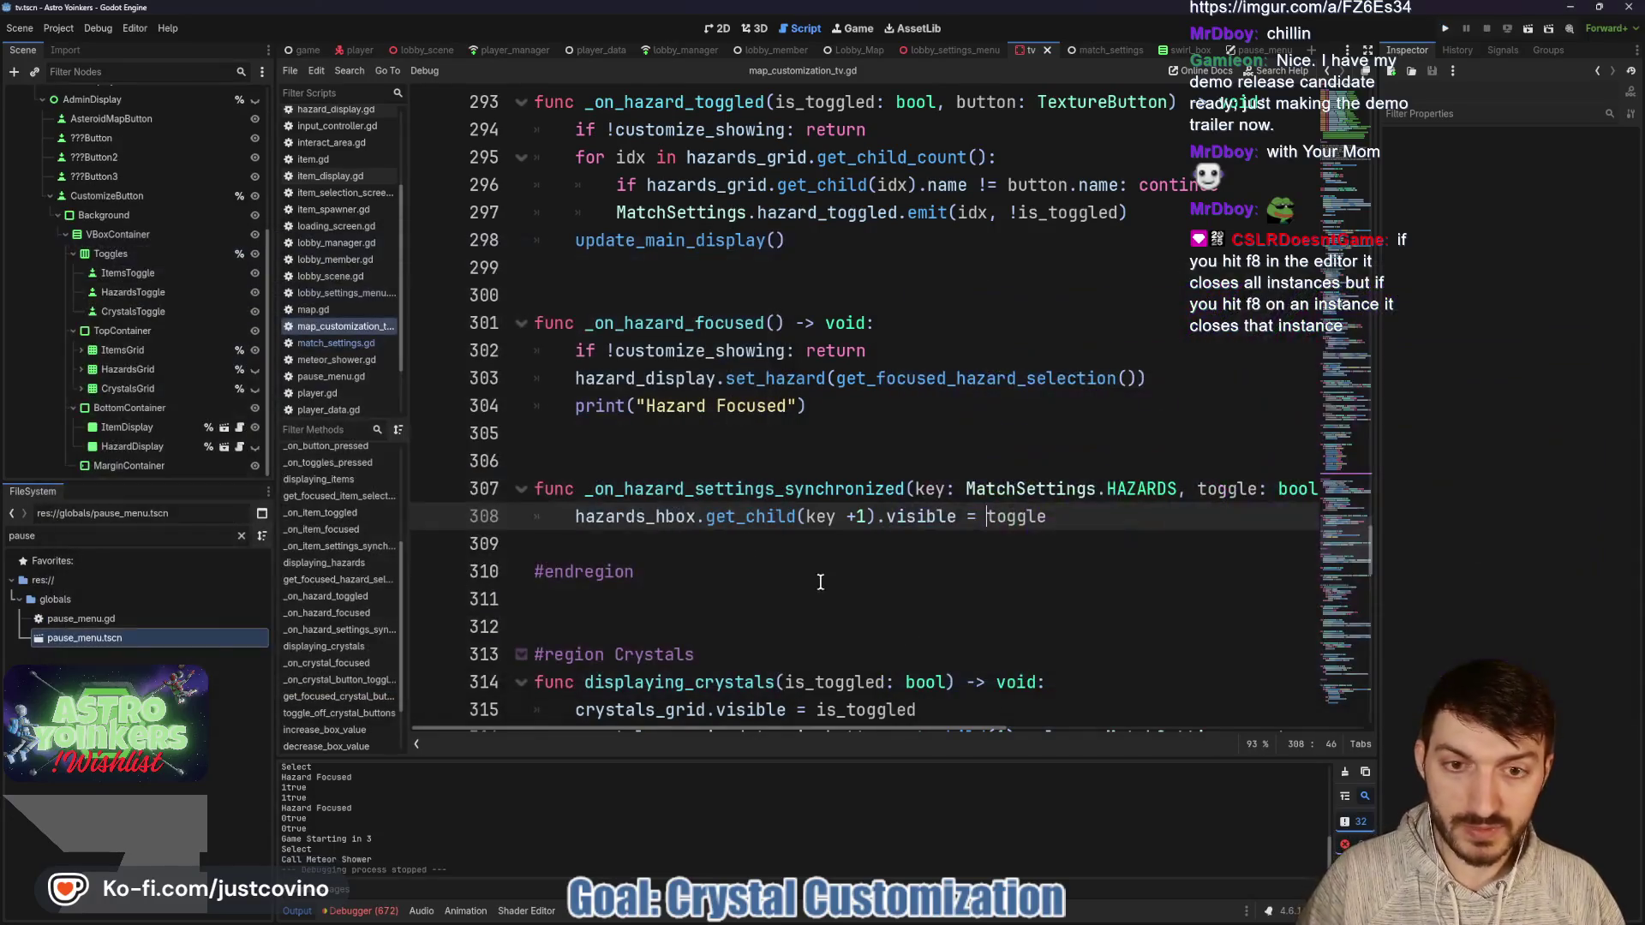
Commit the four changed files as 'Hazards Toggle Fixed', push to origin, and return to Godot.
{"action": "key", "text": "alt+Tab"}
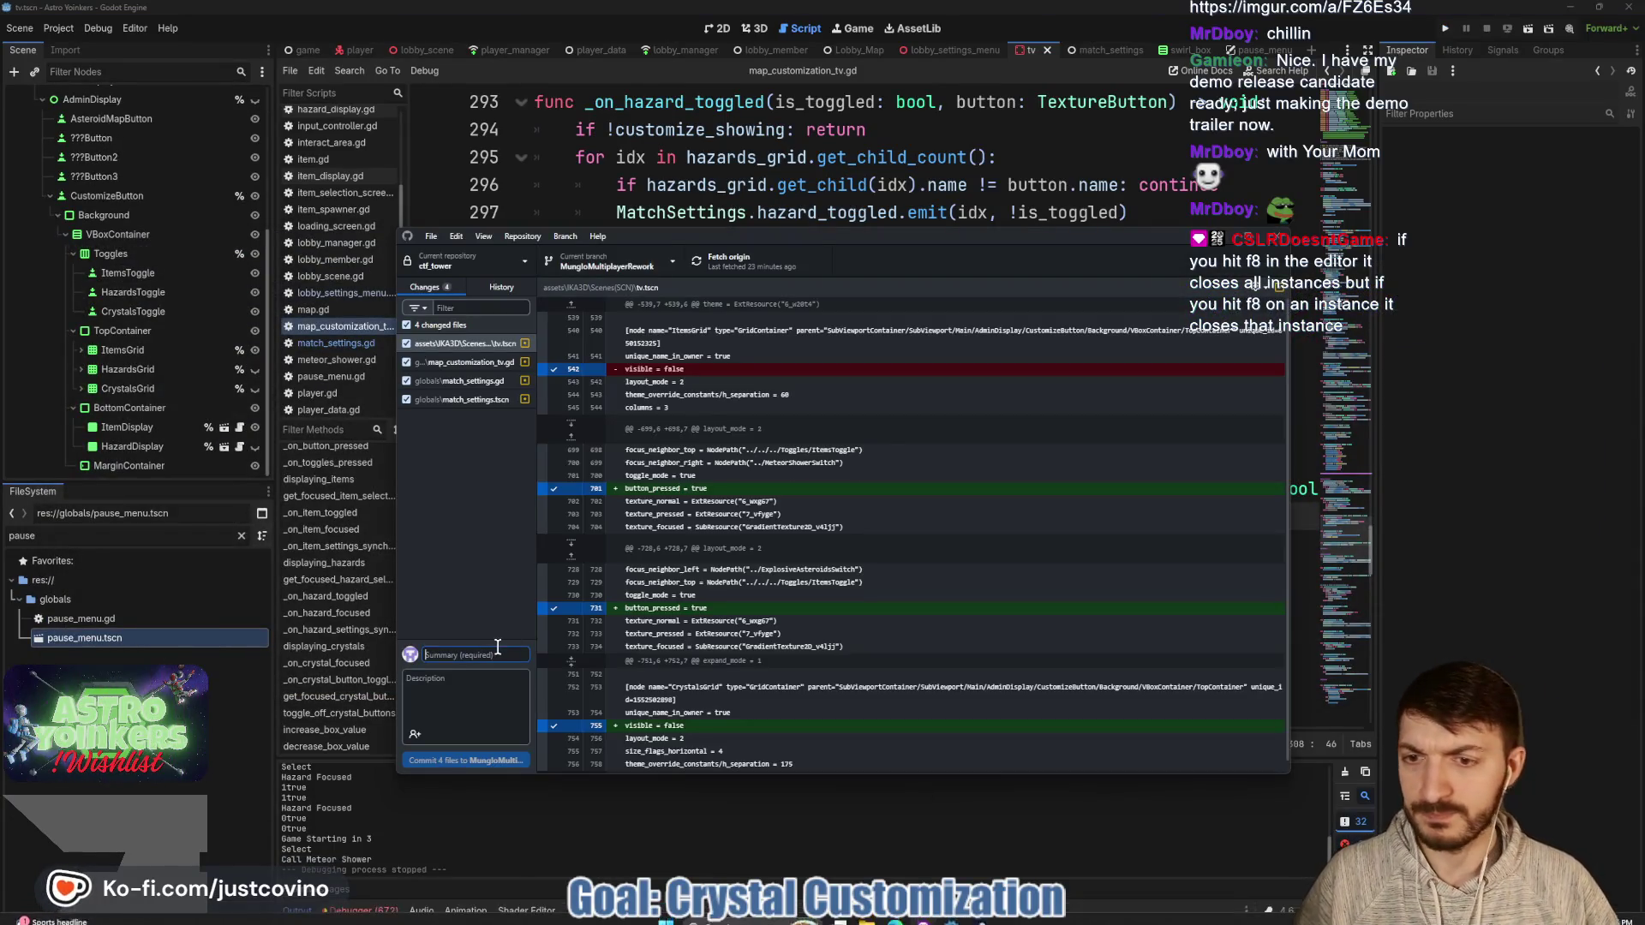
{"action": "type", "text": "Haz"}
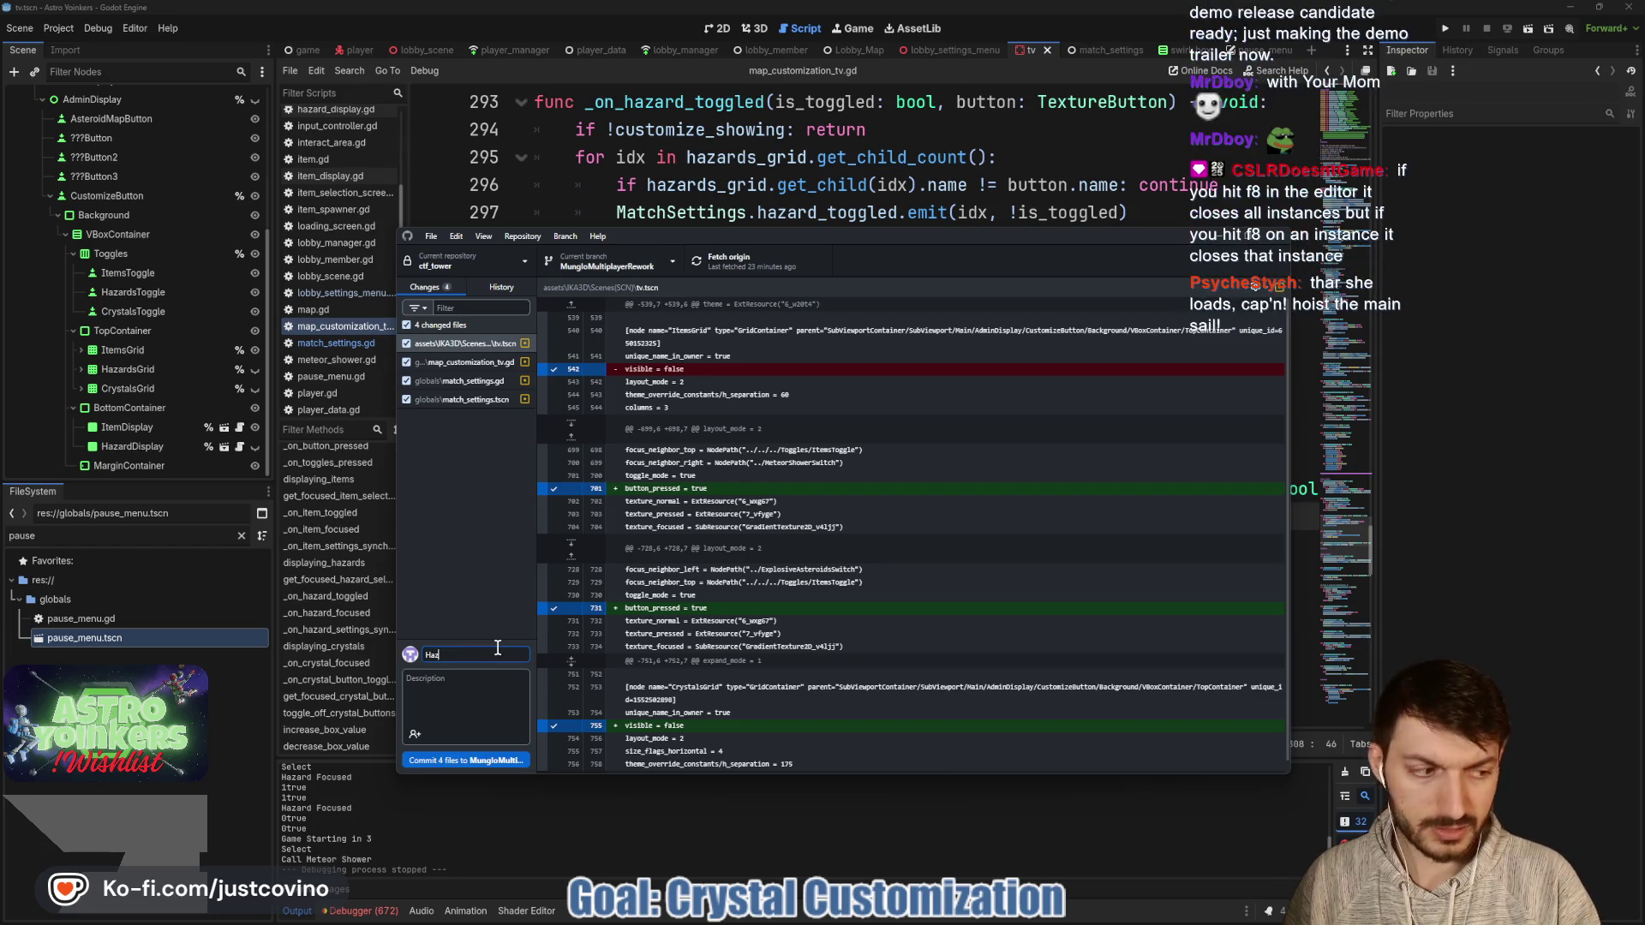
{"action": "type", "text": "ards Toggle Fixed"}
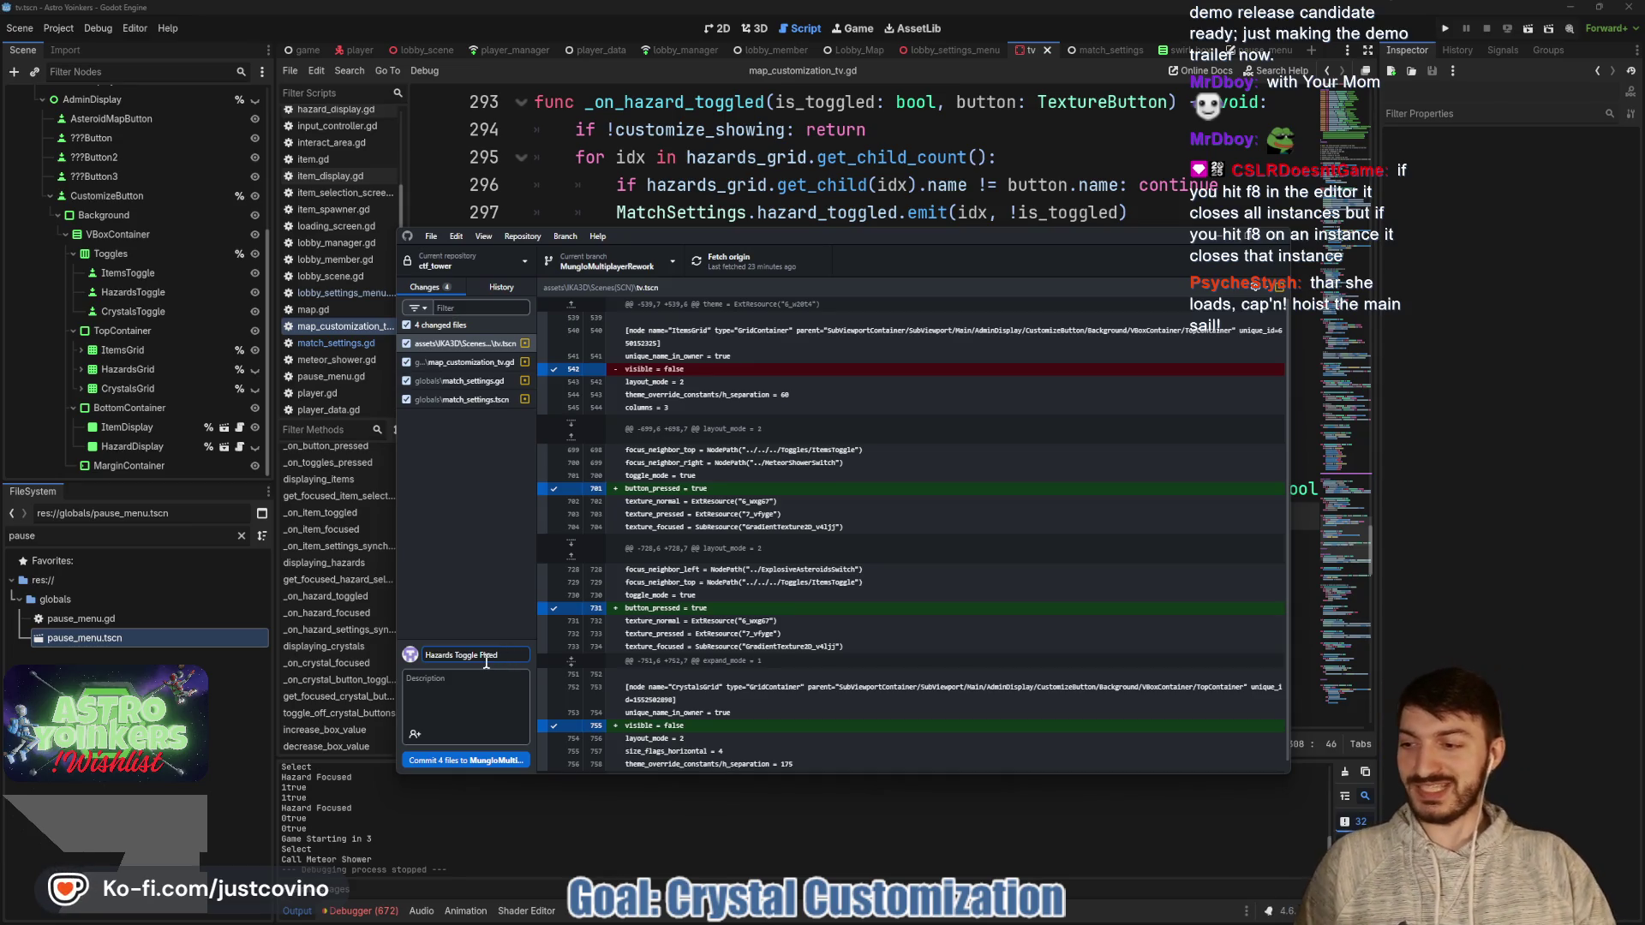
{"action": "left_click", "coordinate": [477, 761]}
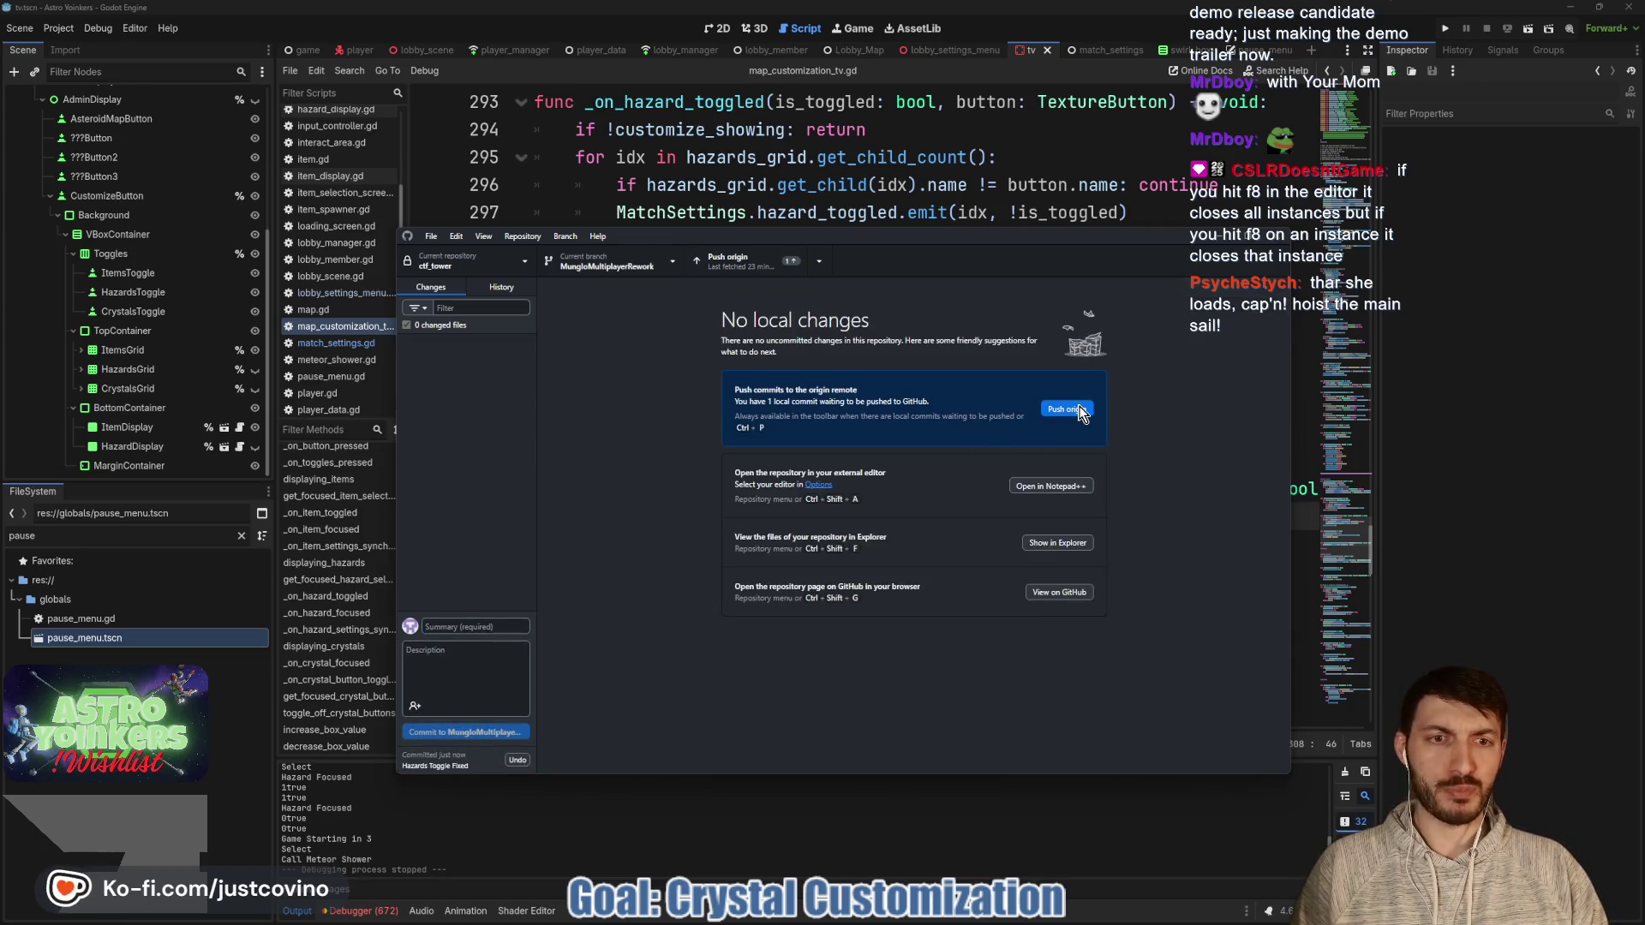
{"action": "left_click", "coordinate": [1081, 415]}
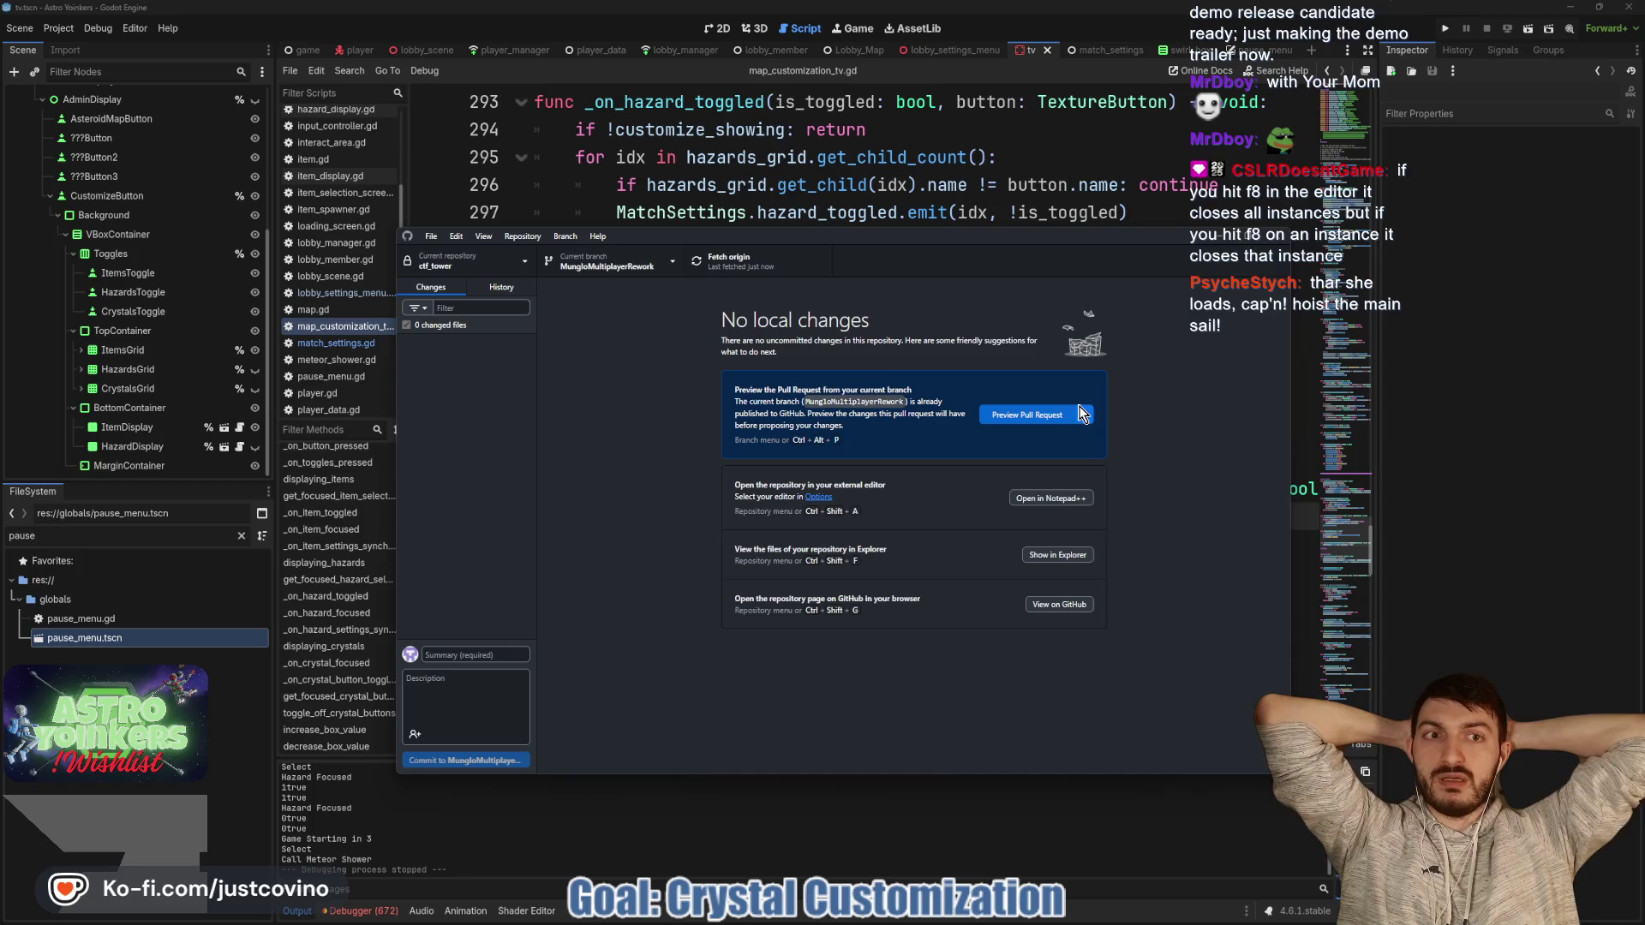
{"action": "left_click", "coordinate": [1110, 212]}
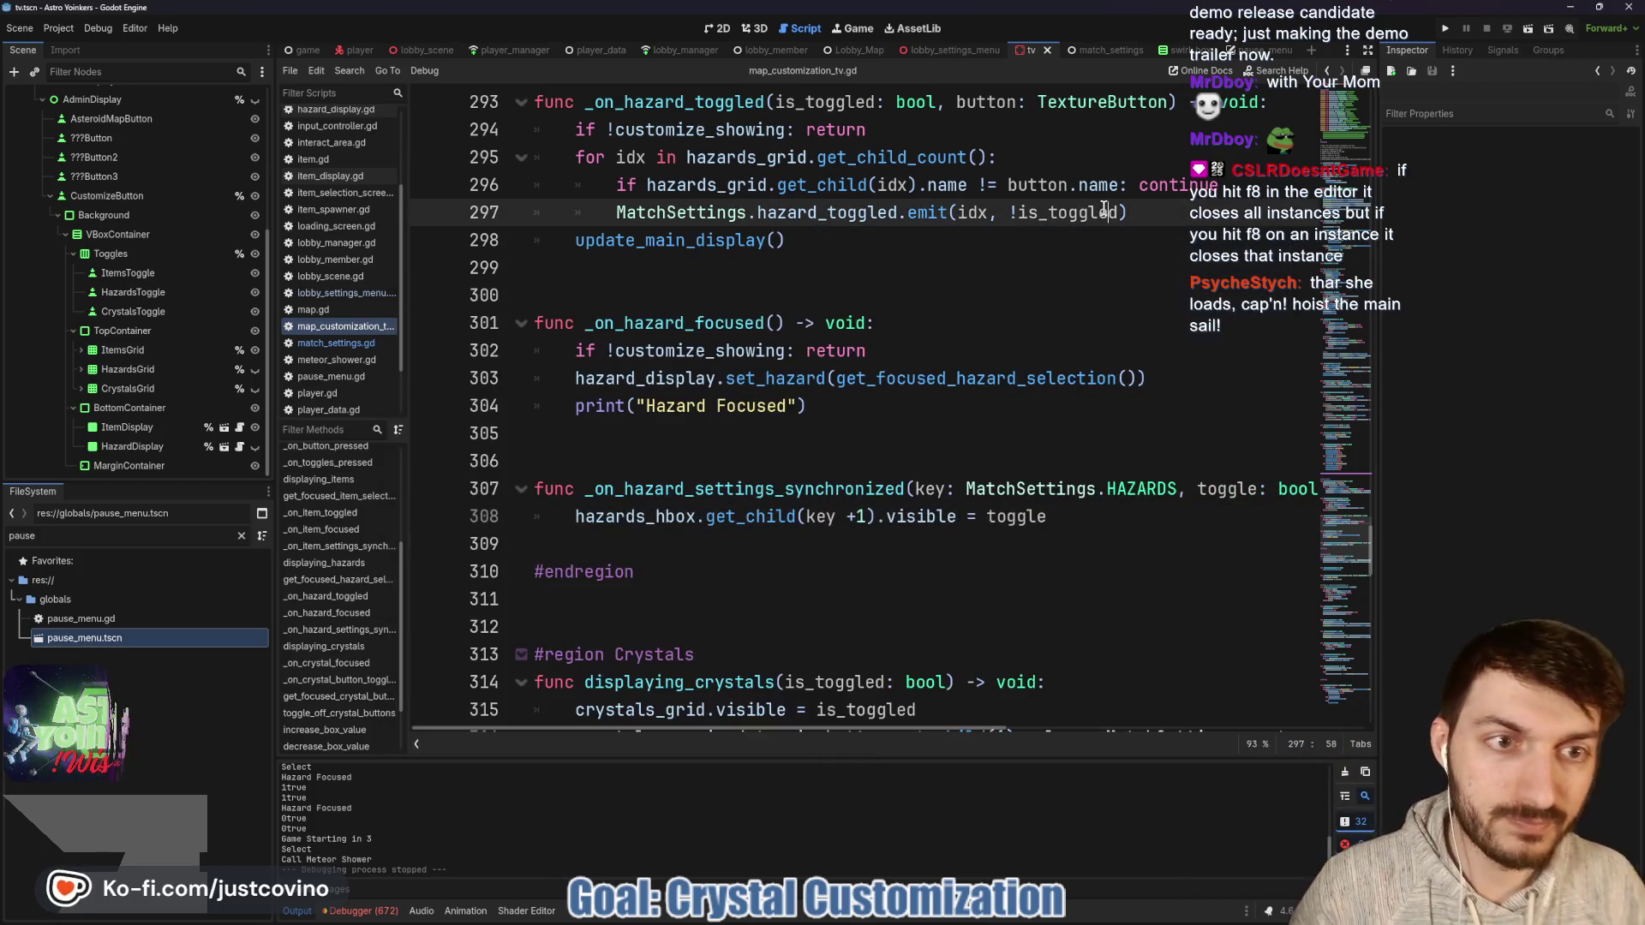
In the TV scene's 2D view, hide MainDisplay to reveal the customize panel, then reopen its script.
{"action": "left_click", "coordinate": [644, 295]}
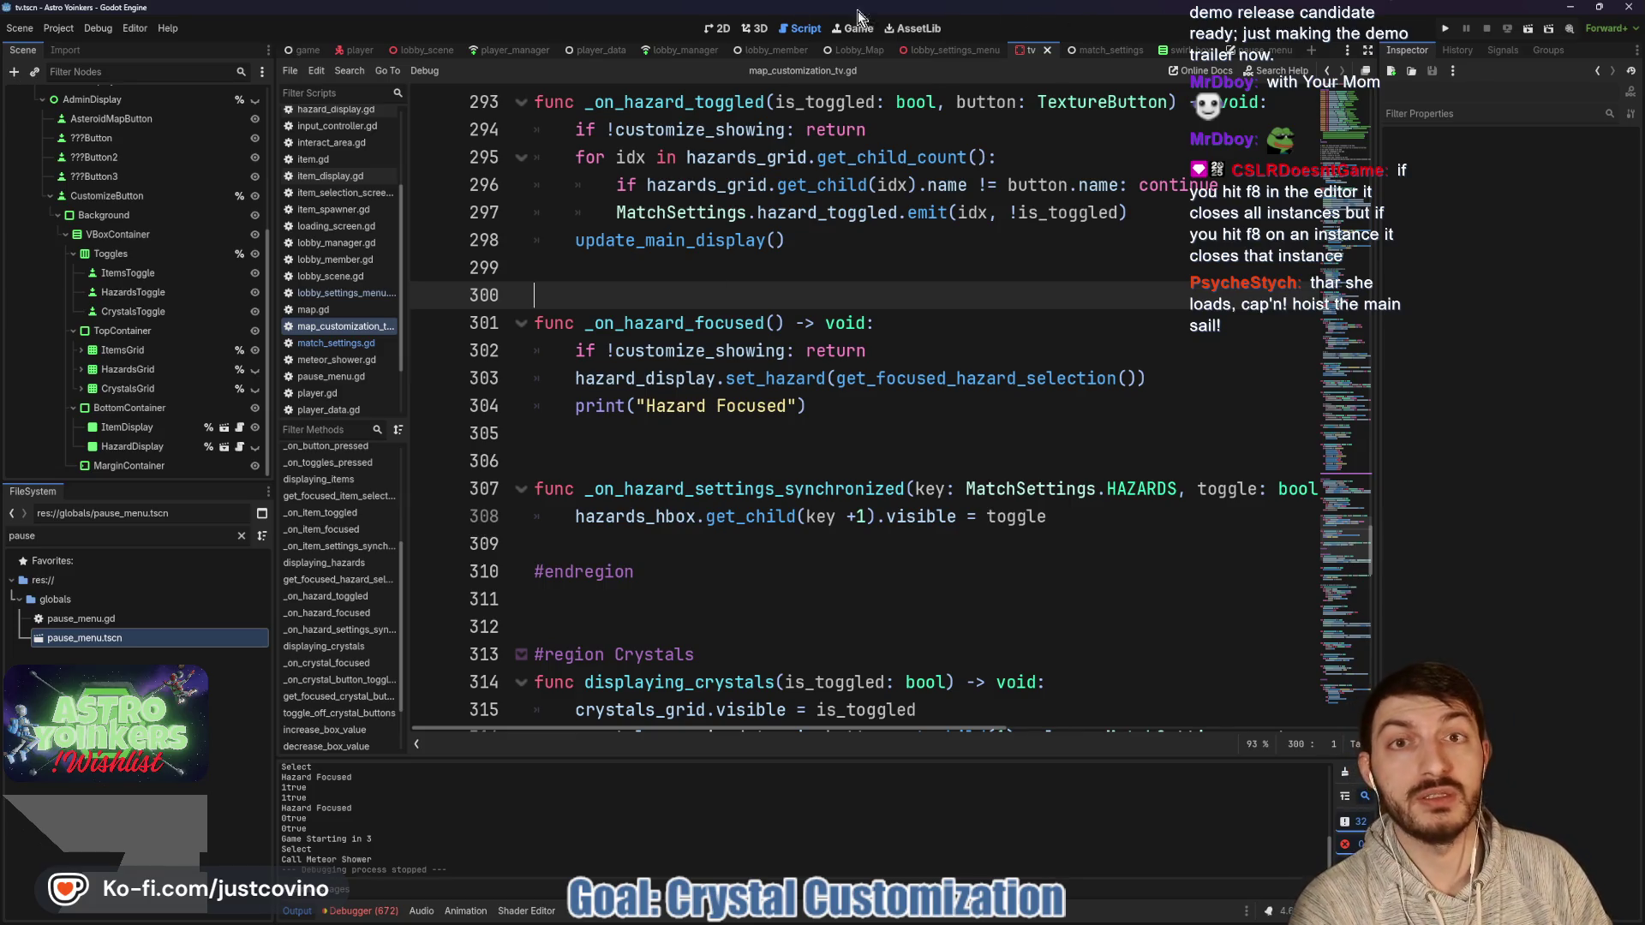
{"action": "left_click", "coordinate": [754, 28]}
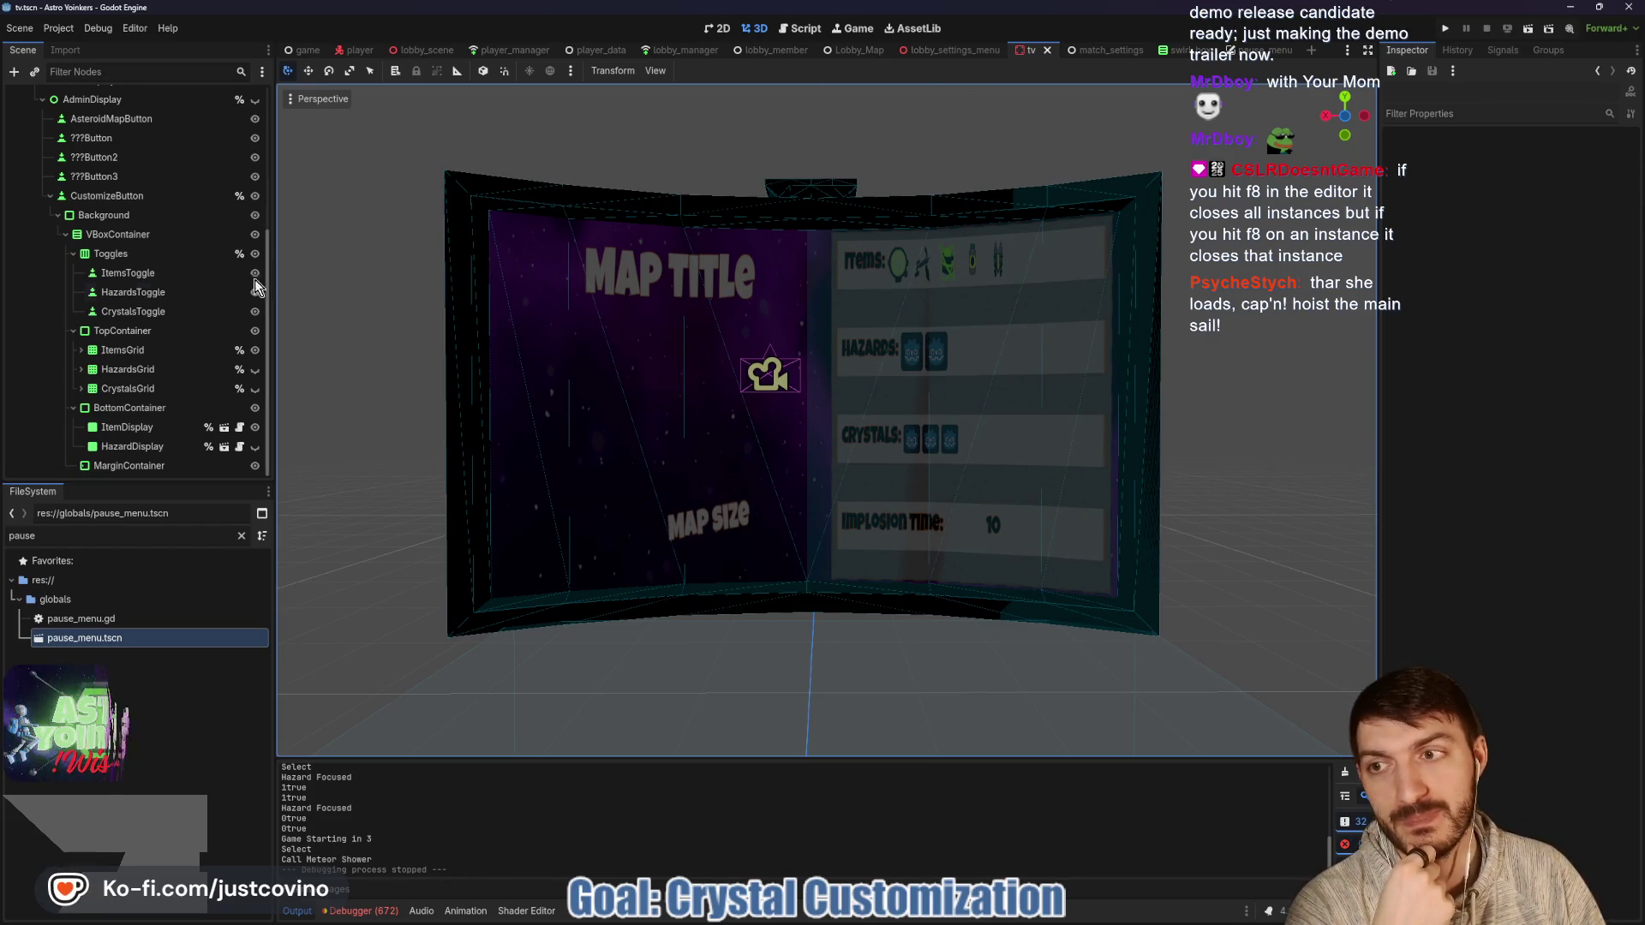
{"action": "left_click", "coordinate": [716, 29]}
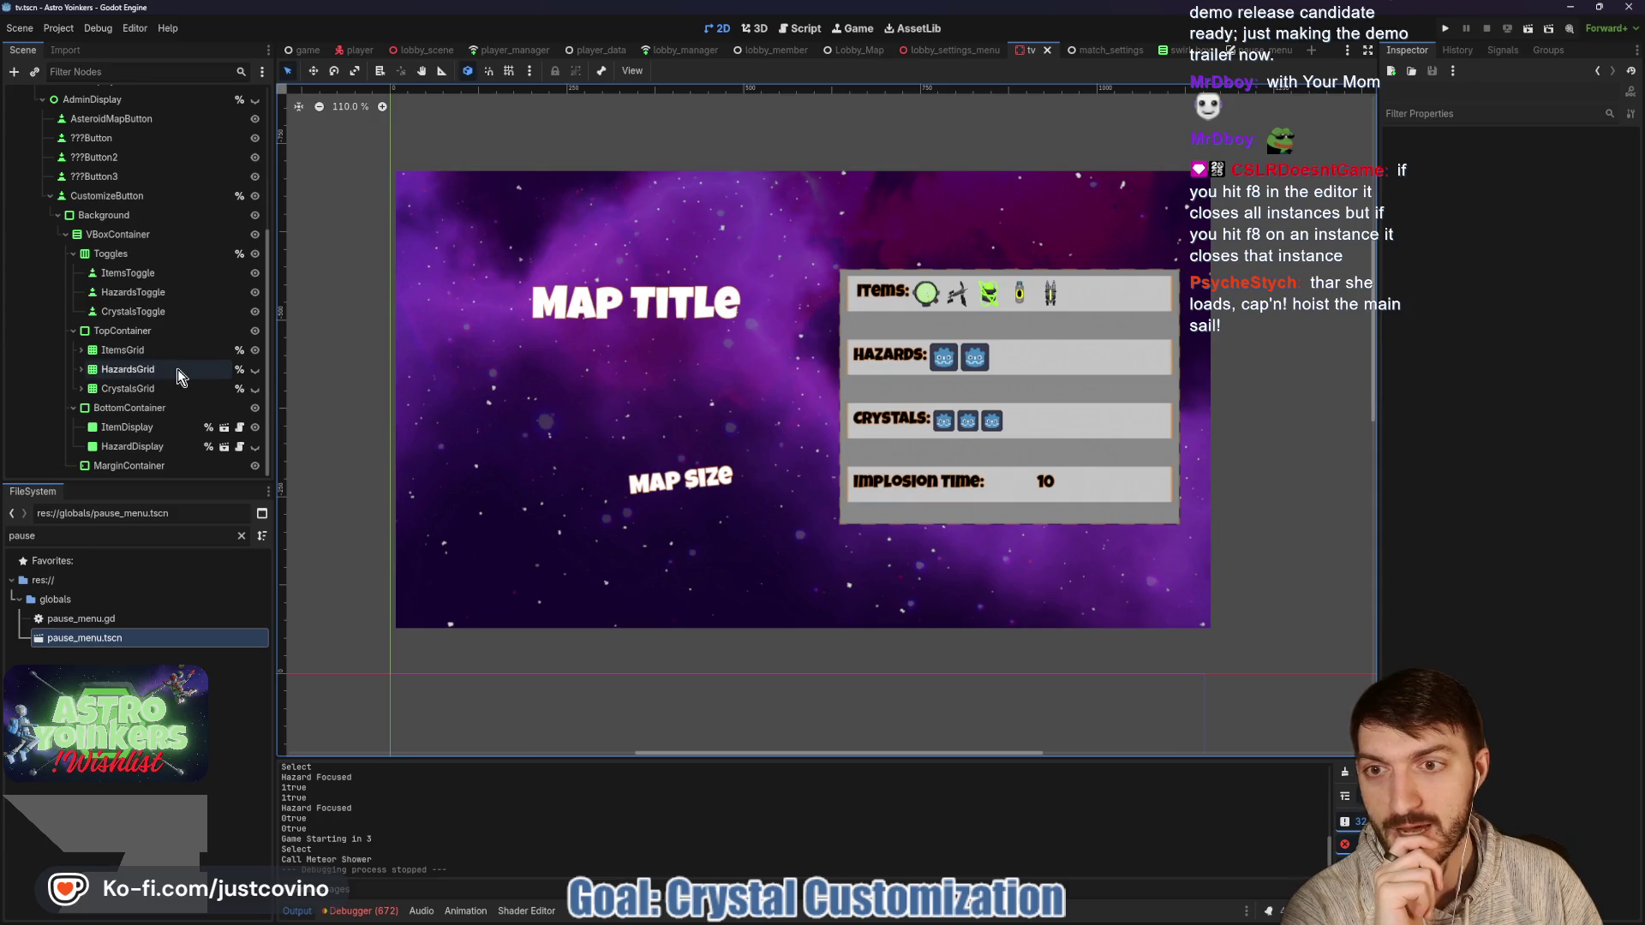
{"action": "scroll", "coordinate": [178, 369], "scroll_direction": "up", "scroll_amount": 5}
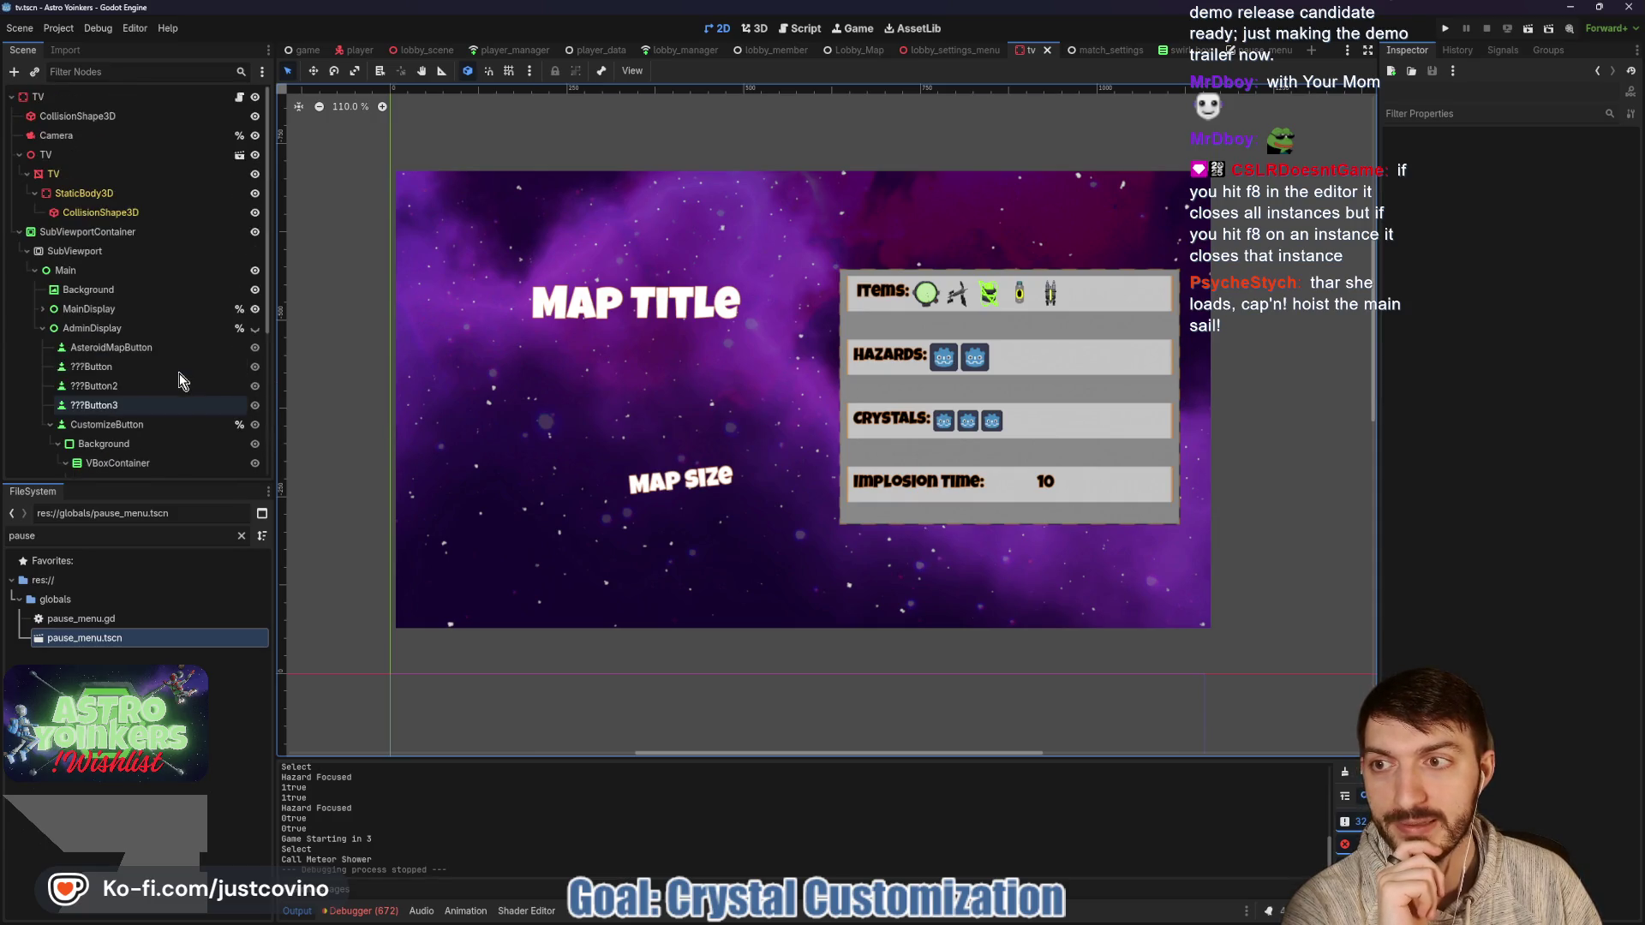
{"action": "left_click", "coordinate": [254, 309]}
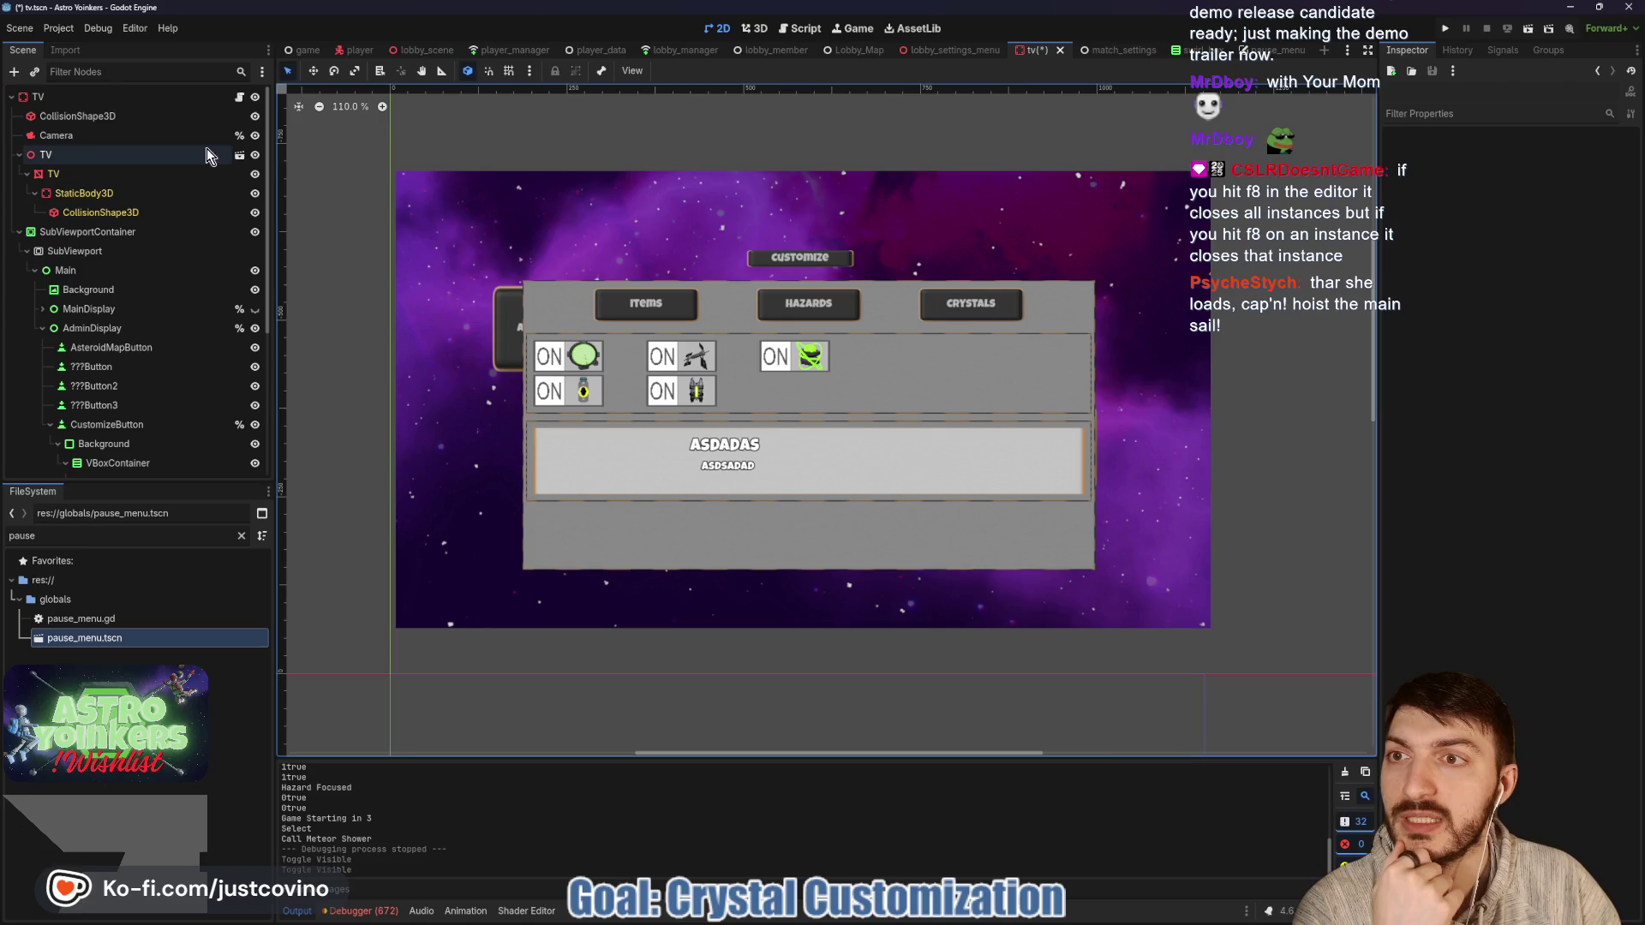
{"action": "left_click", "coordinate": [239, 97]}
Look through map_customization_tv.gd and locate the CUSTOMIZE_RESET_POS constant.
{"action": "scroll", "coordinate": [832, 397], "scroll_direction": "up", "scroll_amount": 20}
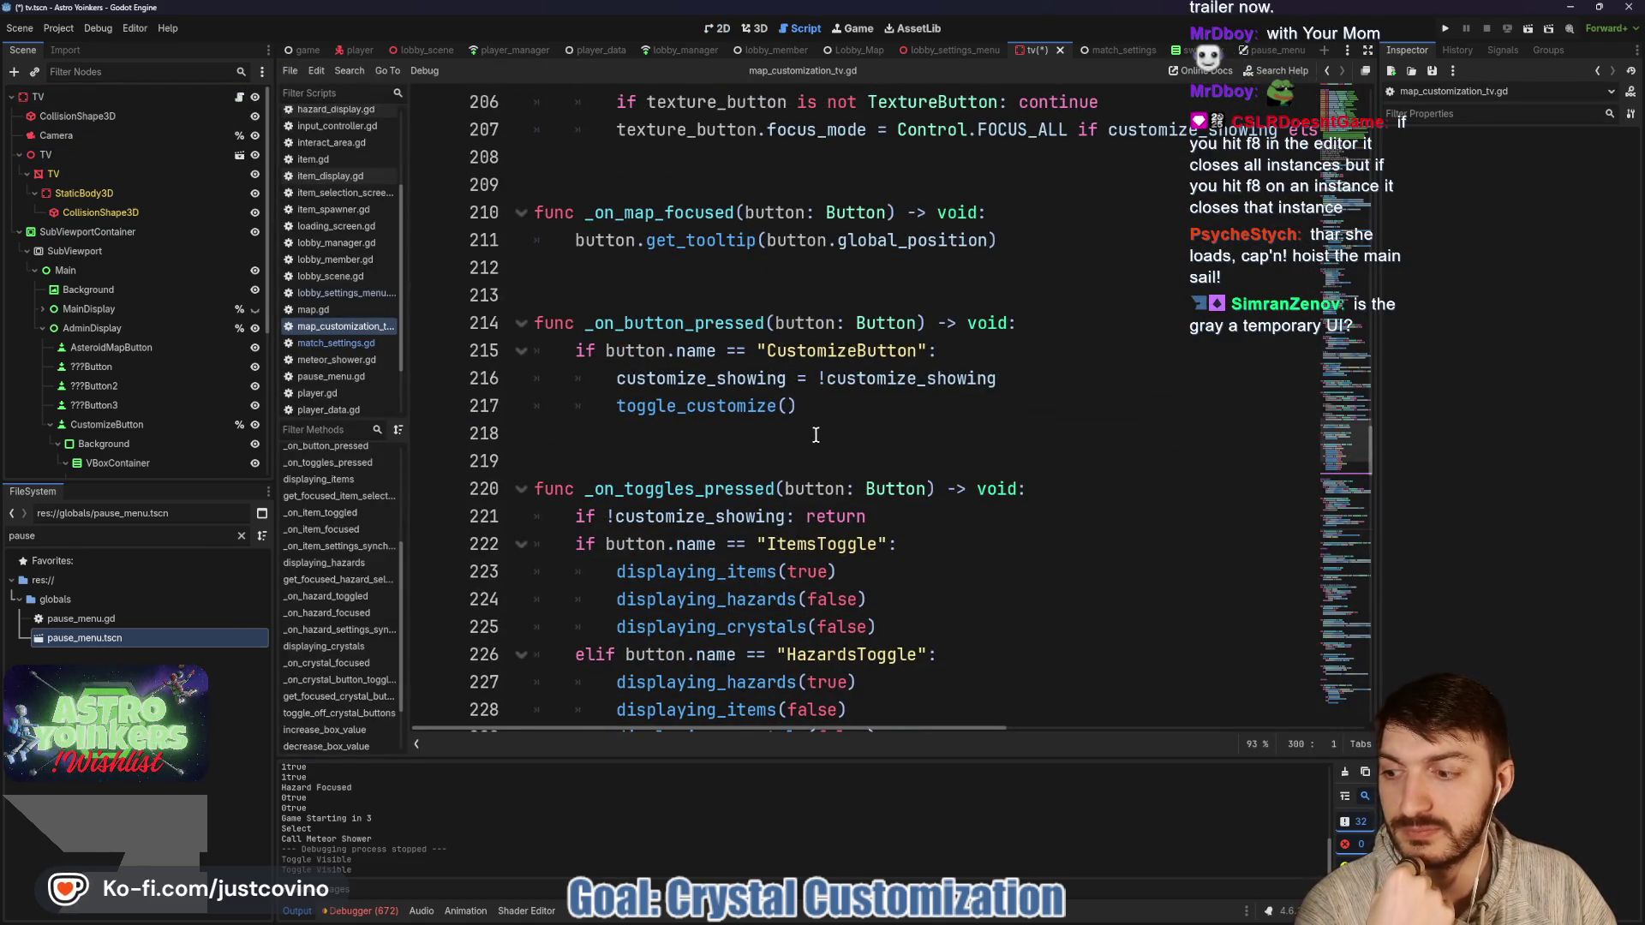
{"action": "scroll", "coordinate": [782, 450], "scroll_direction": "up", "scroll_amount": 15}
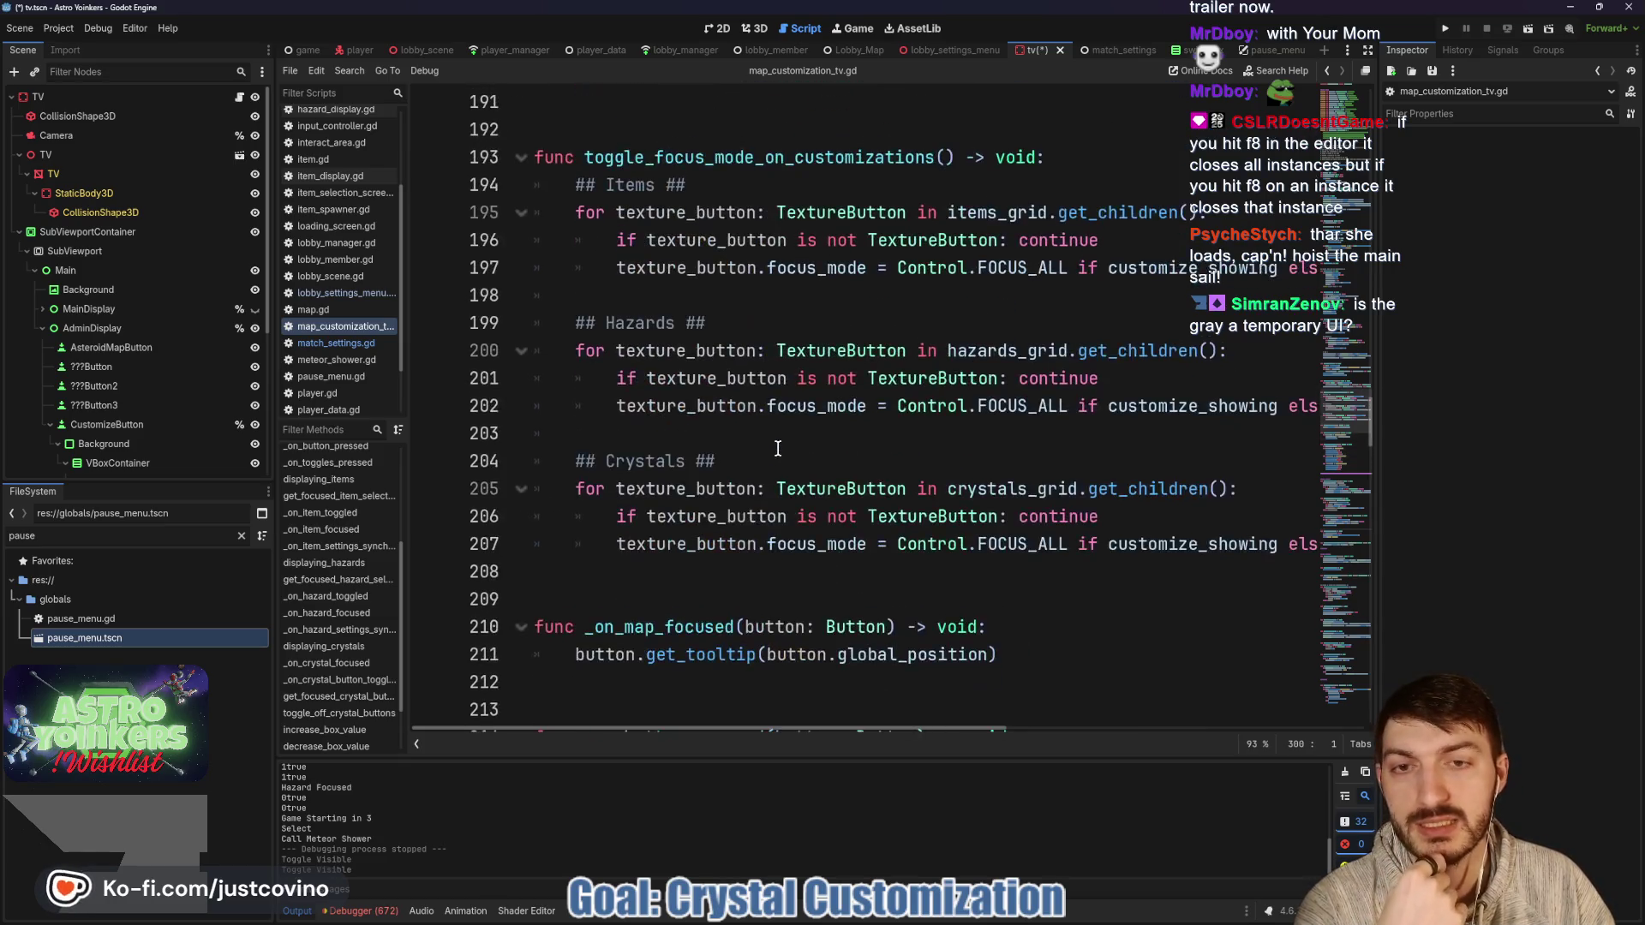
{"action": "scroll", "coordinate": [778, 450], "scroll_direction": "up", "scroll_amount": 12}
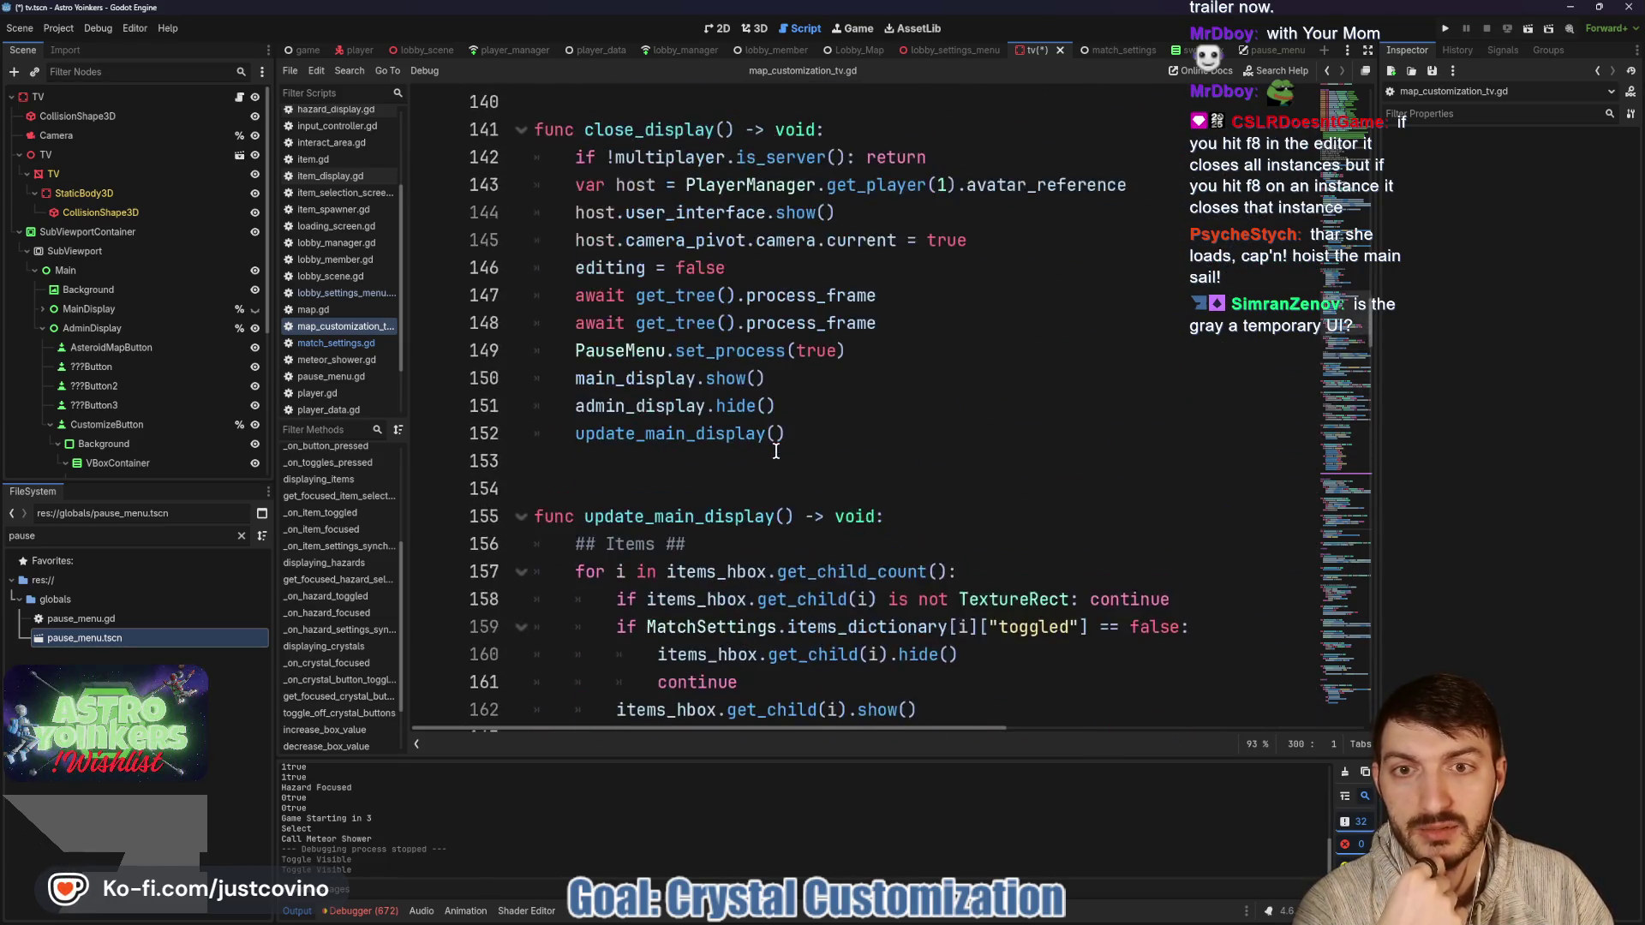
{"action": "scroll", "coordinate": [848, 366], "scroll_direction": "up", "scroll_amount": 14}
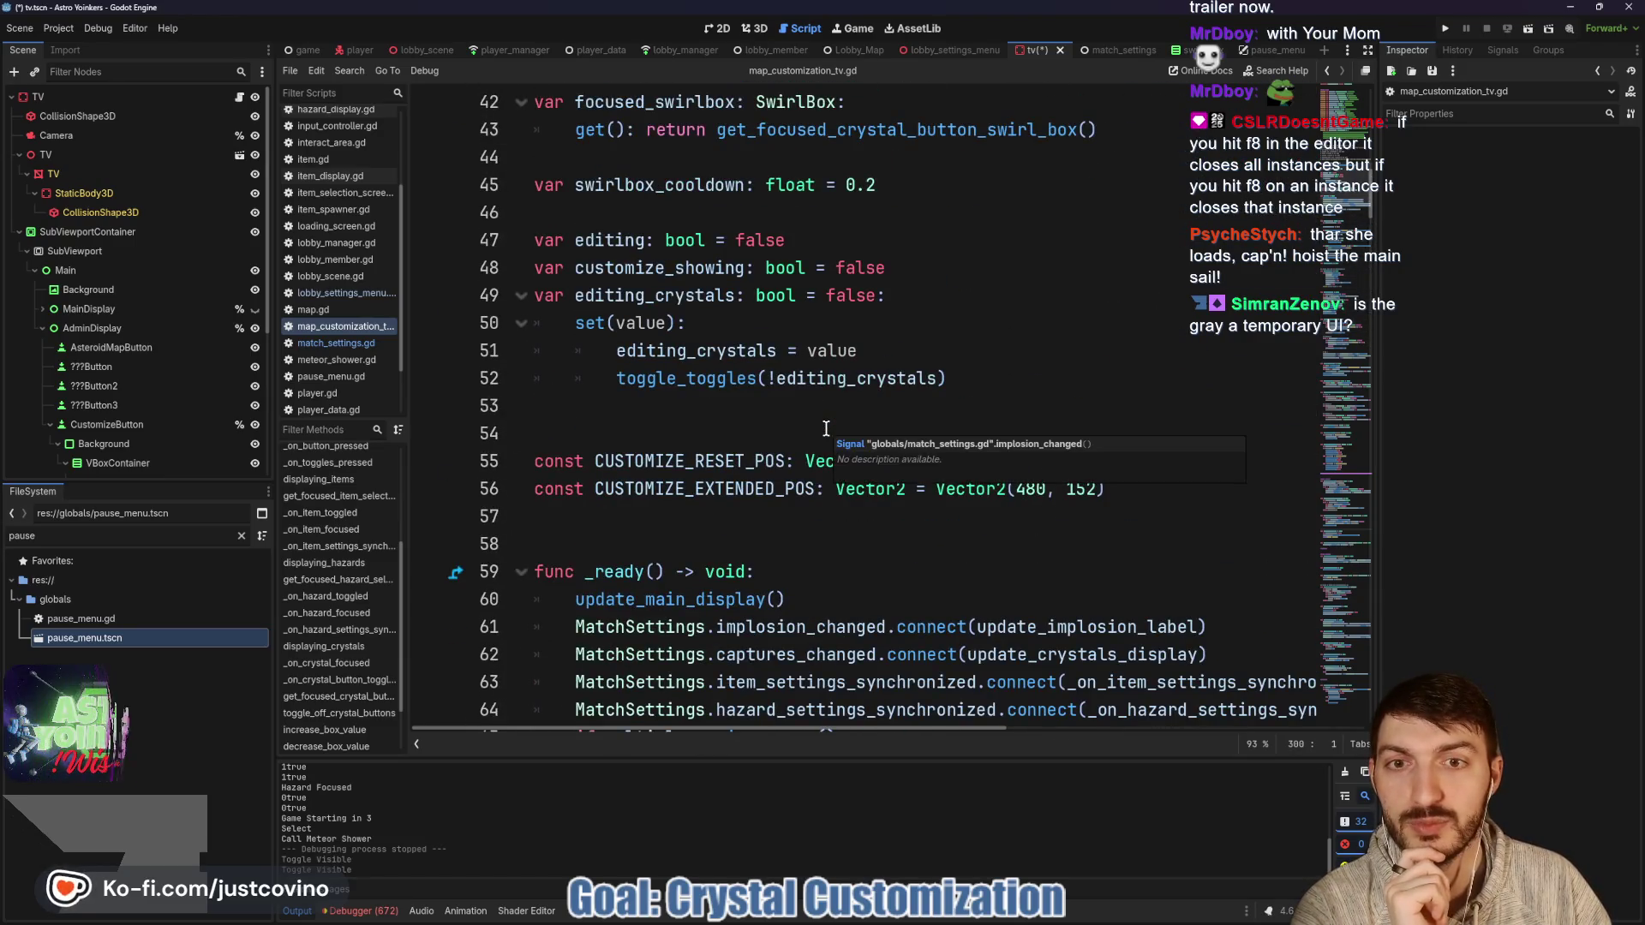
{"action": "scroll", "coordinate": [825, 429], "scroll_direction": "up", "scroll_amount": 3}
{"action": "scroll", "coordinate": [806, 421], "scroll_direction": "down", "scroll_amount": 5}
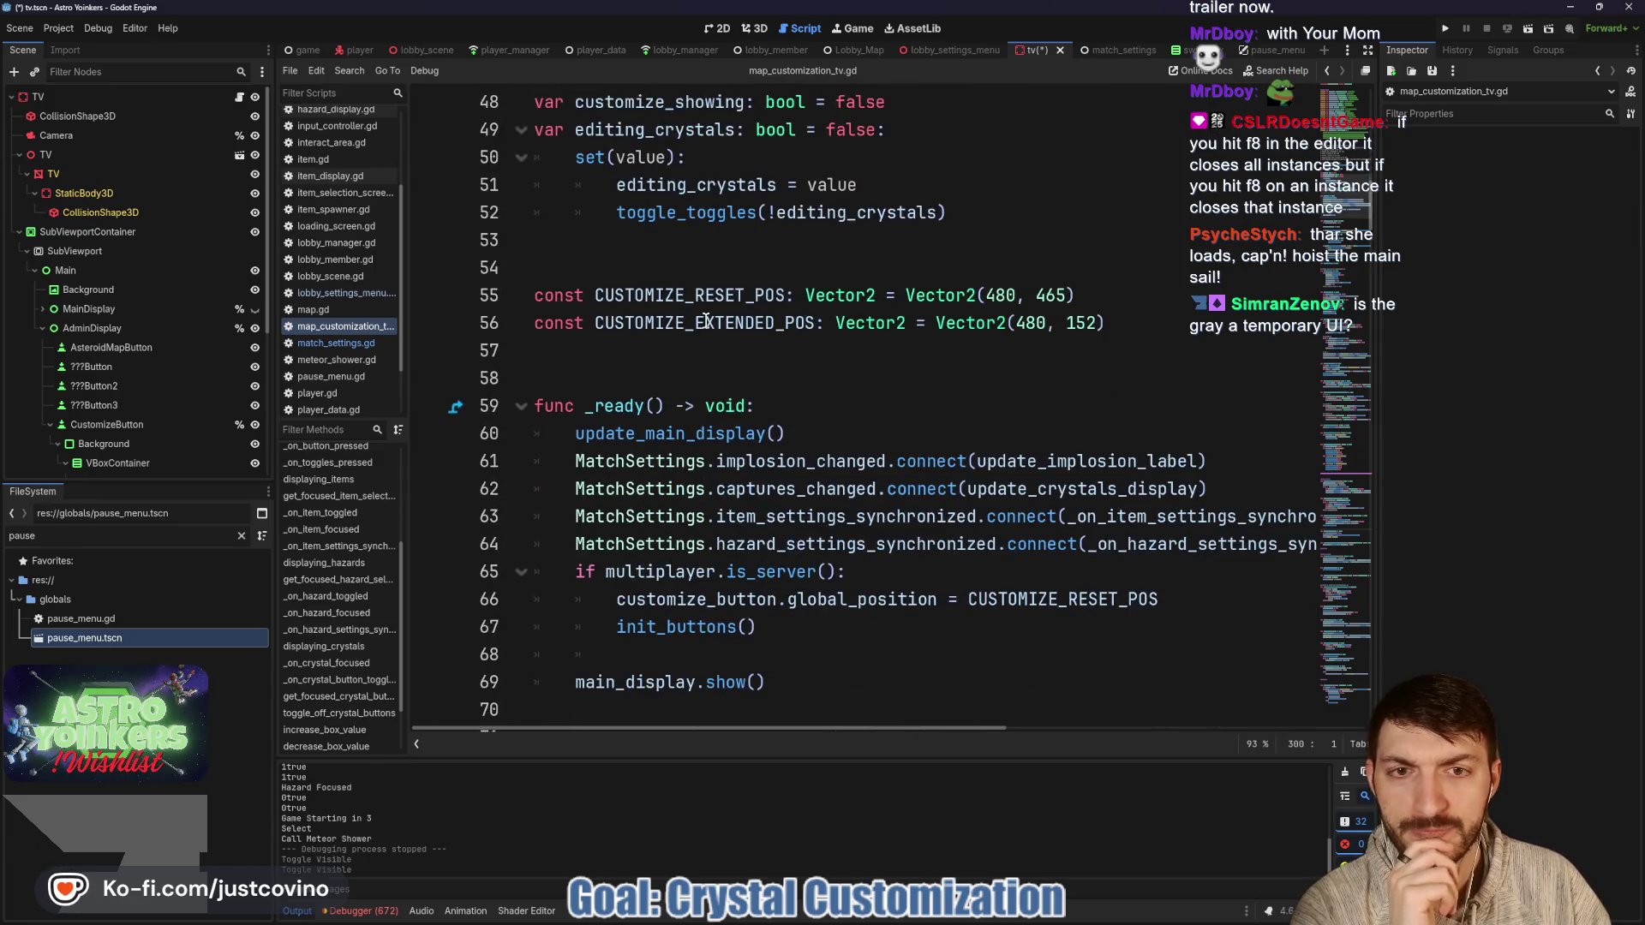
{"action": "scroll", "coordinate": [1106, 289], "scroll_direction": "up", "scroll_amount": 5}
{"action": "scroll", "coordinate": [799, 402], "scroll_direction": "down", "scroll_amount": 7}
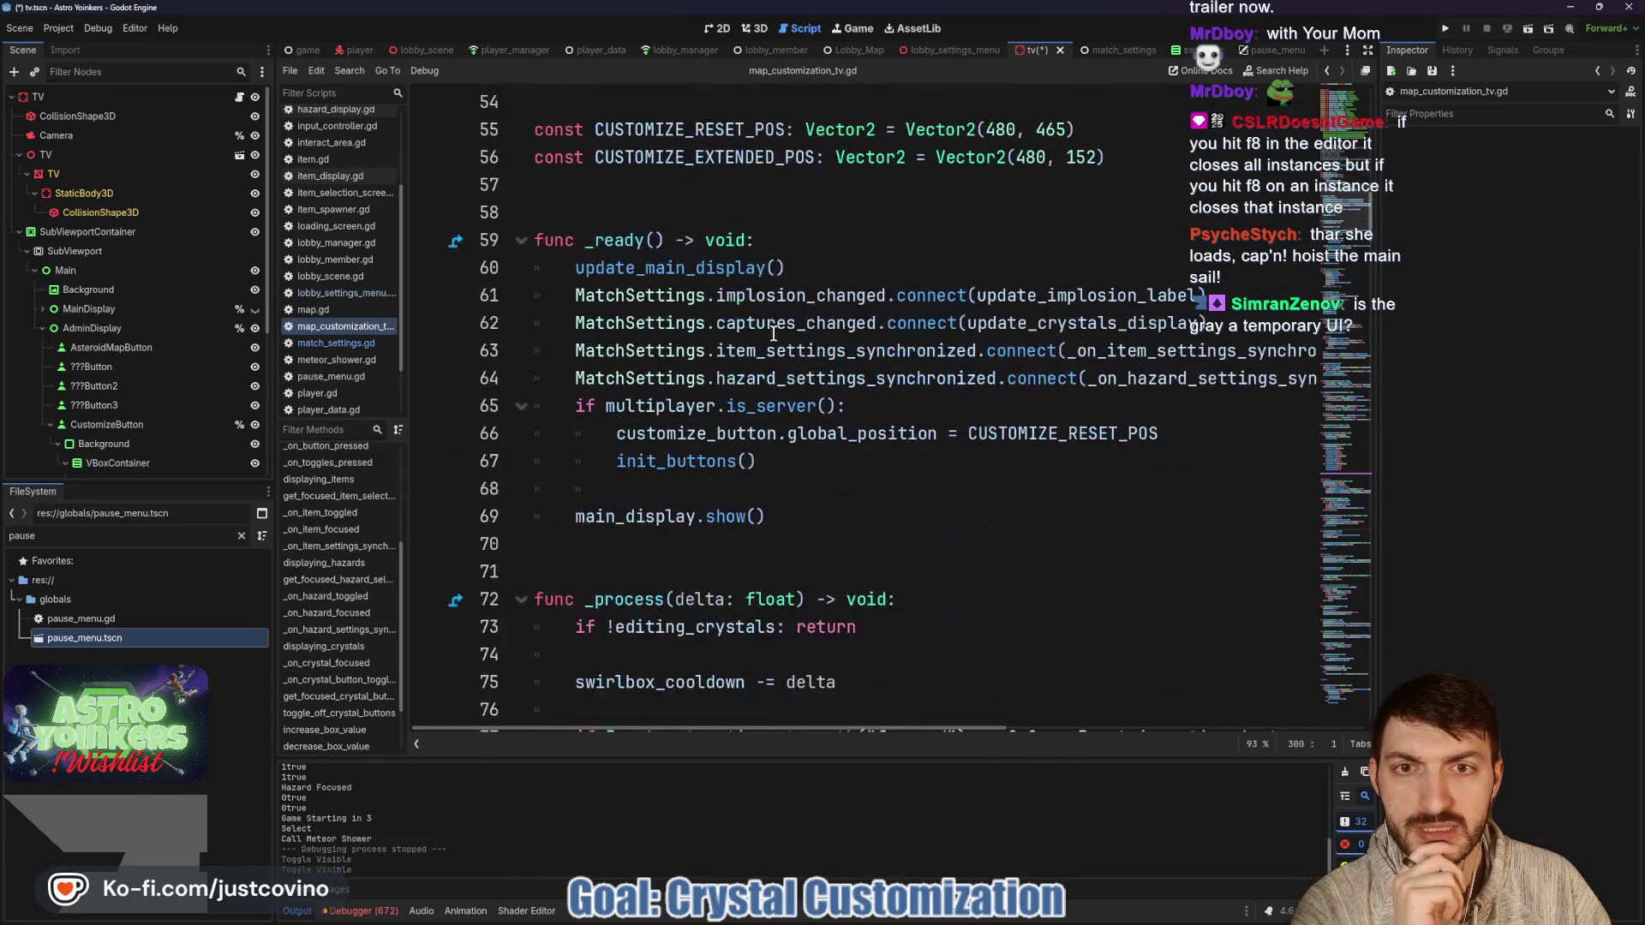
{"action": "double_click", "coordinate": [690, 129]}
{"action": "scroll", "coordinate": [801, 404], "scroll_direction": "down", "scroll_amount": 9}
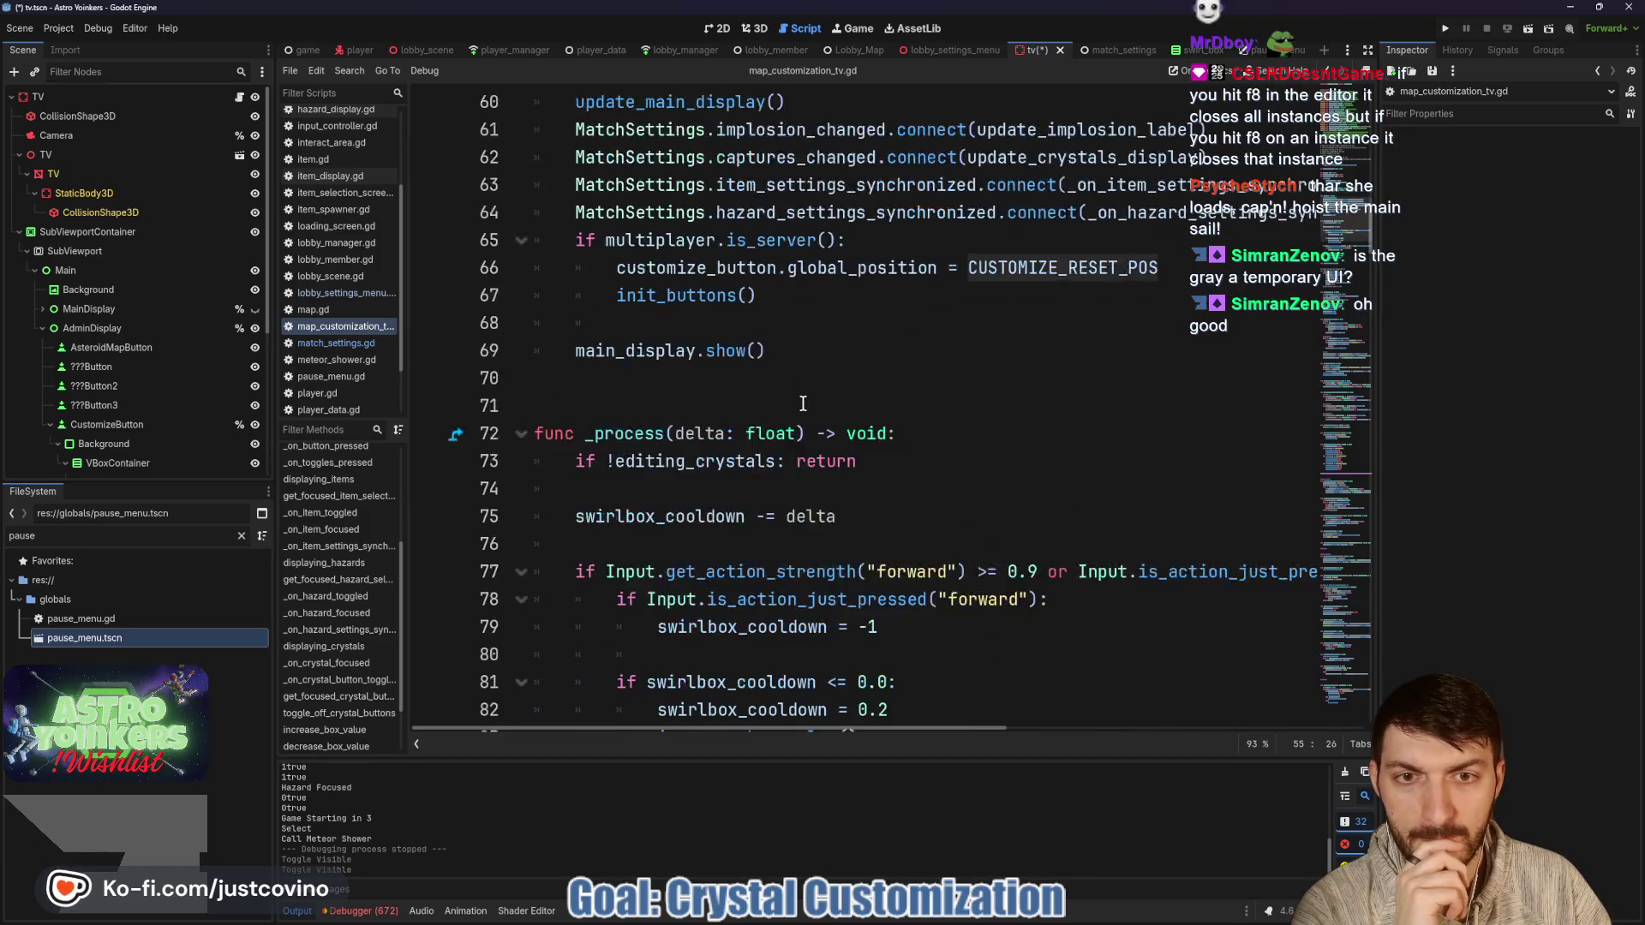
{"action": "scroll", "coordinate": [802, 403], "scroll_direction": "down", "scroll_amount": 11}
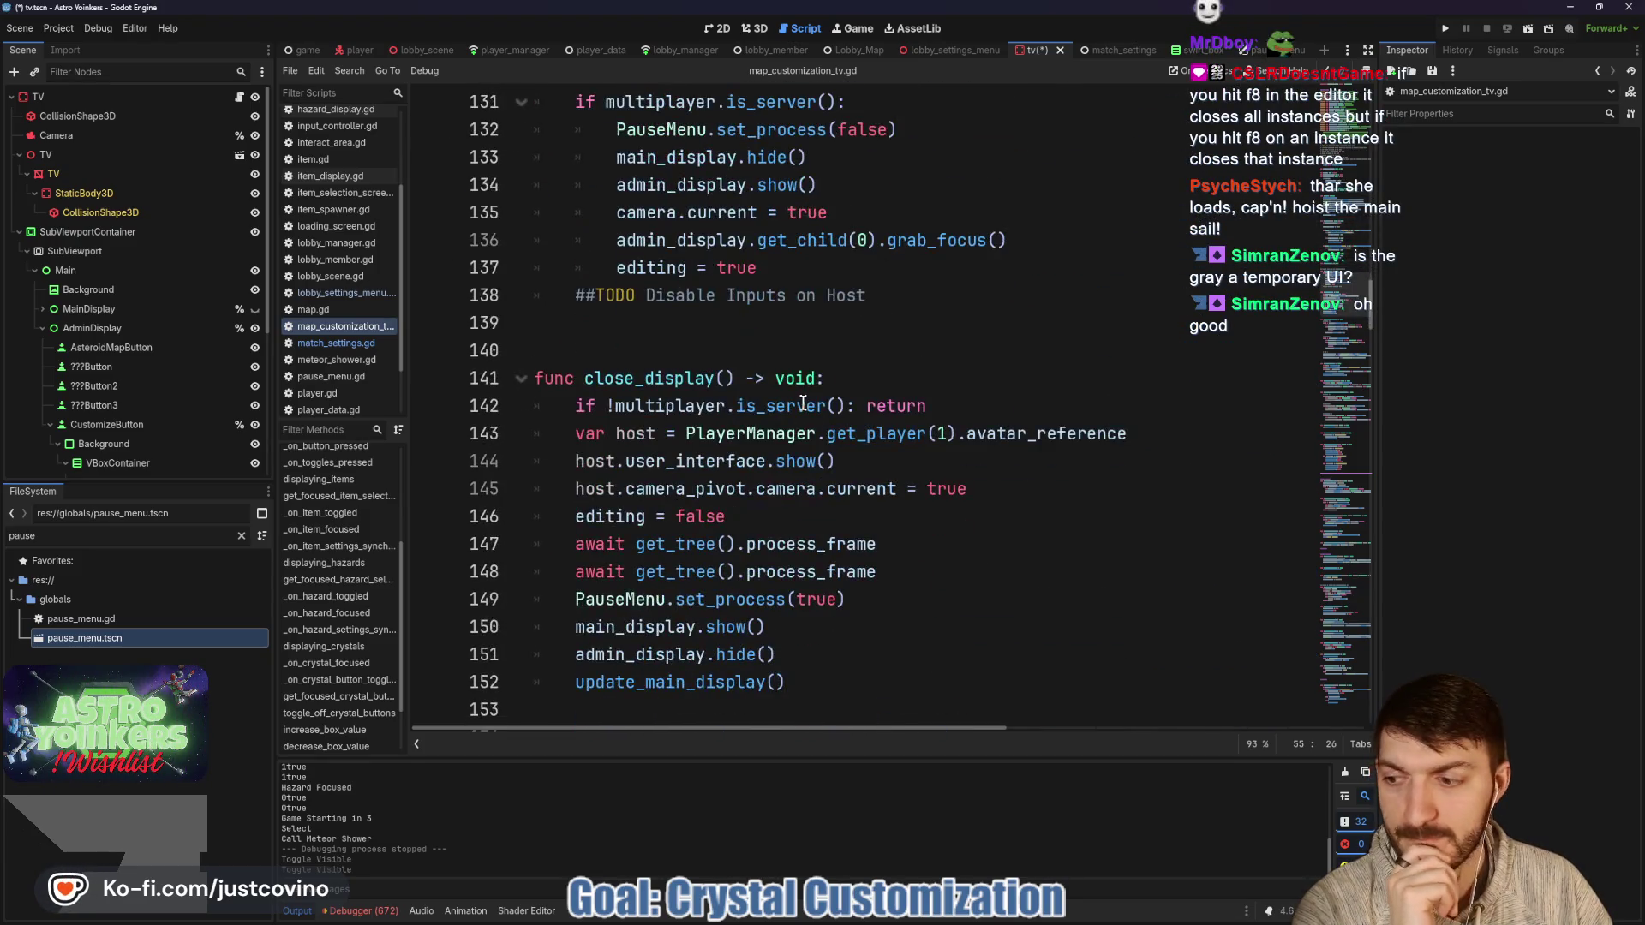
{"action": "scroll", "coordinate": [803, 404], "scroll_direction": "down", "scroll_amount": 5}
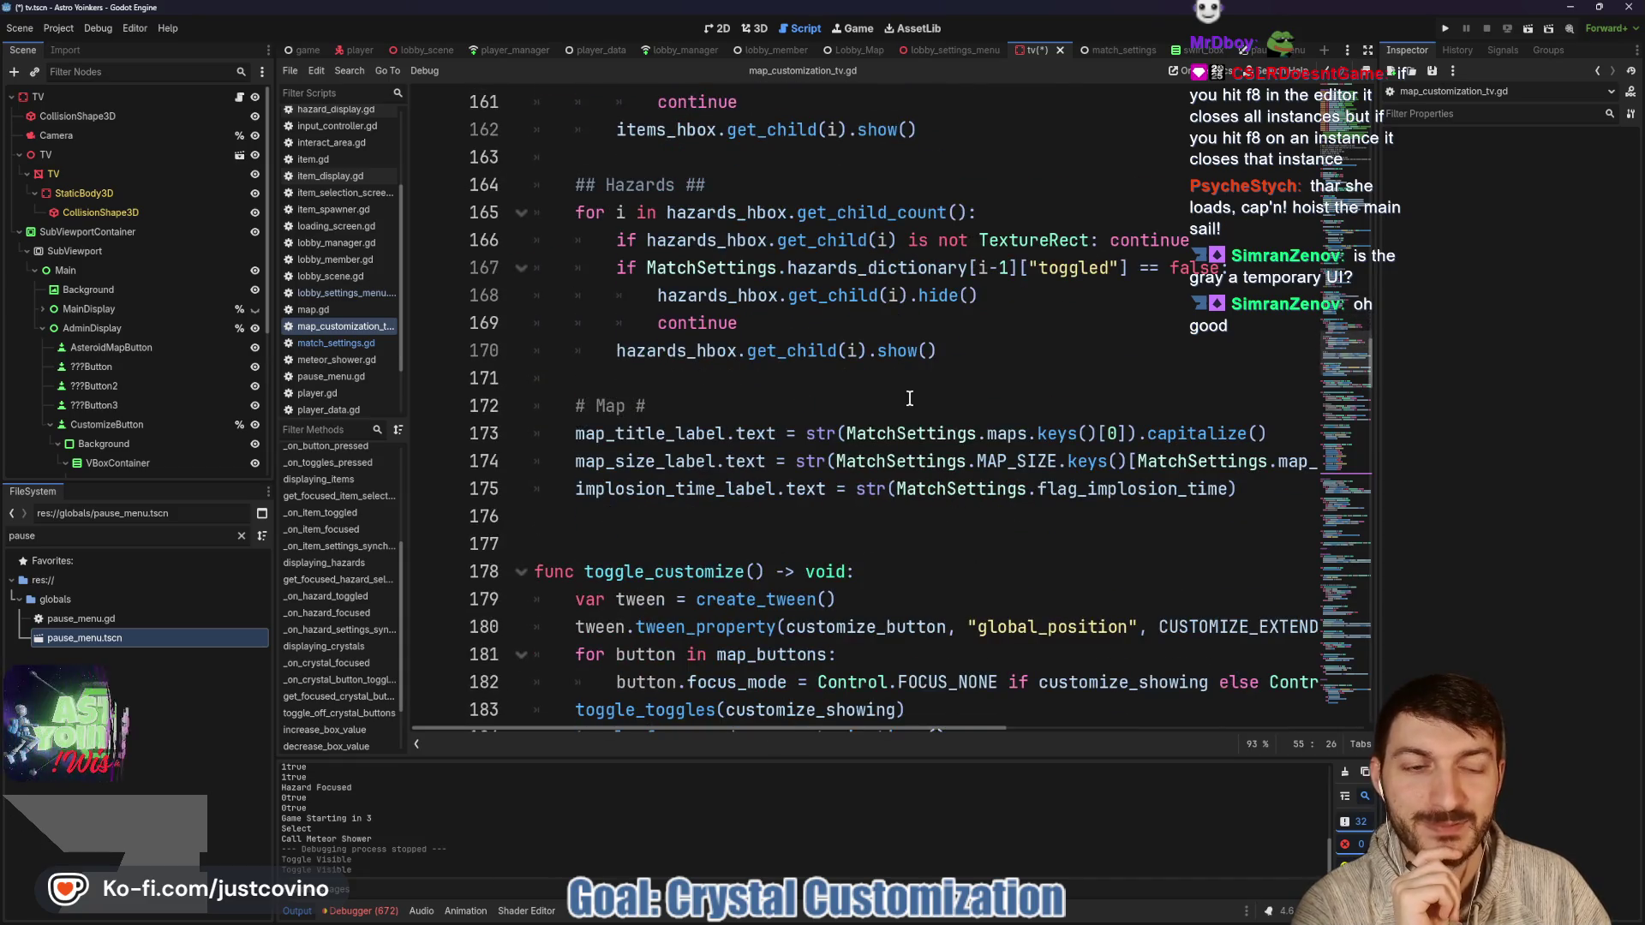
{"action": "scroll", "coordinate": [909, 396], "scroll_direction": "down", "scroll_amount": 2}
{"action": "scroll", "coordinate": [862, 395], "scroll_direction": "down", "scroll_amount": 2}
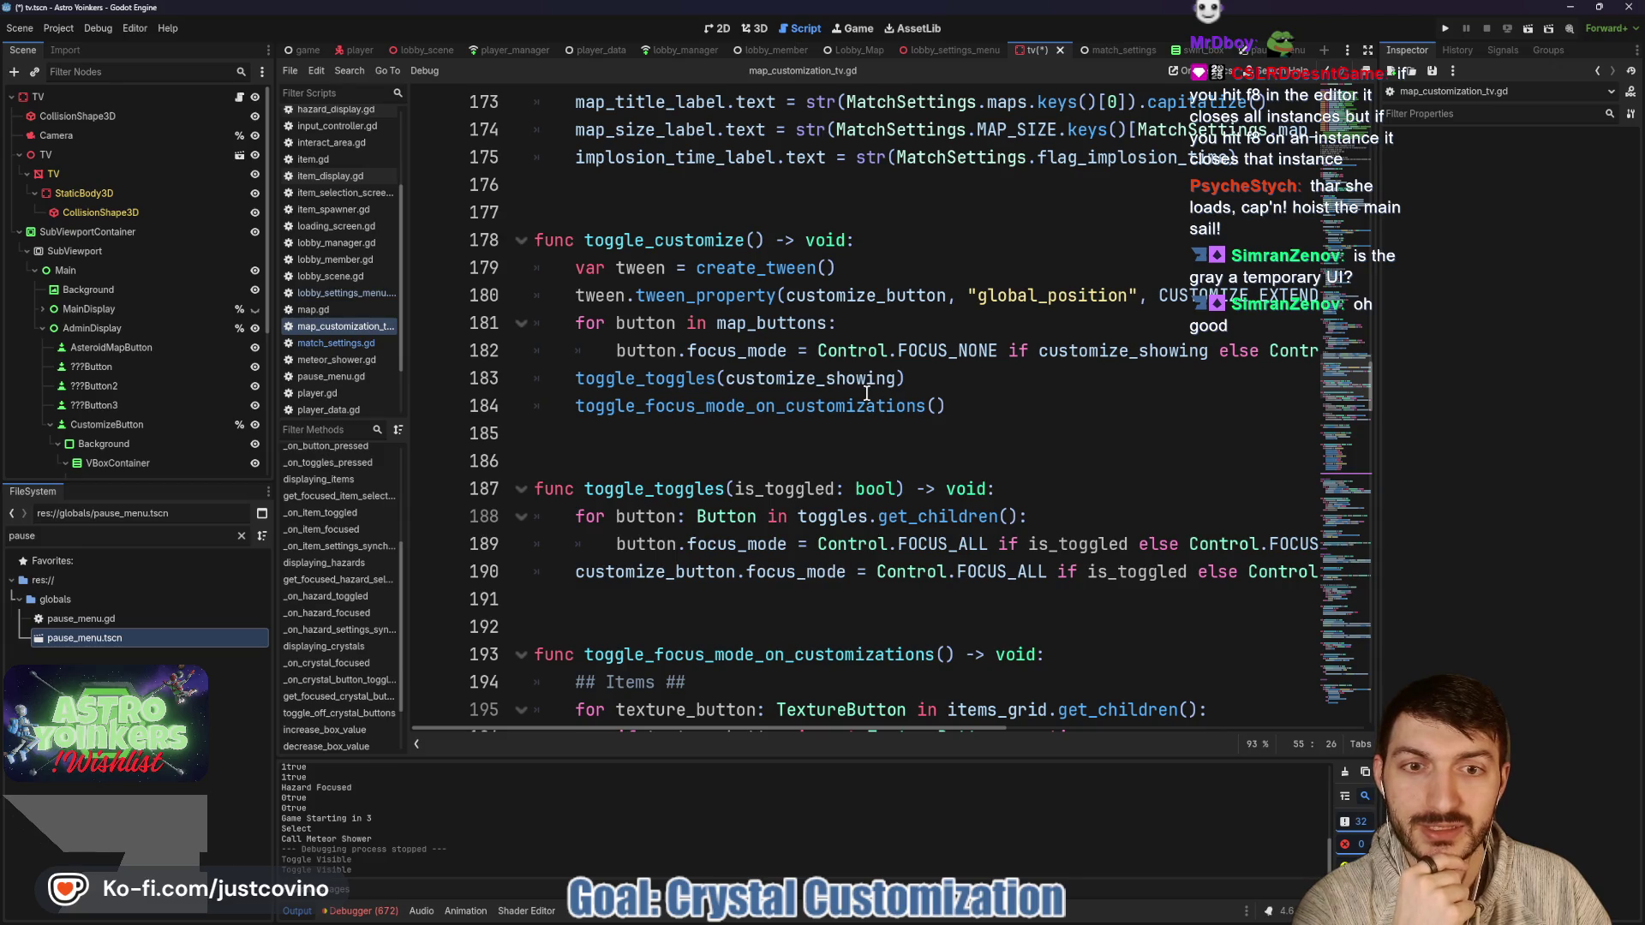
{"action": "scroll", "coordinate": [981, 394], "scroll_direction": "right", "scroll_amount": 8}
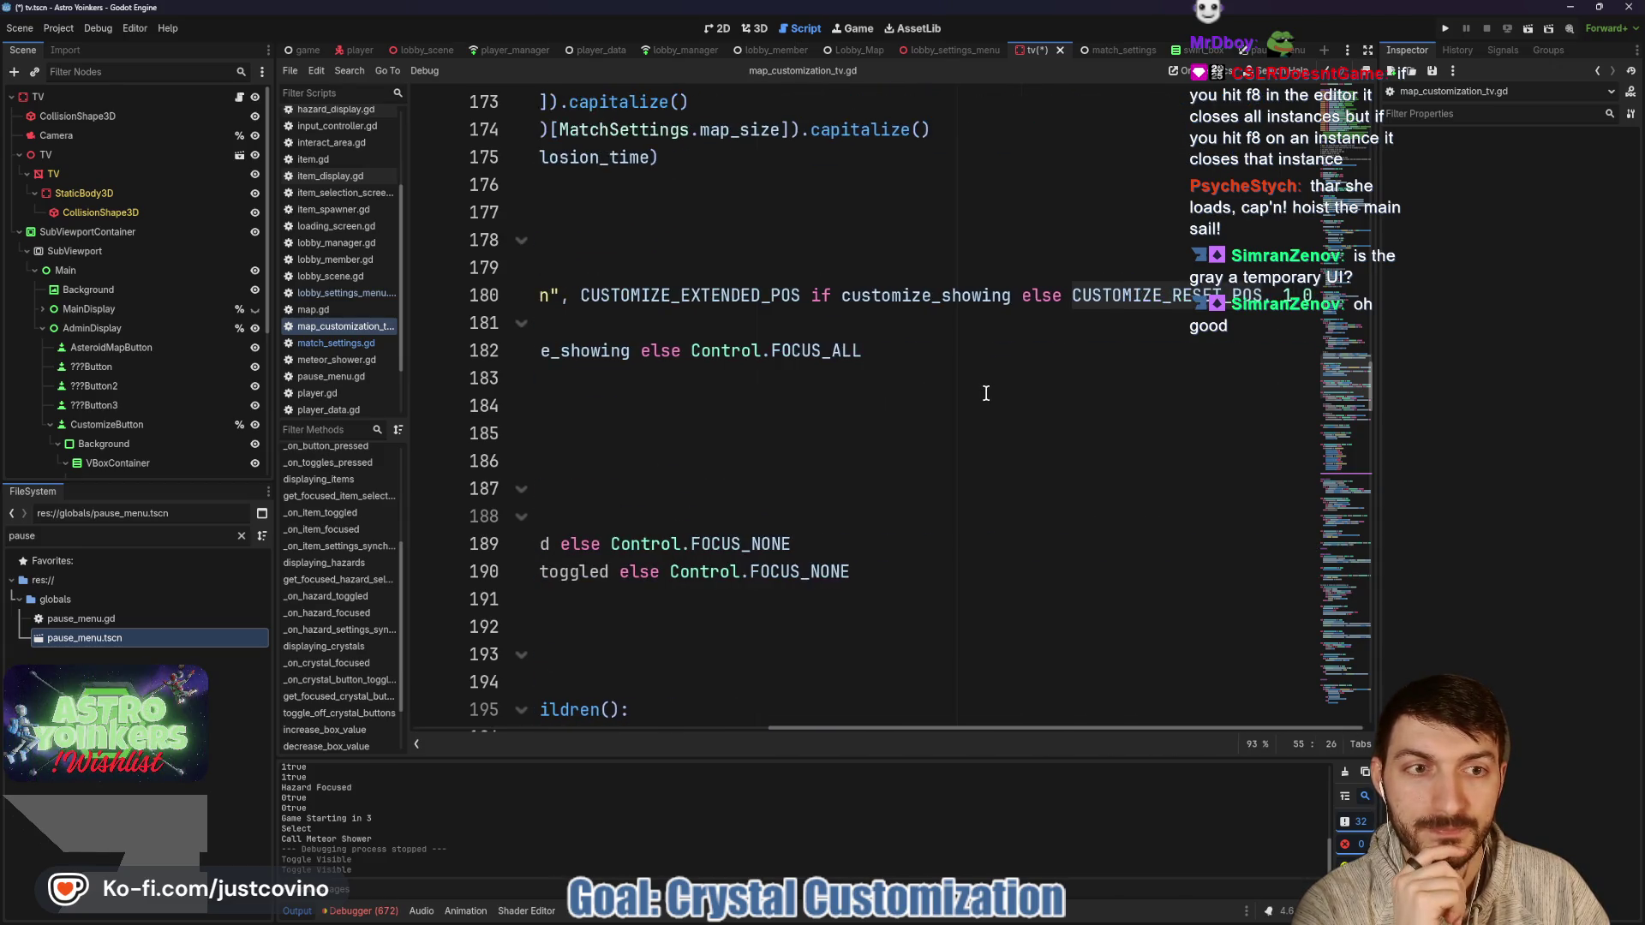
{"action": "scroll", "coordinate": [1095, 343], "scroll_direction": "down", "scroll_amount": 1}
{"action": "scroll", "coordinate": [1204, 325], "scroll_direction": "up", "scroll_amount": 1}
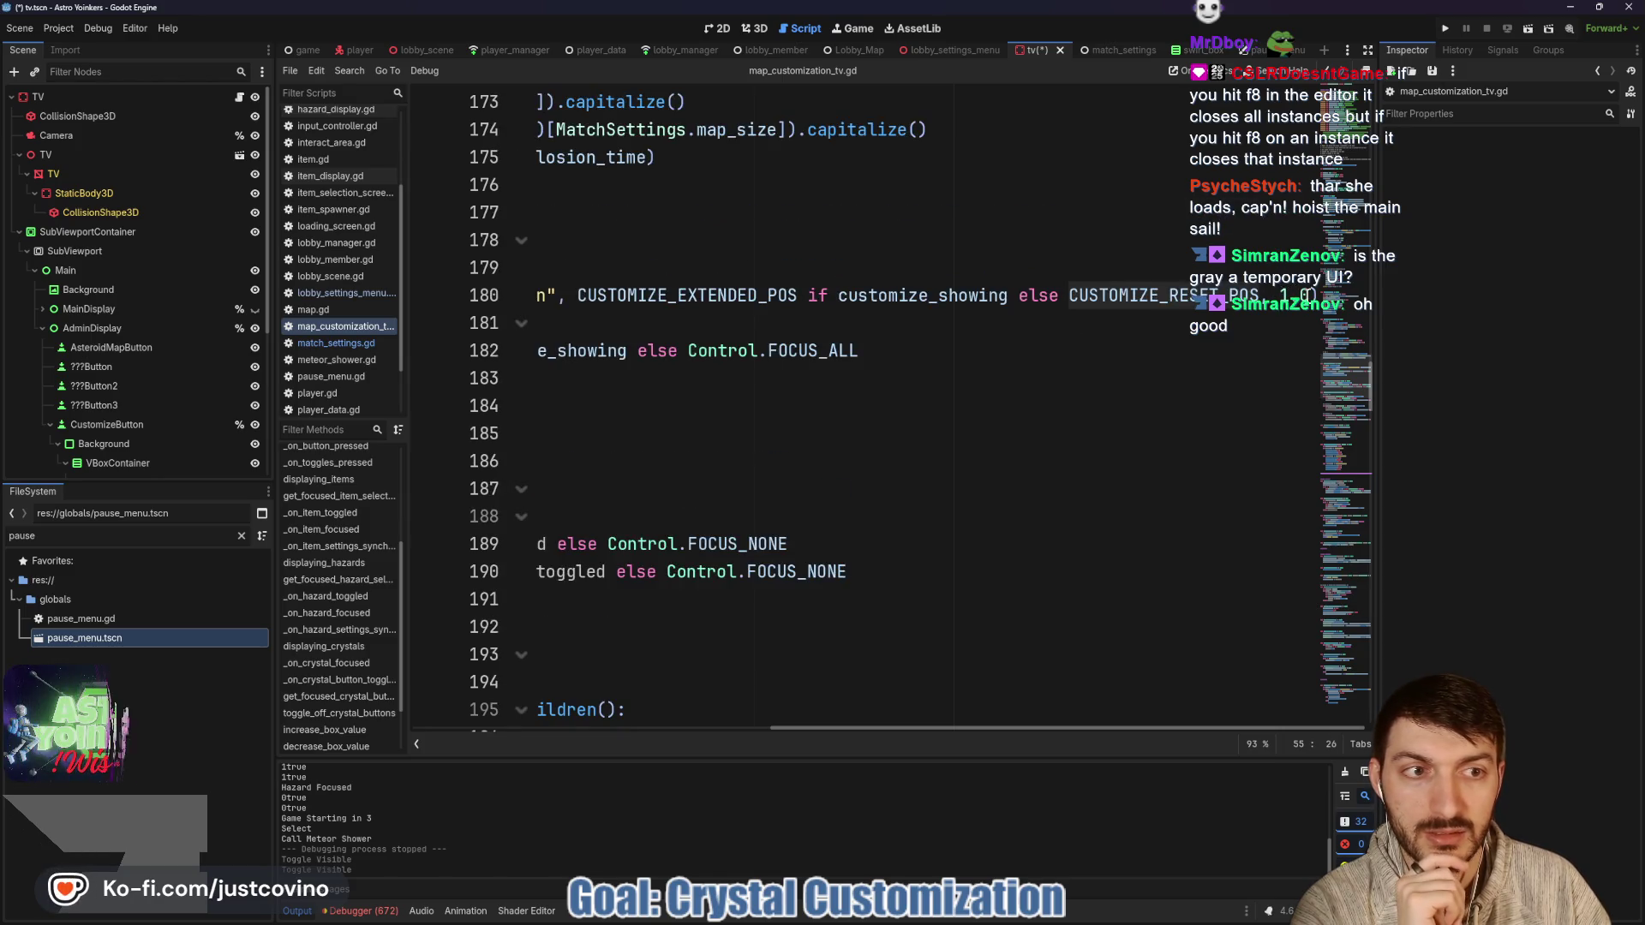
Change the customize button tween duration on line 180 and save the script.
{"action": "left_click", "coordinate": [1280, 294]}
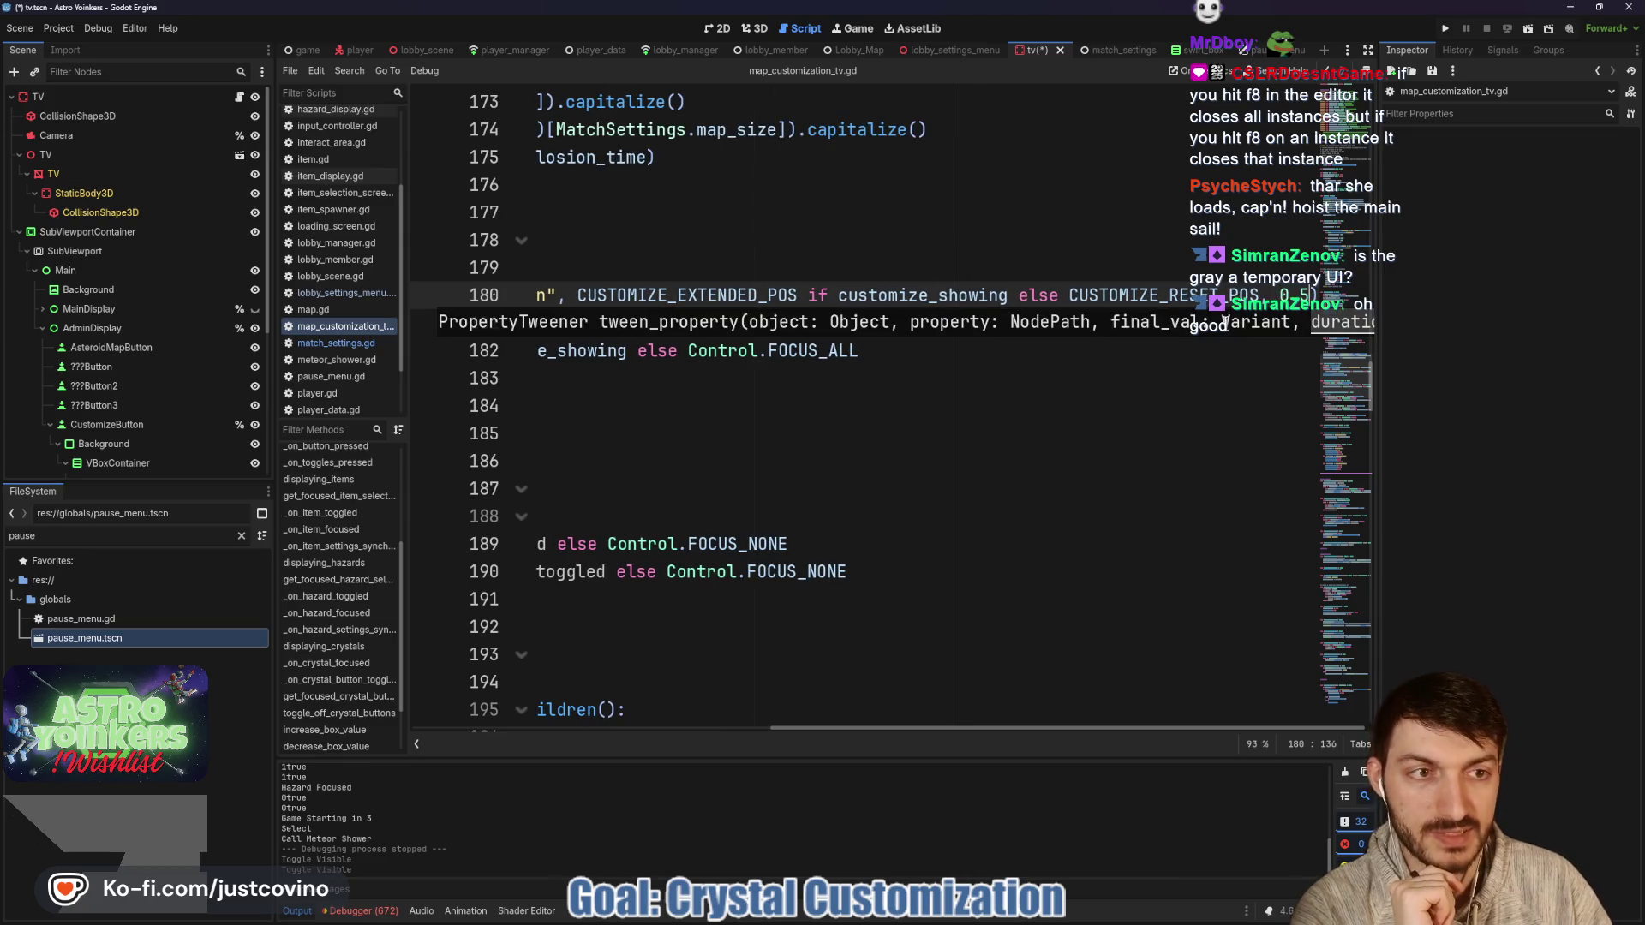
{"action": "left_click", "coordinate": [1084, 379]}
{"action": "scroll", "coordinate": [1134, 409], "scroll_direction": "left", "scroll_amount": 5}
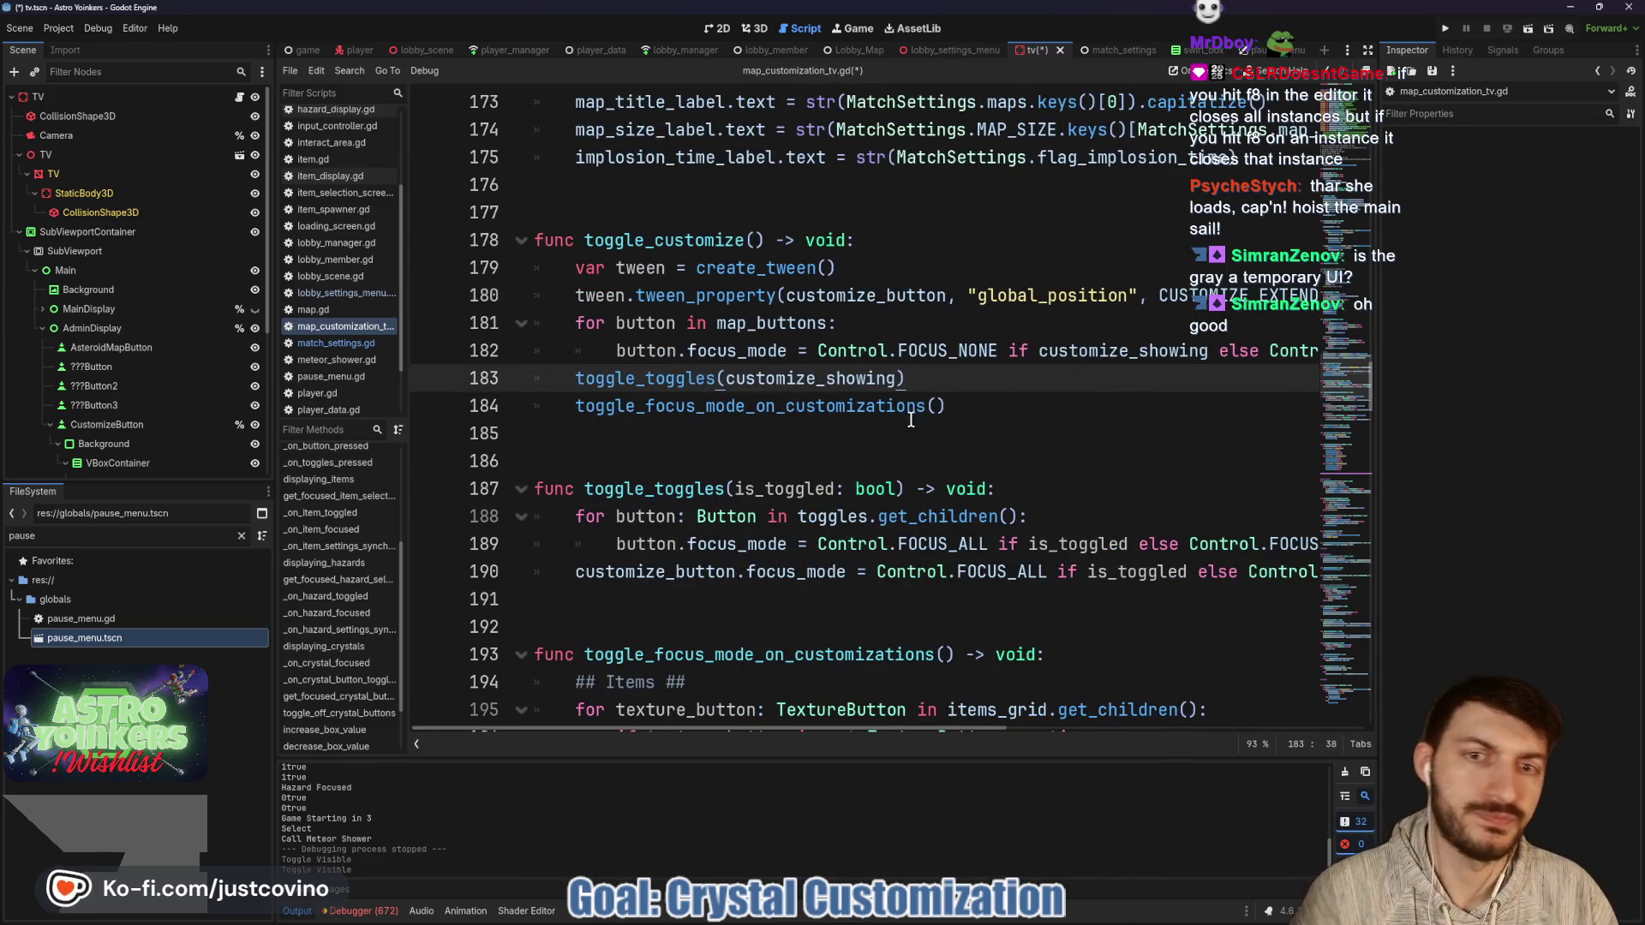
{"action": "key", "text": "ctrl+s"}
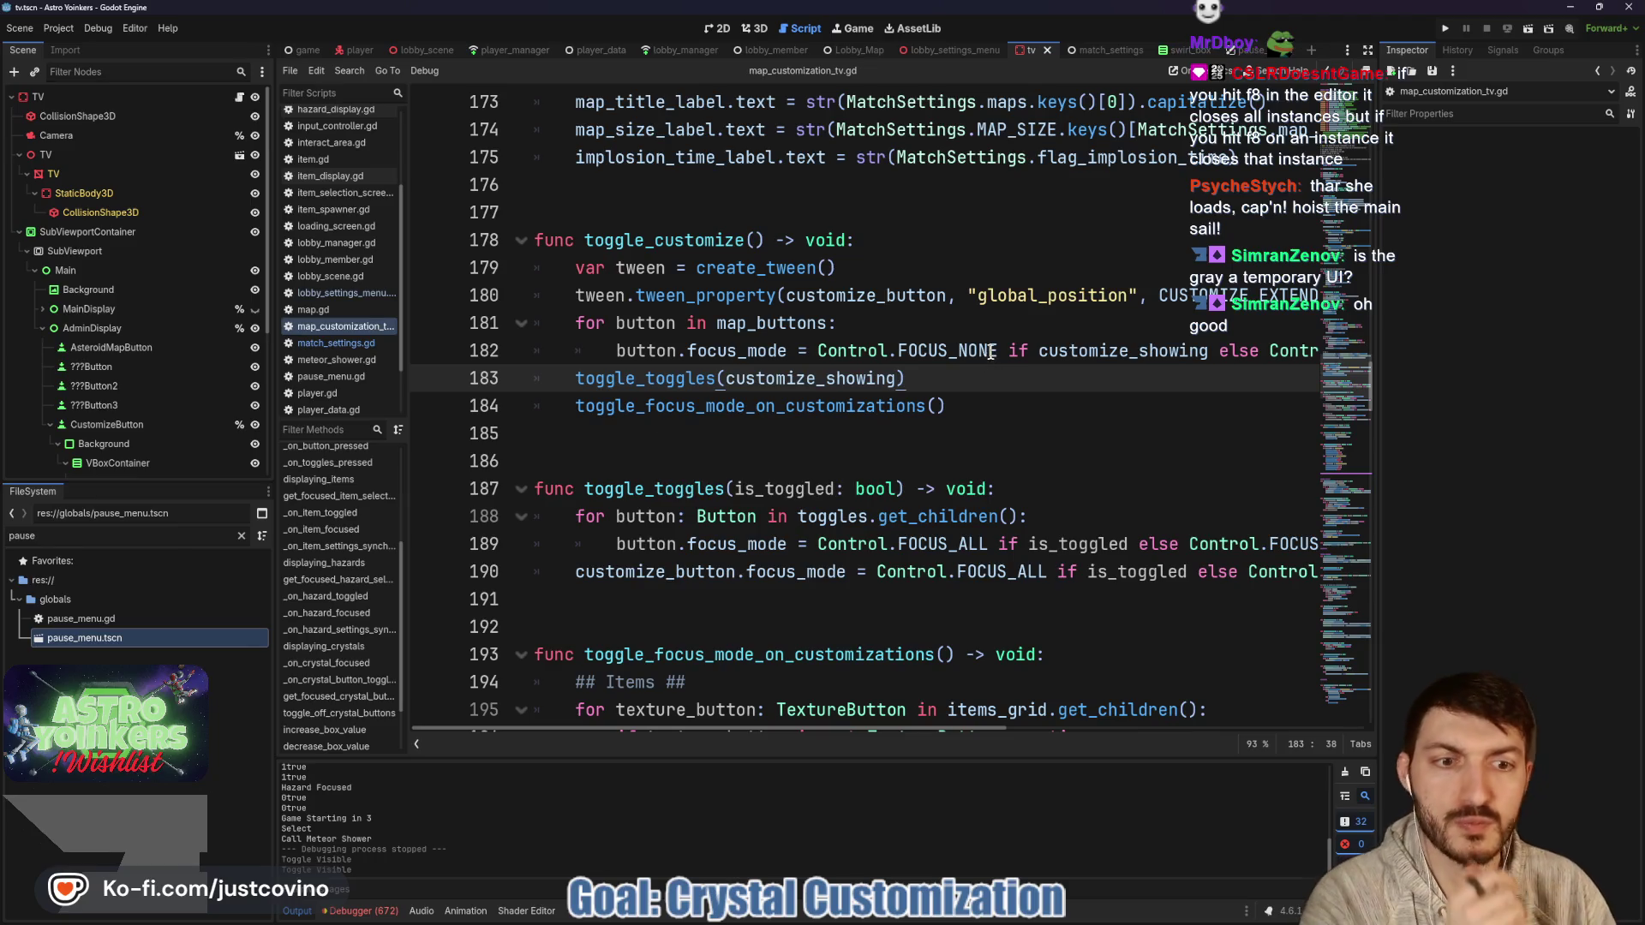
{"action": "scroll", "coordinate": [1046, 458], "scroll_direction": "right", "scroll_amount": 3}
{"action": "scroll", "coordinate": [1046, 458], "scroll_direction": "left", "scroll_amount": 3}
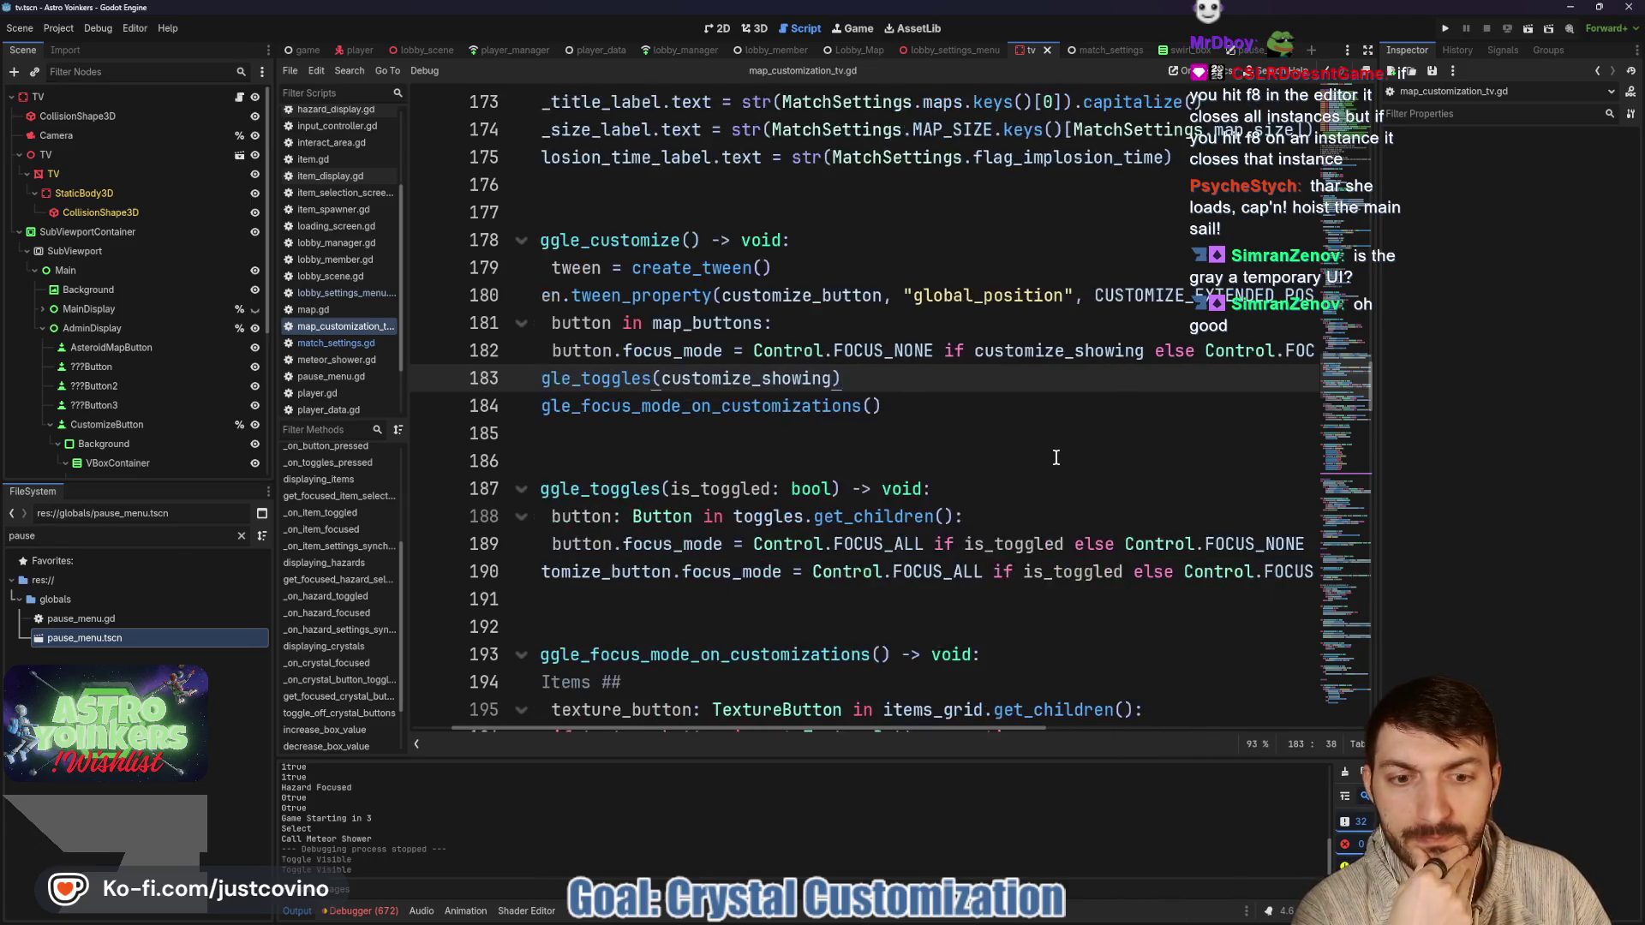
{"action": "scroll", "coordinate": [1041, 458], "scroll_direction": "down", "scroll_amount": 4}
{"action": "scroll", "coordinate": [1019, 459], "scroll_direction": "up", "scroll_amount": 4}
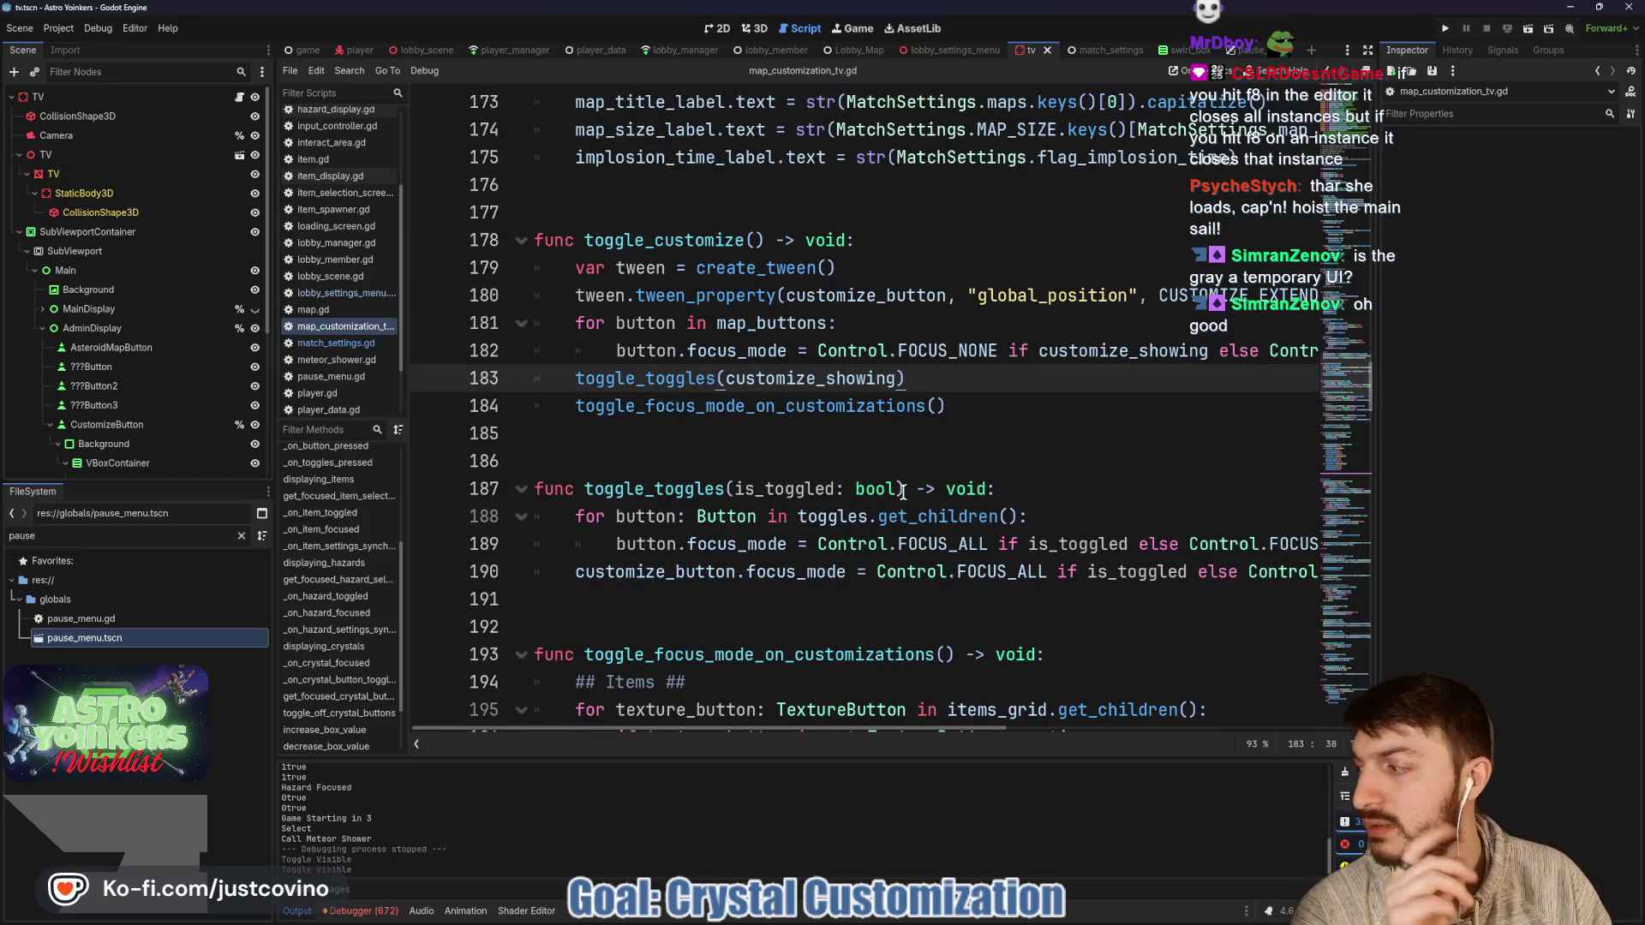
{"action": "left_click", "coordinate": [721, 28]}
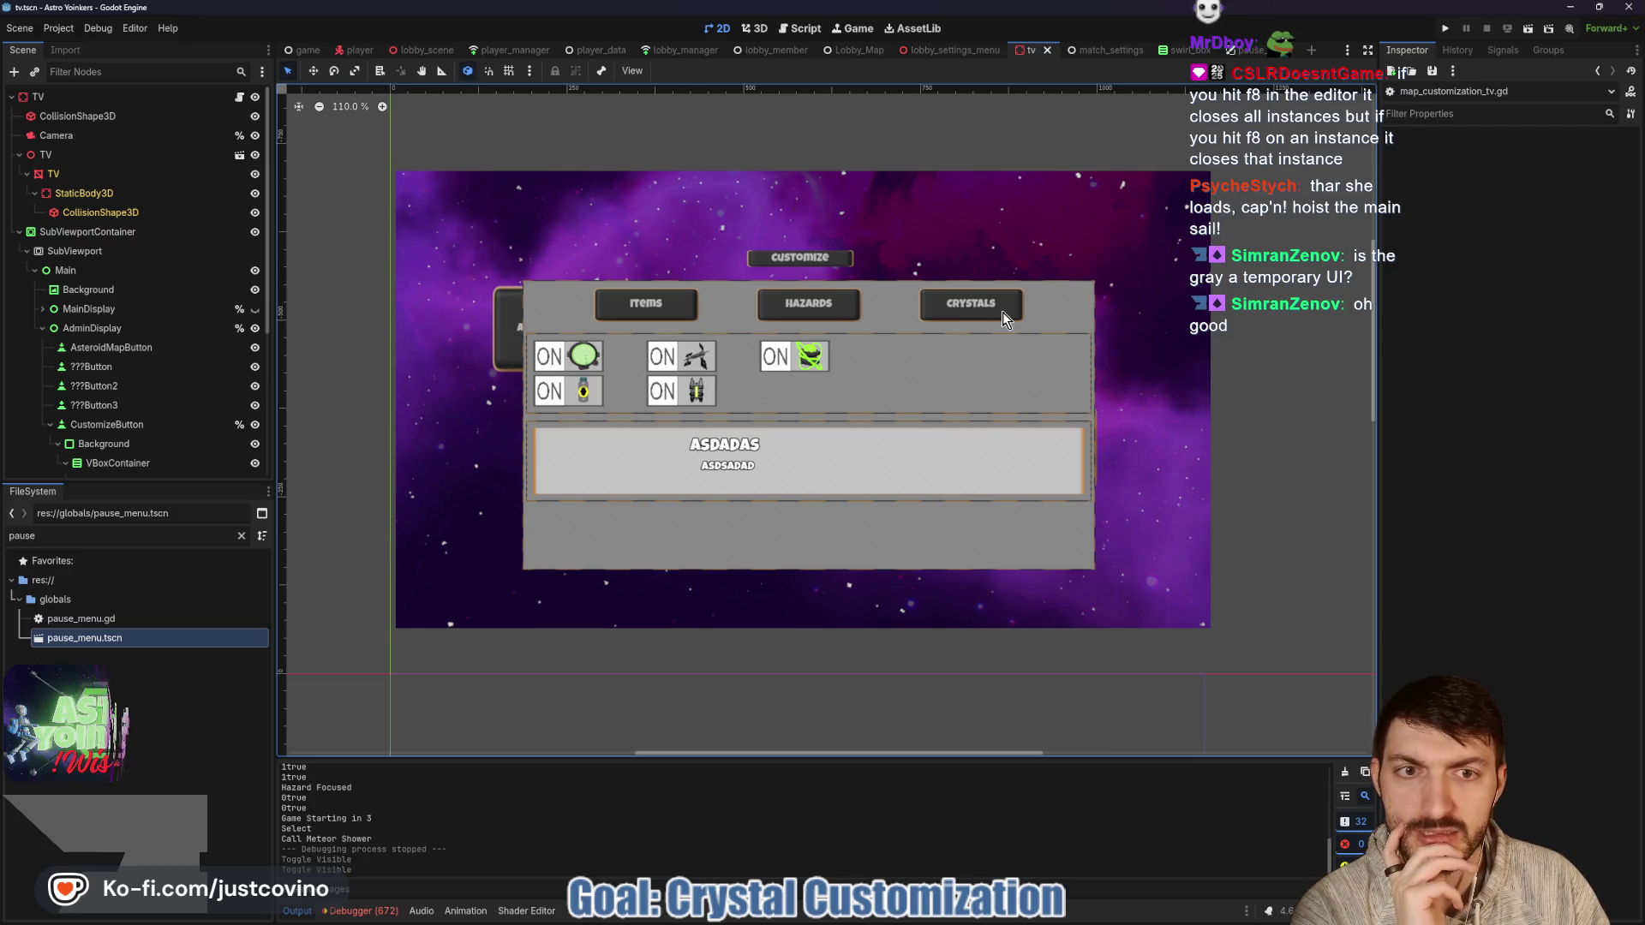
Hide ItemsGrid, unhide CrystalsGrid and leave ItemDisplay hidden in the customize panel.
{"action": "scroll", "coordinate": [208, 428], "scroll_direction": "down", "scroll_amount": 2}
{"action": "scroll", "coordinate": [208, 428], "scroll_direction": "down", "scroll_amount": 5}
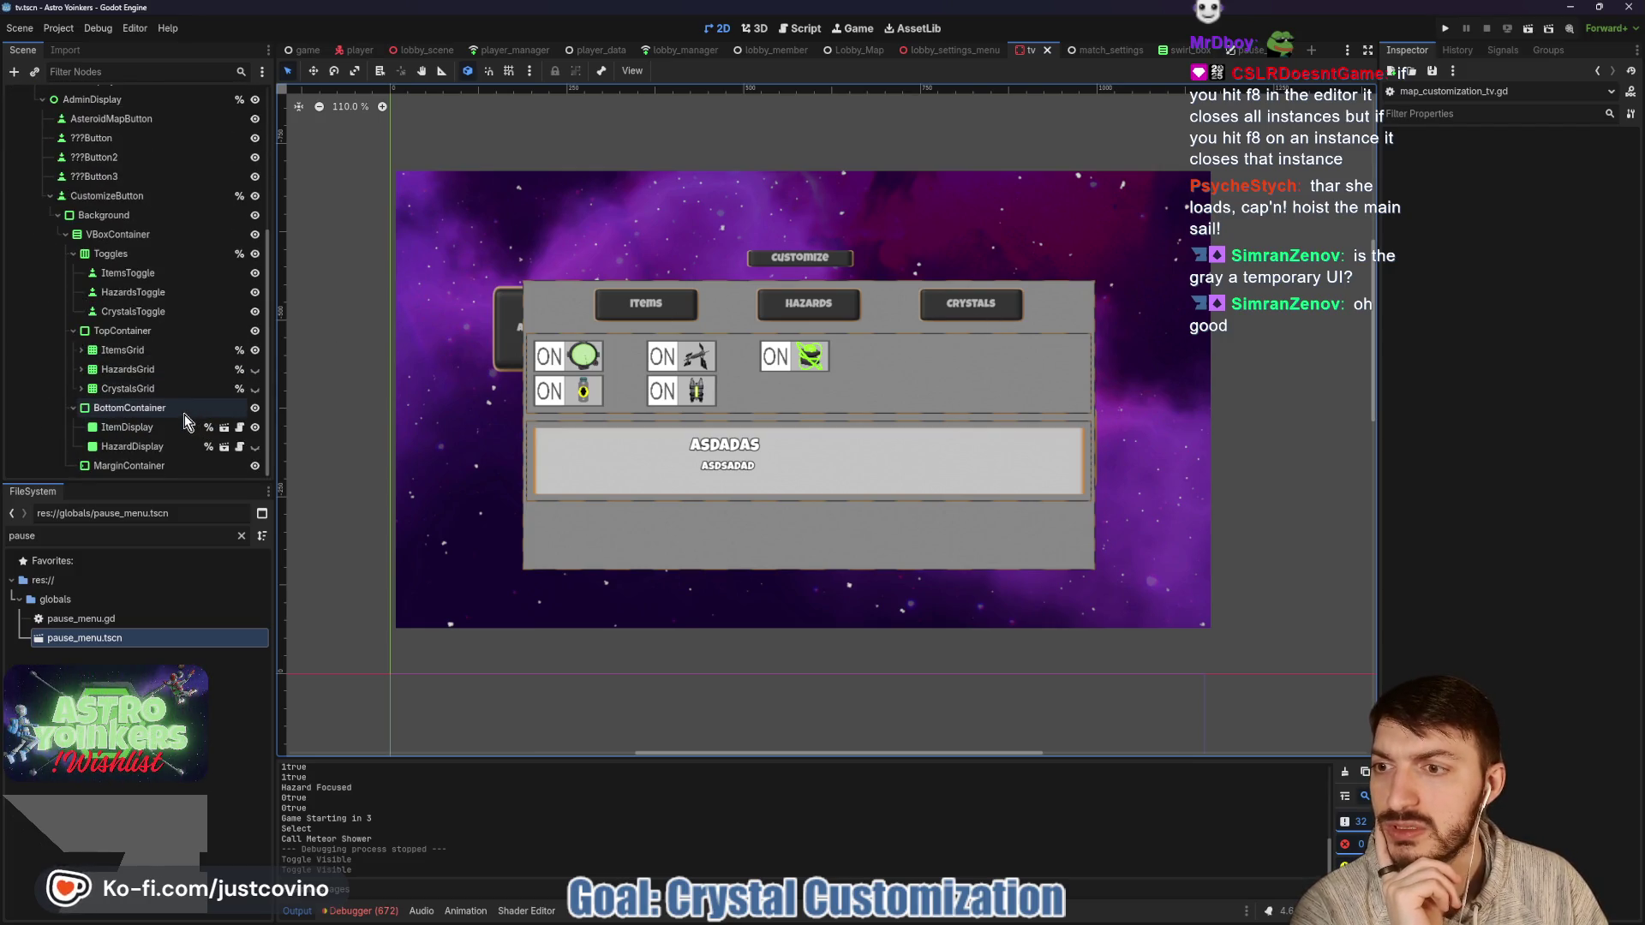
{"action": "left_click", "coordinate": [254, 351]}
{"action": "left_click", "coordinate": [255, 389]}
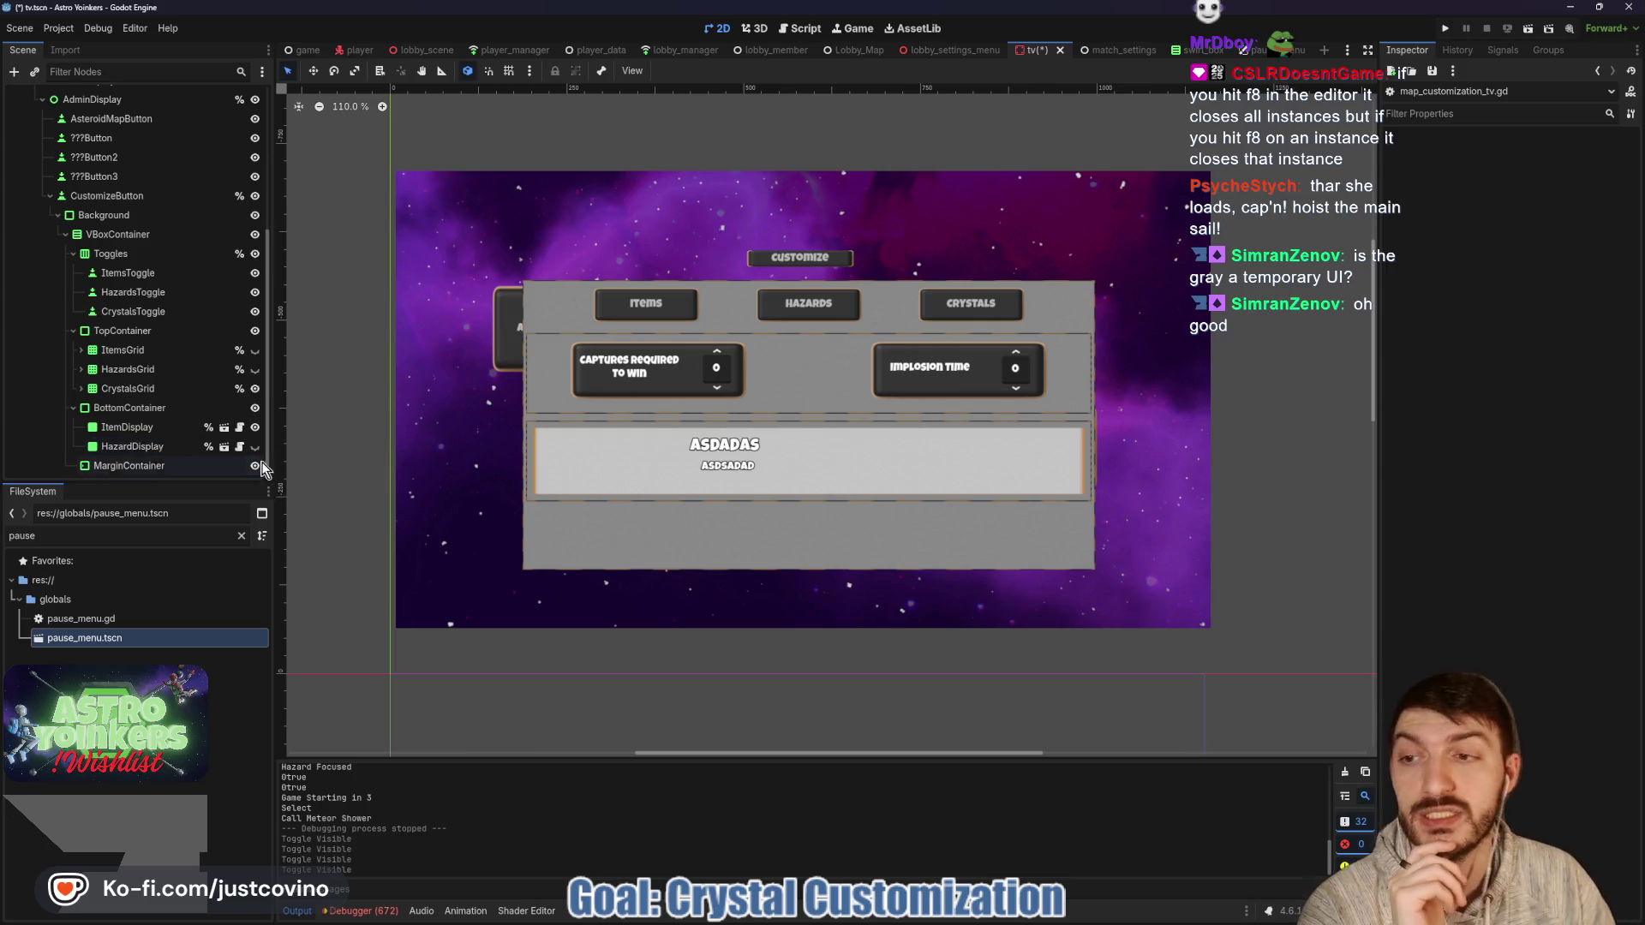
{"action": "left_click", "coordinate": [254, 428]}
{"action": "left_click", "coordinate": [255, 428]}
{"action": "left_click", "coordinate": [255, 427]}
{"action": "left_click", "coordinate": [255, 428]}
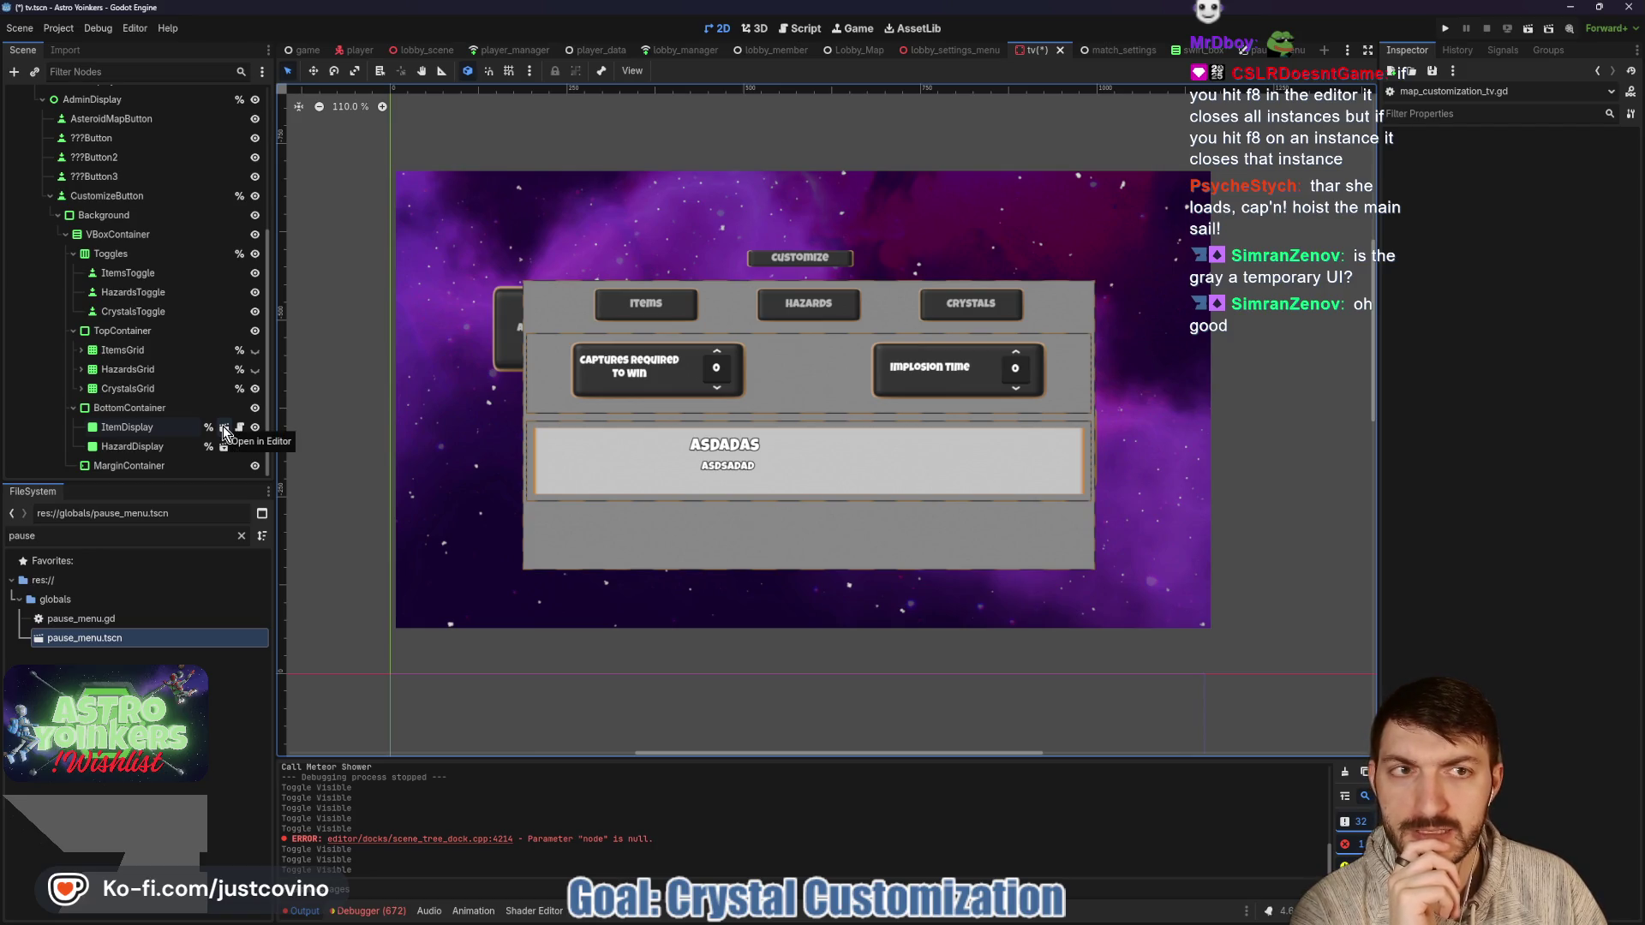
Close the pause_menu and swirl_box scene tabs and open the hazard_display scene.
{"action": "left_click", "coordinate": [1249, 52]}
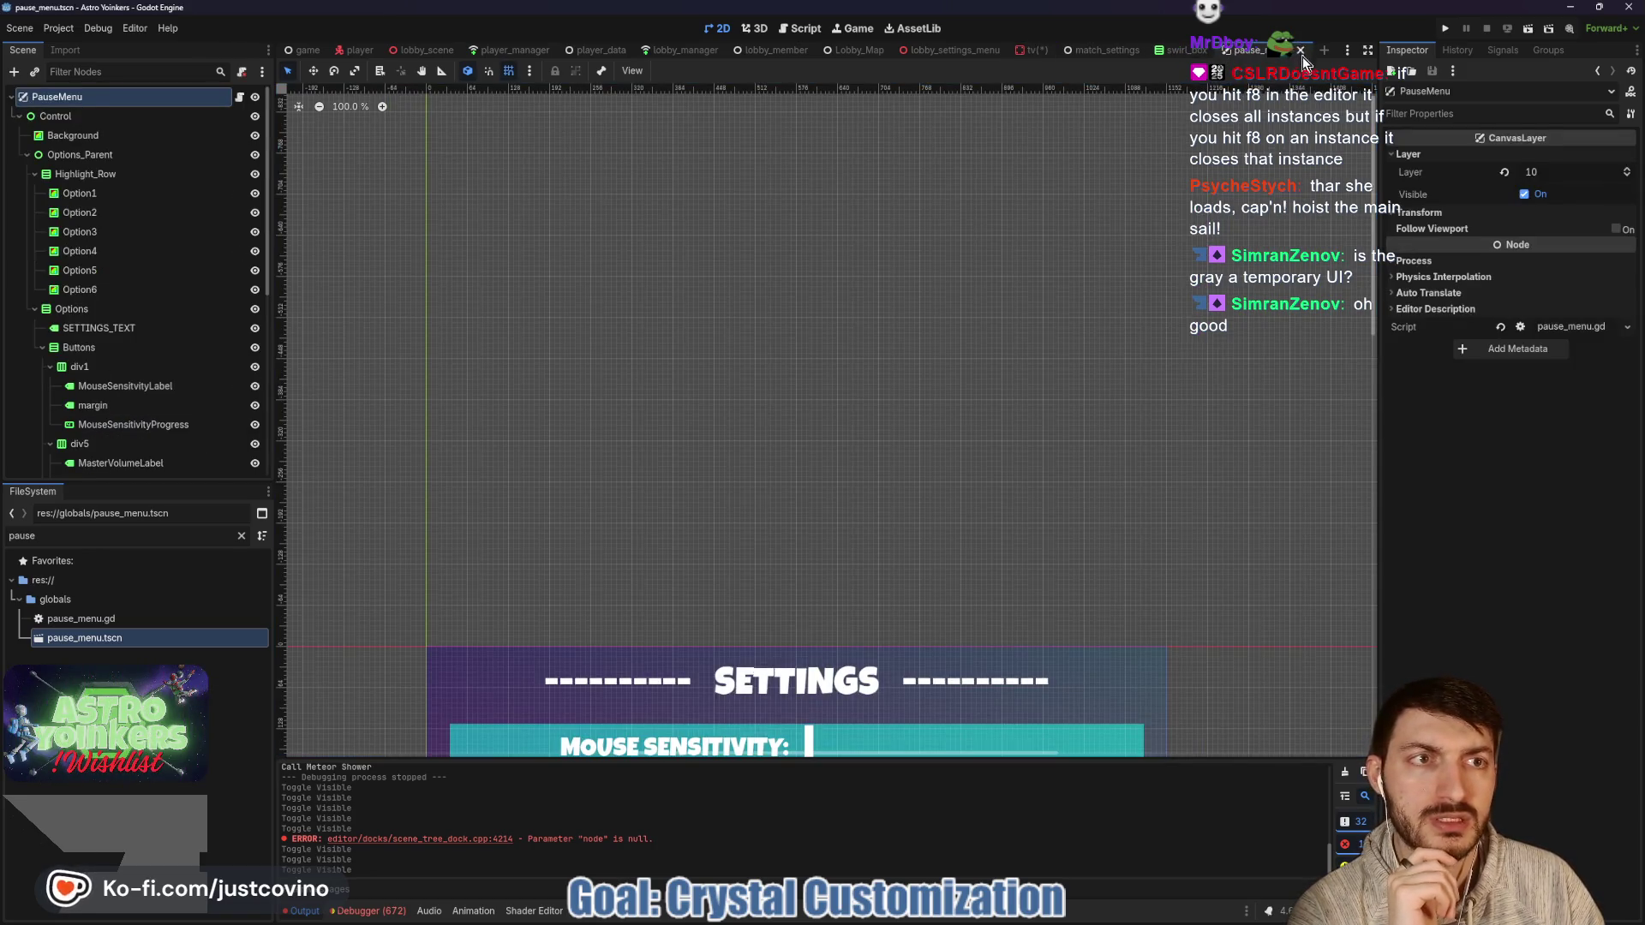
{"action": "left_click", "coordinate": [1301, 50]}
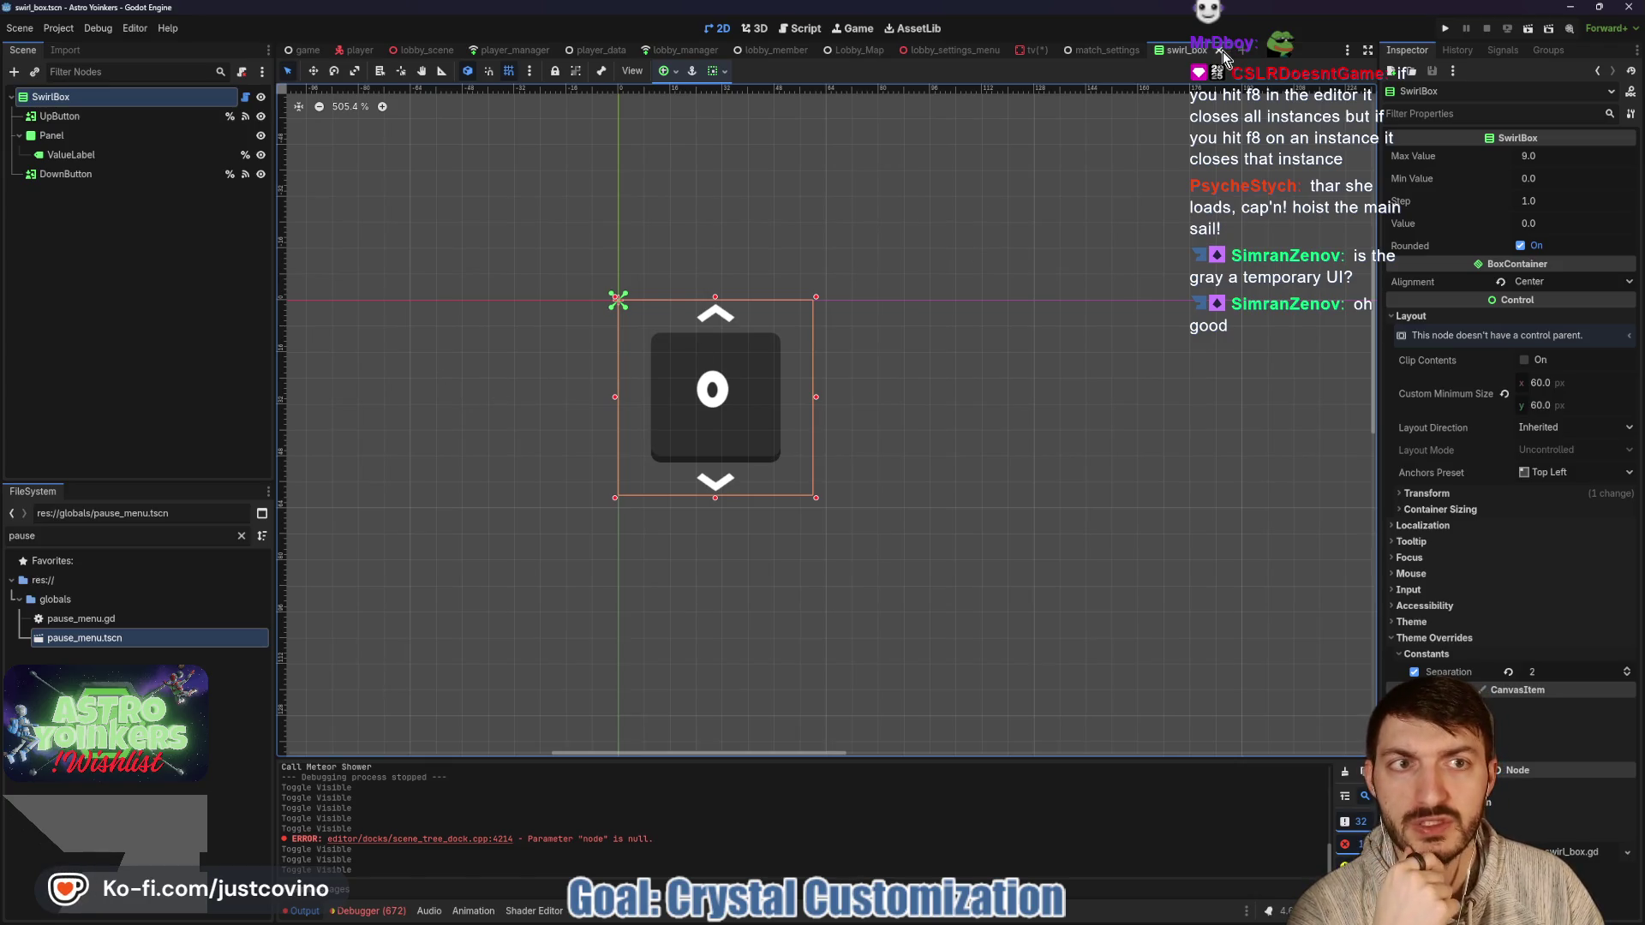
{"action": "left_click", "coordinate": [1221, 51]}
{"action": "left_click", "coordinate": [1028, 51]}
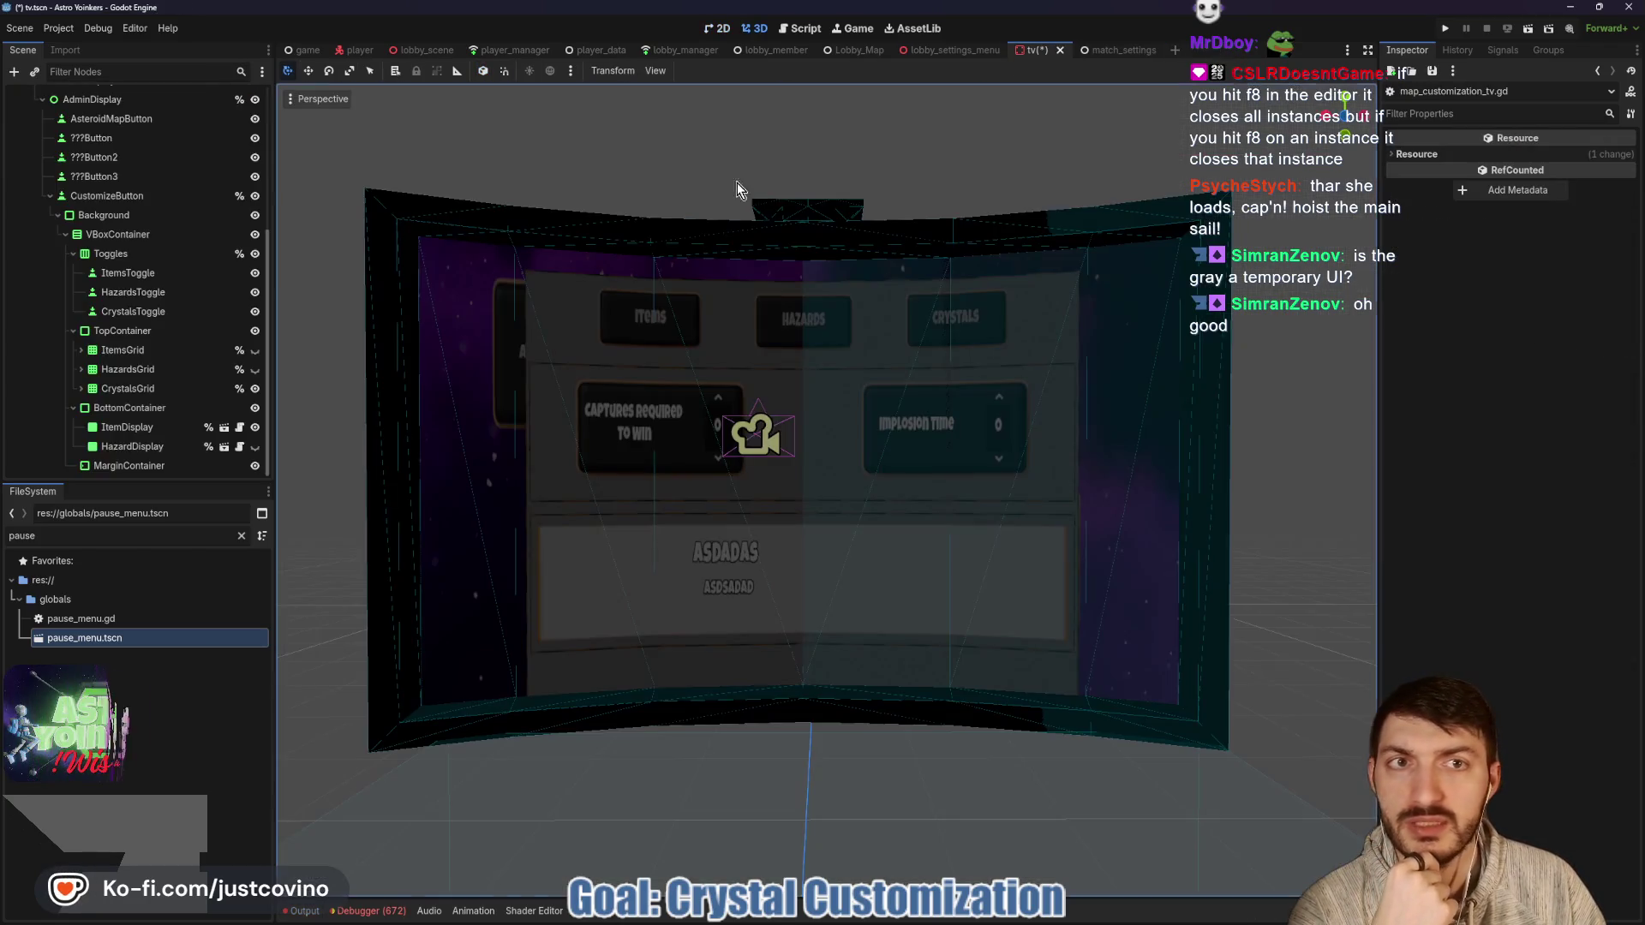
{"action": "left_click", "coordinate": [718, 28]}
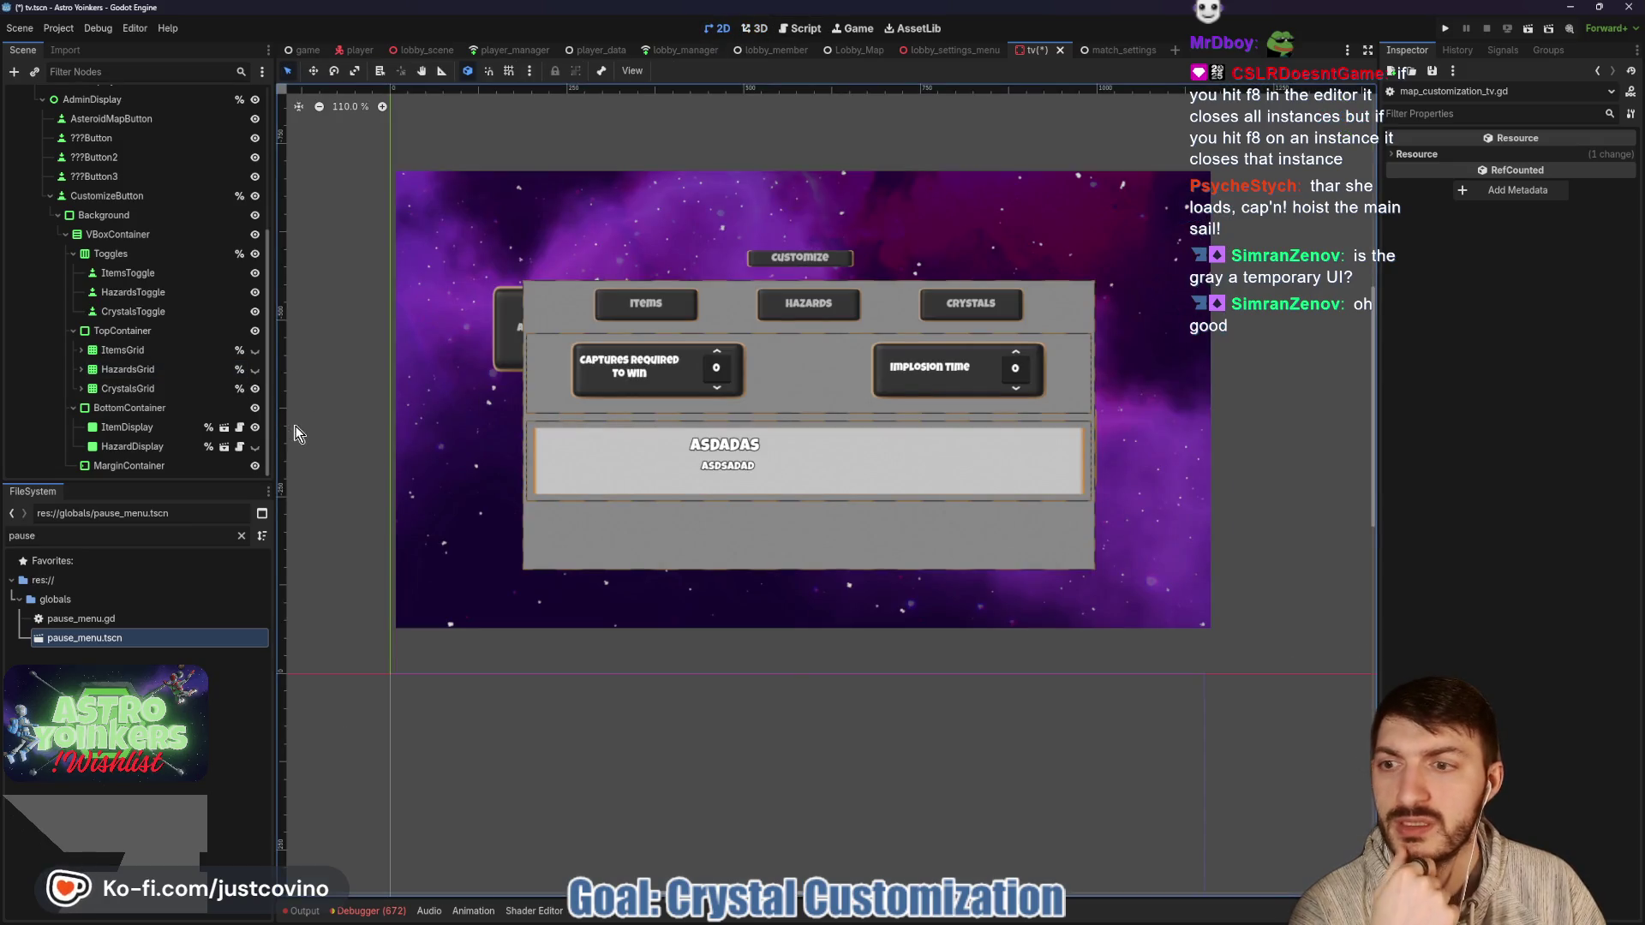
{"action": "left_click", "coordinate": [223, 447]}
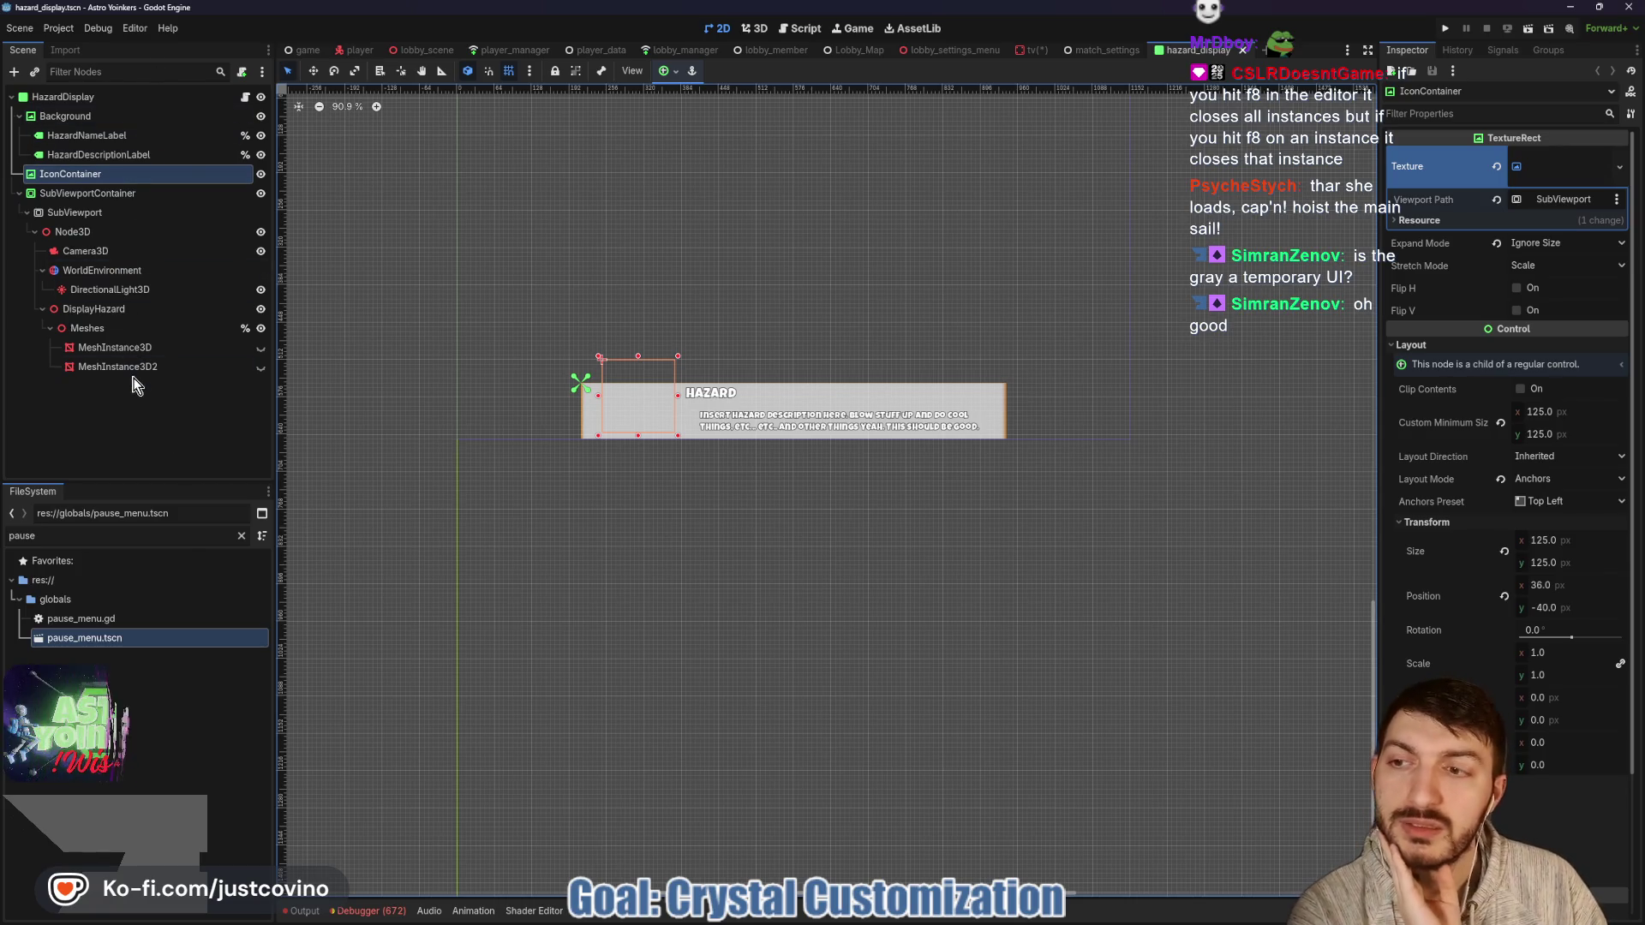
Inspect the hazard display nodes, then filter FileSystem by 'hazar' and select hazard_display.tscn.
{"action": "left_click", "coordinate": [260, 348]}
{"action": "left_click", "coordinate": [261, 347]}
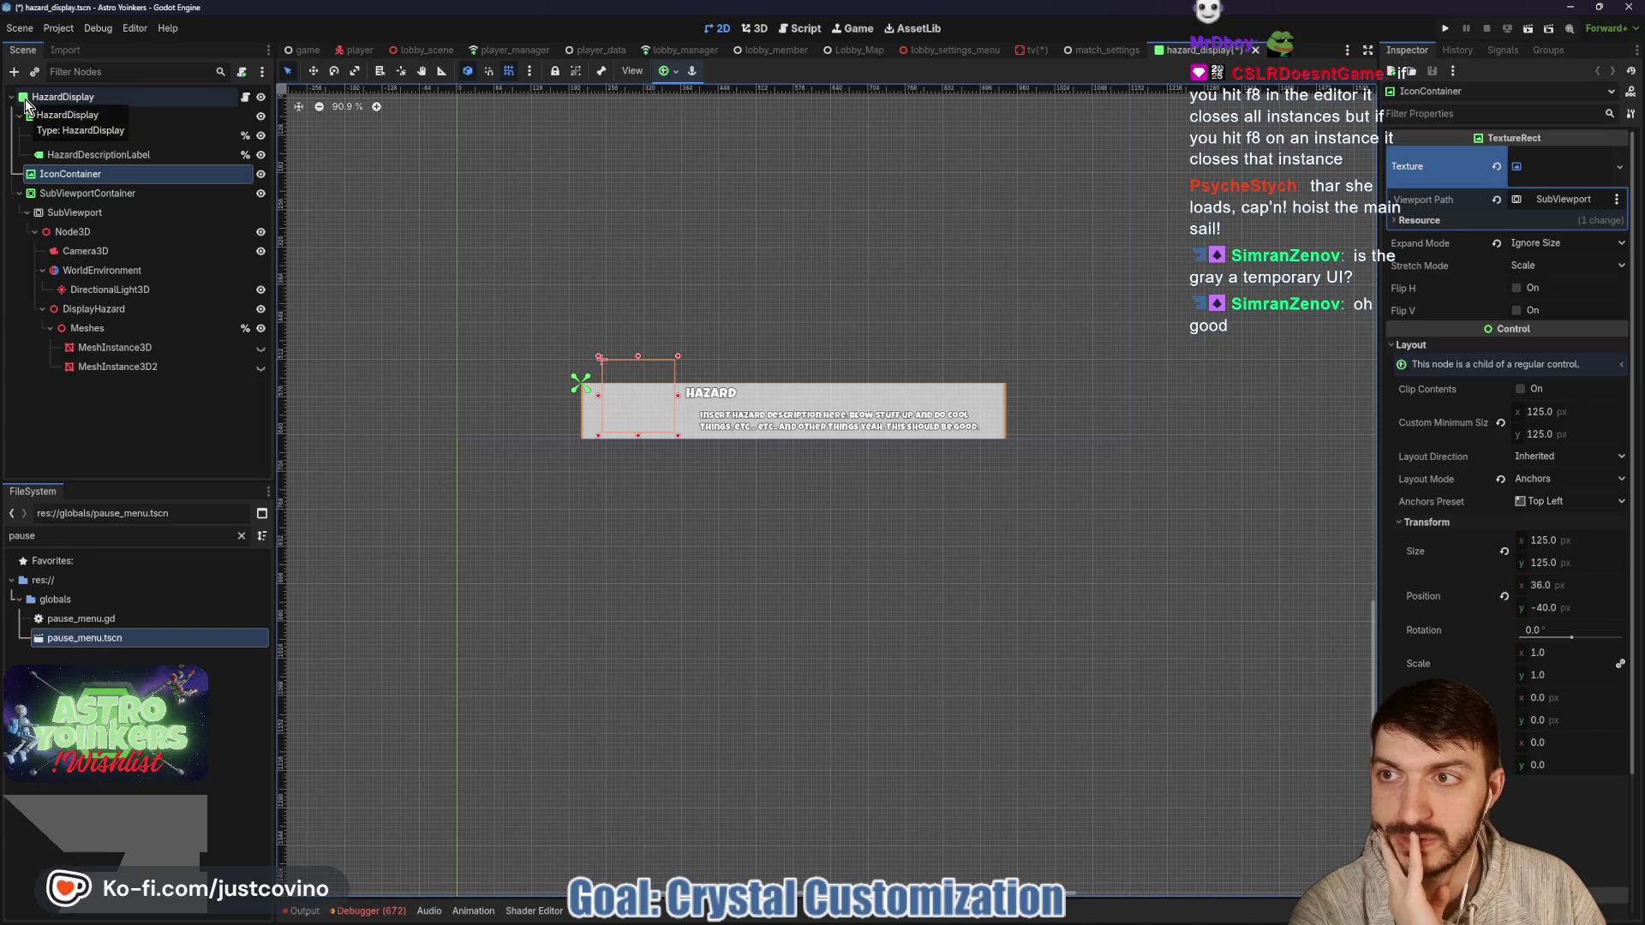
{"action": "left_click", "coordinate": [116, 96]}
{"action": "left_click", "coordinate": [90, 120]}
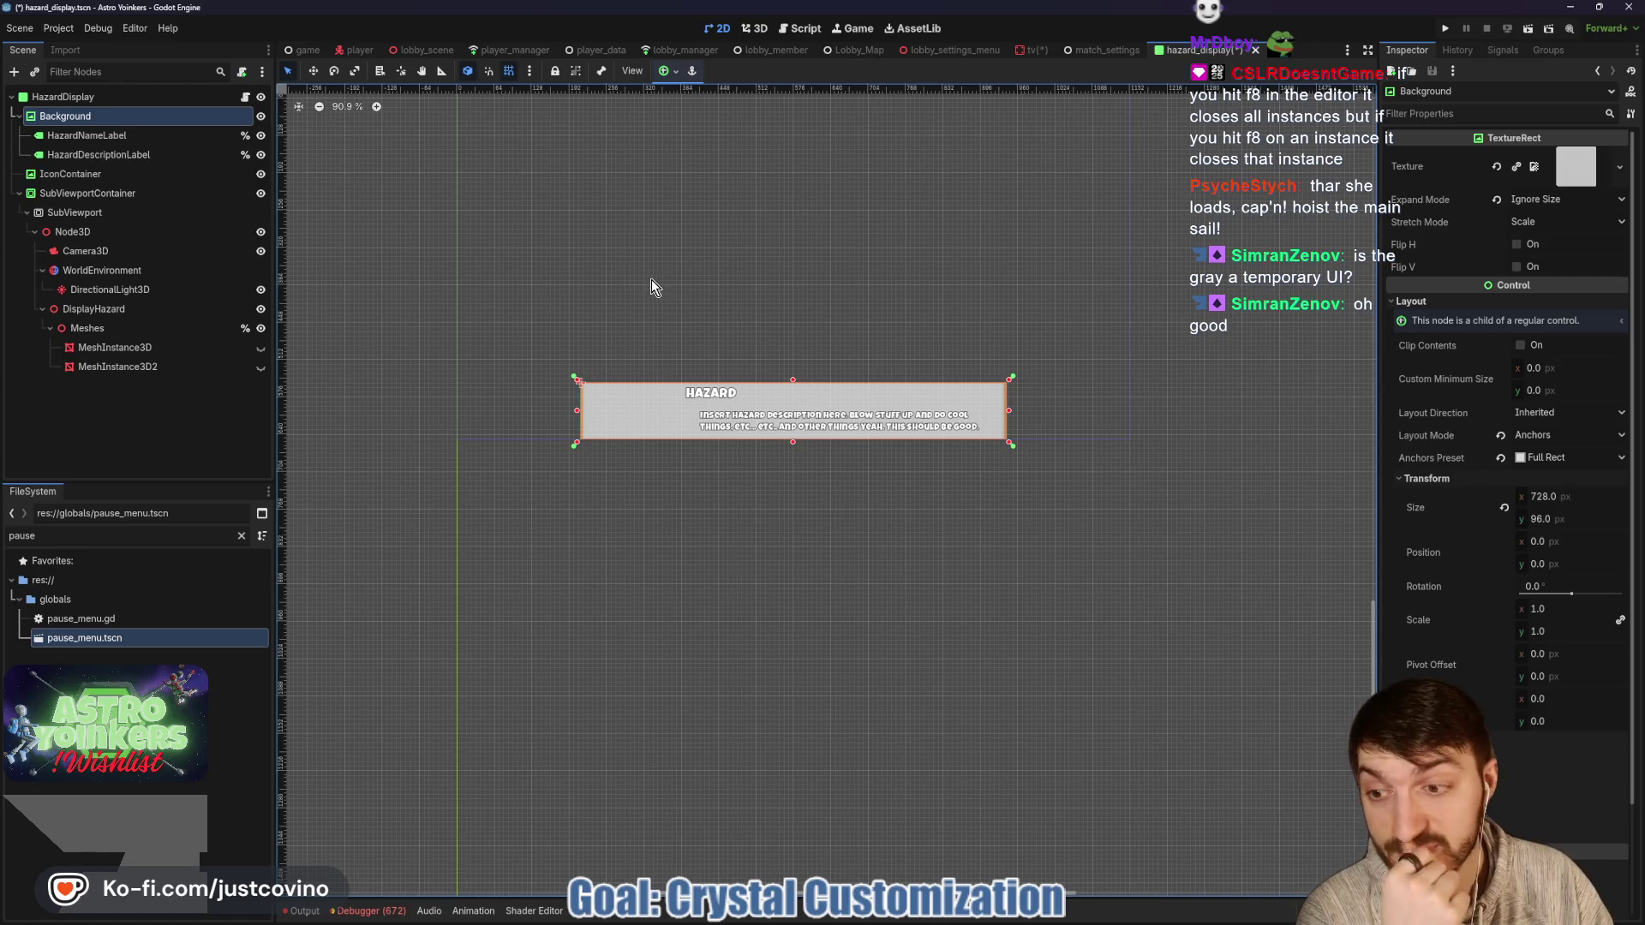
{"action": "double_click", "coordinate": [165, 535]}
{"action": "type", "text": "hazard"}
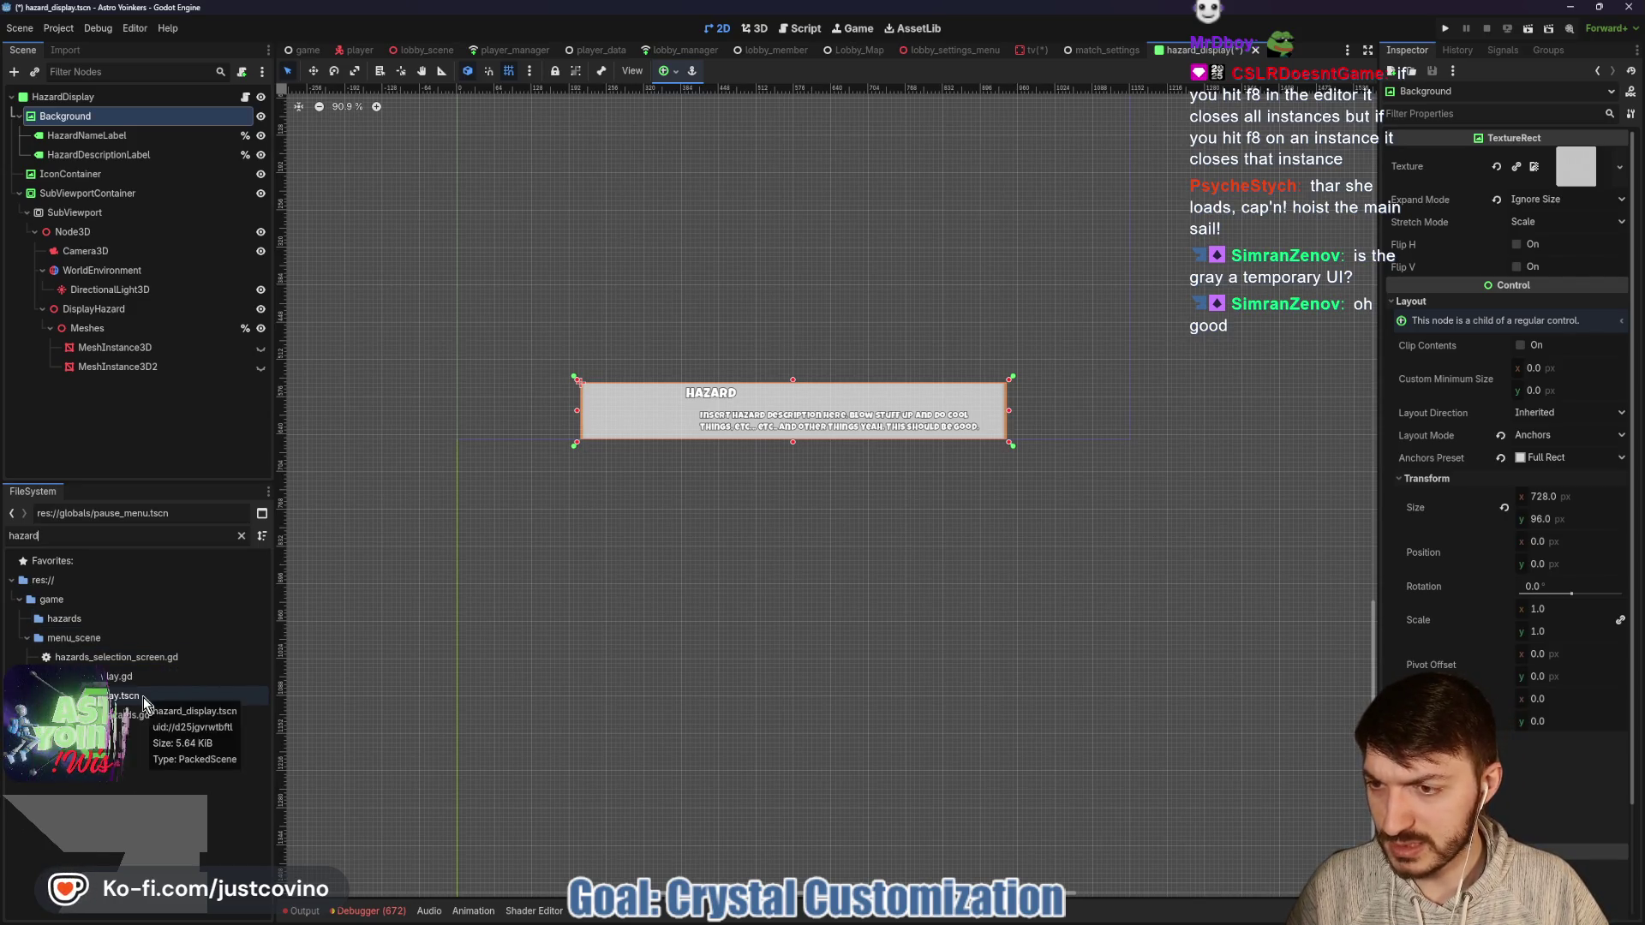
{"action": "left_click", "coordinate": [171, 694]}
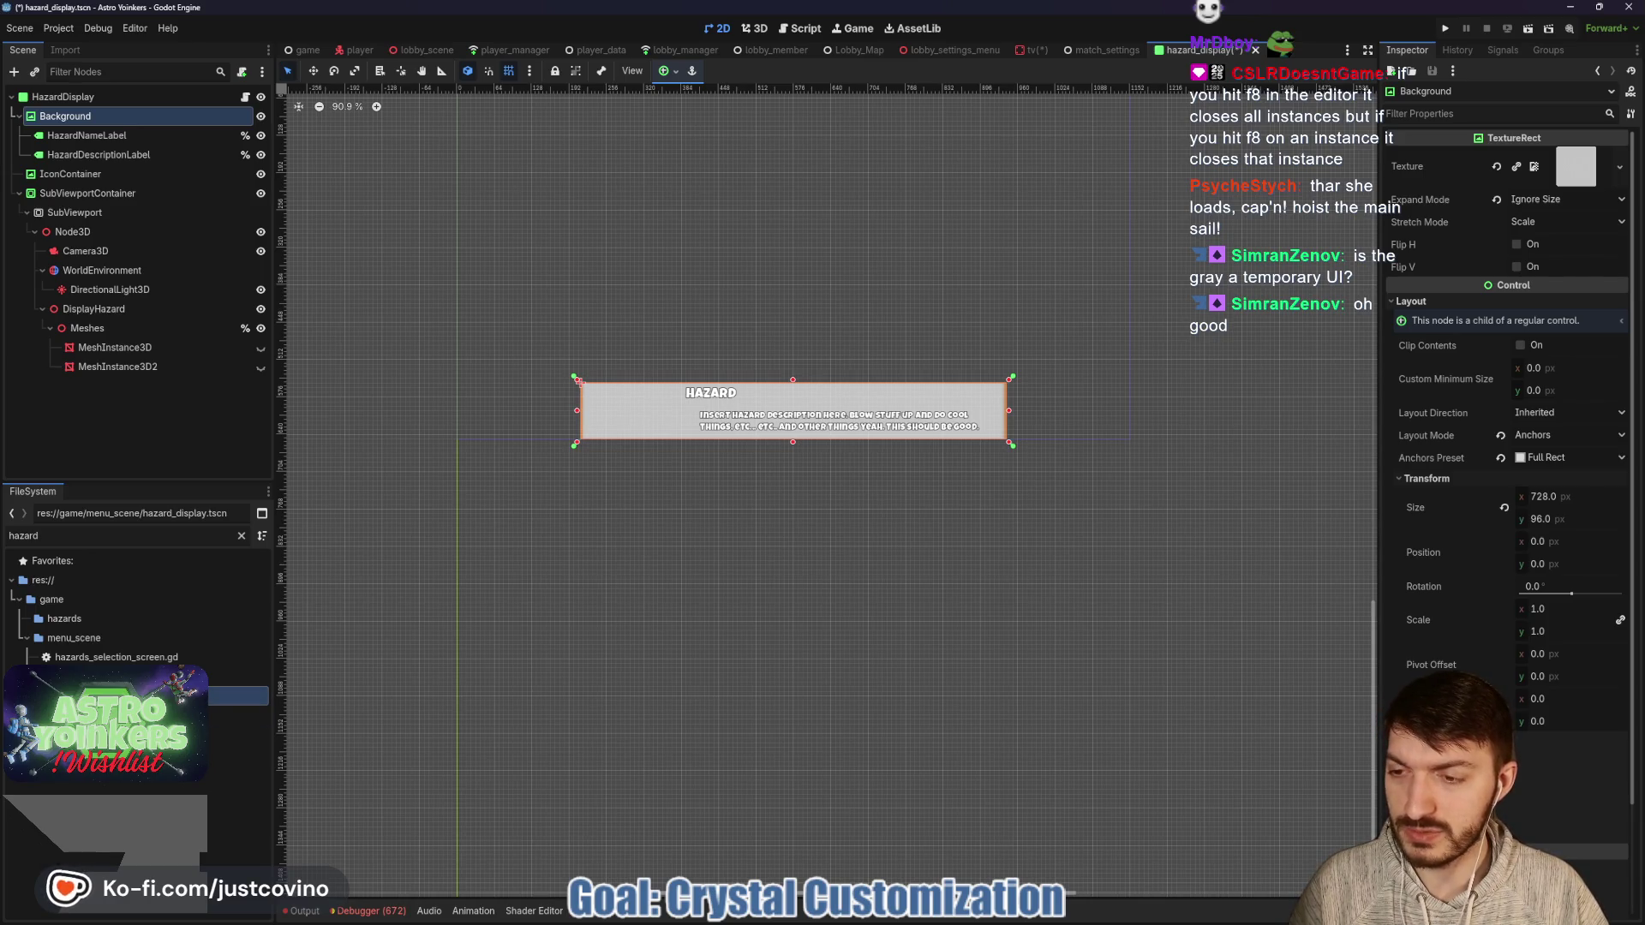
Duplicate hazard_display.tscn as crystal_display.tscn.
{"action": "right_click", "coordinate": [125, 702]}
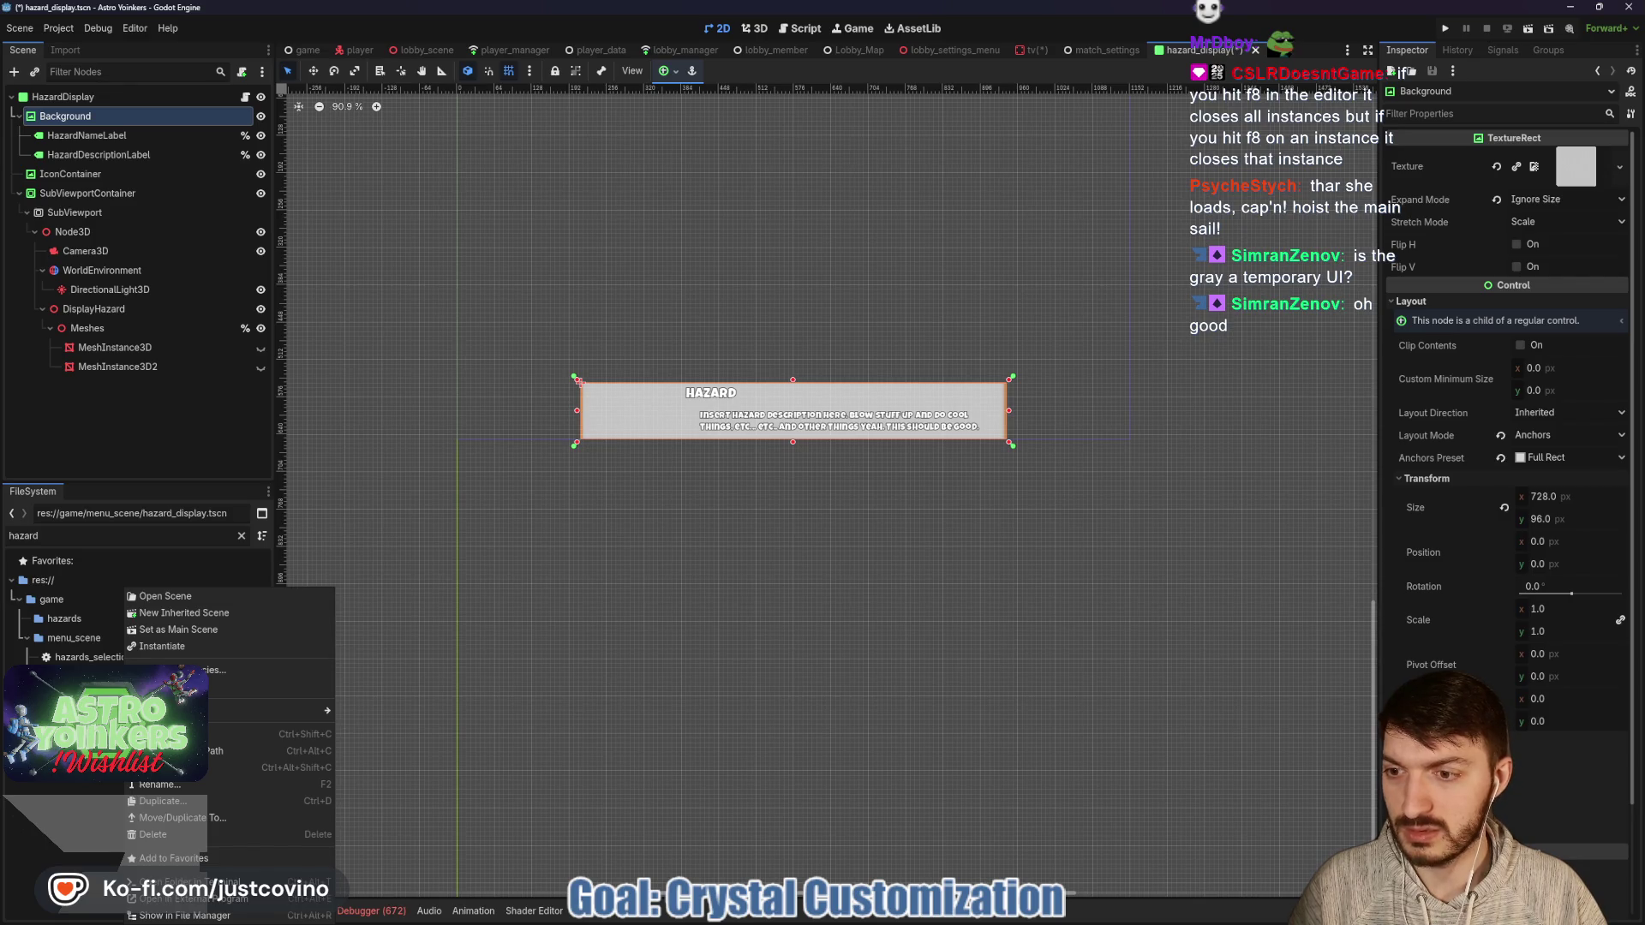
{"action": "left_click", "coordinate": [168, 802]}
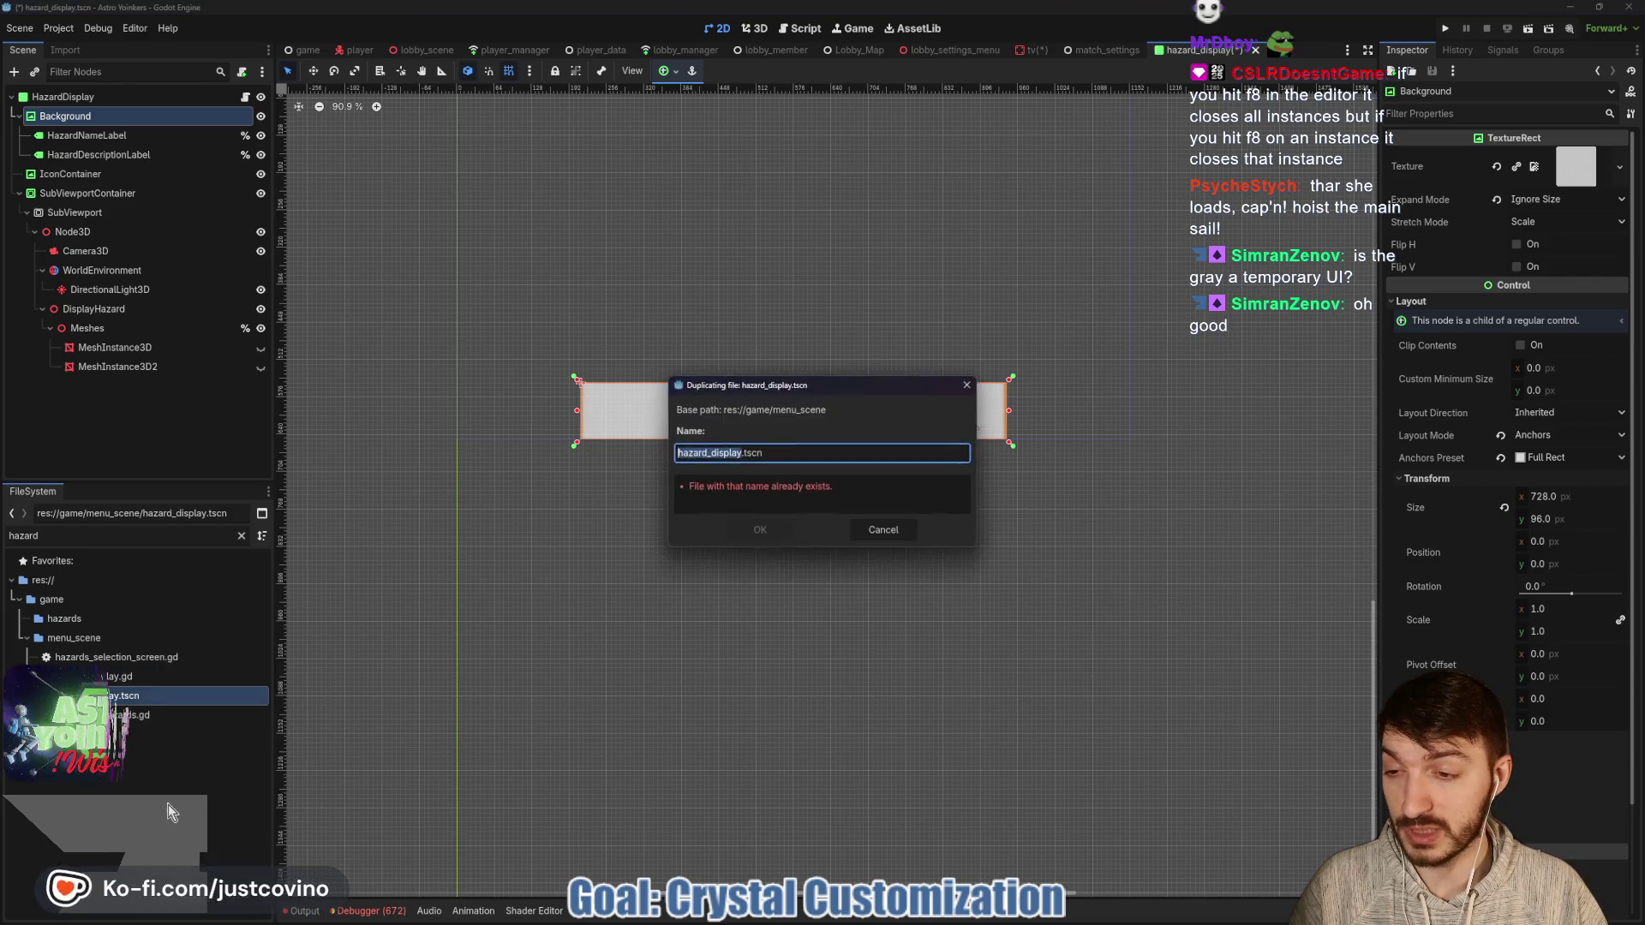
{"action": "left_click", "coordinate": [743, 451]}
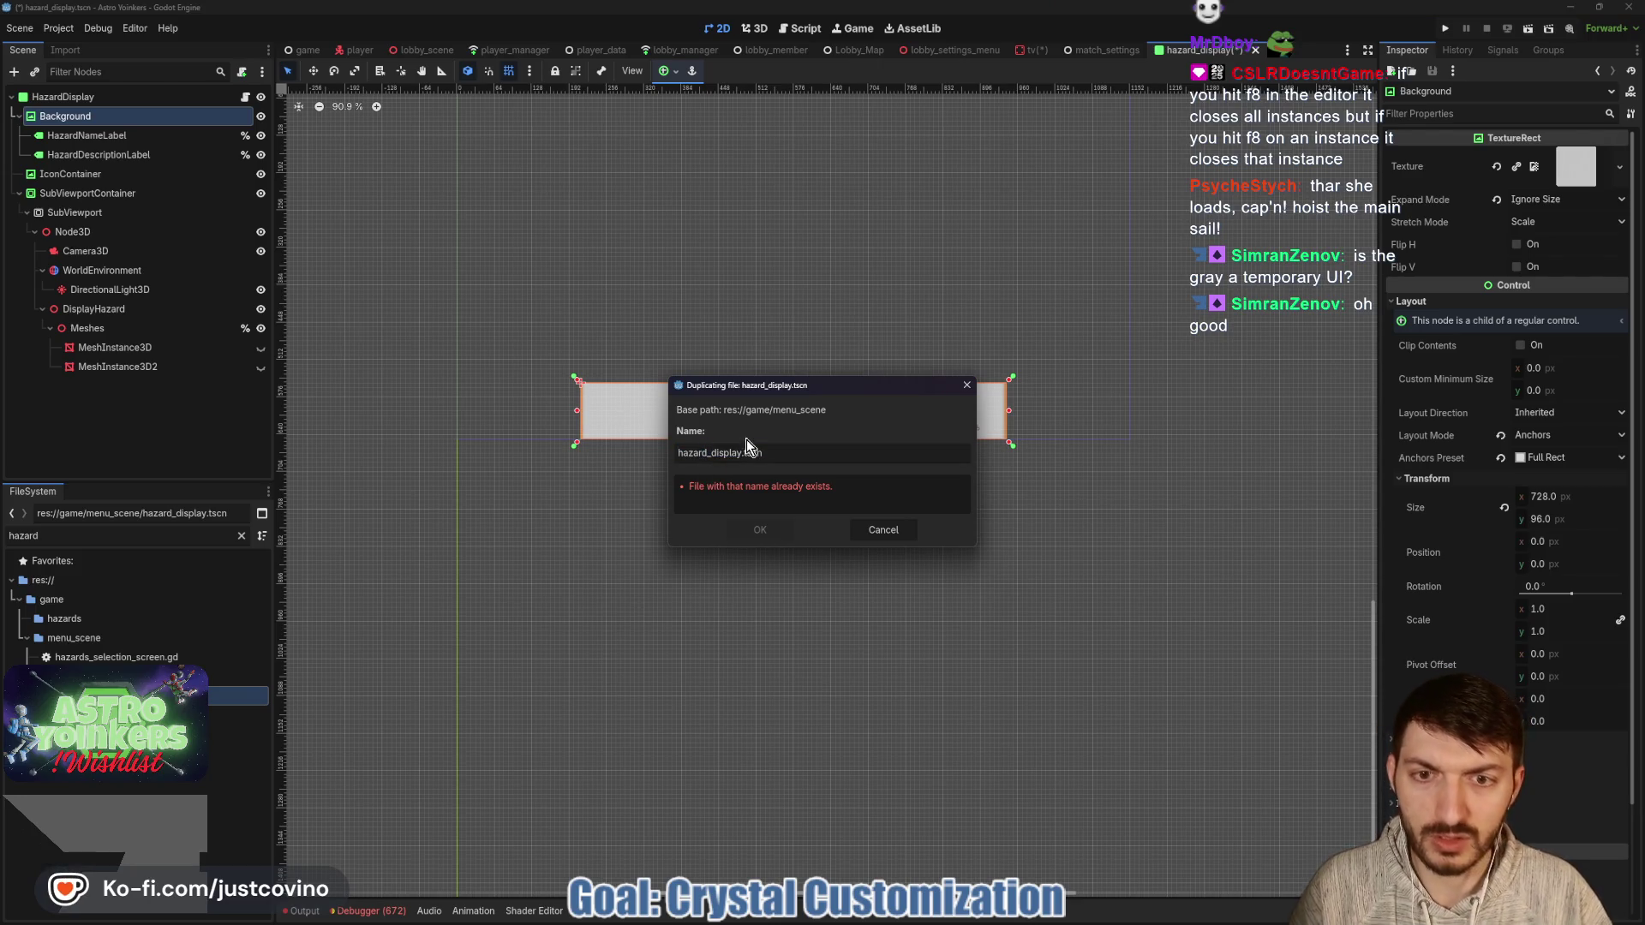
{"action": "key", "text": "ctrl+BackSpace"}
{"action": "type", "text": "cryst"}
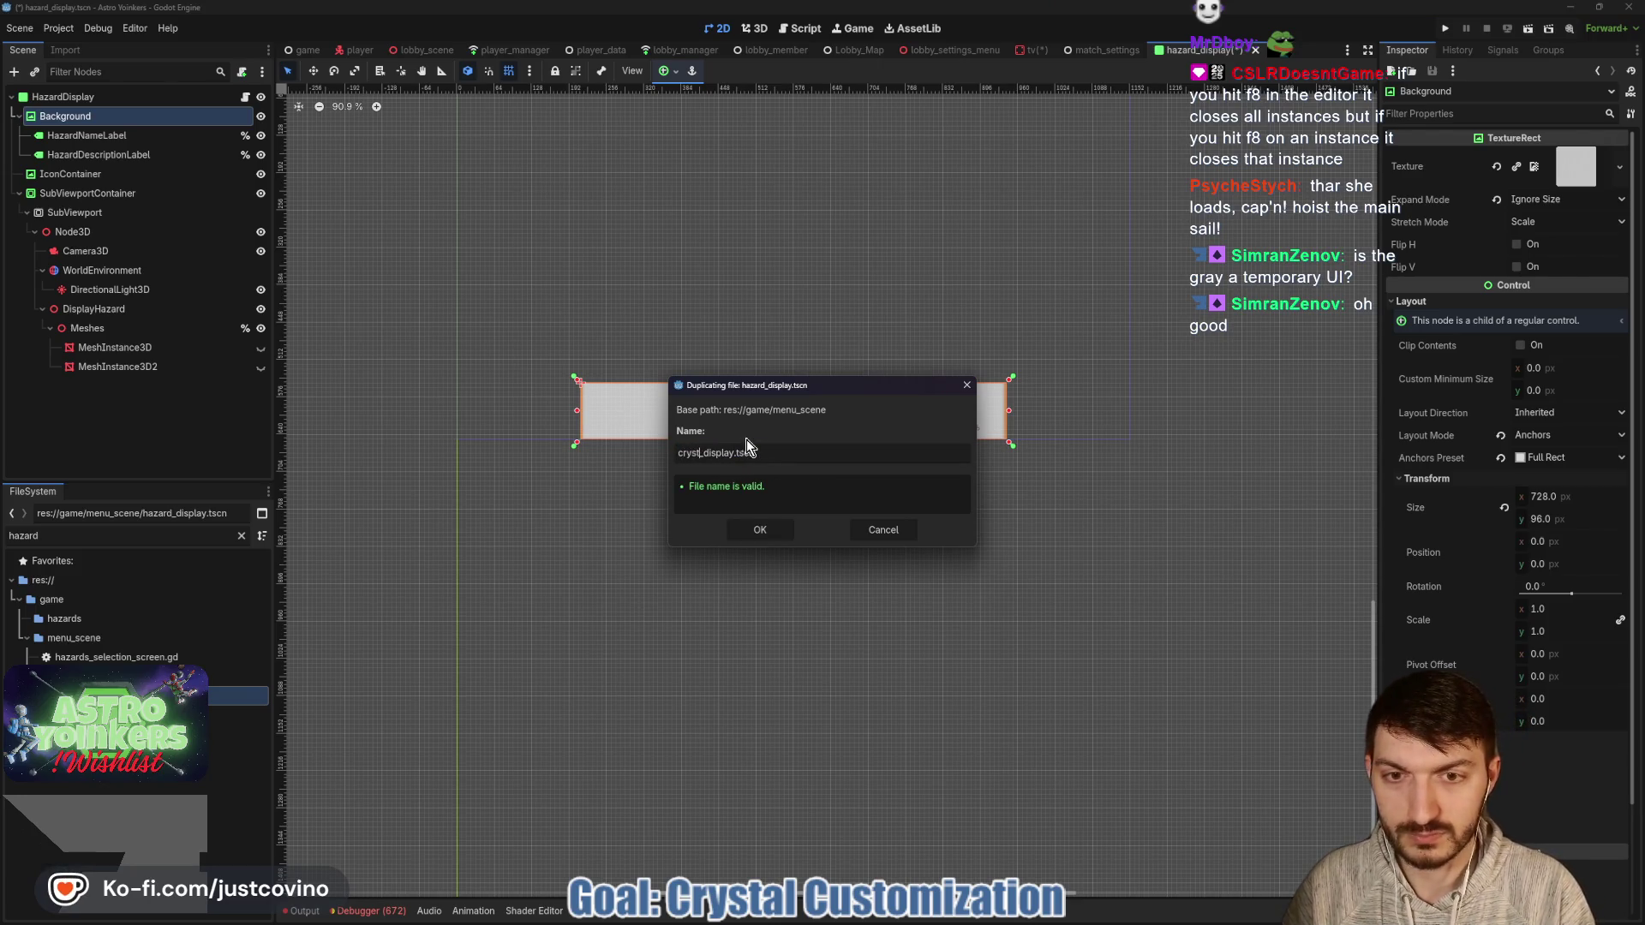
{"action": "type", "text": "al"}
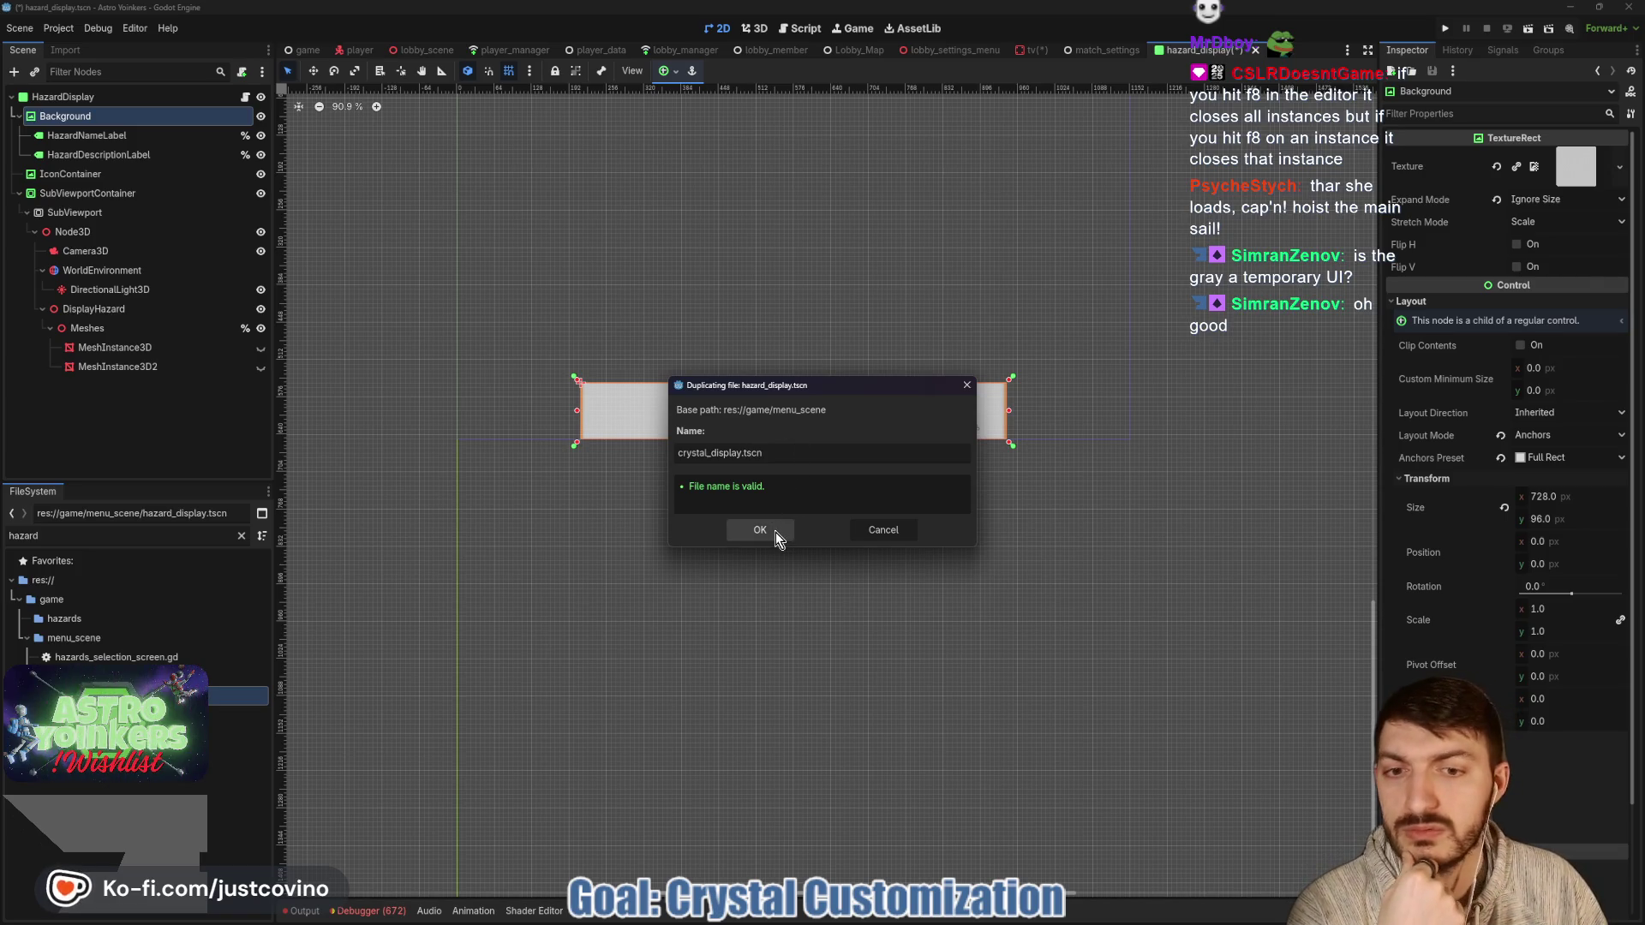
{"action": "left_click", "coordinate": [761, 529]}
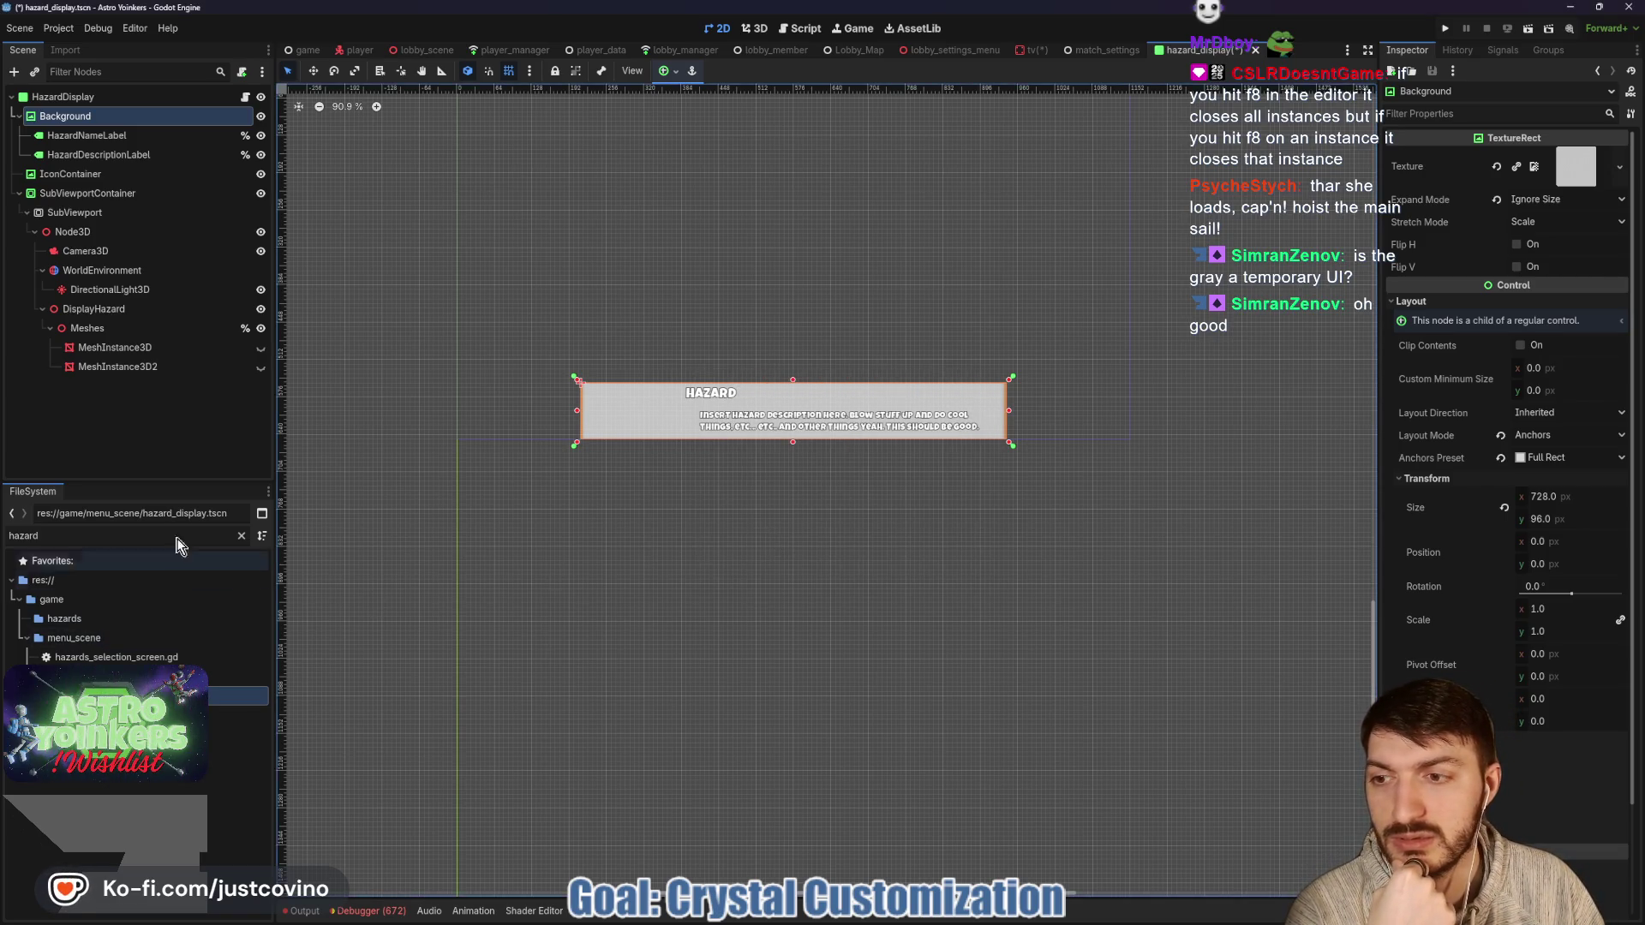
Filter FileSystem by 'crystal' and open crystal_display.tscn.
{"action": "double_click", "coordinate": [155, 537]}
{"action": "type", "text": "crystal"}
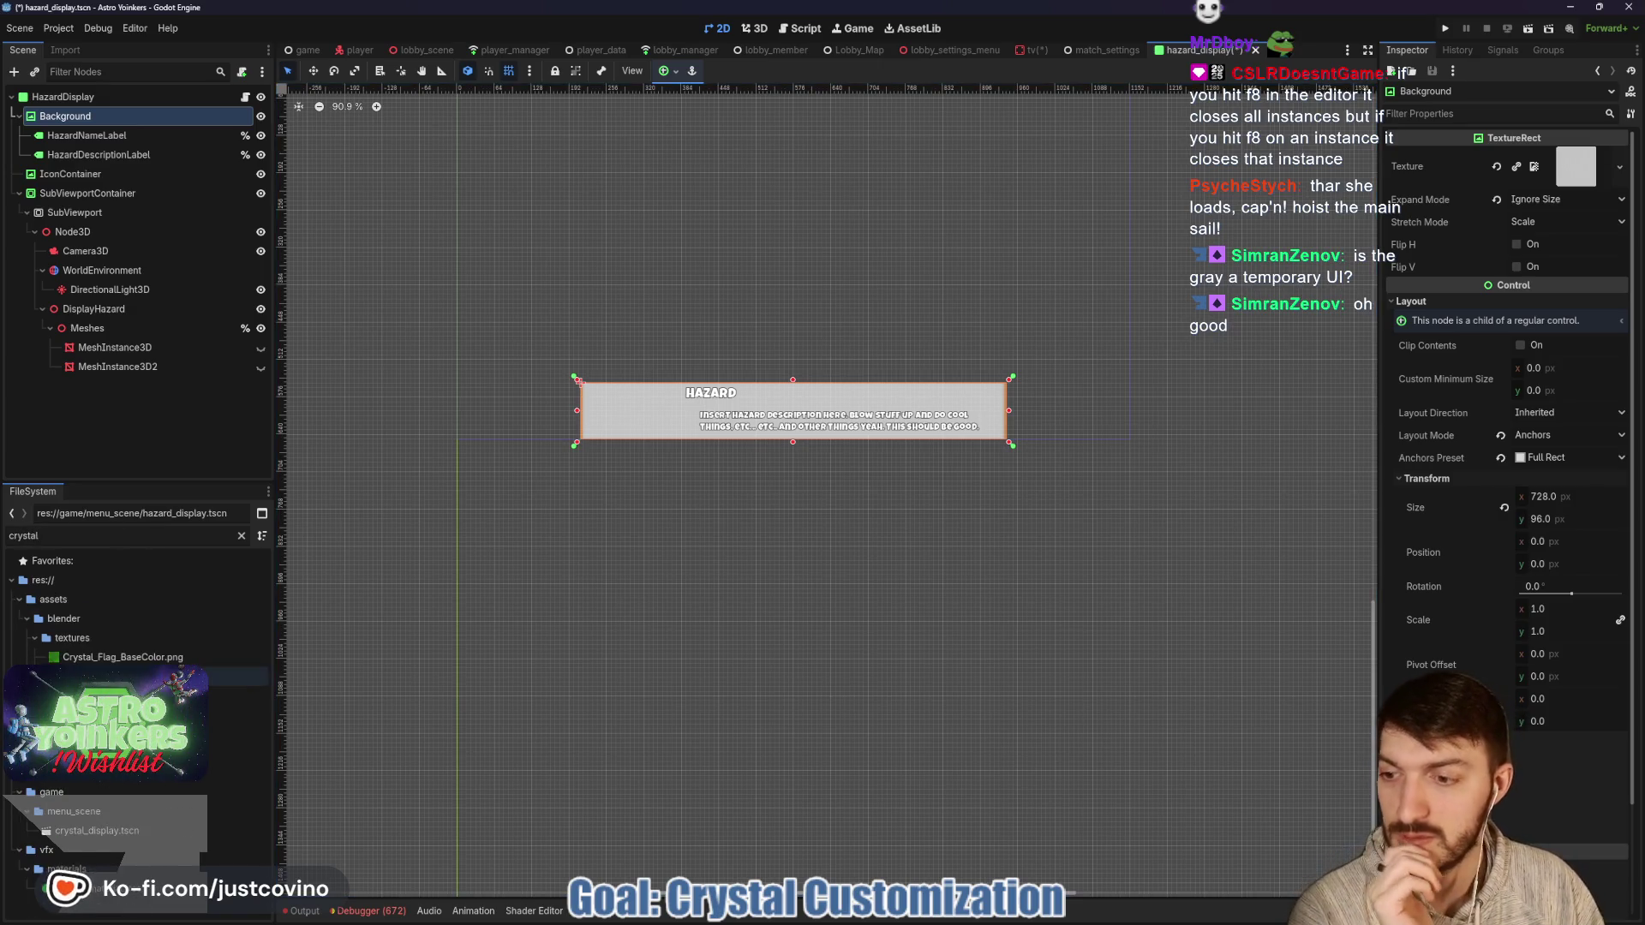
{"action": "double_click", "coordinate": [103, 830]}
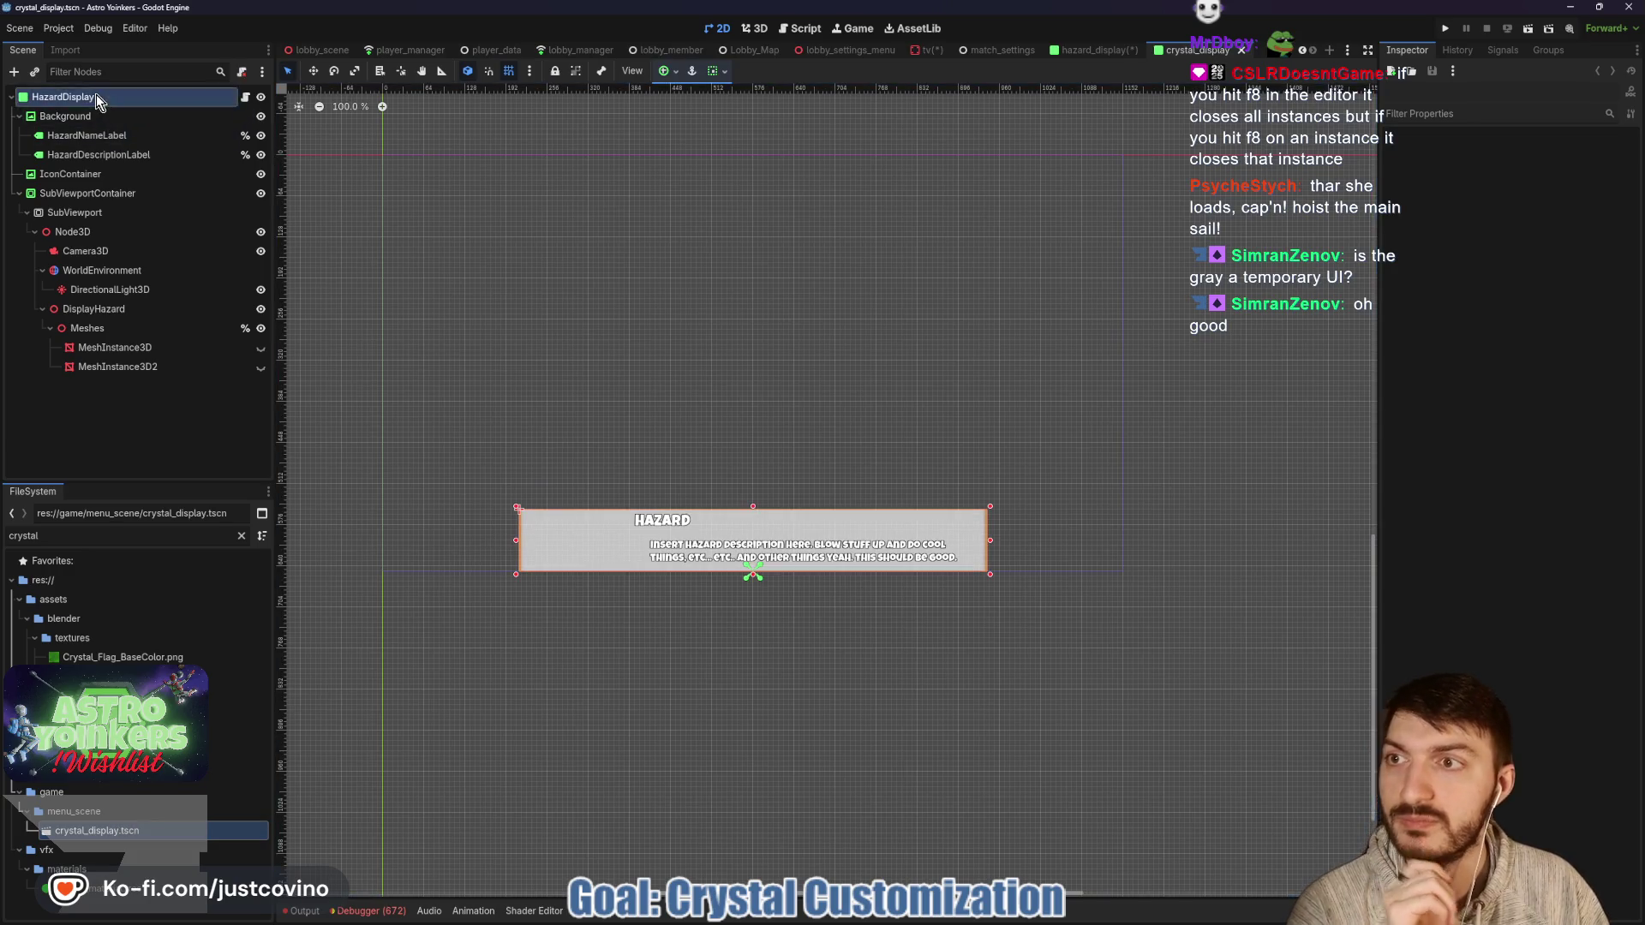
Rename the root to CrystalDisplay and the labels to CrystalNameLabel and CrystalDescriptionLabel.
{"action": "left_click", "coordinate": [96, 94]}
{"action": "left_click", "coordinate": [60, 96]}
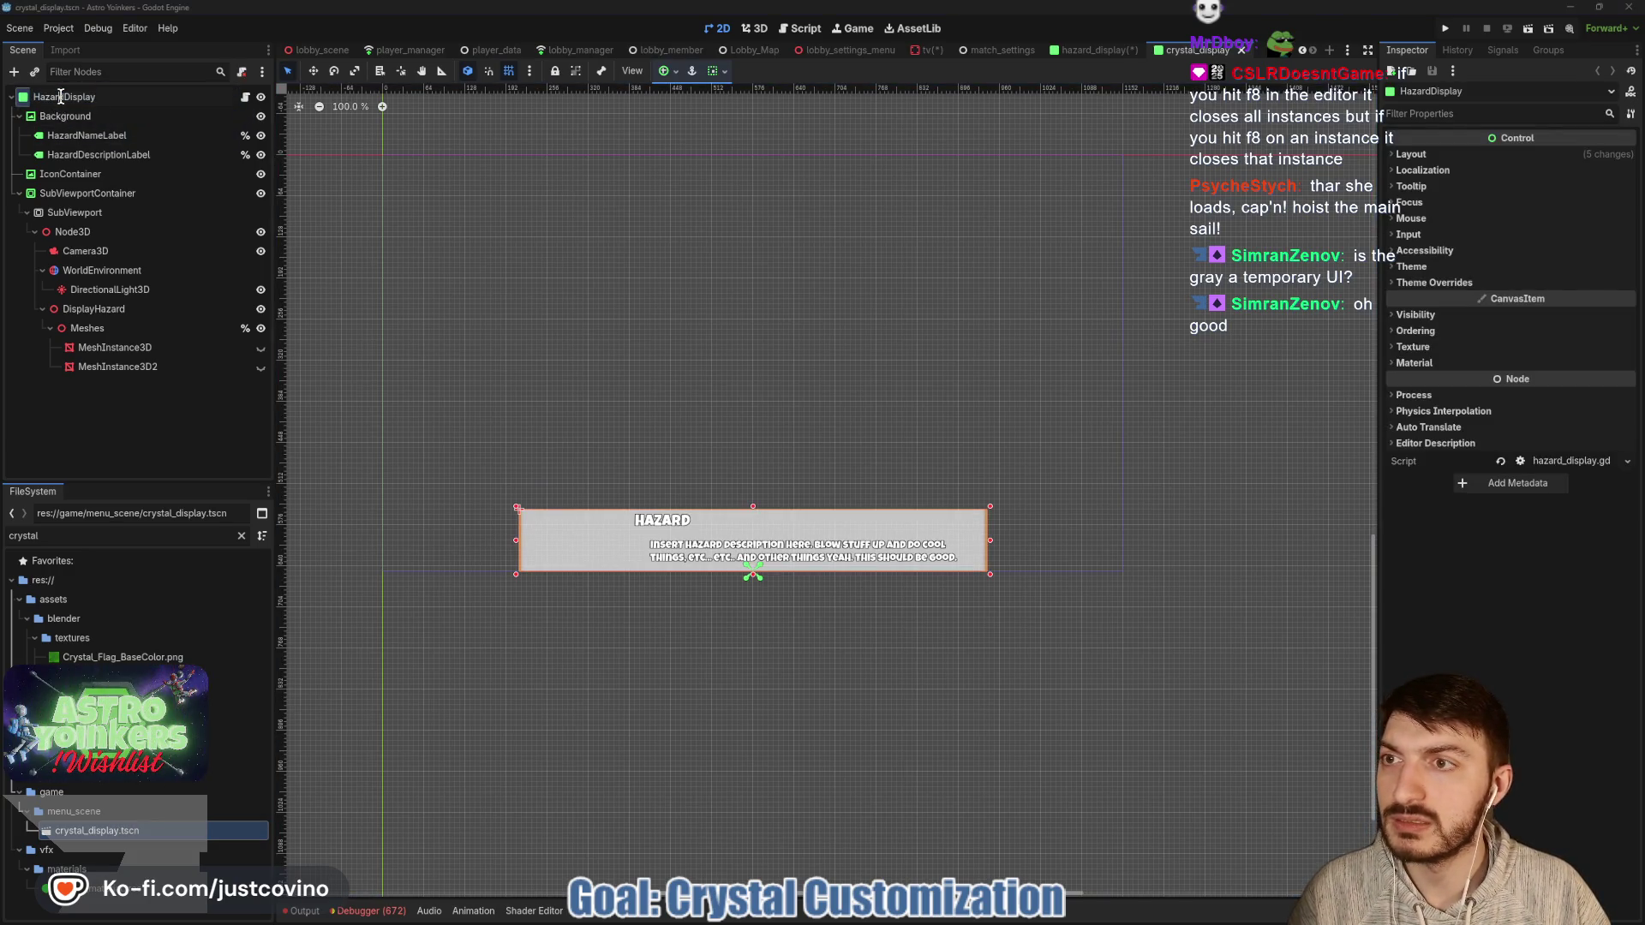
{"action": "double_click", "coordinate": [62, 96]}
{"action": "type", "text": "Crystal"}
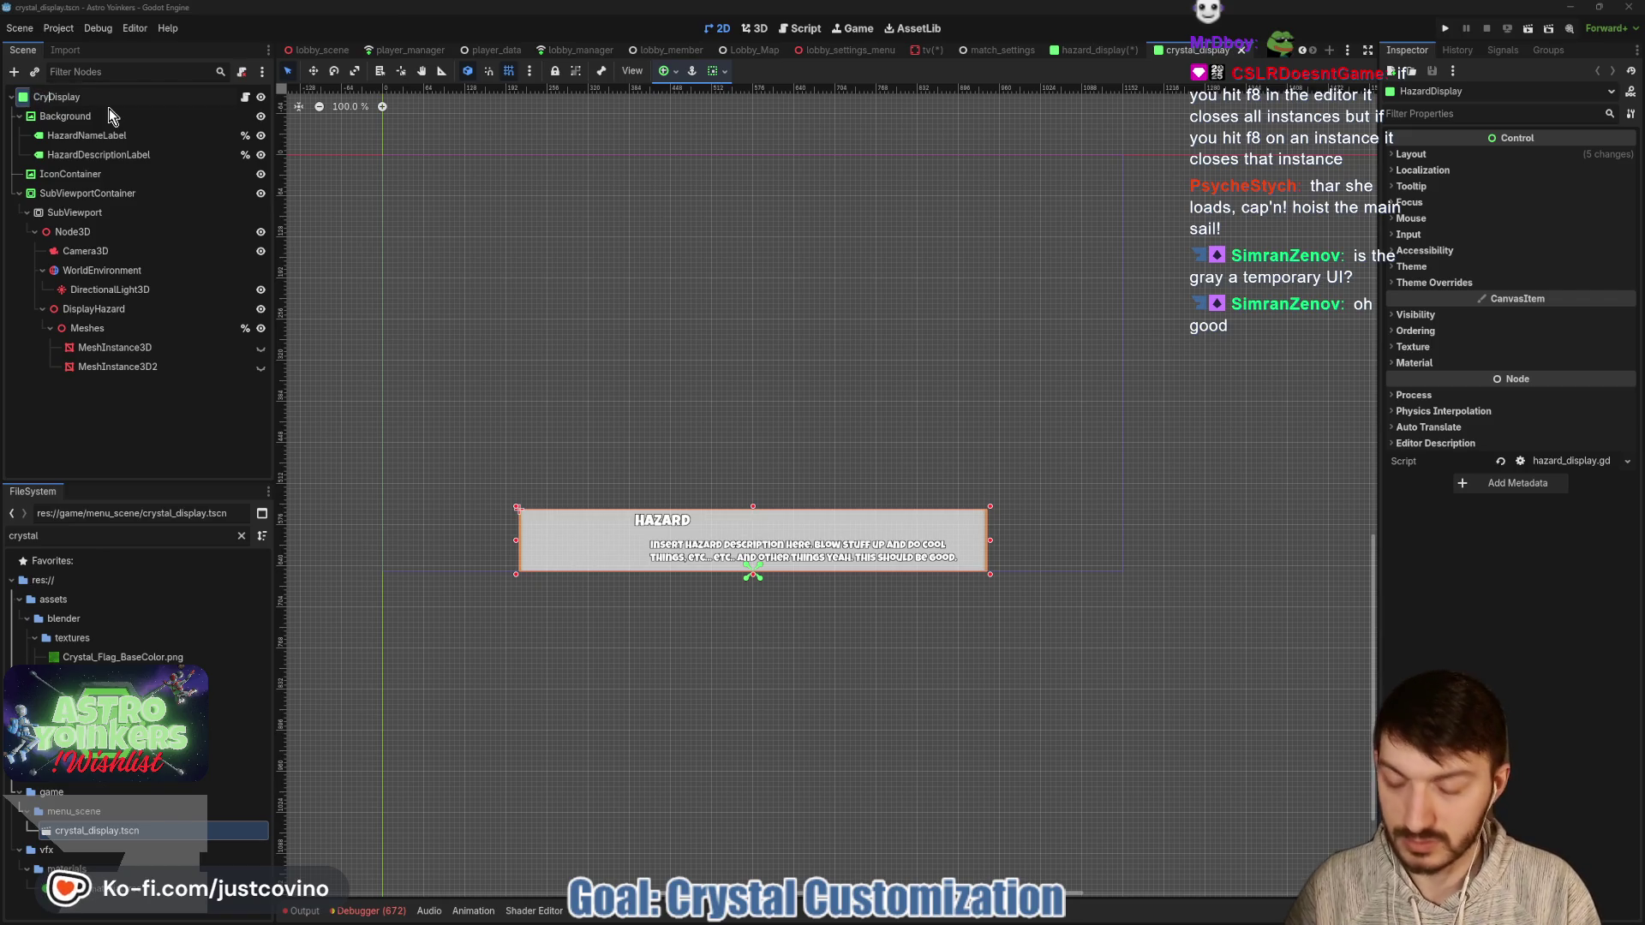
{"action": "key", "text": "Return"}
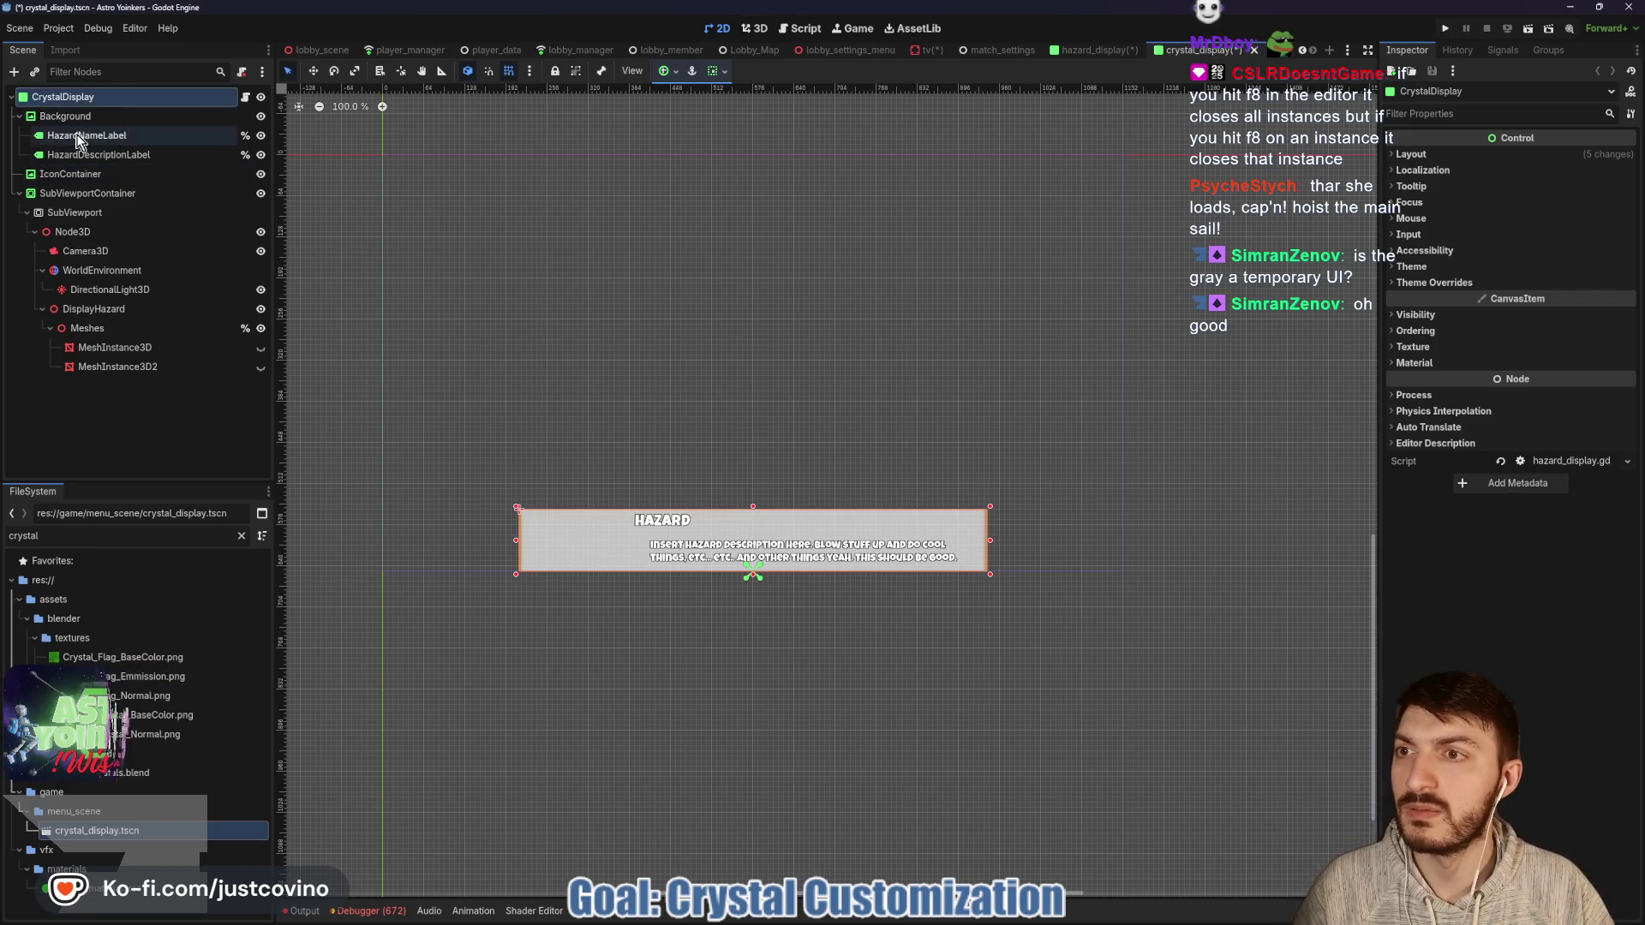
{"action": "double_click", "coordinate": [63, 136]}
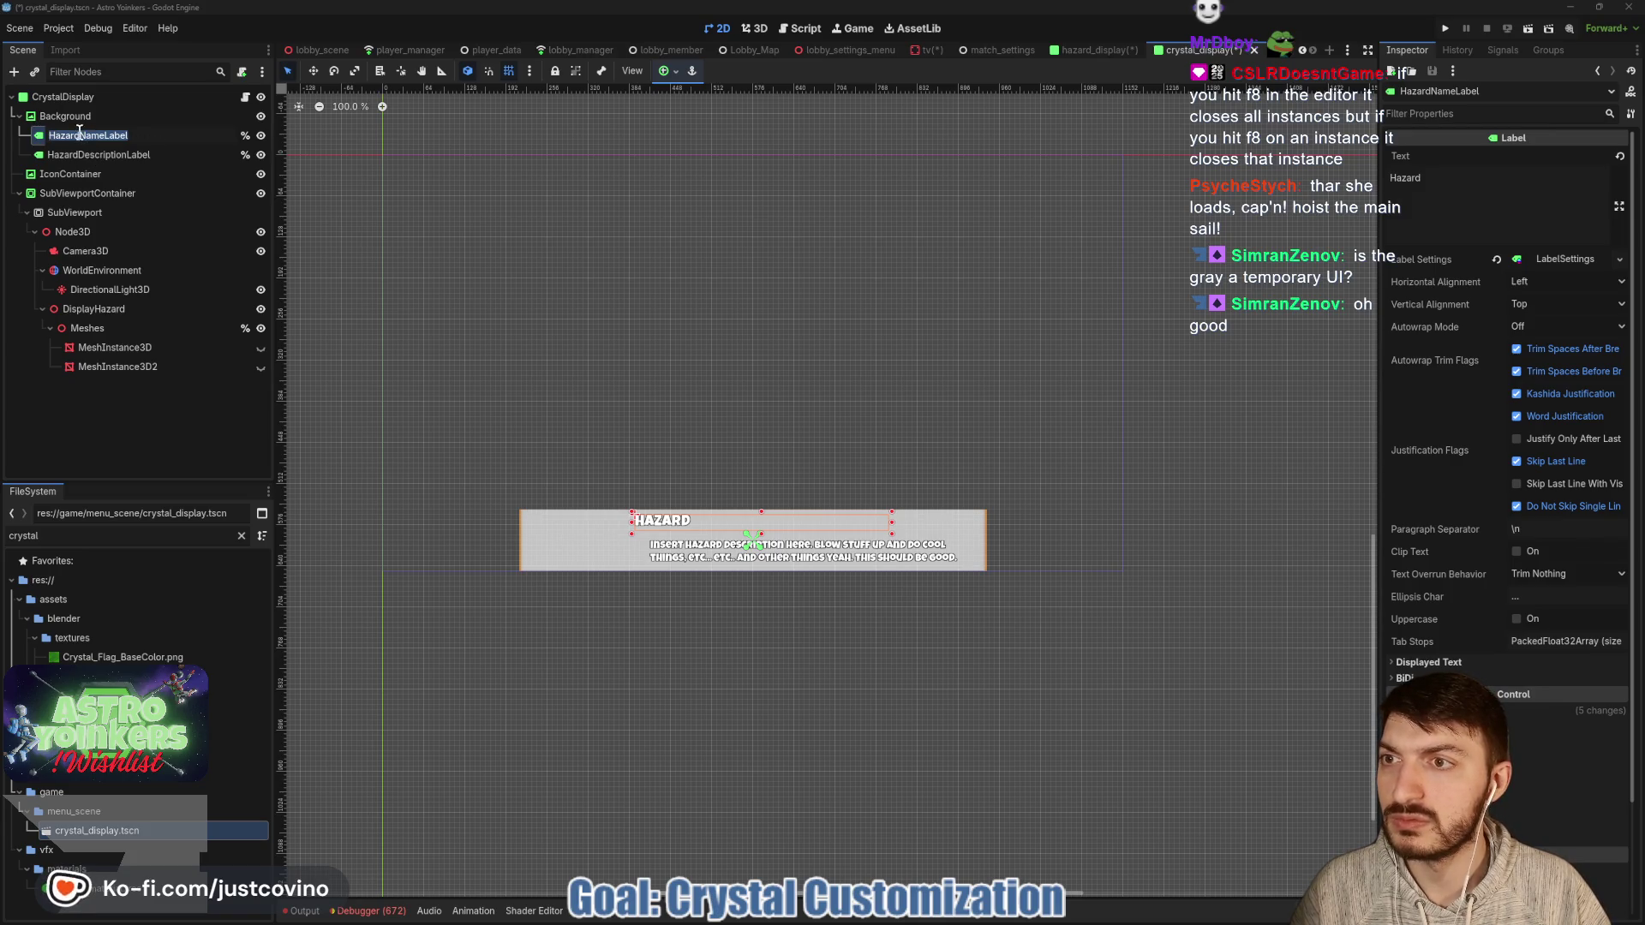
{"action": "key", "text": "Return"}
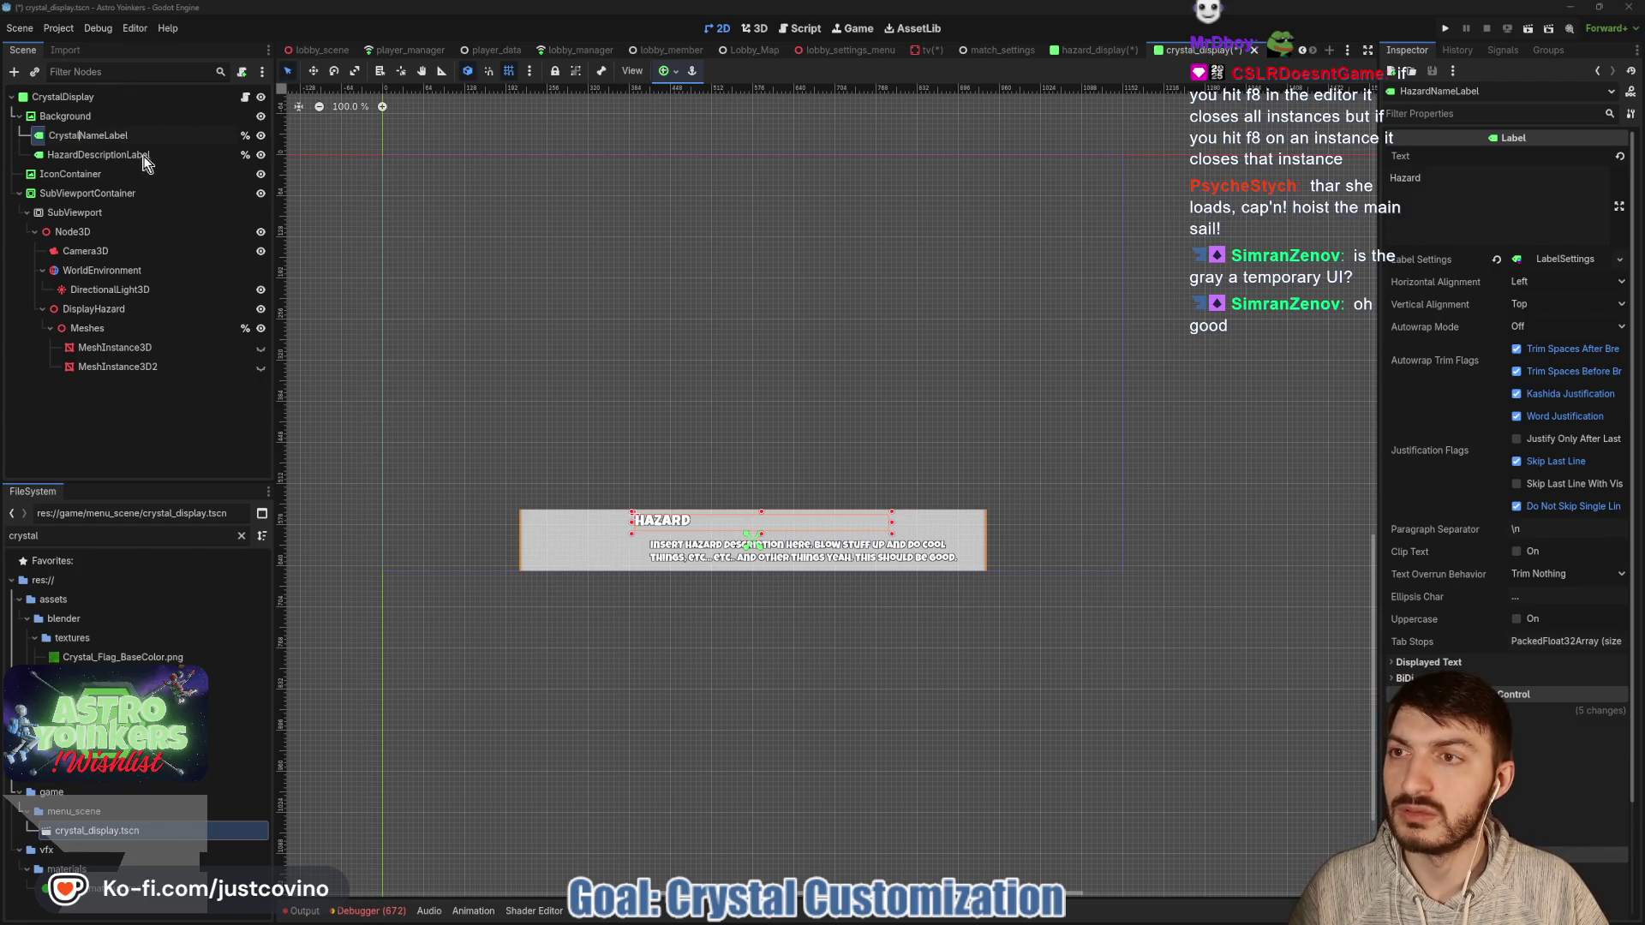
{"action": "left_click", "coordinate": [82, 158]}
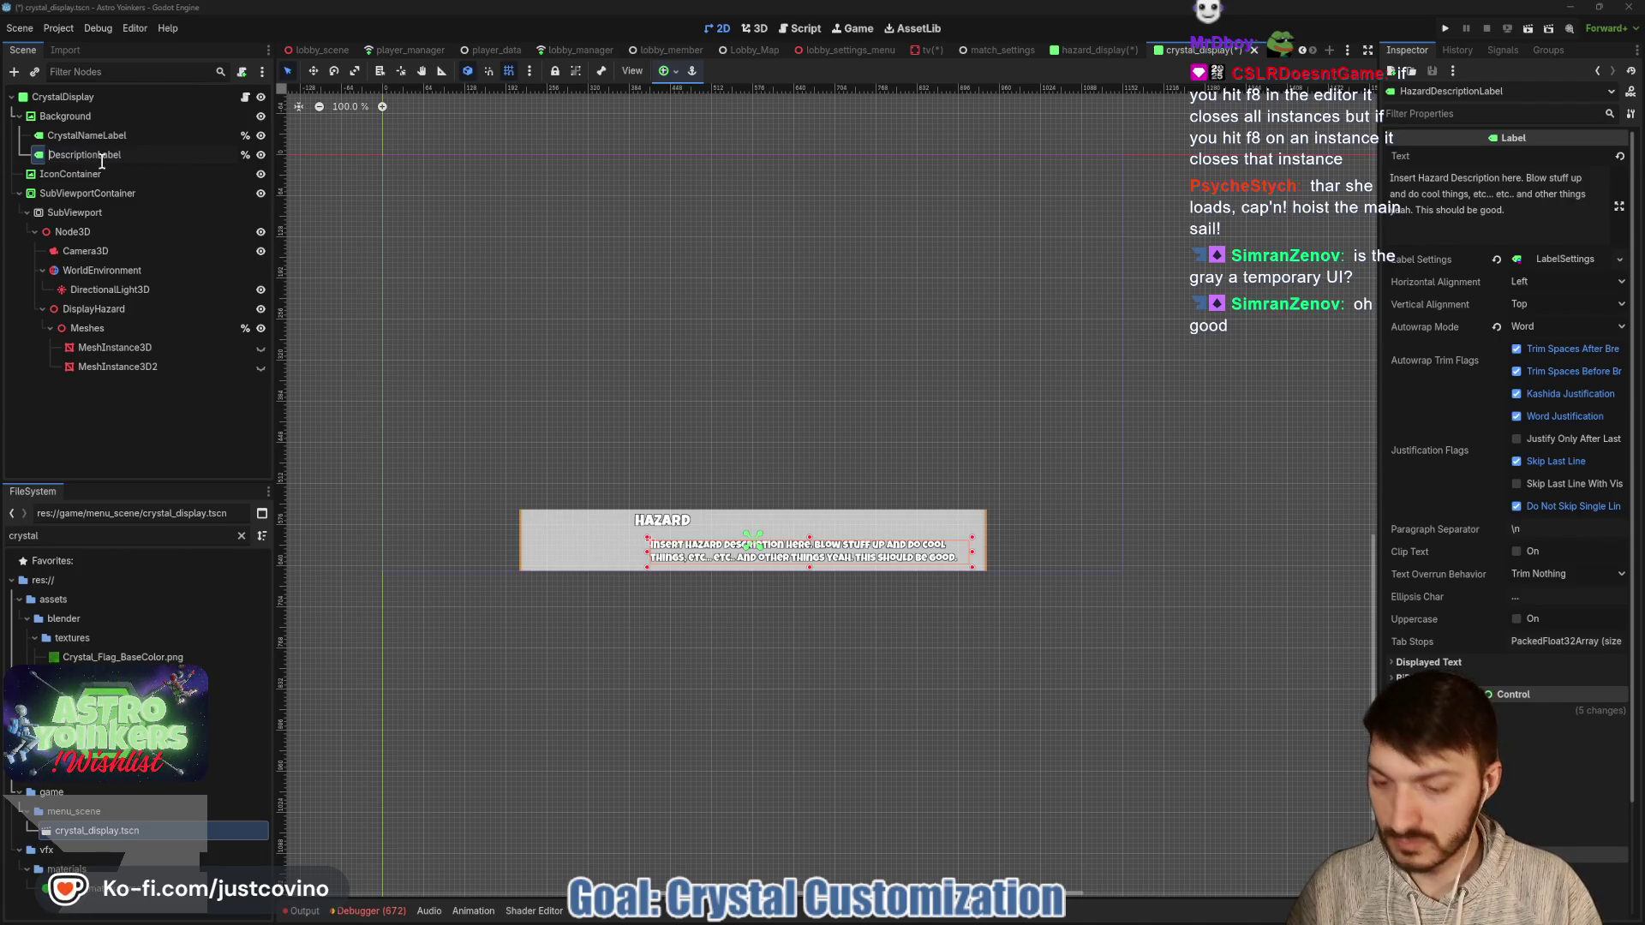
{"action": "type", "text": "Crystal"}
{"action": "left_click", "coordinate": [107, 156]}
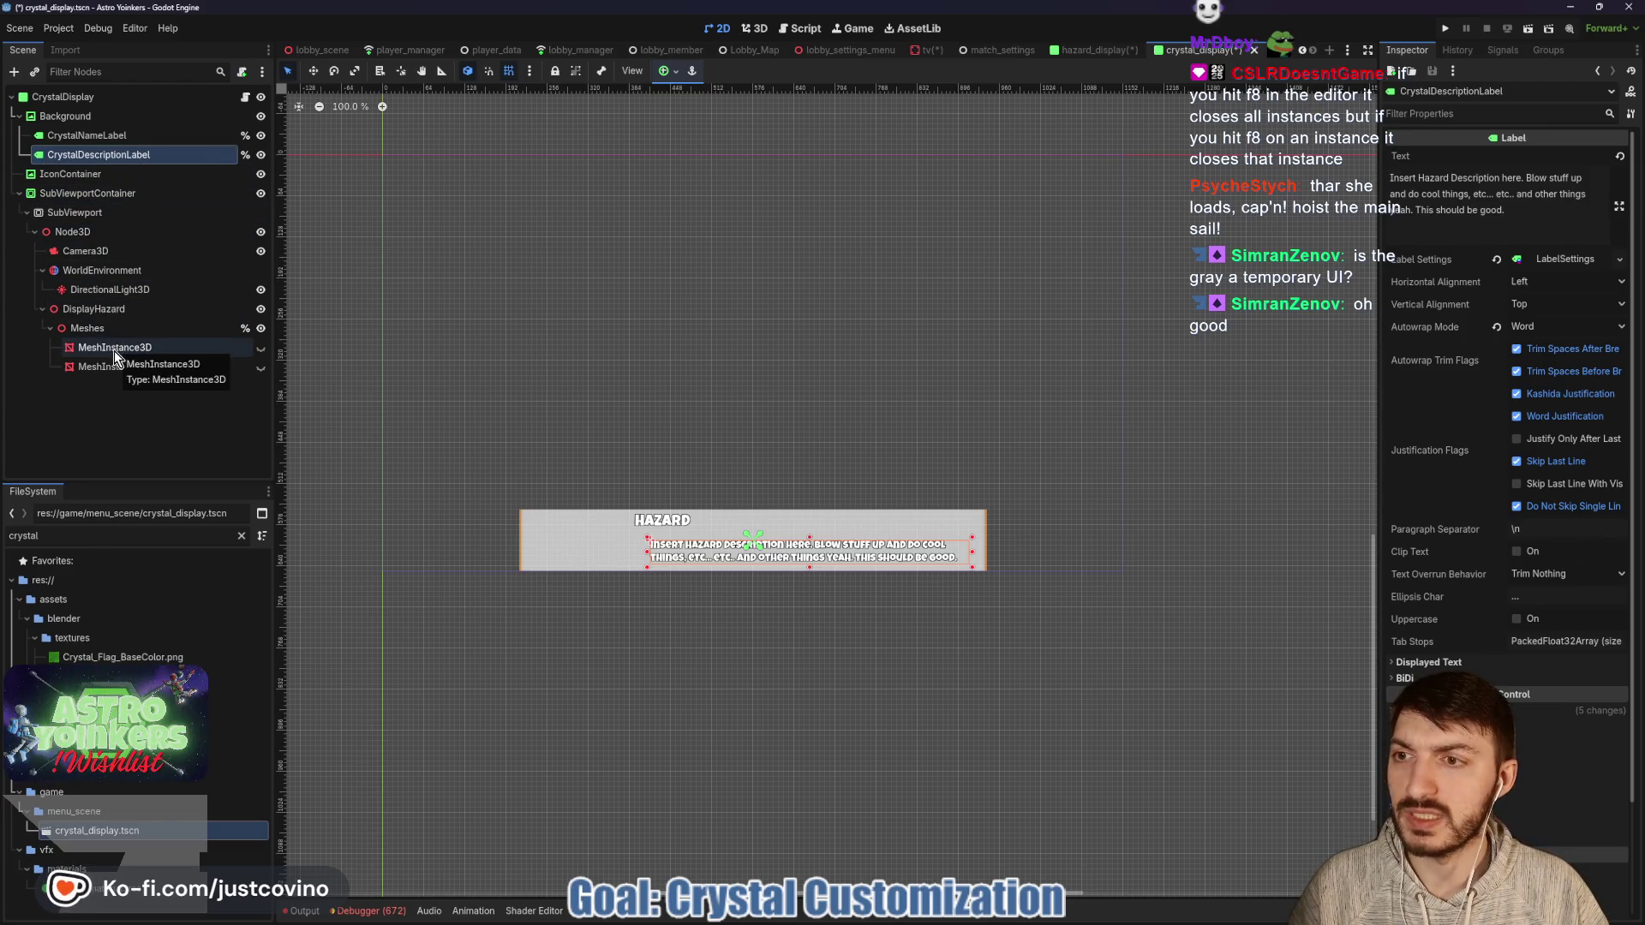
Rename the DisplayHazard 3D node to DisplayCrystal.
{"action": "left_click", "coordinate": [83, 308]}
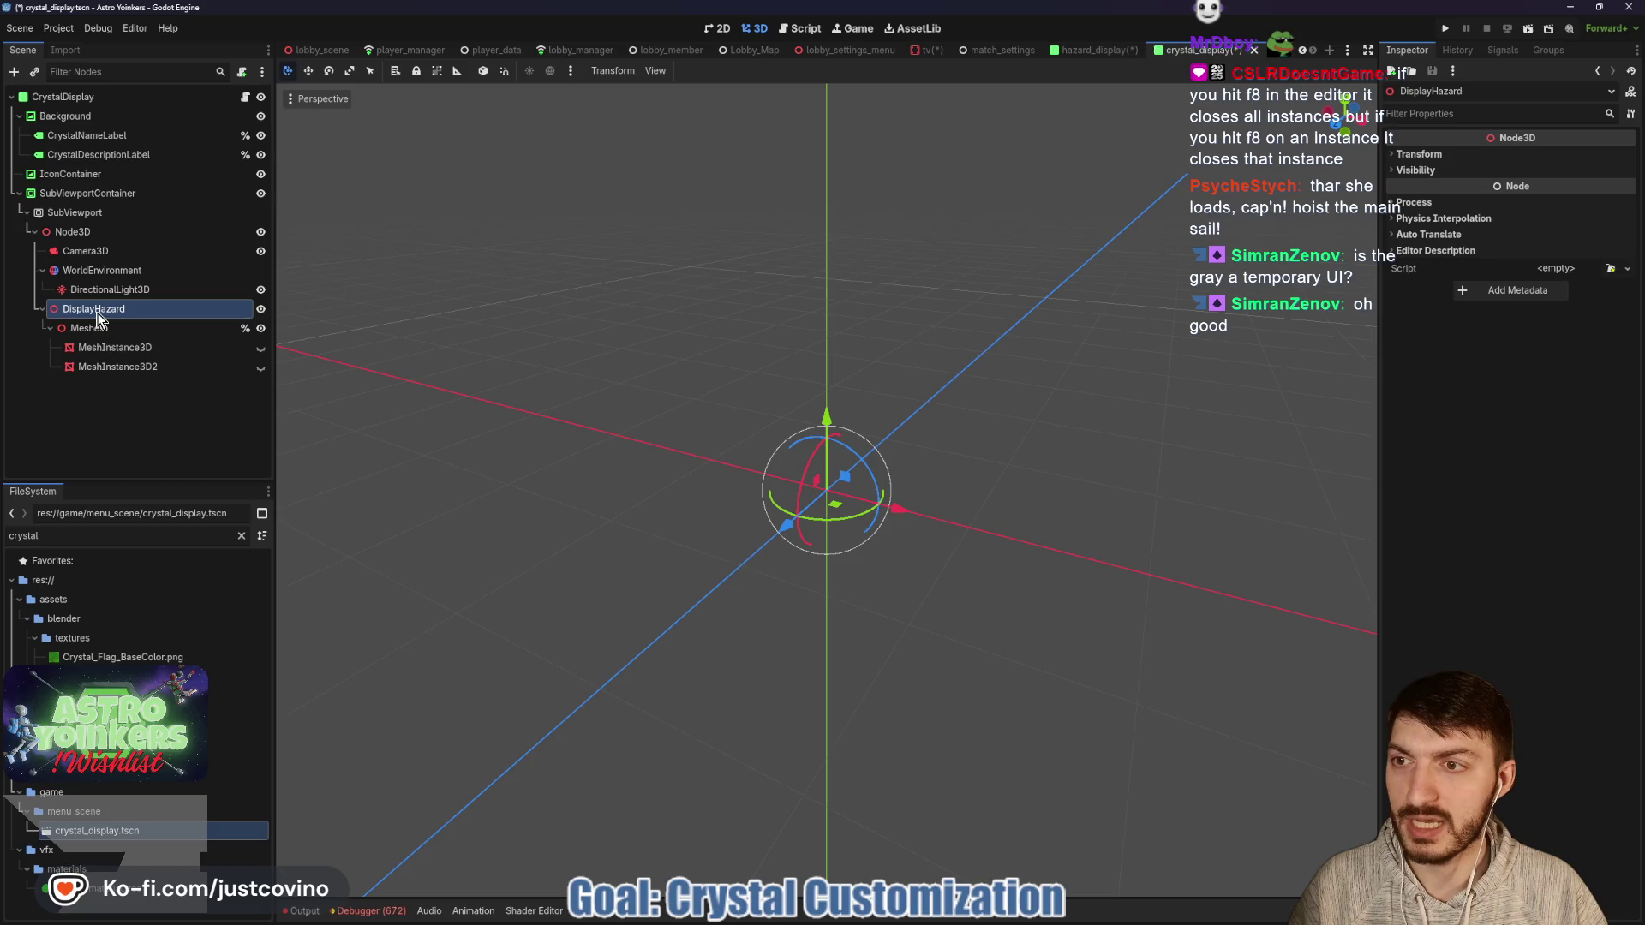
{"action": "double_click", "coordinate": [136, 308]}
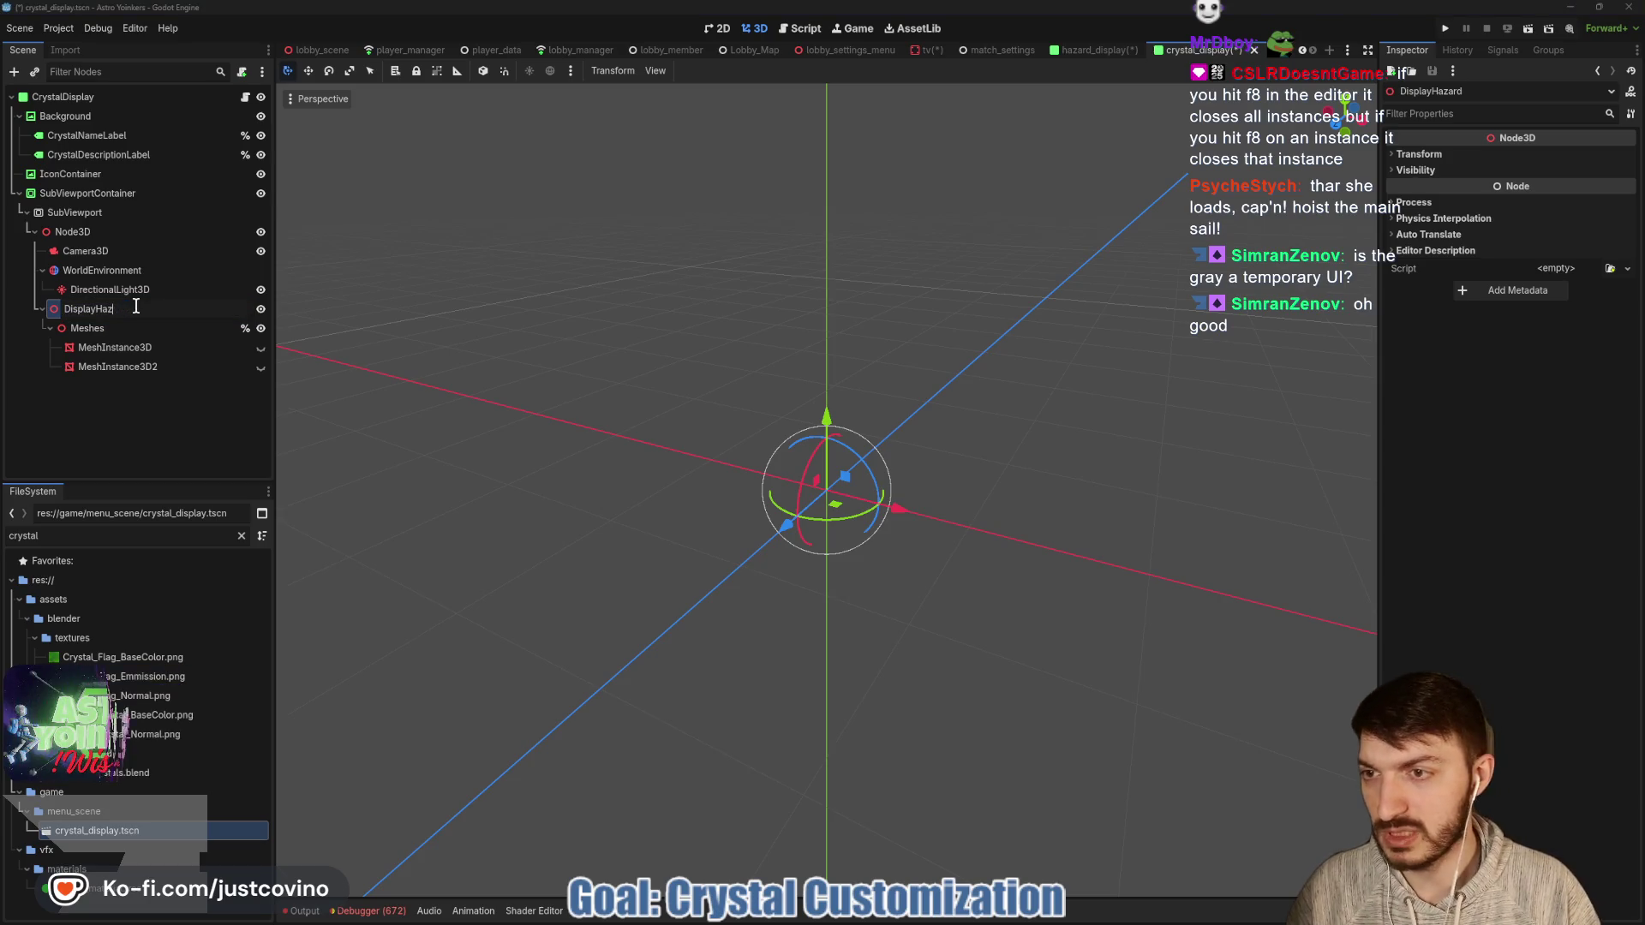
{"action": "key", "text": "BackSpace"}
{"action": "key", "text": "BackSpace"}
{"action": "key", "text": "BackSpace"}
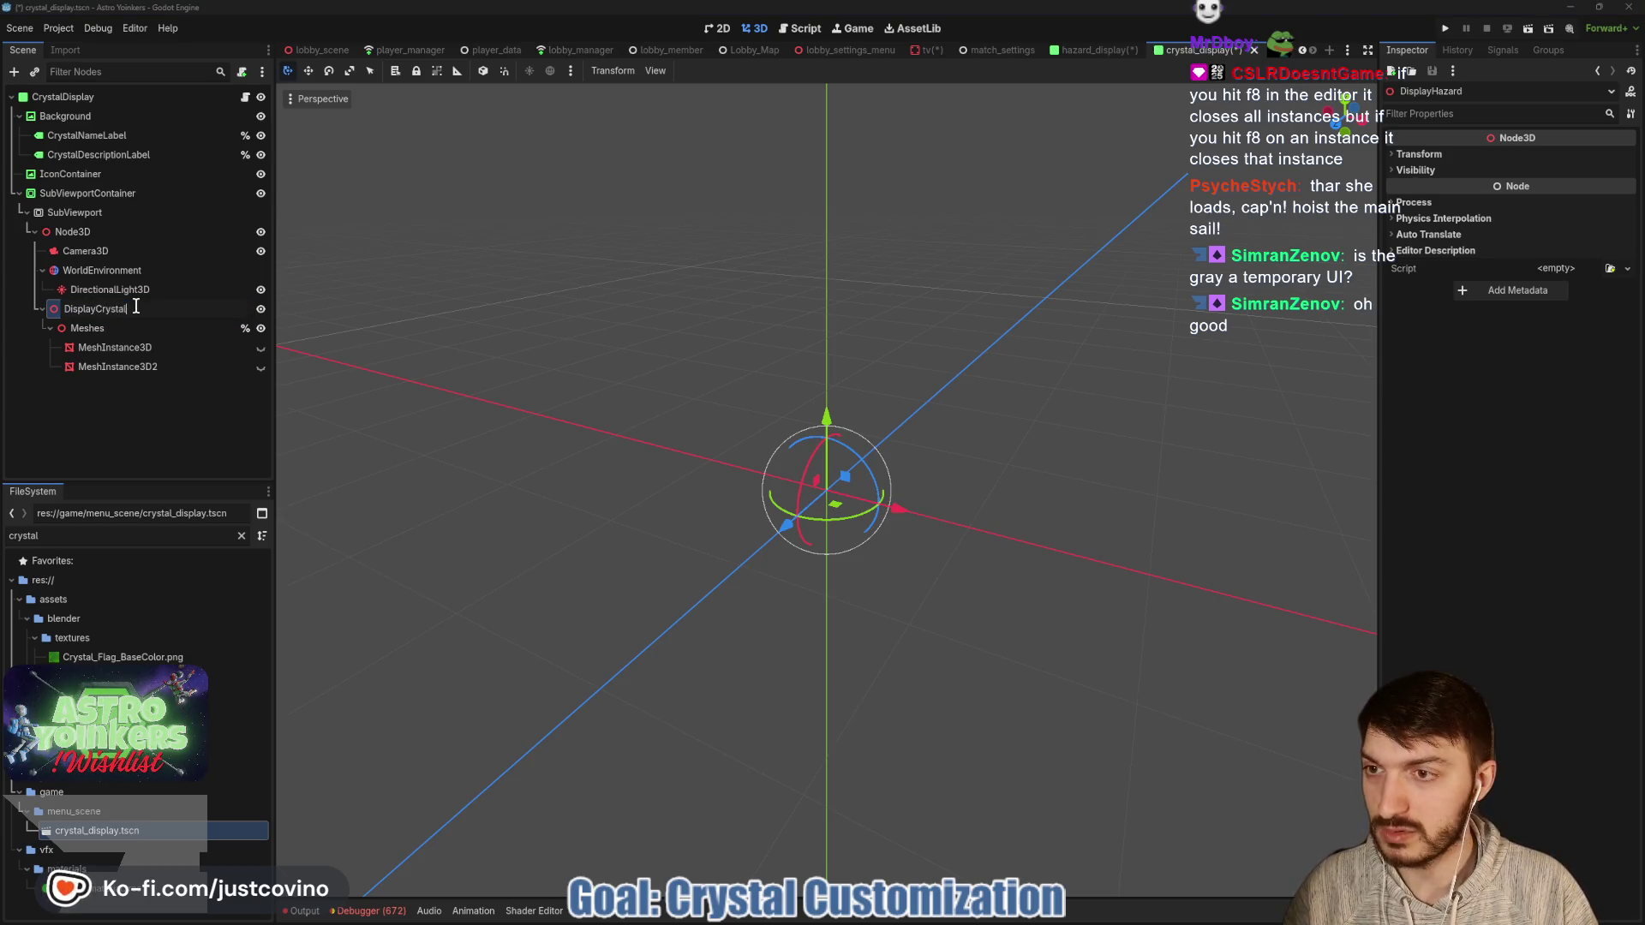
{"action": "key", "text": "Return"}
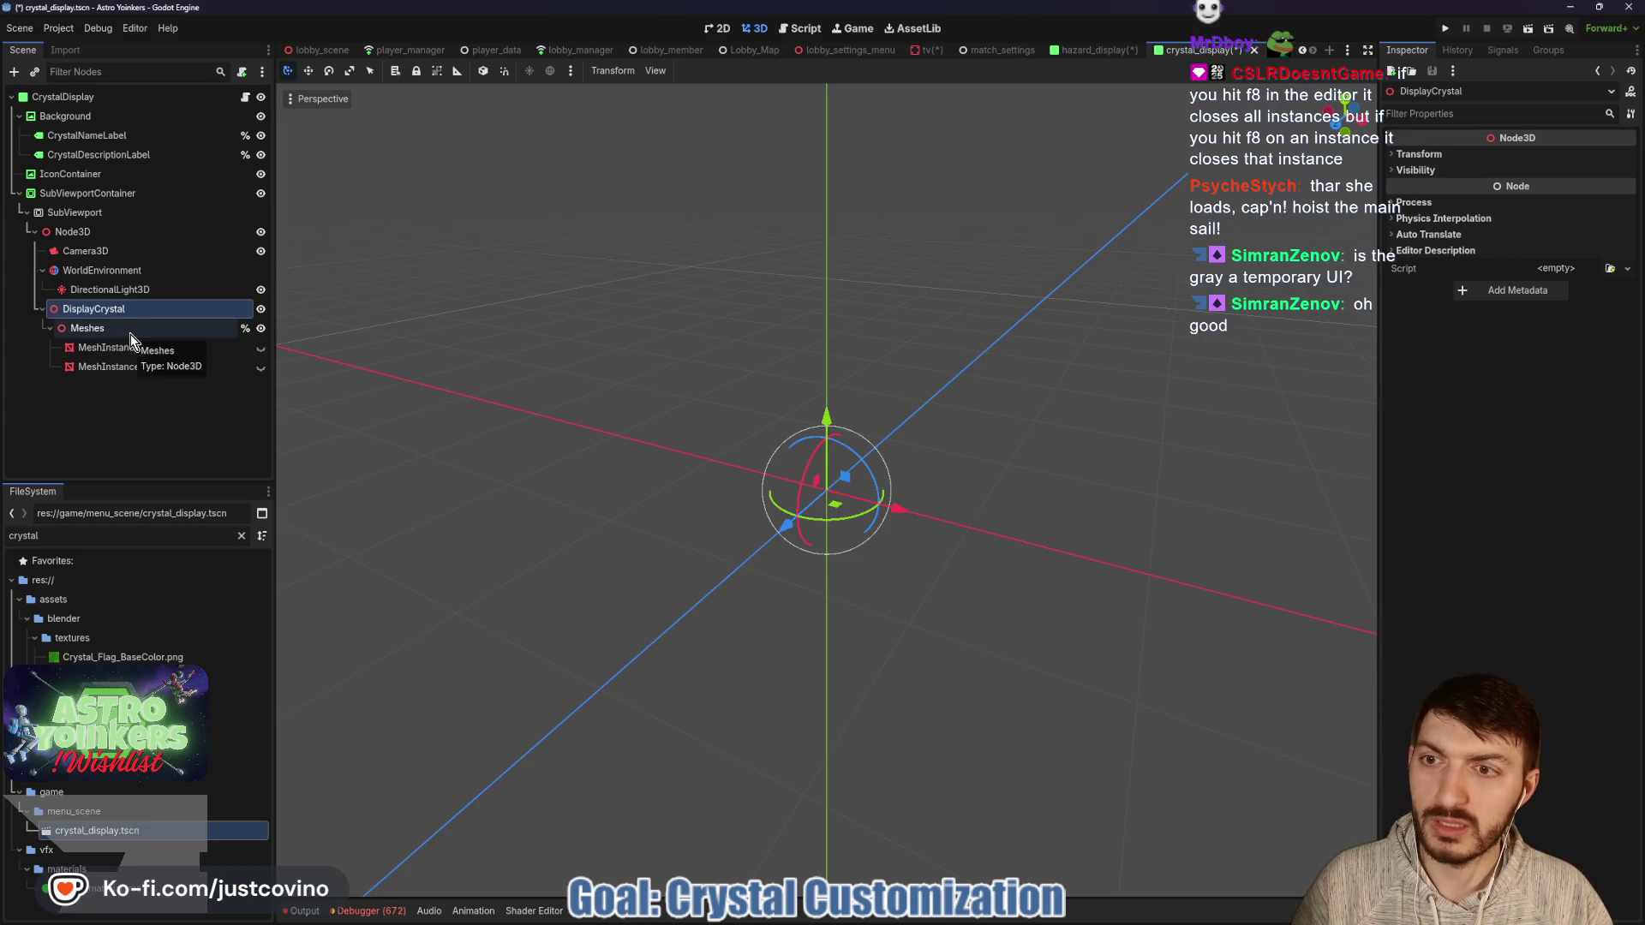
Search FileSystem for 'flag', then 'crystal', and select the Crystal.blend model.
{"action": "left_click", "coordinate": [116, 349]}
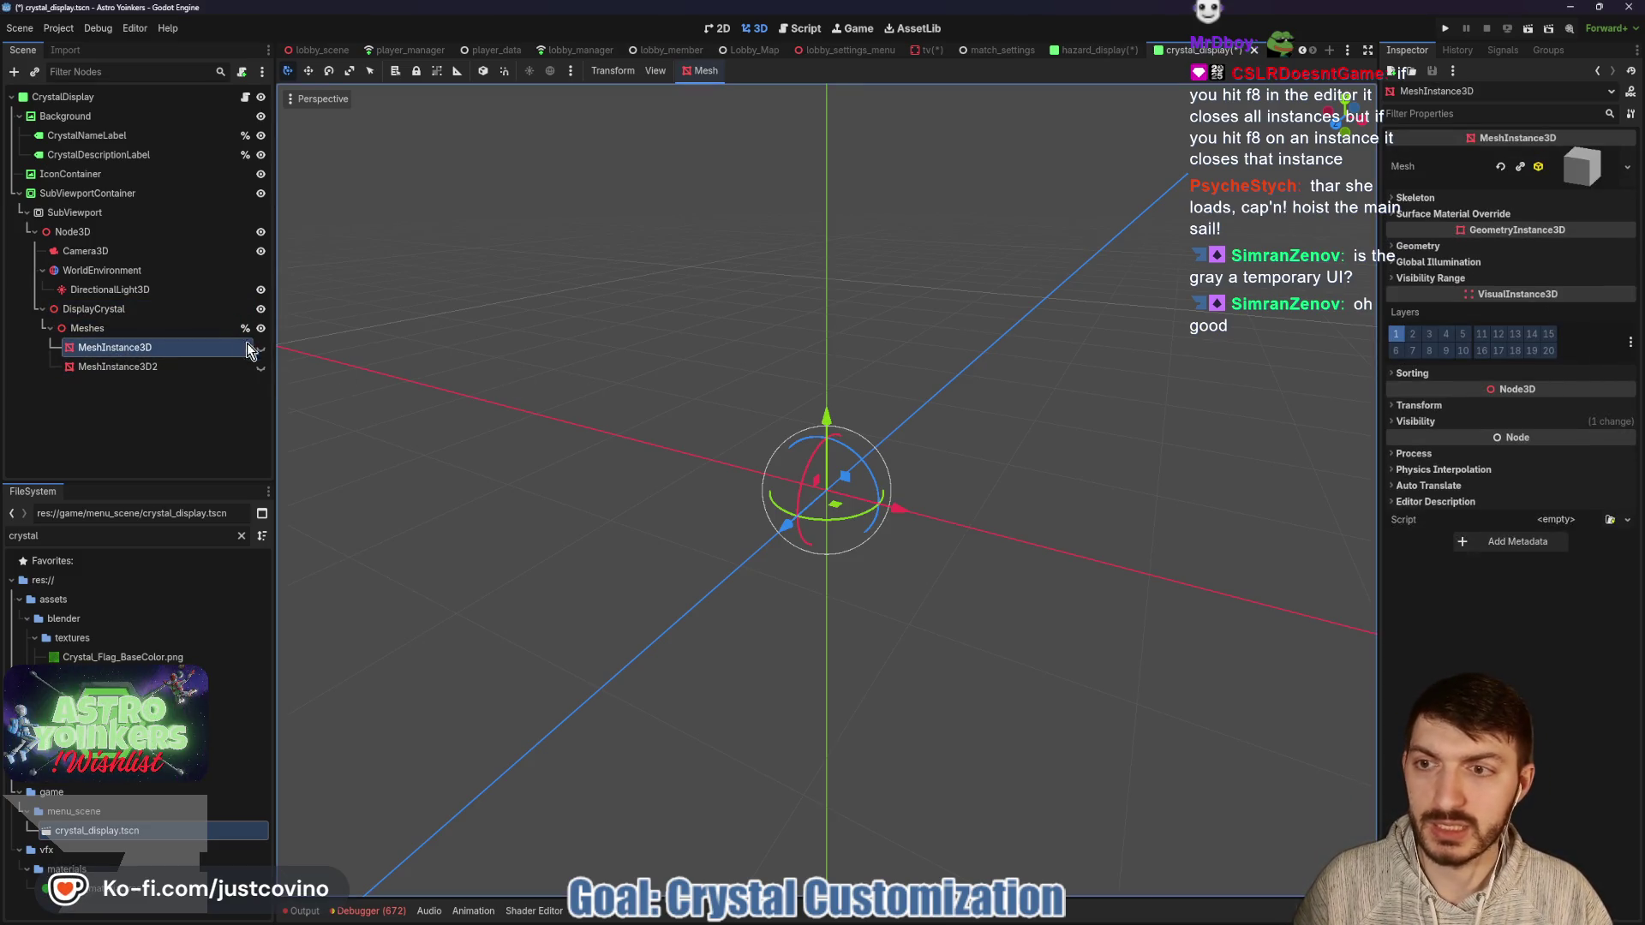
{"action": "left_click", "coordinate": [114, 536]}
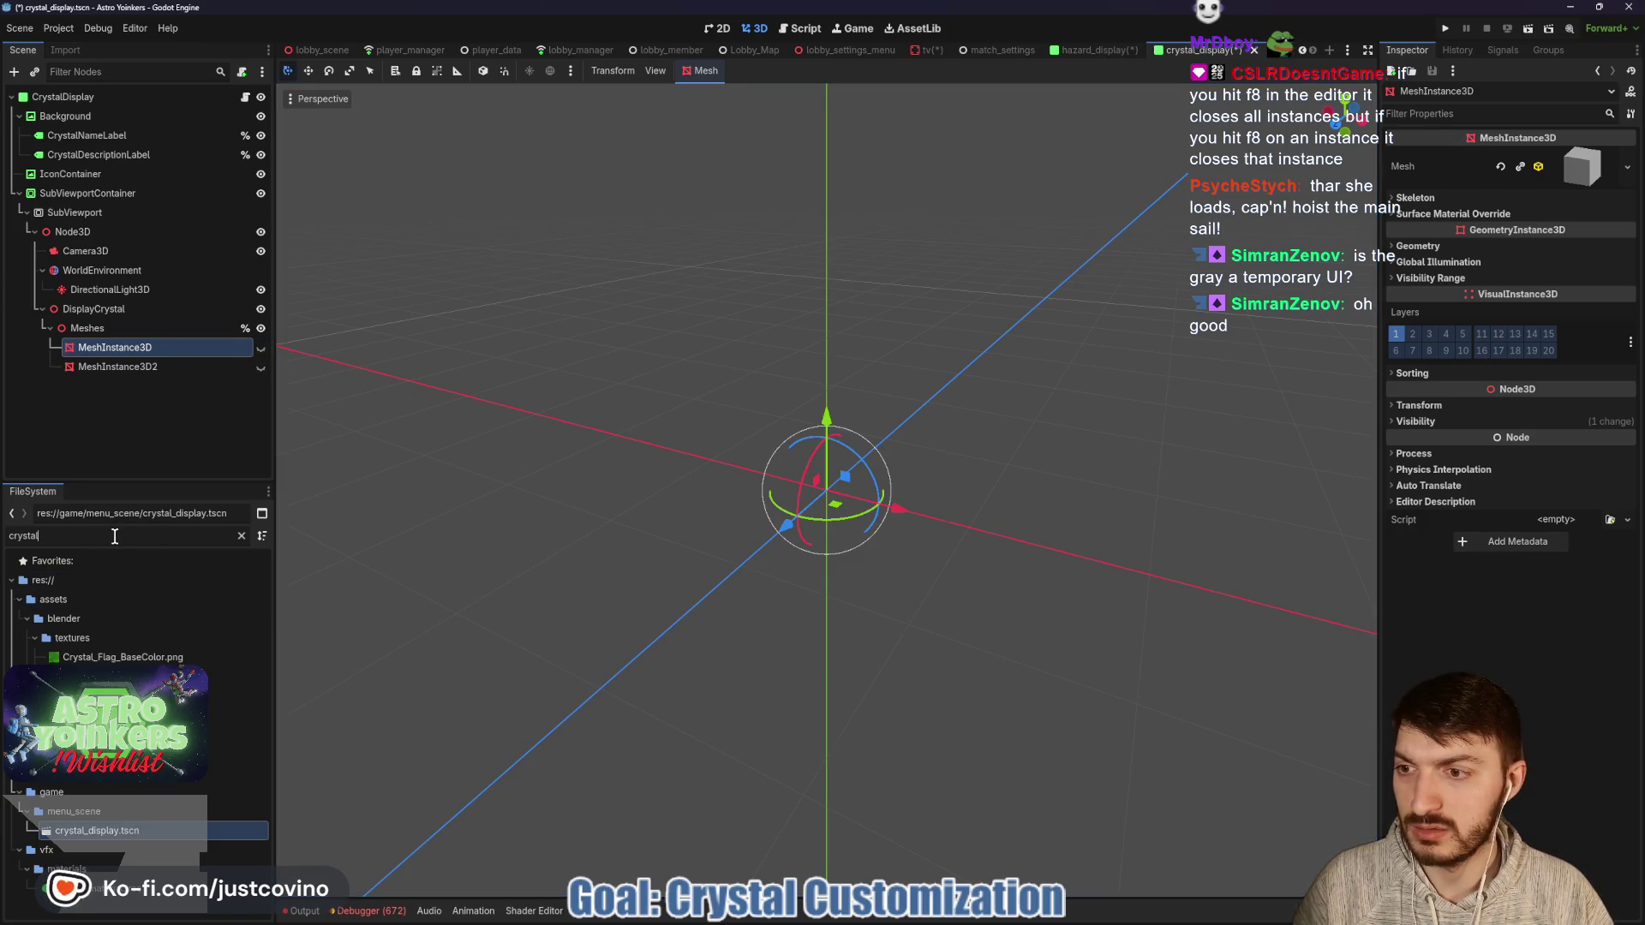
{"action": "key", "text": "BackSpace"}
{"action": "key", "text": "BackSpace"}
{"action": "key", "text": "BackSpace"}
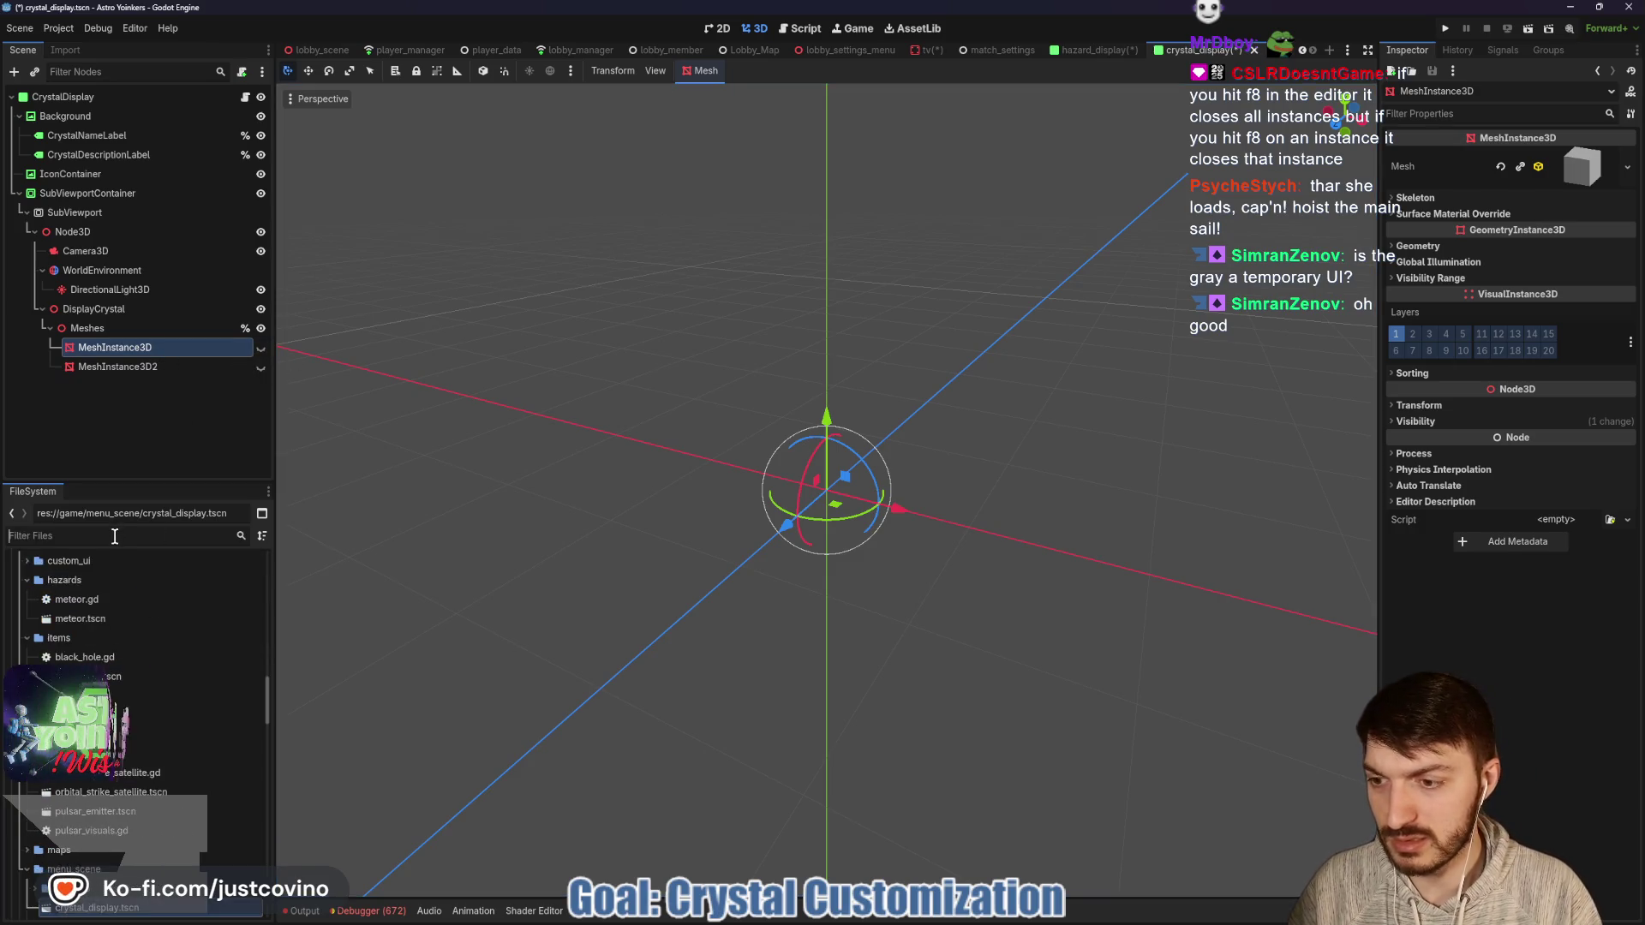
{"action": "type", "text": "flag"}
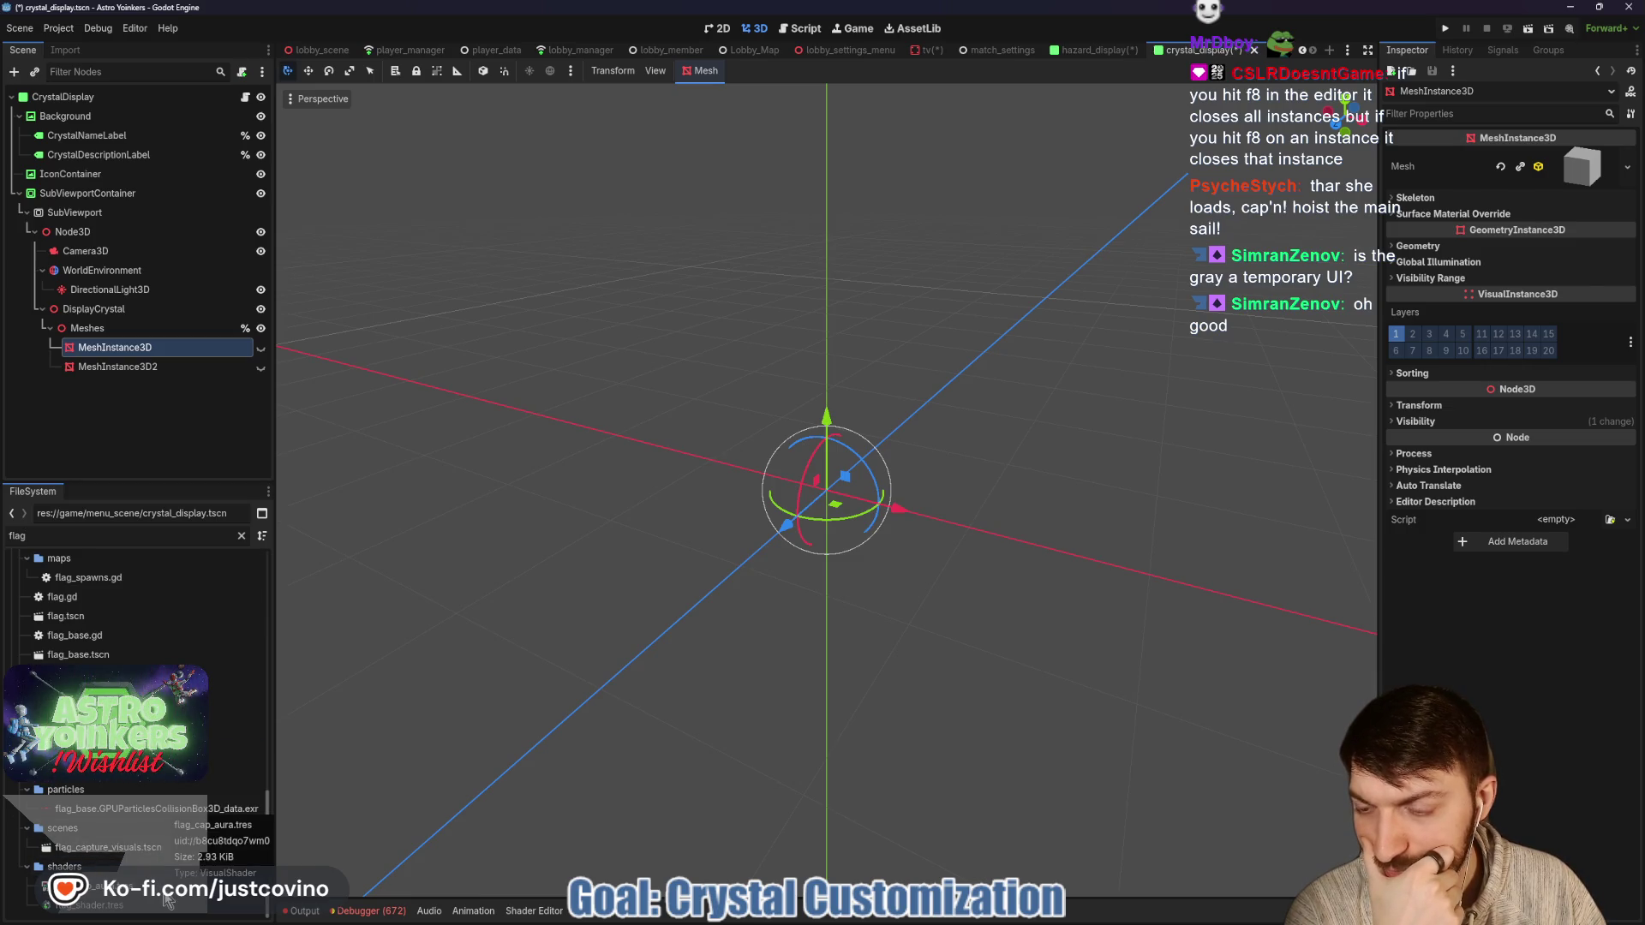
{"action": "scroll", "coordinate": [142, 804], "scroll_direction": "up", "scroll_amount": 3}
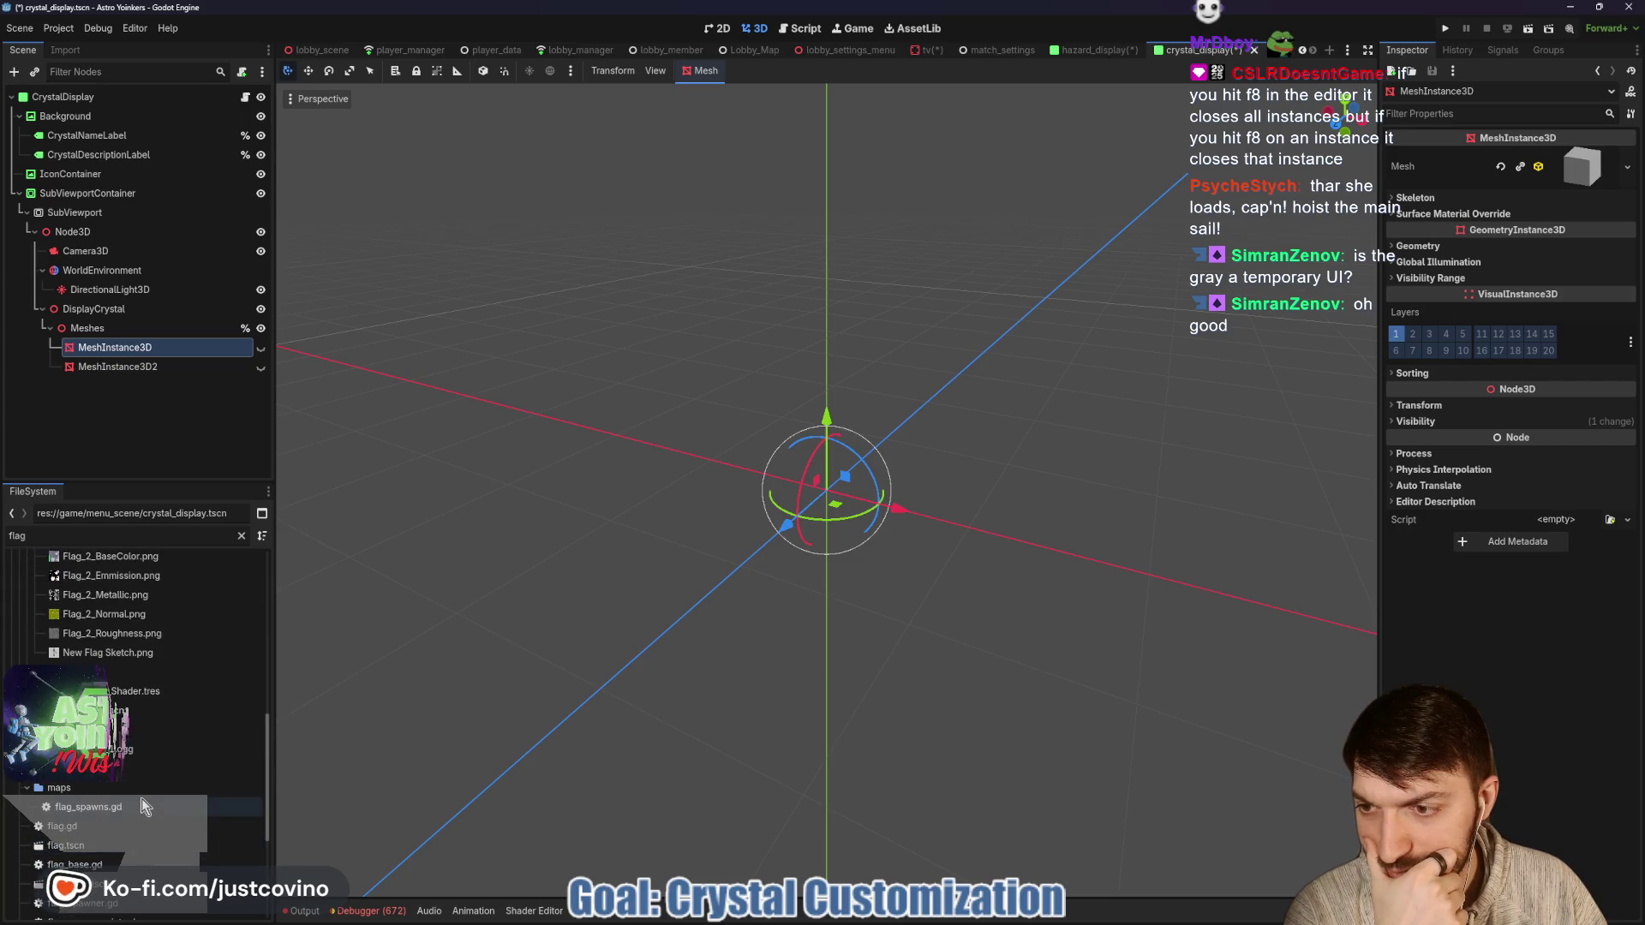
{"action": "scroll", "coordinate": [142, 798], "scroll_direction": "up", "scroll_amount": 3}
{"action": "scroll", "coordinate": [166, 649], "scroll_direction": "up", "scroll_amount": 5}
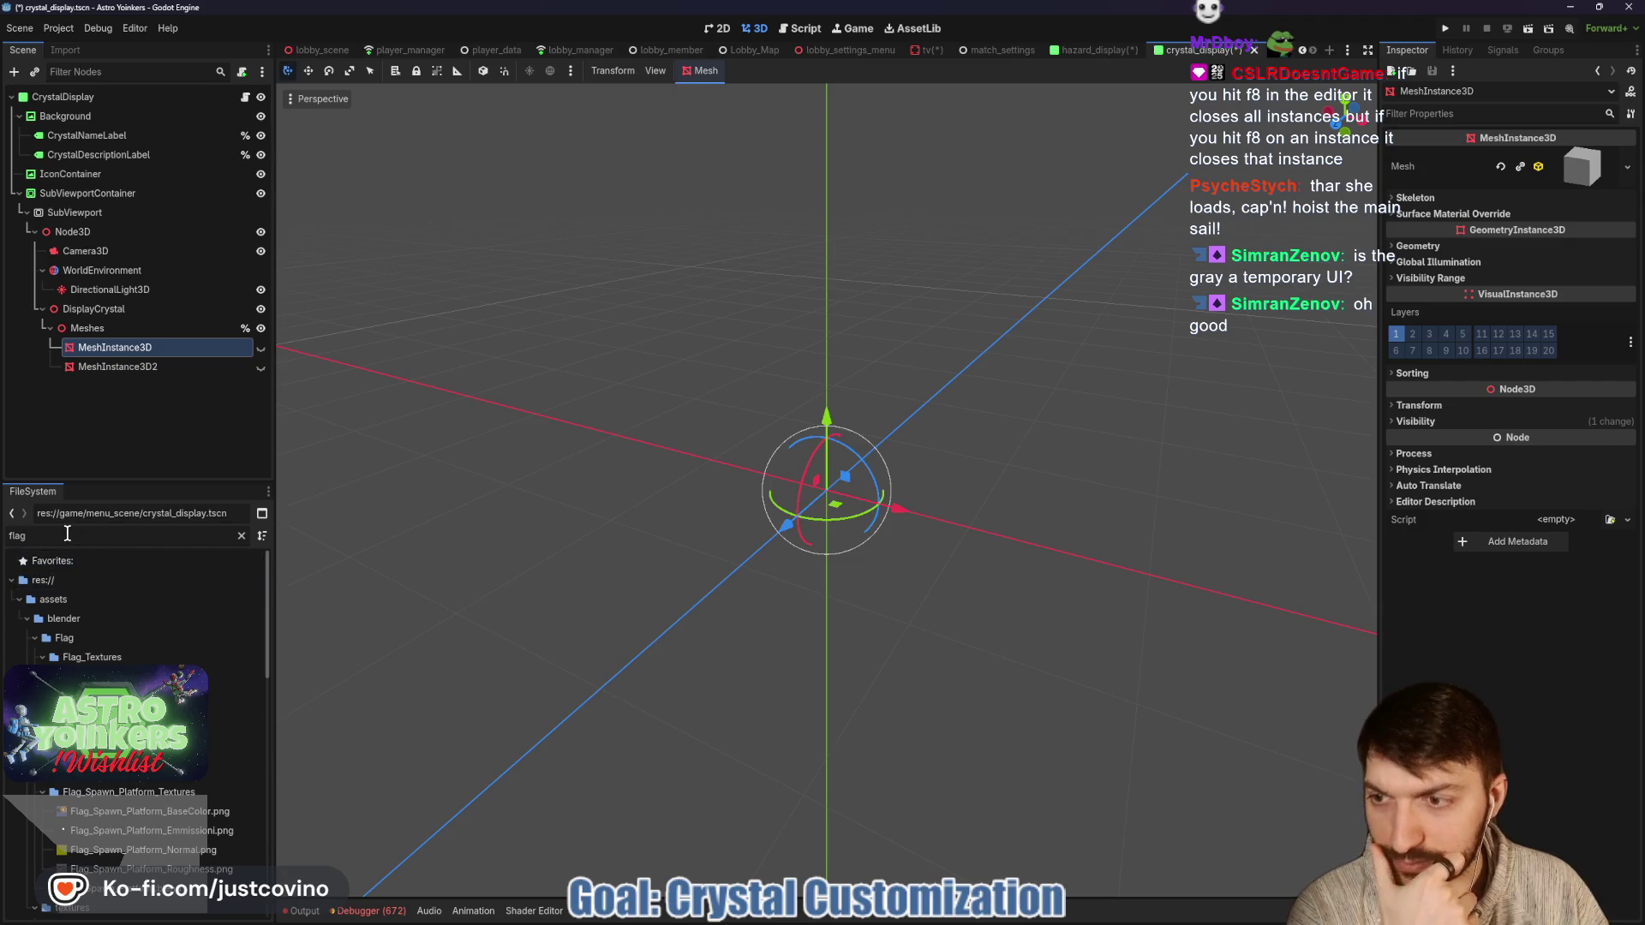
{"action": "key", "text": "BackSpace"}
{"action": "key", "text": "BackSpace"}
{"action": "key", "text": "BackSpace"}
{"action": "type", "text": "crystal"}
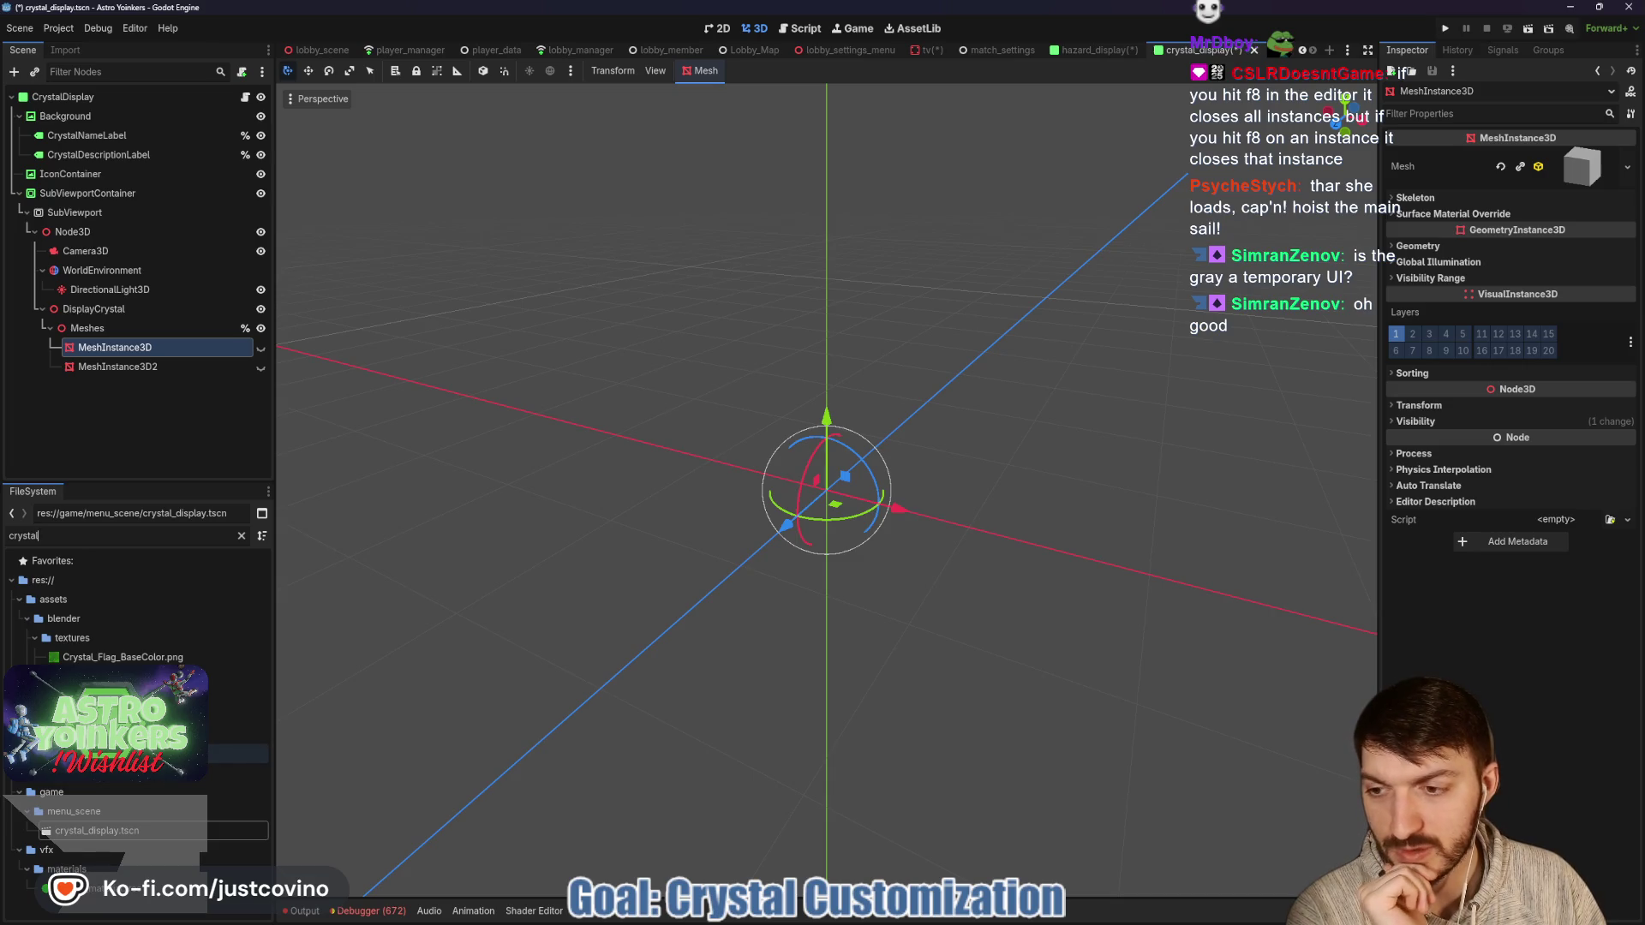
{"action": "left_click", "coordinate": [127, 756]}
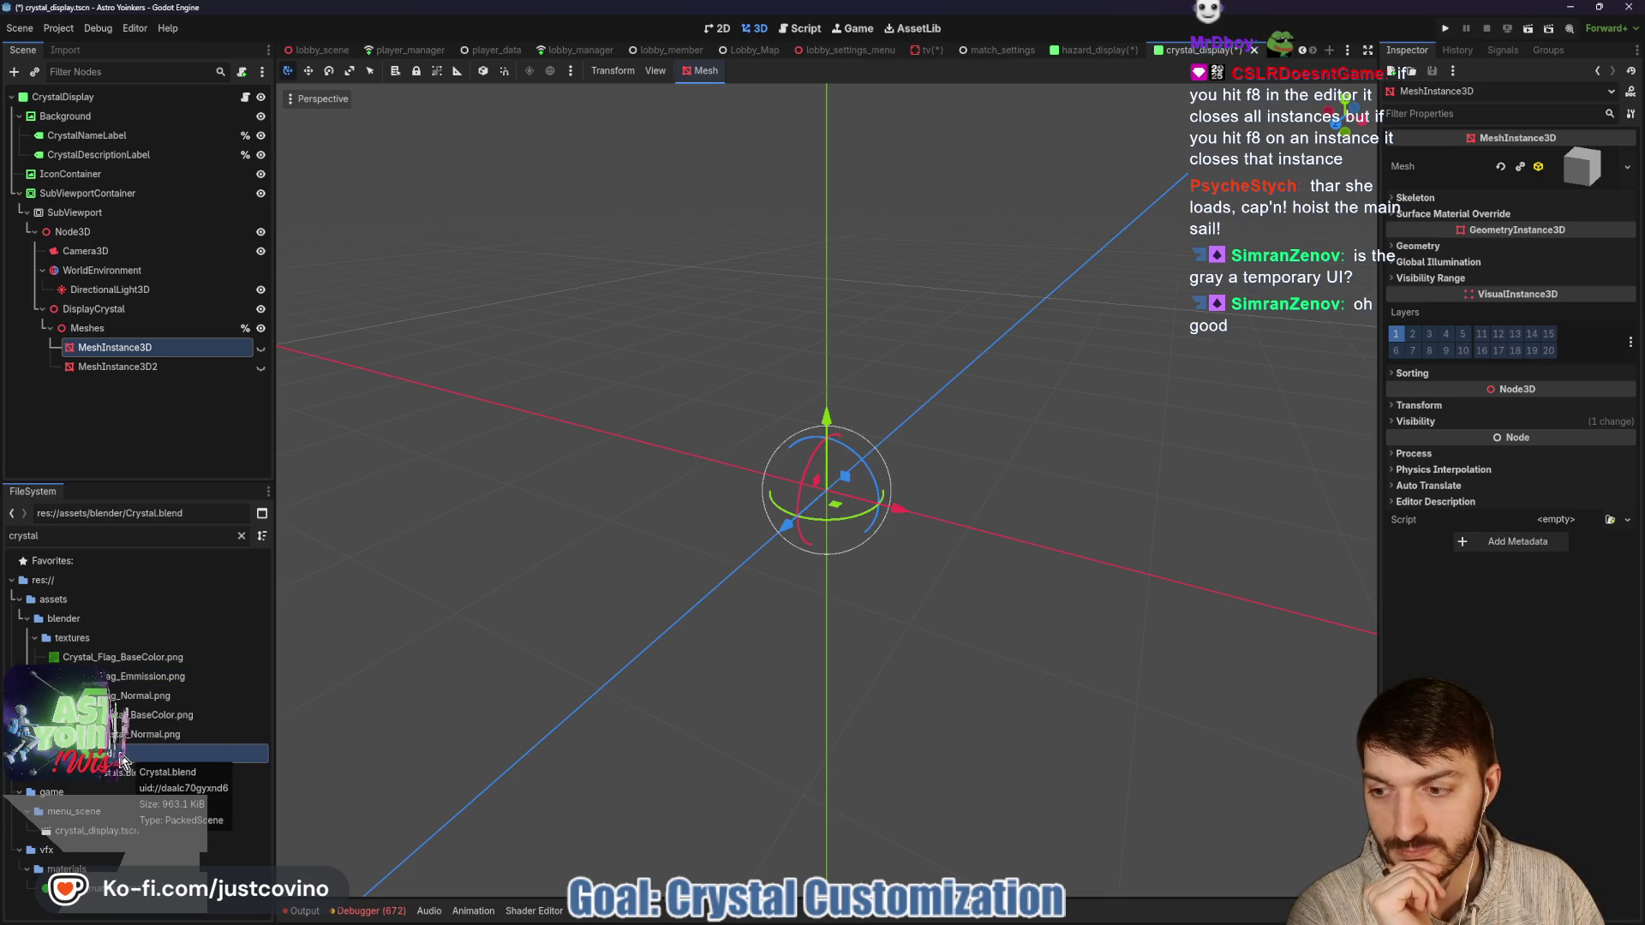
Drop Crystal.blend into the 3D scene as Crystal2 and zero its X and Z position.
{"action": "mouse_move", "coordinate": [127, 755]}
{"action": "left_mouse_down"}
{"action": "mouse_move", "coordinate": [248, 754]}
{"action": "mouse_move", "coordinate": [650, 614]}
{"action": "mouse_move", "coordinate": [836, 436]}
{"action": "mouse_move", "coordinate": [815, 445]}
{"action": "left_mouse_up"}
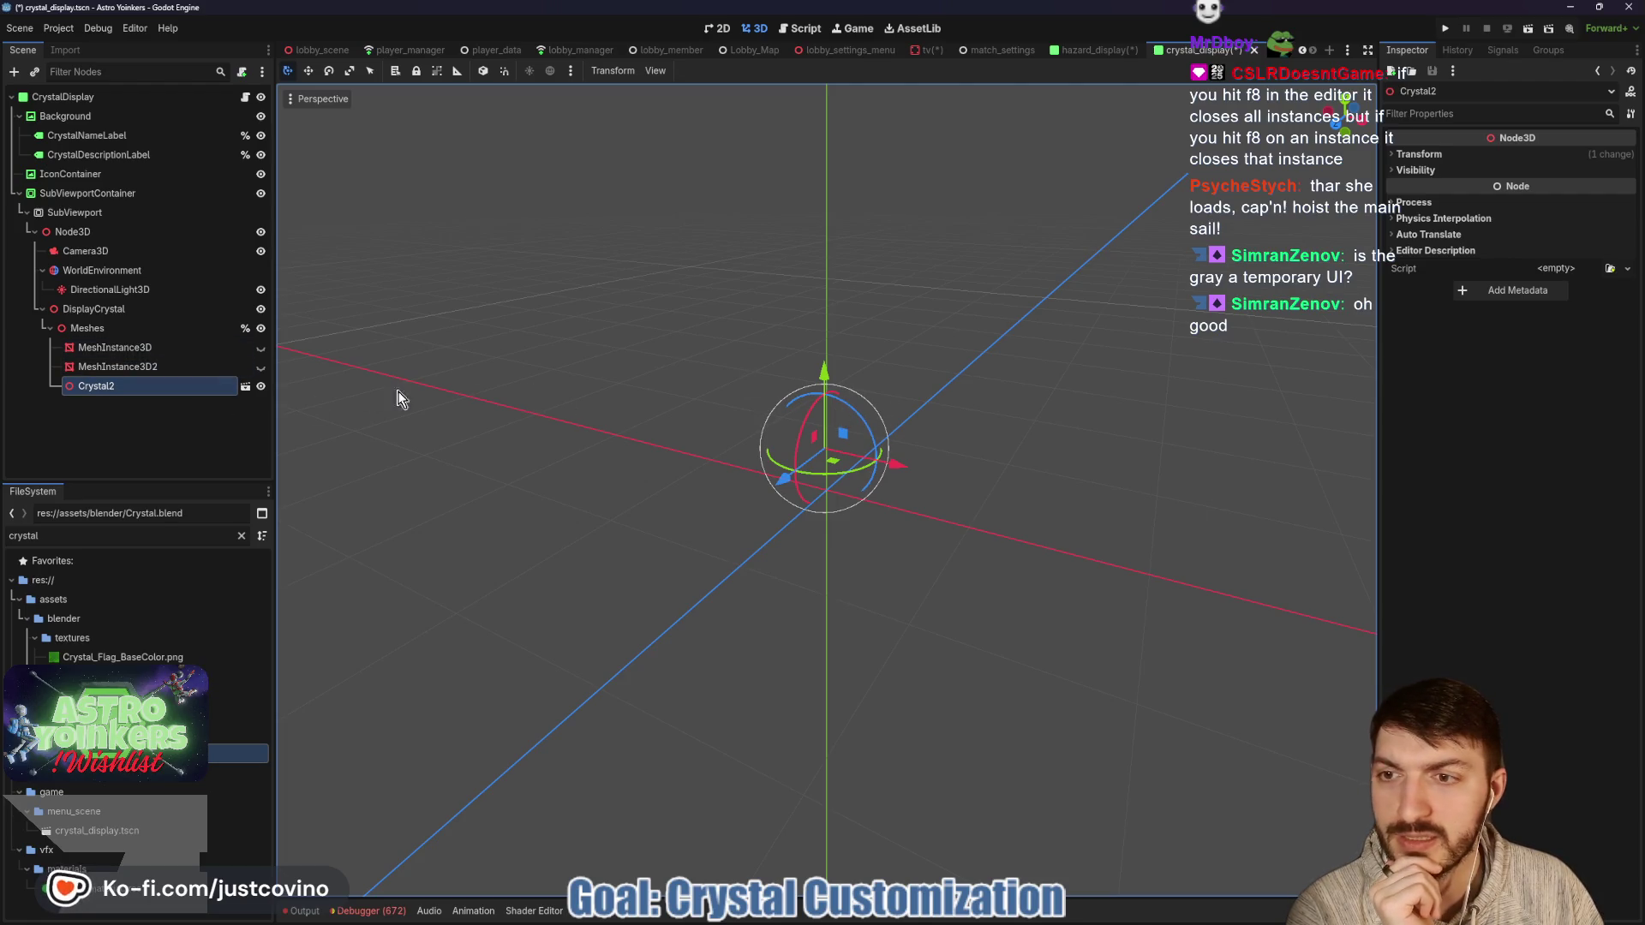
{"action": "left_click", "coordinate": [1414, 154]}
{"action": "left_click", "coordinate": [1599, 190]}
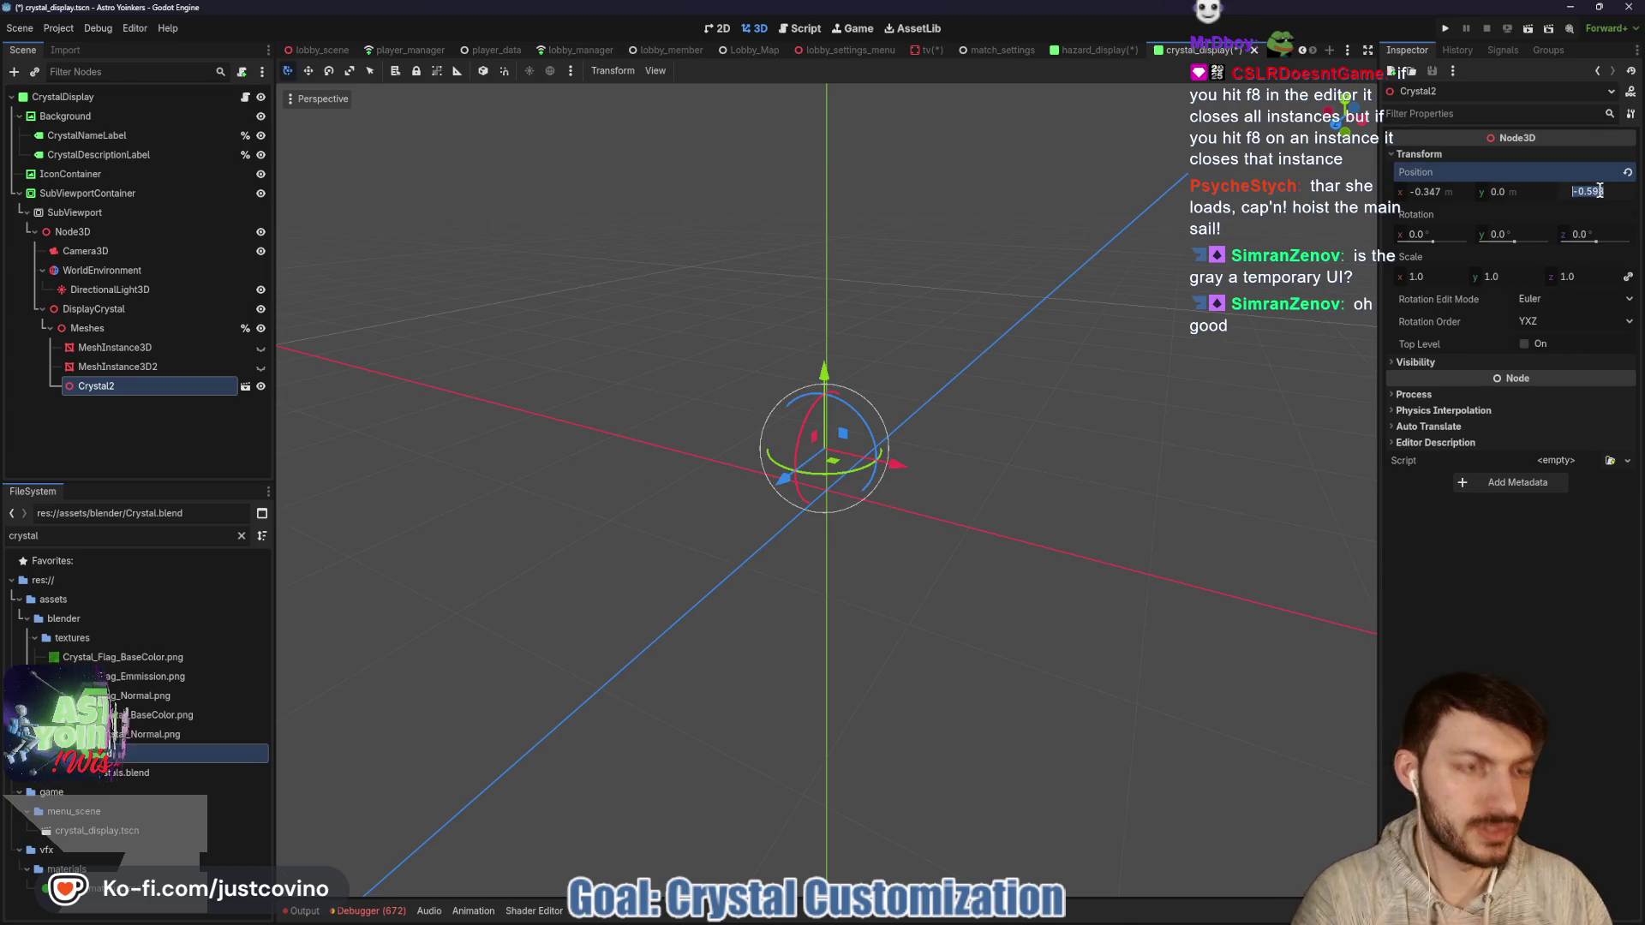
{"action": "type", "text": "0"}
{"action": "key", "text": "Tab"}
{"action": "type", "text": "0"}
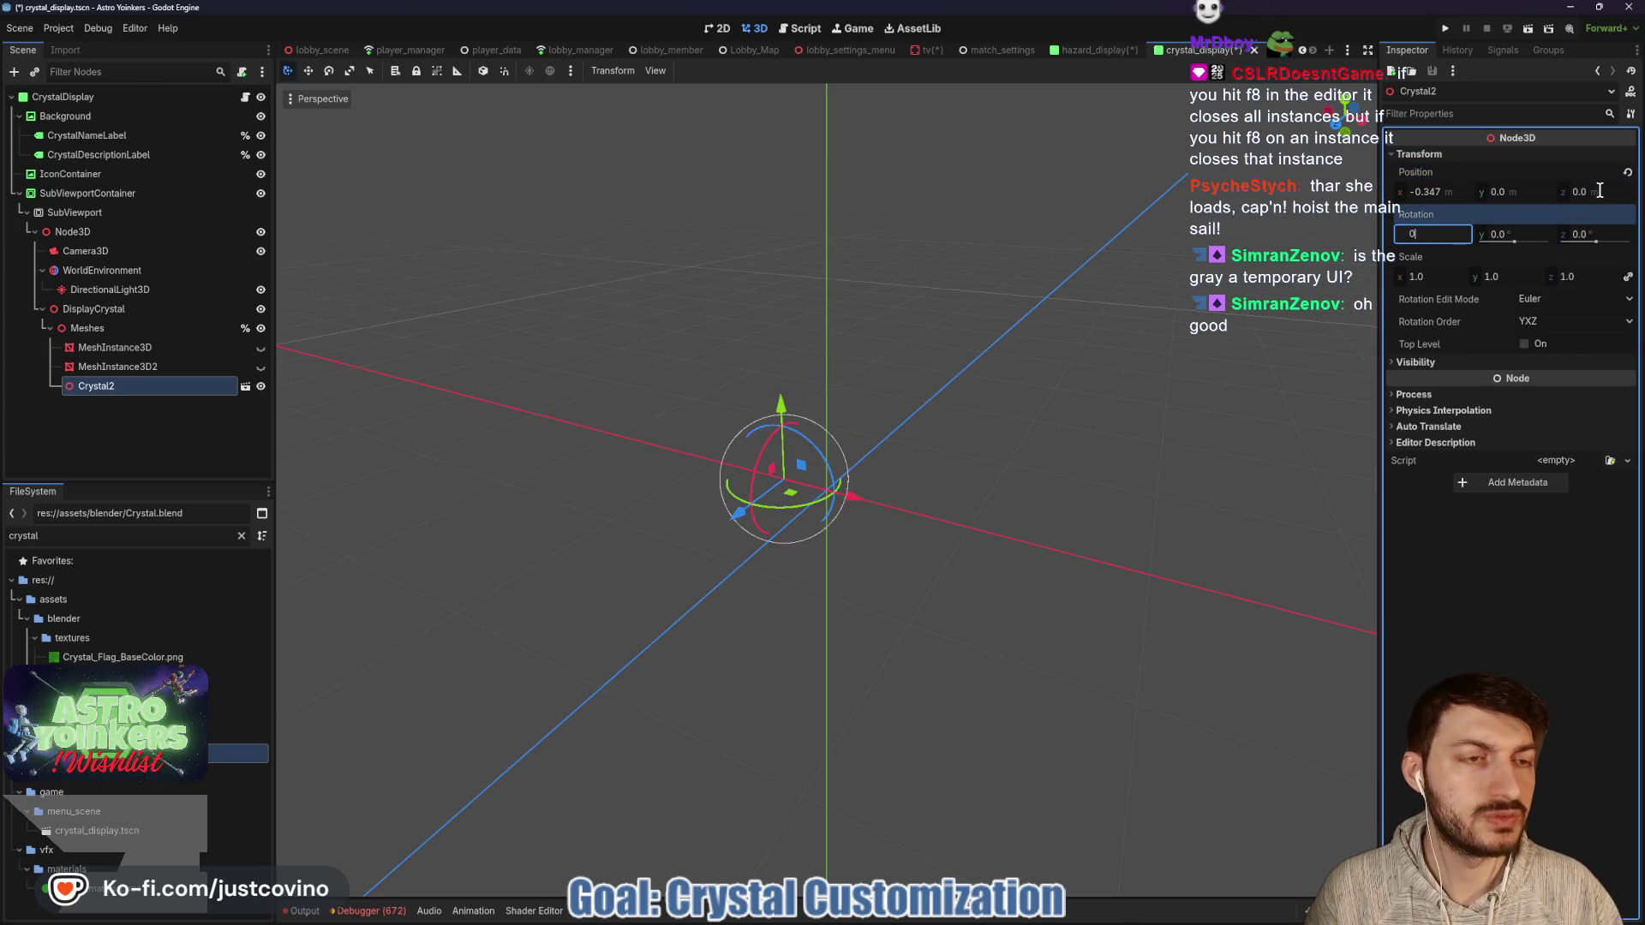
{"action": "left_click", "coordinate": [1445, 192]}
{"action": "type", "text": "0"}
{"action": "key", "text": "Return"}
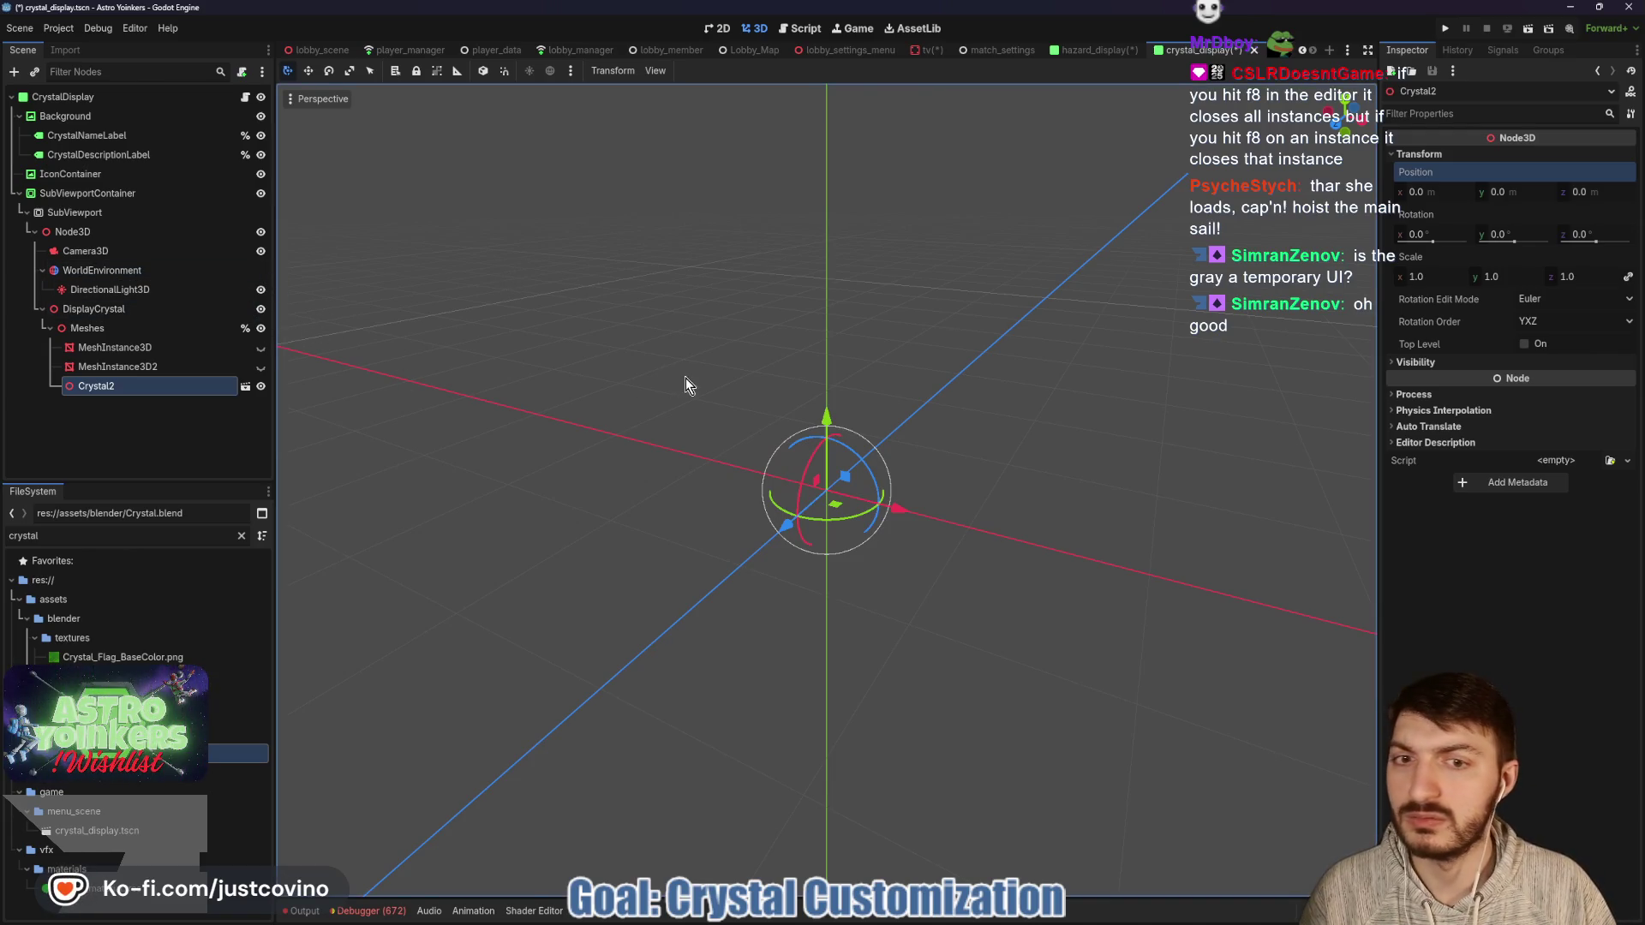
{"action": "mouse_move", "coordinate": [772, 295]}
{"action": "left_mouse_down"}
{"action": "mouse_move", "coordinate": [984, 371]}
{"action": "mouse_move", "coordinate": [957, 386]}
{"action": "left_mouse_up"}
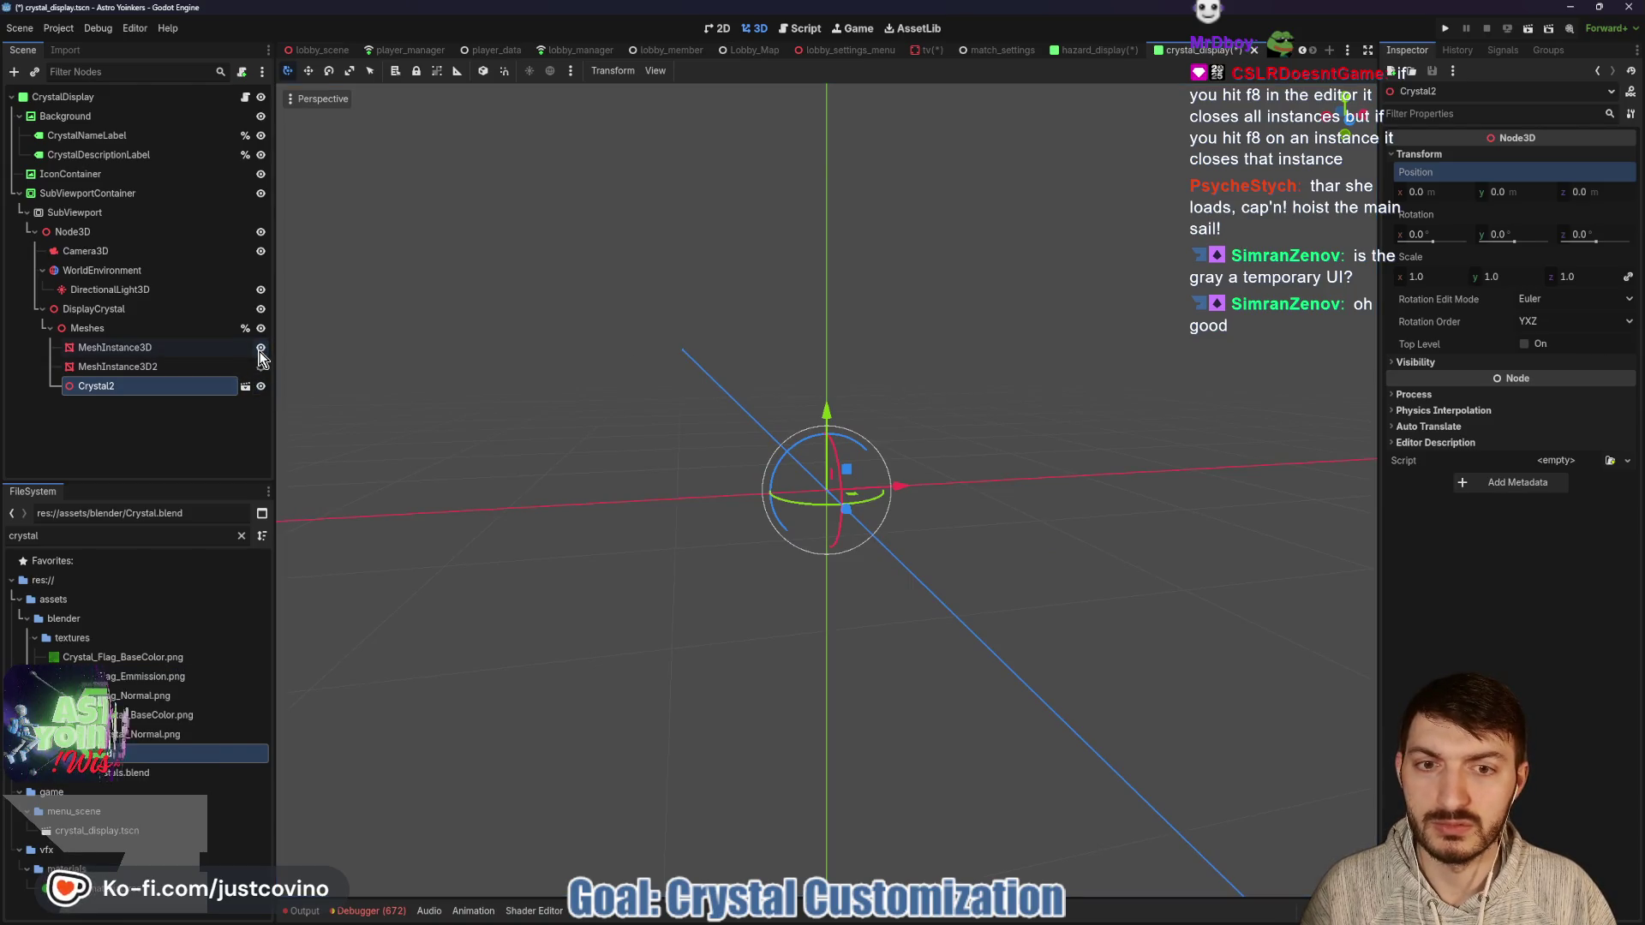
Move Crystal2 first under Meshes, delete the old MeshInstance3D, and save the scene.
{"action": "left_click_drag", "start_coordinate": [100, 390], "coordinate": [85, 337]}
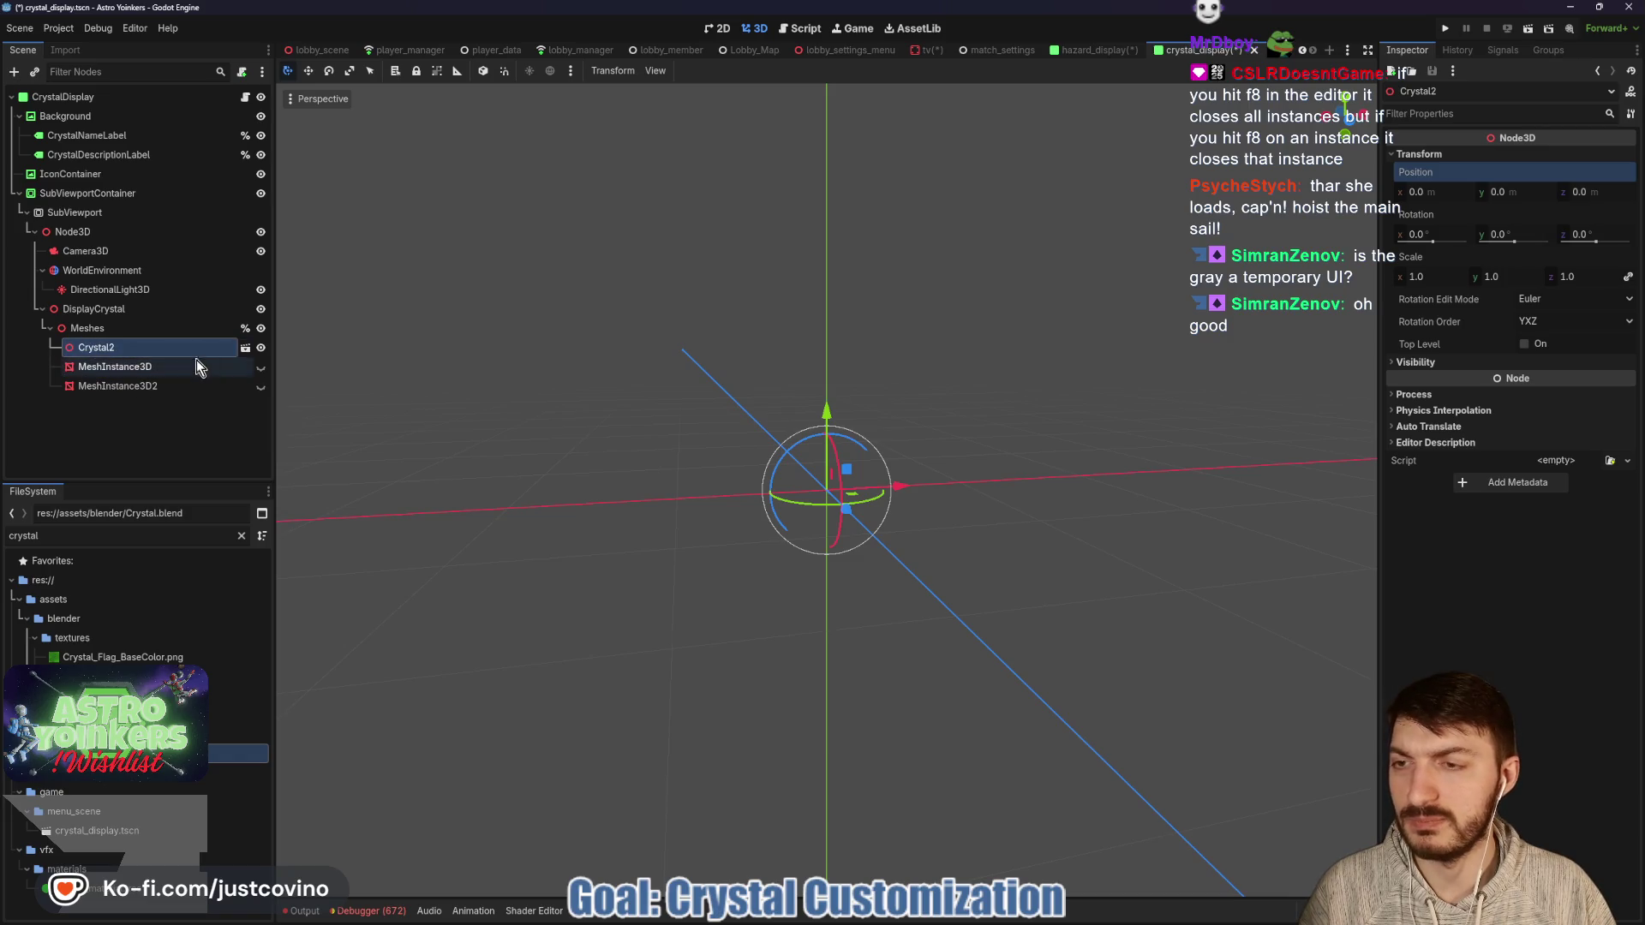
{"action": "left_click", "coordinate": [166, 369]}
{"action": "key", "text": "Delete"}
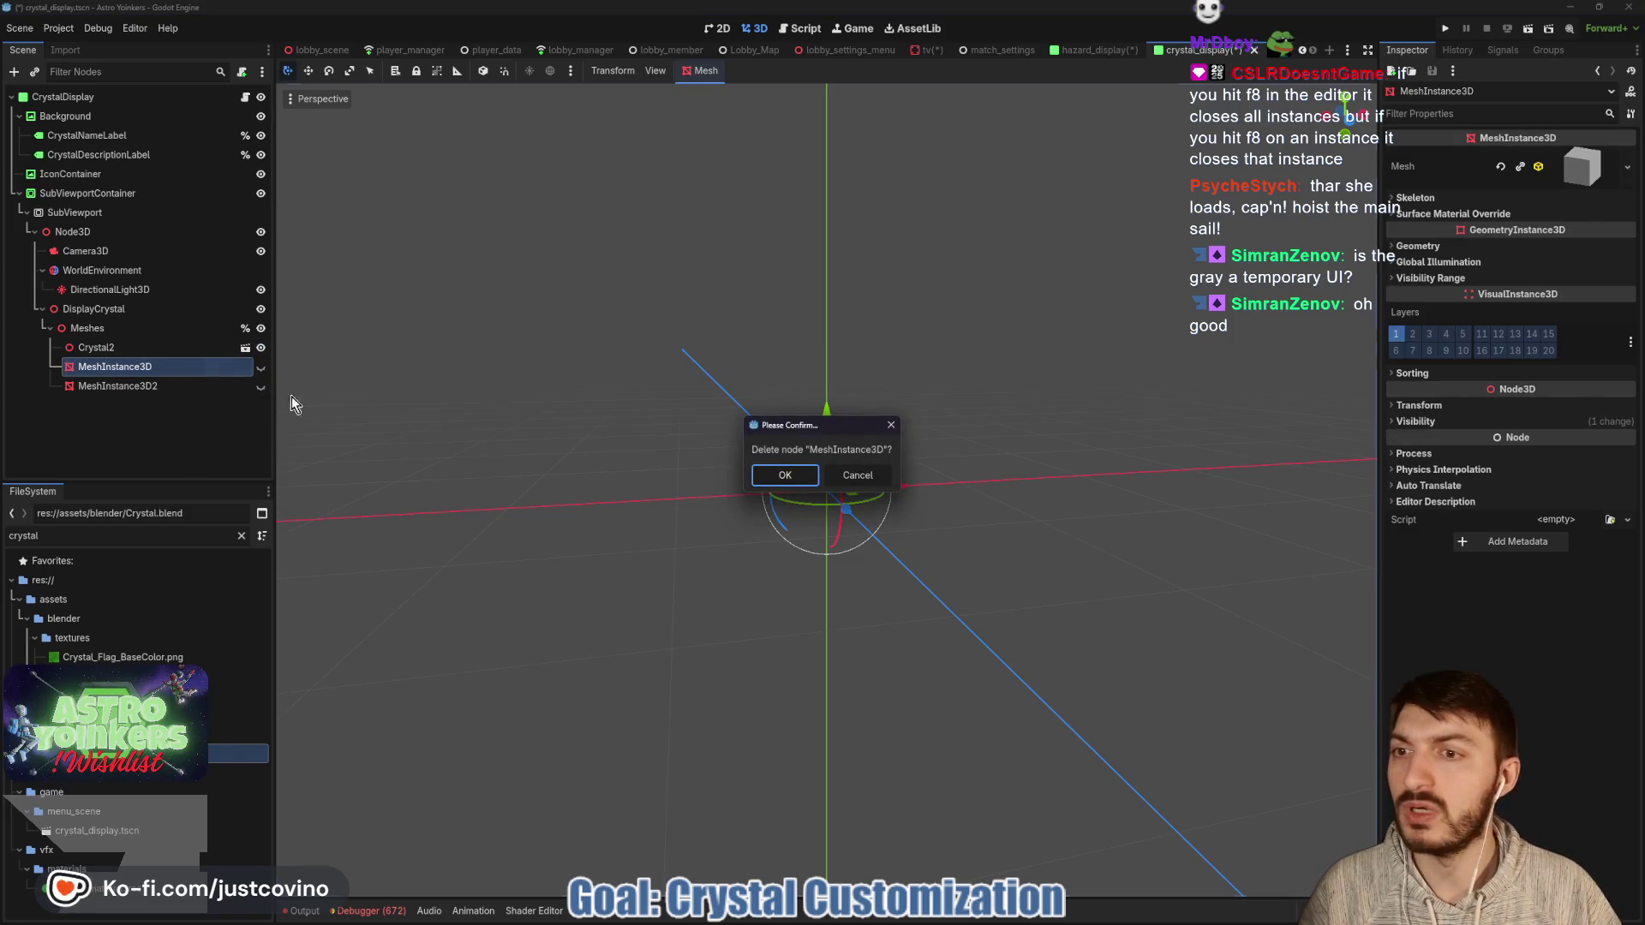
{"action": "key", "text": "Return"}
{"action": "key", "text": "ctrl+s"}
{"action": "left_click", "coordinate": [161, 347]}
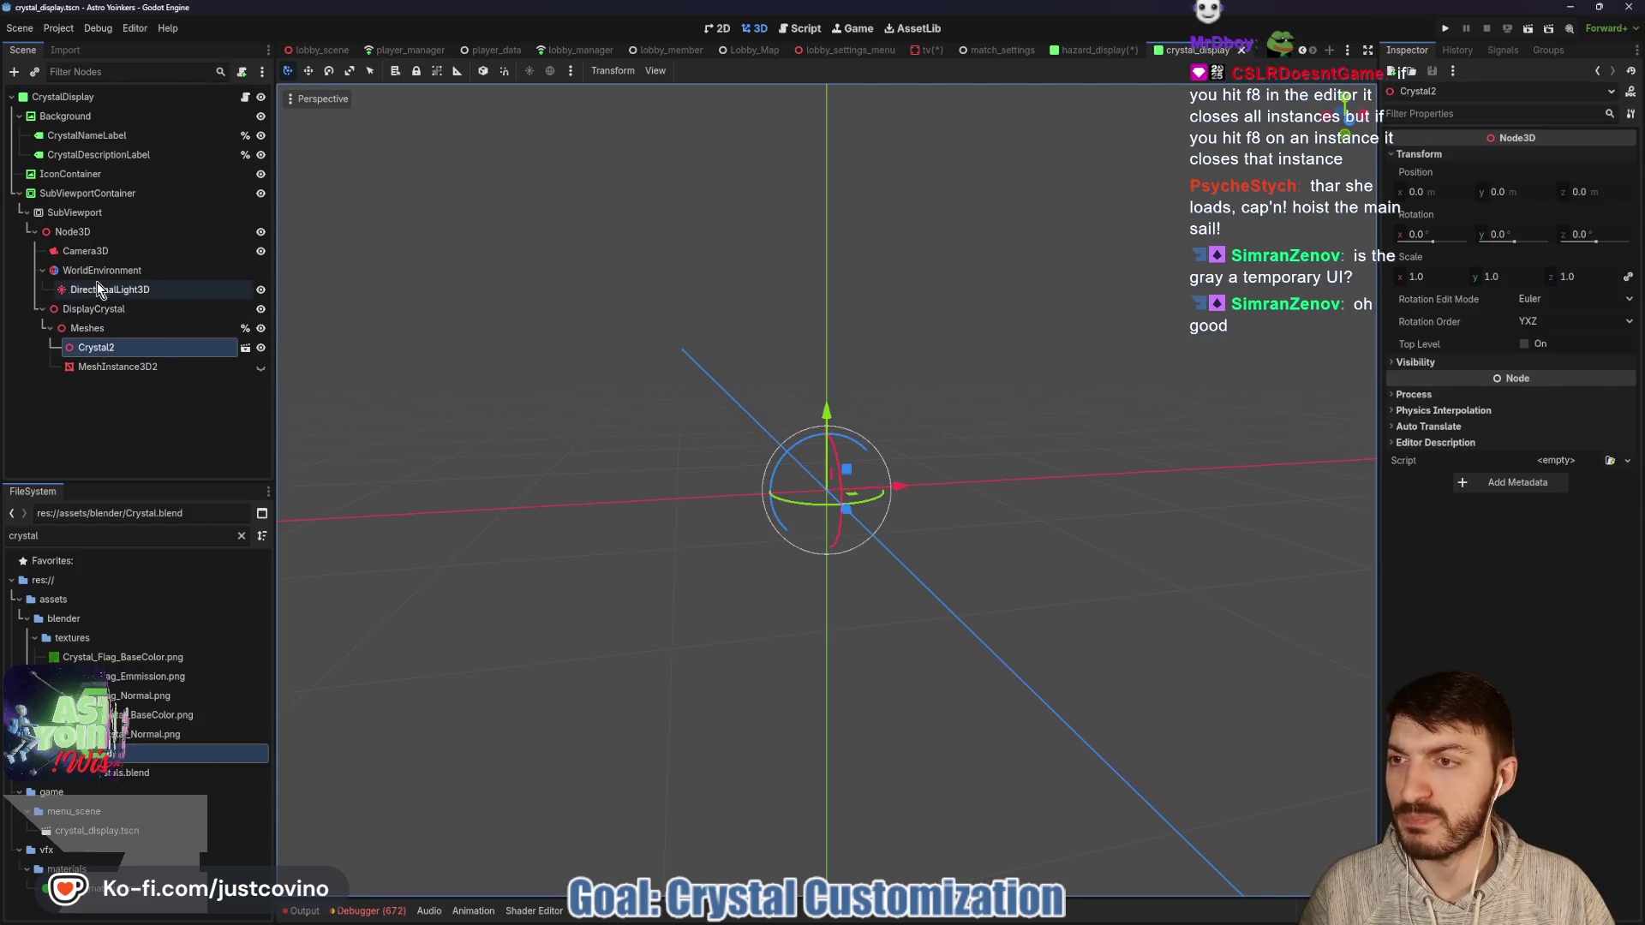
{"action": "left_click", "coordinate": [98, 253]}
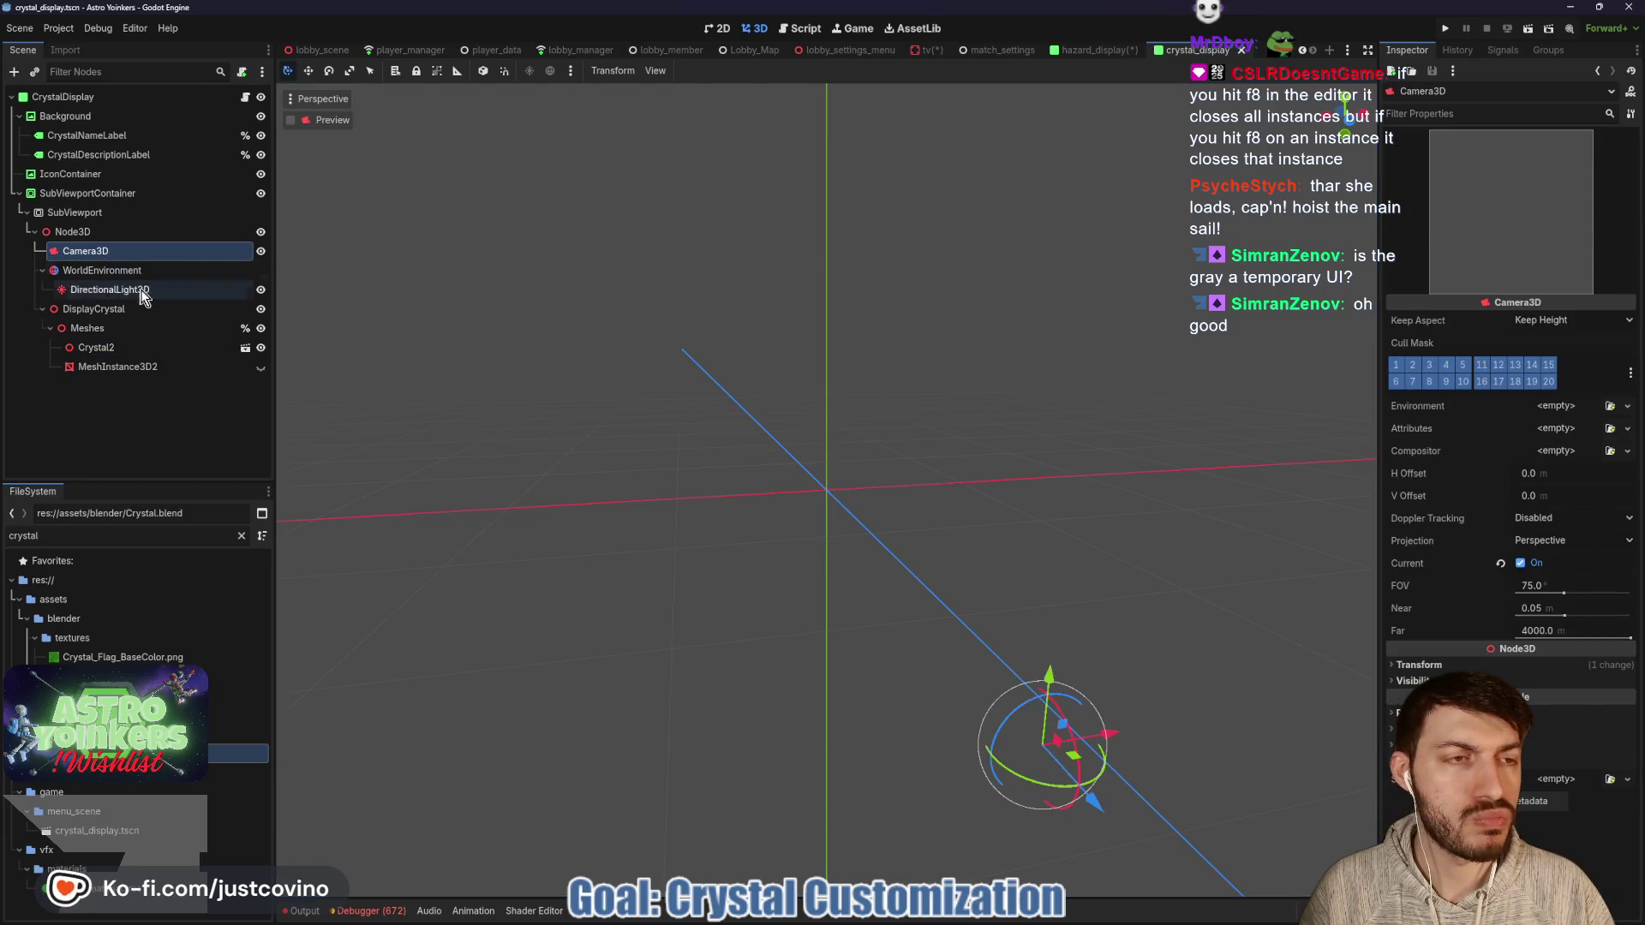
{"action": "left_click", "coordinate": [130, 347]}
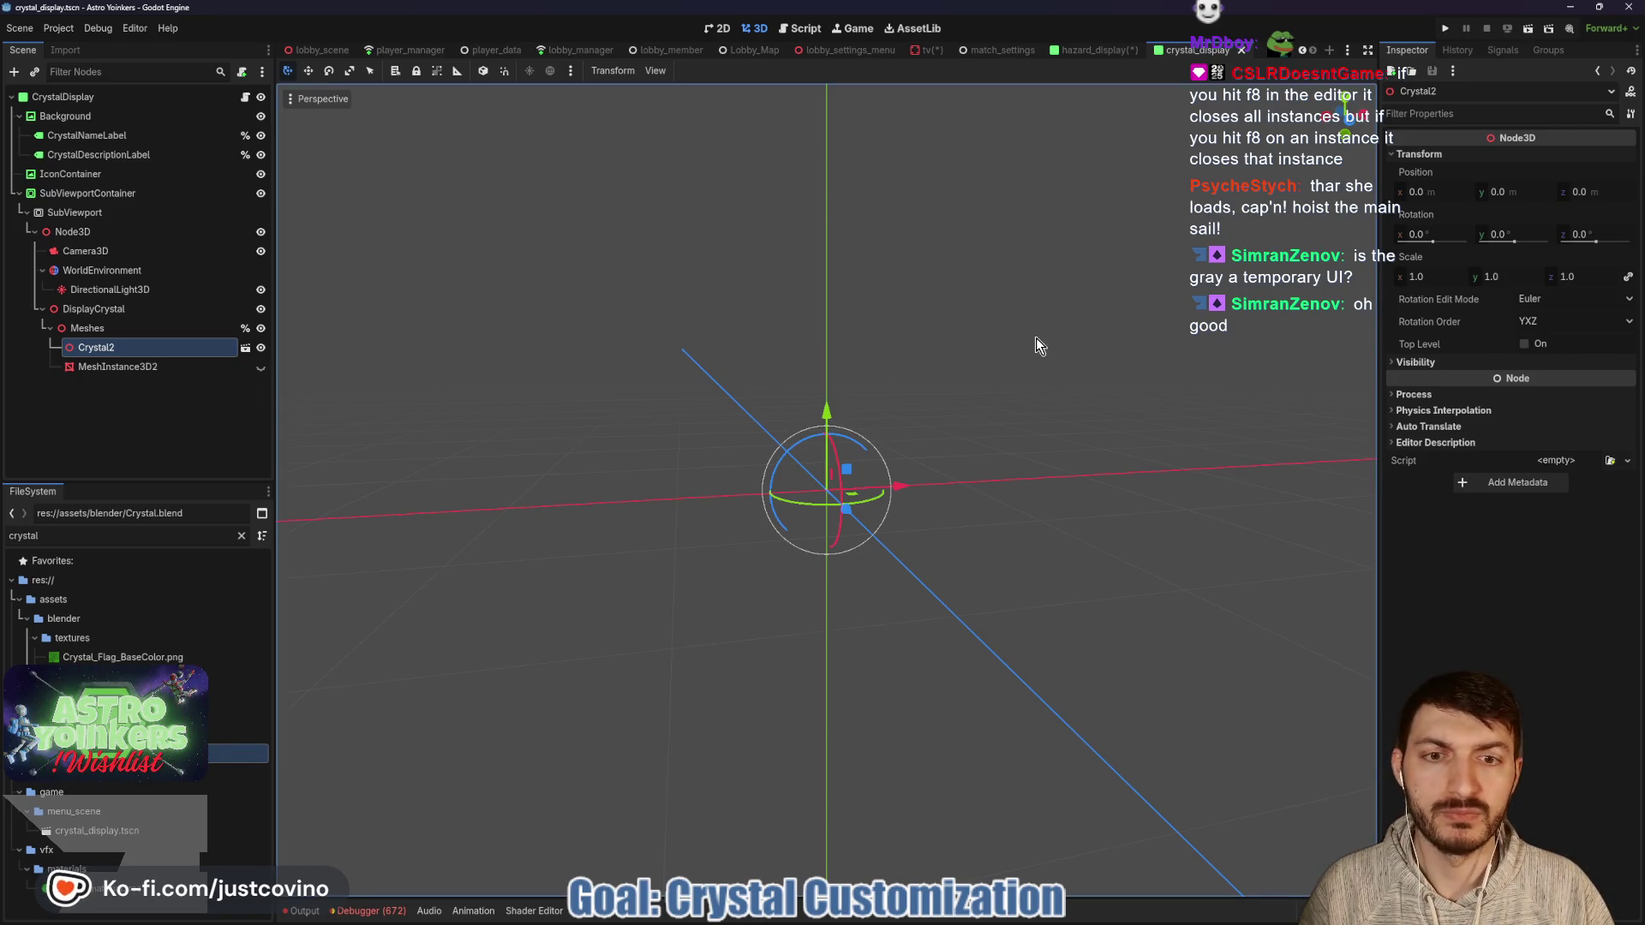
{"action": "left_click", "coordinate": [717, 28]}
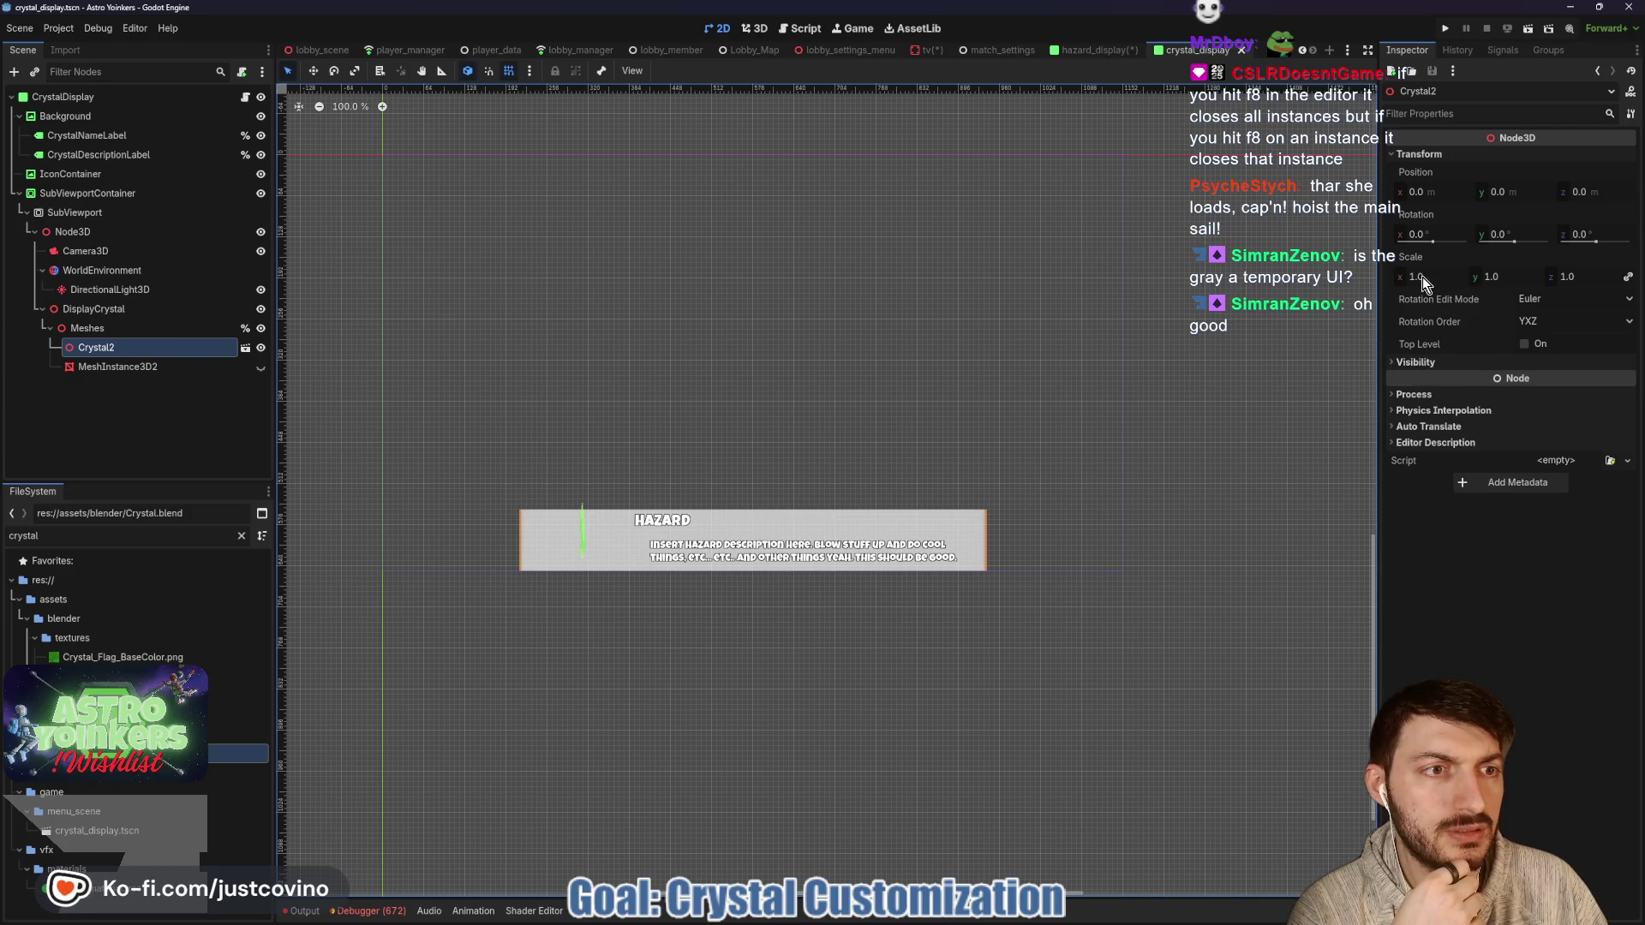
Scale Crystal2 to 1.515, rotate it to -11.5° around Z, and save.
{"action": "left_click_drag", "start_coordinate": [1421, 276], "coordinate": [1460, 276]}
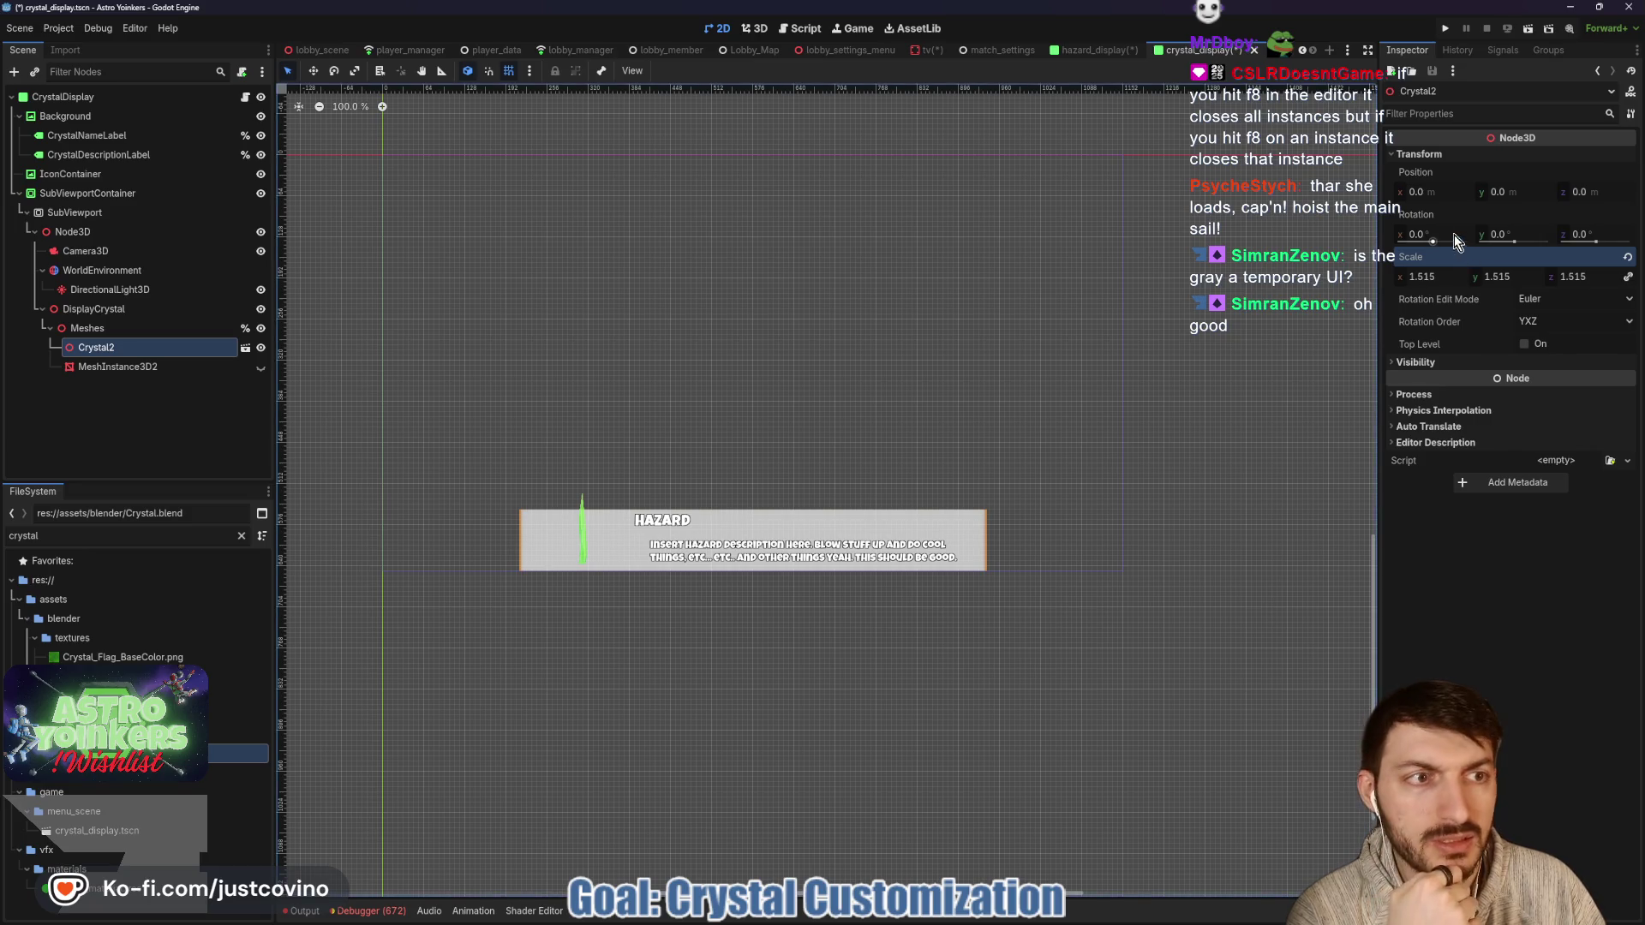
{"action": "left_click_drag", "start_coordinate": [1426, 234], "coordinate": [1495, 235]}
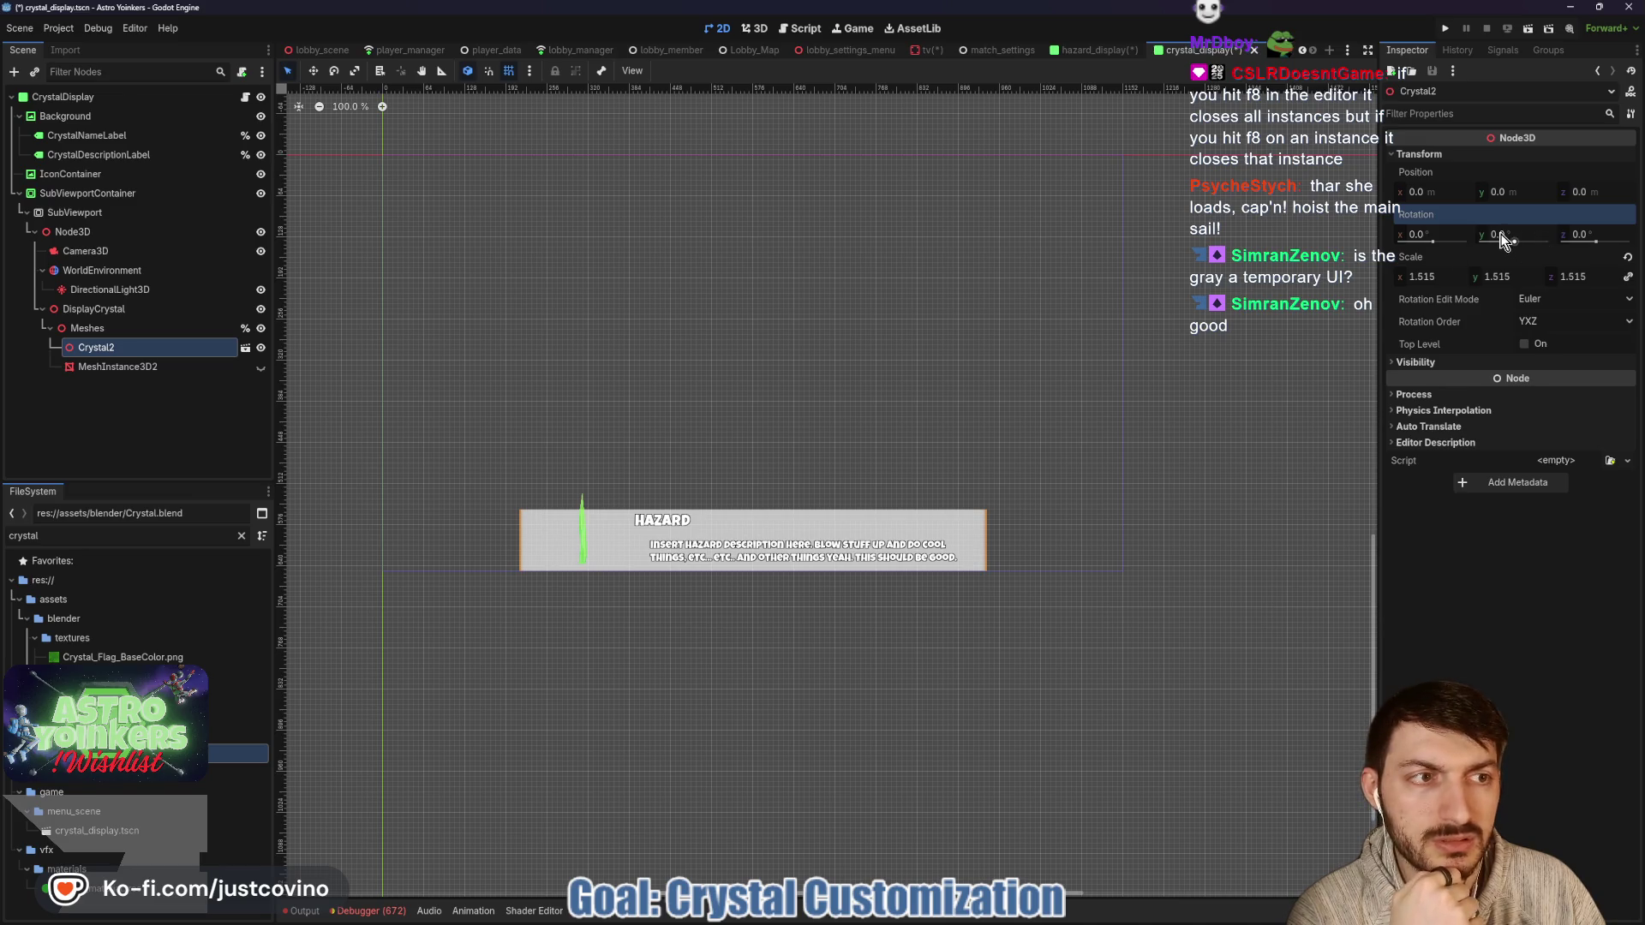
{"action": "left_click_drag", "start_coordinate": [1635, 238], "coordinate": [1571, 235]}
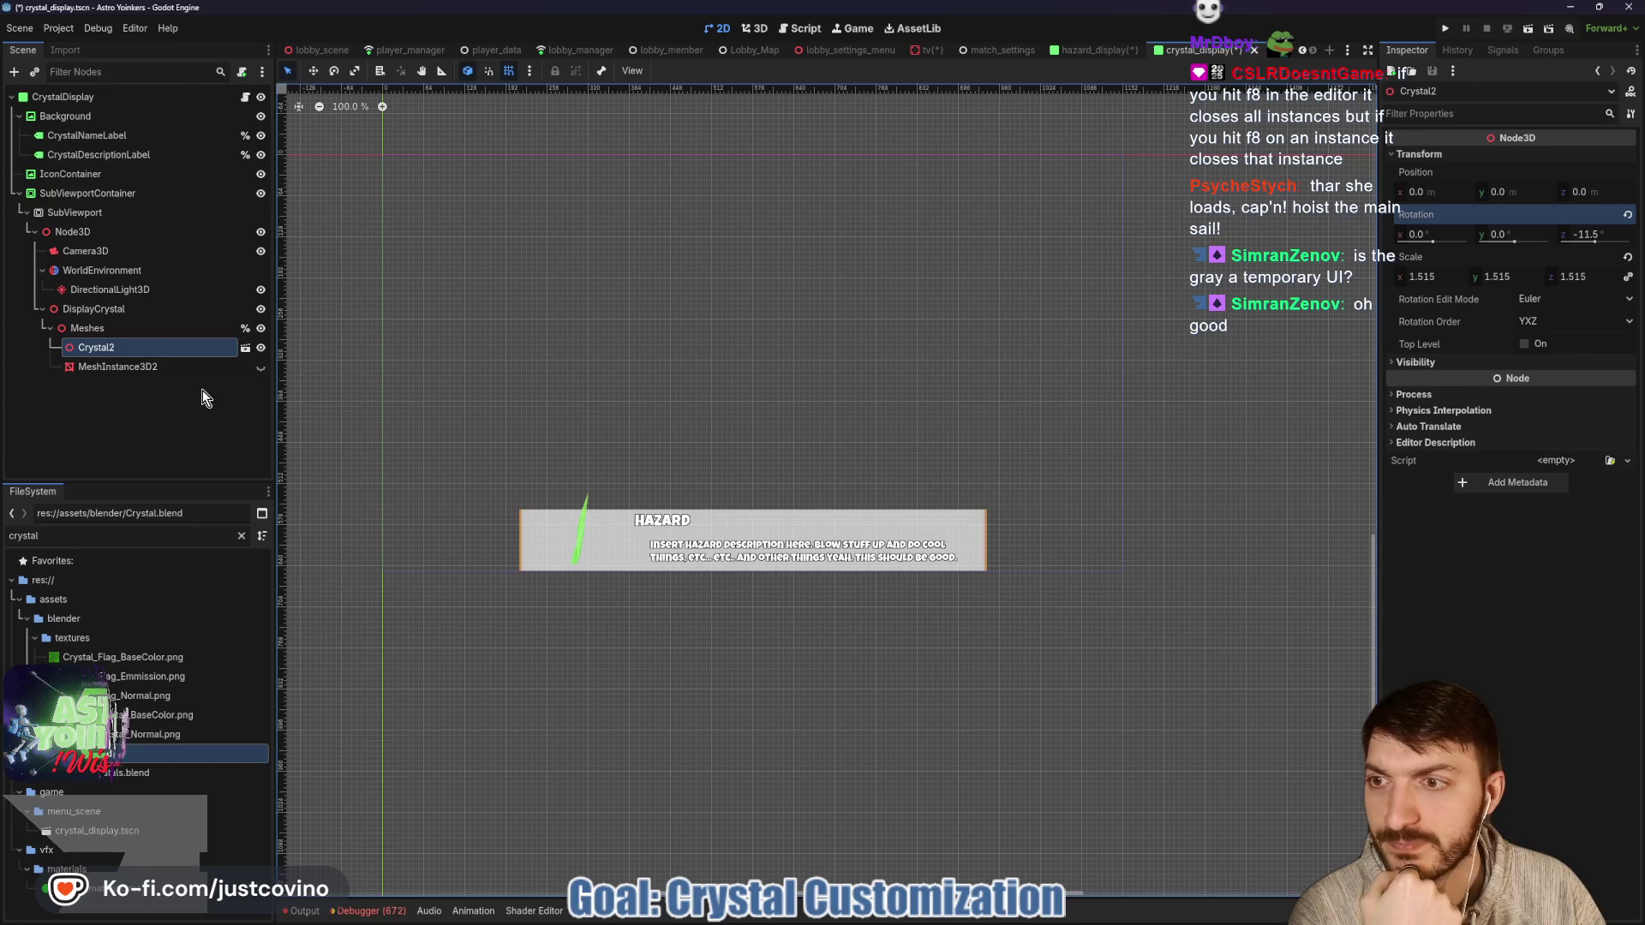
{"action": "key", "text": "ctrl+s"}
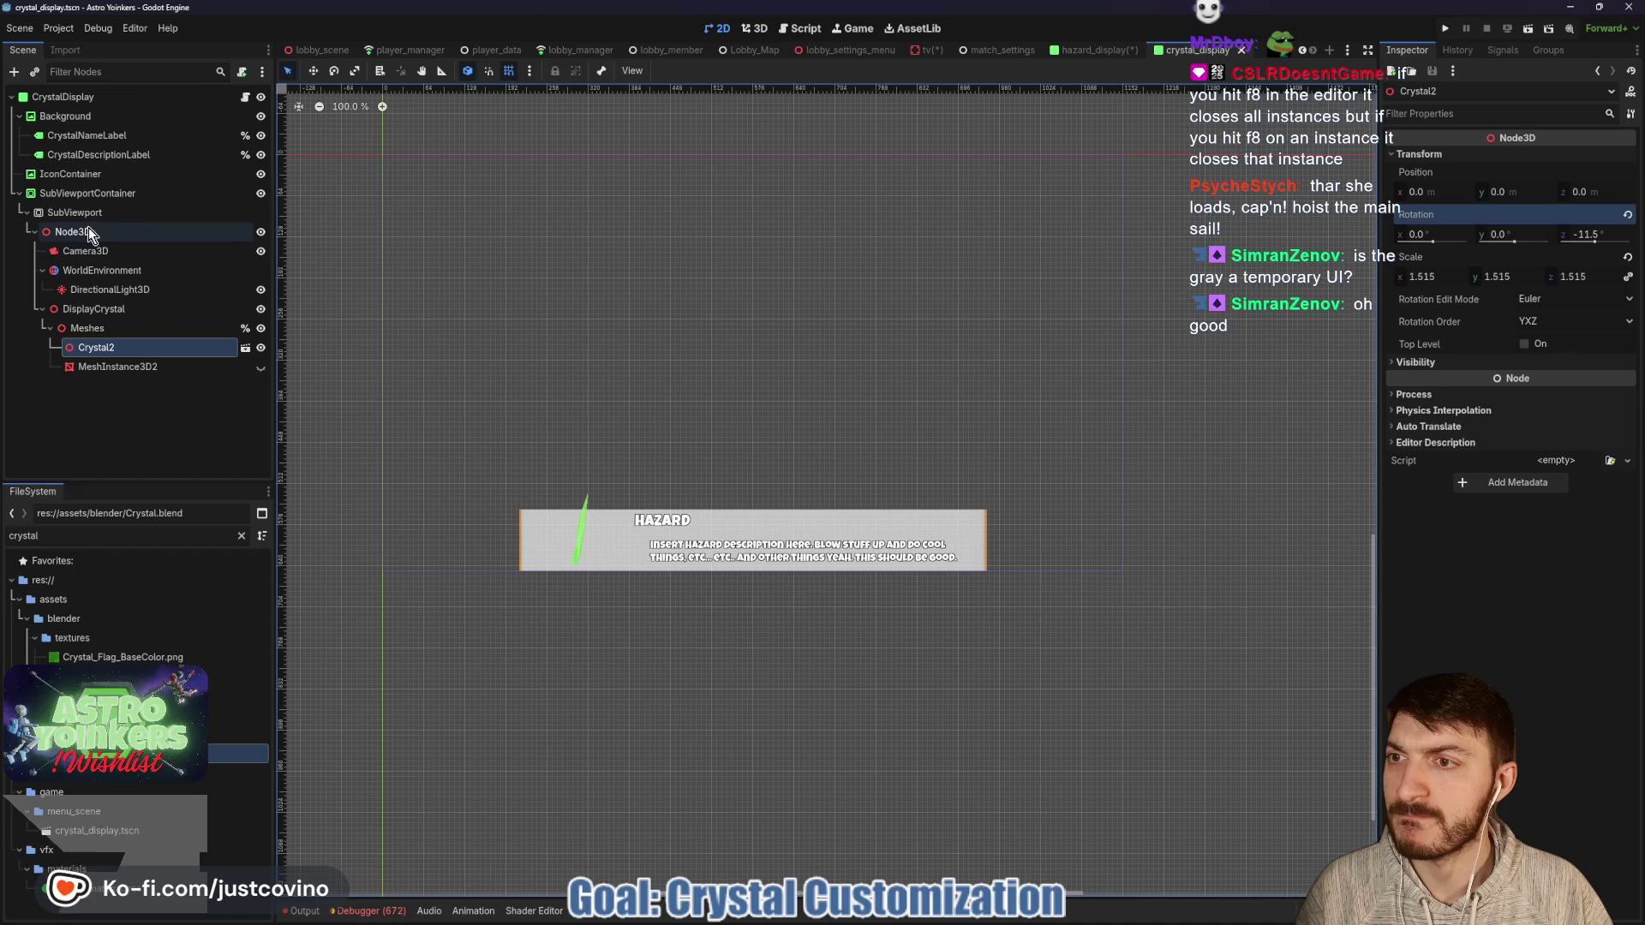
{"action": "left_click", "coordinate": [96, 135]}
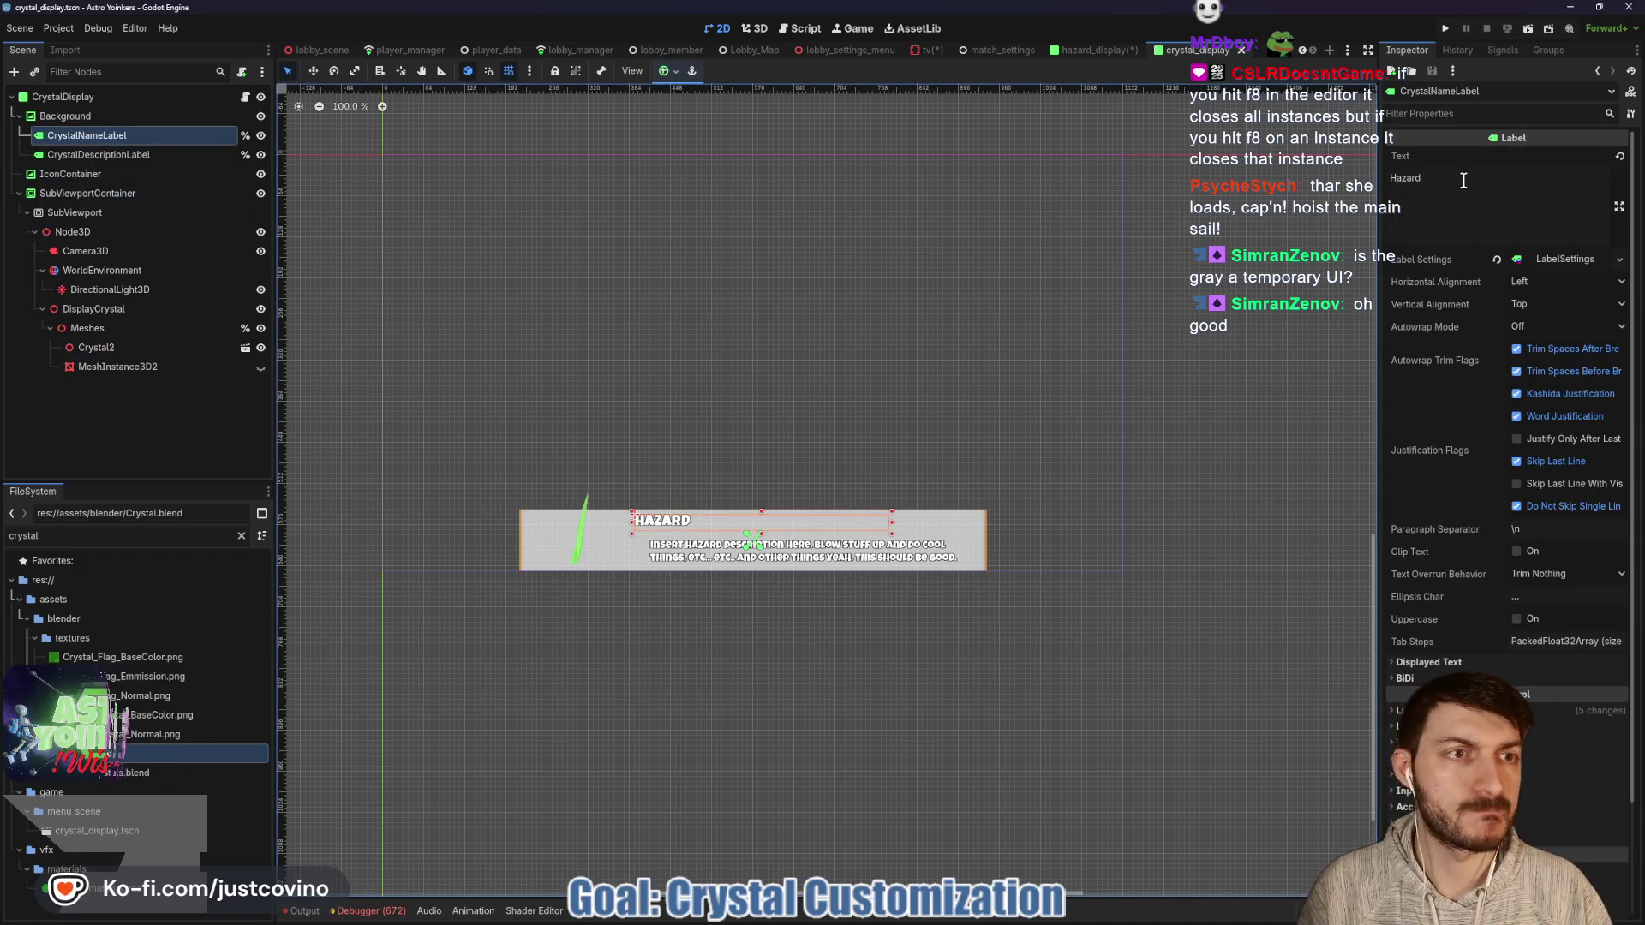
Set the label texts to 'Crystal' and 'What it do', save, and open the display script.
{"action": "double_click", "coordinate": [1405, 177]}
{"action": "type", "text": "Crystal"}
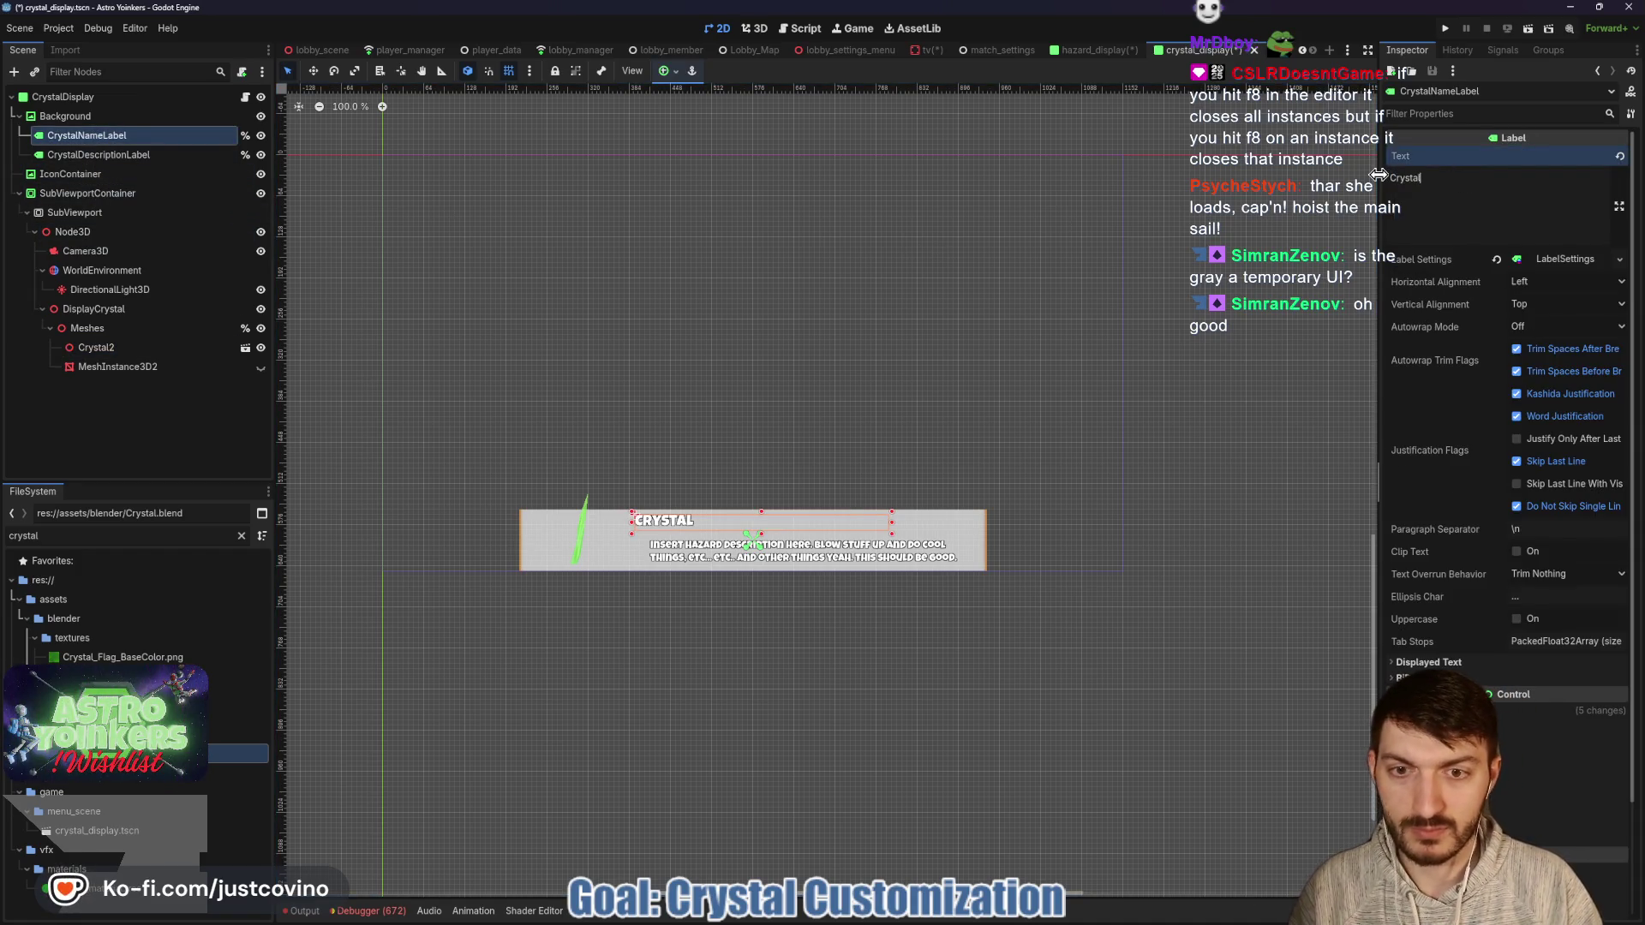
{"action": "left_click", "coordinate": [125, 153]}
{"action": "triple_click", "coordinate": [1561, 199]}
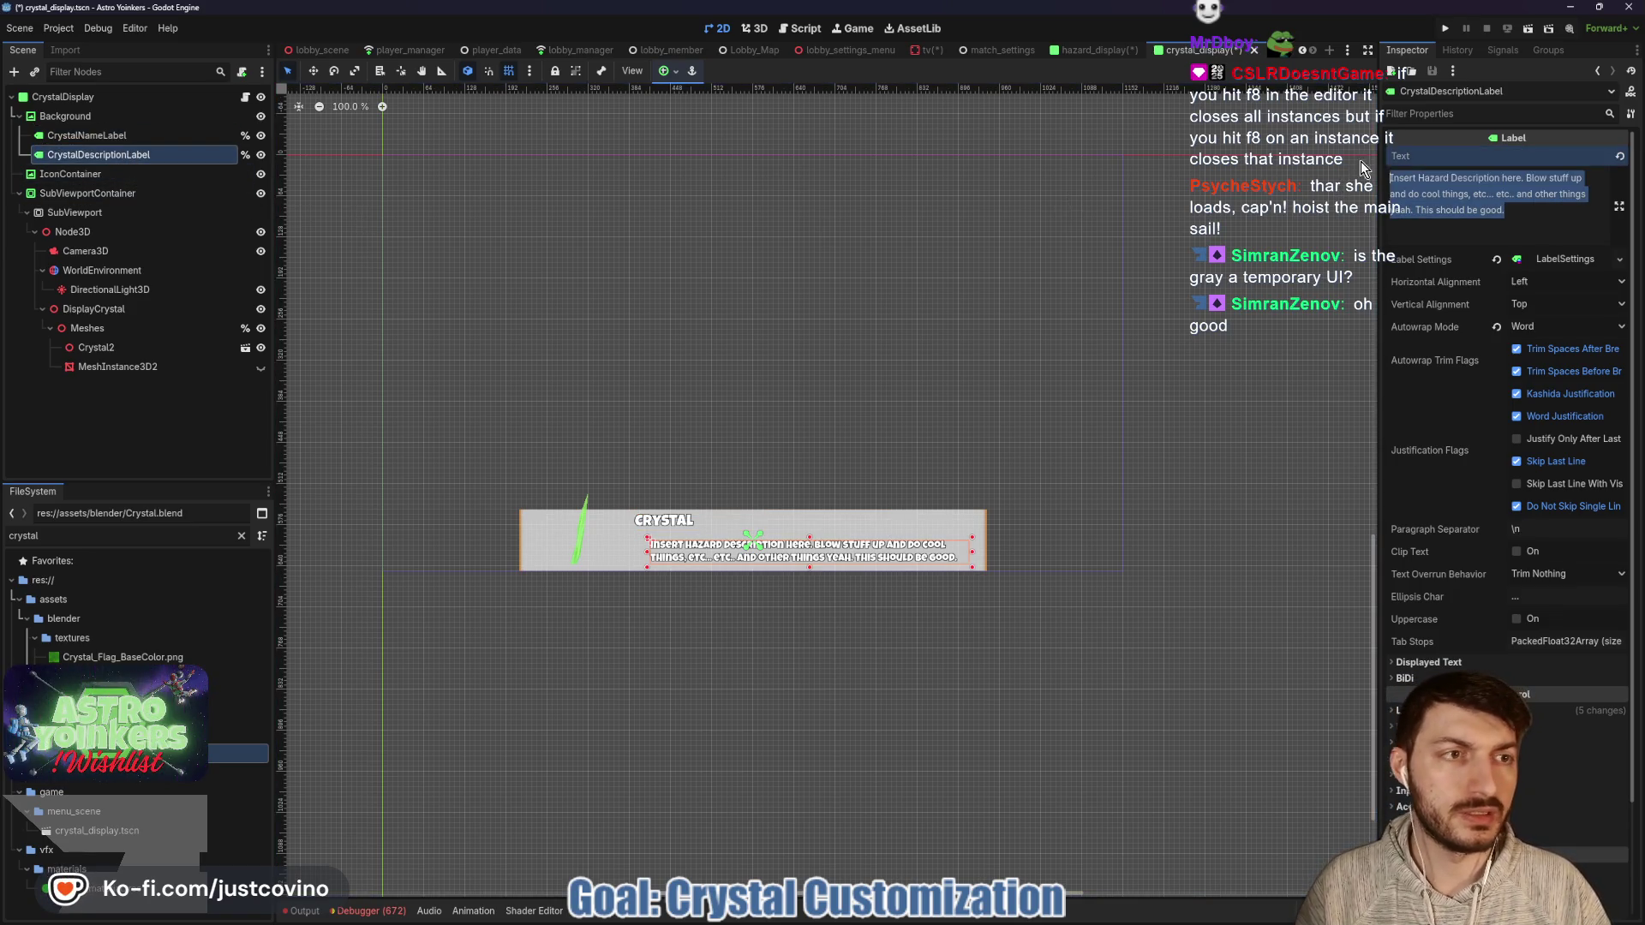
{"action": "type", "text": "What it is"}
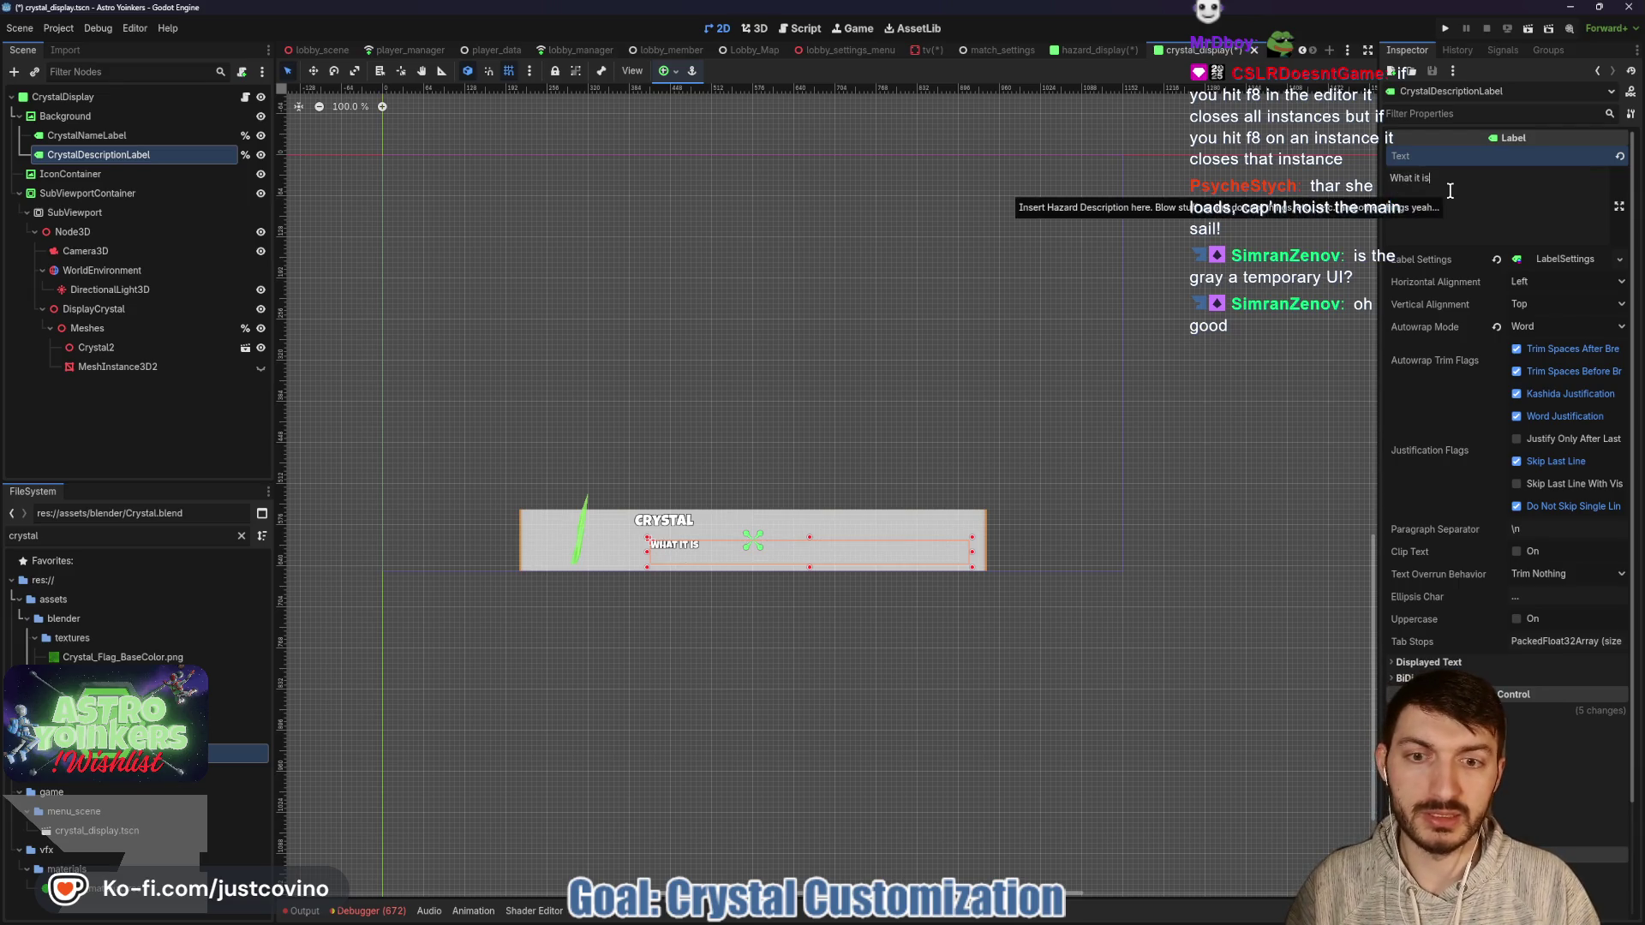
{"action": "key", "text": "BackSpace"}
{"action": "key", "text": "BackSpace"}
{"action": "type", "text": "do"}
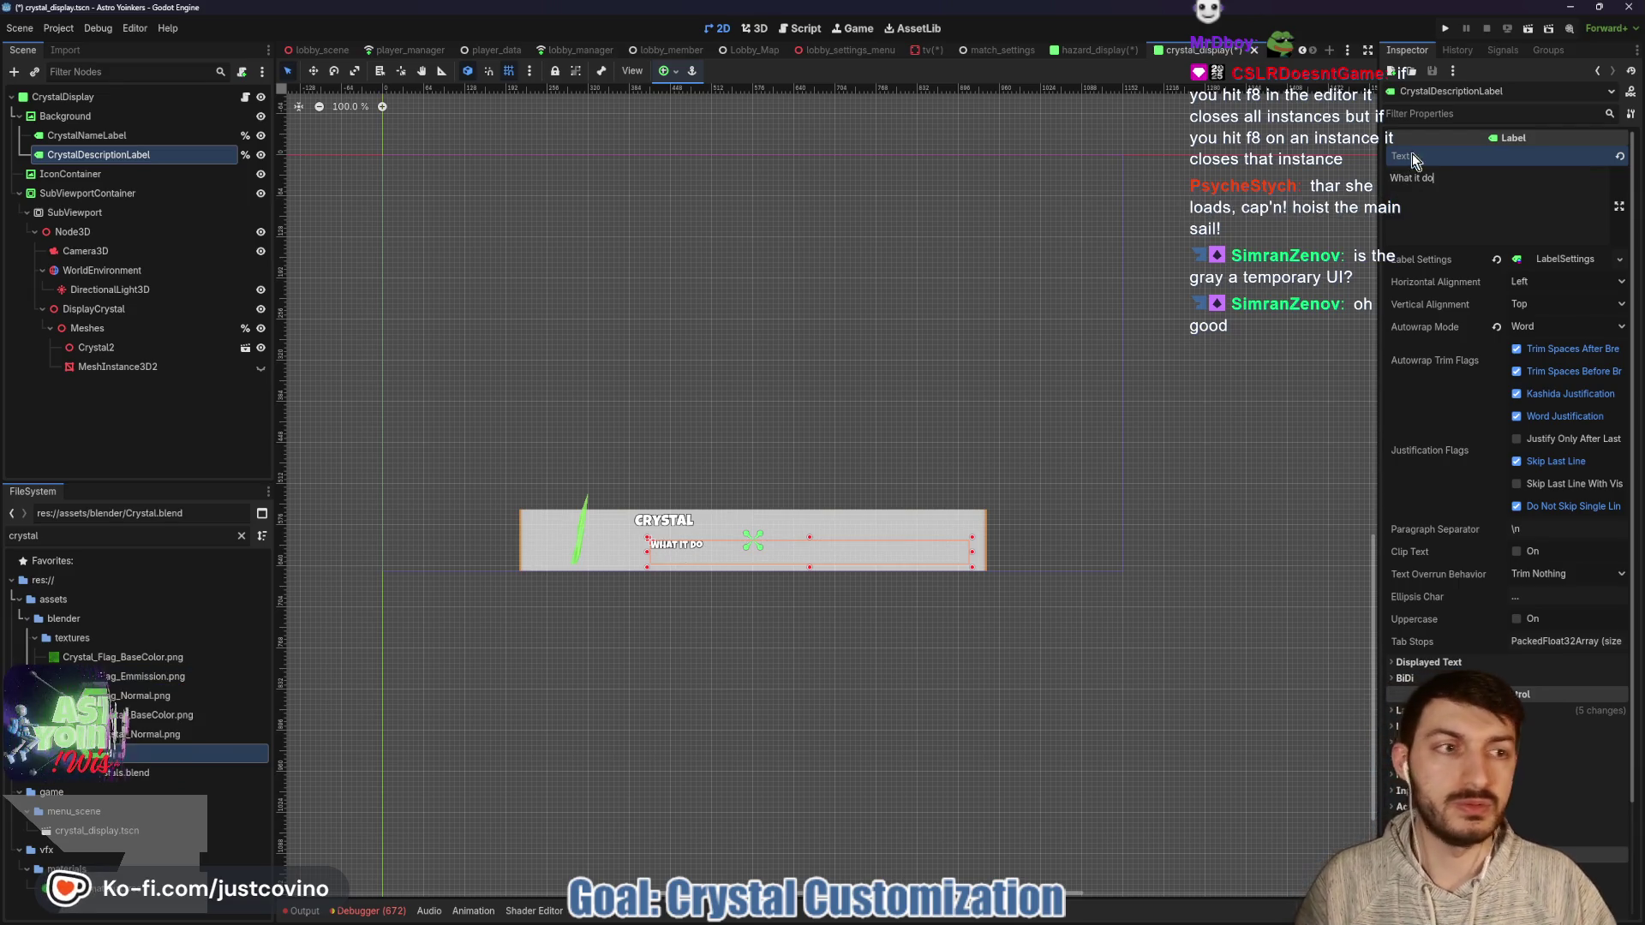
{"action": "key", "text": "ctrl+s"}
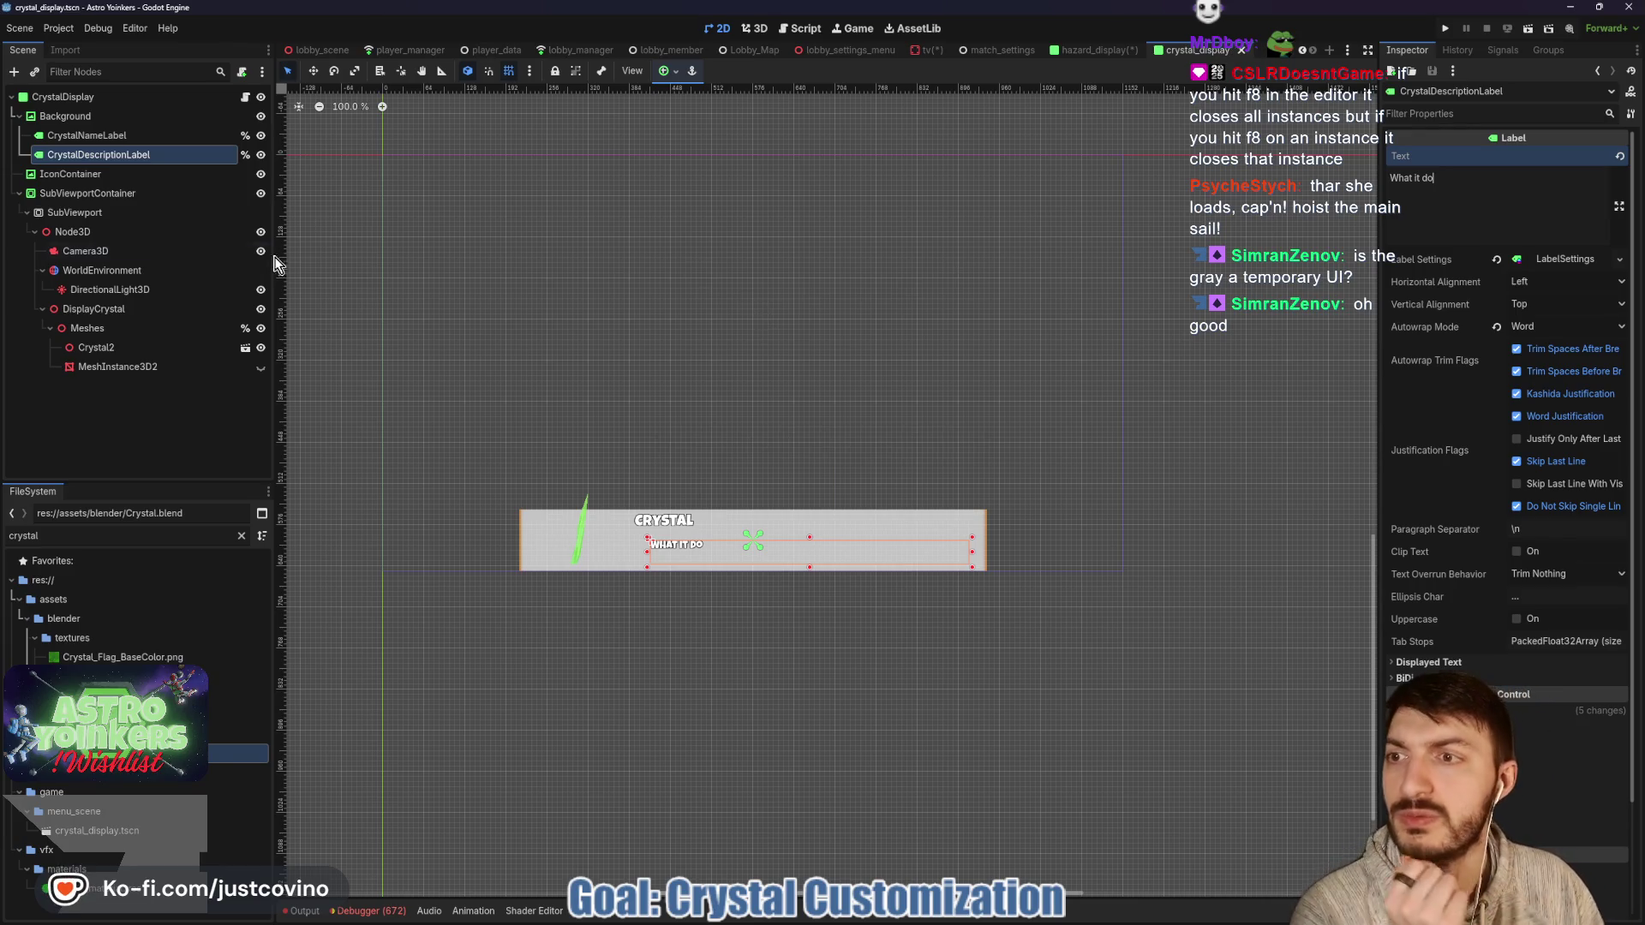
{"action": "left_click", "coordinate": [245, 97]}
{"action": "scroll", "coordinate": [692, 257], "scroll_direction": "up", "scroll_amount": 3}
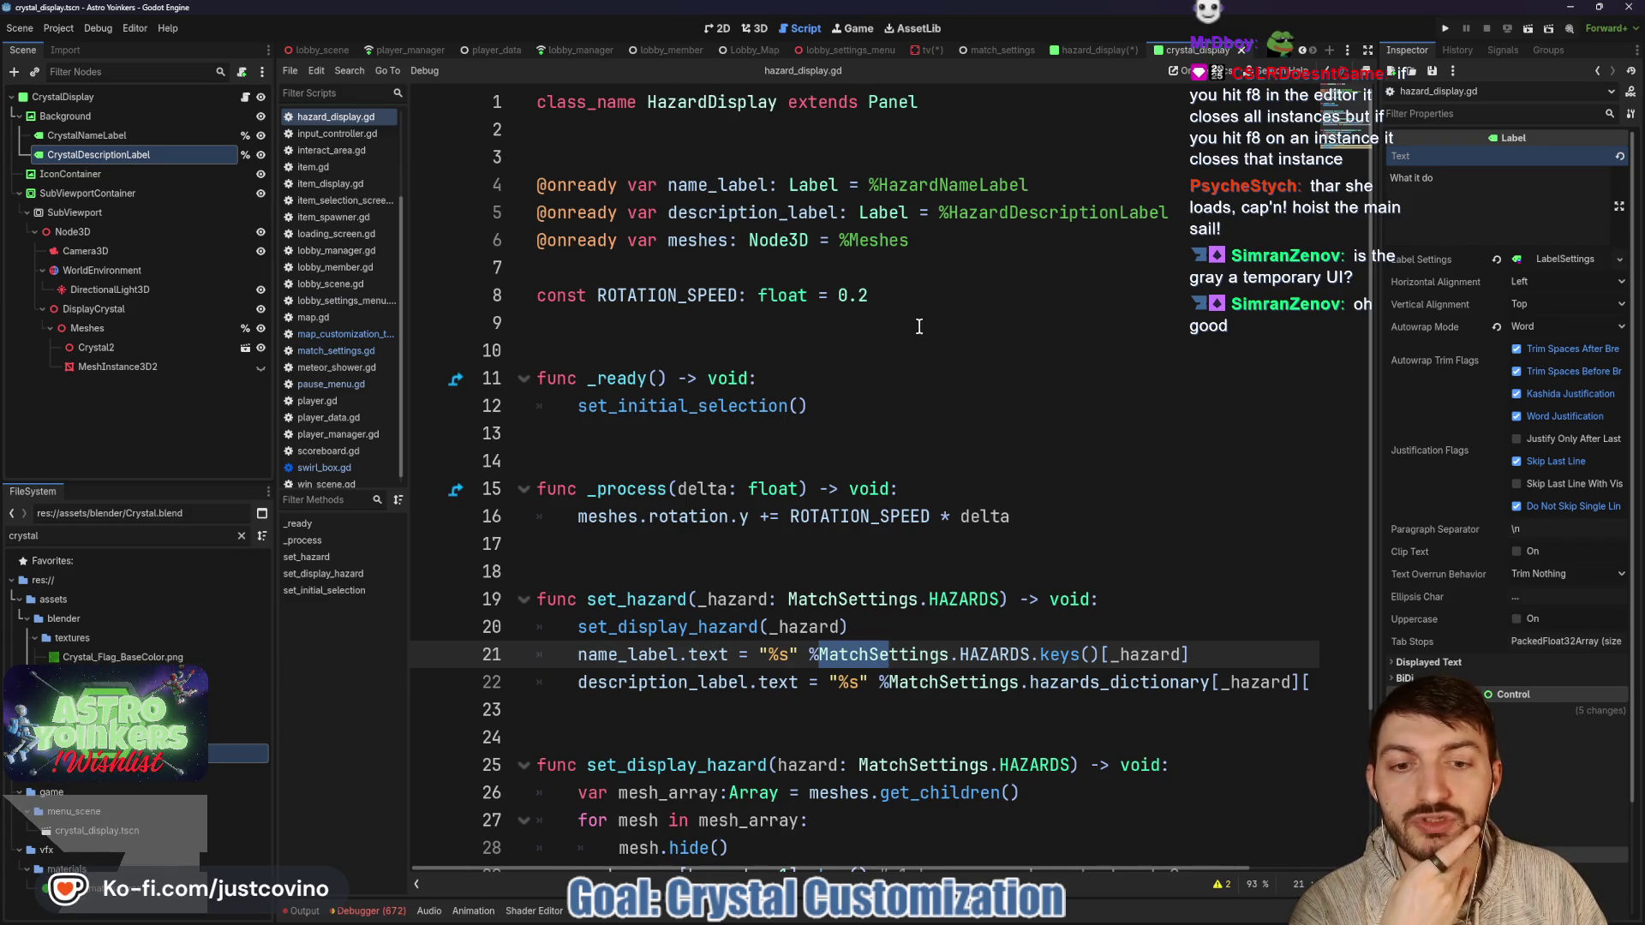
Replace CrystalDisplay's hazard script with a new crystal_display.gd declaring class_name CrystalDisplay, then save.
{"action": "scroll", "coordinate": [901, 333], "scroll_direction": "down", "scroll_amount": 2}
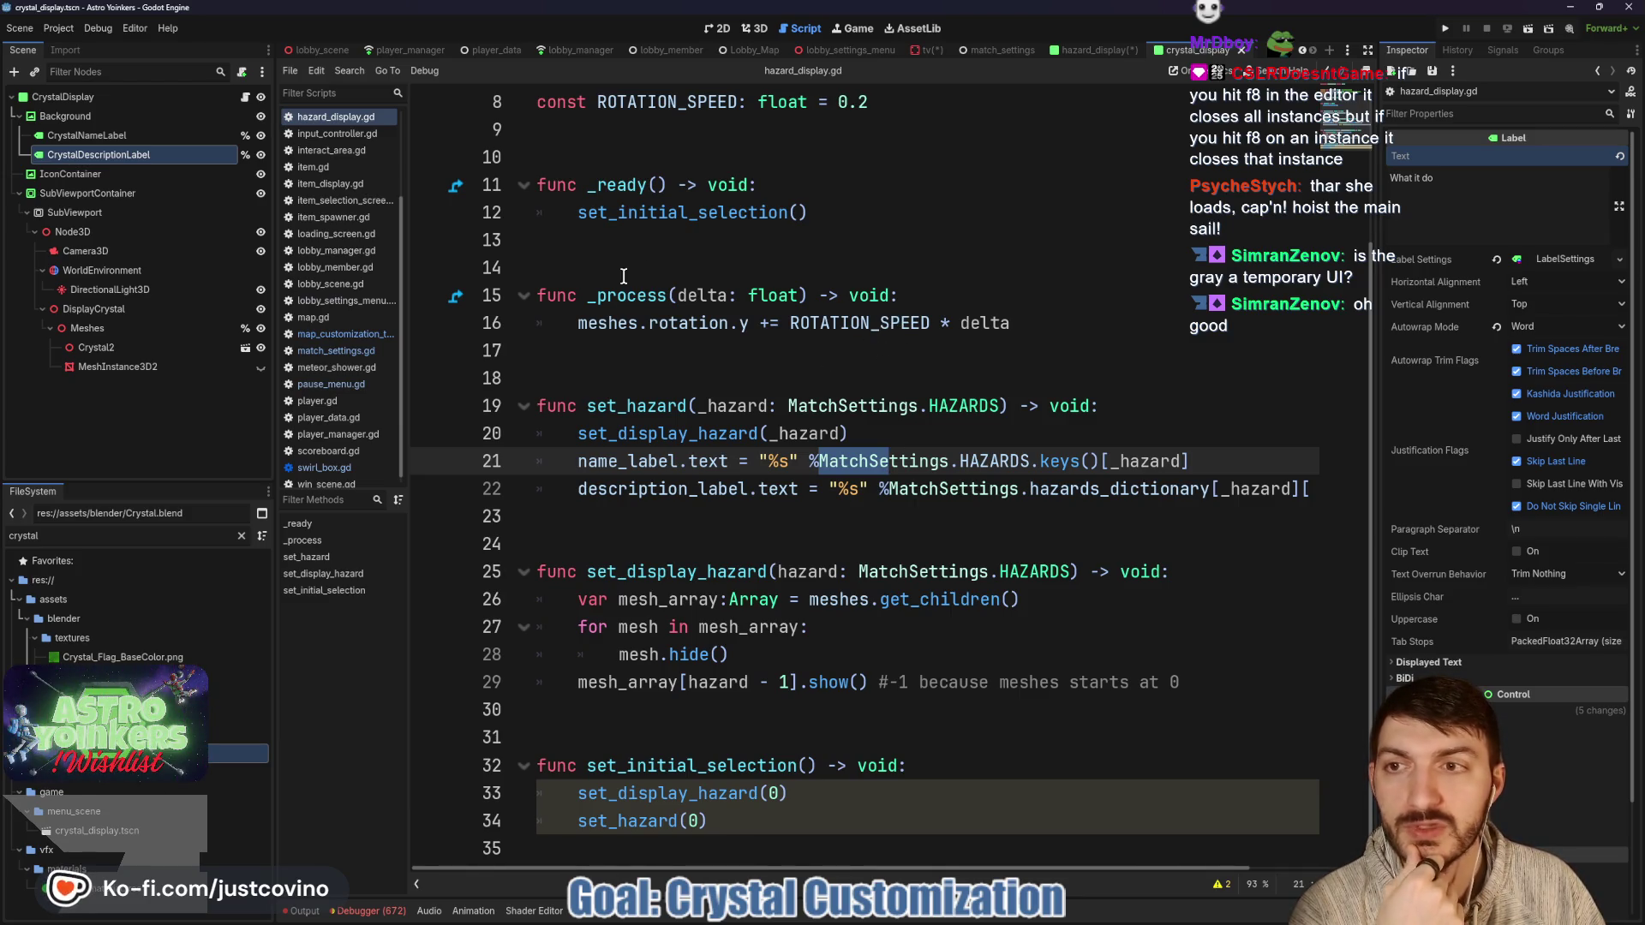
{"action": "left_click", "coordinate": [142, 114]}
{"action": "left_click", "coordinate": [206, 97]}
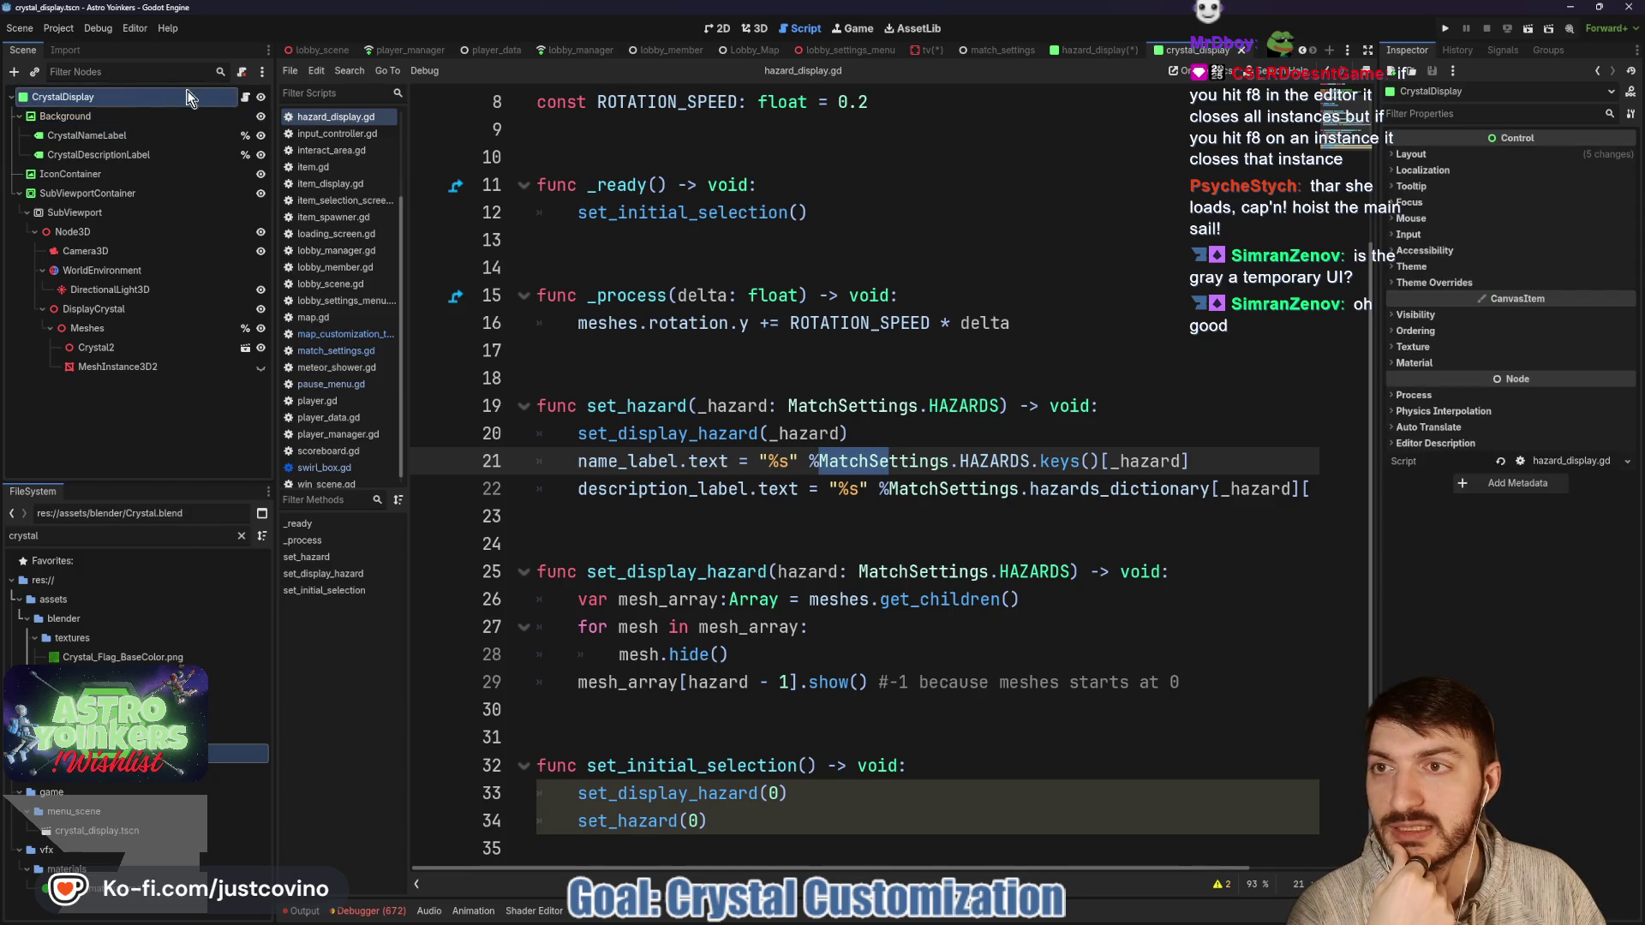
{"action": "left_click", "coordinate": [241, 73]}
{"action": "left_click", "coordinate": [241, 73]}
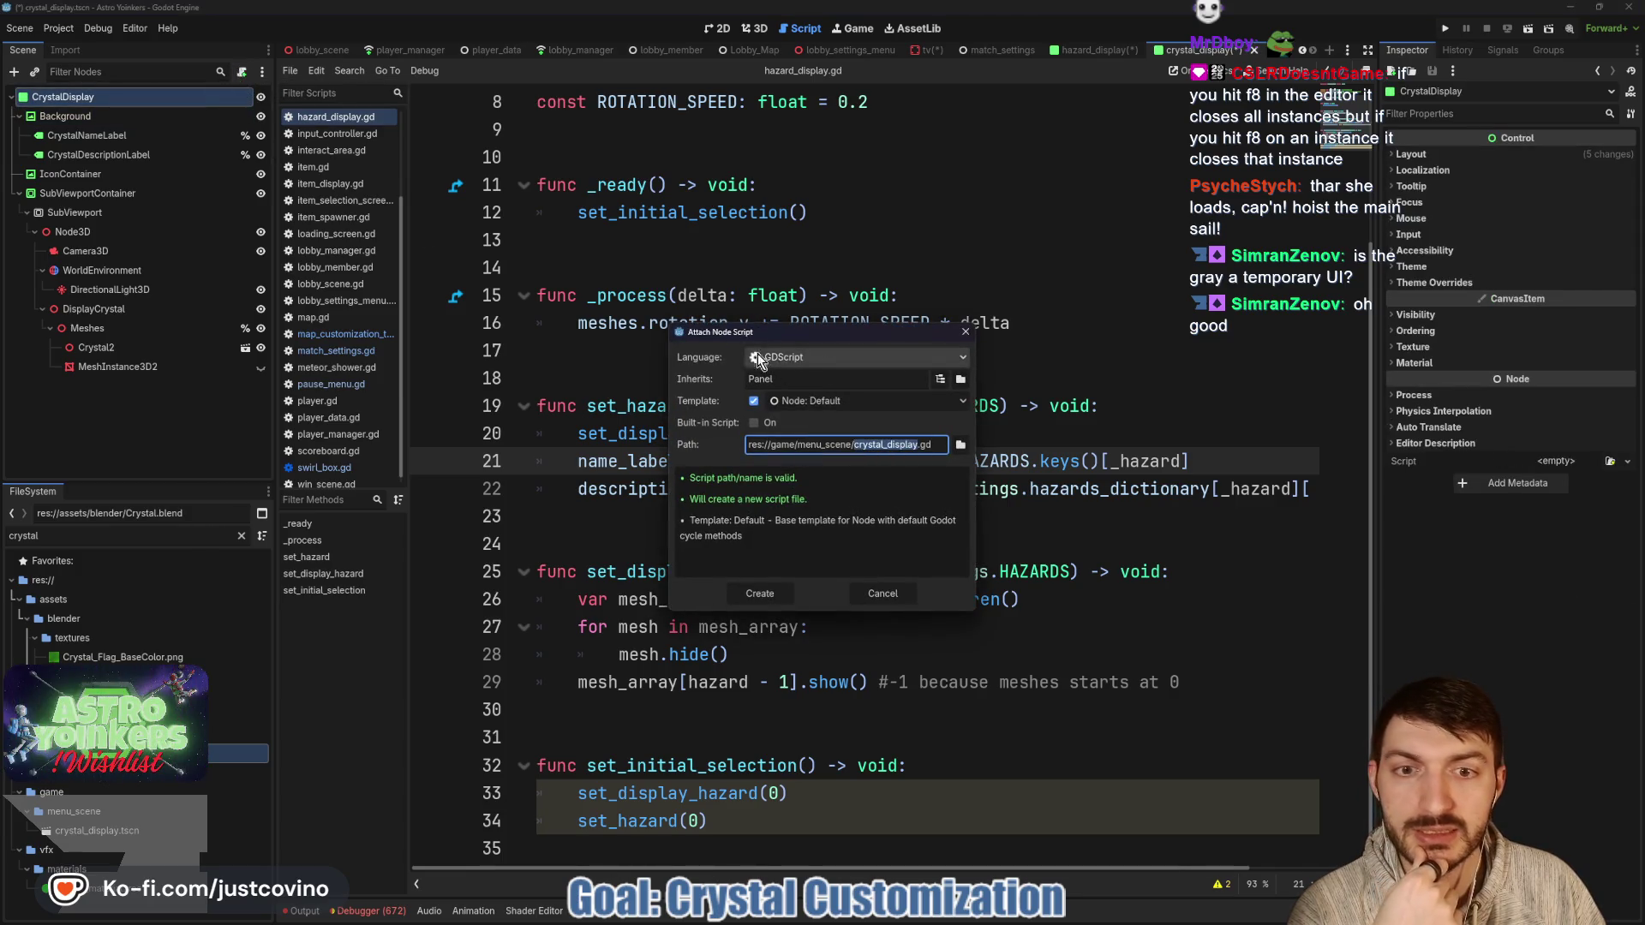
{"action": "left_click", "coordinate": [760, 593]}
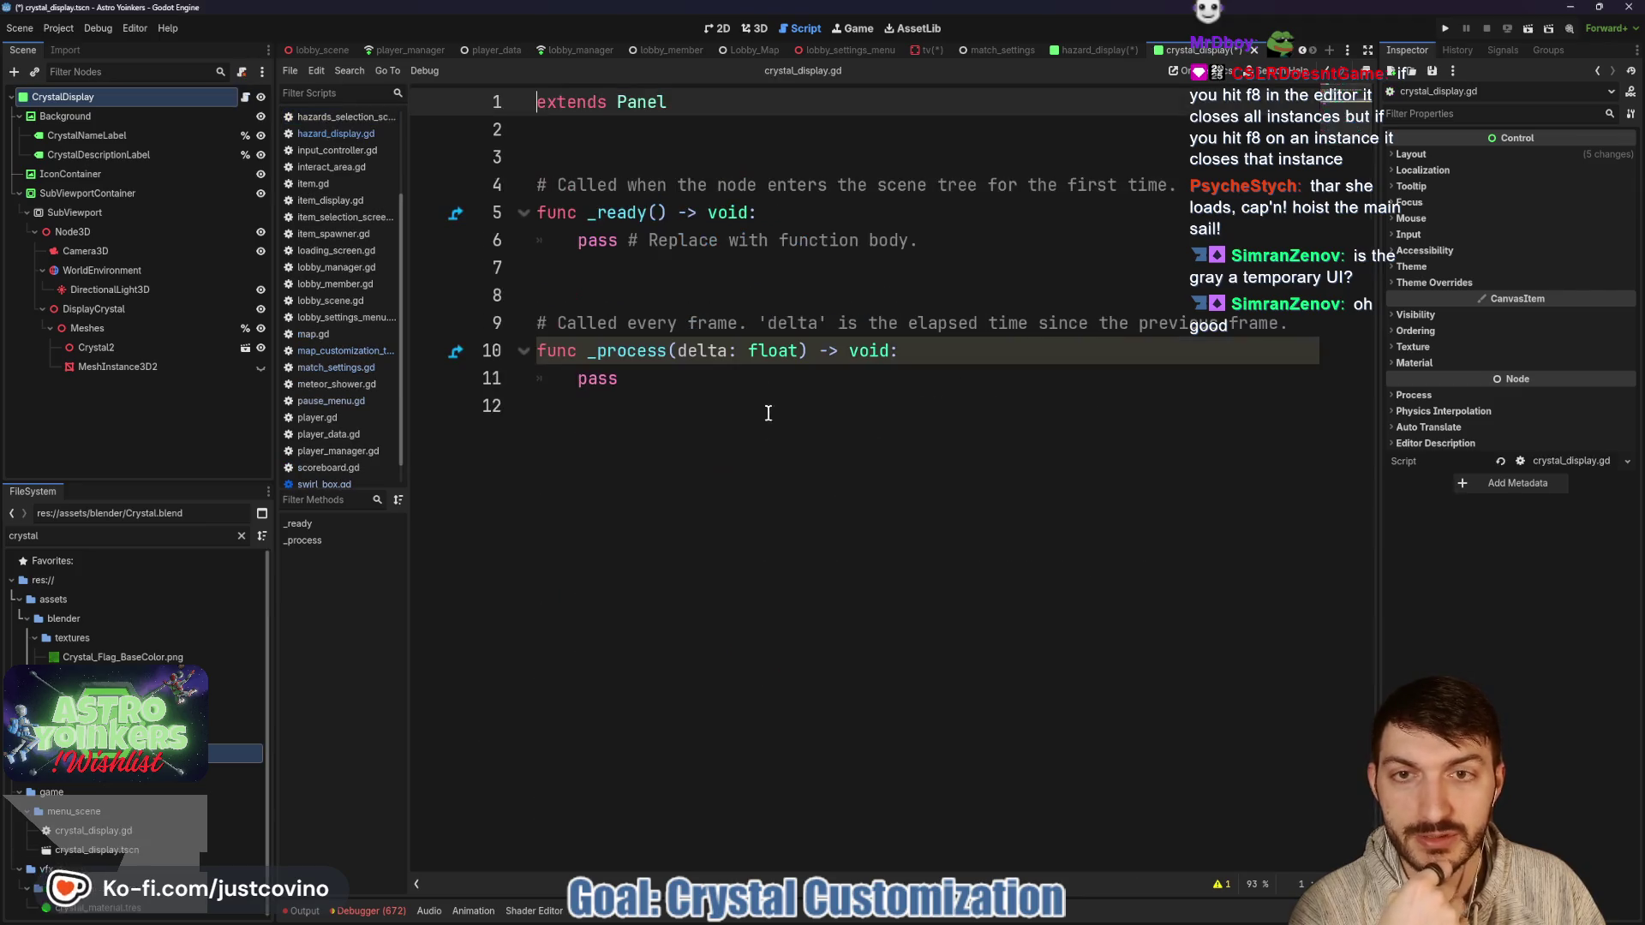
{"action": "type", "text": "class_name Crystal"}
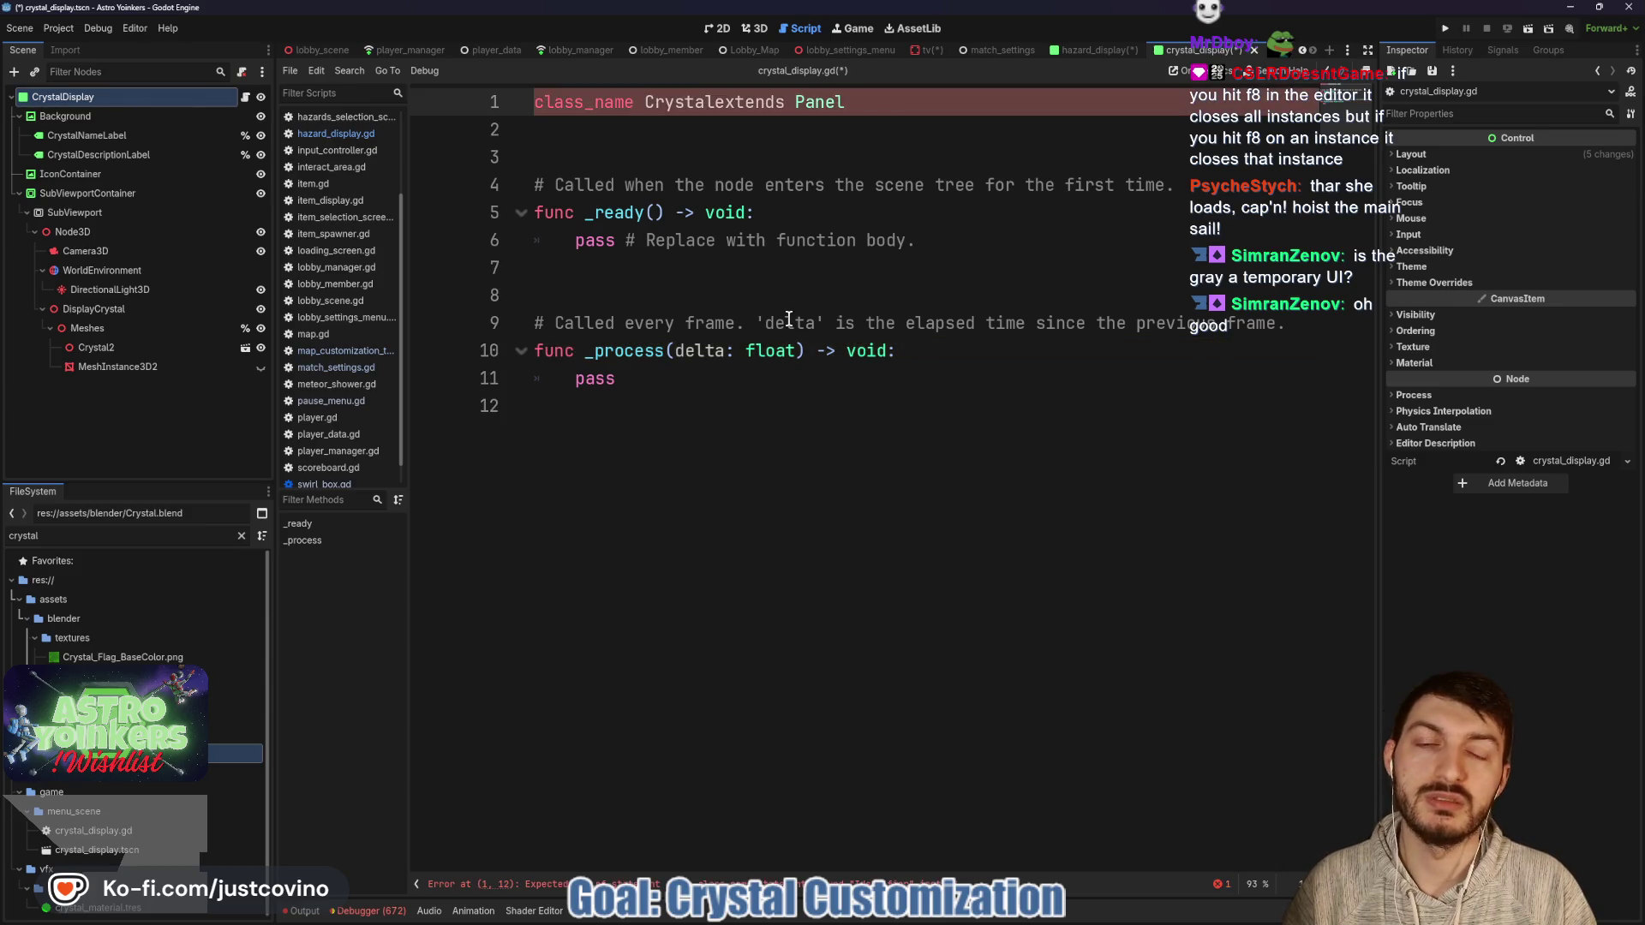
{"action": "type", "text": "Display"}
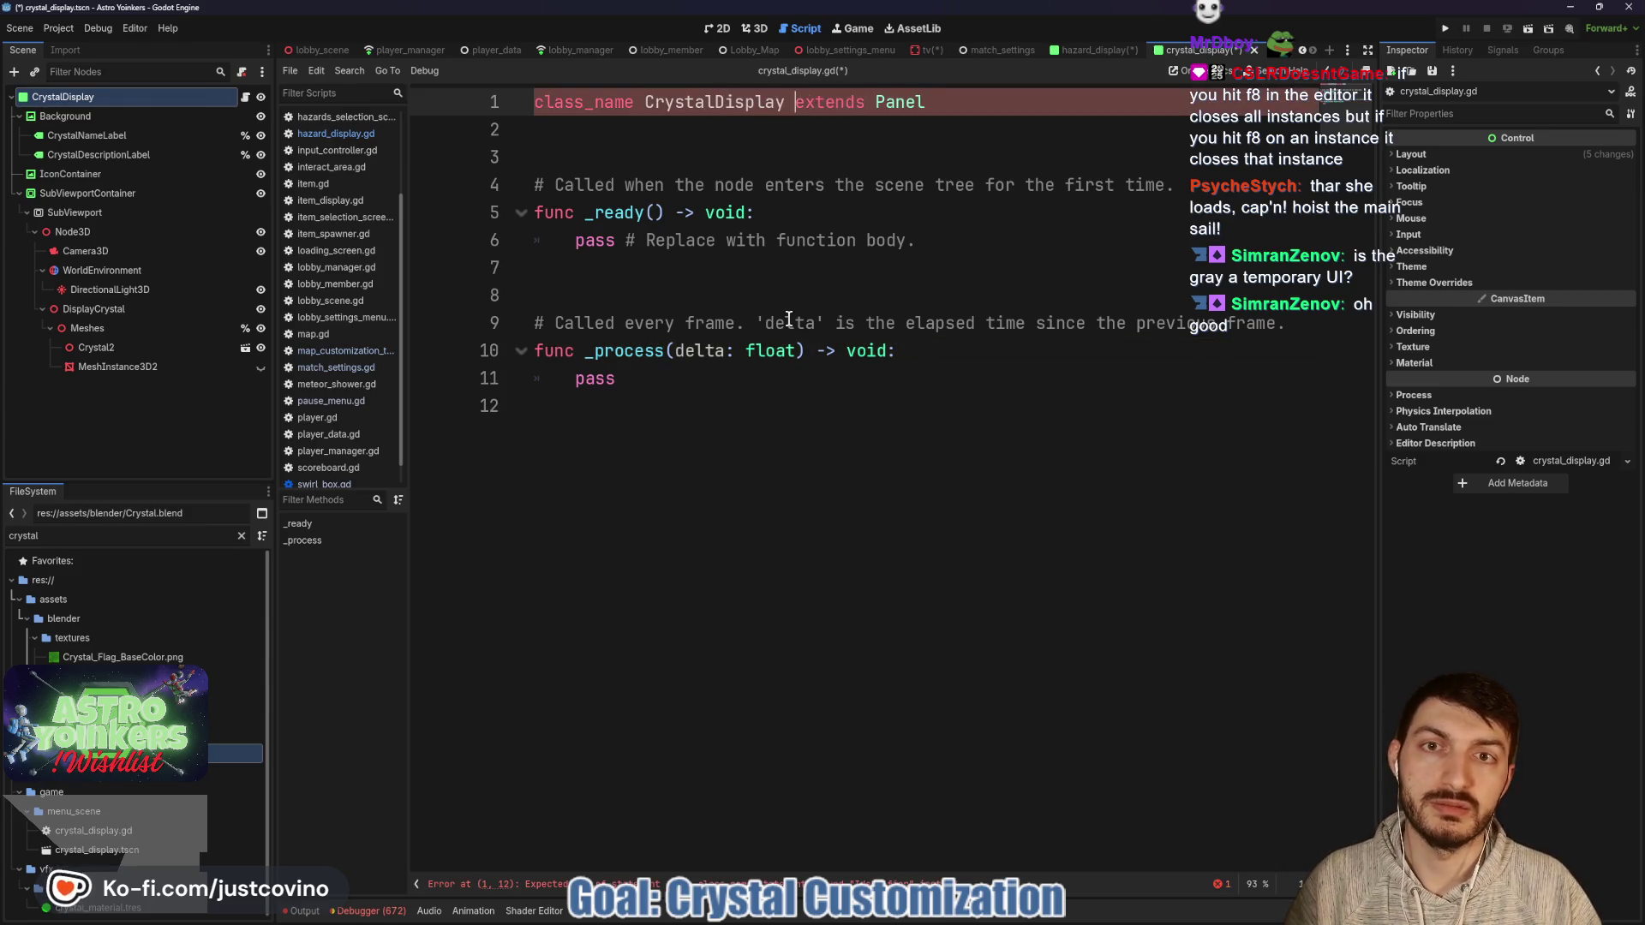
{"action": "left_click", "coordinate": [681, 156]}
{"action": "key", "text": "ctrl+s"}
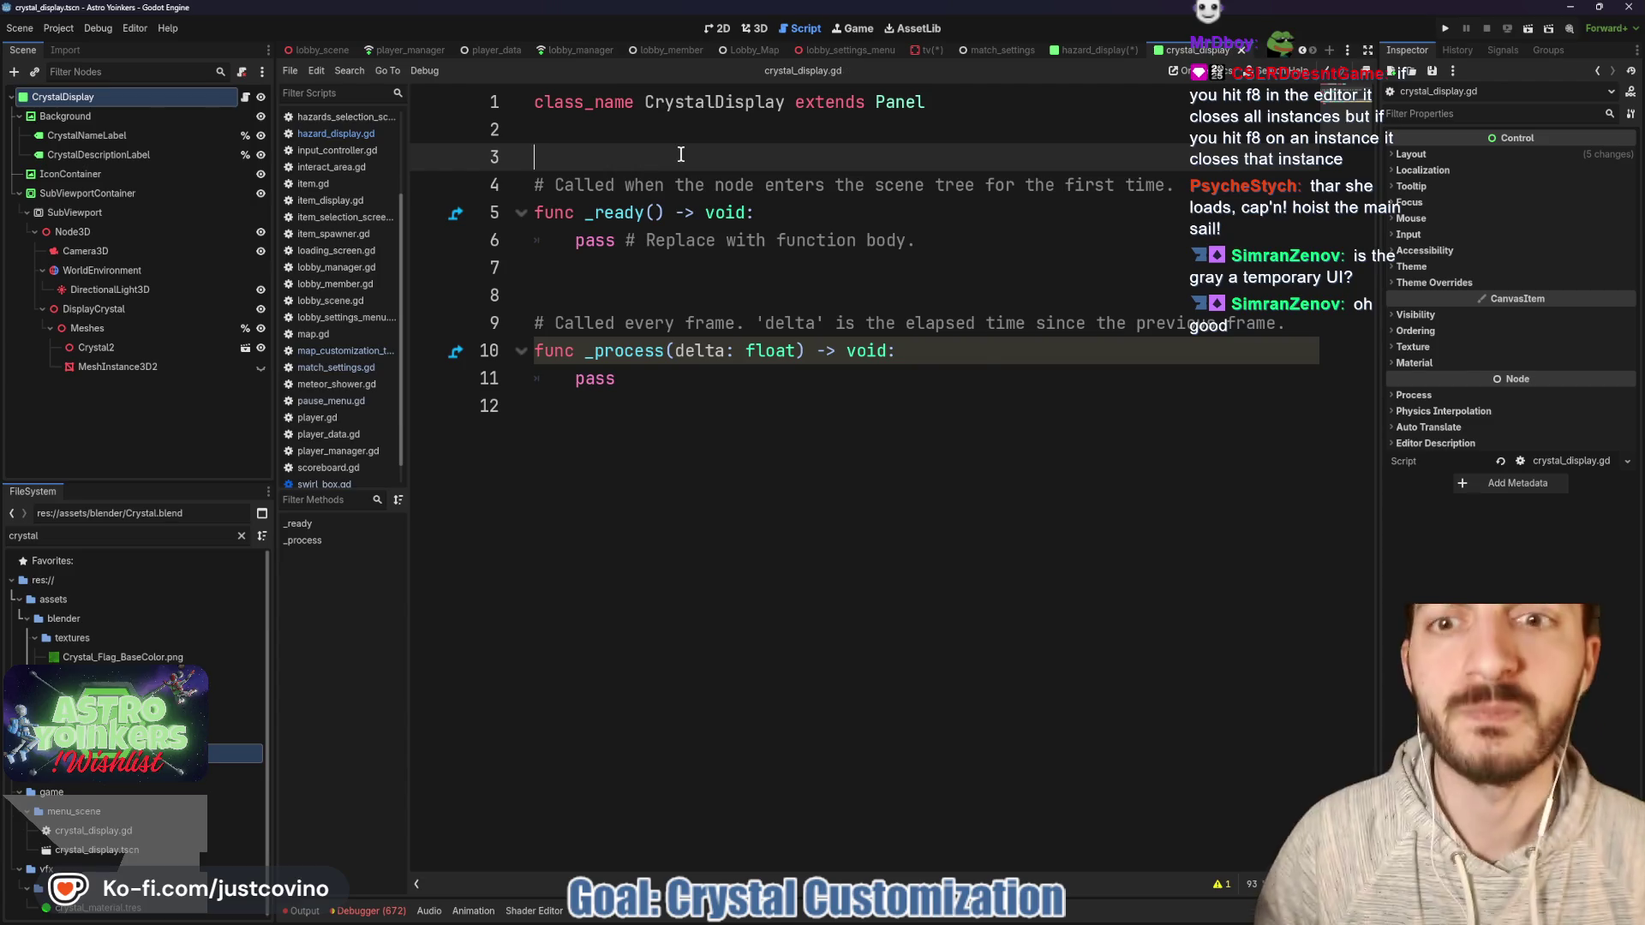
Delete the template boilerplate on lines 4–11 of crystal_display.gd and save it.
{"action": "right_click", "coordinate": [355, 135]}
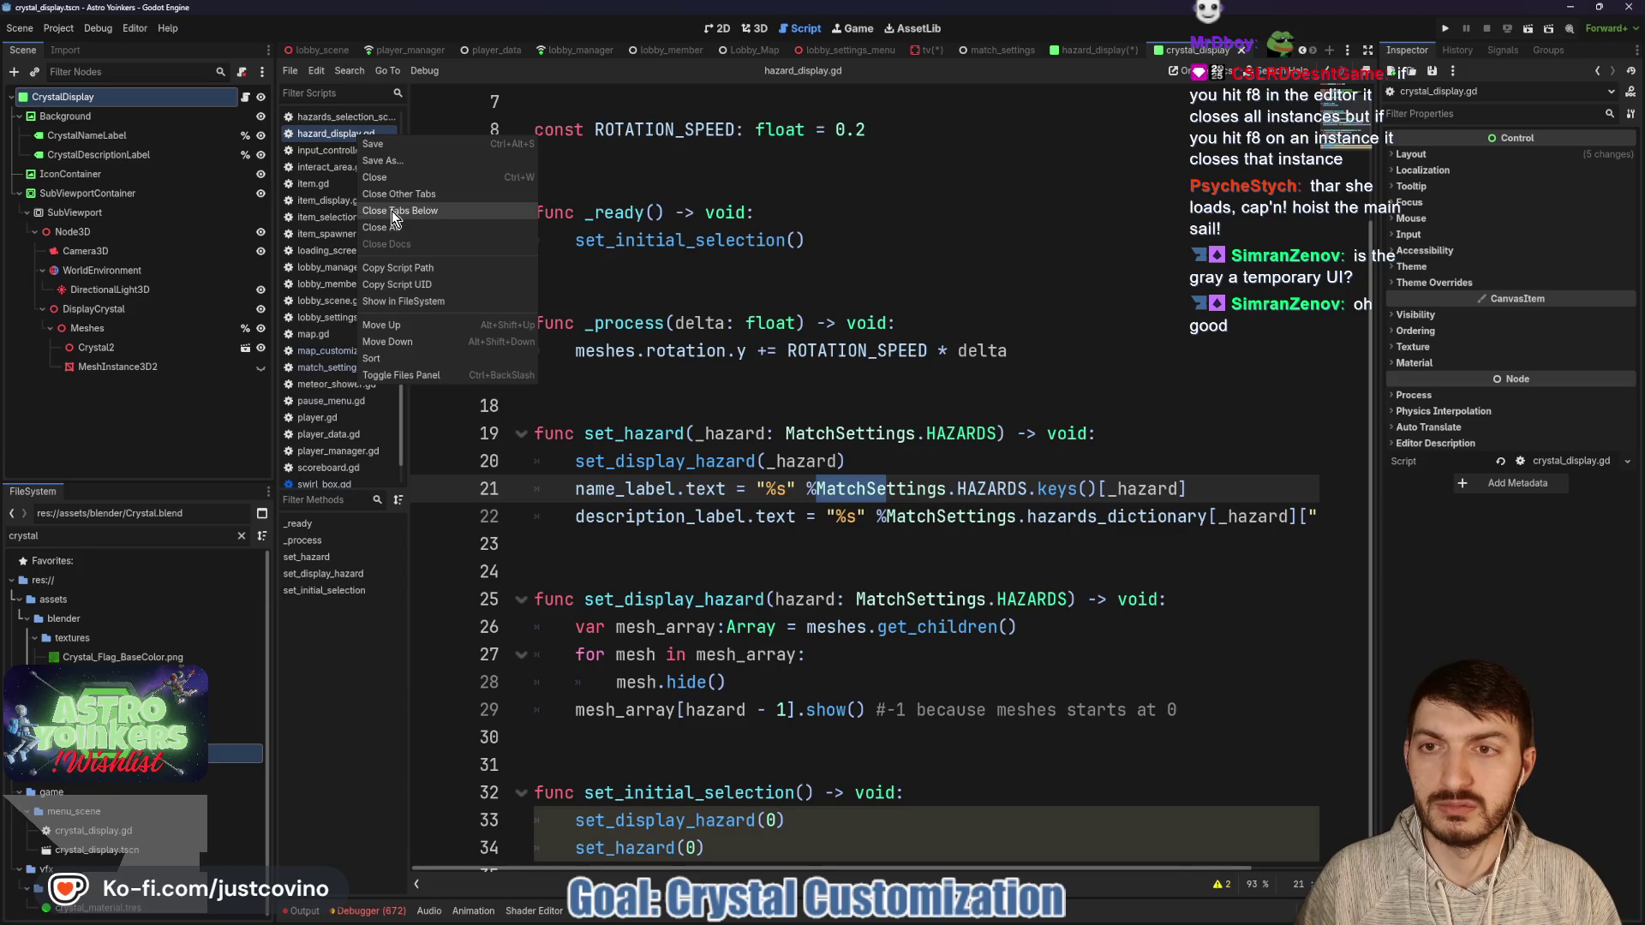
{"action": "key", "text": "Escape"}
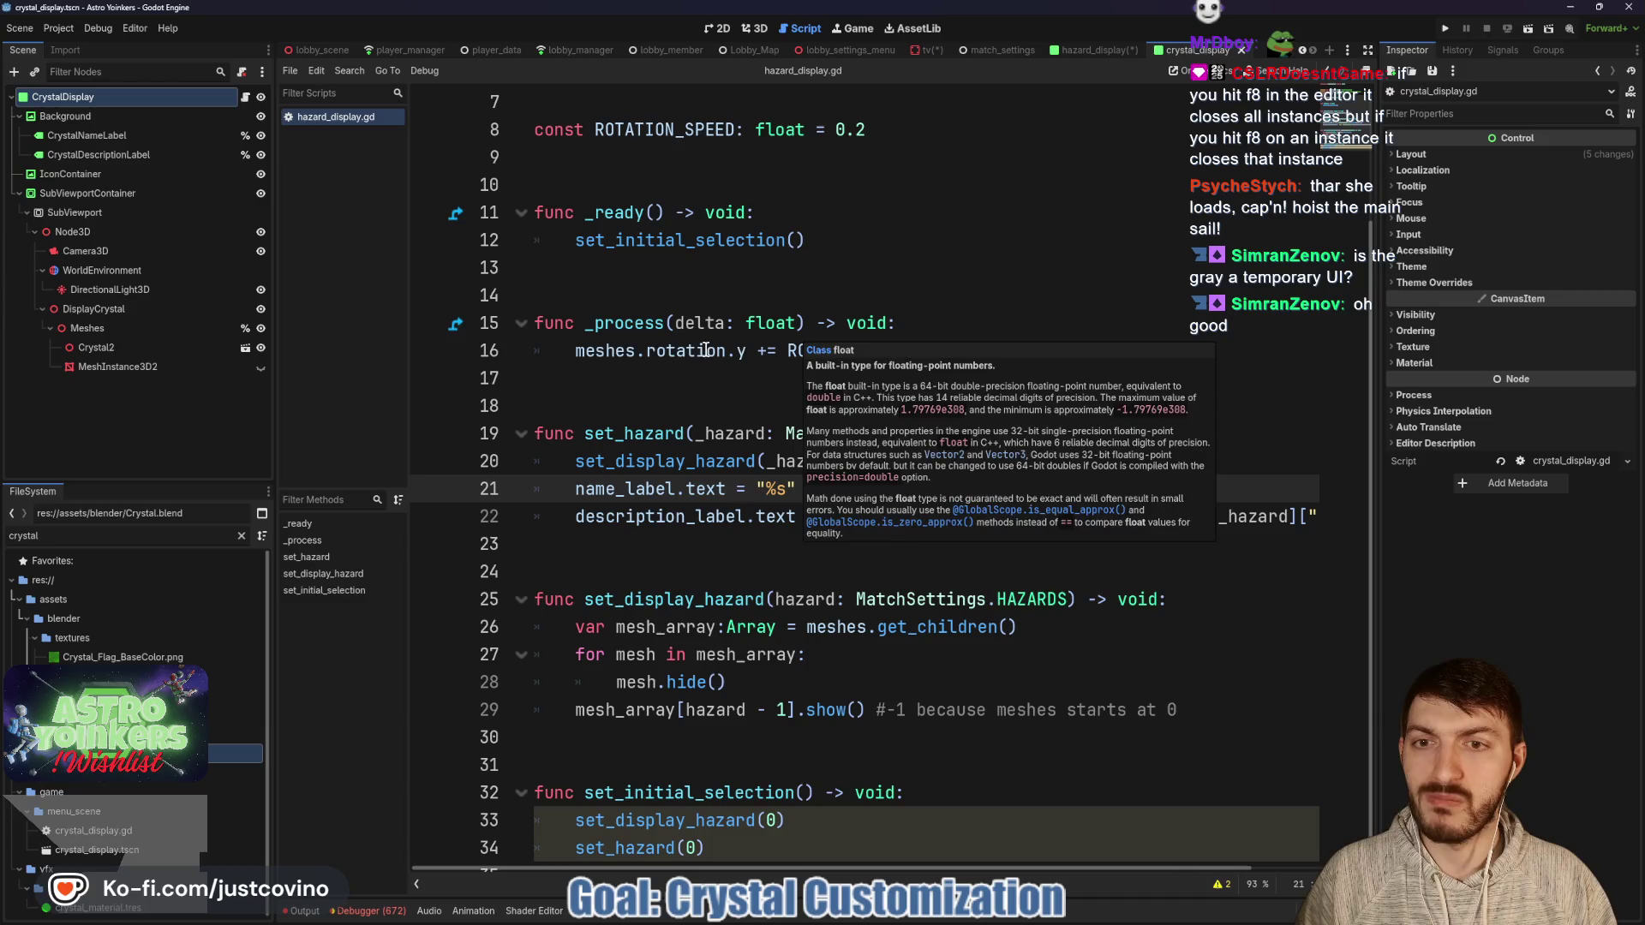
{"action": "scroll", "coordinate": [748, 328], "scroll_direction": "up", "scroll_amount": 2}
{"action": "left_click", "coordinate": [747, 327]}
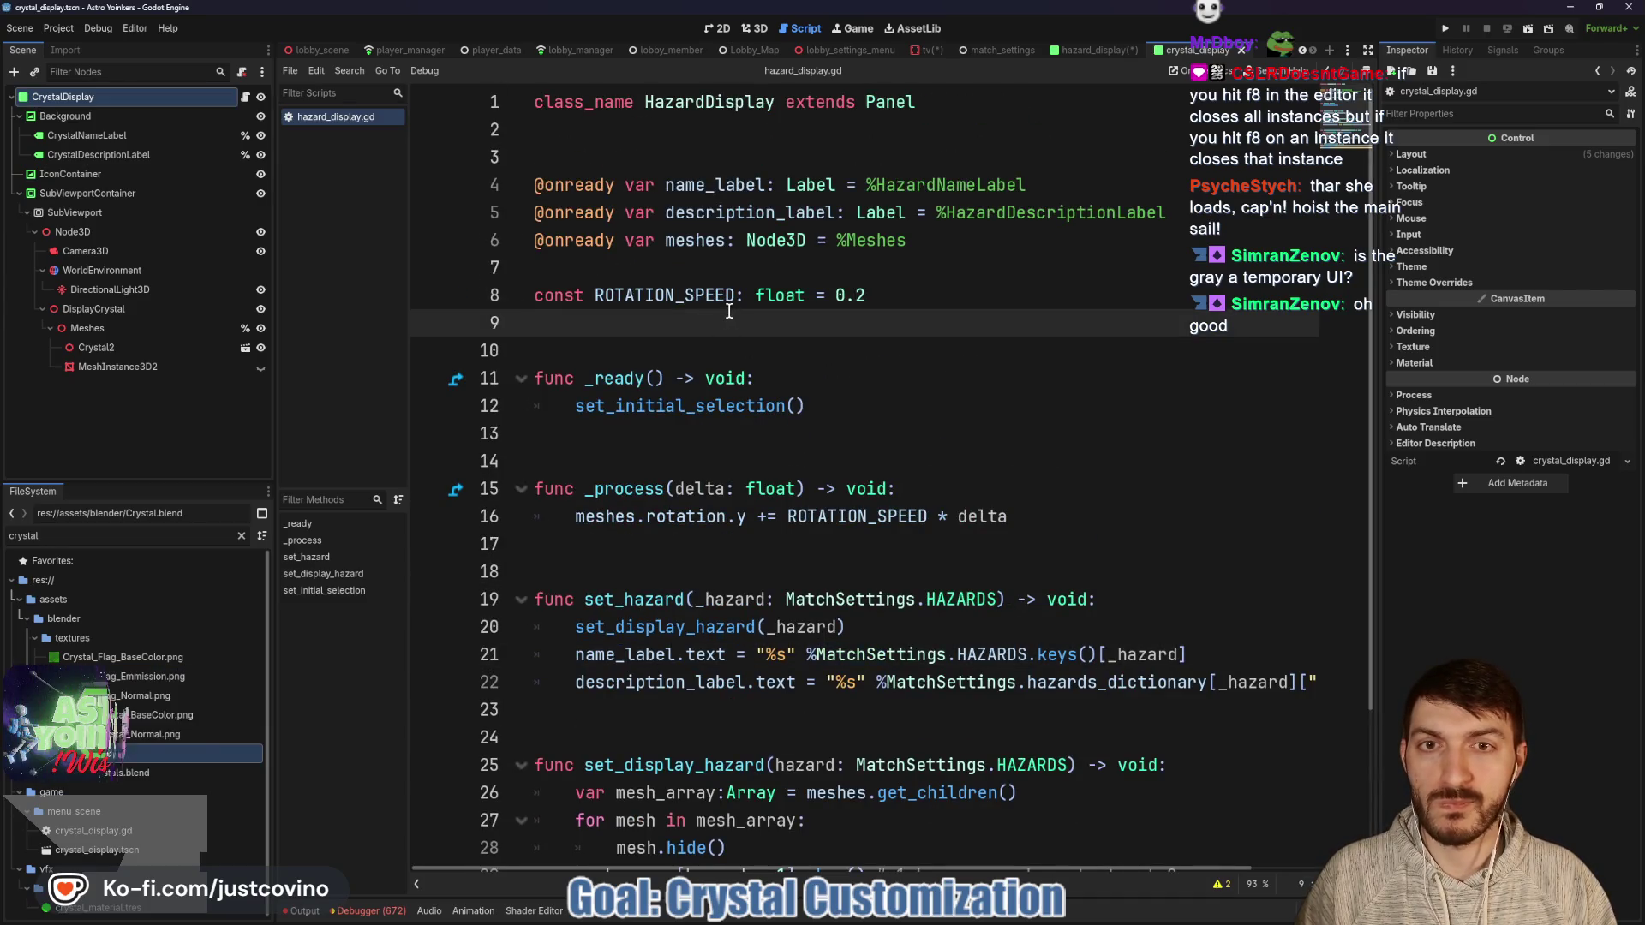
{"action": "left_click", "coordinate": [245, 99]}
{"action": "left_click", "coordinate": [625, 365]}
{"action": "left_click_drag", "start_coordinate": [624, 365], "coordinate": [508, 184]}
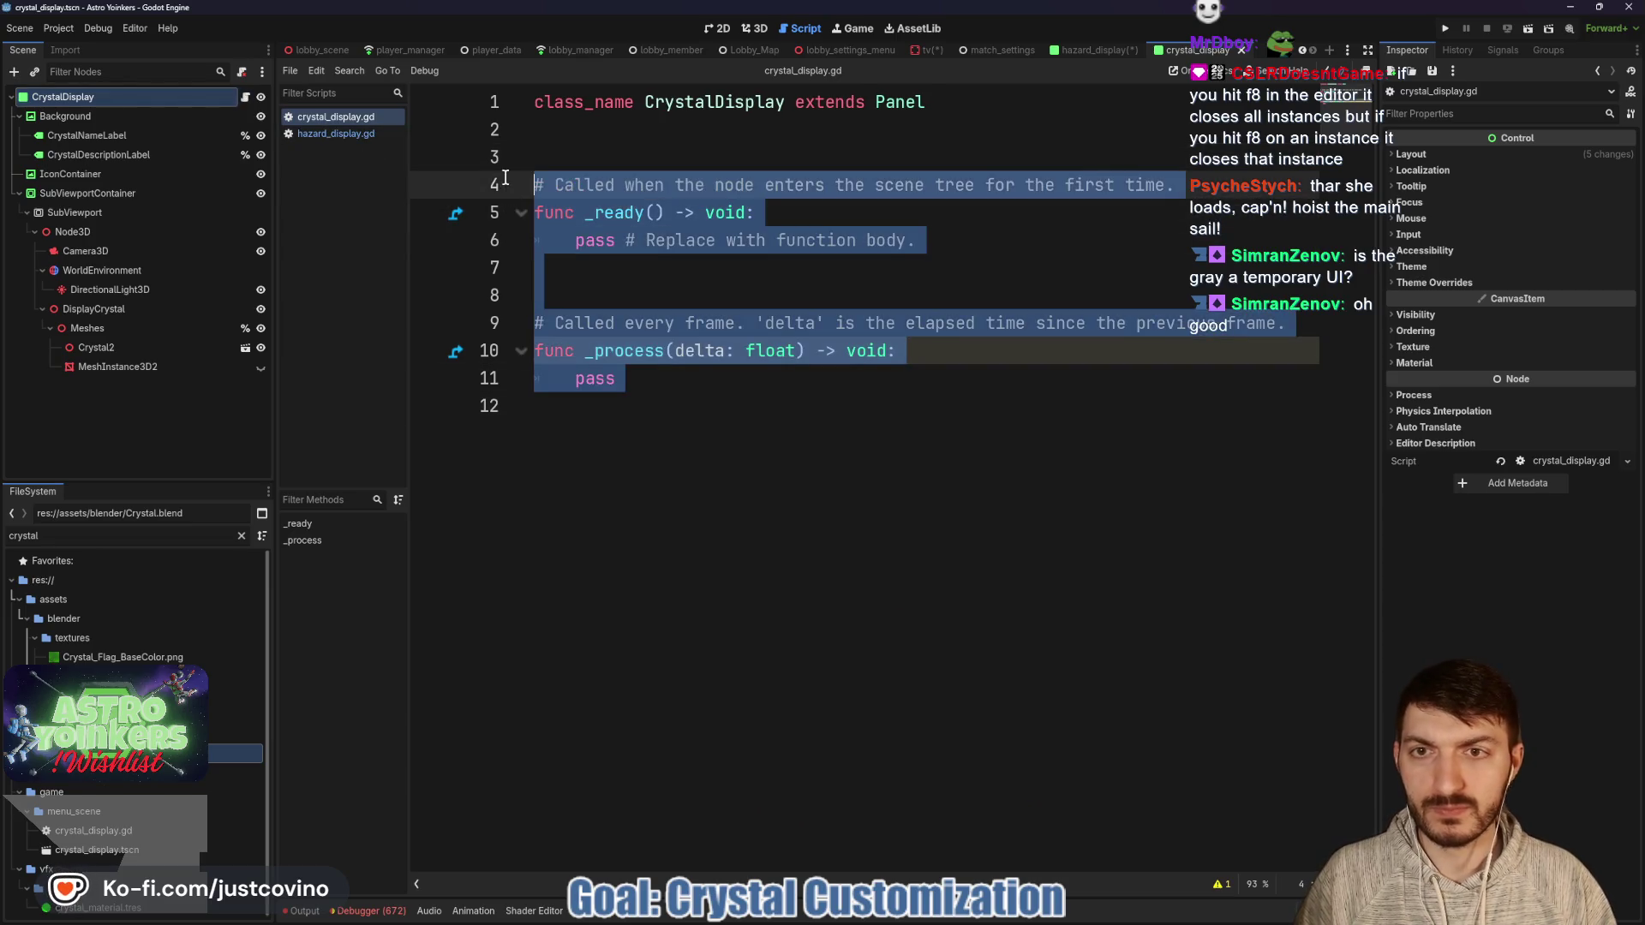
{"action": "key", "text": "BackSpace"}
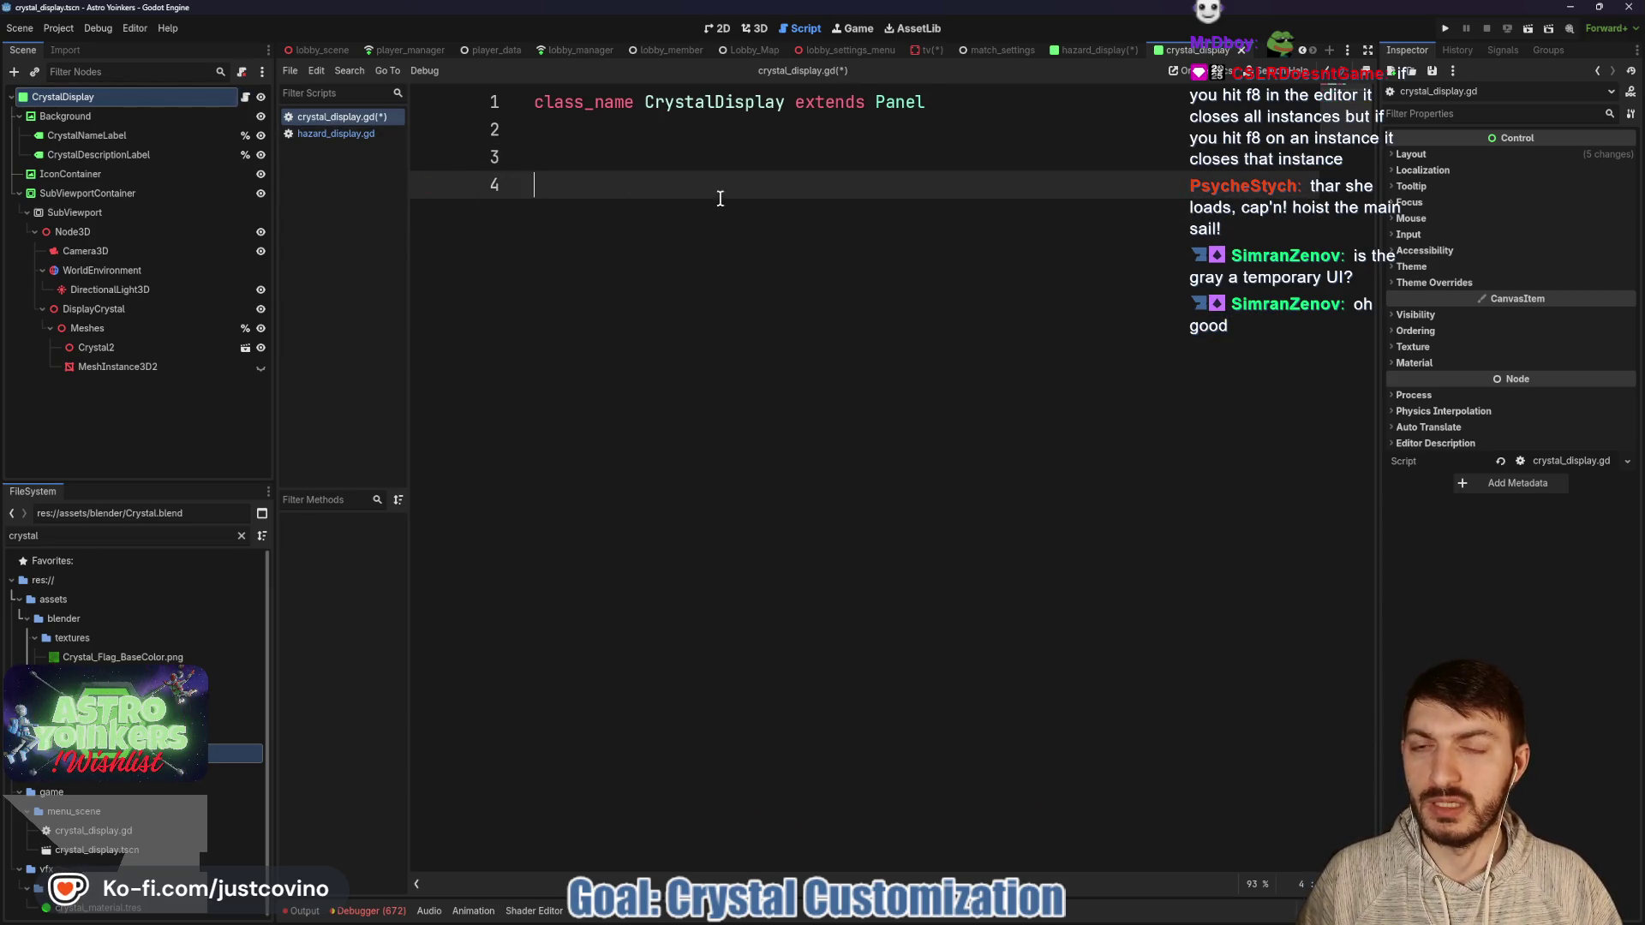
{"action": "key", "text": "ctrl+s"}
Add a blank line below the class_name declaration in crystal_display.gd.
{"action": "left_click", "coordinate": [335, 134]}
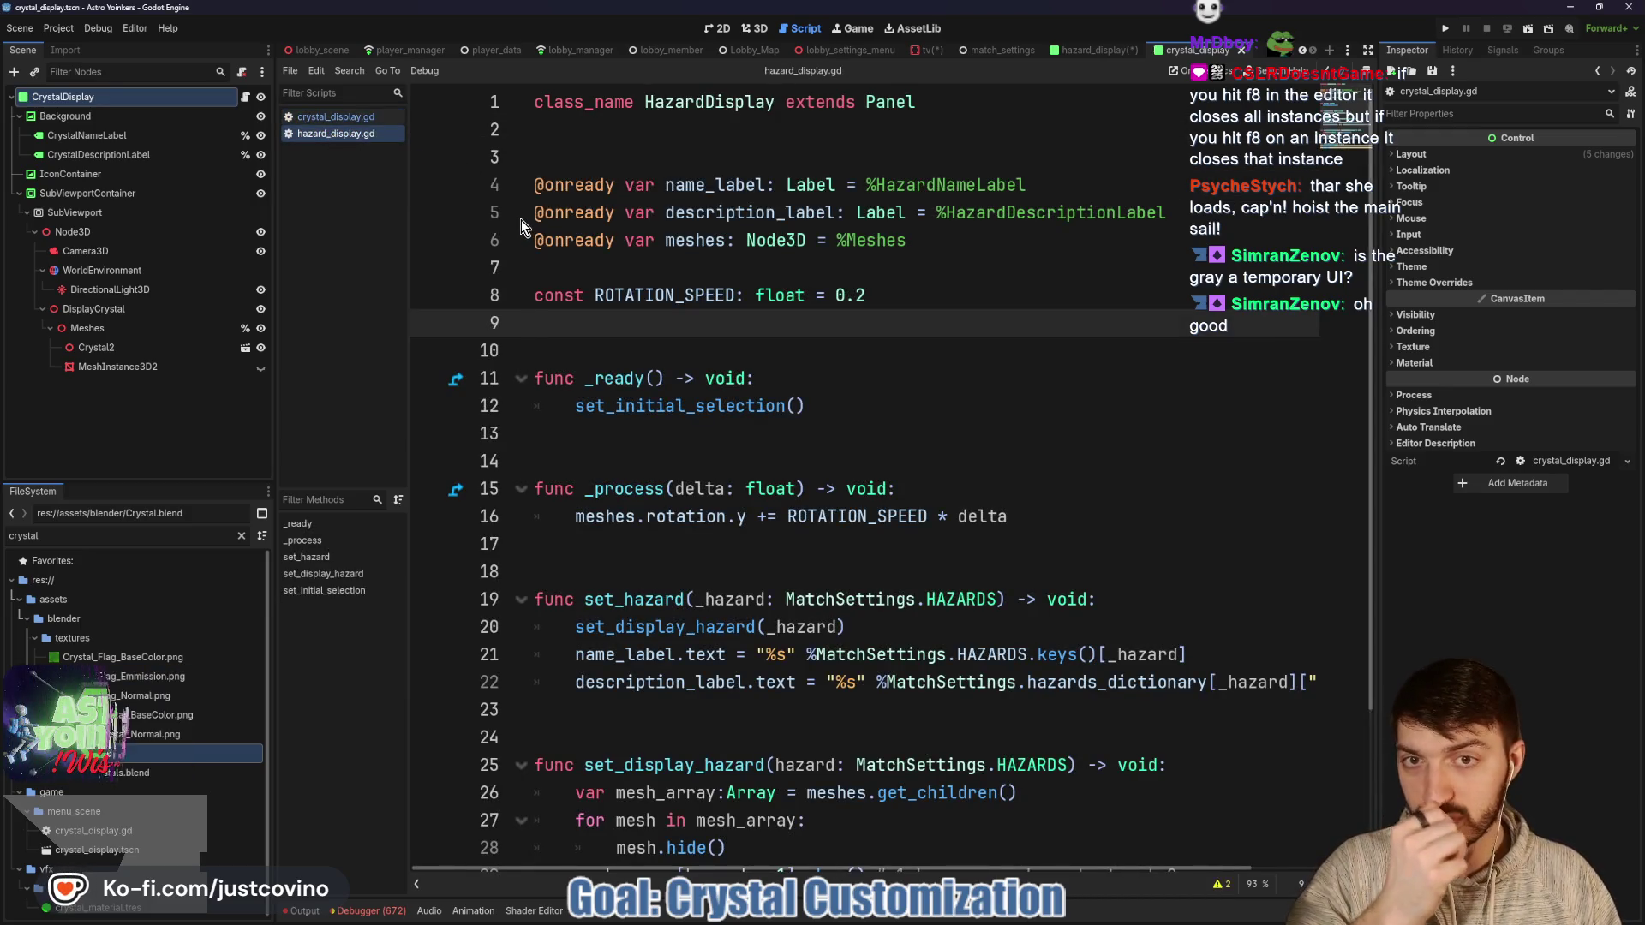
{"action": "left_click", "coordinate": [351, 119]}
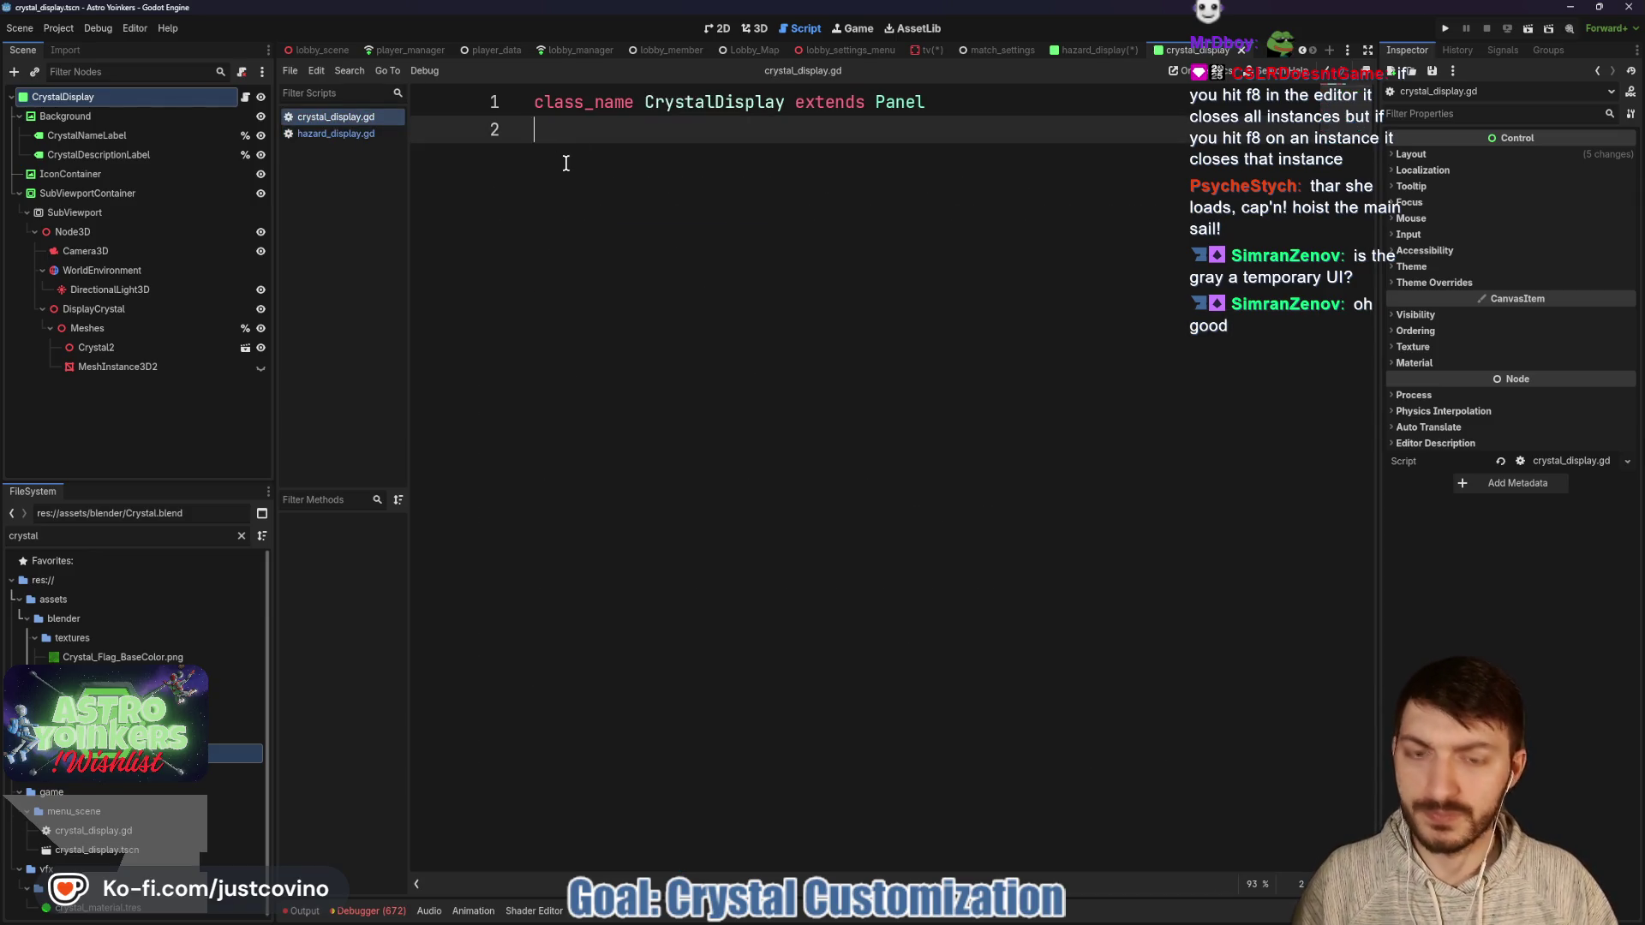
{"action": "key", "text": "Return"}
{"action": "left_click", "coordinate": [85, 141]}
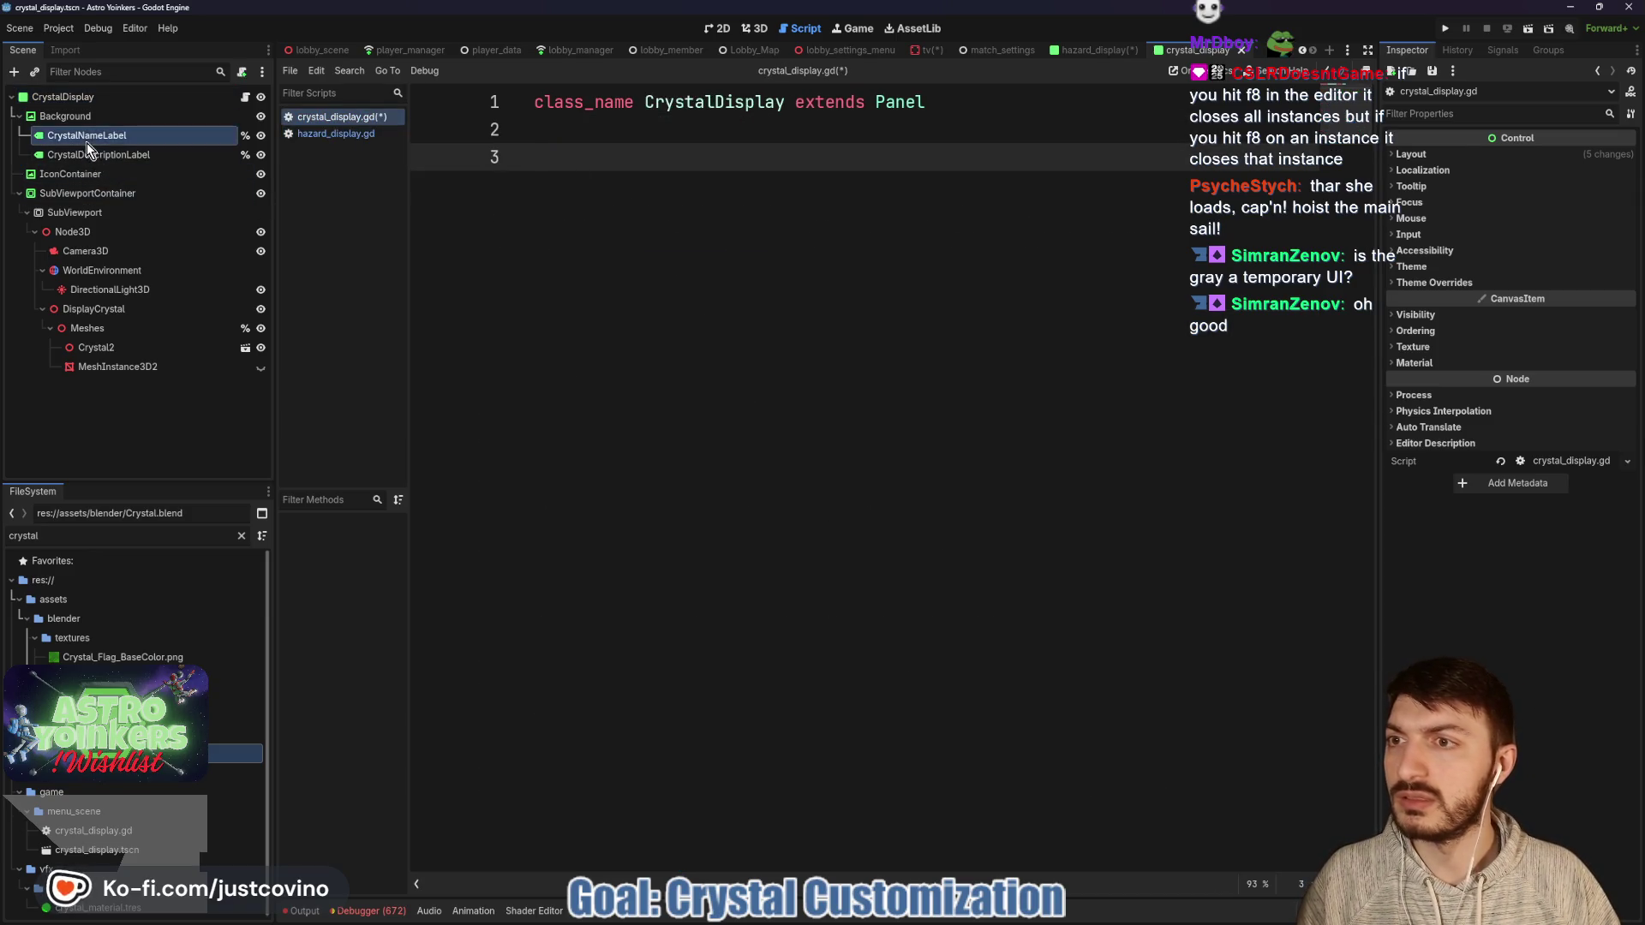
{"action": "left_click", "coordinate": [99, 155], "text": "shift"}
{"action": "left_click", "coordinate": [86, 328], "text": "ctrl"}
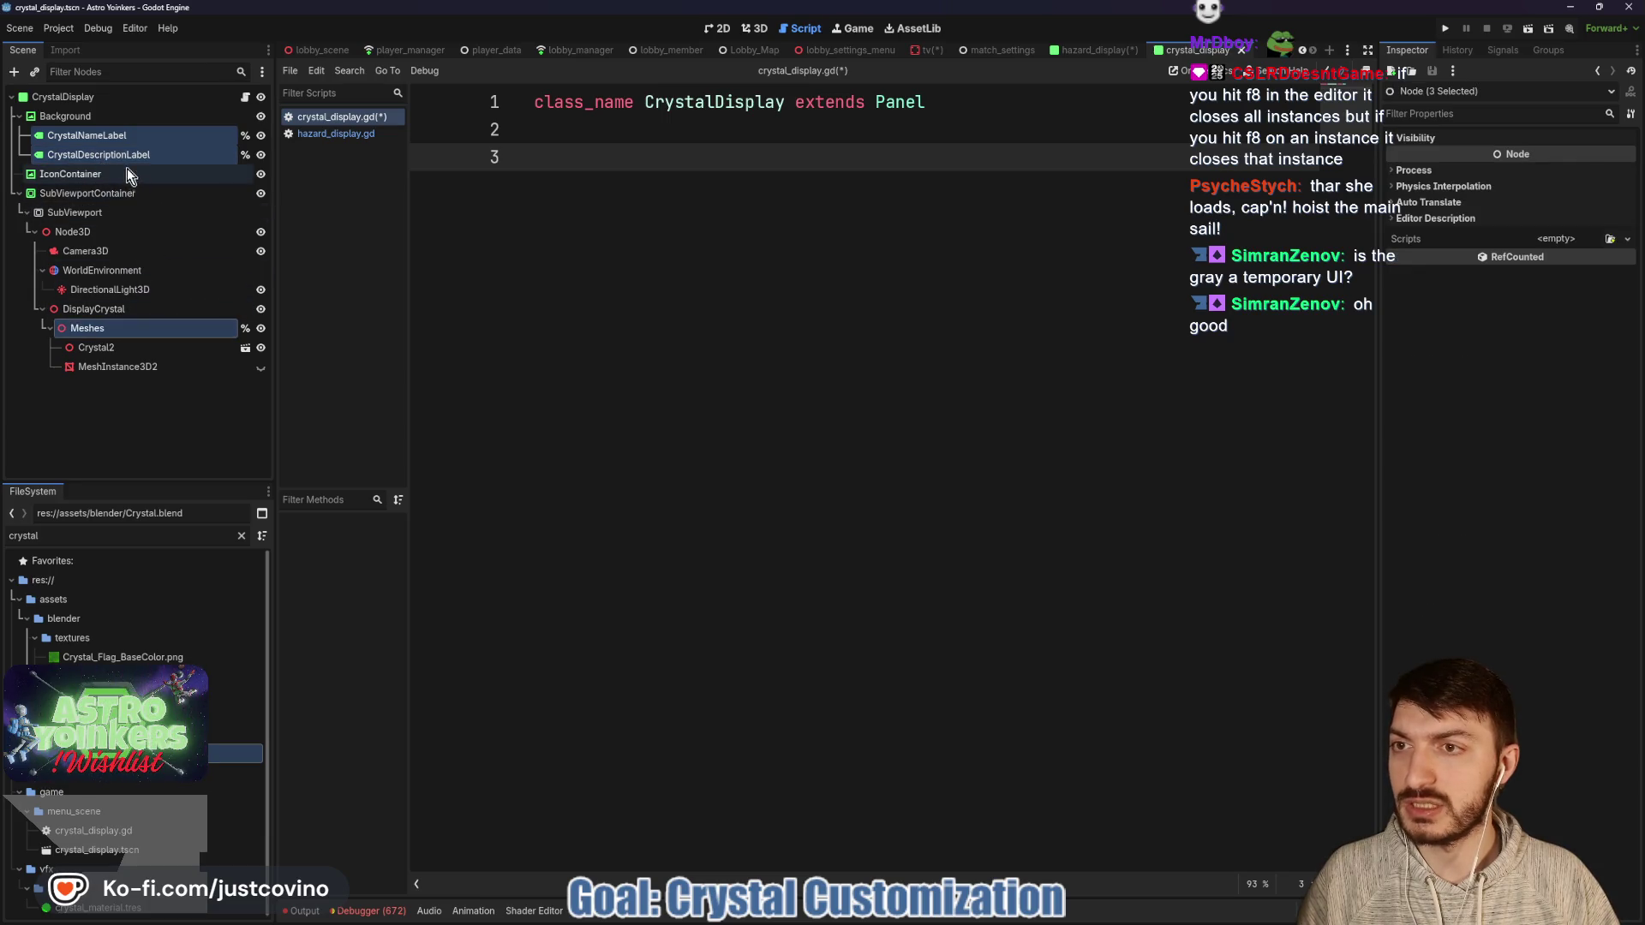
{"action": "mouse_move", "coordinate": [127, 159]}
{"action": "left_mouse_down"}
{"action": "mouse_move", "coordinate": [562, 172]}
{"action": "mouse_move", "coordinate": [610, 196]}
{"action": "left_mouse_up"}
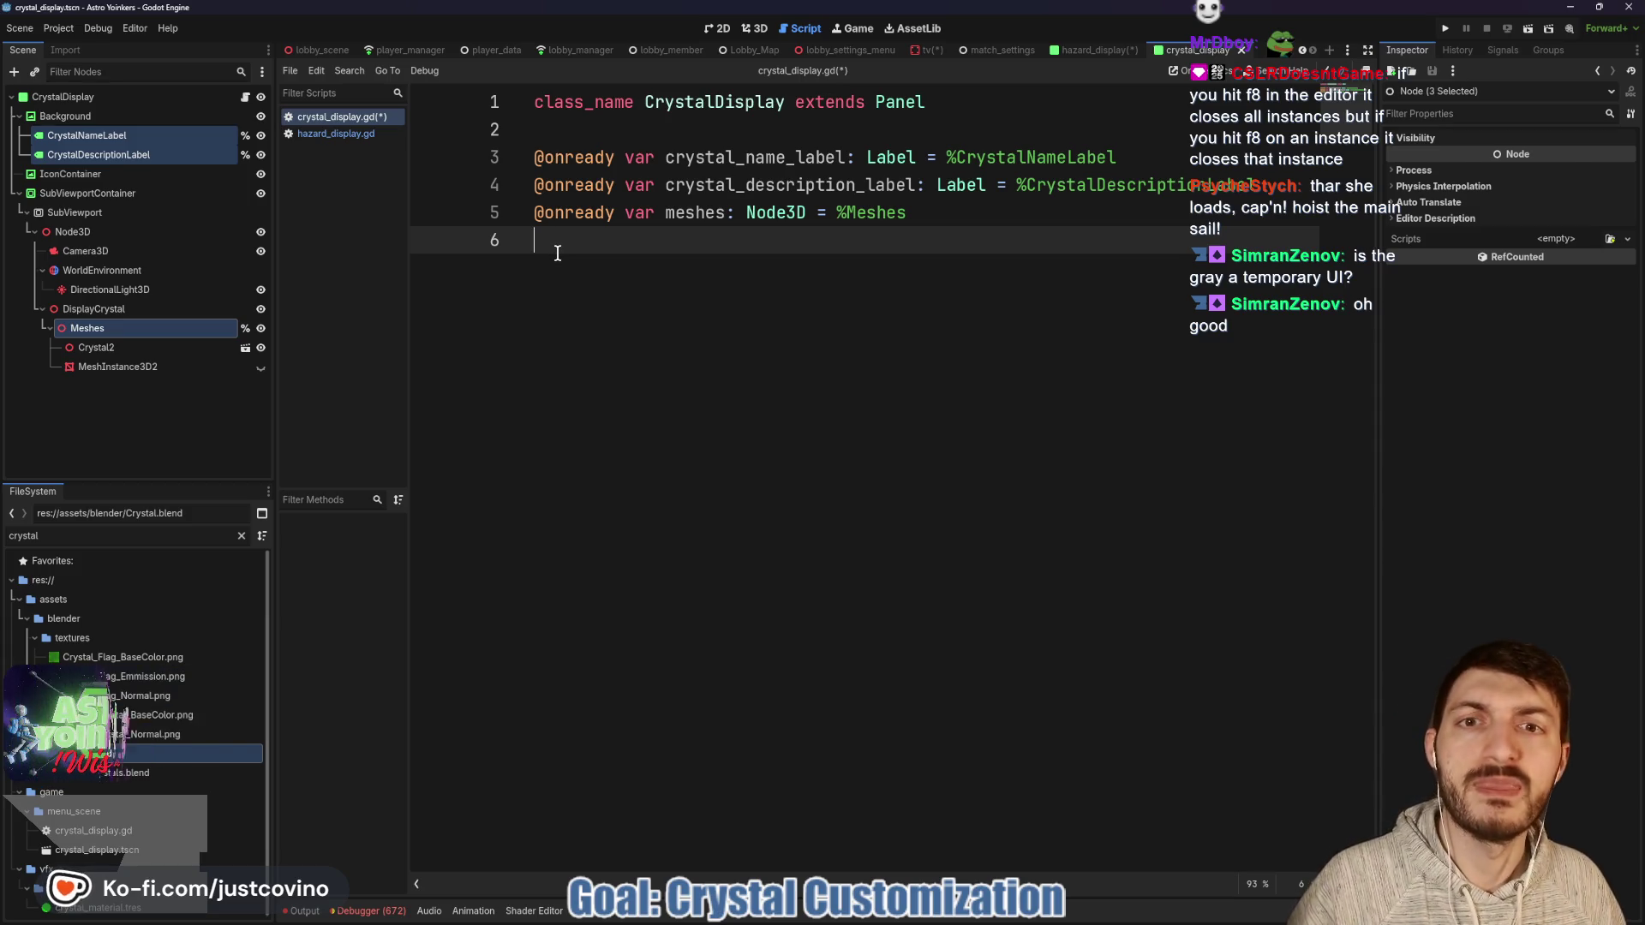
{"action": "key", "text": "ctrl+s"}
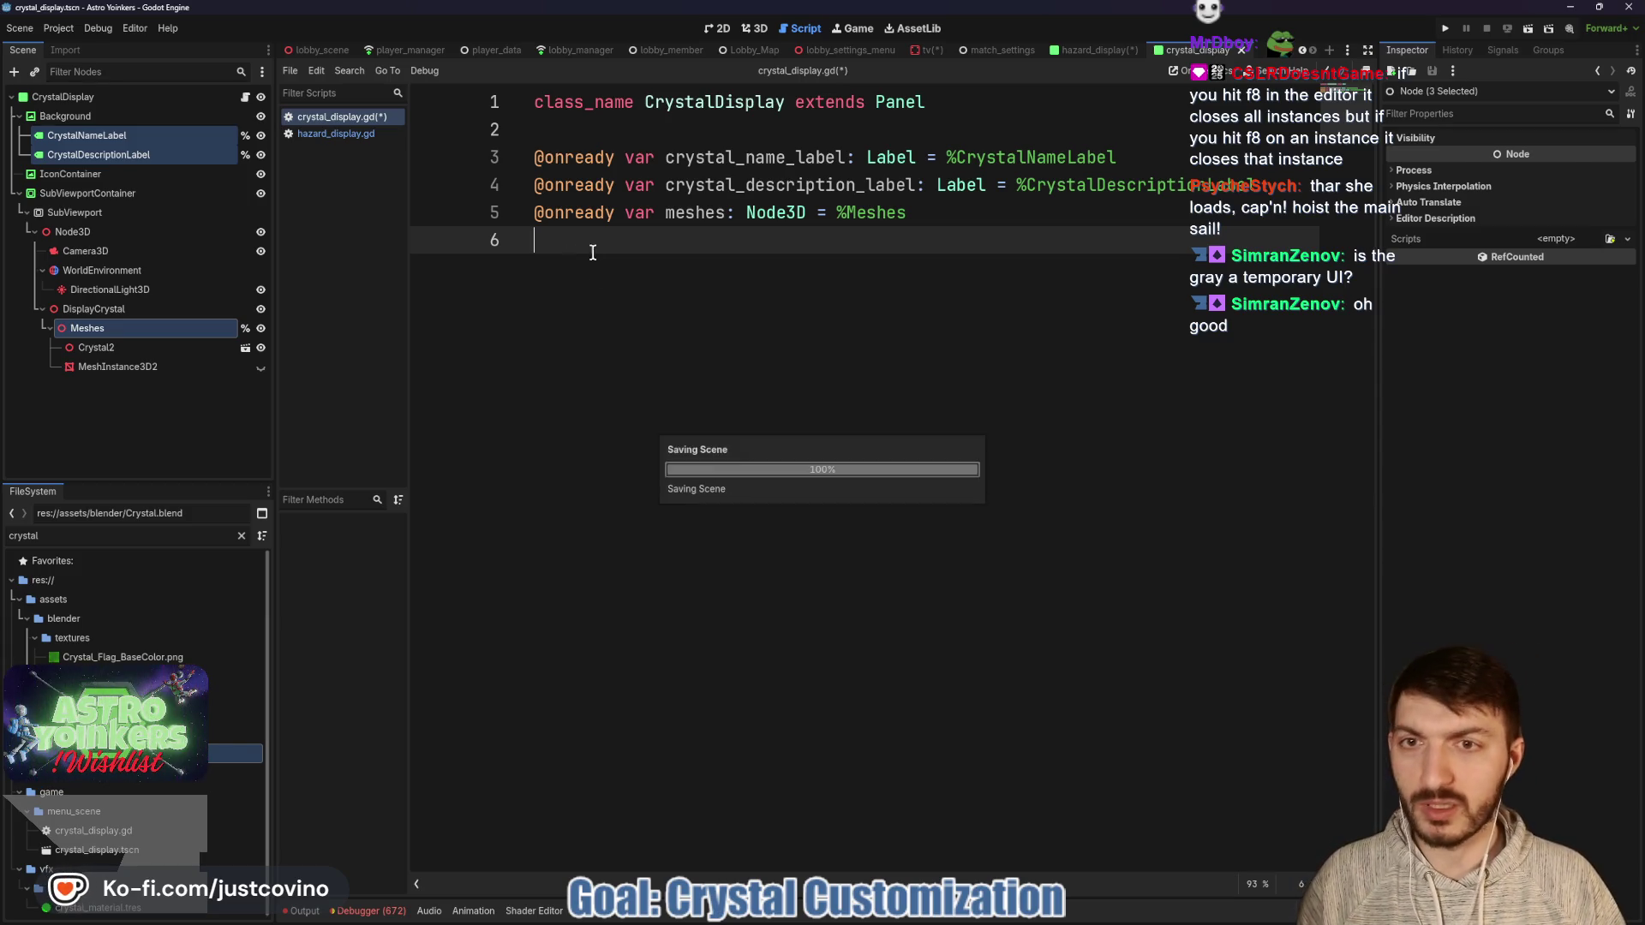
Copy the ROTATION_SPEED constant from hazard_display.gd into crystal_display.gd and save.
{"action": "left_click", "coordinate": [336, 133]}
{"action": "left_click_drag", "start_coordinate": [894, 296], "coordinate": [533, 296]}
{"action": "key", "text": "ctrl+c"}
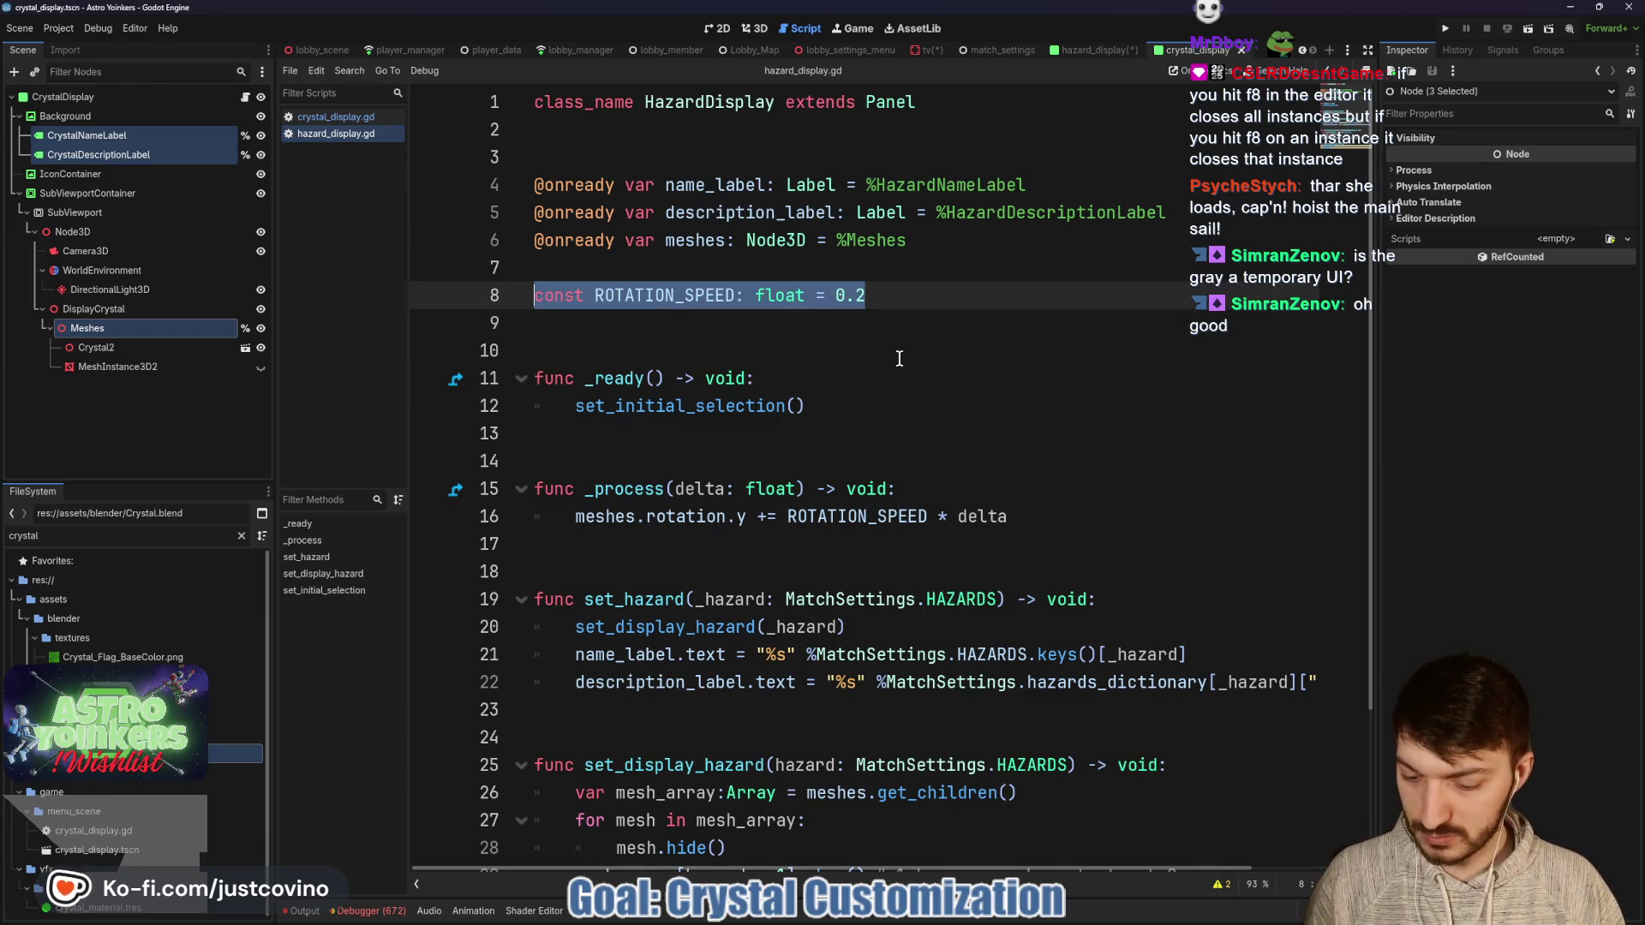
{"action": "left_click", "coordinate": [350, 120]}
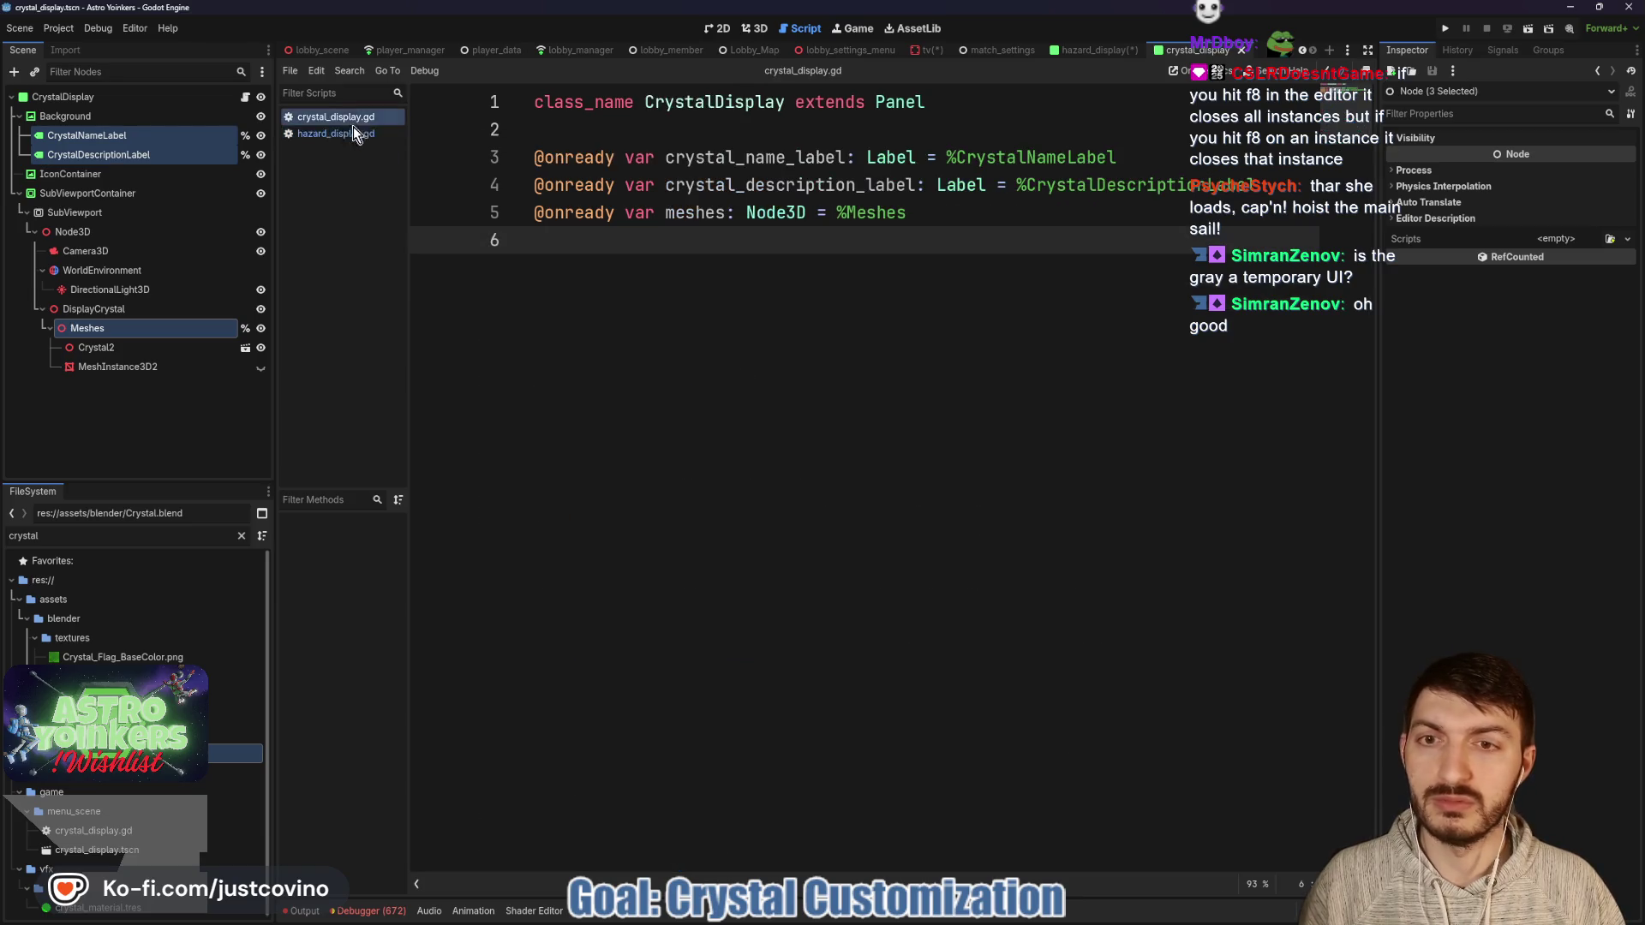
{"action": "key", "text": "Return"}
{"action": "key", "text": "ctrl+v"}
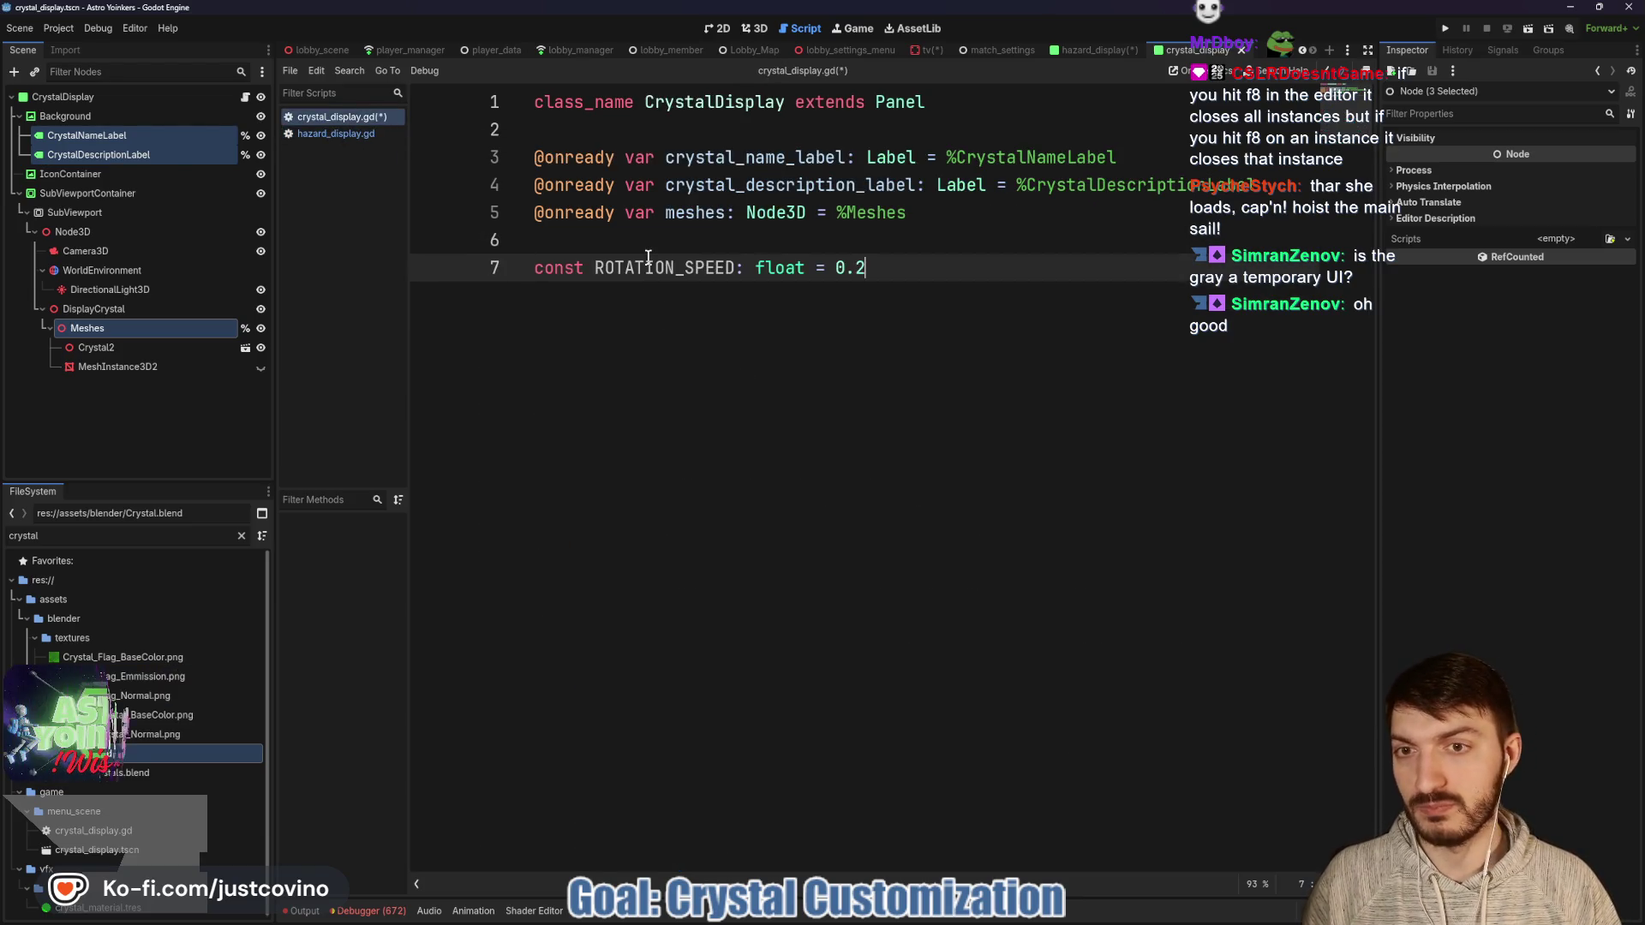
{"action": "key", "text": "ctrl+s"}
Copy the mesh-spinning _process function from hazard_display.gd below the constant and save.
{"action": "left_click", "coordinate": [347, 134]}
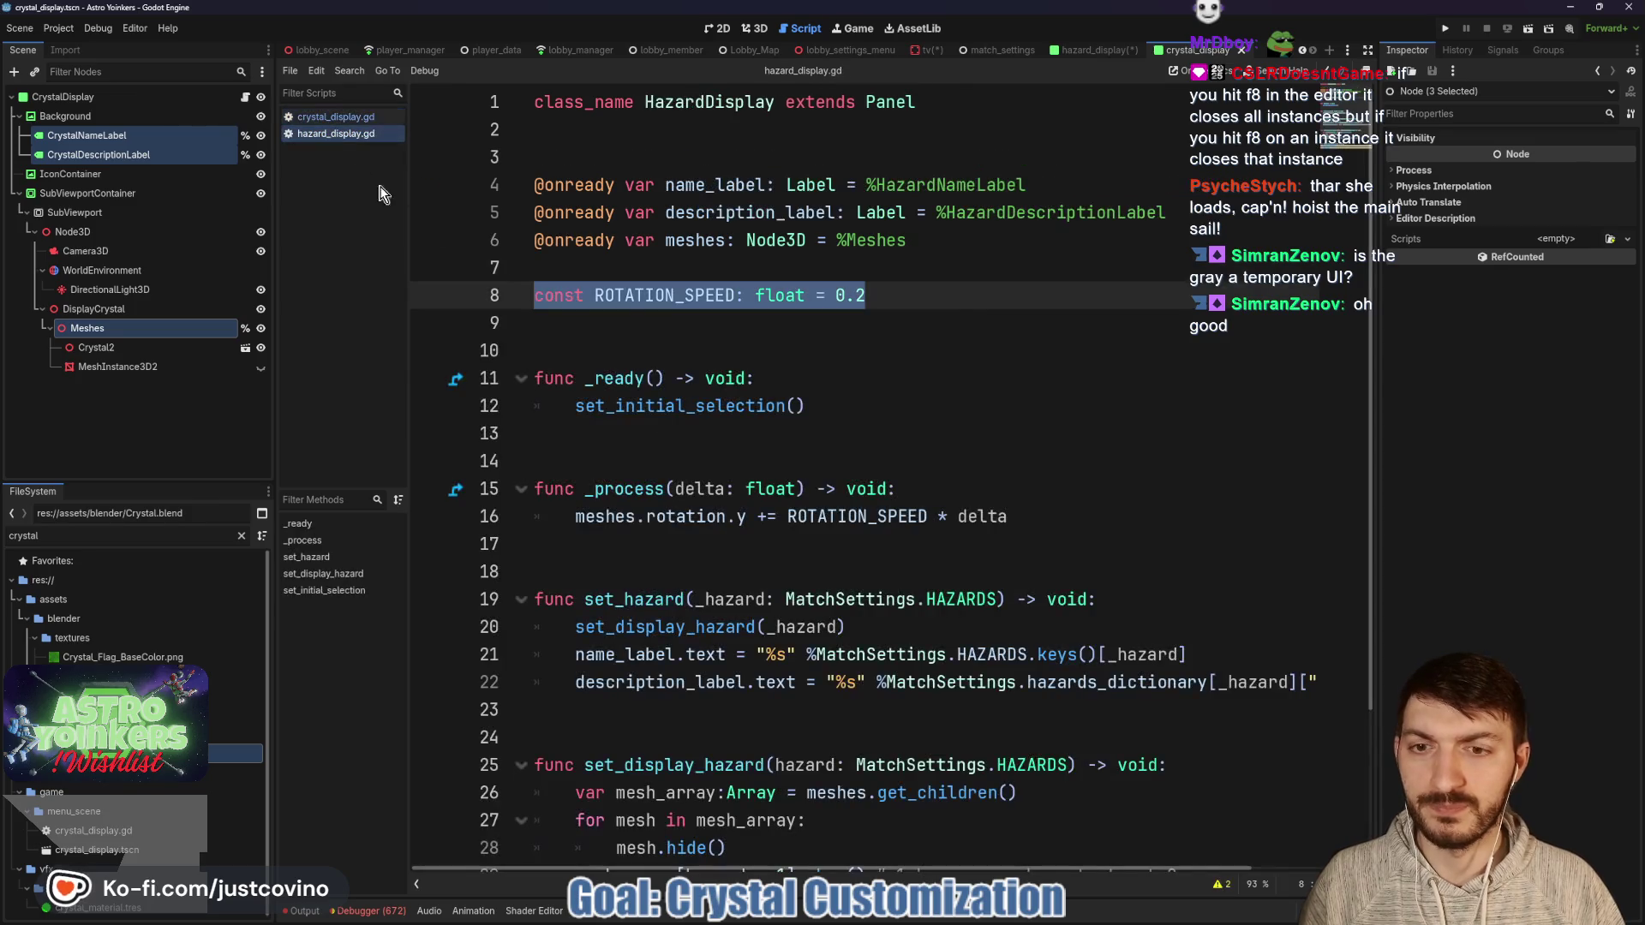
{"action": "mouse_move", "coordinate": [1007, 517]}
{"action": "left_mouse_down"}
{"action": "mouse_move", "coordinate": [548, 514]}
{"action": "mouse_move", "coordinate": [484, 482]}
{"action": "left_mouse_up"}
{"action": "key", "text": "ctrl+c"}
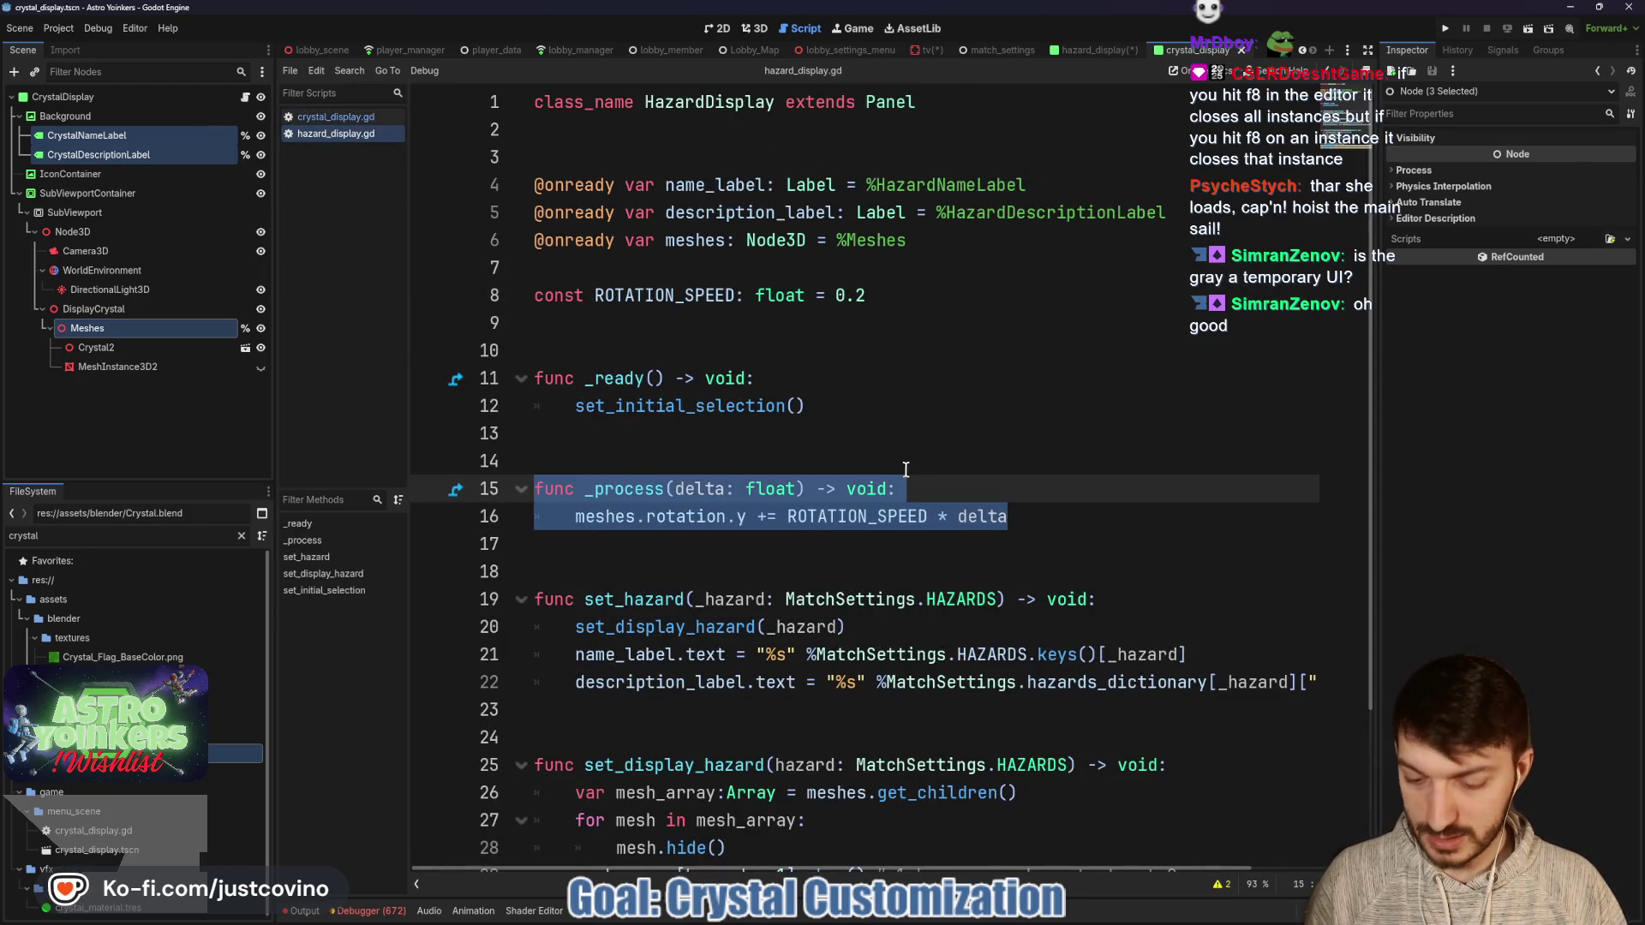
{"action": "left_click", "coordinate": [342, 116]}
{"action": "key", "text": "Down"}
{"action": "key", "text": "Return"}
{"action": "key", "text": "Return"}
{"action": "key", "text": "Return"}
{"action": "key", "text": "ctrl+v"}
{"action": "key", "text": "ctrl+s"}
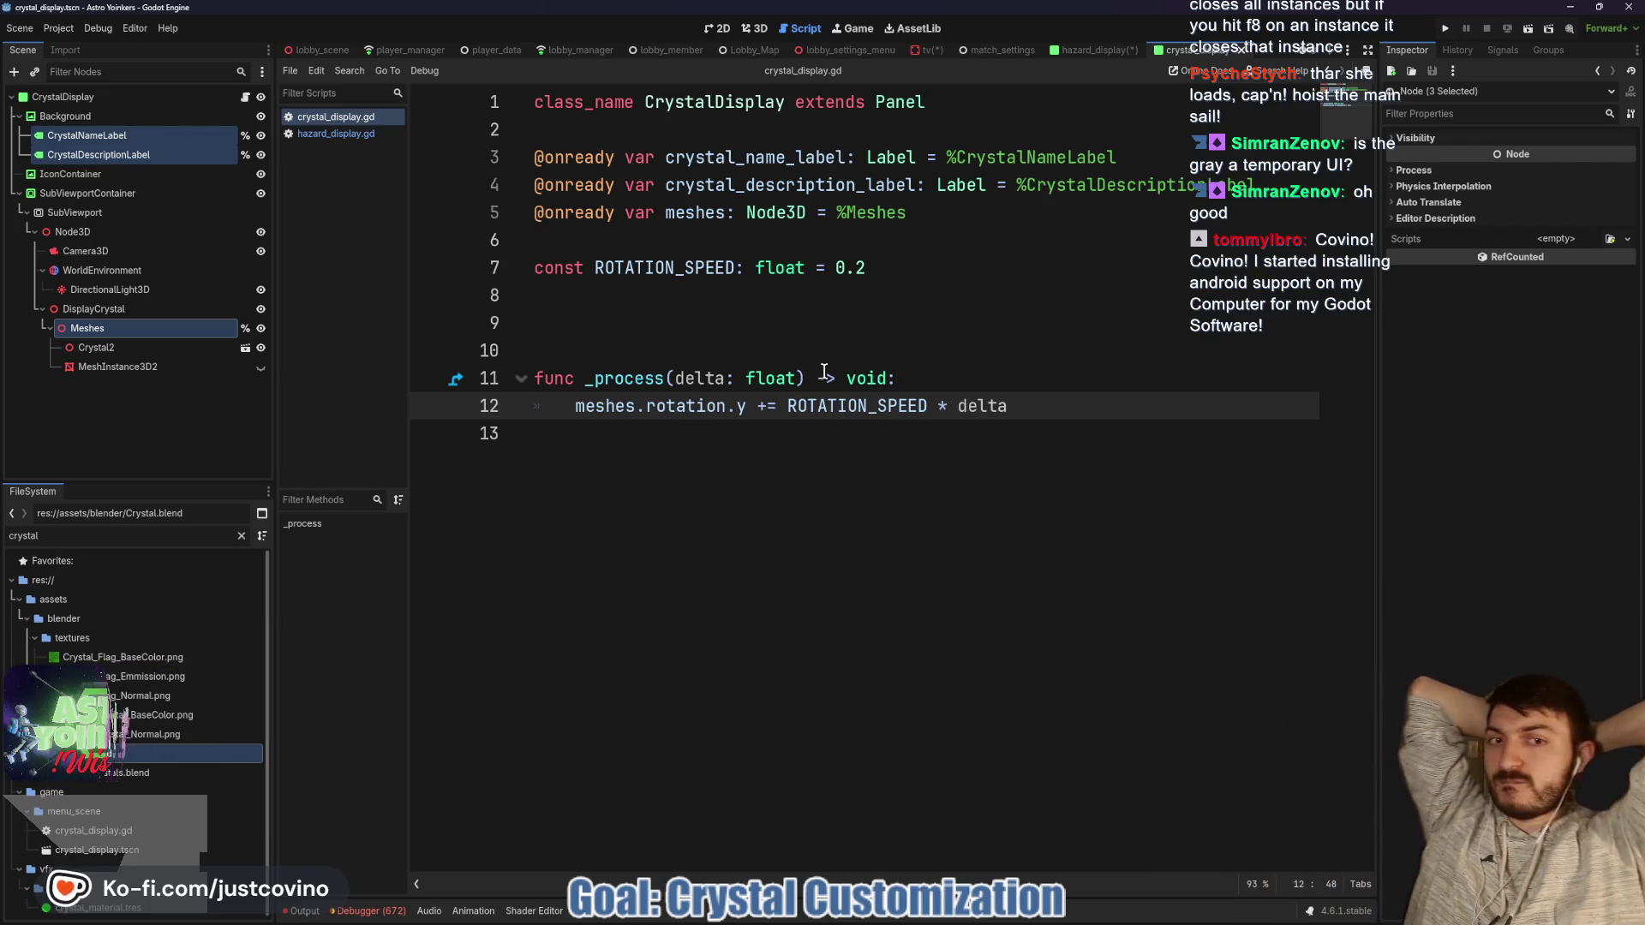
{"action": "left_click", "coordinate": [771, 333]}
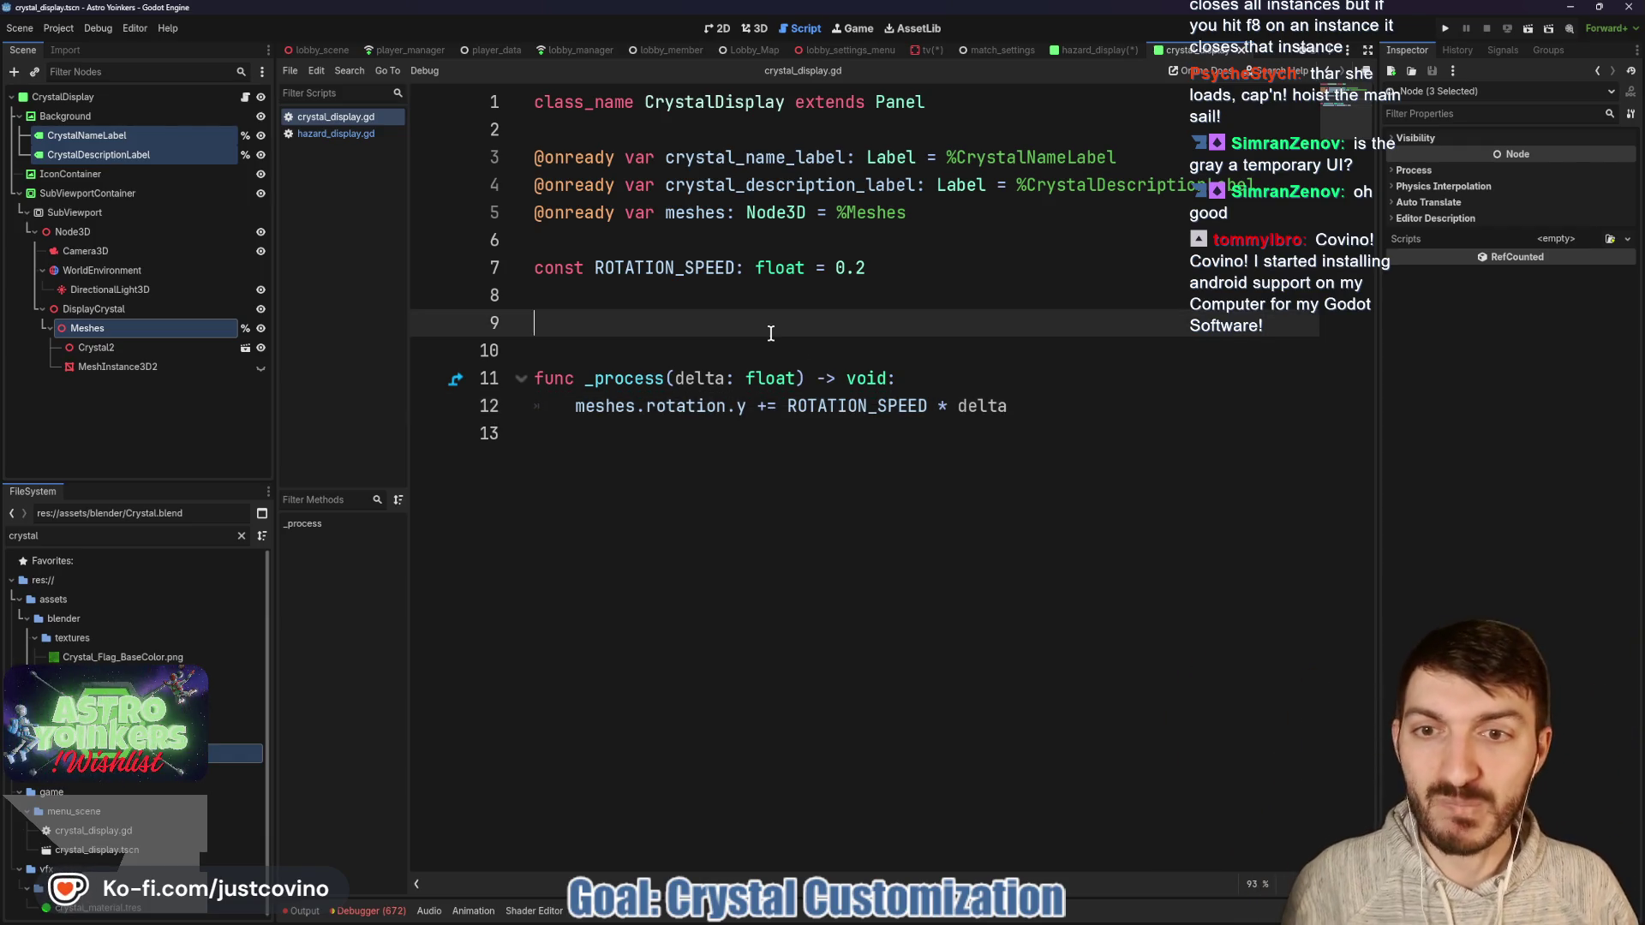
{"action": "left_click", "coordinate": [321, 136]}
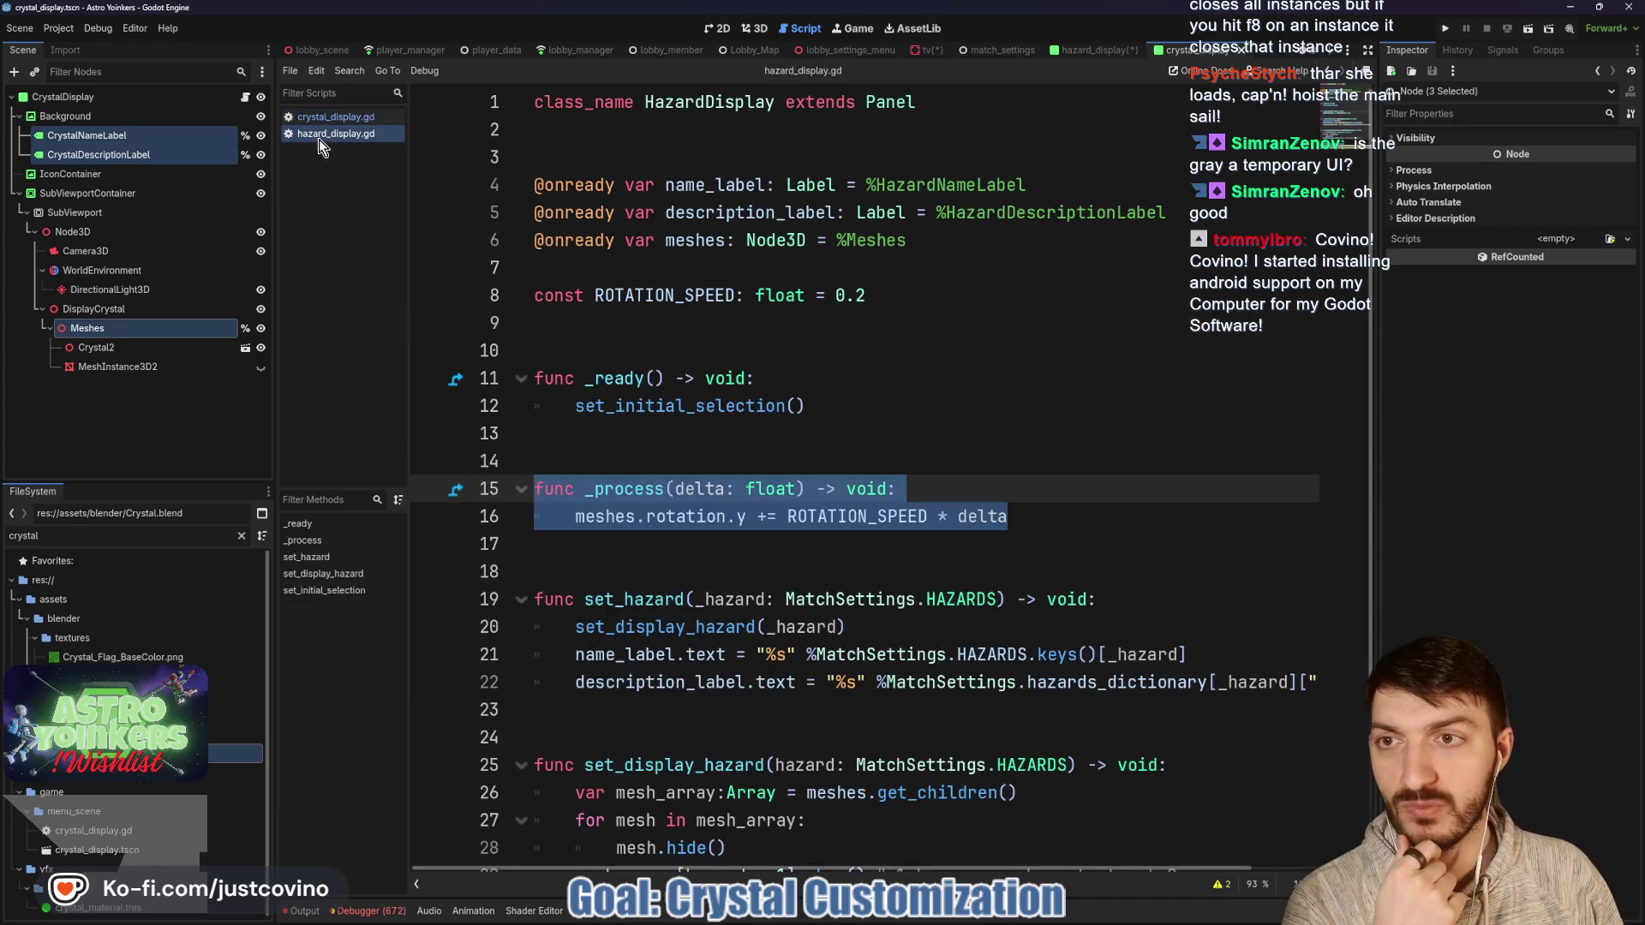
{"action": "left_click", "coordinate": [814, 437]}
{"action": "double_click", "coordinate": [757, 407]}
{"action": "scroll", "coordinate": [757, 421], "scroll_direction": "down", "scroll_amount": 3}
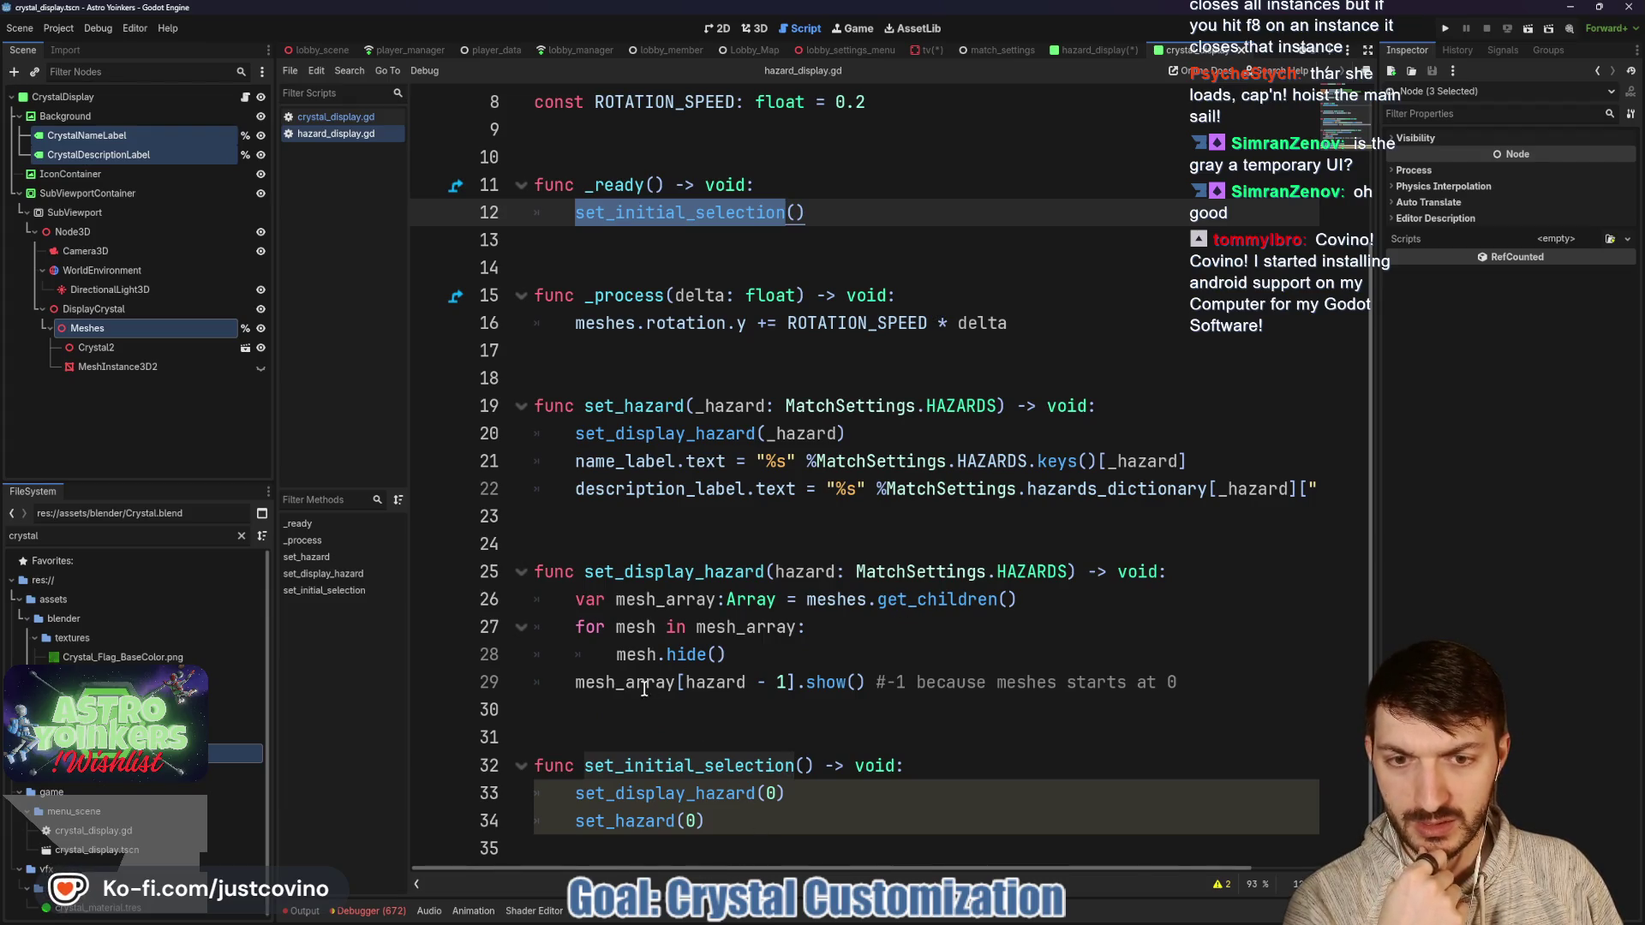
{"action": "left_click", "coordinate": [669, 627]}
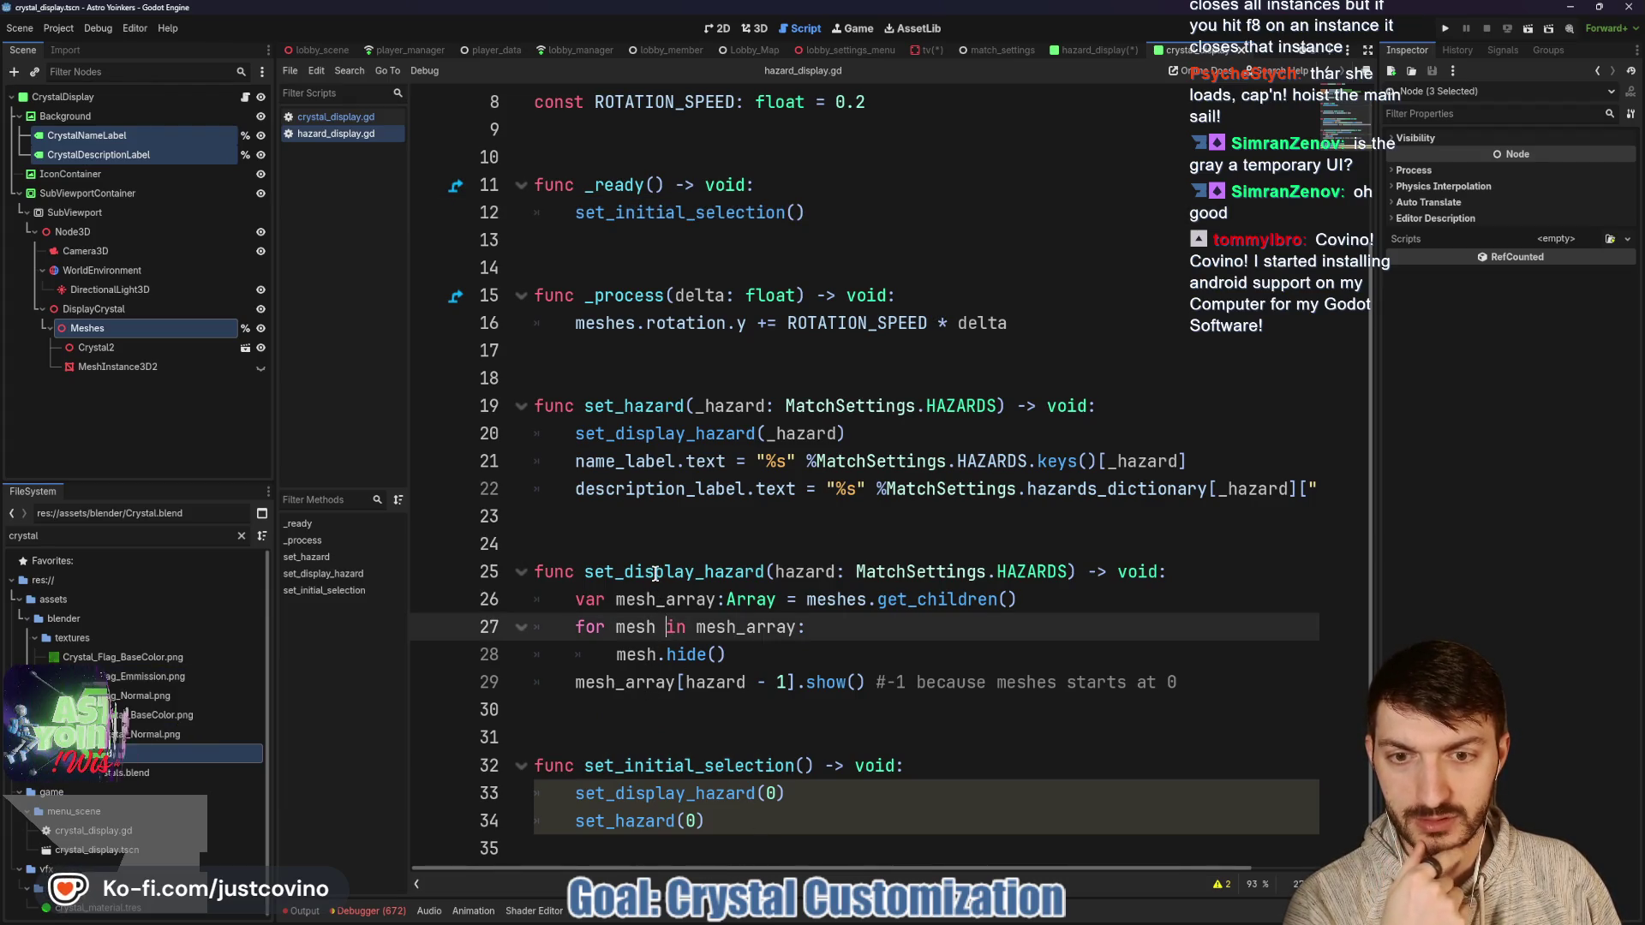
{"action": "left_click", "coordinate": [642, 407]}
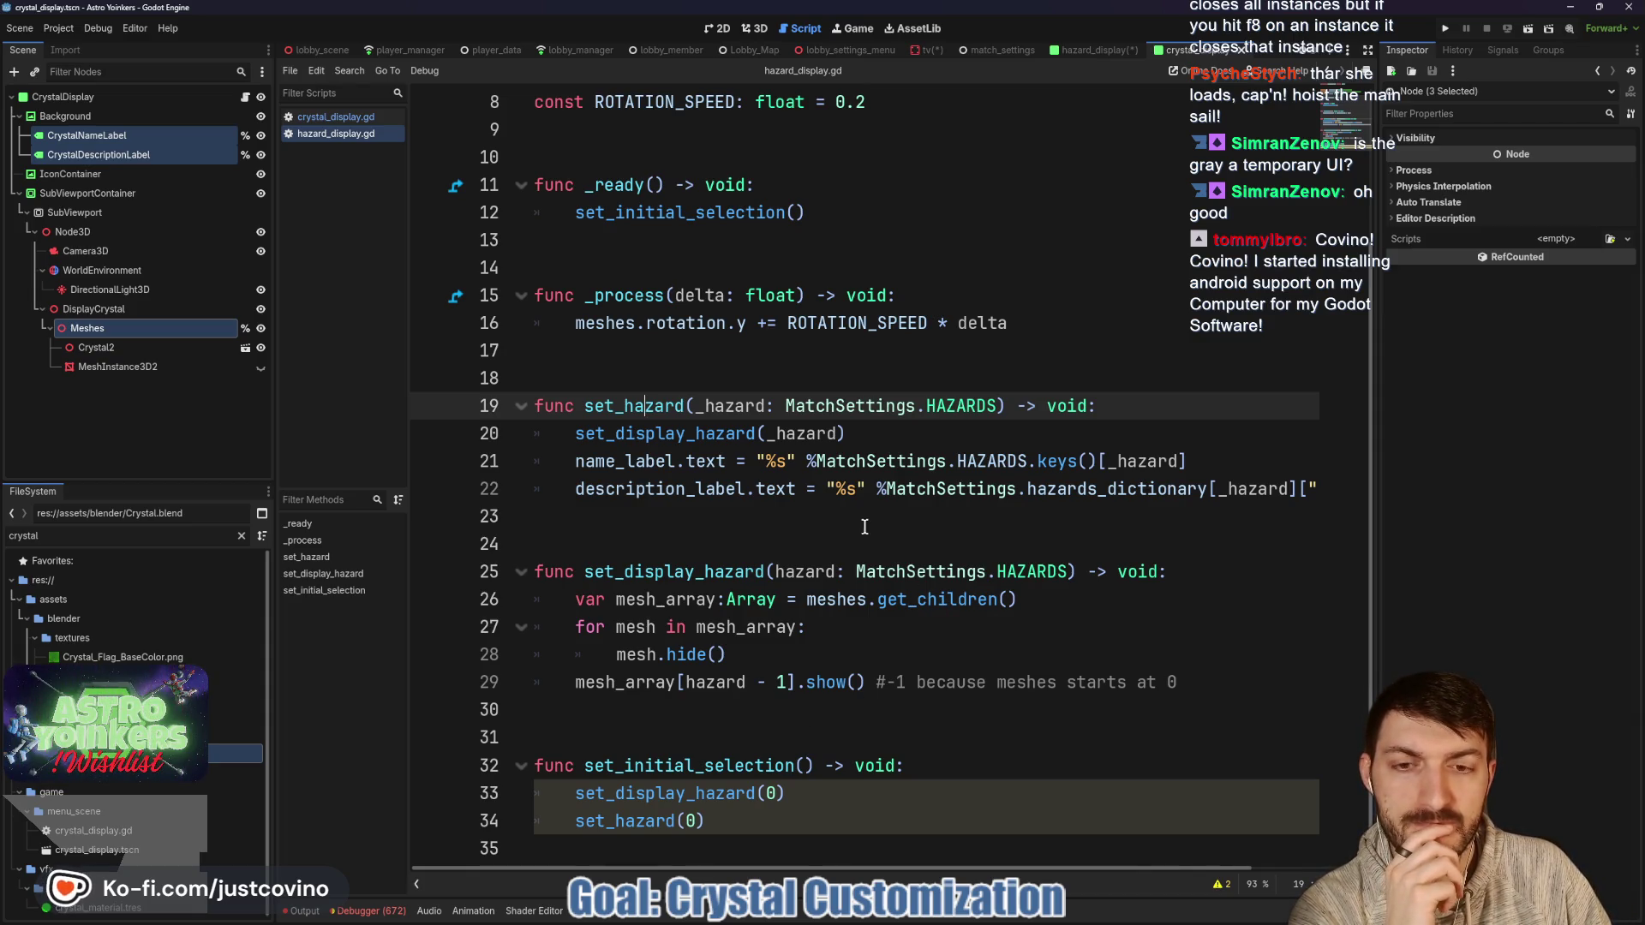
{"action": "scroll", "coordinate": [621, 359], "scroll_direction": "up", "scroll_amount": 2}
{"action": "left_click", "coordinate": [347, 116]}
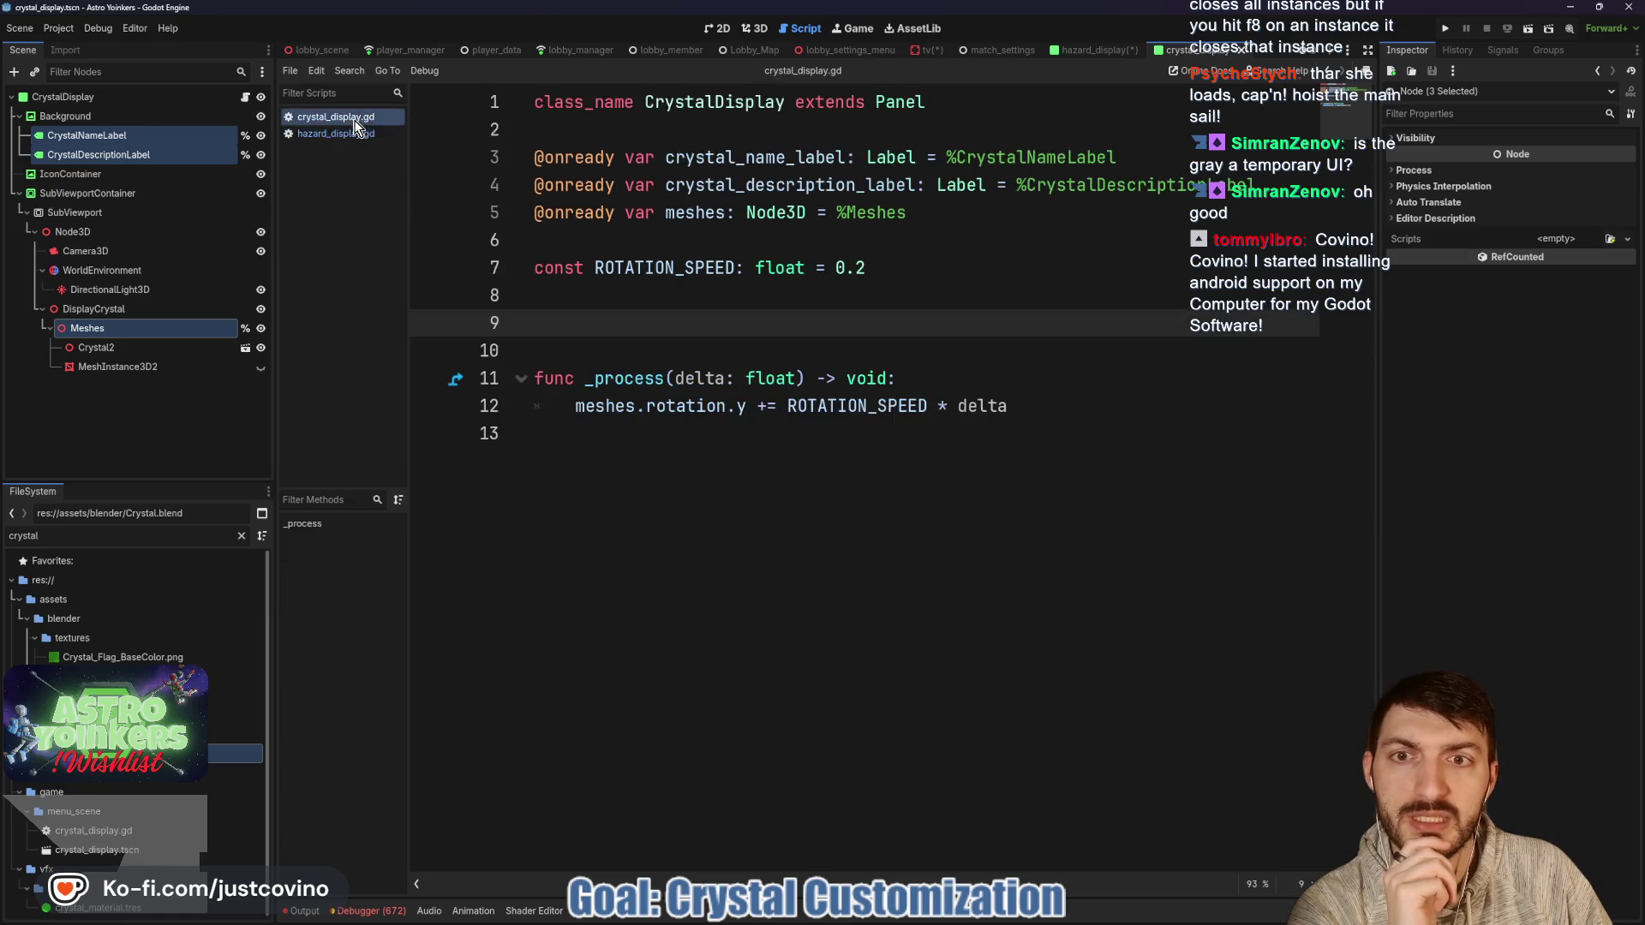
Declare enum SETTING { CAPTURES, IMPLOSION } on line 3 and save the script.
{"action": "left_click", "coordinate": [581, 128]}
{"action": "key", "text": "Return"}
{"action": "key", "text": "Return"}
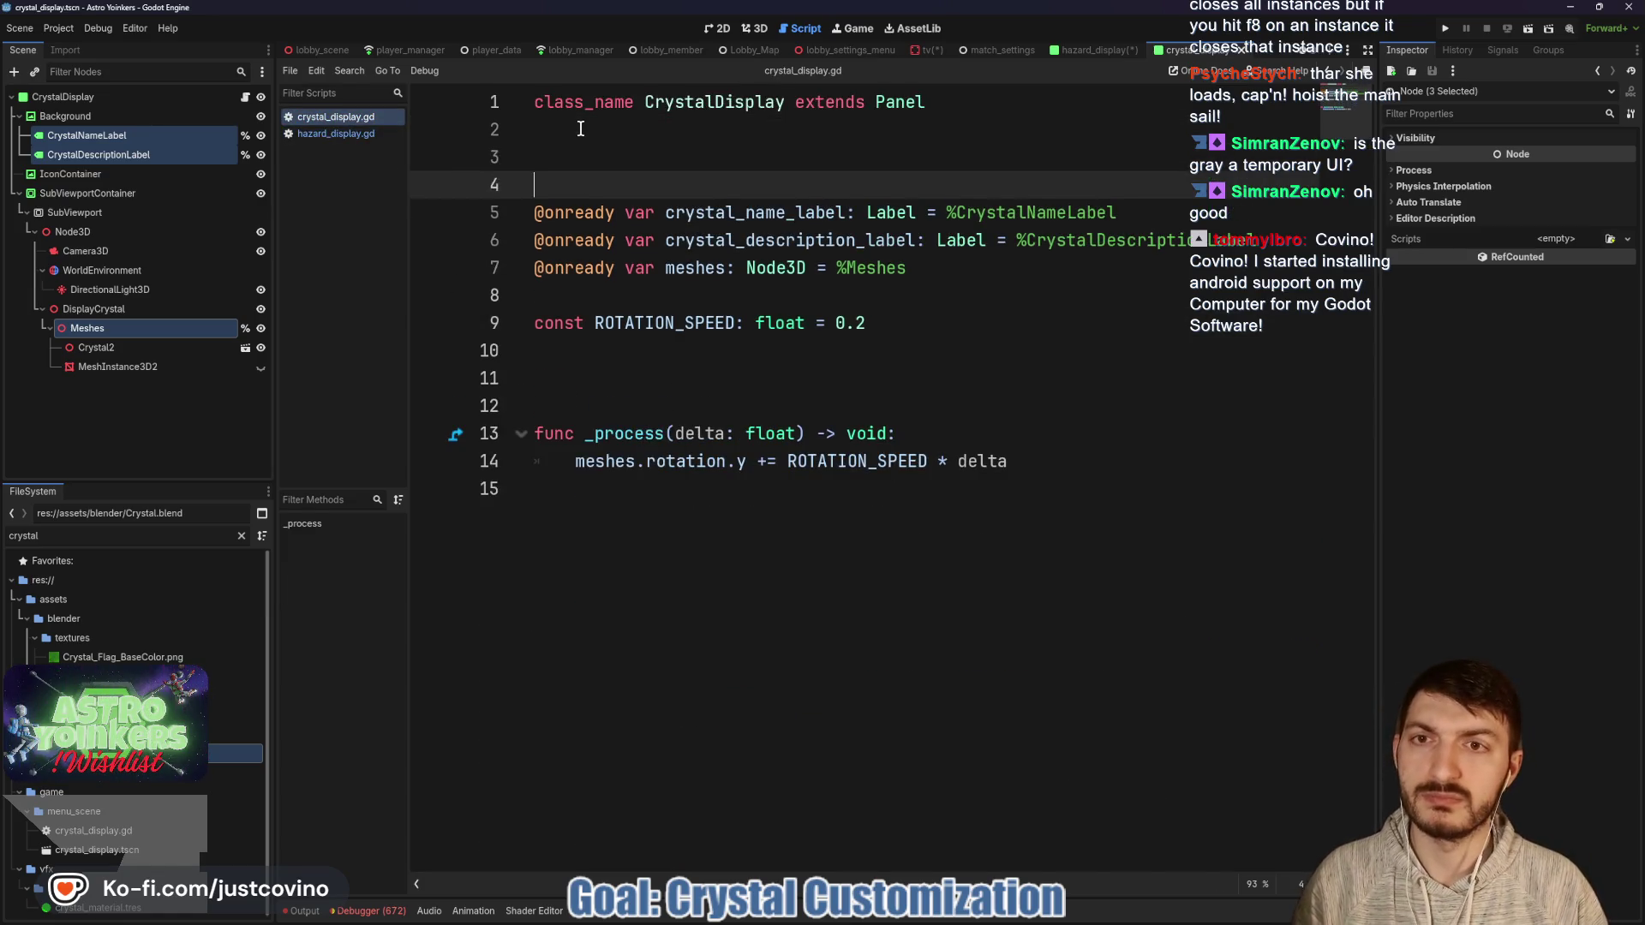
{"action": "key", "text": "Up"}
{"action": "type", "text": "enum"}
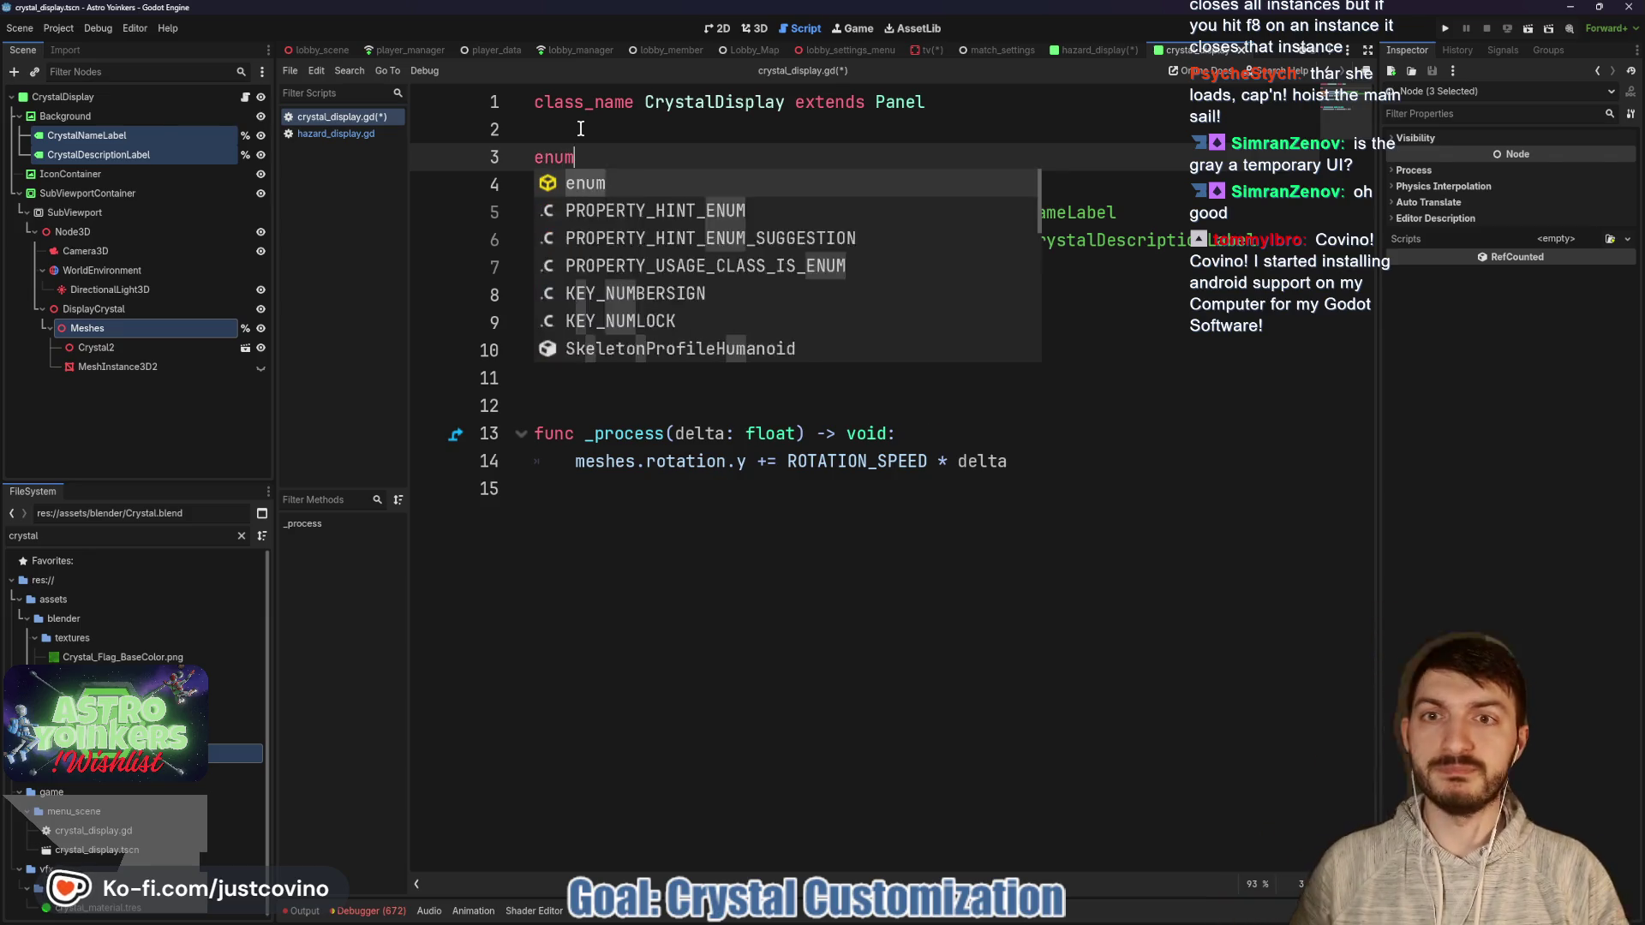
{"action": "type", "text": " CT"}
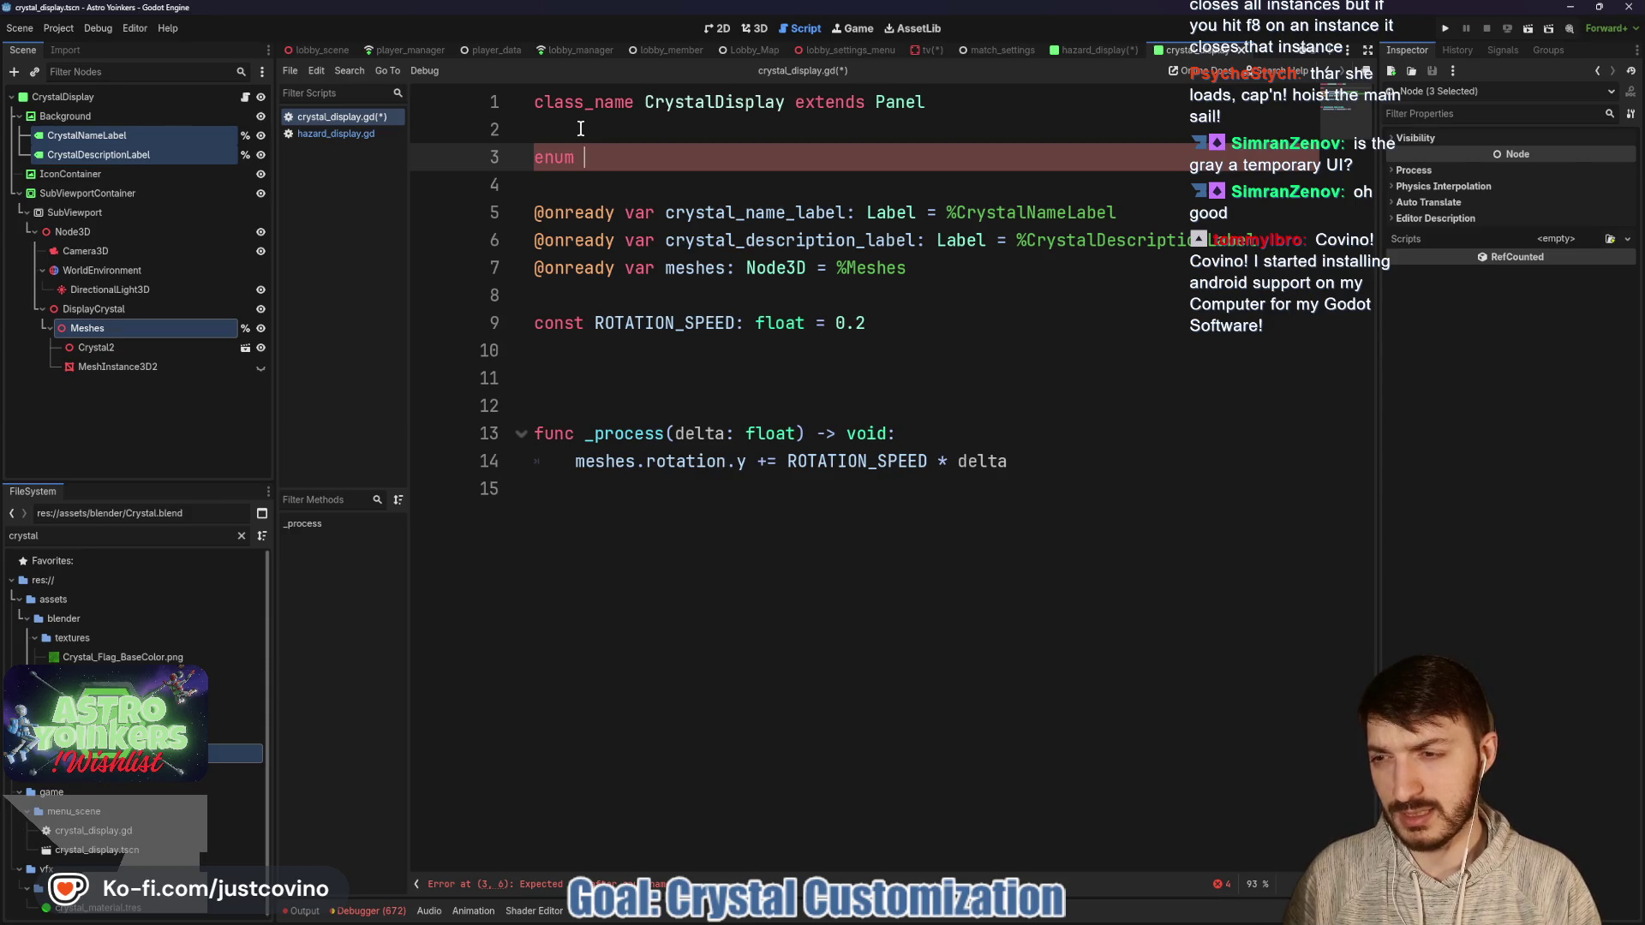
{"action": "type", "text": "TTING {"}
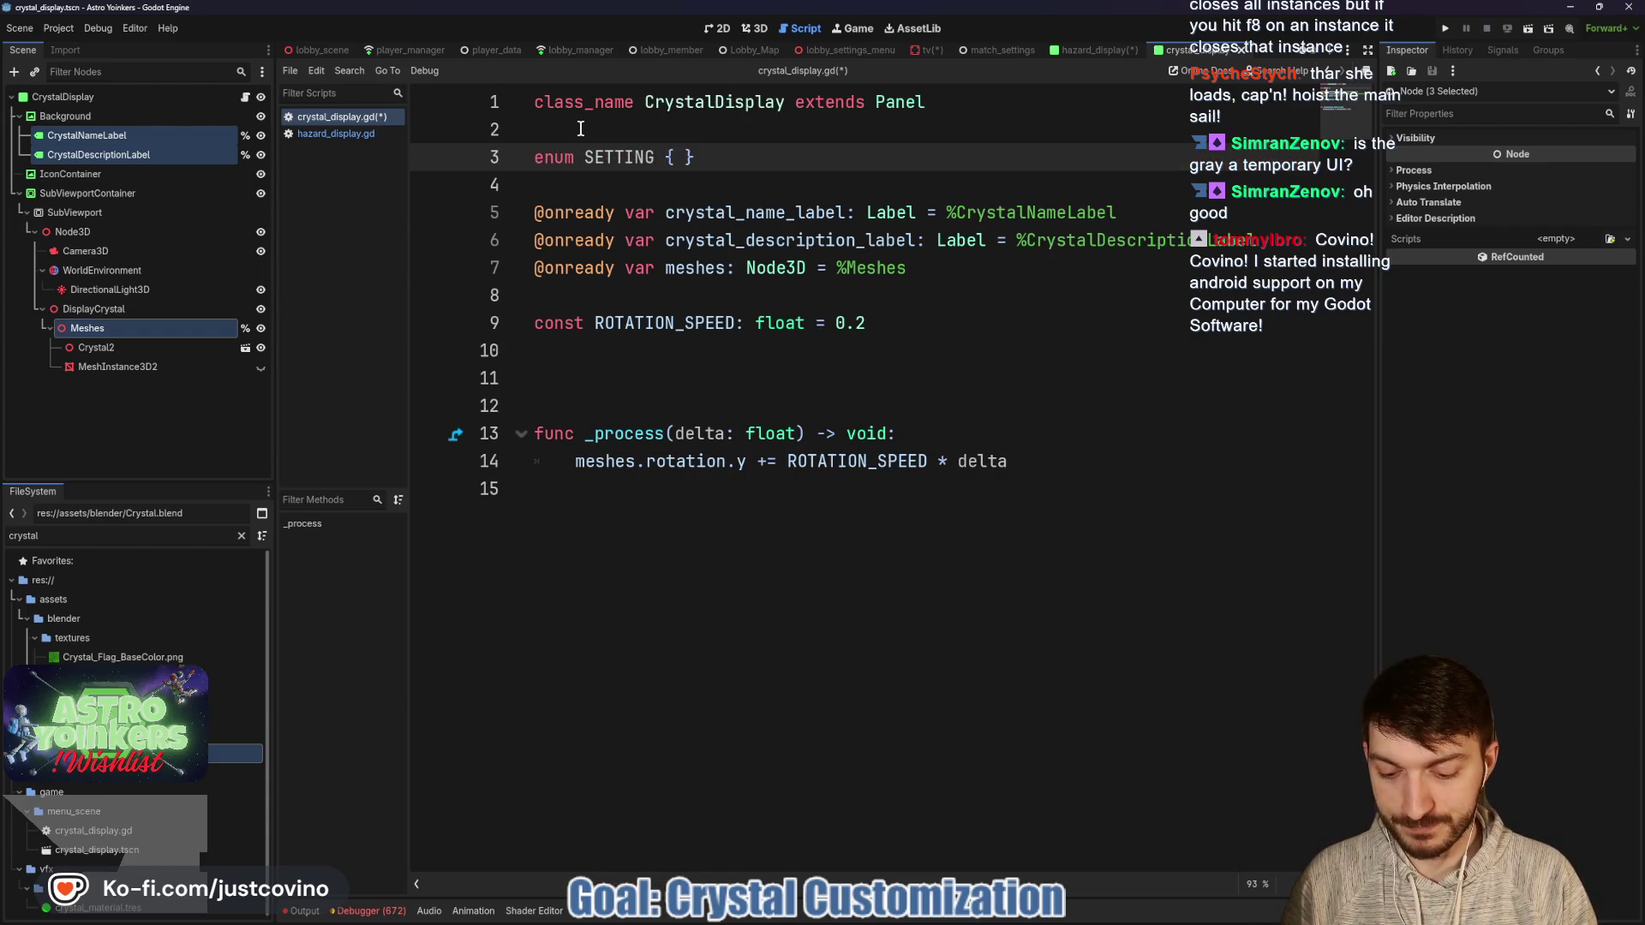
{"action": "type", "text": "APTURES, "}
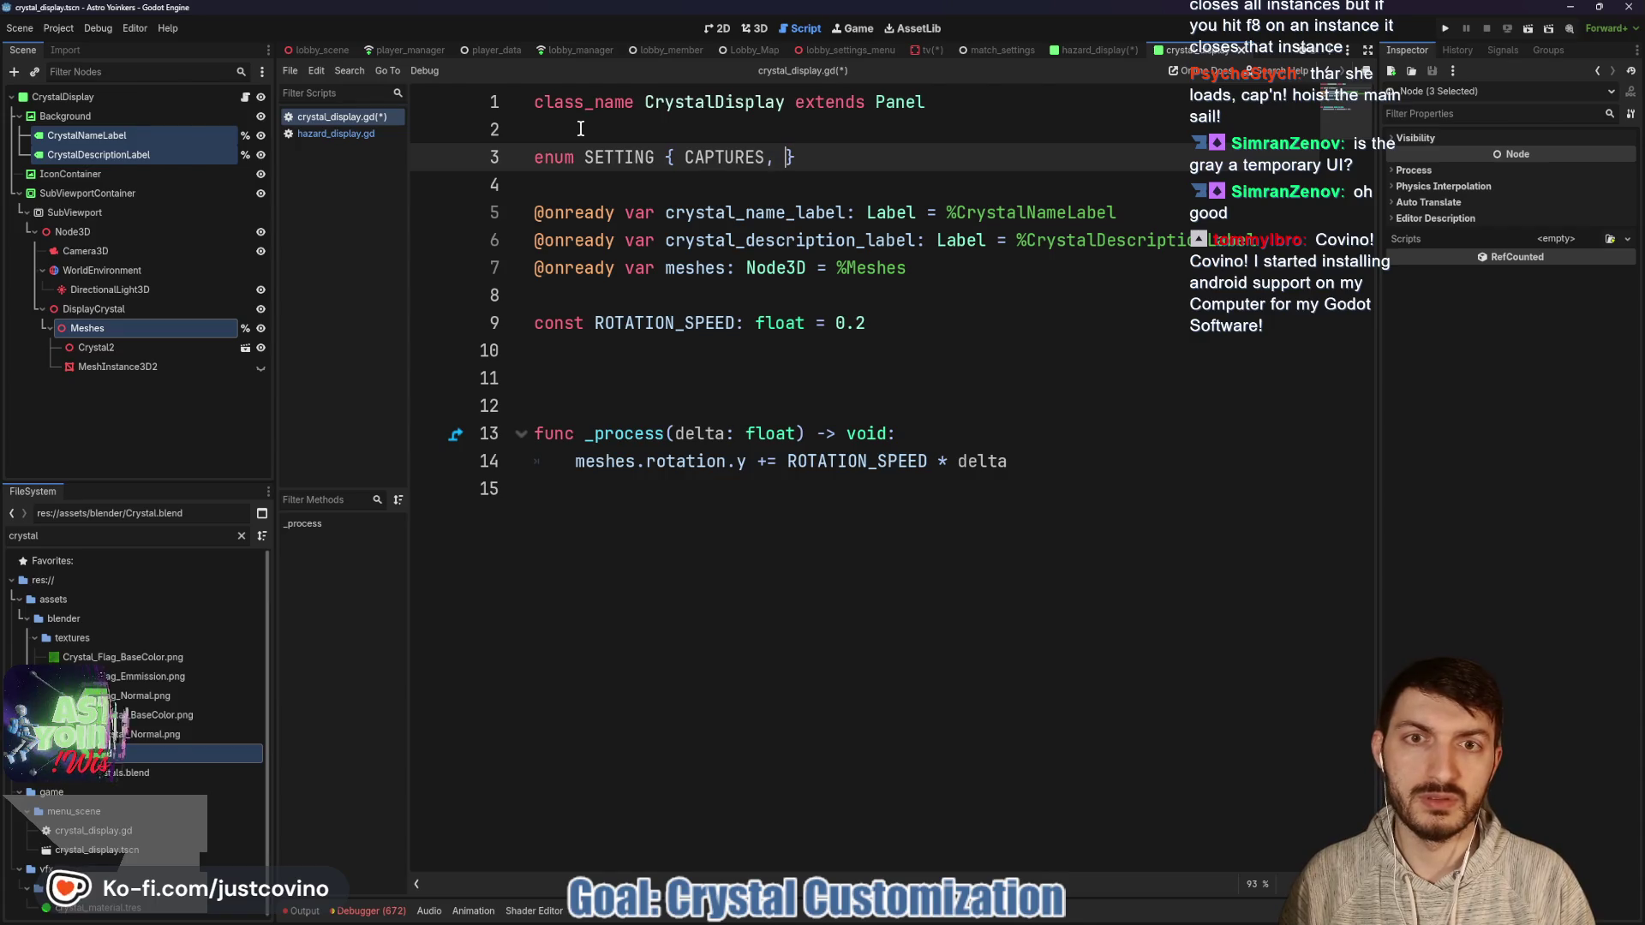
{"action": "type", "text": "IMPLOSION"}
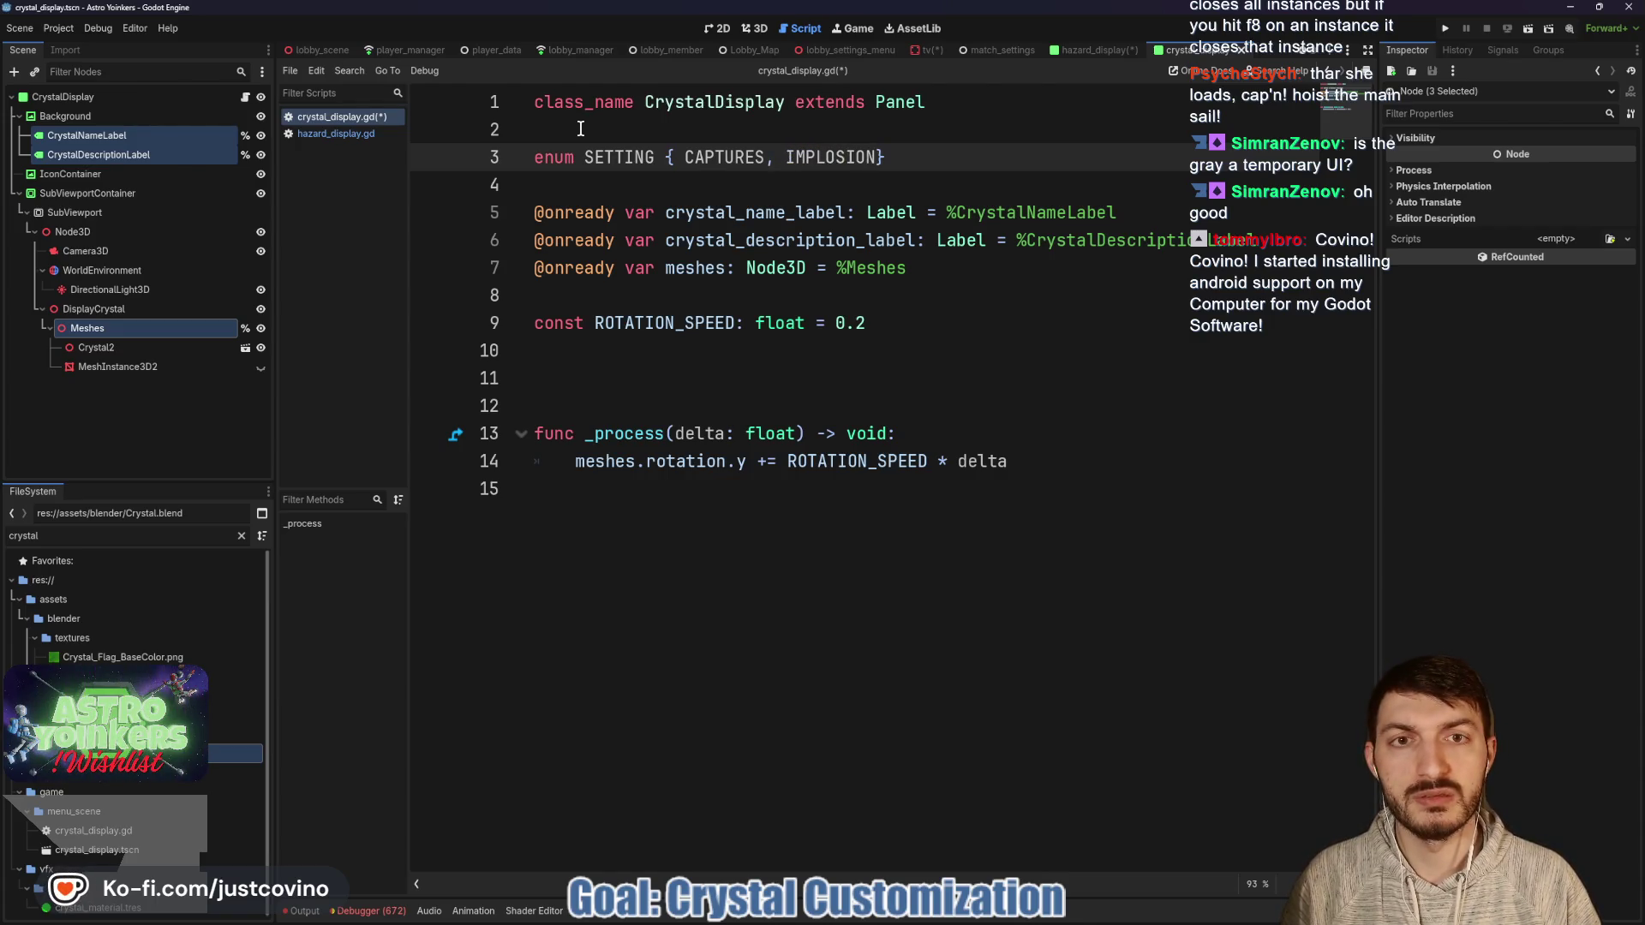
{"action": "left_click", "coordinate": [839, 184]}
{"action": "key", "text": "ctrl+s"}
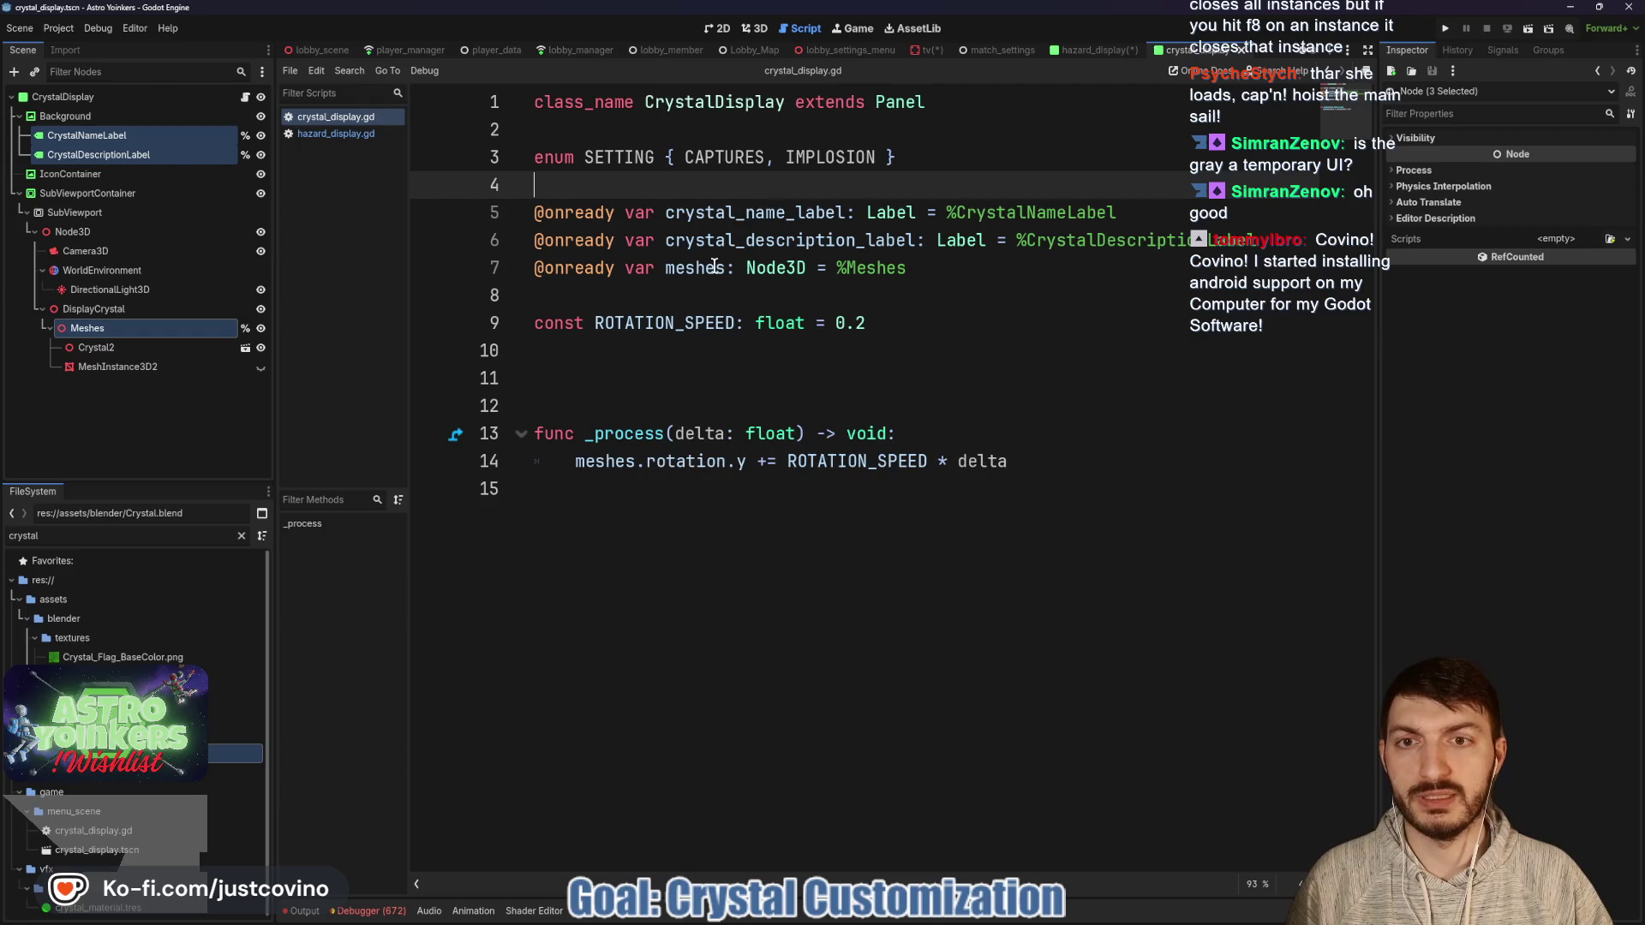
Start typing 'var setting_dictionary: Dict' below the onready variables.
{"action": "left_click", "coordinate": [623, 292]}
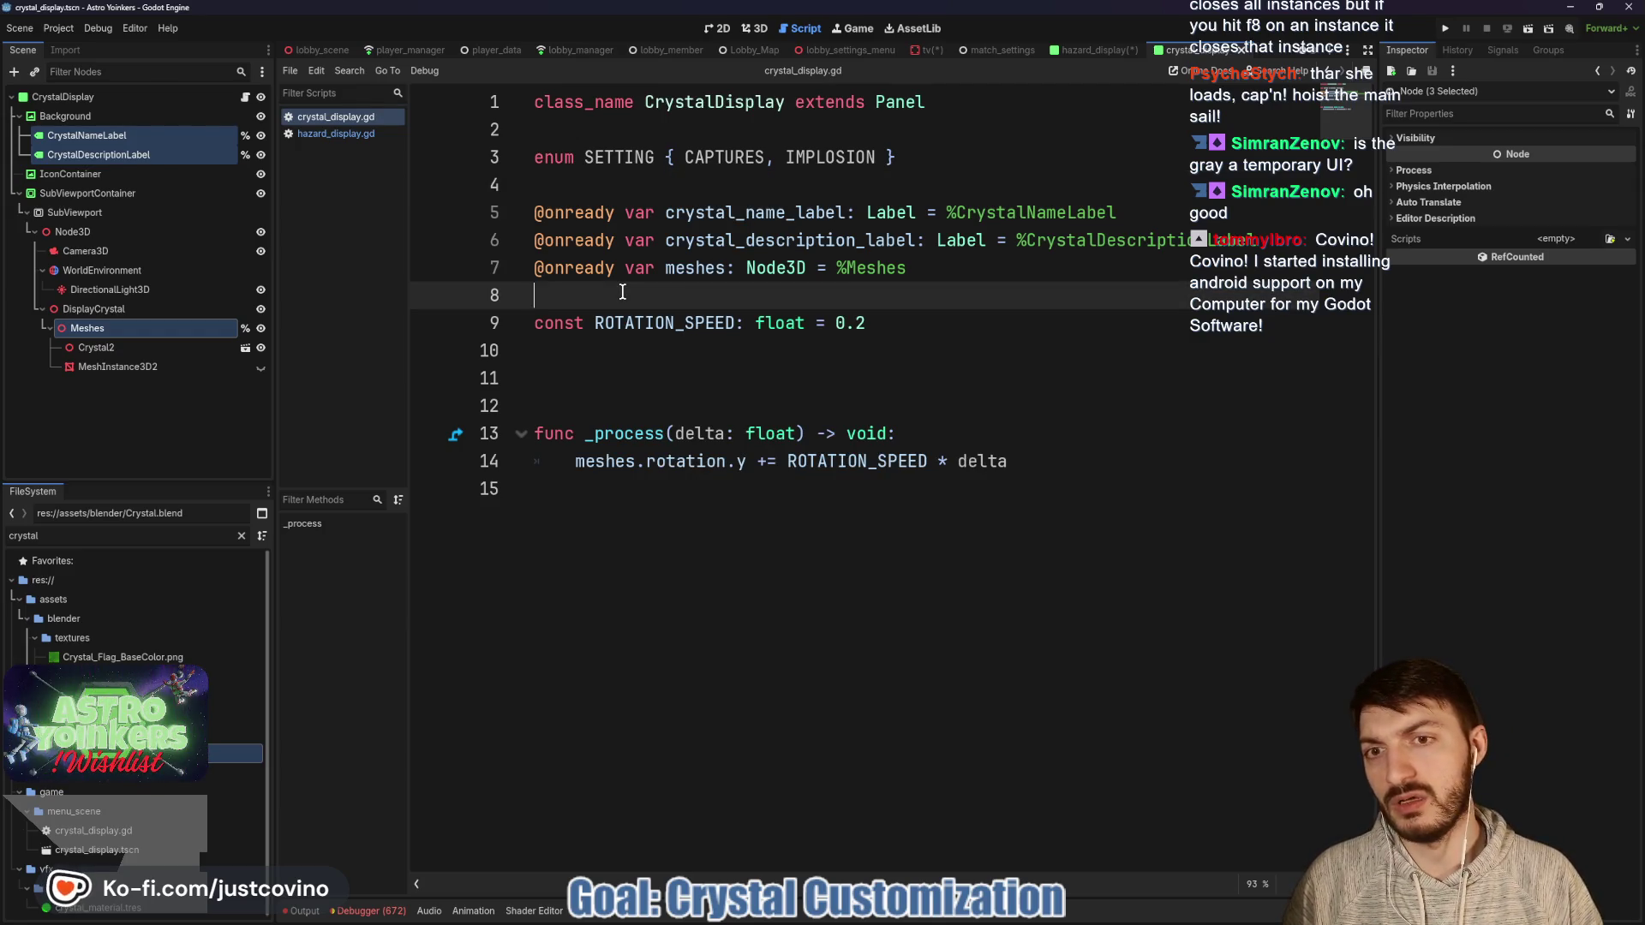
{"action": "key", "text": "Return"}
{"action": "key", "text": "Return"}
{"action": "key", "text": "Return"}
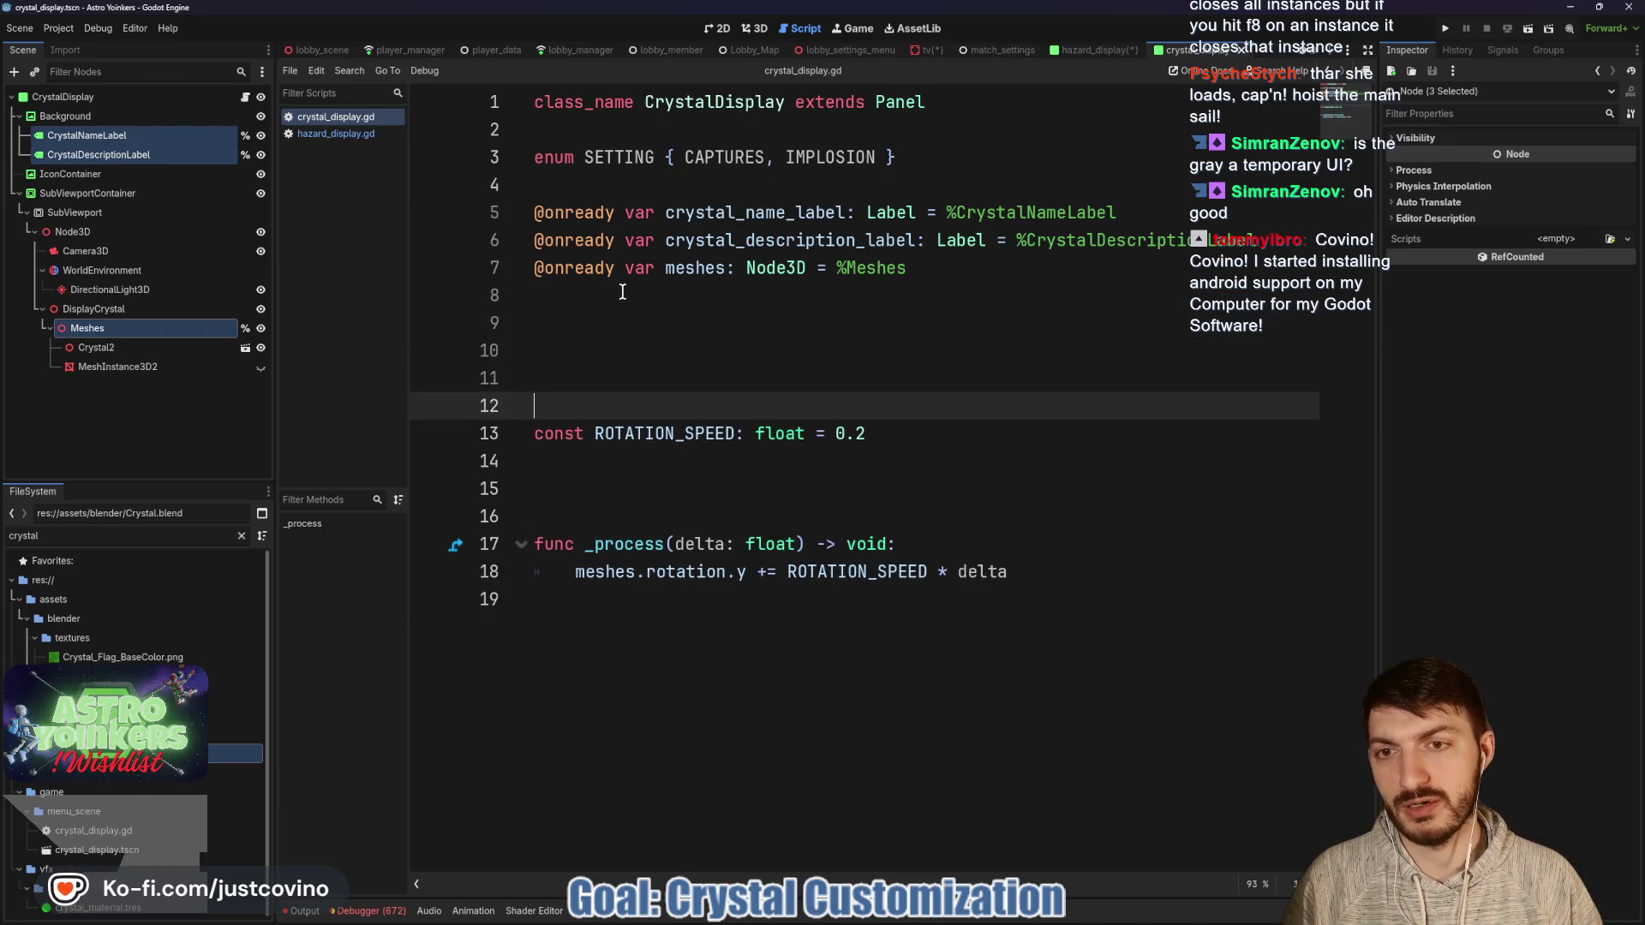
{"action": "key", "text": "Up"}
{"action": "key", "text": "Up"}
{"action": "key", "text": "Up"}
{"action": "type", "text": "var setting_diction"}
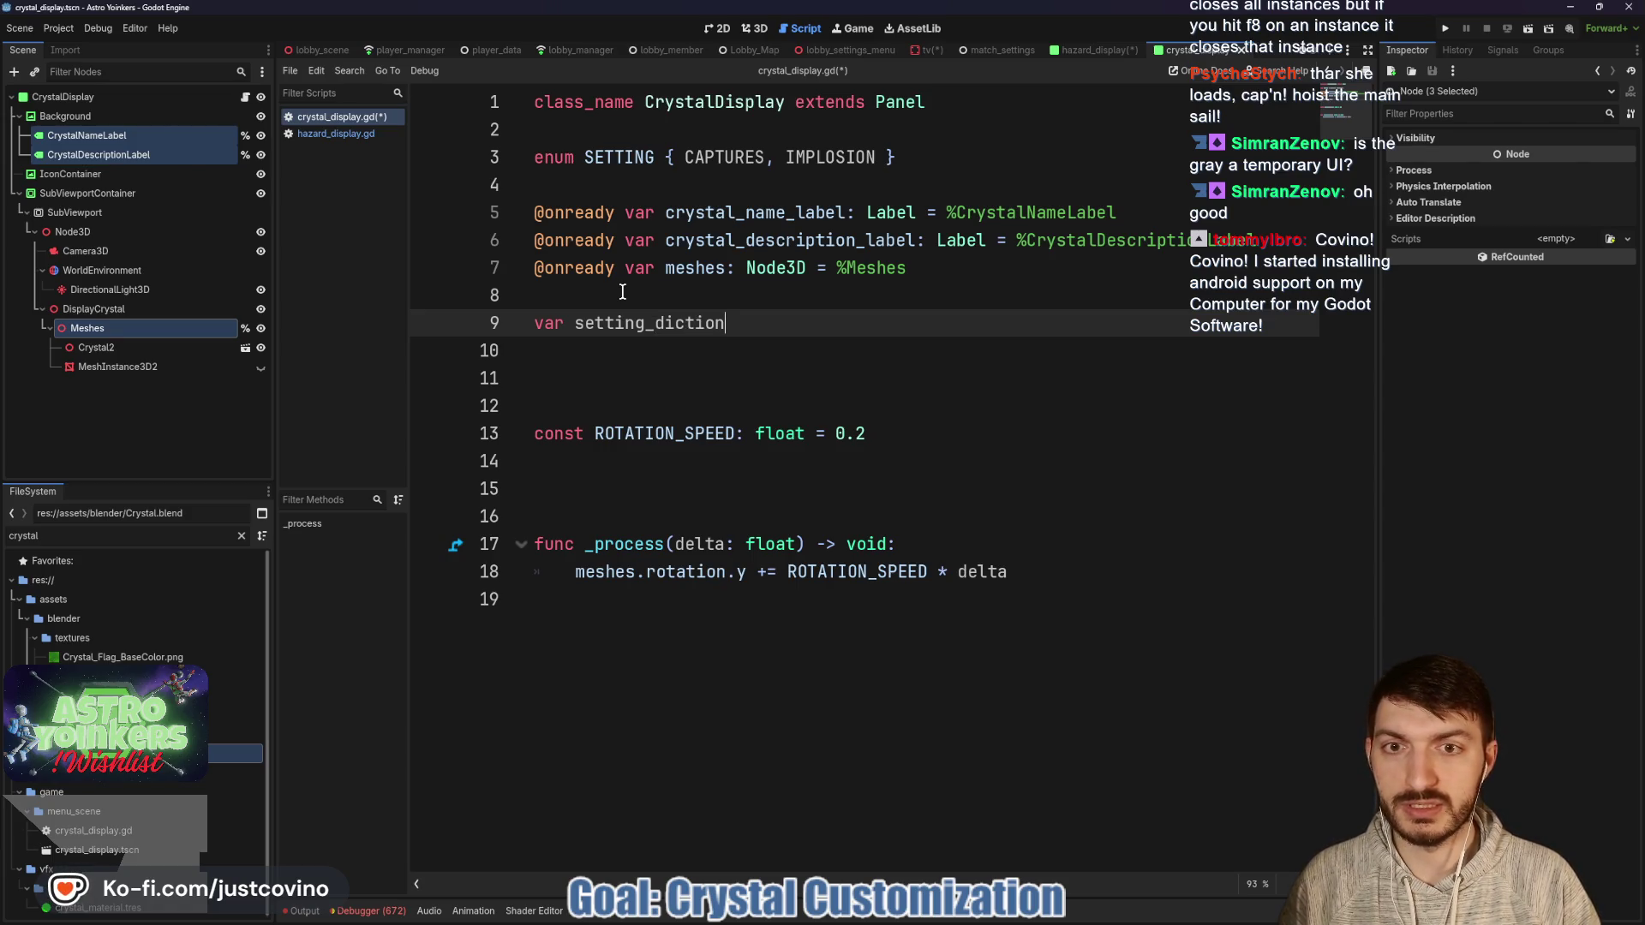
{"action": "type", "text": "ary: Dict"}
Make setting_dictionary a Dictionary literal and open its SETTING.CAPTURES entry.
{"action": "key", "text": "Return"}
{"action": "type", "text": "= {"}
{"action": "key", "text": "Return"}
{"action": "key", "text": "Return"}
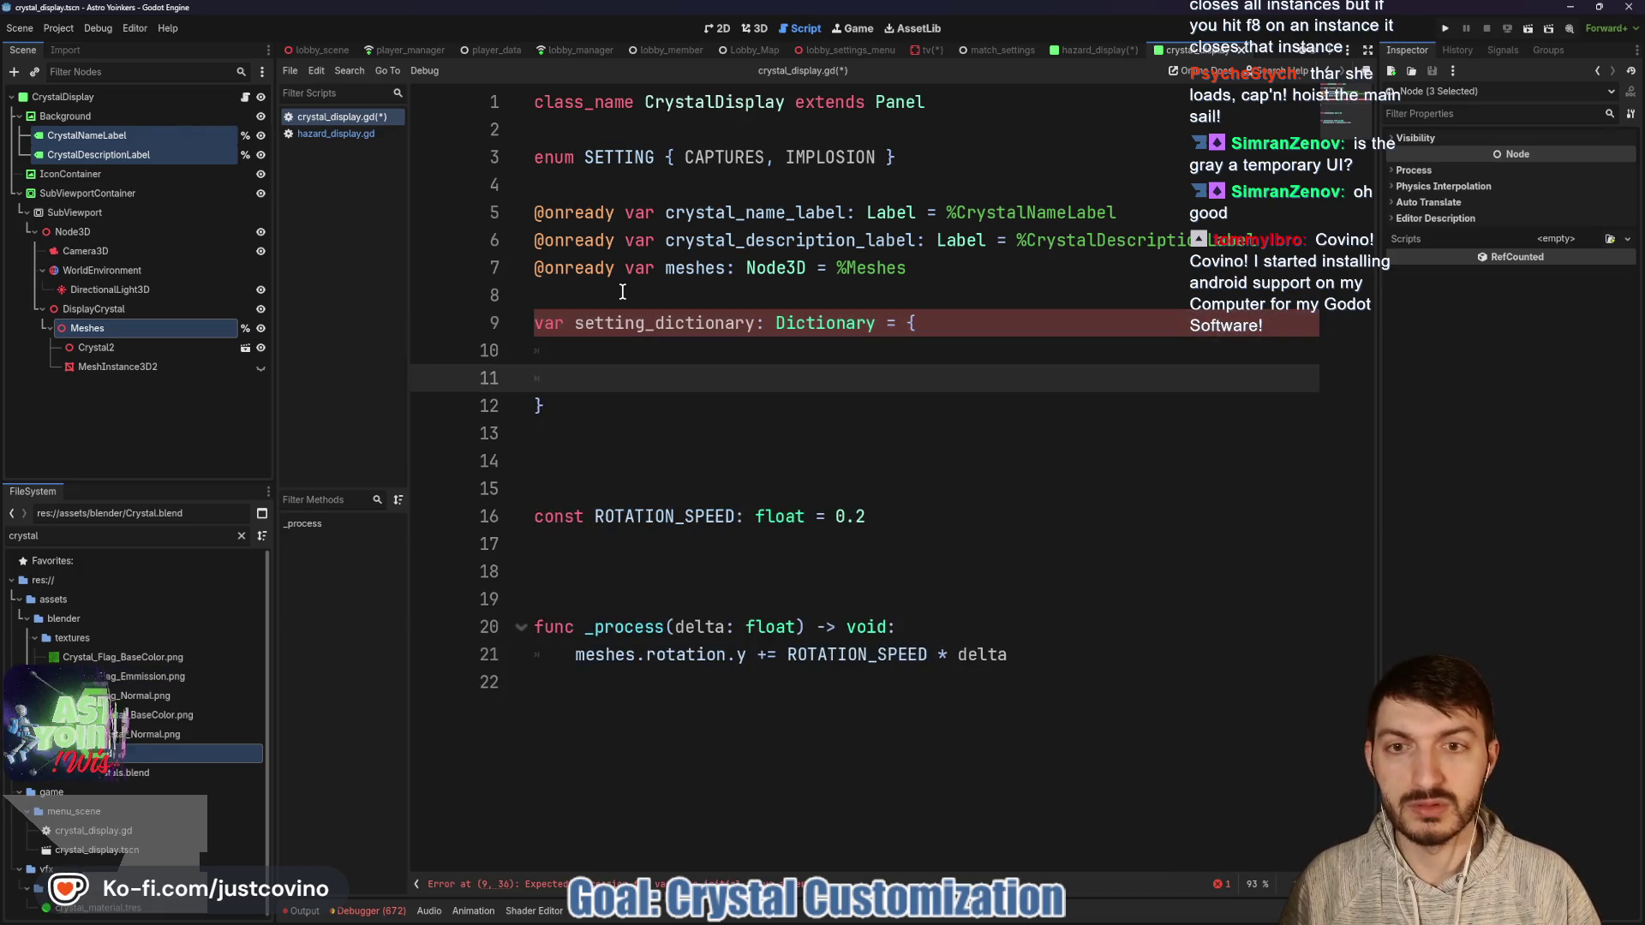
{"action": "key", "text": "Up"}
{"action": "type", "text": "SE"}
{"action": "key", "text": "Return"}
{"action": "type", "text": "SETTING.CAP"}
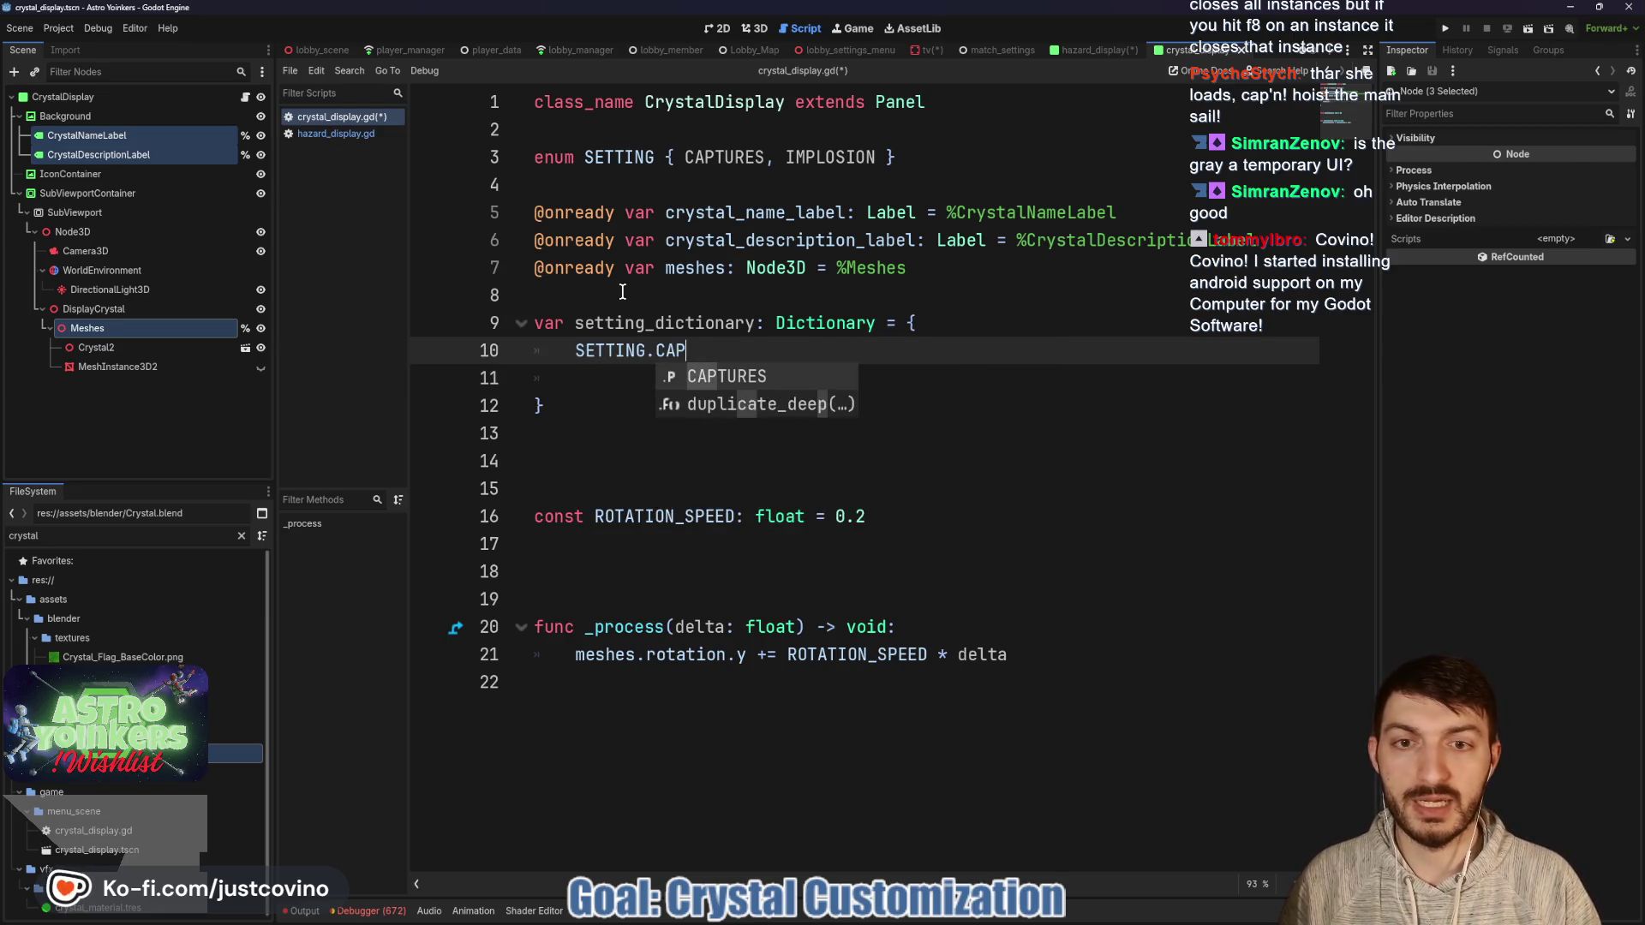
{"action": "key", "text": "Return"}
{"action": "type", "text": ":{"}
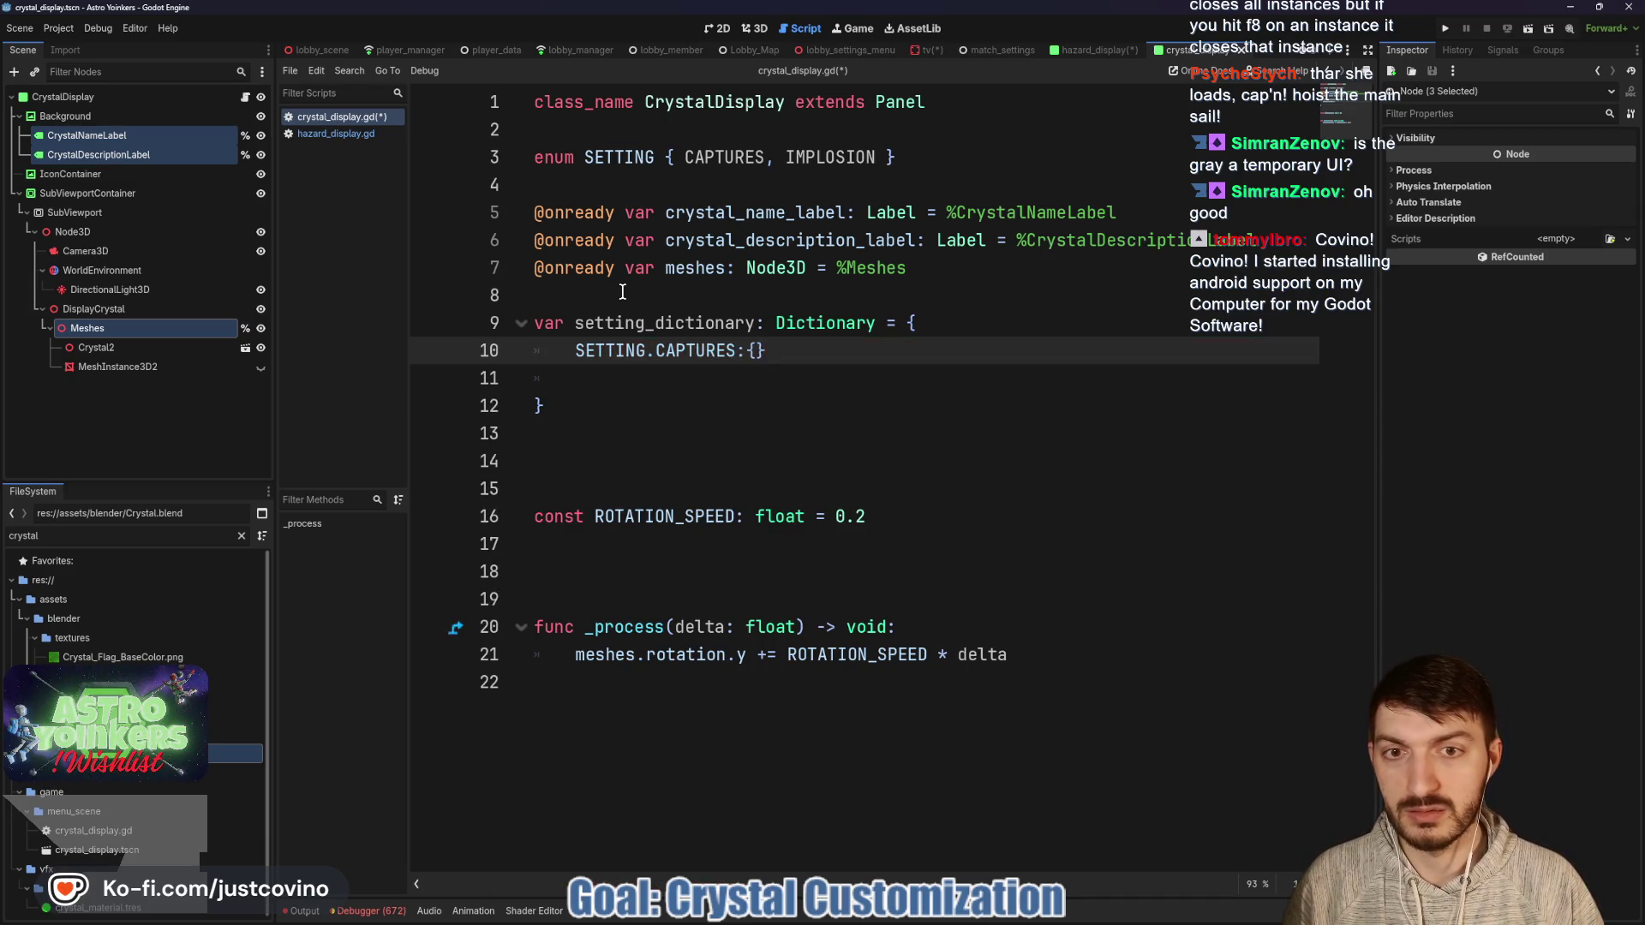
{"action": "key", "text": "Return"}
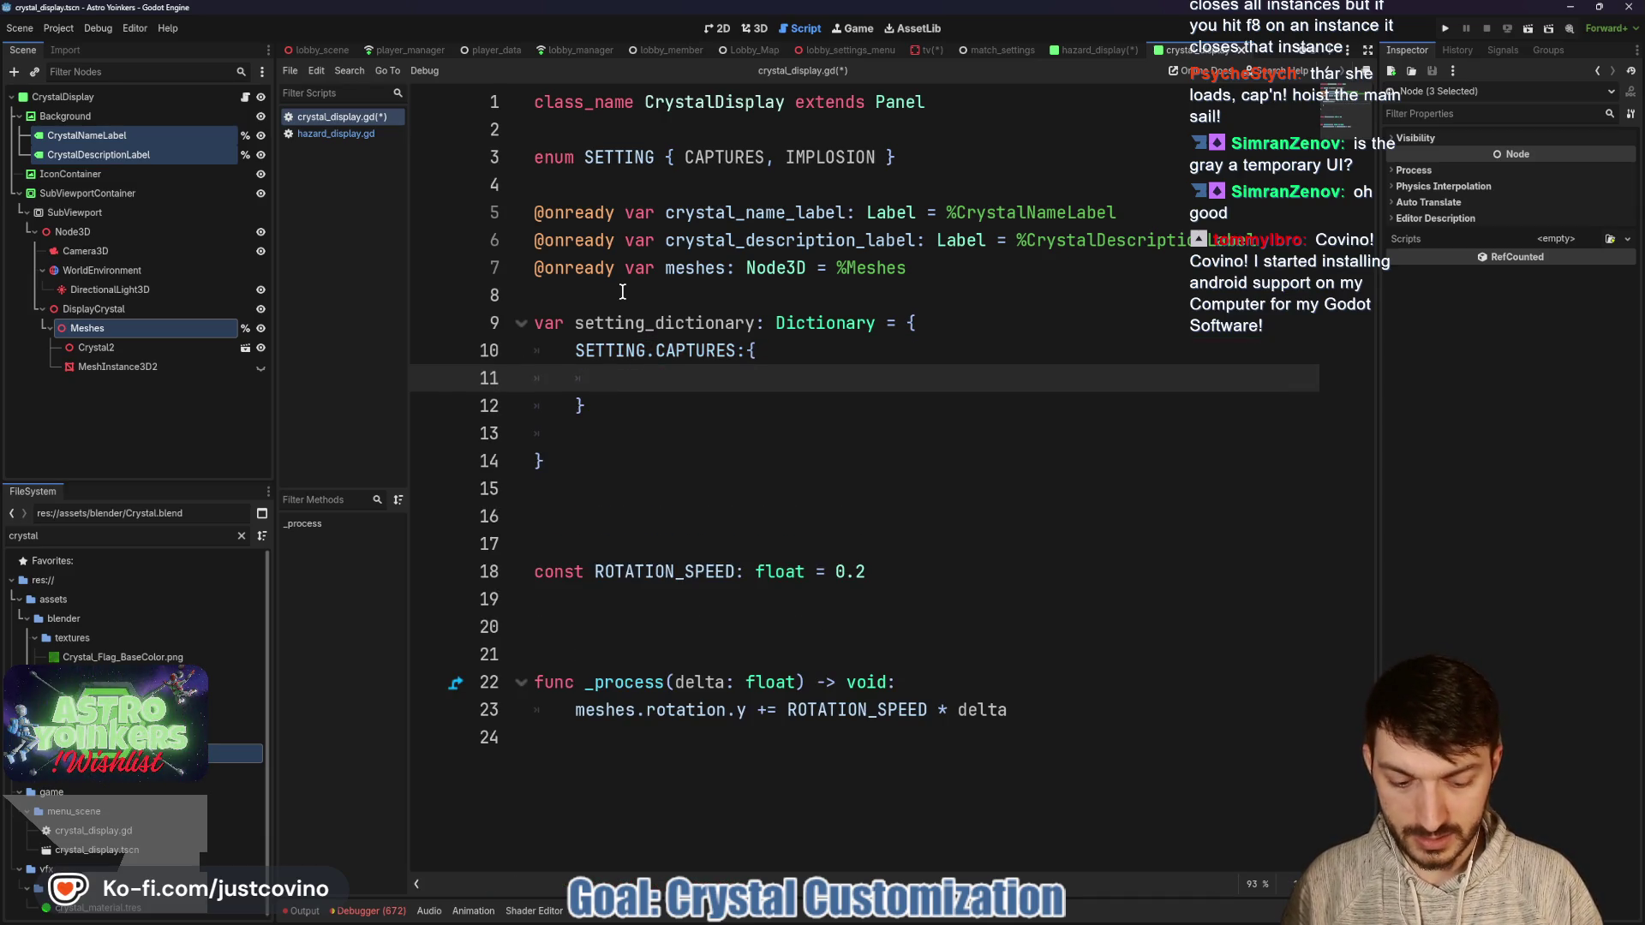
Give CAPTURES name 'Captures Required to Win' and description 'Crystals need to be captured for a team to win.'.
{"action": "type", "text": "\""}
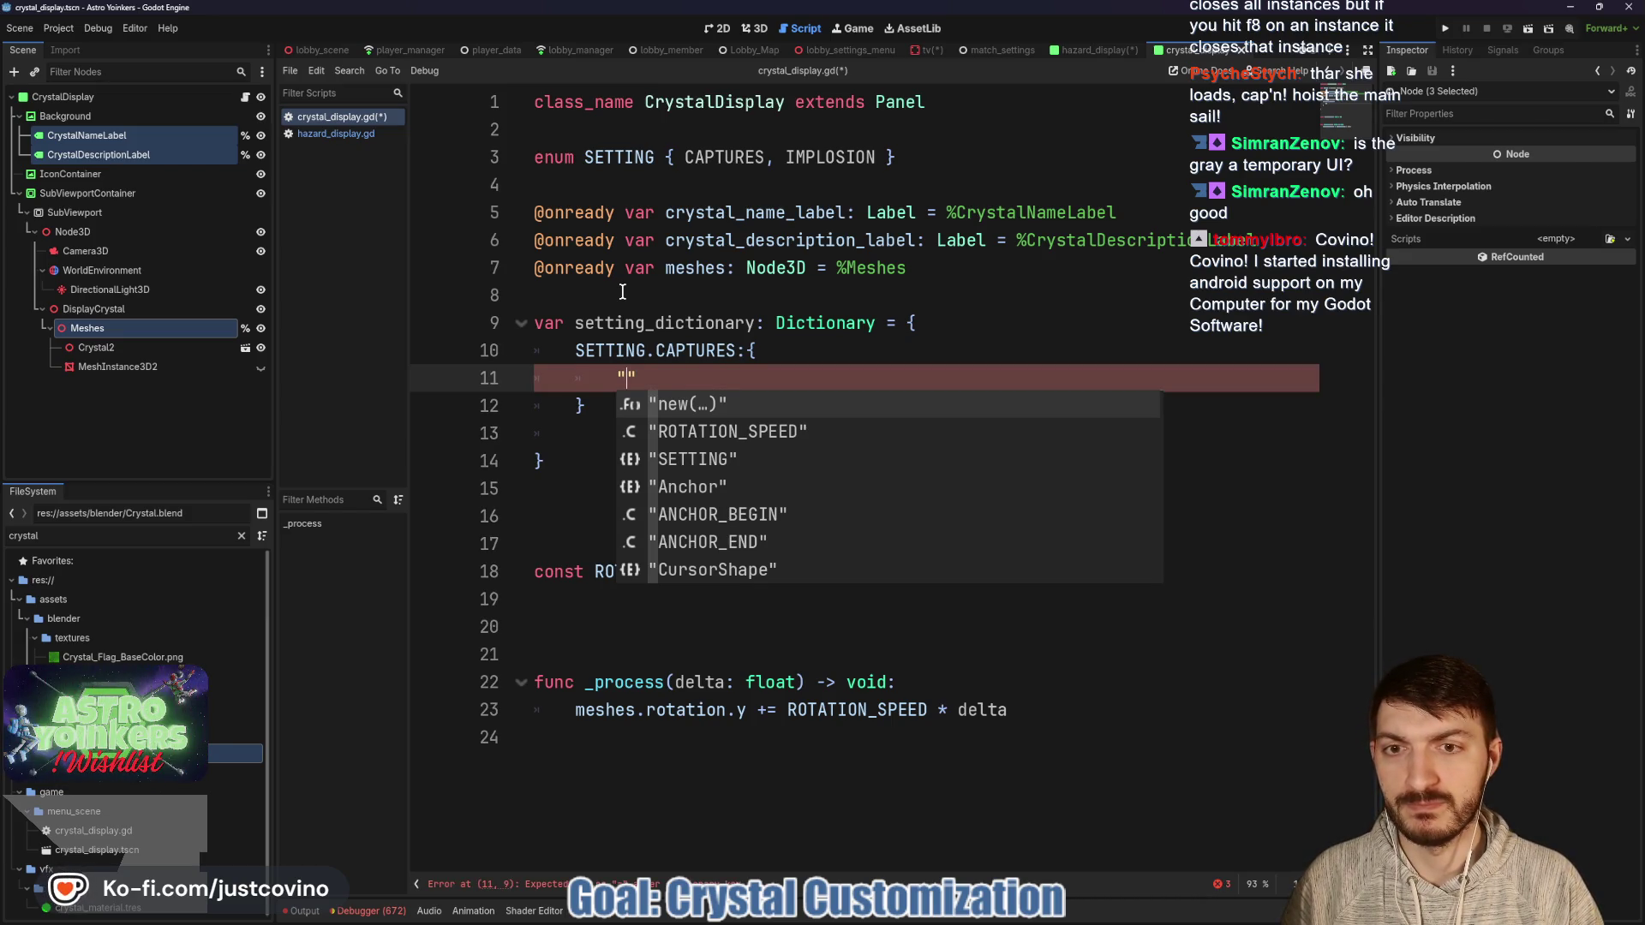
{"action": "type", "text": "name\": \"Captur"}
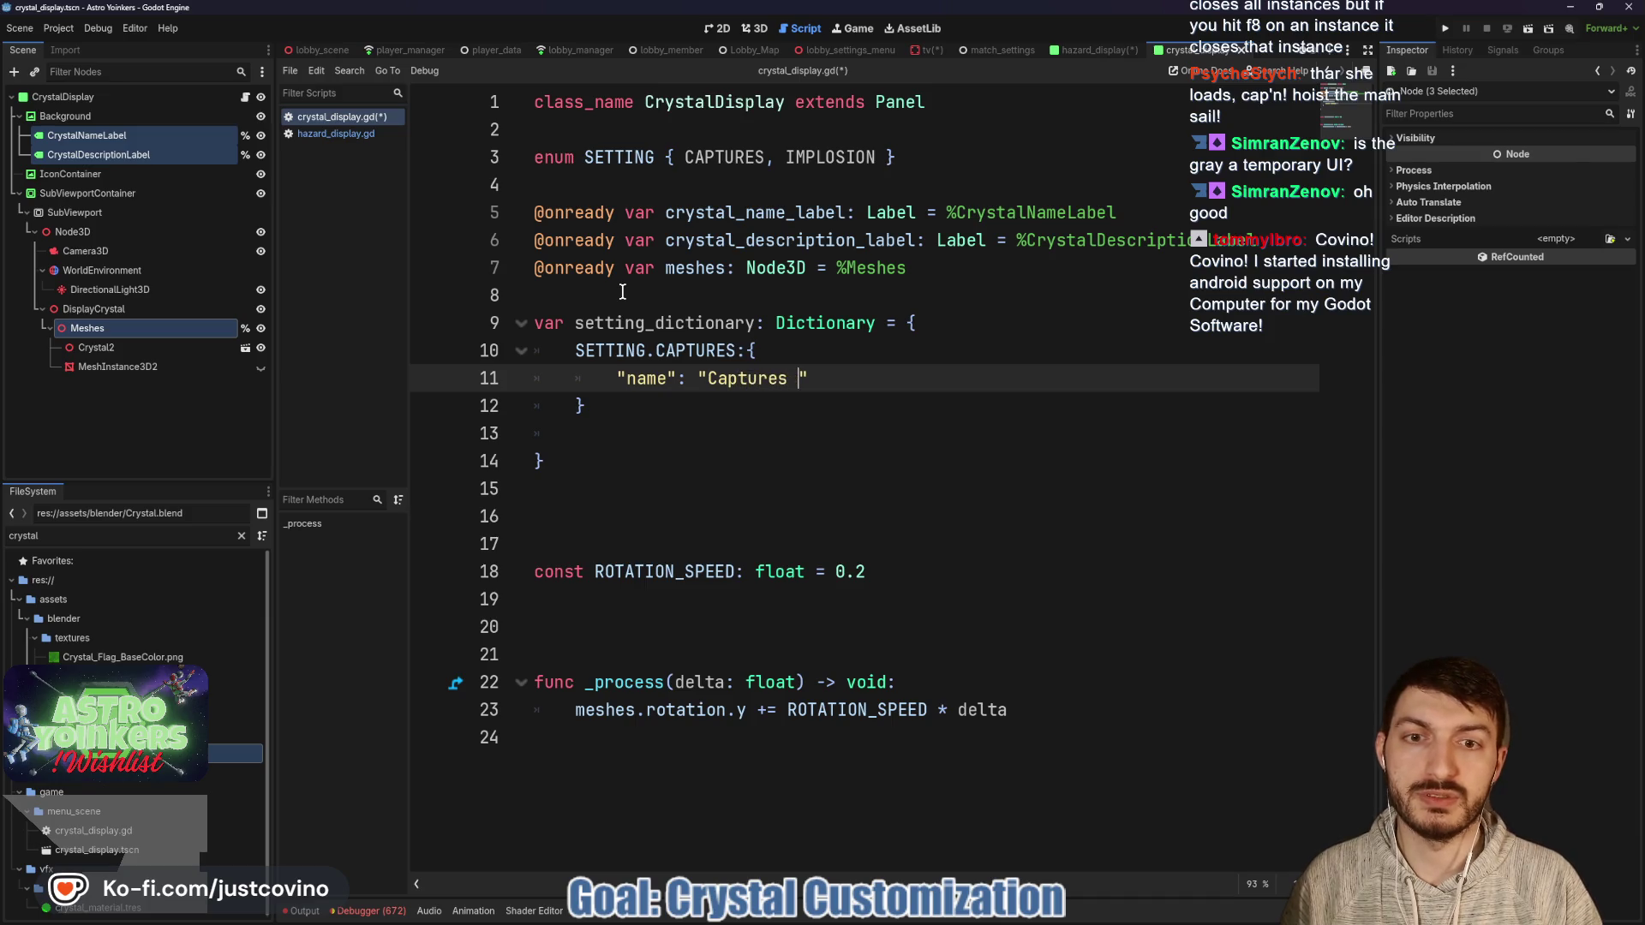
{"action": "type", "text": "es Required to Win\""}
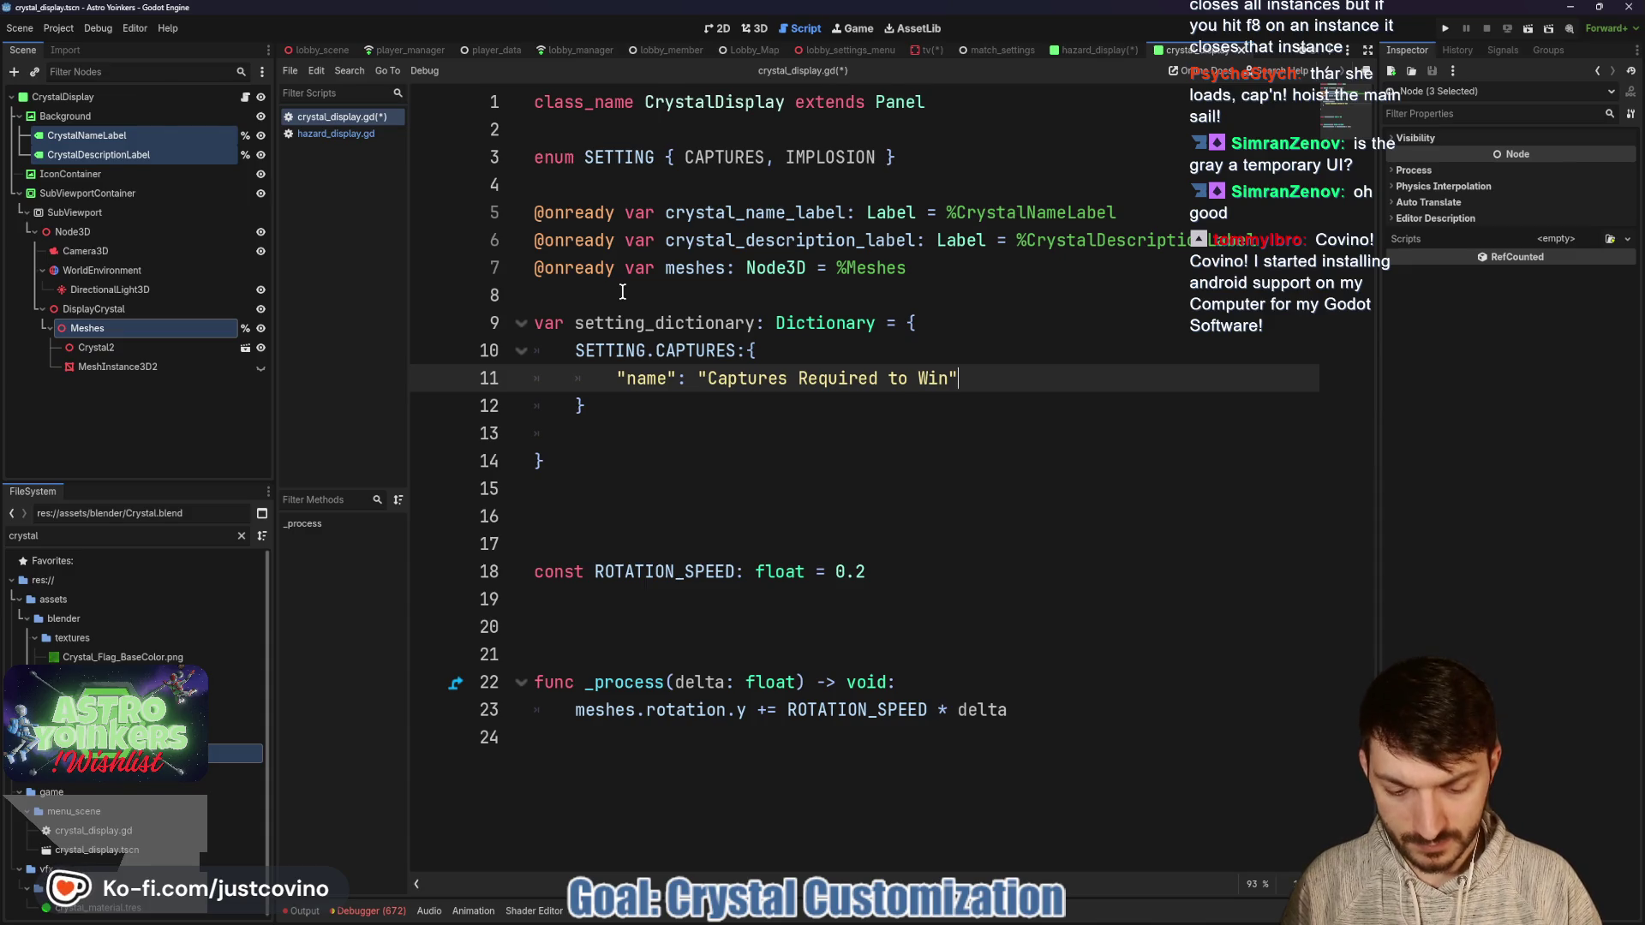
{"action": "type", "text": ","}
{"action": "key", "text": "Return"}
{"action": "type", "text": "\""}
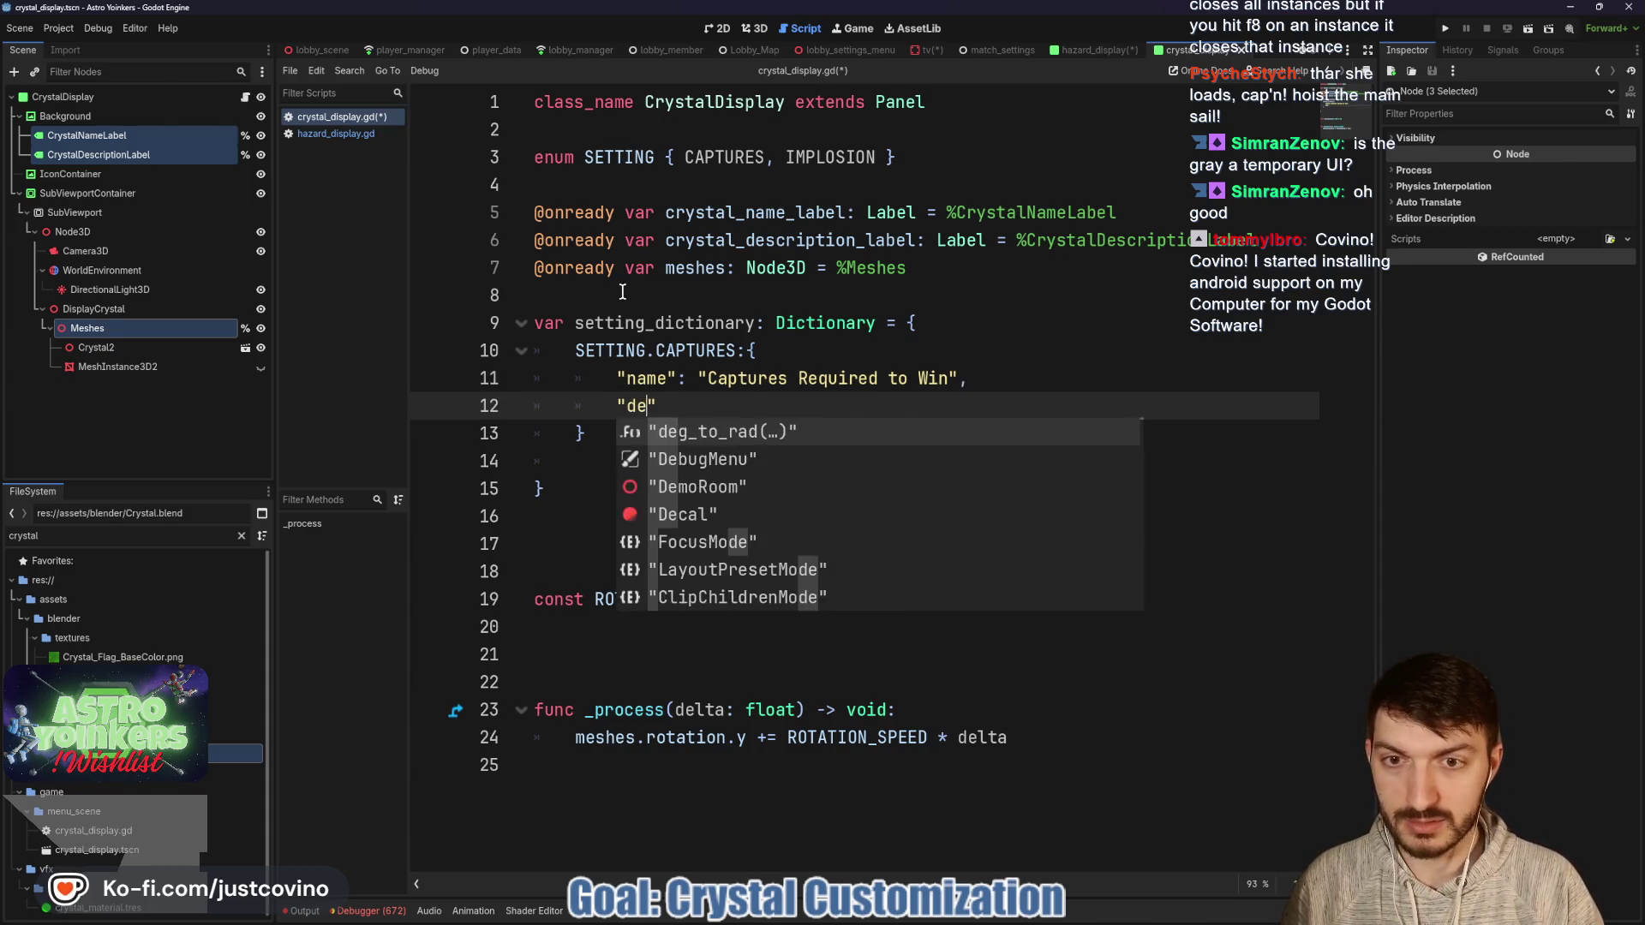
{"action": "type", "text": "description"}
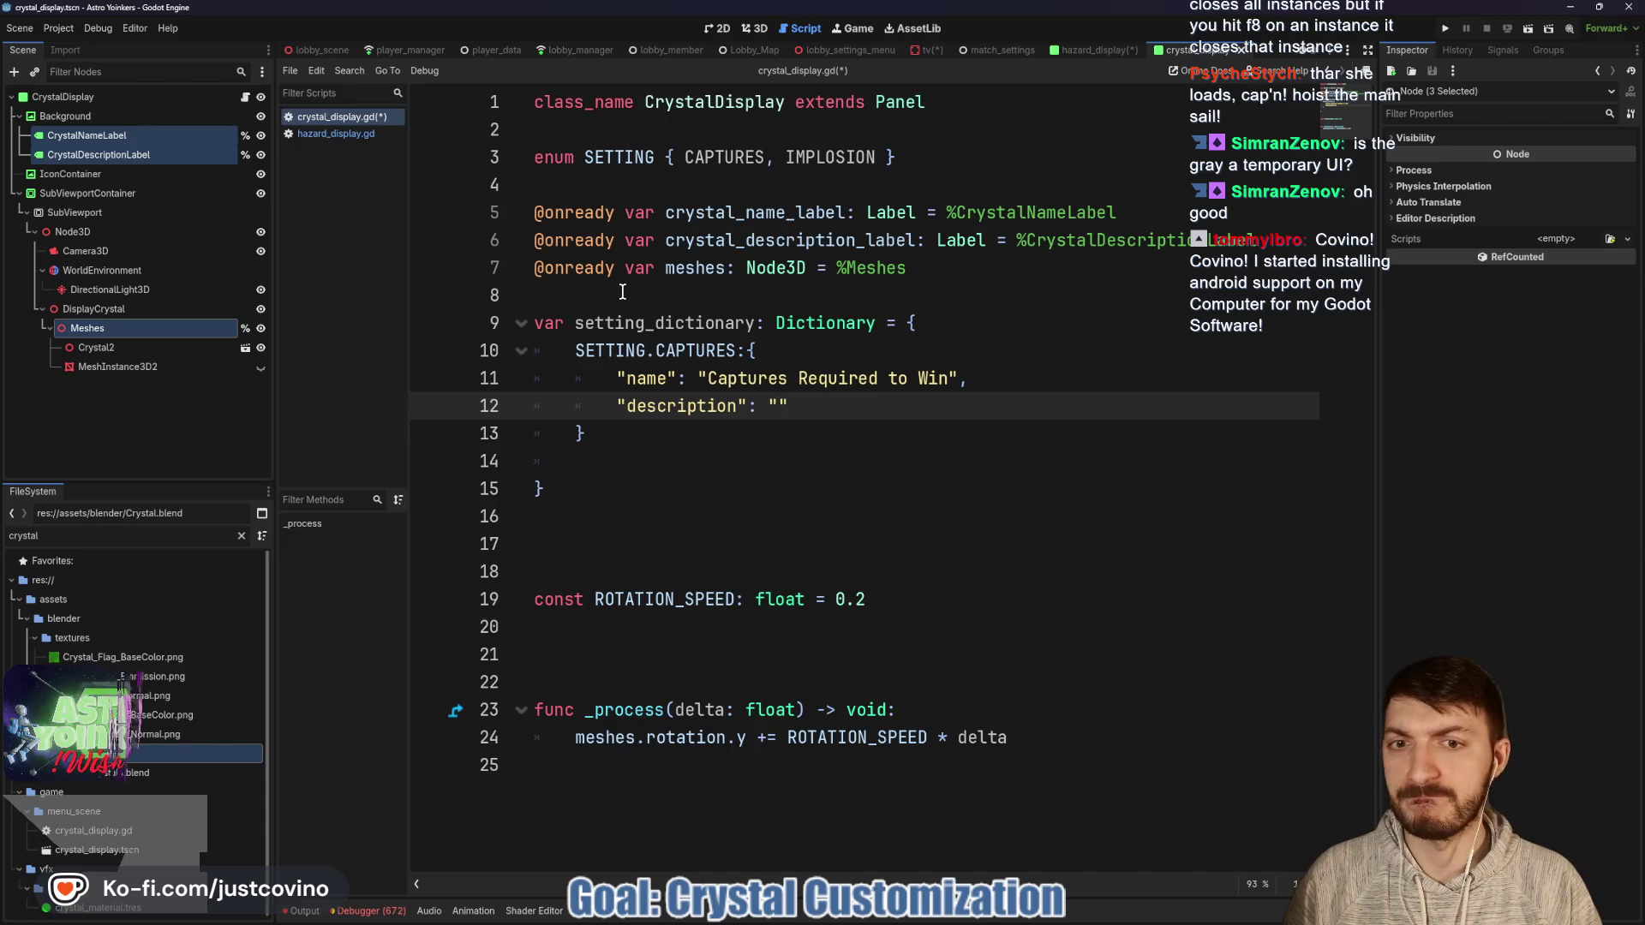
{"action": "type", "text": "many cry"}
{"action": "key", "text": "BackSpace"}
{"action": "key", "text": "BackSpace"}
{"action": "key", "text": "BackSpace"}
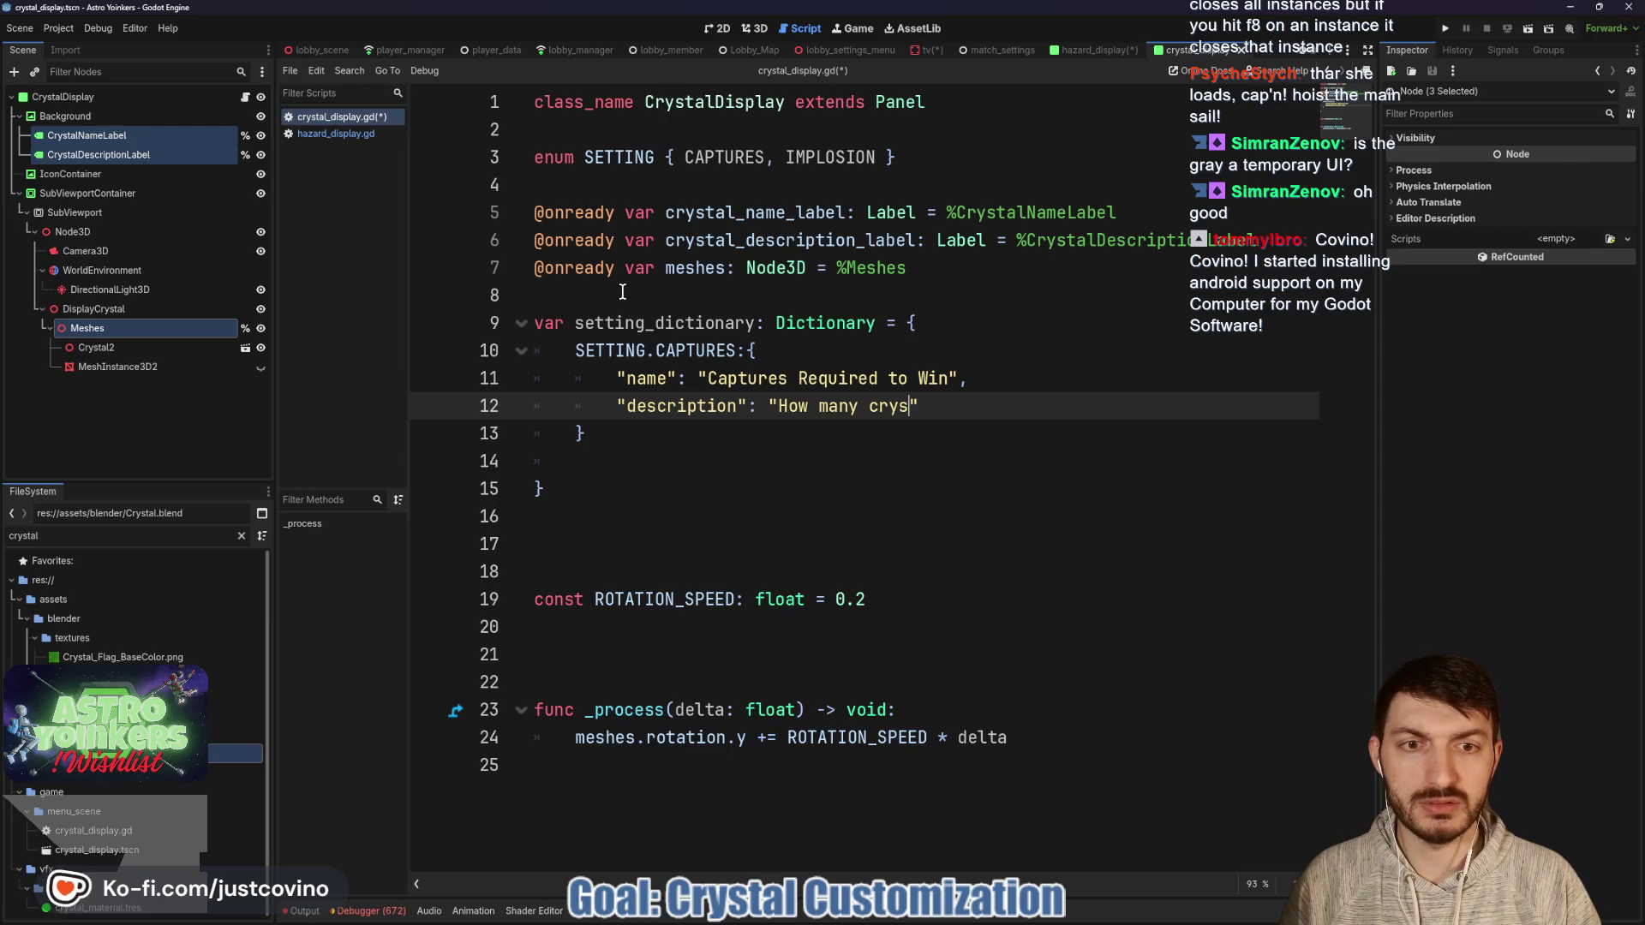
{"action": "type", "text": "Crystals need to be captur"}
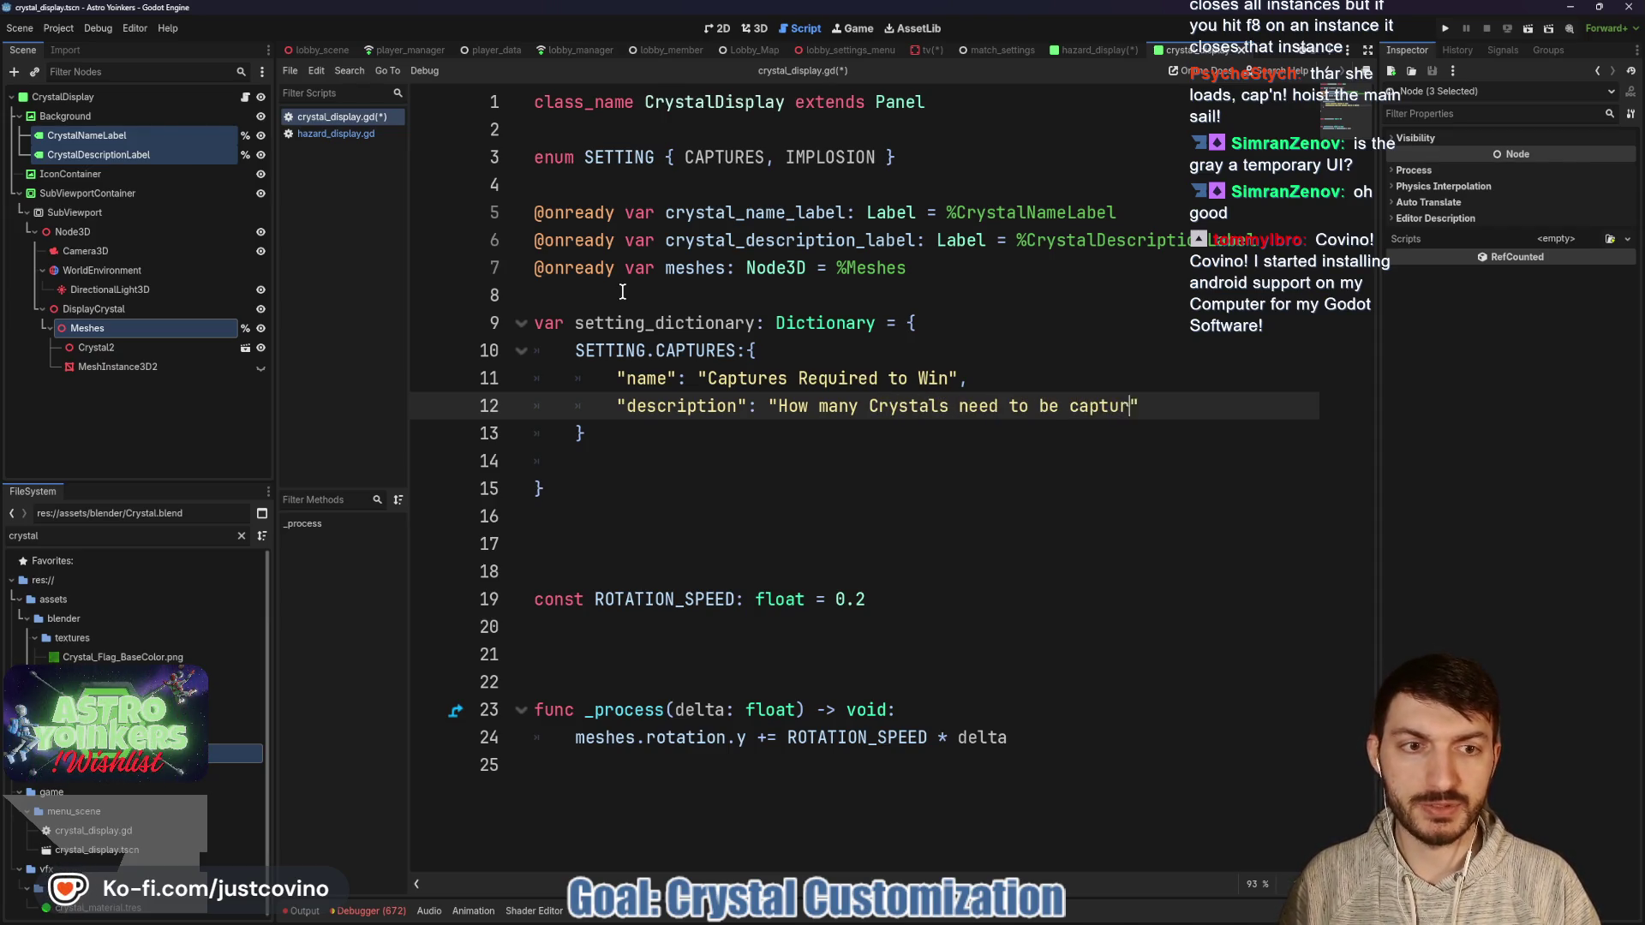
{"action": "type", "text": "ed for a t"}
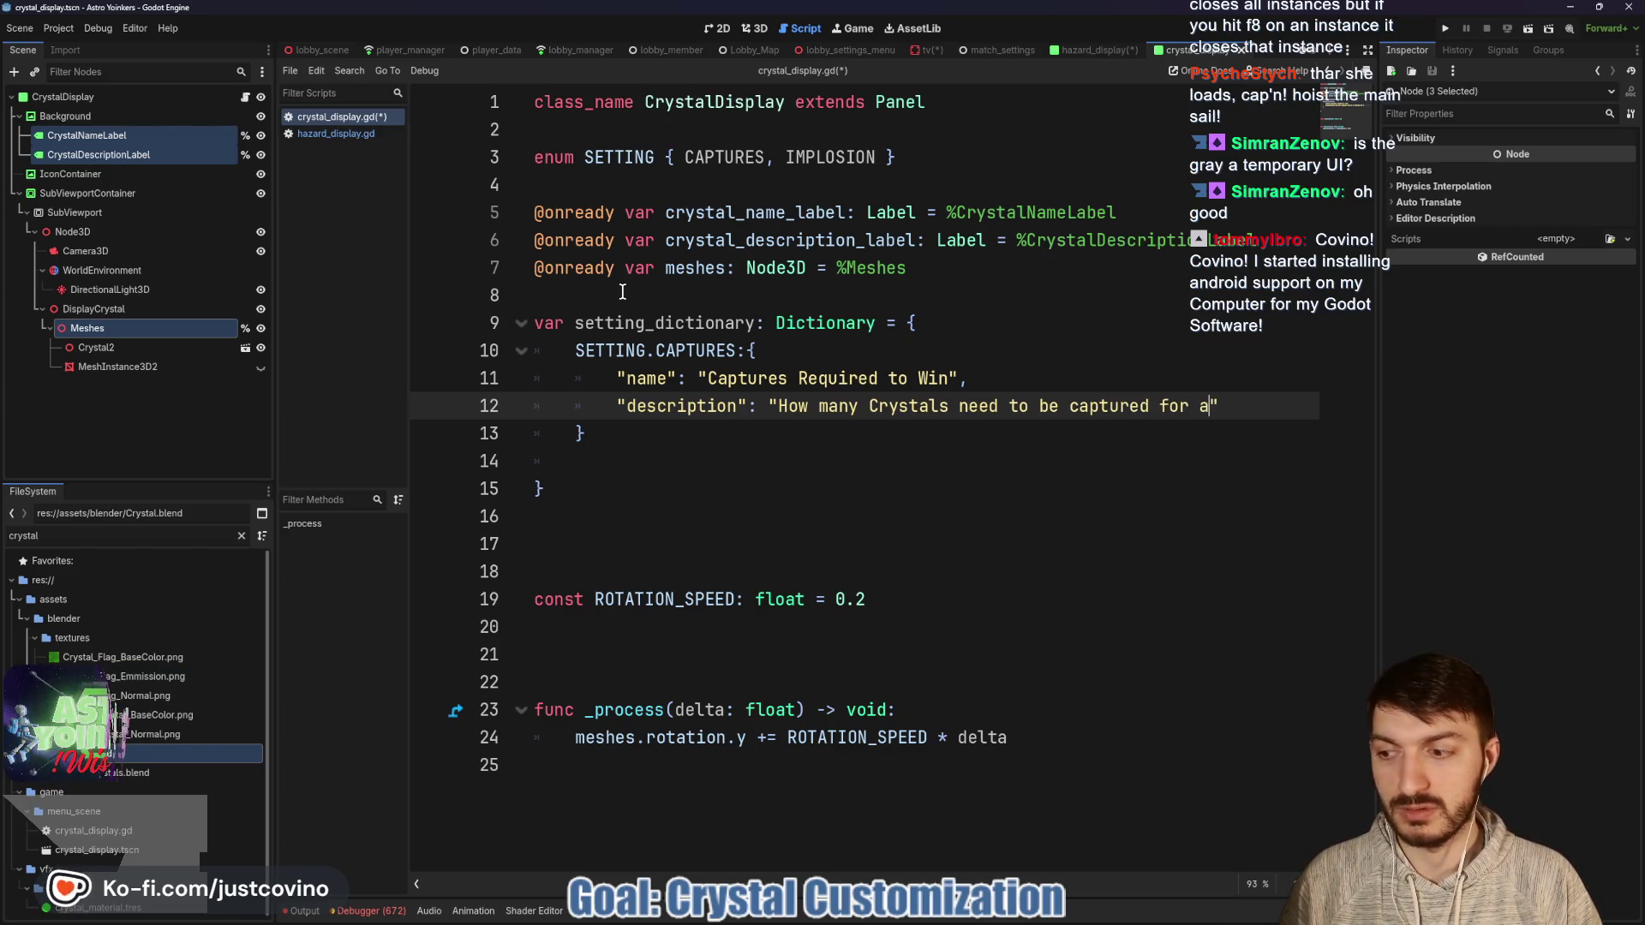
{"action": "type", "text": "eam to win"}
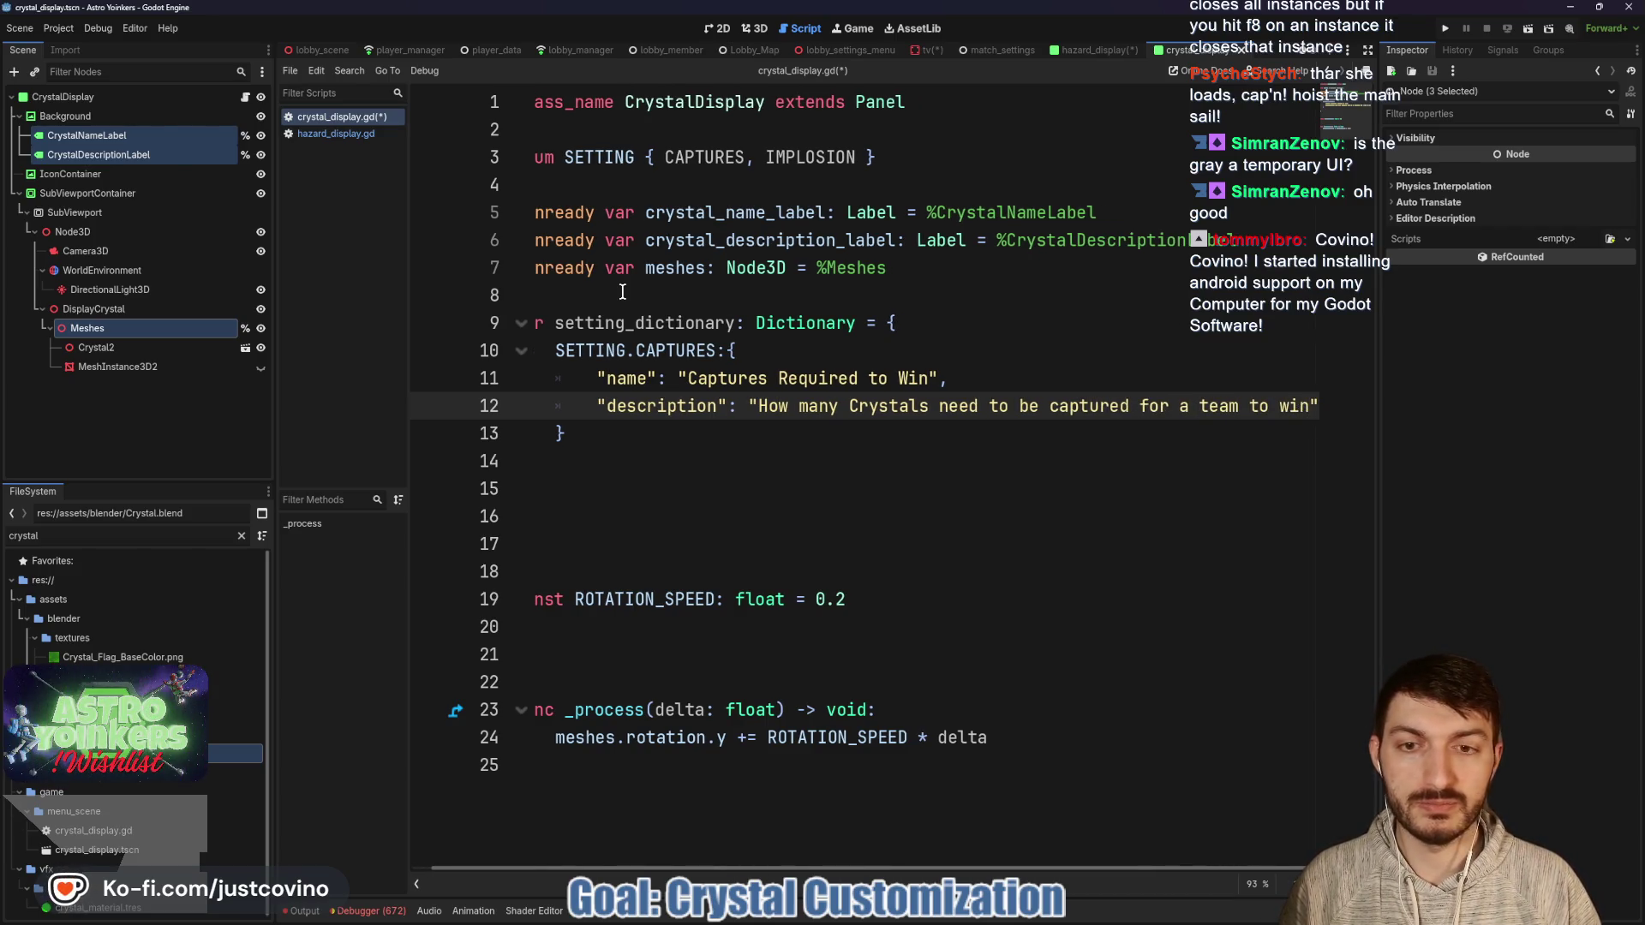
{"action": "type", "text": "."}
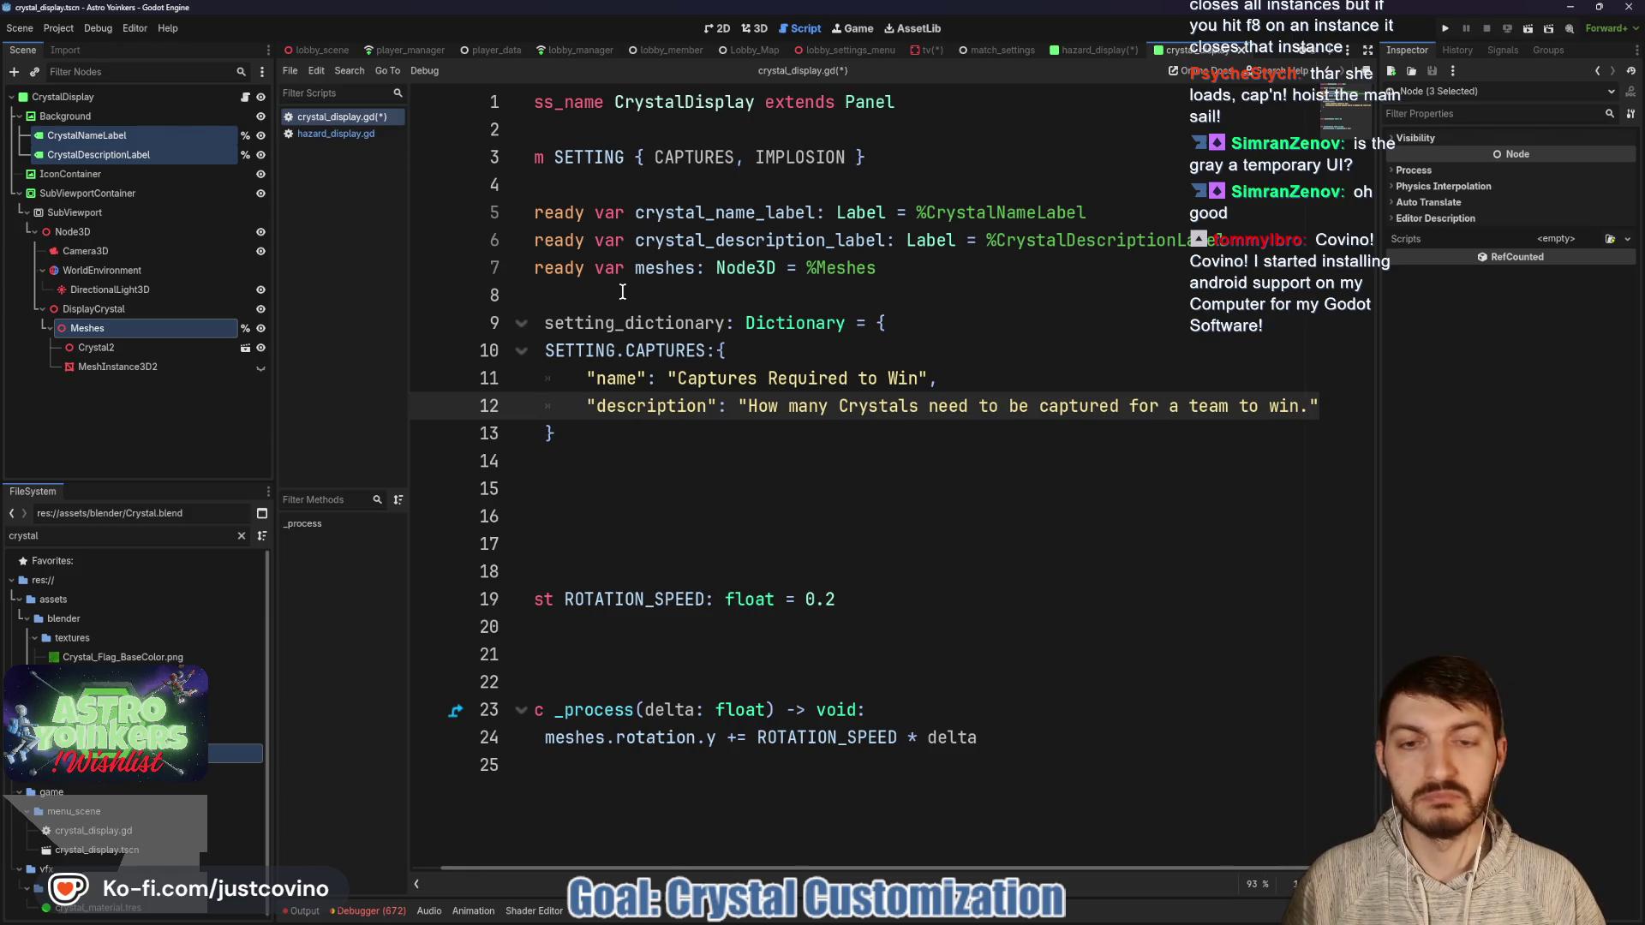
{"action": "key", "text": "Down"}
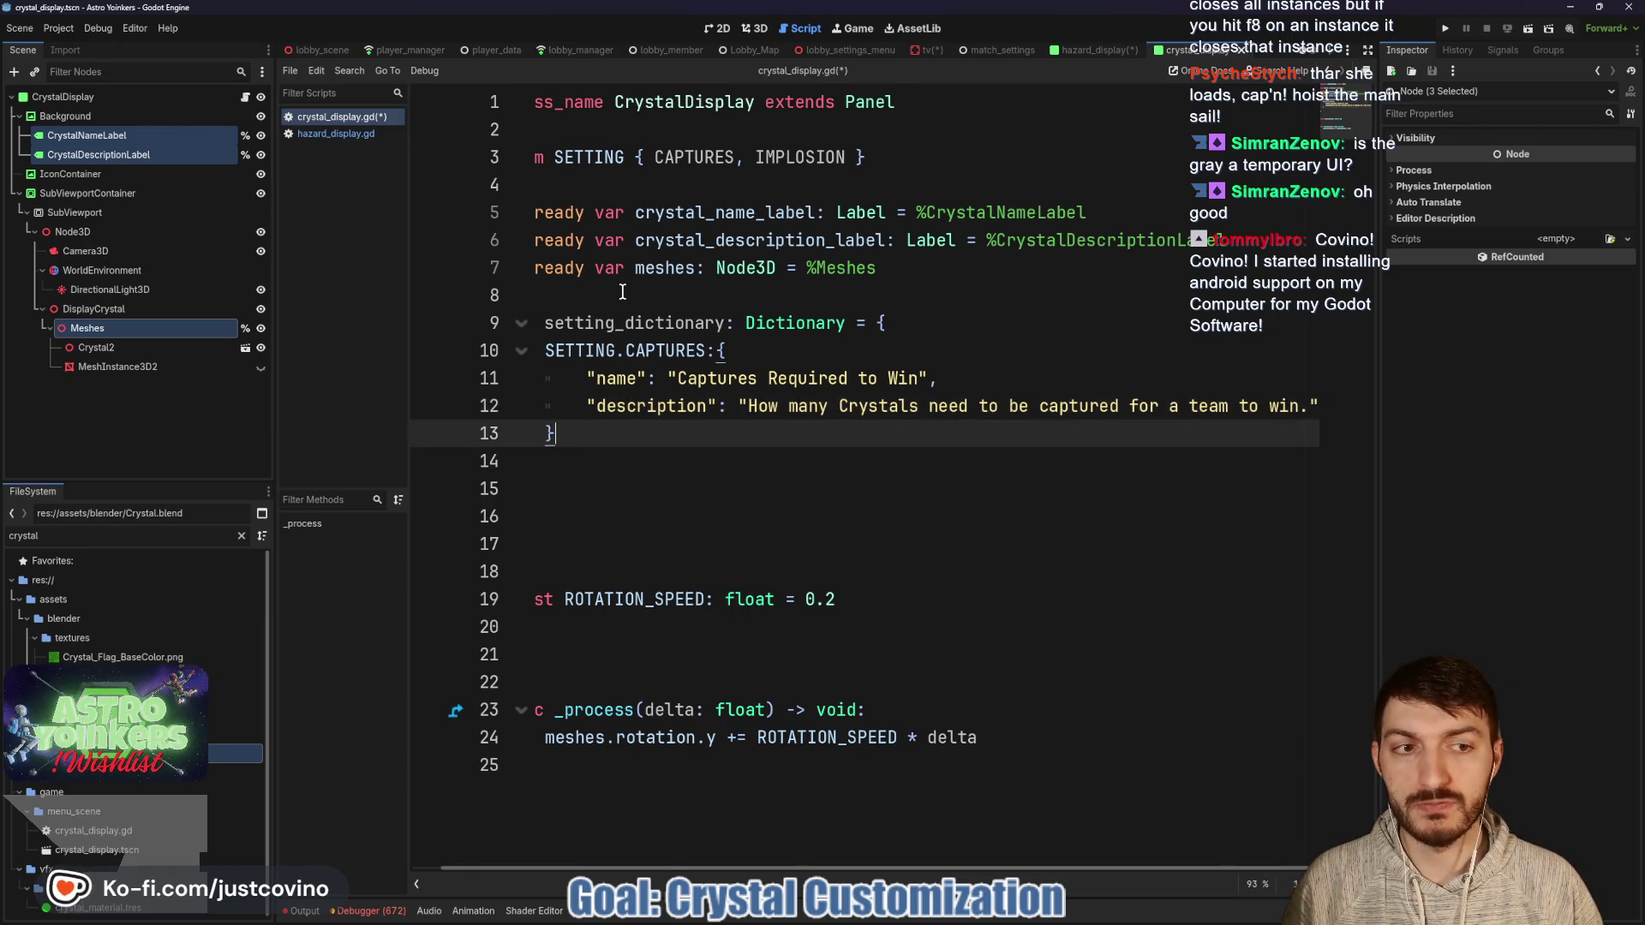
{"action": "type", "text": ","}
{"action": "key", "text": "Return"}
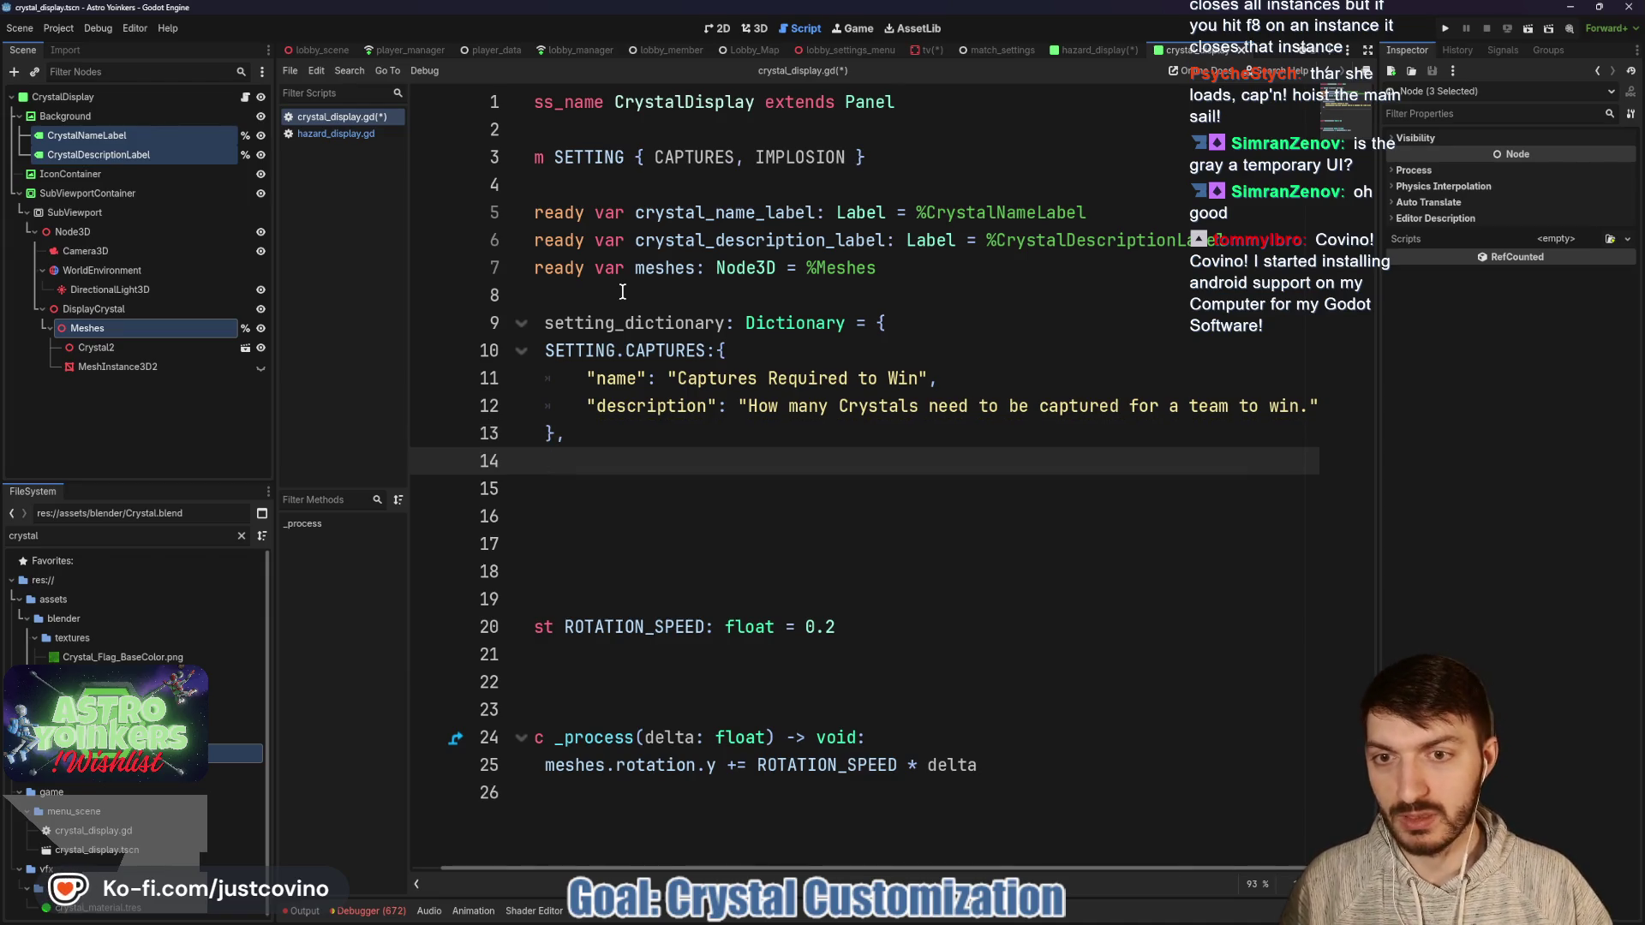
Add a SETTING.IMPLOSION entry with name 'Crystal Implosion Time'.
{"action": "scroll", "coordinate": [763, 357], "scroll_direction": "left", "scroll_amount": 1}
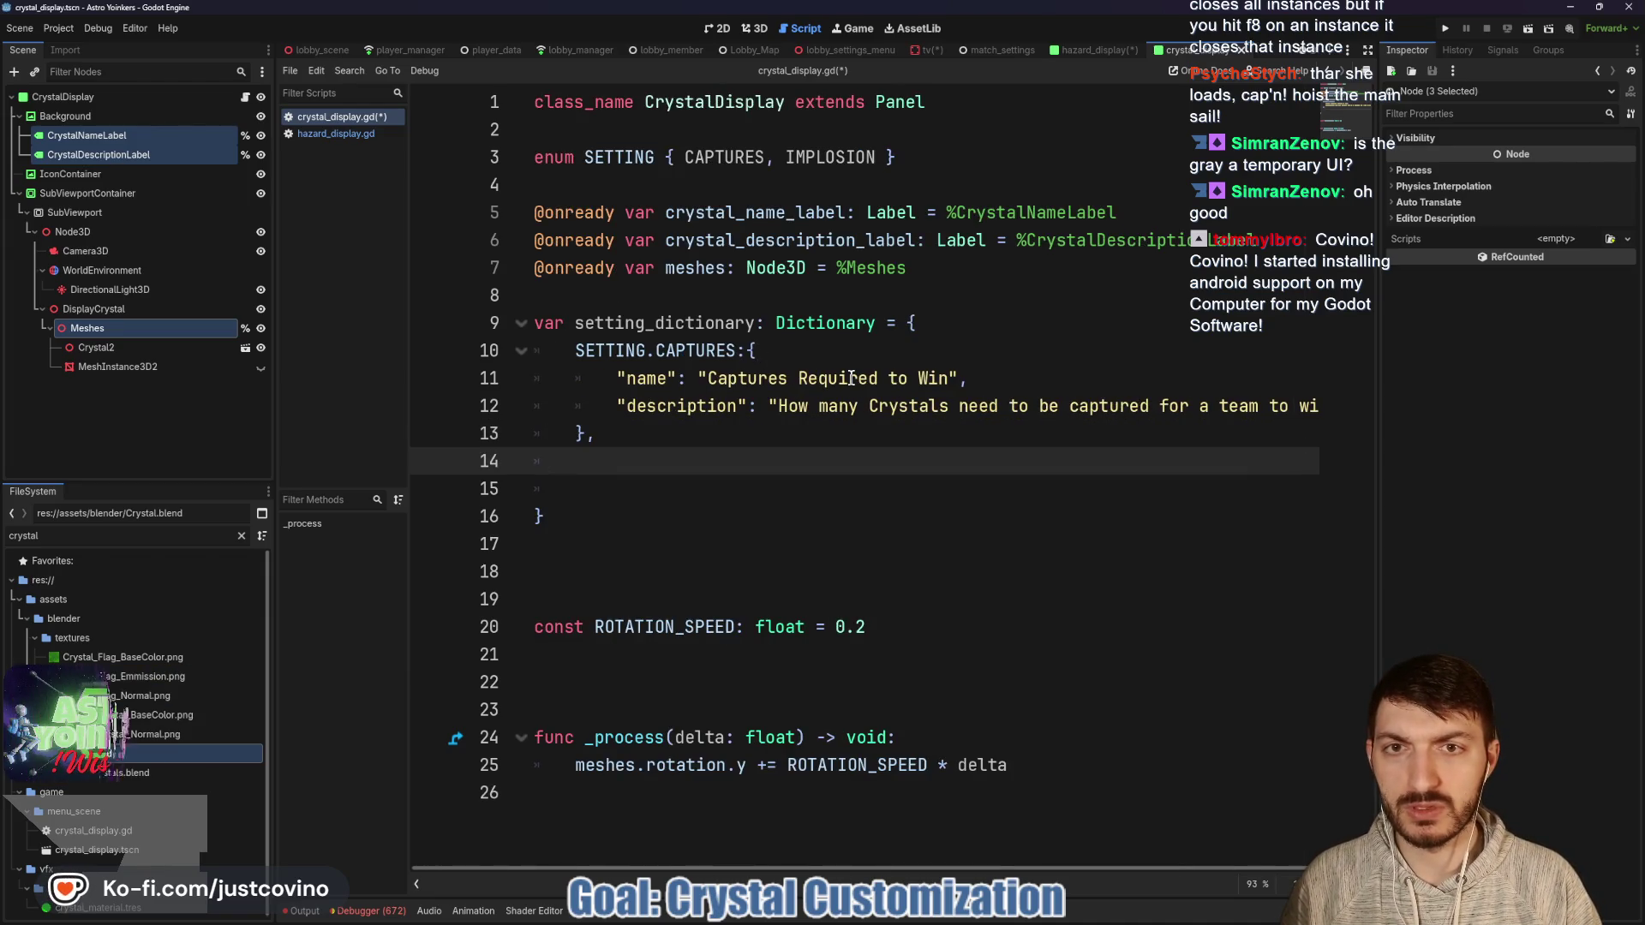
{"action": "type", "text": "SETTING."}
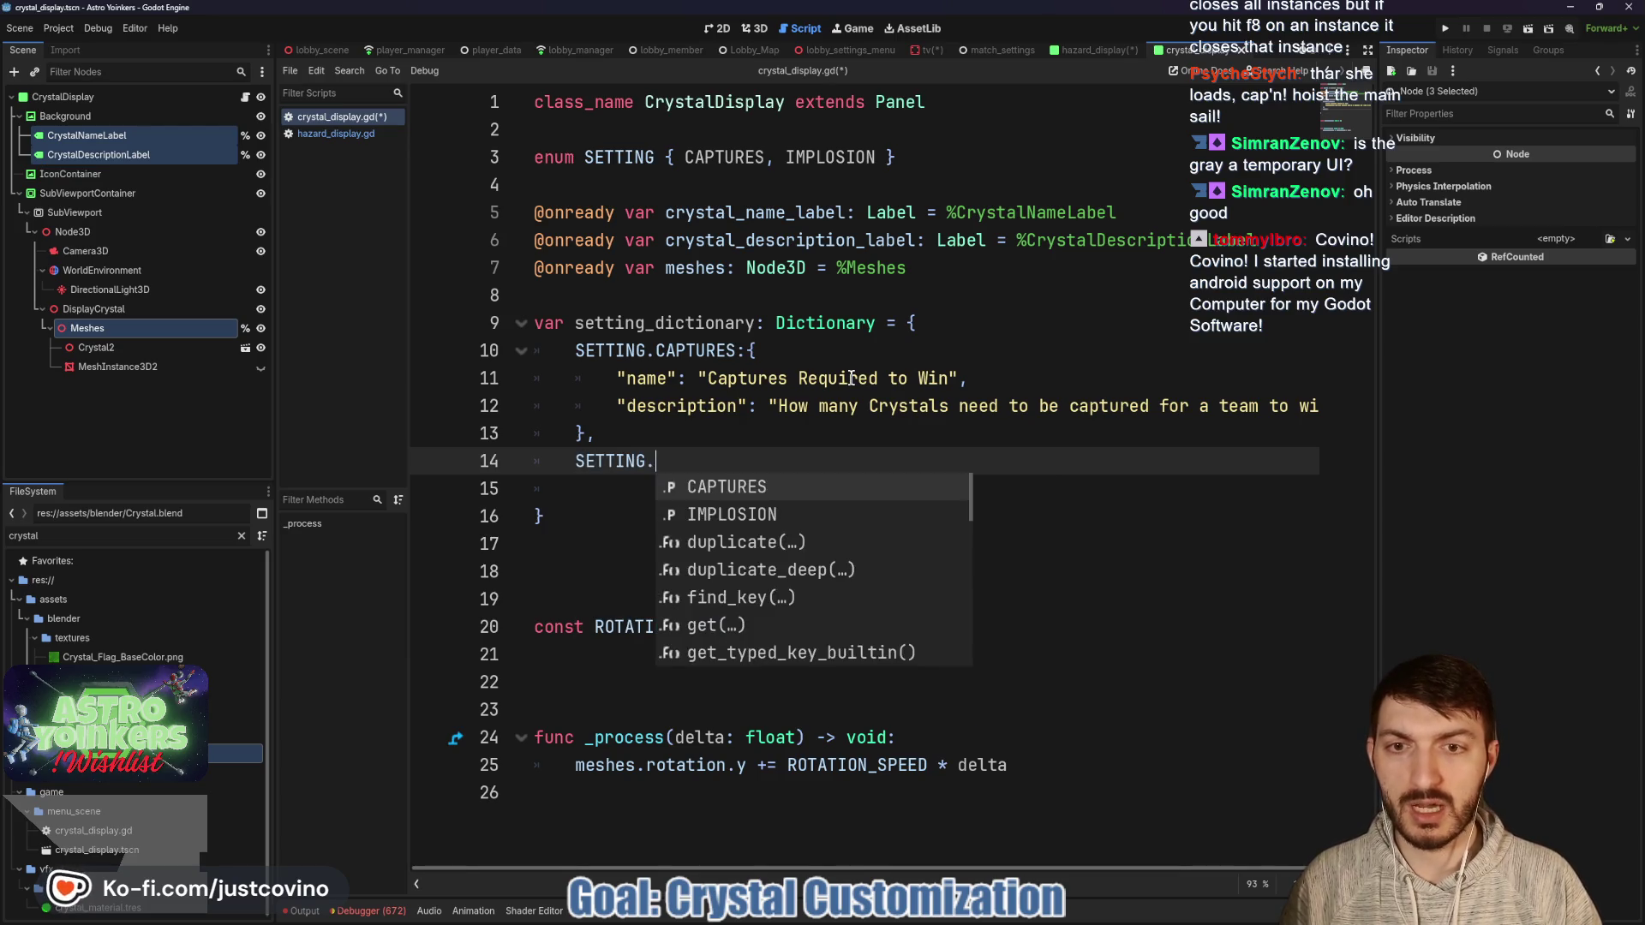
{"action": "type", "text": "IMPLOSION"}
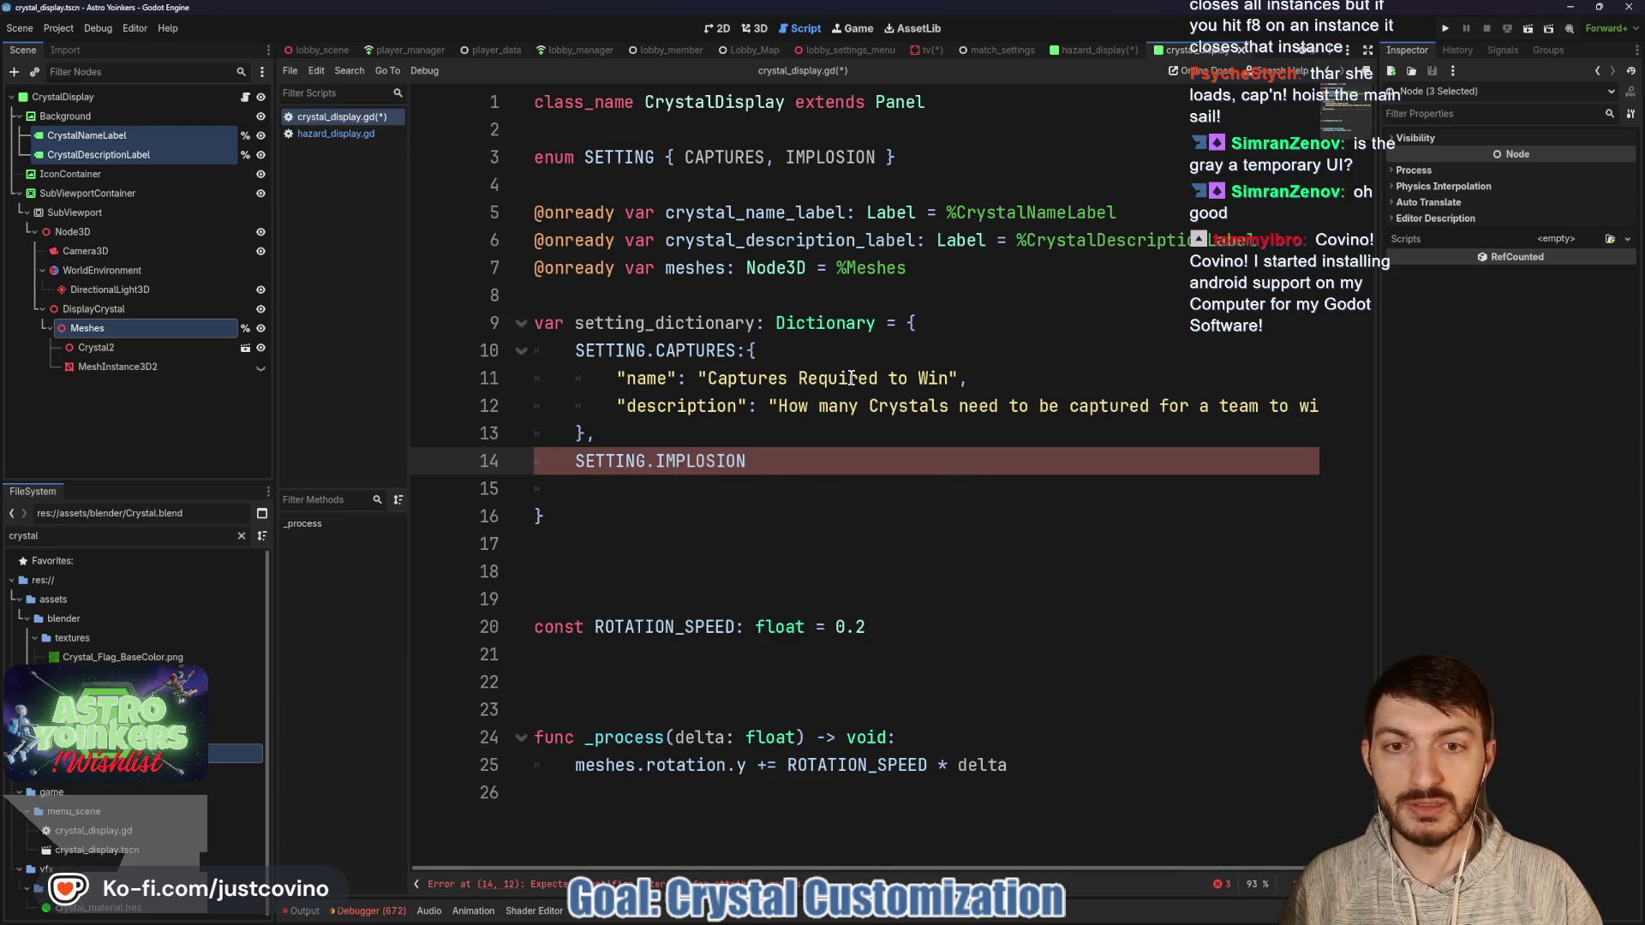
{"action": "type", "text": ":{"}
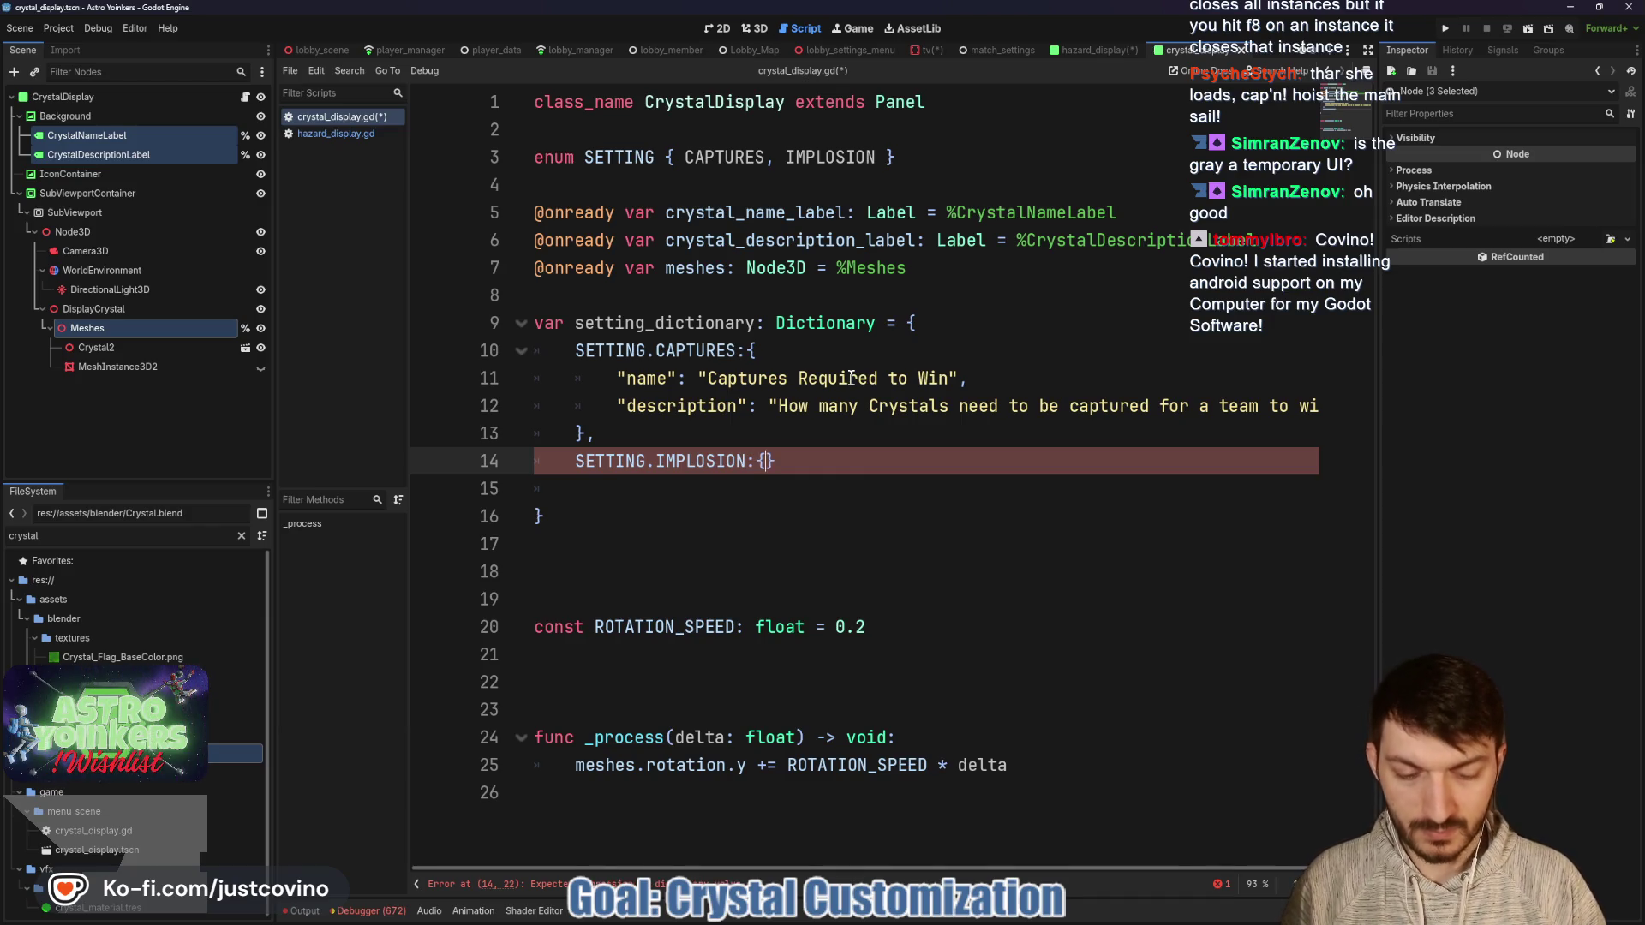
{"action": "key", "text": "Return"}
{"action": "key", "text": "Return"}
{"action": "key", "text": "Up"}
{"action": "type", "text": "\""}
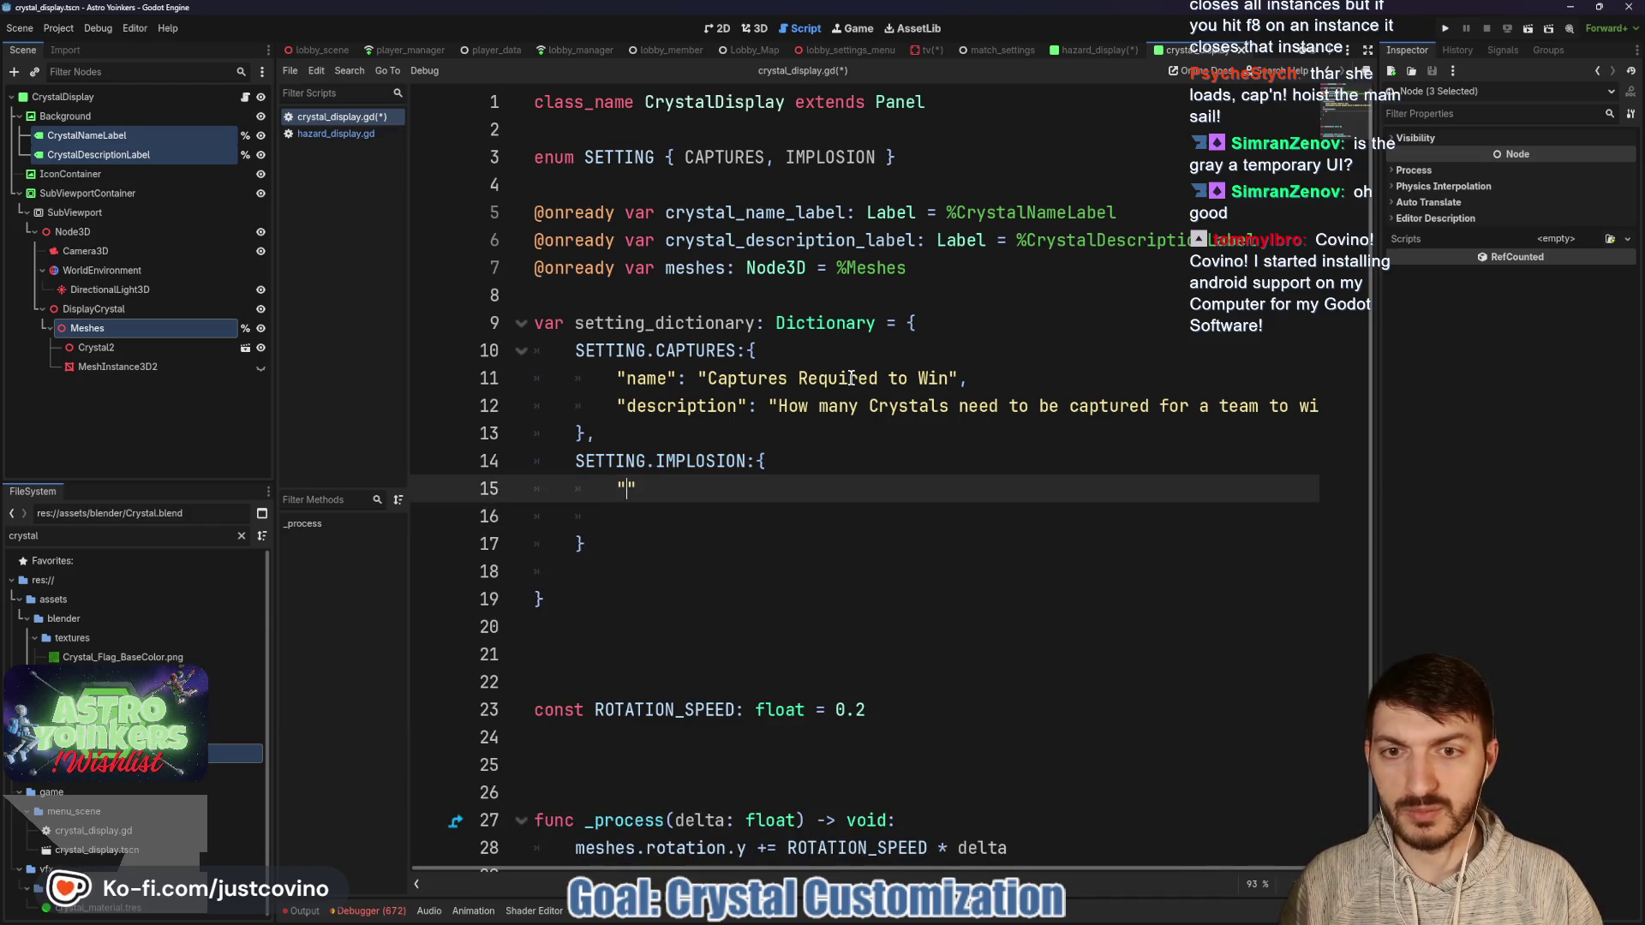
{"action": "type", "text": "name"}
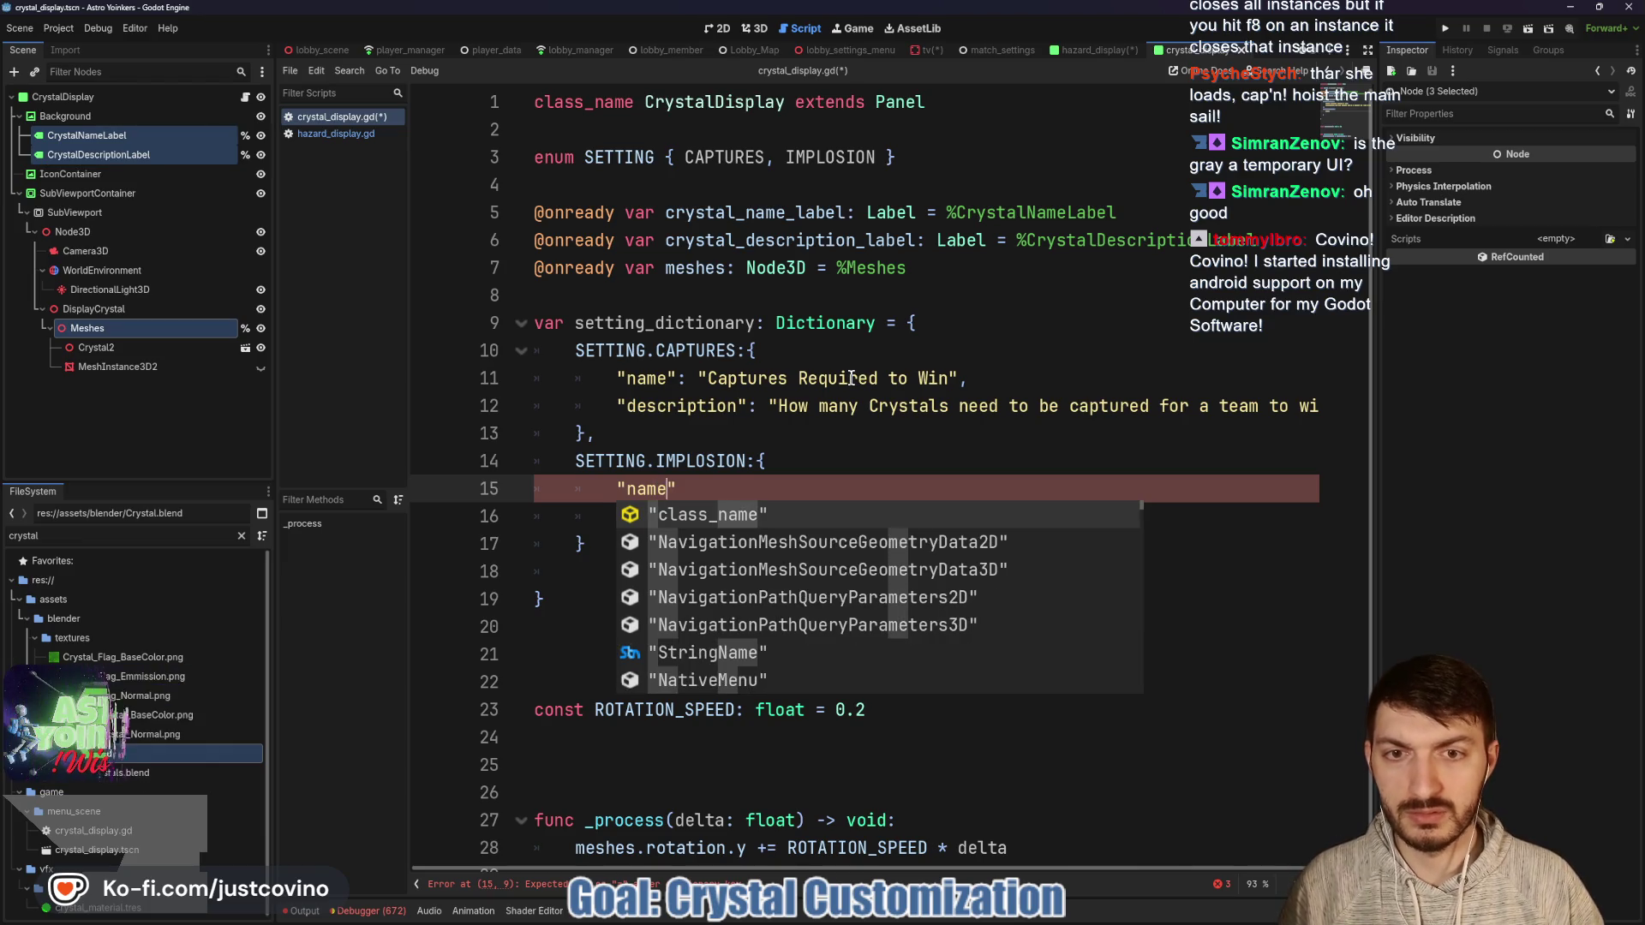
{"action": "type", "text": "\": \""}
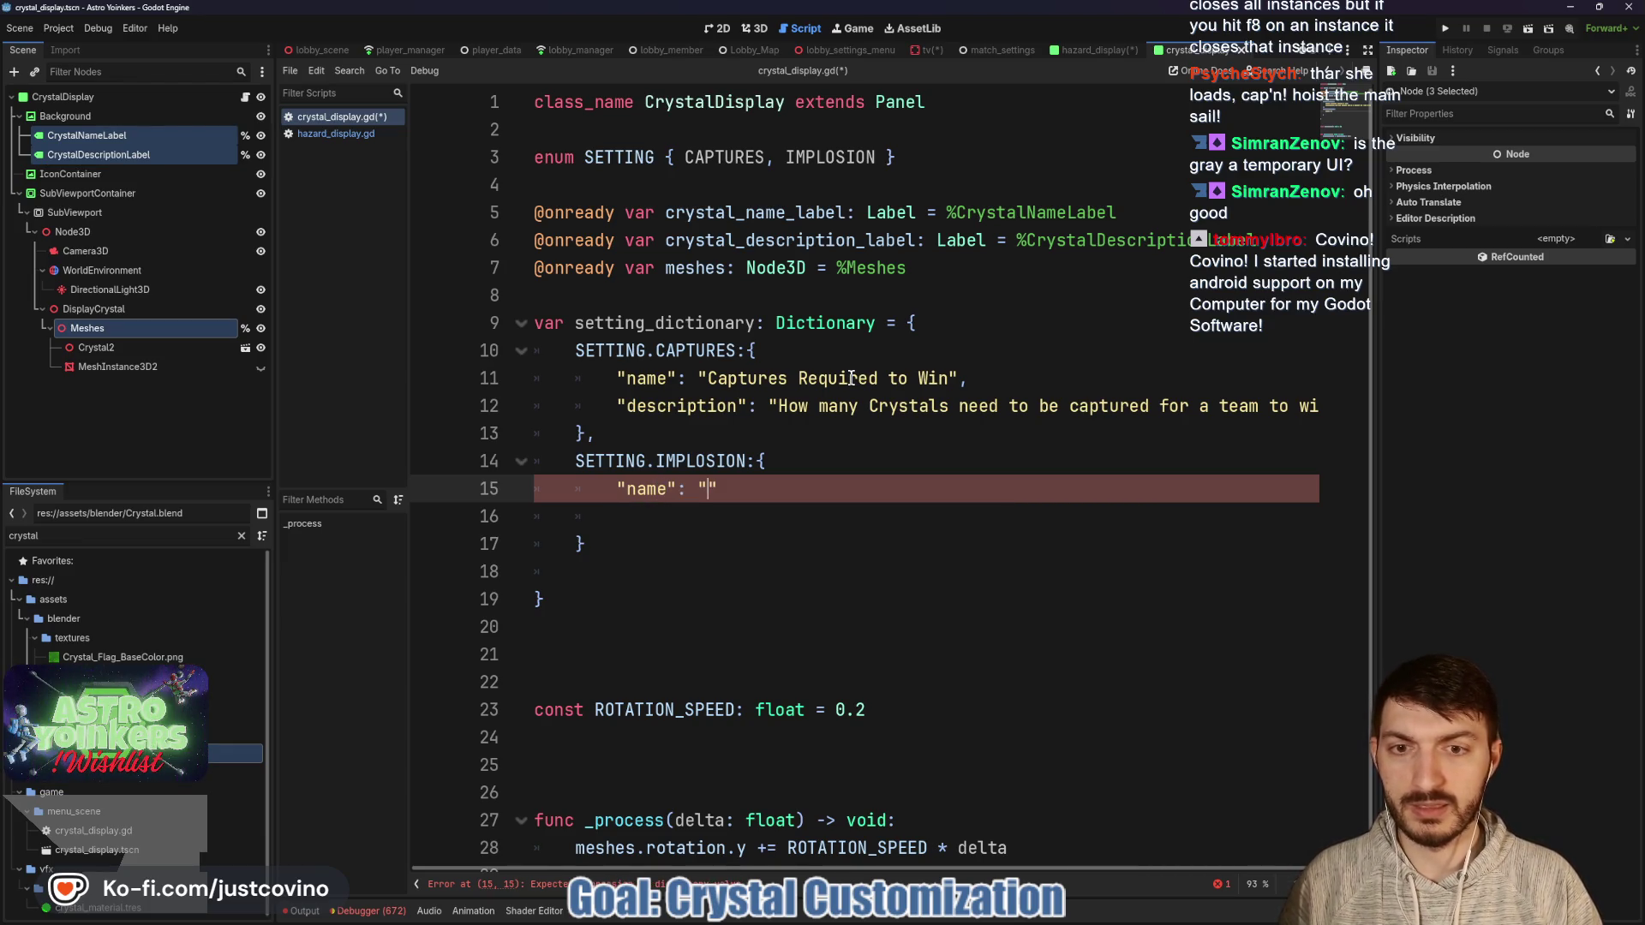
{"action": "type", "text": "Time"}
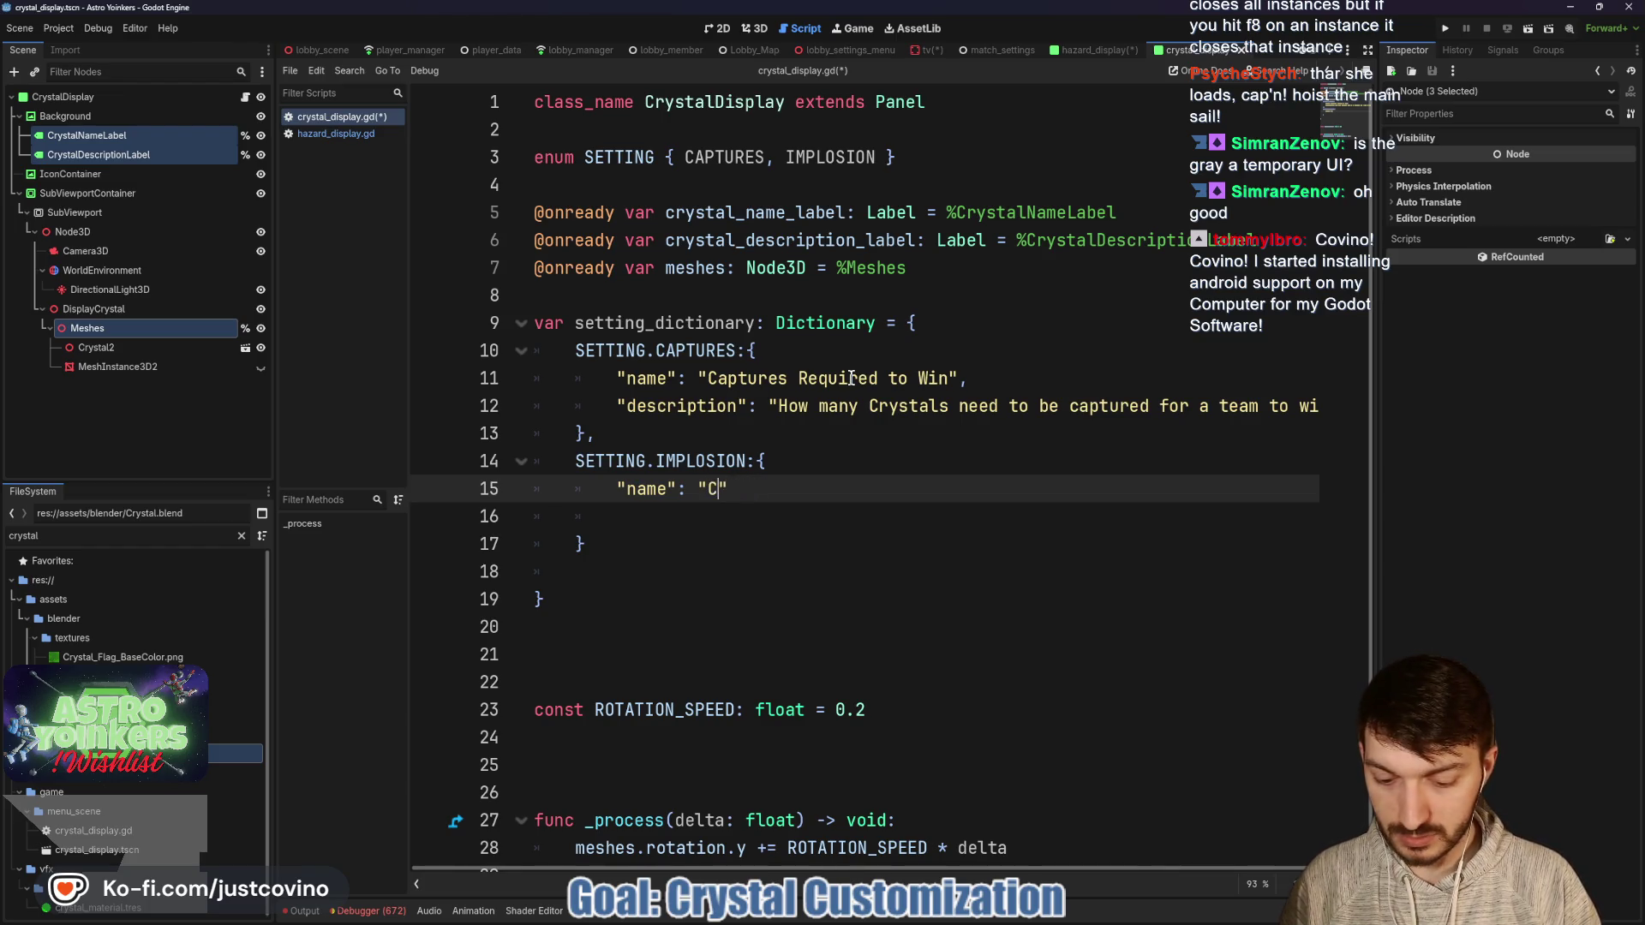
{"action": "type", "text": "rystal Implosion Time"}
{"action": "key", "text": "Right"}
{"action": "type", "text": ","}
{"action": "key", "text": "Return"}
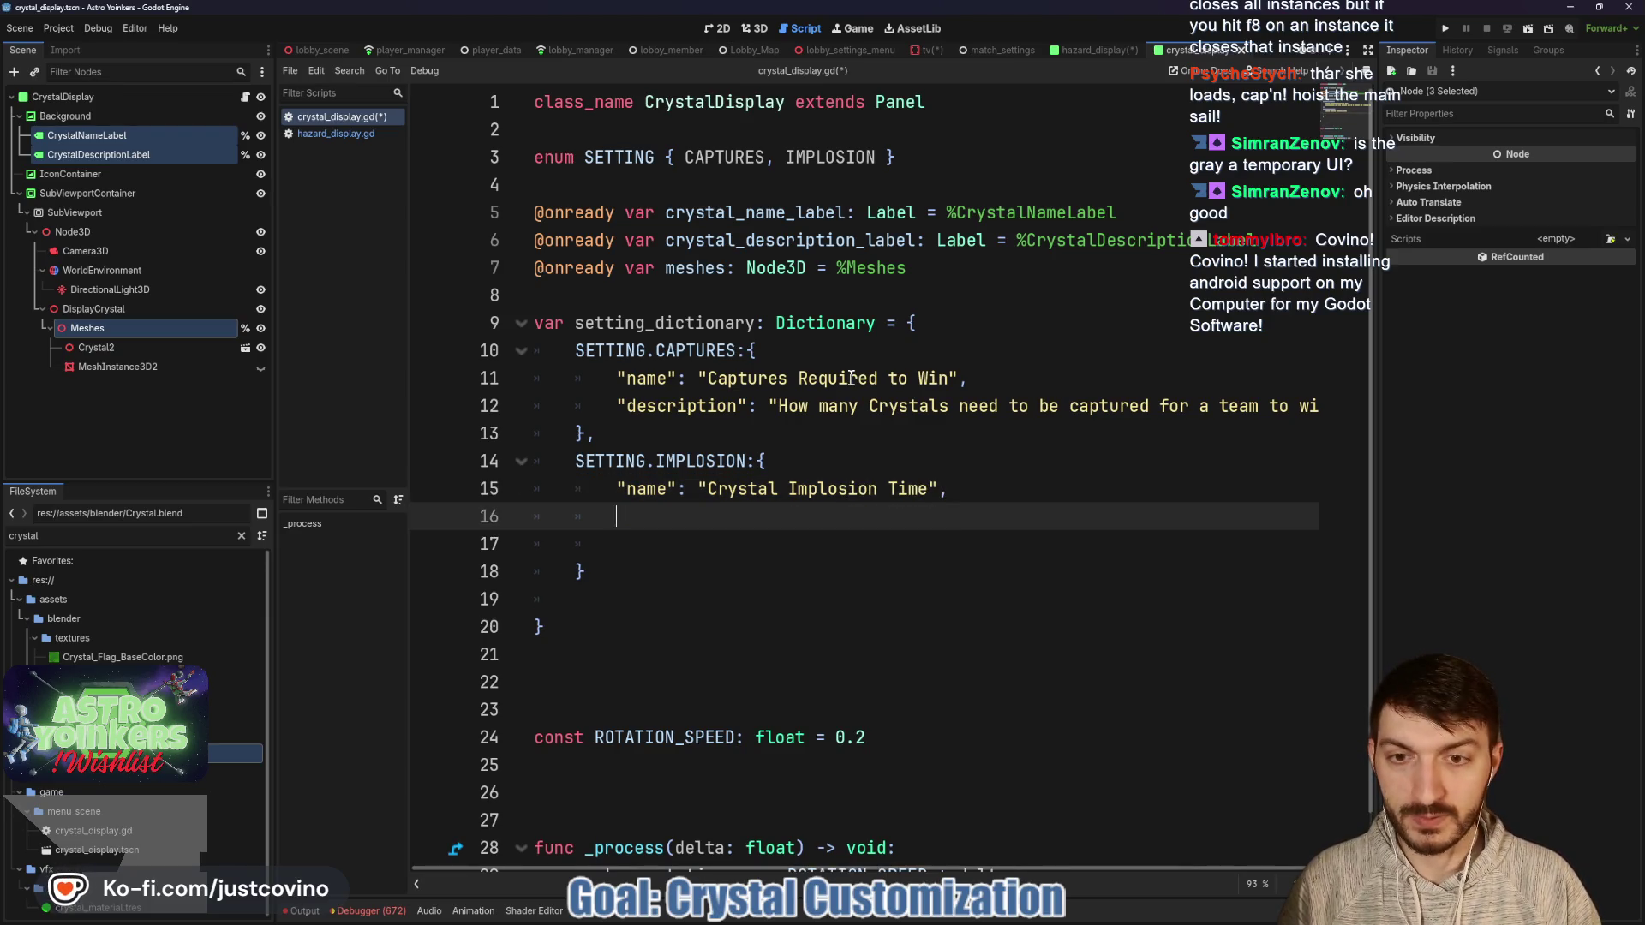
Add IMPLOSION description 'Time after picking up a Crystal before it implodes', remove stray blank lines, save.
{"action": "type", "text": "\""}
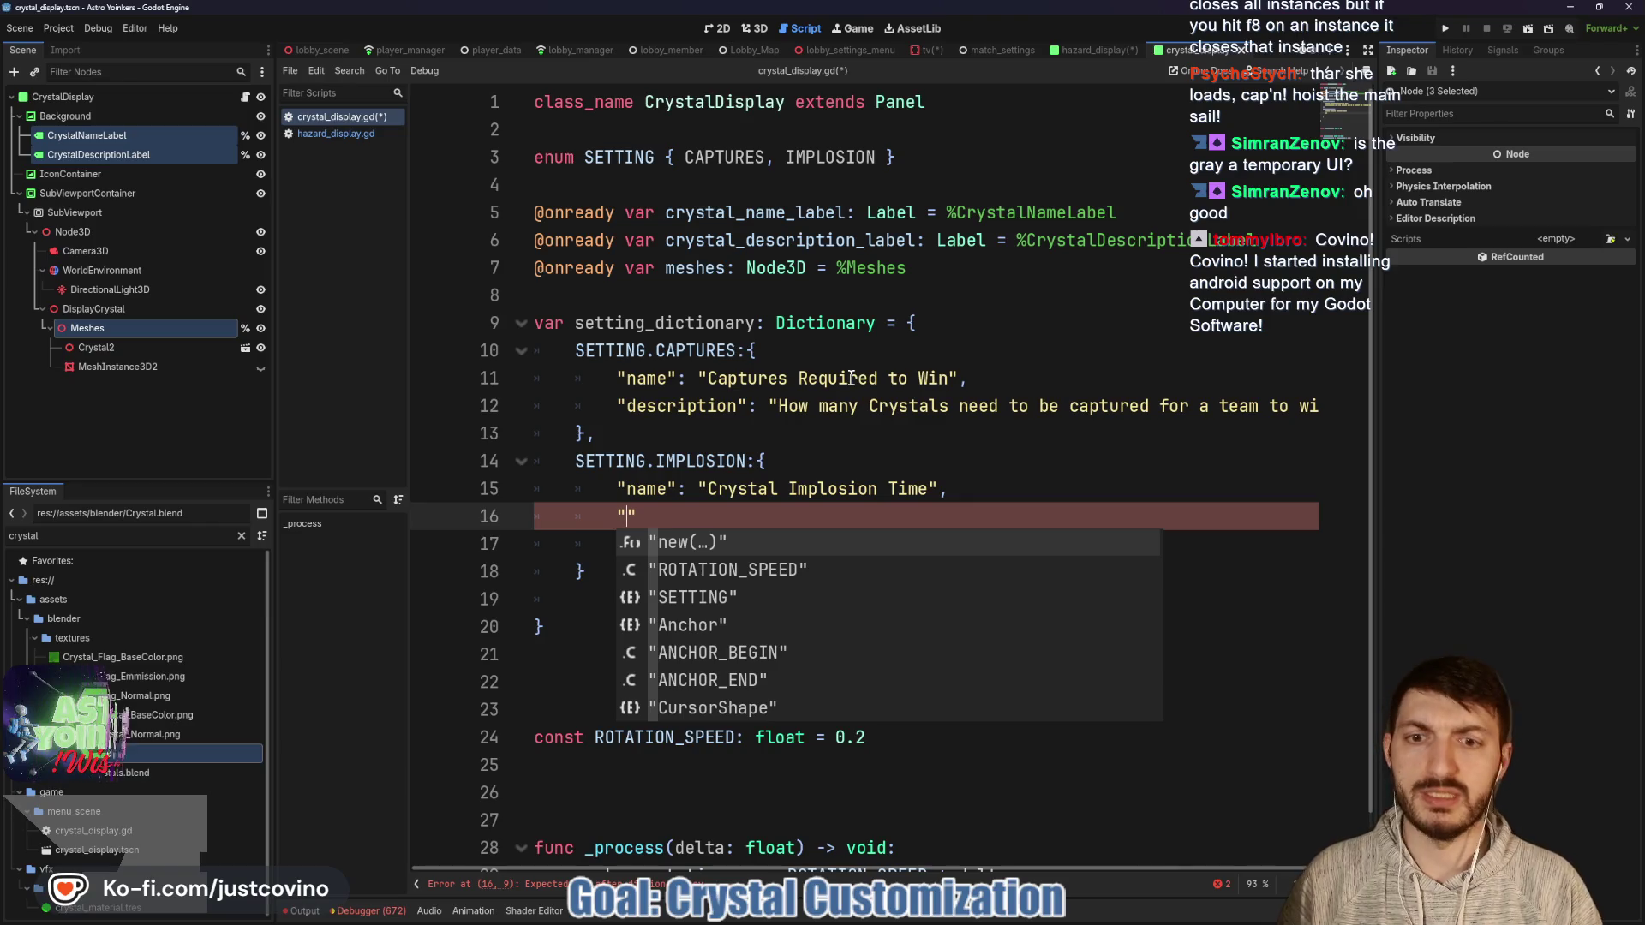
{"action": "type", "text": "description"}
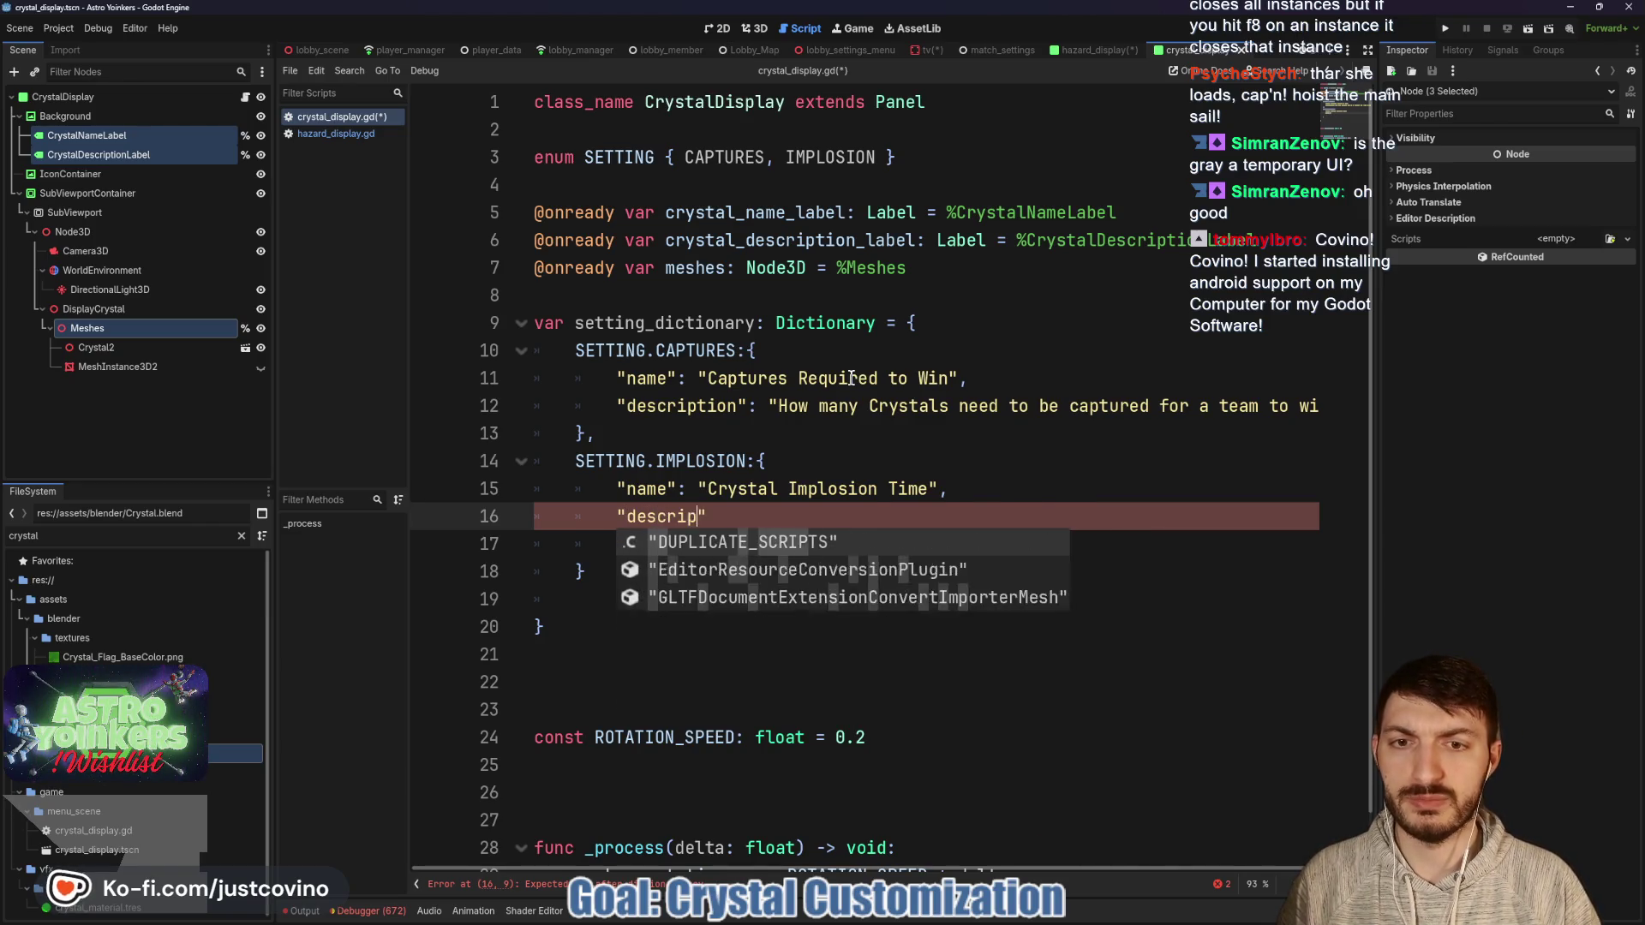
{"action": "key", "text": "Down"}
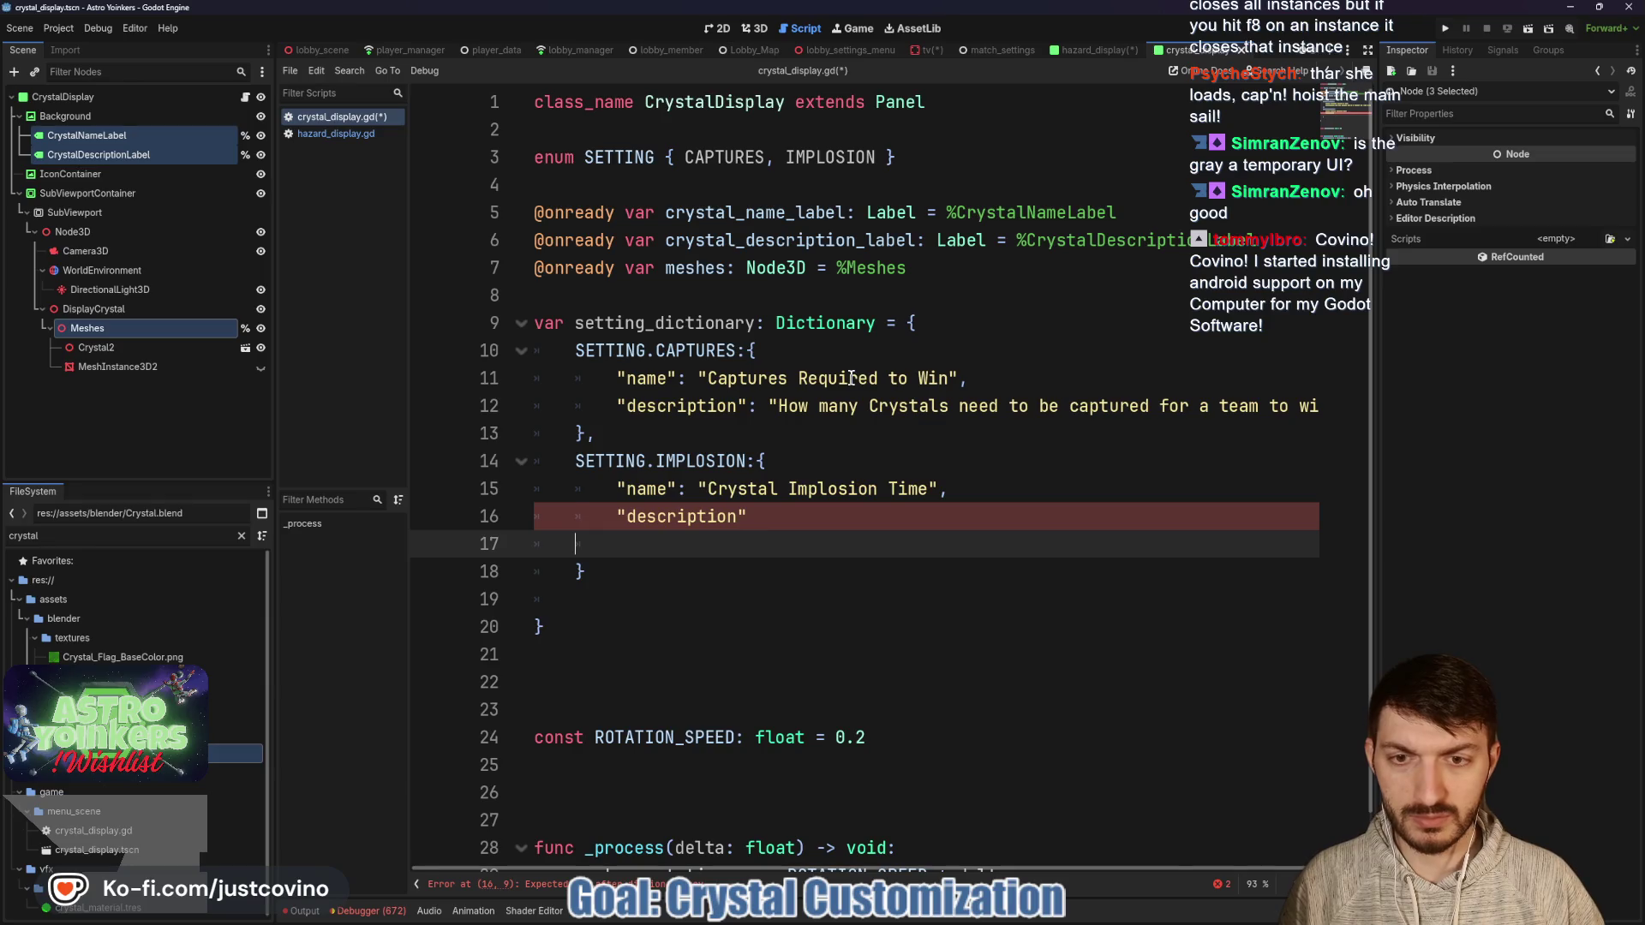
{"action": "key", "text": "Up"}
{"action": "key", "text": "ctrl+Left"}
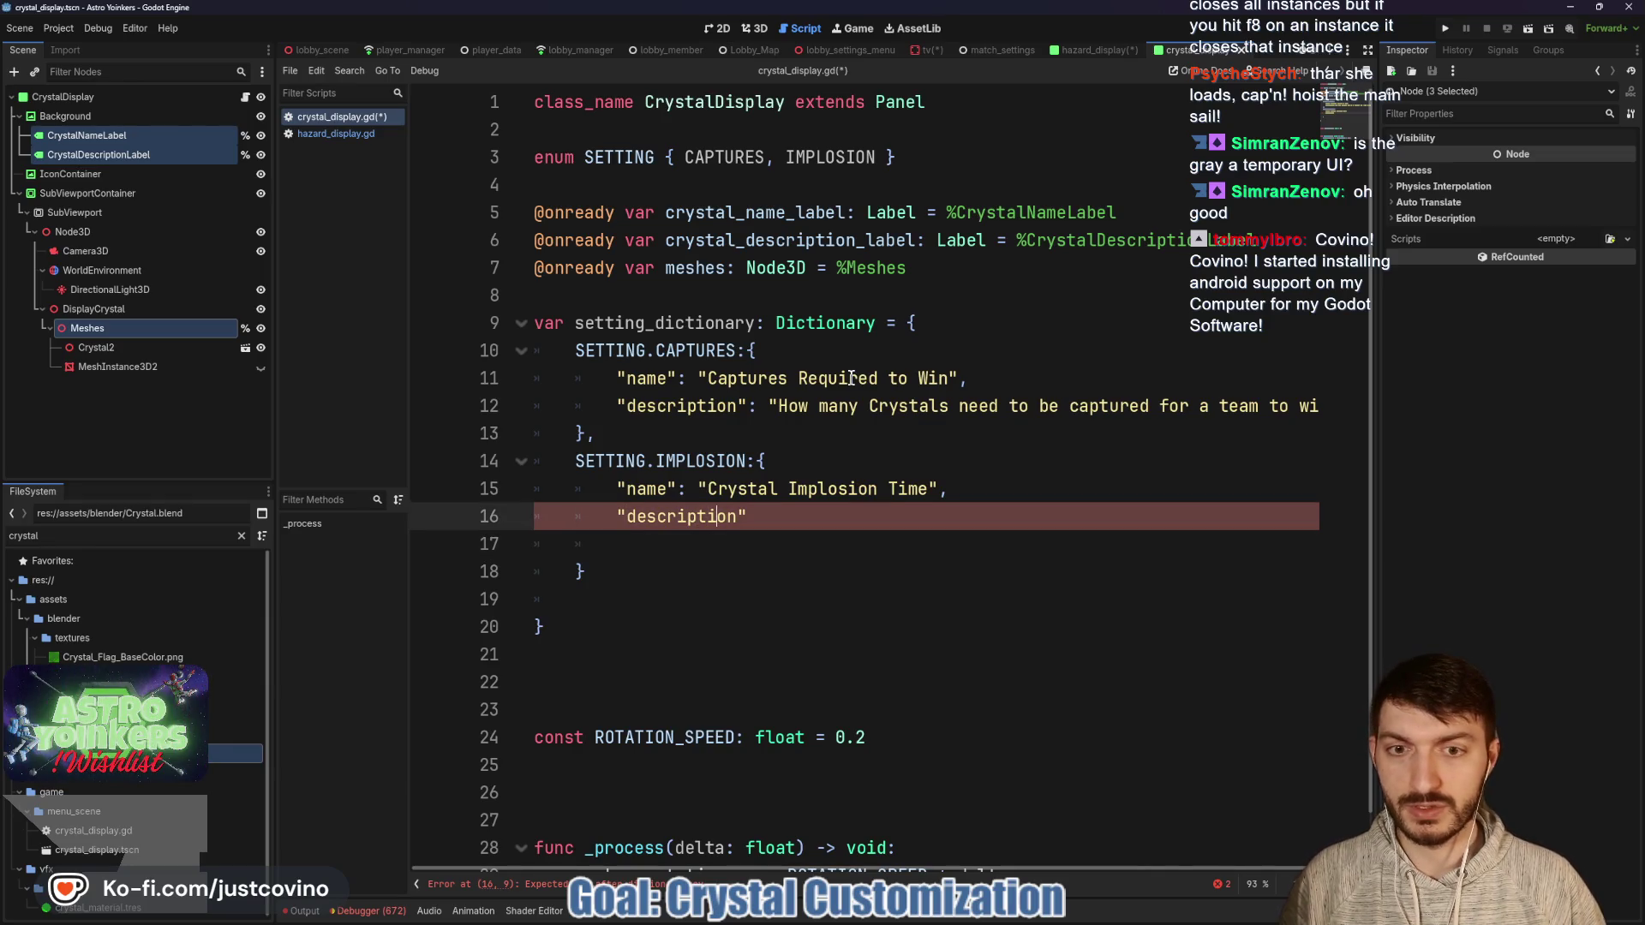
{"action": "type", "text": "\""}
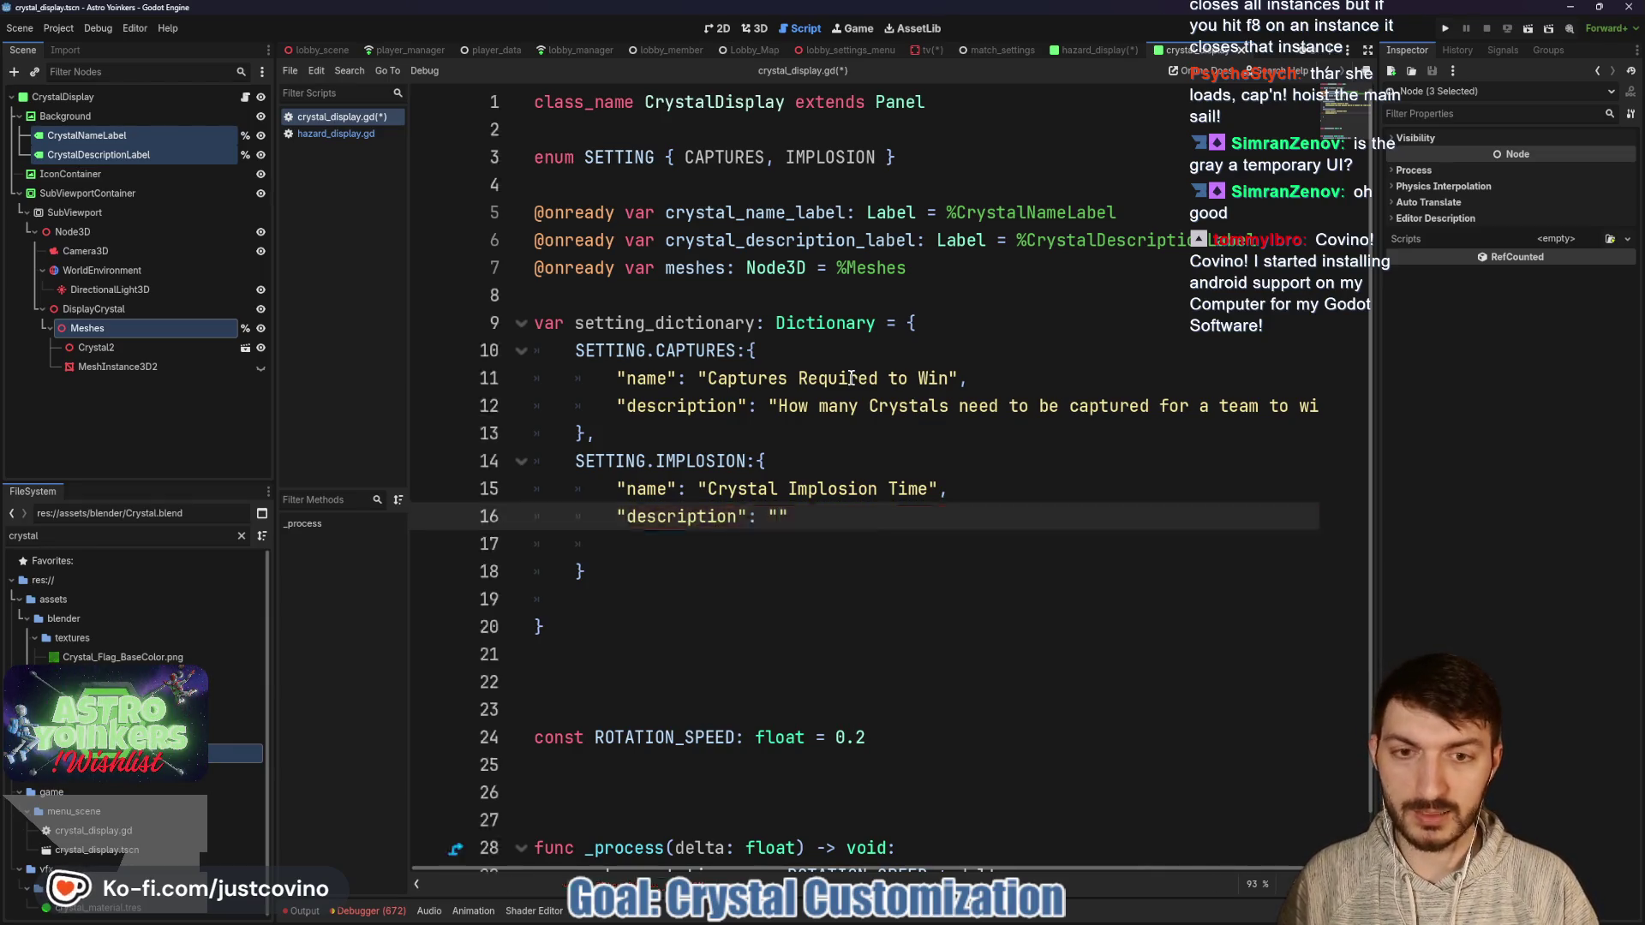
{"action": "type", "text": "Time after picking up a C"}
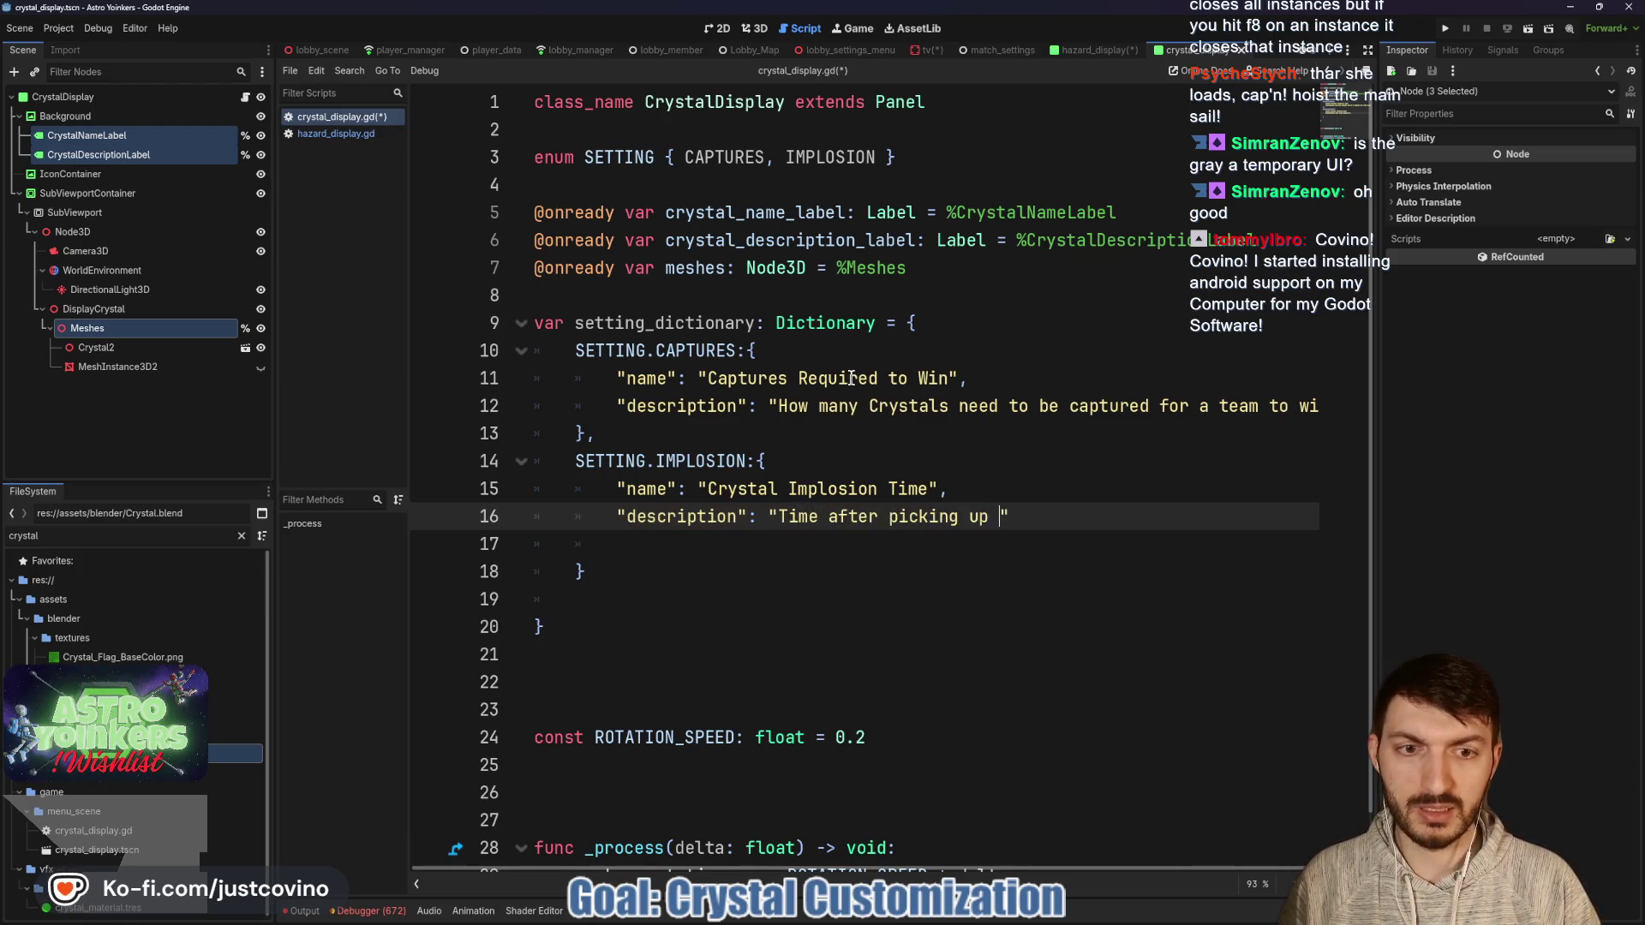
{"action": "type", "text": "rystal before it implodes."}
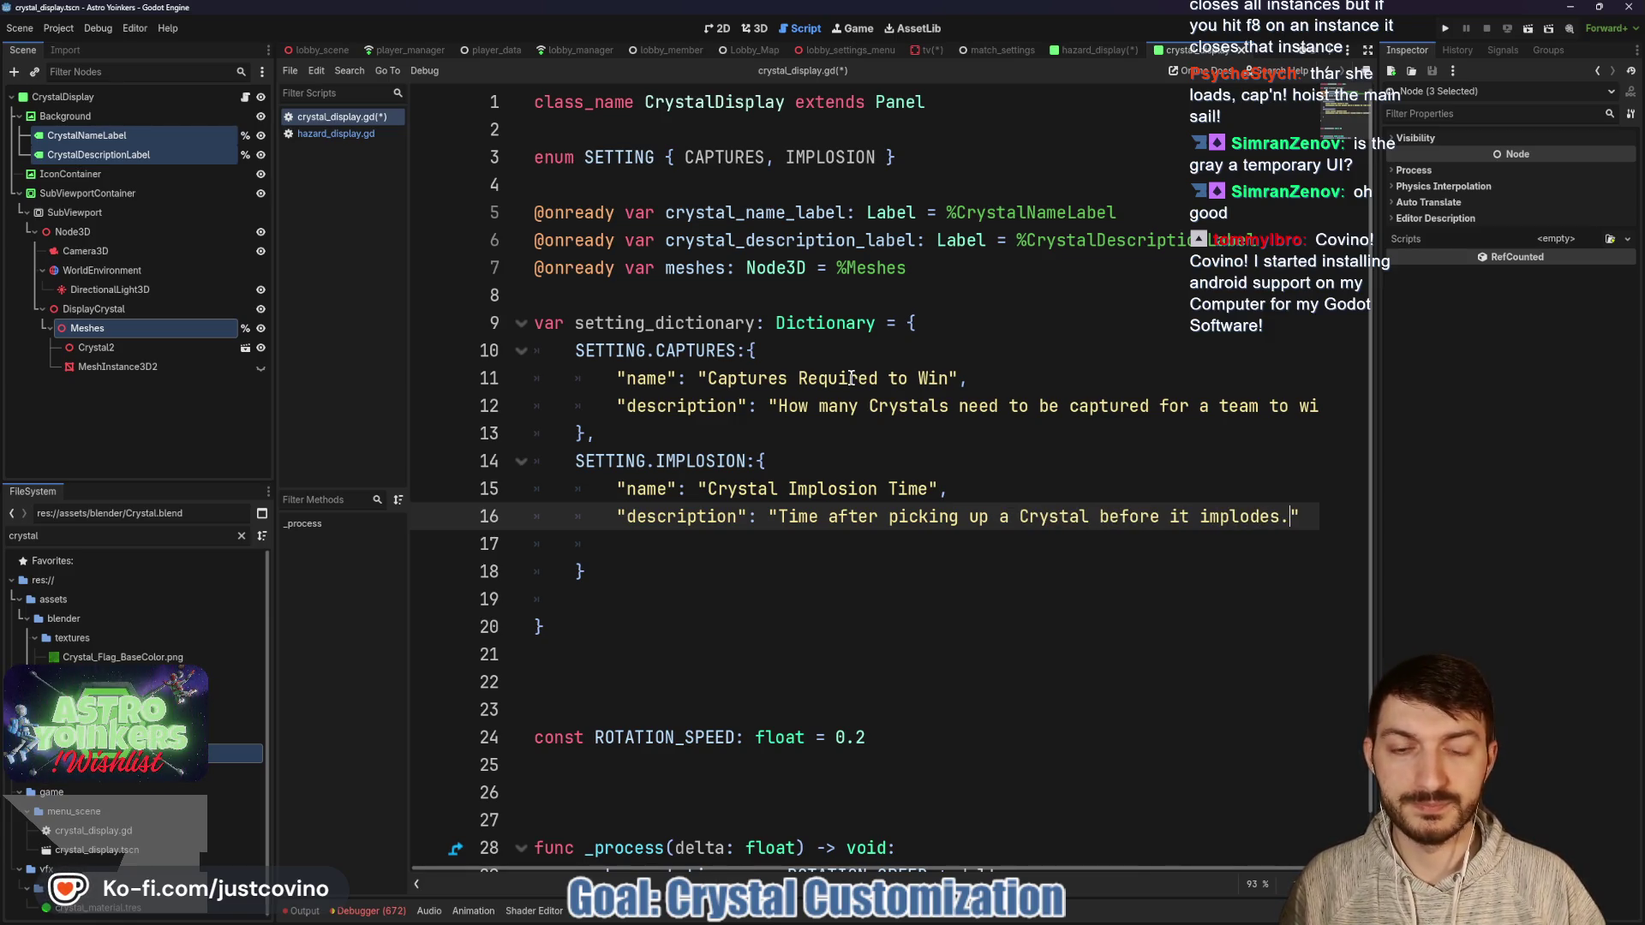
{"action": "left_click", "coordinate": [626, 547]}
{"action": "key", "text": "BackSpace"}
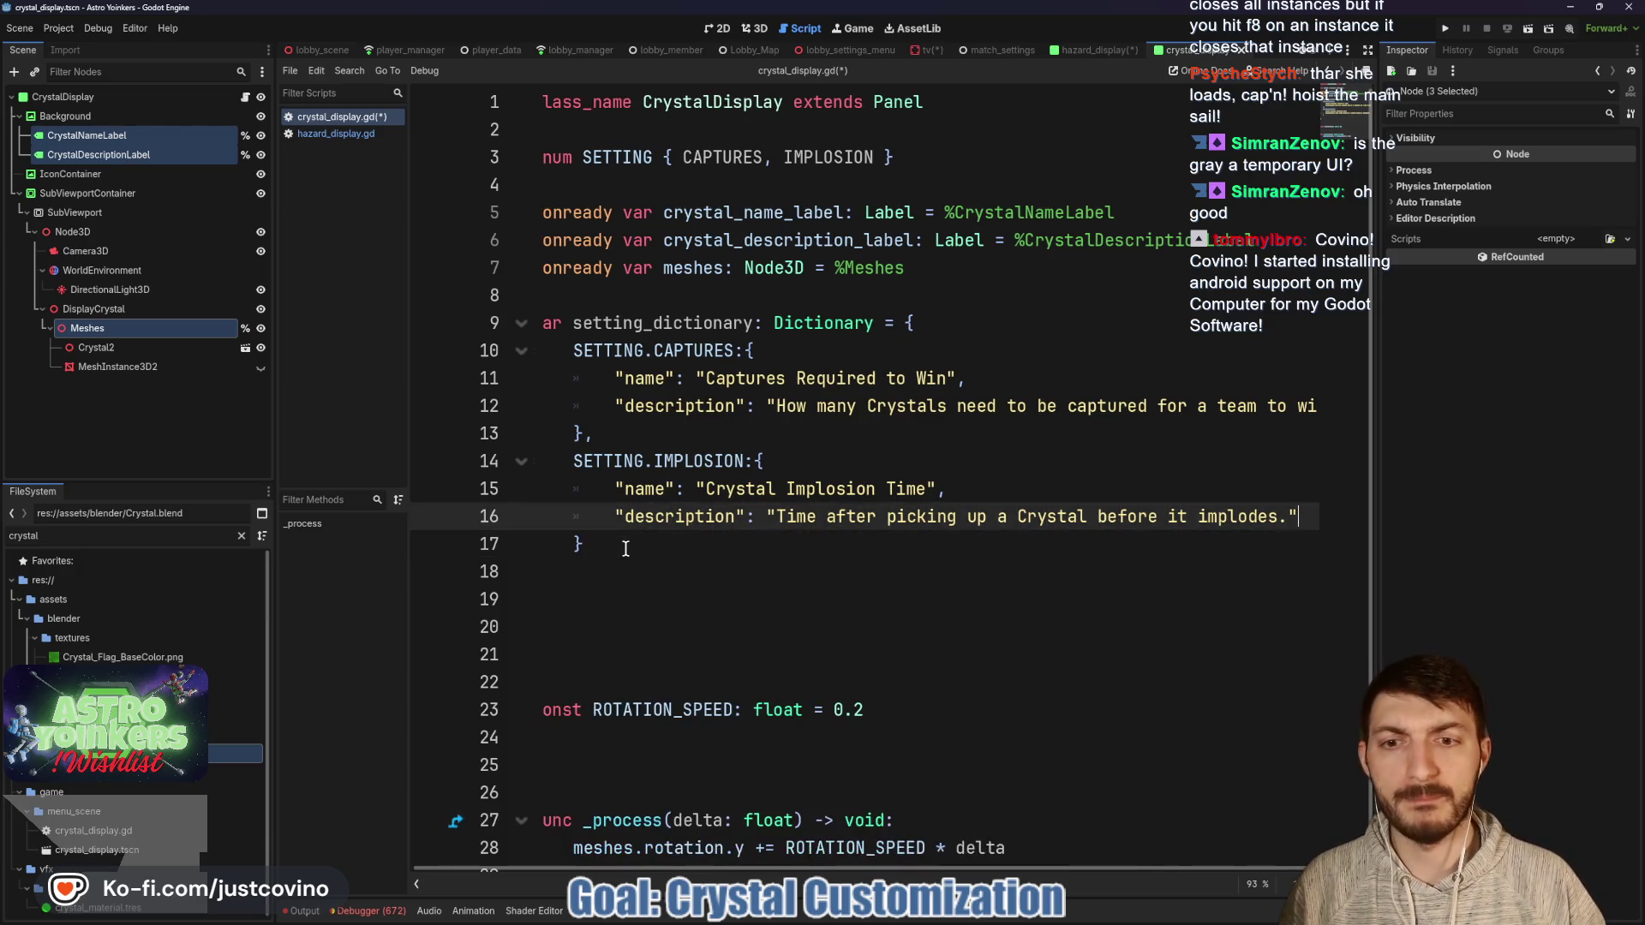
{"action": "left_click", "coordinate": [561, 578]}
{"action": "key", "text": "BackSpace"}
{"action": "key", "text": "BackSpace"}
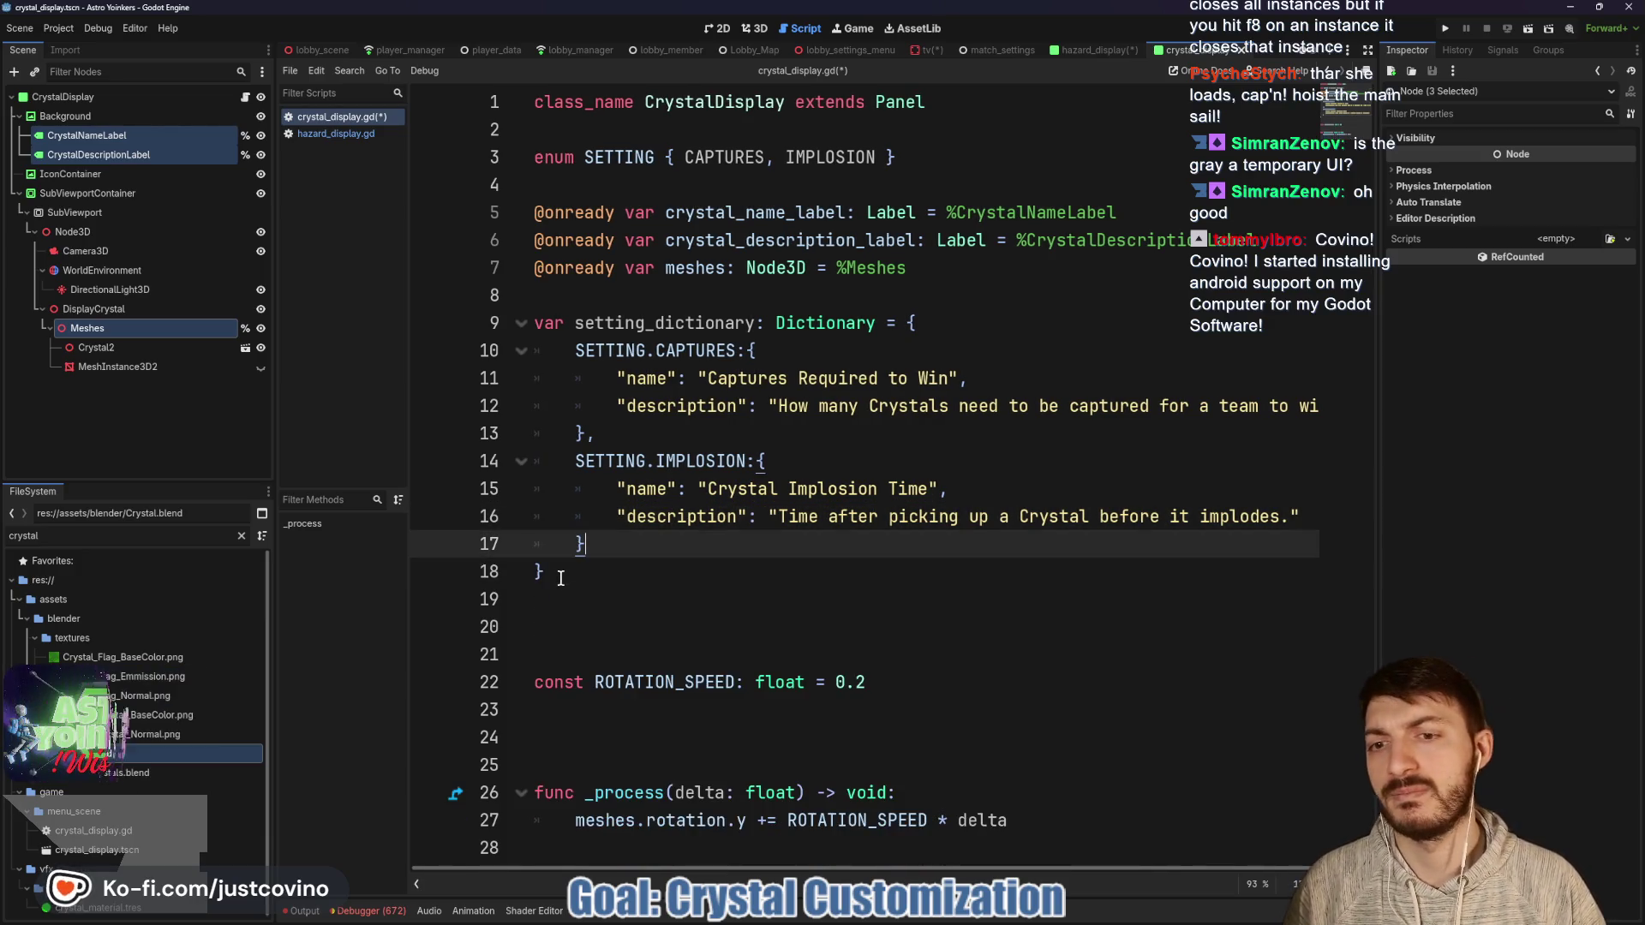
{"action": "key", "text": "ctrl+s"}
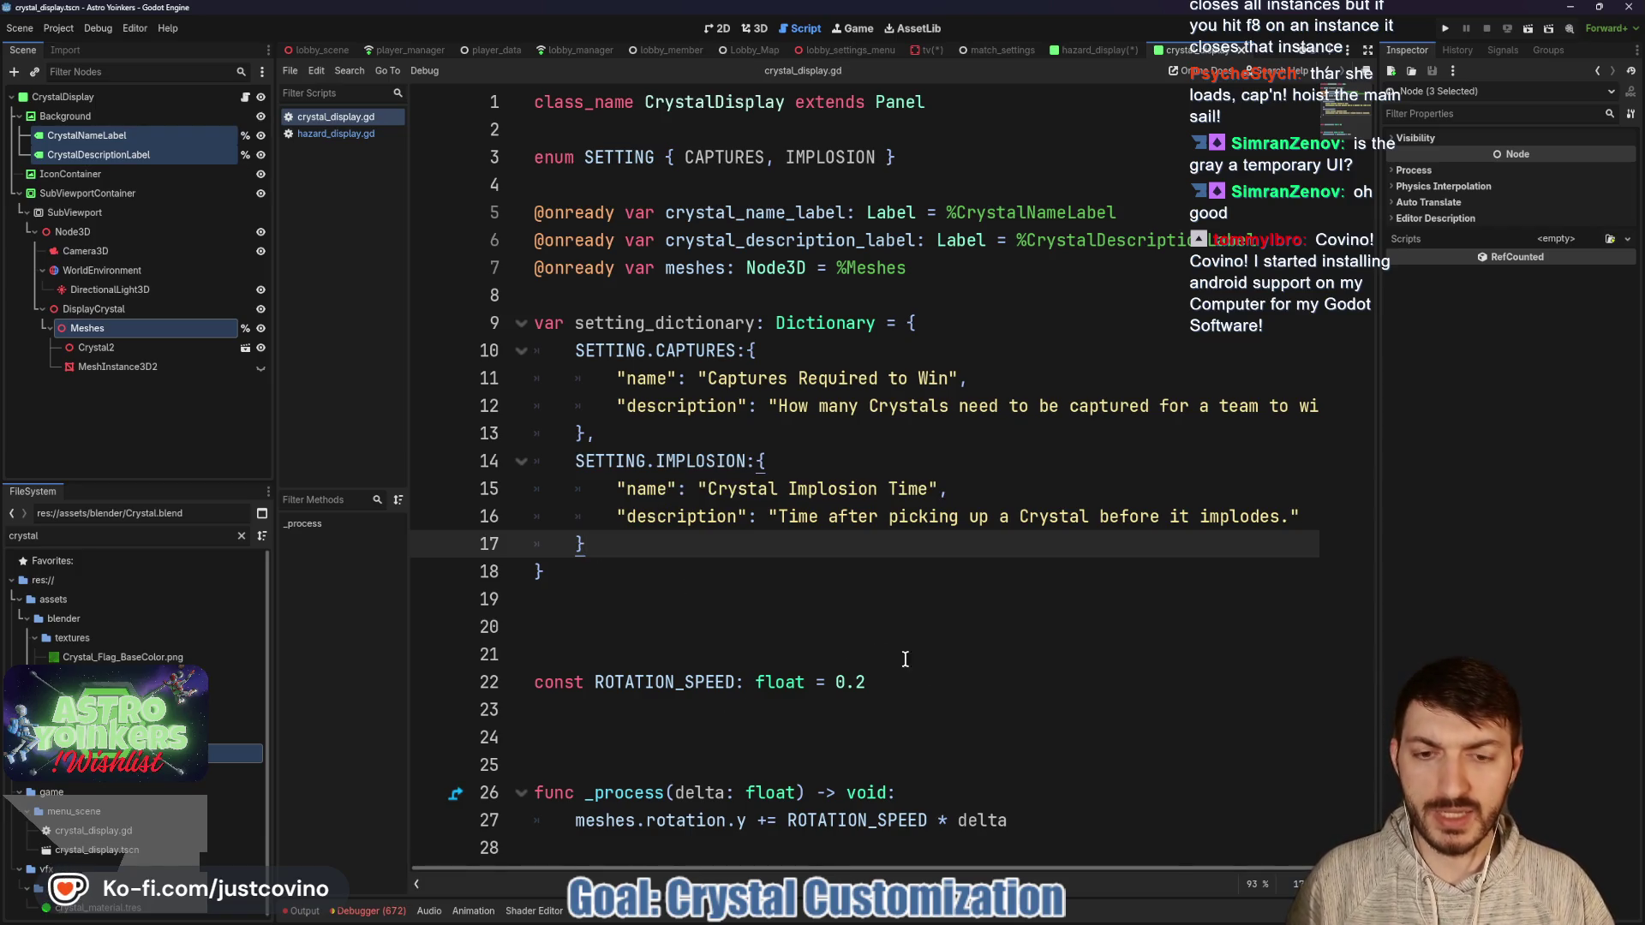
{"action": "left_click", "coordinate": [795, 854]}
Add a _ready function above _process that calls set_initial_selection().
{"action": "key", "text": "Return"}
{"action": "key", "text": "Return"}
{"action": "key", "text": "Return"}
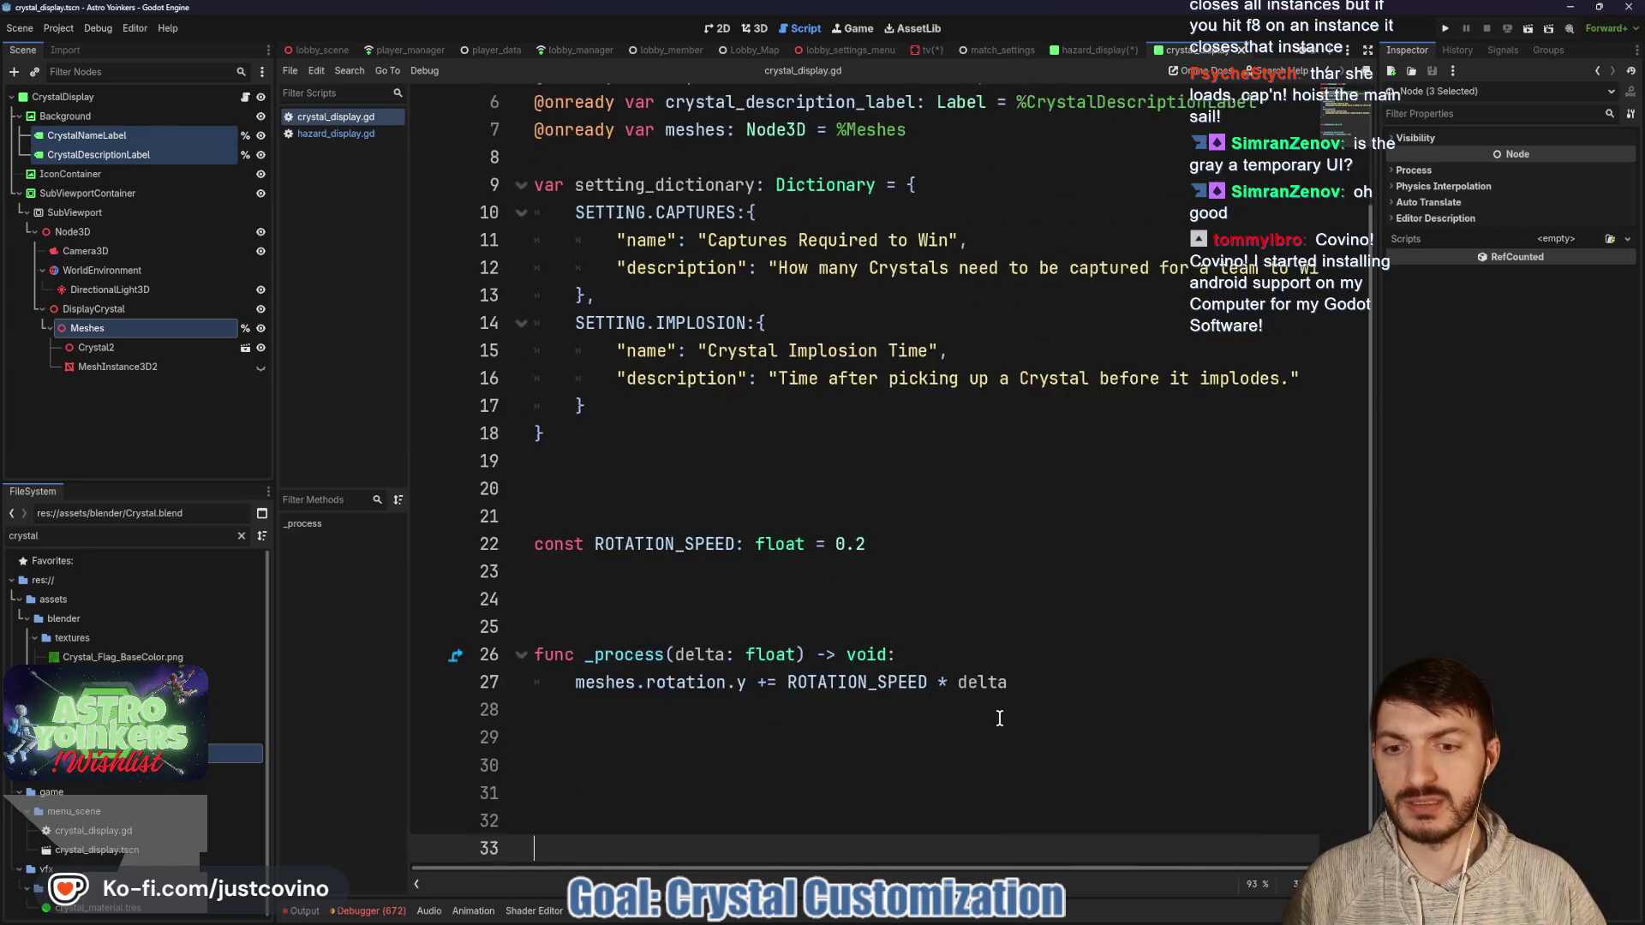
{"action": "scroll", "coordinate": [999, 718], "scroll_direction": "down", "scroll_amount": 1}
{"action": "left_click", "coordinate": [614, 320]}
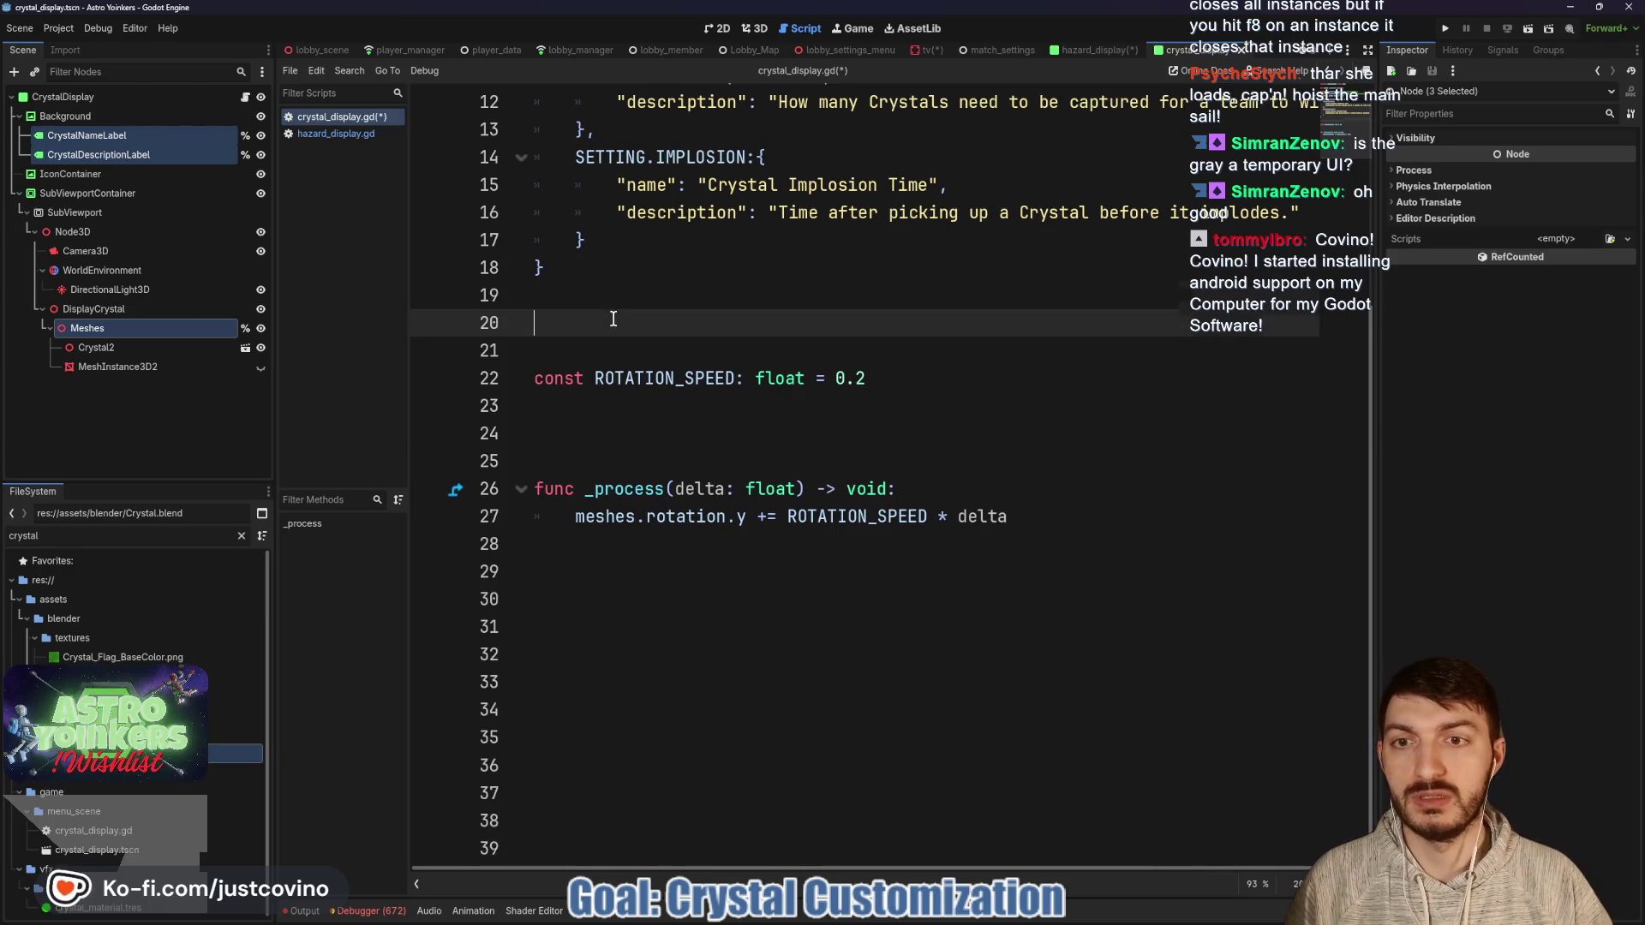
{"action": "key", "text": "BackSpace"}
{"action": "left_click", "coordinate": [597, 416]}
{"action": "key", "text": "Return"}
{"action": "key", "text": "Return"}
{"action": "key", "text": "Return"}
{"action": "key", "text": "Up"}
{"action": "key", "text": "Up"}
{"action": "type", "text": "func _"}
{"action": "key", "text": "Return"}
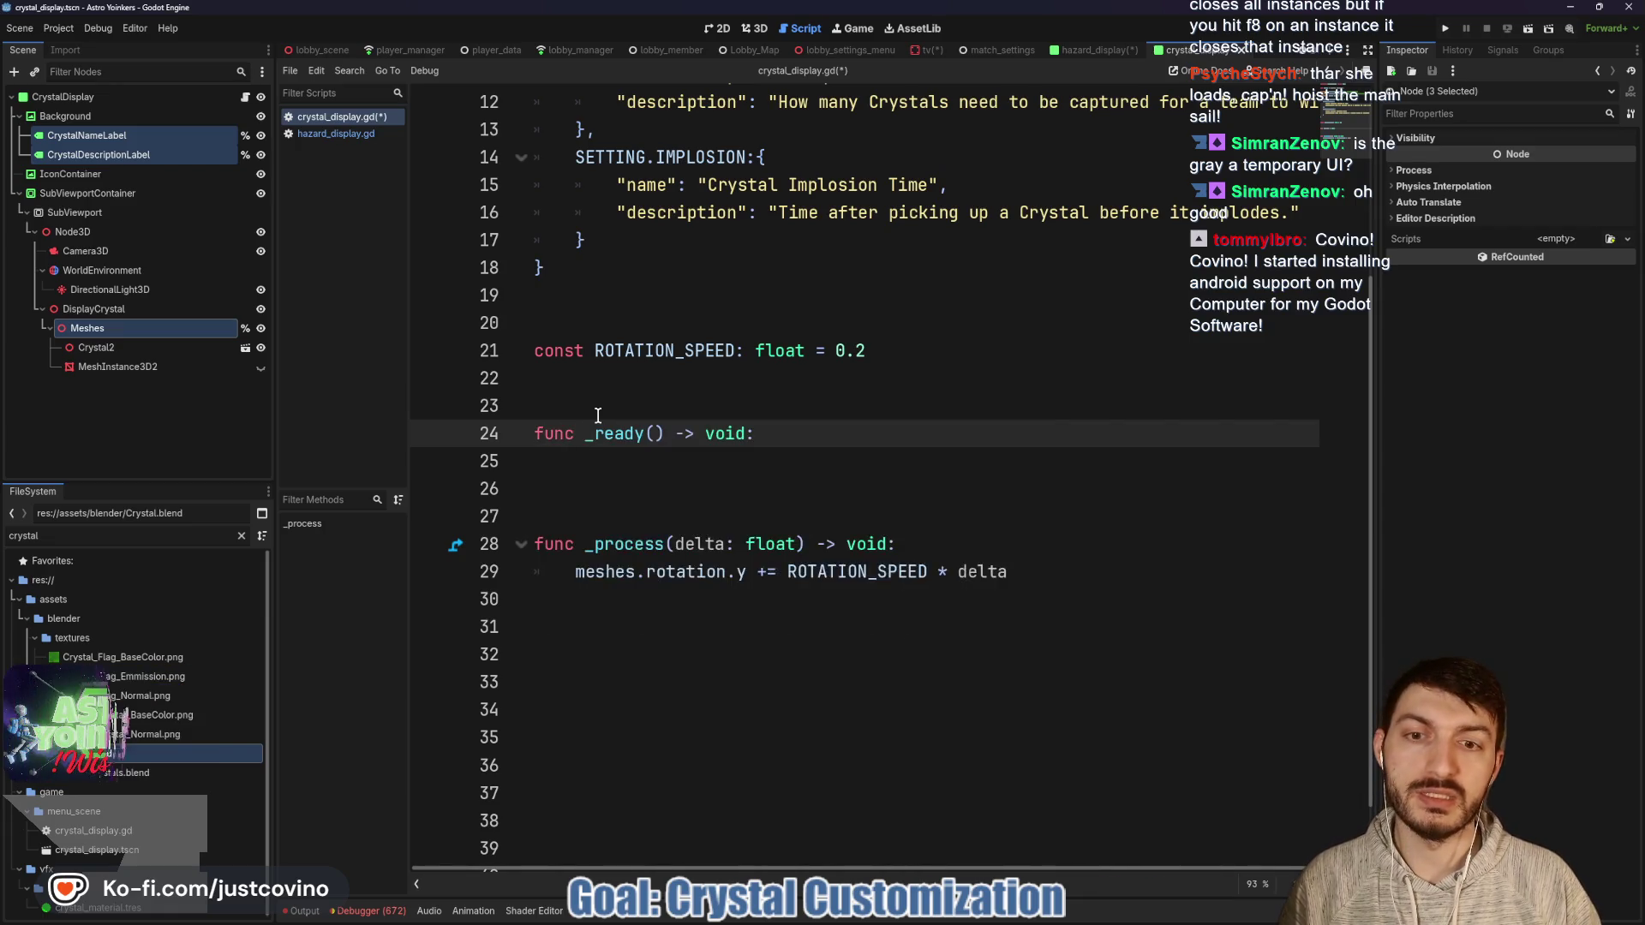
{"action": "key", "text": "Return"}
{"action": "type", "text": "set_initial_selection("}
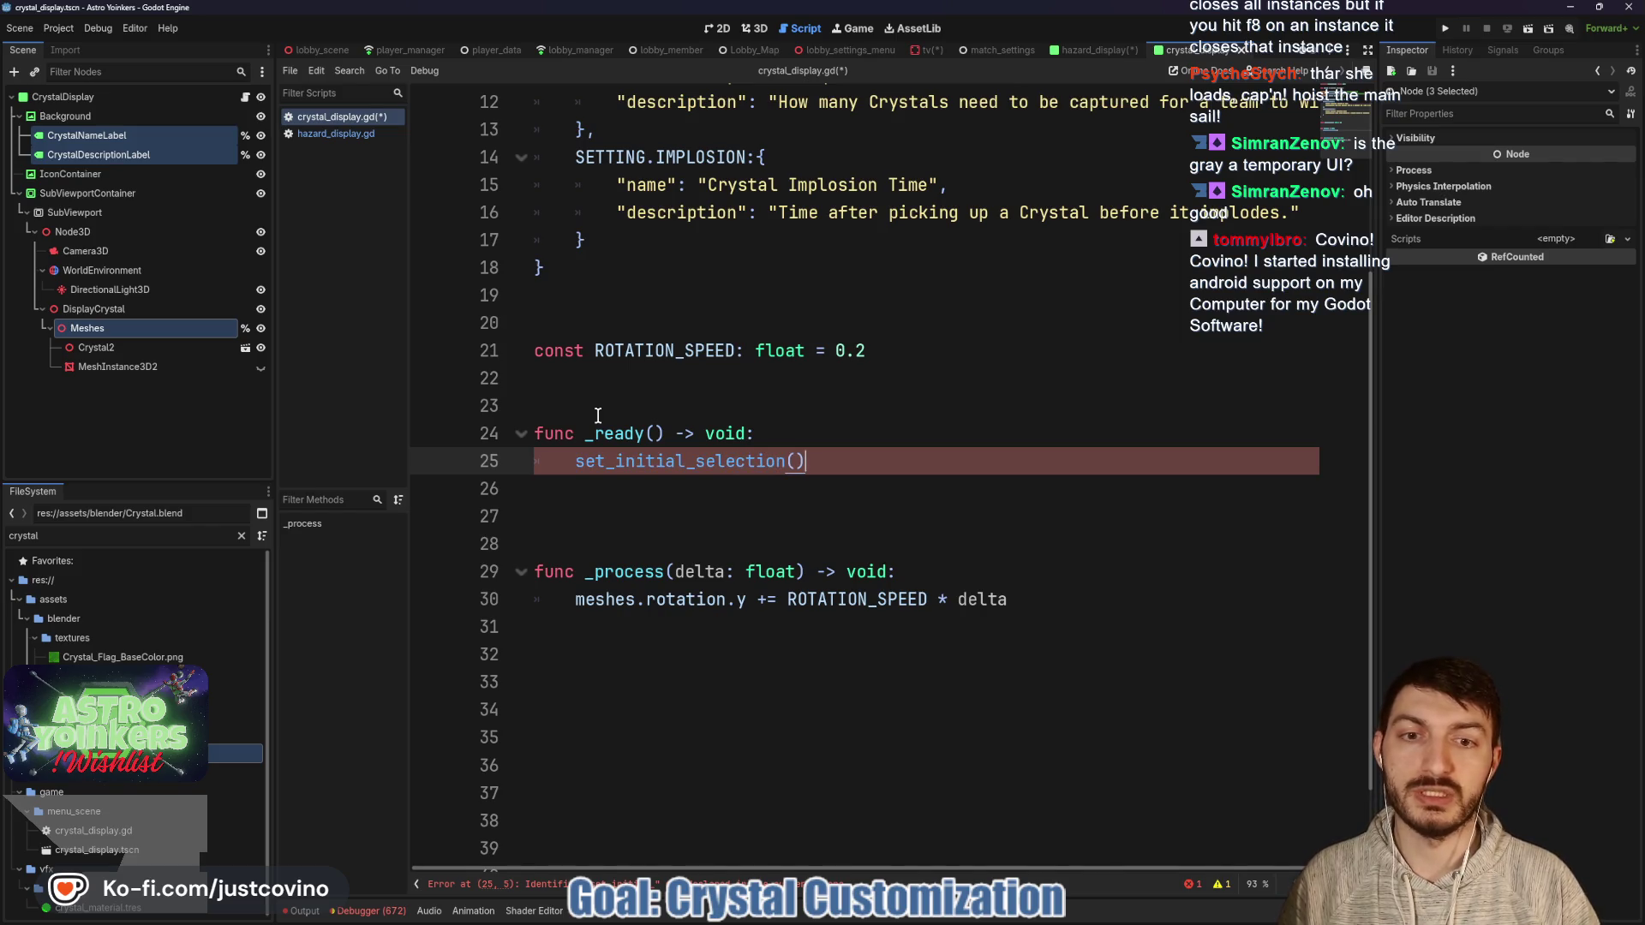
Define a stub 'func set_initial_selection() -> void: pass' at the end of the script and save.
{"action": "left_click", "coordinate": [540, 709]}
{"action": "type", "text": "func set_initial_selection()"}
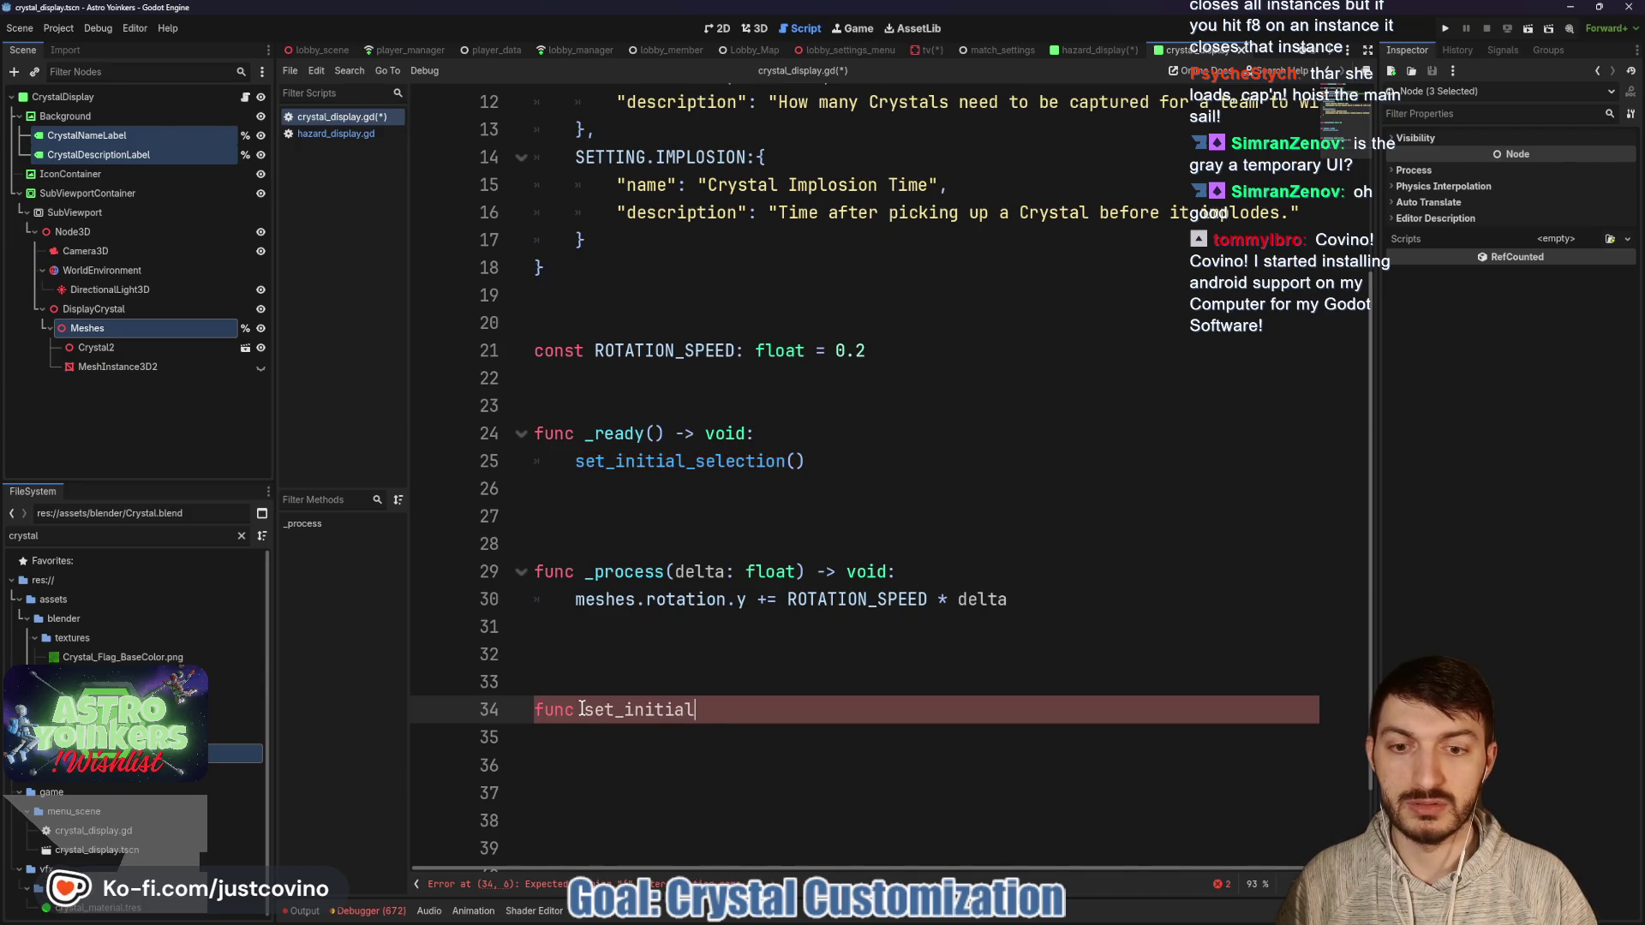
{"action": "type", "text": " -> void:"}
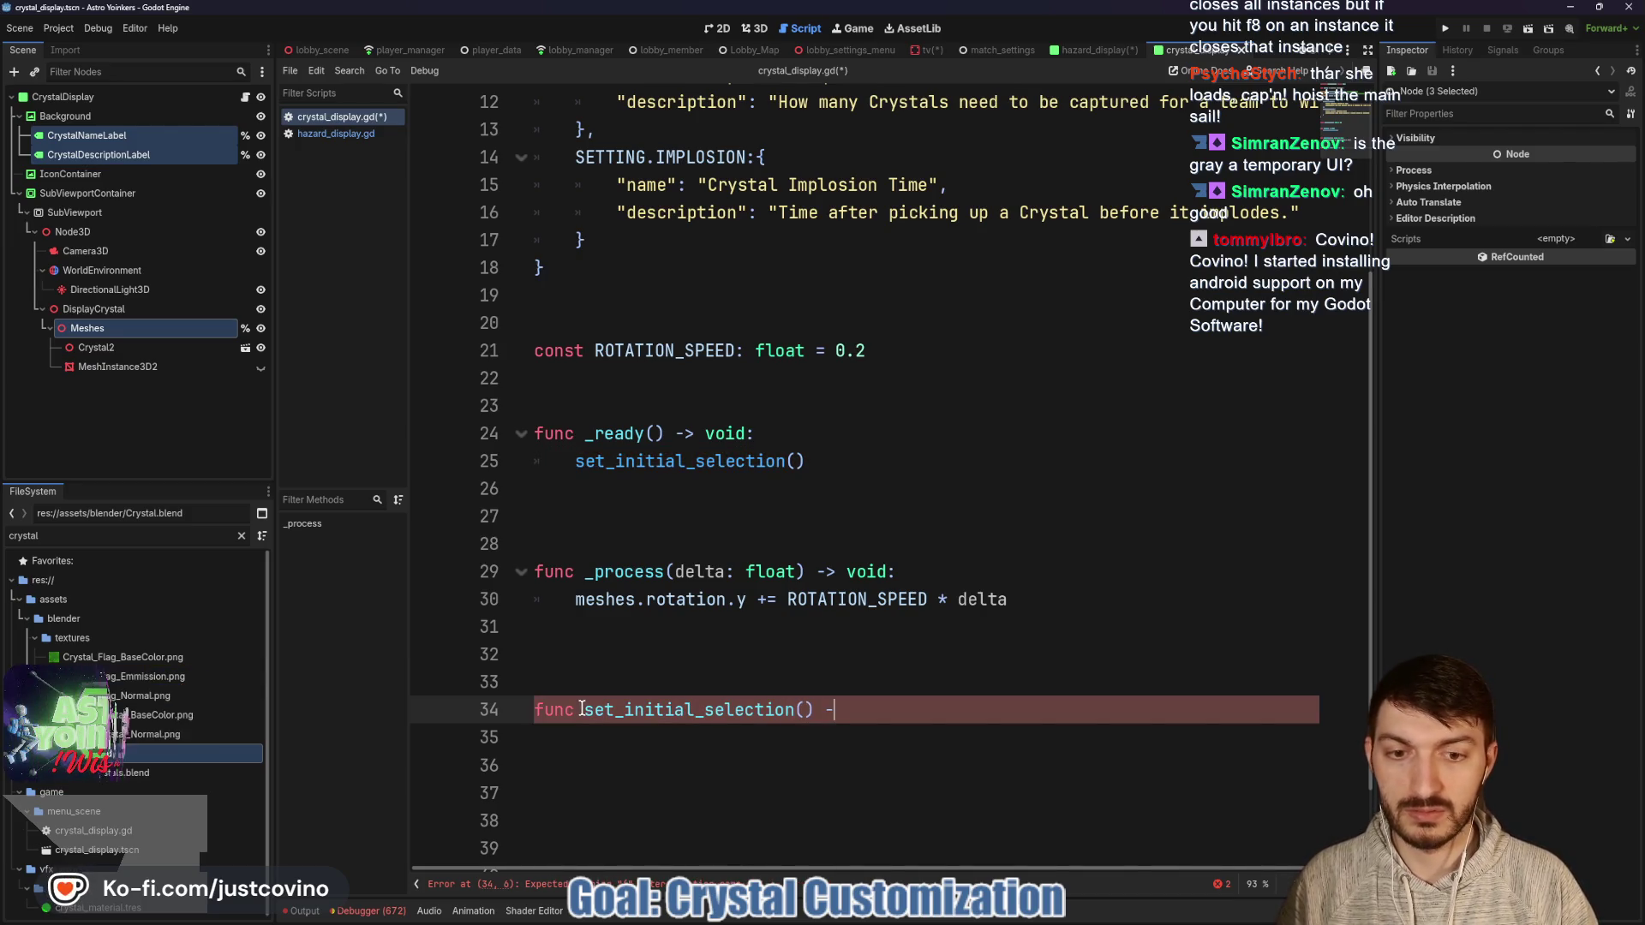
{"action": "key", "text": "Return"}
{"action": "type", "text": "pass"}
{"action": "key", "text": "ctrl+s"}
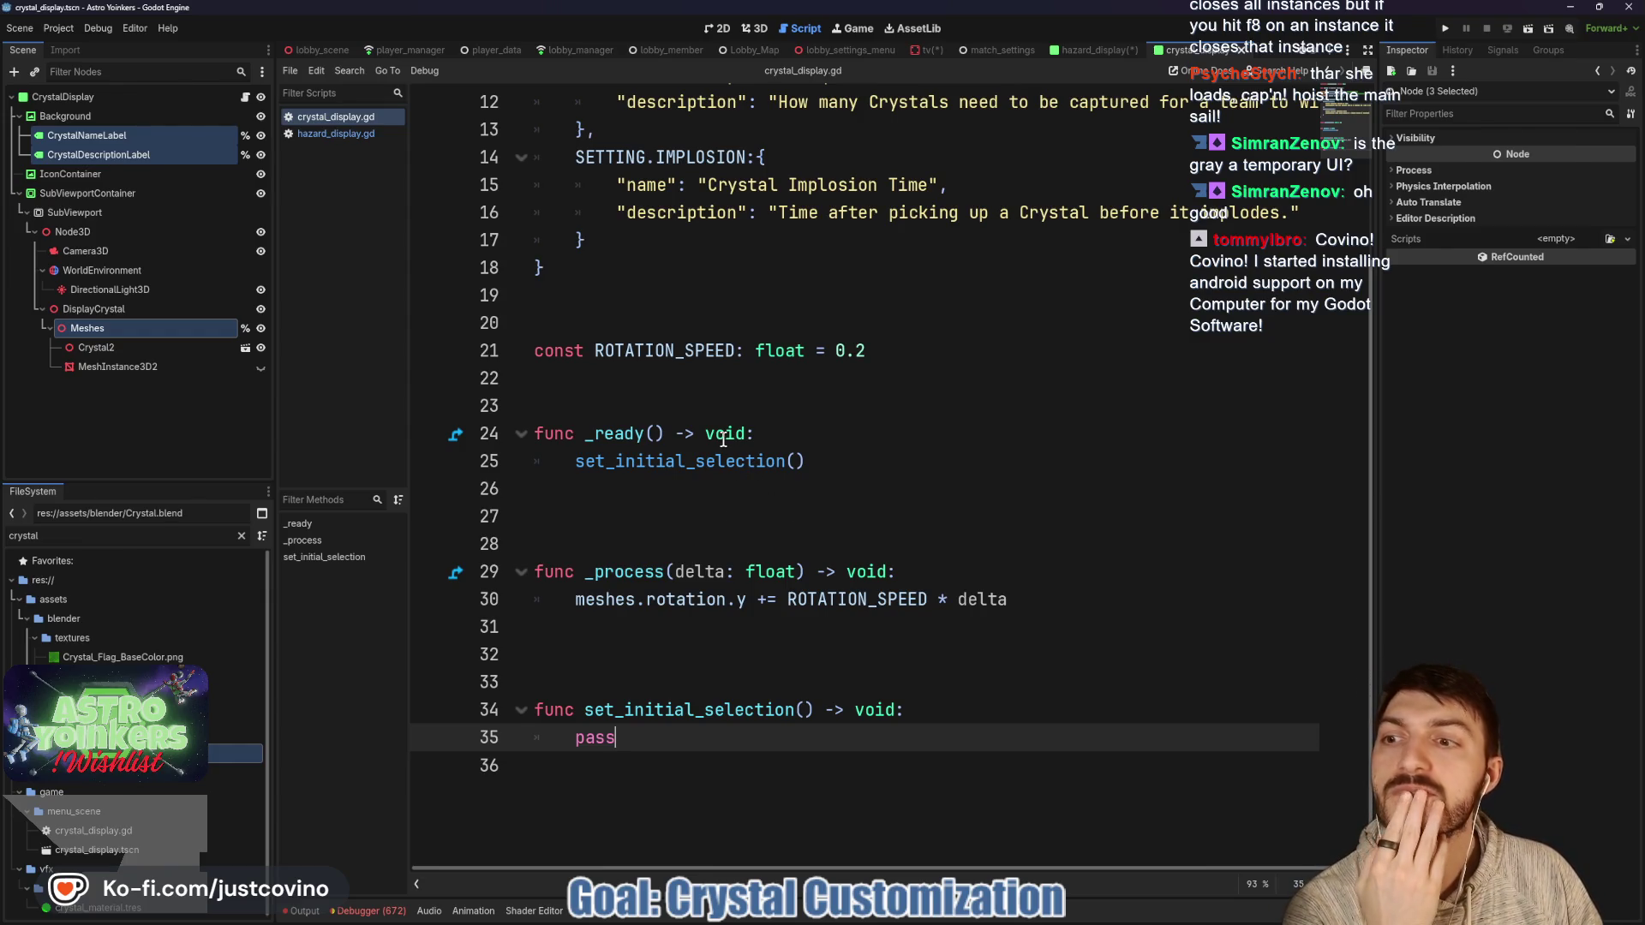
{"action": "left_click", "coordinate": [328, 133]}
Scroll through hazard_display.gd's set_initial_selection, then return to crystal_display.gd and add a new line.
{"action": "scroll", "coordinate": [814, 447], "scroll_direction": "down", "scroll_amount": 2}
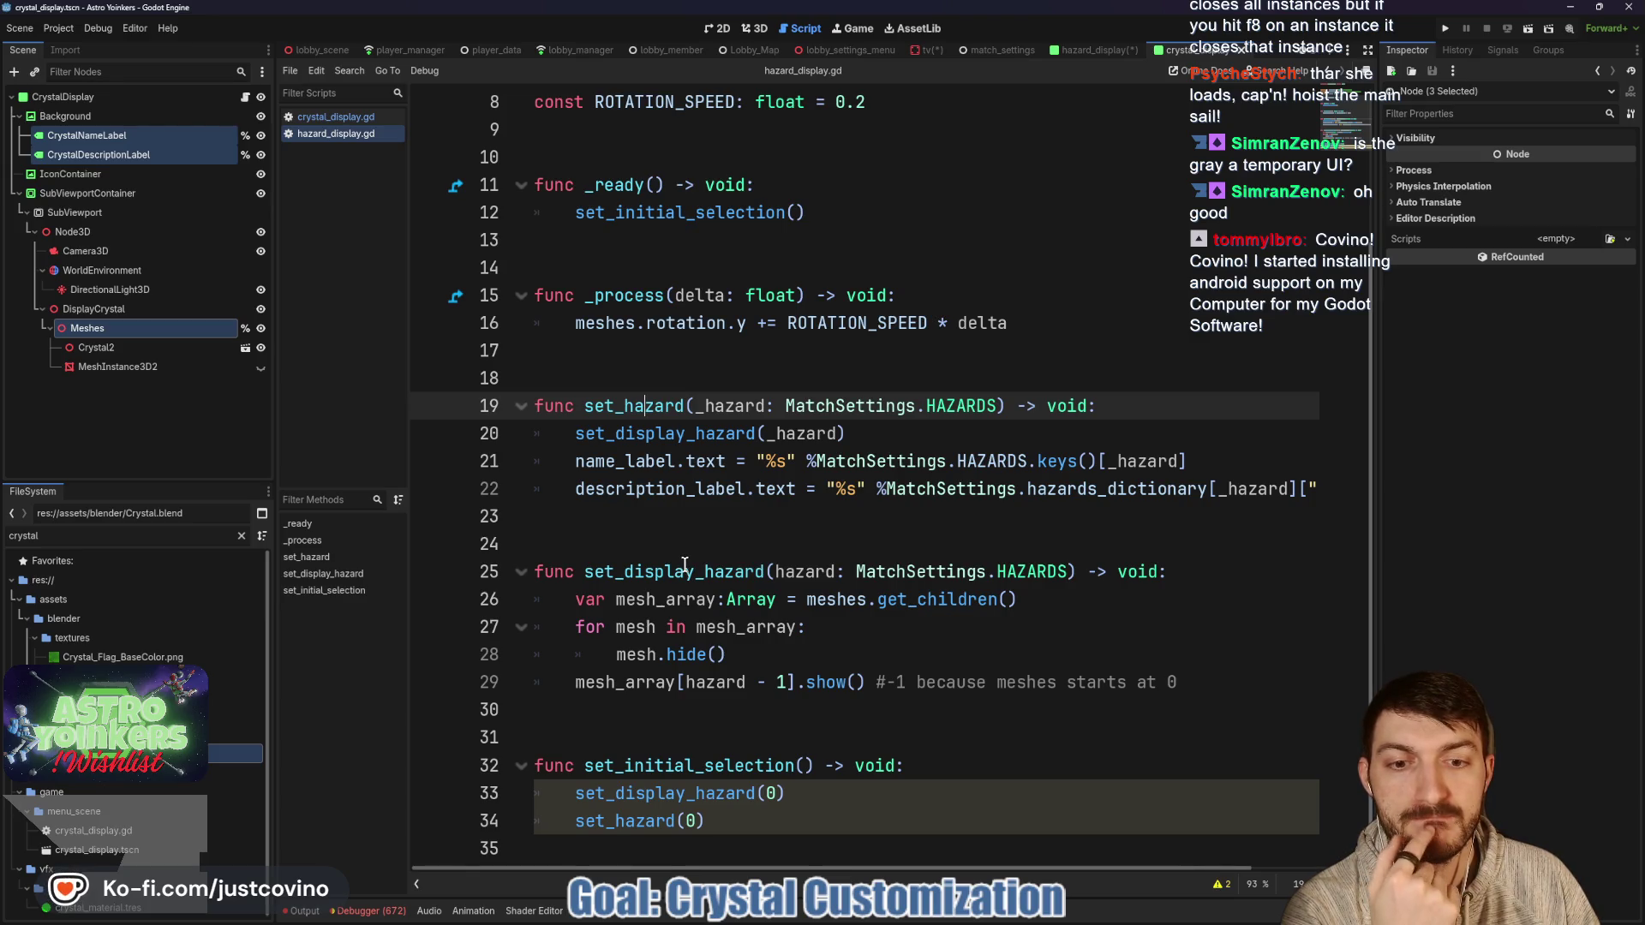
{"action": "key", "text": "ctrl+shift+Tab"}
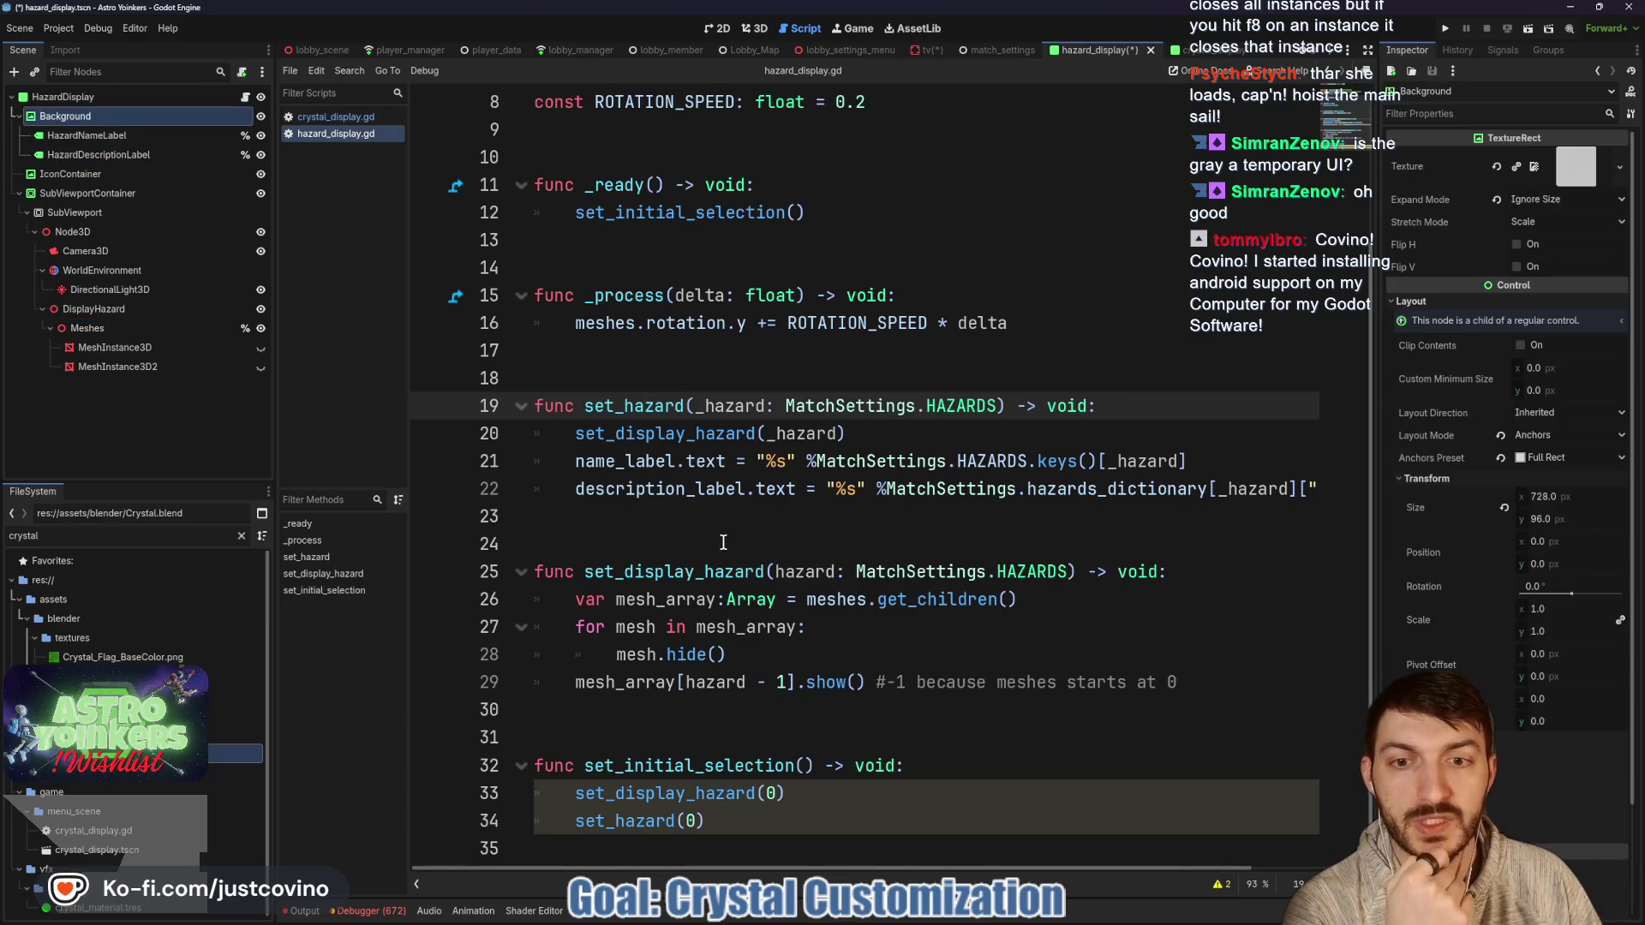
{"action": "left_click", "coordinate": [390, 117]}
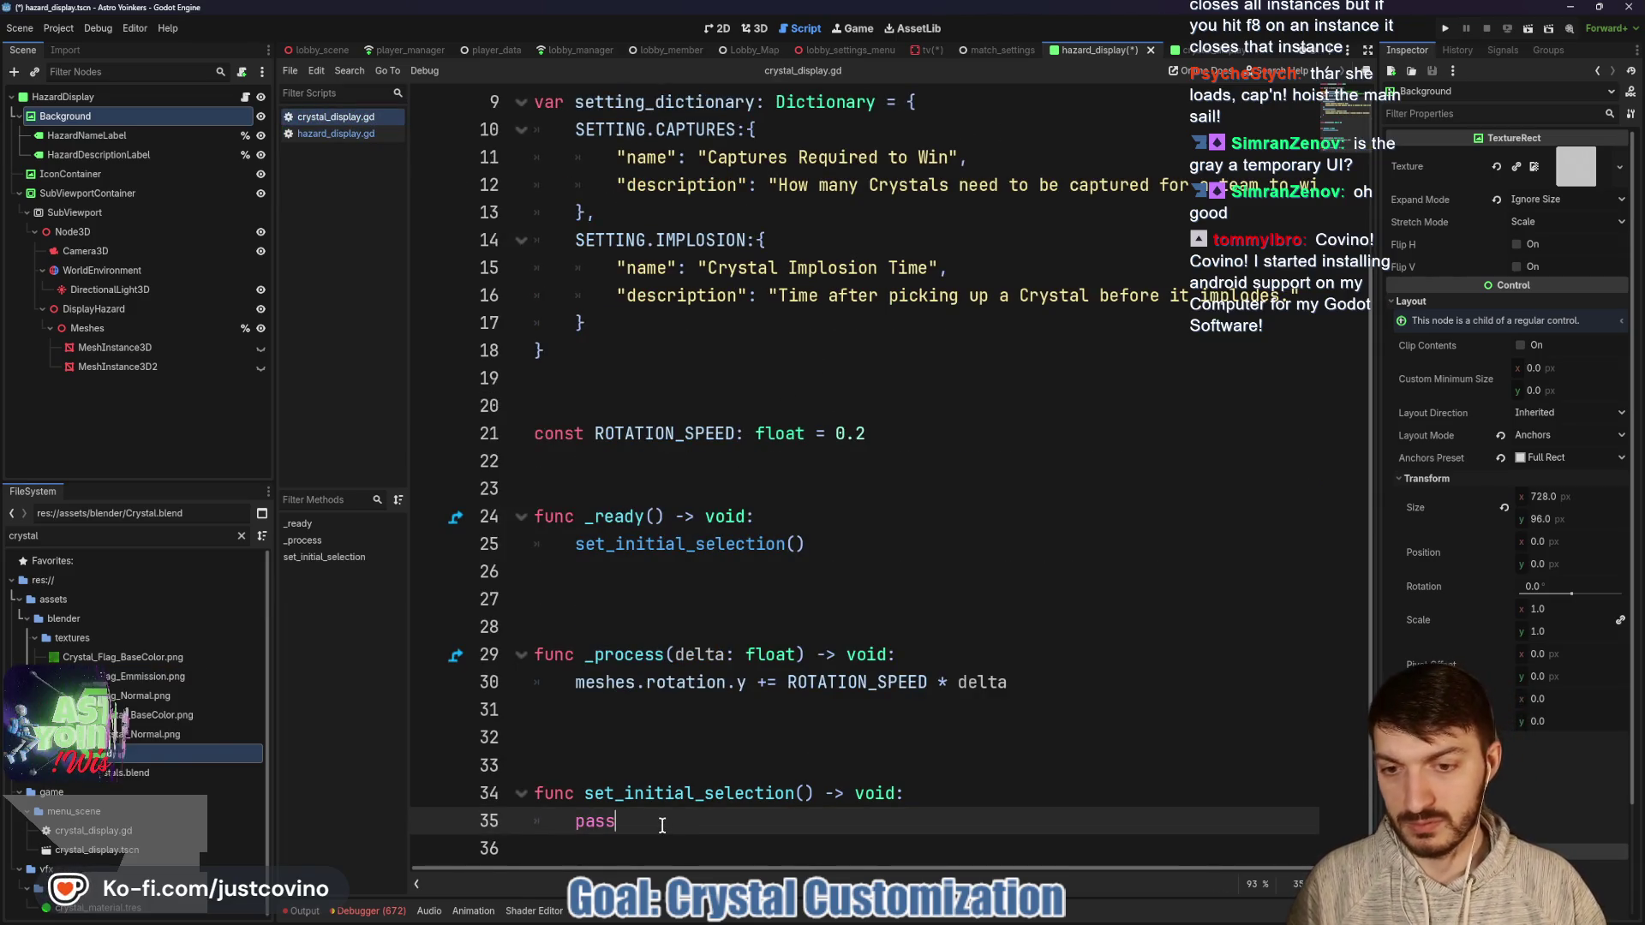
{"action": "key", "text": "Return"}
{"action": "key", "text": "Return"}
{"action": "key", "text": "Return"}
{"action": "key", "text": "Return"}
{"action": "key", "text": "Return"}
{"action": "key", "text": "Return"}
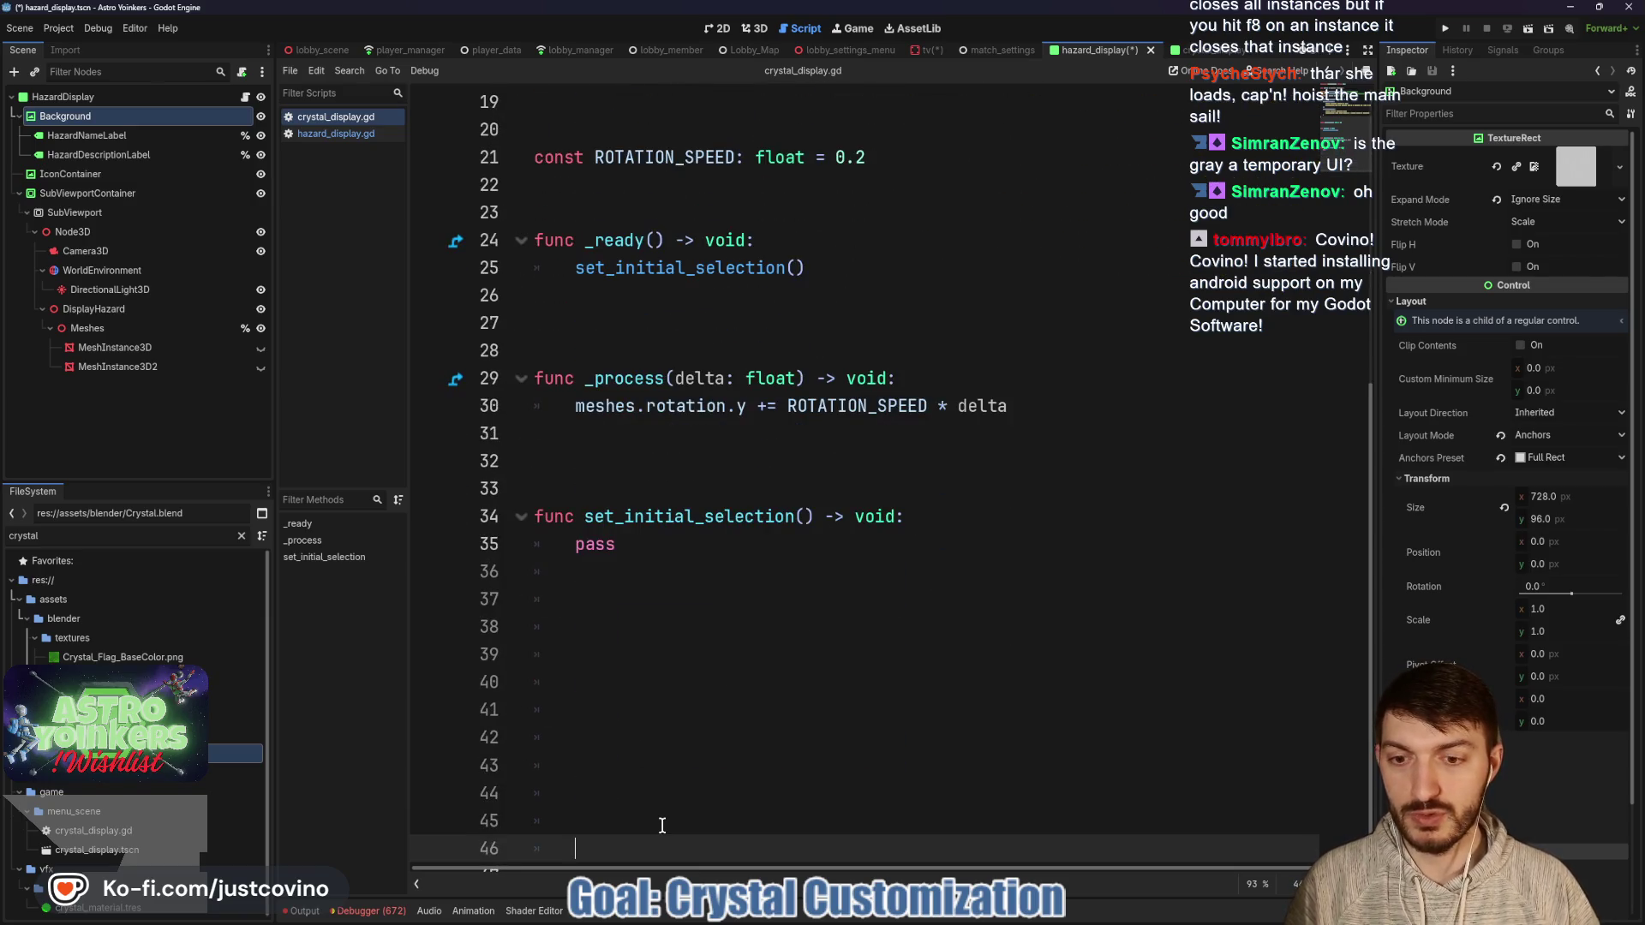
Trim trailing blank lines and declare func set_display_setting(setting: SETTING) -> void.
{"action": "mouse_move", "coordinate": [625, 818]}
{"action": "left_mouse_down"}
{"action": "mouse_move", "coordinate": [477, 645]}
{"action": "mouse_move", "coordinate": [466, 578]}
{"action": "left_mouse_up"}
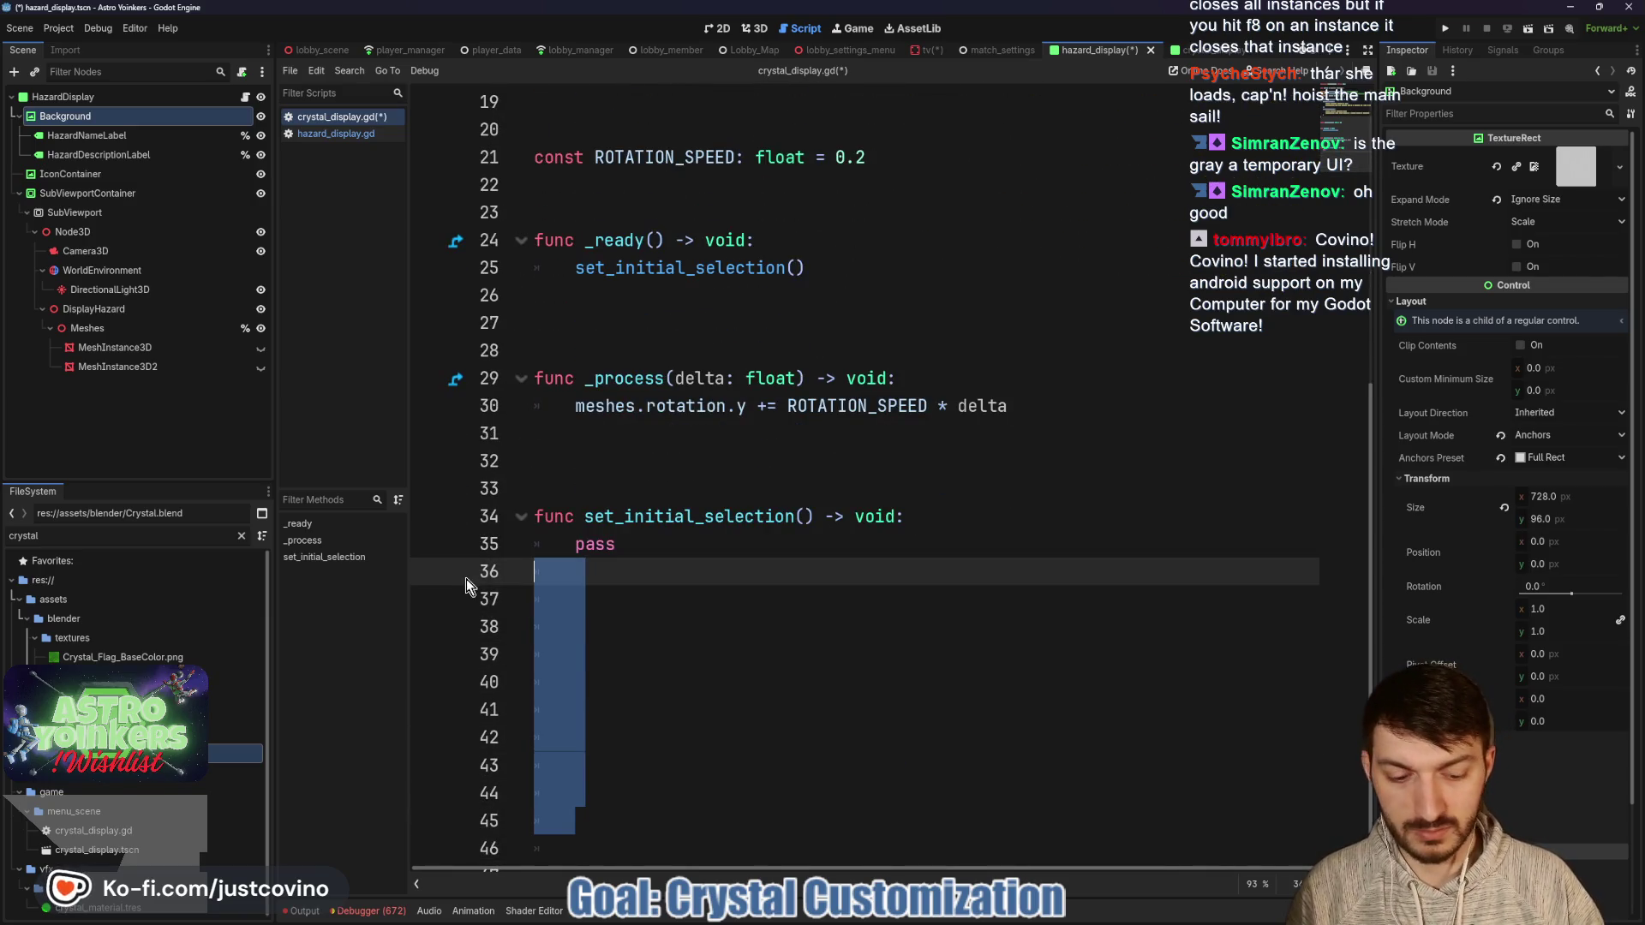
{"action": "key", "text": "BackSpace"}
{"action": "key", "text": "Down"}
{"action": "key", "text": "BackSpace"}
{"action": "key", "text": "Return"}
{"action": "type", "text": "func set_display_"}
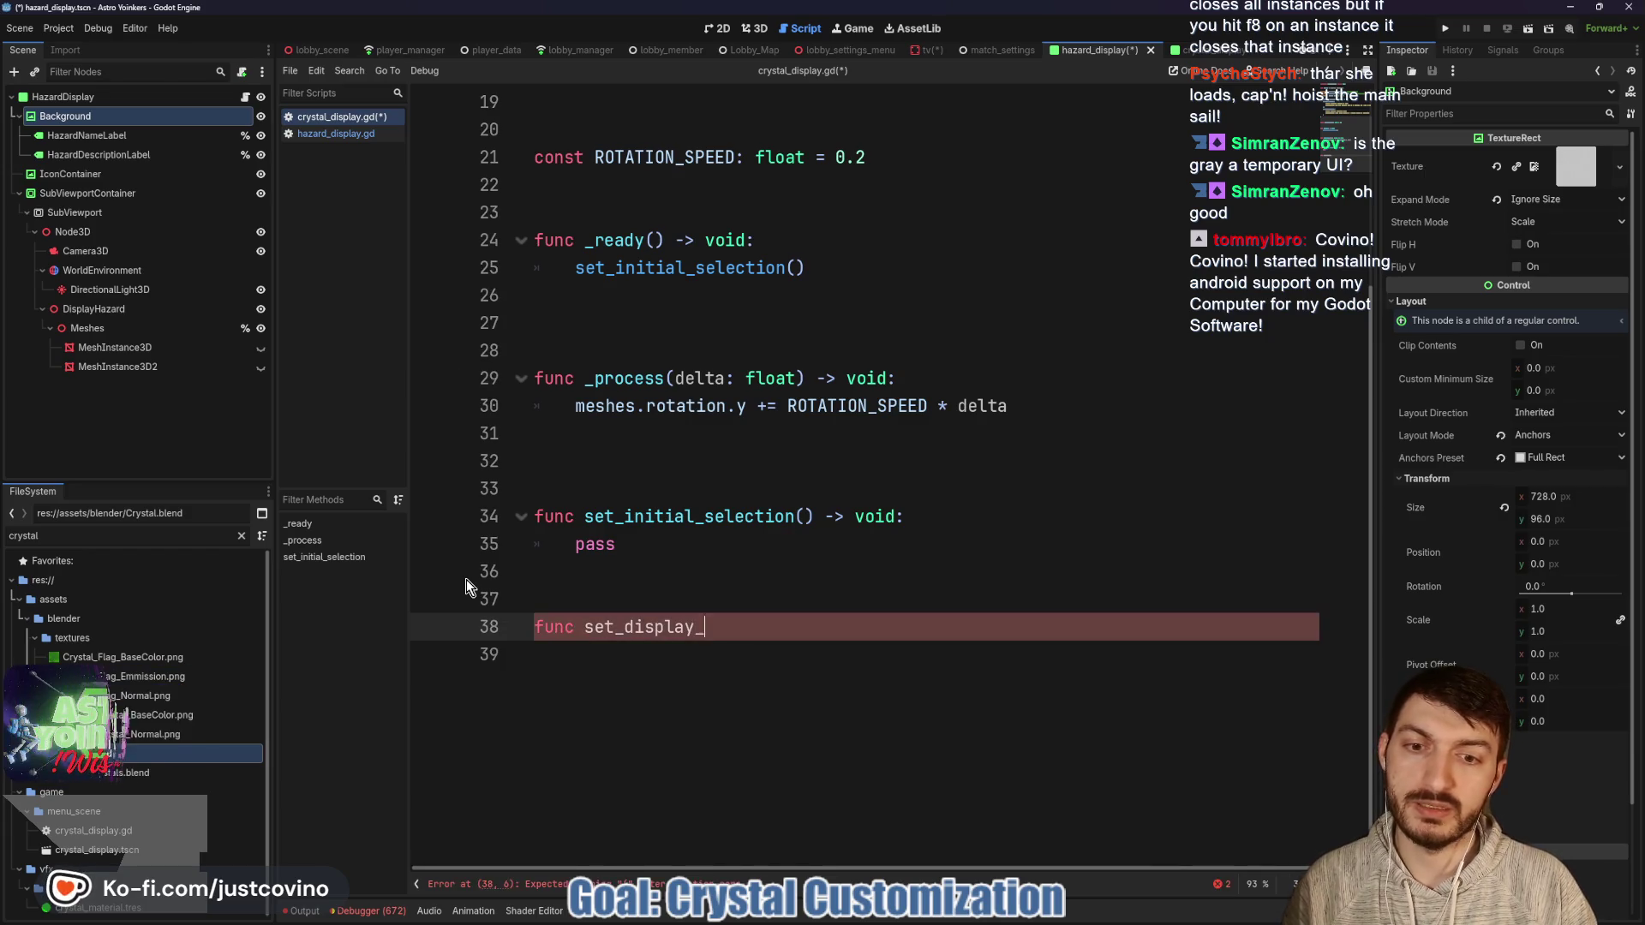
{"action": "type", "text": "setting("}
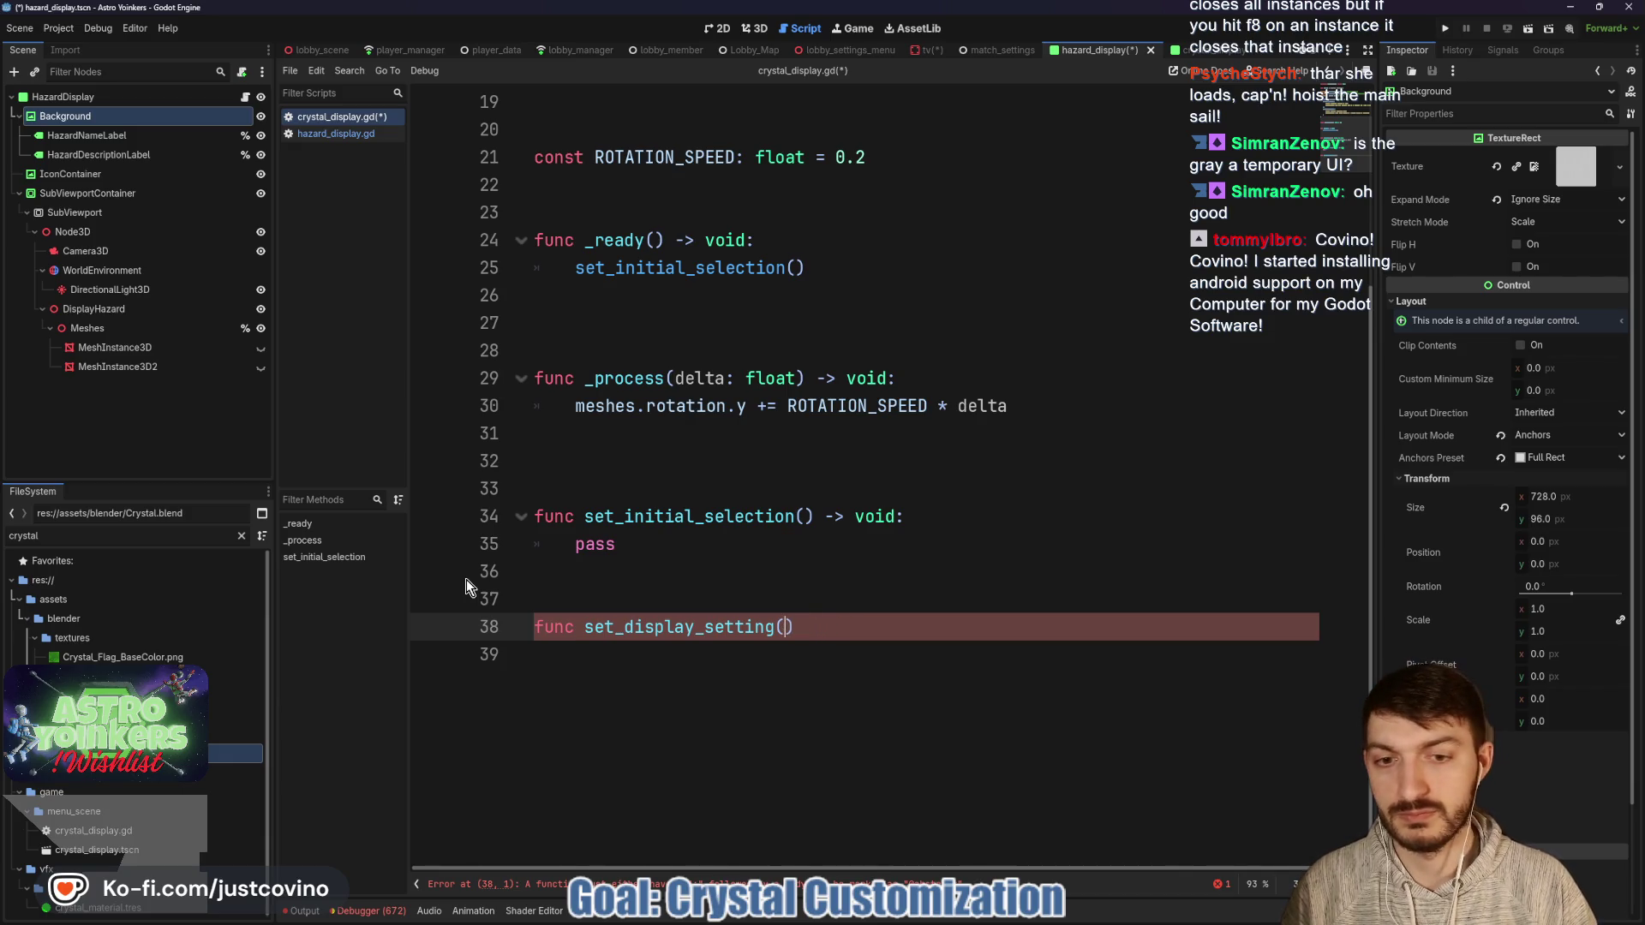
{"action": "type", "text": "setting: SETTING."}
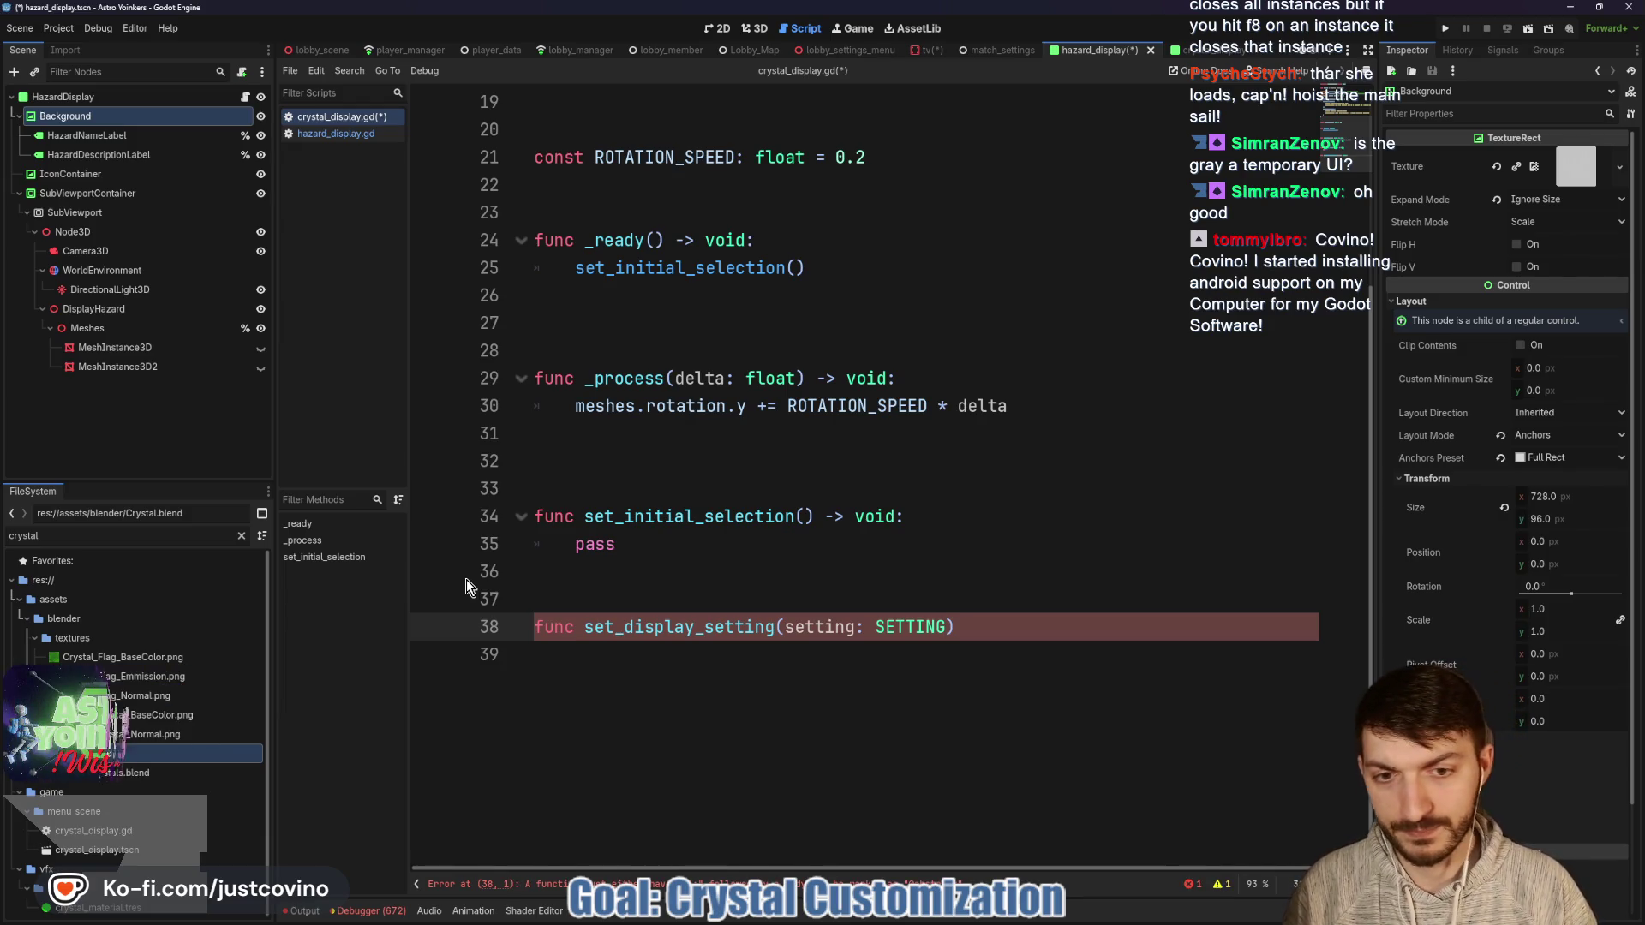
{"action": "type", "text": " void:"}
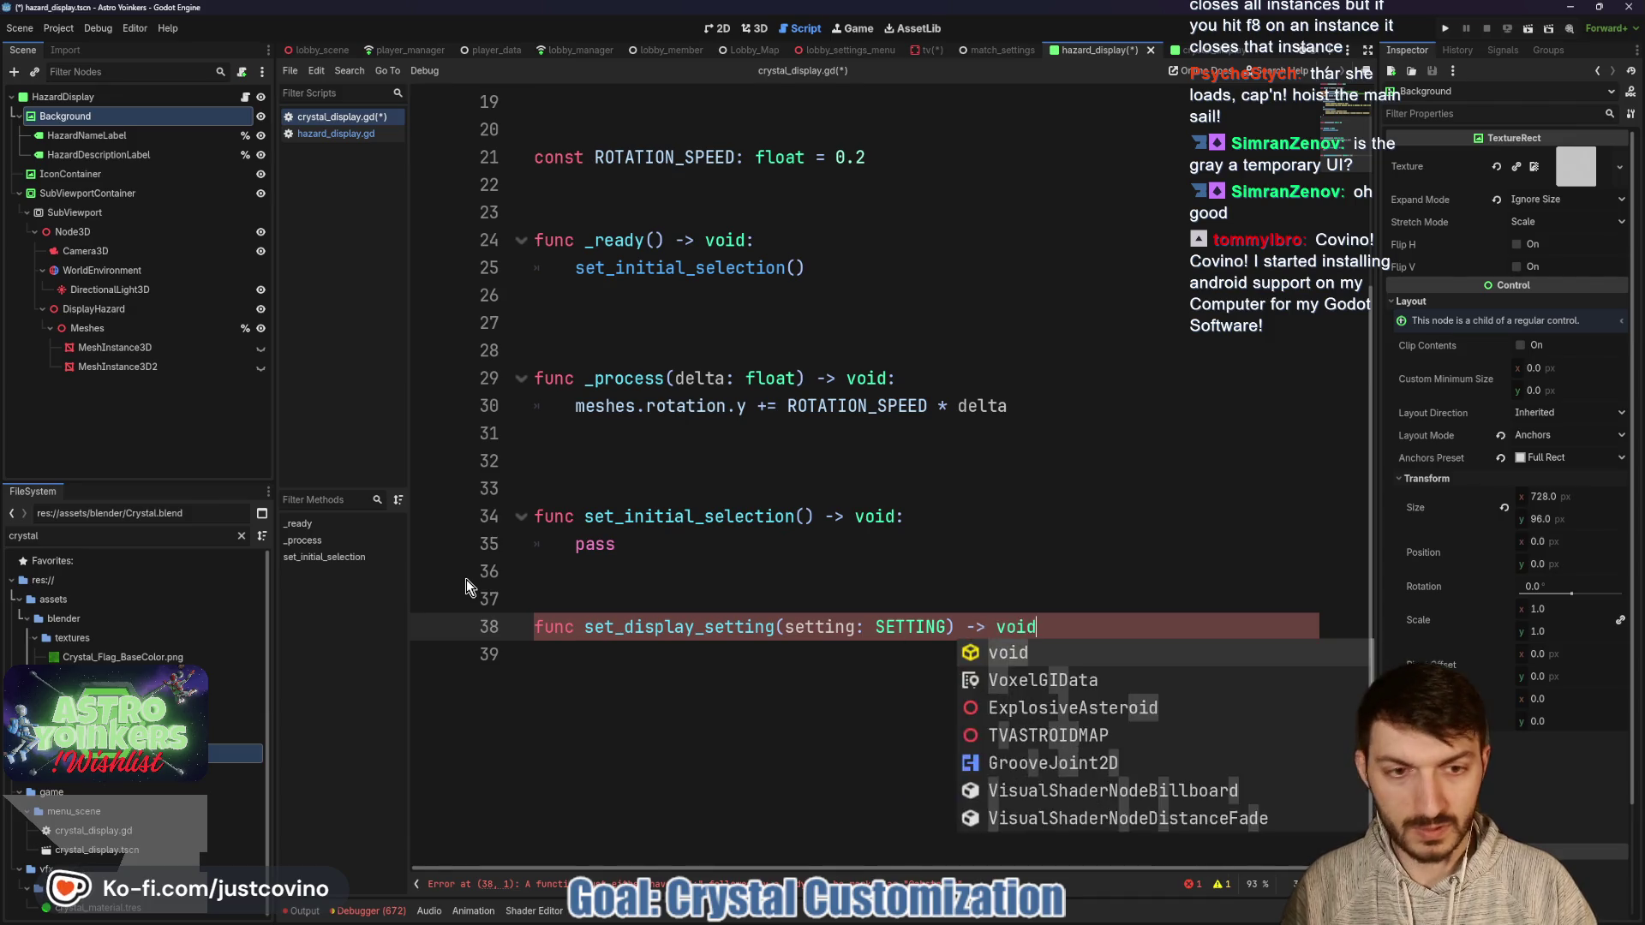
{"action": "key", "text": "Return"}
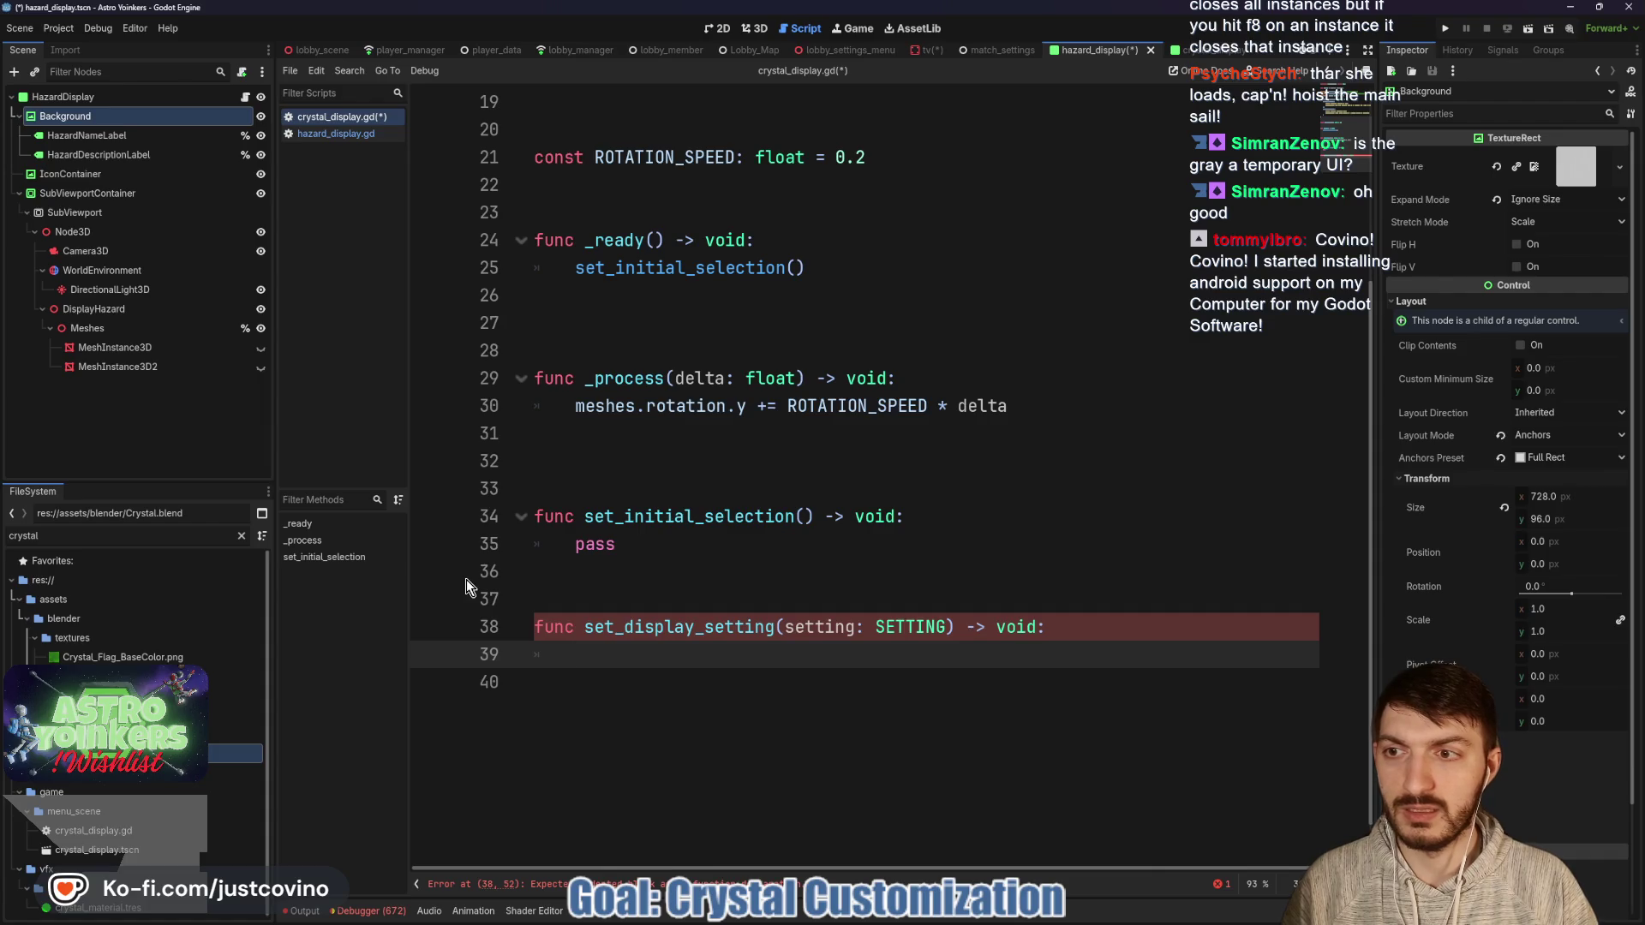
Loop over meshes.get_children() calling mesh.hide() on each.
{"action": "type", "text": "for mesh in M"}
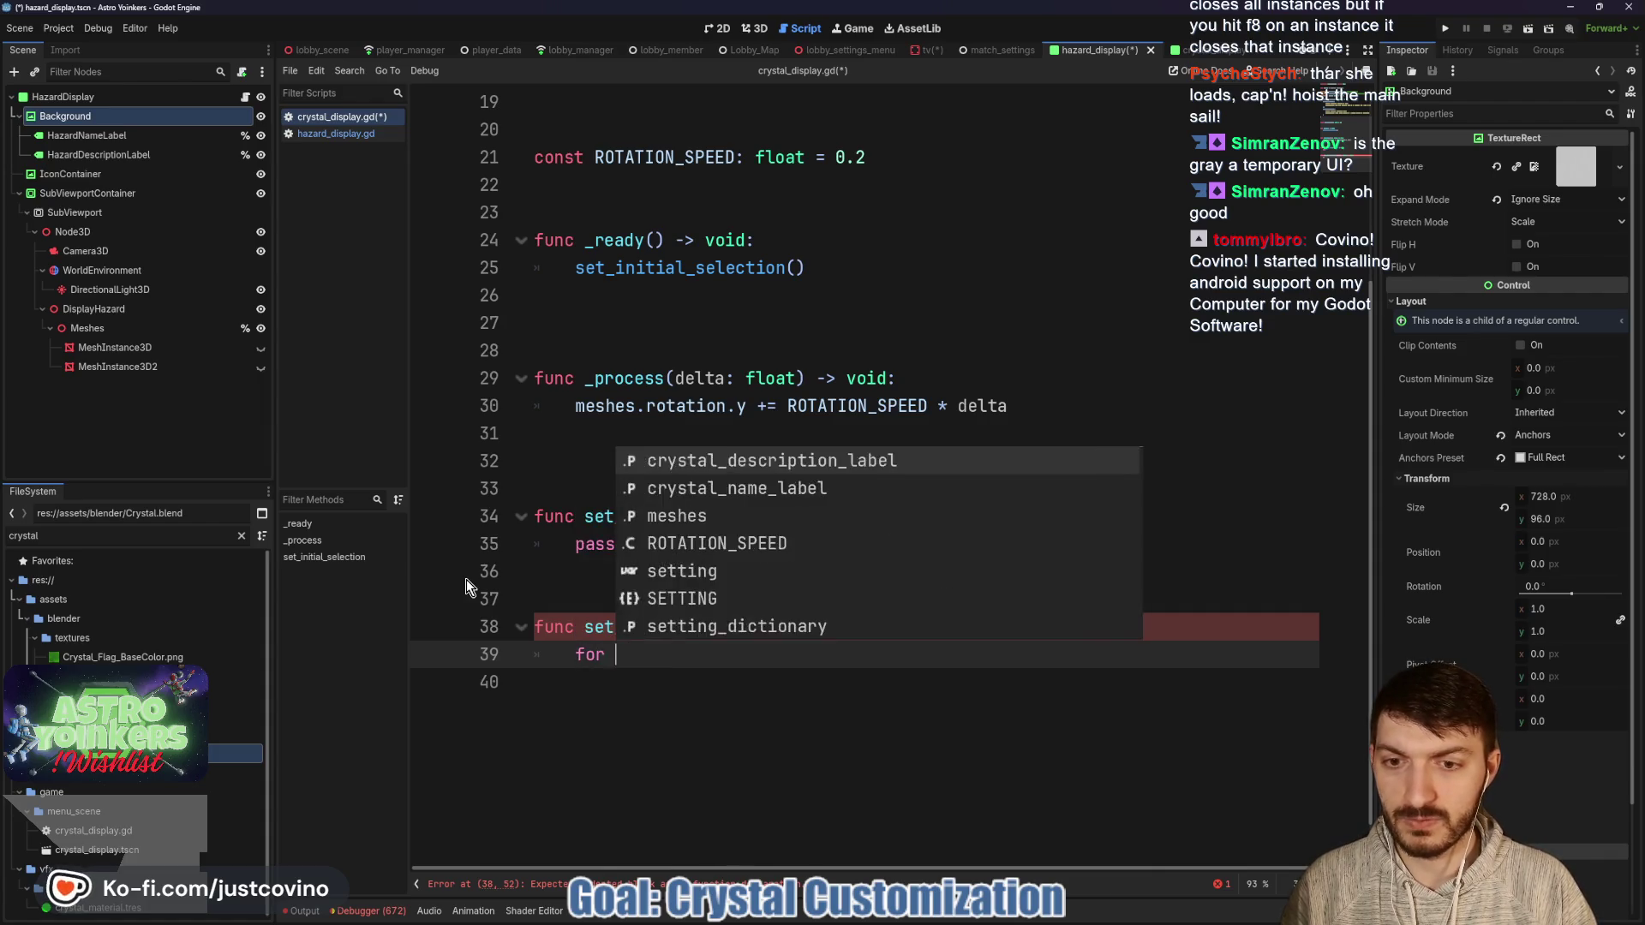
{"action": "key", "text": "BackSpace"}
{"action": "type", "text": "mesh in mesh"}
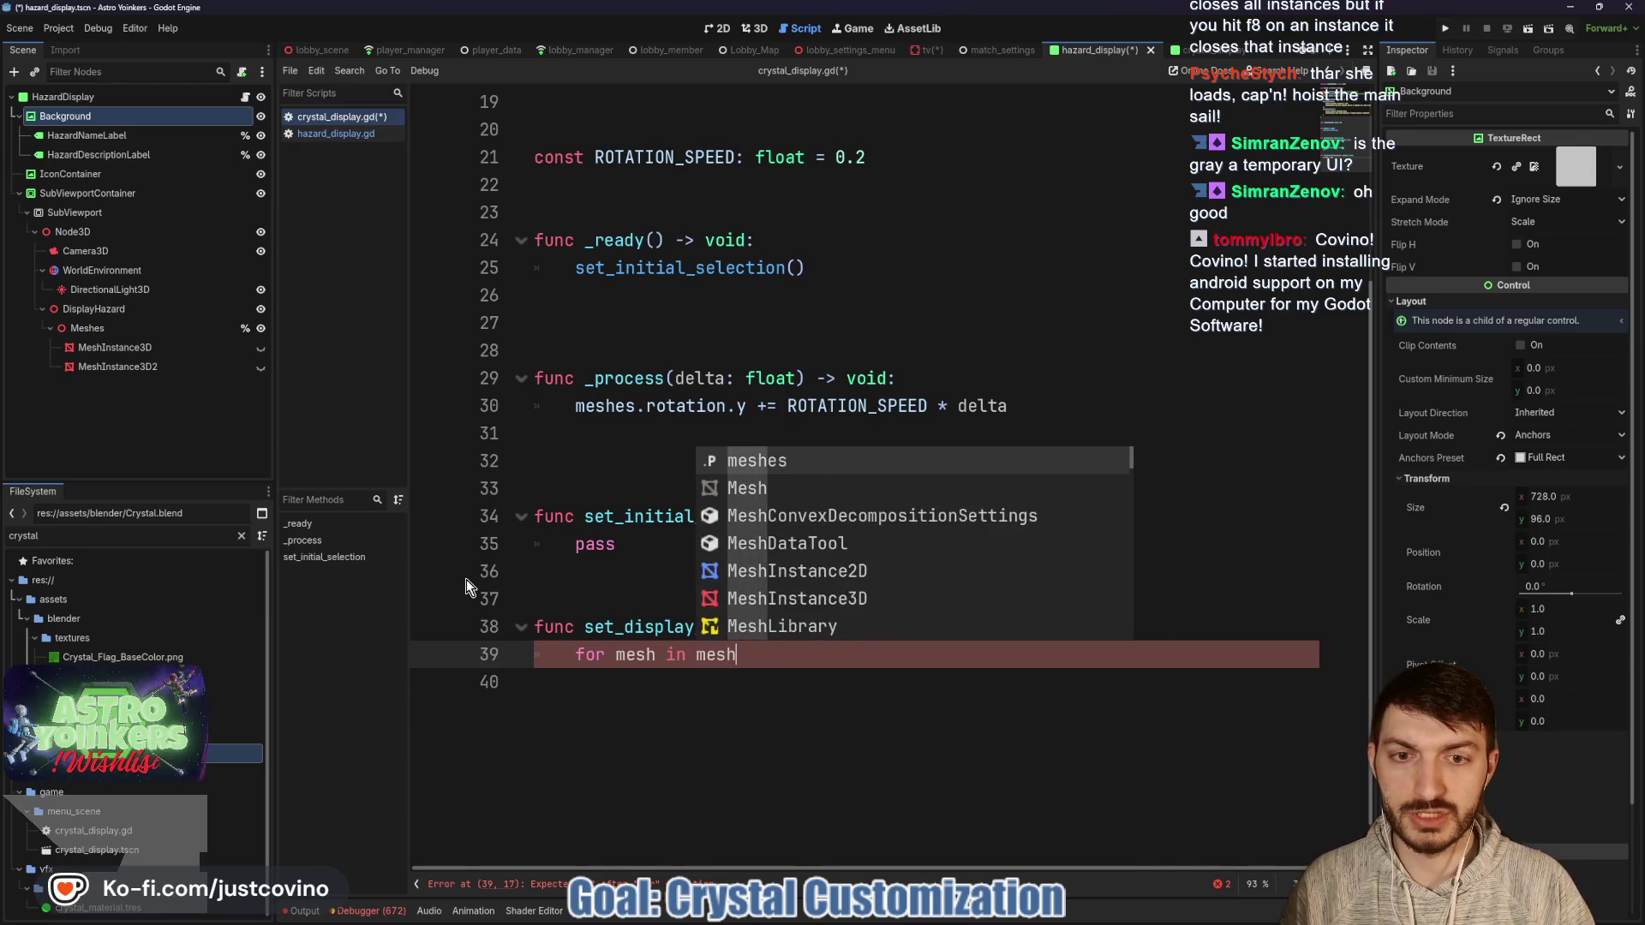
{"action": "key", "text": "Return"}
{"action": "type", "text": ".get_childre"}
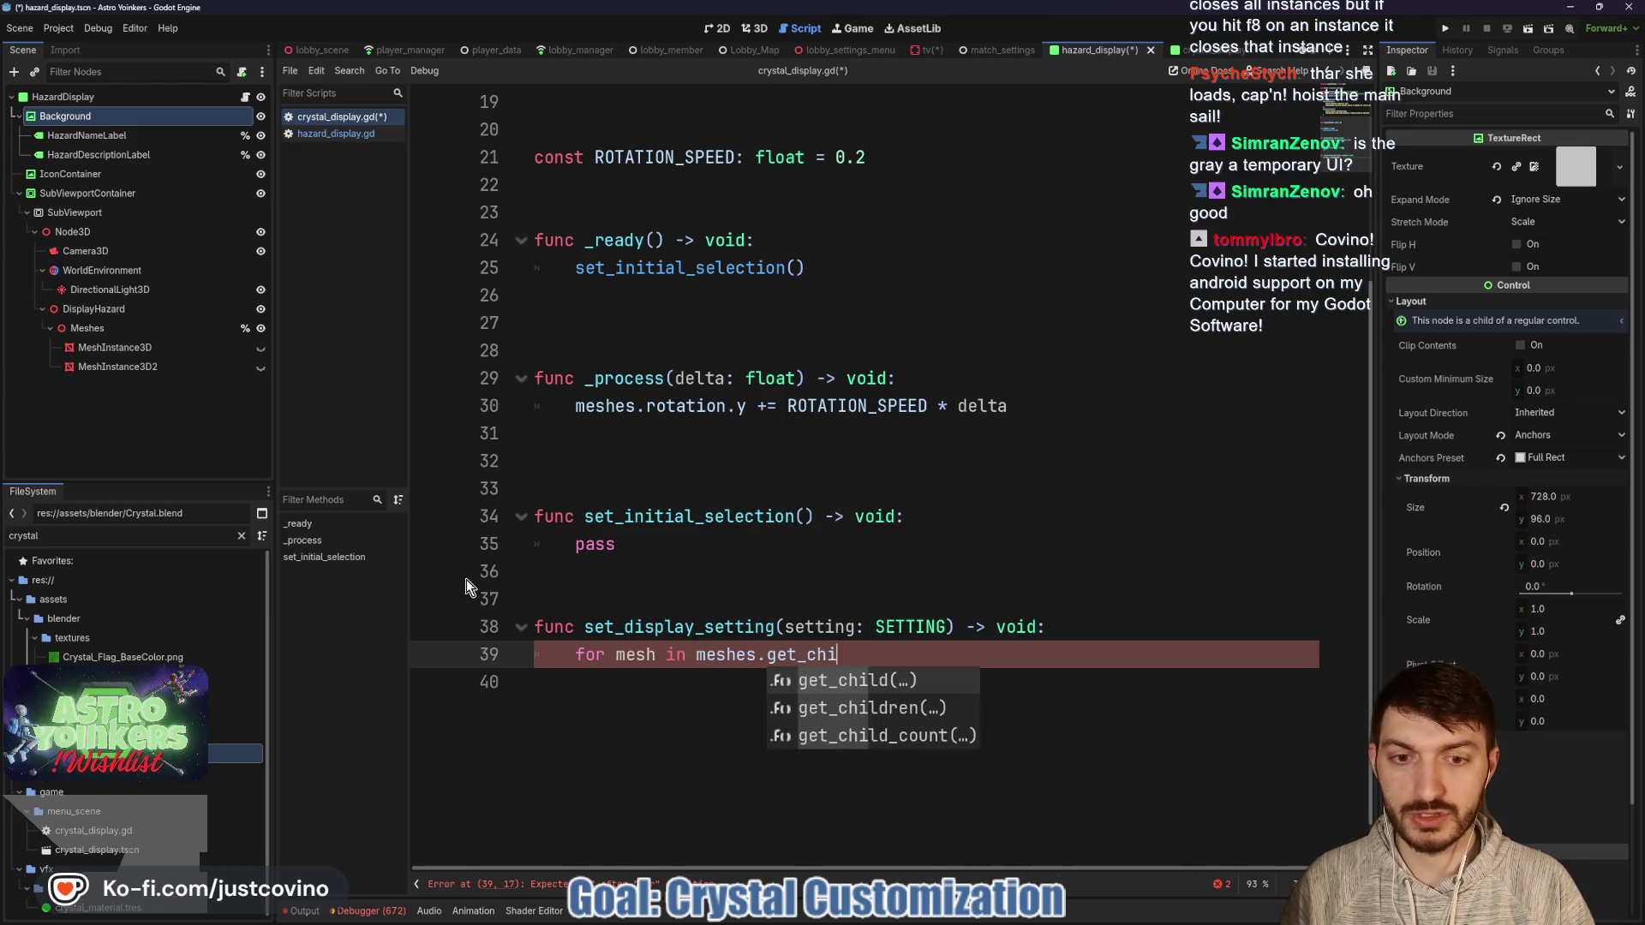
{"action": "key", "text": "Return"}
{"action": "type", "text": ":"}
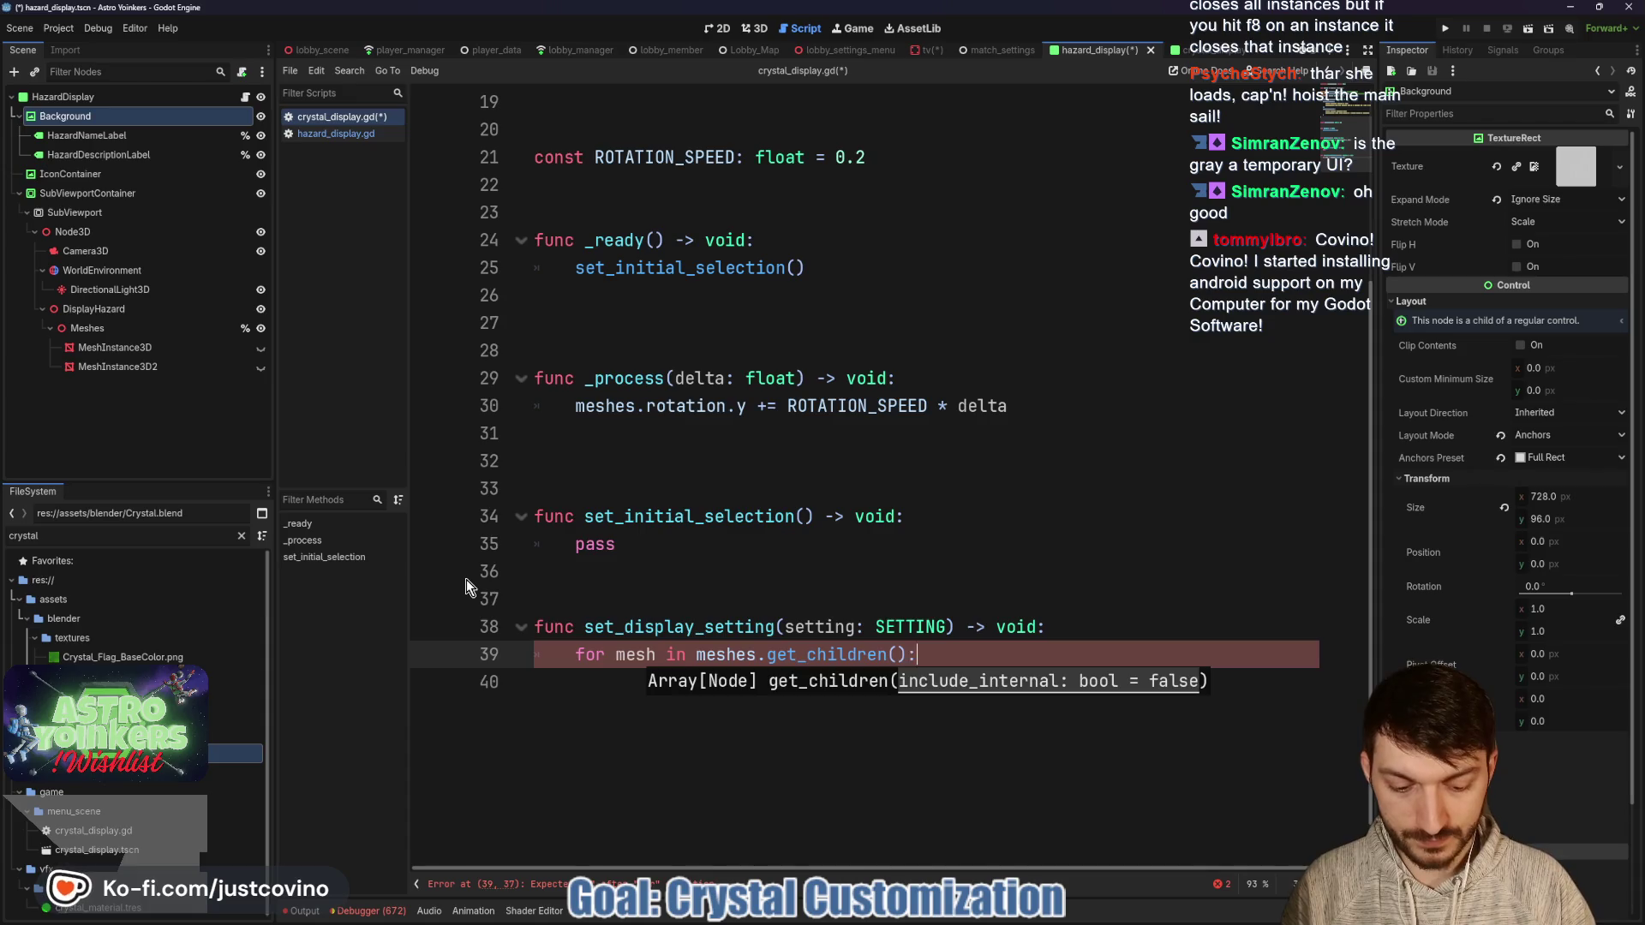
{"action": "key", "text": "Return"}
{"action": "type", "text": "mesh.hide"}
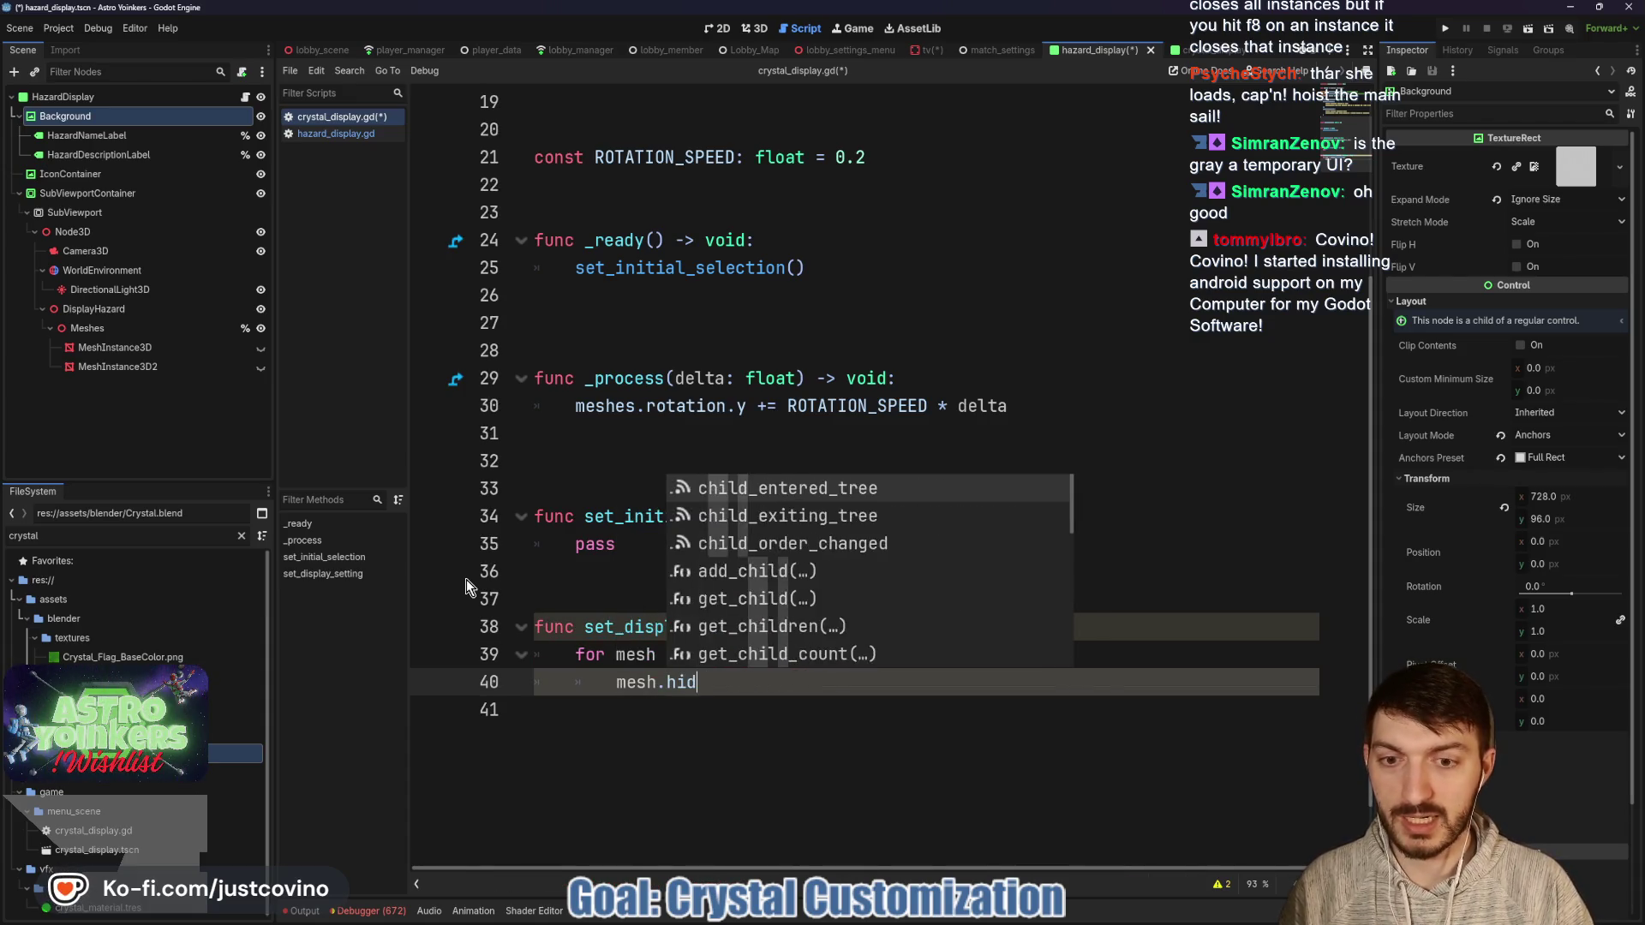
{"action": "key", "text": "Return"}
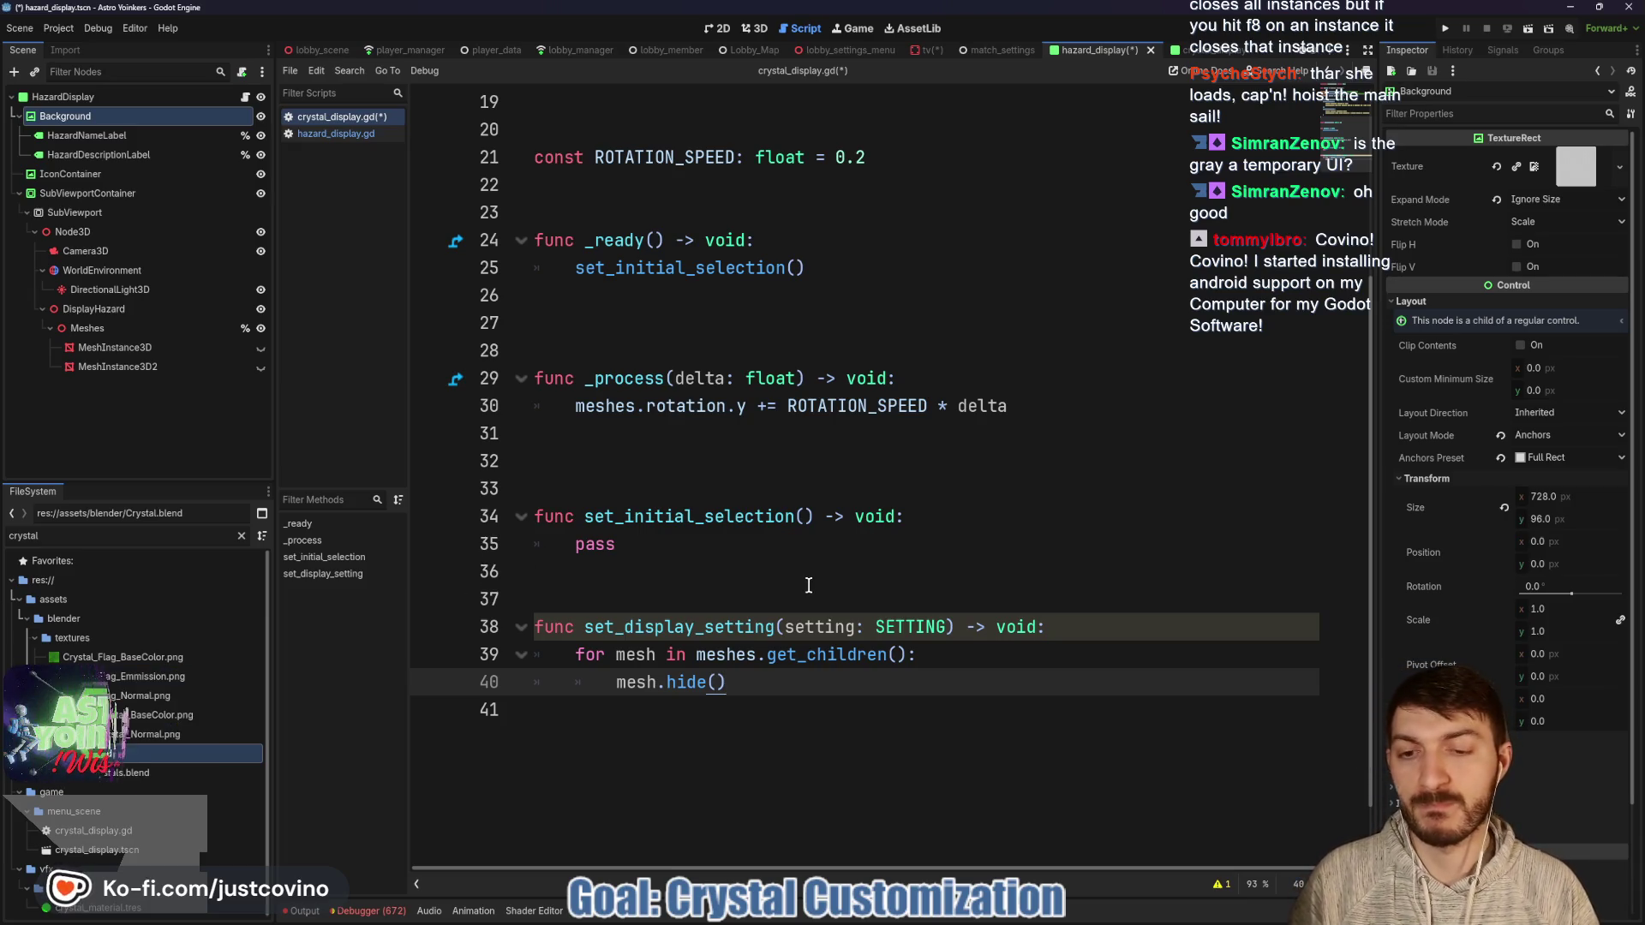
Show only meshes.get_child(setting) after the loop and save crystal_display.gd.
{"action": "key", "text": "Return"}
{"action": "type", "text": "mesh"}
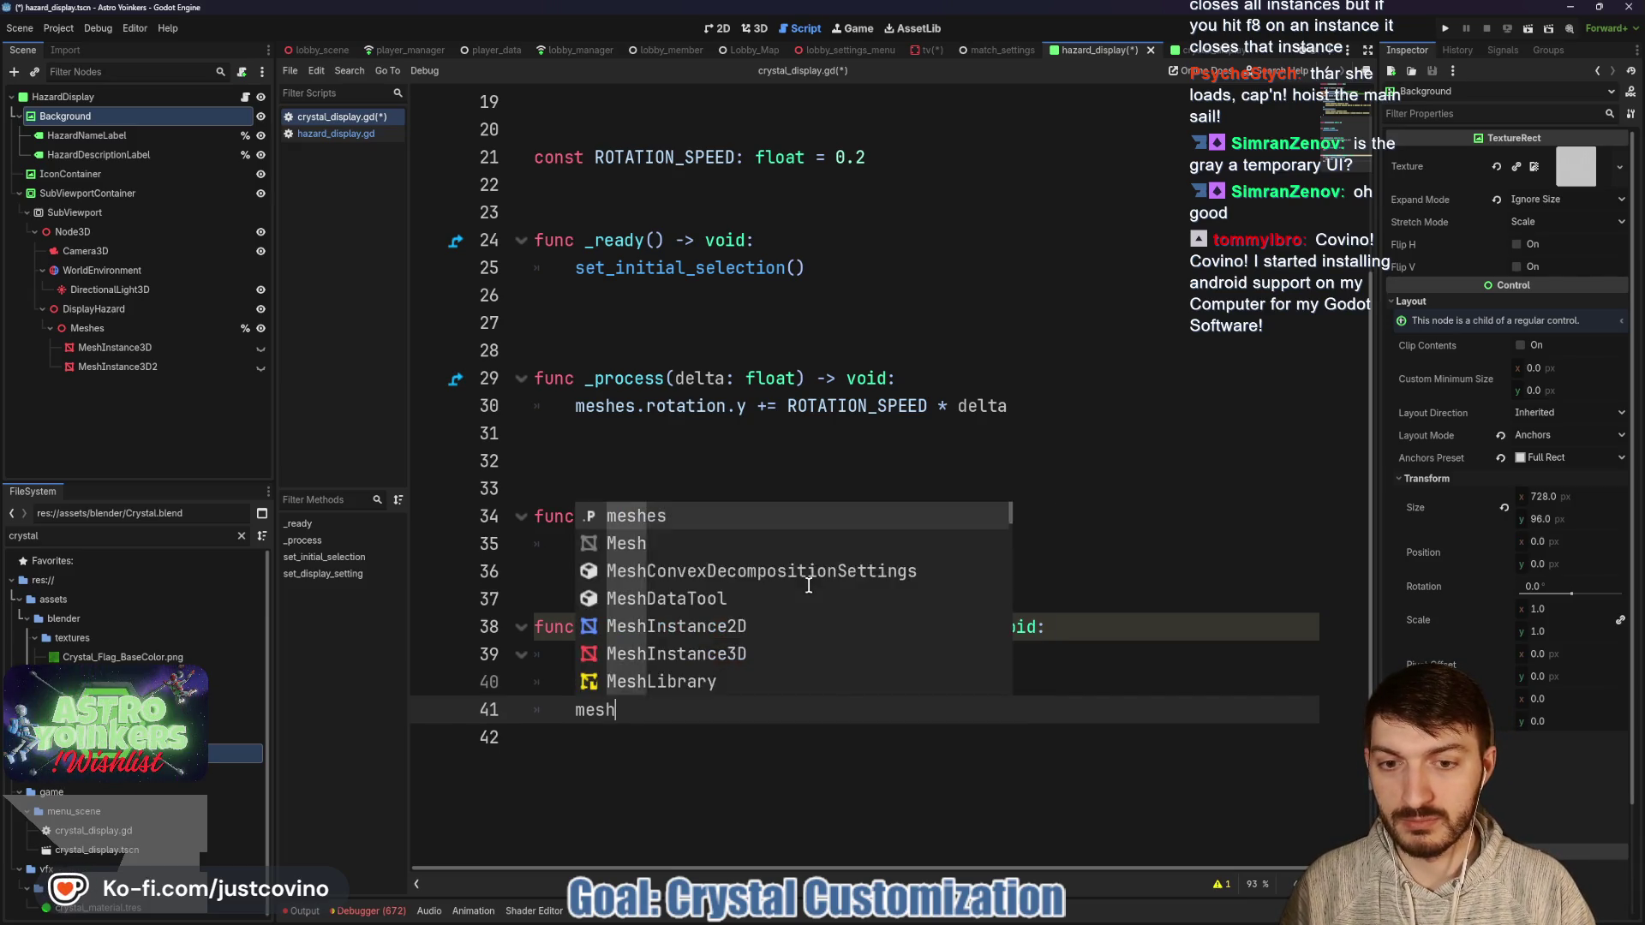
{"action": "type", "text": "es.get_chi"}
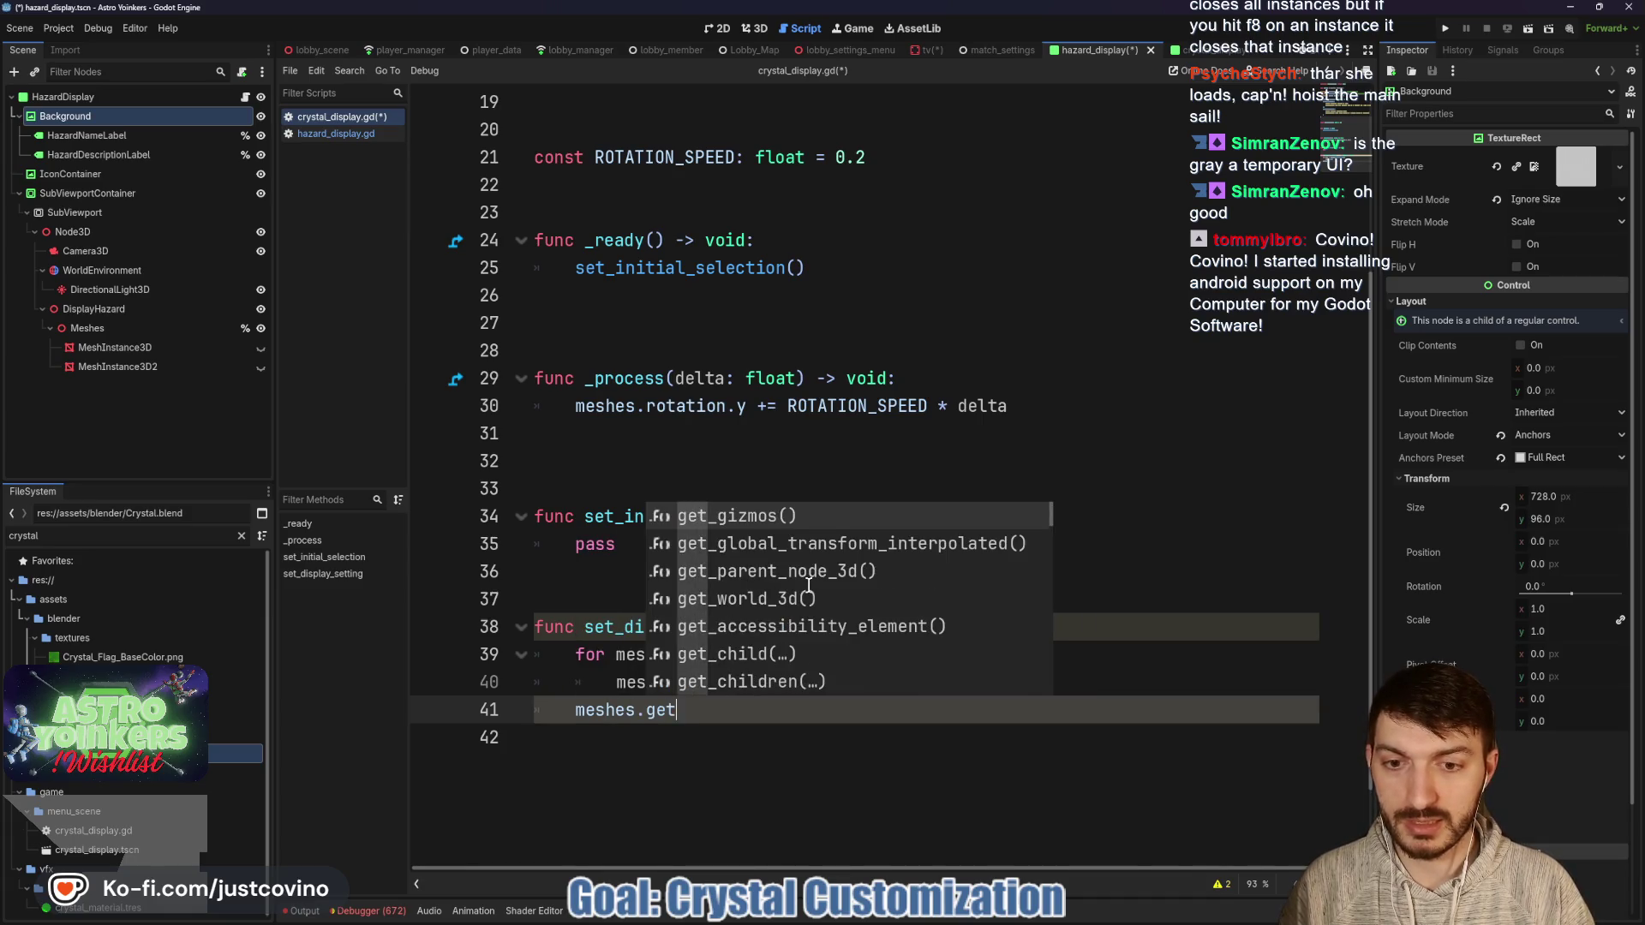
{"action": "key", "text": "Return"}
{"action": "type", "text": "setting)"}
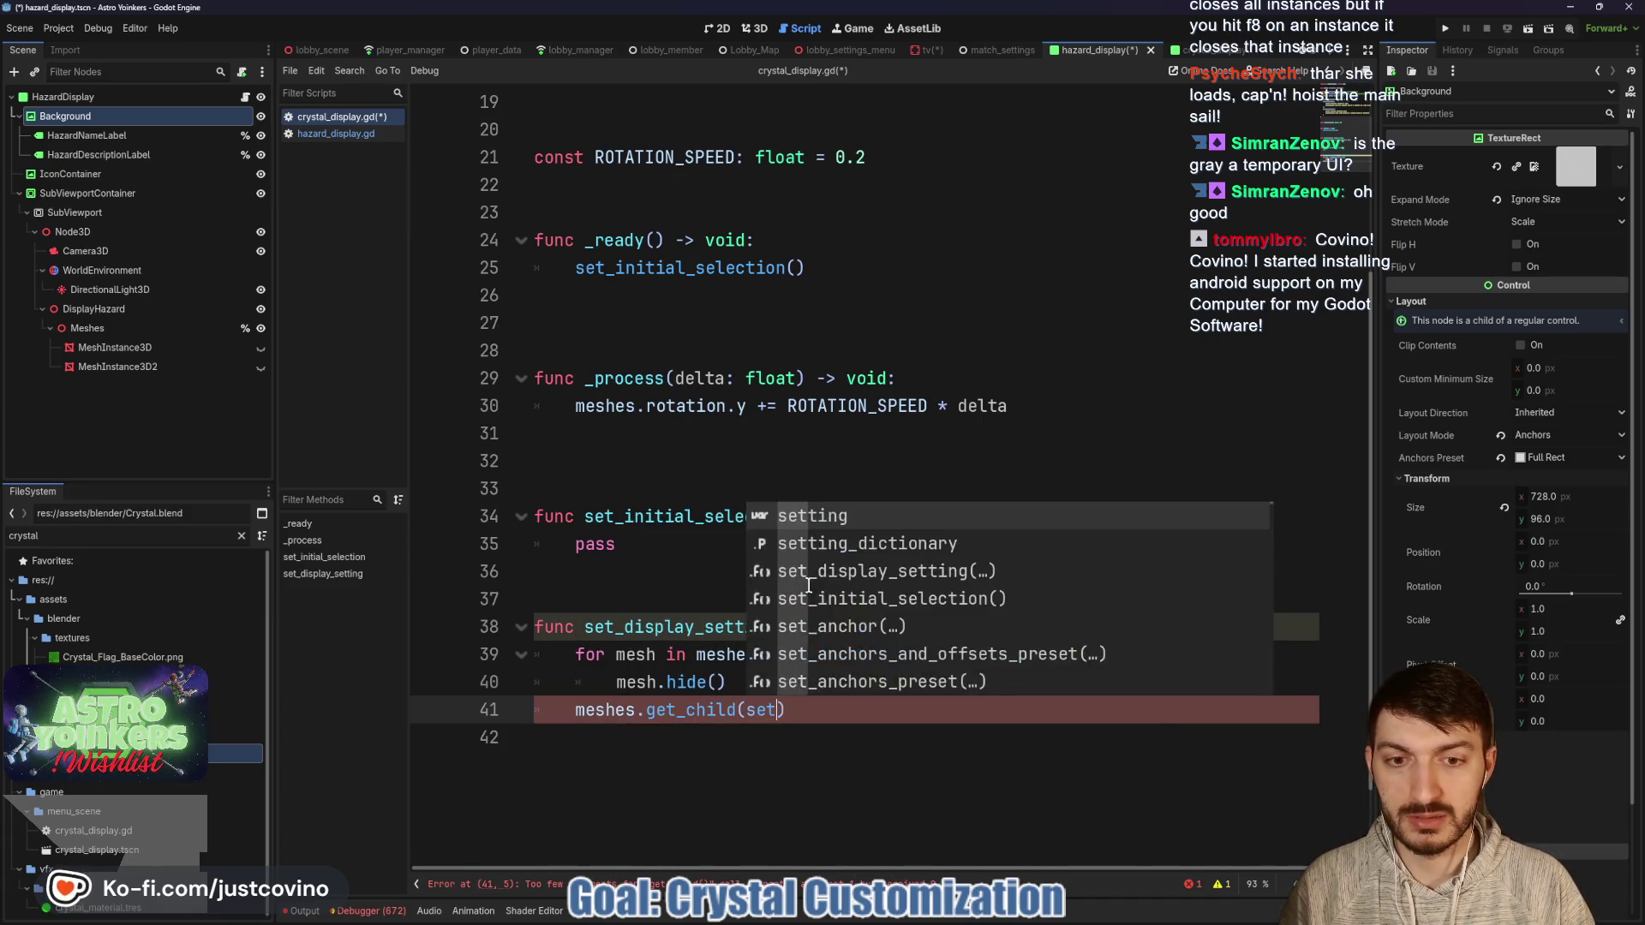
{"action": "type", "text": ".show()"}
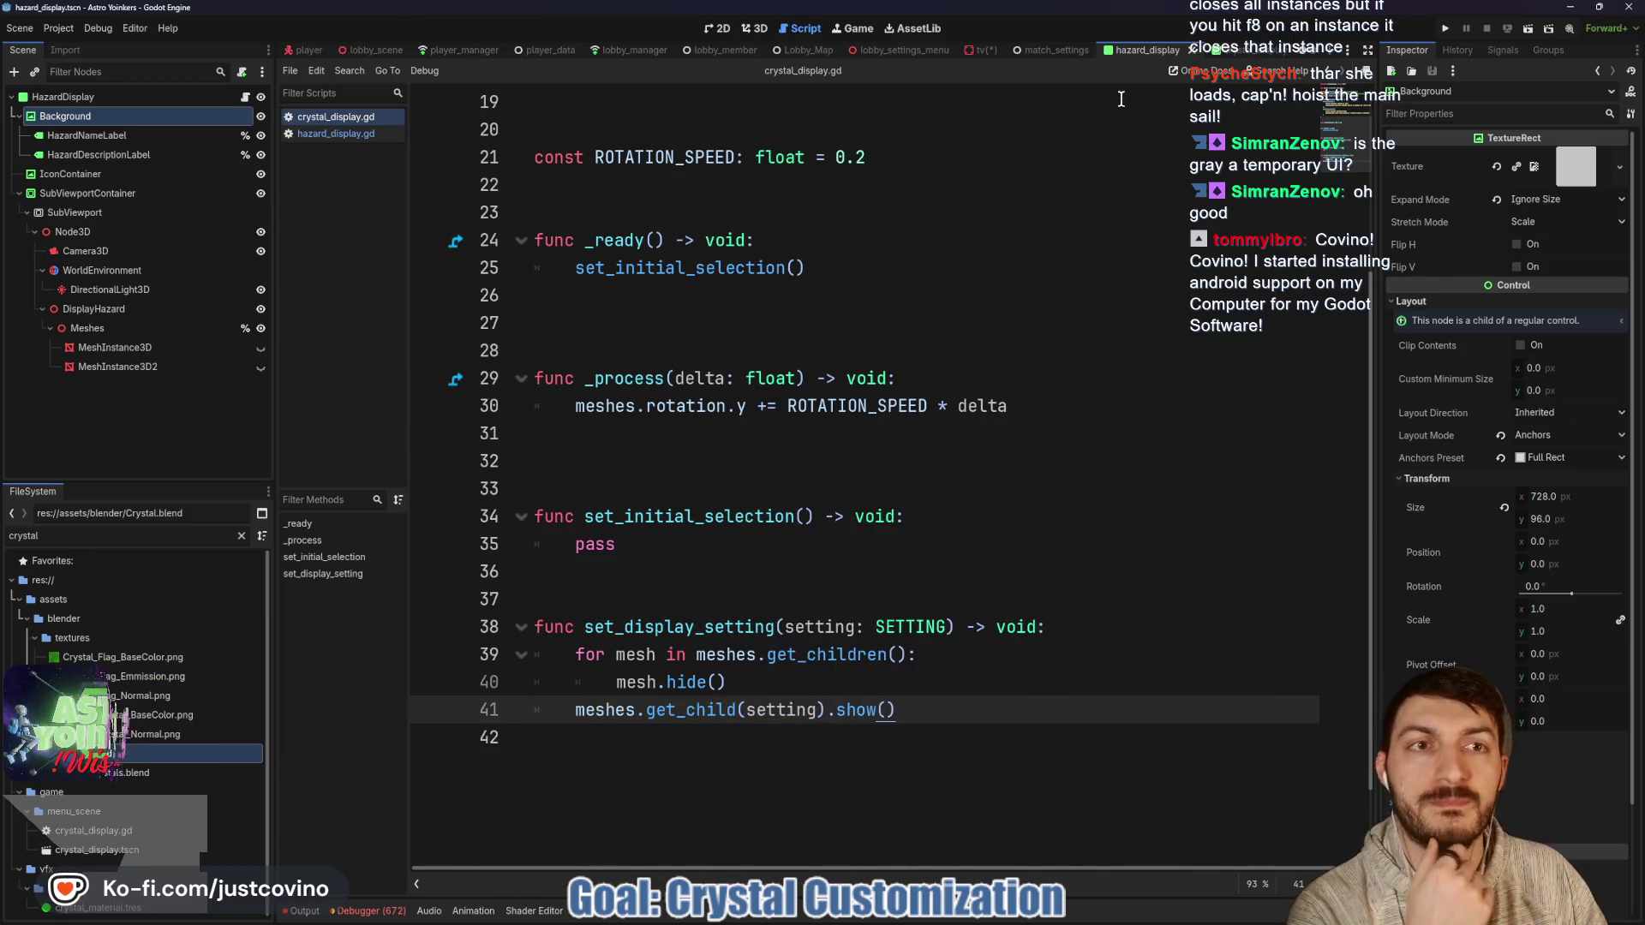
{"action": "key", "text": "ctrl+s"}
{"action": "key", "text": "alt+Left"}
{"action": "scroll", "coordinate": [979, 533], "scroll_direction": "down", "scroll_amount": 1}
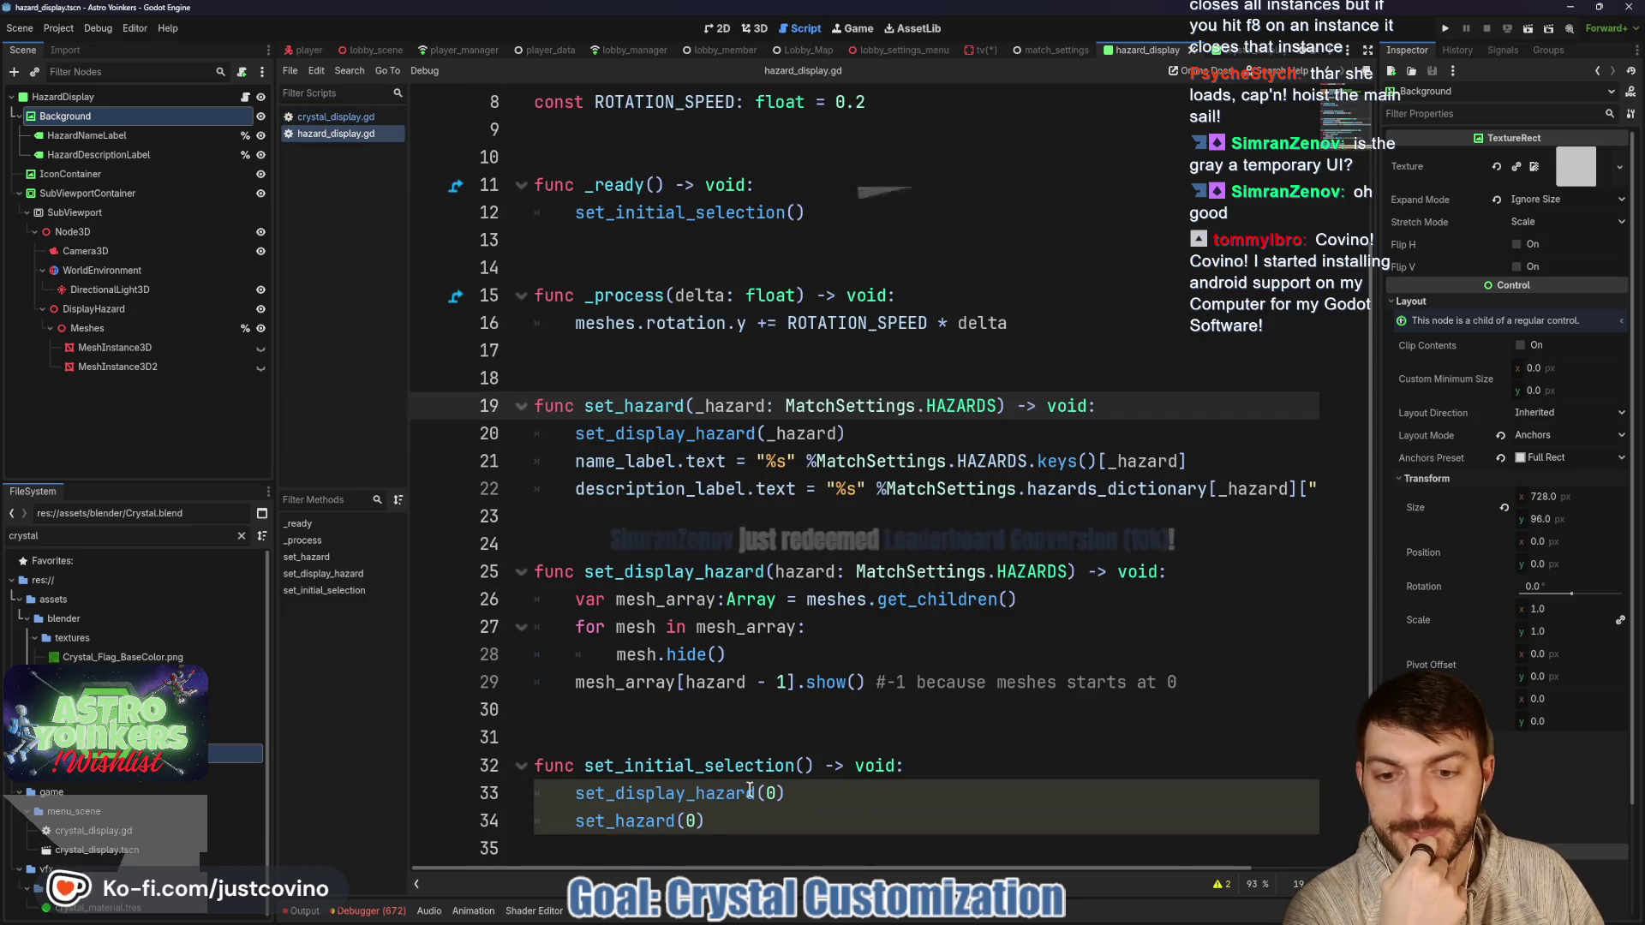
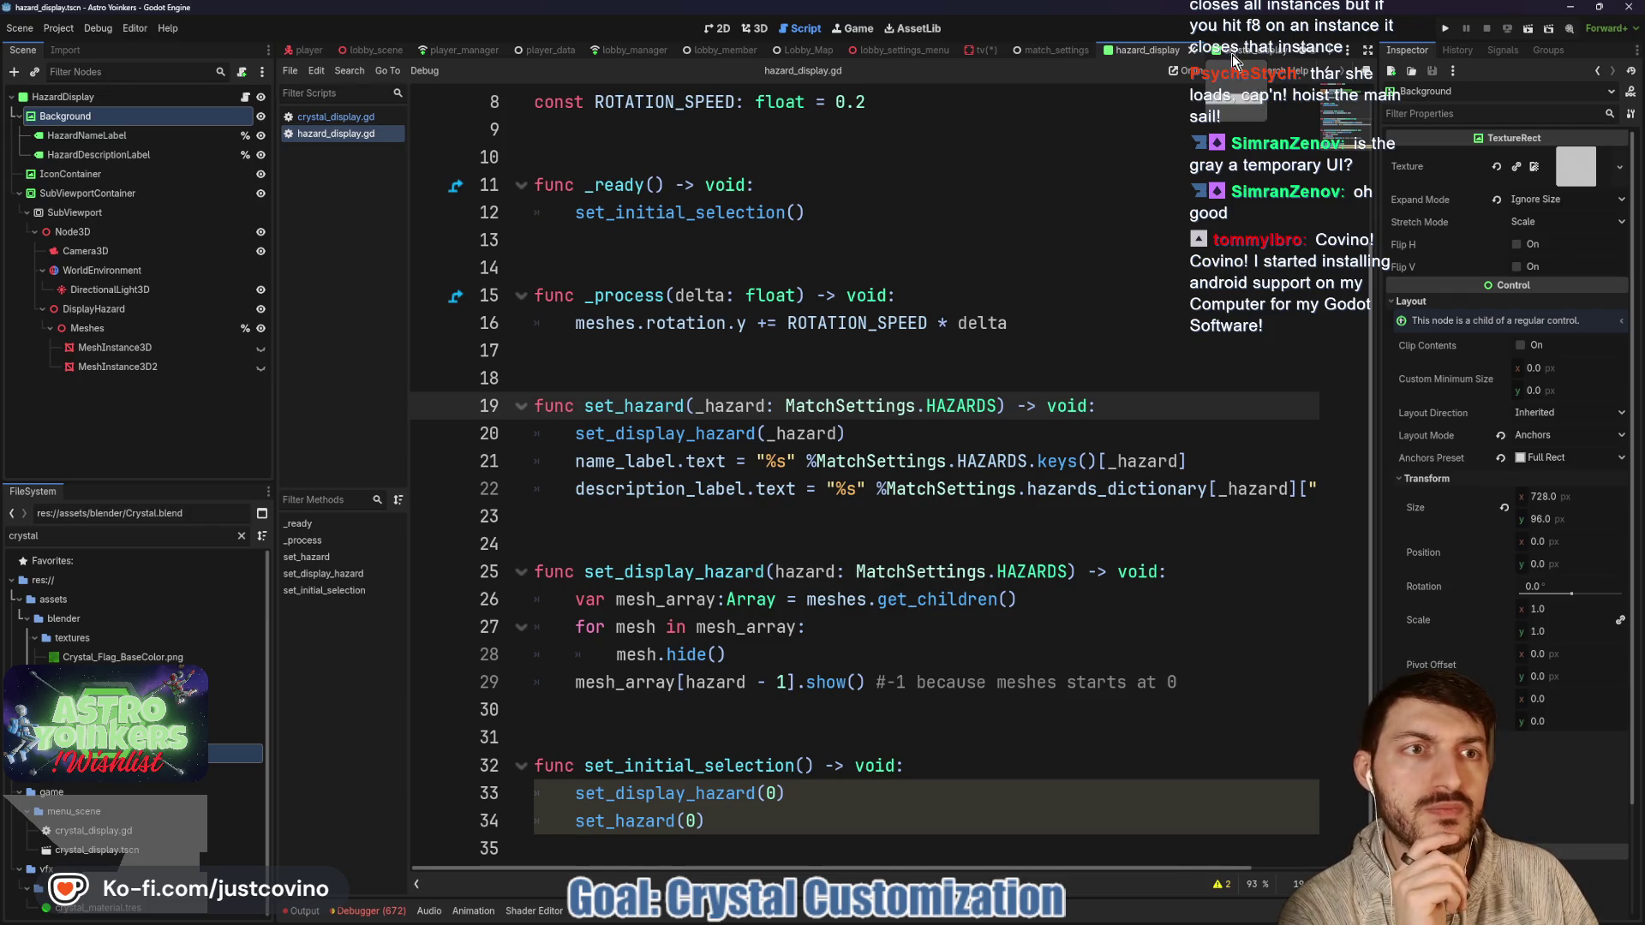
Compare crystal_display.gd with hazard_display.gd, then open the crystal_display scene with its CrystalDisplay root selected.
{"action": "left_click", "coordinate": [347, 119]}
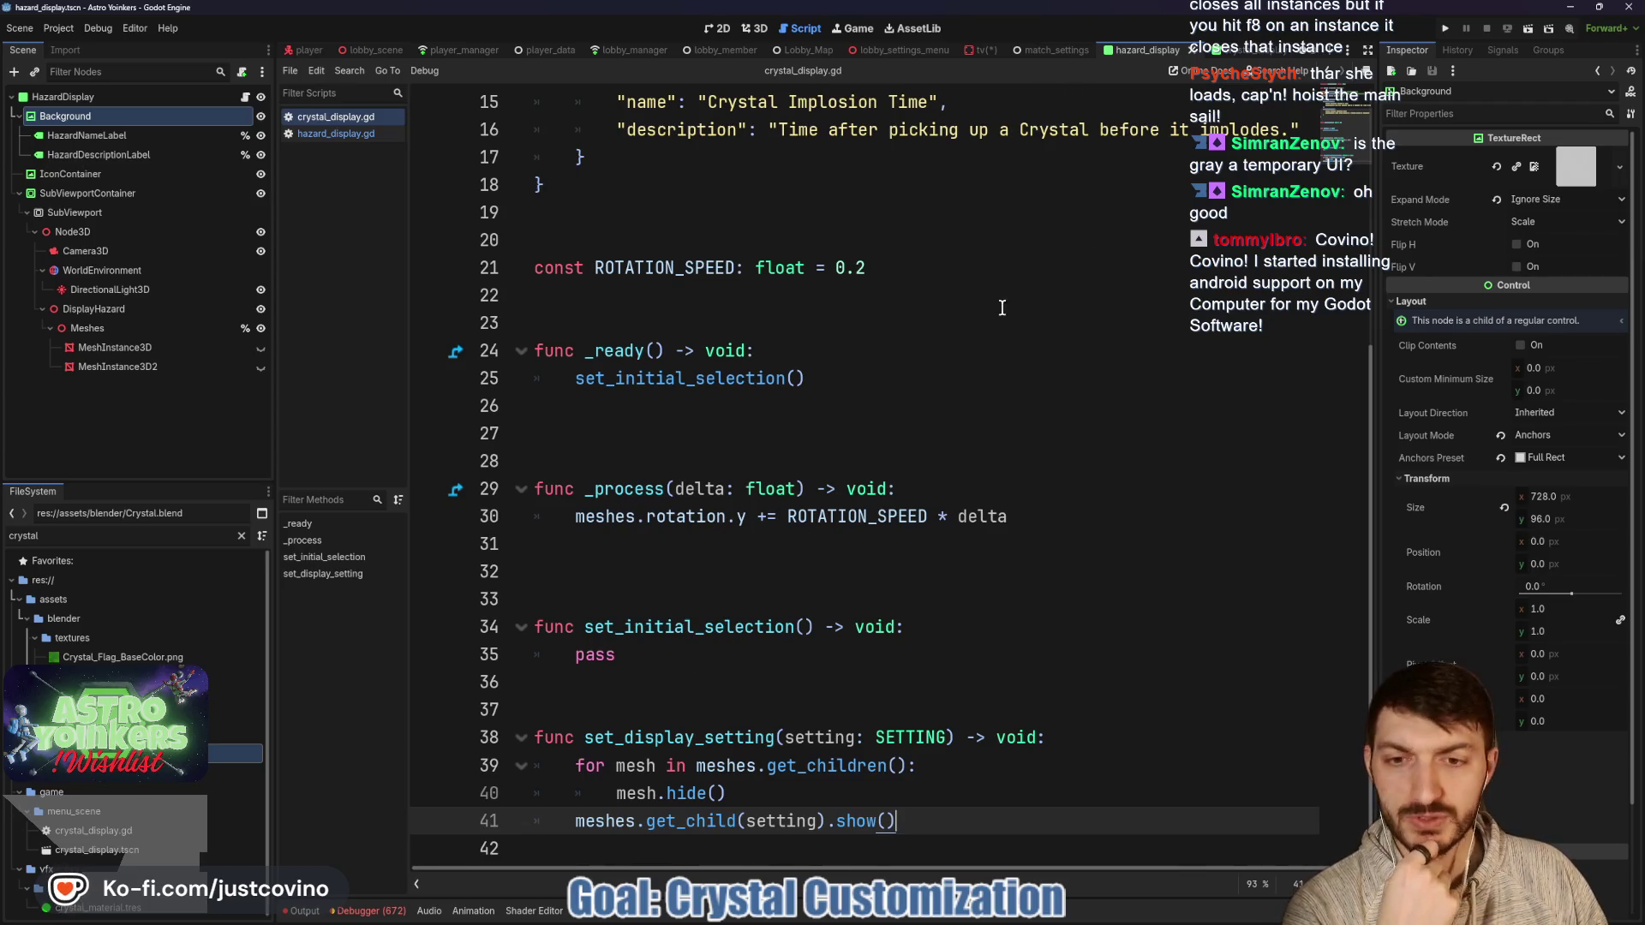
{"action": "key", "text": "alt+Left"}
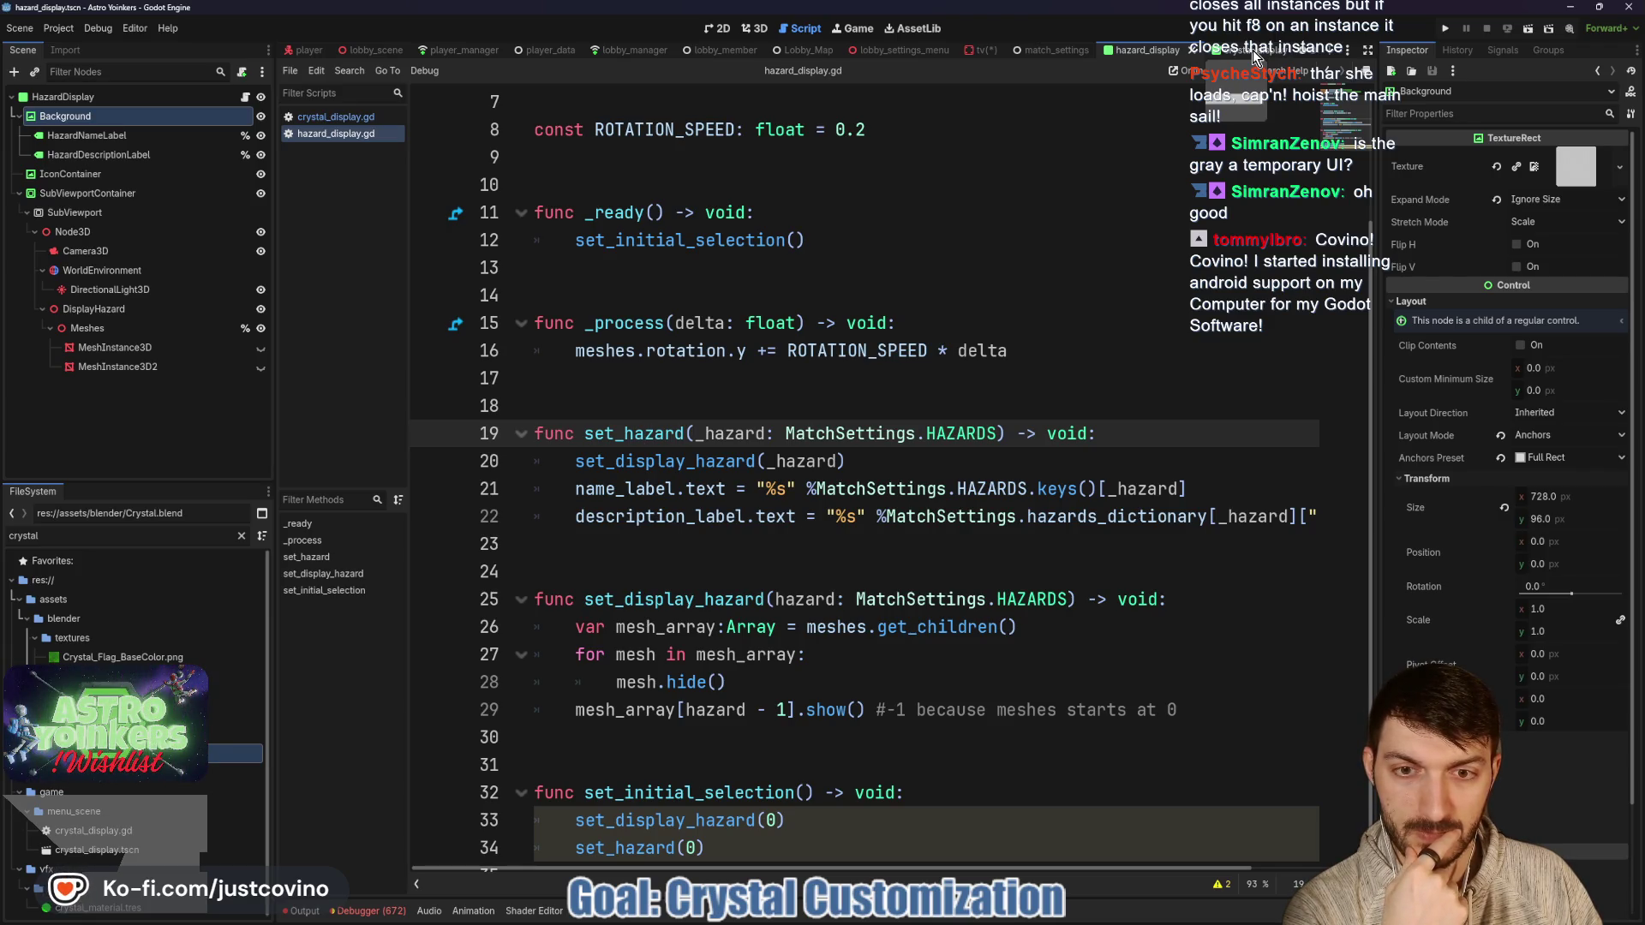
{"action": "left_click", "coordinate": [1252, 50]}
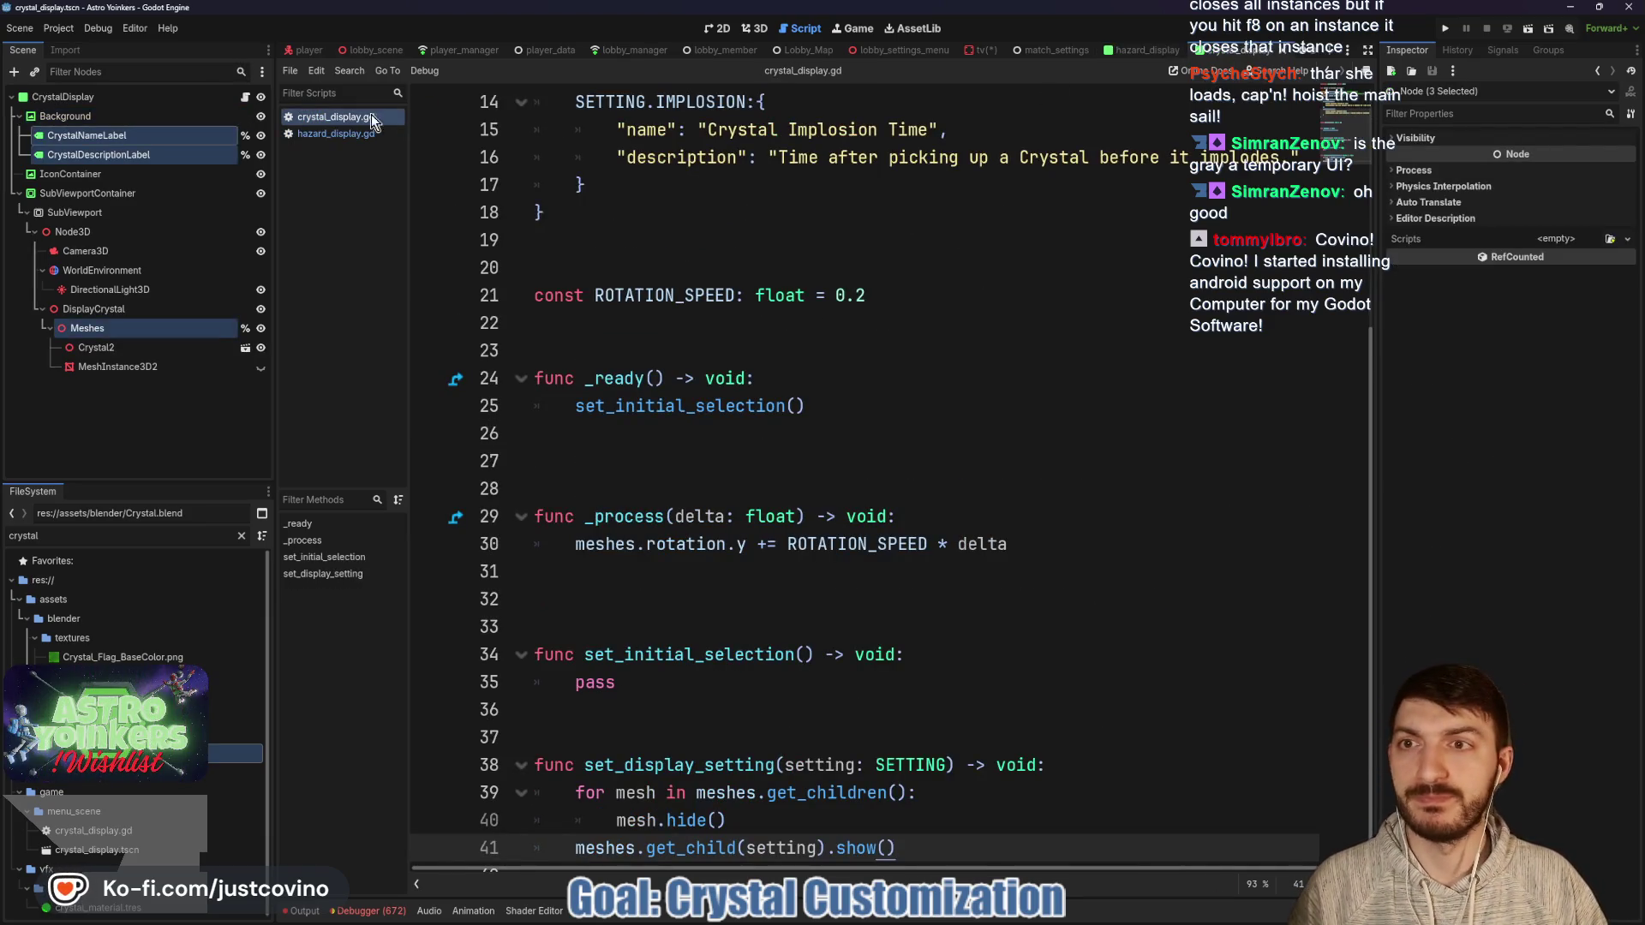
{"action": "left_click", "coordinate": [103, 96]}
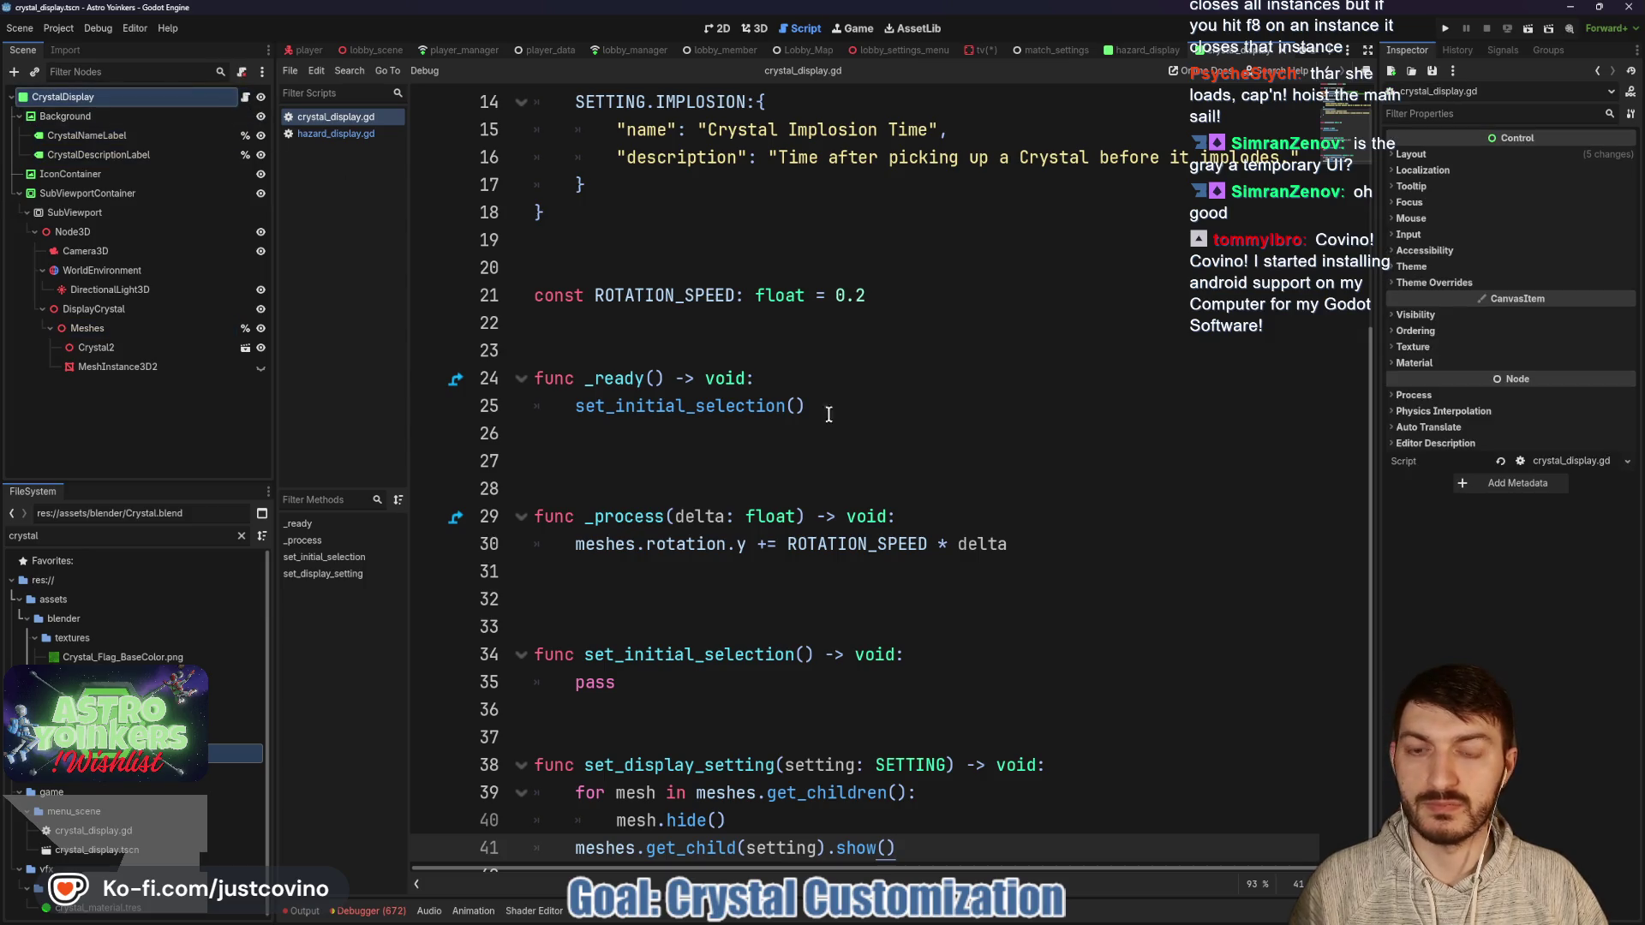
{"action": "scroll", "coordinate": [765, 396], "scroll_direction": "down", "scroll_amount": 1}
{"action": "left_click", "coordinate": [693, 702]}
Add a set_setting(setting: SETTING) -> void function header above set_display_setting.
{"action": "key", "text": "Return"}
{"action": "key", "text": "Return"}
{"action": "key", "text": "Return"}
{"action": "key", "text": "Return"}
{"action": "key", "text": "Up"}
{"action": "key", "text": "Up"}
{"action": "type", "text": "set_setting("}
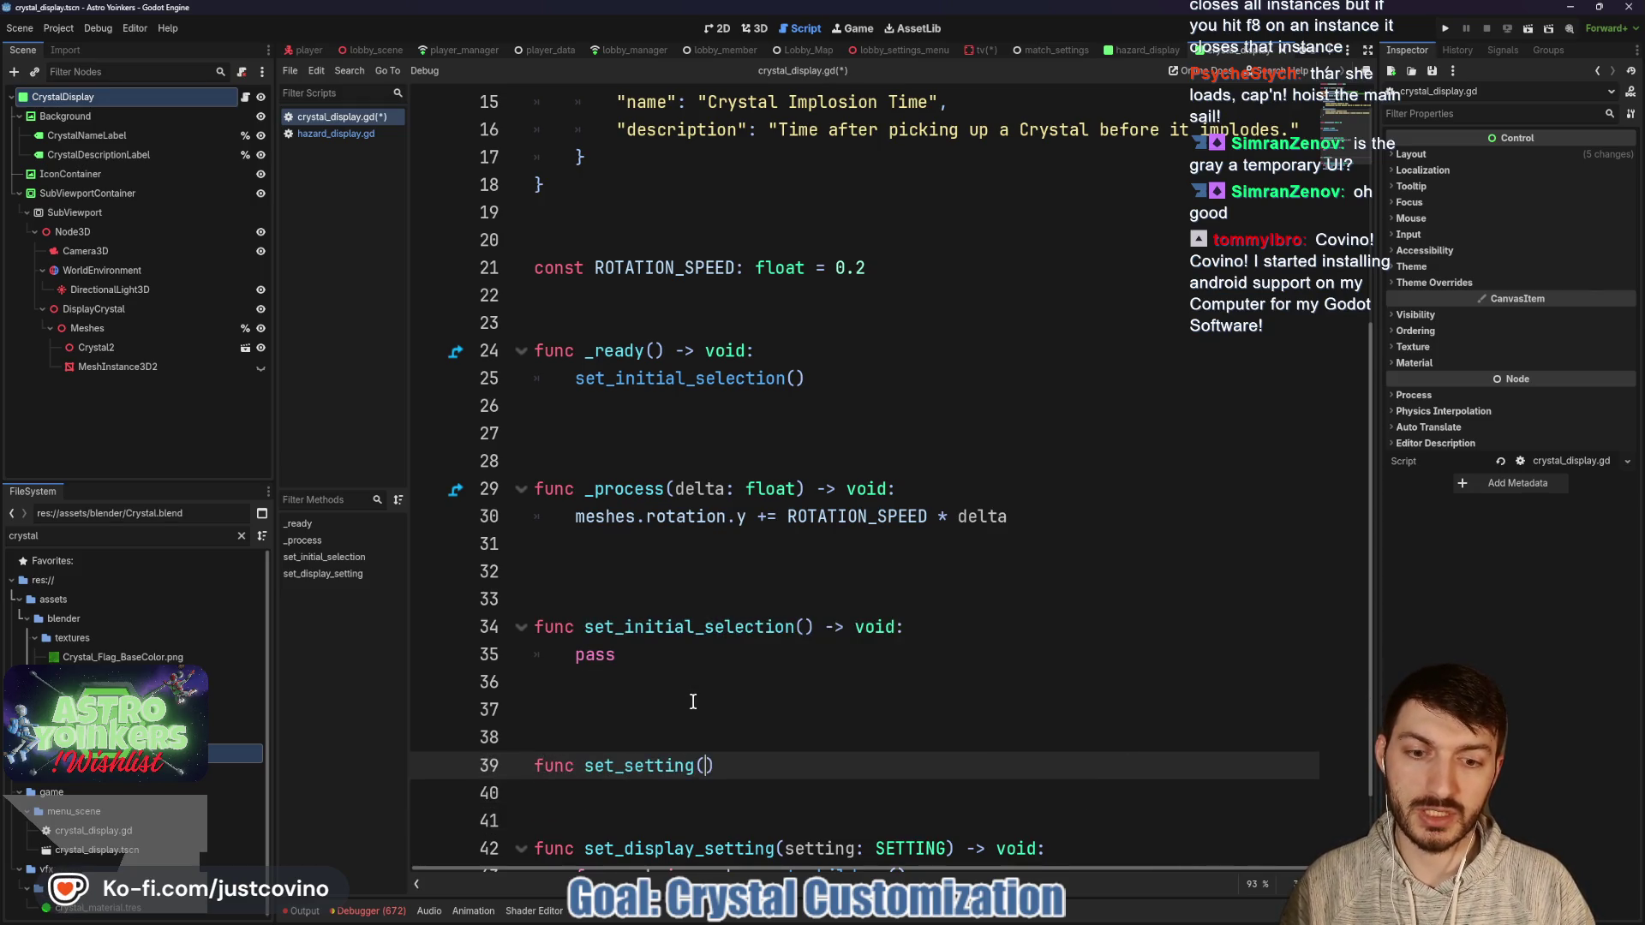
{"action": "type", "text": "setting: SETTING) -> void;"}
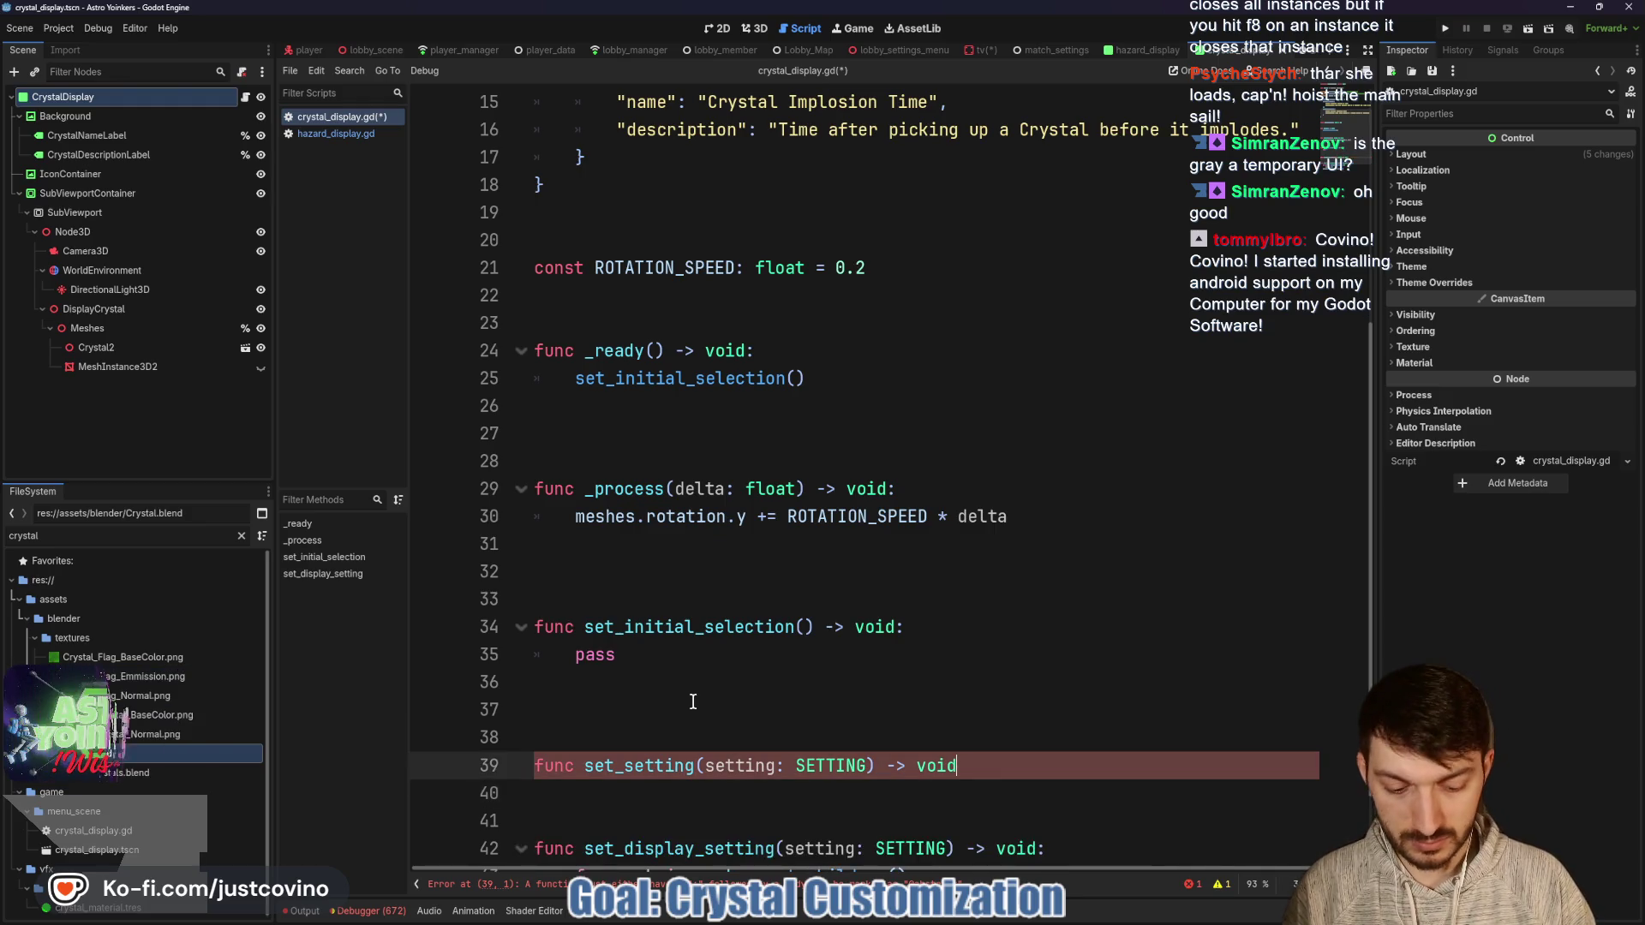
{"action": "key", "text": "BackSpace"}
{"action": "type", "text": ":"}
{"action": "key", "text": "Return"}
{"action": "scroll", "coordinate": [903, 591], "scroll_direction": "down", "scroll_amount": 2}
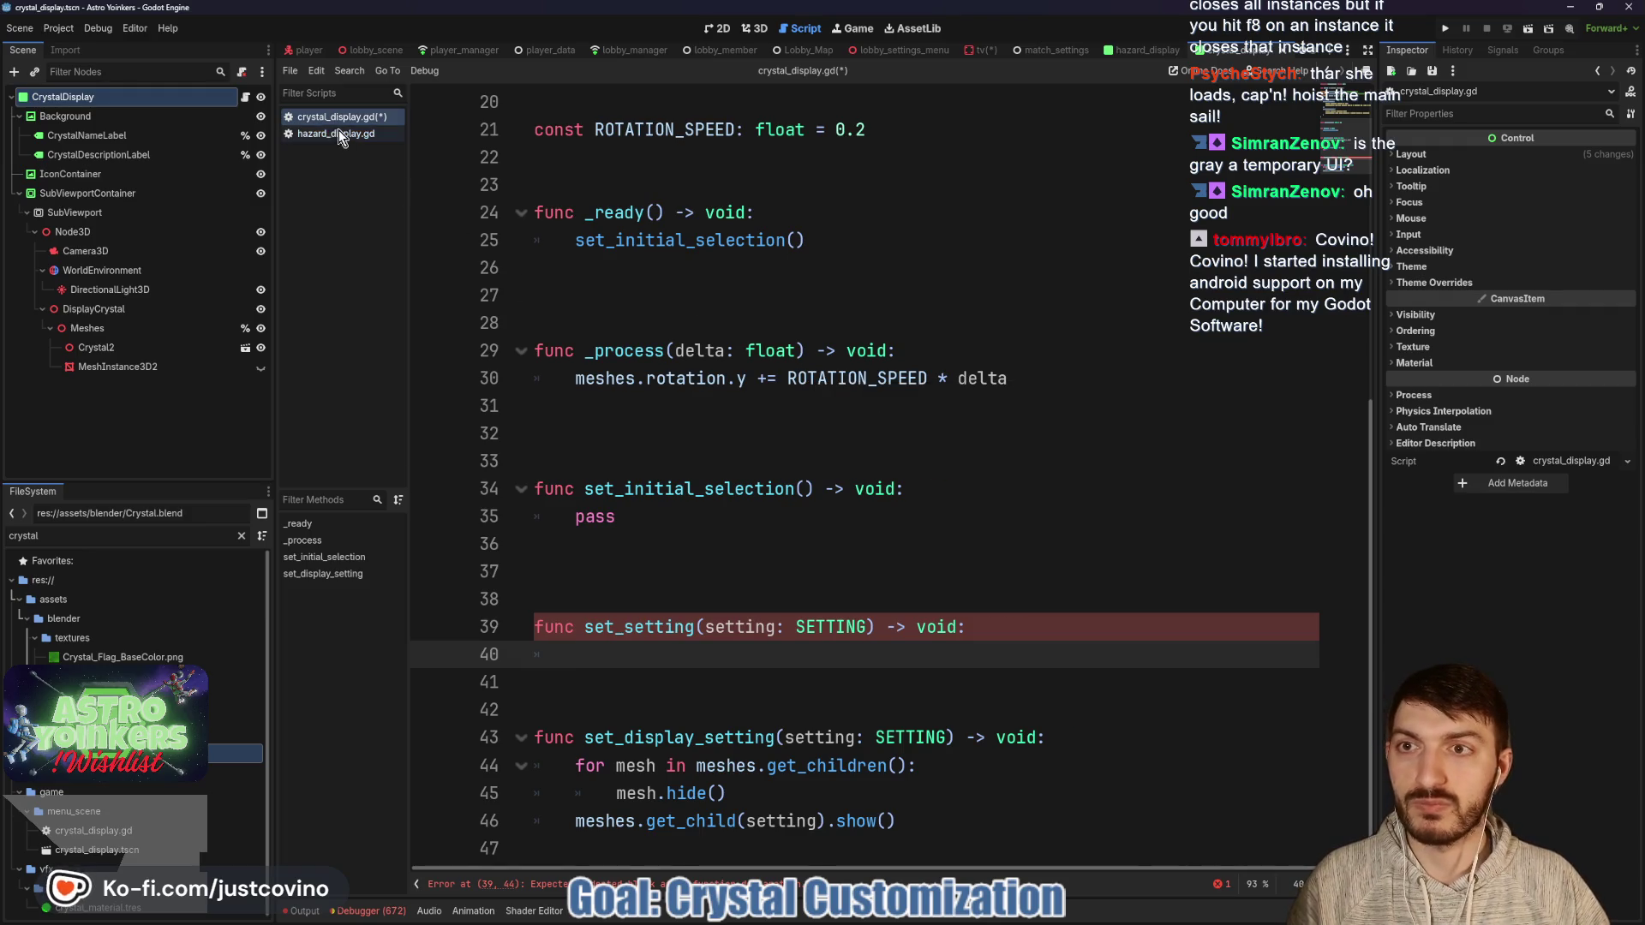
Set crystal_name_label.text from setting_dictionary[setting] inside set_setting.
{"action": "type", "text": "cryst"}
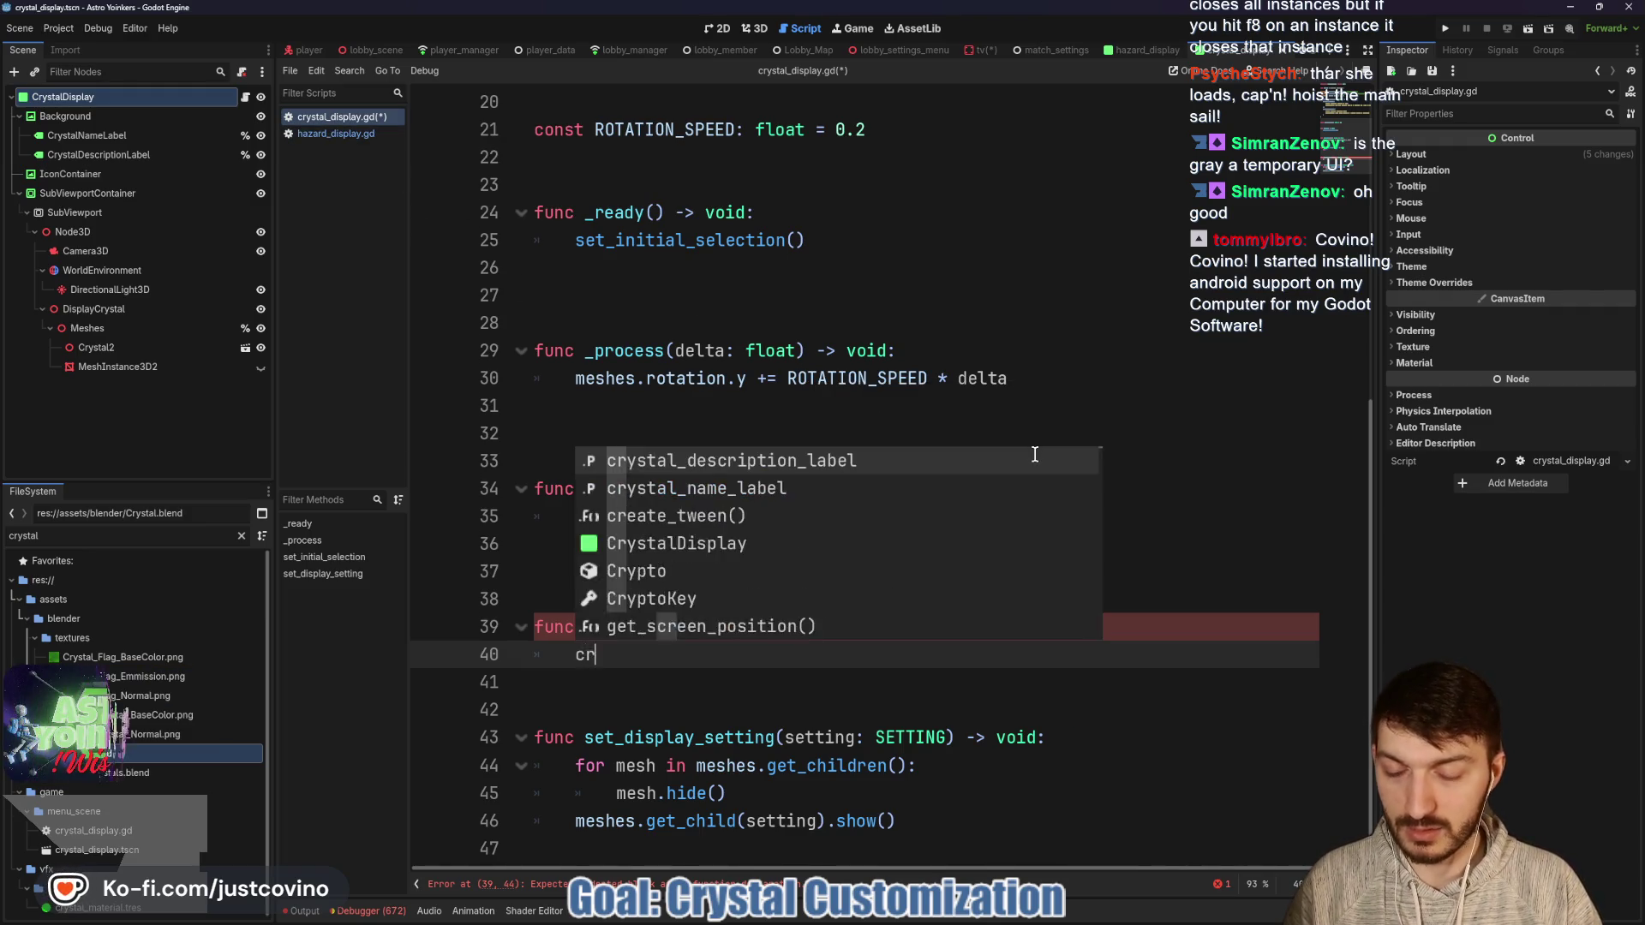
{"action": "key", "text": "Down"}
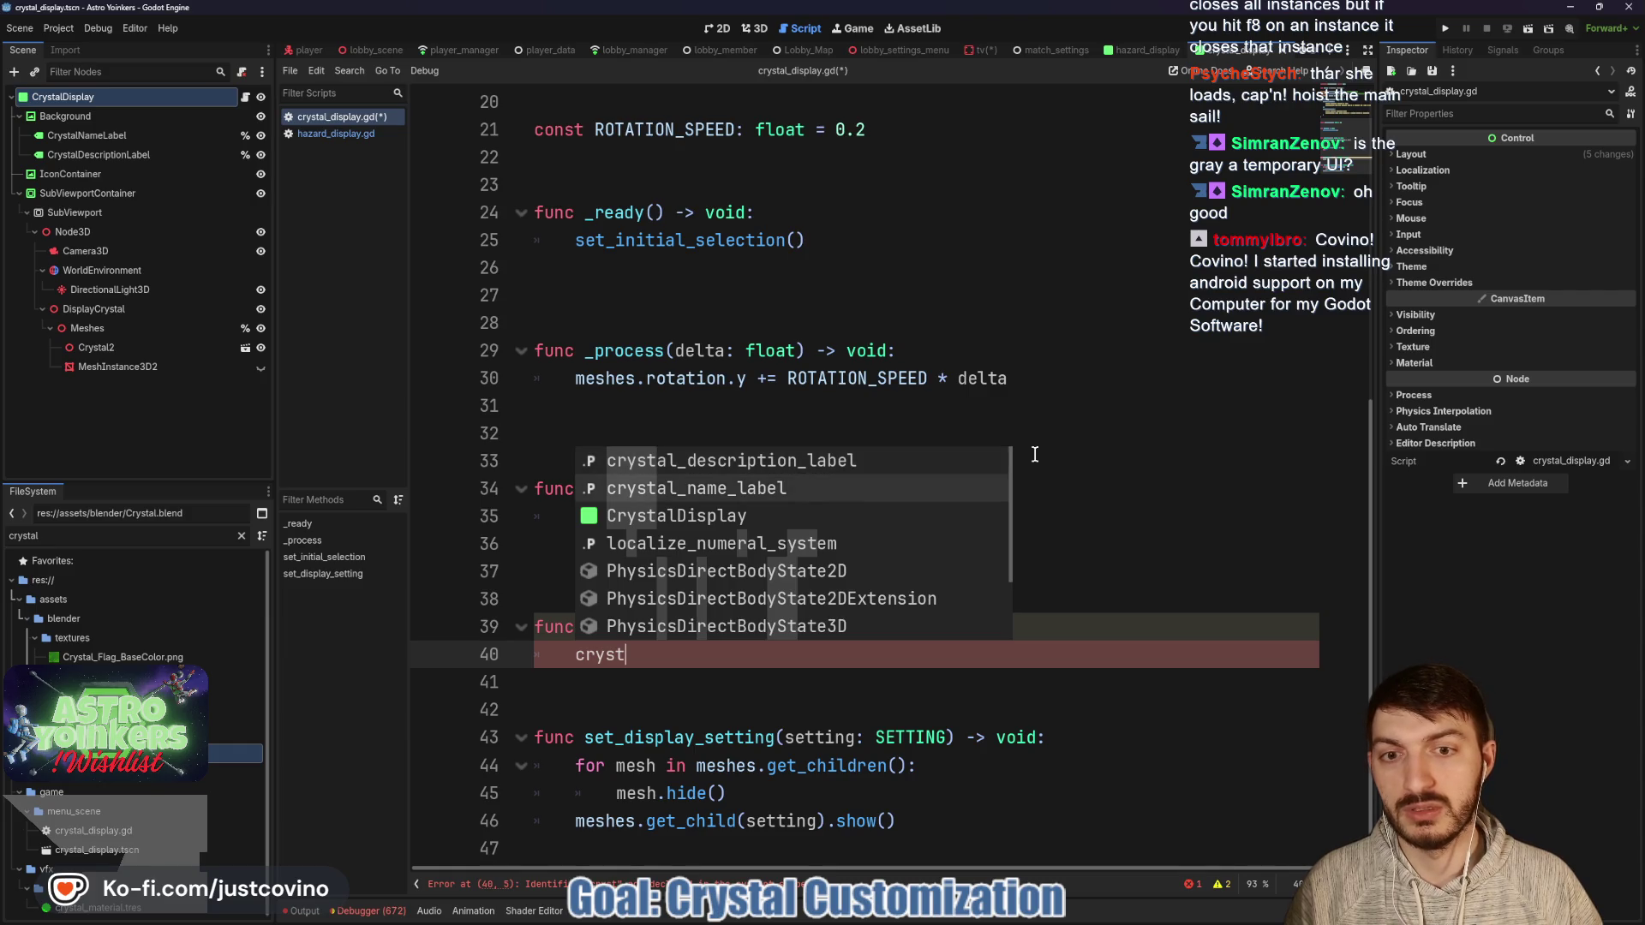
{"action": "key", "text": "Return"}
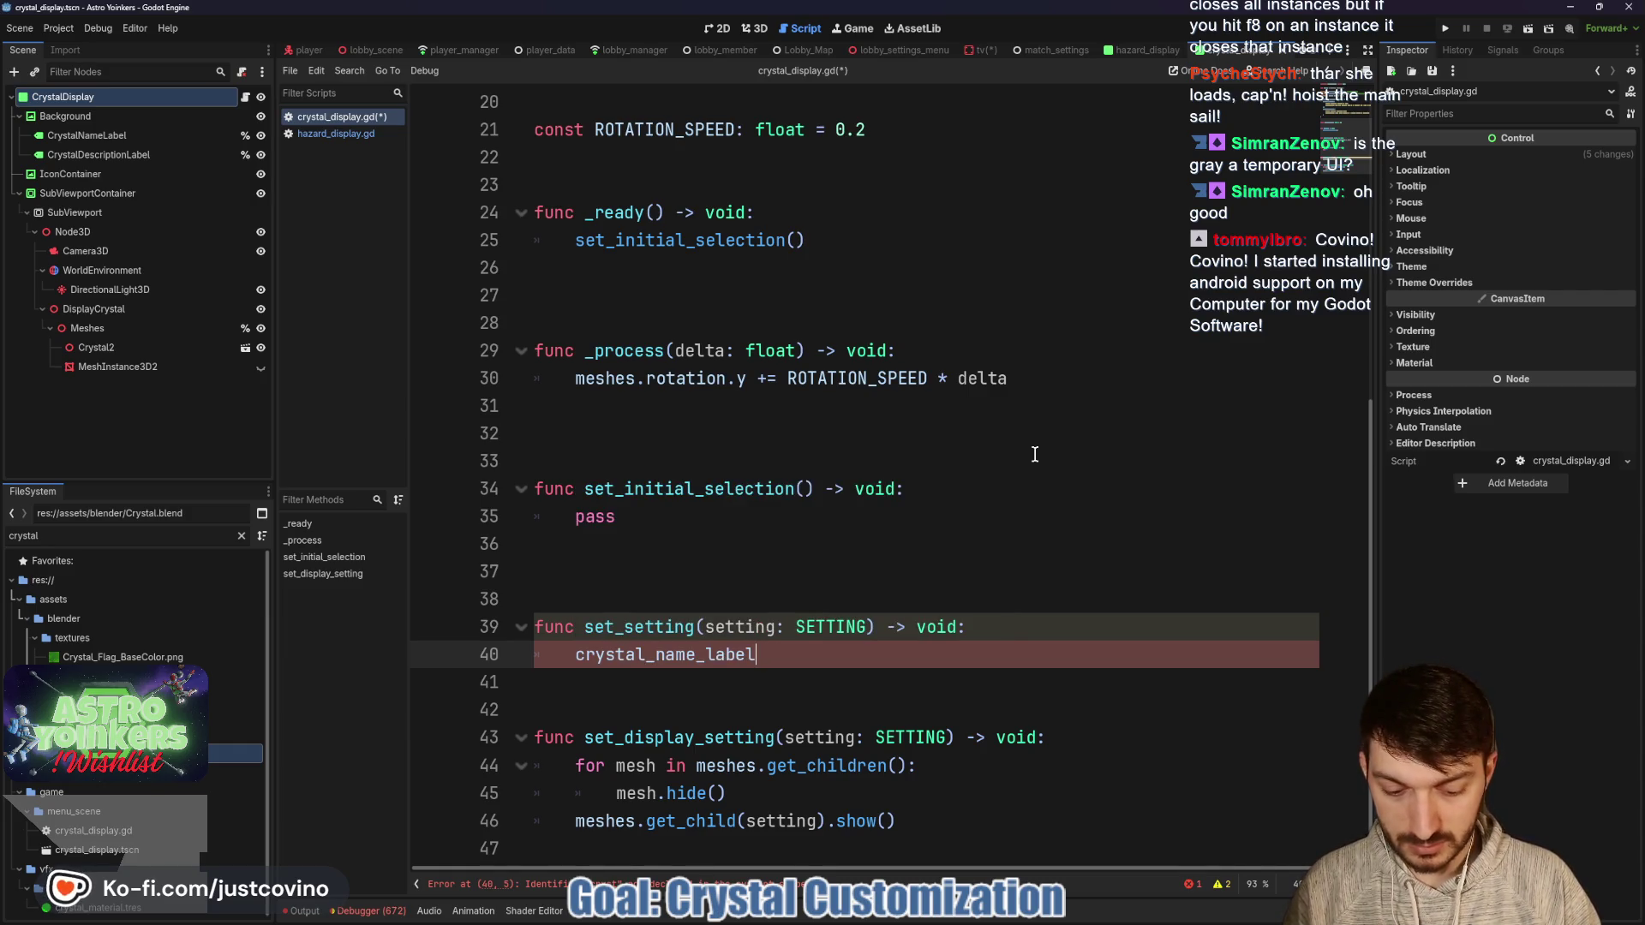
{"action": "type", "text": ".text = "}
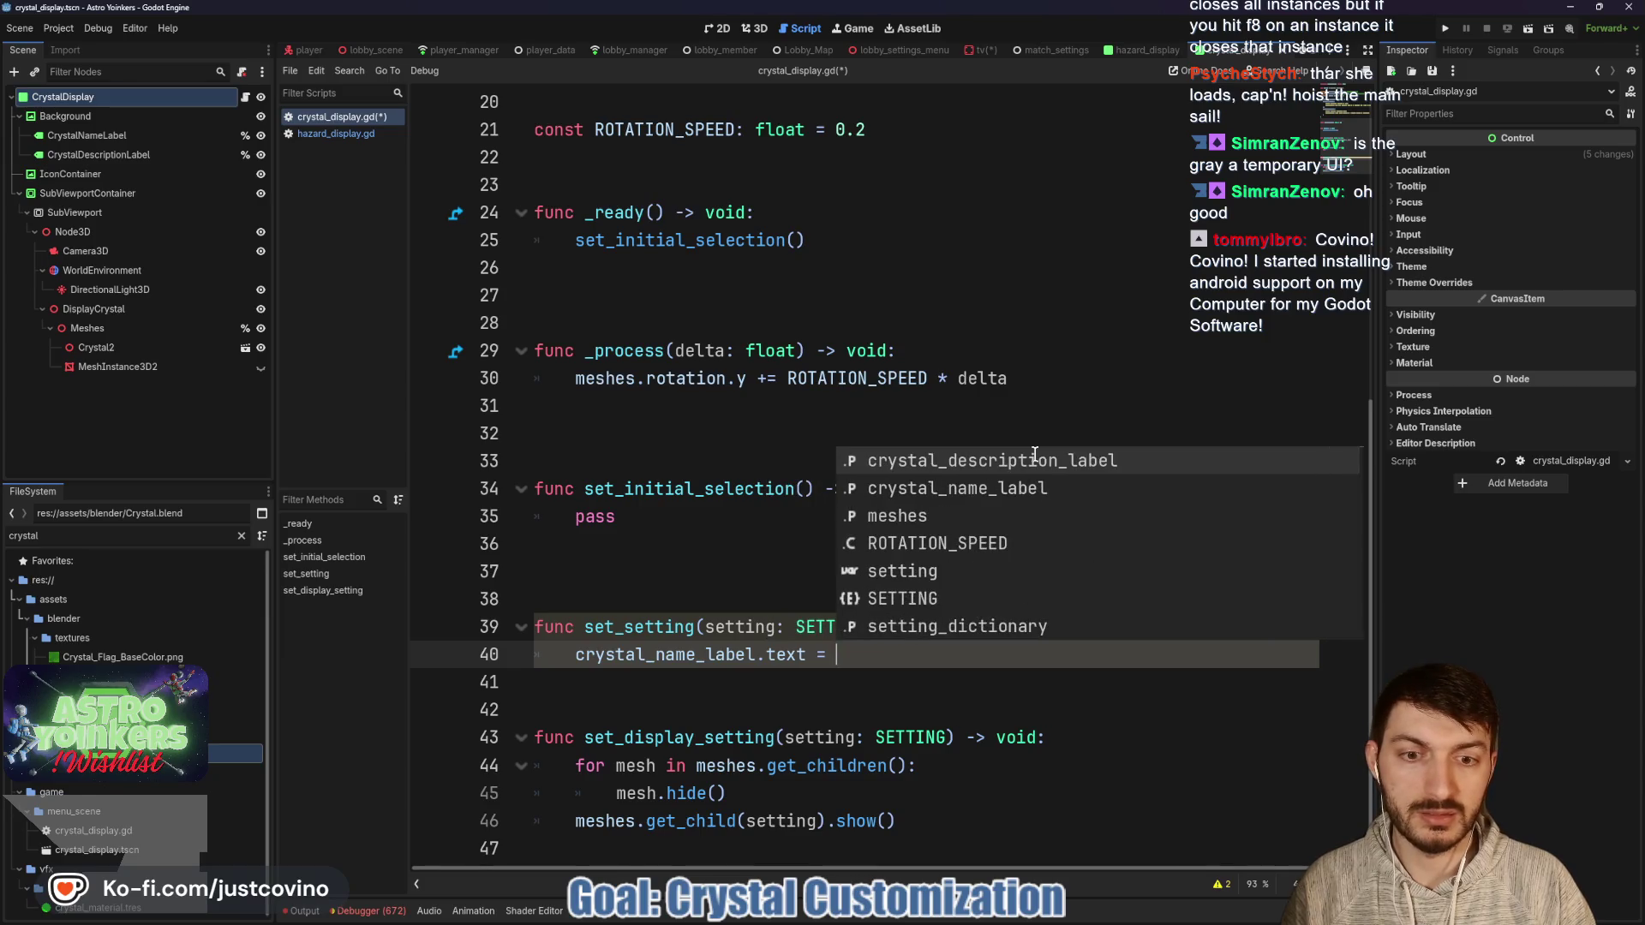
{"action": "type", "text": "sett"}
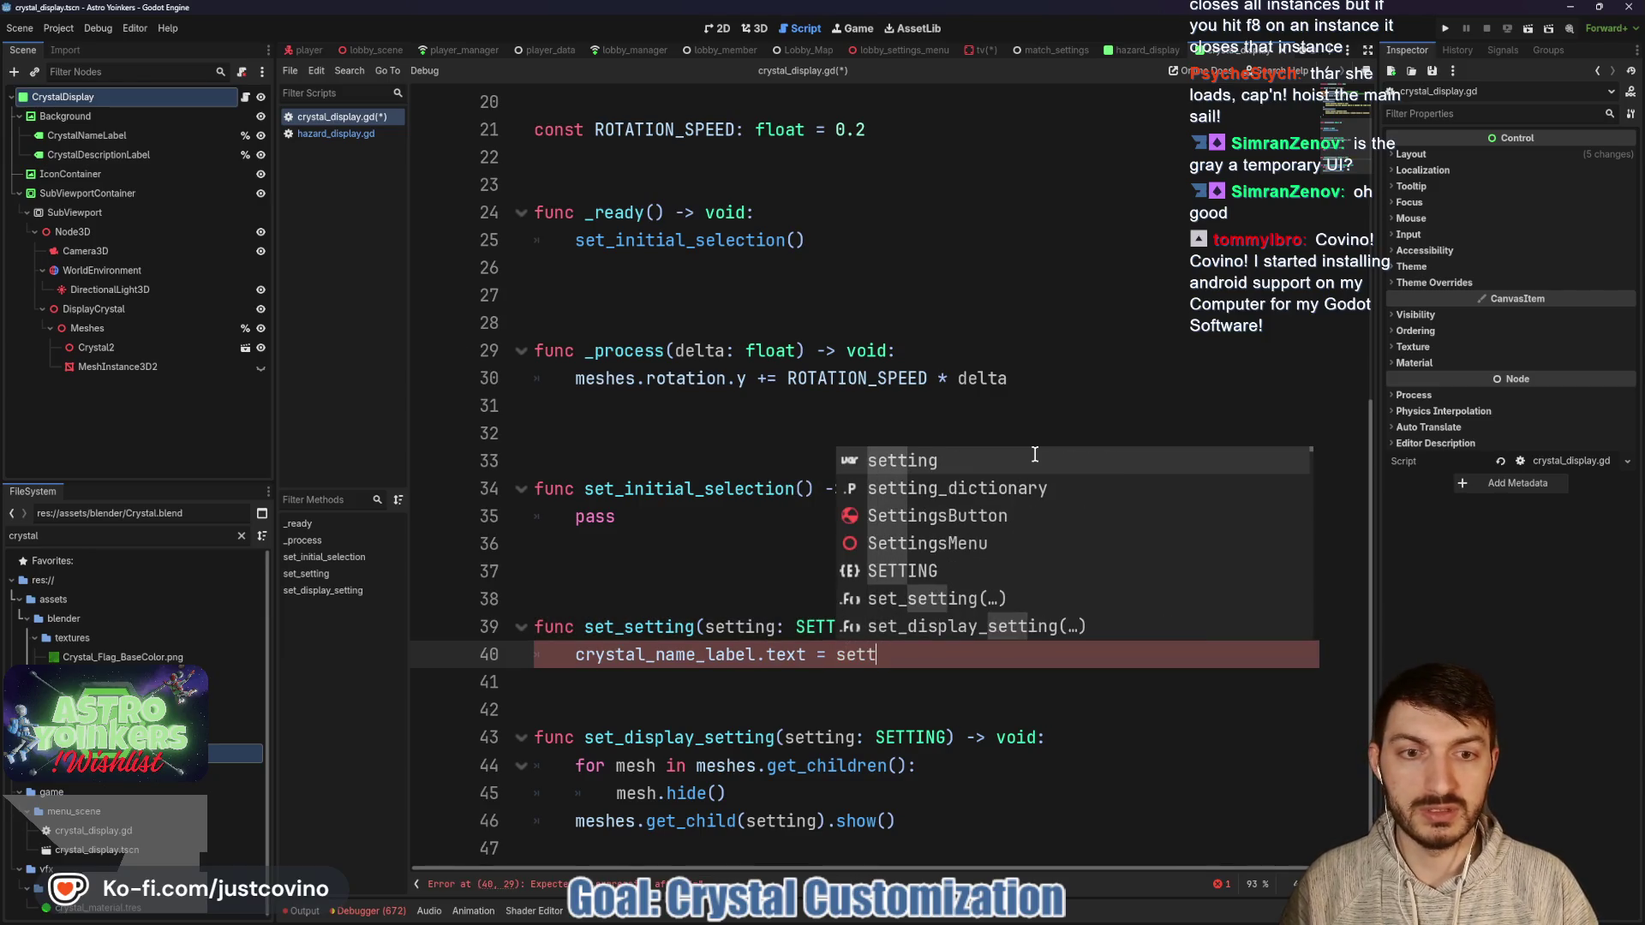
{"action": "key", "text": "Down"}
{"action": "key", "text": "Return"}
{"action": "type", "text": "[setting"}
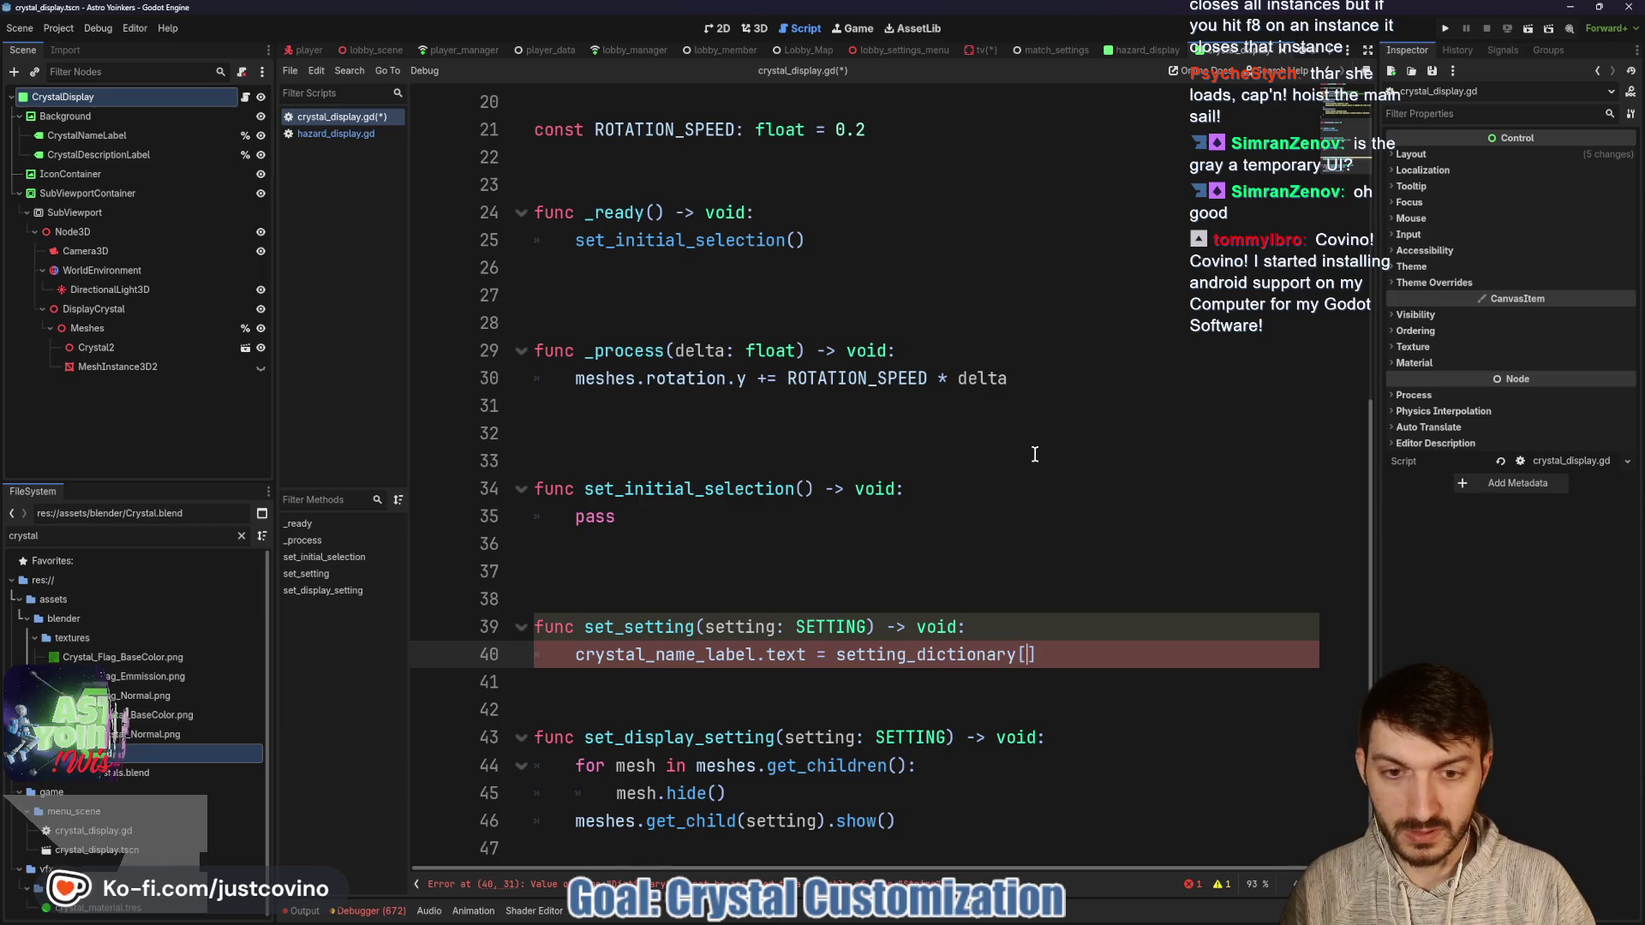
{"action": "type", "text": "]"}
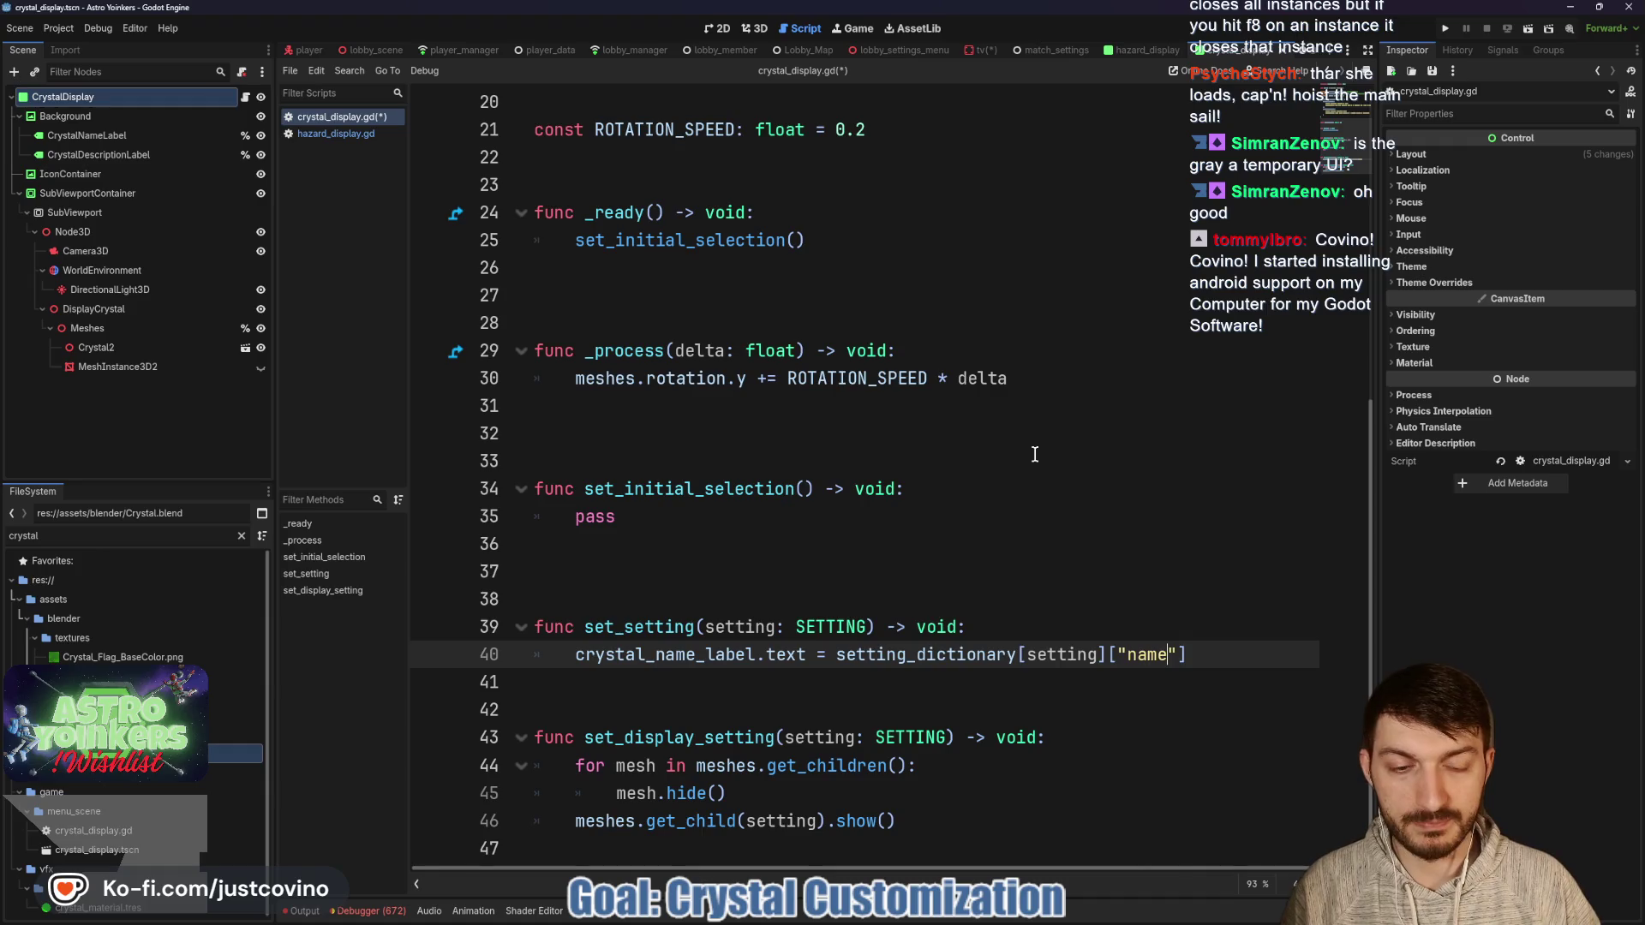
Set crystal_description_label.text from setting_dictionary[setting]["description"] and save the script.
{"action": "key", "text": "Down"}
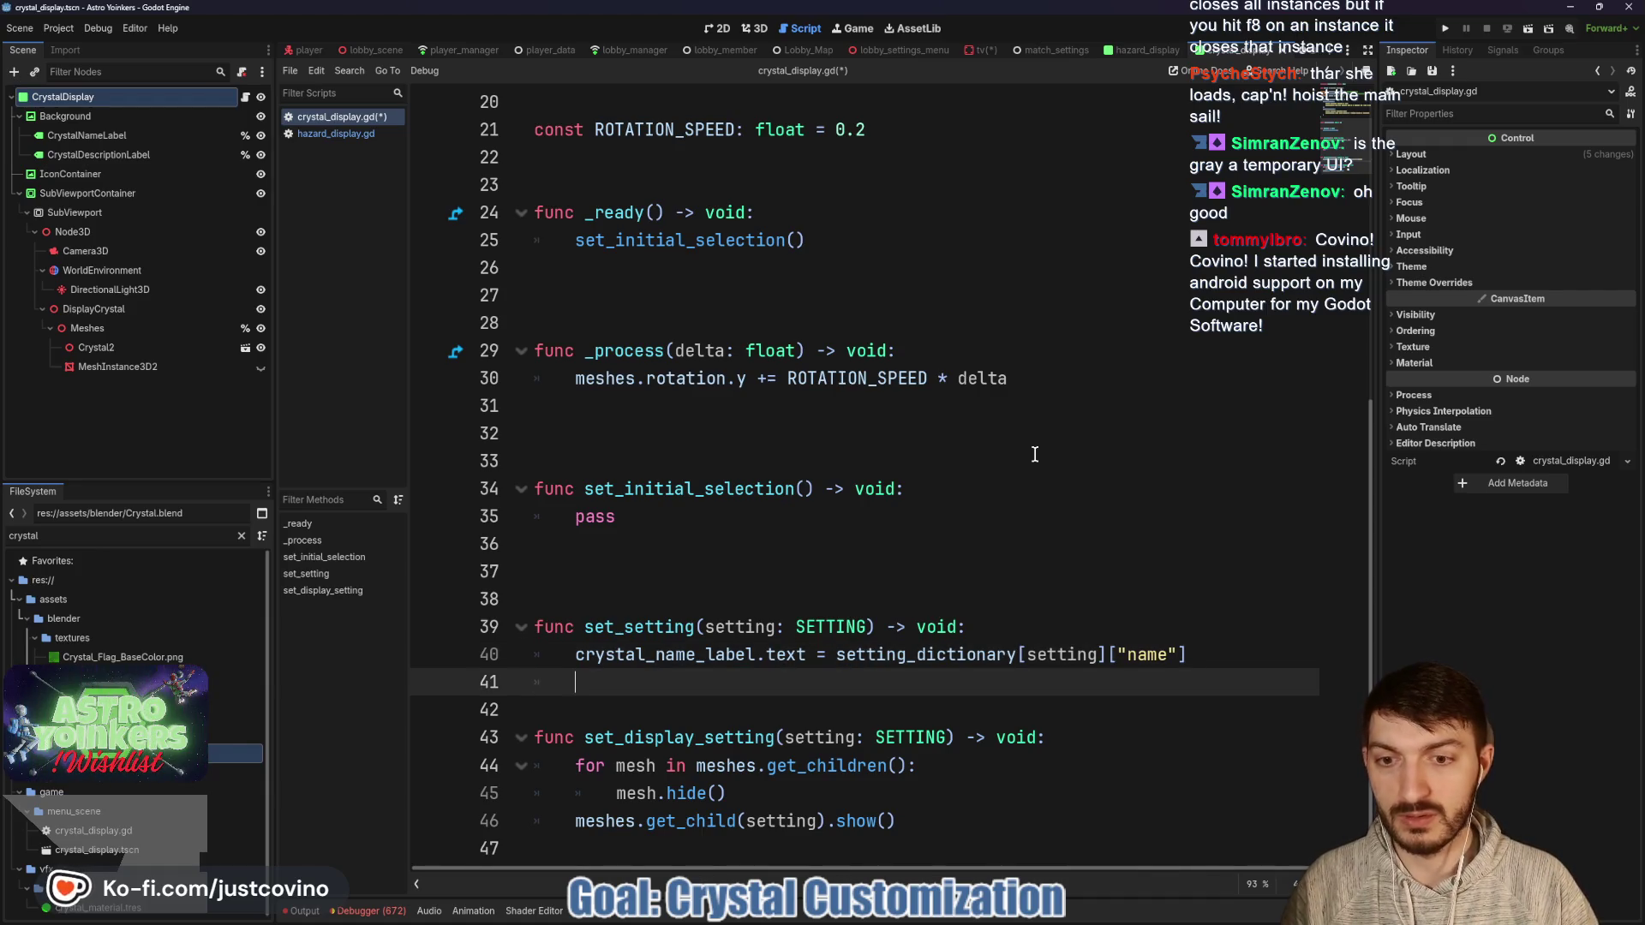
{"action": "type", "text": "cryst"}
{"action": "key", "text": "Return"}
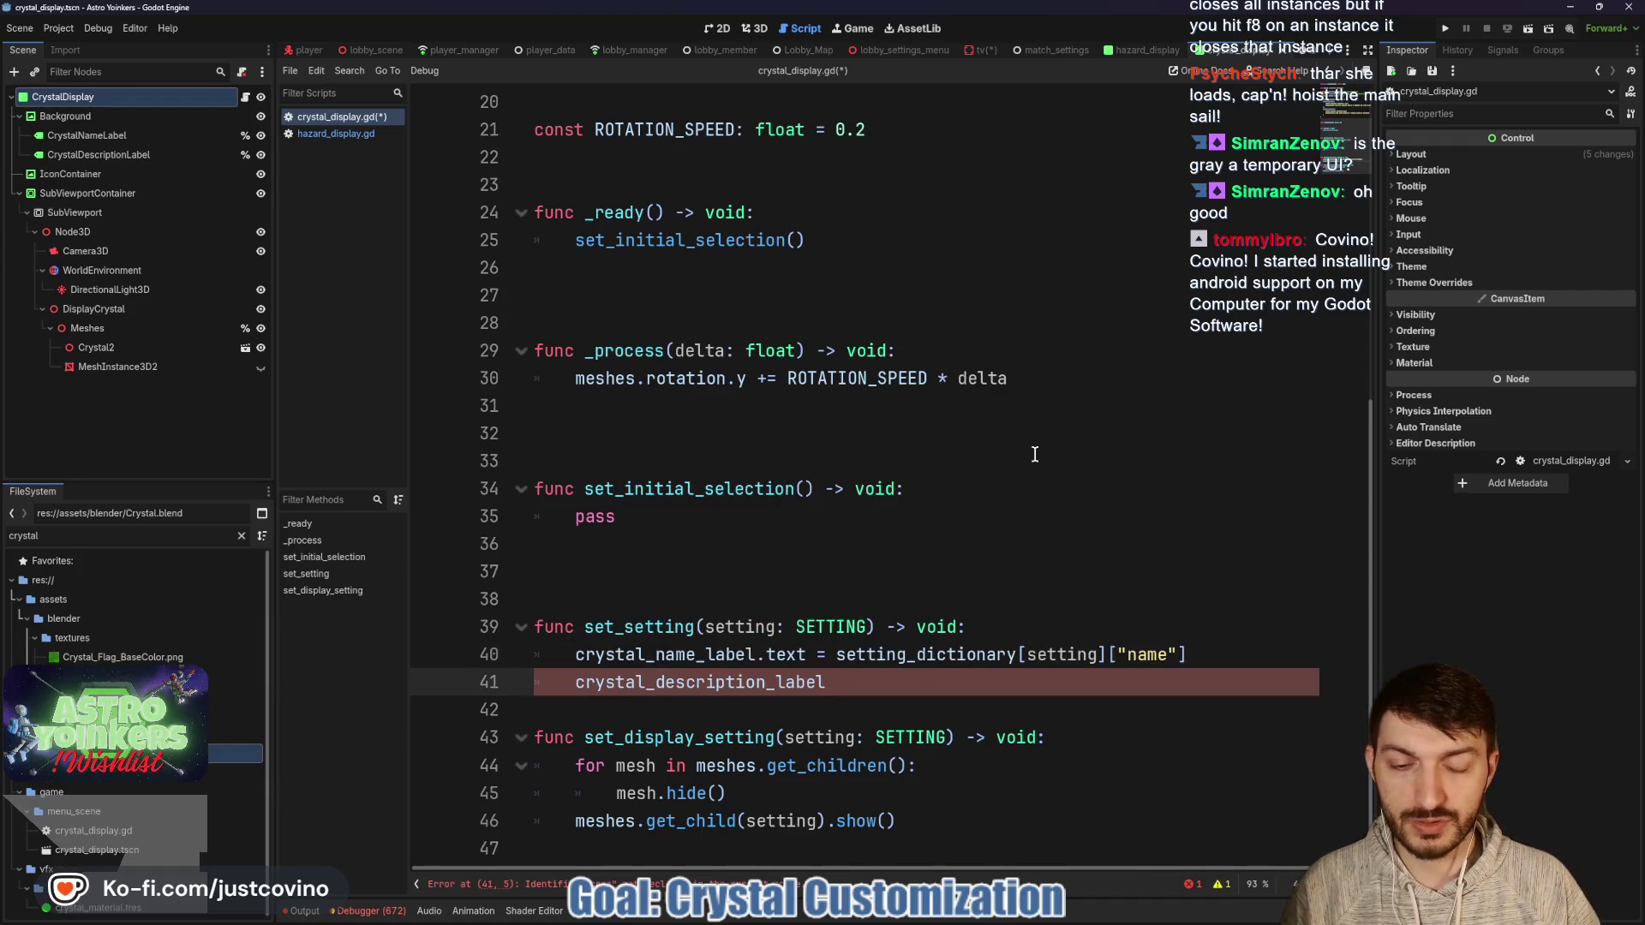
{"action": "type", "text": ".text - setting"}
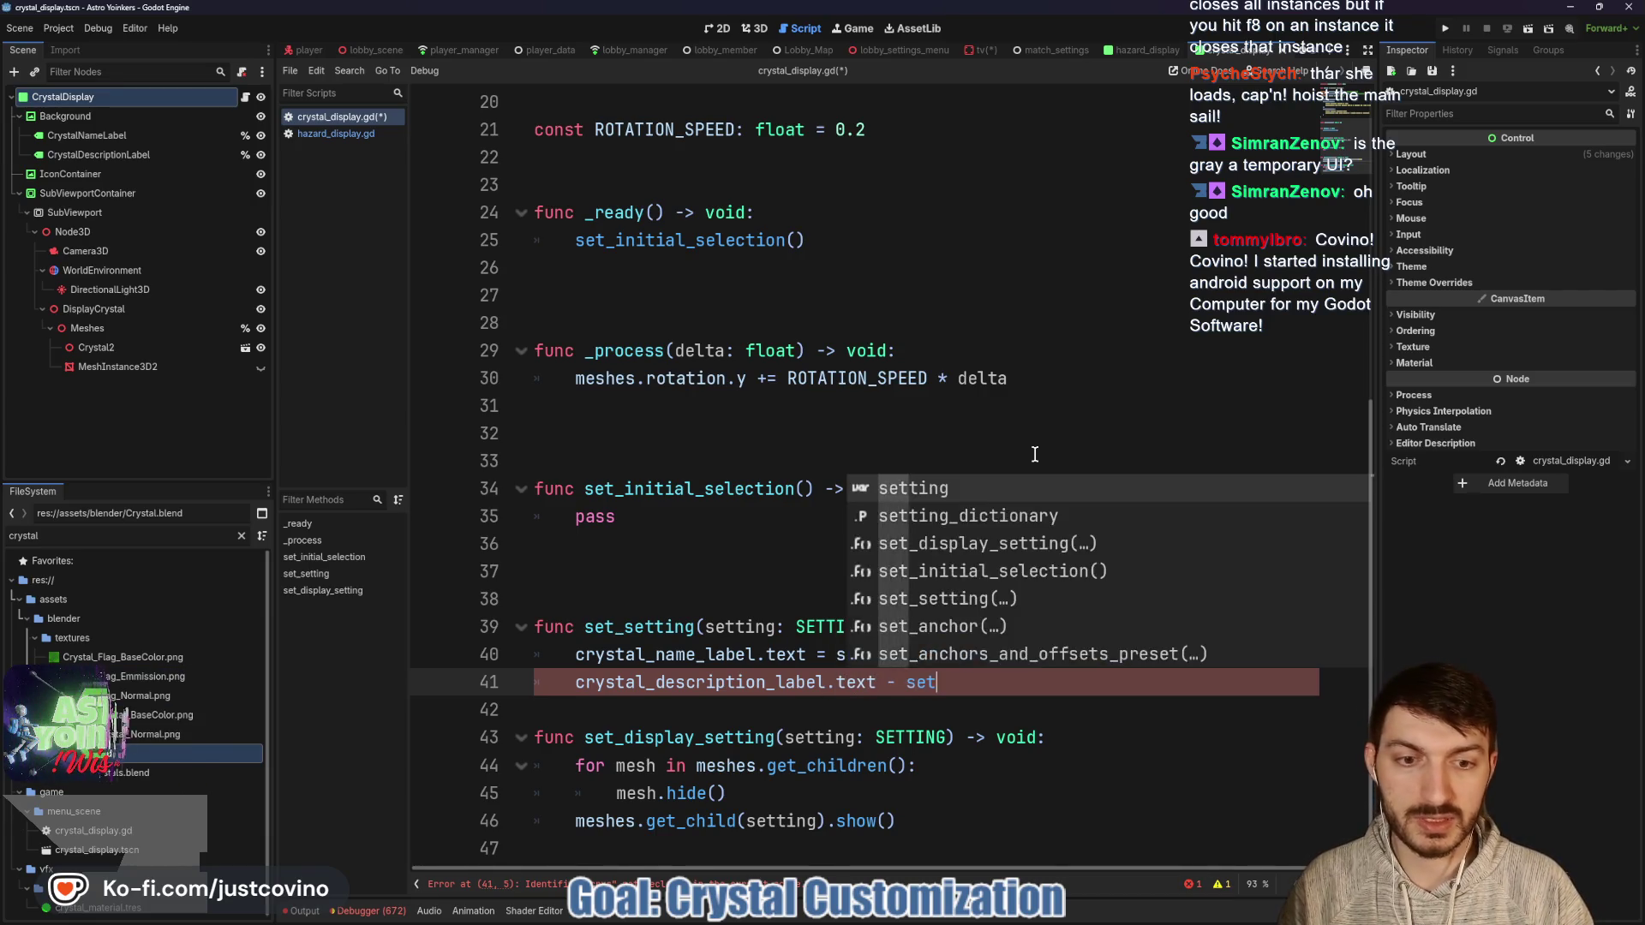
{"action": "key", "text": "Down"}
{"action": "key", "text": "Return"}
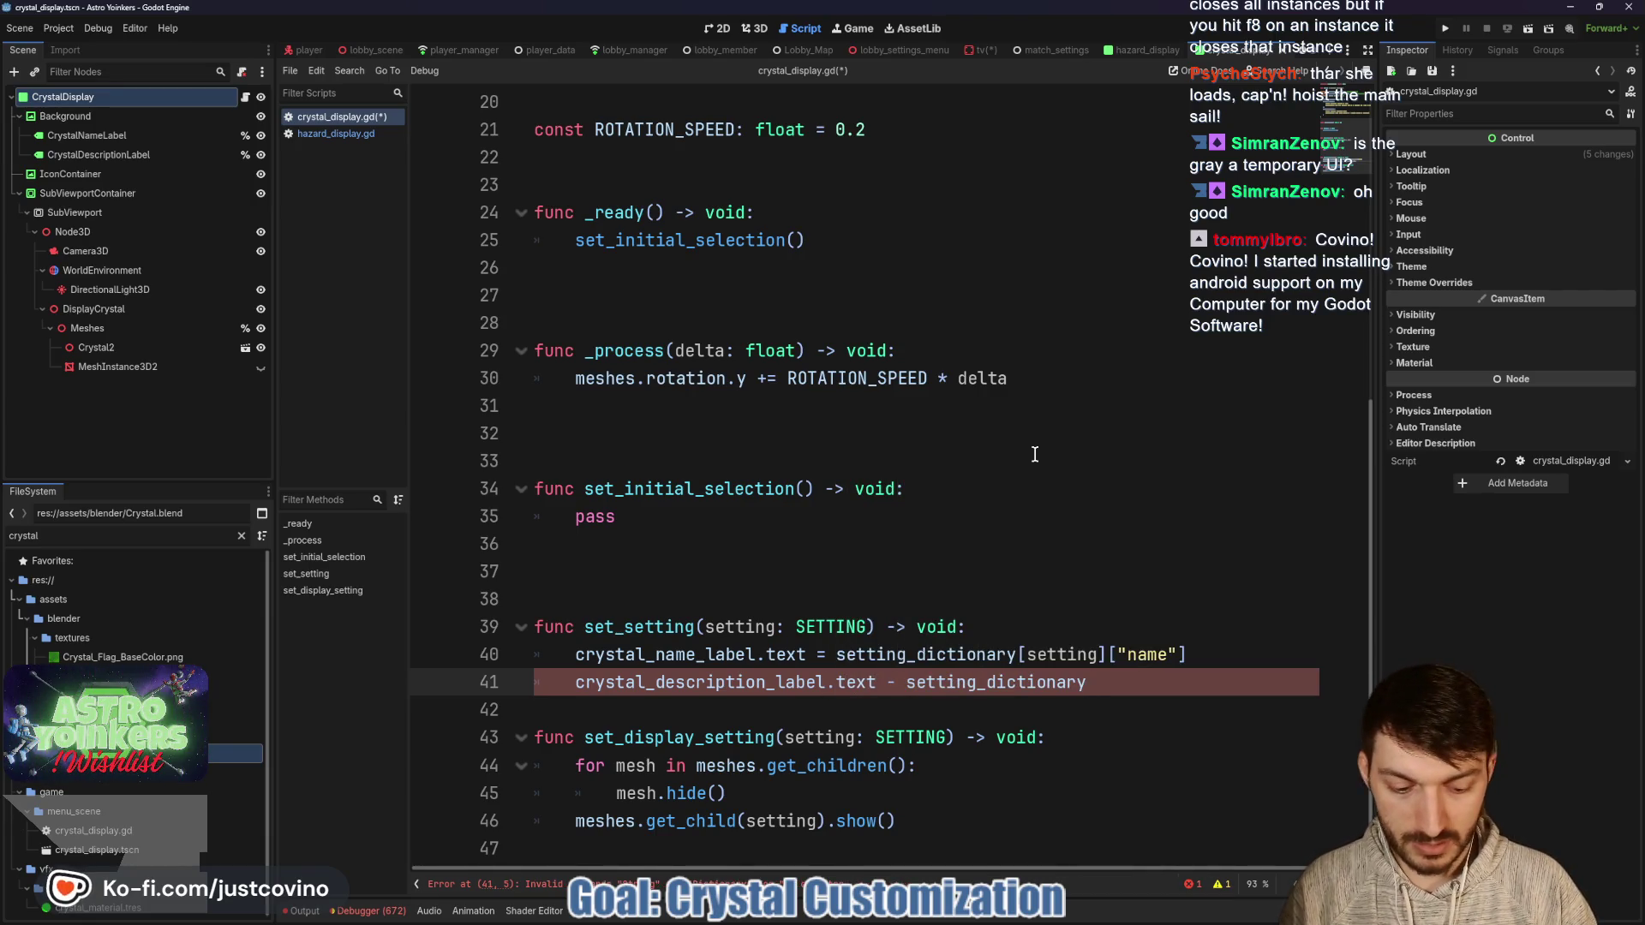
{"action": "type", "text": "[setting]"}
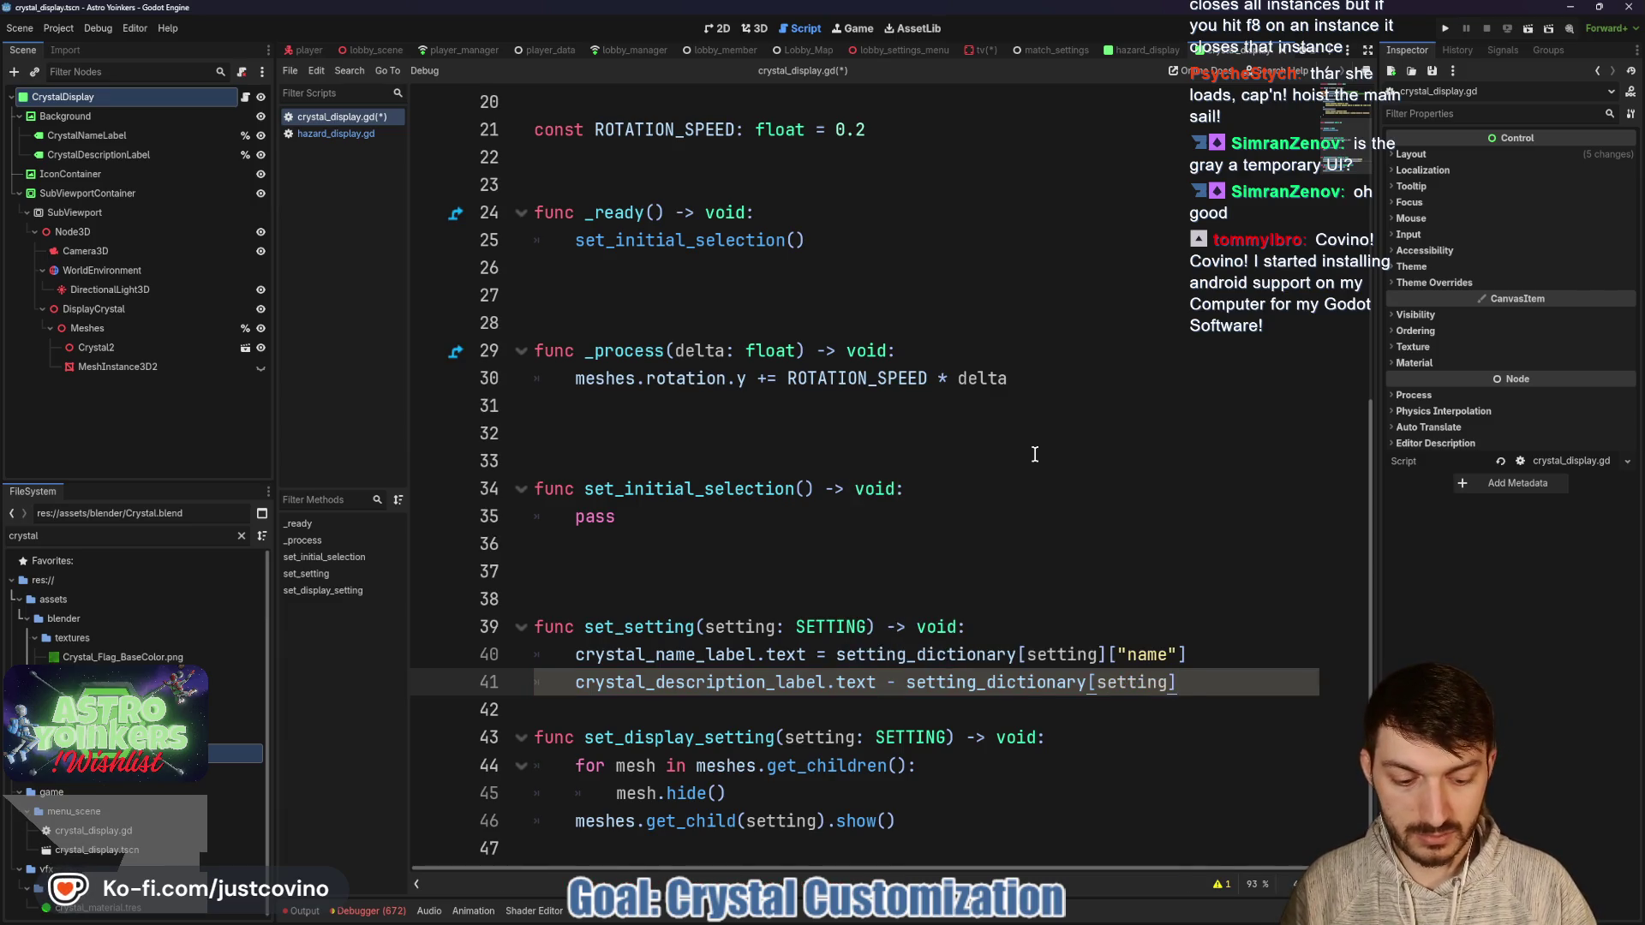
{"action": "type", "text": "[\"description"}
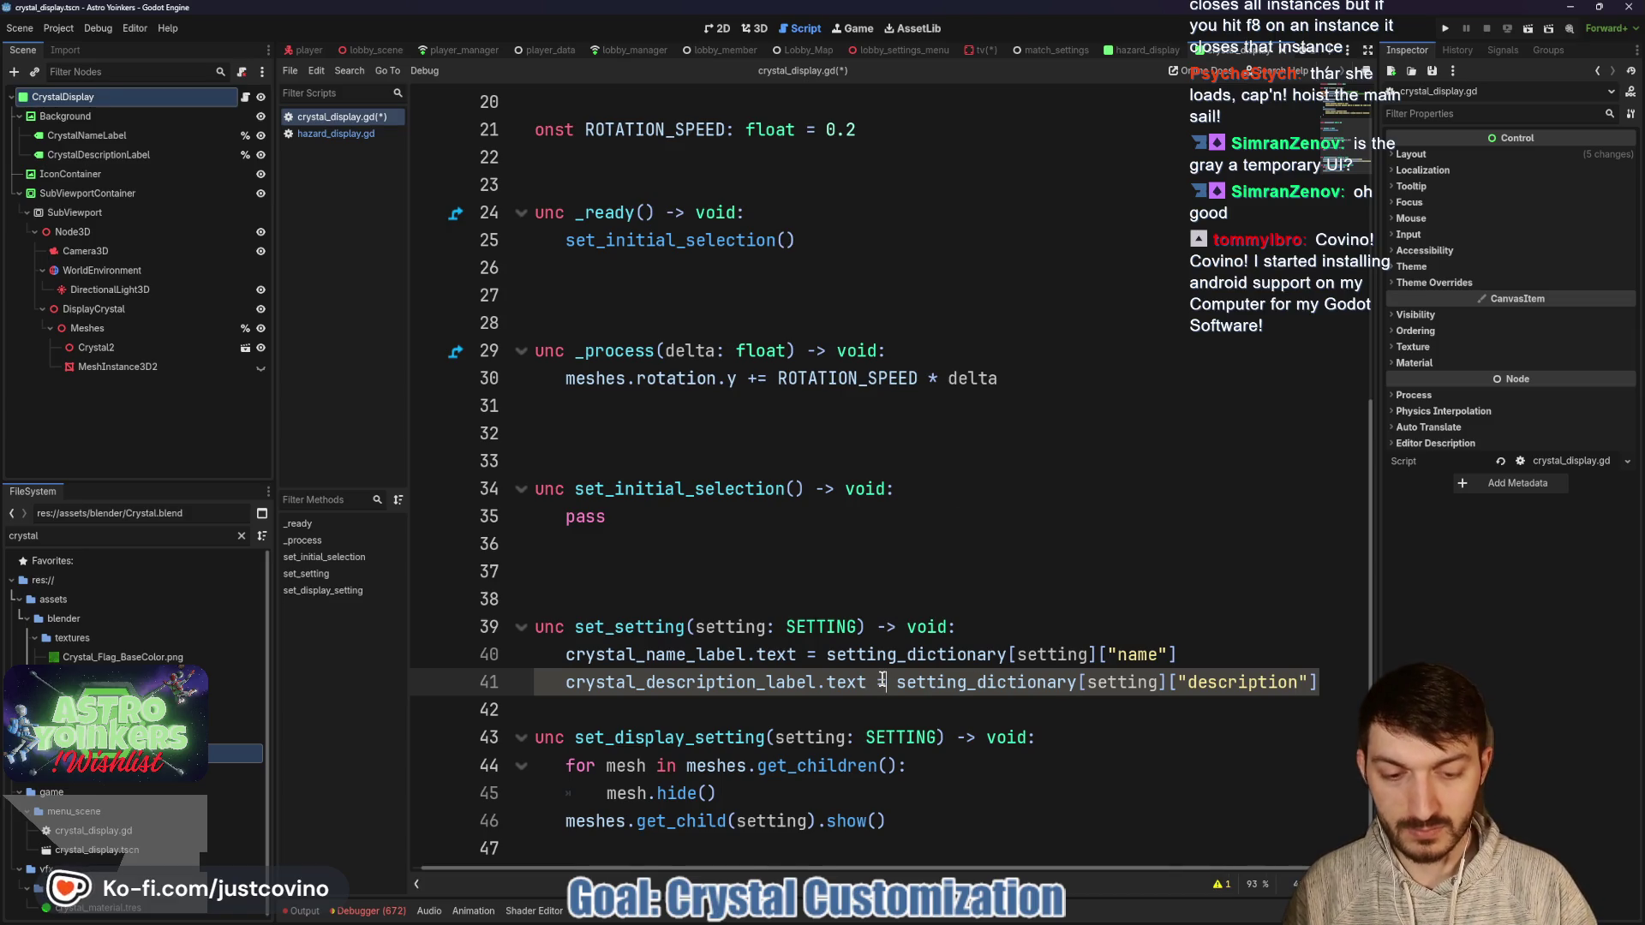
{"action": "left_click", "coordinate": [785, 702]}
{"action": "key", "text": "Return"}
{"action": "key", "text": "Return"}
{"action": "key", "text": "Return"}
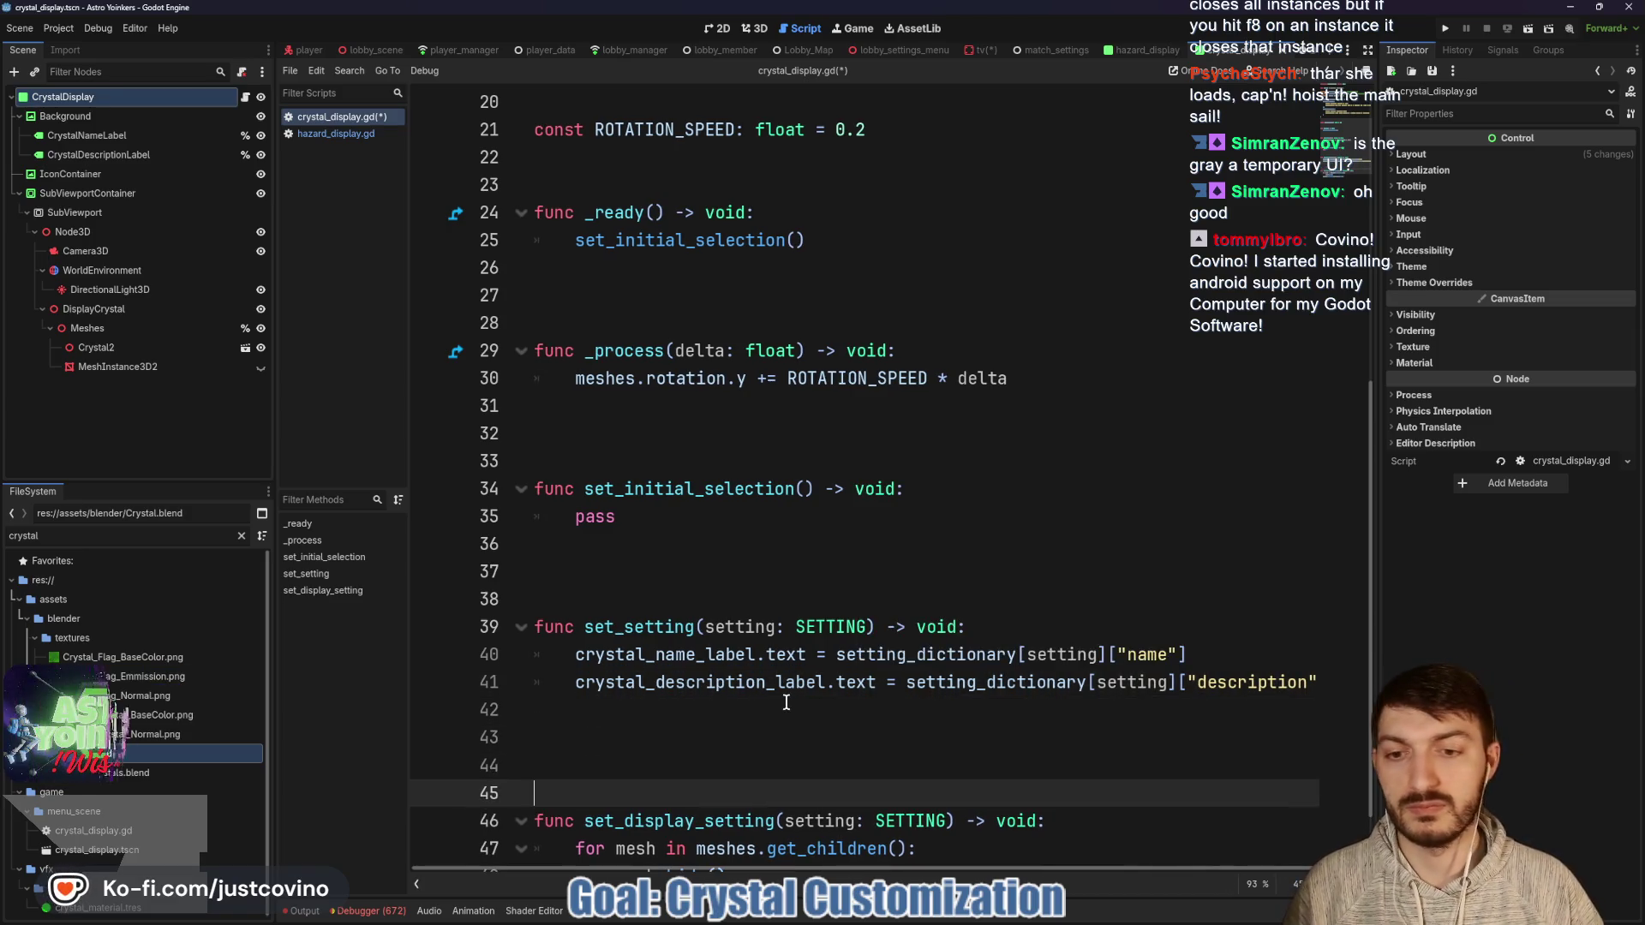
{"action": "key", "text": "Up"}
{"action": "key", "text": "Up"}
{"action": "key", "text": "ctrl+s"}
{"action": "scroll", "coordinate": [942, 600], "scroll_direction": "down", "scroll_amount": 1}
Make set_setting call set_display_setting(setting) first, then save the scene and script.
{"action": "left_click", "coordinate": [1031, 538]}
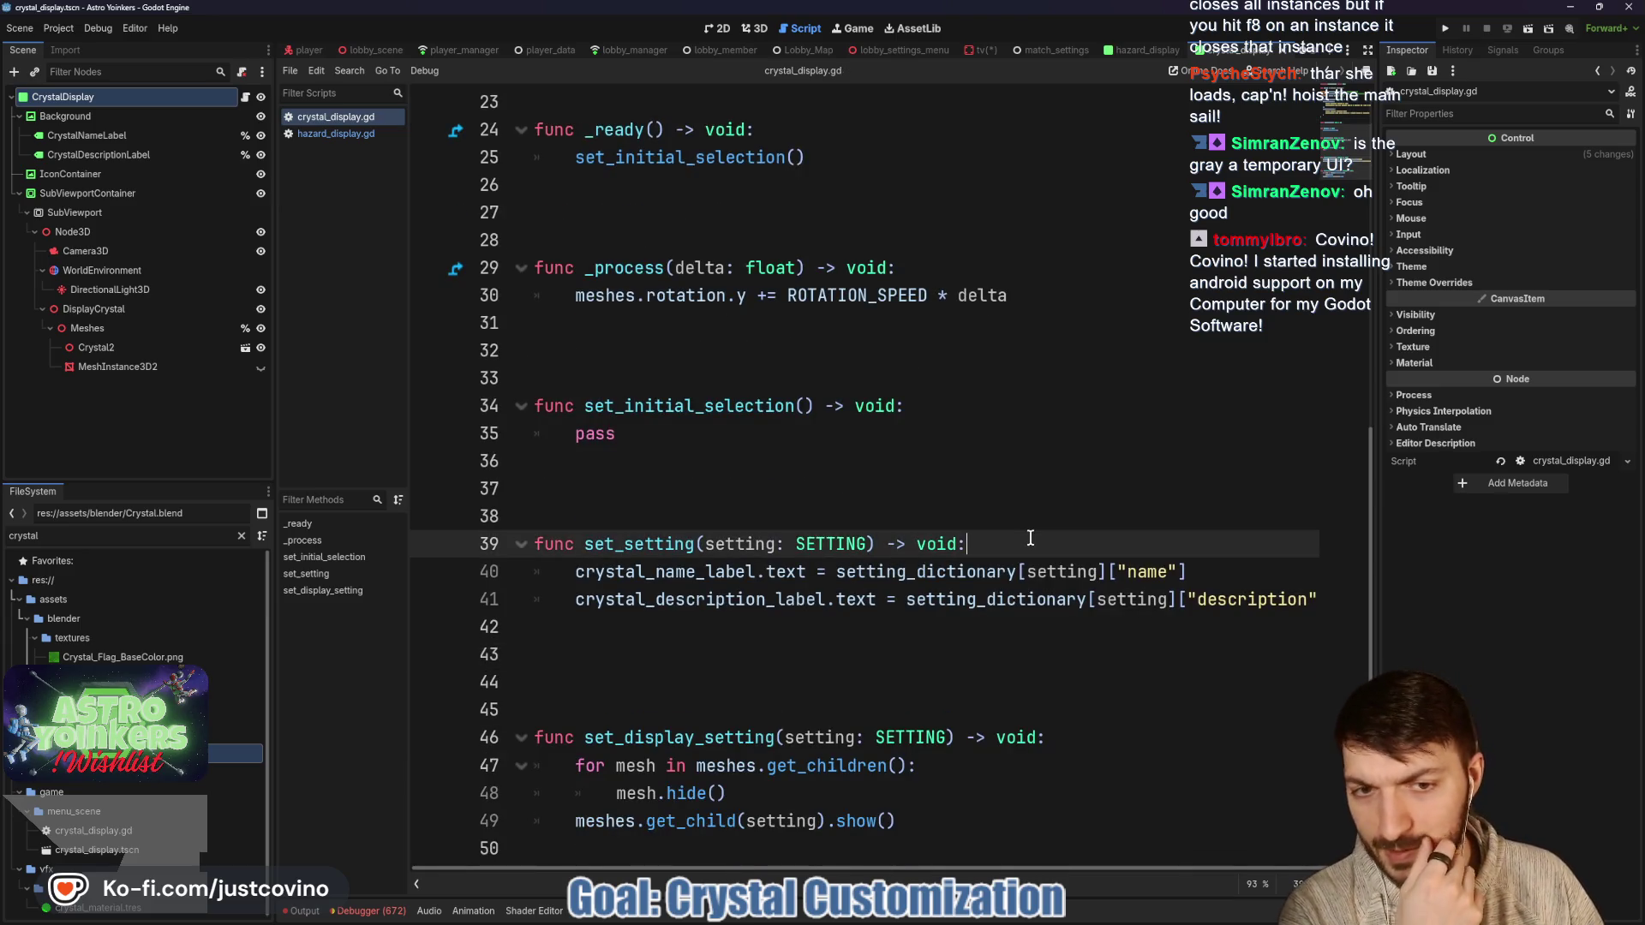
{"action": "key", "text": "Return"}
{"action": "type", "text": "set"}
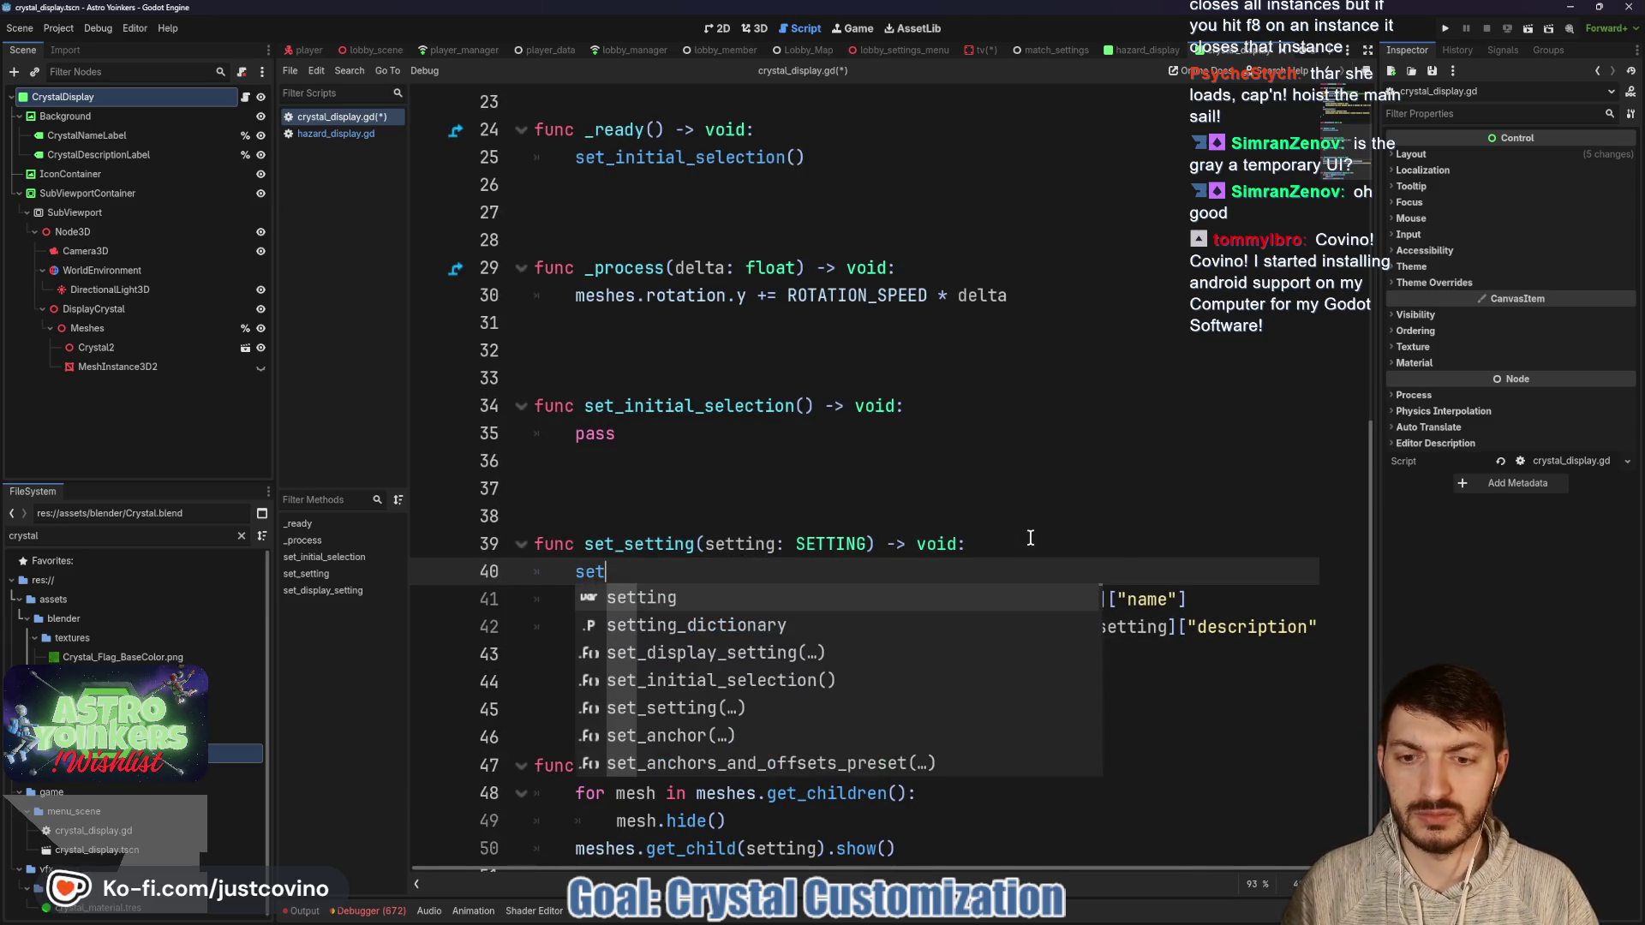
{"action": "key", "text": "Down"}
{"action": "key", "text": "Down"}
{"action": "key", "text": "Return"}
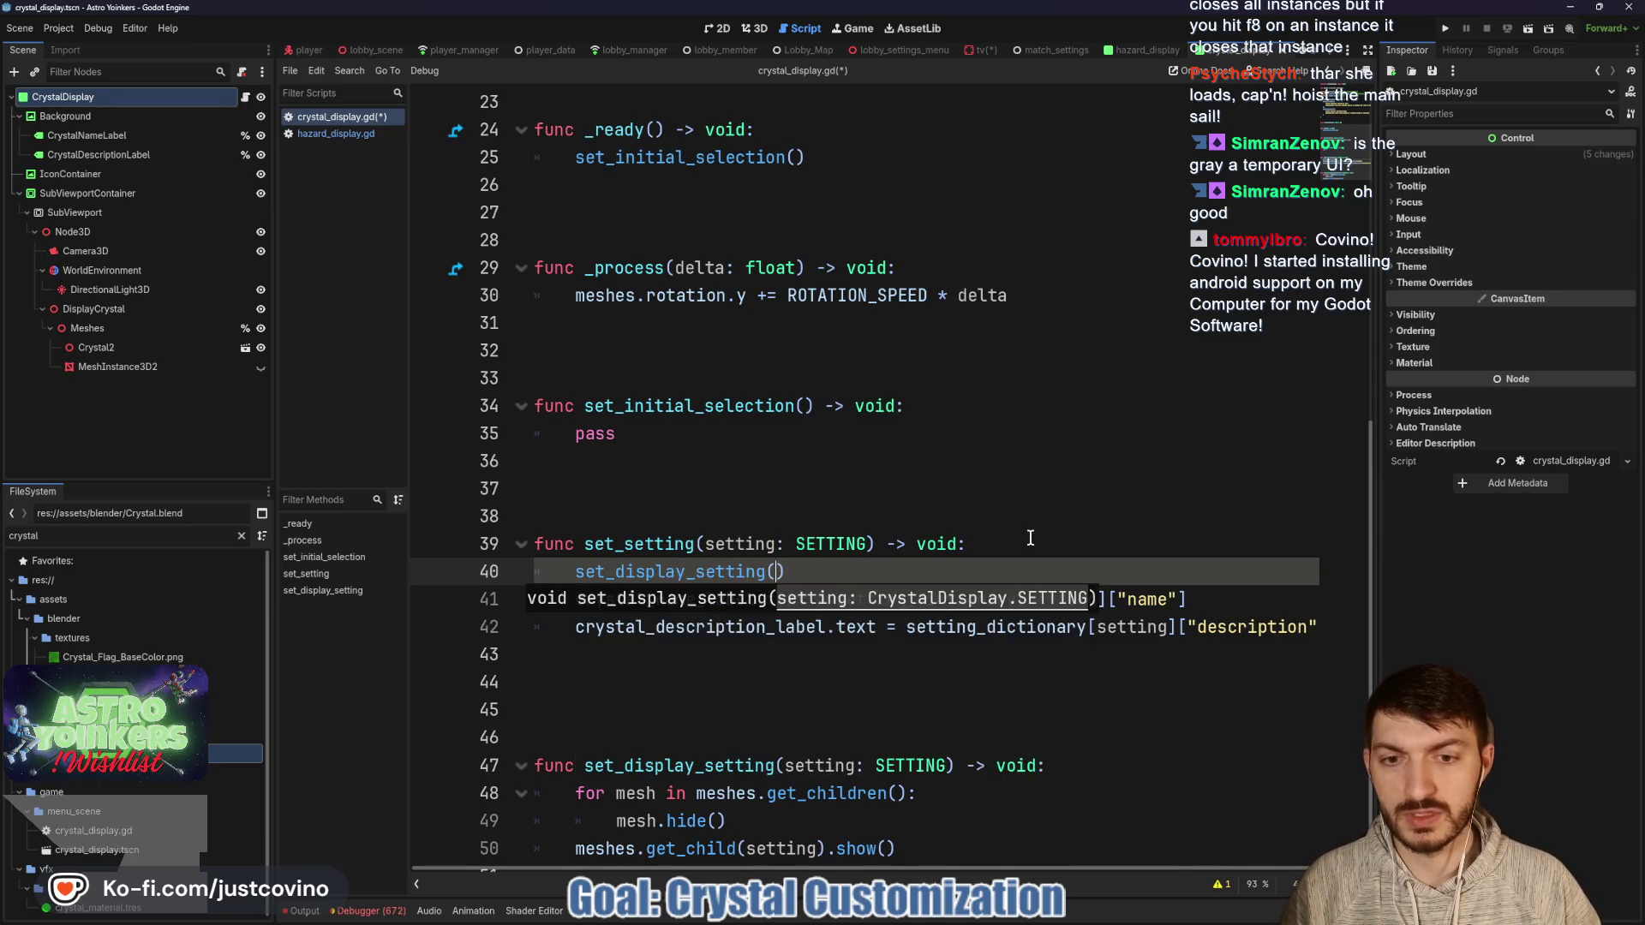
{"action": "type", "text": "setting"}
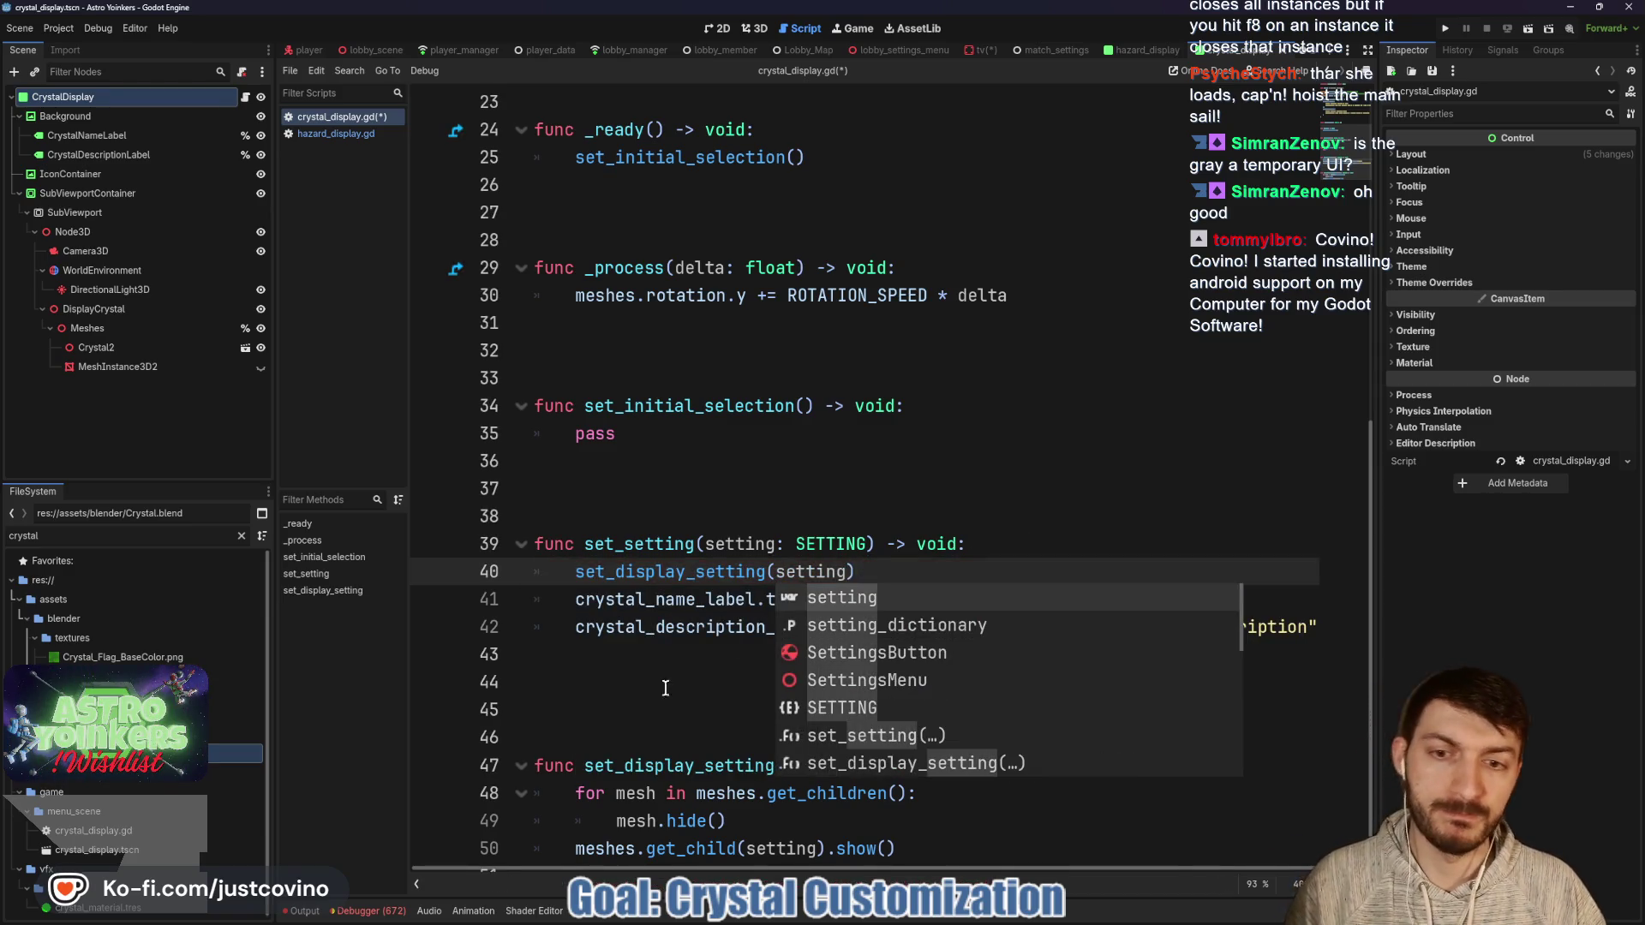
{"action": "left_click", "coordinate": [665, 698]}
{"action": "key", "text": "ctrl+s"}
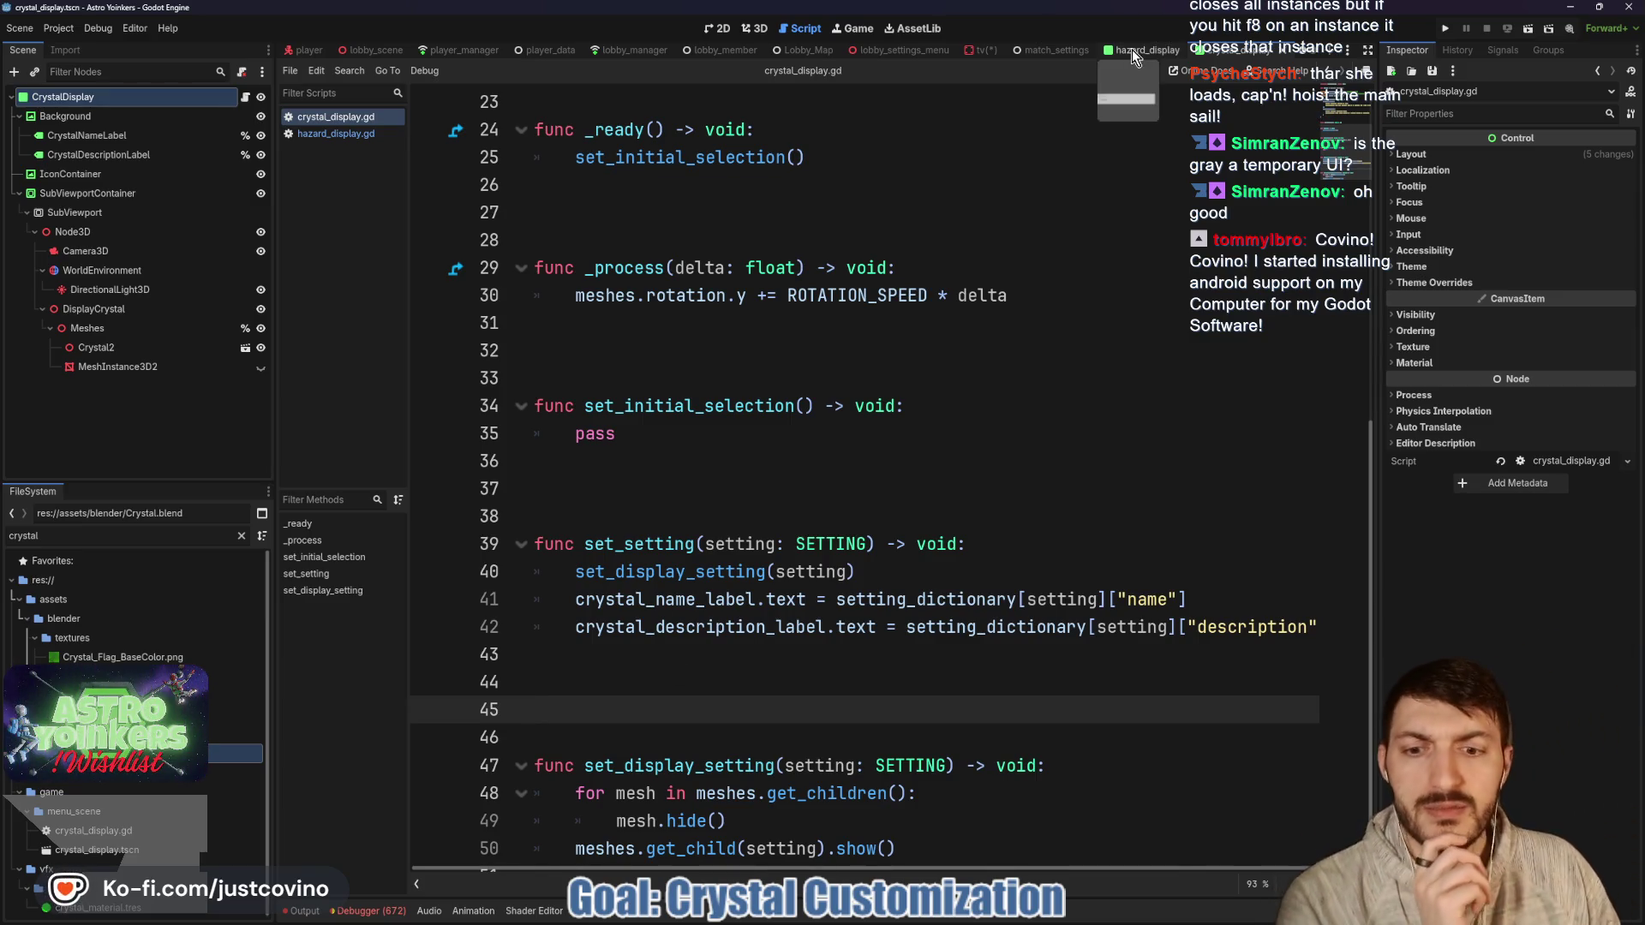
{"action": "left_click", "coordinate": [357, 133]}
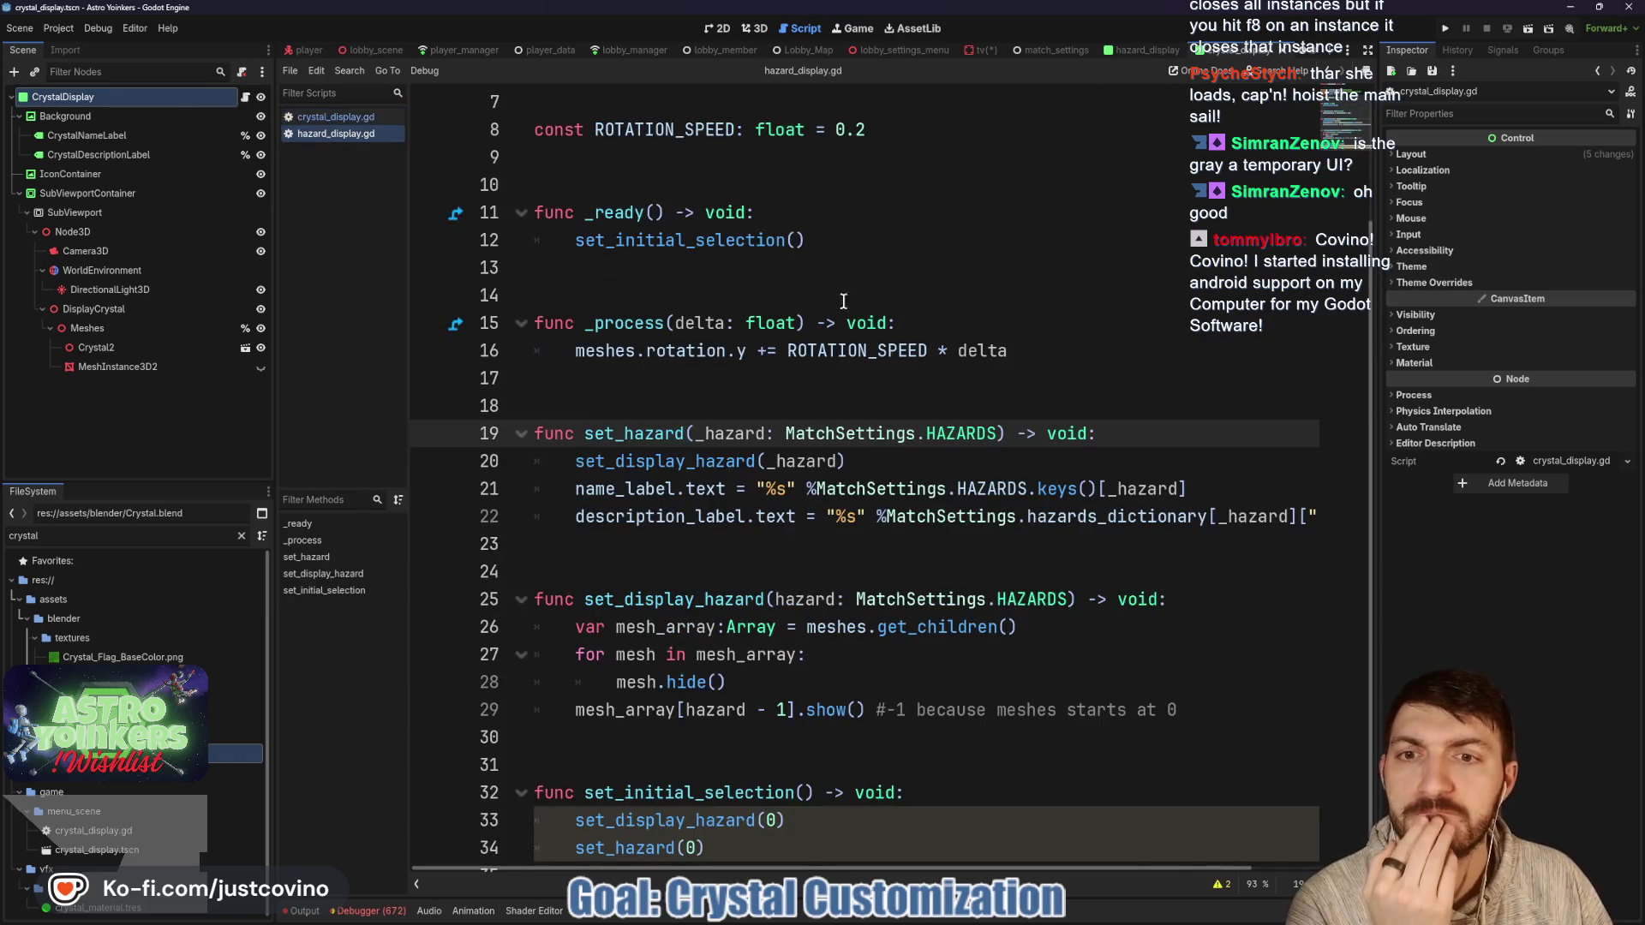
Append .capitalize() to the HAZARDS name lookup on line 21 of hazard_display.gd and save.
{"action": "scroll", "coordinate": [857, 402], "scroll_direction": "down", "scroll_amount": 1}
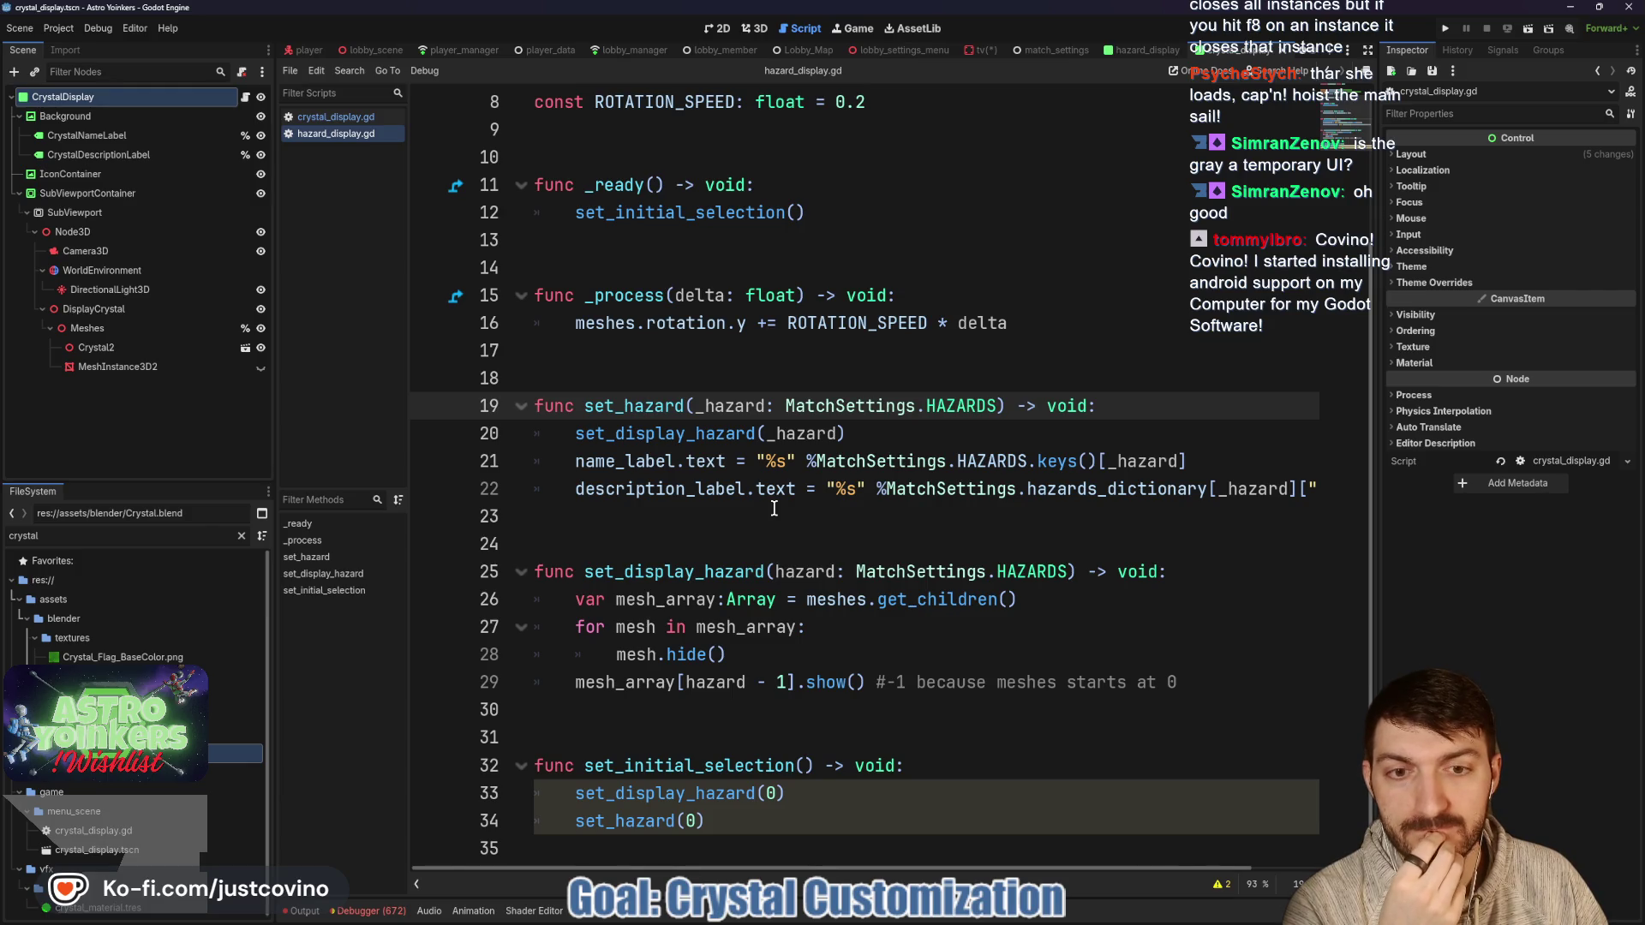
{"action": "scroll", "coordinate": [814, 516], "scroll_direction": "right", "scroll_amount": 3}
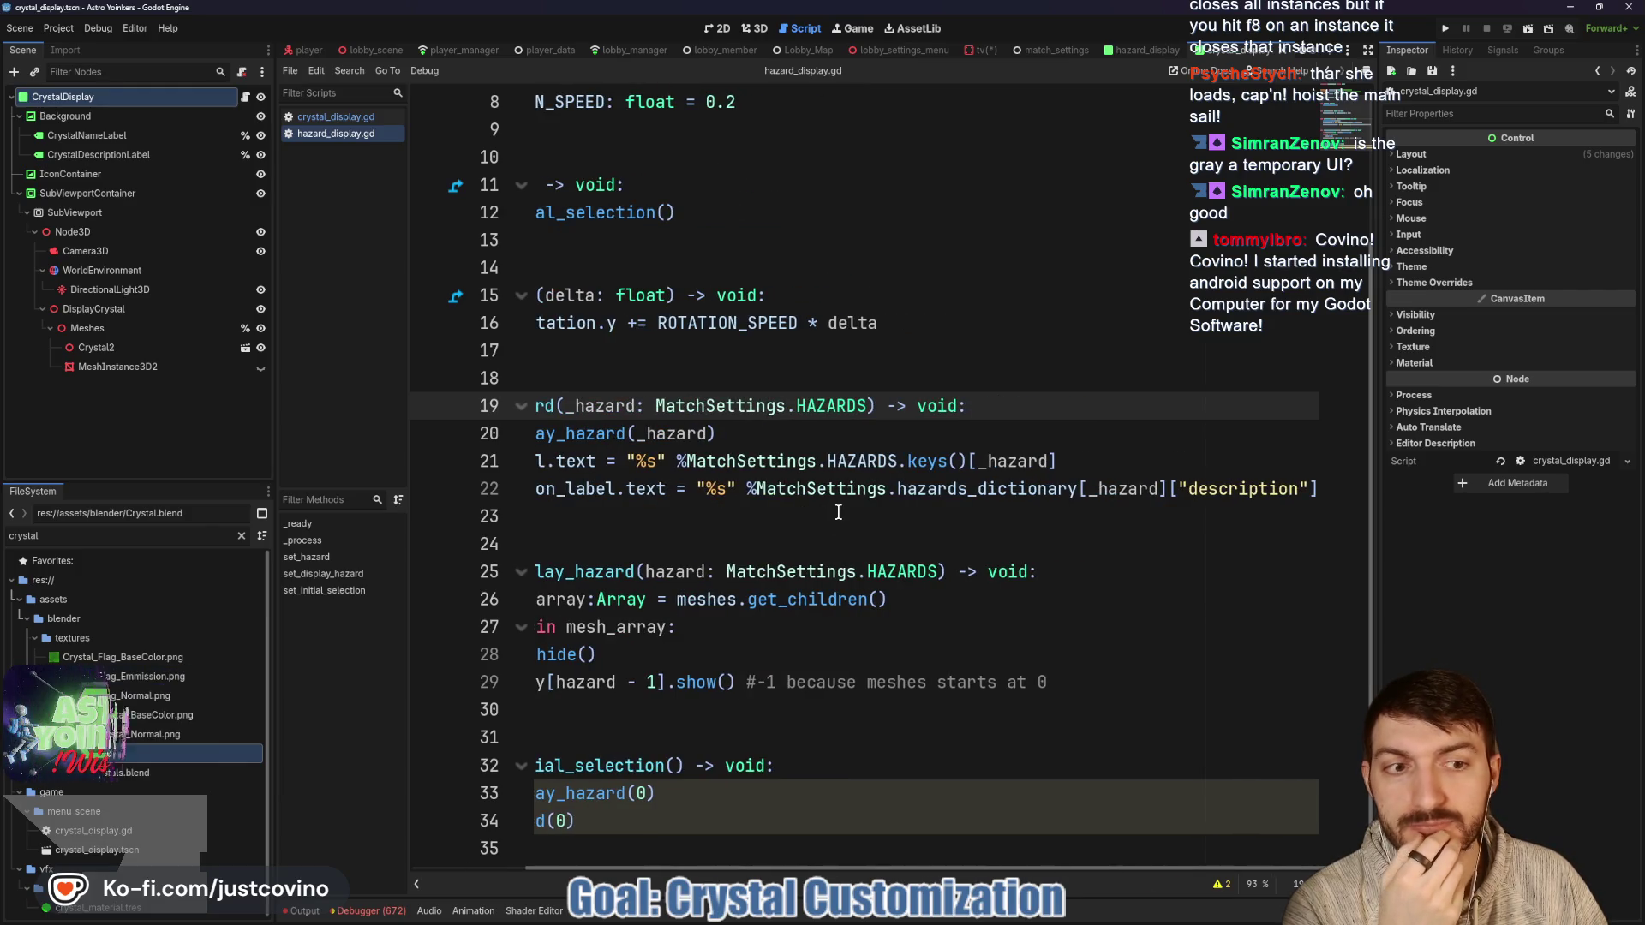
{"action": "scroll", "coordinate": [839, 509], "scroll_direction": "left", "scroll_amount": 3}
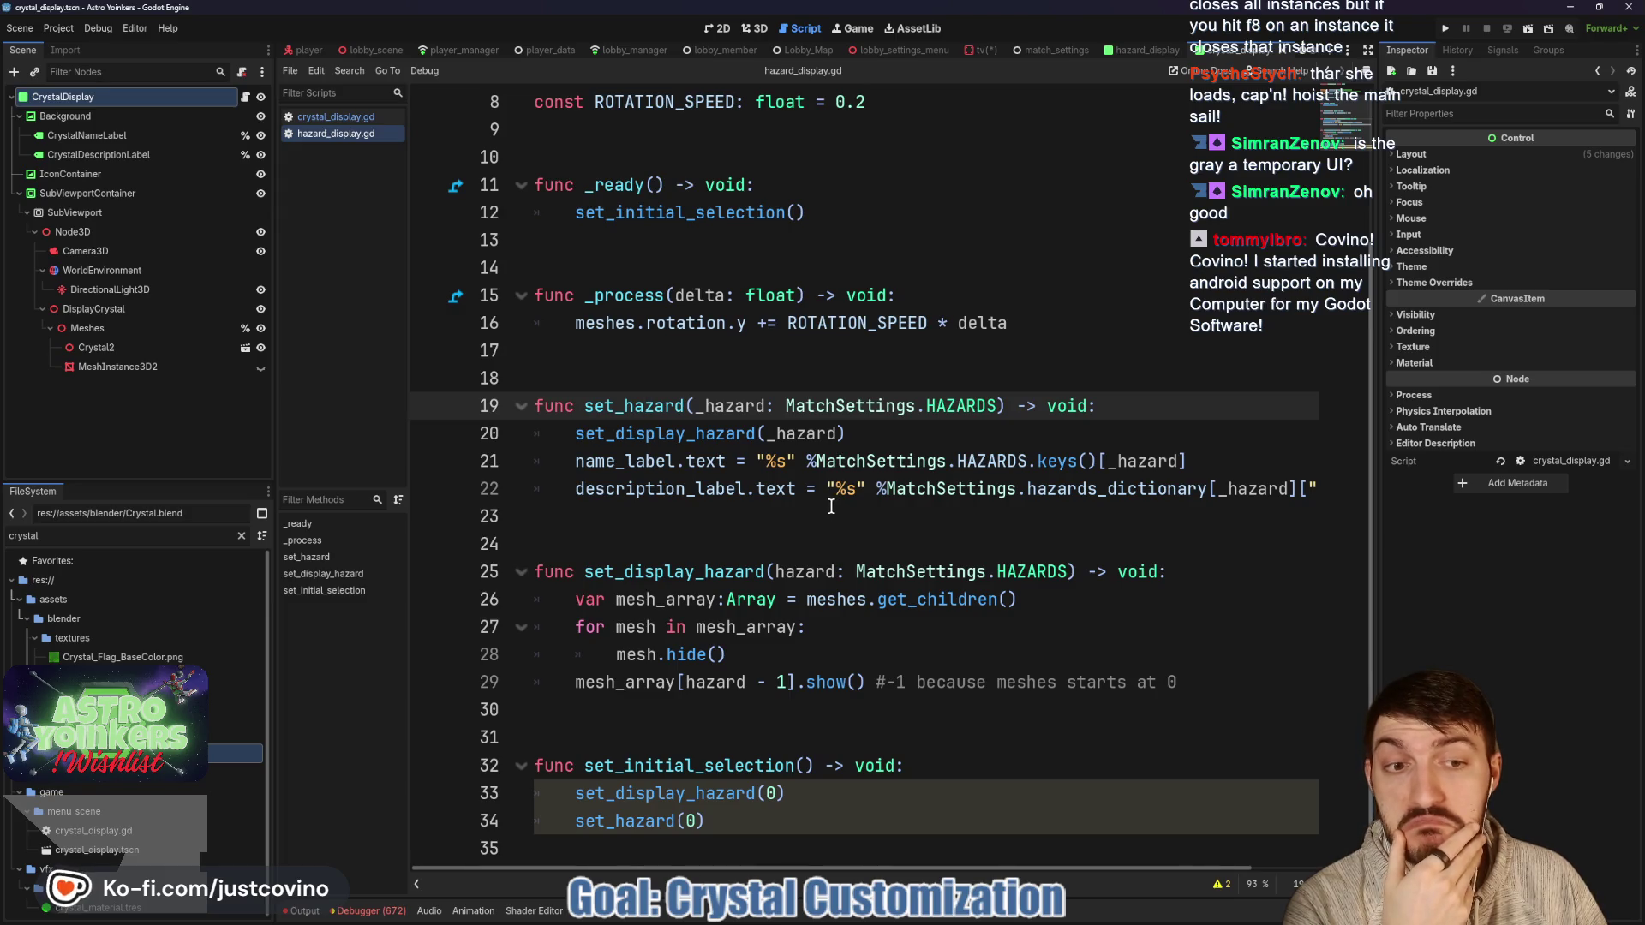
{"action": "left_click", "coordinate": [1200, 461]}
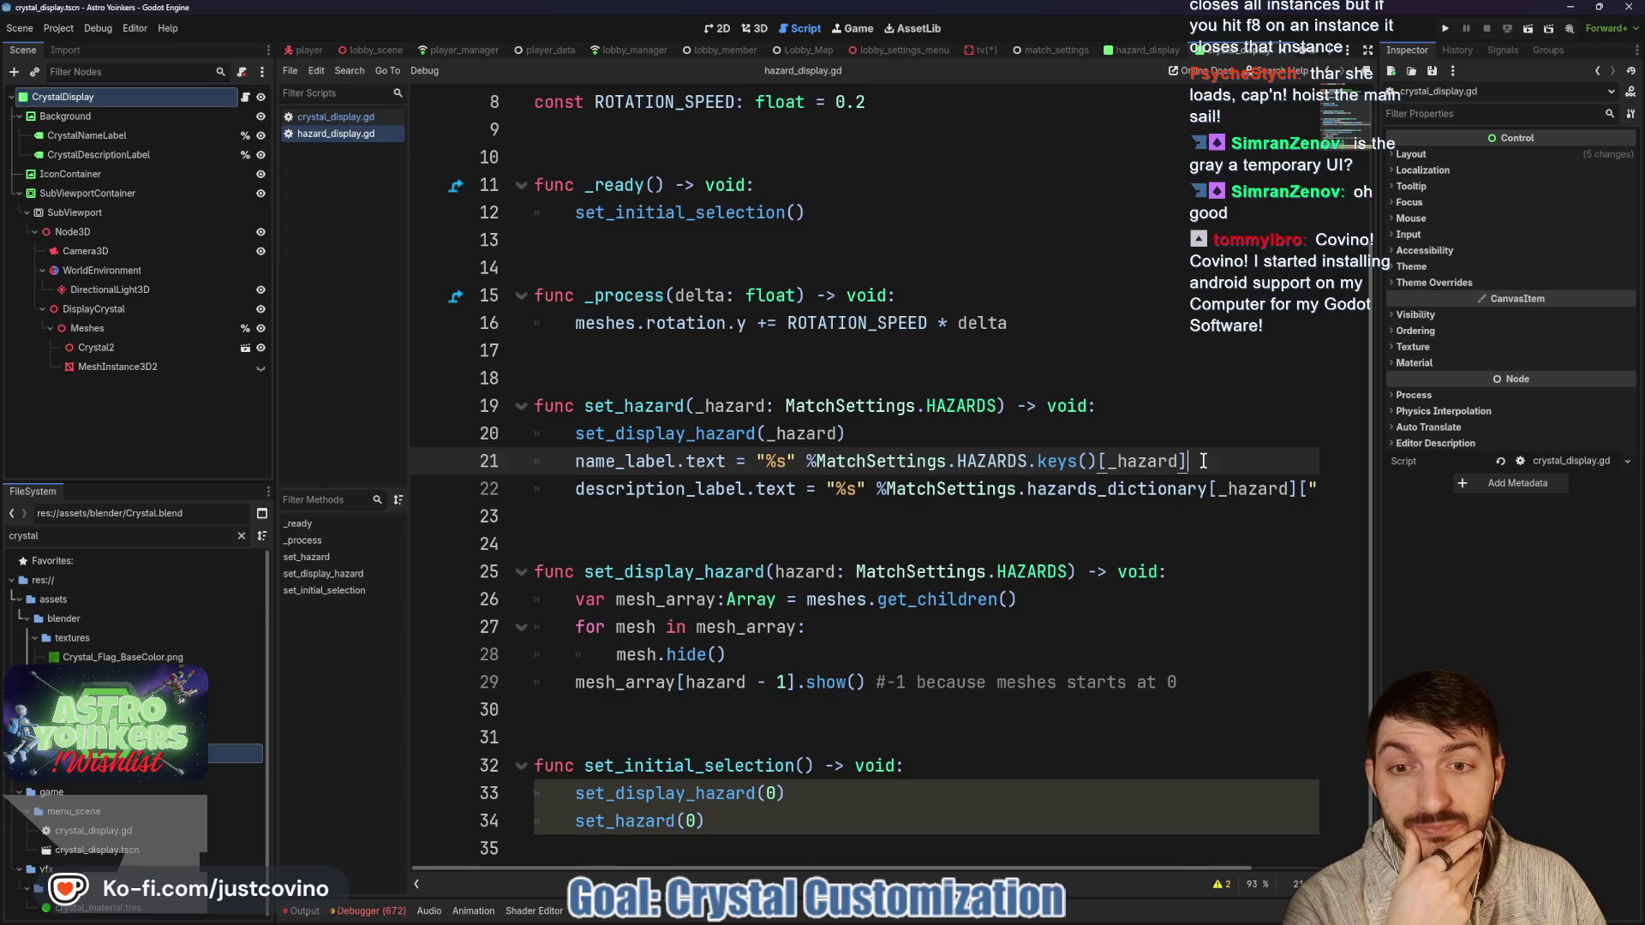
{"action": "type", "text": ".capti"}
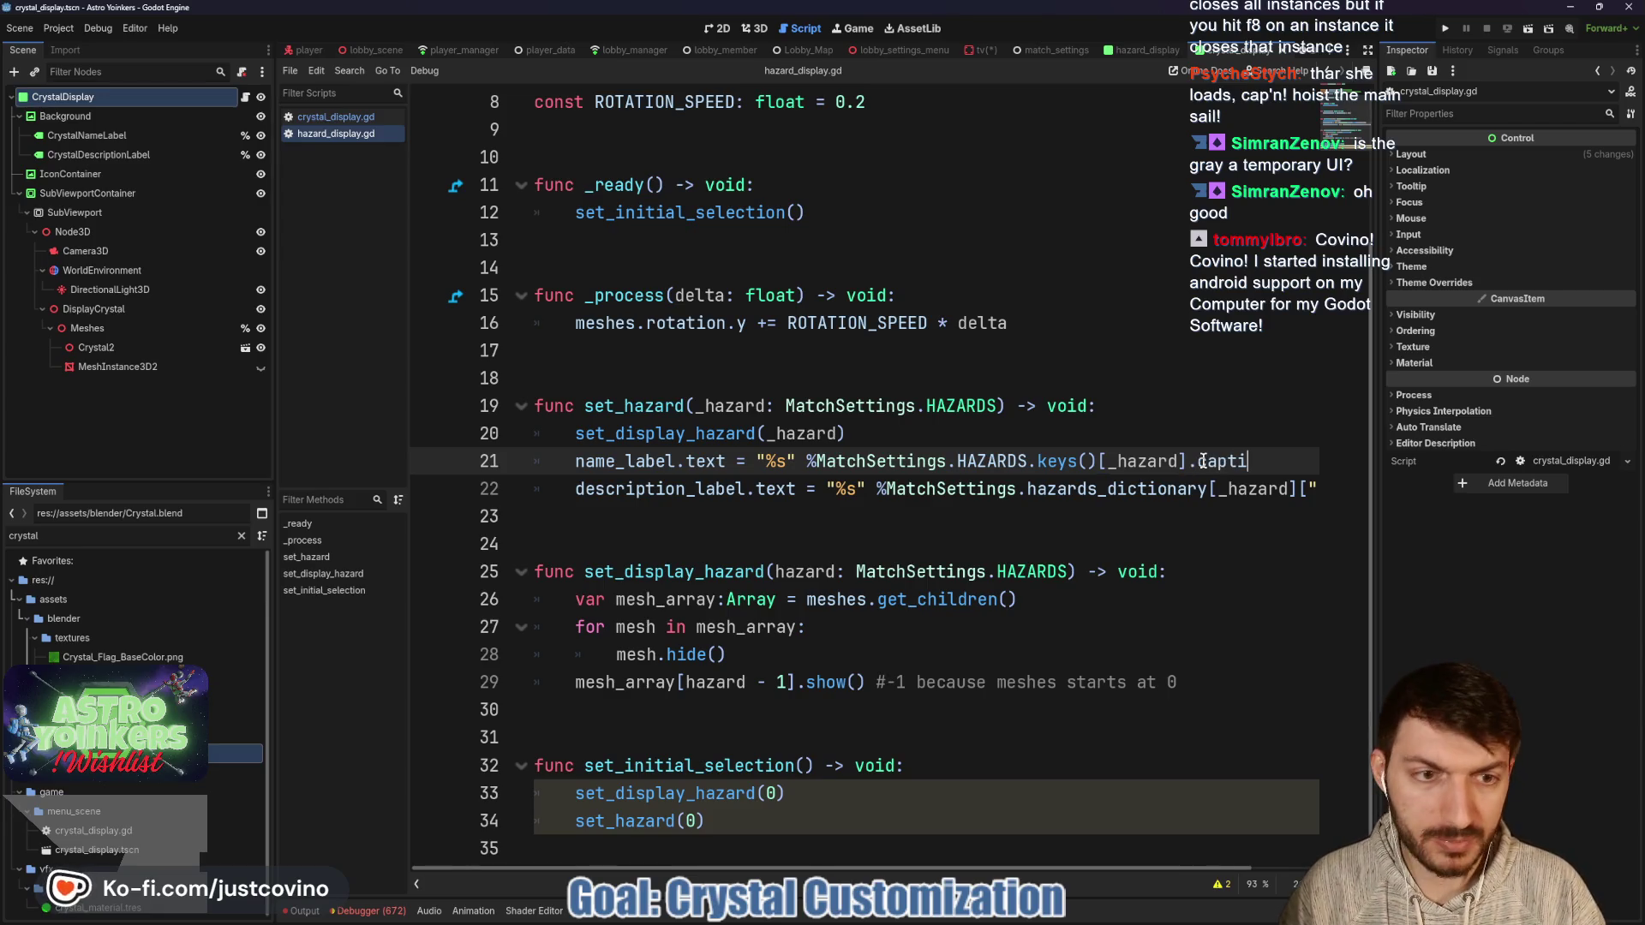
{"action": "key", "text": "BackSpace"}
{"action": "key", "text": "BackSpace"}
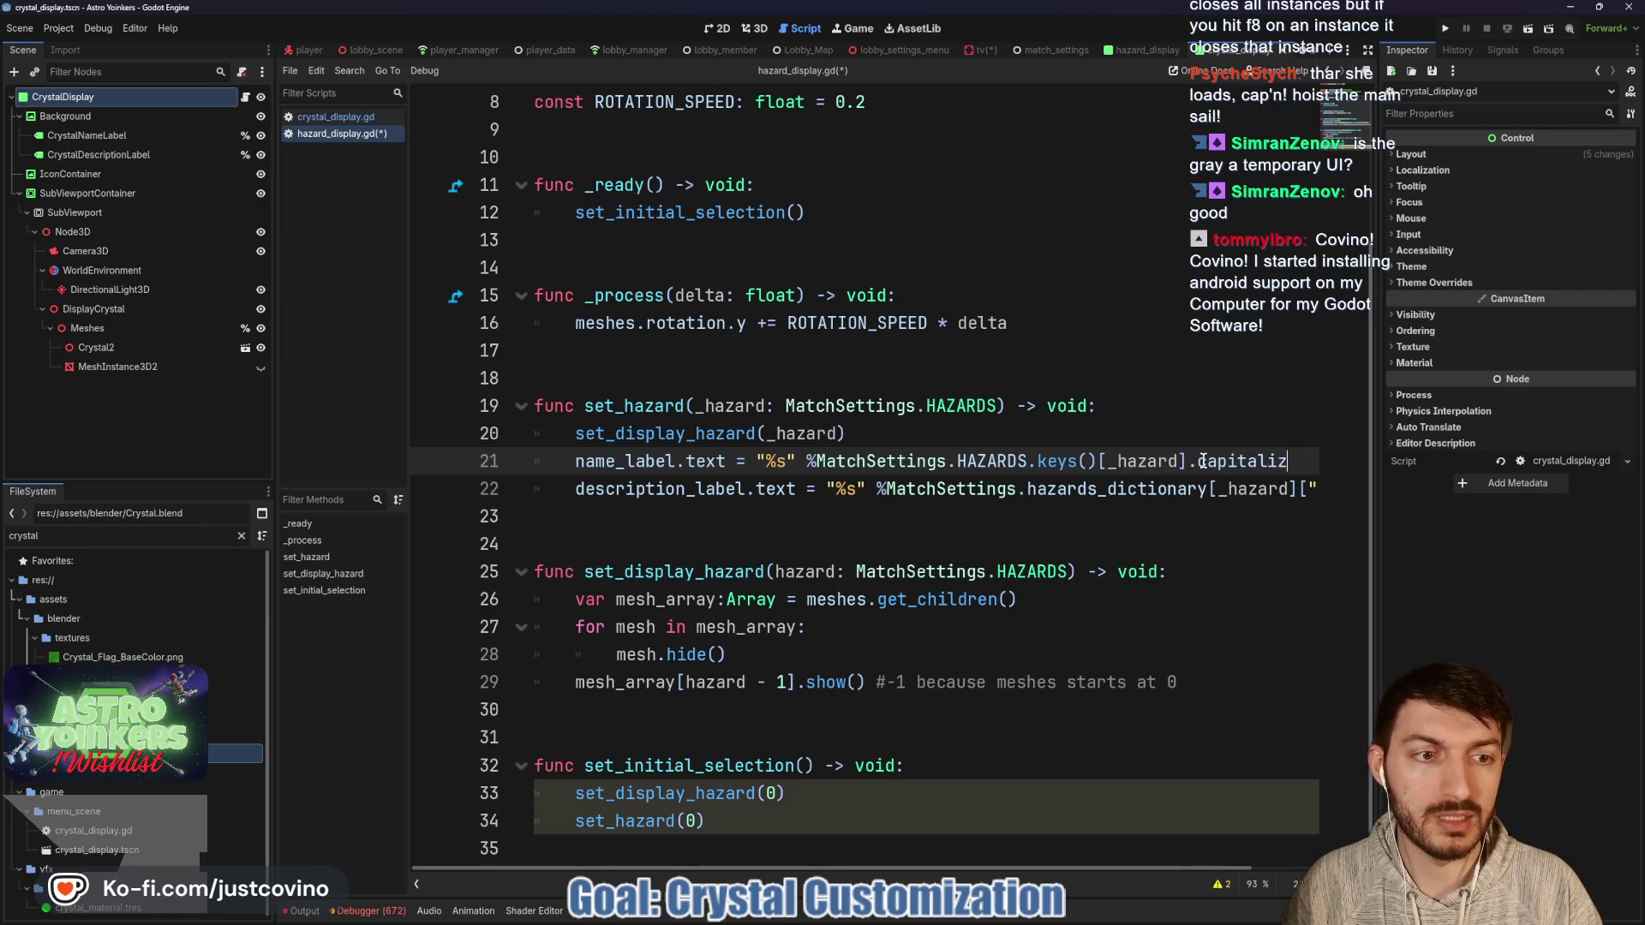
{"action": "type", "text": "e()"}
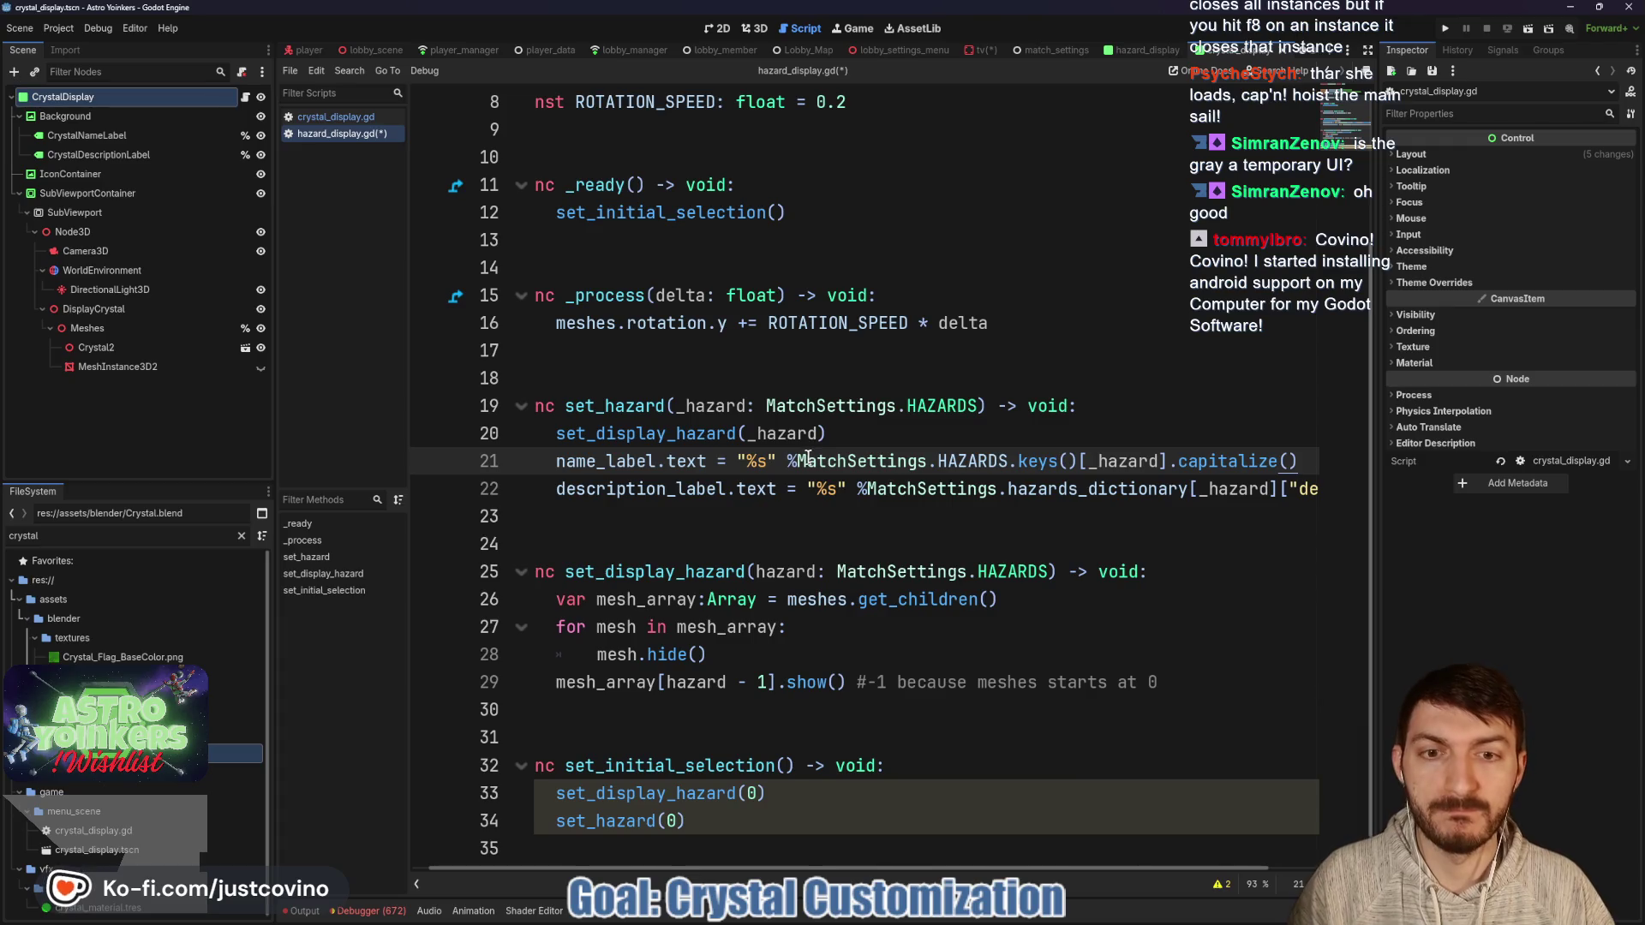
{"action": "key", "text": "ctrl+s"}
{"action": "key", "text": "Up"}
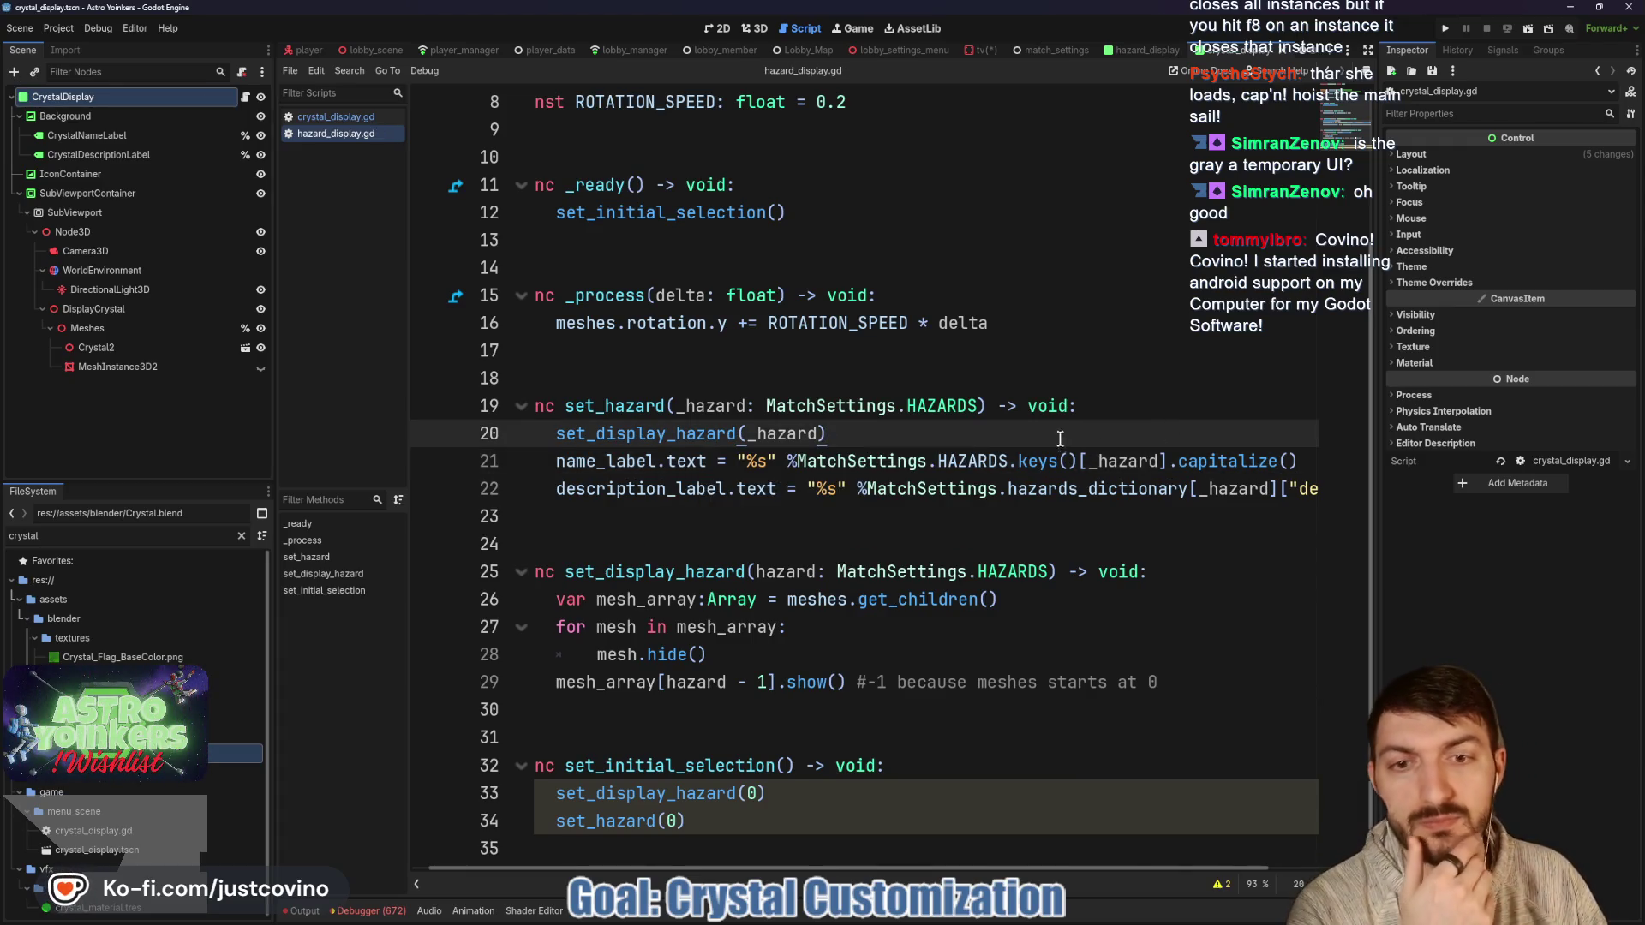
Reopen crystal_display.gd from the hazard_display scene's script list.
{"action": "scroll", "coordinate": [967, 448], "scroll_direction": "left", "scroll_amount": 1}
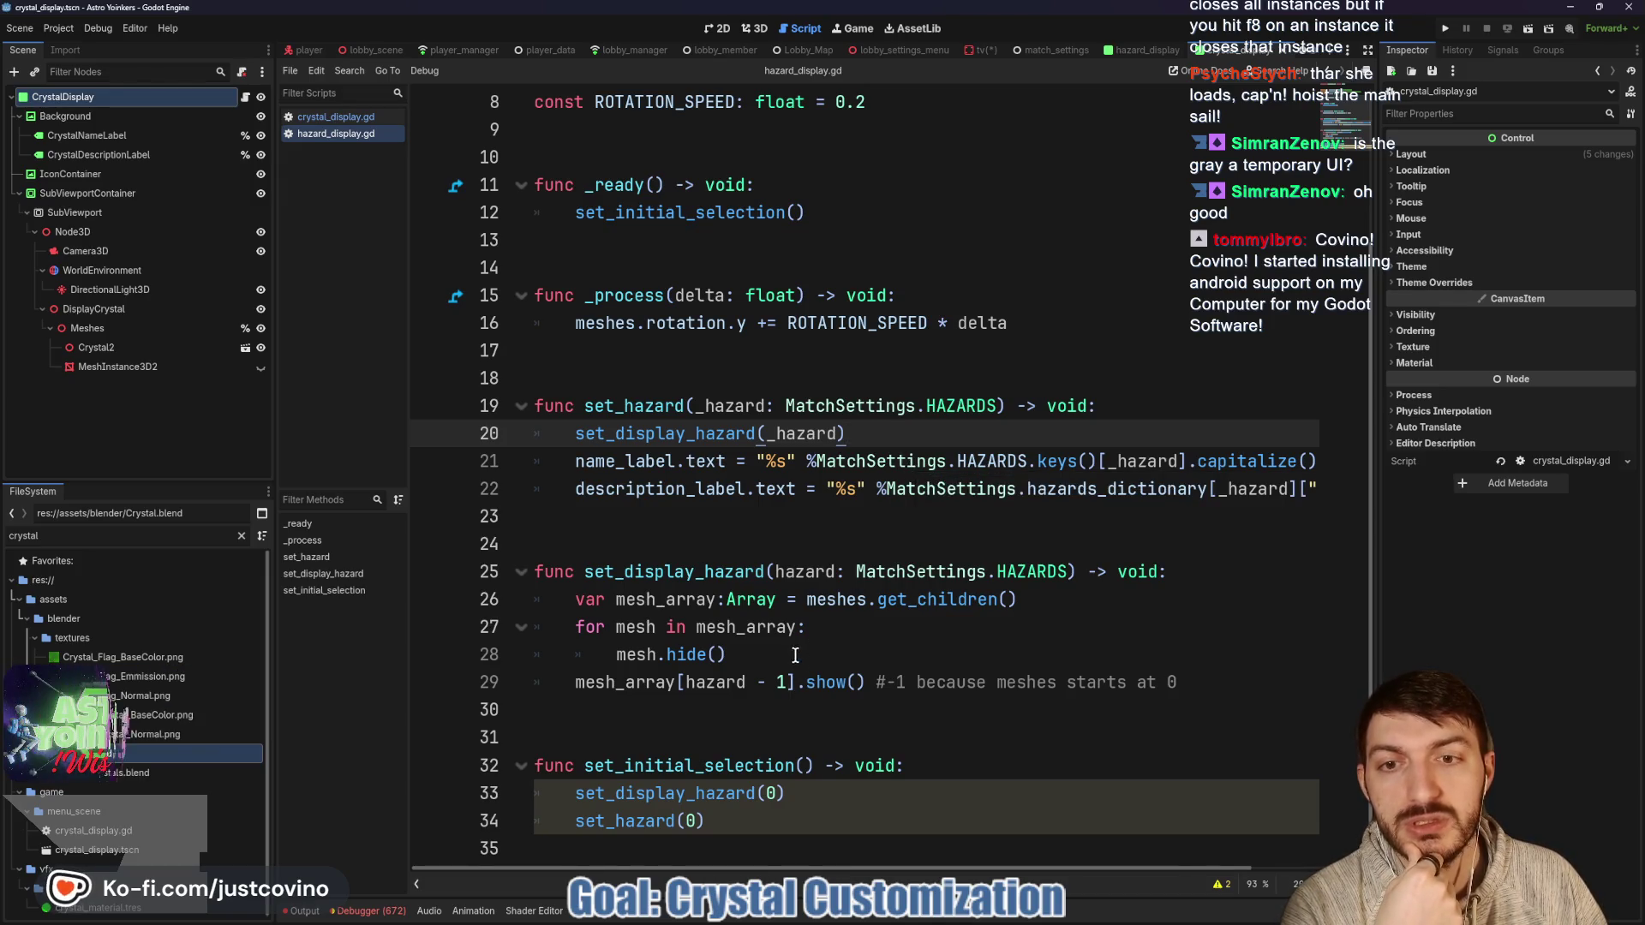
{"action": "left_click", "coordinate": [1143, 50]}
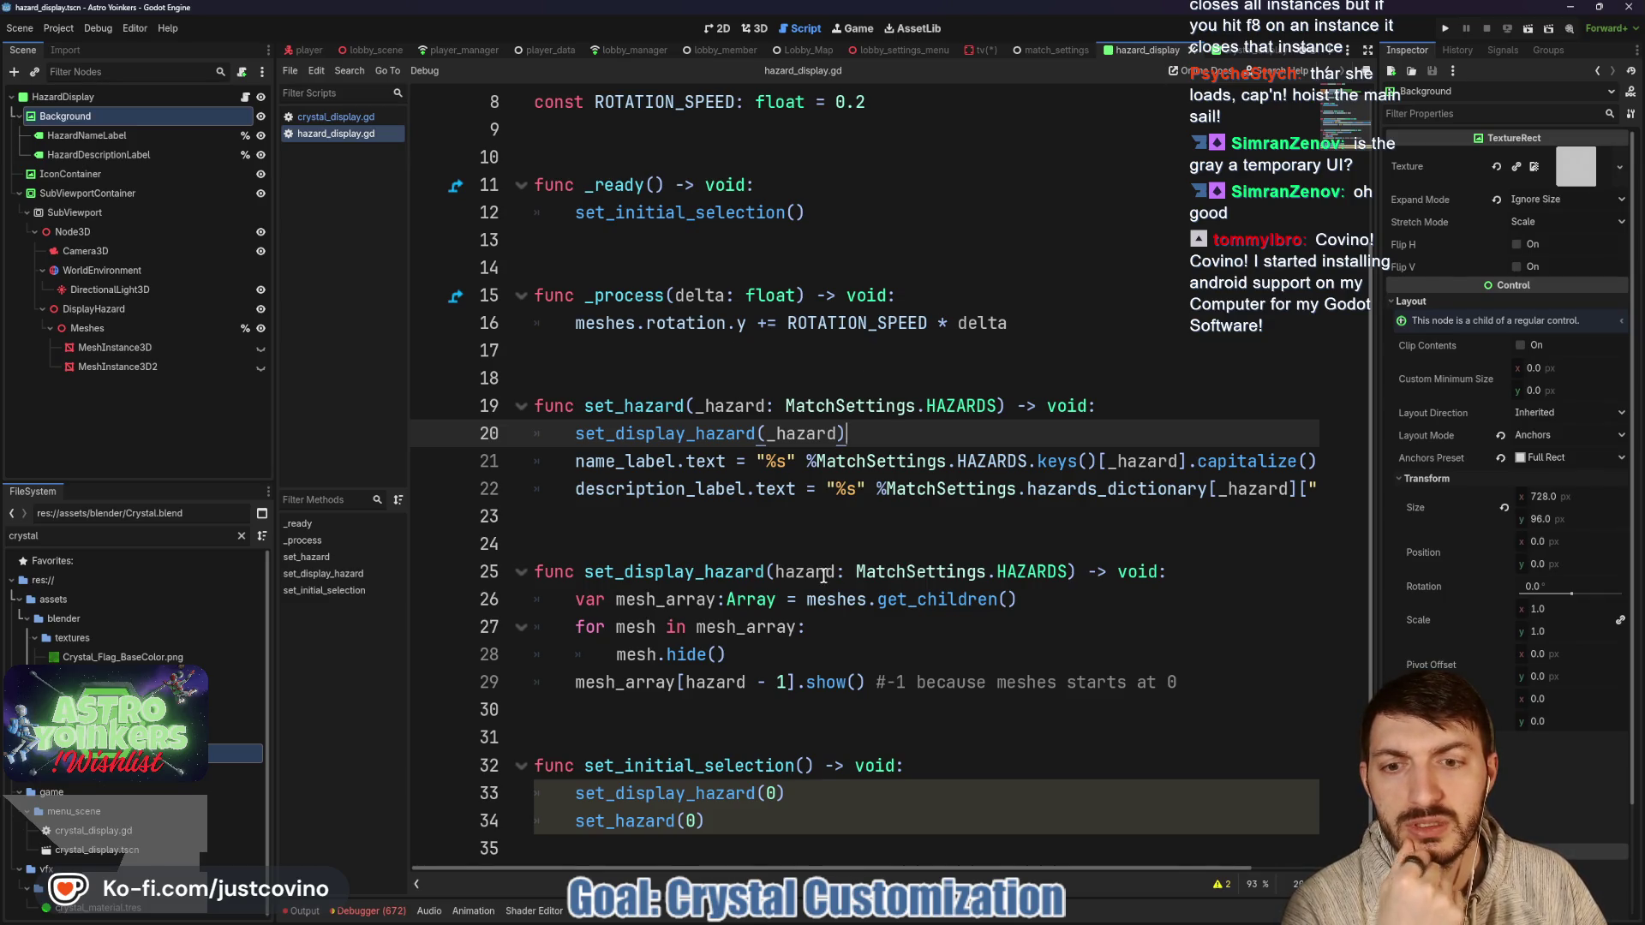
{"action": "left_click", "coordinate": [368, 117]}
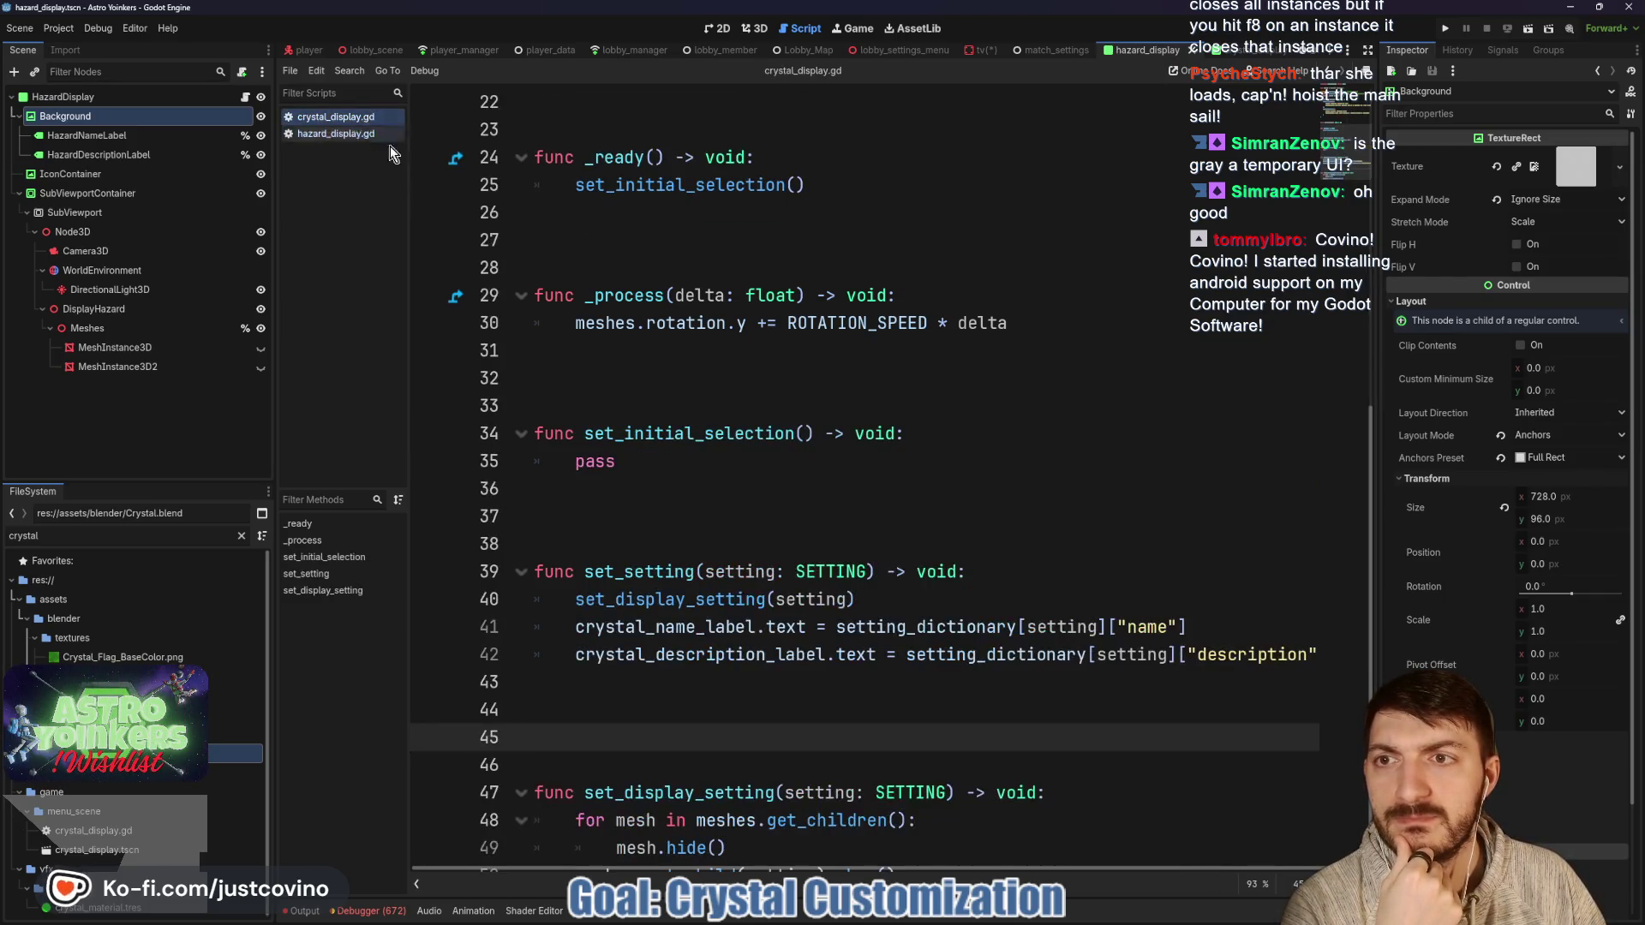
Replace pass in set_initial_selection with set_setting(SETTING.CAPTURES) and save the script.
{"action": "left_click", "coordinate": [676, 460]}
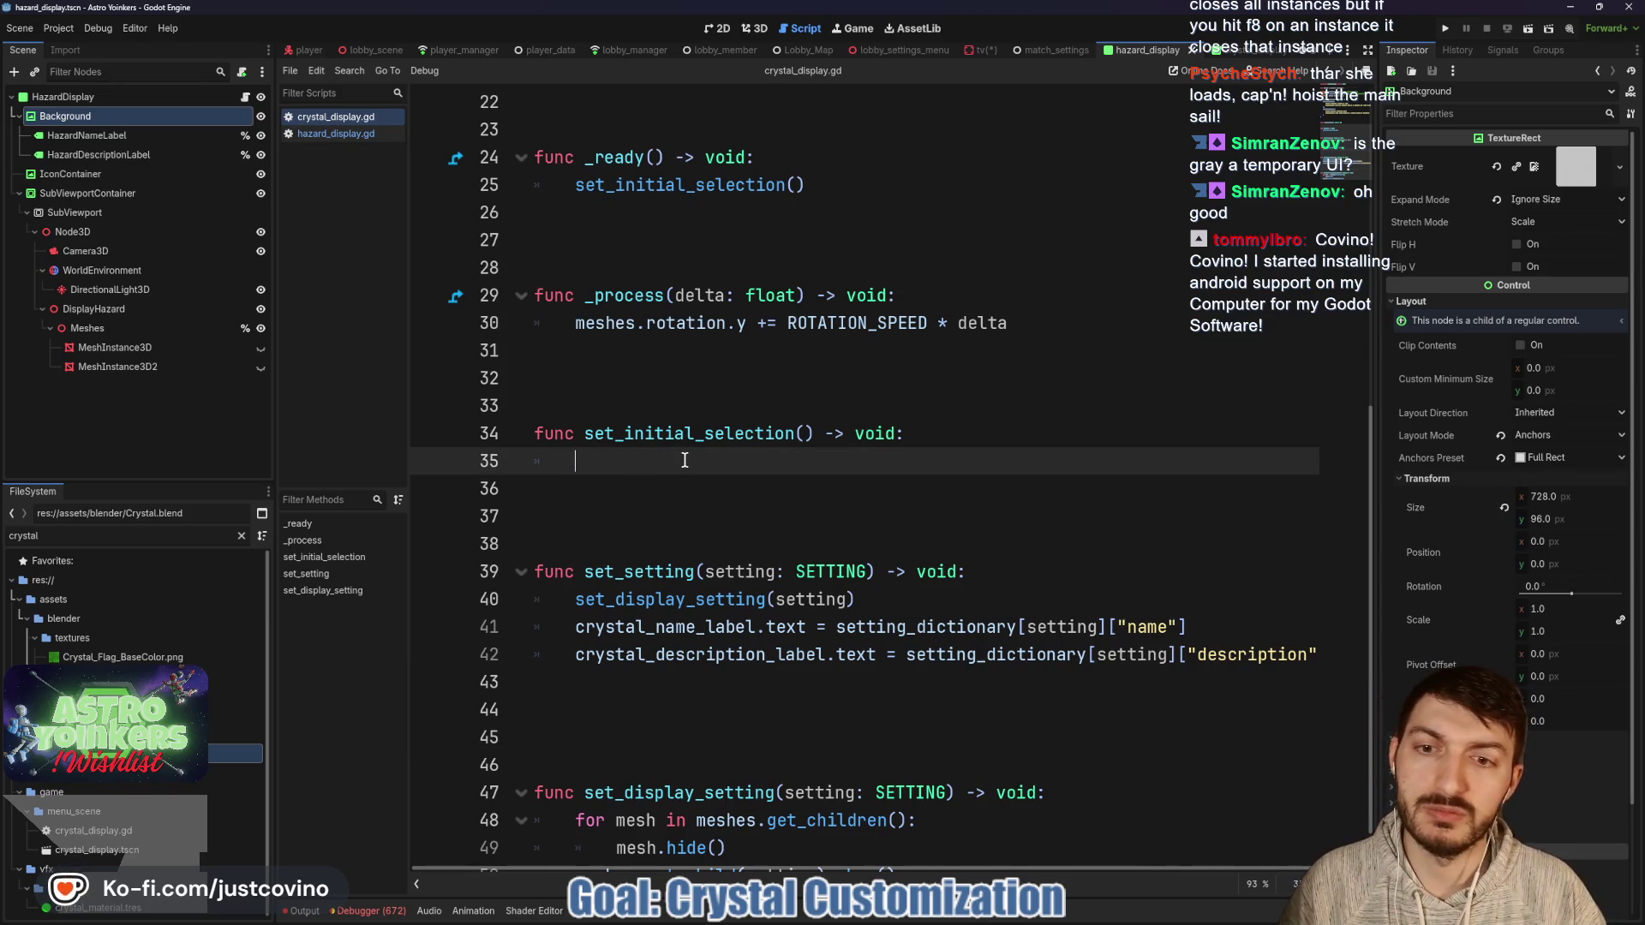
{"action": "type", "text": "set"}
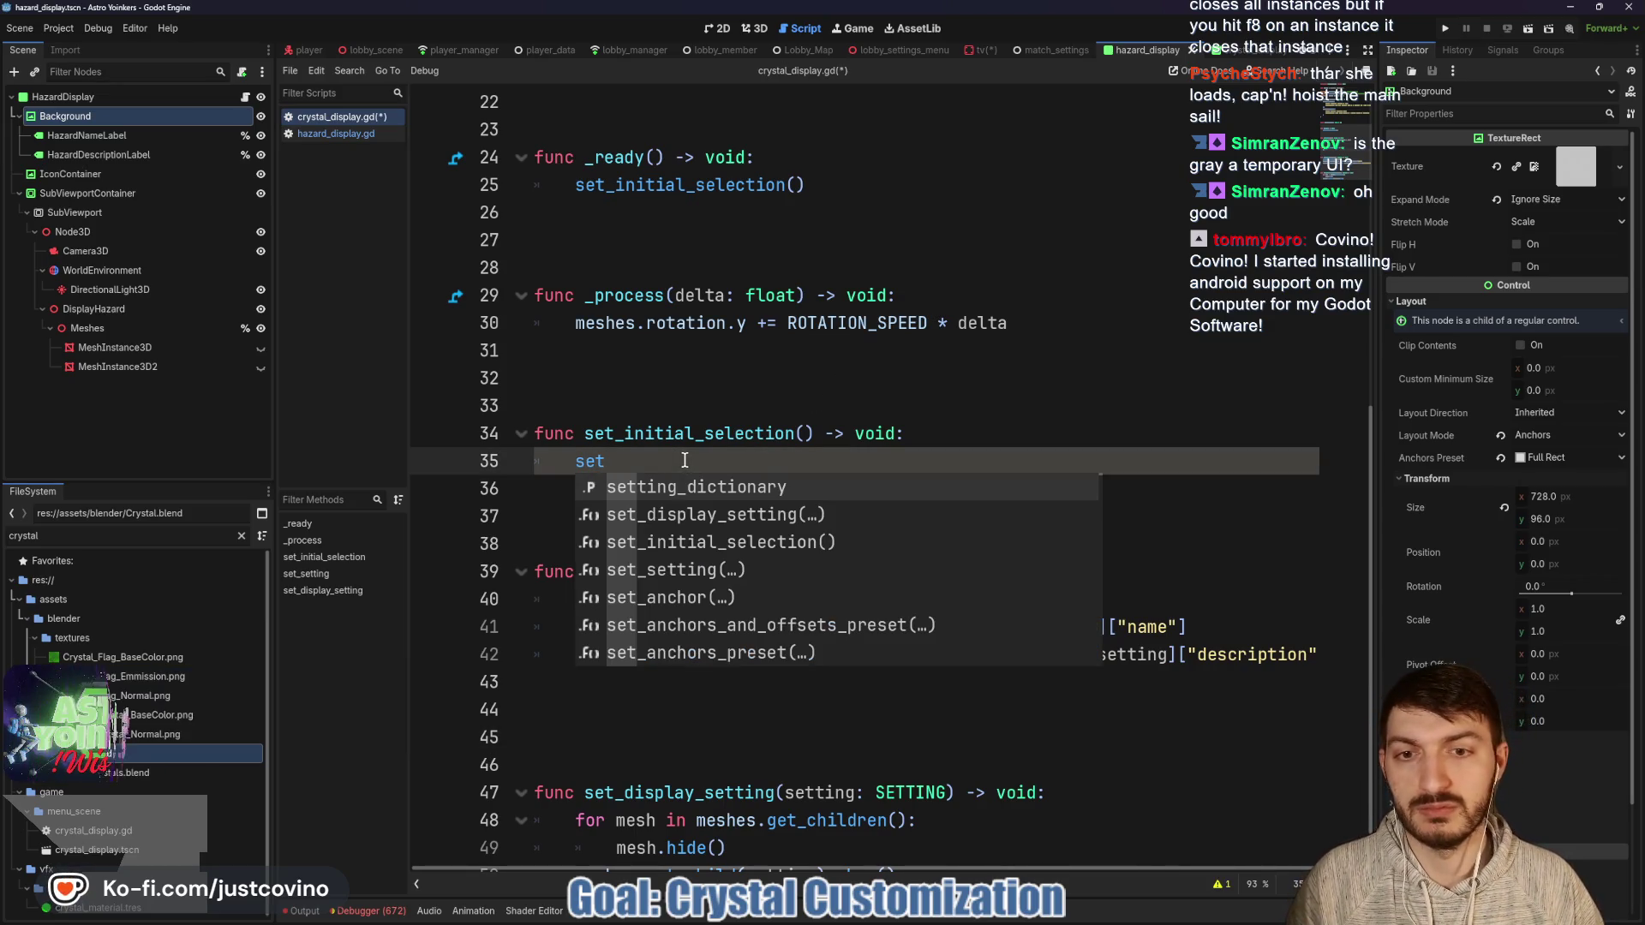
{"action": "key", "text": "Down"}
{"action": "key", "text": "Down"}
{"action": "key", "text": "Down"}
{"action": "key", "text": "Return"}
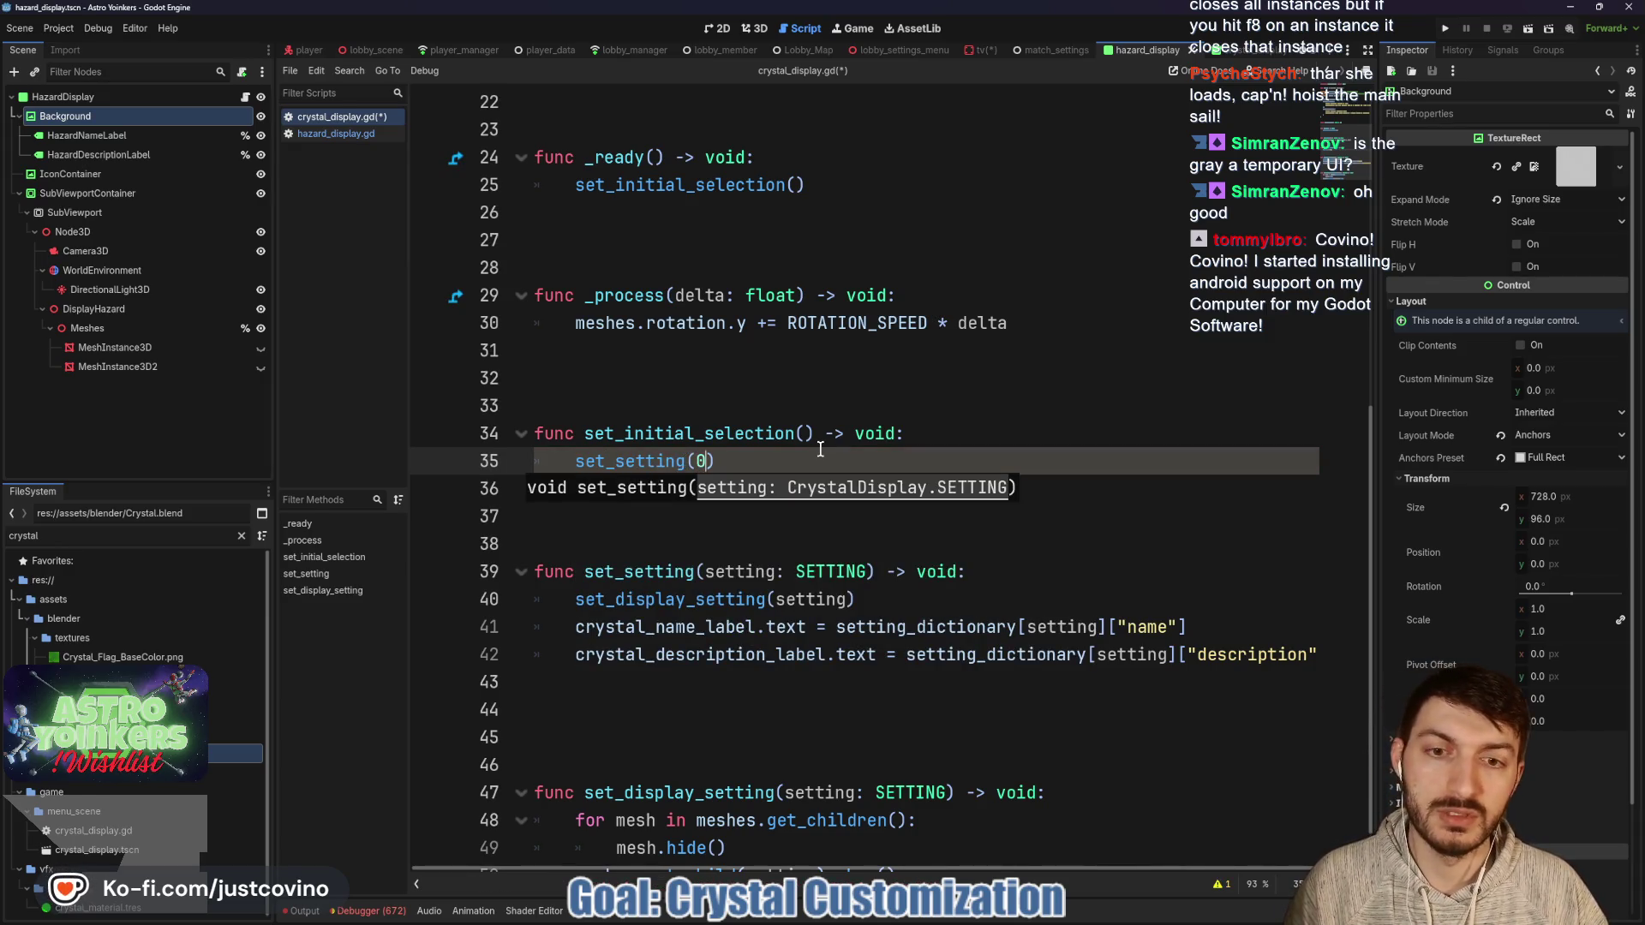
{"action": "key", "text": "BackSpace"}
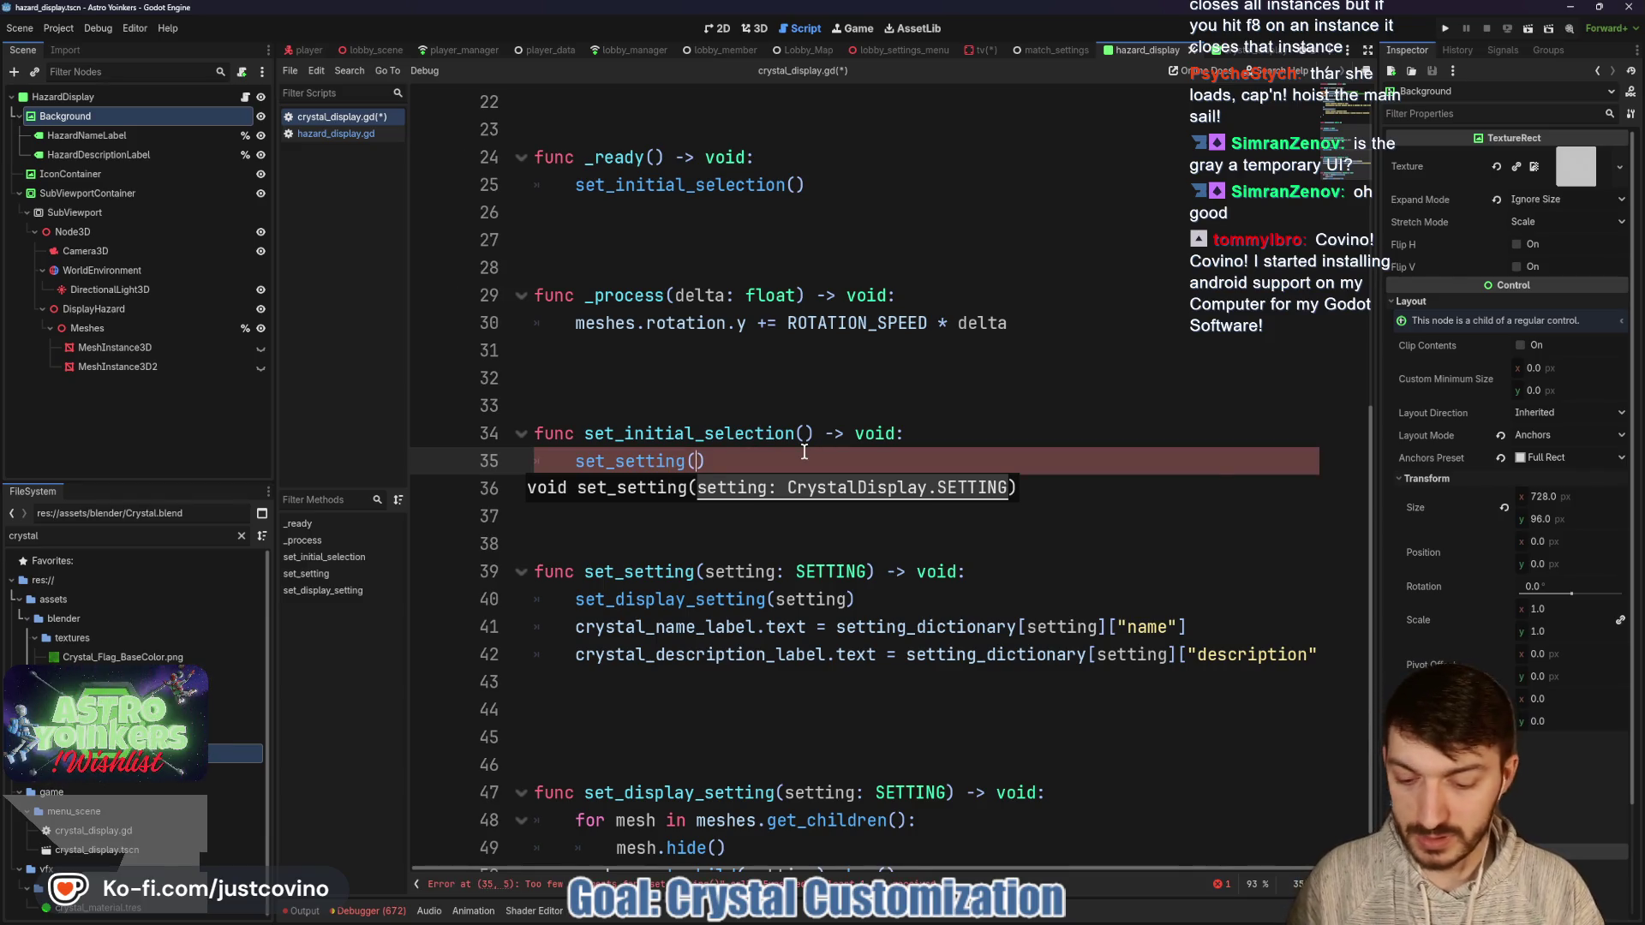
{"action": "type", "text": "SETTING."}
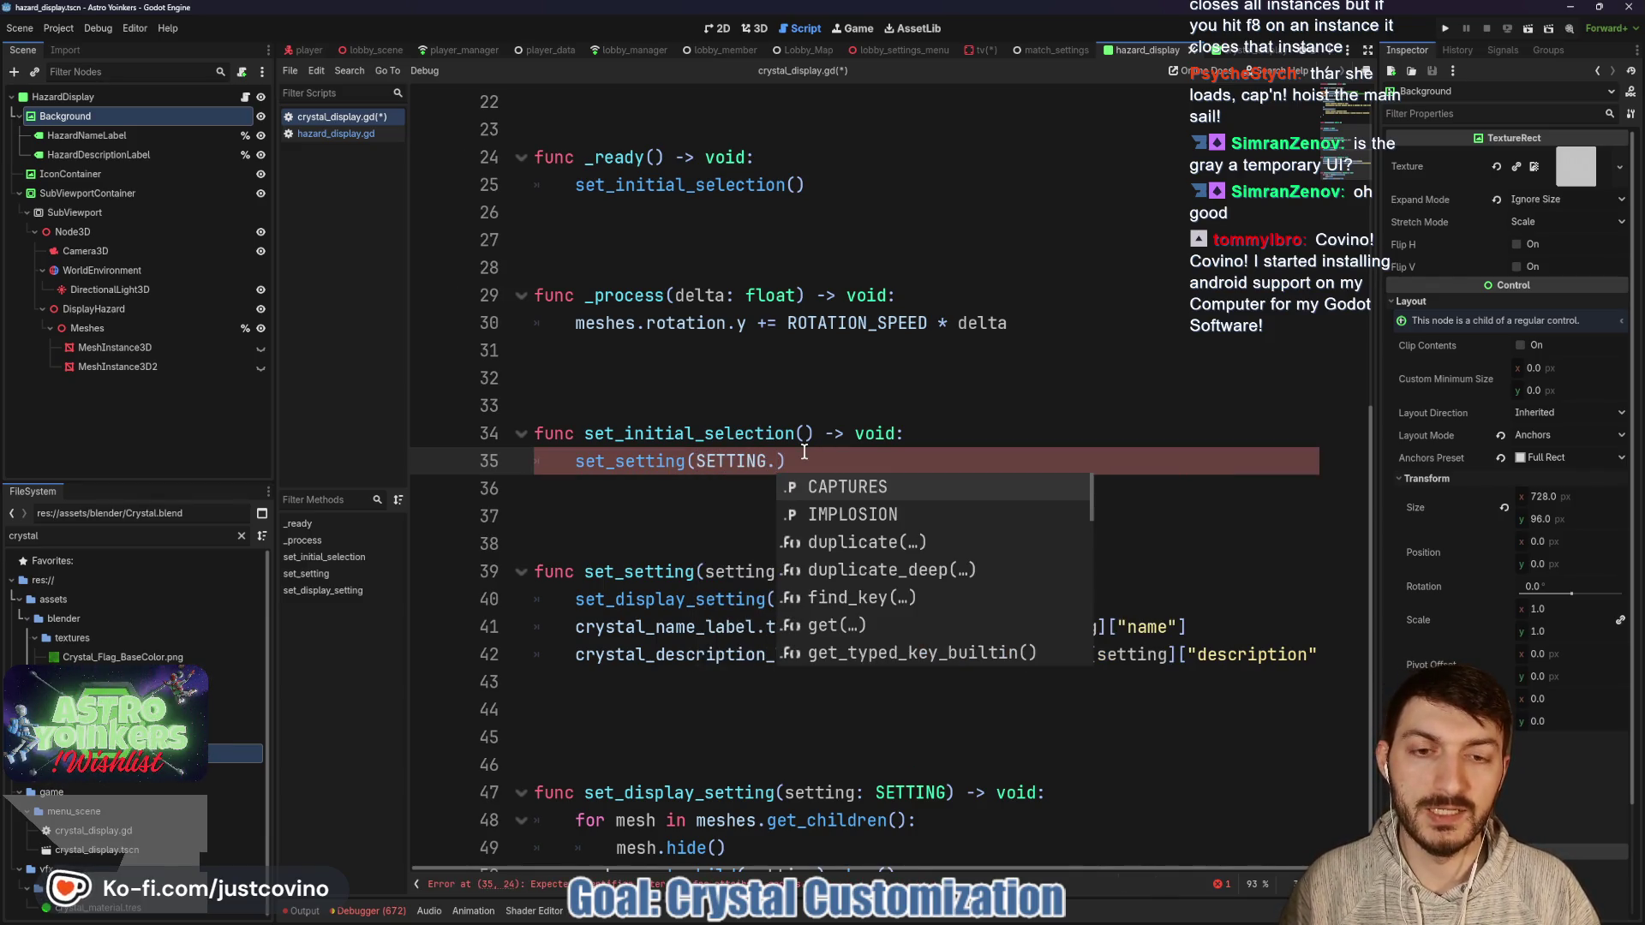
{"action": "key", "text": "Return"}
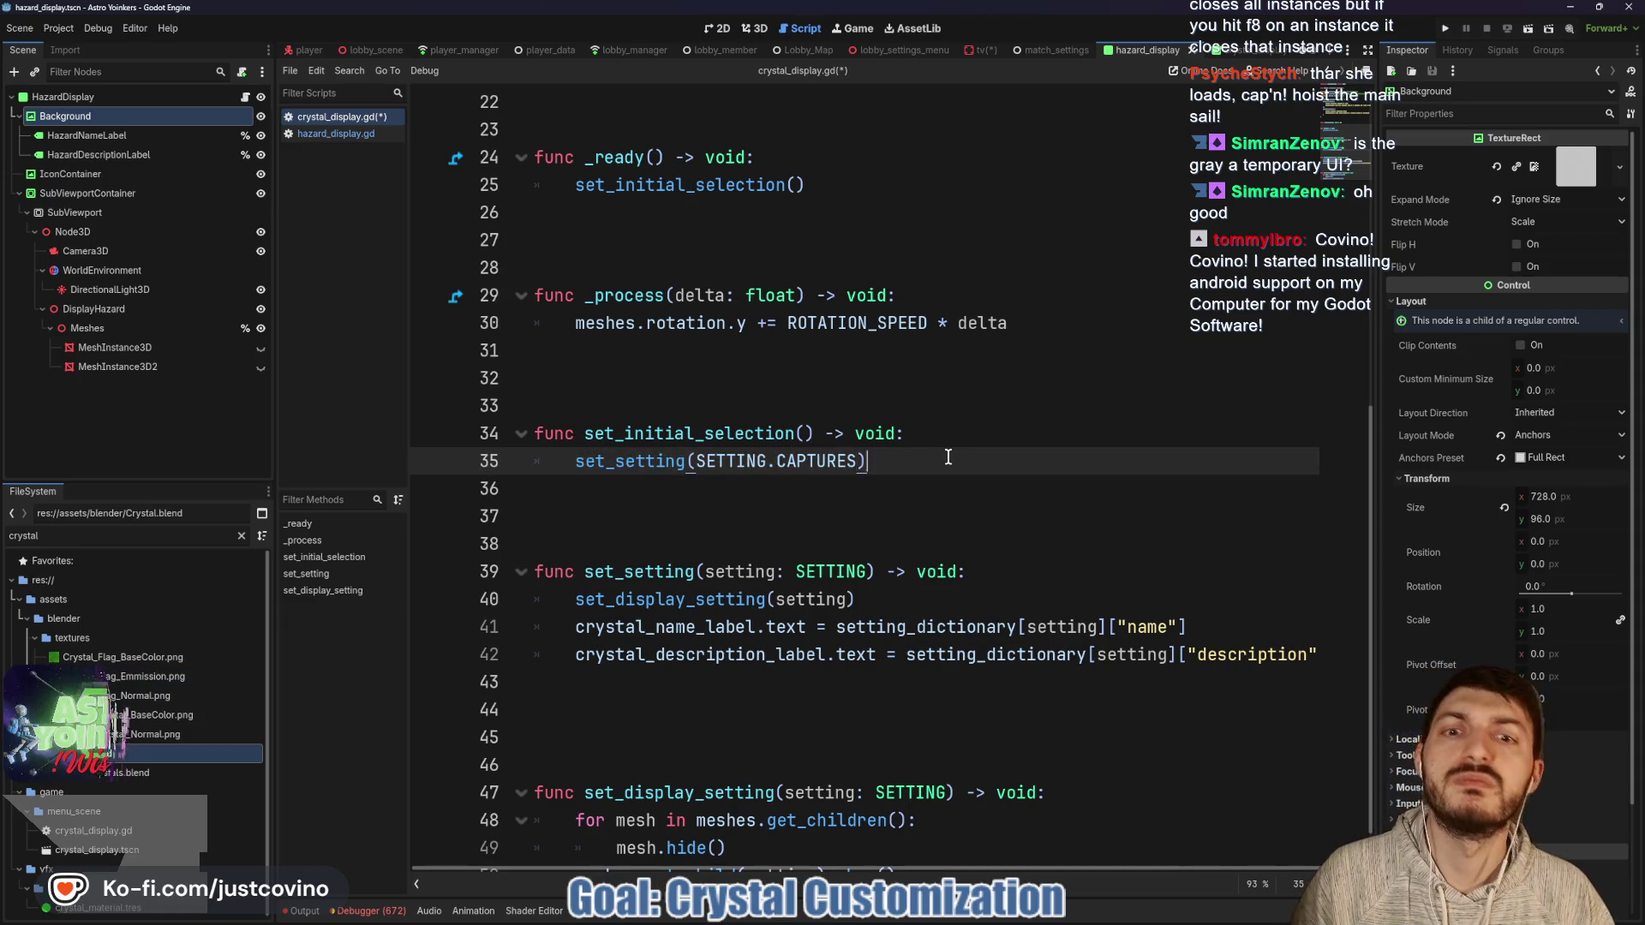
{"action": "key", "text": "ctrl+s"}
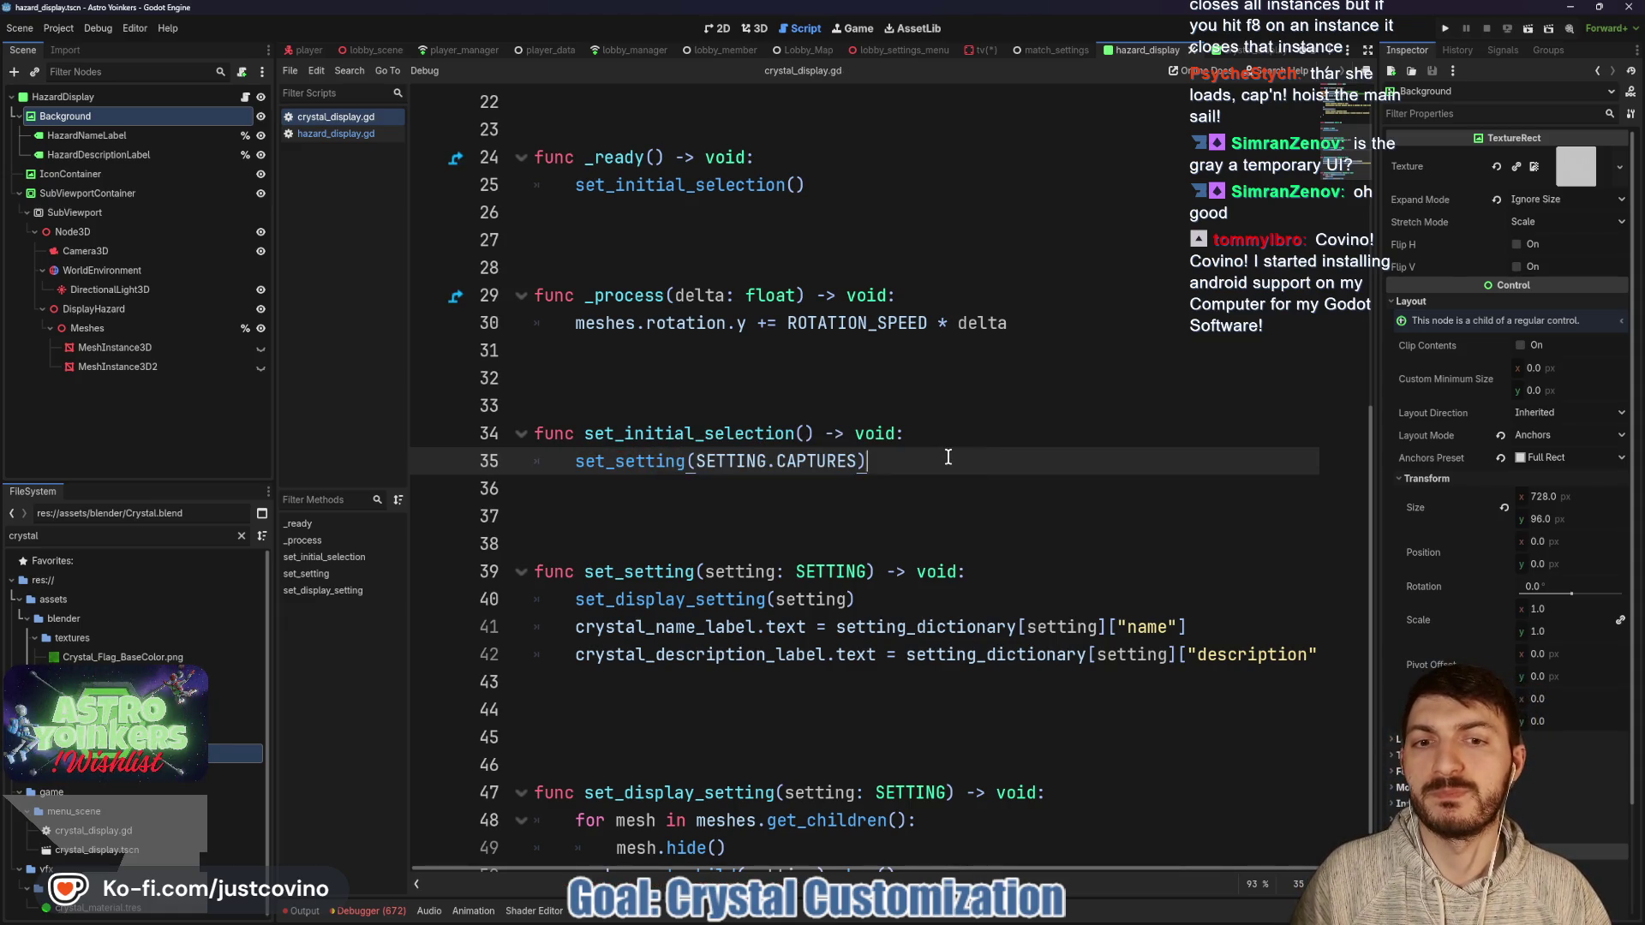
{"action": "scroll", "coordinate": [950, 524], "scroll_direction": "up", "scroll_amount": 4}
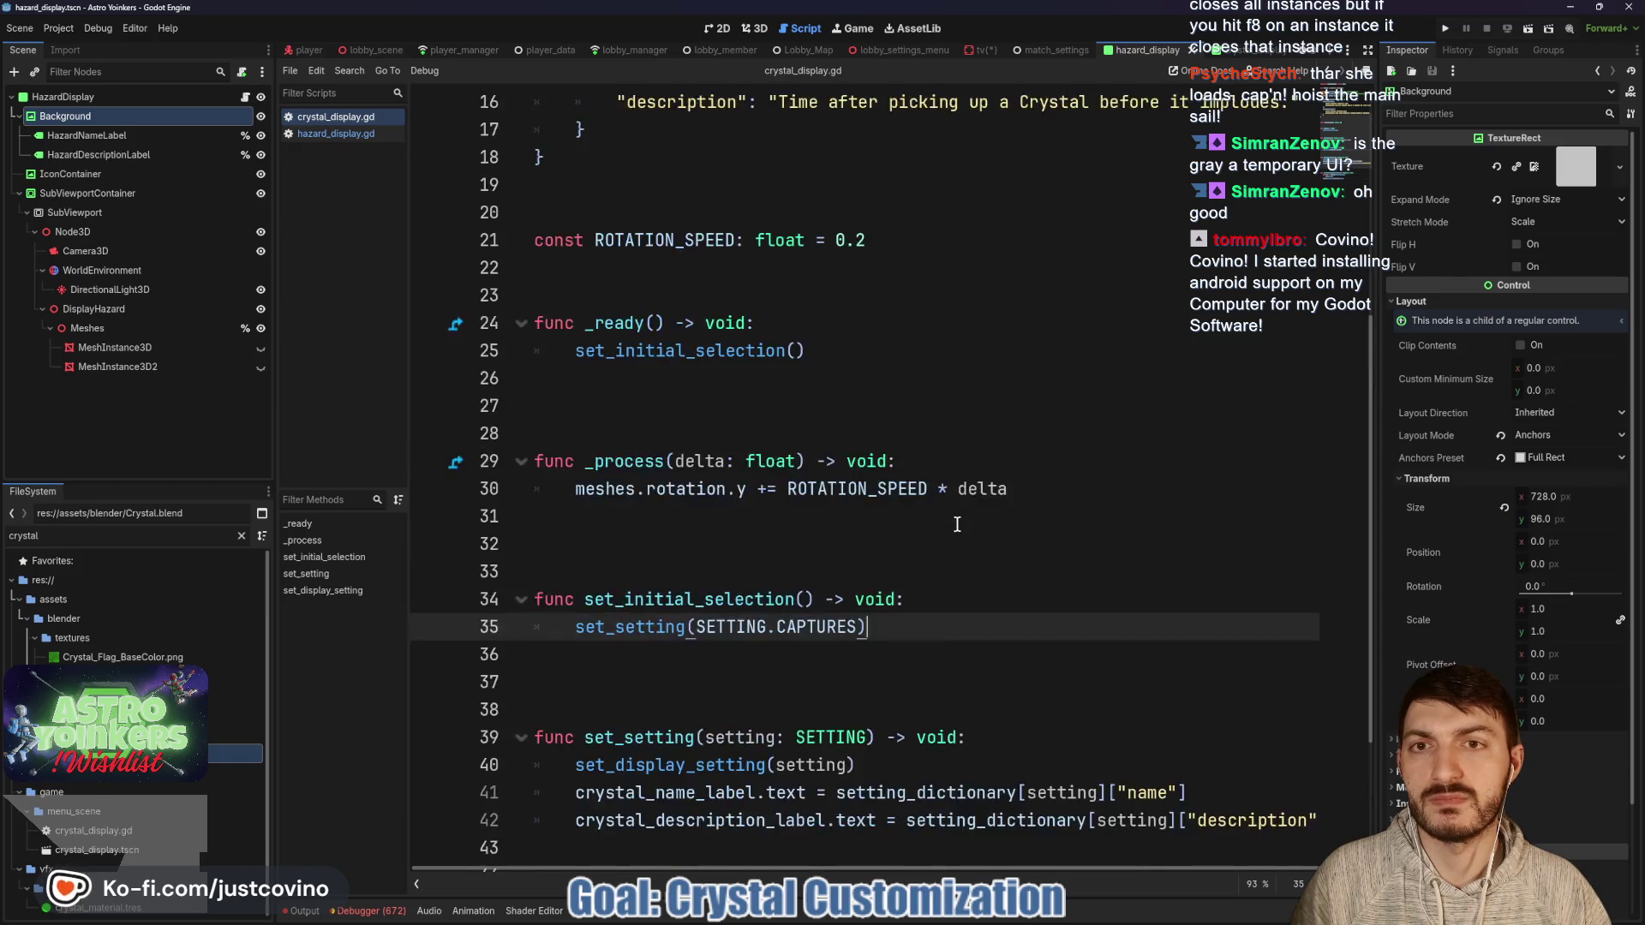
{"action": "scroll", "coordinate": [951, 524], "scroll_direction": "down", "scroll_amount": 4}
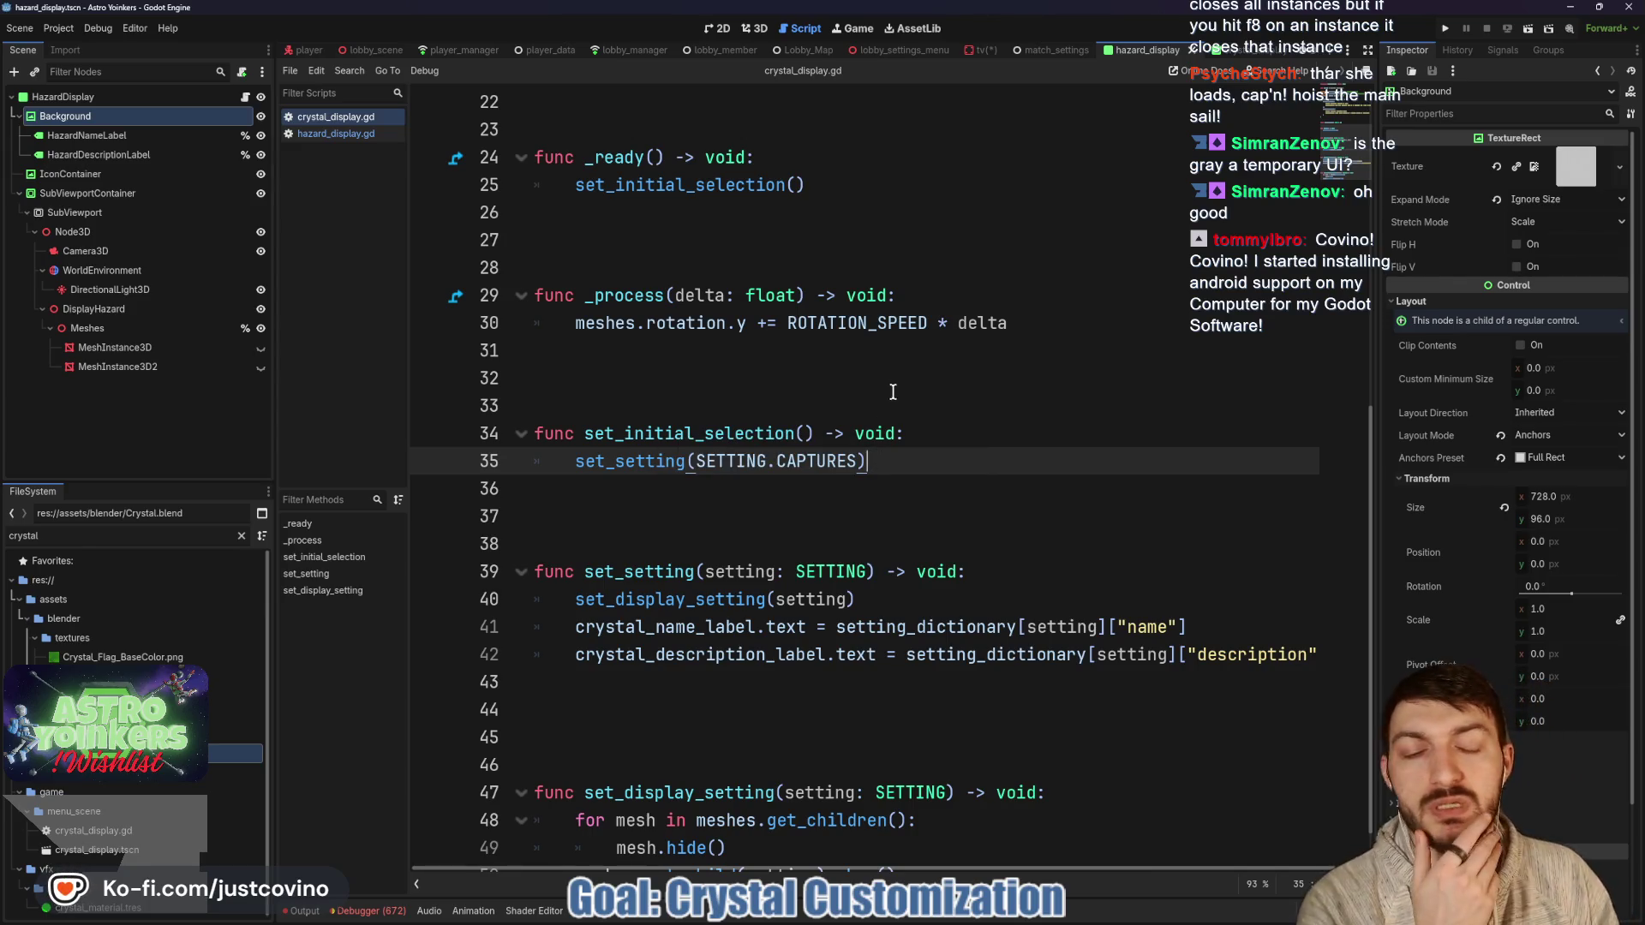
{"action": "scroll", "coordinate": [914, 472], "scroll_direction": "down", "scroll_amount": 1}
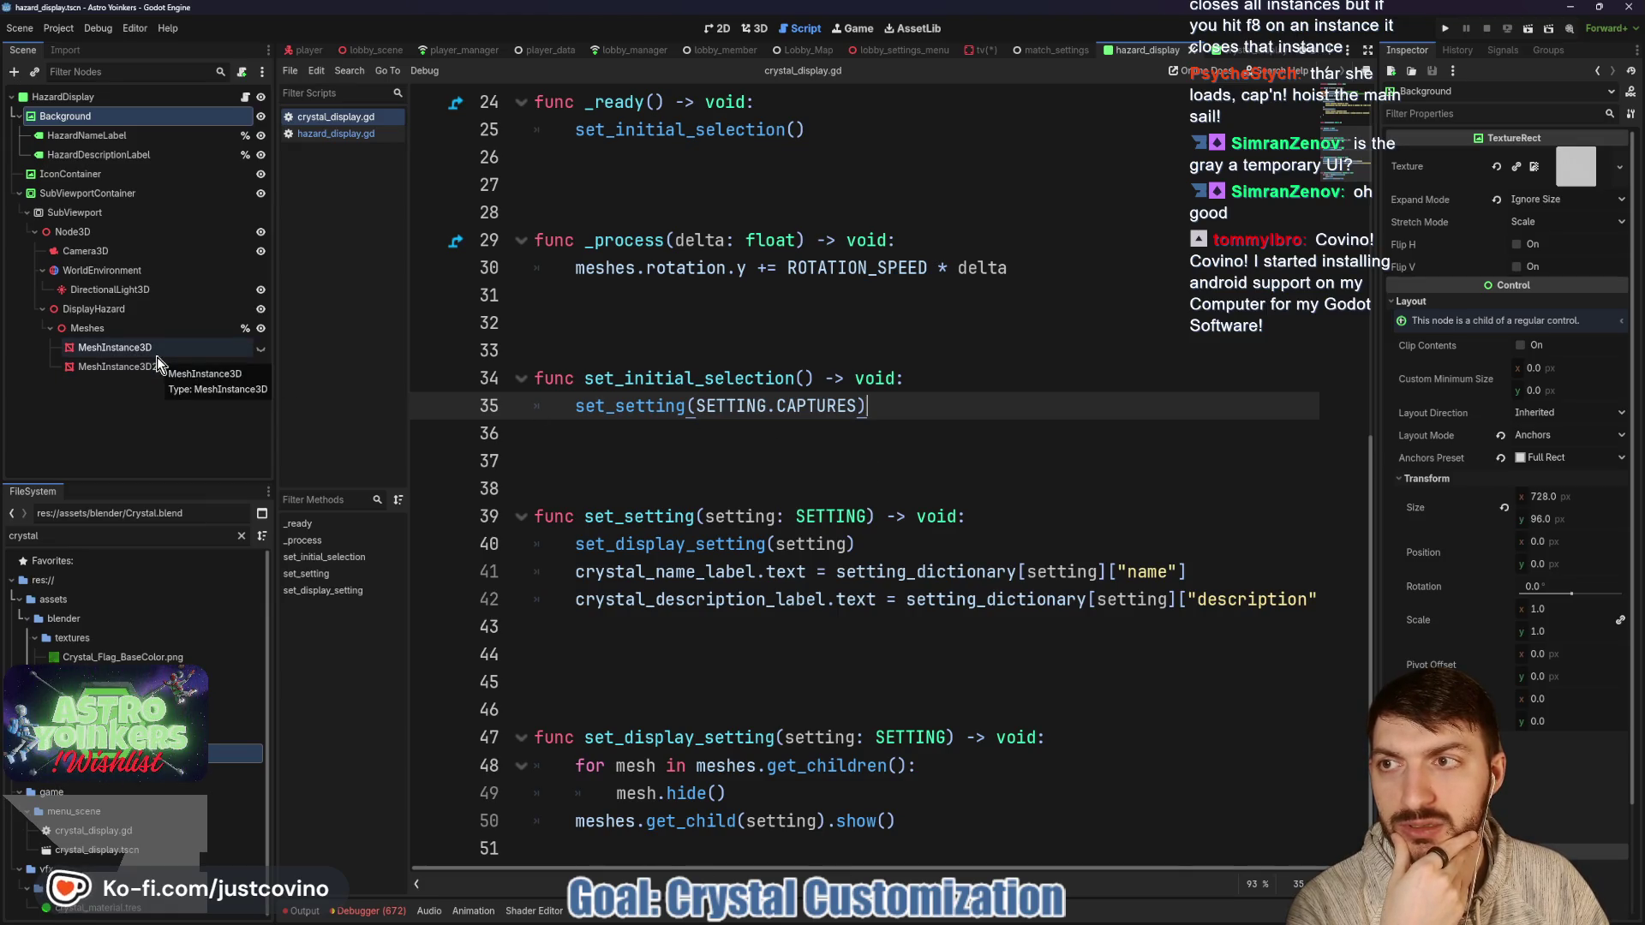
Review the crystal_display scene's script, then move over to the tv scene.
{"action": "left_click", "coordinate": [1238, 50]}
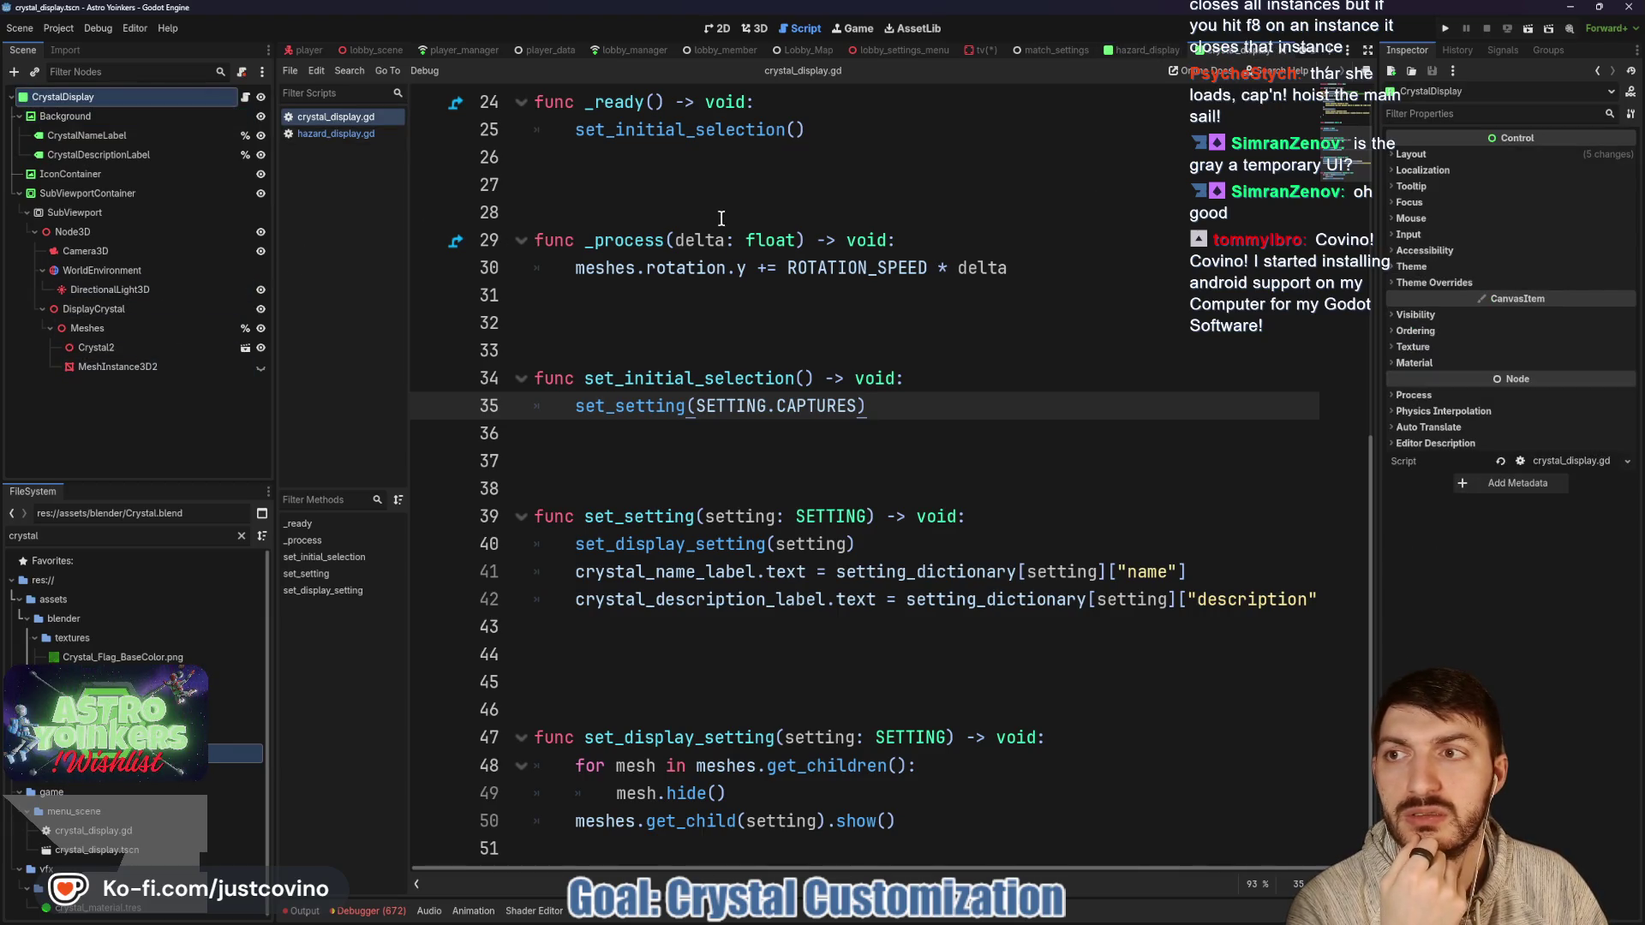
{"action": "left_click", "coordinate": [886, 448]}
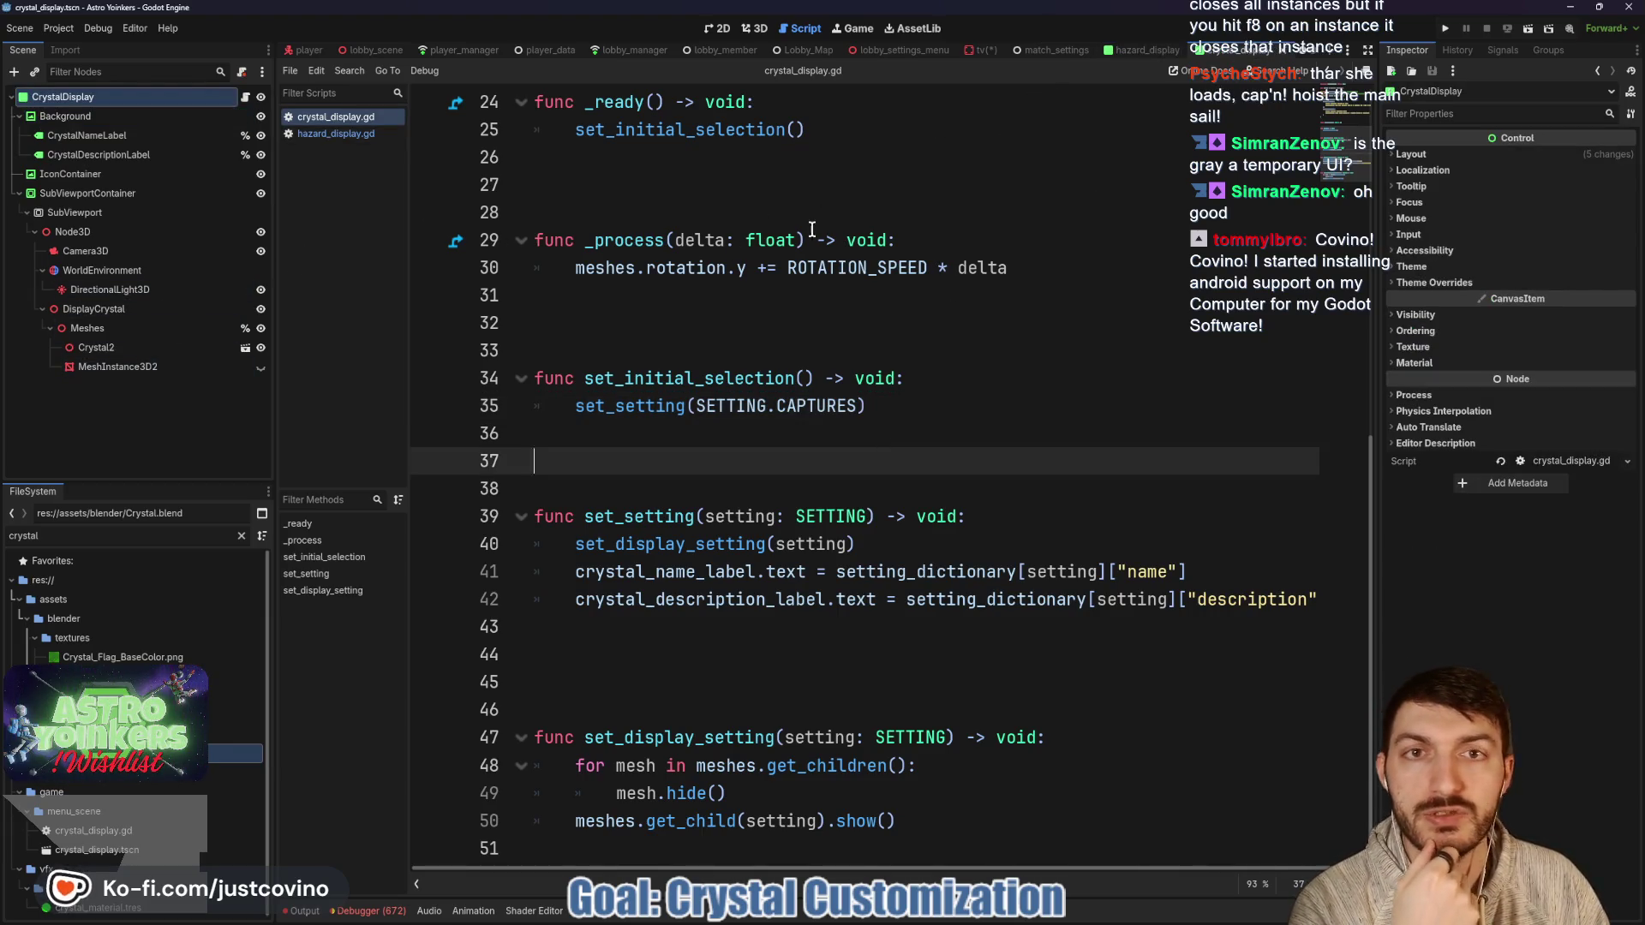
{"action": "left_click", "coordinate": [795, 444]}
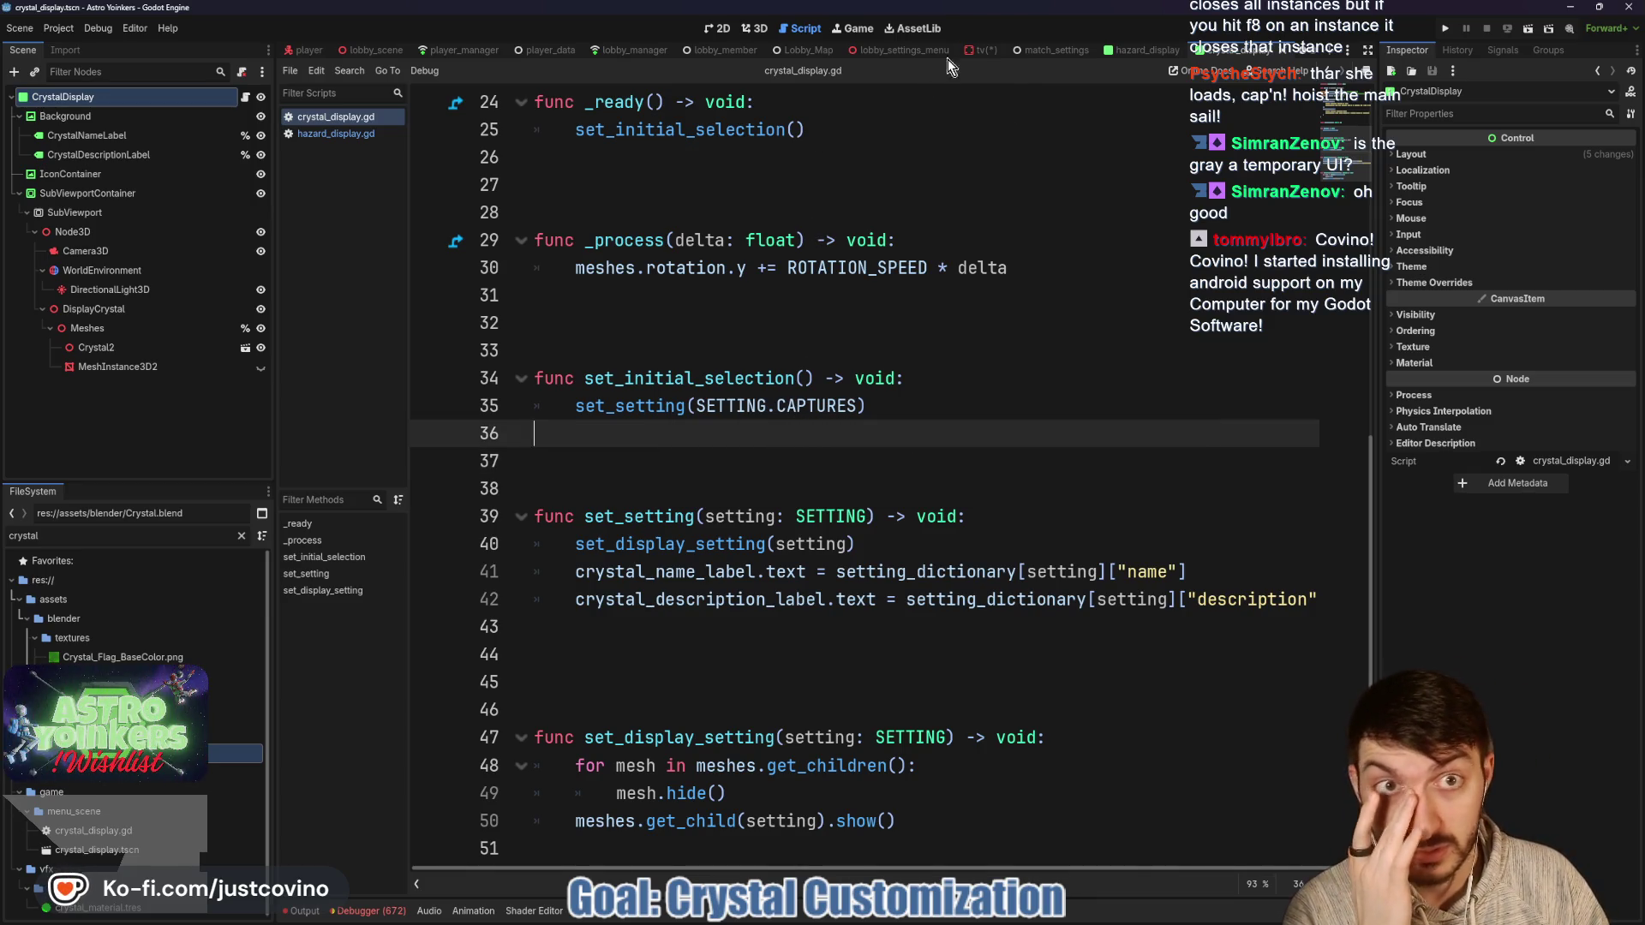
{"action": "left_click", "coordinate": [979, 50]}
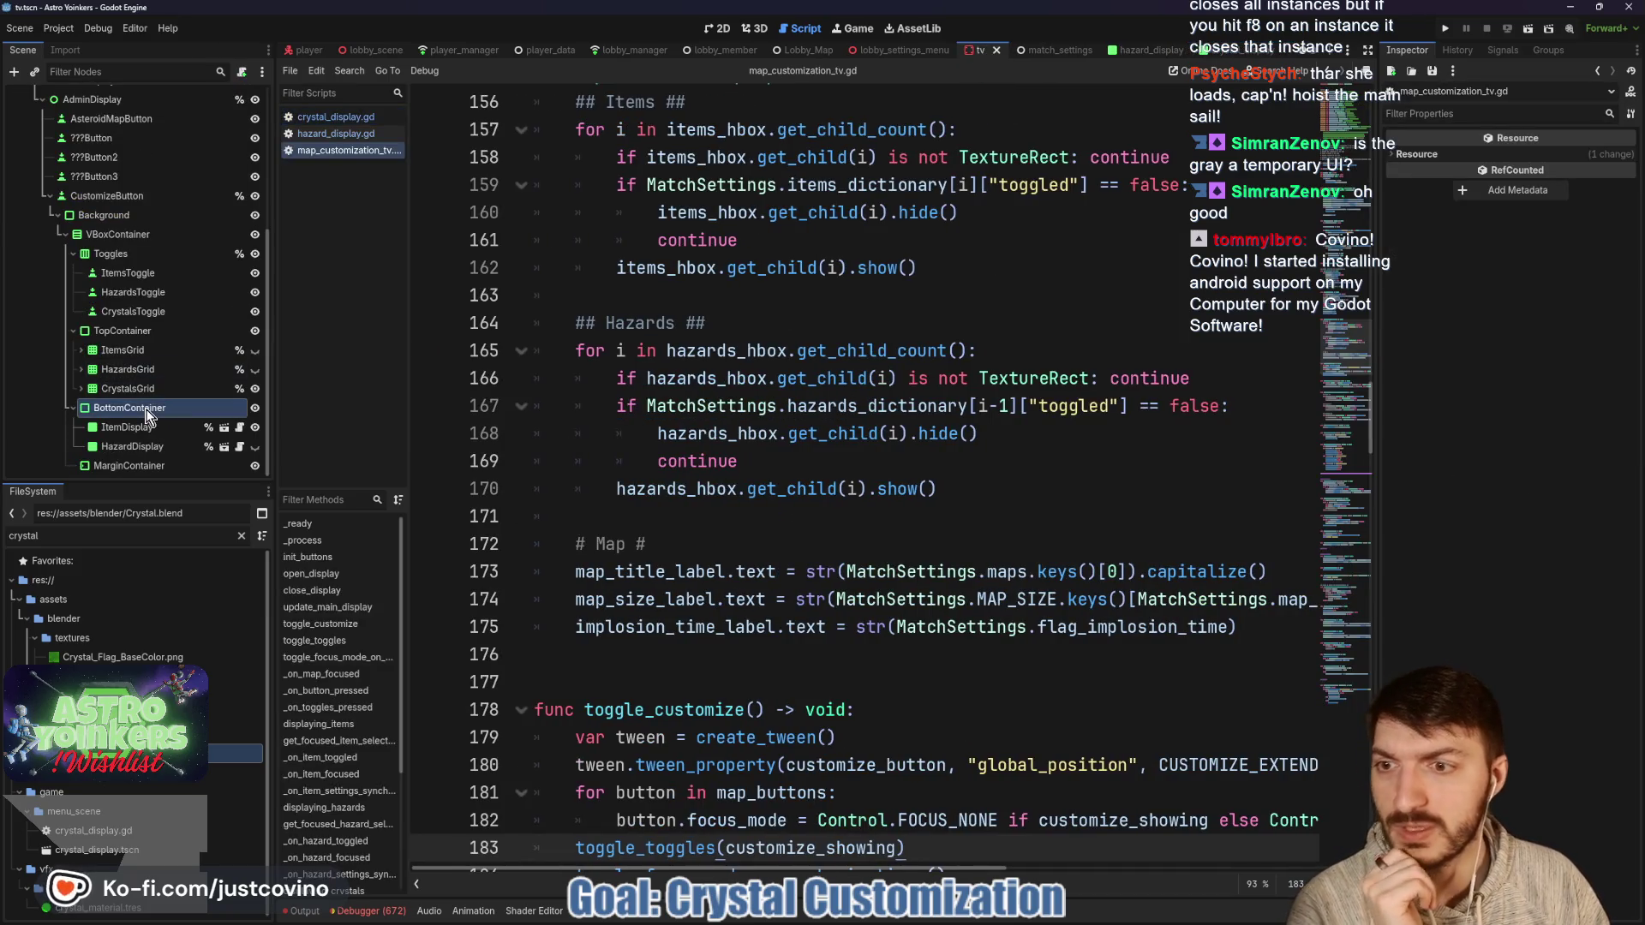
Instance the CrystalDisplay scene as a child of BottomContainer in the tv scene.
{"action": "left_click", "coordinate": [146, 408]}
{"action": "key", "text": "ctrl+shift+a"}
{"action": "type", "text": "crysta"}
{"action": "key", "text": "Return"}
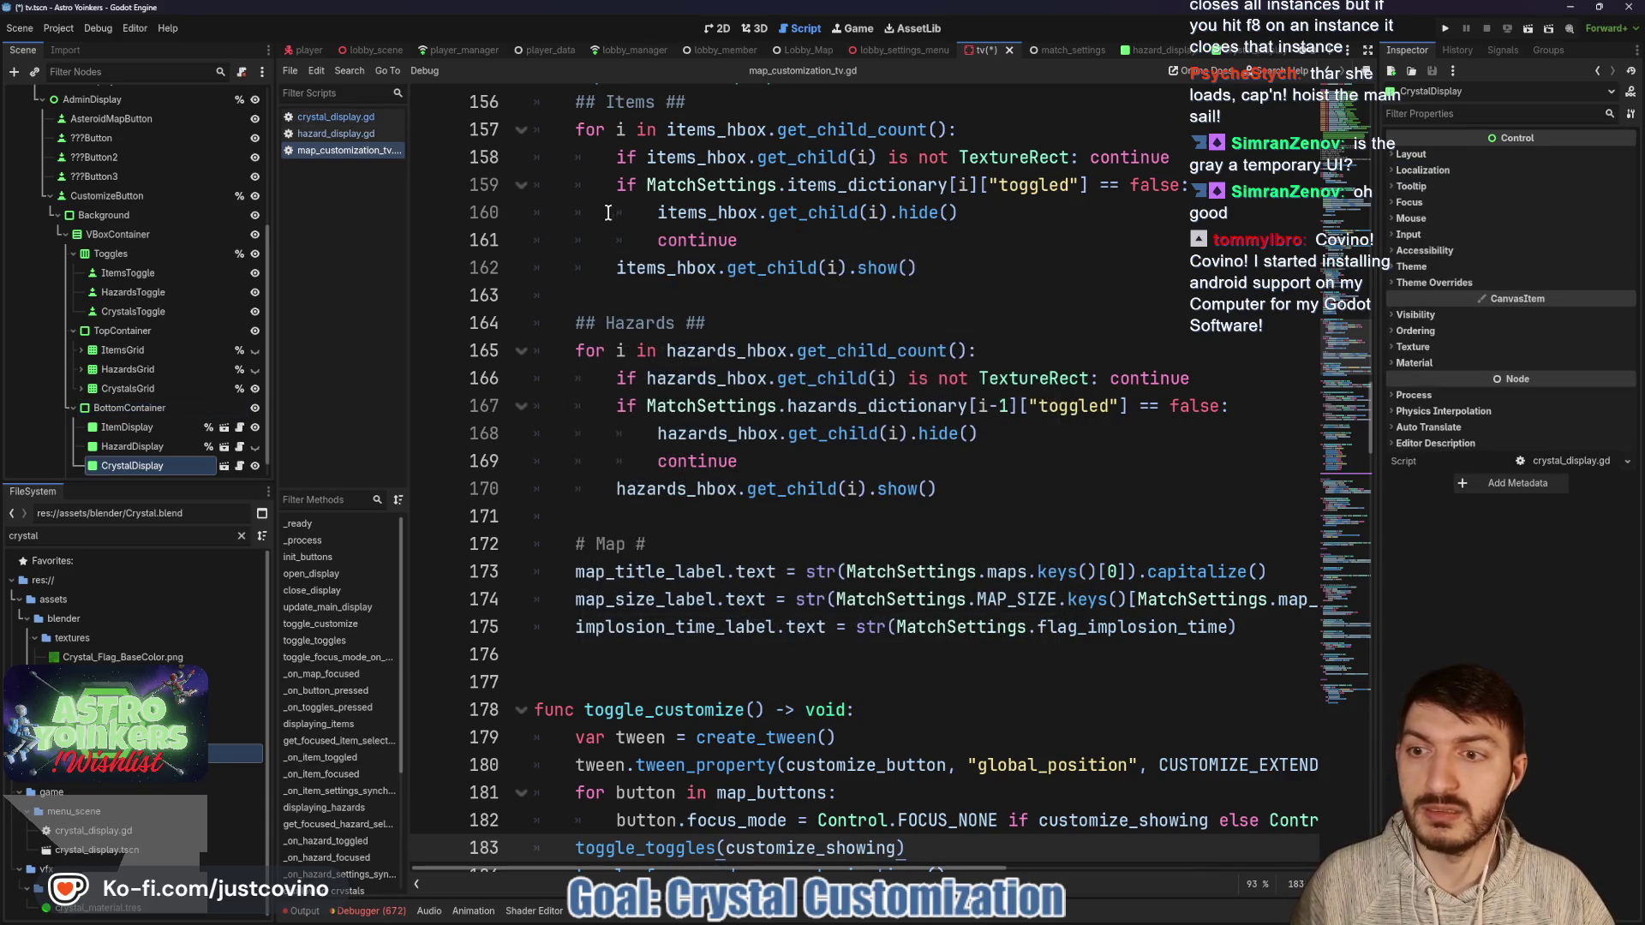
{"action": "left_click", "coordinate": [717, 29]}
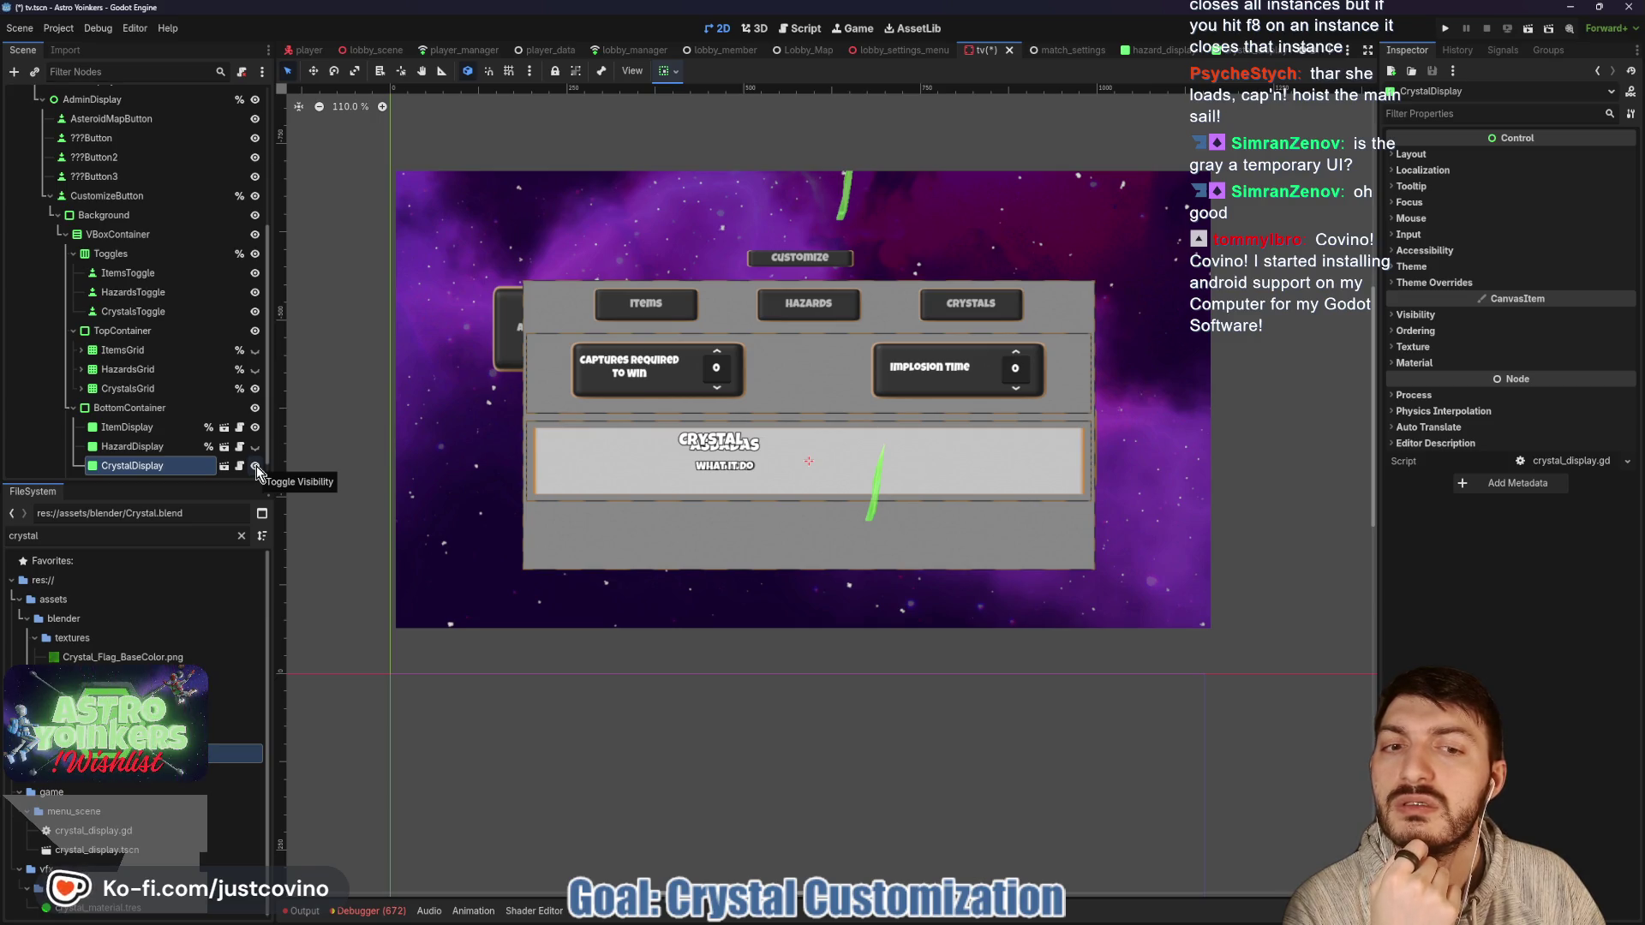
Hide ItemDisplay and HazardDisplay so only CrystalDisplay shows on the TV canvas.
{"action": "left_click", "coordinate": [256, 469]}
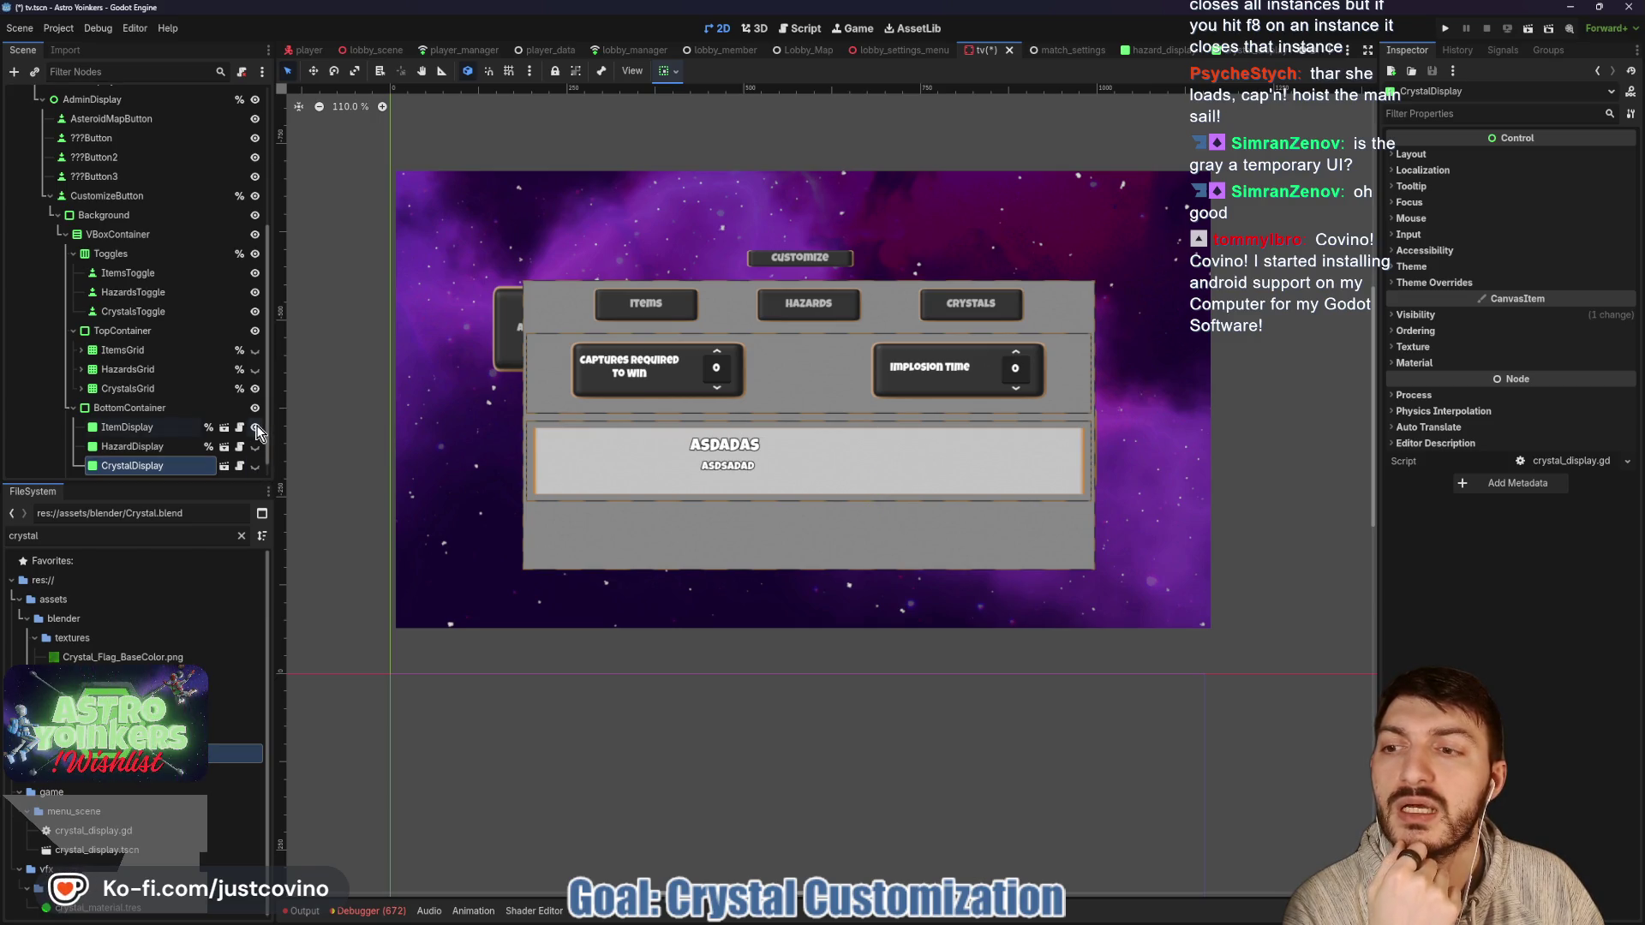
{"action": "left_click", "coordinate": [255, 428]}
{"action": "left_click", "coordinate": [255, 447]}
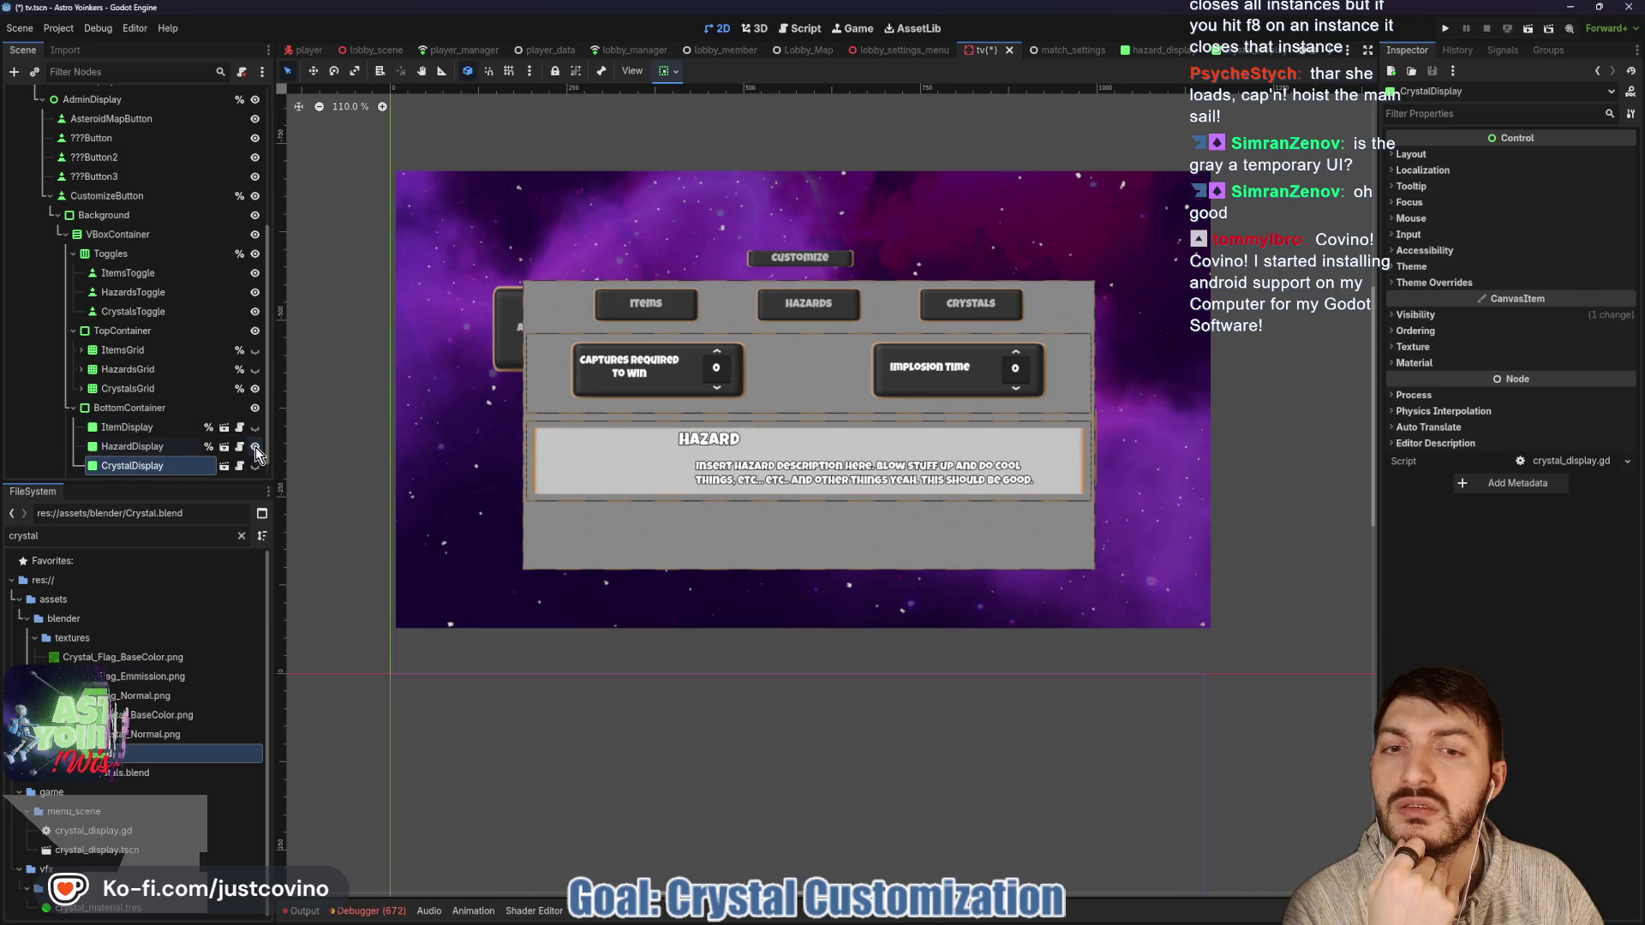
{"action": "left_click", "coordinate": [255, 447]}
{"action": "left_click", "coordinate": [255, 465]}
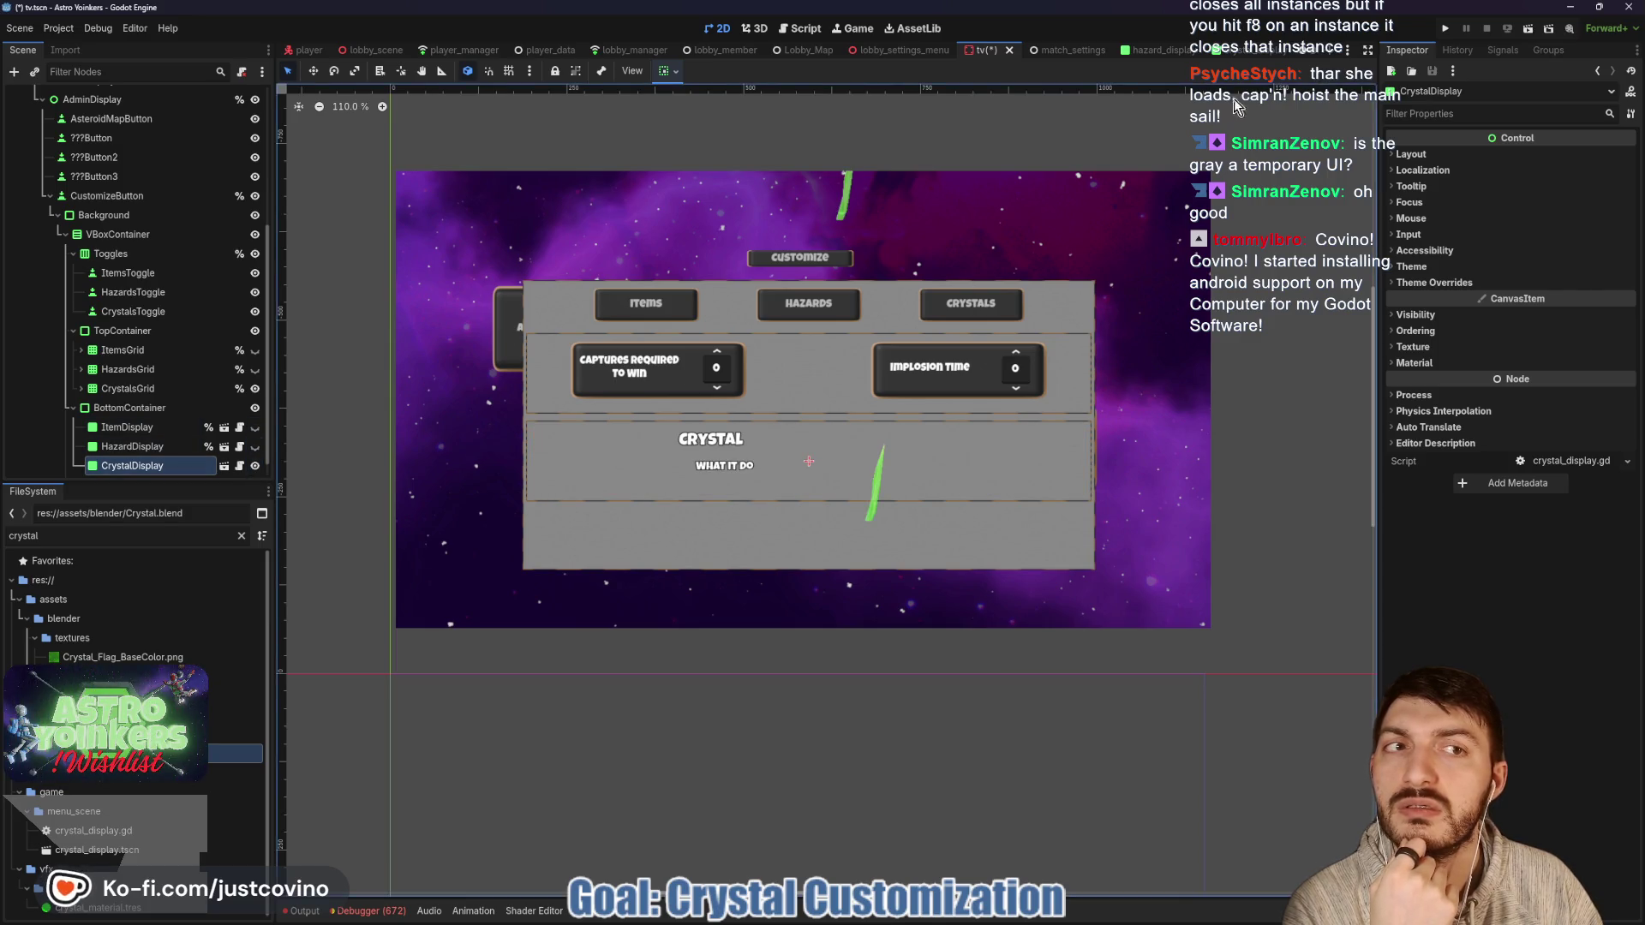
{"action": "left_click", "coordinate": [224, 465]}
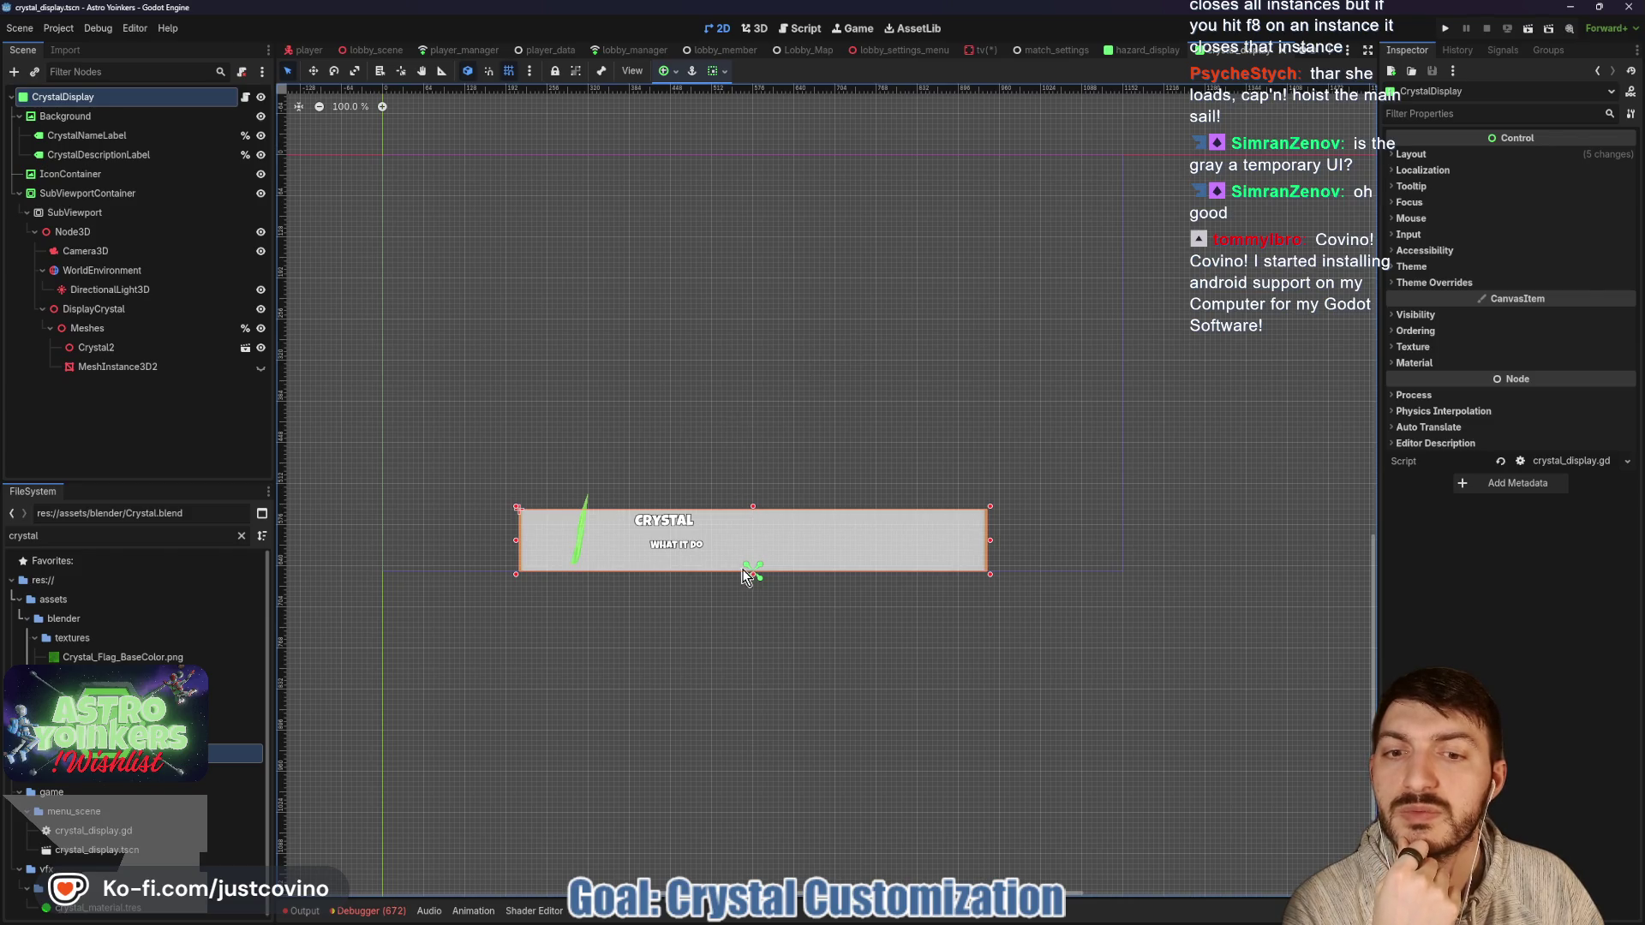
Inspect the crystal display's nodes, nudge the SubViewportContainer pivot, and save the scene.
{"action": "left_click", "coordinate": [108, 347]}
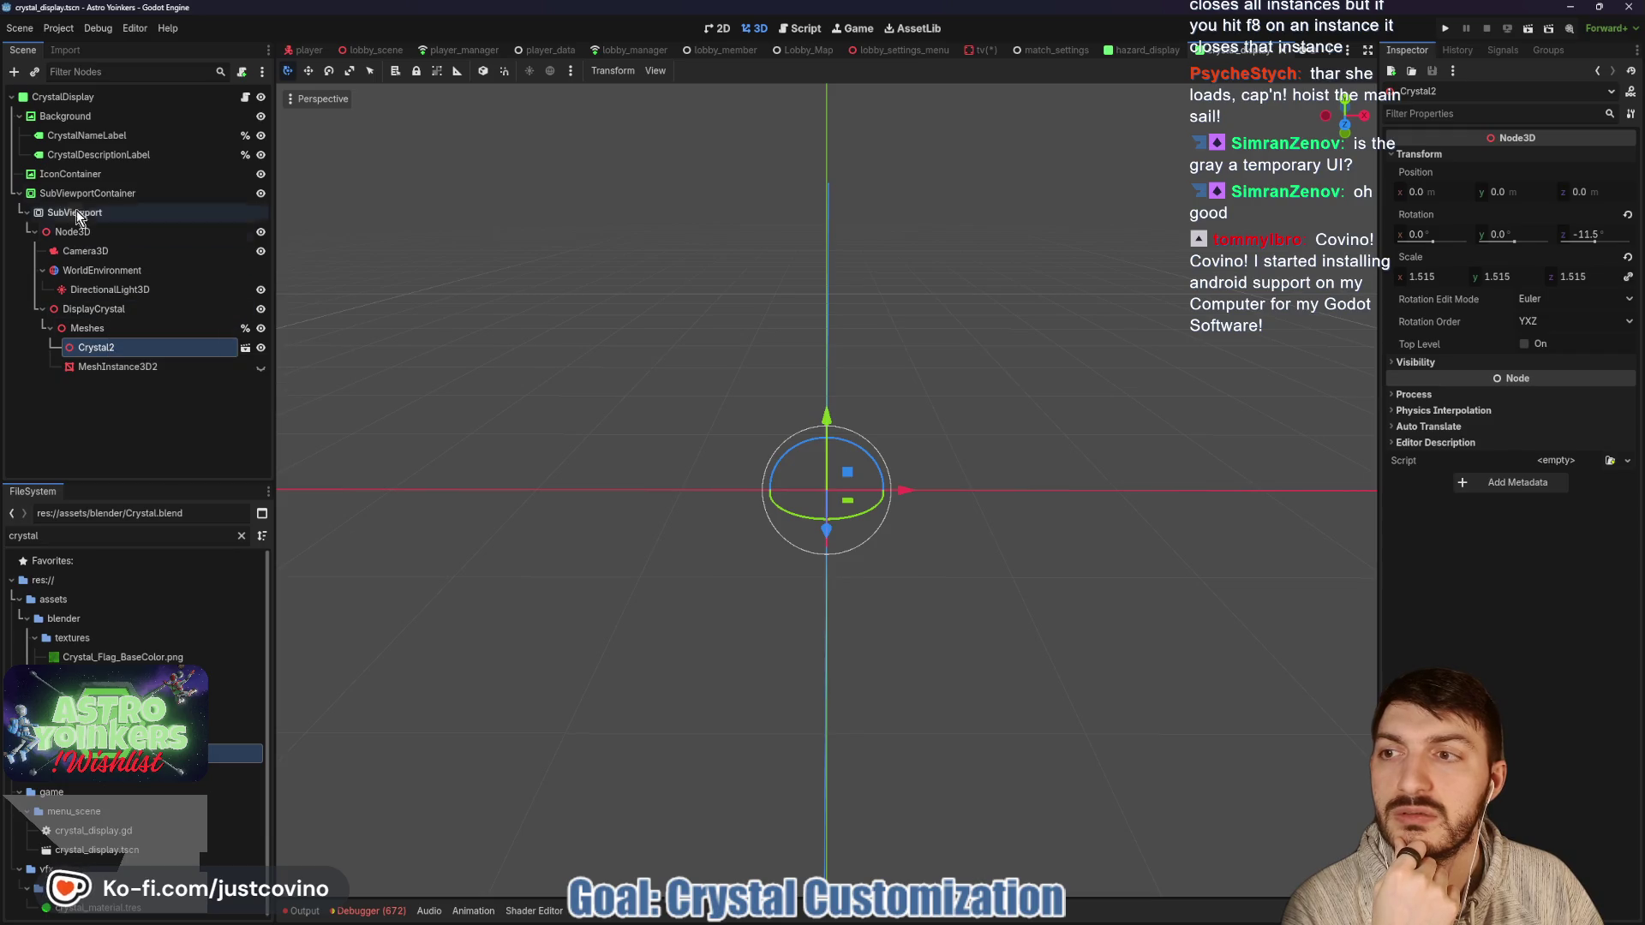
{"action": "left_click", "coordinate": [86, 193]}
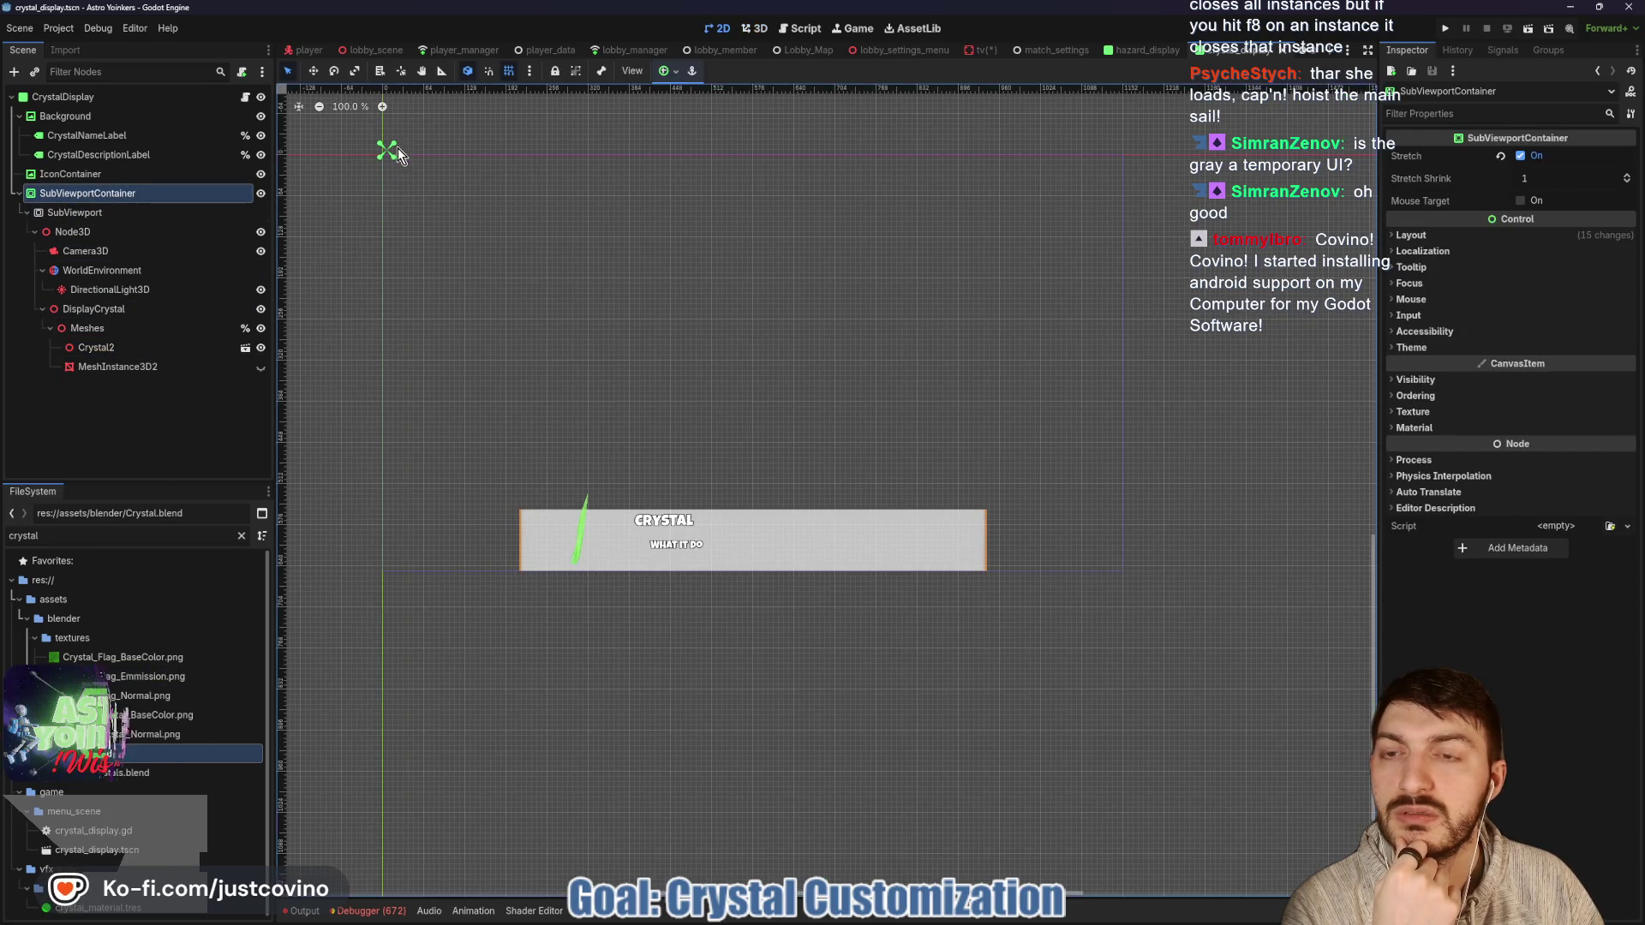
{"action": "scroll", "coordinate": [598, 263], "scroll_direction": "down", "scroll_amount": 2}
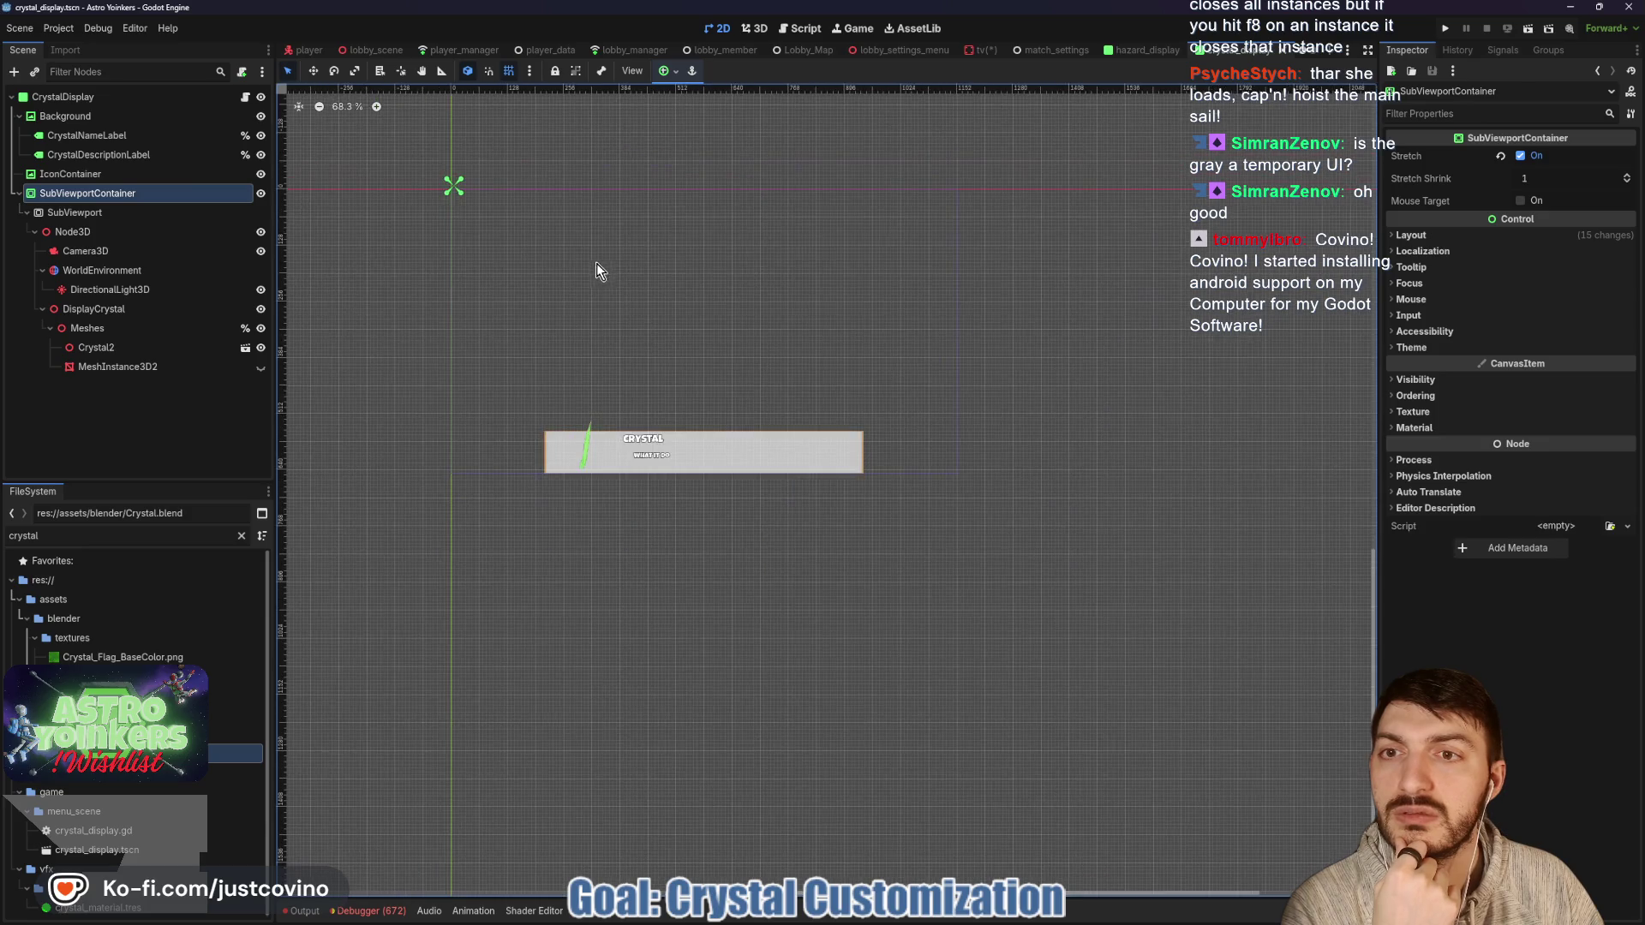
{"action": "mouse_move", "coordinate": [598, 247]}
{"action": "left_mouse_down"}
{"action": "mouse_move", "coordinate": [618, 468]}
{"action": "mouse_move", "coordinate": [625, 448]}
{"action": "left_mouse_up"}
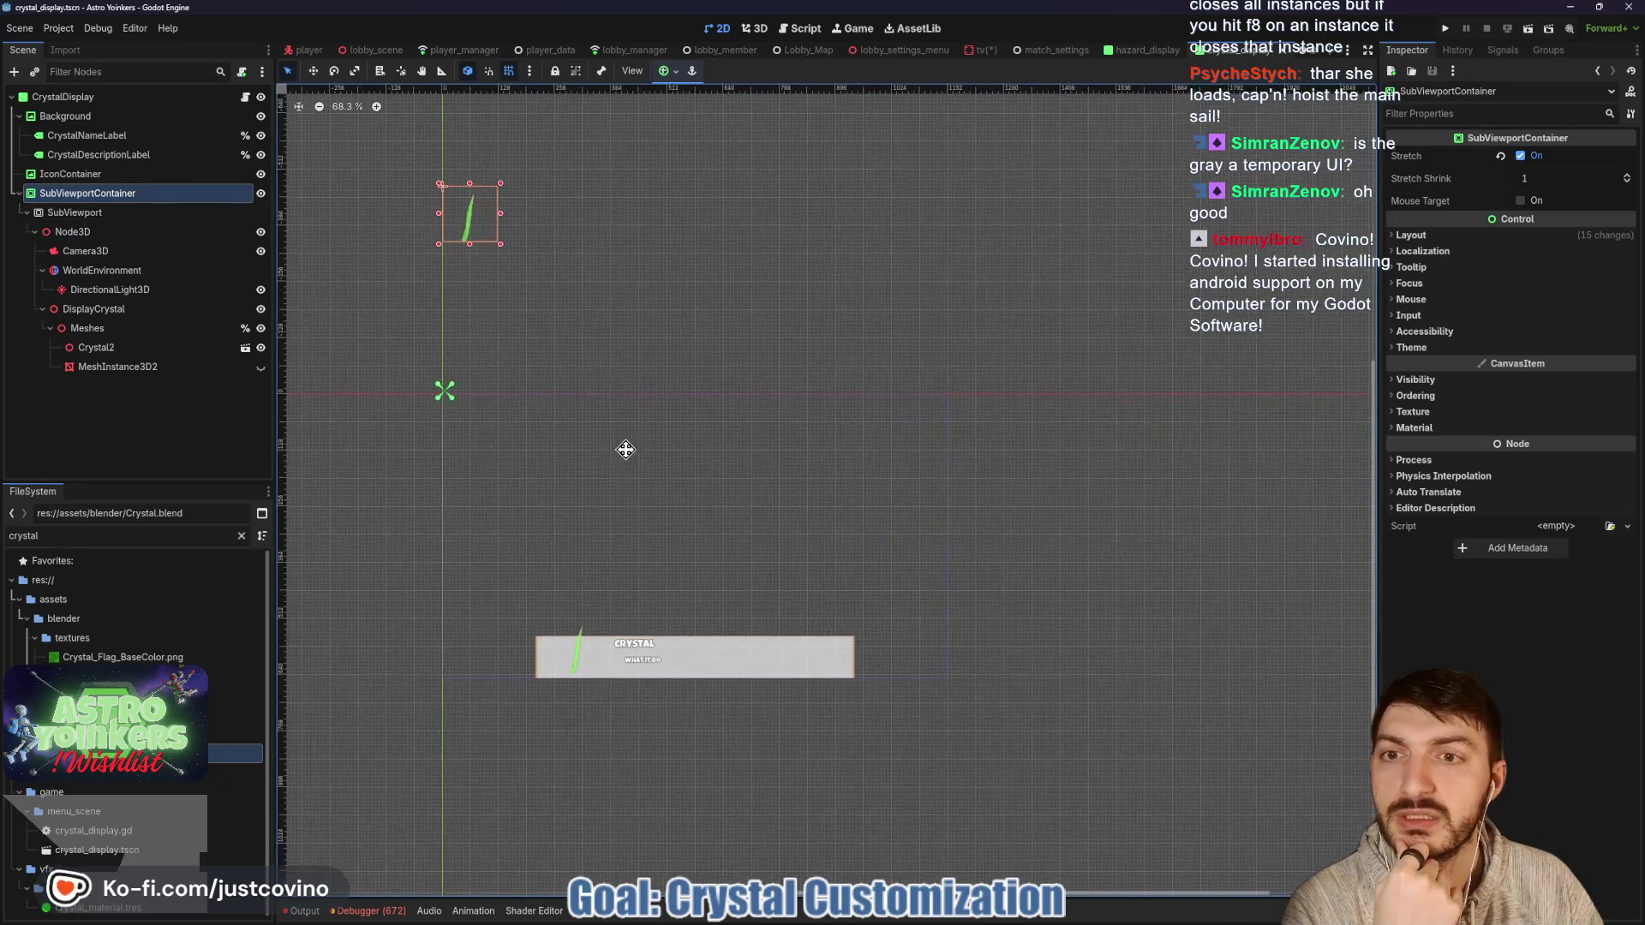
{"action": "left_click_drag", "start_coordinate": [440, 391], "coordinate": [443, 391]}
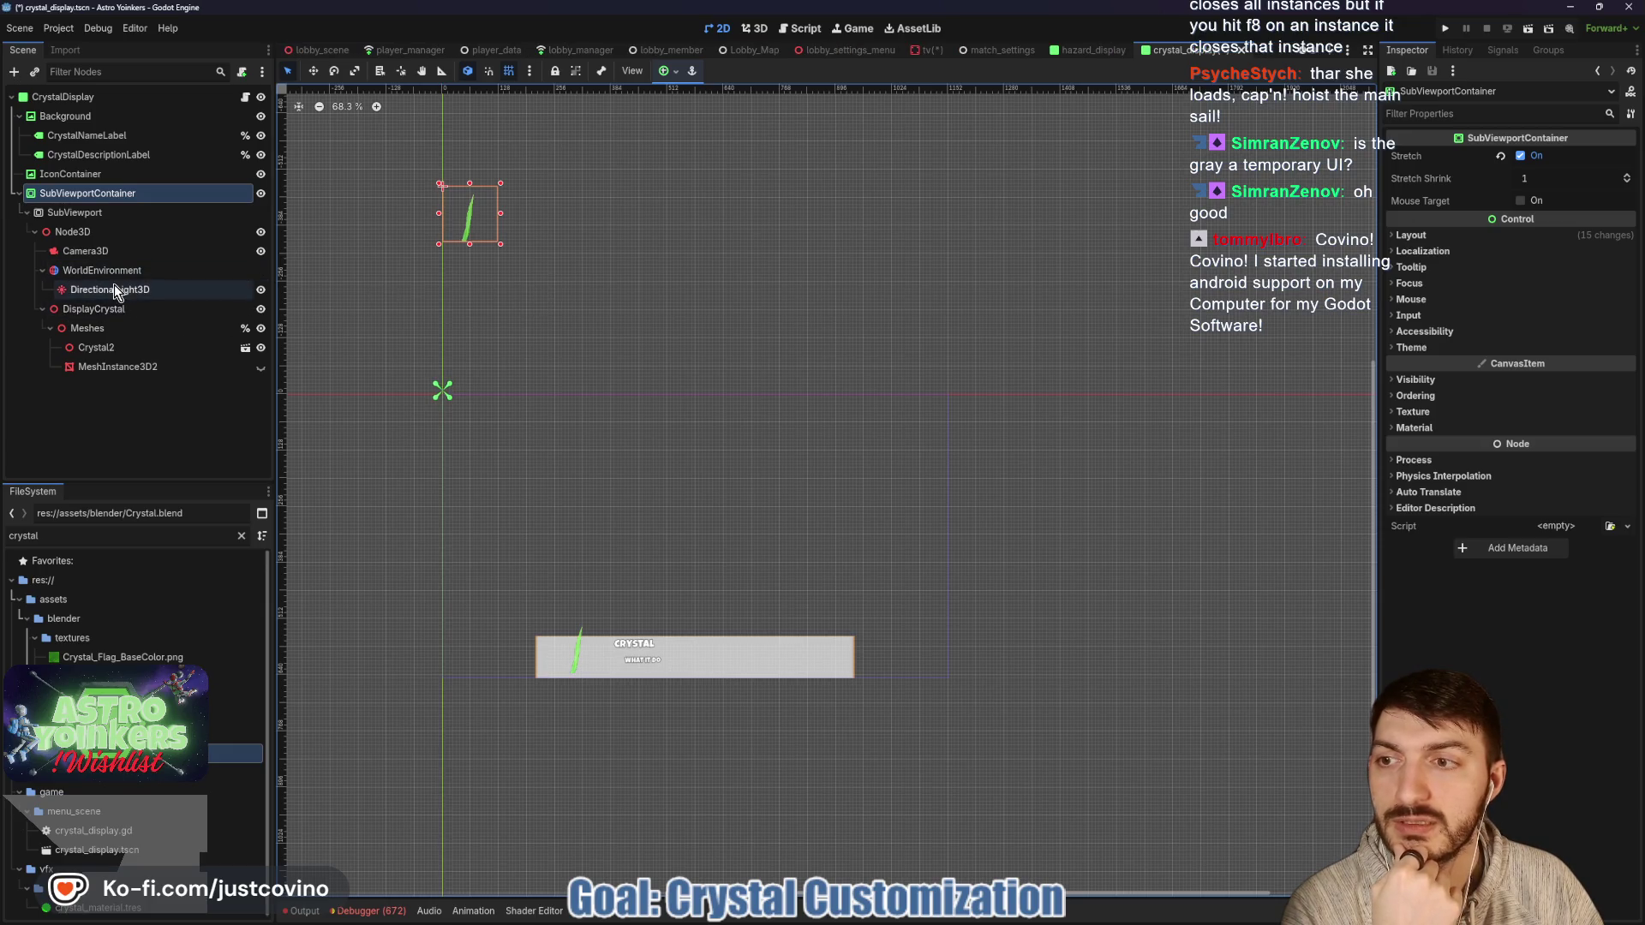
{"action": "left_click", "coordinate": [77, 174]}
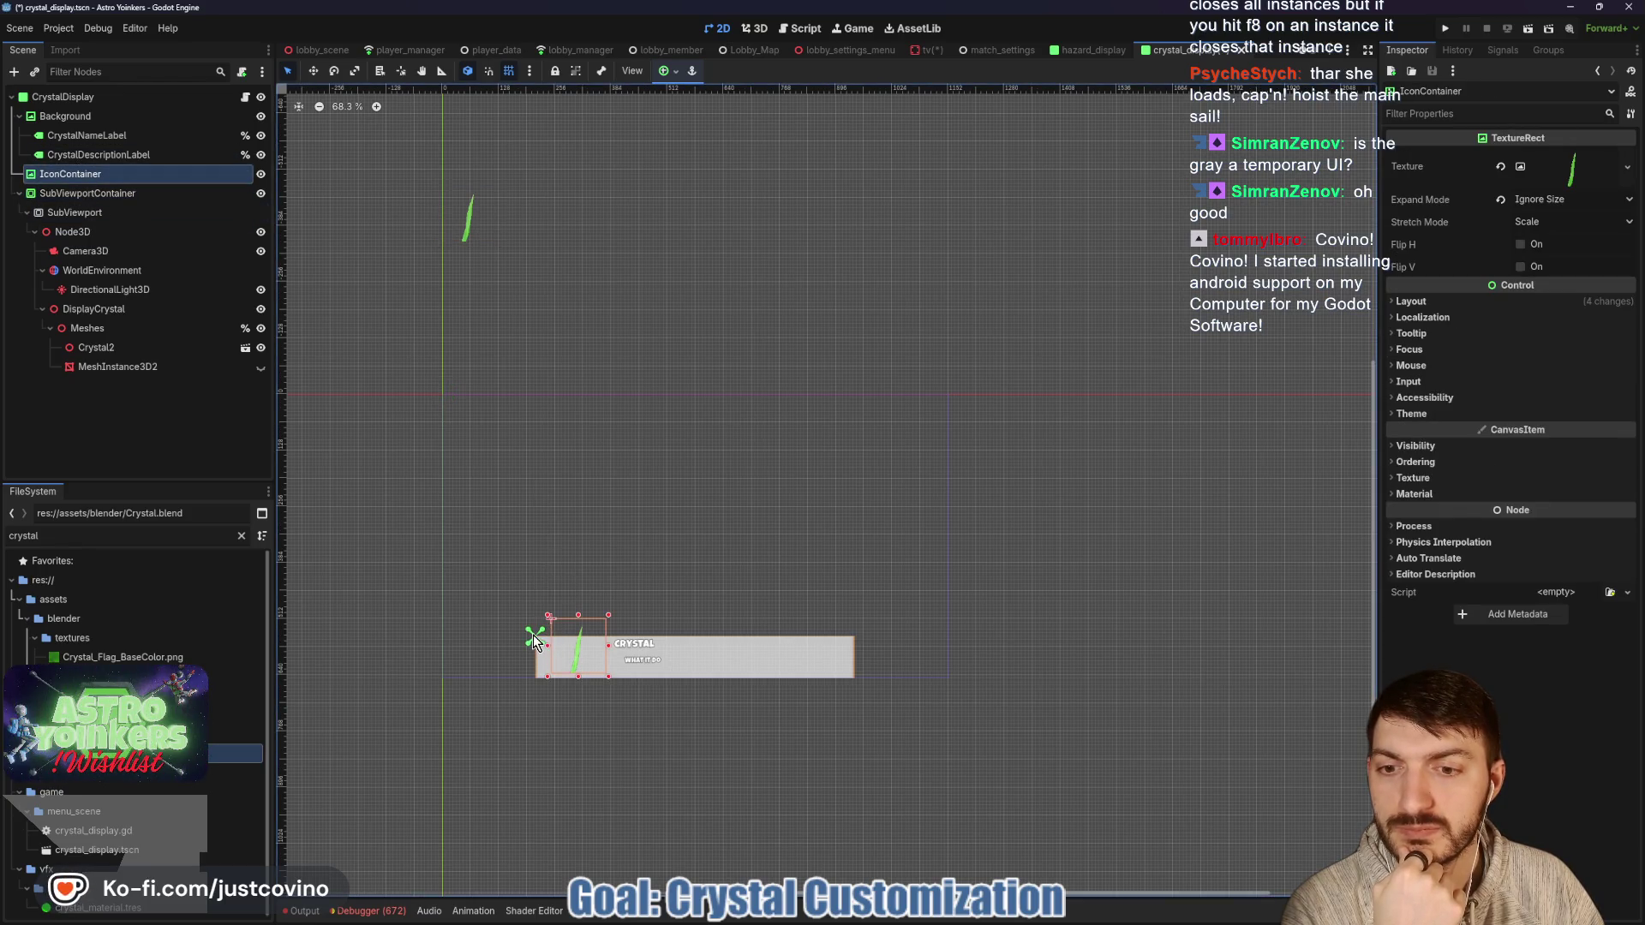
{"action": "scroll", "coordinate": [541, 652], "scroll_direction": "up", "scroll_amount": 3}
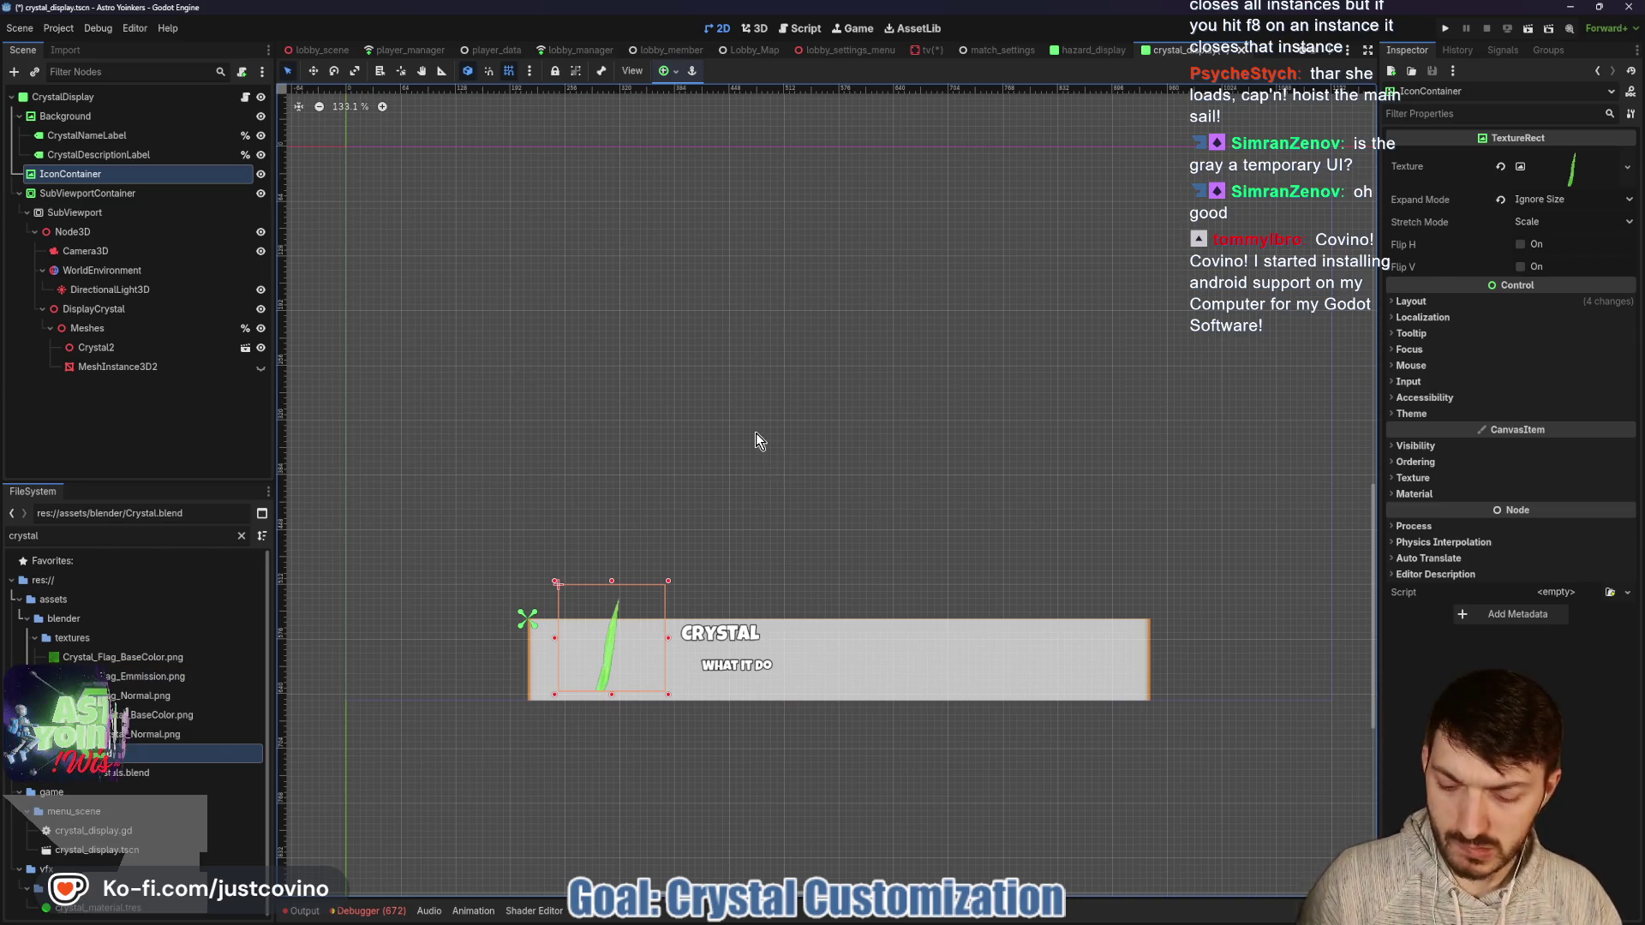
{"action": "key", "text": "ctrl+s"}
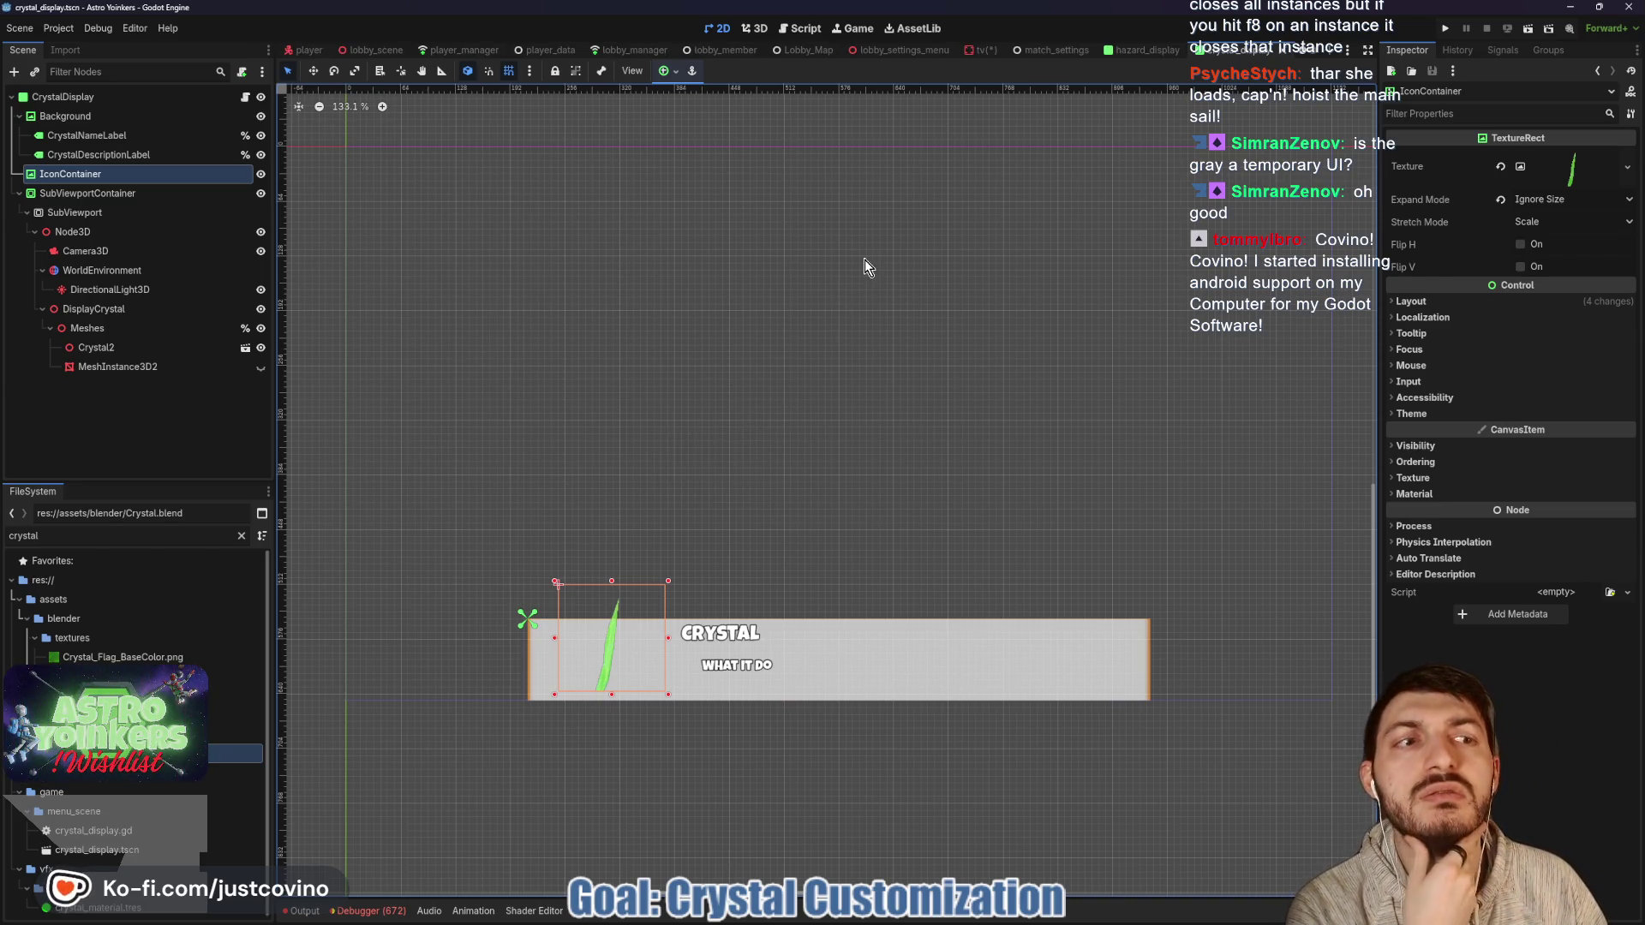
Raise Crystal2 to Y 0.039 in the crystal display scene, save, and close it.
{"action": "left_click", "coordinate": [981, 50]}
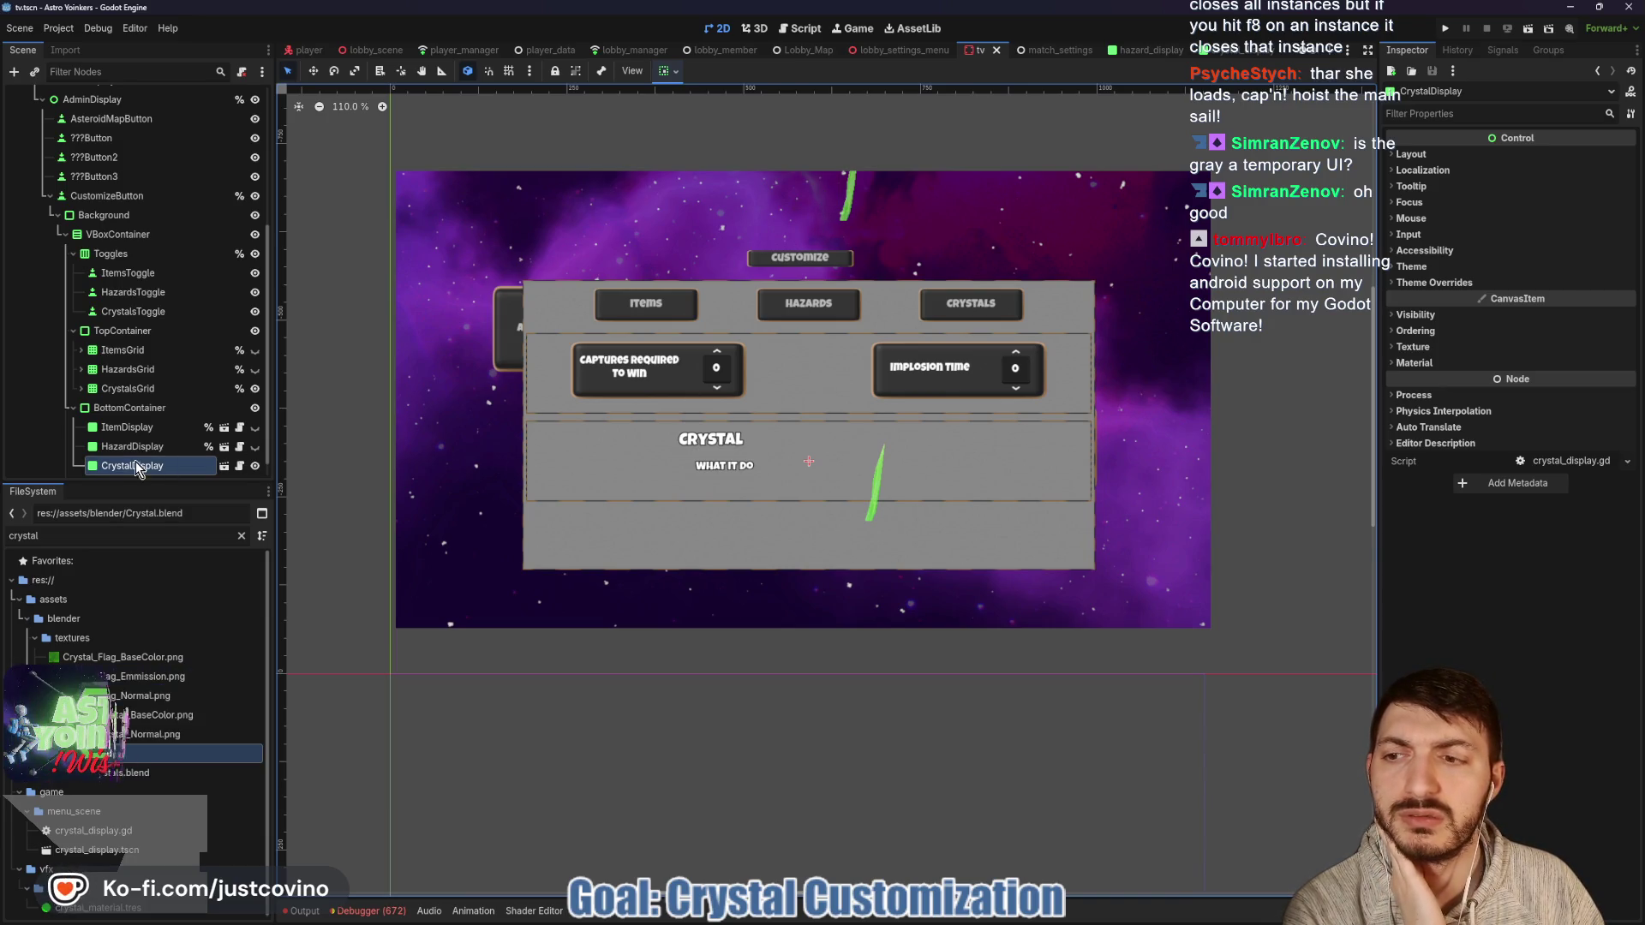
{"action": "left_click", "coordinate": [255, 467]}
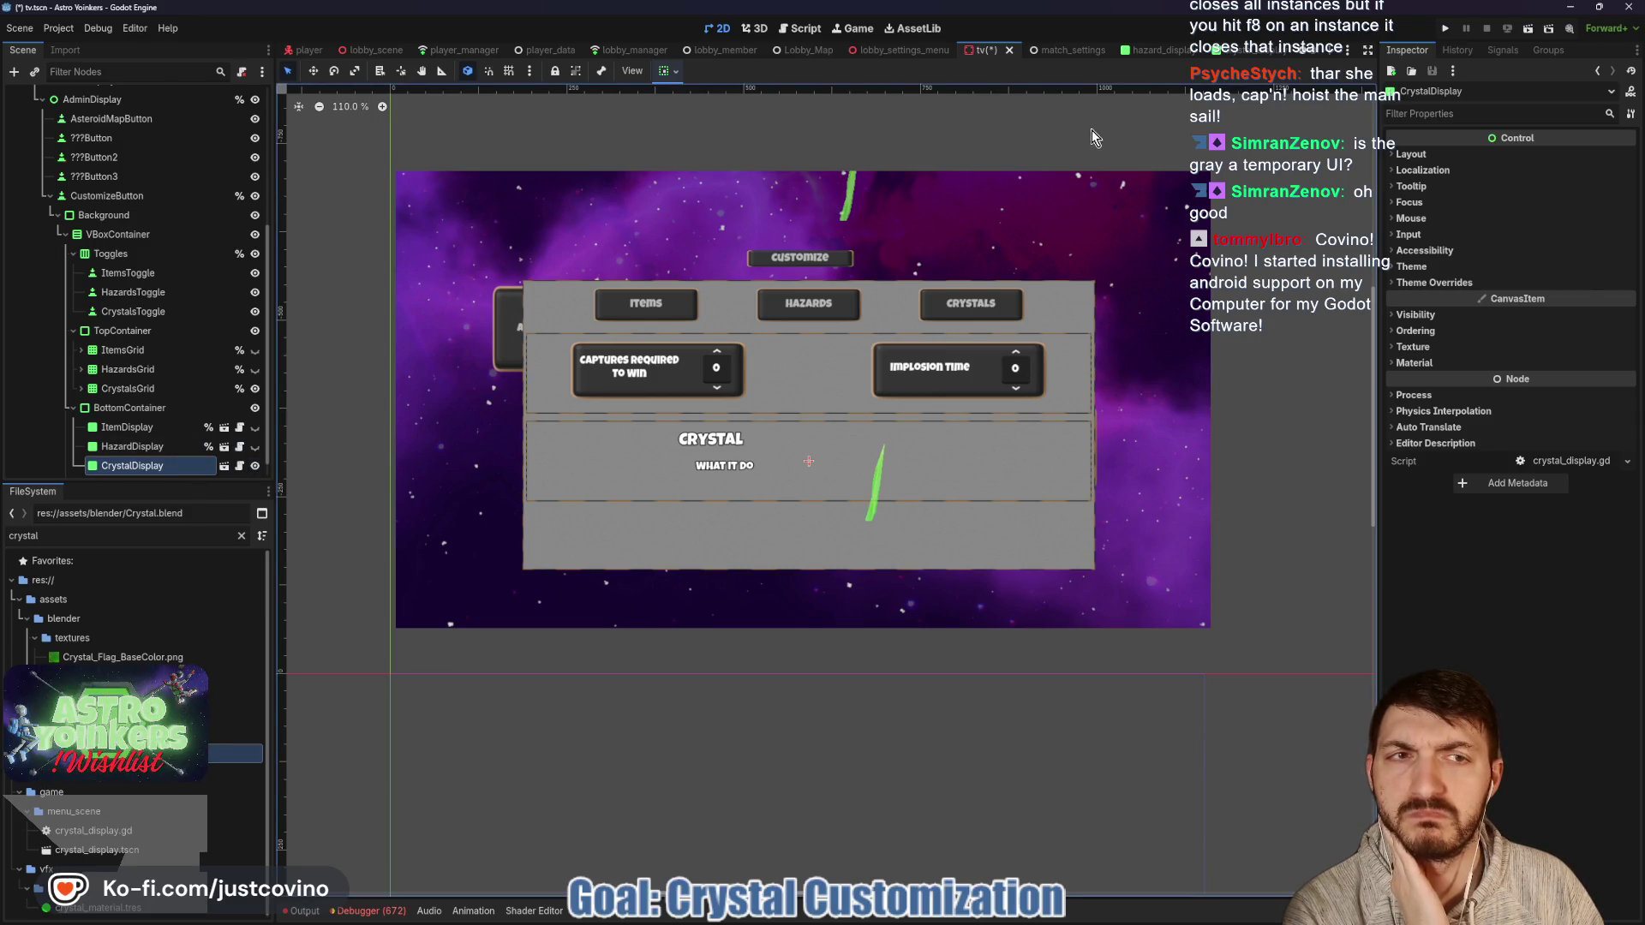
{"action": "double_click", "coordinate": [722, 364]}
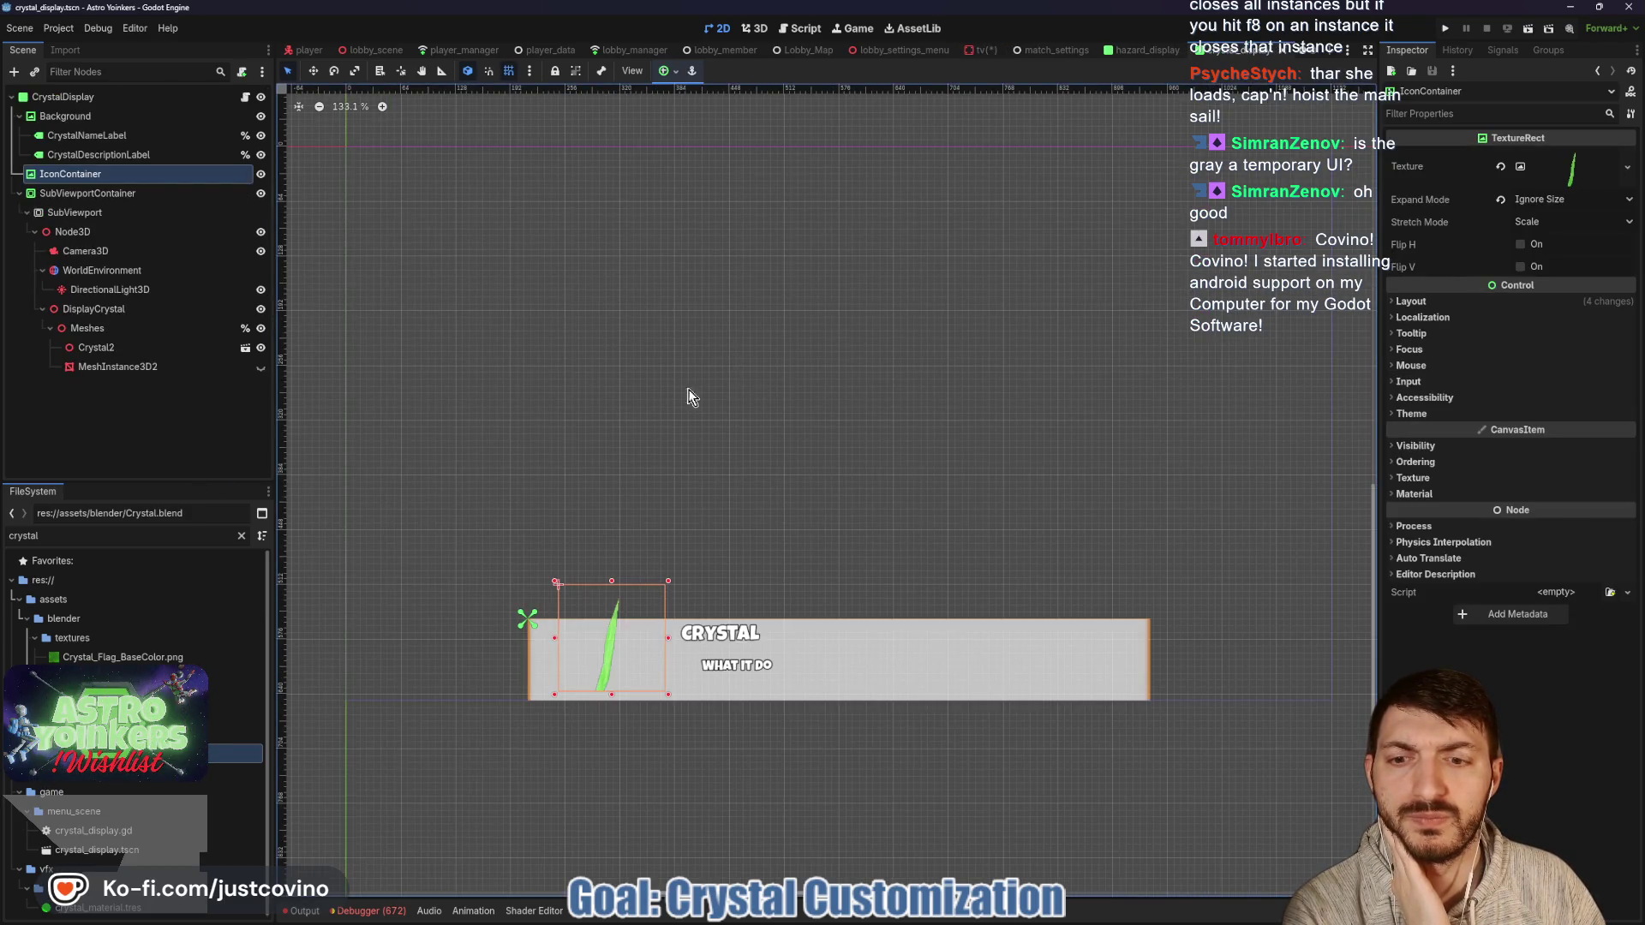
{"action": "left_click", "coordinate": [98, 193]}
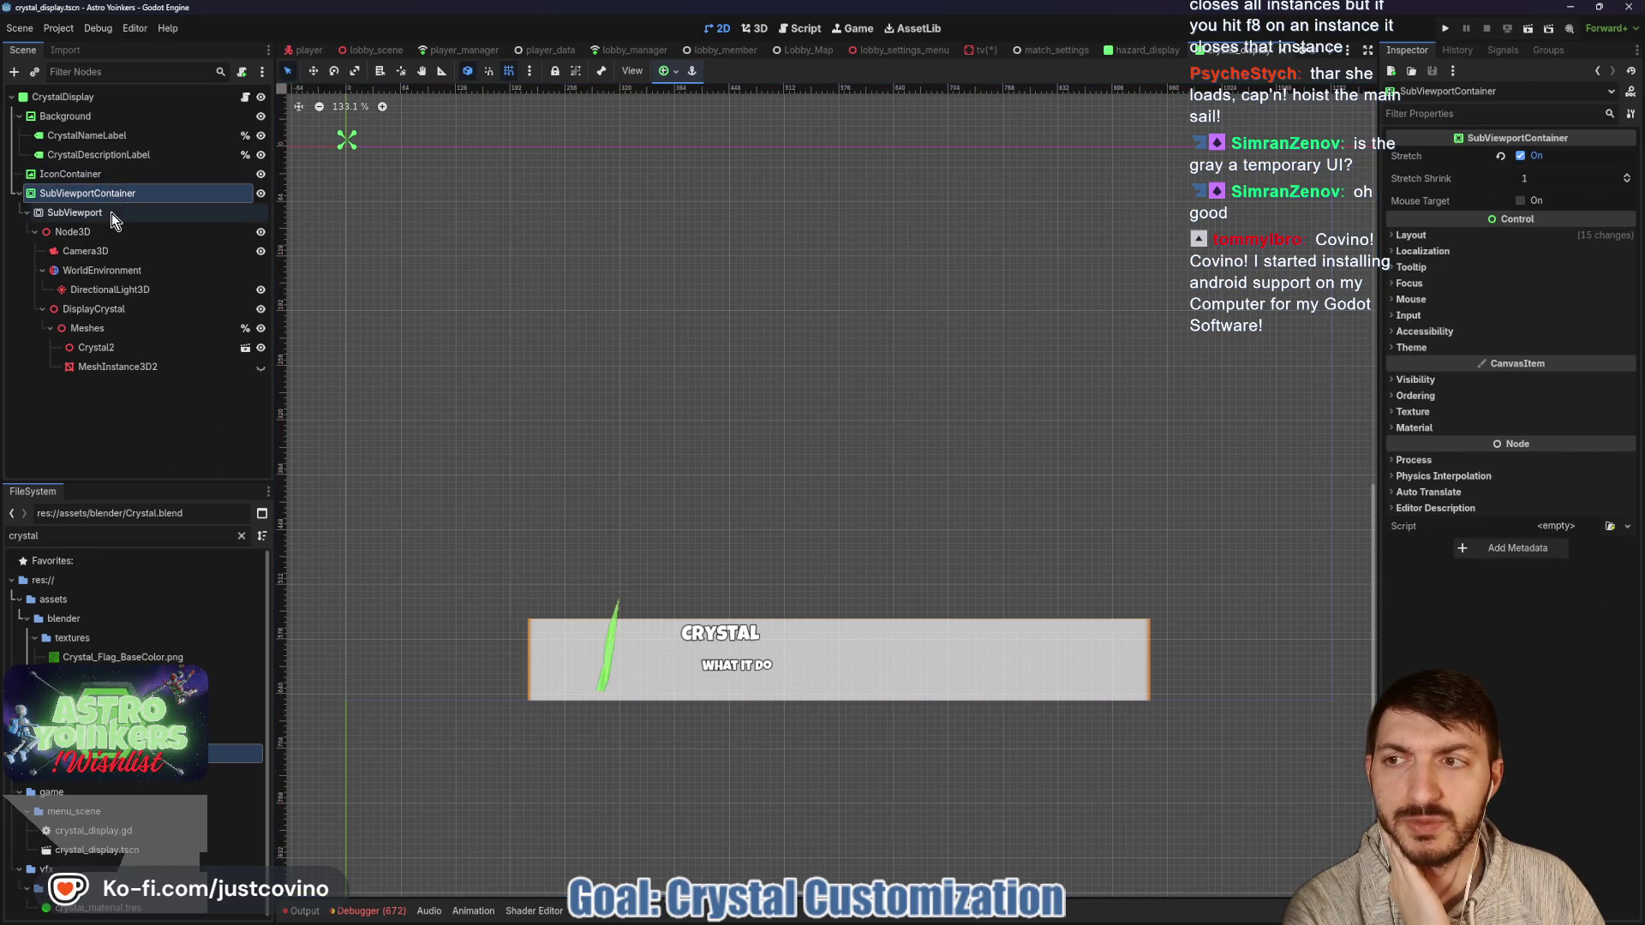
{"action": "left_click", "coordinate": [86, 210]}
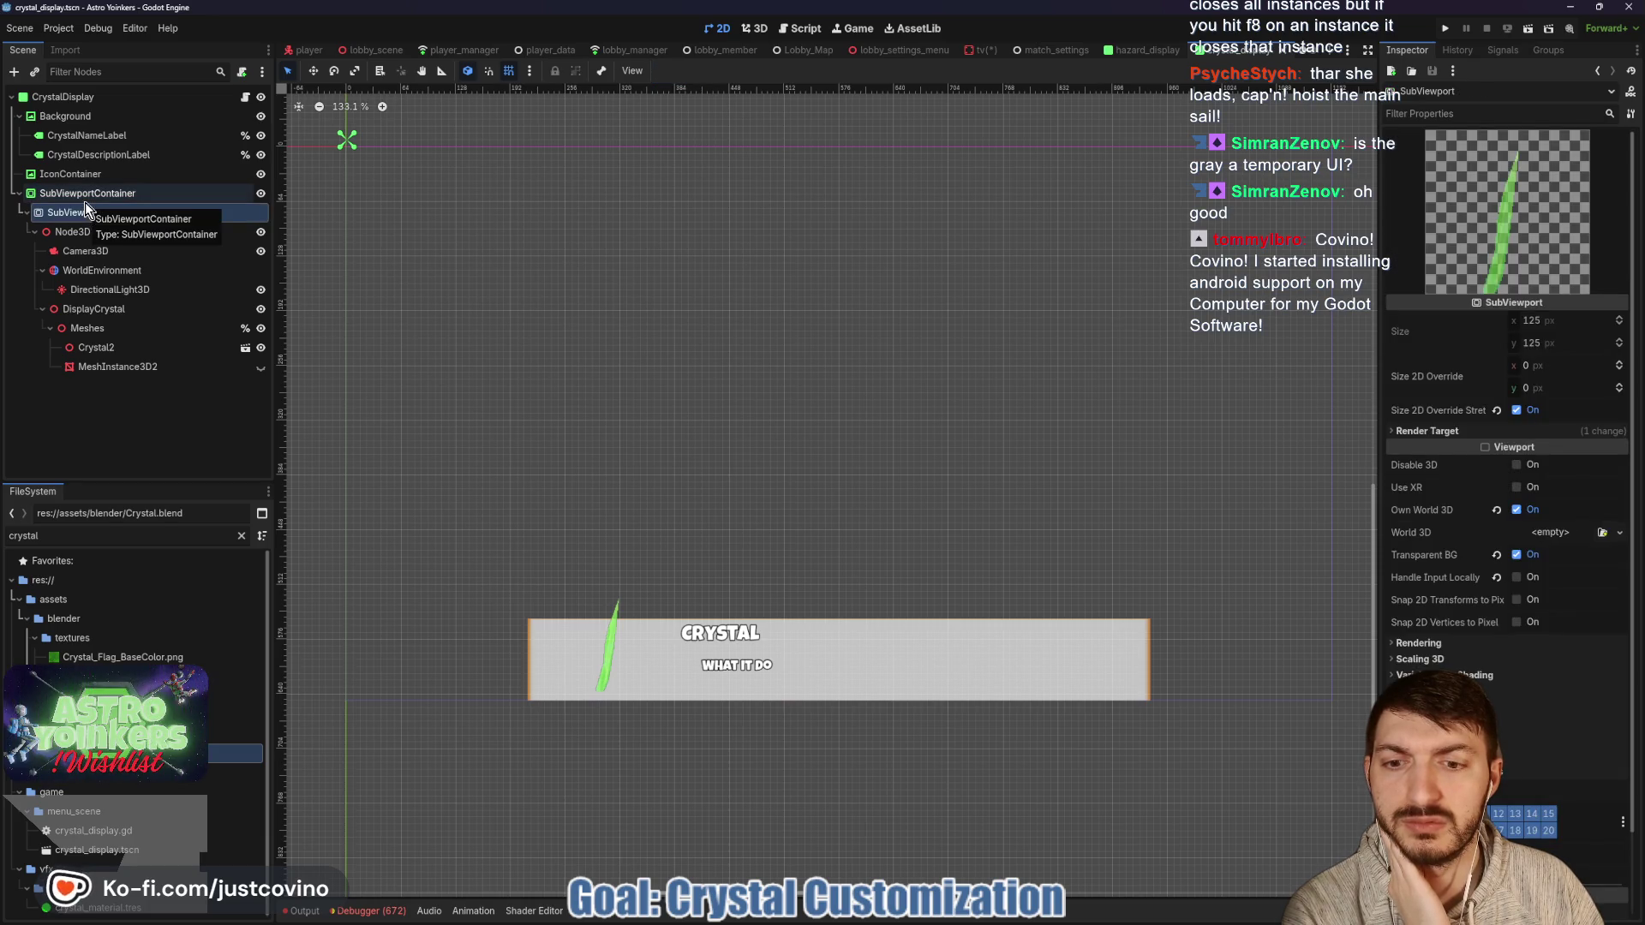
{"action": "left_click", "coordinate": [102, 351]}
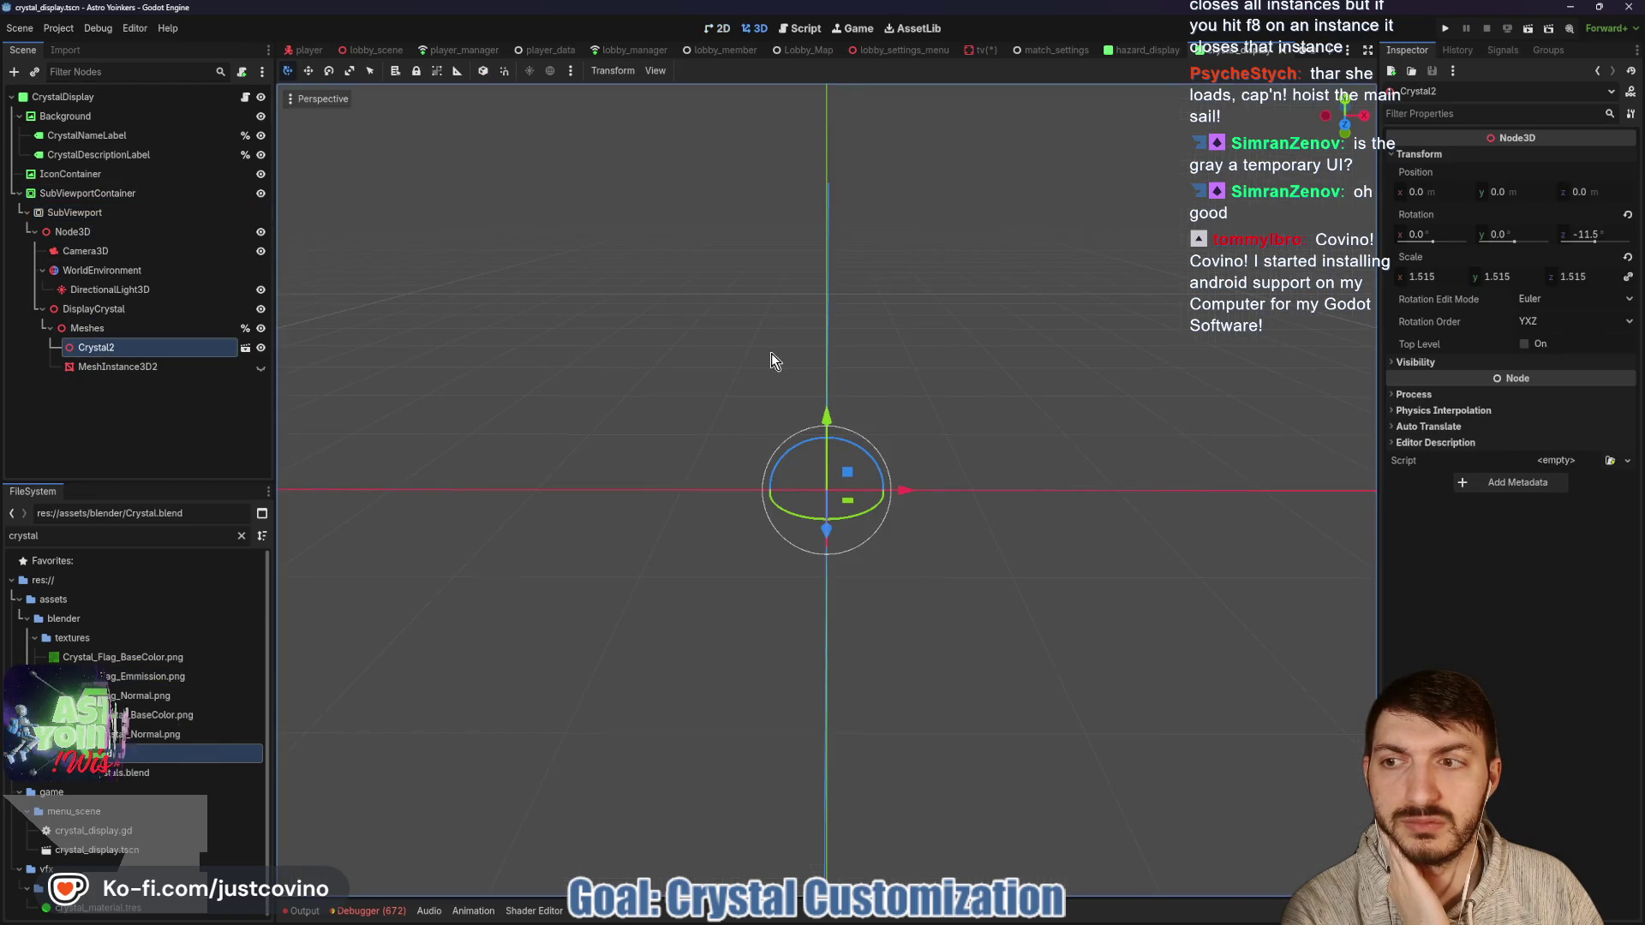
{"action": "left_click_drag", "start_coordinate": [826, 415], "coordinate": [828, 409]}
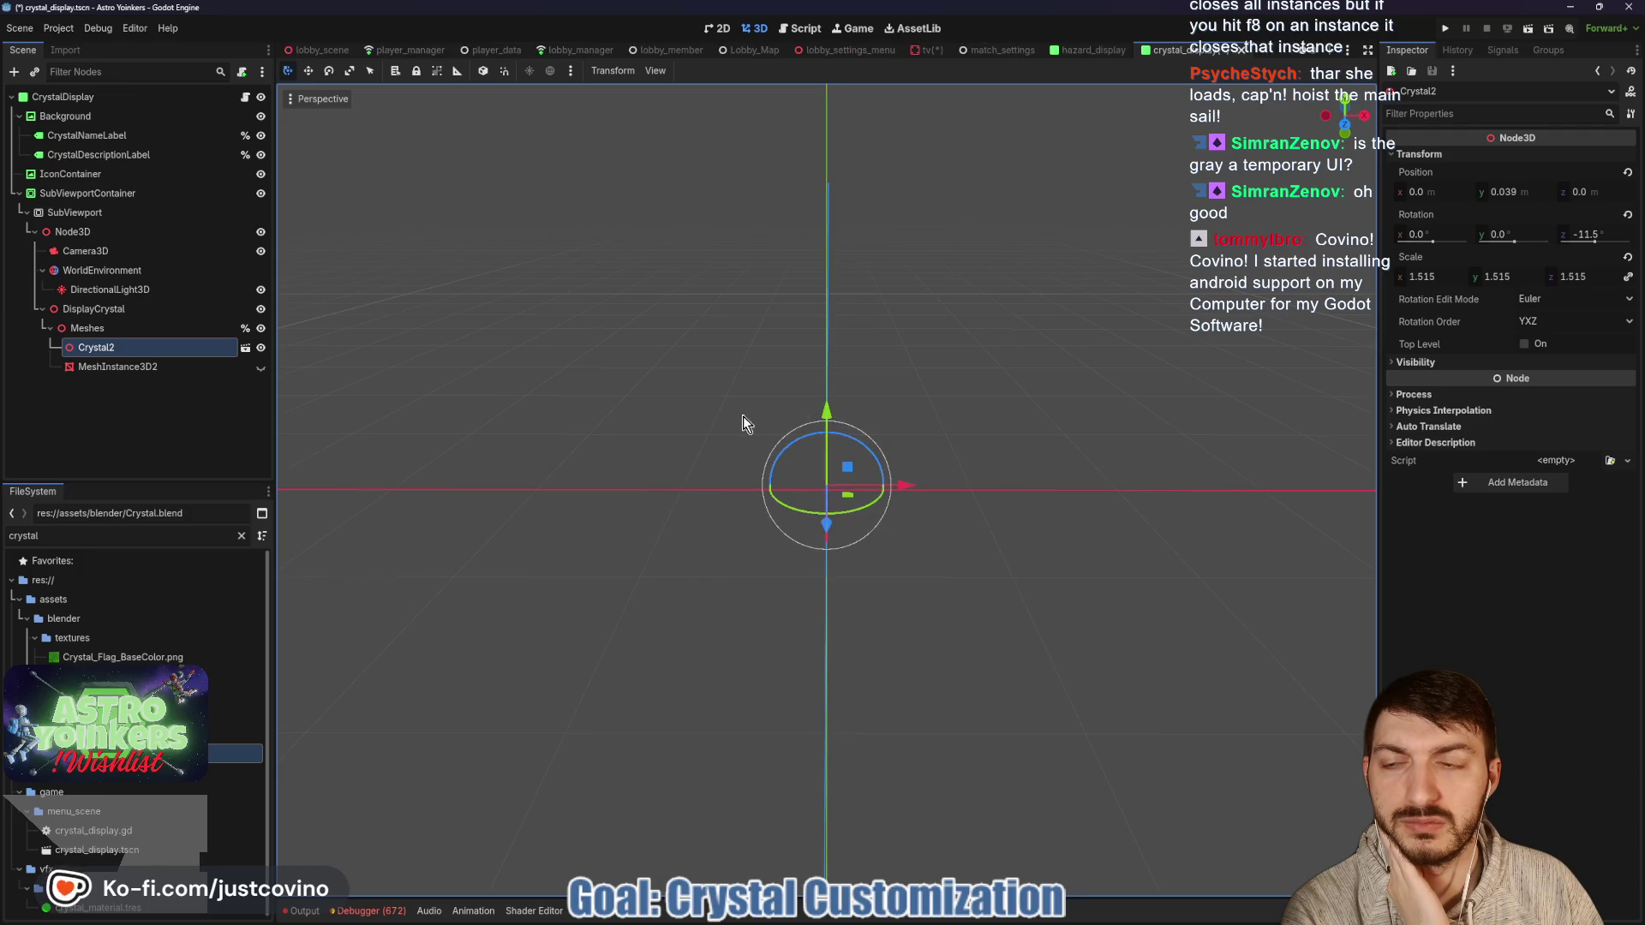
{"action": "key", "text": "ctrl+s"}
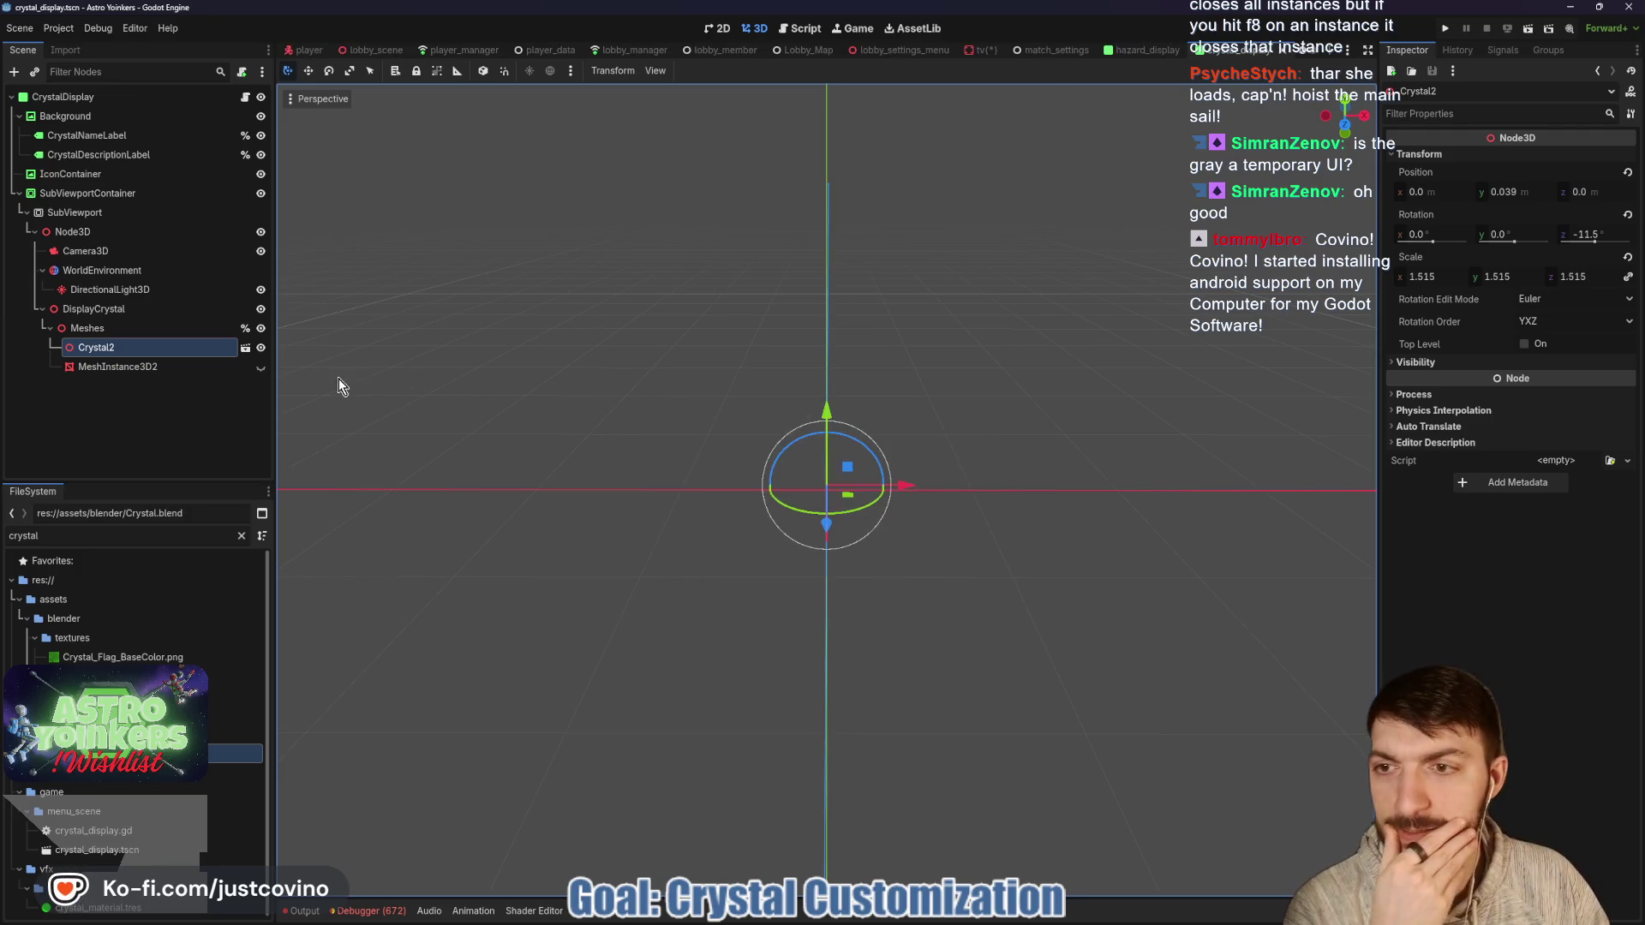
{"action": "key", "text": "ctrl+w"}
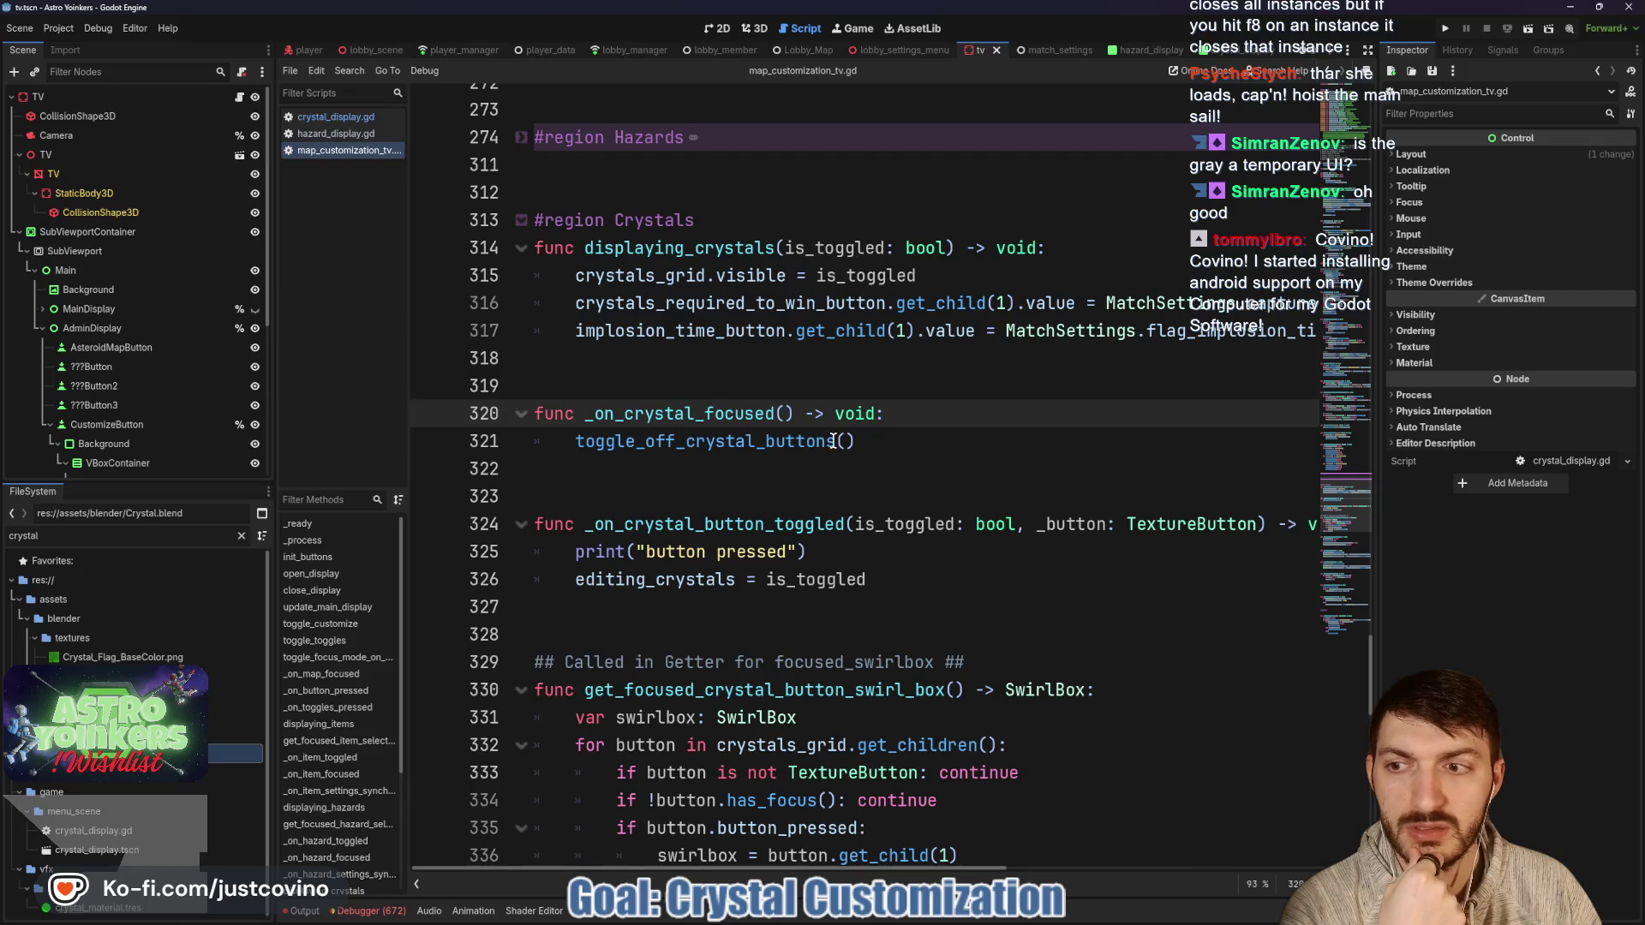
{"action": "scroll", "coordinate": [154, 385], "scroll_direction": "down", "scroll_amount": 5}
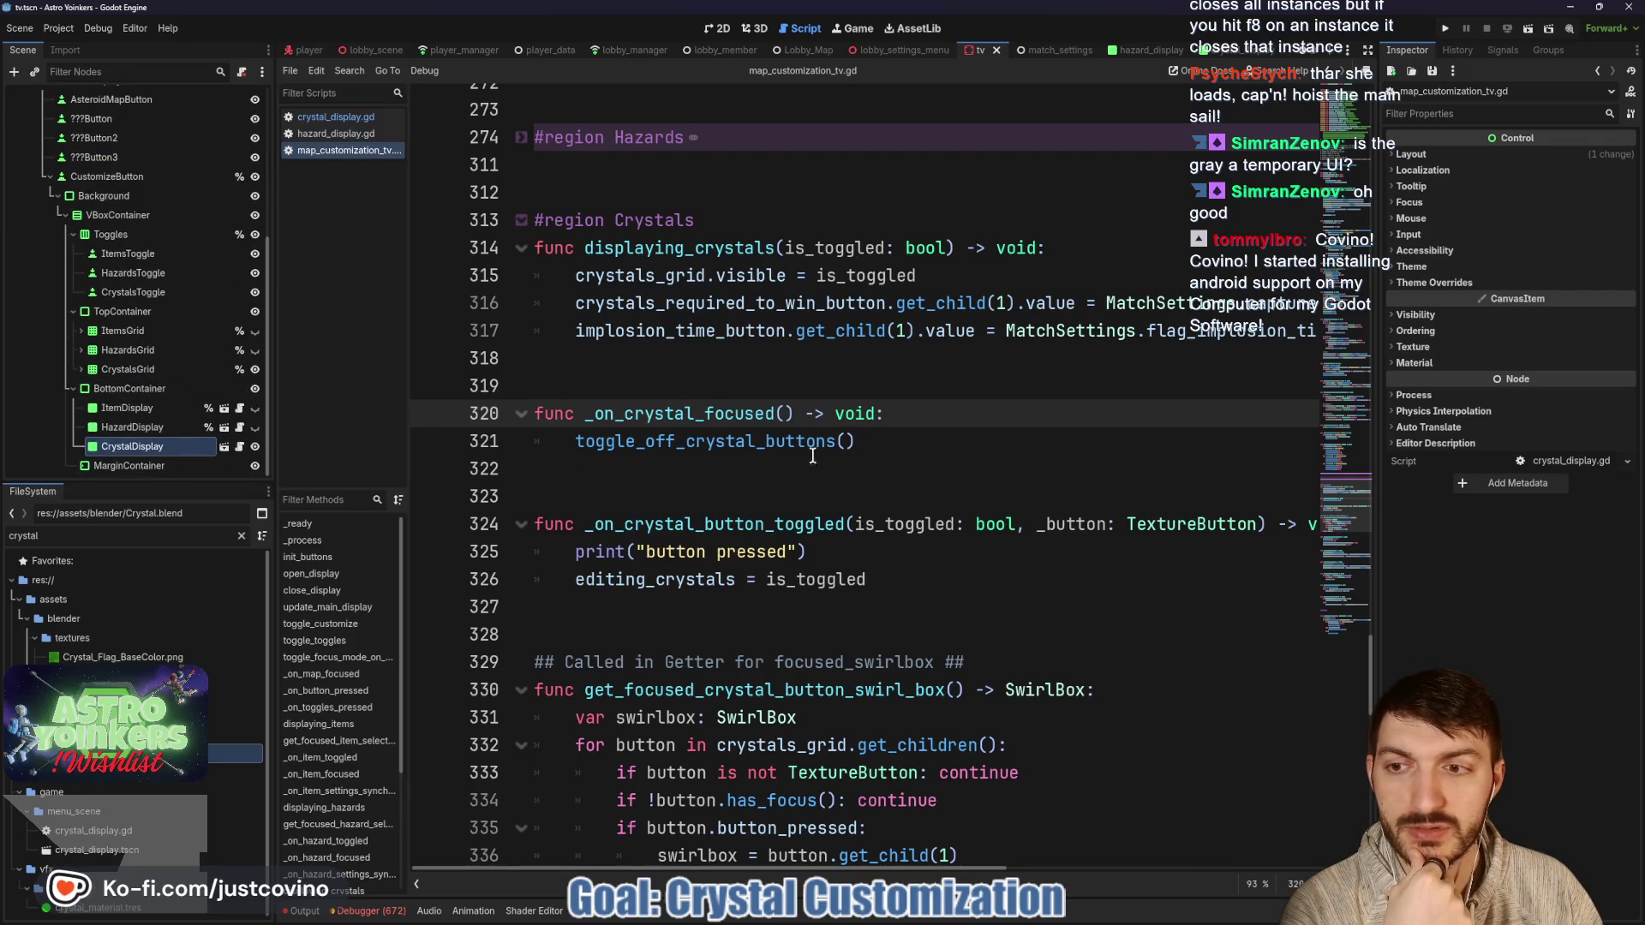
{"action": "right_click", "coordinate": [171, 454]}
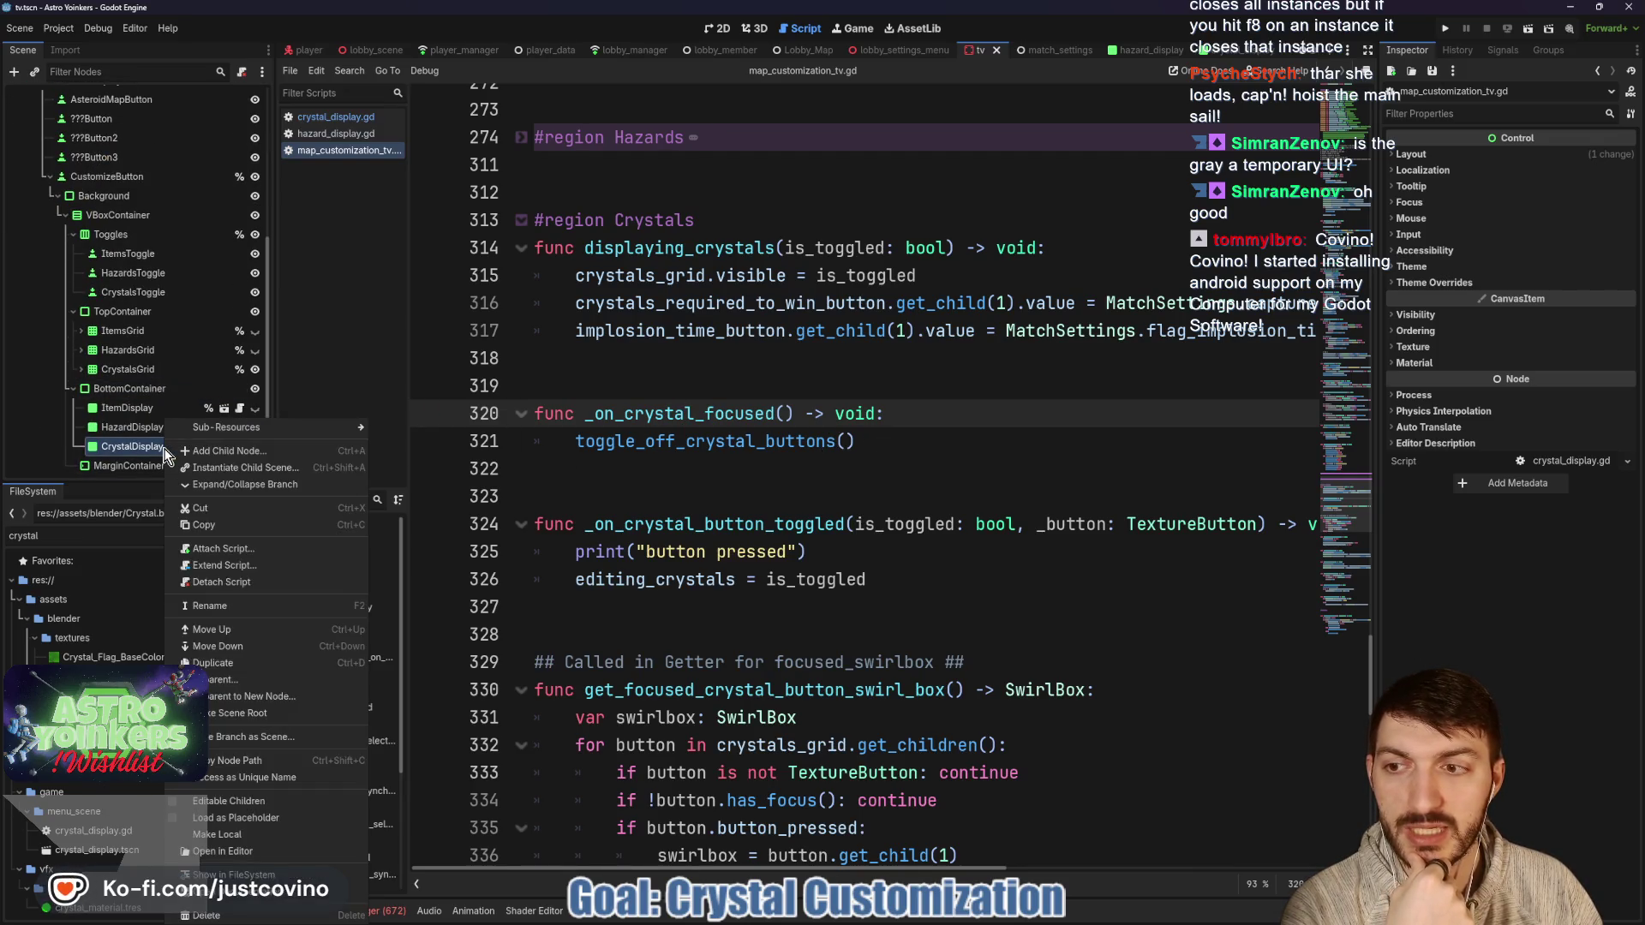
{"action": "left_click", "coordinate": [243, 776]}
{"action": "scroll", "coordinate": [741, 485], "scroll_direction": "up", "scroll_amount": 20}
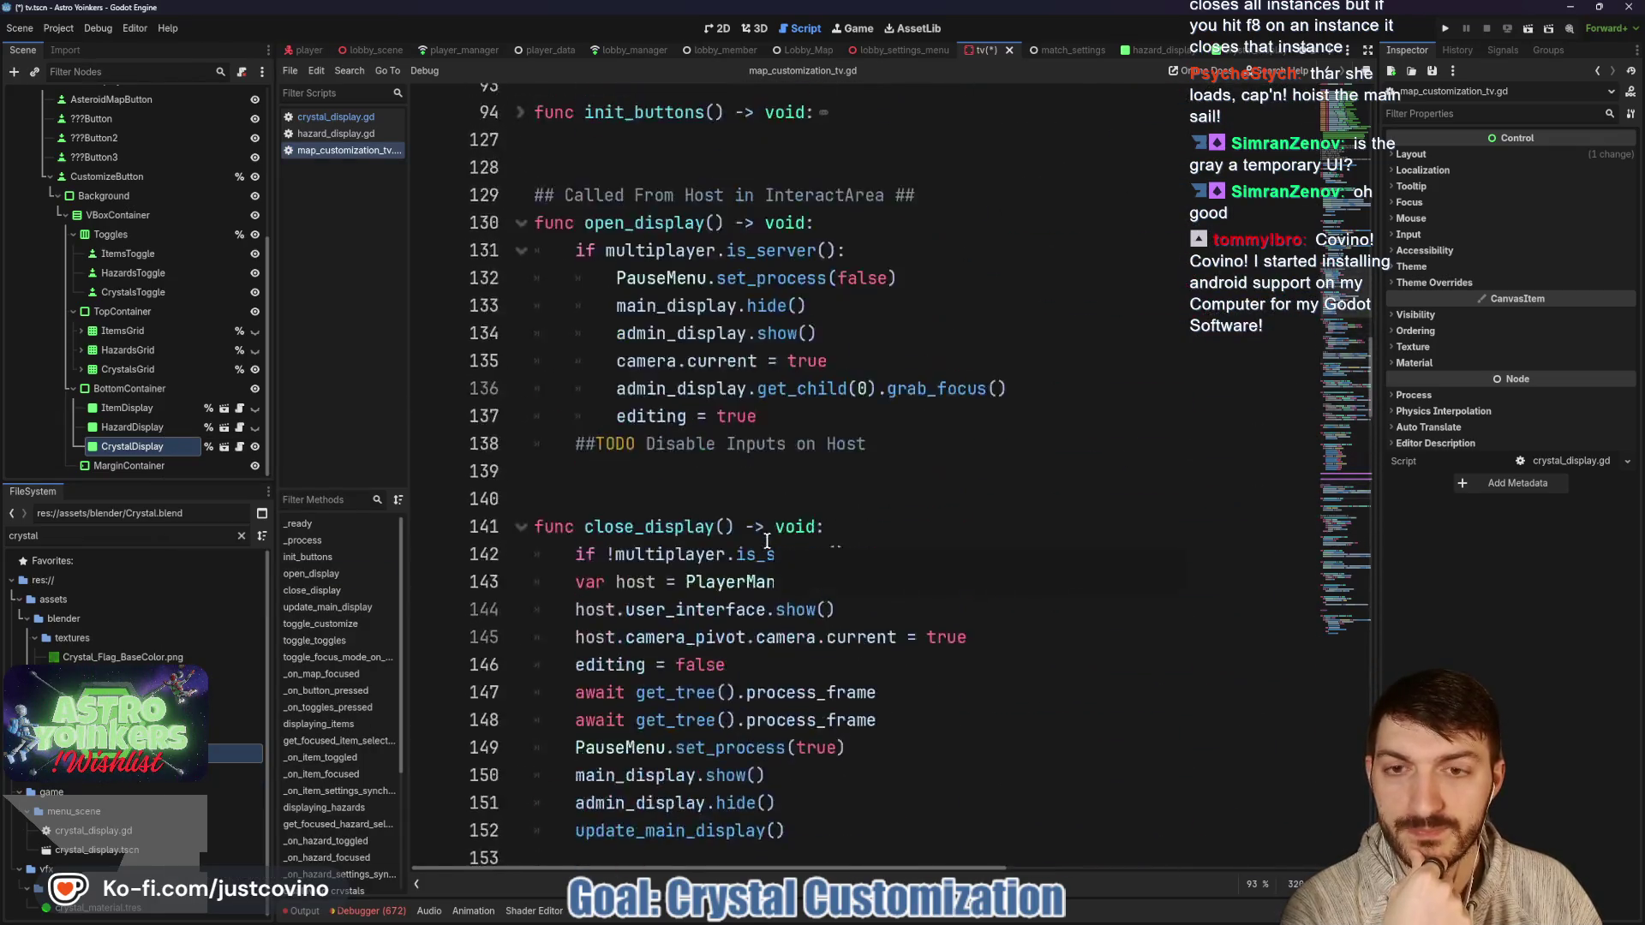
{"action": "scroll", "coordinate": [766, 539], "scroll_direction": "up", "scroll_amount": 5}
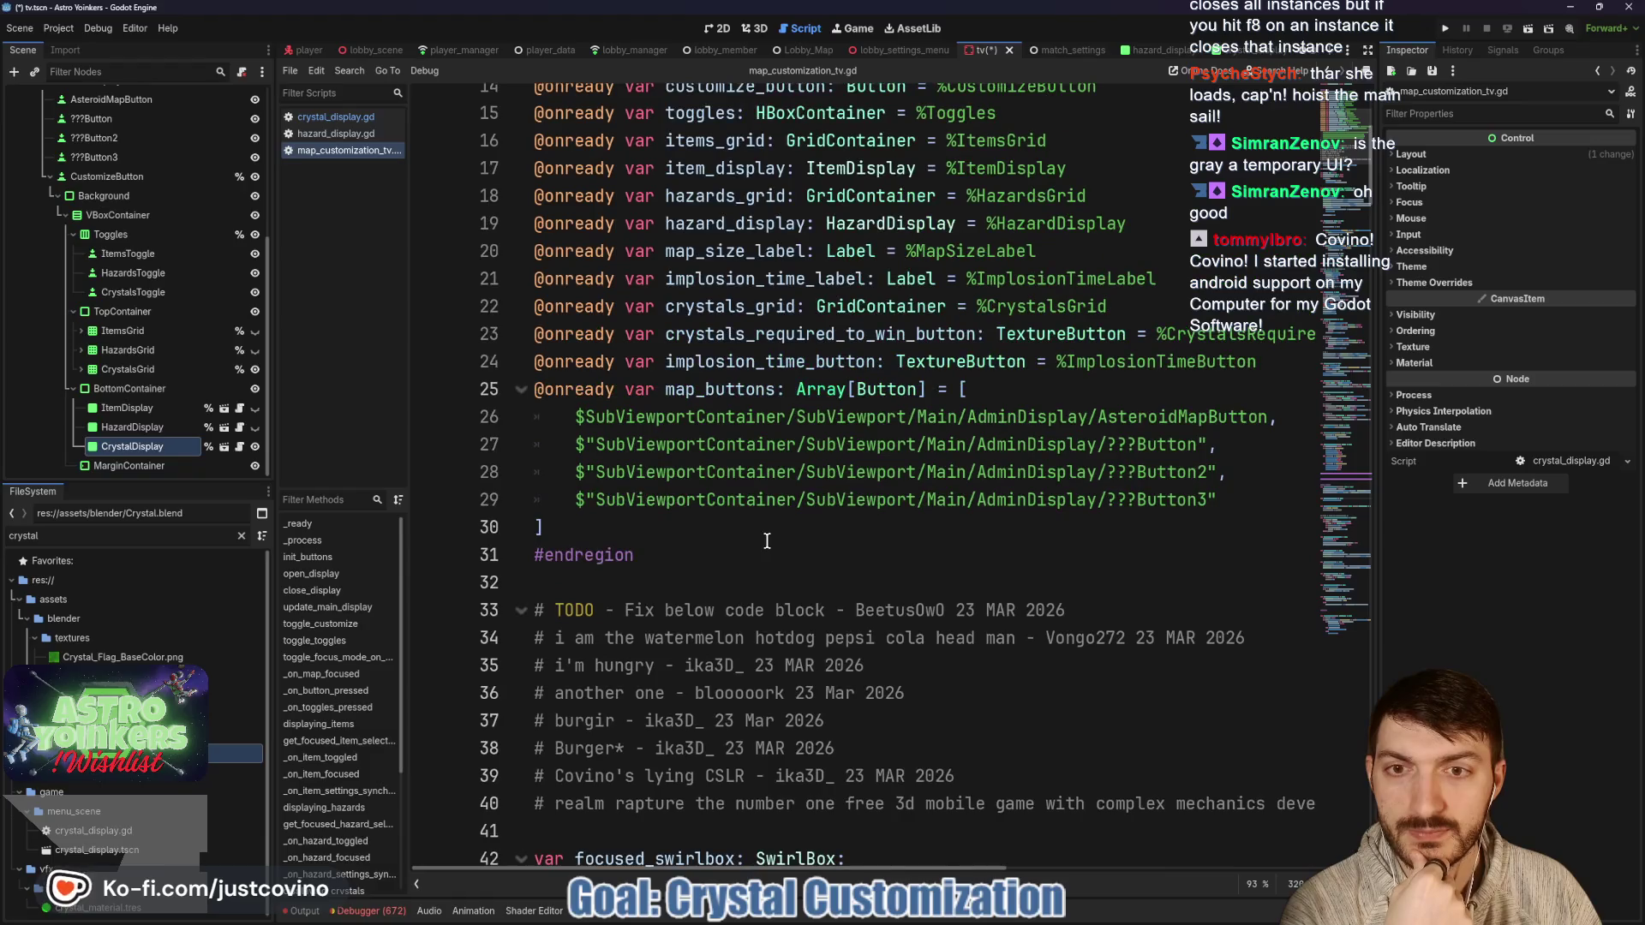
{"action": "left_click", "coordinate": [1286, 365]}
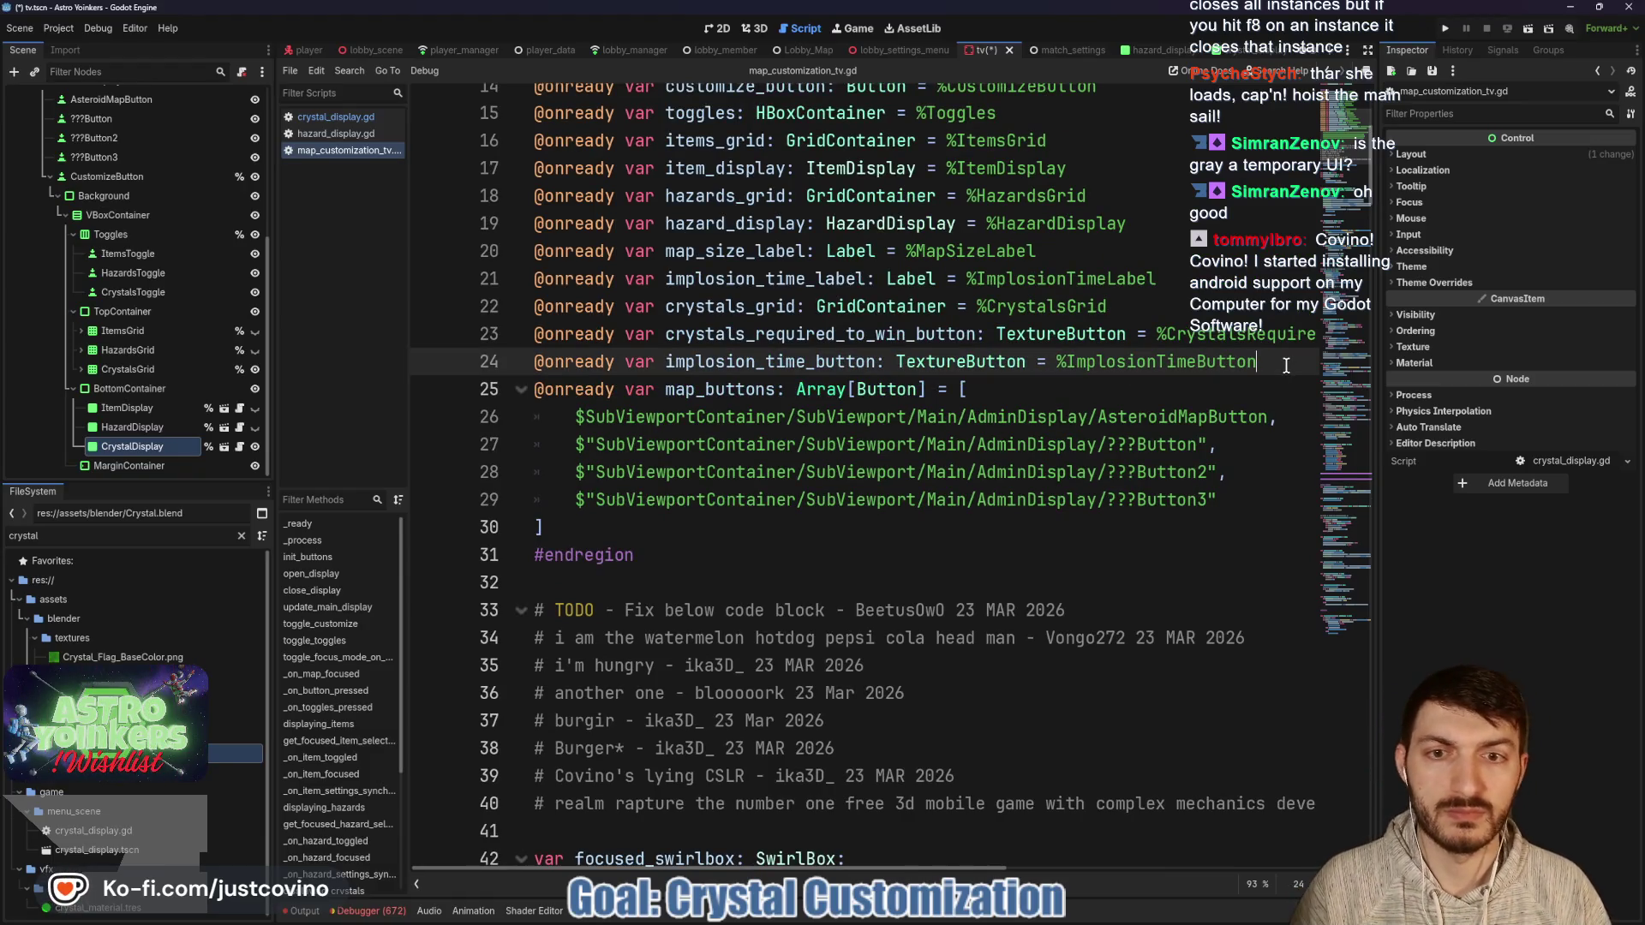
{"action": "key", "text": "Return"}
{"action": "left_click_drag", "start_coordinate": [151, 449], "coordinate": [624, 391]}
{"action": "key", "text": "ctrl+s"}
{"action": "scroll", "coordinate": [842, 602], "scroll_direction": "down", "scroll_amount": 13}
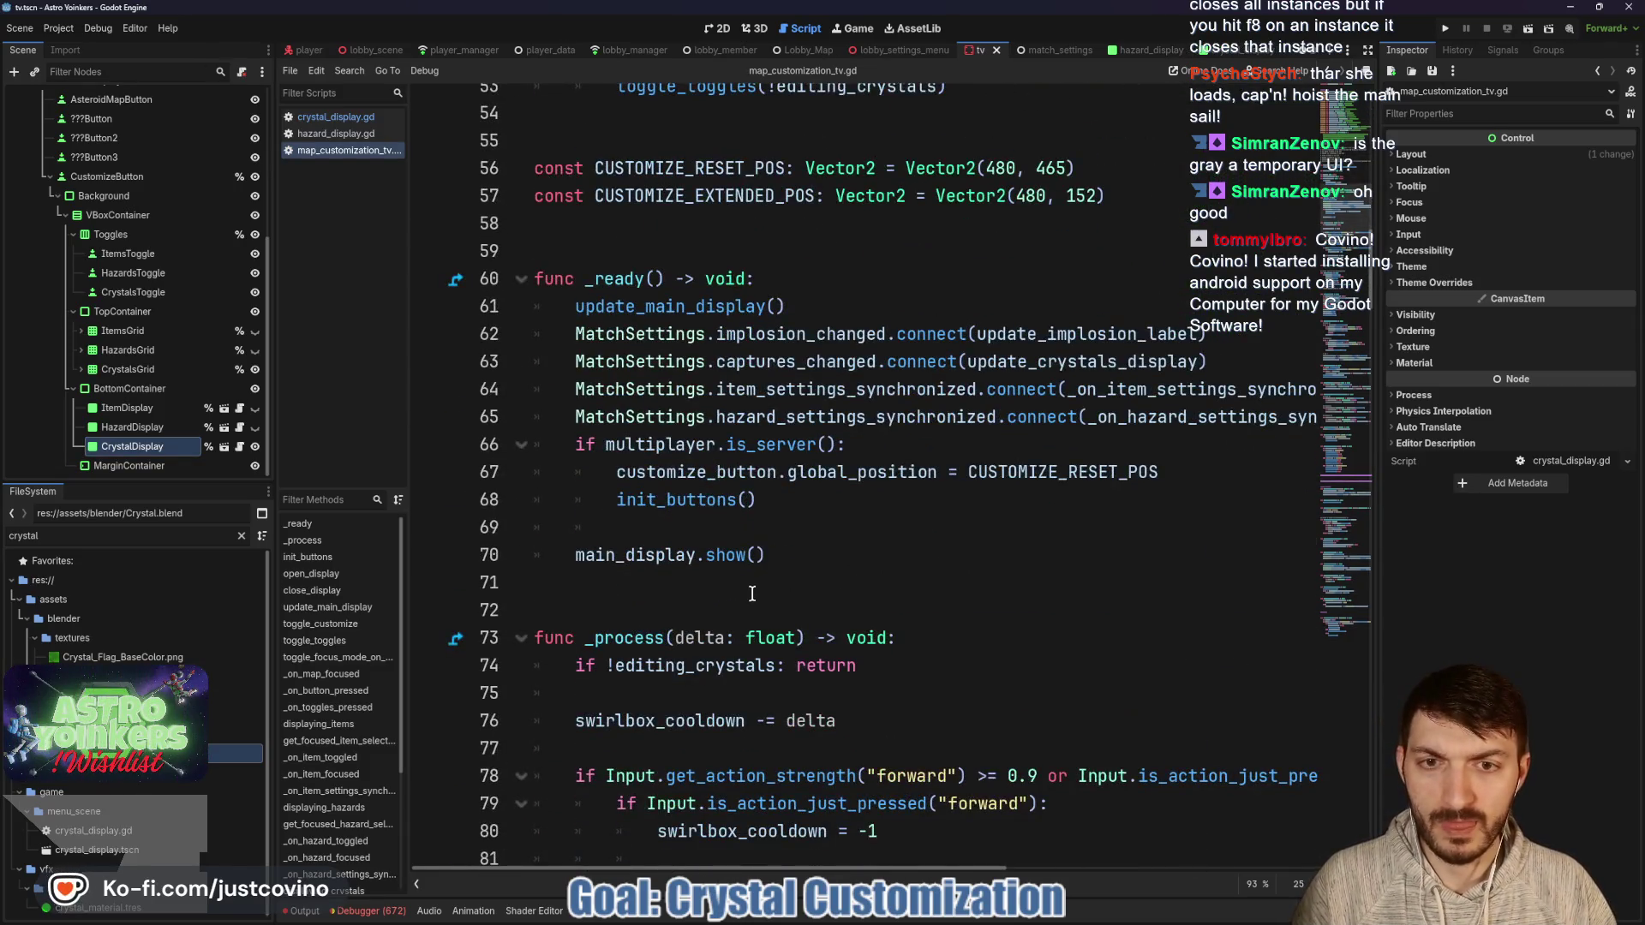
{"action": "scroll", "coordinate": [752, 595], "scroll_direction": "down", "scroll_amount": 5}
{"action": "scroll", "coordinate": [742, 506], "scroll_direction": "down", "scroll_amount": 10}
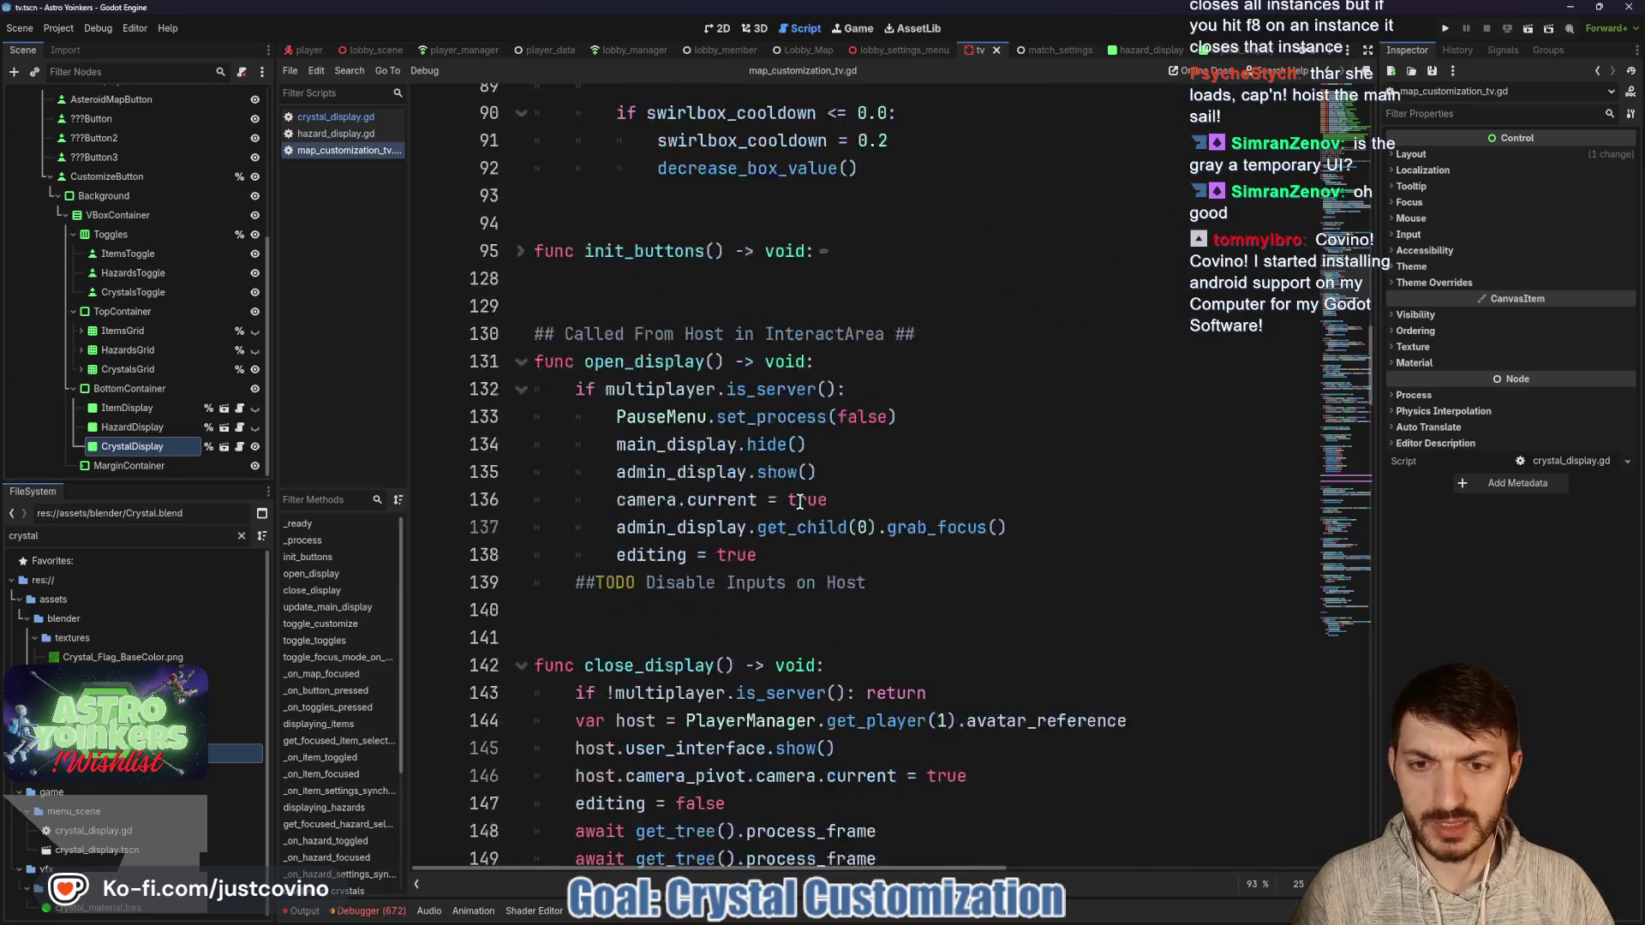
{"action": "scroll", "coordinate": [759, 489], "scroll_direction": "down", "scroll_amount": 5}
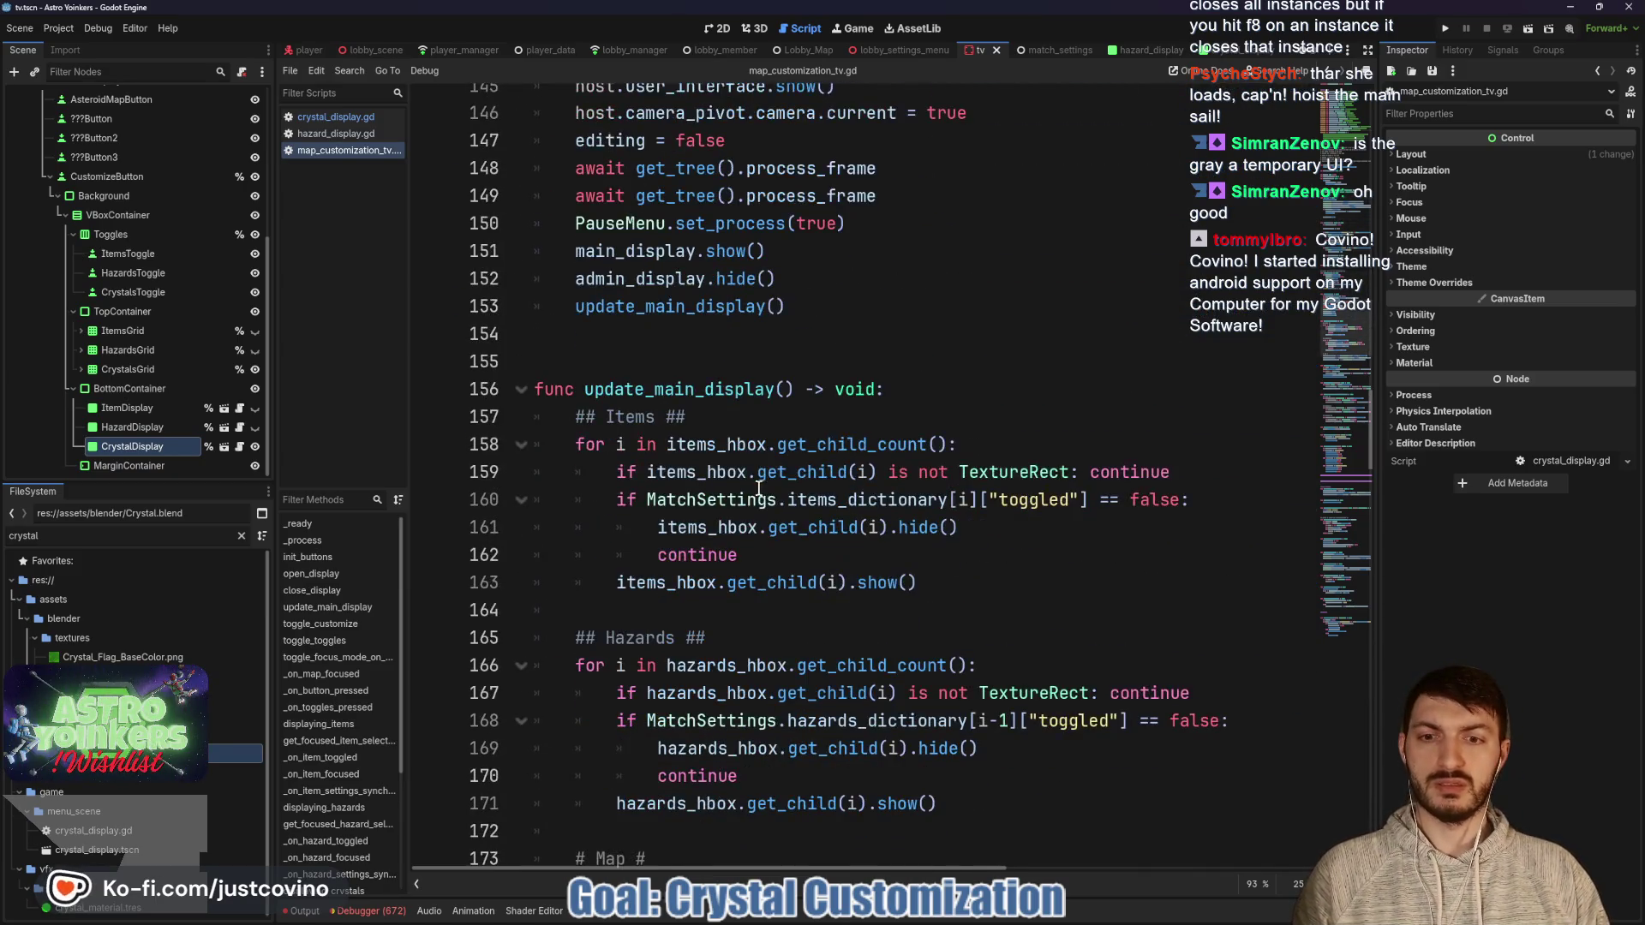
{"action": "scroll", "coordinate": [744, 479], "scroll_direction": "down", "scroll_amount": 8}
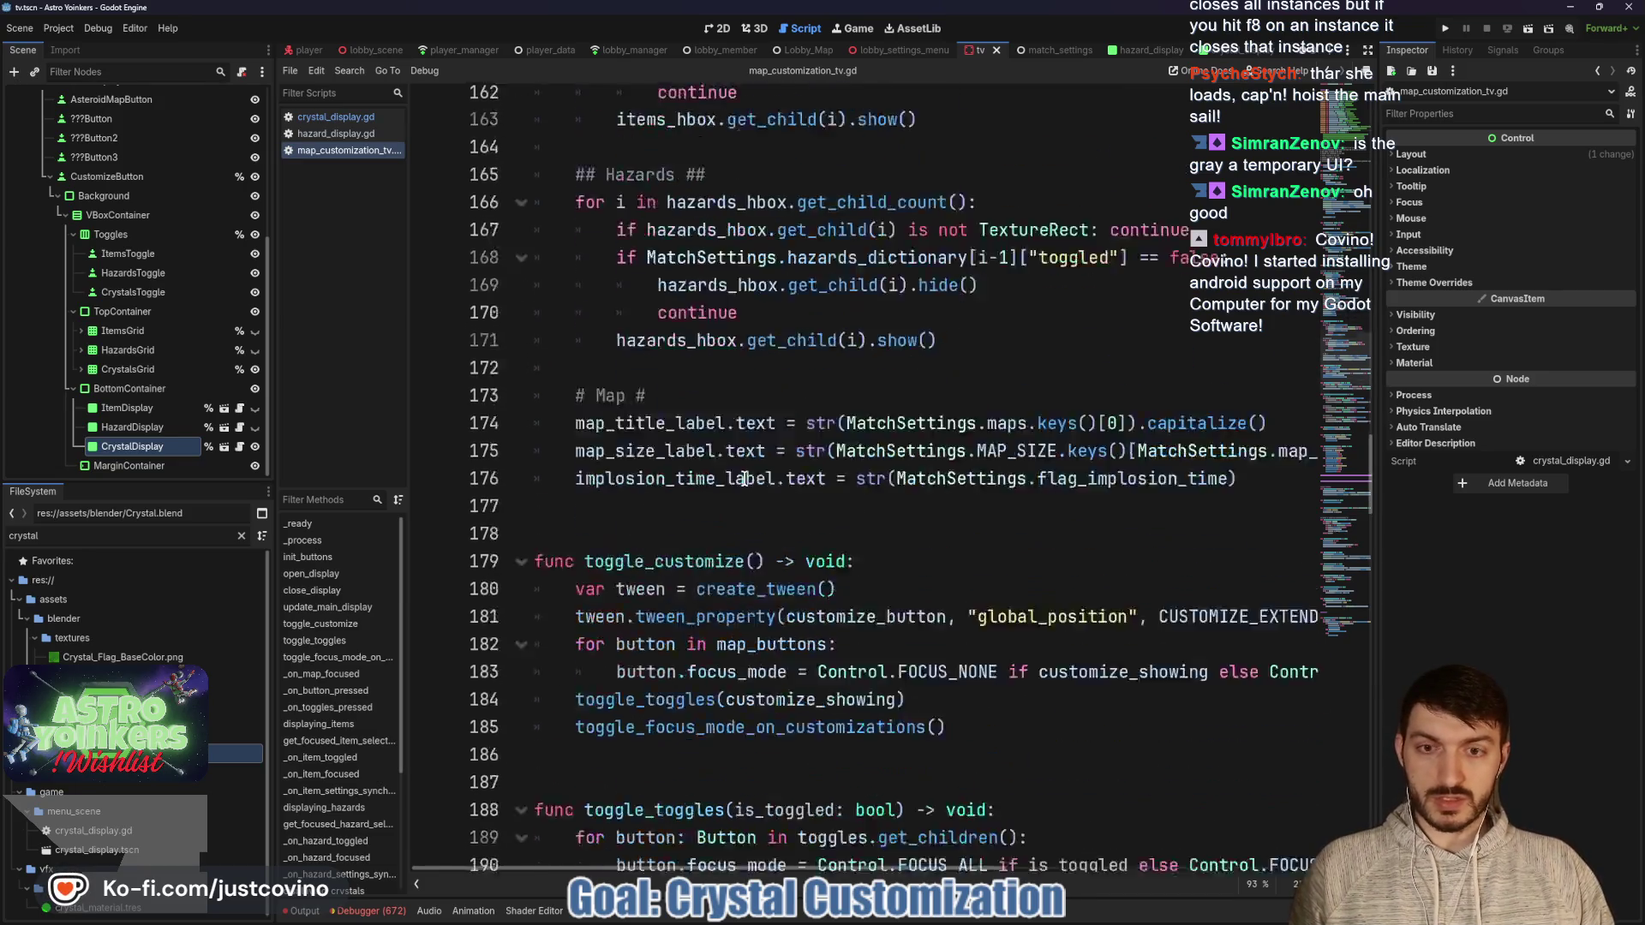
{"action": "scroll", "coordinate": [680, 498], "scroll_direction": "down", "scroll_amount": 5}
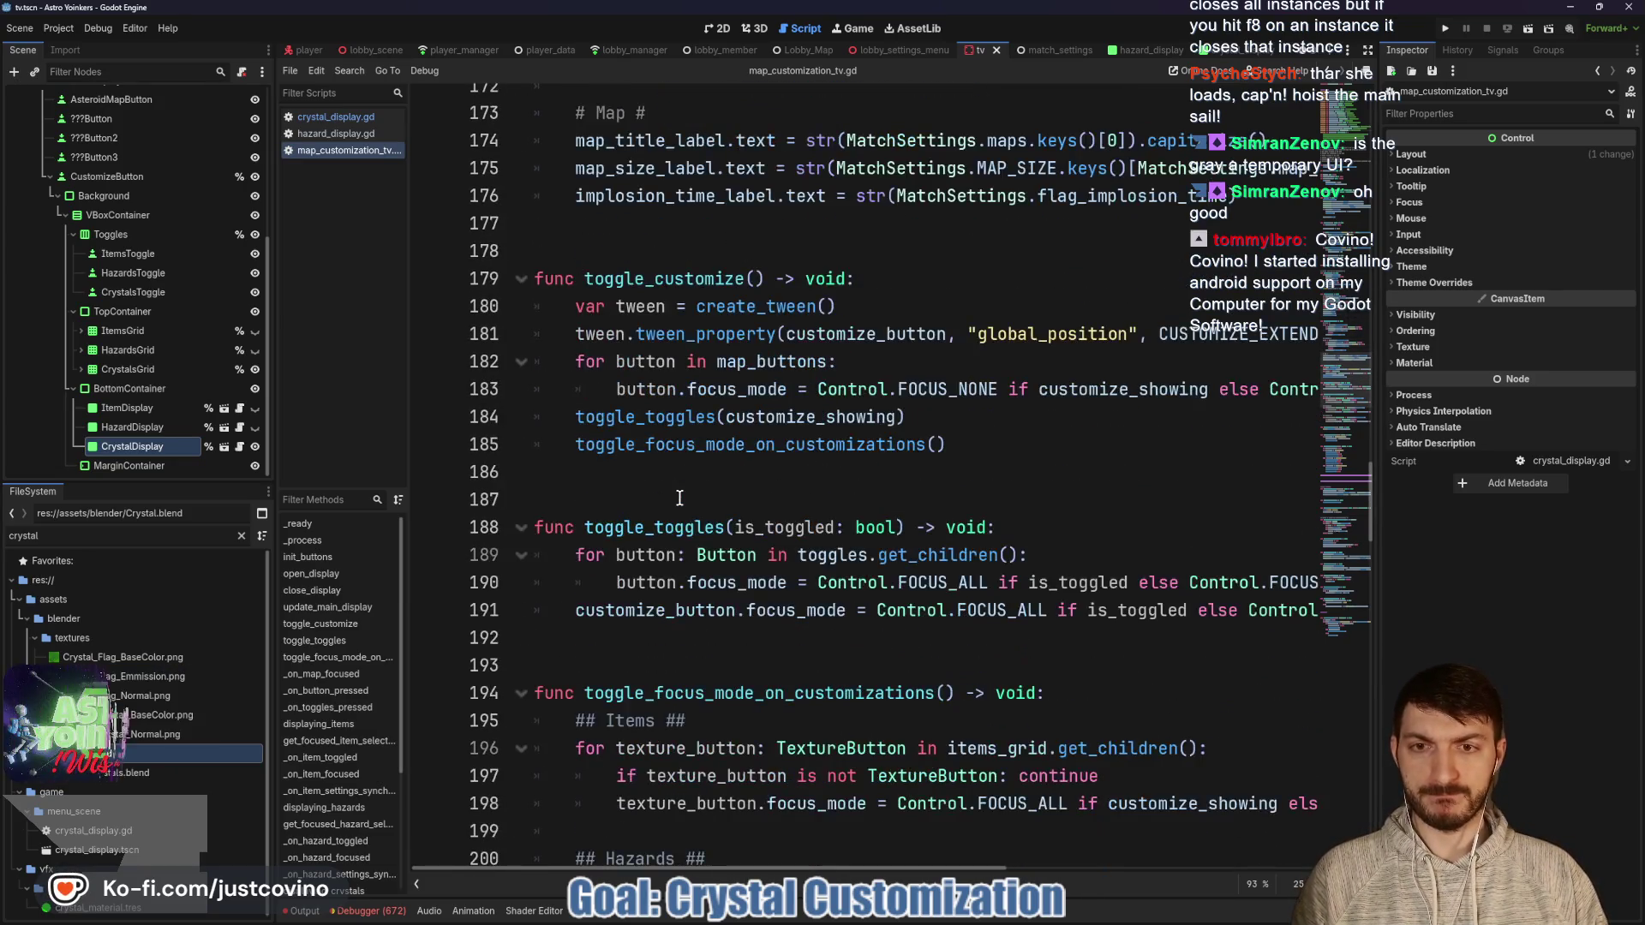
{"action": "scroll", "coordinate": [679, 498], "scroll_direction": "down", "scroll_amount": 3}
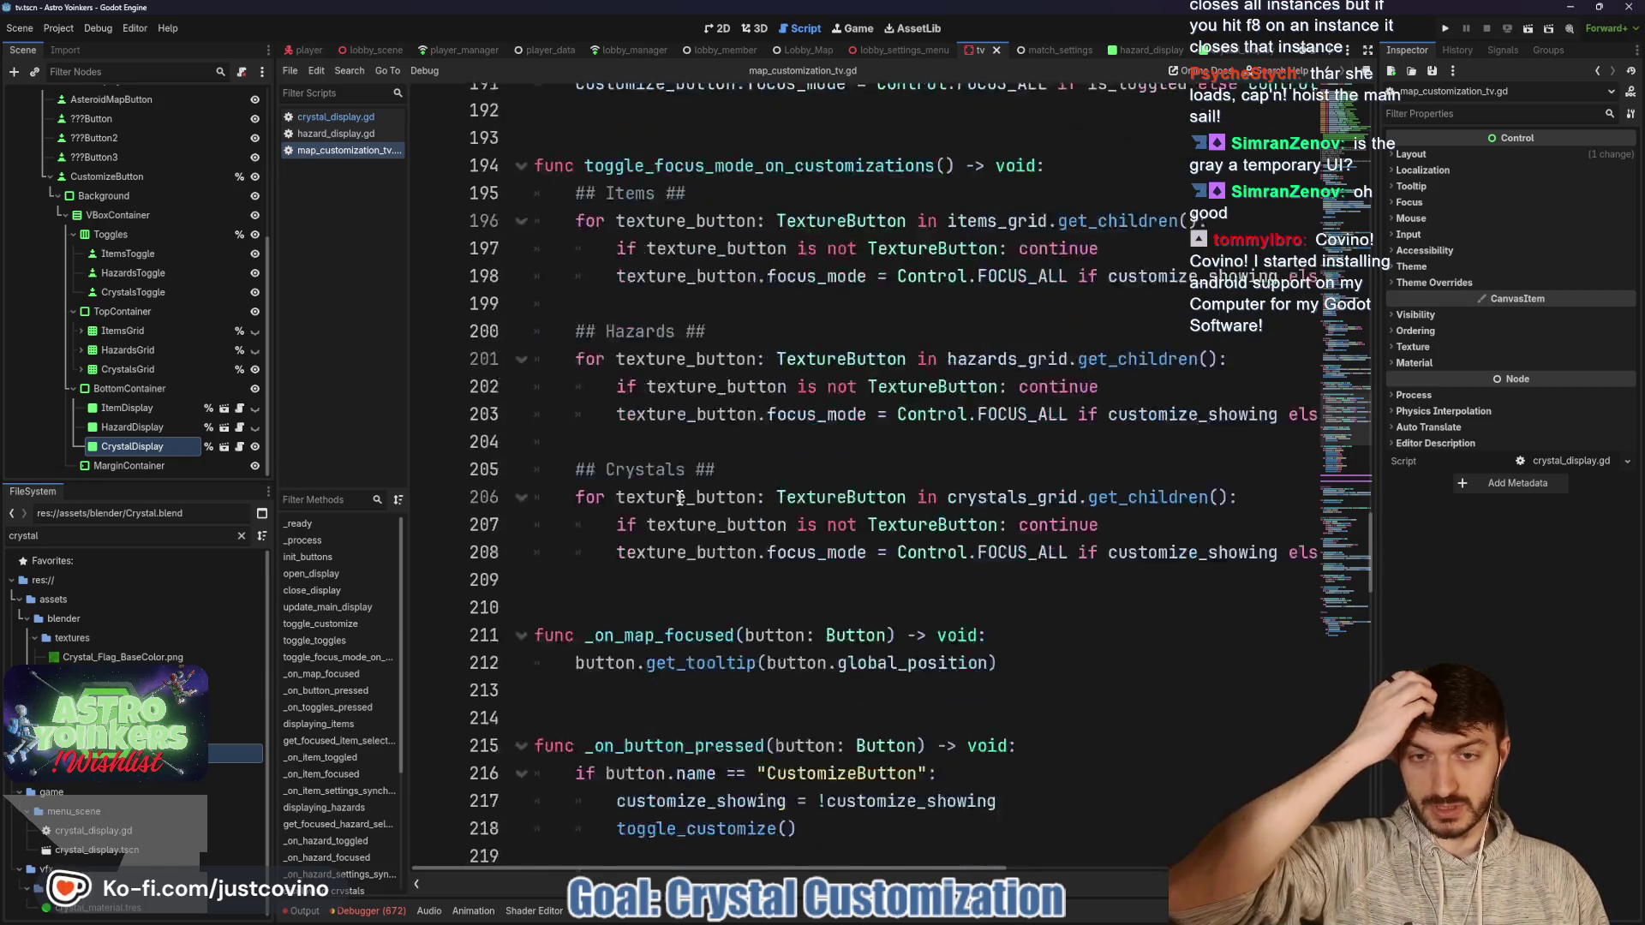
{"action": "scroll", "coordinate": [680, 499], "scroll_direction": "down", "scroll_amount": 4}
{"action": "scroll", "coordinate": [690, 429], "scroll_direction": "down", "scroll_amount": 3}
{"action": "left_click", "coordinate": [694, 416], "text": "ctrl"}
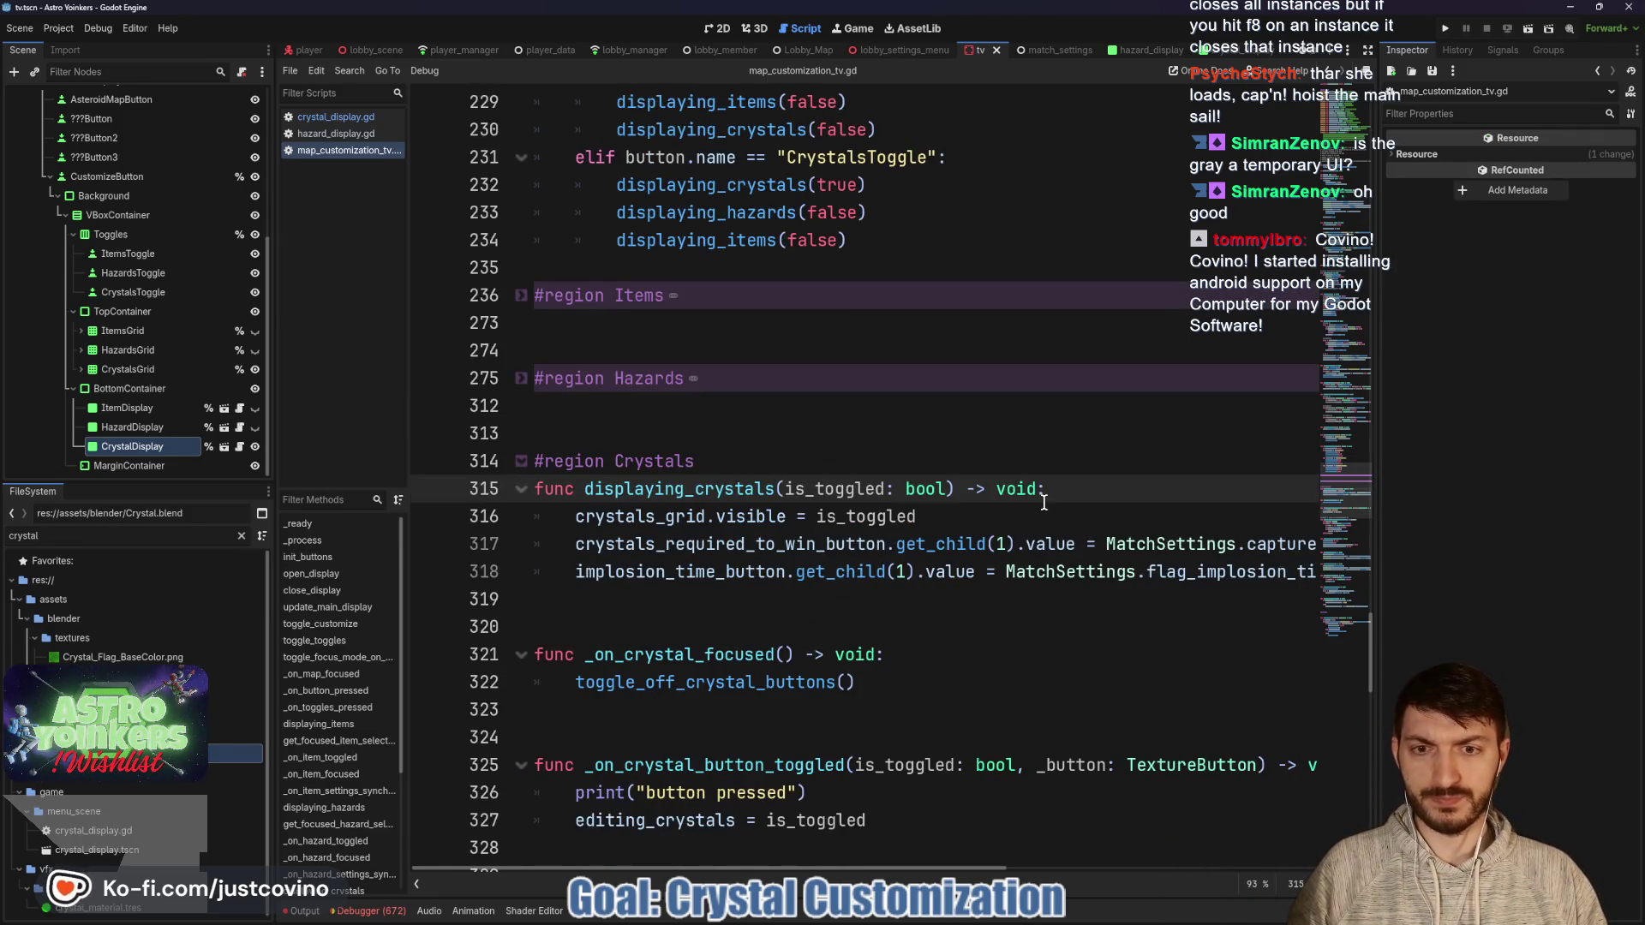
{"action": "left_click", "coordinate": [962, 516]}
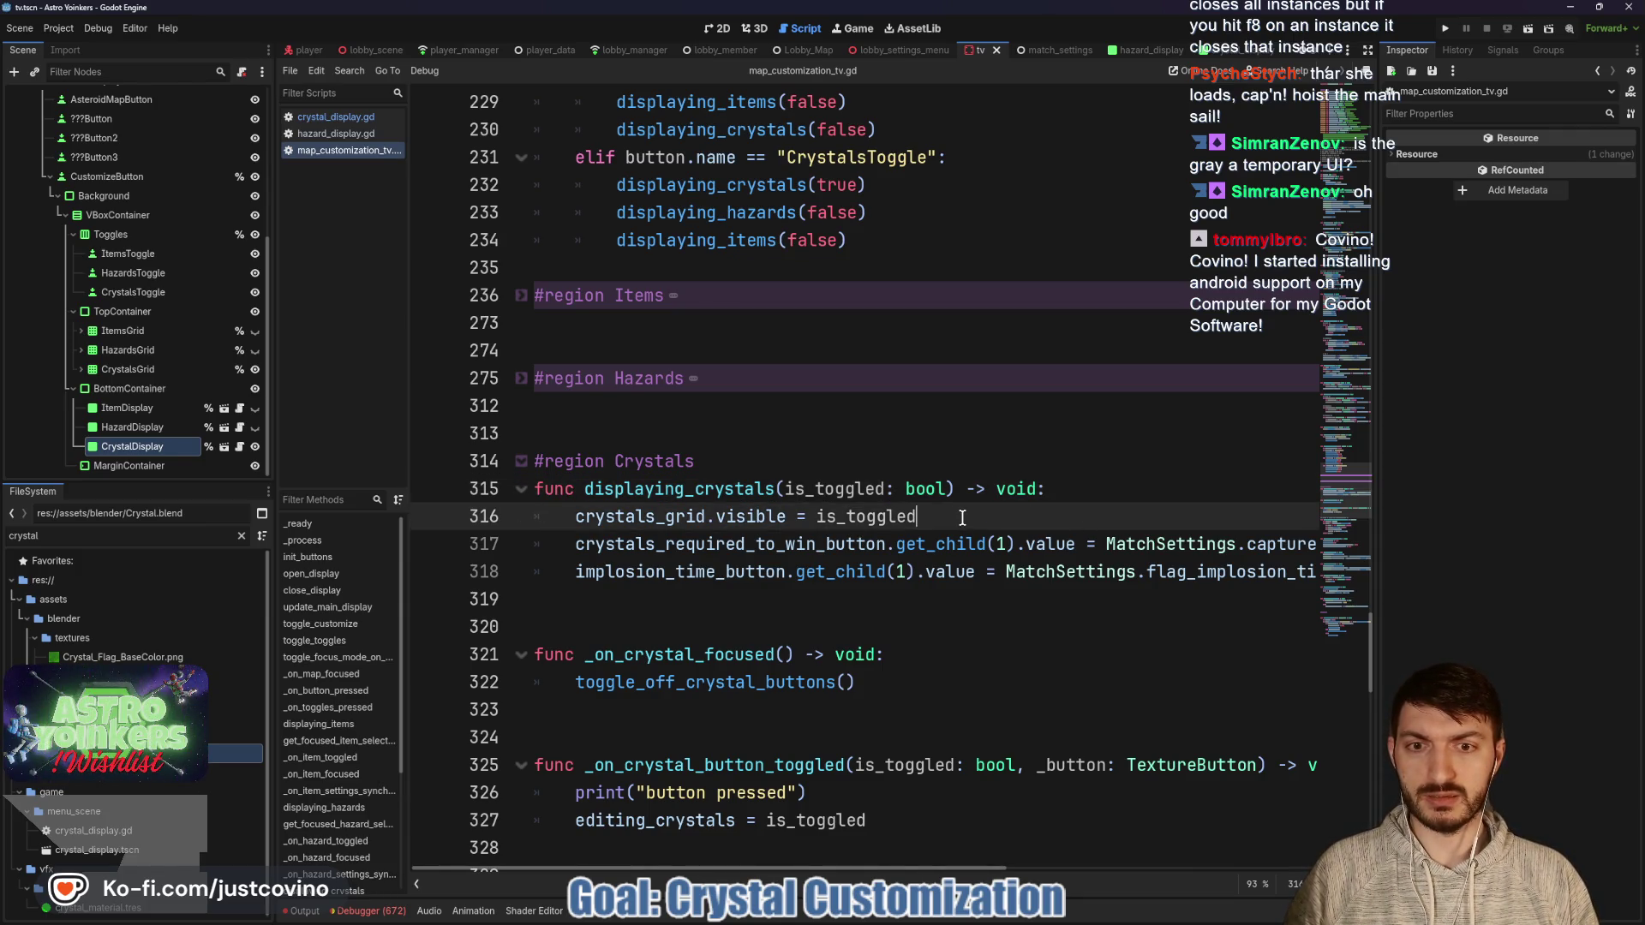
Add crystal_display.show() below crystals_grid.visible in displaying_crystals().
{"action": "key", "text": "Return"}
{"action": "type", "text": "cryst"}
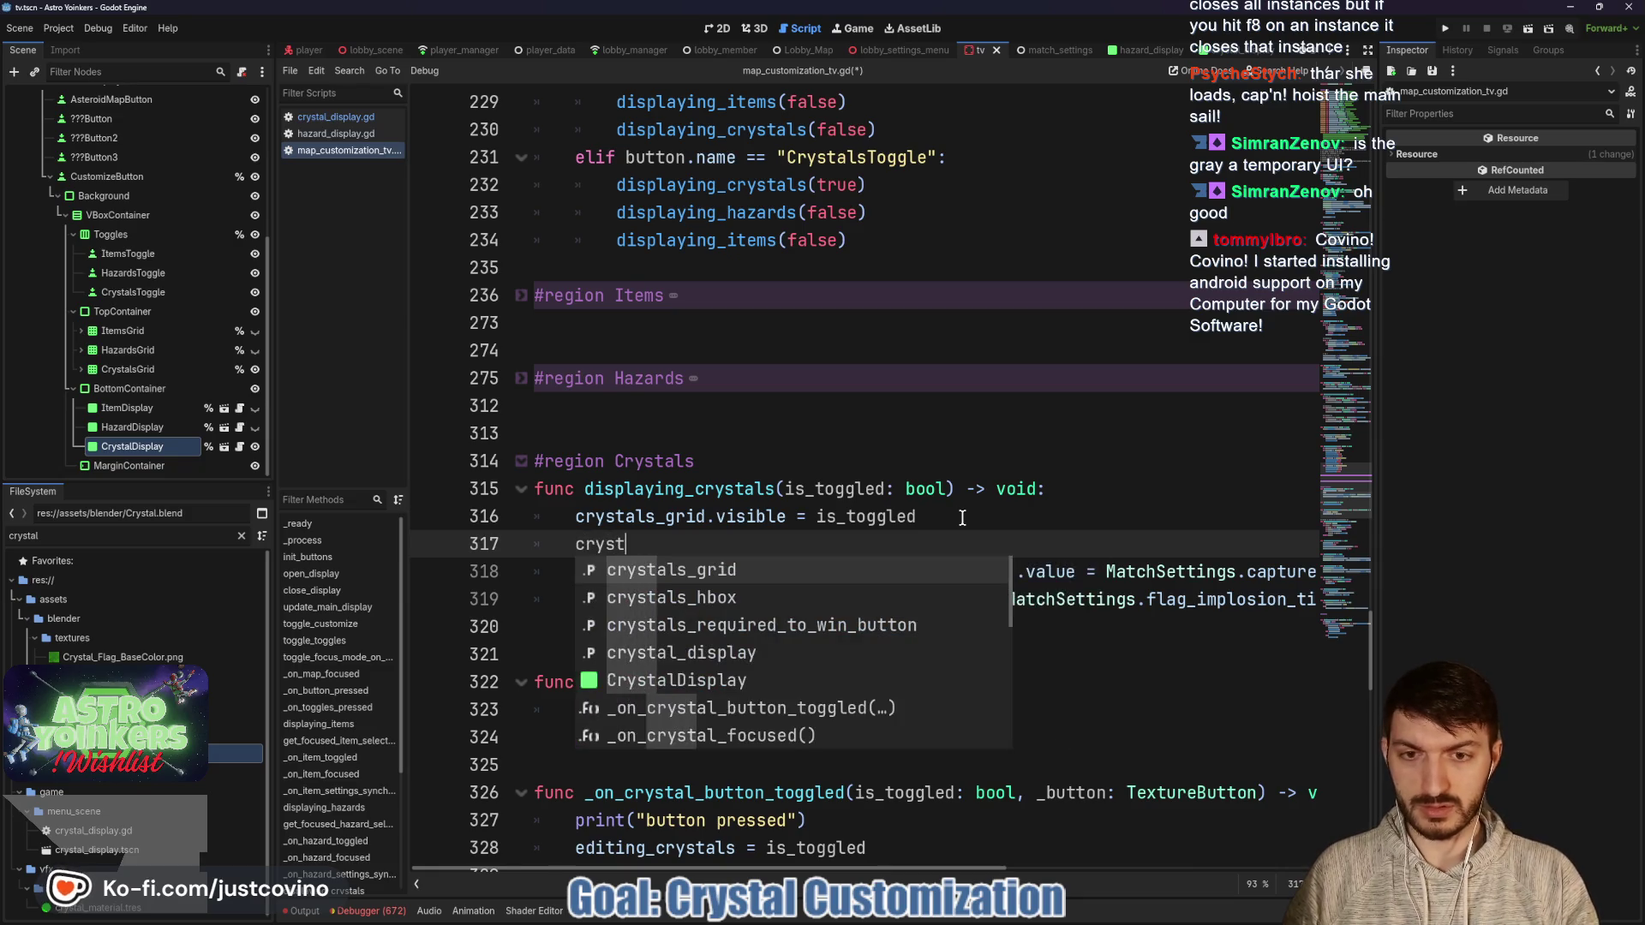
{"action": "key", "text": "Down"}
{"action": "key", "text": "Down"}
{"action": "key", "text": "Down"}
{"action": "key", "text": "Return"}
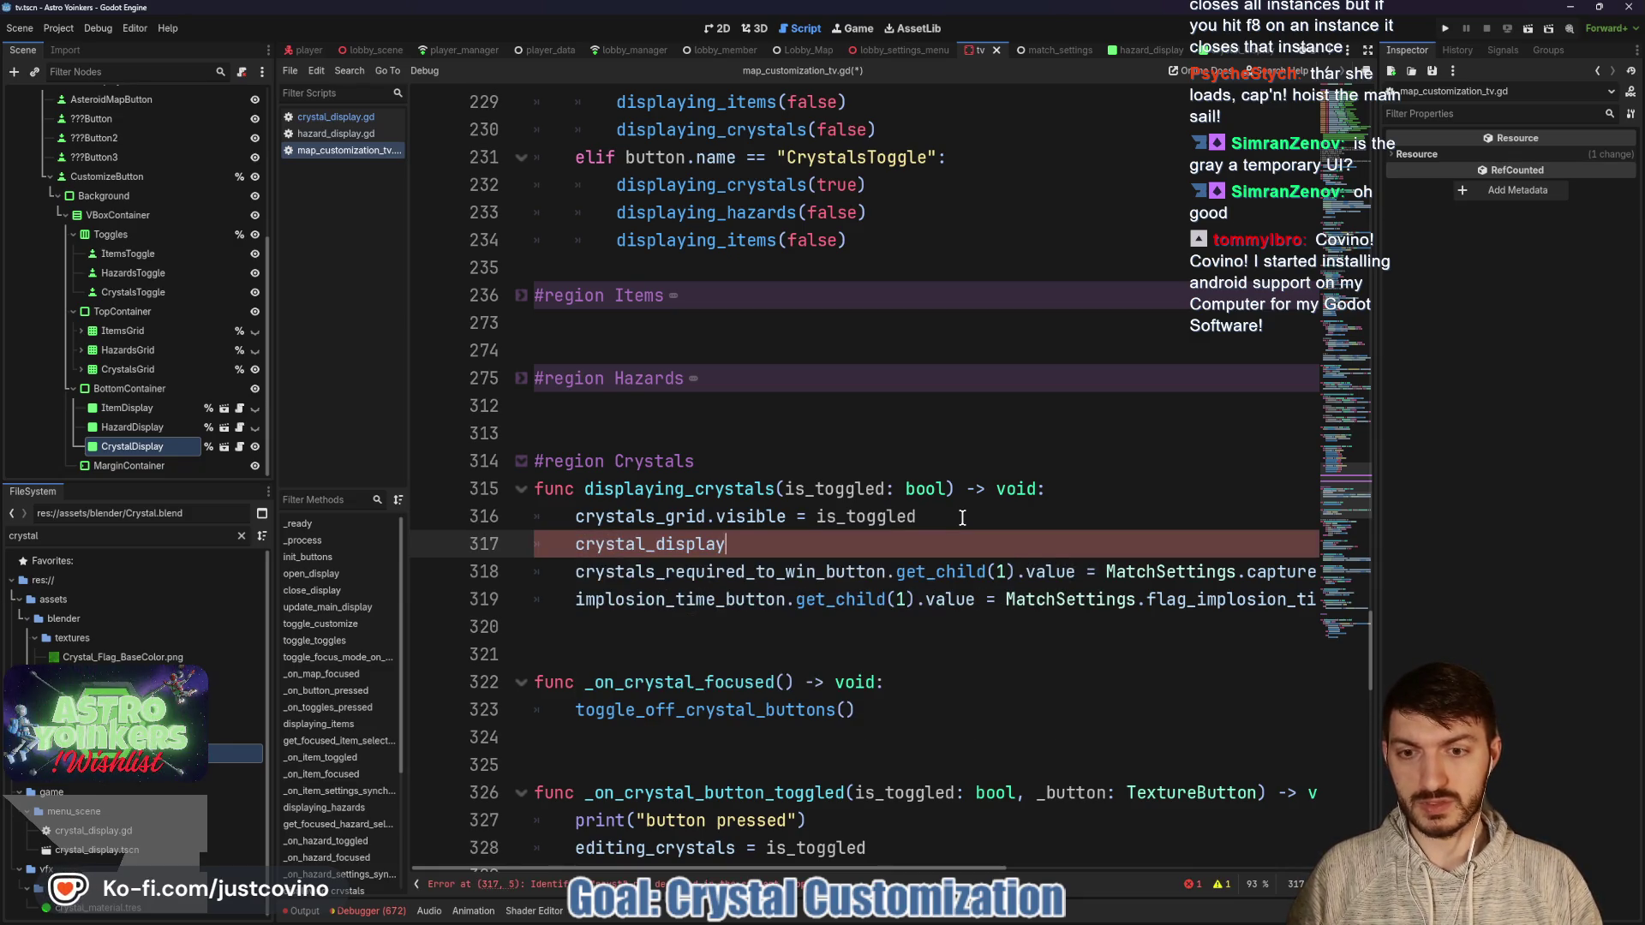
{"action": "type", "text": ".show"}
{"action": "key", "text": "Return"}
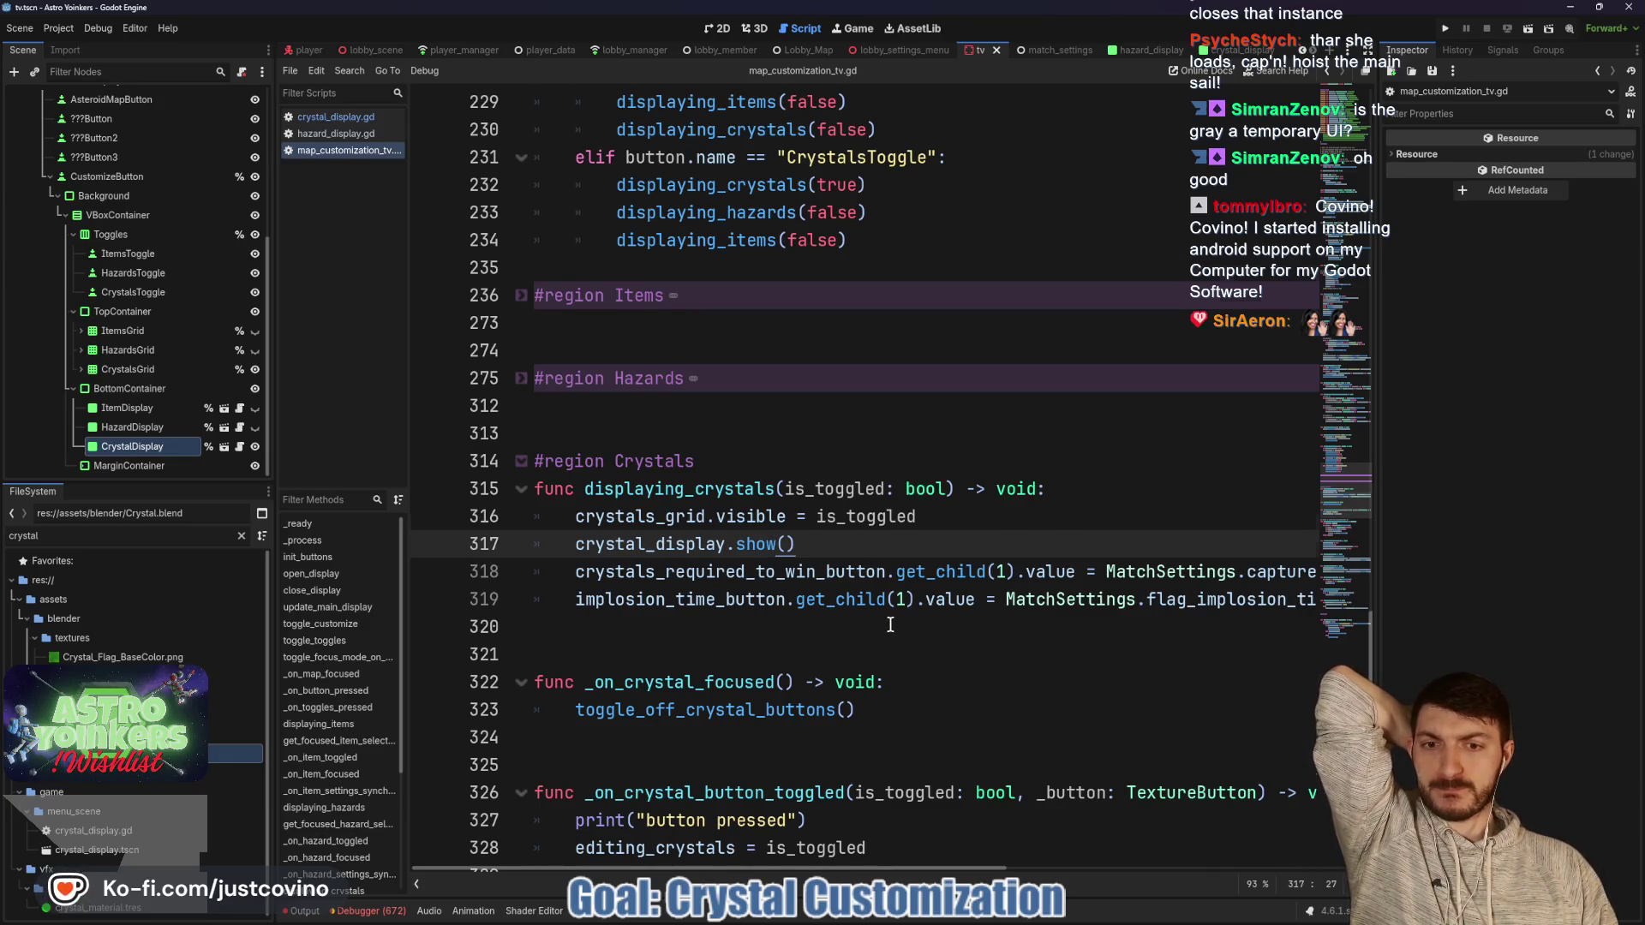
Find where _on_crystal_focused is connected to the crystal buttons' focus signal.
{"action": "scroll", "coordinate": [891, 600], "scroll_direction": "down", "scroll_amount": 2}
{"action": "left_click", "coordinate": [871, 531]}
{"action": "key", "text": "Home"}
{"action": "key", "text": "ctrl+shift+Right"}
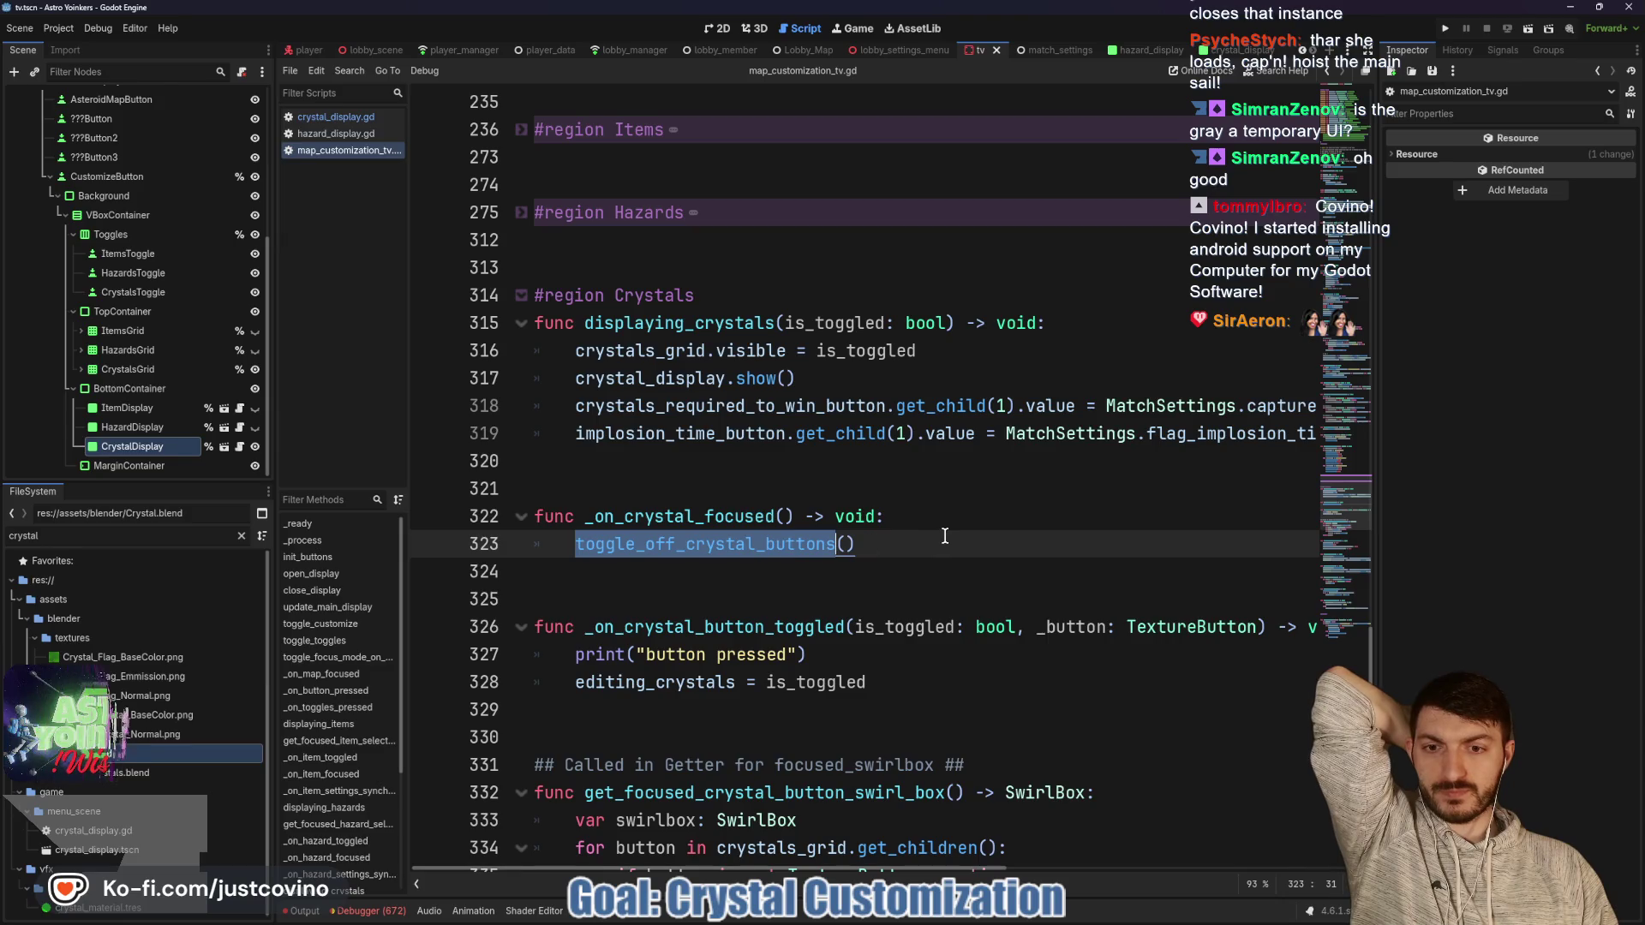
{"action": "scroll", "coordinate": [920, 532], "scroll_direction": "down", "scroll_amount": 2}
{"action": "scroll", "coordinate": [920, 533], "scroll_direction": "down", "scroll_amount": 1}
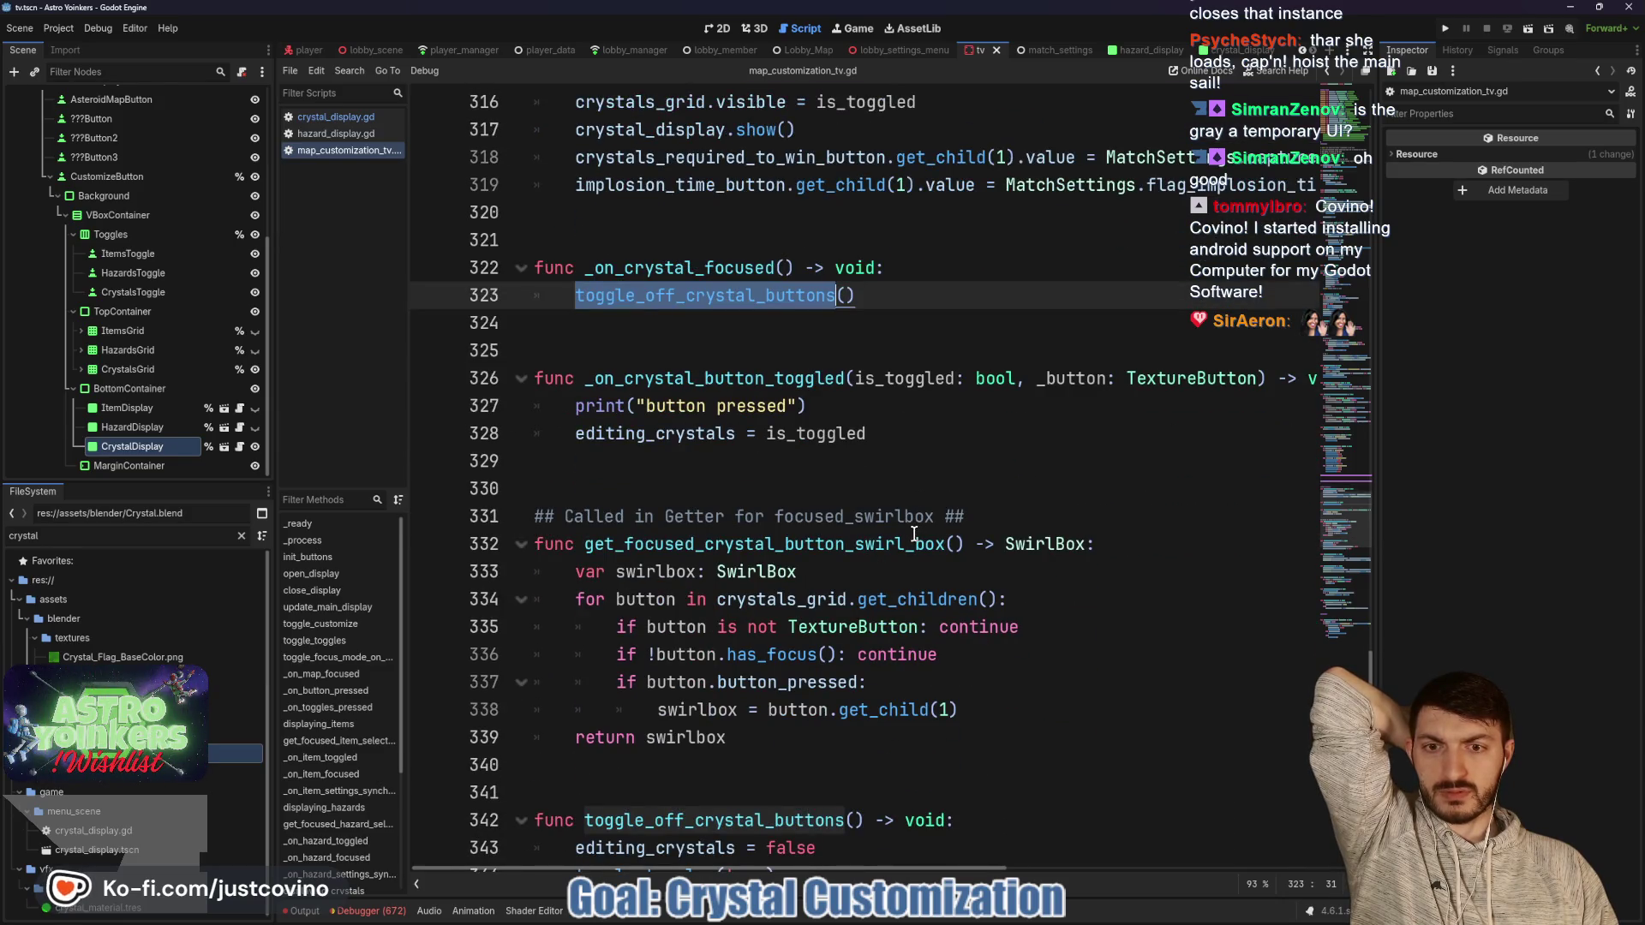
{"action": "scroll", "coordinate": [913, 533], "scroll_direction": "down", "scroll_amount": 2}
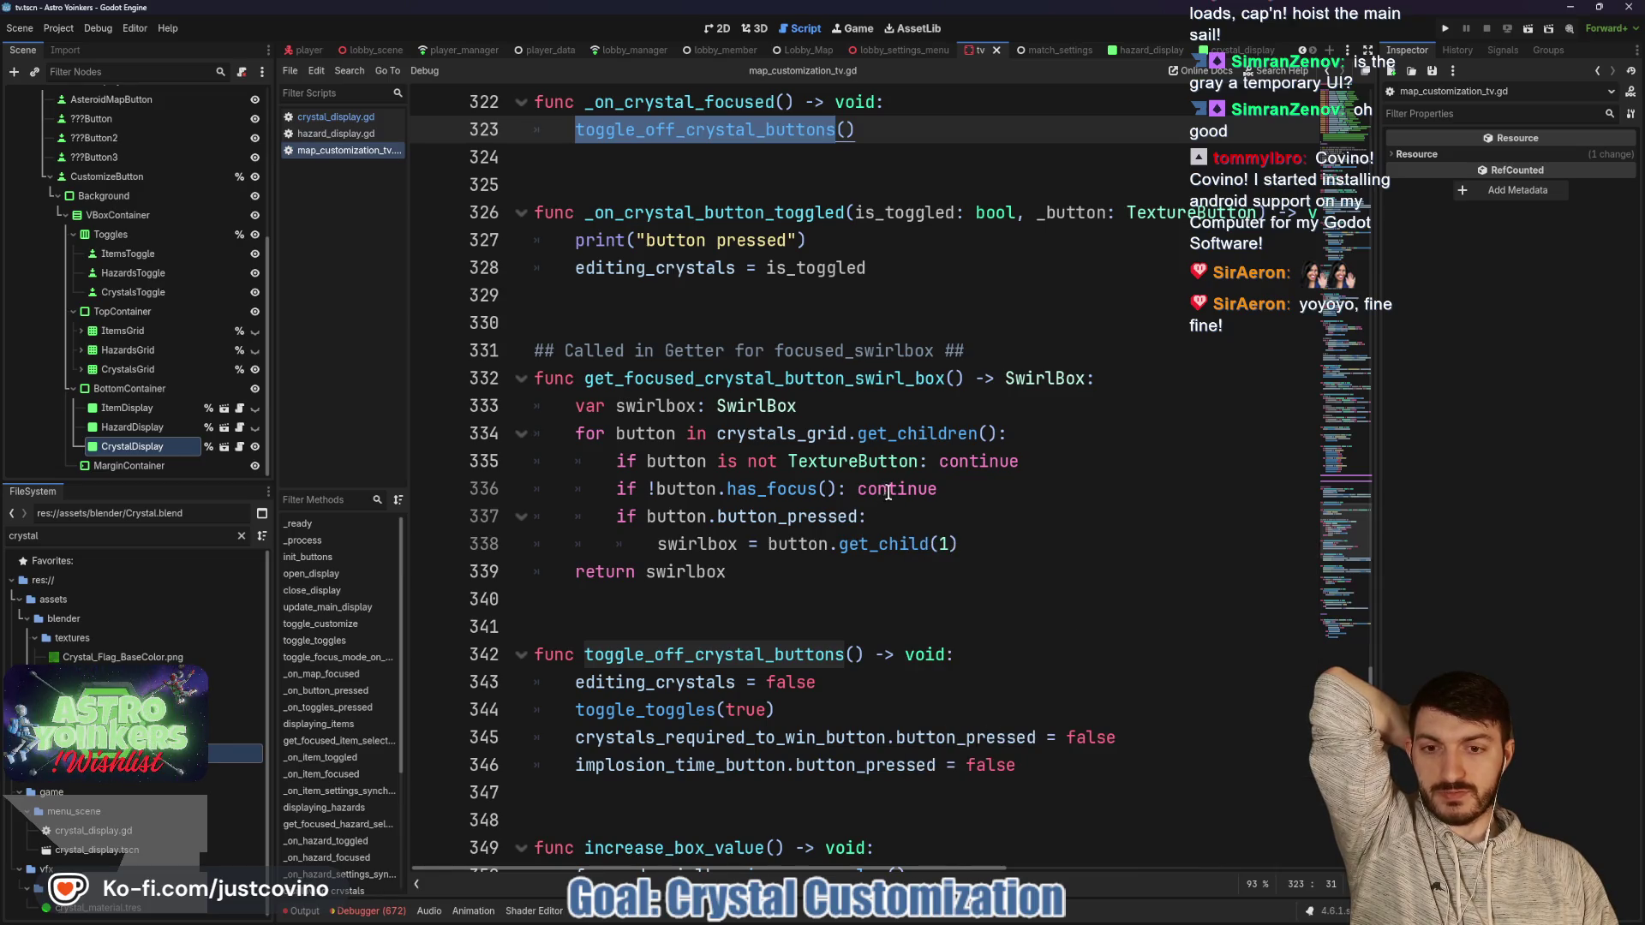
{"action": "scroll", "coordinate": [937, 438], "scroll_direction": "up", "scroll_amount": 3}
{"action": "left_click", "coordinate": [904, 356]}
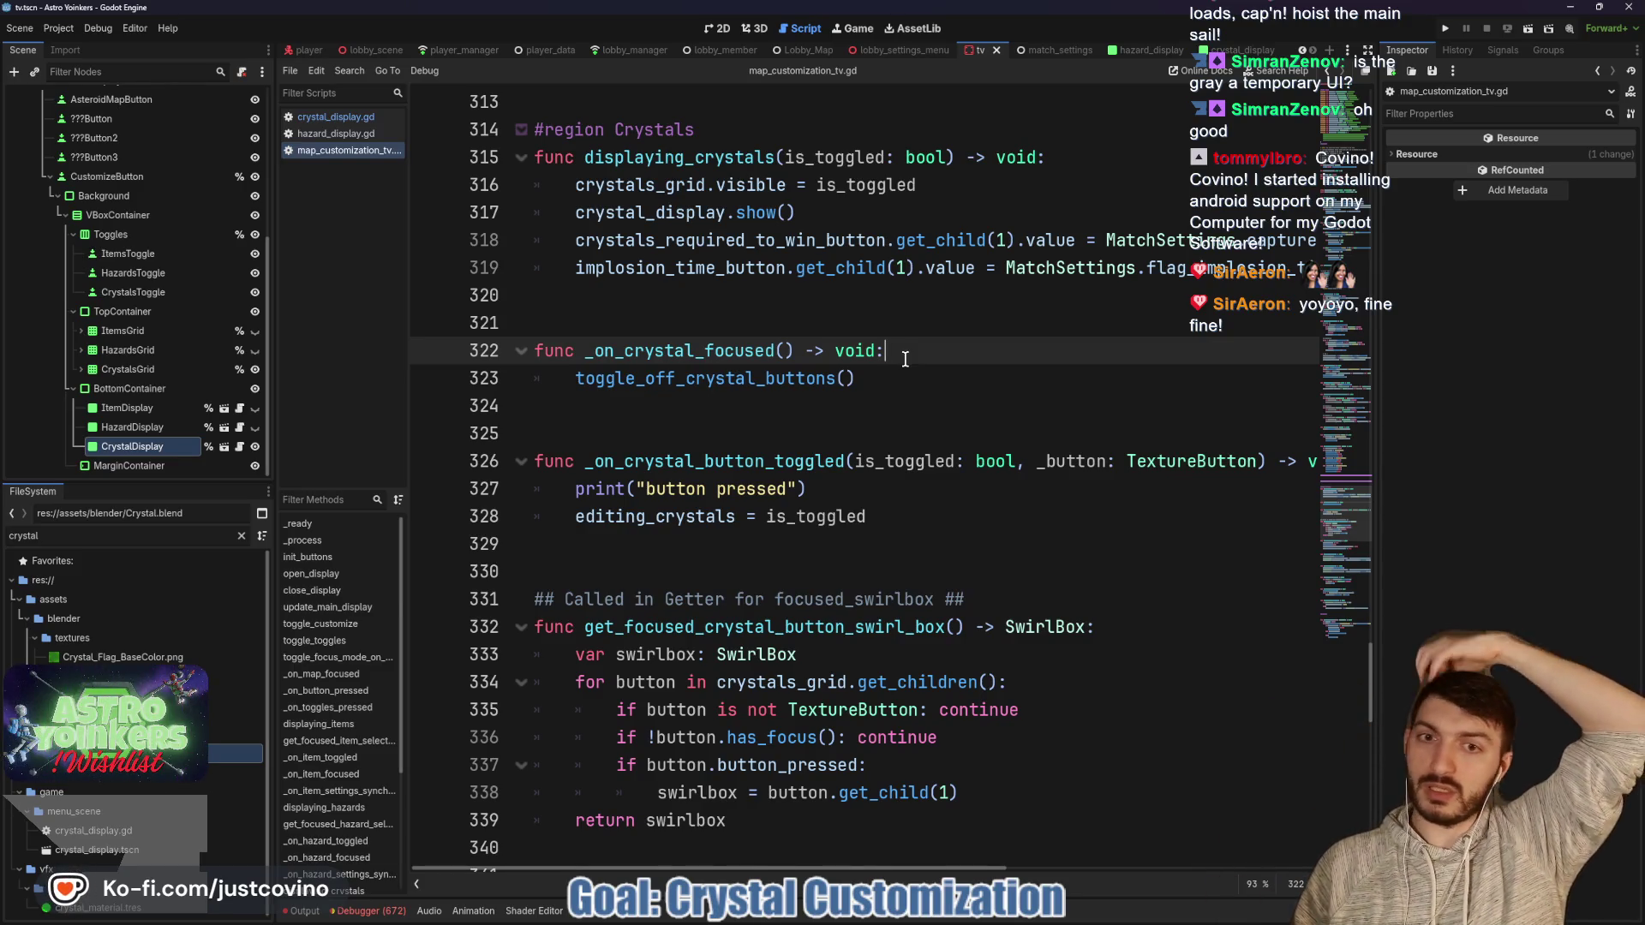
{"action": "double_click", "coordinate": [660, 351]}
{"action": "scroll", "coordinate": [863, 473], "scroll_direction": "up", "scroll_amount": 6}
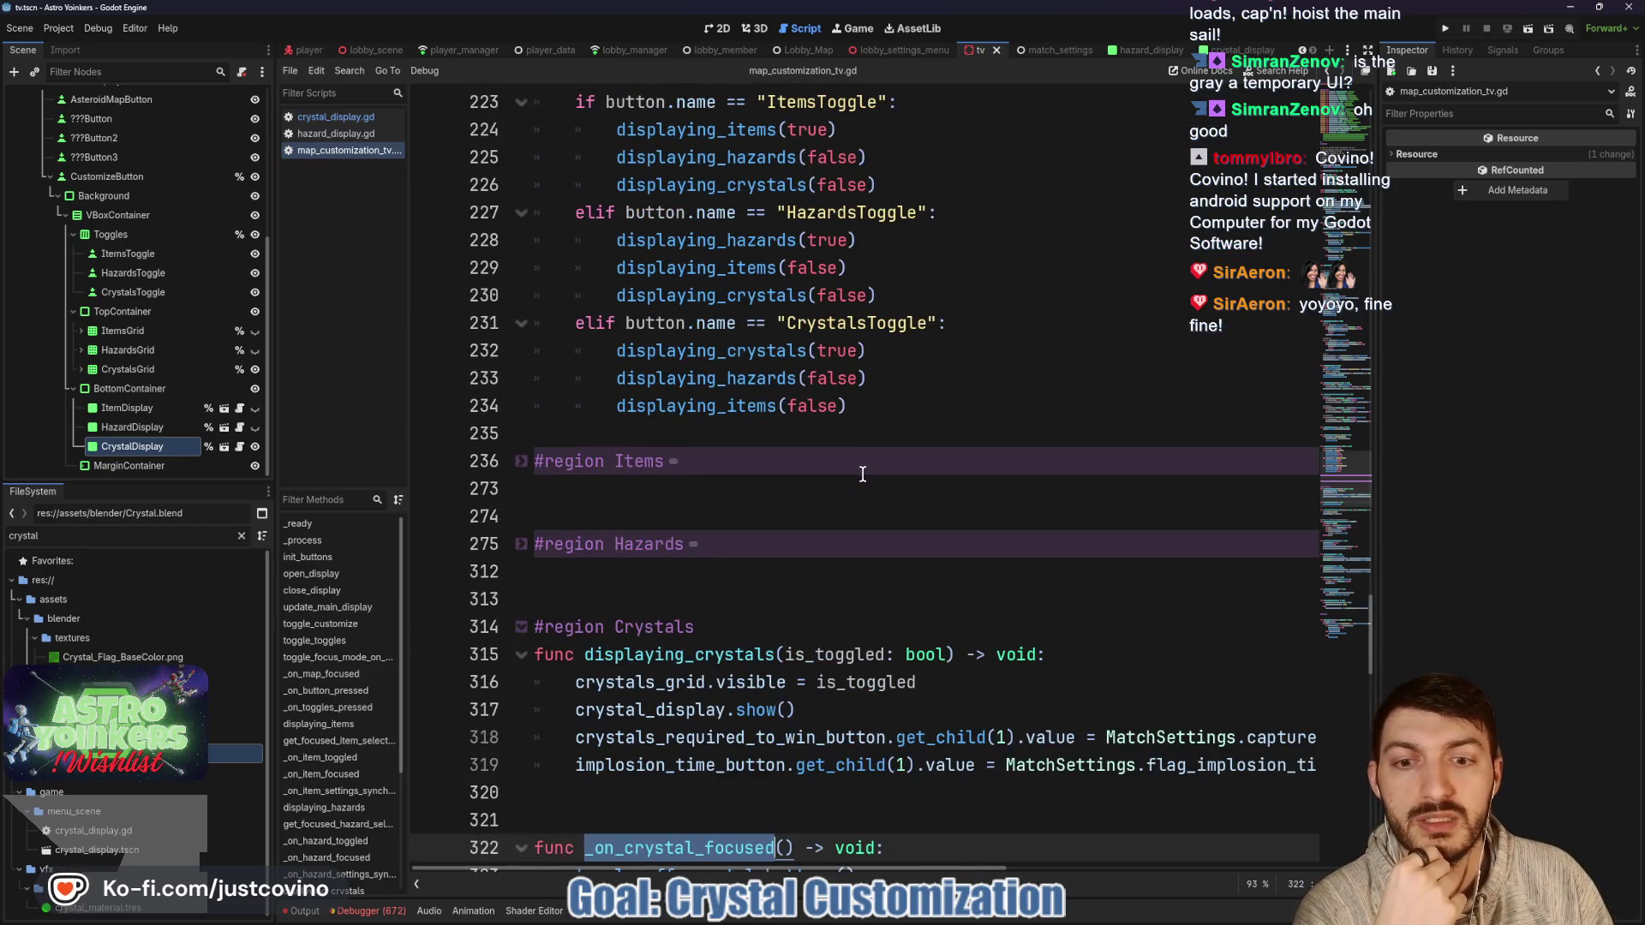
{"action": "scroll", "coordinate": [863, 474], "scroll_direction": "down", "scroll_amount": 7}
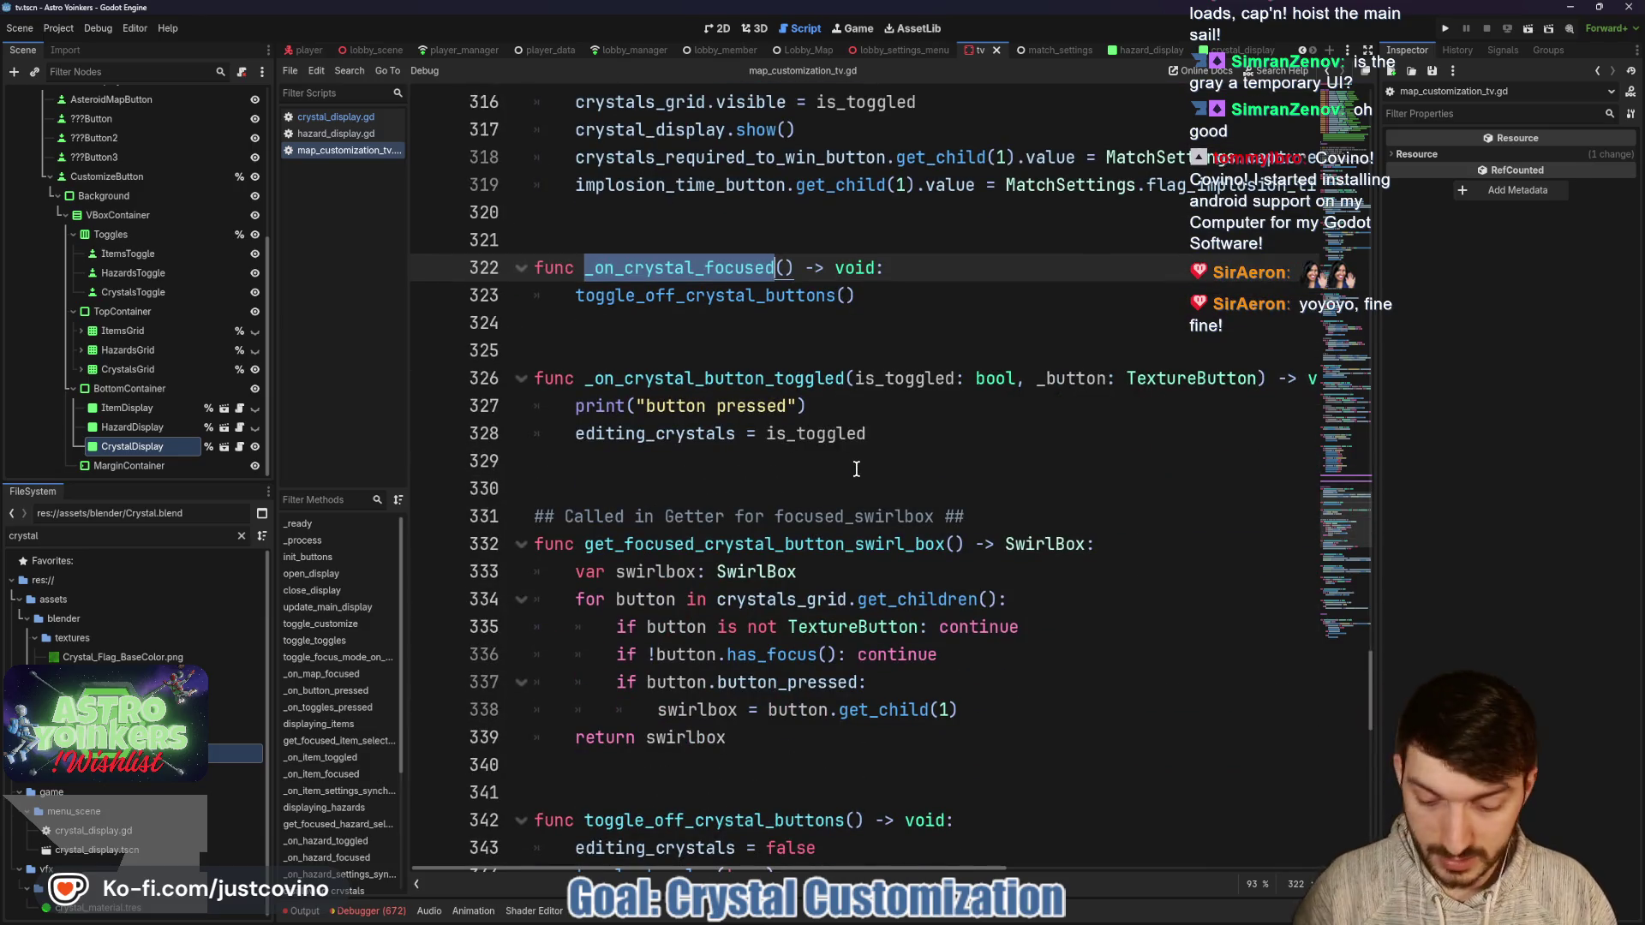
{"action": "key", "text": "ctrl+f"}
{"action": "key", "text": "Return"}
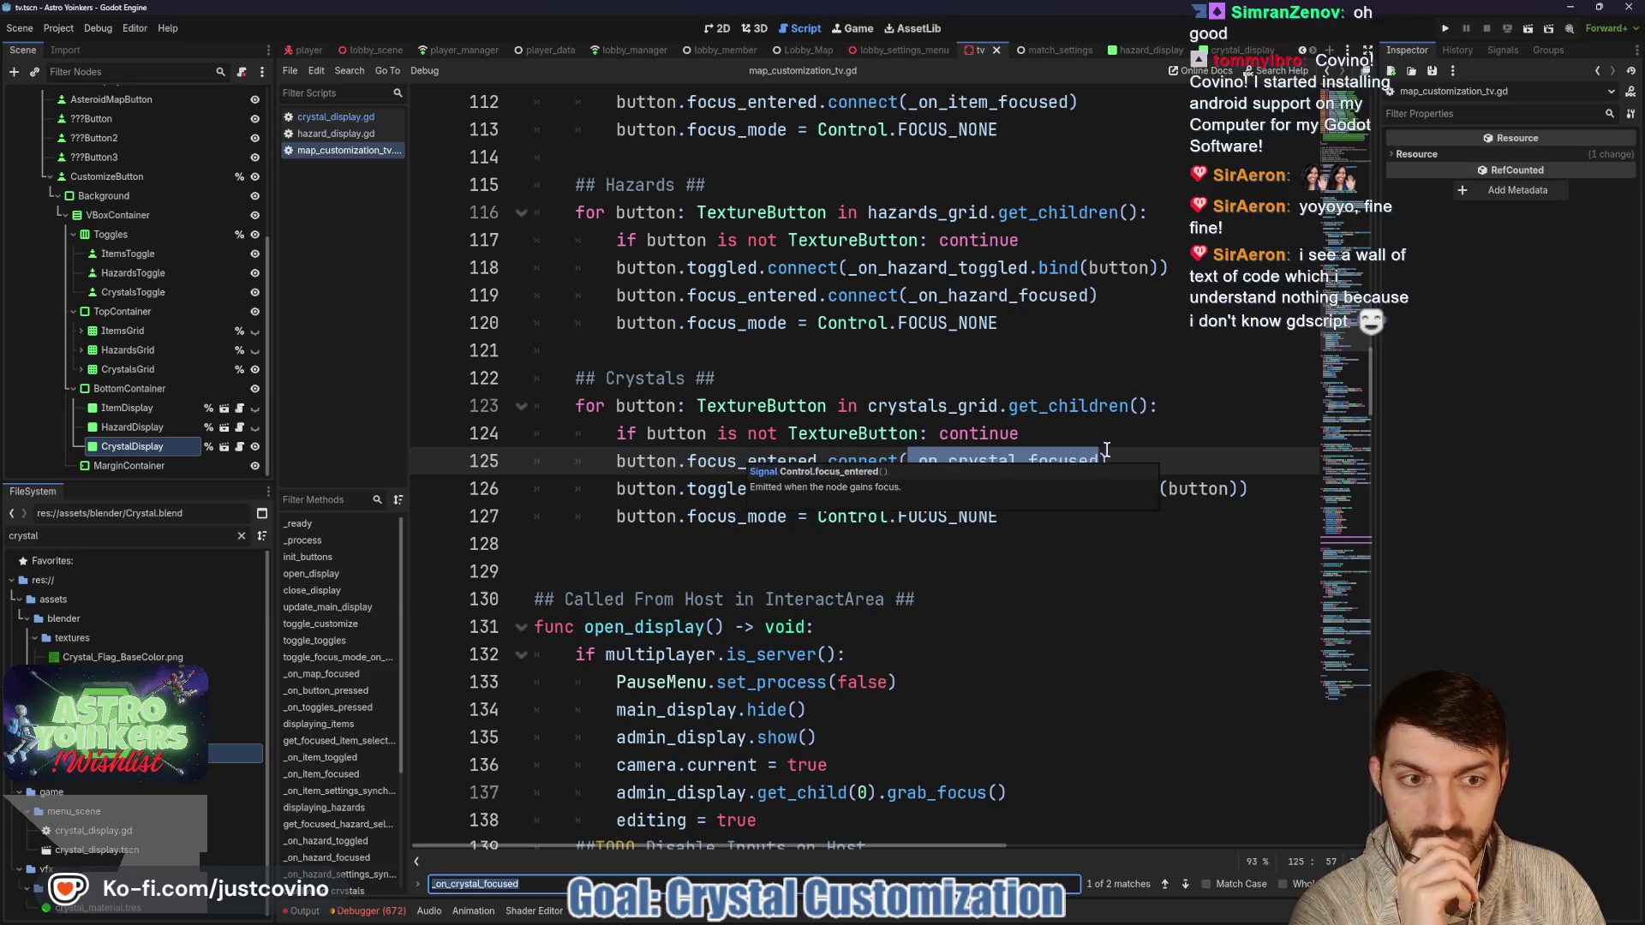
Append .bind(button) to the focus_entered connection on line 125.
{"action": "left_click", "coordinate": [1049, 460]}
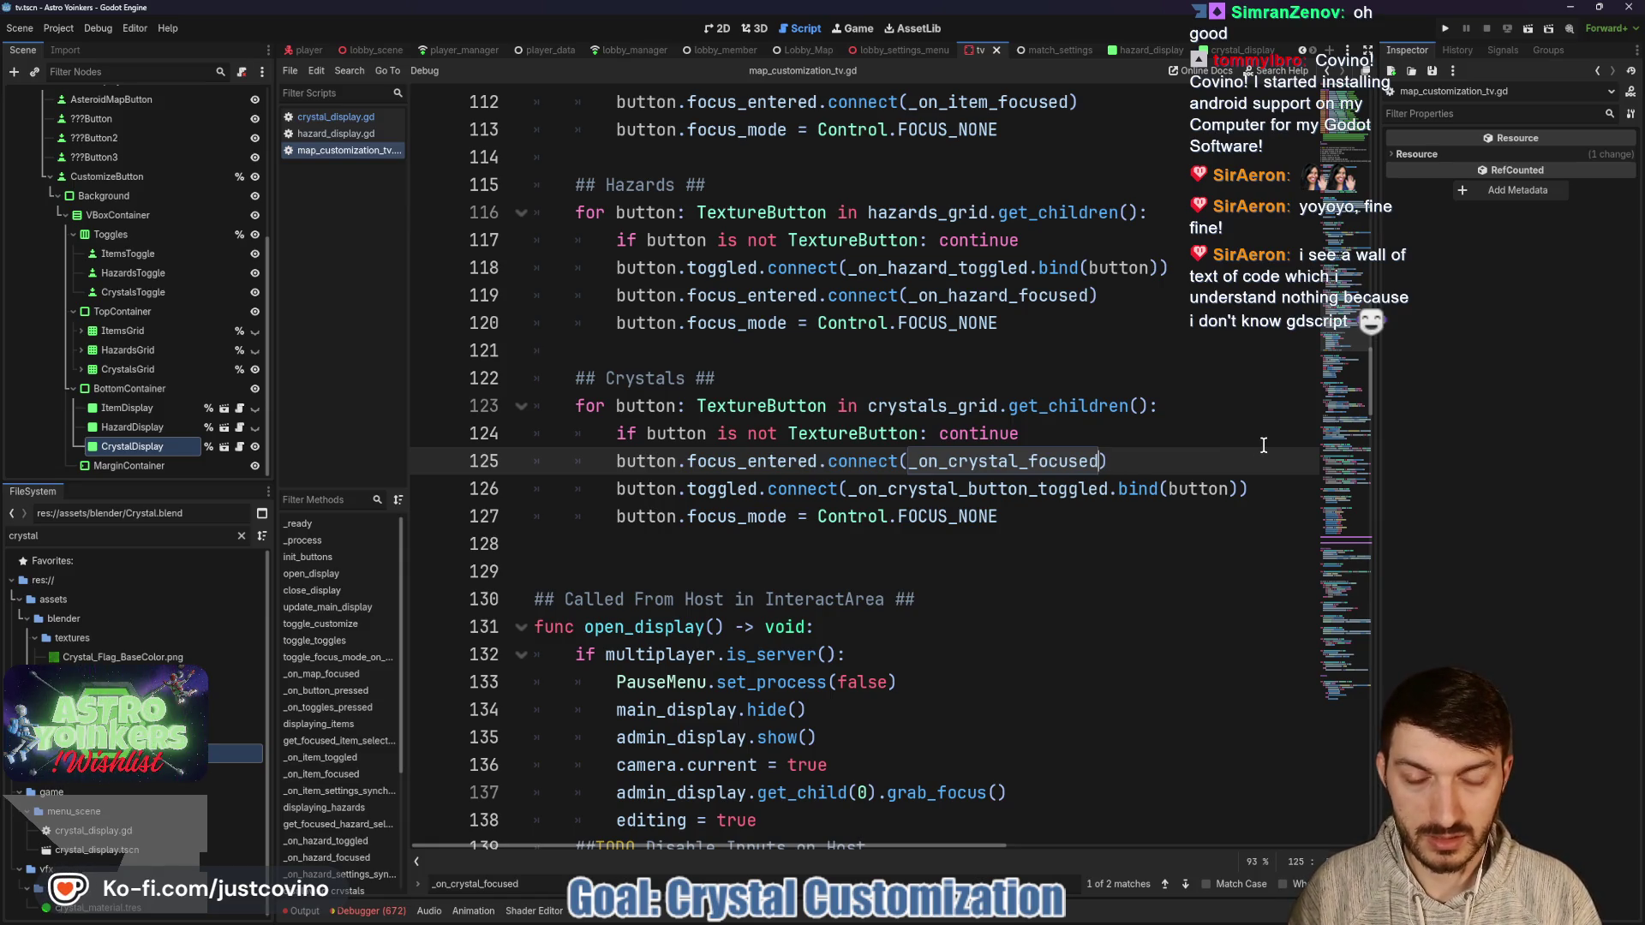
{"action": "type", "text": ".bind("}
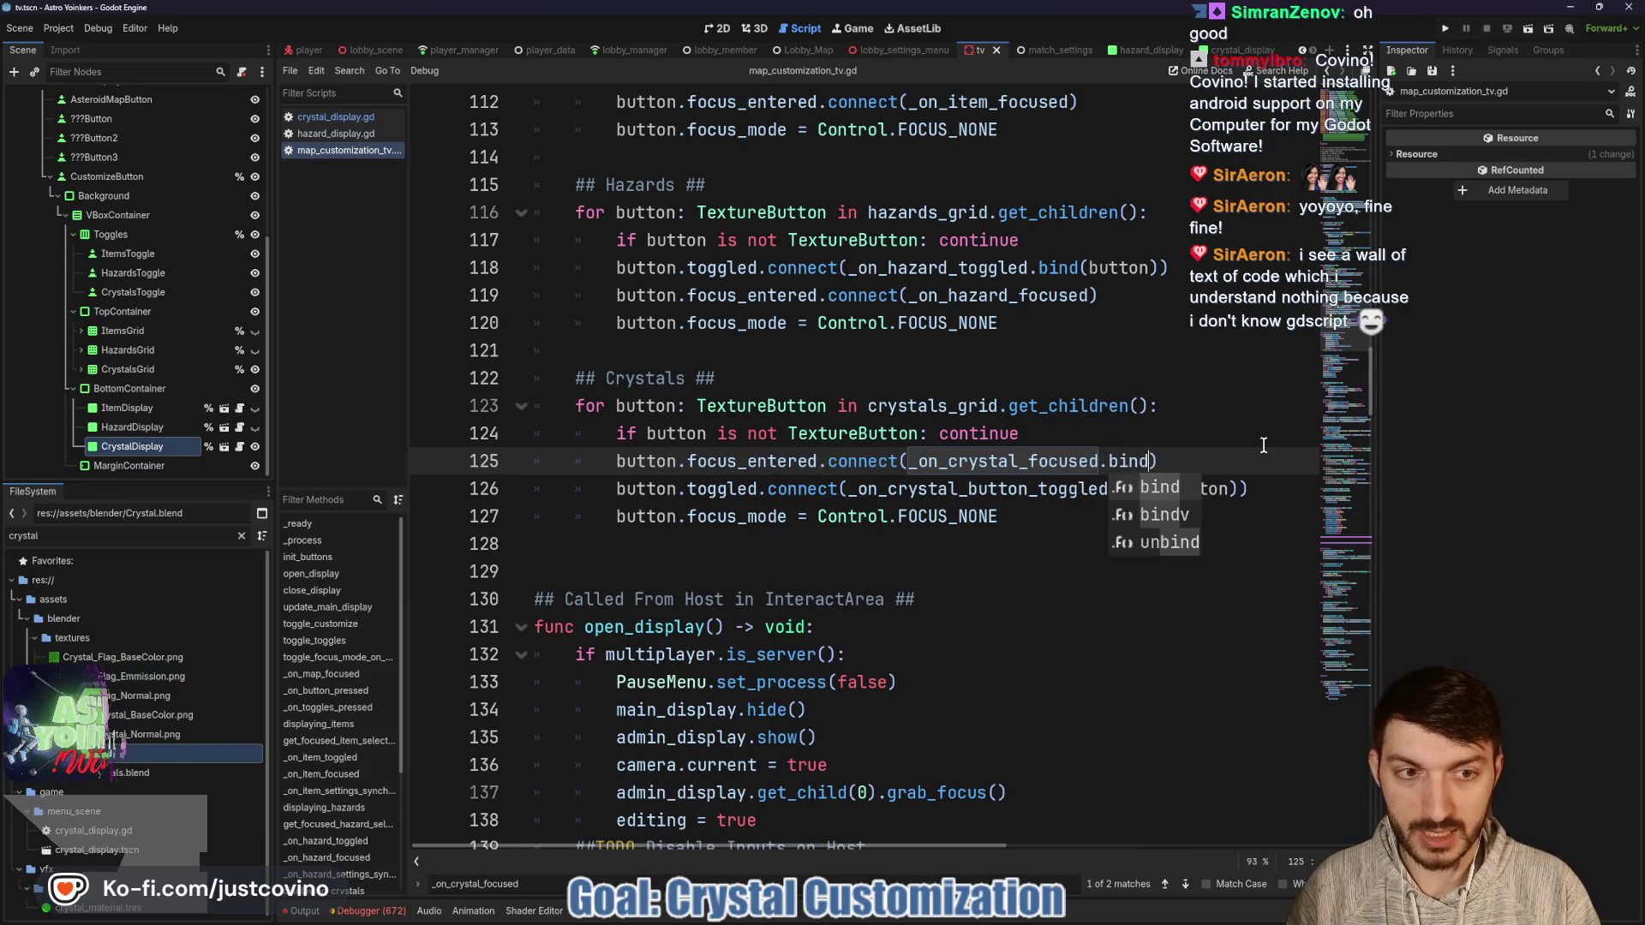
{"action": "type", "text": "button"}
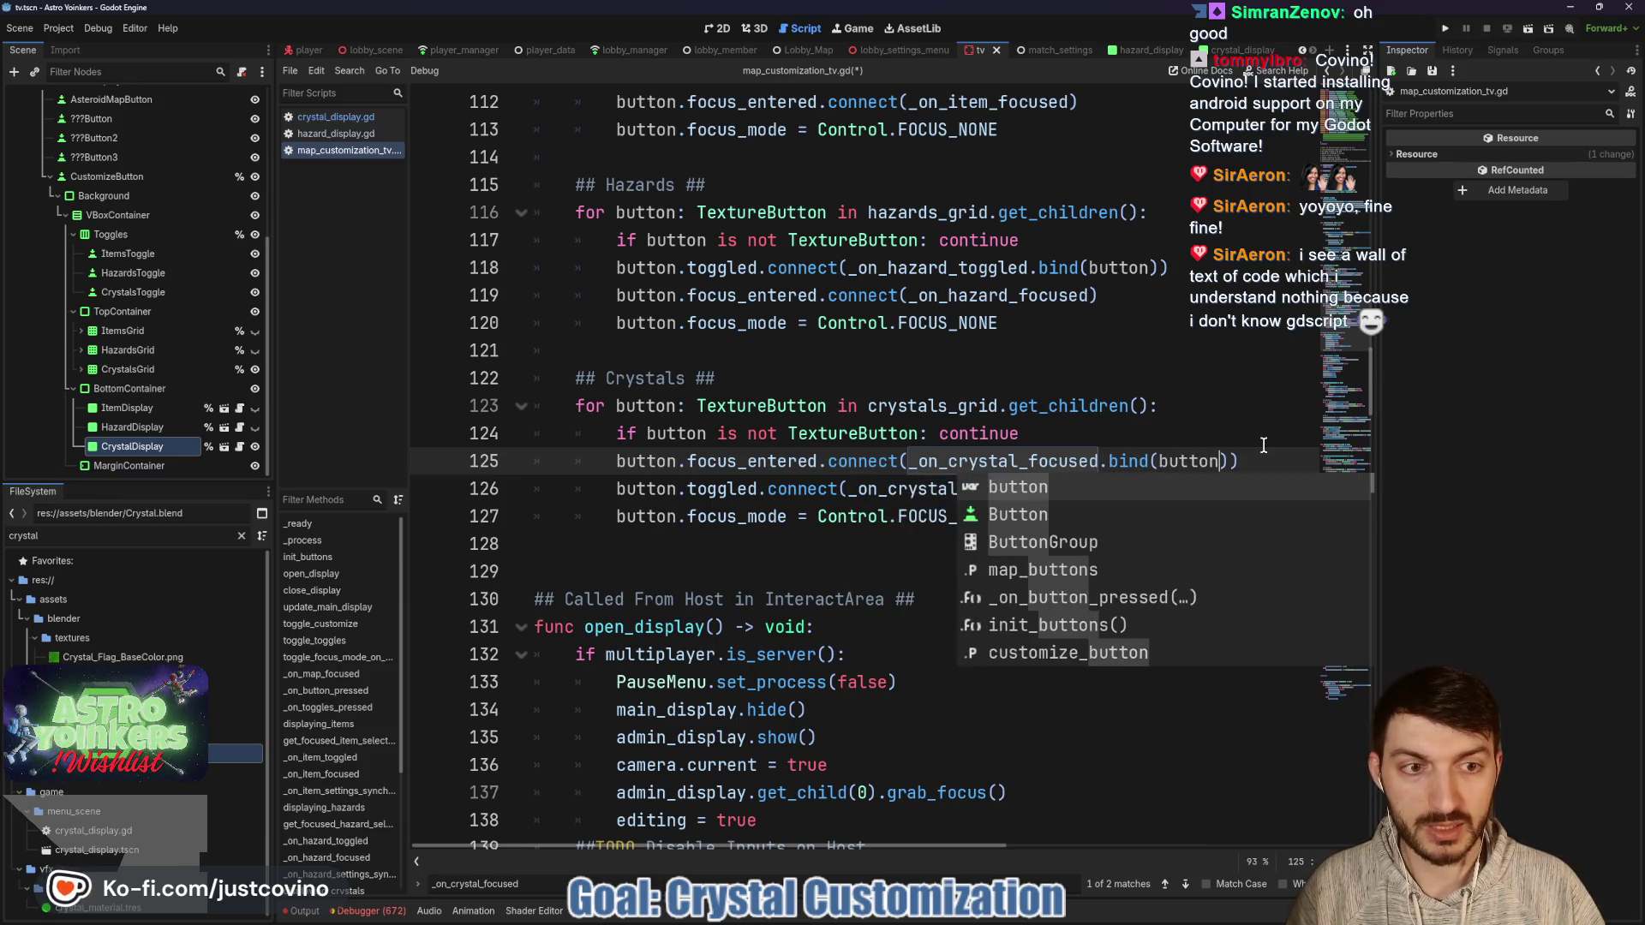
{"action": "left_click", "coordinate": [1256, 461]}
Give _on_crystal_focused a button: TextureButton parameter and save the script.
{"action": "left_click", "coordinate": [1182, 883]}
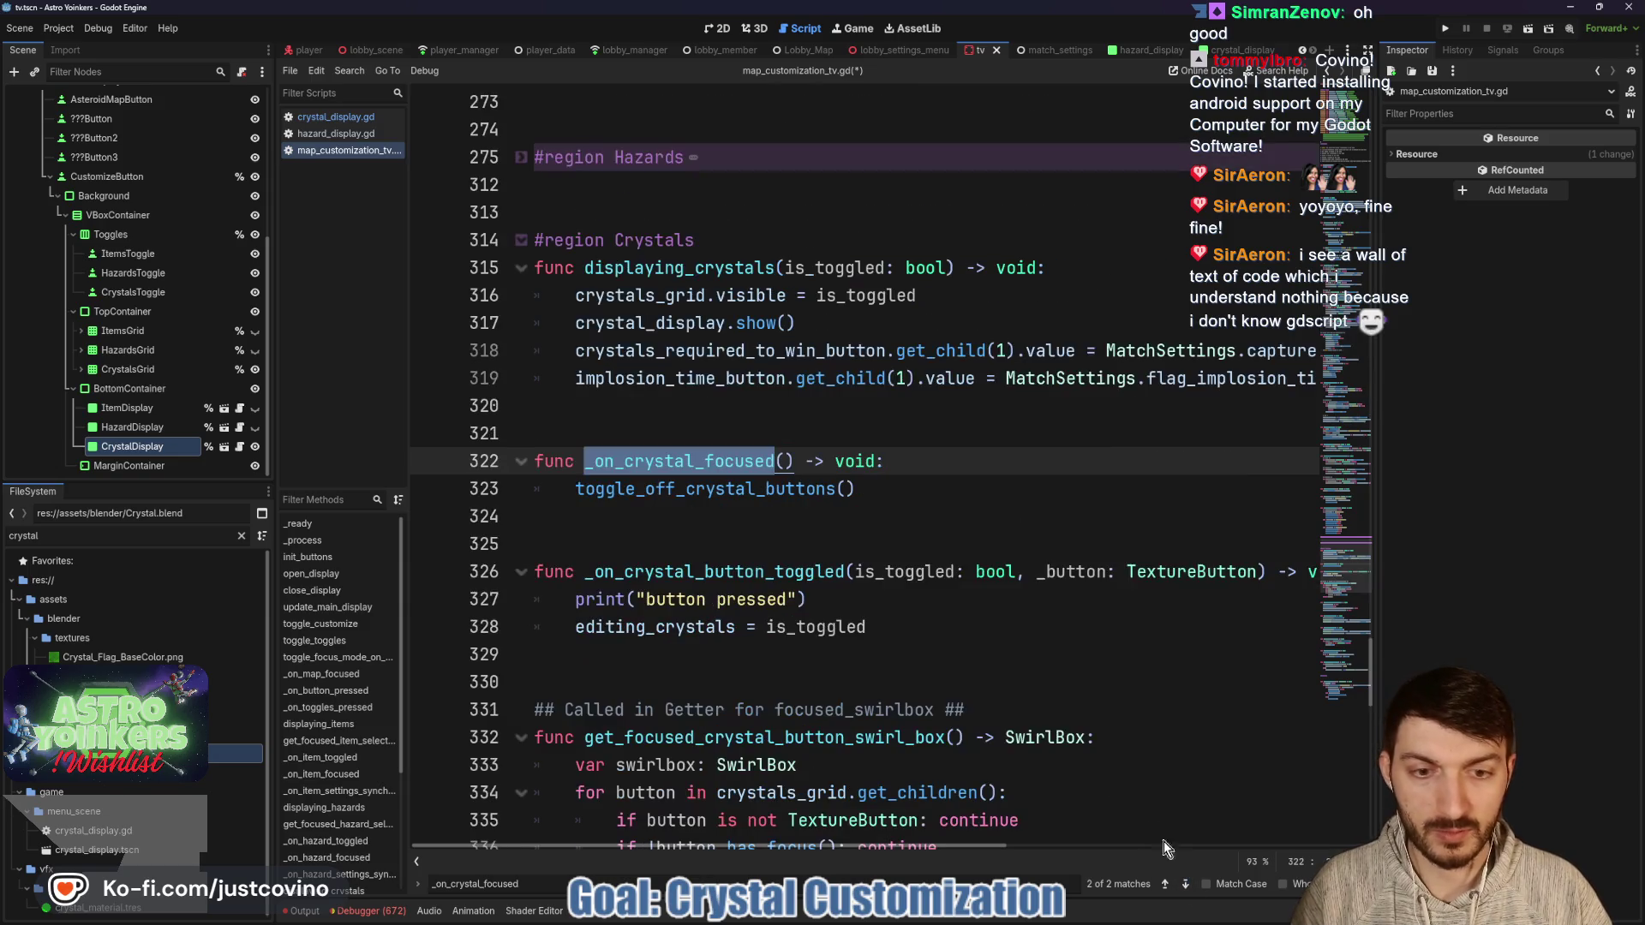
{"action": "left_click", "coordinate": [786, 461]}
{"action": "type", "text": "button: "}
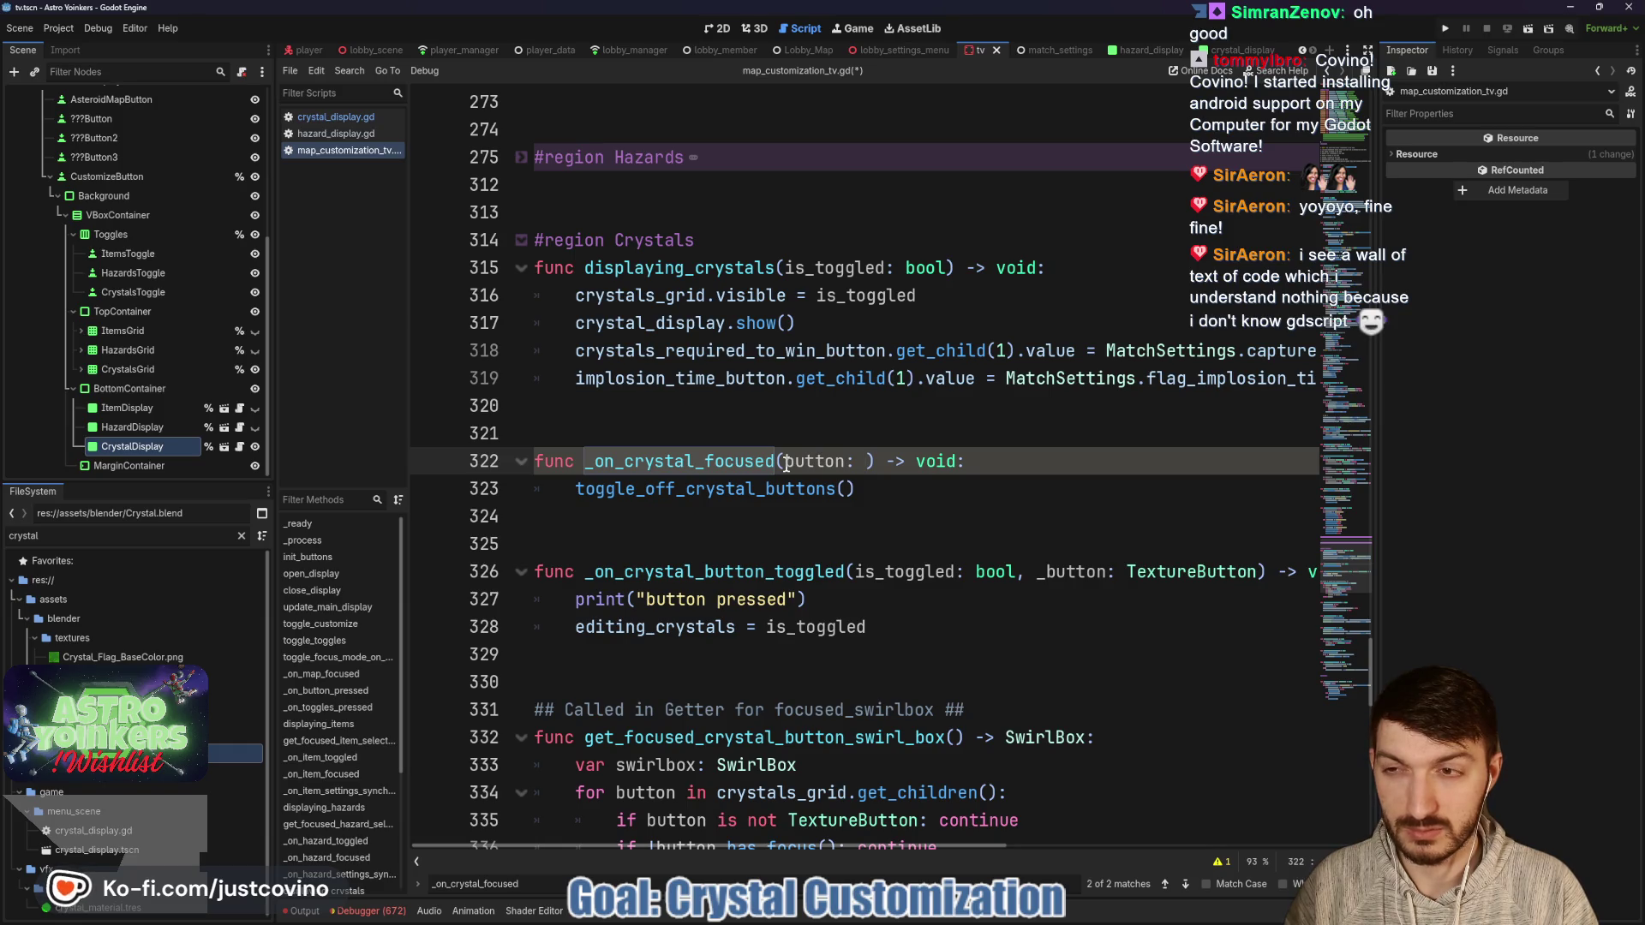
{"action": "type", "text": "Texture"}
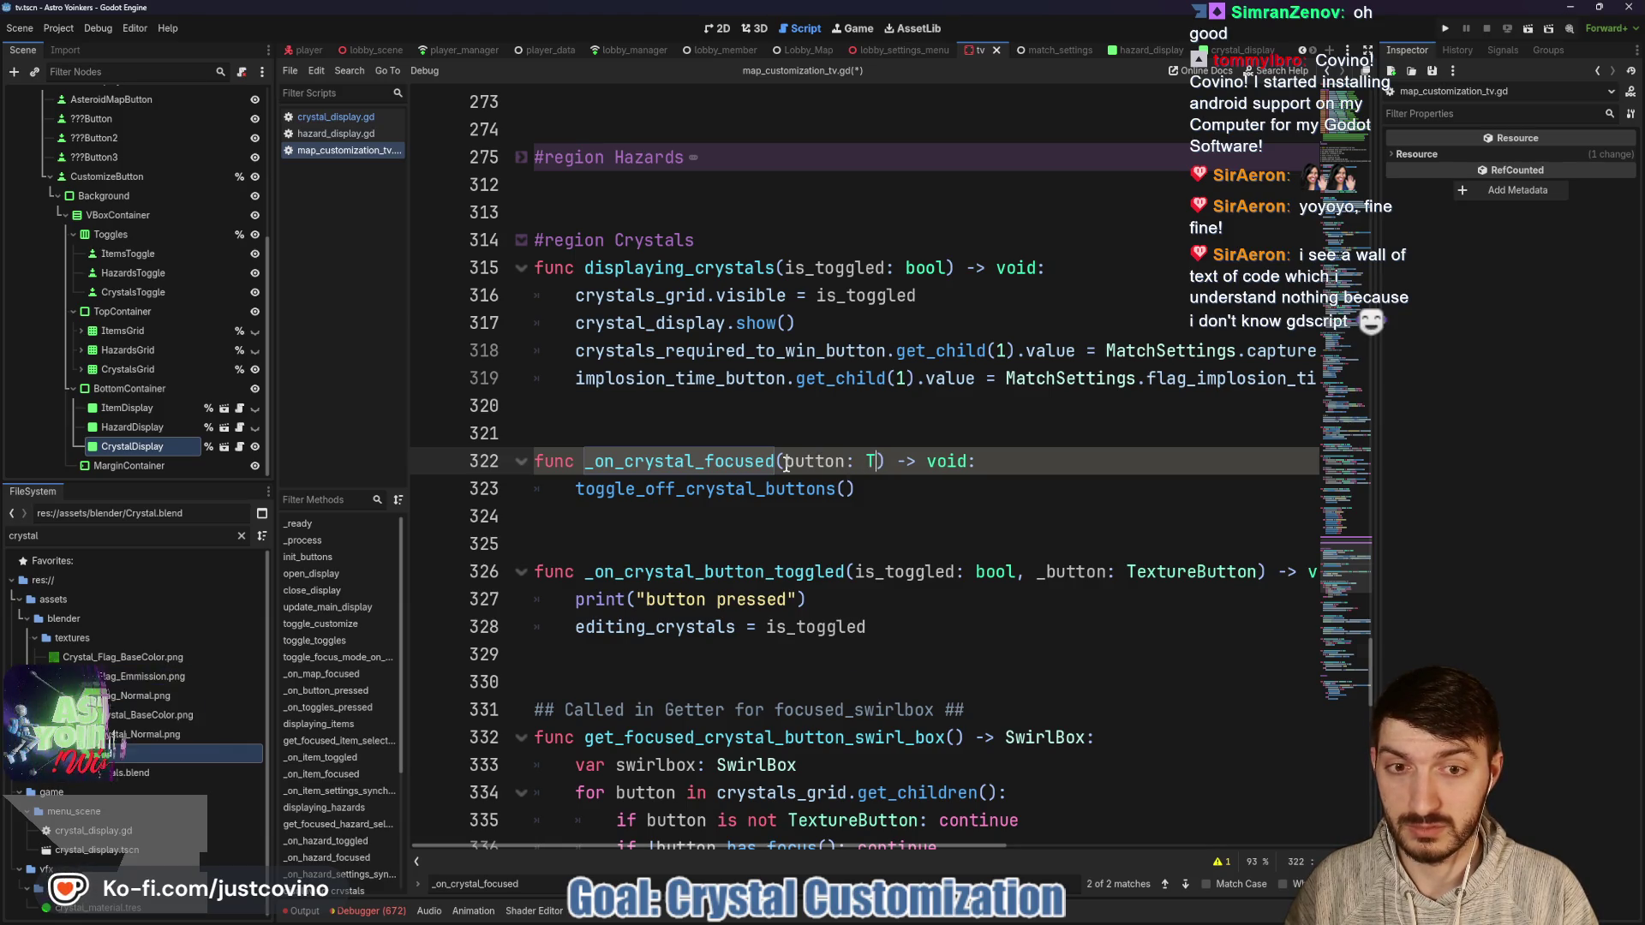
{"action": "type", "text": "Button"}
{"action": "key", "text": "Return"}
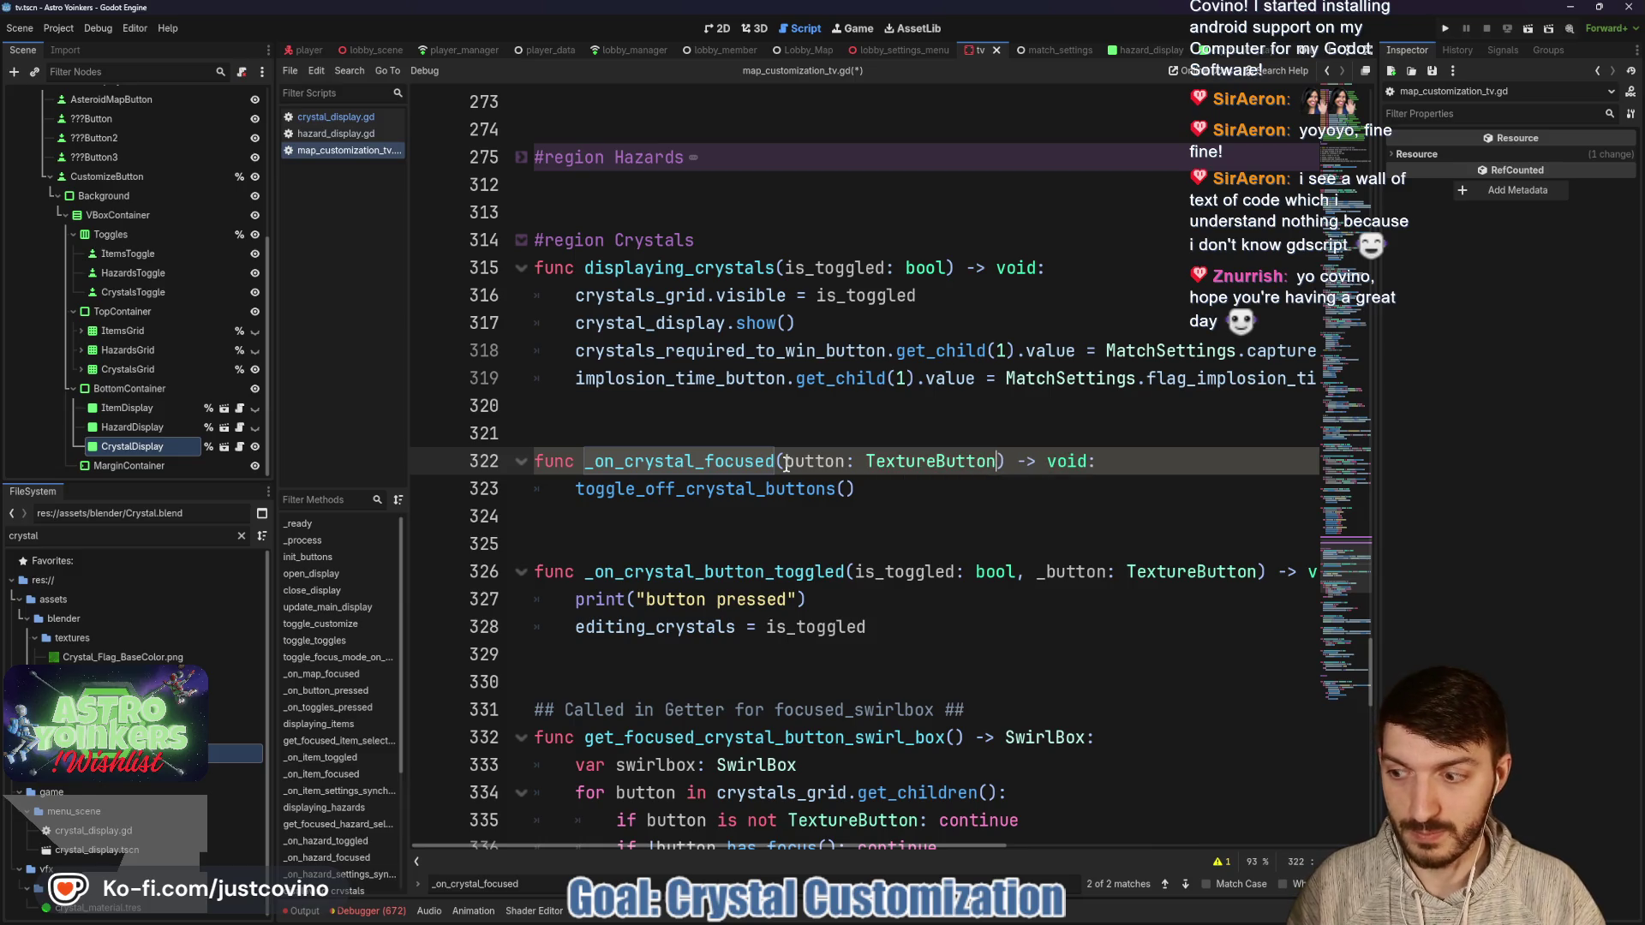
{"action": "left_click", "coordinate": [997, 478]}
{"action": "key", "text": "ctrl+s"}
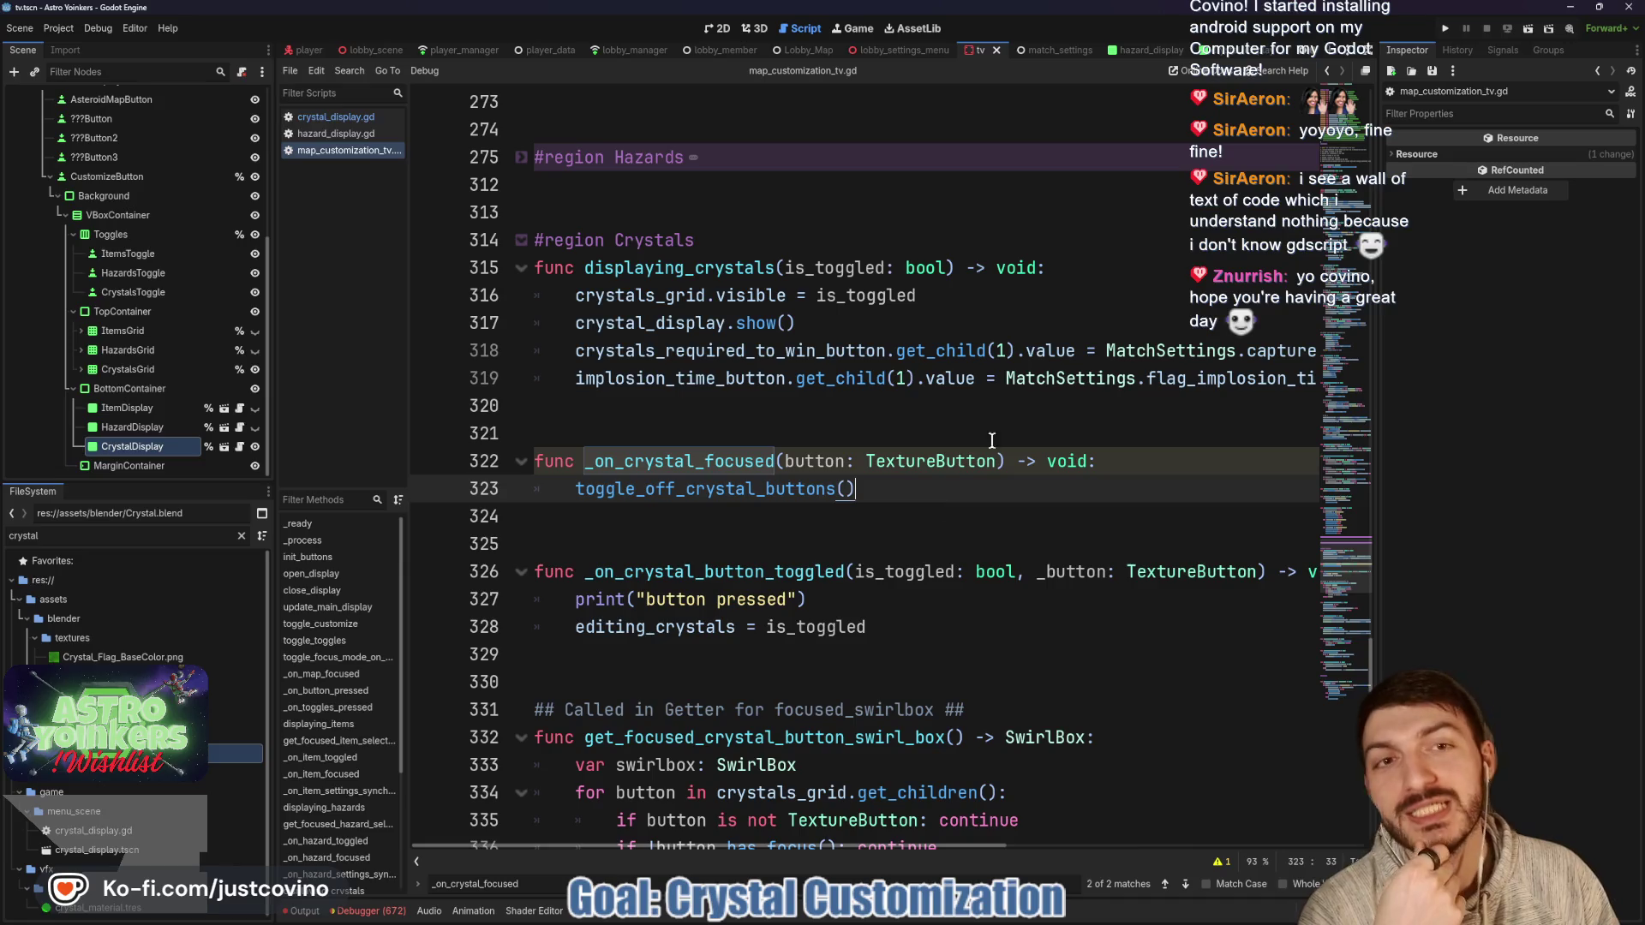
Hide CrystalDisplay and AdminDisplay, show ItemDisplay, ItemsGrid and MainDisplay, then save and run the game.
{"action": "left_click", "coordinate": [756, 29]}
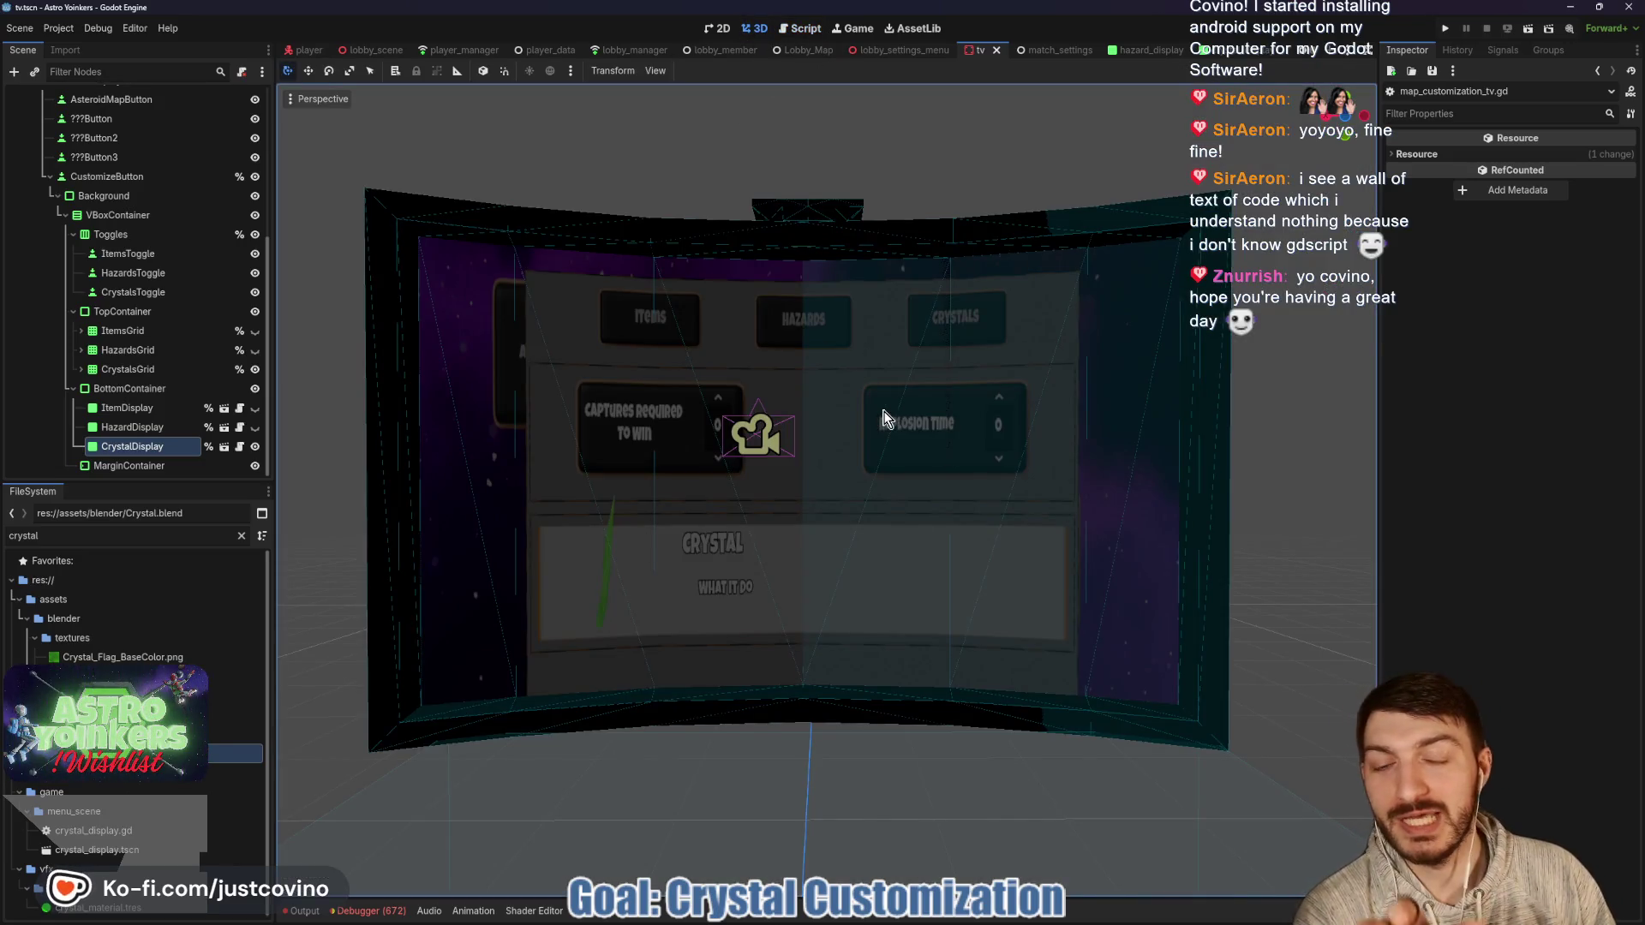
{"action": "left_click", "coordinate": [255, 445]}
{"action": "left_click", "coordinate": [255, 409]}
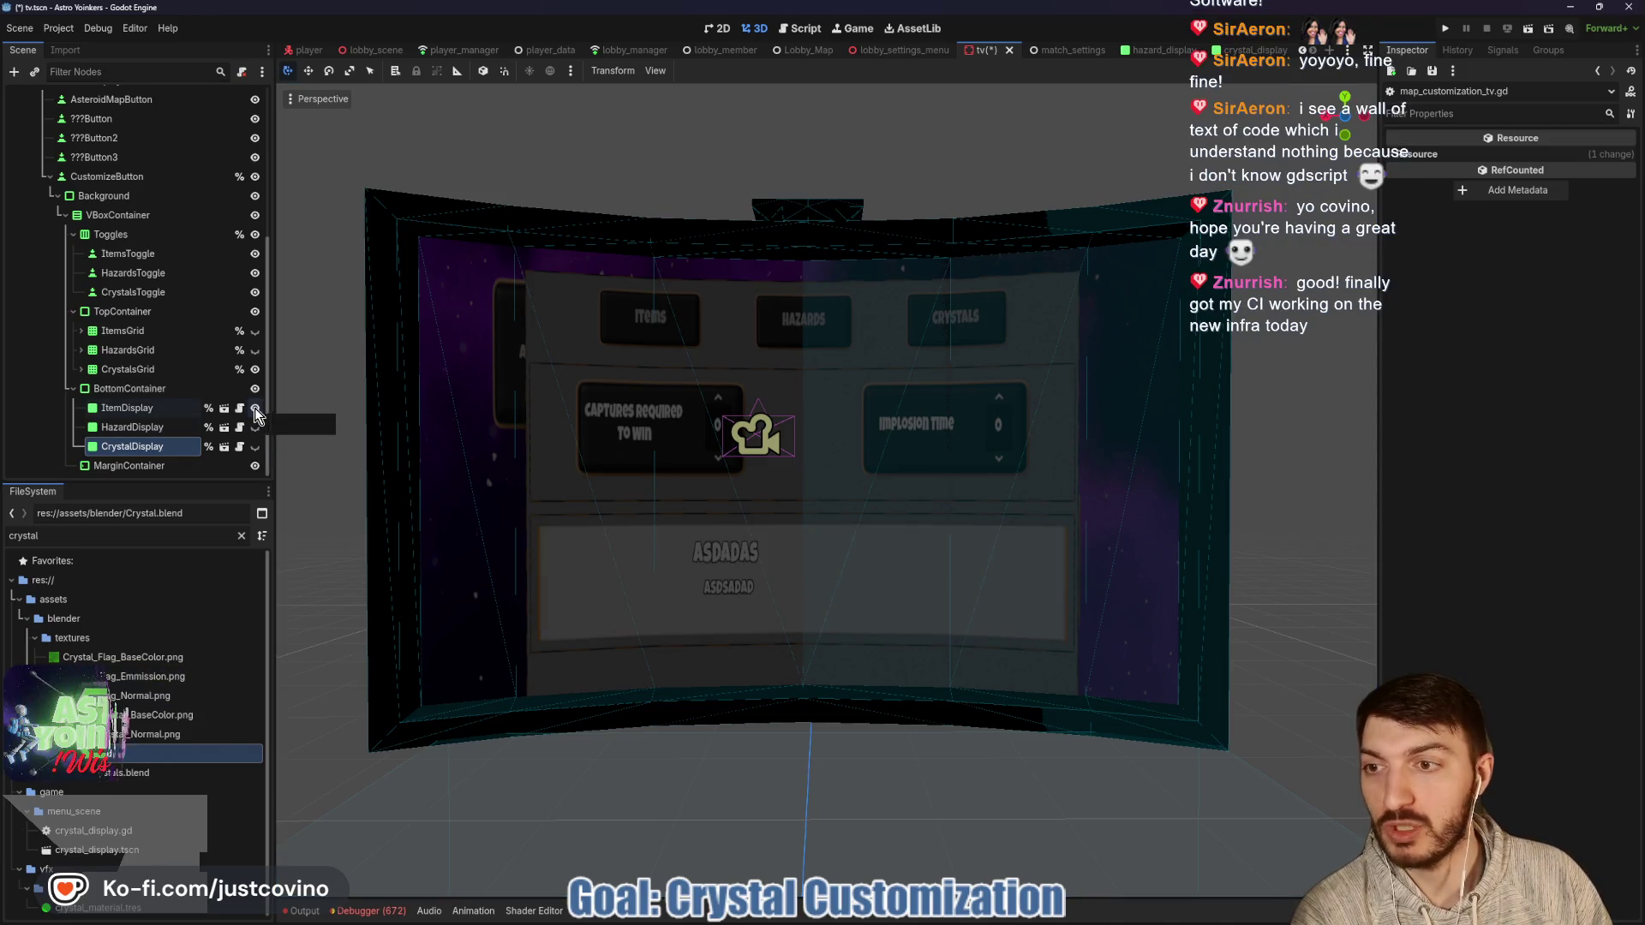
{"action": "left_click", "coordinate": [254, 331]}
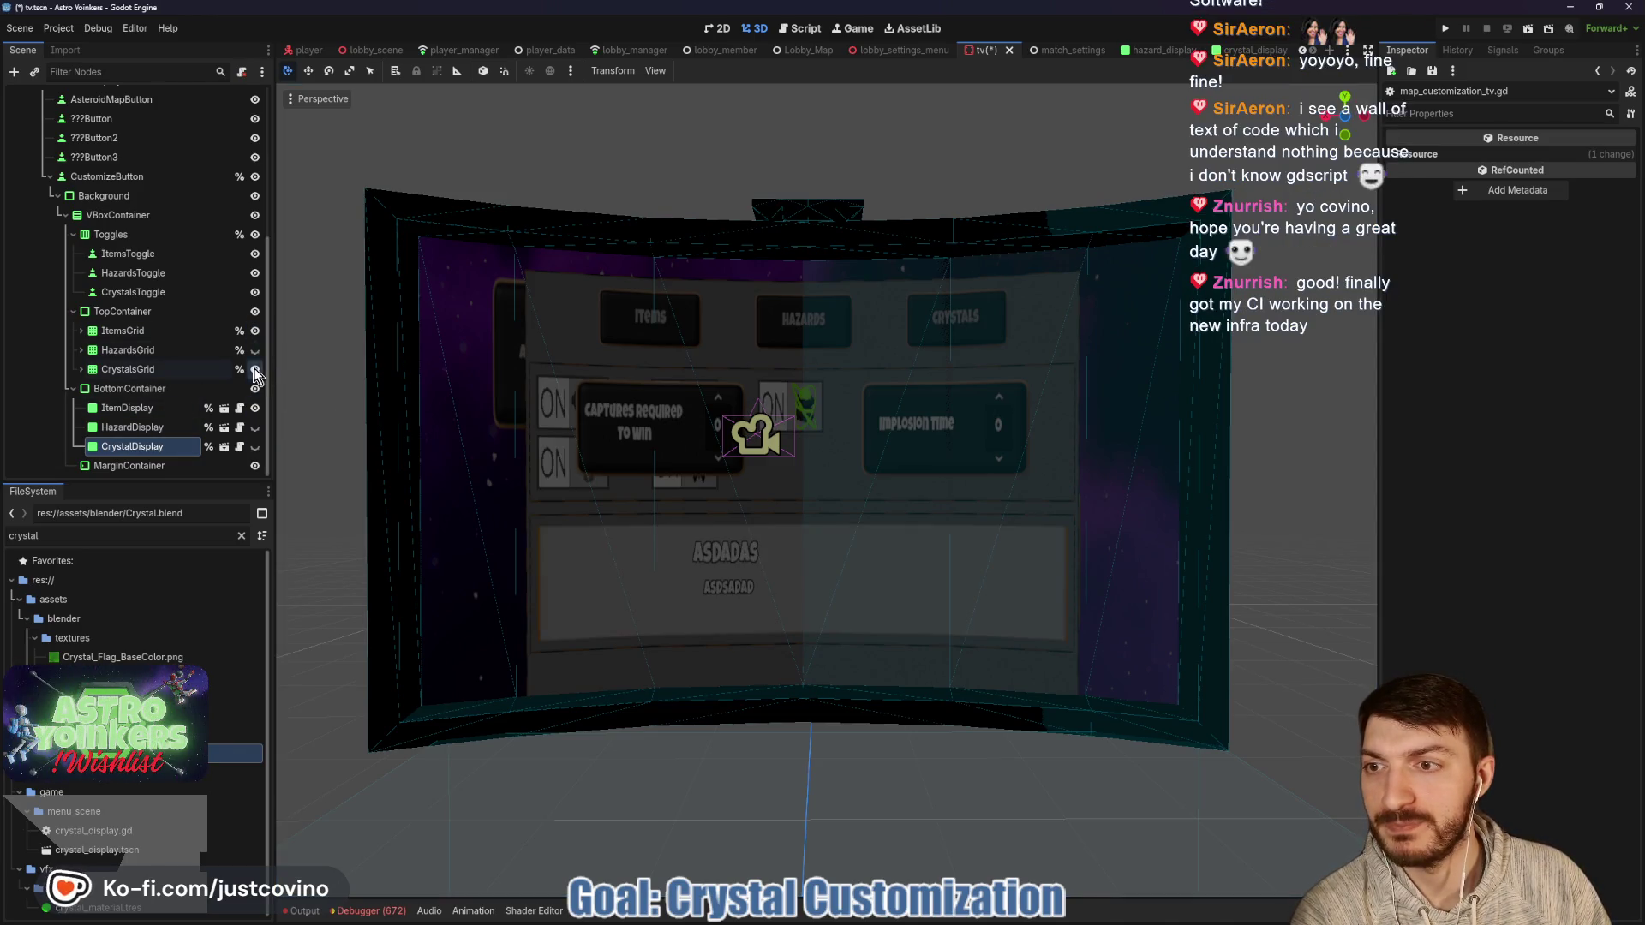
{"action": "scroll", "coordinate": [160, 372], "scroll_direction": "up", "scroll_amount": 5}
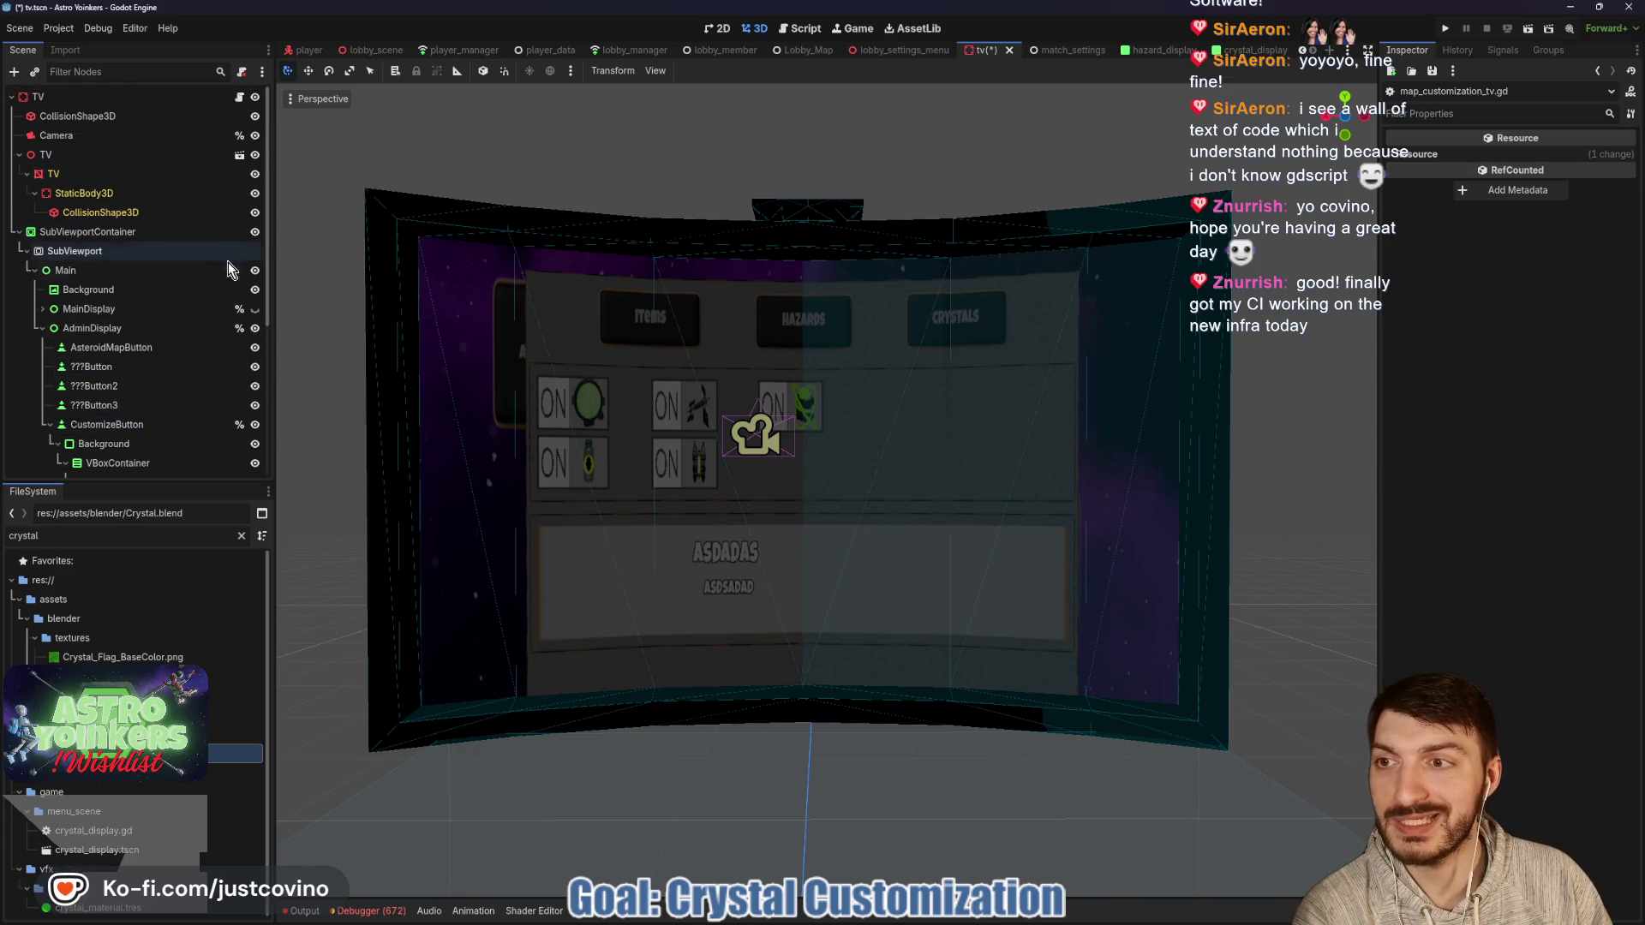
{"action": "left_click", "coordinate": [254, 328]}
{"action": "left_click", "coordinate": [254, 308]}
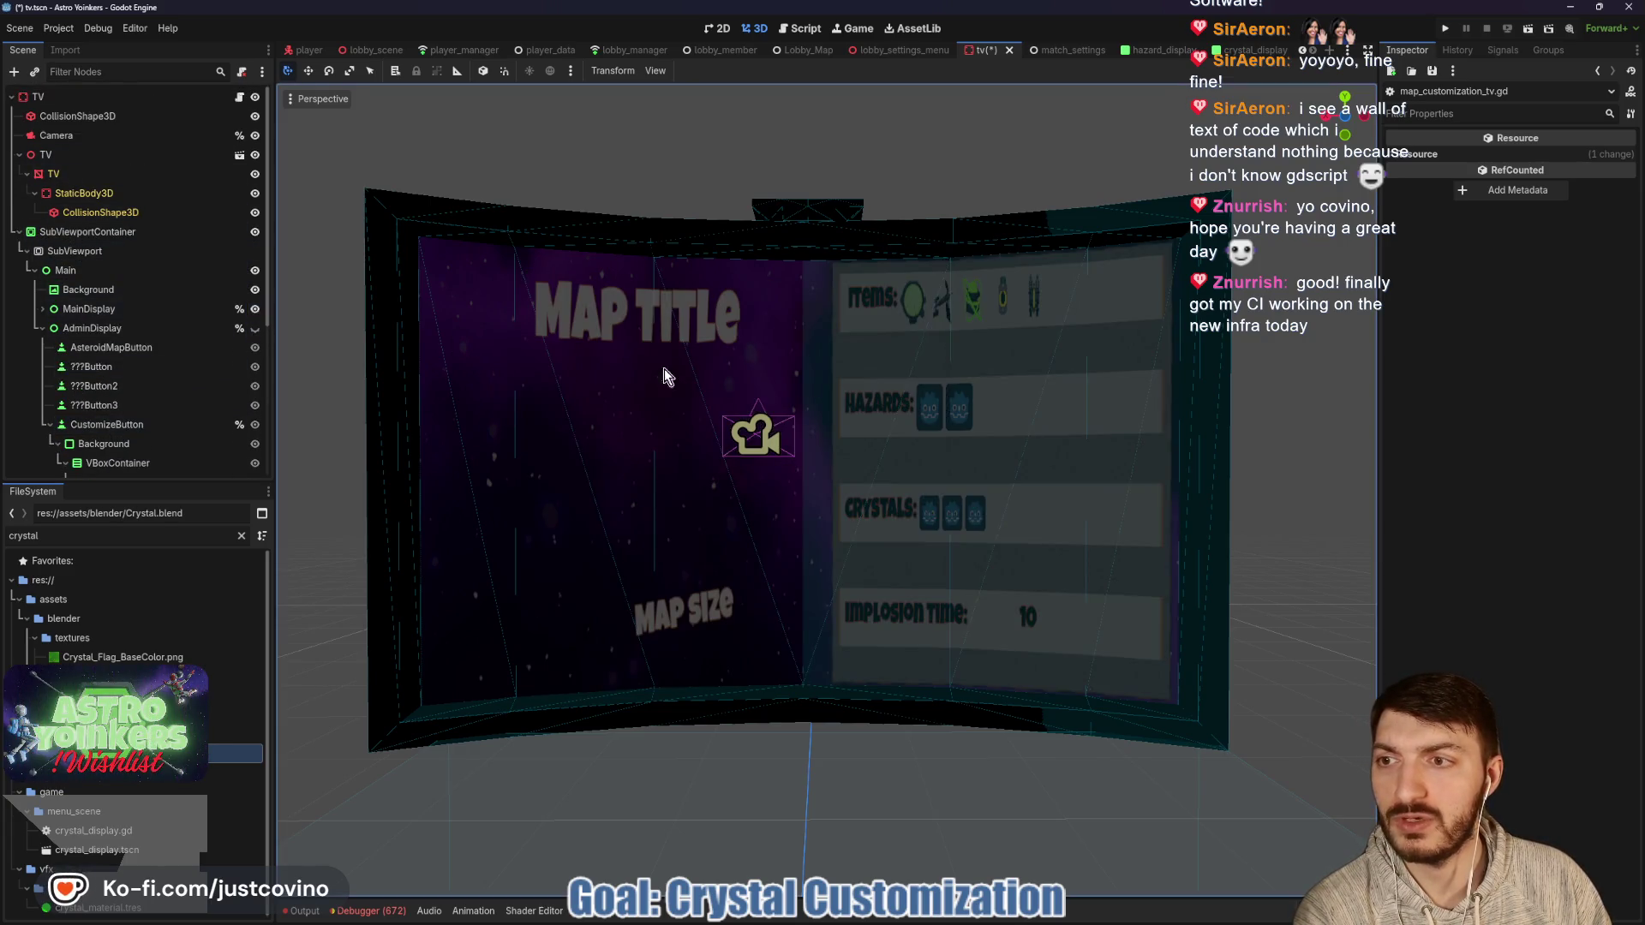
{"action": "left_click", "coordinate": [1445, 33]}
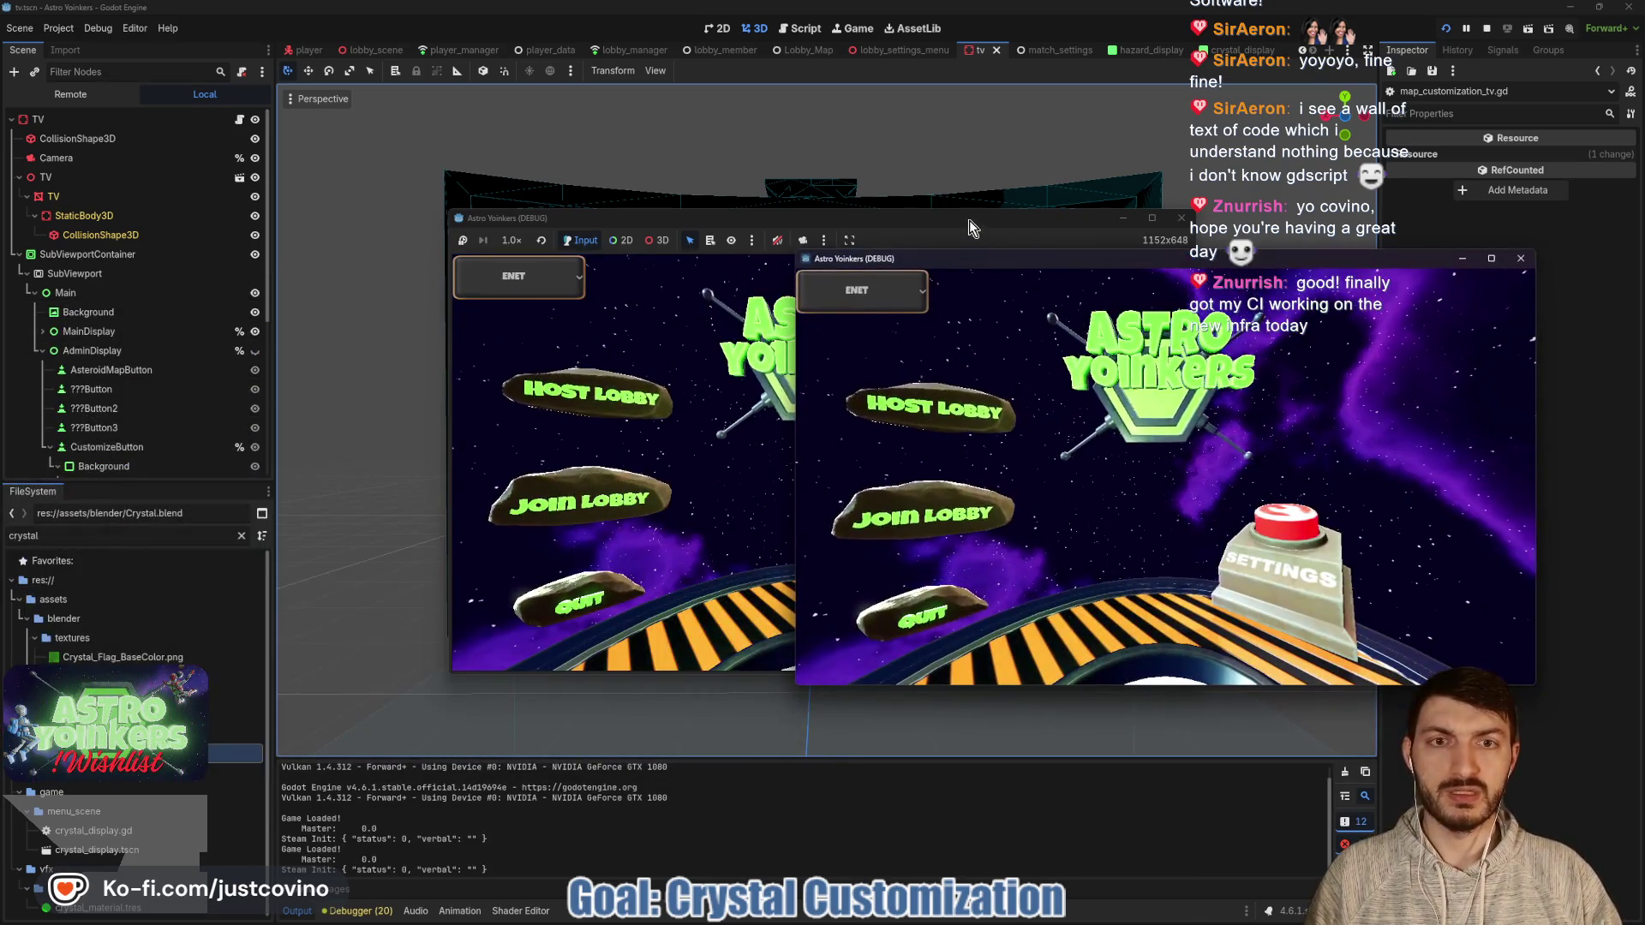
Move the first debug game window aside and host a lobby in it.
{"action": "left_click_drag", "start_coordinate": [969, 219], "coordinate": [571, 216]}
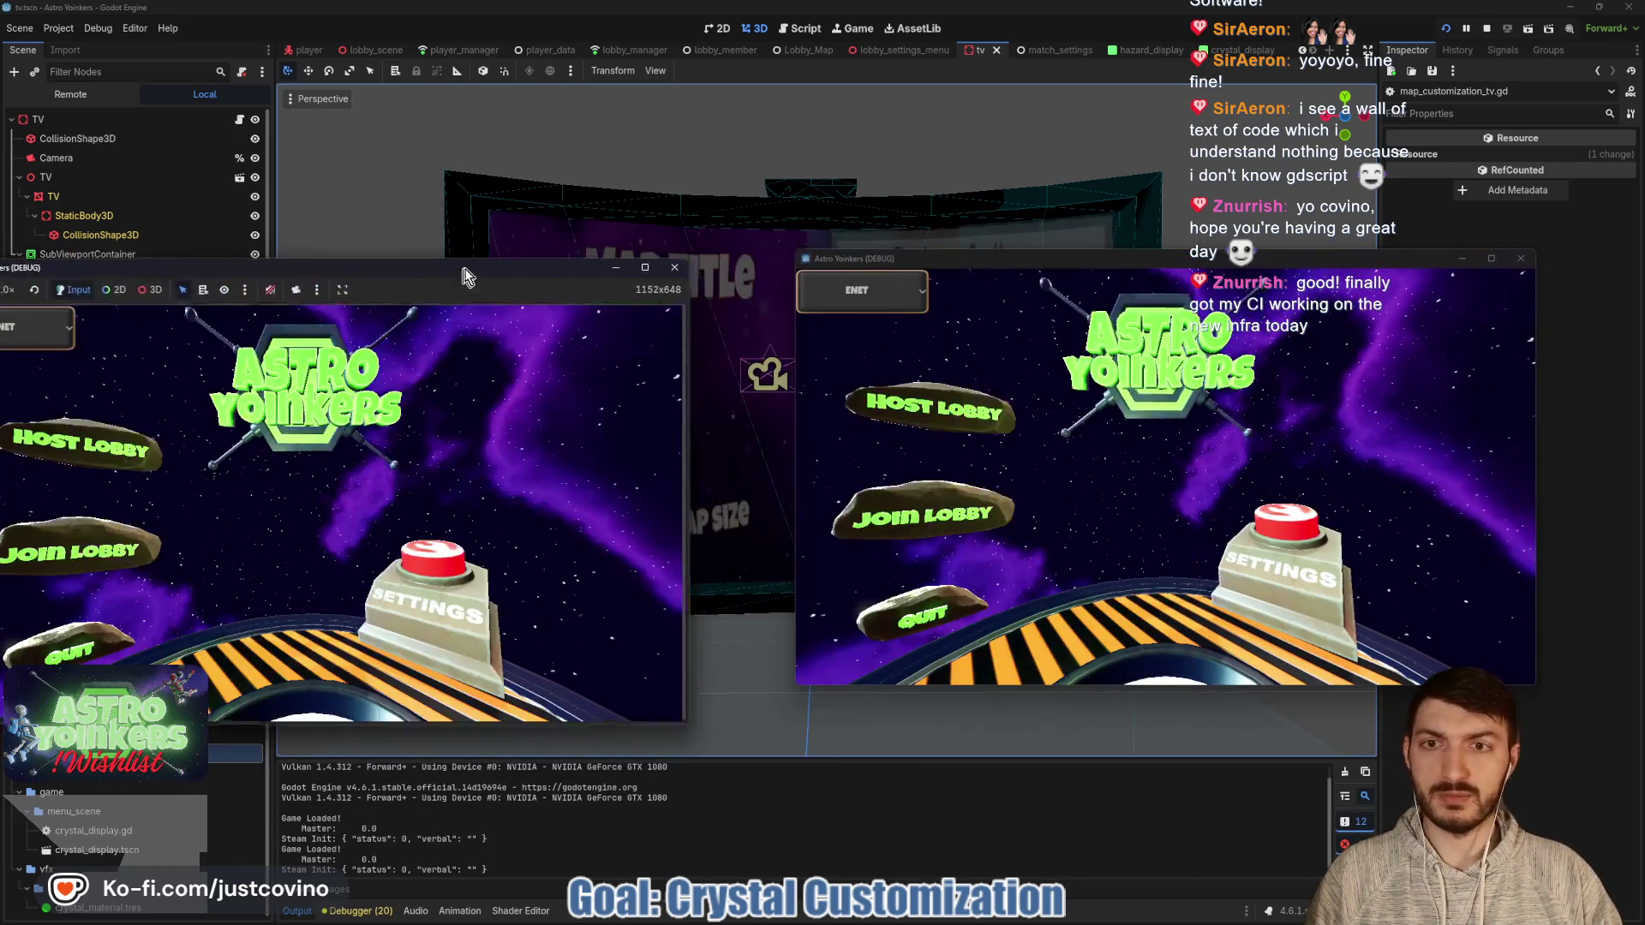
{"action": "left_click", "coordinate": [206, 390]}
{"action": "left_click", "coordinate": [444, 374]}
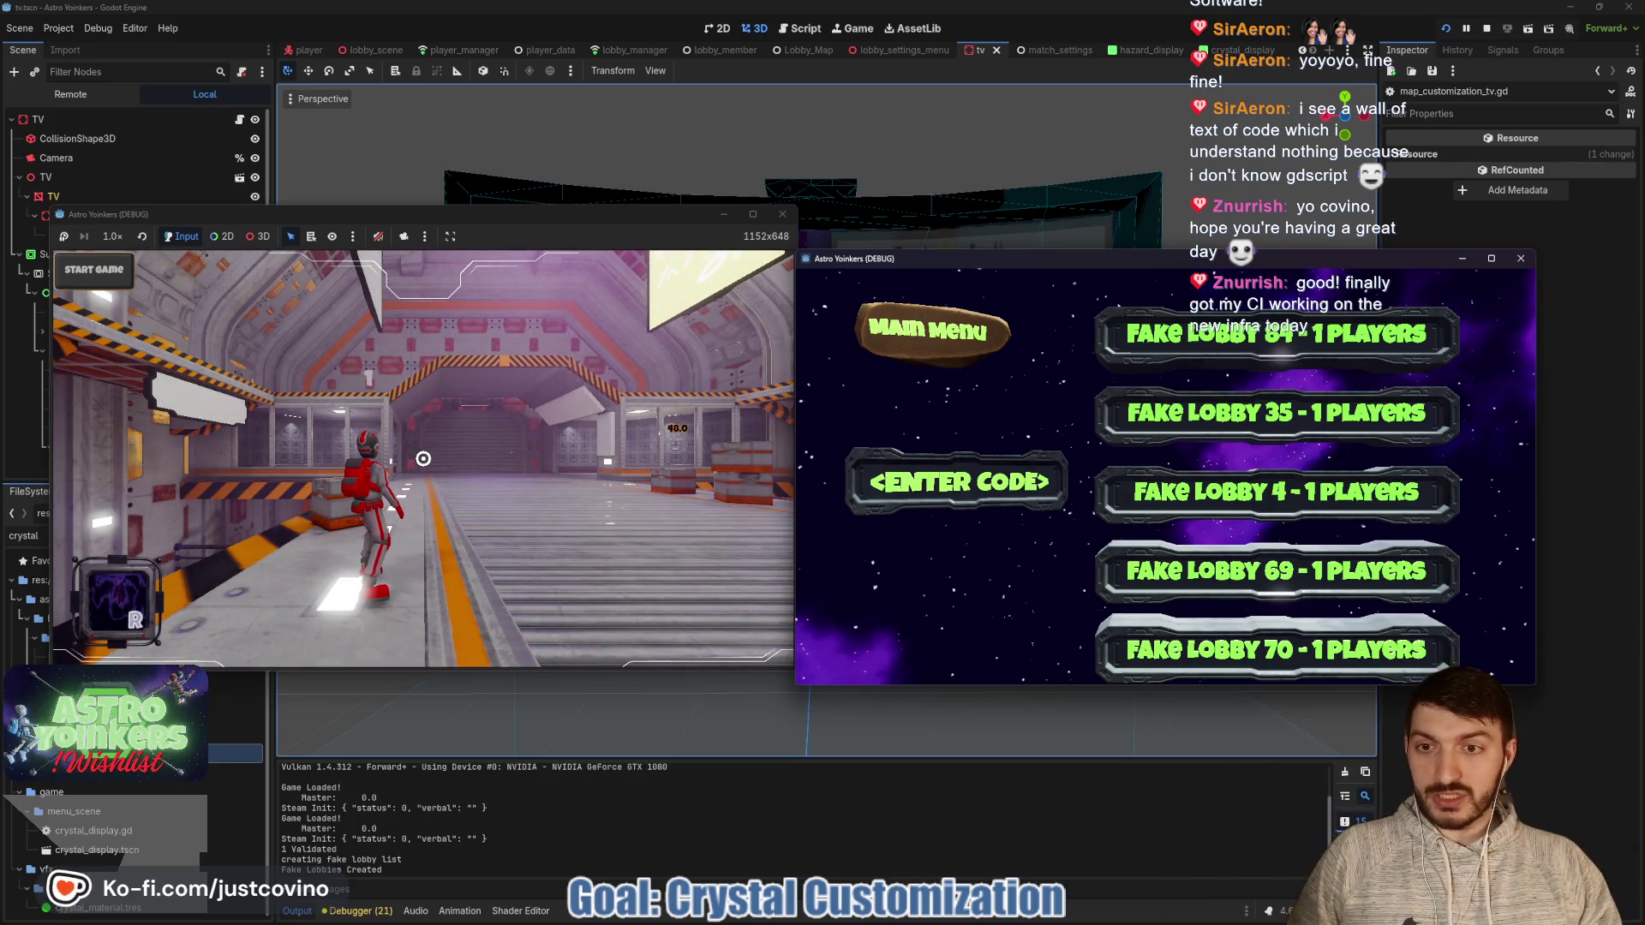
Run the character forward through the lobby past the hologram podium to the Asteroid Map board.
{"action": "key", "text": "super"}
{"action": "key", "text": "super"}
{"action": "key", "text": "w"}
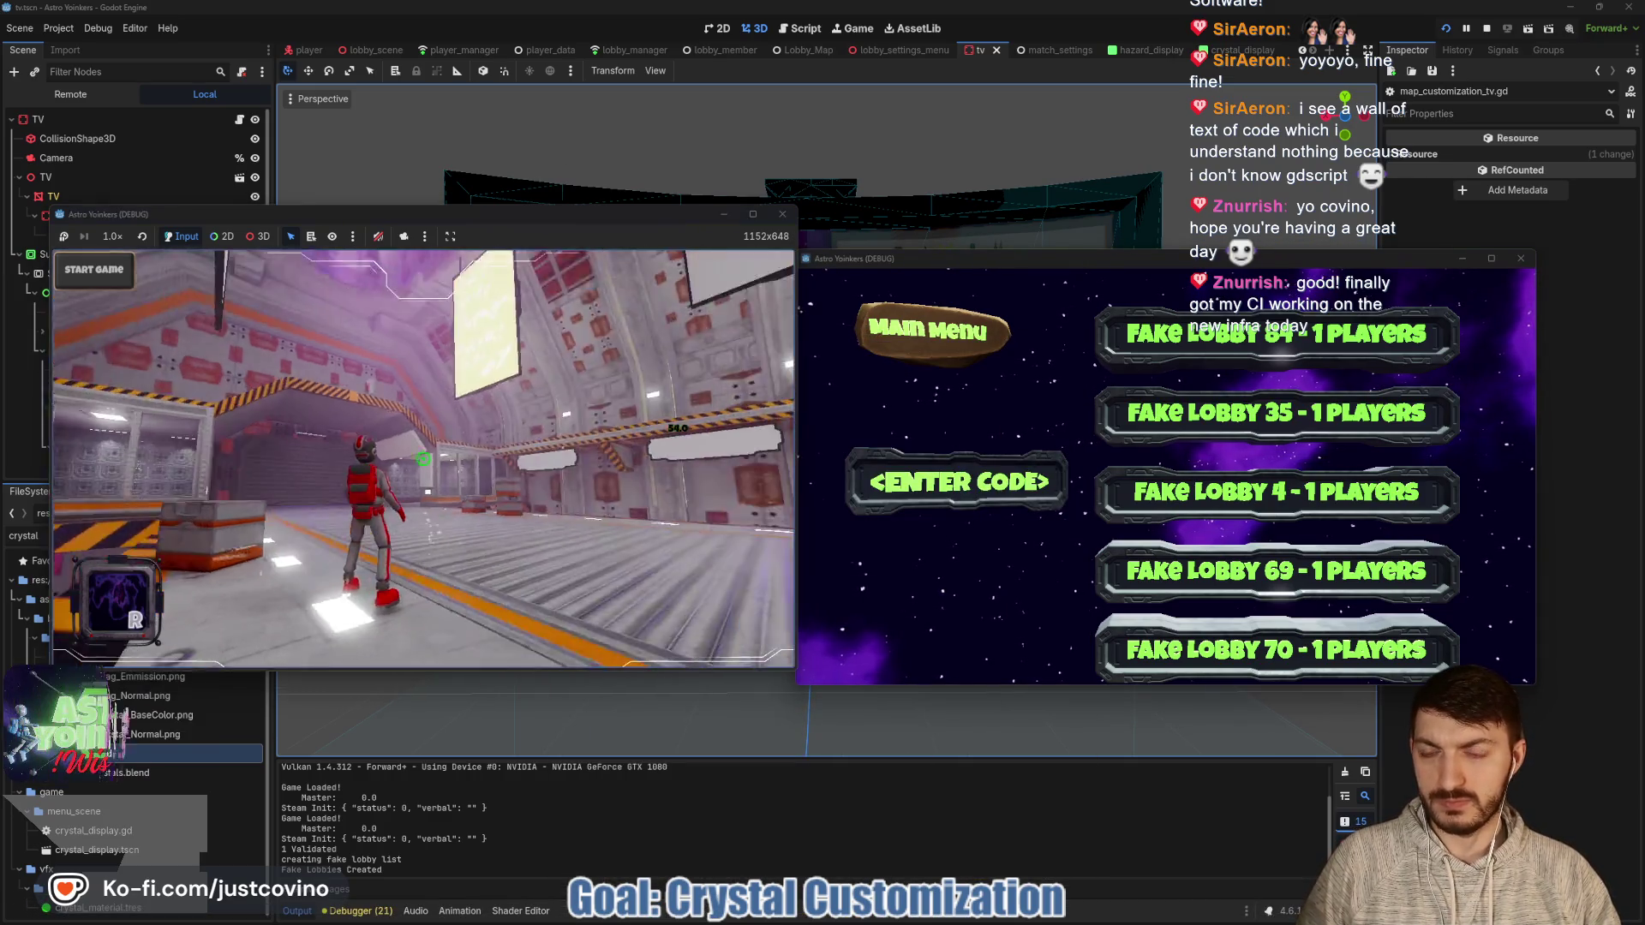
{"action": "key", "text": "w"}
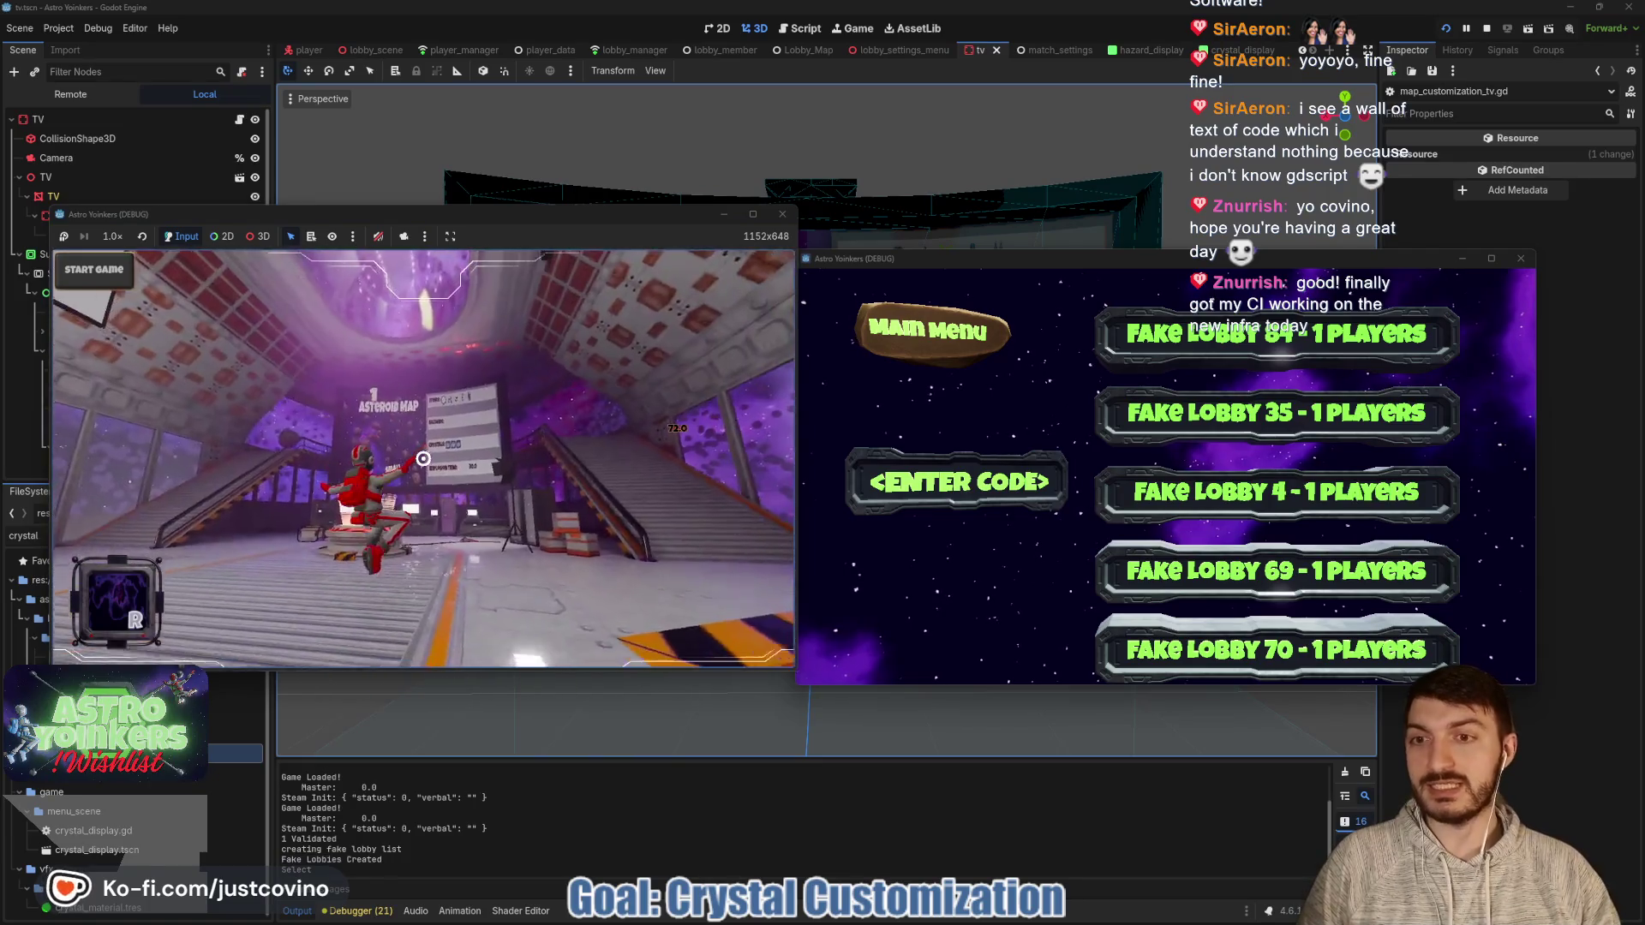
{"action": "key", "text": "w"}
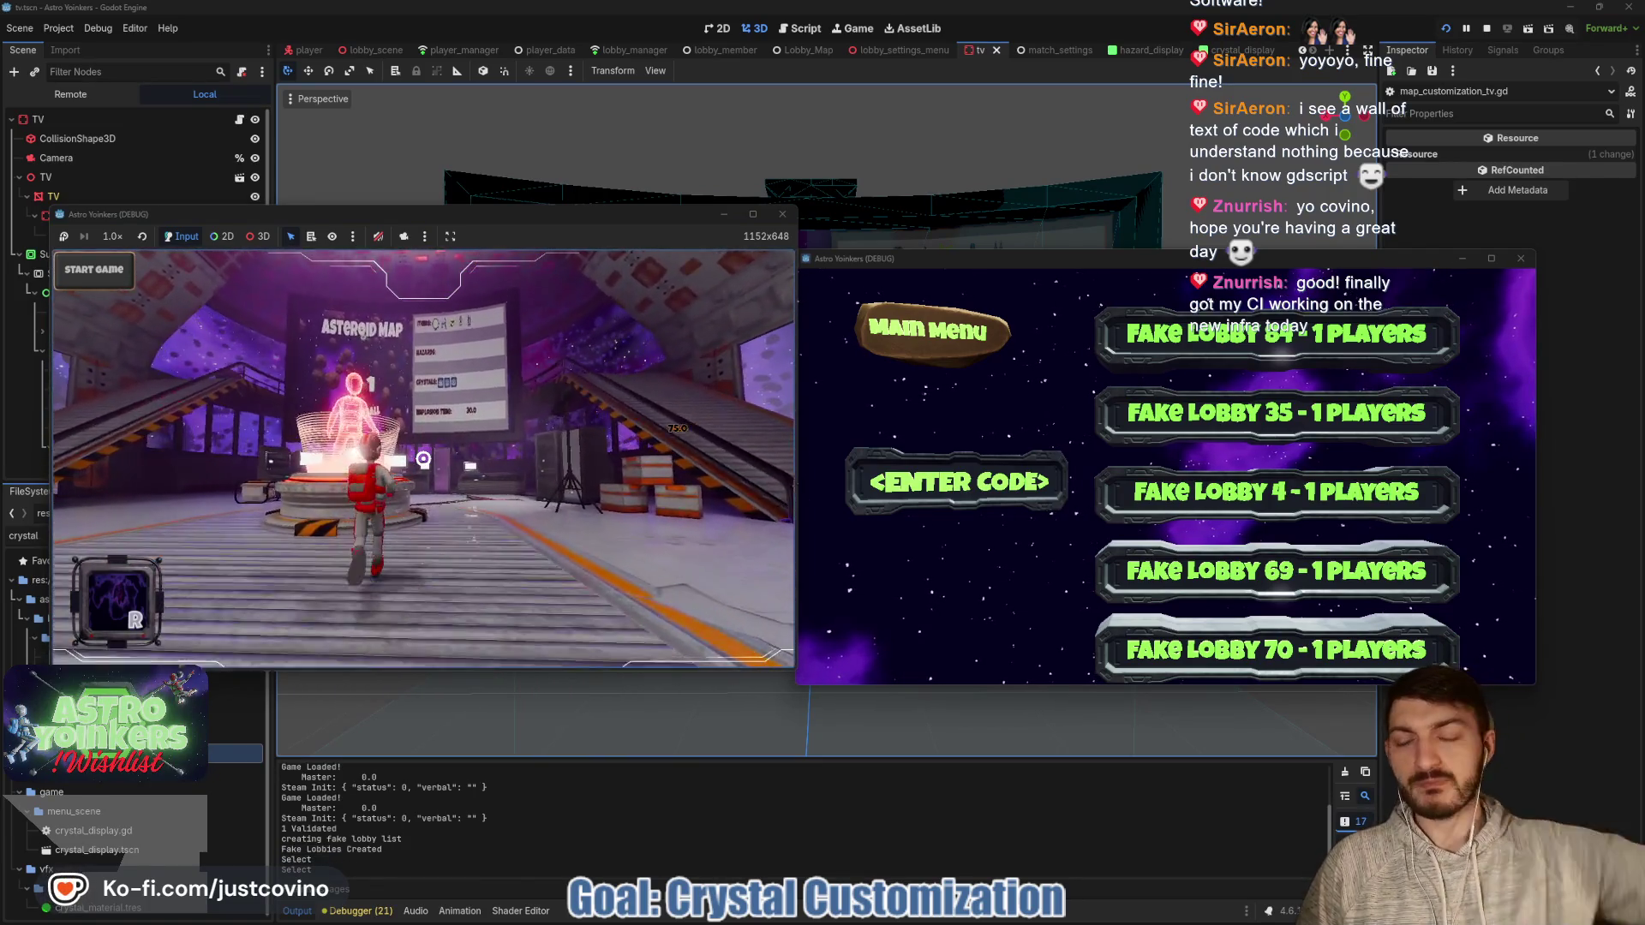
{"action": "key", "text": "w"}
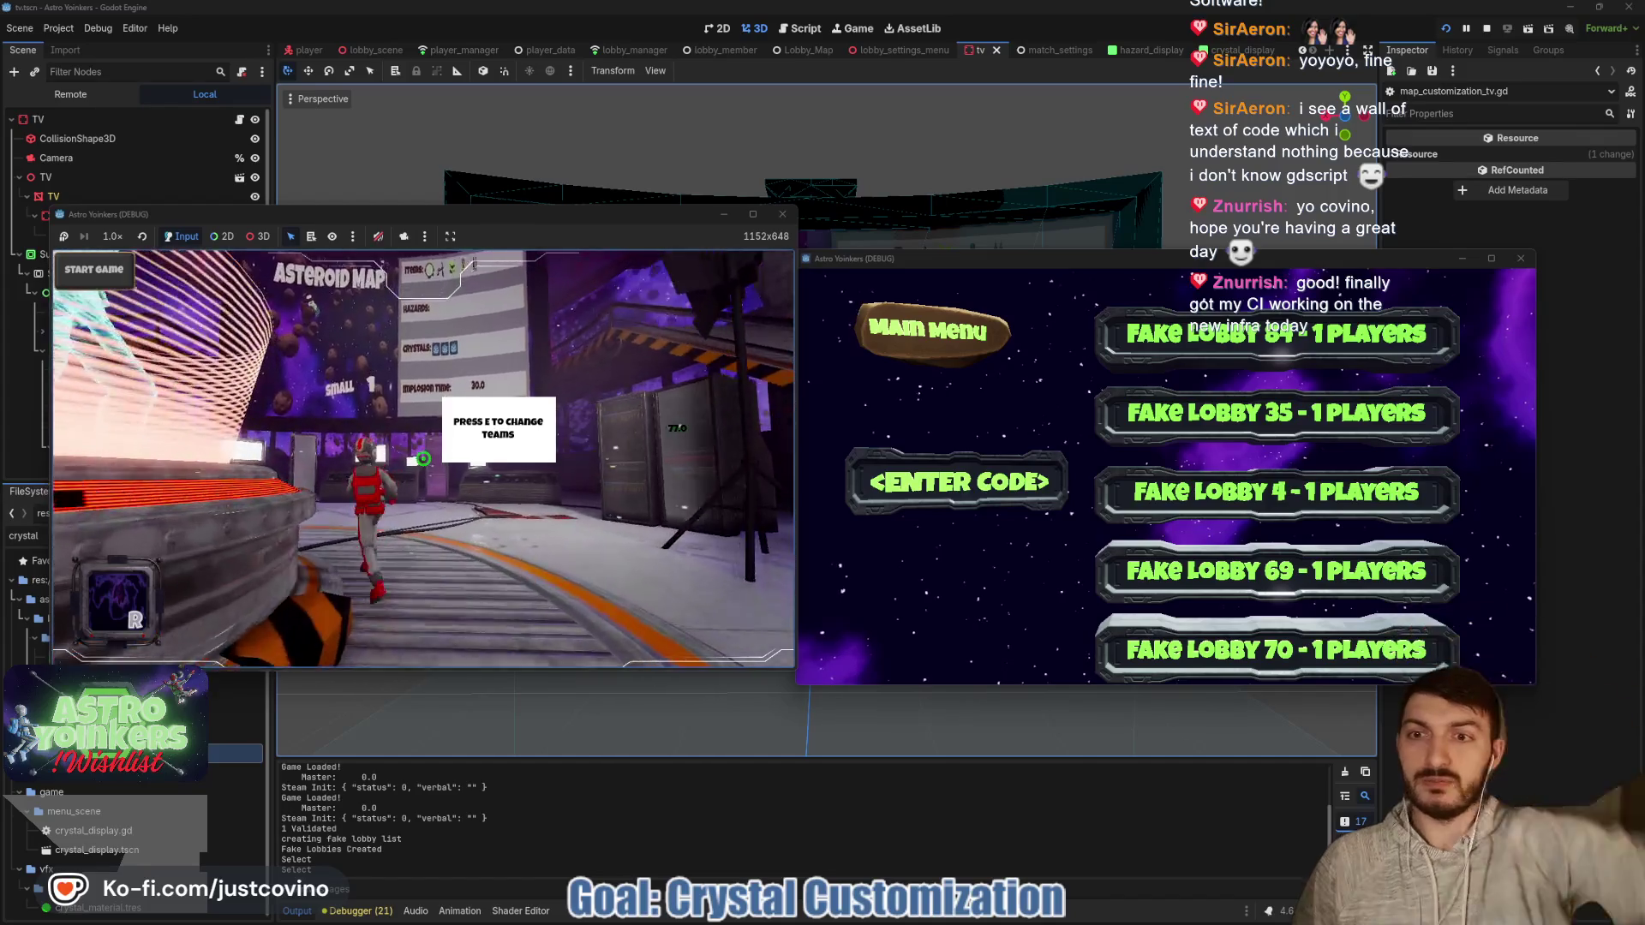
{"action": "key", "text": "w"}
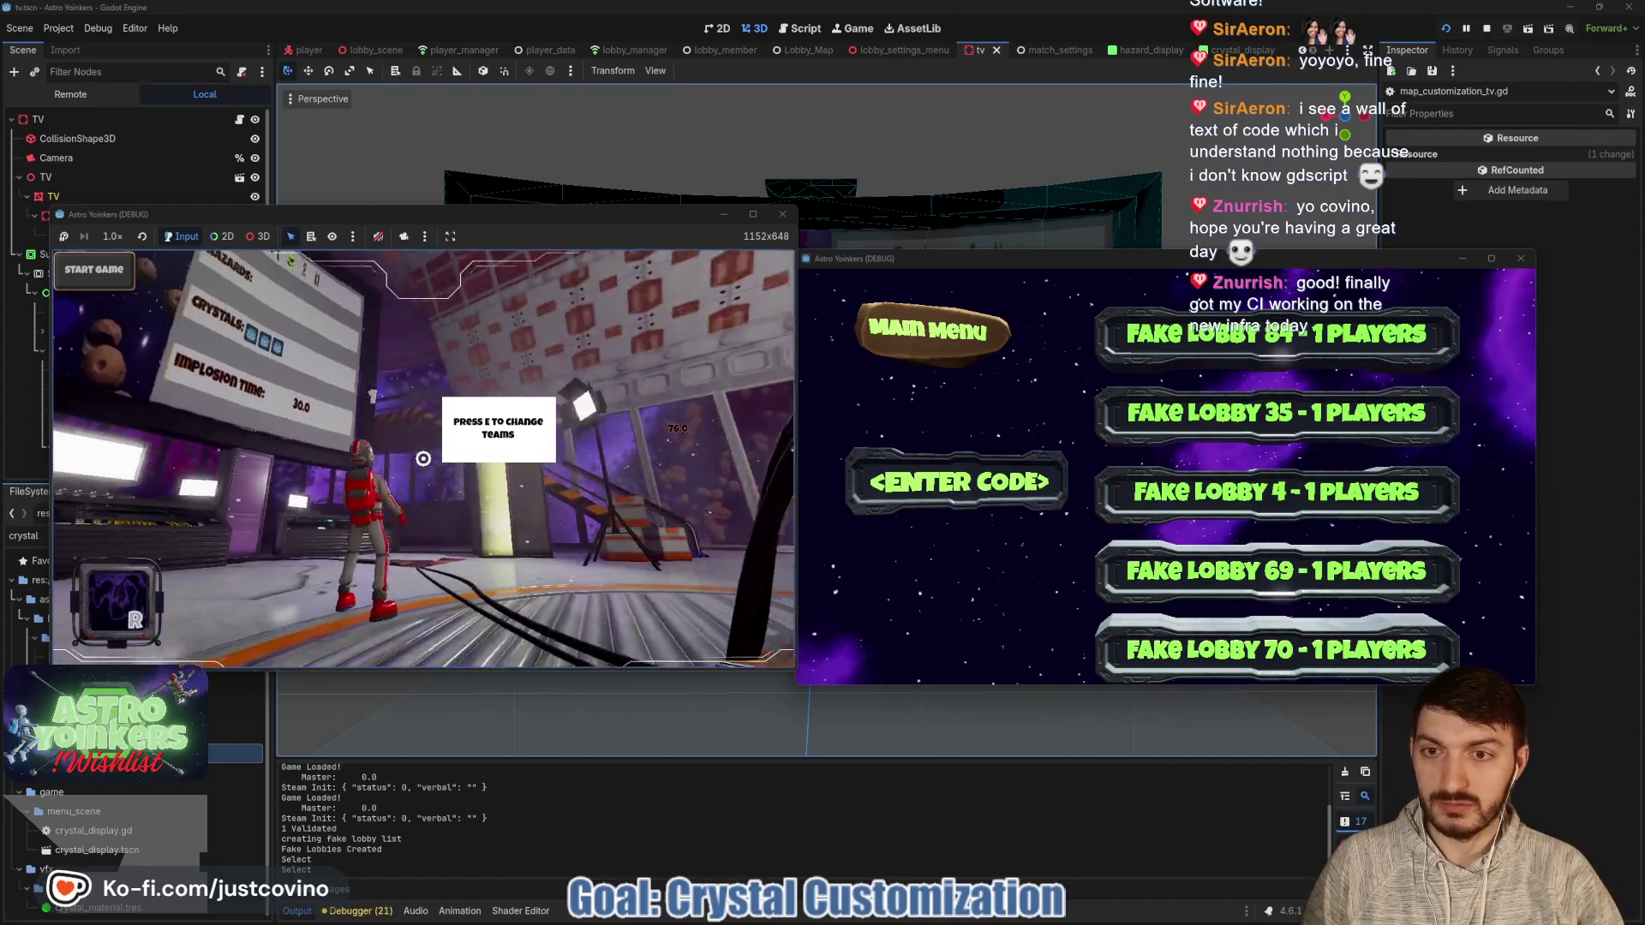
{"action": "key", "text": "w"}
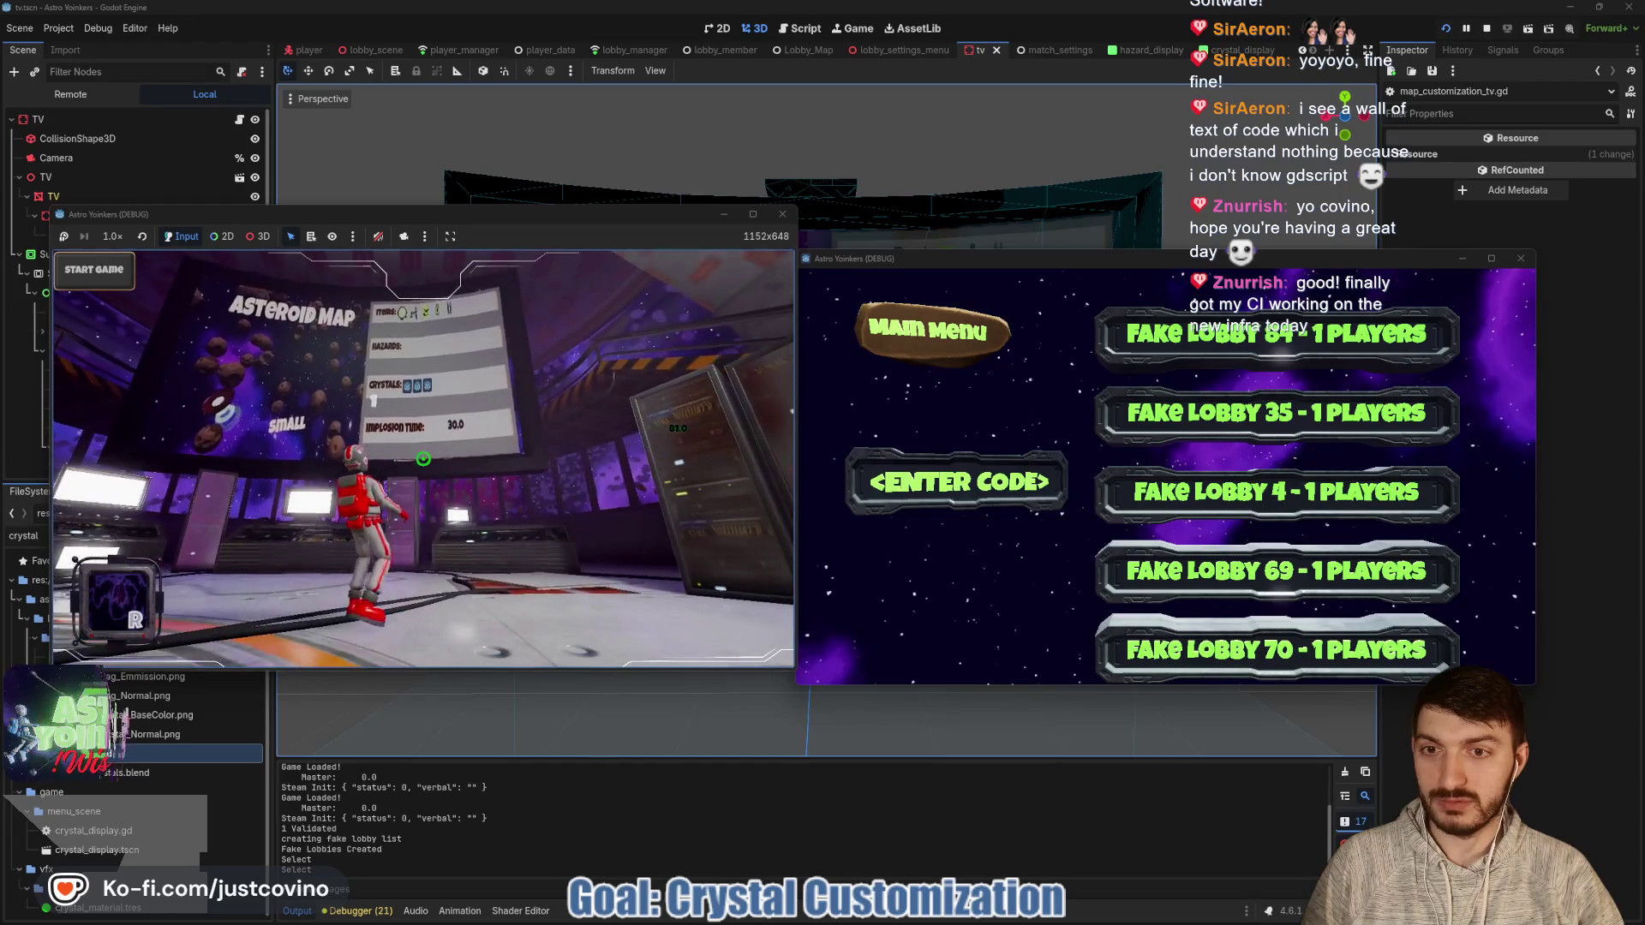
Mark the board's Items rows, Implosion Time and SMALL map label, then clear the marks.
{"action": "mouse_move", "coordinate": [454, 338]}
{"action": "left_mouse_down"}
{"action": "mouse_move", "coordinate": [368, 300]}
{"action": "mouse_move", "coordinate": [403, 291]}
{"action": "mouse_move", "coordinate": [368, 336]}
{"action": "mouse_move", "coordinate": [552, 353]}
{"action": "left_mouse_up"}
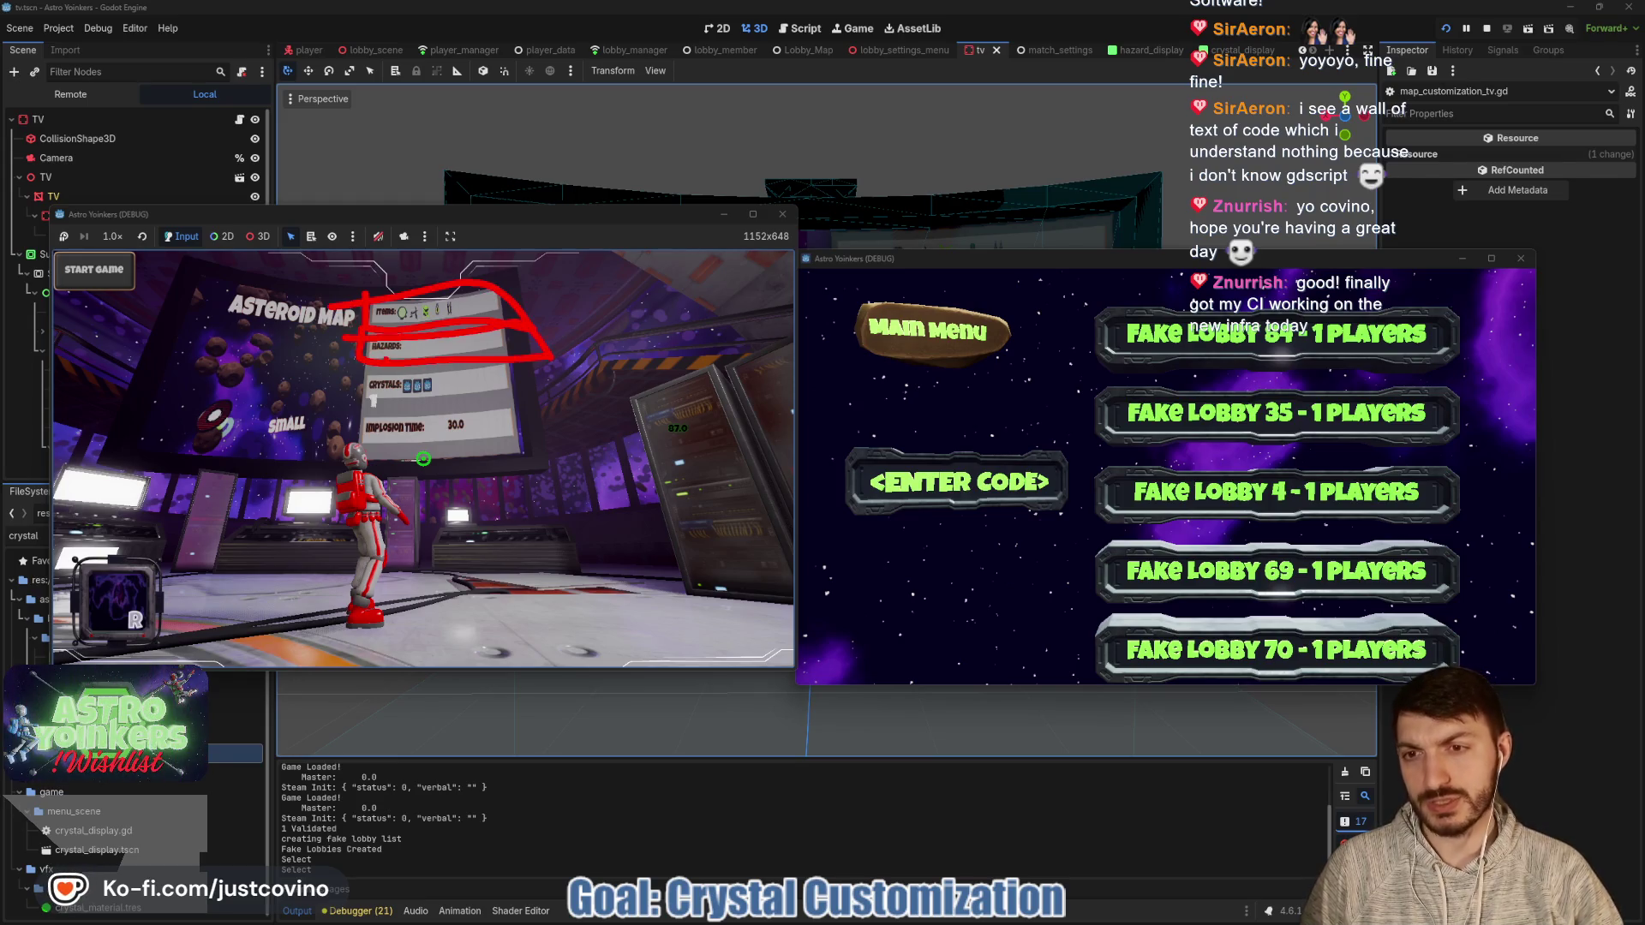
{"action": "left_click_drag", "start_coordinate": [354, 419], "coordinate": [597, 440]}
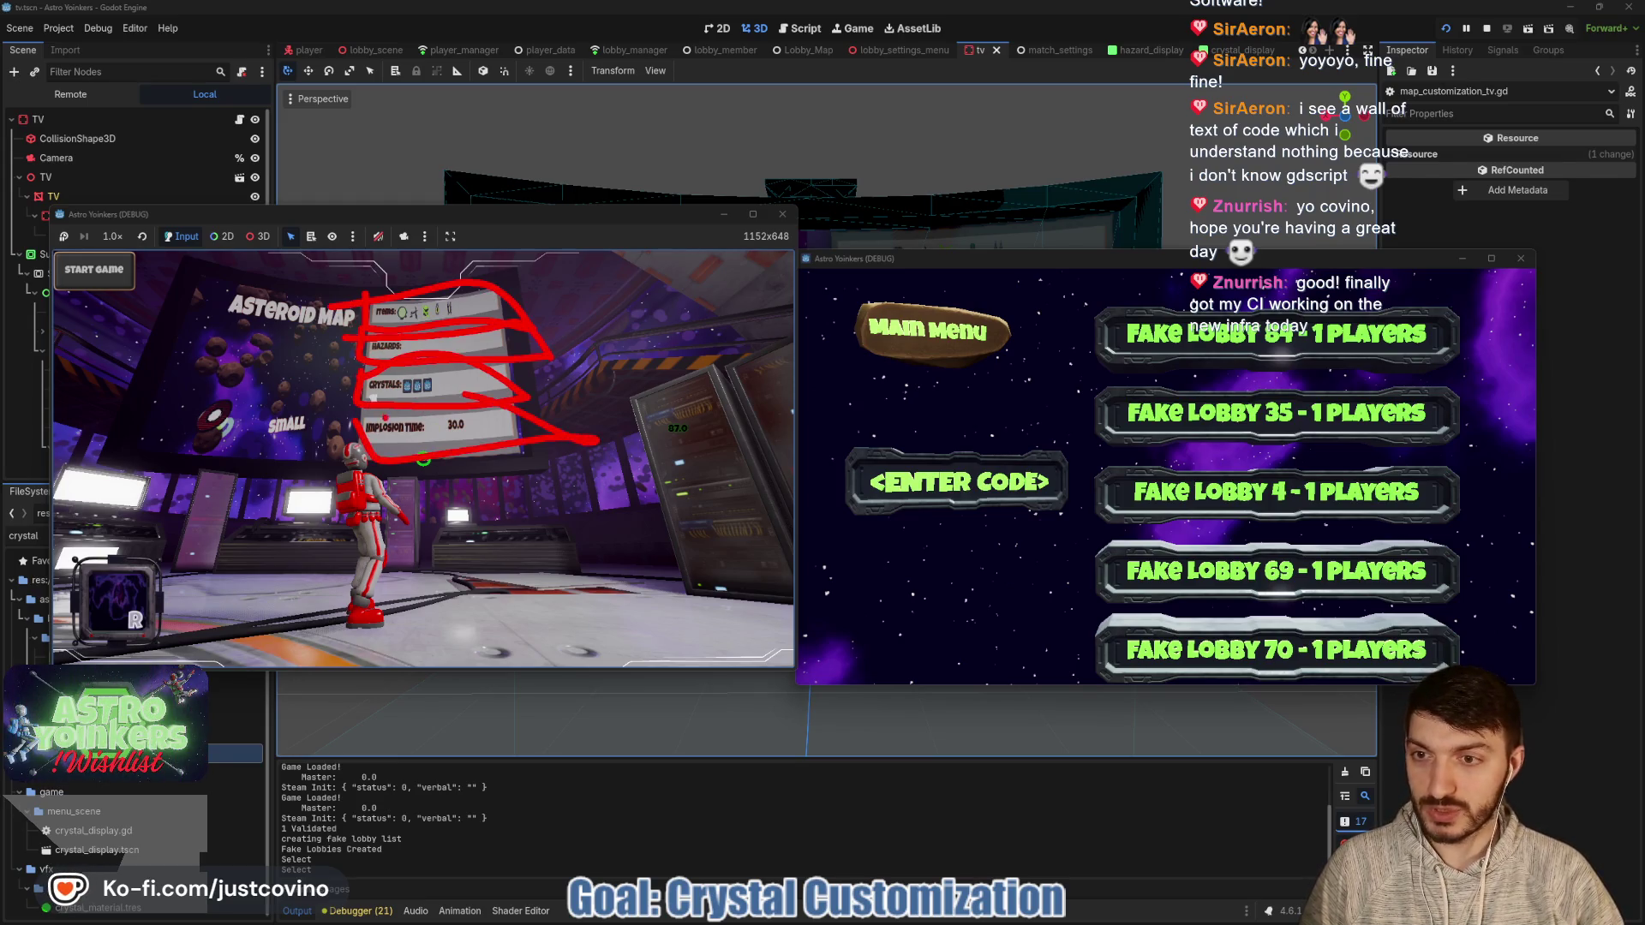
{"action": "left_click_drag", "start_coordinate": [304, 407], "coordinate": [360, 428]}
{"action": "mouse_move", "coordinate": [351, 324]}
{"action": "left_mouse_down"}
{"action": "mouse_move", "coordinate": [182, 370]}
{"action": "mouse_move", "coordinate": [210, 347]}
{"action": "left_mouse_up"}
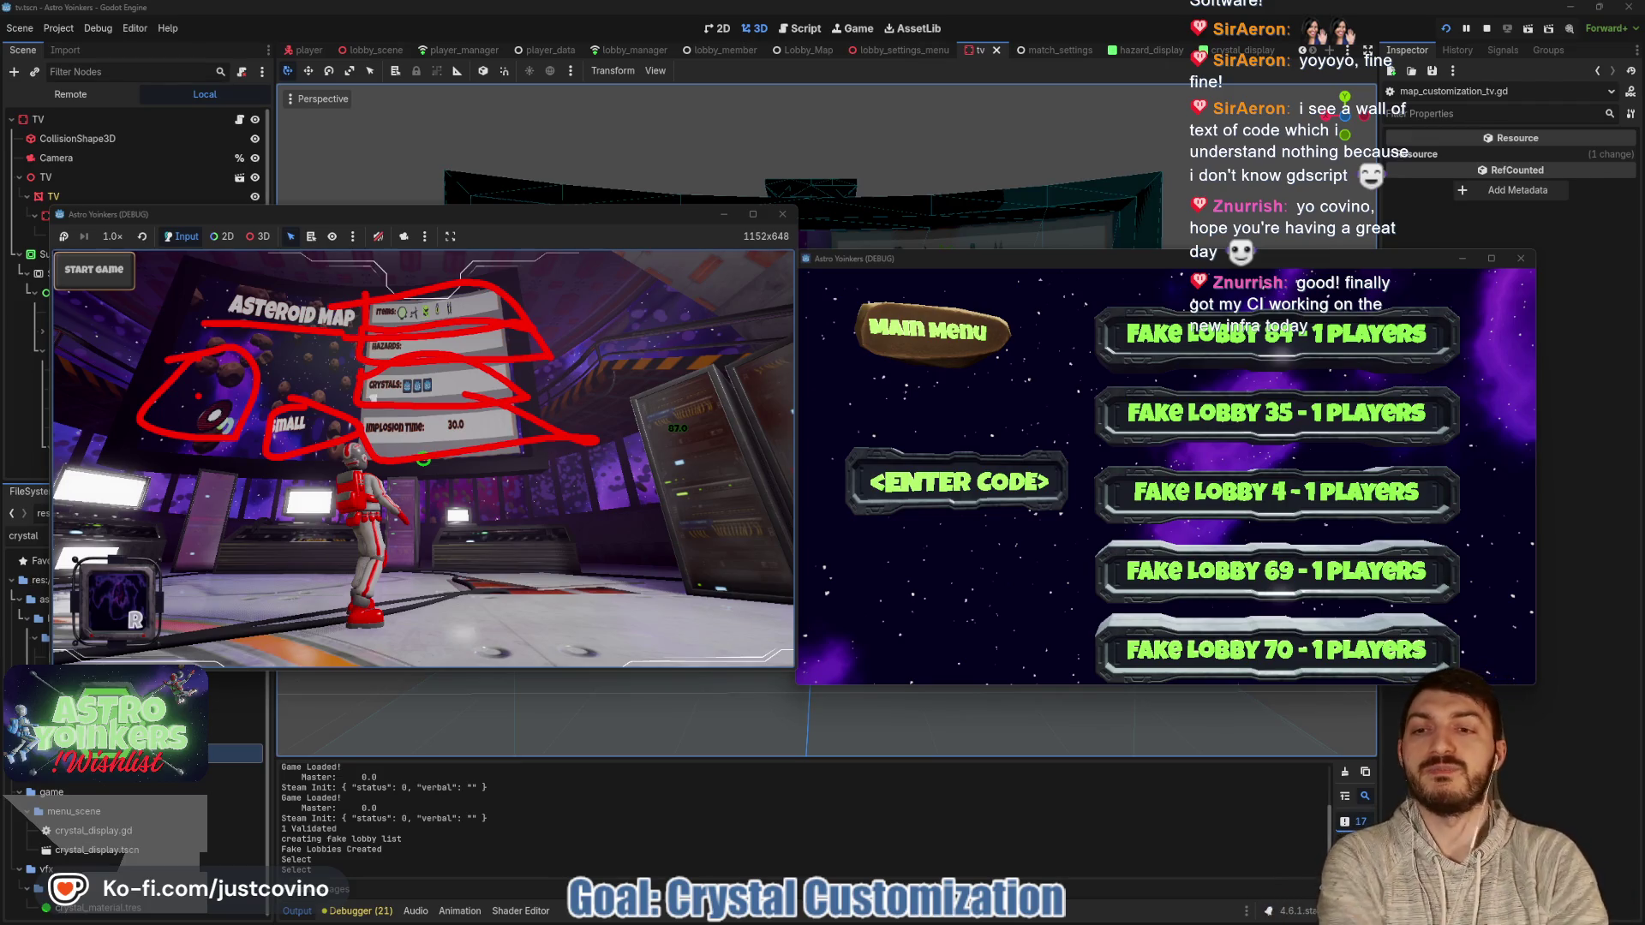
{"action": "key", "text": "Escape"}
At the Asteroid Map board, open Customize, focus the second item slot, then close the panel.
{"action": "key", "text": "w"}
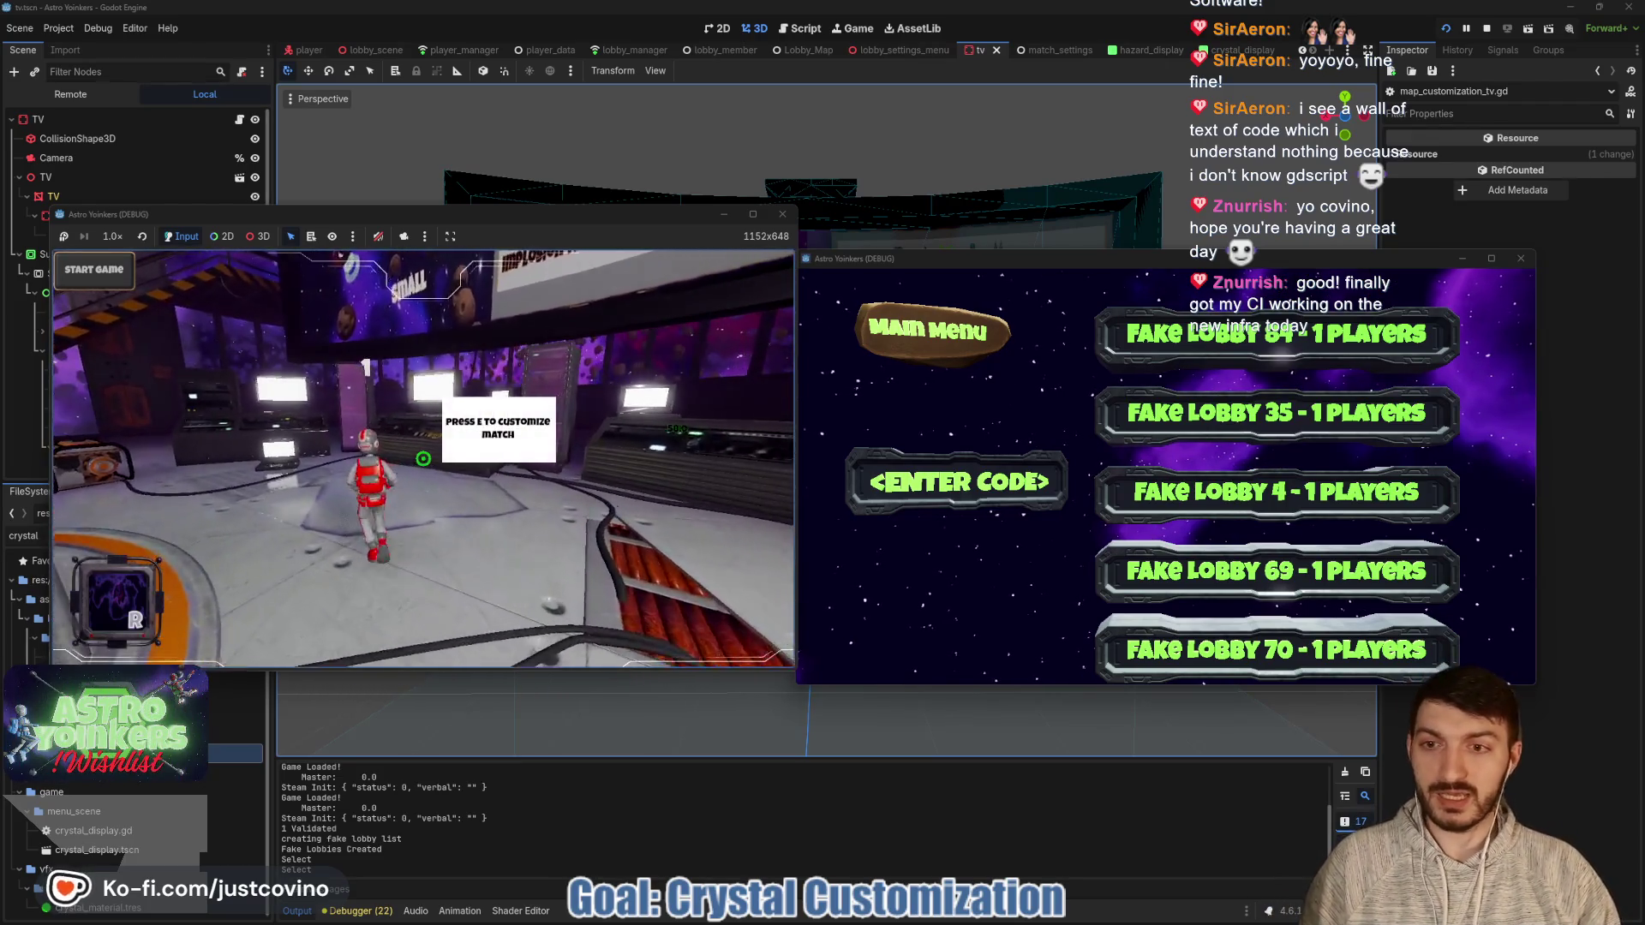
{"action": "key", "text": "e"}
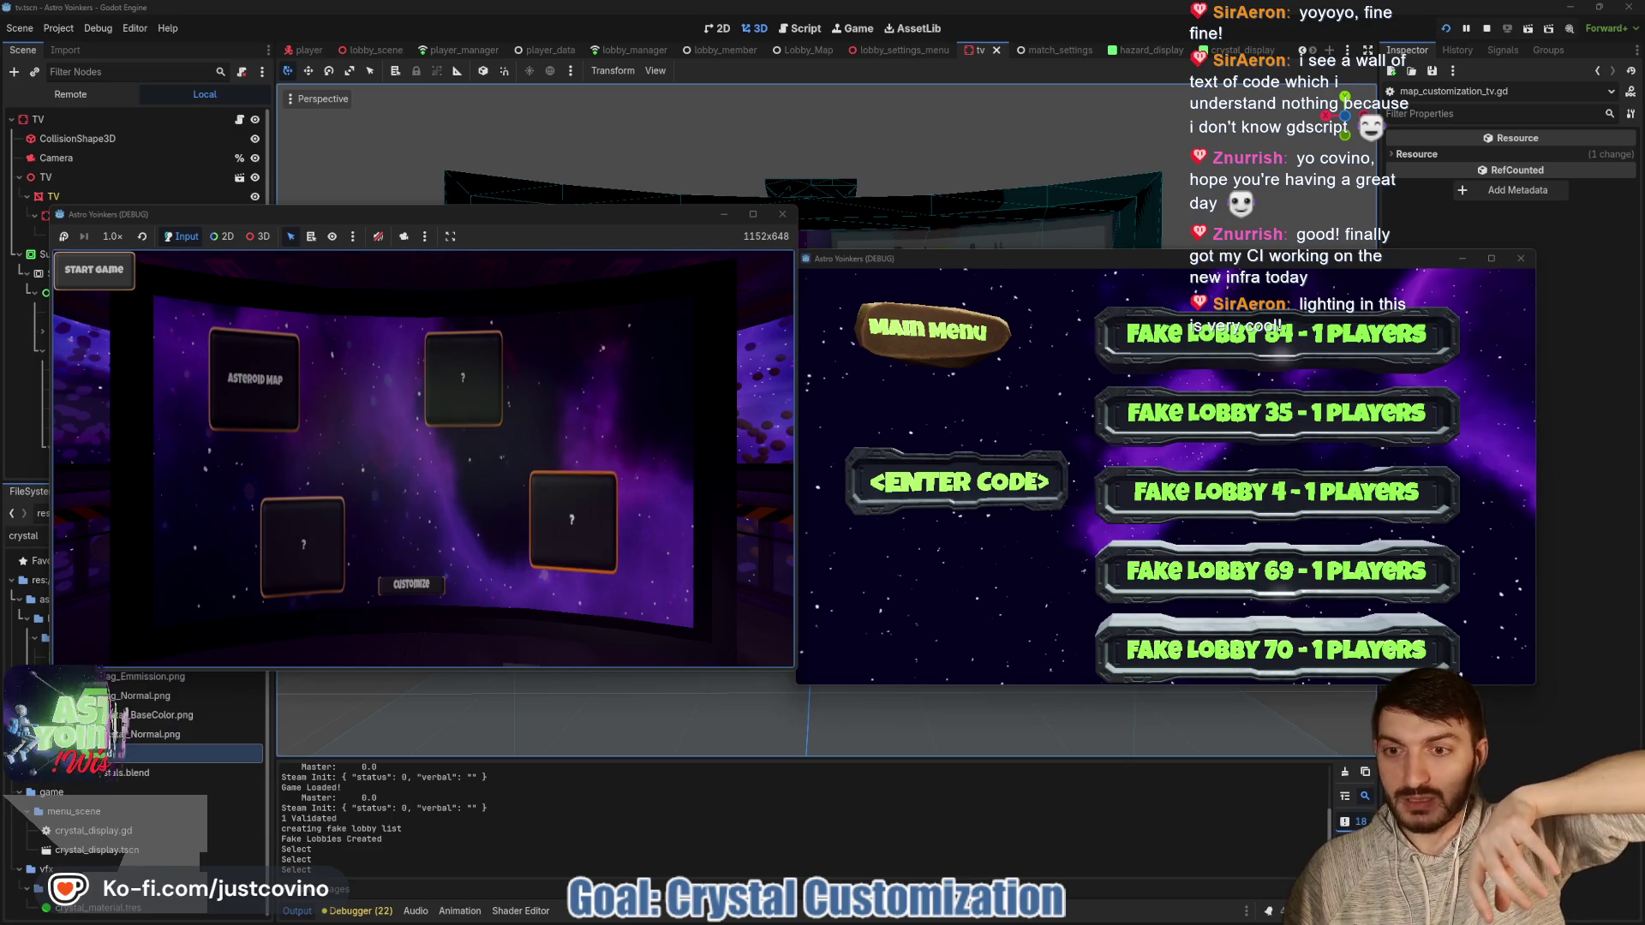
{"action": "left_click", "coordinate": [411, 584]}
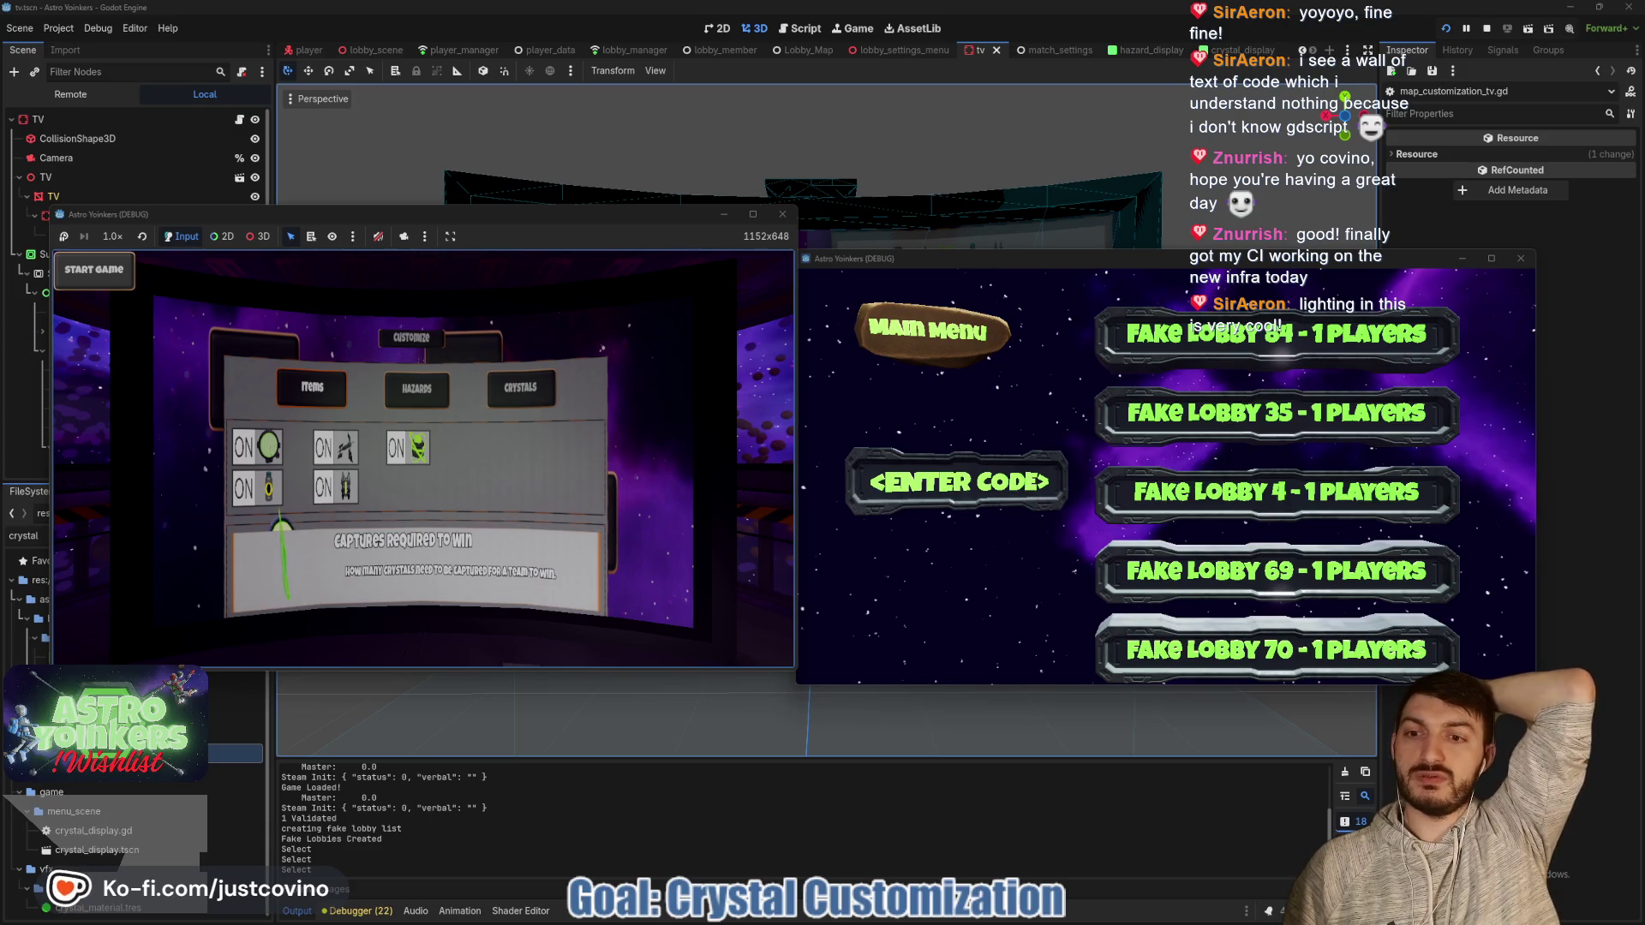
{"action": "left_click", "coordinate": [335, 446]}
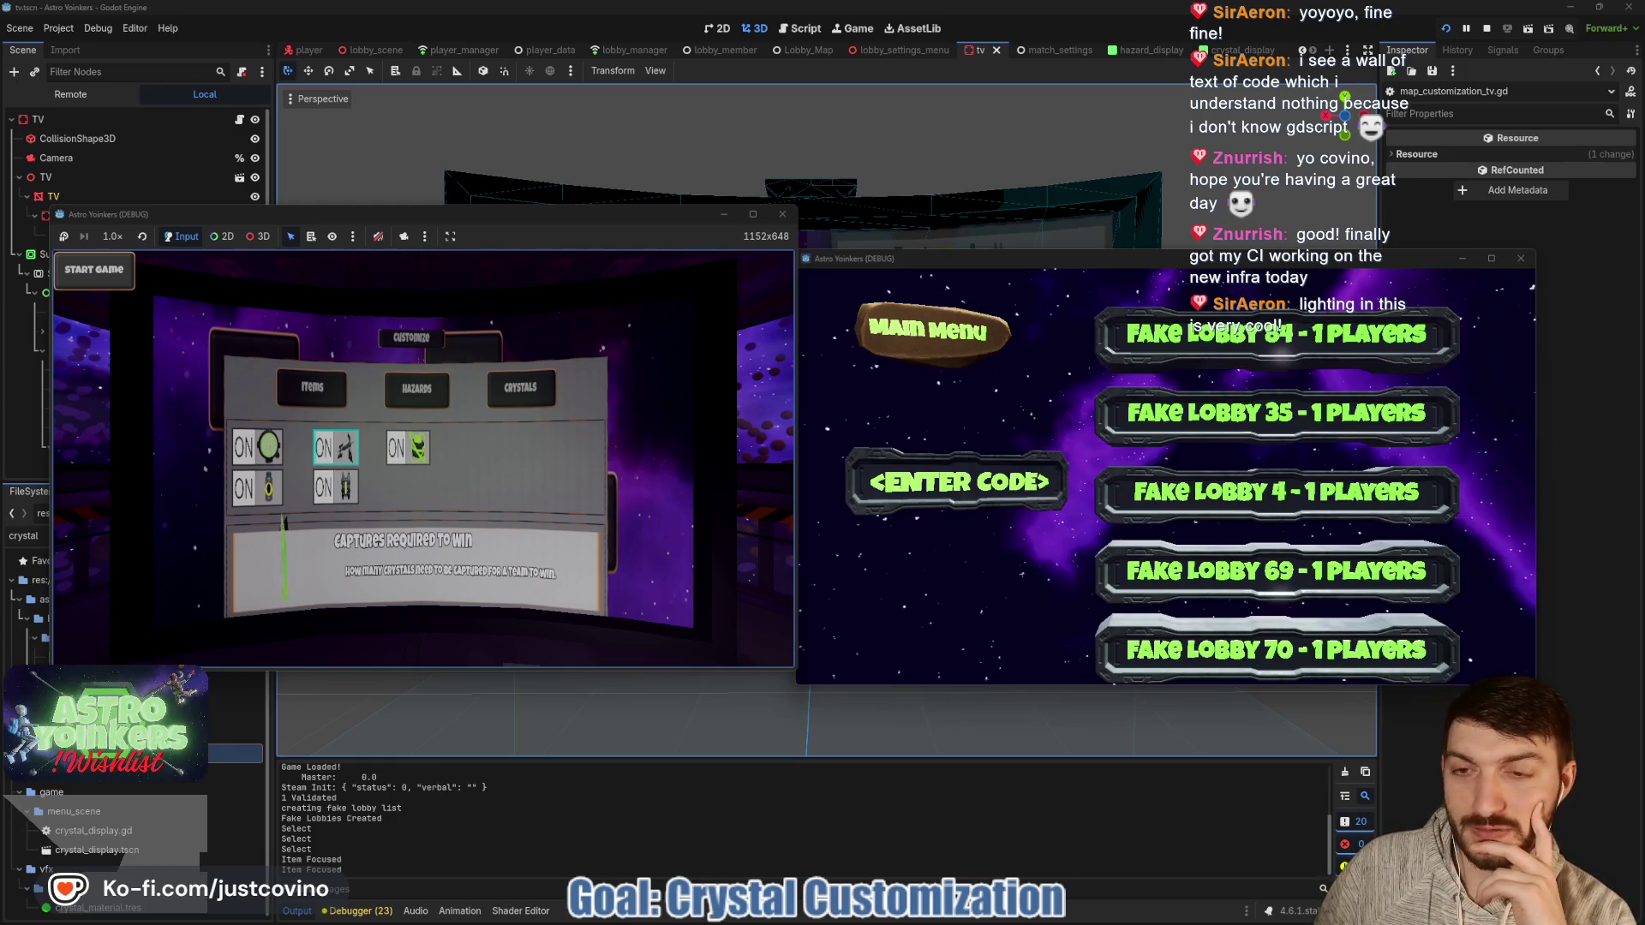
{"action": "key", "text": "Escape"}
{"action": "key", "text": "Escape"}
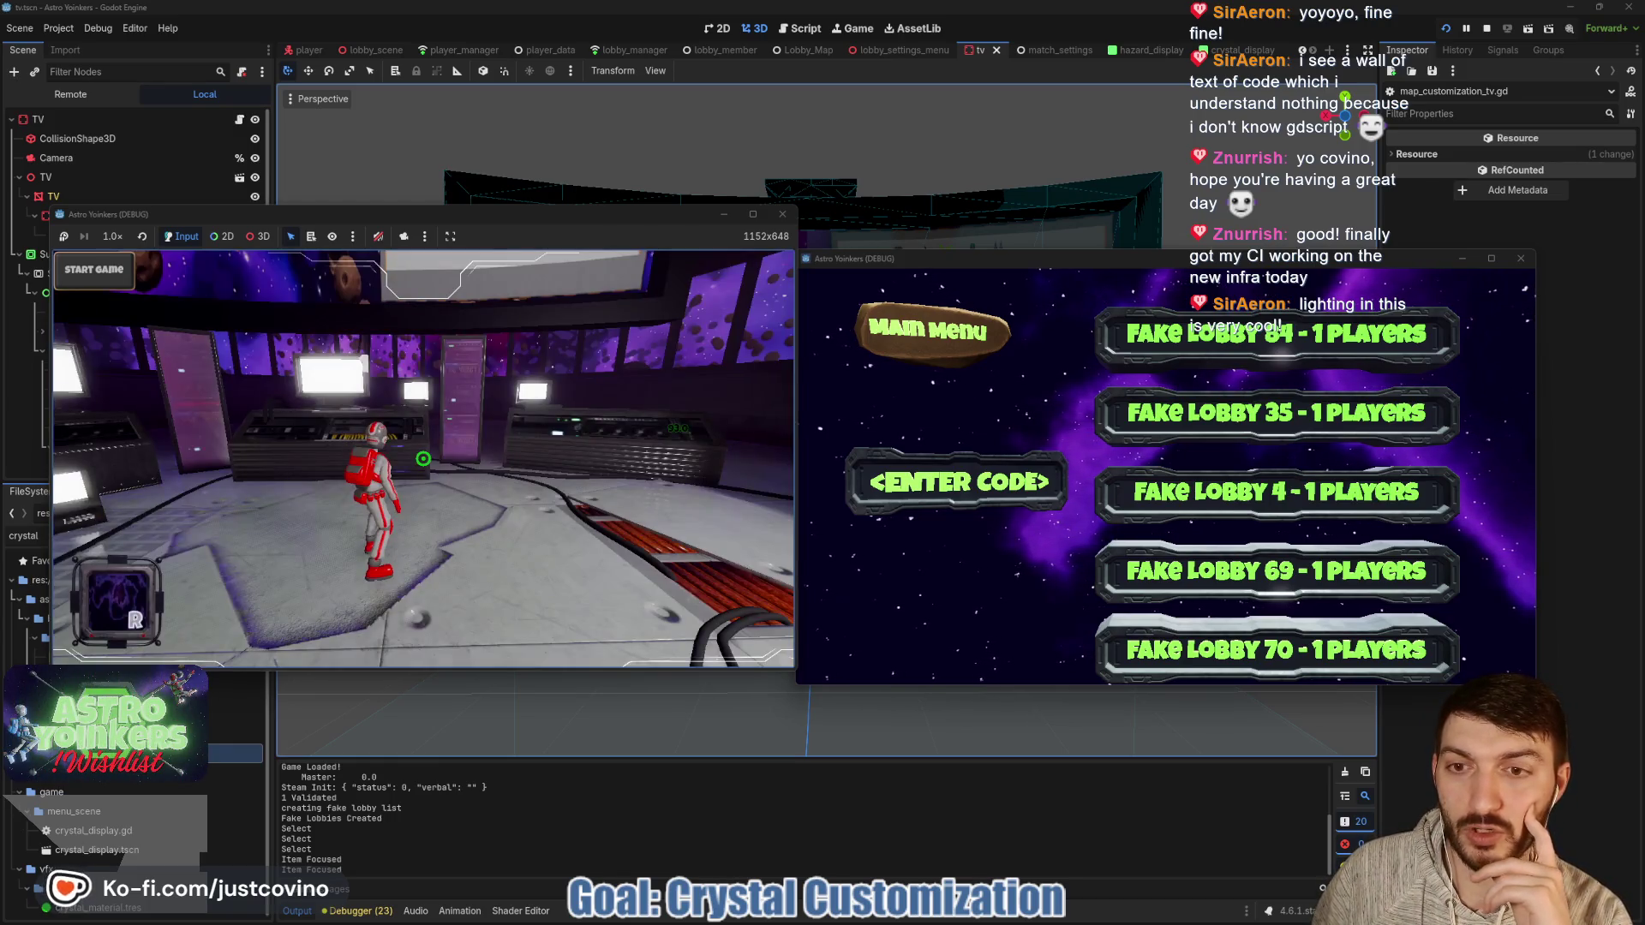
Walk back to the Asteroid Map board, open and close the customization screen, then stop the game with F8.
{"action": "key", "text": "w"}
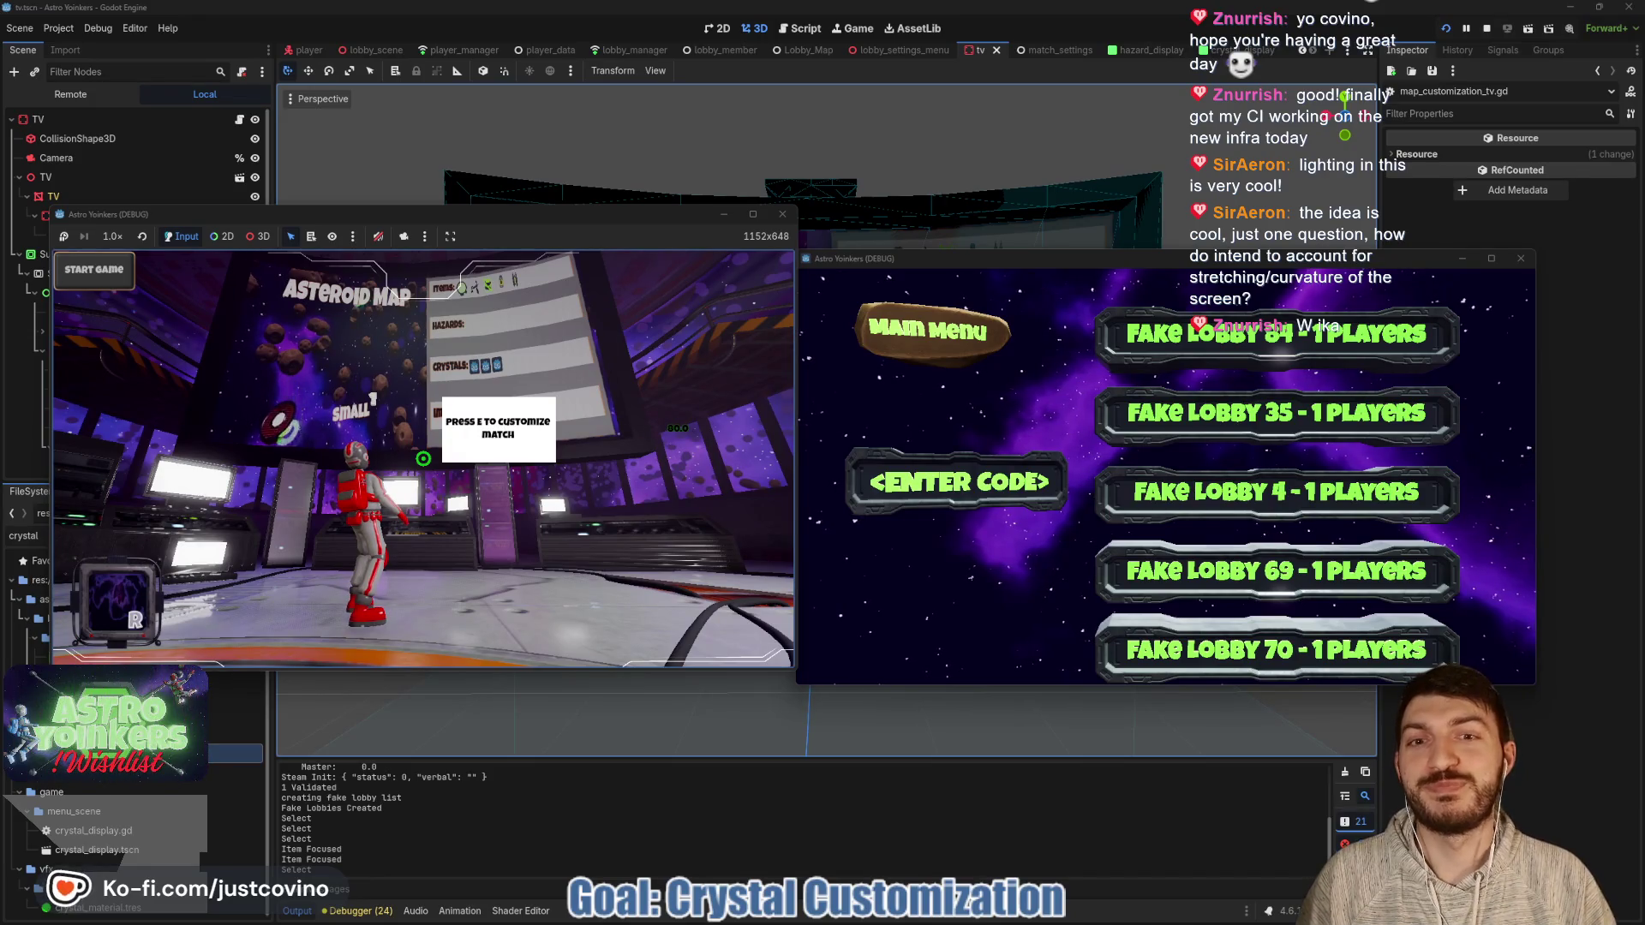
{"action": "key", "text": "w"}
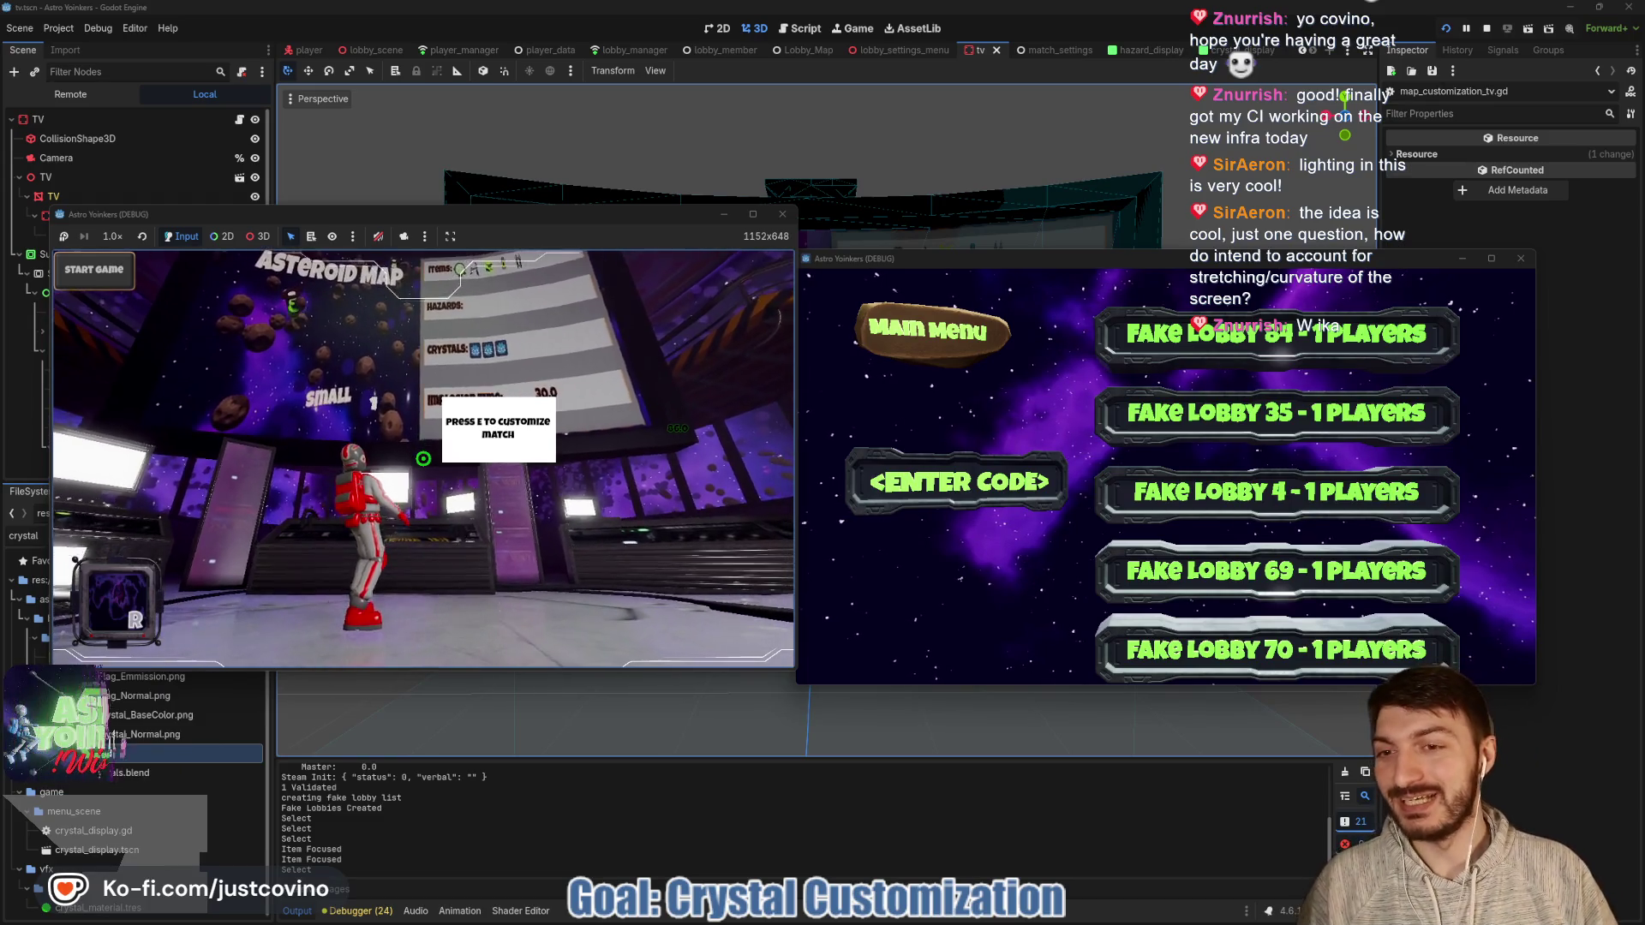
{"action": "key", "text": "e"}
{"action": "key", "text": "Escape"}
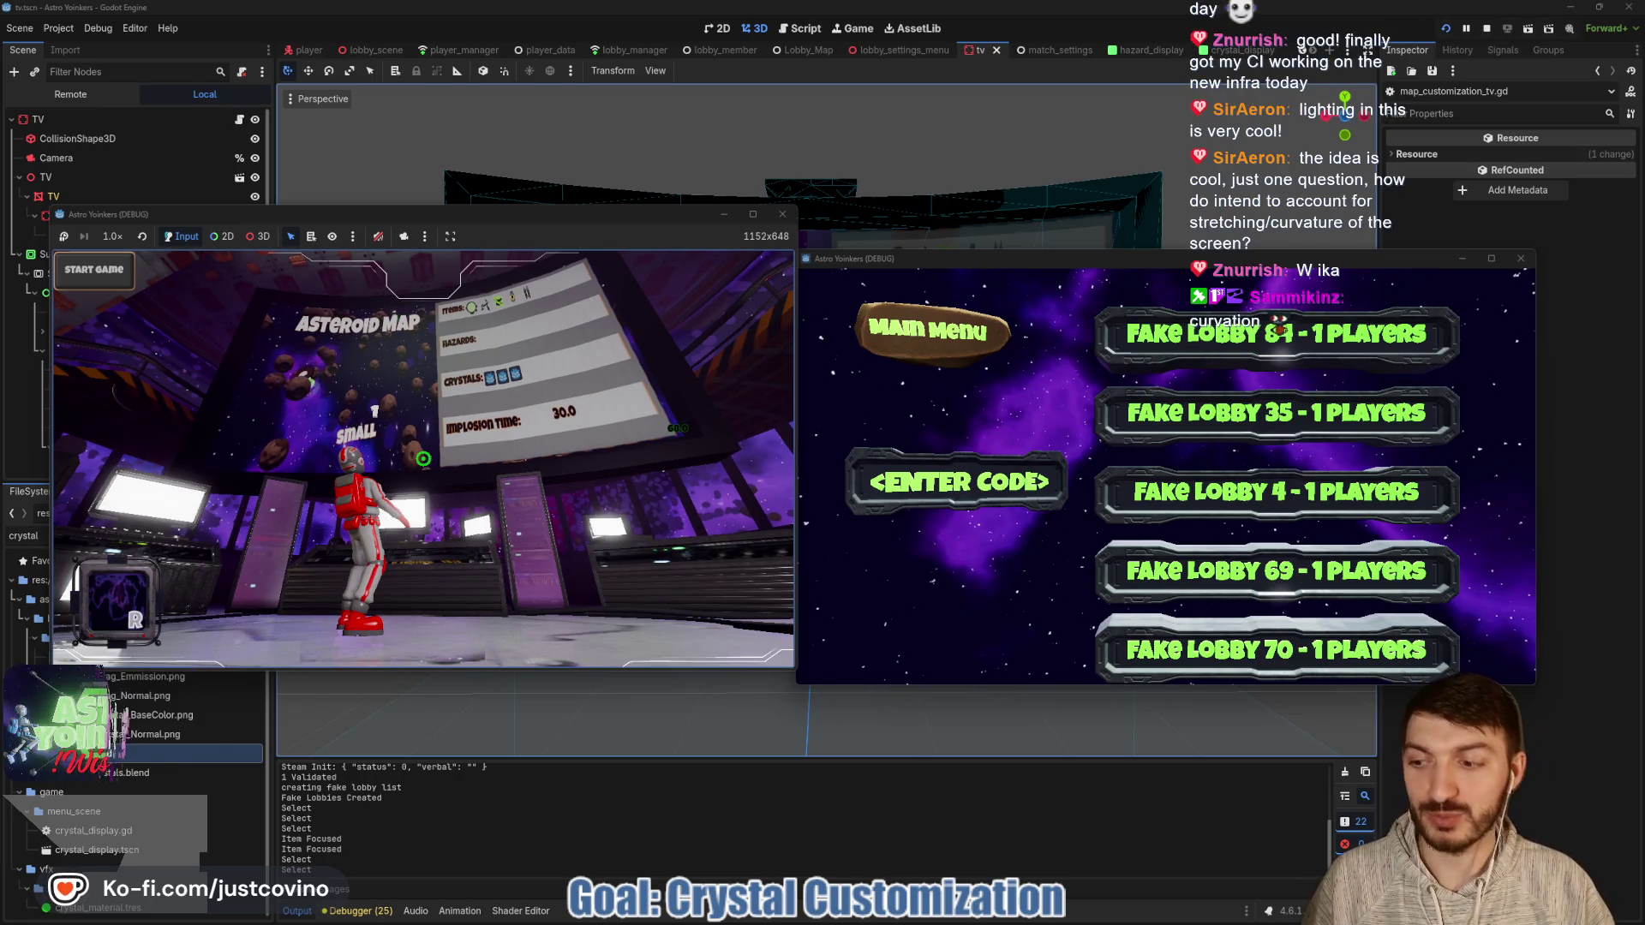
{"action": "key", "text": "F8"}
In the 2D TV scene, show AdminDisplay and hide MainDisplay, marking the customize panel's empty lower area.
{"action": "left_click", "coordinate": [720, 31]}
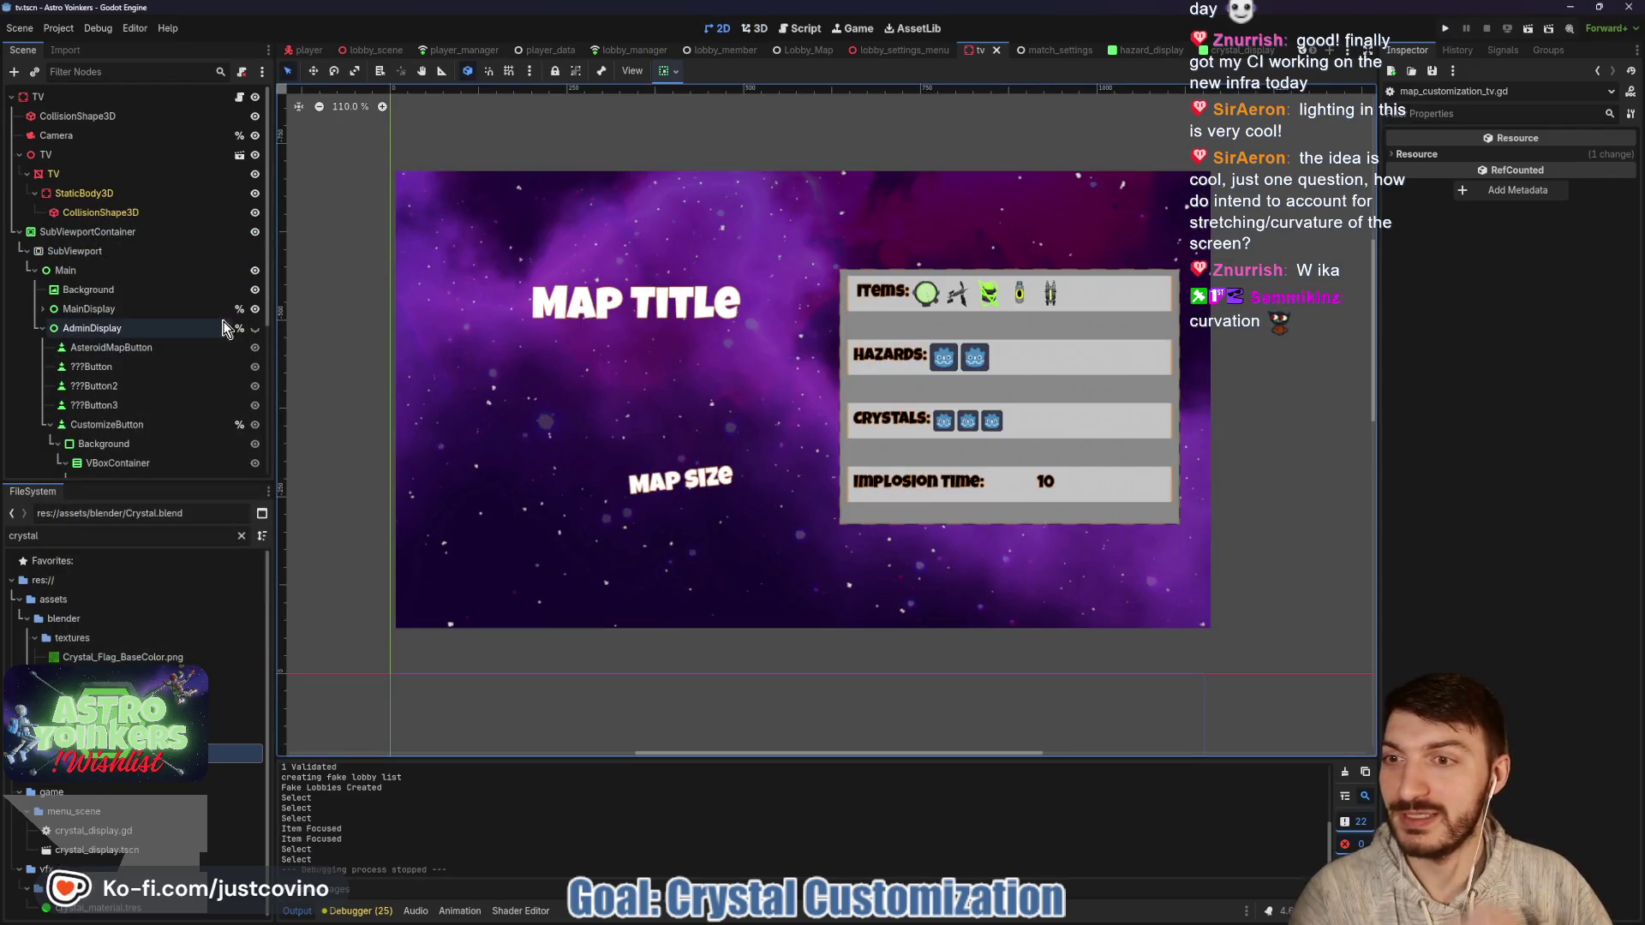
{"action": "left_click", "coordinate": [254, 328]}
{"action": "left_click", "coordinate": [254, 309]}
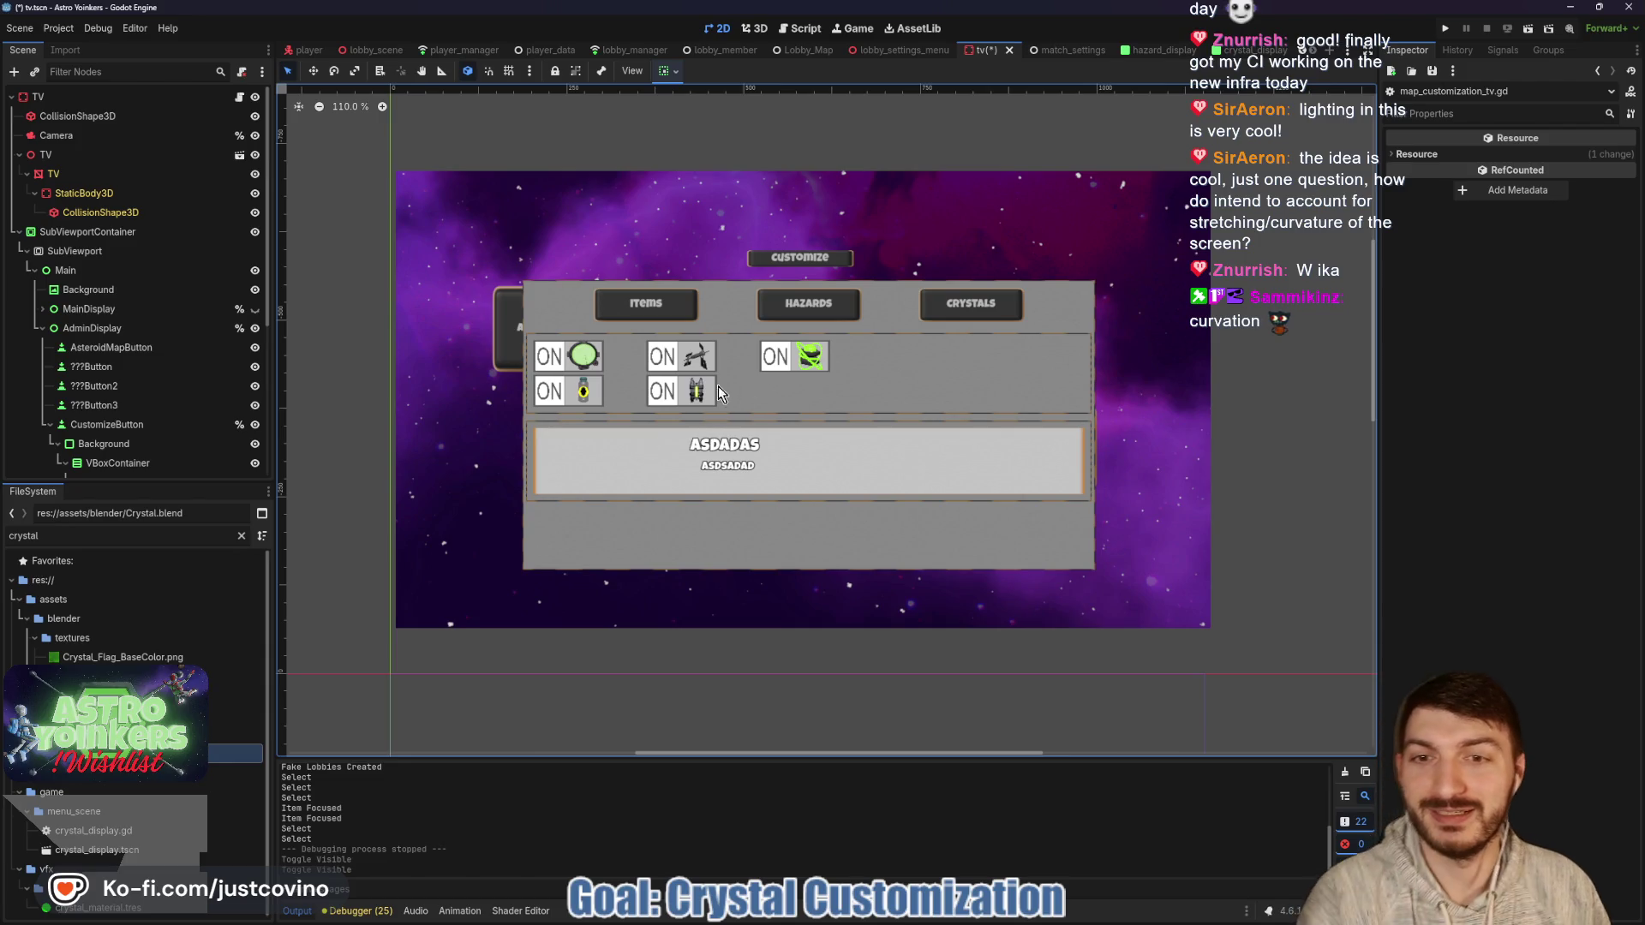
{"action": "mouse_move", "coordinate": [534, 509]}
{"action": "left_mouse_down"}
{"action": "mouse_move", "coordinate": [882, 572]}
{"action": "mouse_move", "coordinate": [1075, 527]}
{"action": "mouse_move", "coordinate": [531, 511]}
{"action": "left_mouse_up"}
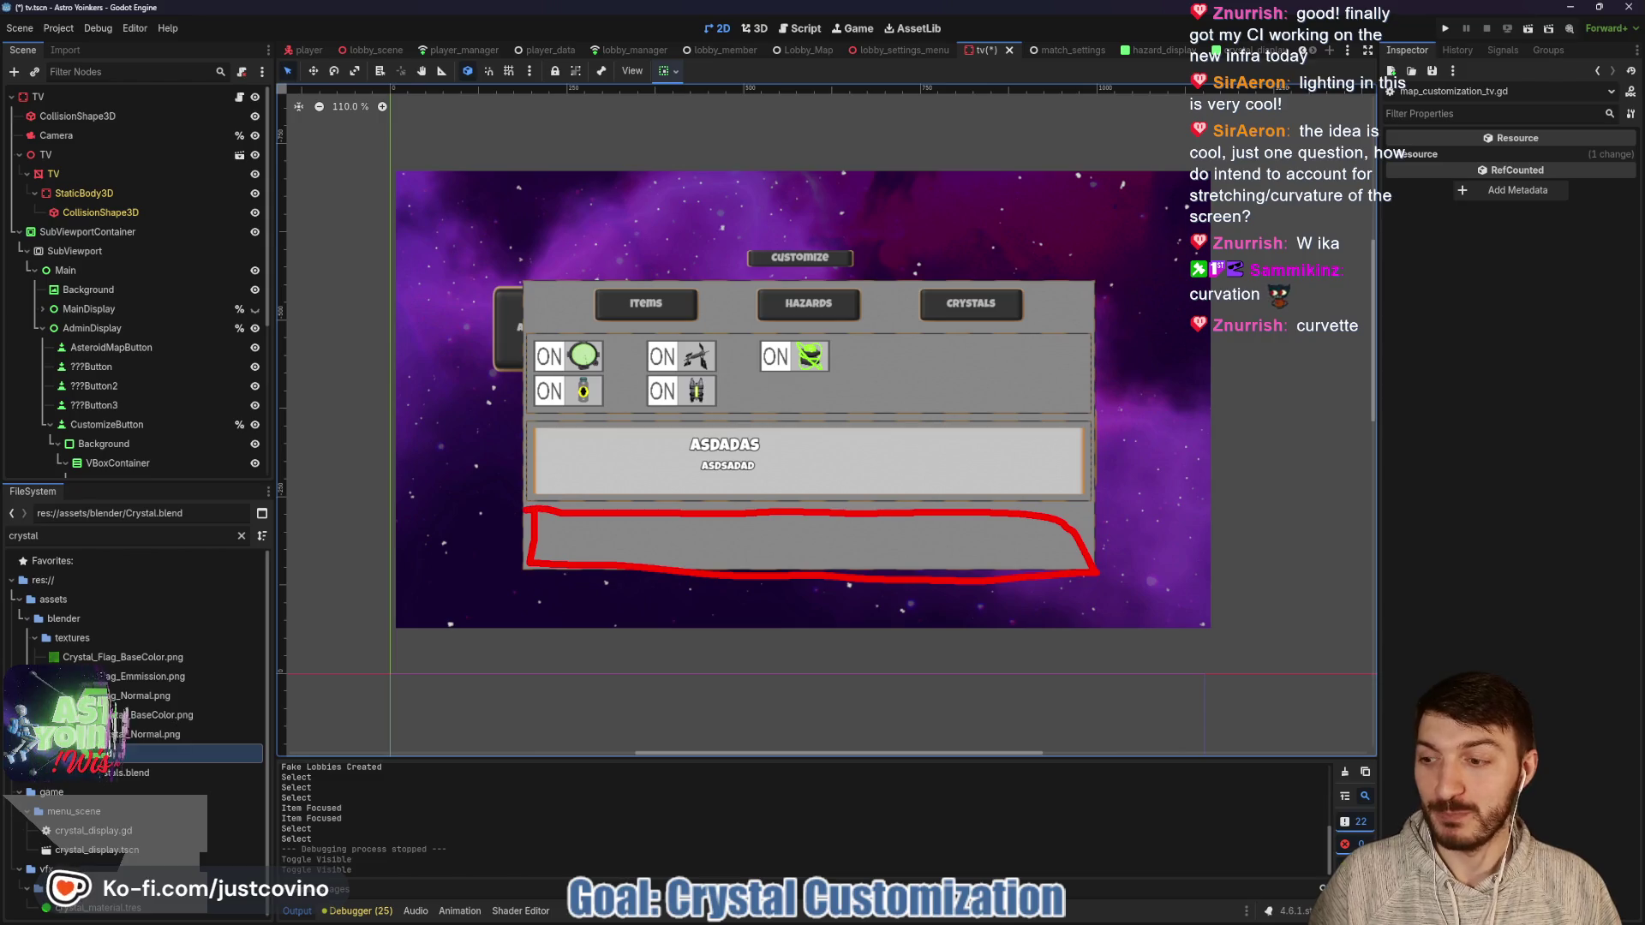
{"action": "mouse_move", "coordinate": [610, 546]}
{"action": "left_mouse_down"}
{"action": "mouse_move", "coordinate": [870, 524]}
{"action": "mouse_move", "coordinate": [999, 546]}
{"action": "left_mouse_up"}
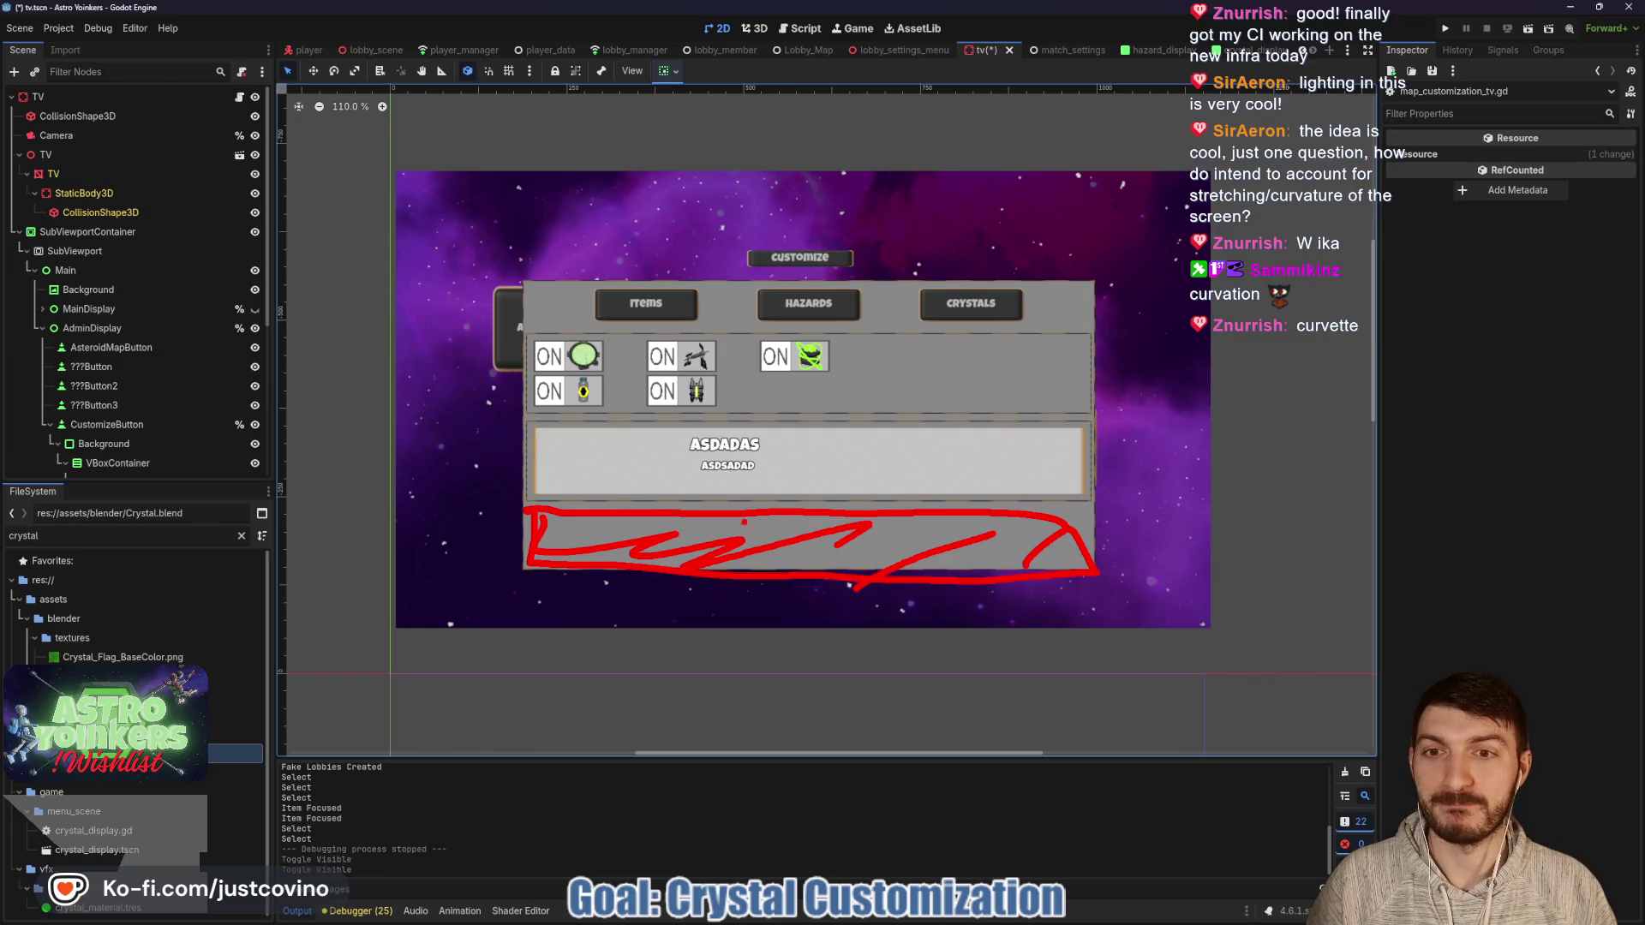
{"action": "left_click_drag", "start_coordinate": [526, 349], "coordinate": [526, 373]}
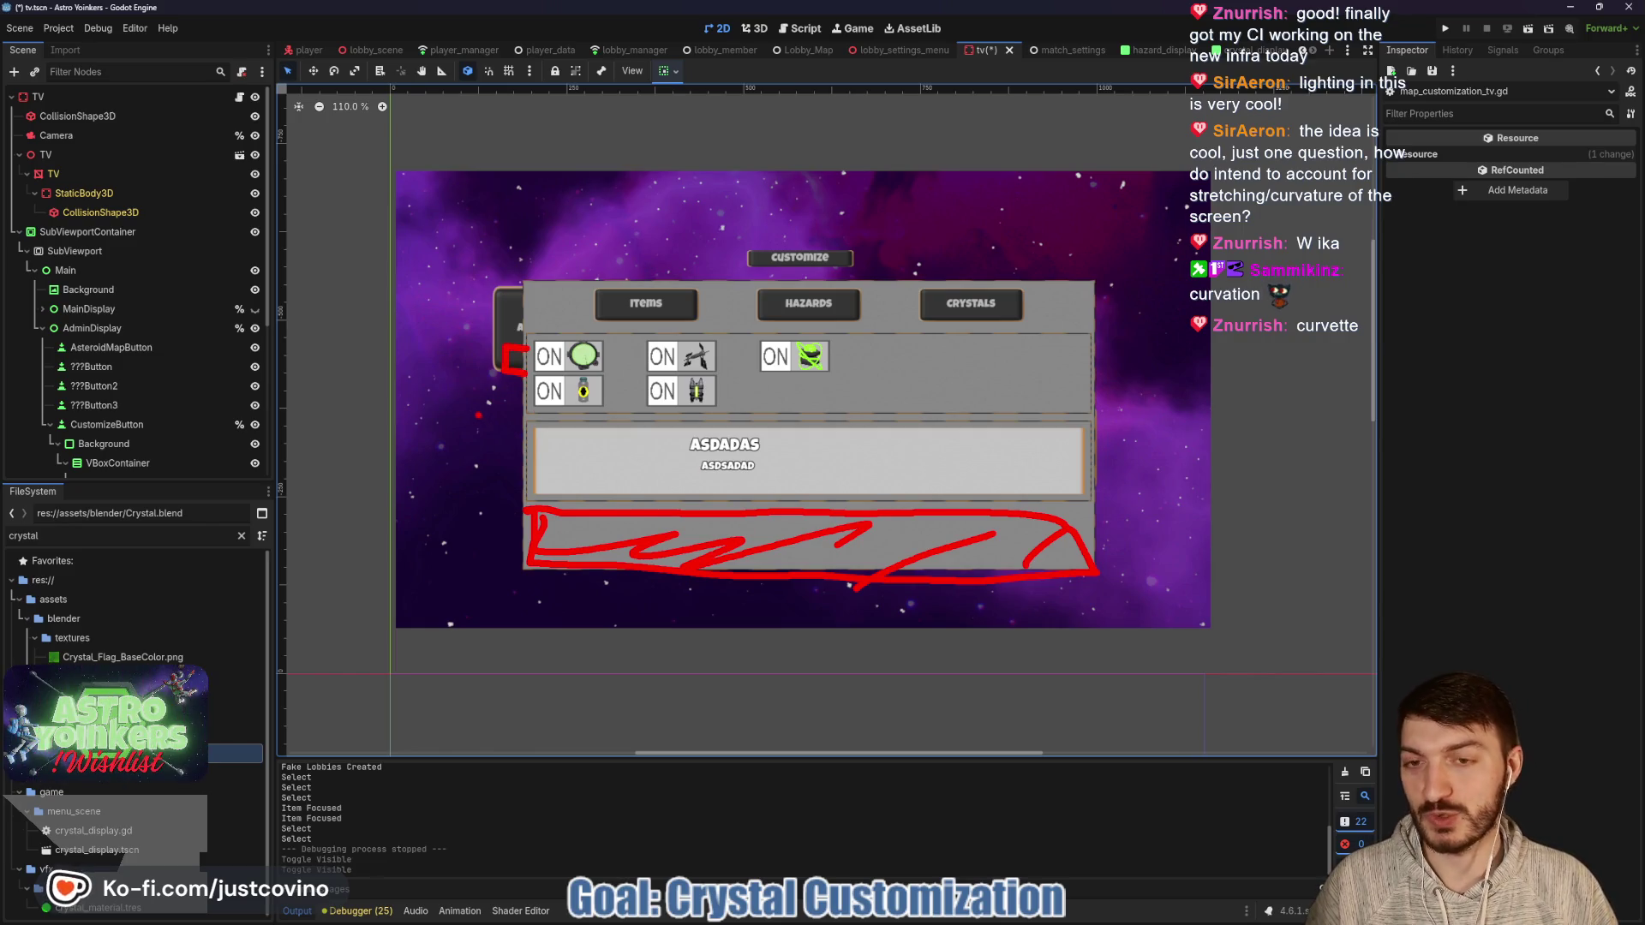
Glance at the 3D TV view, then open the CrystalDisplay node's script, crystal_display.gd.
{"action": "left_click", "coordinate": [754, 29]}
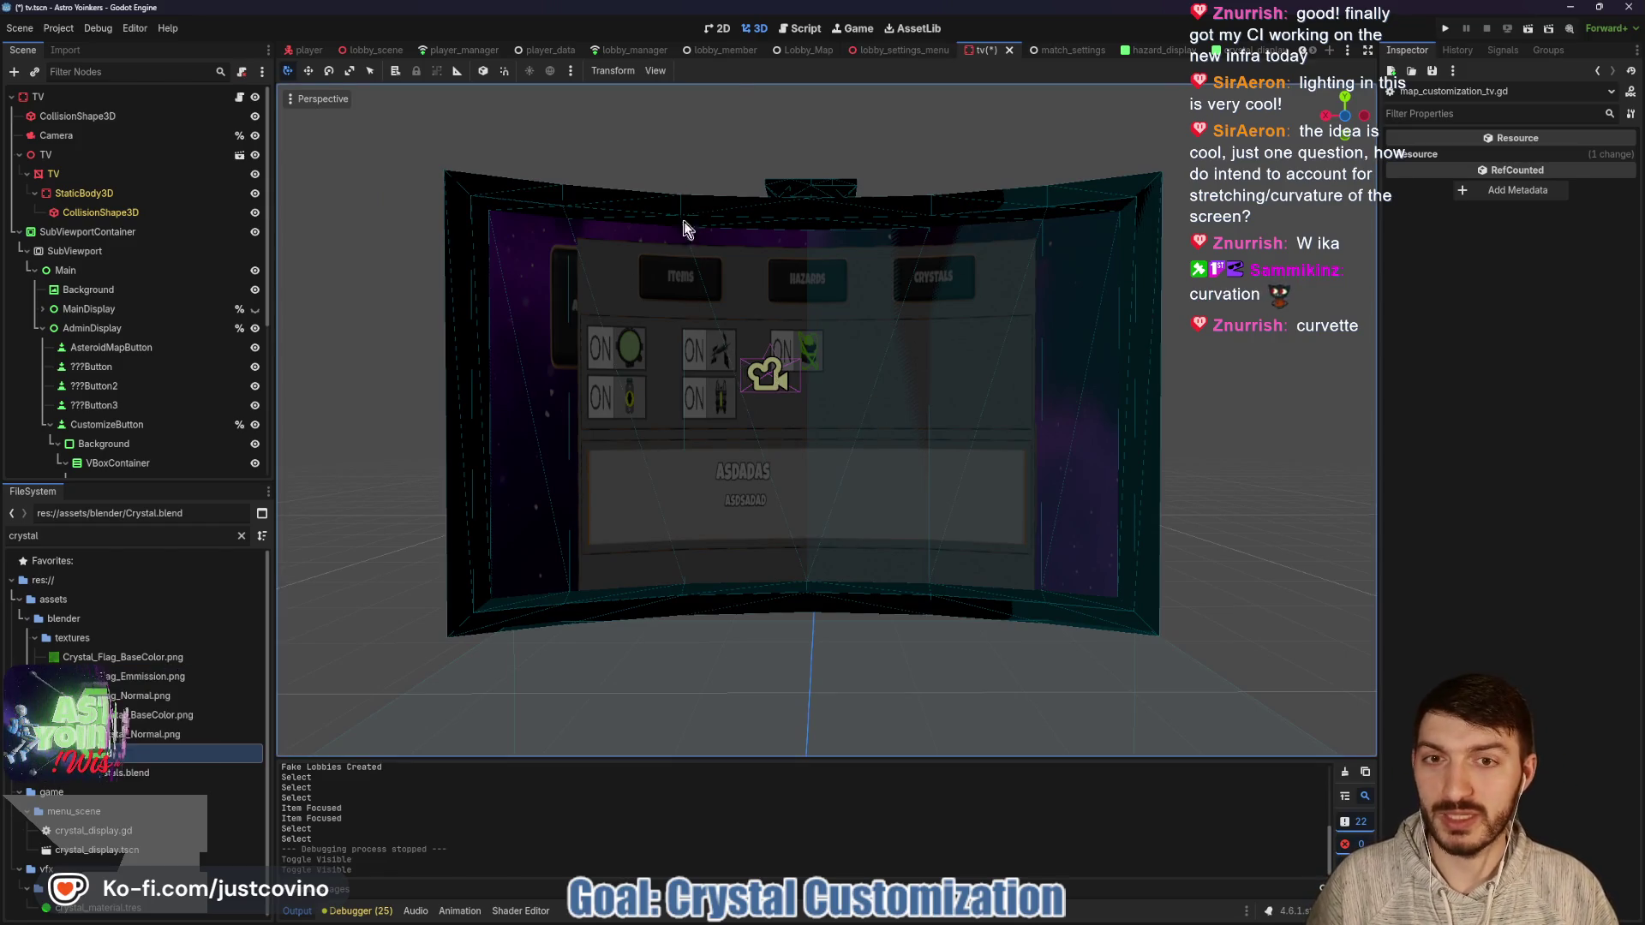
{"action": "left_click", "coordinate": [718, 29]}
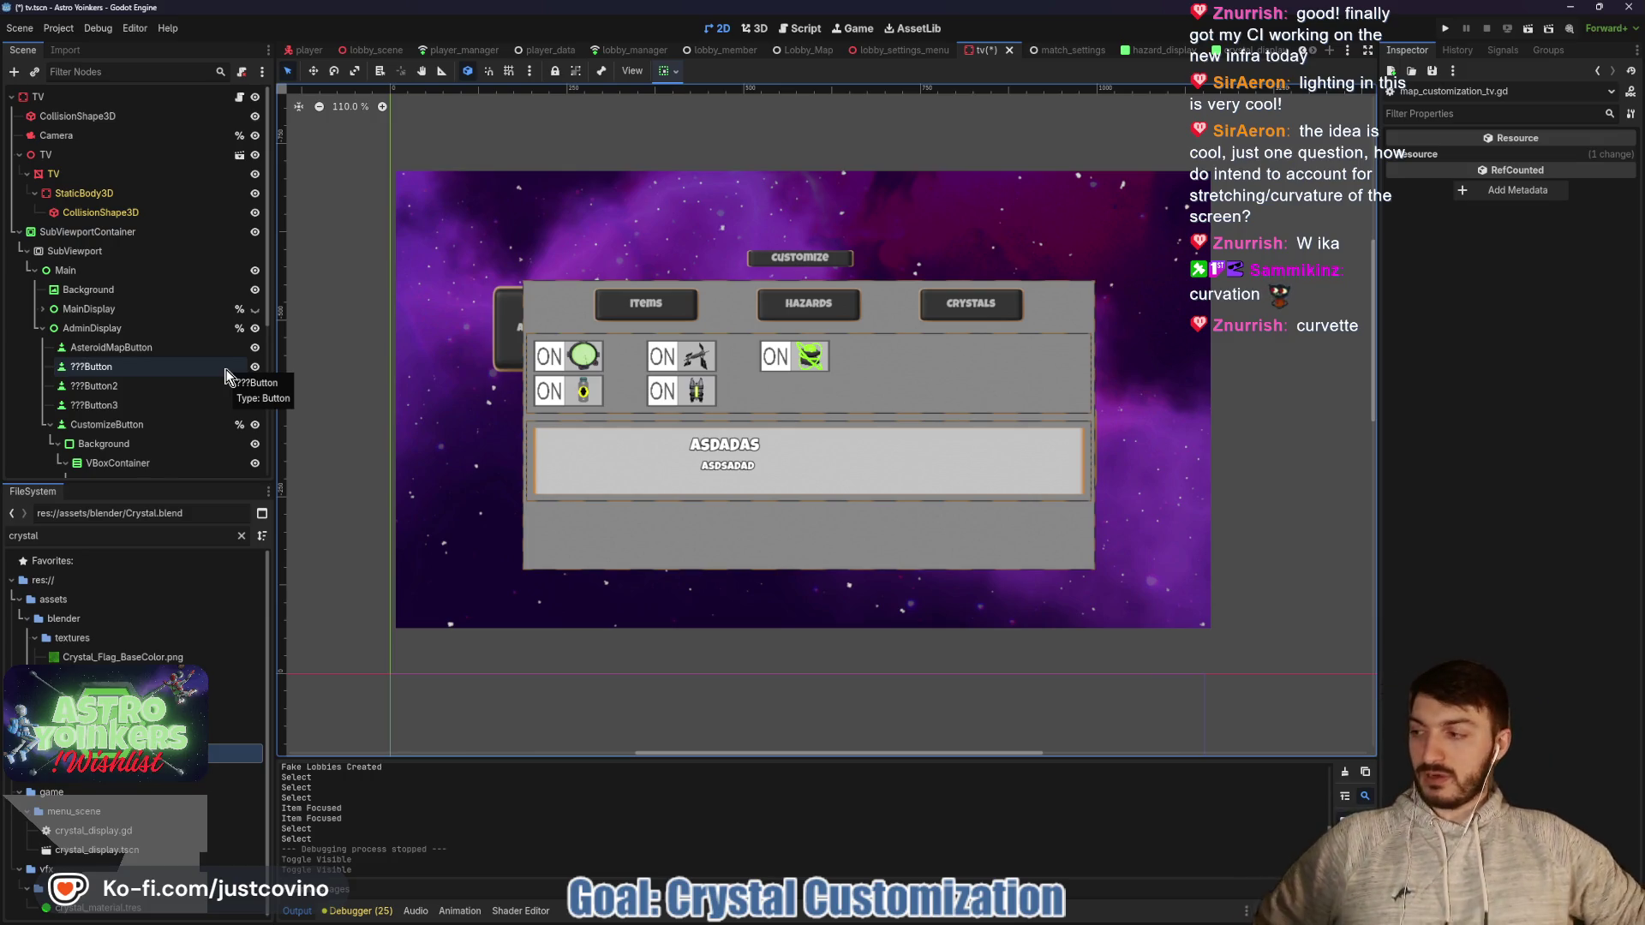
{"action": "scroll", "coordinate": [224, 373], "scroll_direction": "down", "scroll_amount": 6}
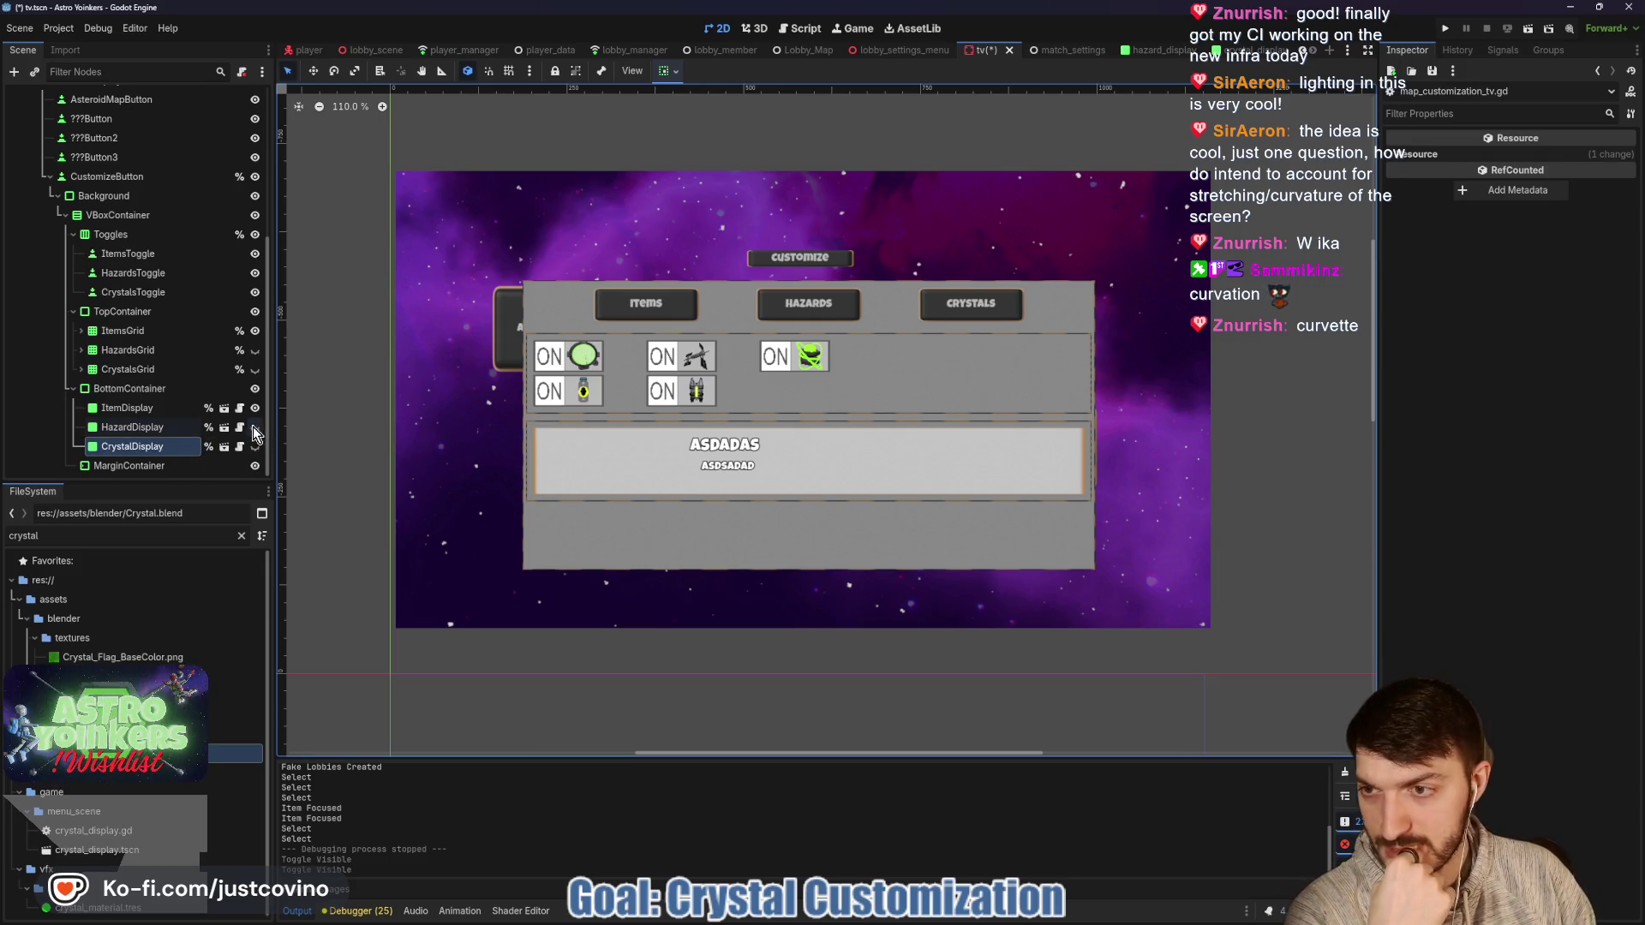
{"action": "left_click", "coordinate": [239, 446]}
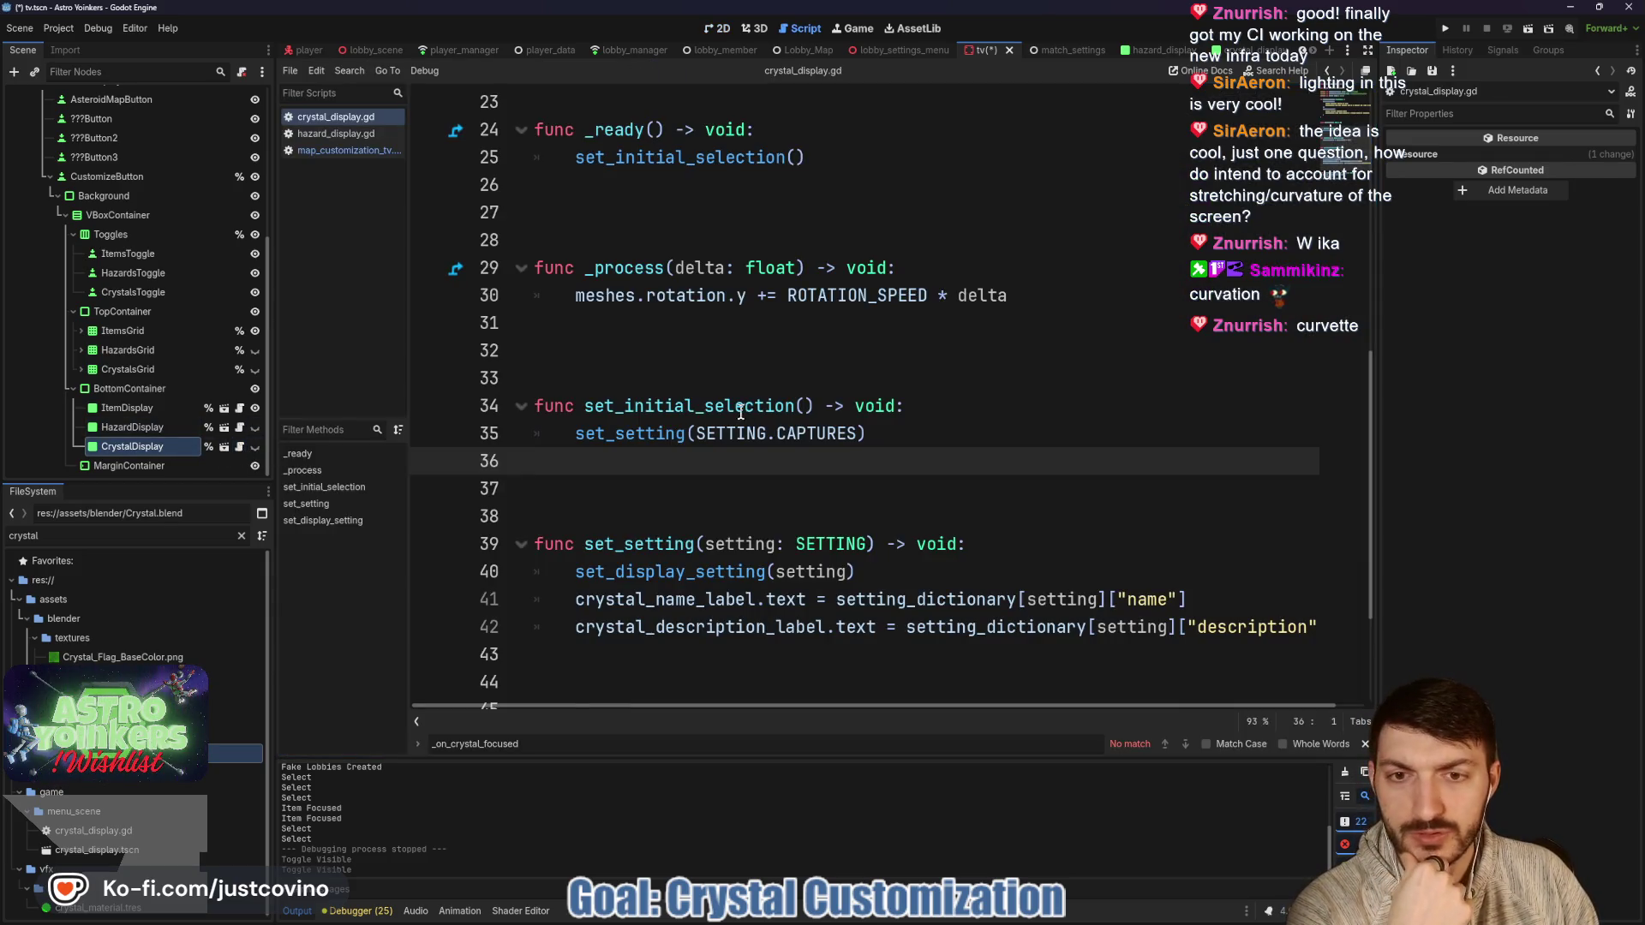
{"action": "scroll", "coordinate": [154, 262], "scroll_direction": "up", "scroll_amount": 6}
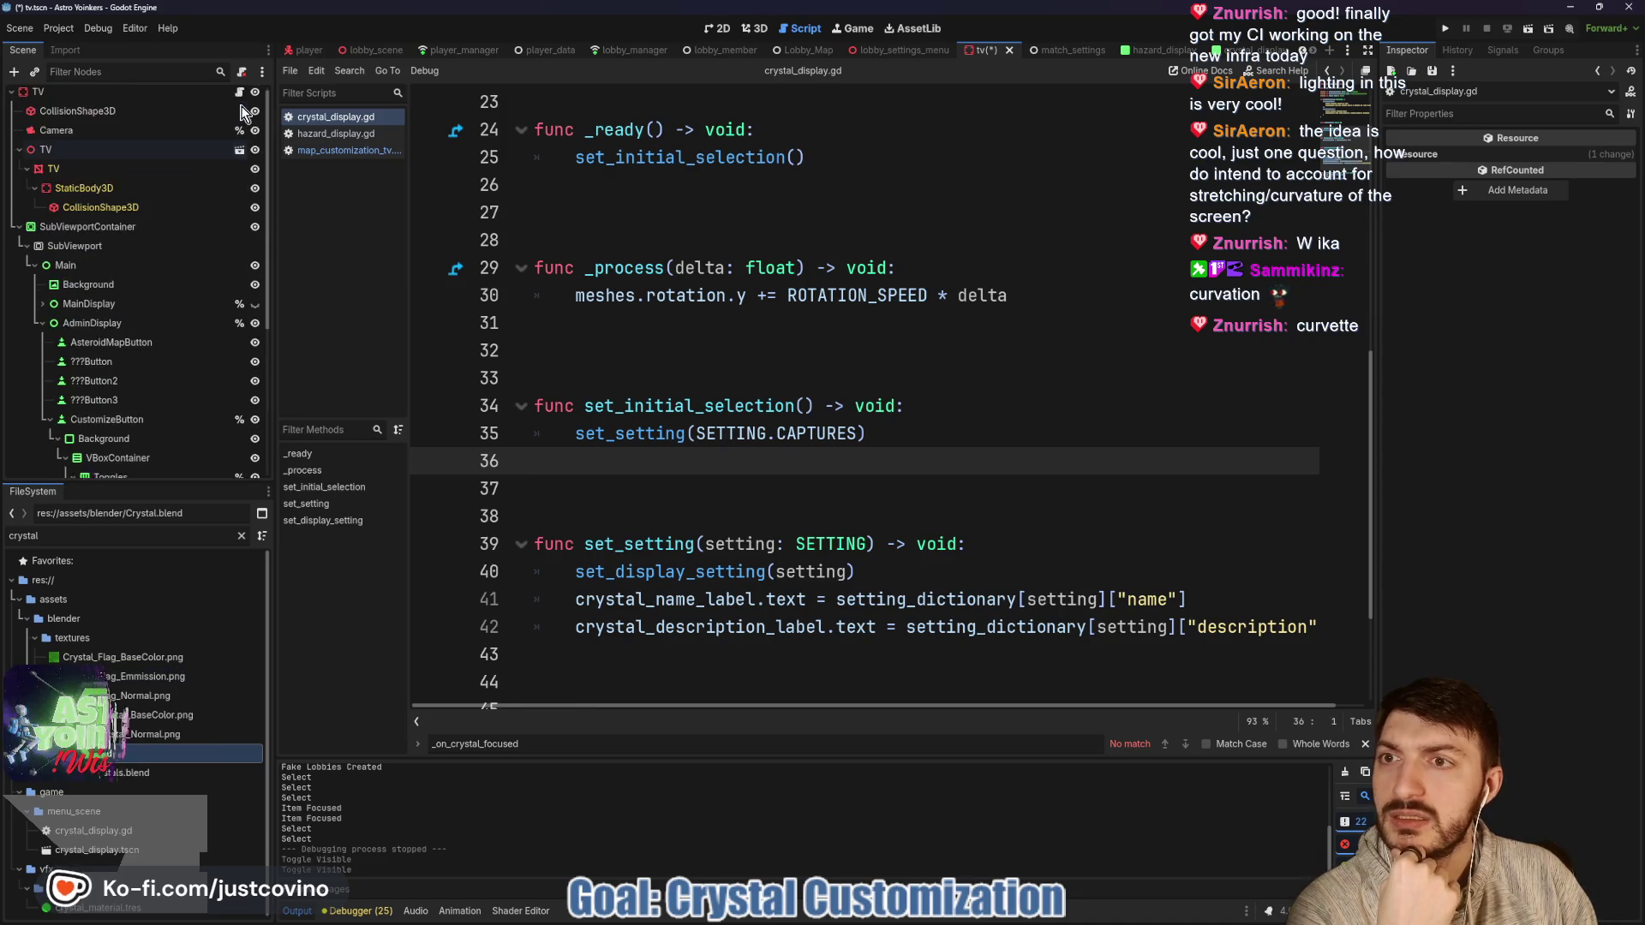
{"action": "left_click", "coordinate": [239, 96]}
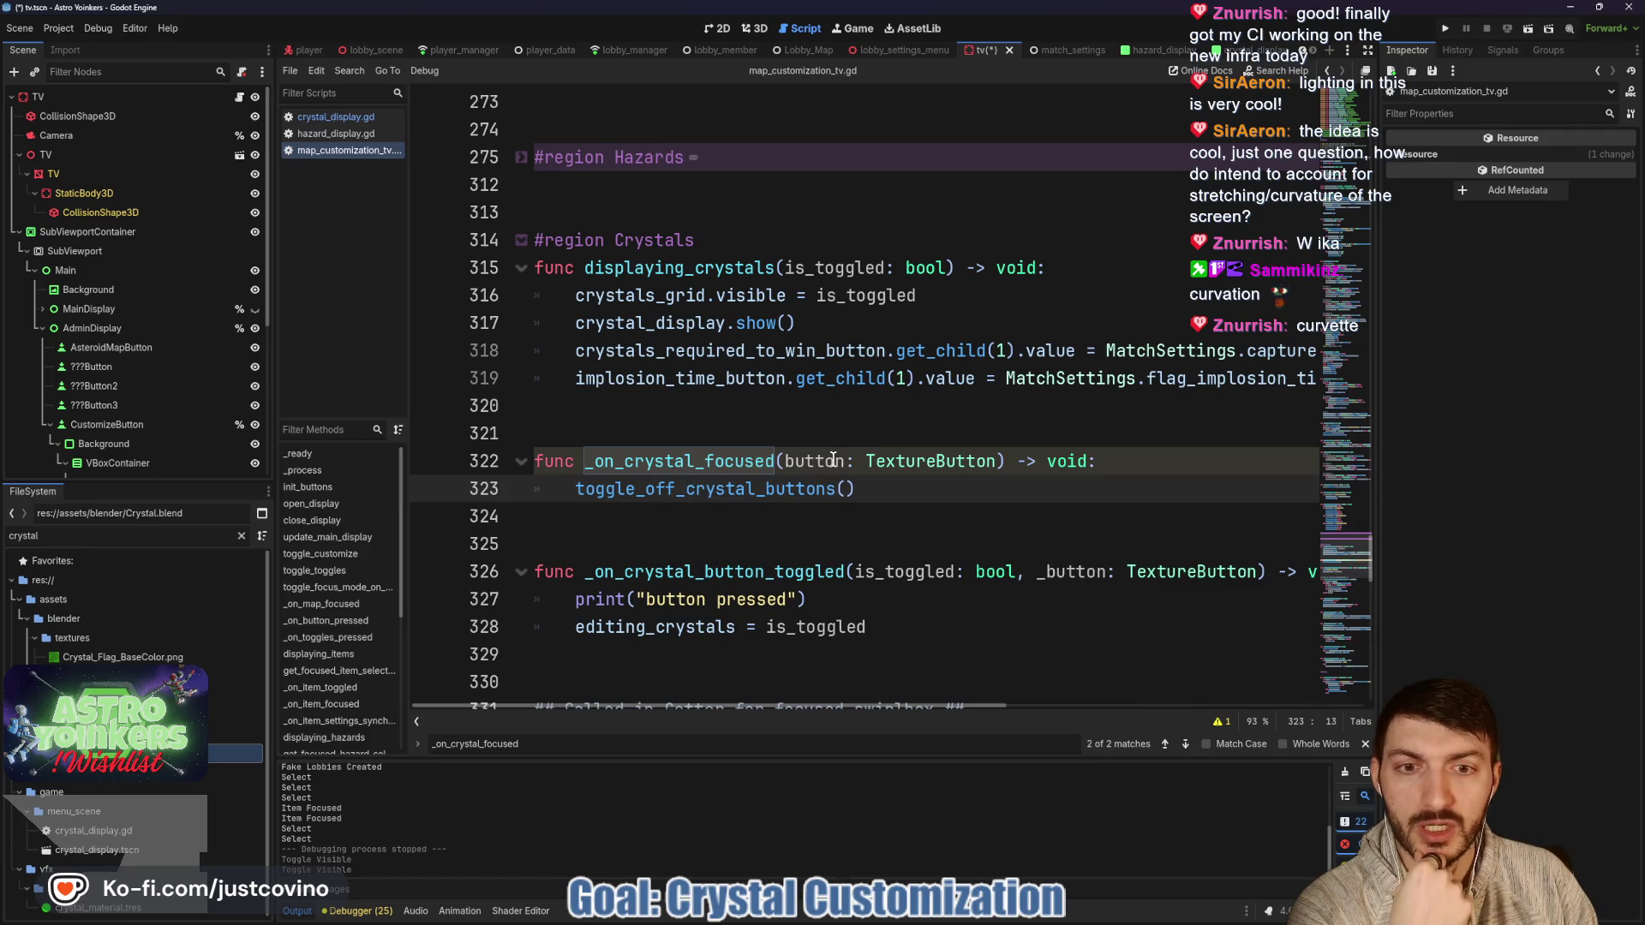
{"action": "left_click", "coordinate": [896, 484]}
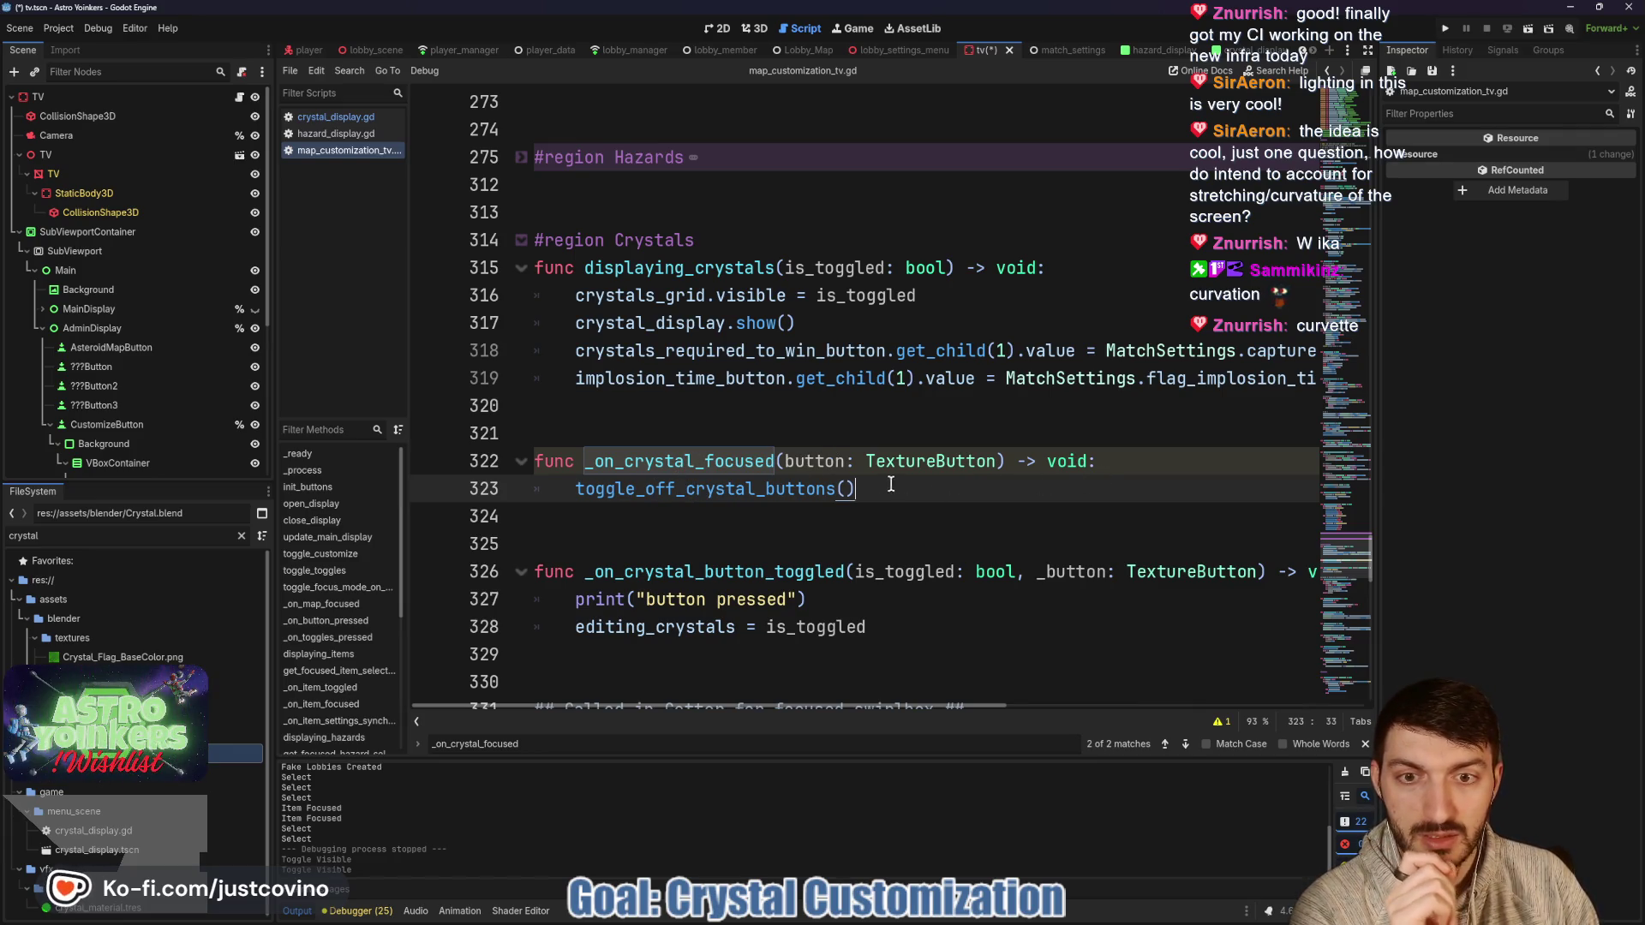
{"action": "double_click", "coordinate": [759, 489]}
{"action": "scroll", "coordinate": [956, 490], "scroll_direction": "down", "scroll_amount": 1}
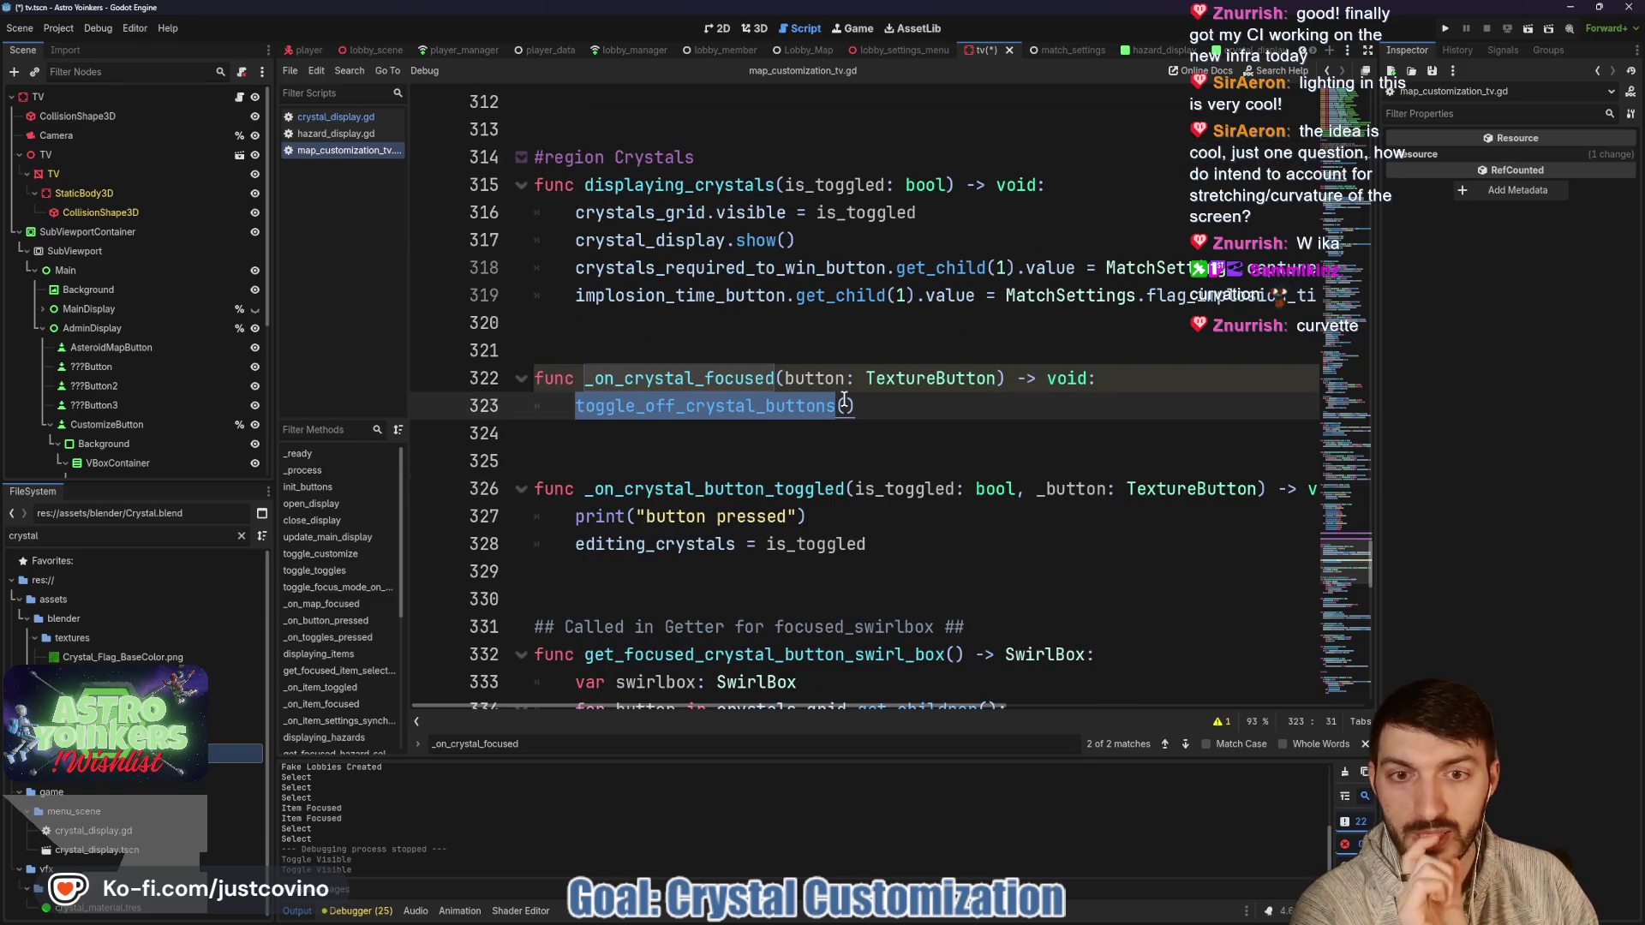
{"action": "left_click", "coordinate": [878, 405]}
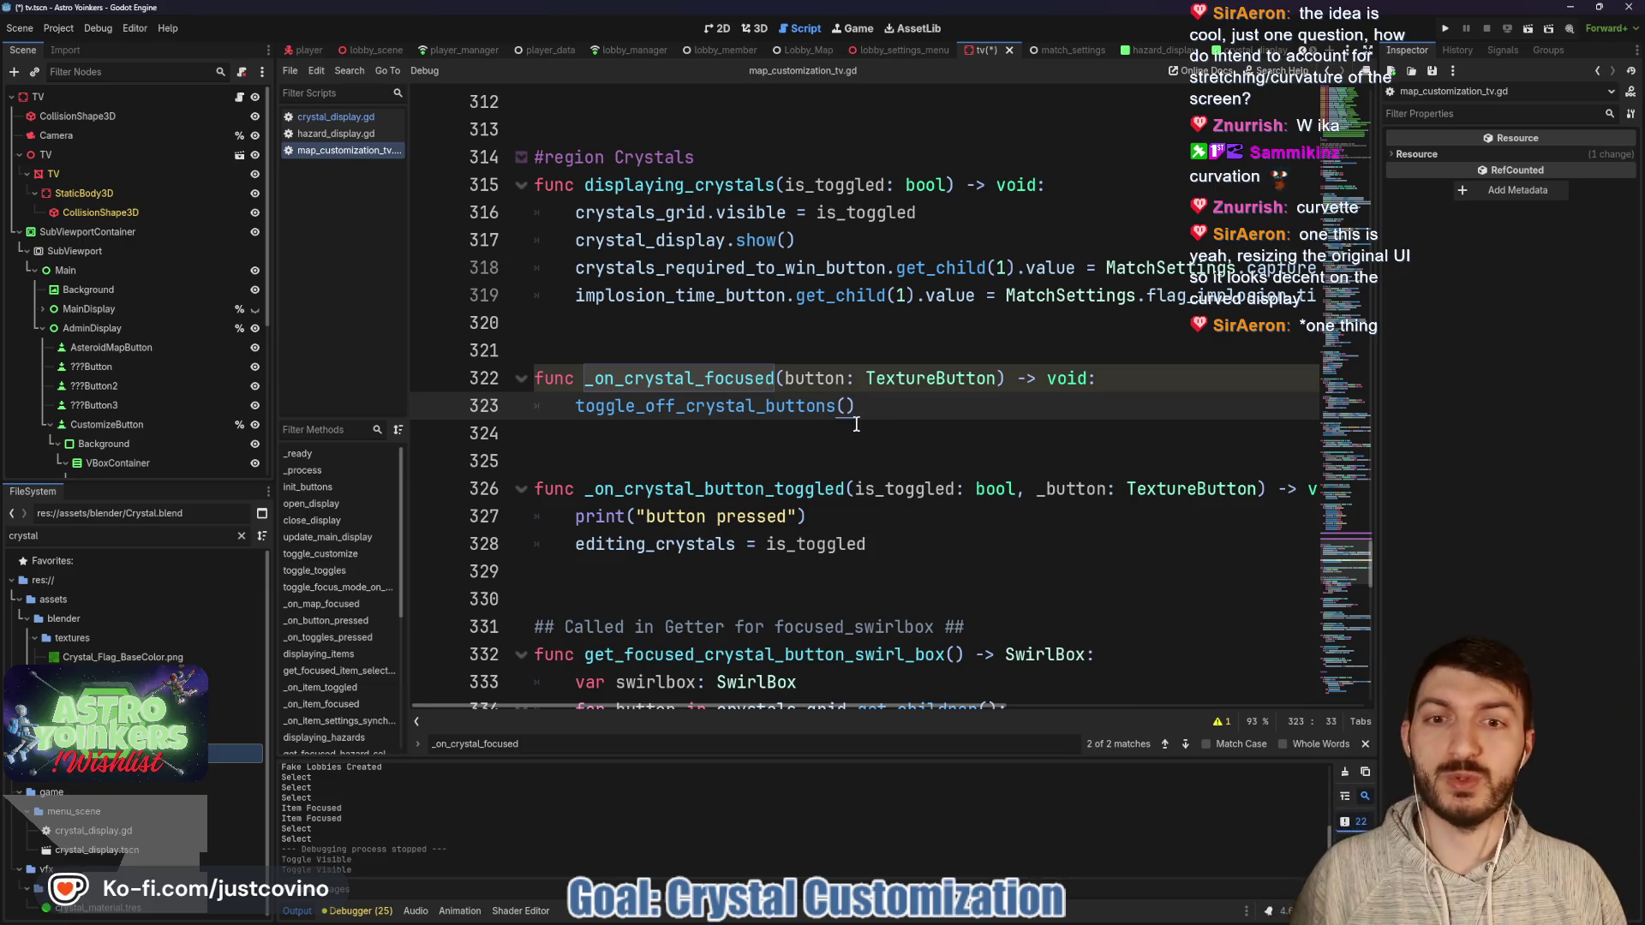
{"action": "left_click", "coordinate": [856, 426]}
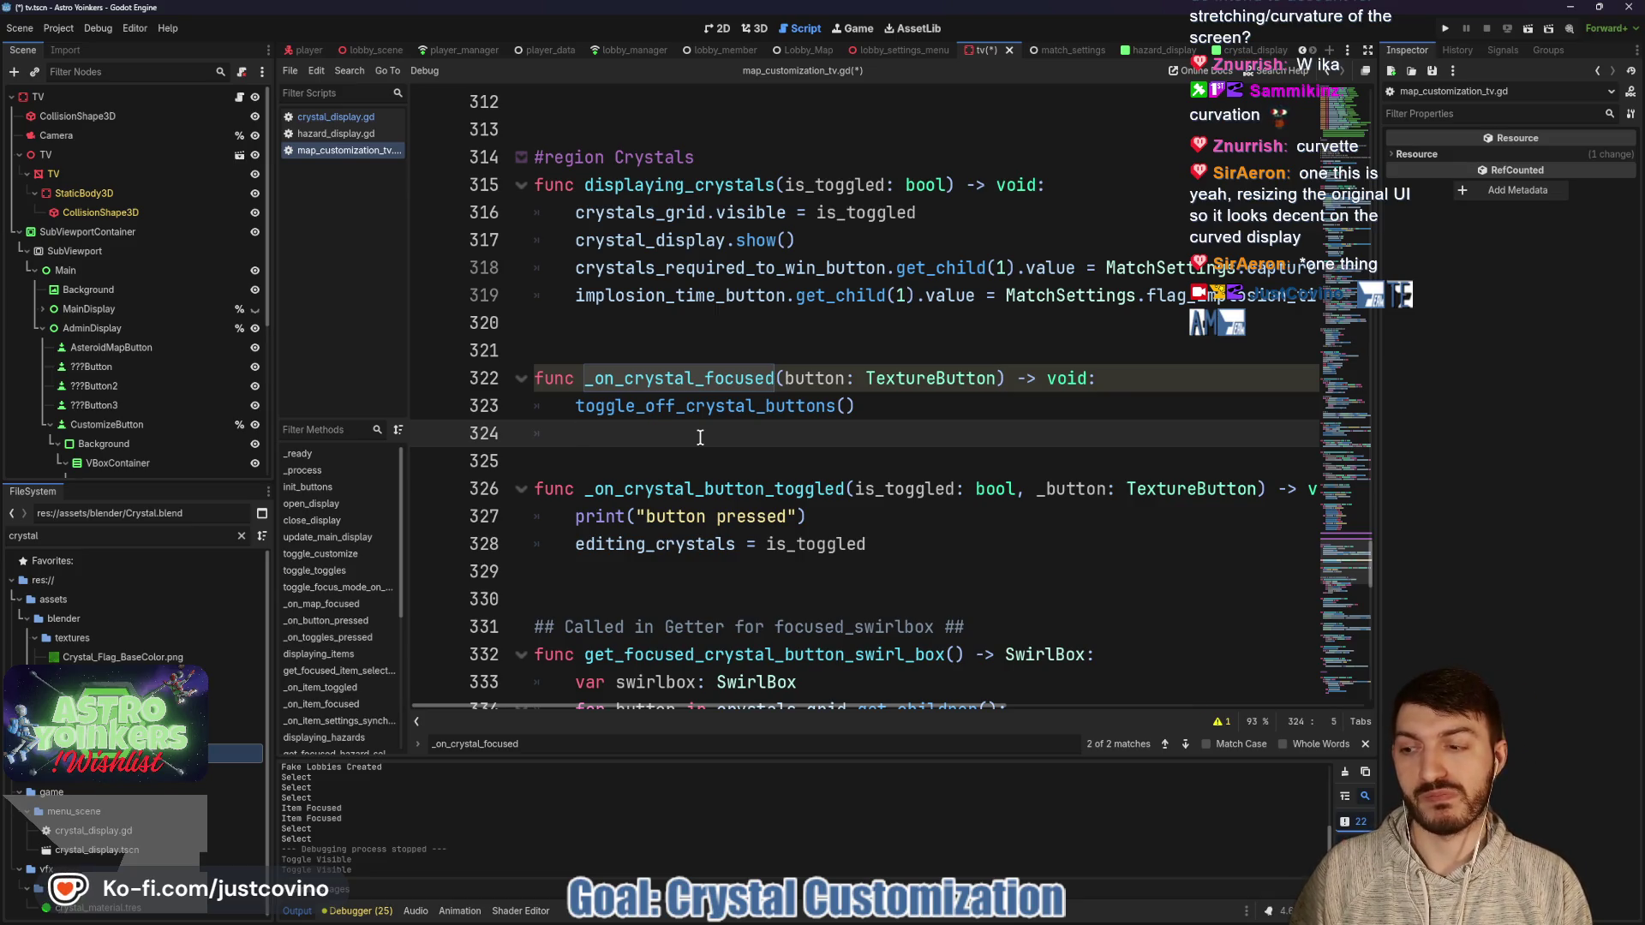
Autocomplete crystal_display.set_setting() on line 324, add blank lines below, then erase the call.
{"action": "type", "text": "crystal"}
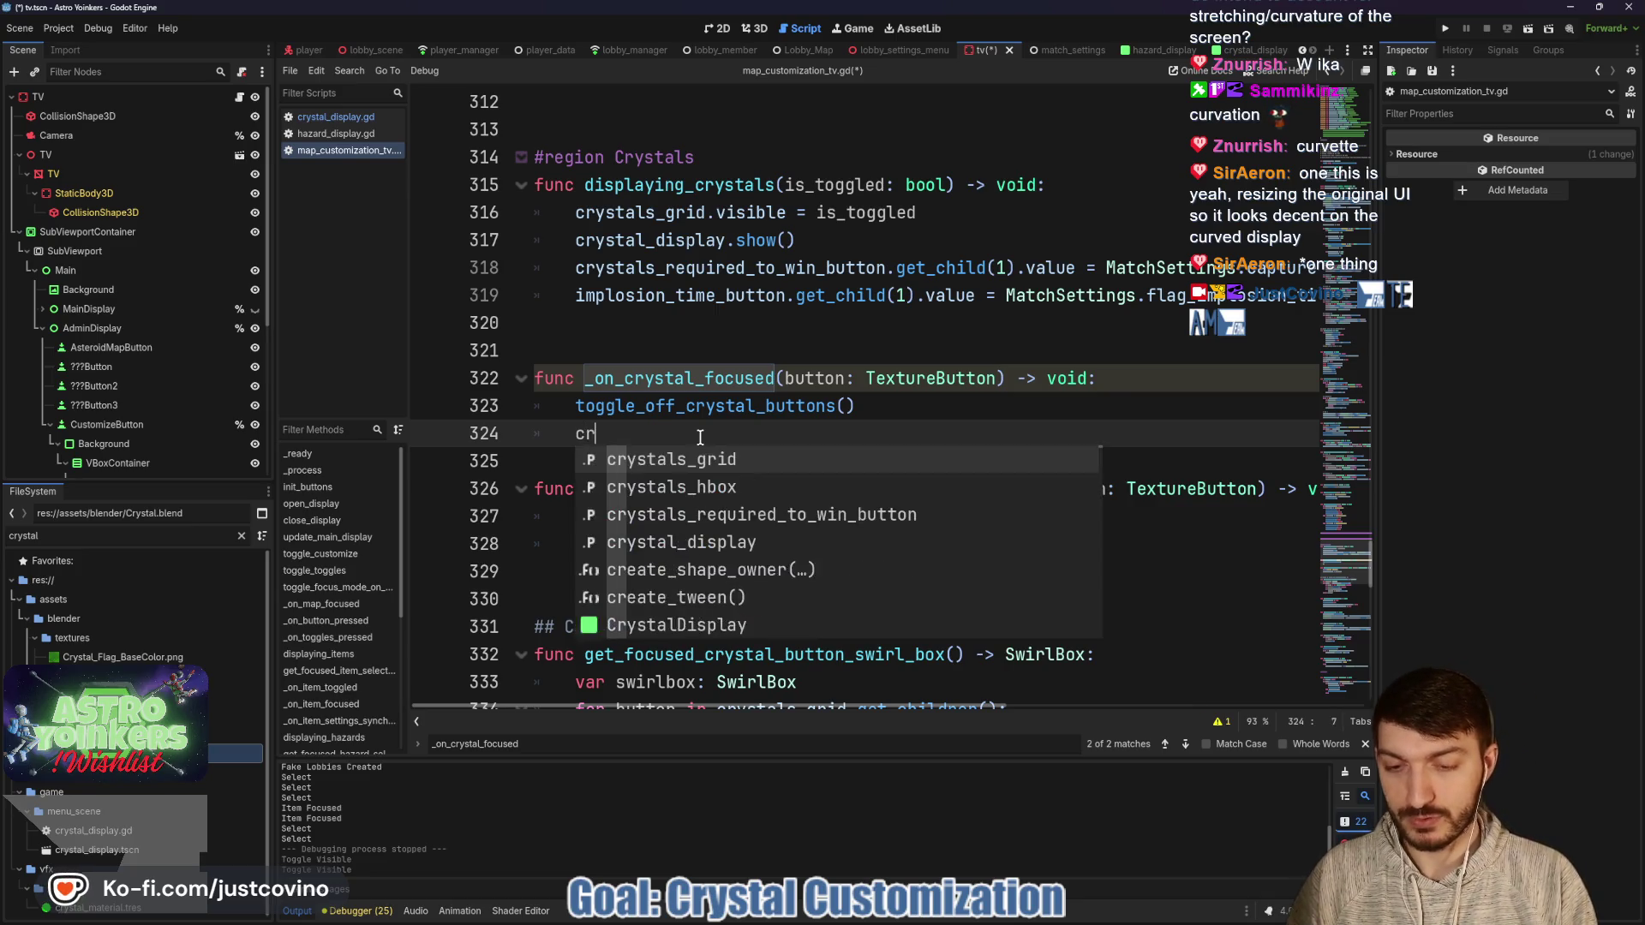
{"action": "key", "text": "Down"}
{"action": "key", "text": "Down"}
{"action": "key", "text": "Down"}
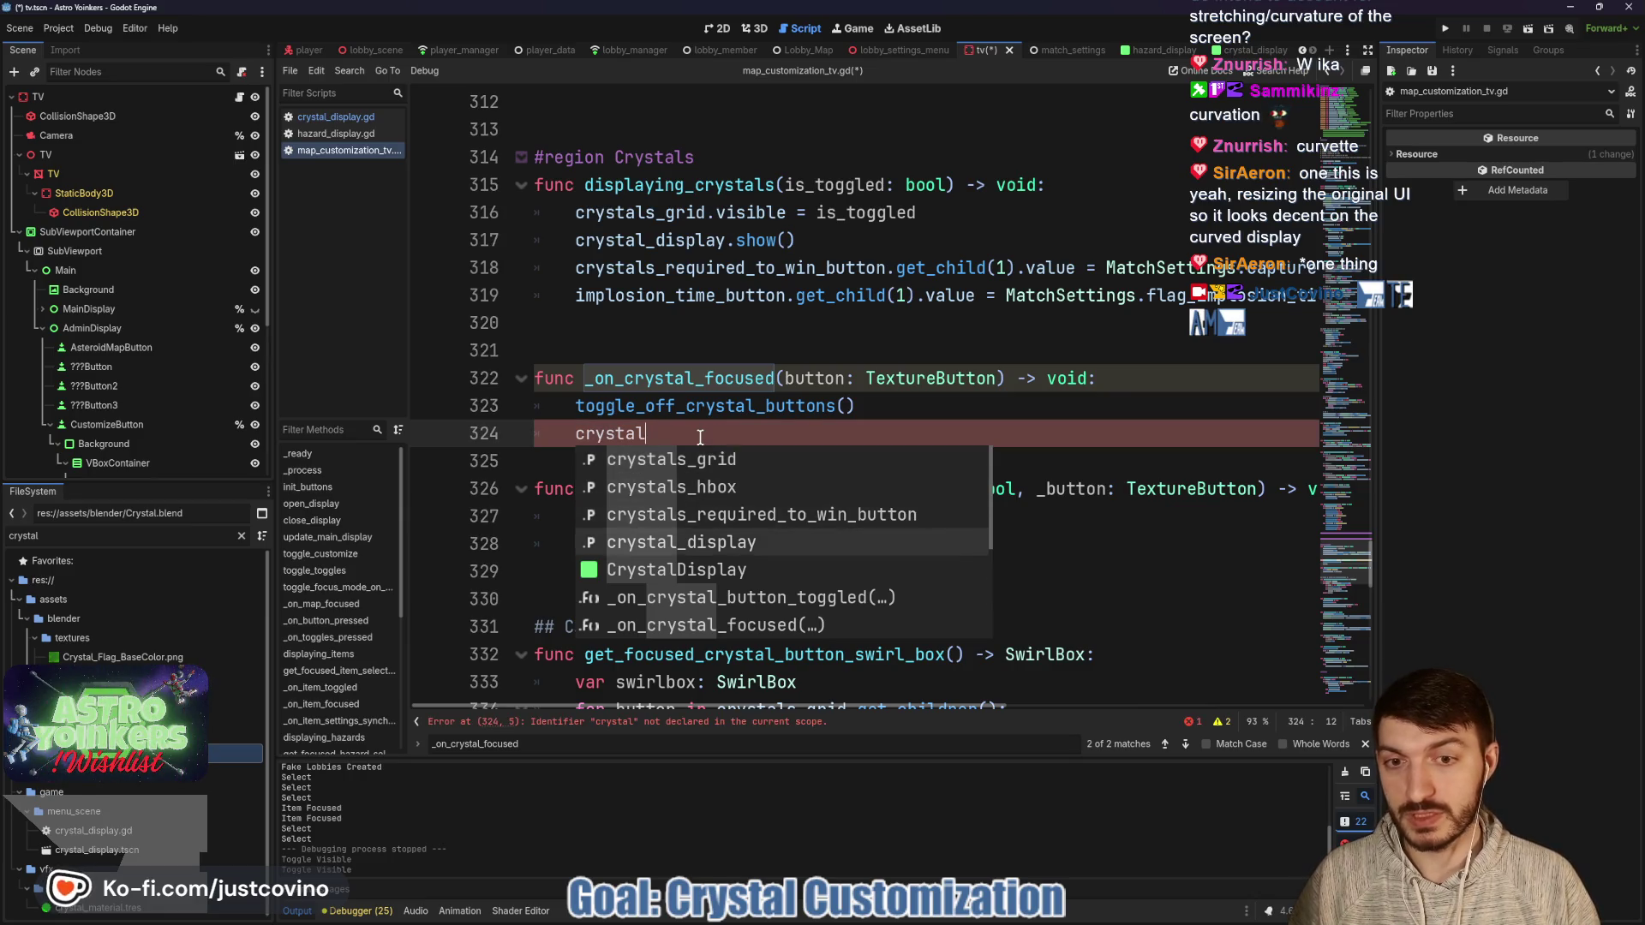
{"action": "key", "text": "Return"}
{"action": "type", "text": "."}
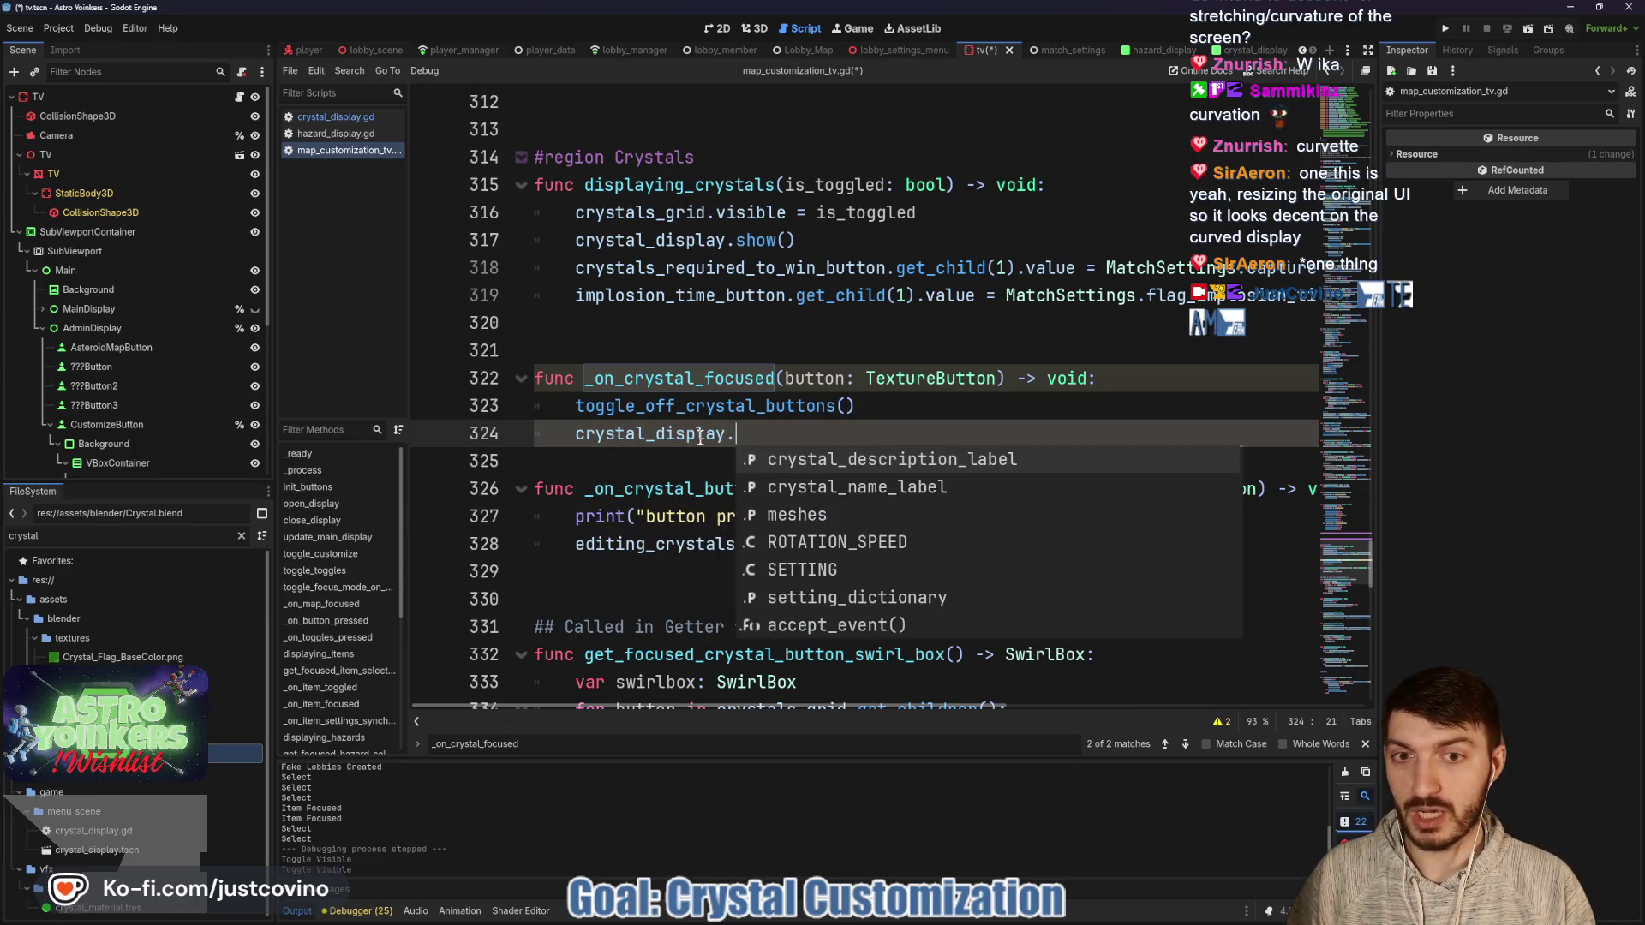
{"action": "type", "text": "set"}
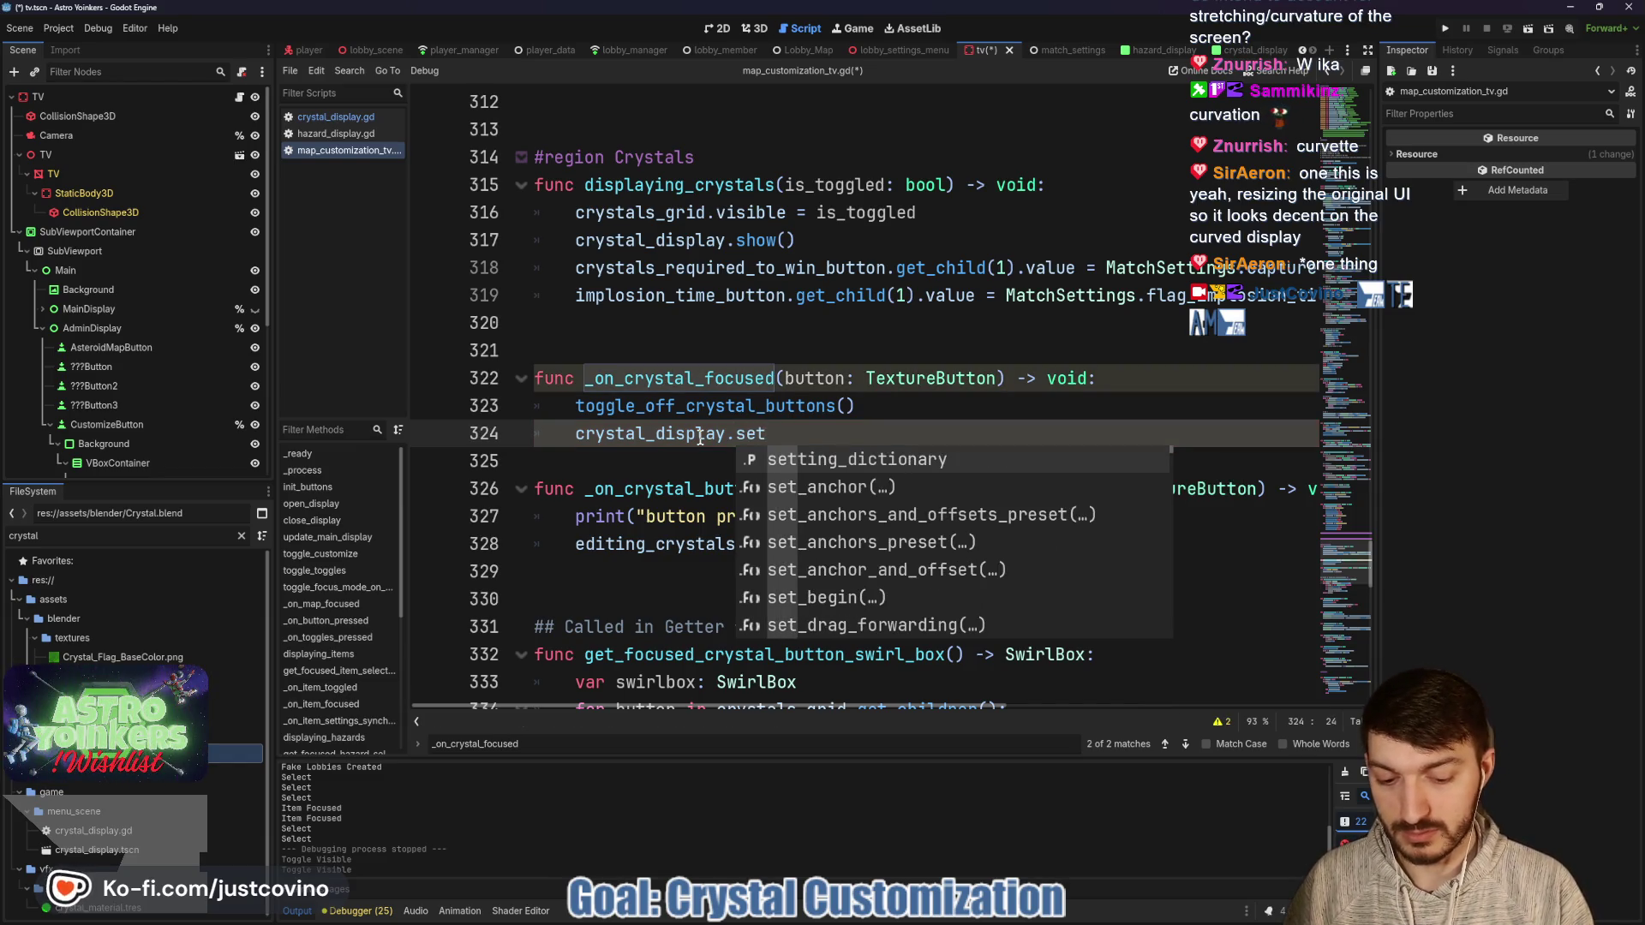
{"action": "type", "text": "_"}
{"action": "type", "text": "set"}
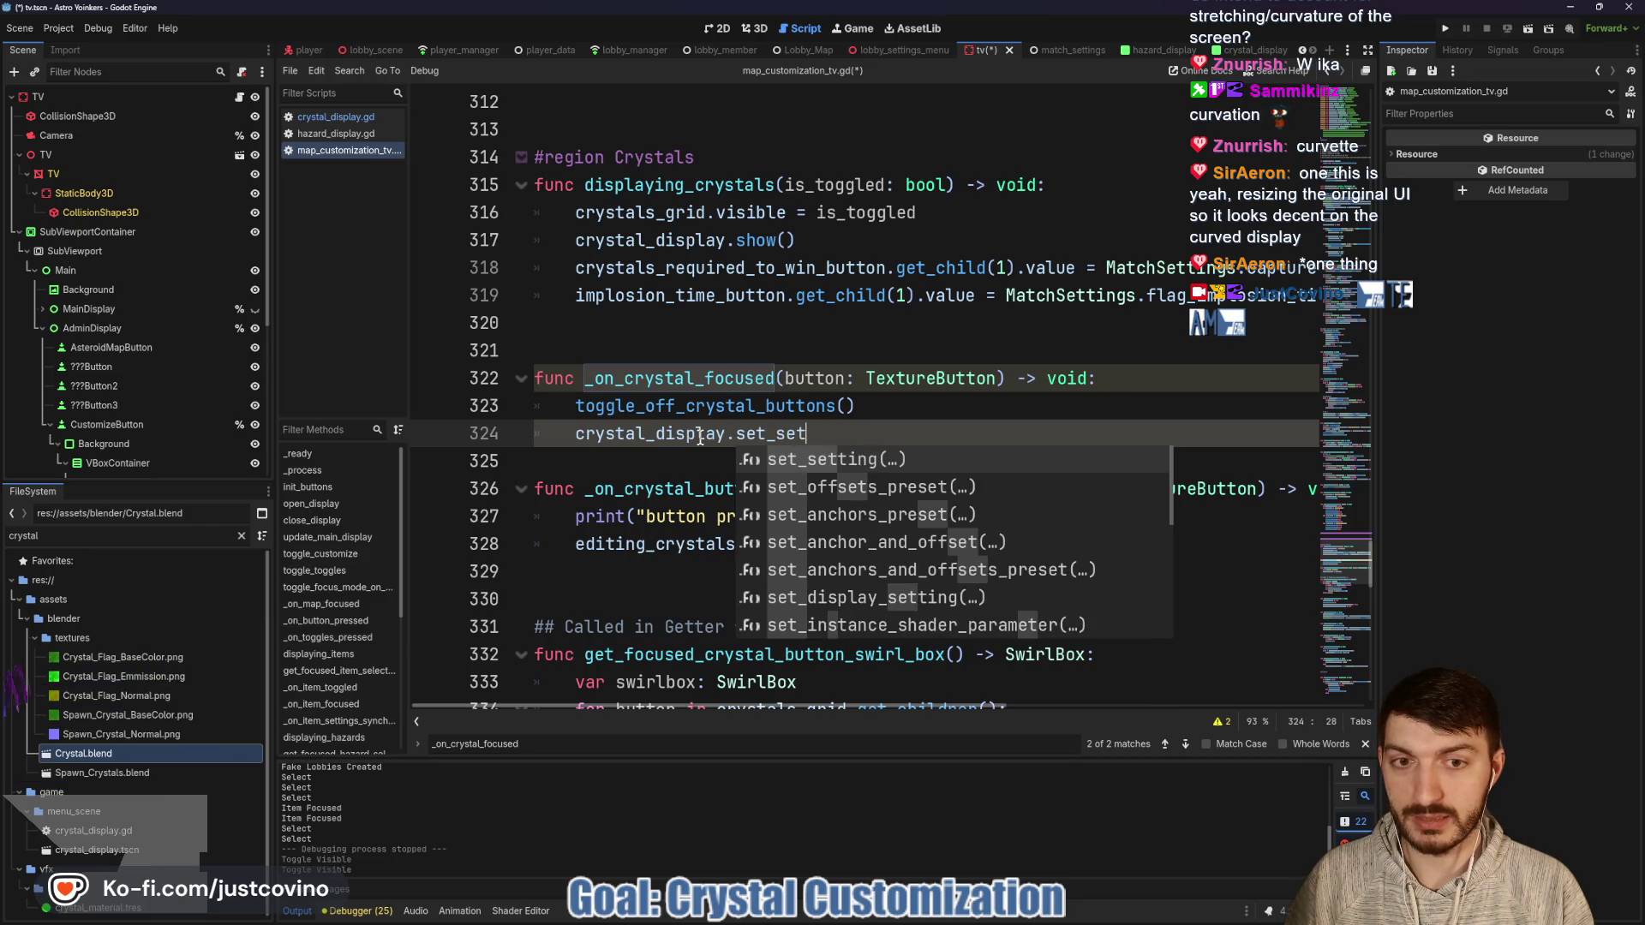
{"action": "key", "text": "Return"}
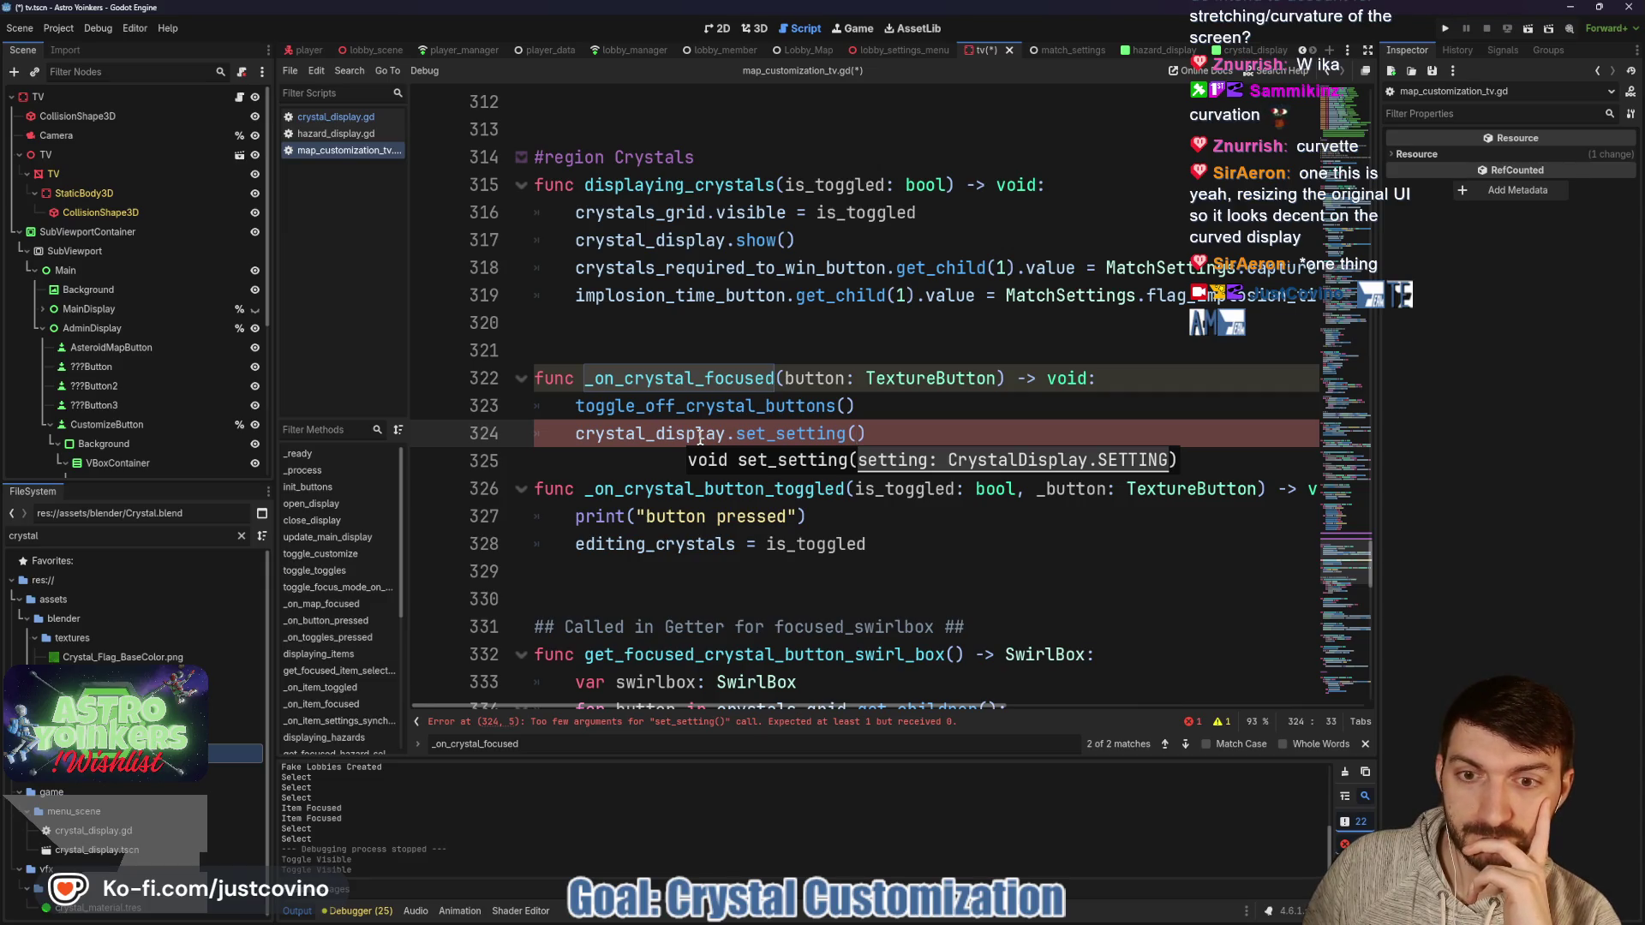
{"action": "left_click", "coordinate": [613, 467]}
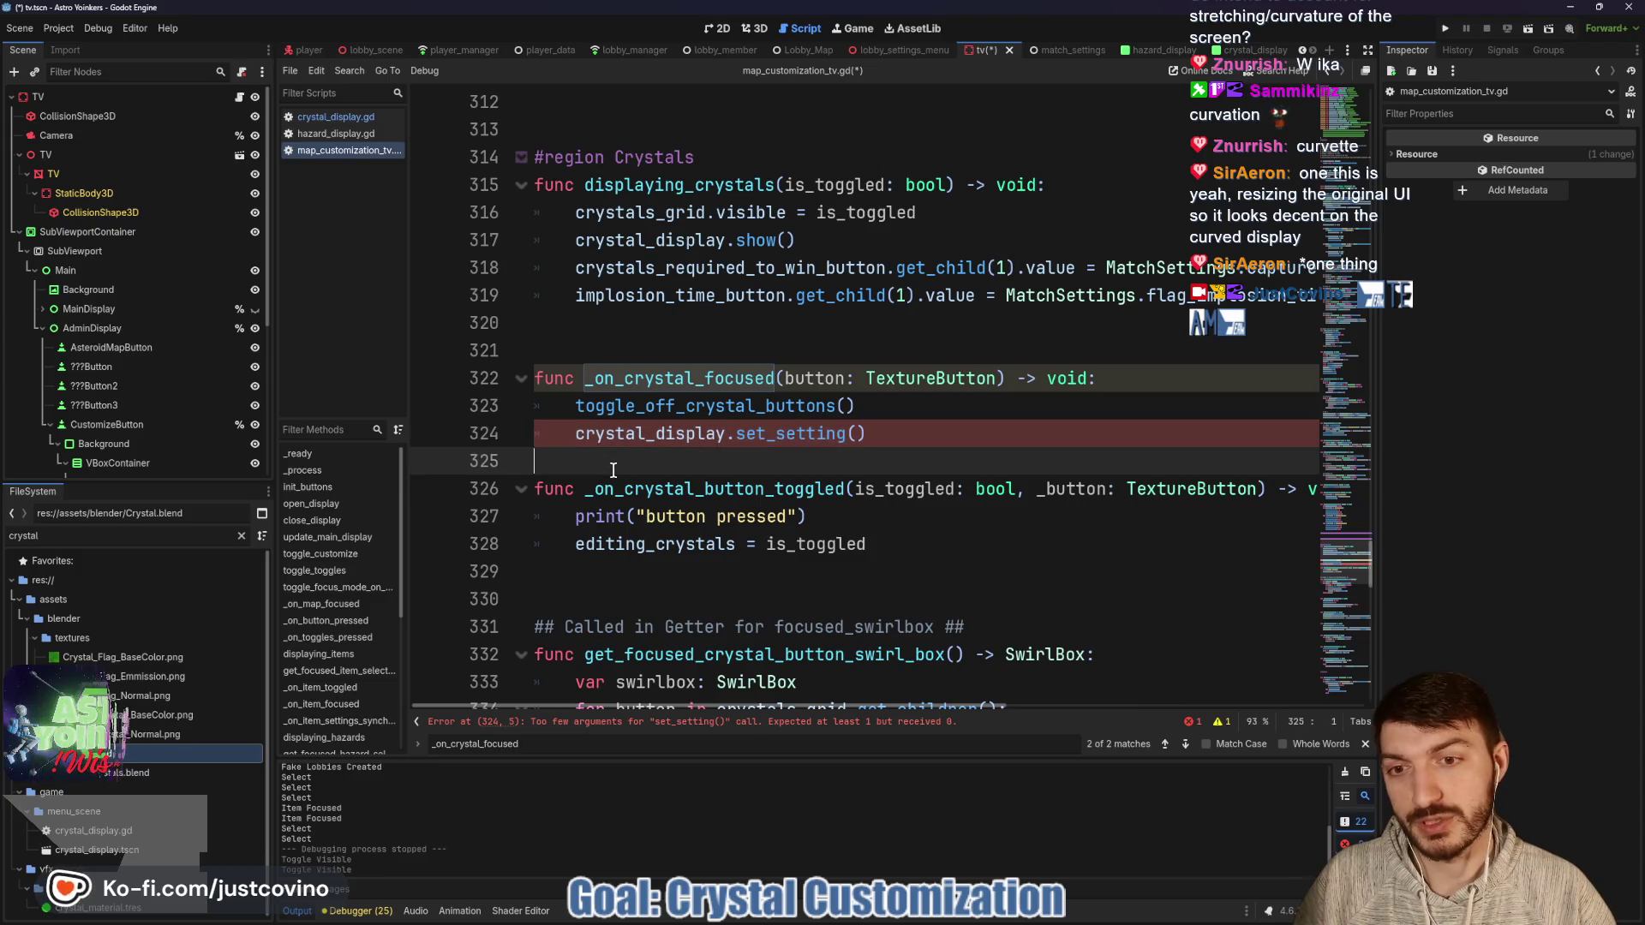
{"action": "key", "text": "Return"}
{"action": "key", "text": "Return"}
{"action": "left_click", "coordinate": [885, 433]}
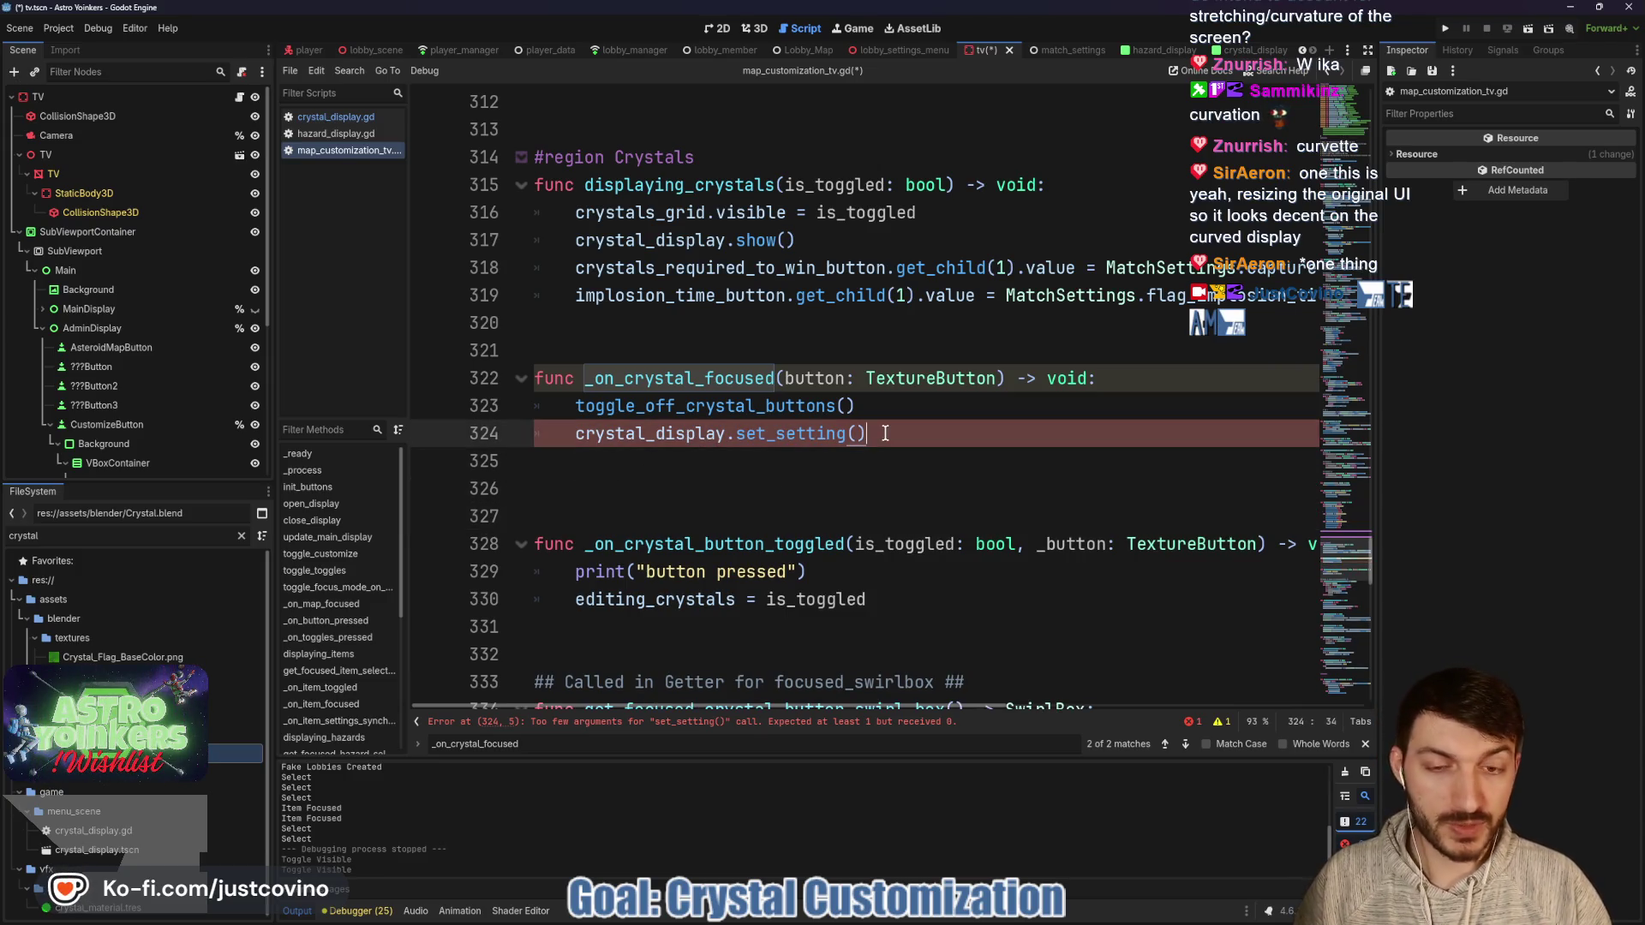
{"action": "key", "text": "BackSpace"}
{"action": "key", "text": "BackSpace"}
{"action": "key", "text": "BackSpace"}
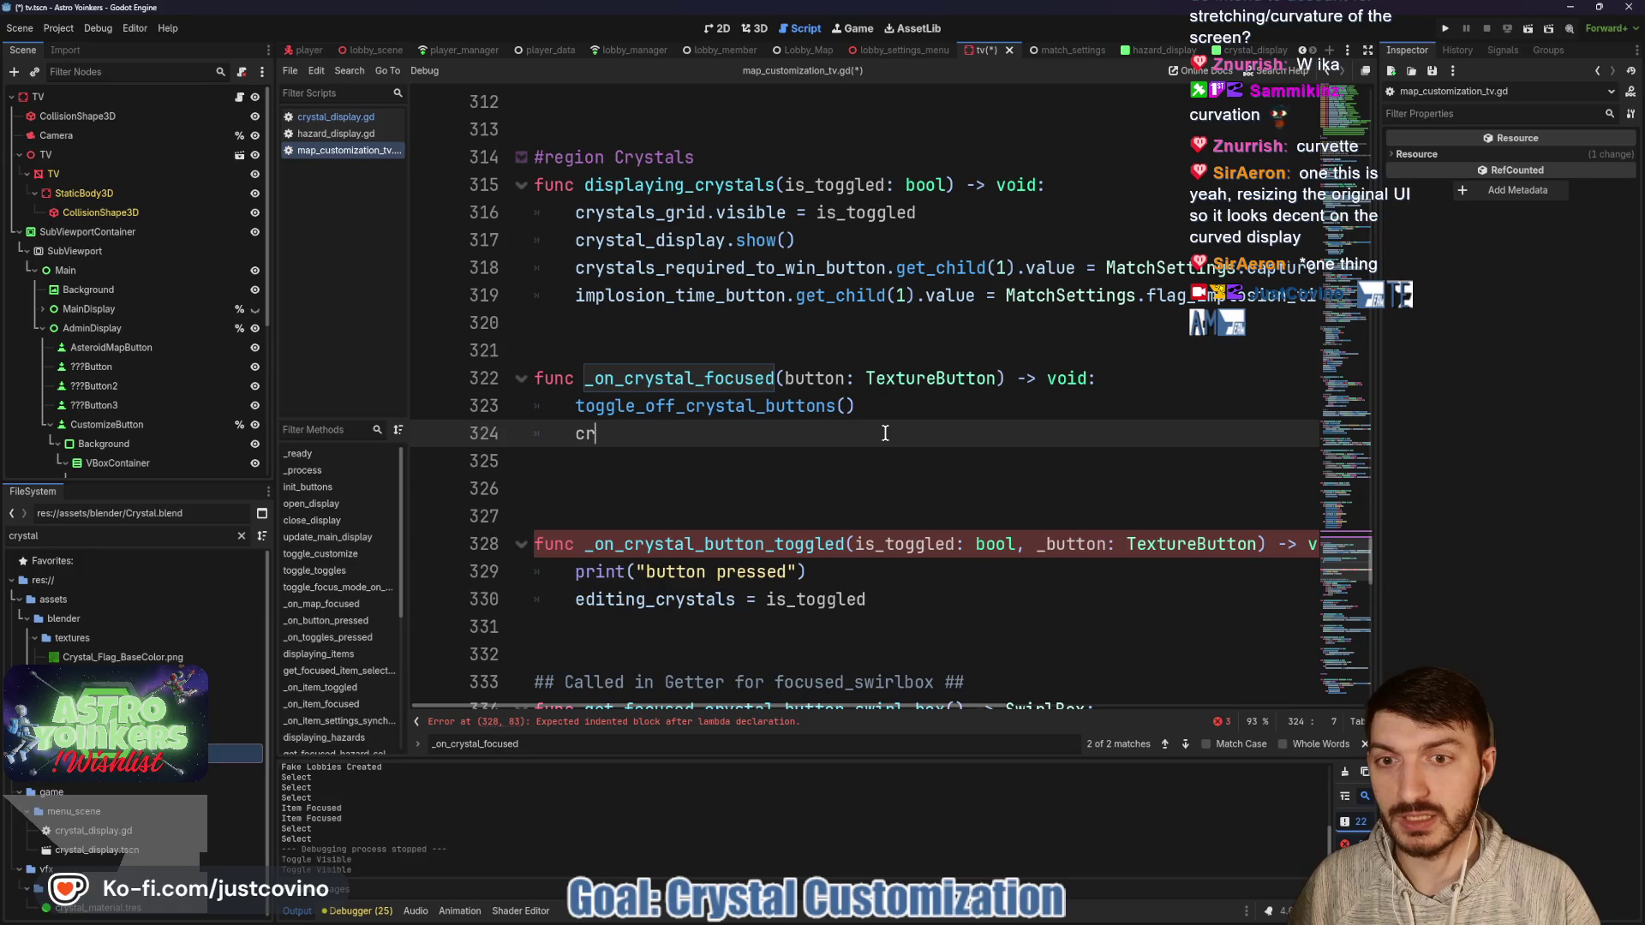
Start a 'match button:' statement in _on_crystal_focused after checking CrystalsGrid's buttons.
{"action": "key", "text": "BackSpace"}
{"action": "key", "text": "BackSpace"}
{"action": "type", "text": "mat"}
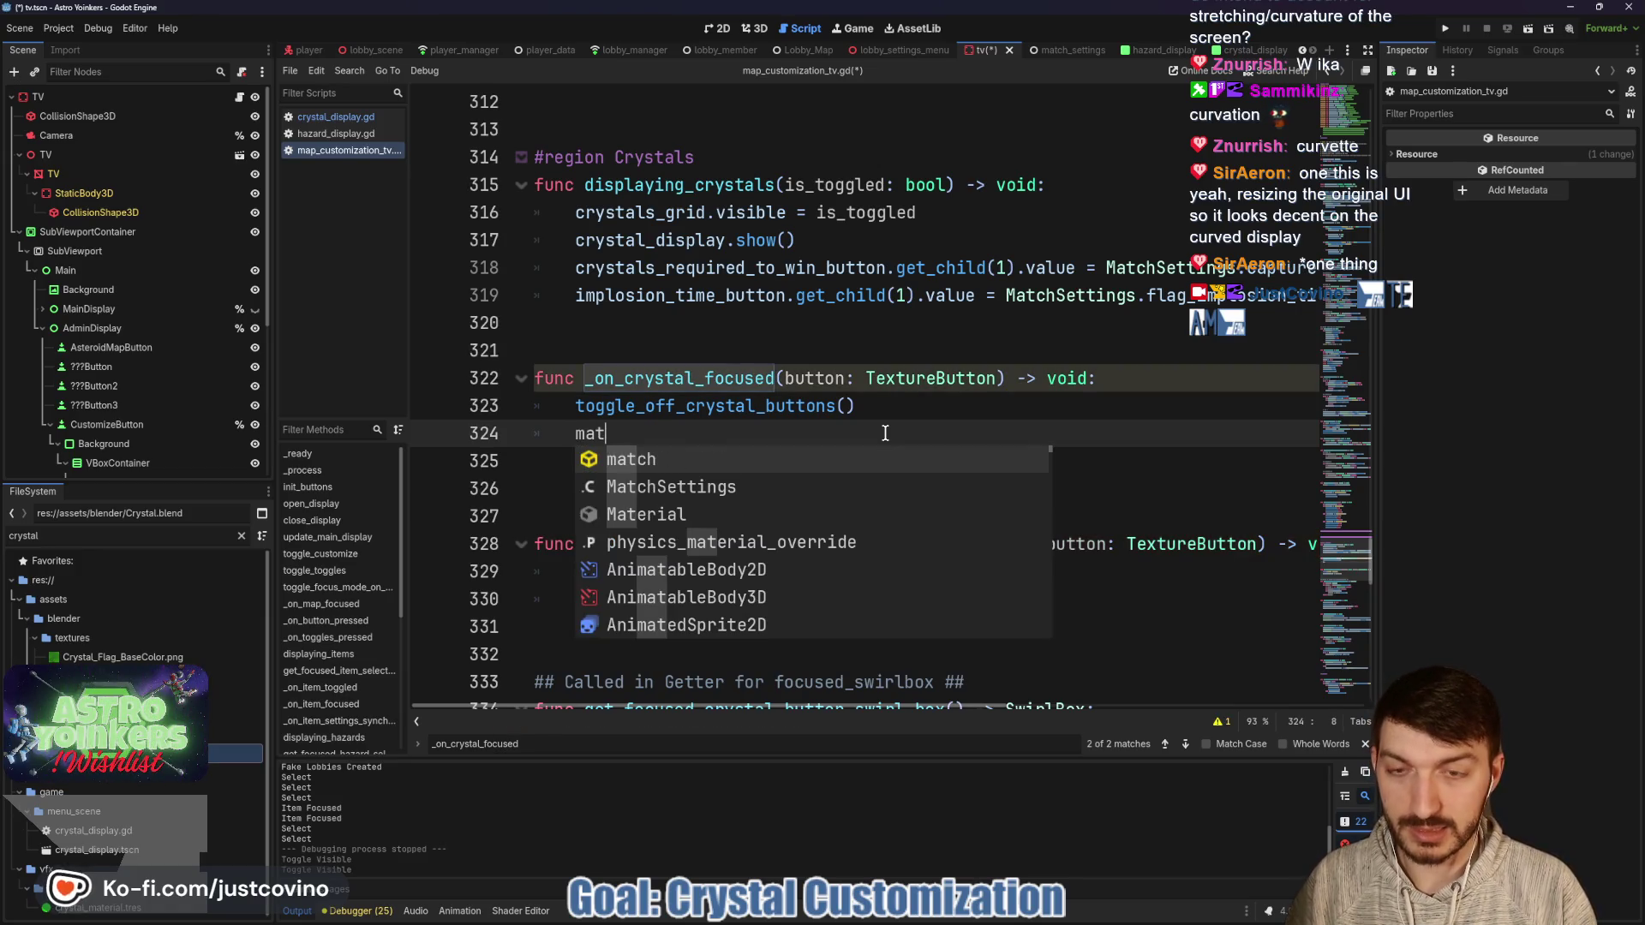
{"action": "type", "text": "ch button.name:"}
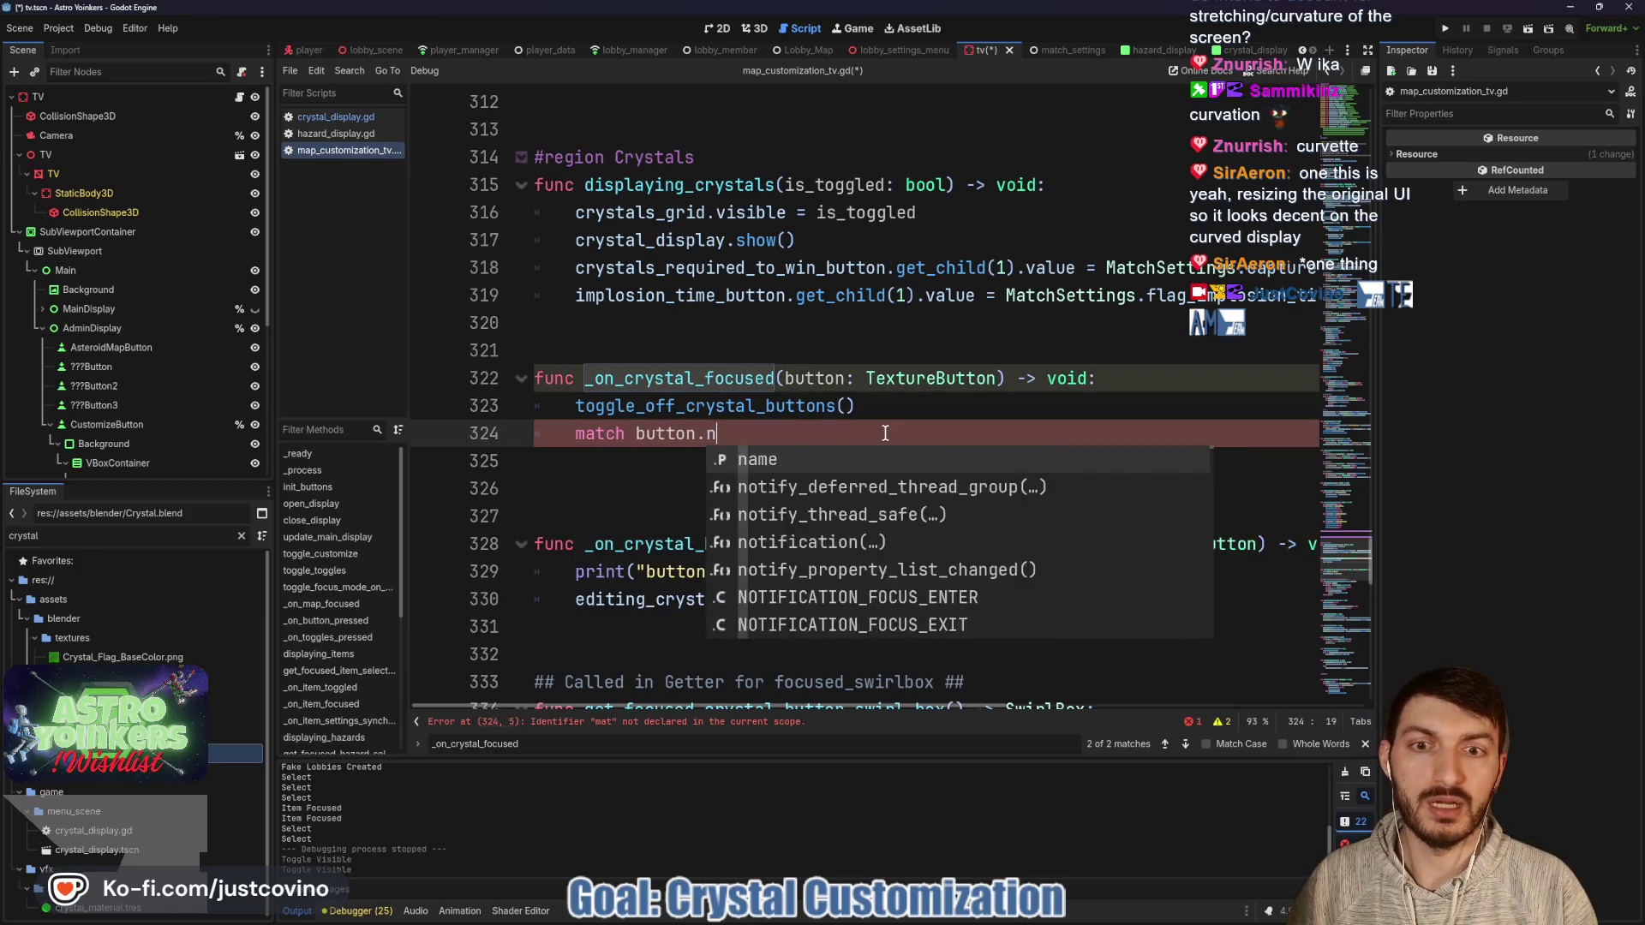
{"action": "key", "text": "Return"}
{"action": "type", "text": "\""}
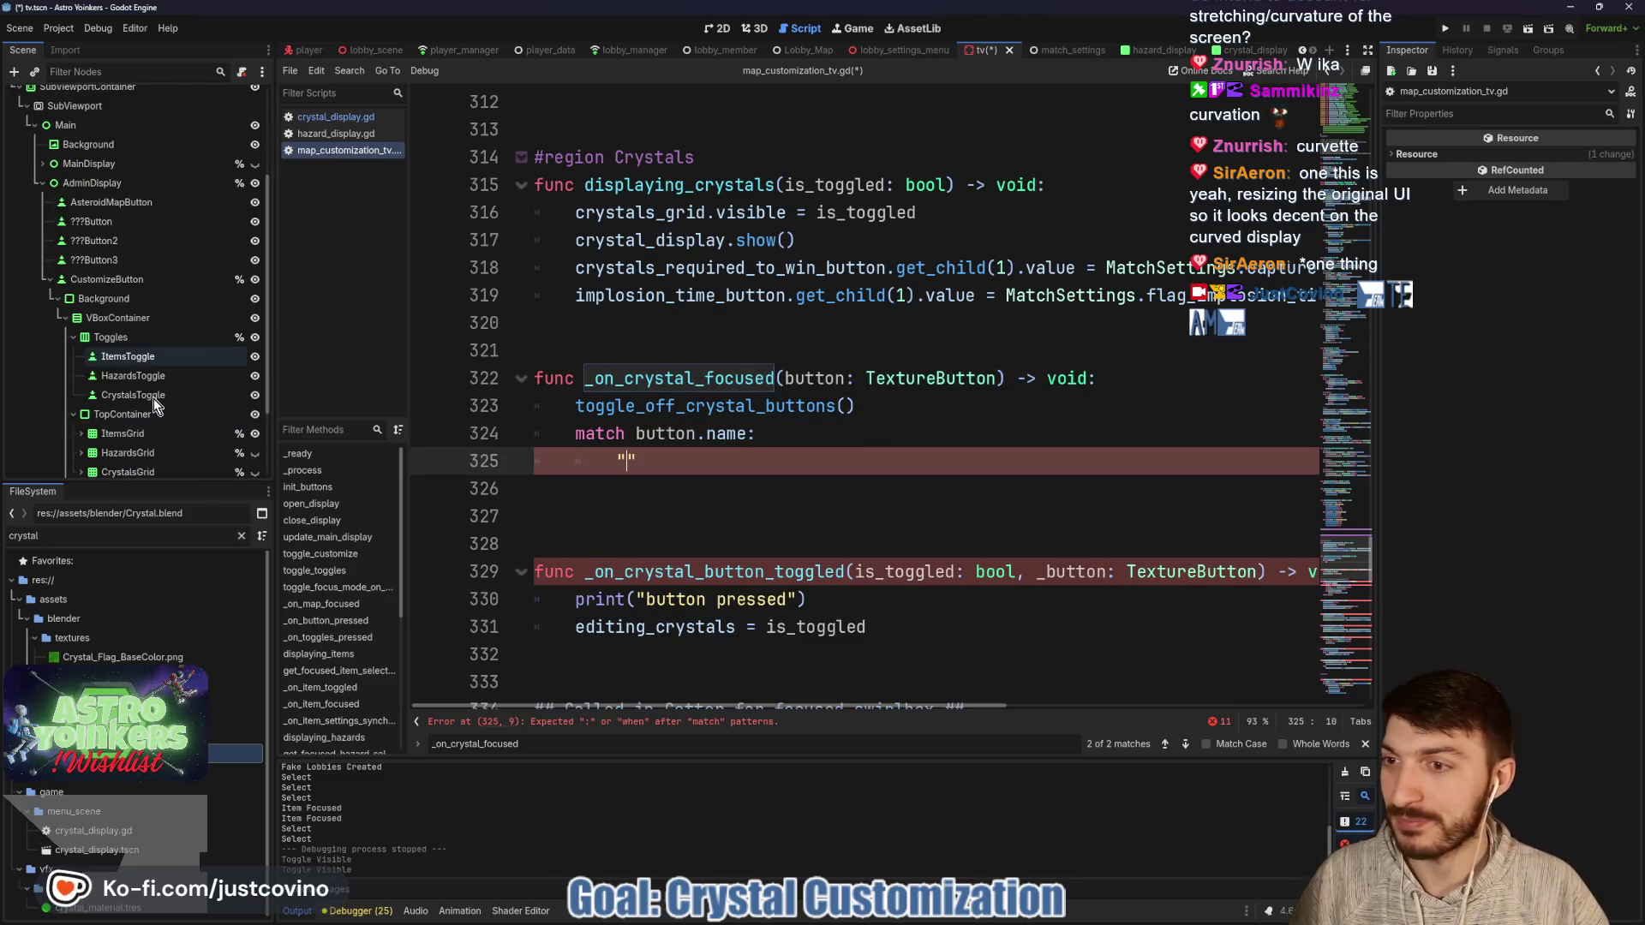
{"action": "scroll", "coordinate": [161, 399], "scroll_direction": "down", "scroll_amount": 5}
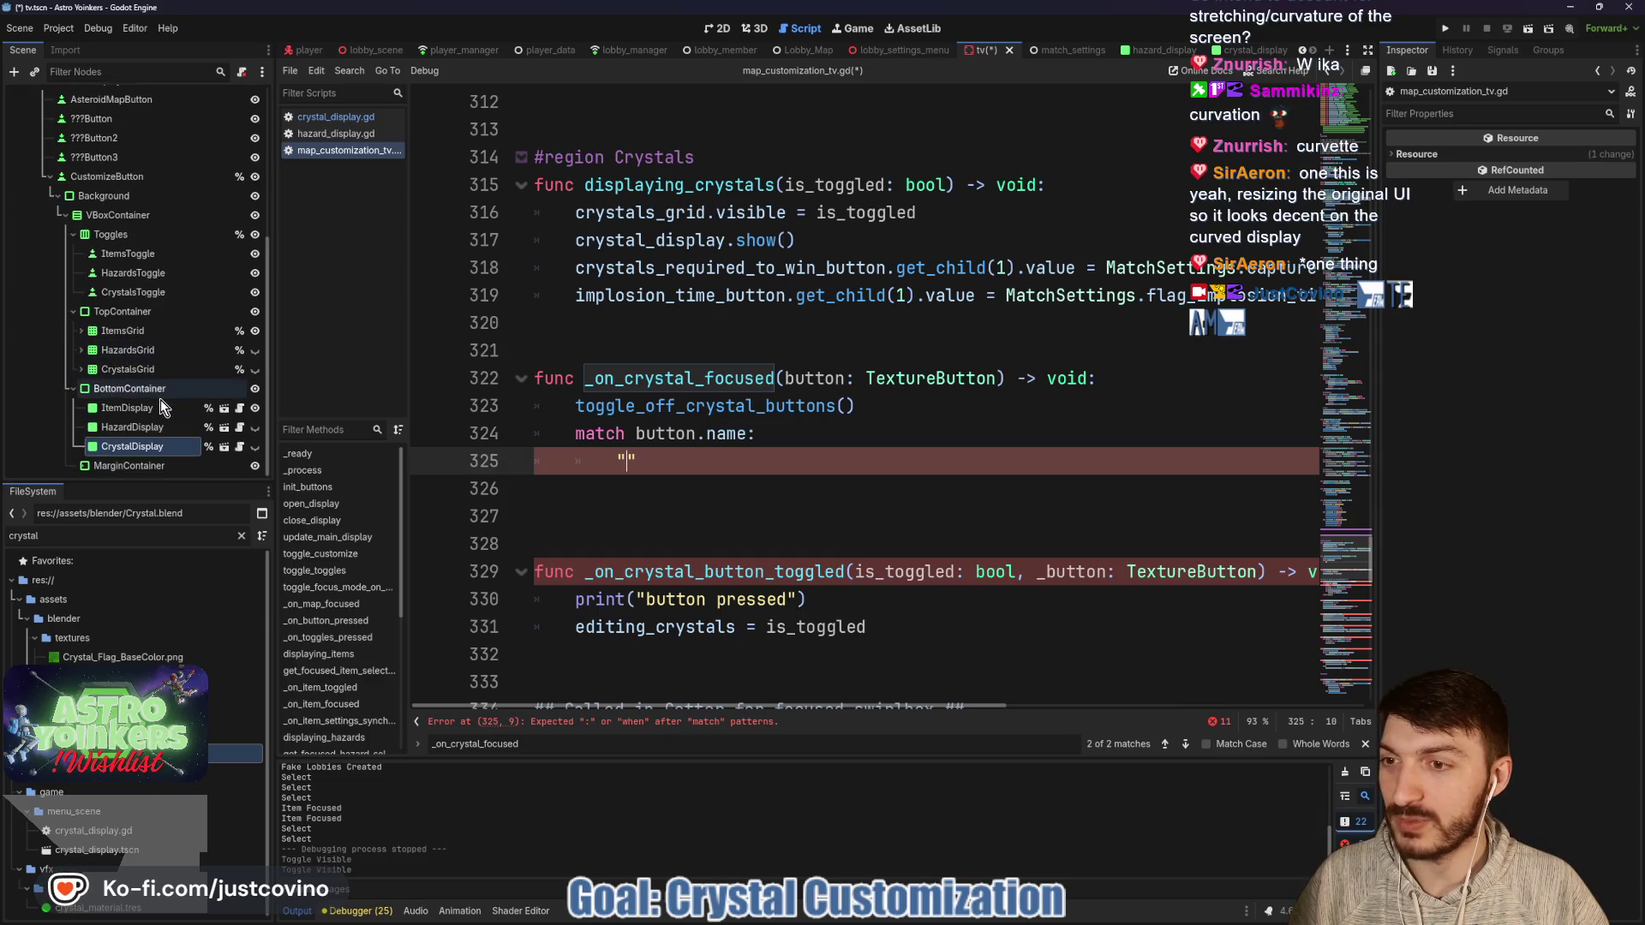
{"action": "left_click", "coordinate": [81, 369]}
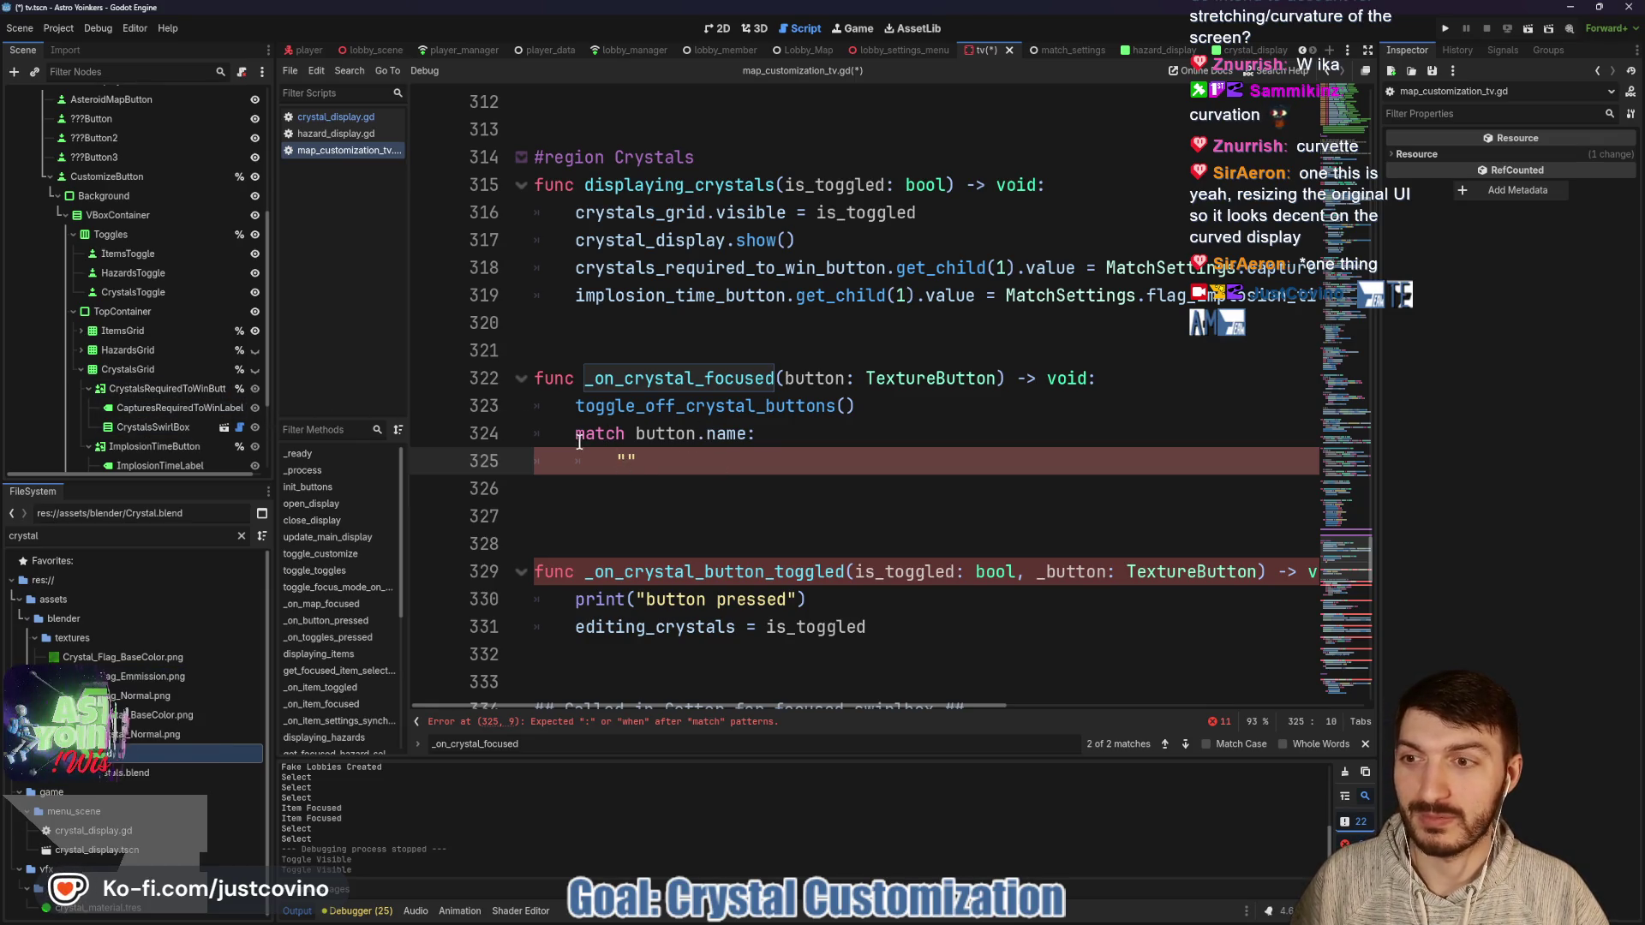
{"action": "left_click", "coordinate": [747, 434]}
{"action": "key", "text": "BackSpace"}
{"action": "left_click", "coordinate": [619, 461]}
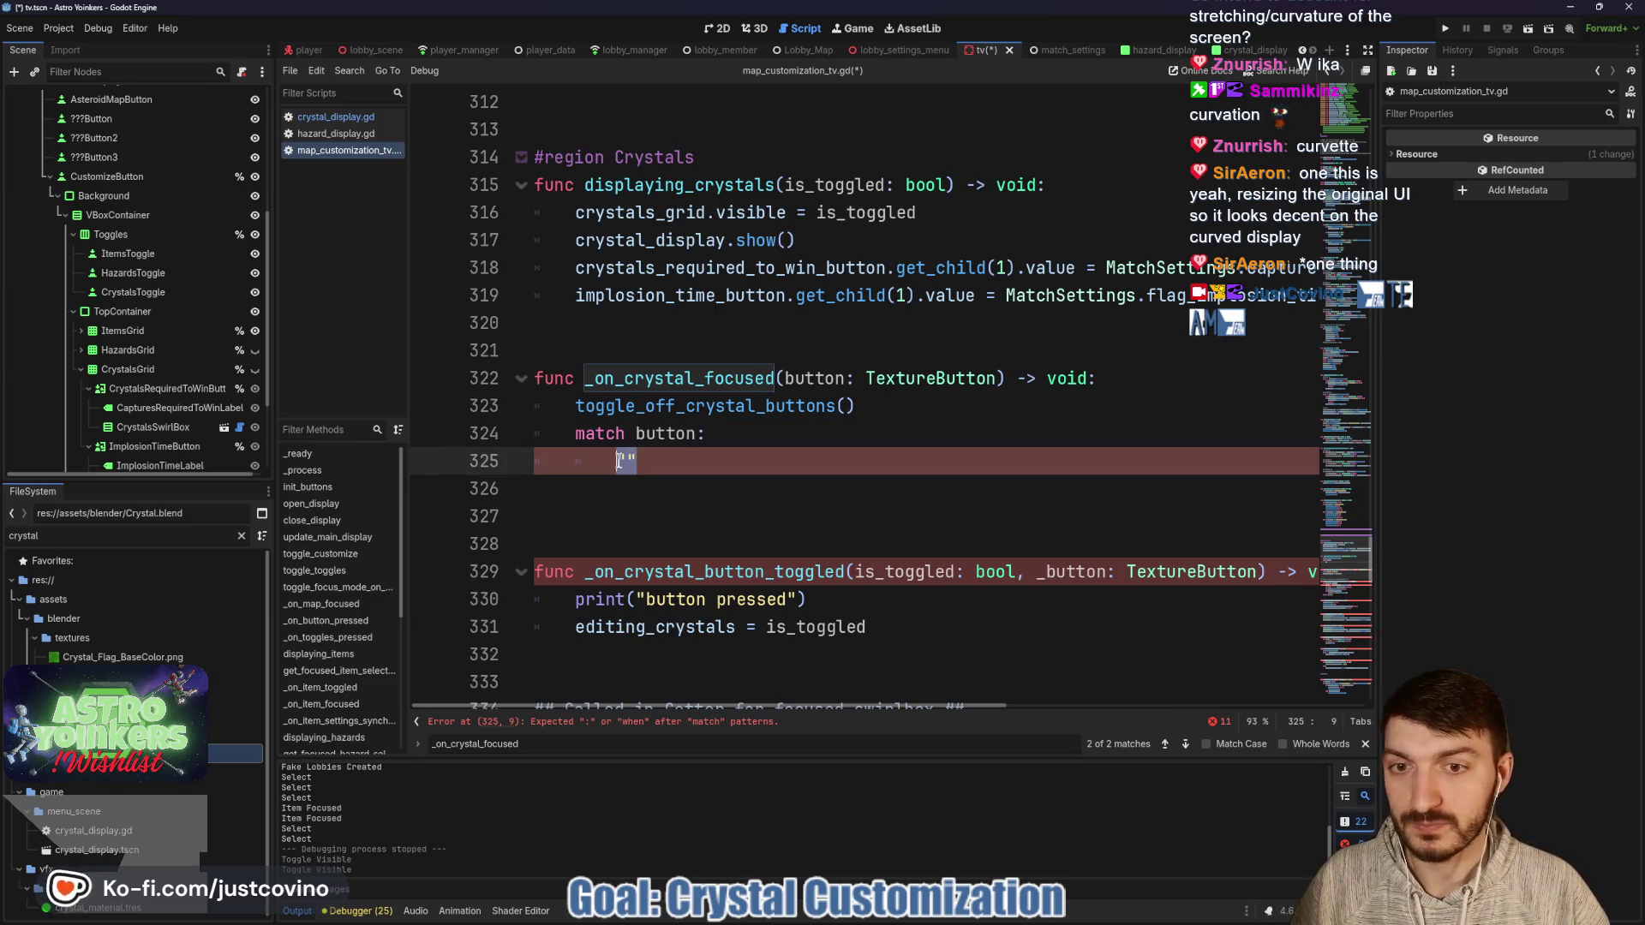
Add crystals_required_to_win_button and implosion_time_button branches, the first with a pass placeholder.
{"action": "type", "text": "cryst"}
{"action": "key", "text": "Down"}
{"action": "key", "text": "Down"}
{"action": "key", "text": "Down"}
{"action": "key", "text": "Up"}
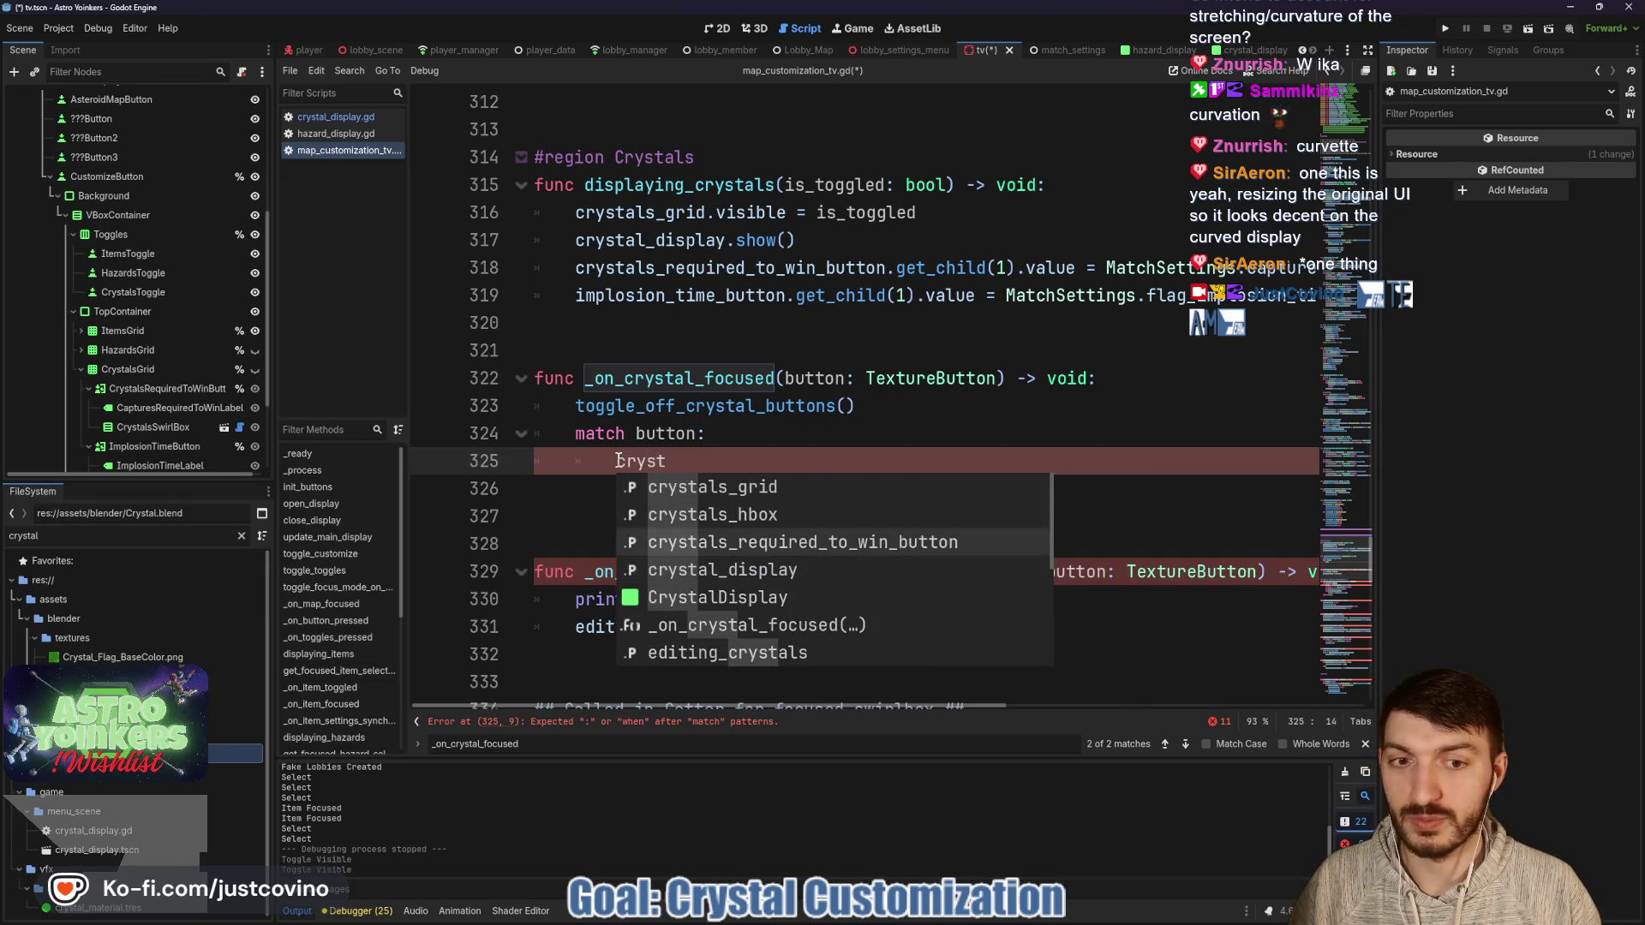
{"action": "key", "text": "Return"}
{"action": "key", "text": "Return"}
{"action": "type", "text": "pass"}
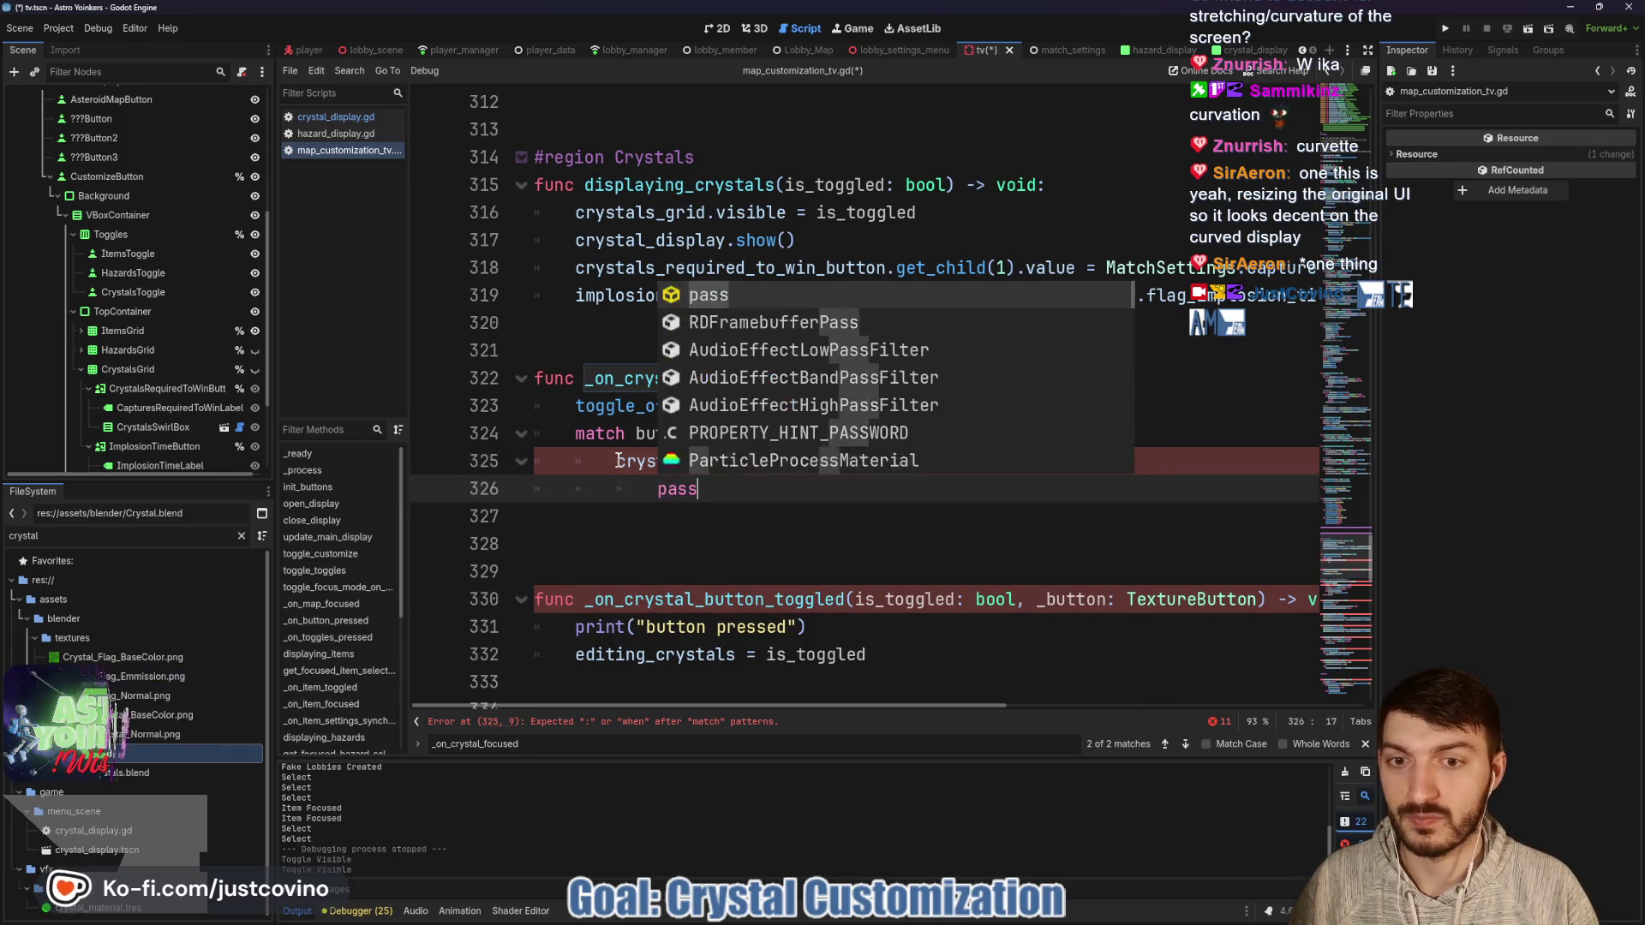
{"action": "key", "text": "Return"}
{"action": "key", "text": "Return"}
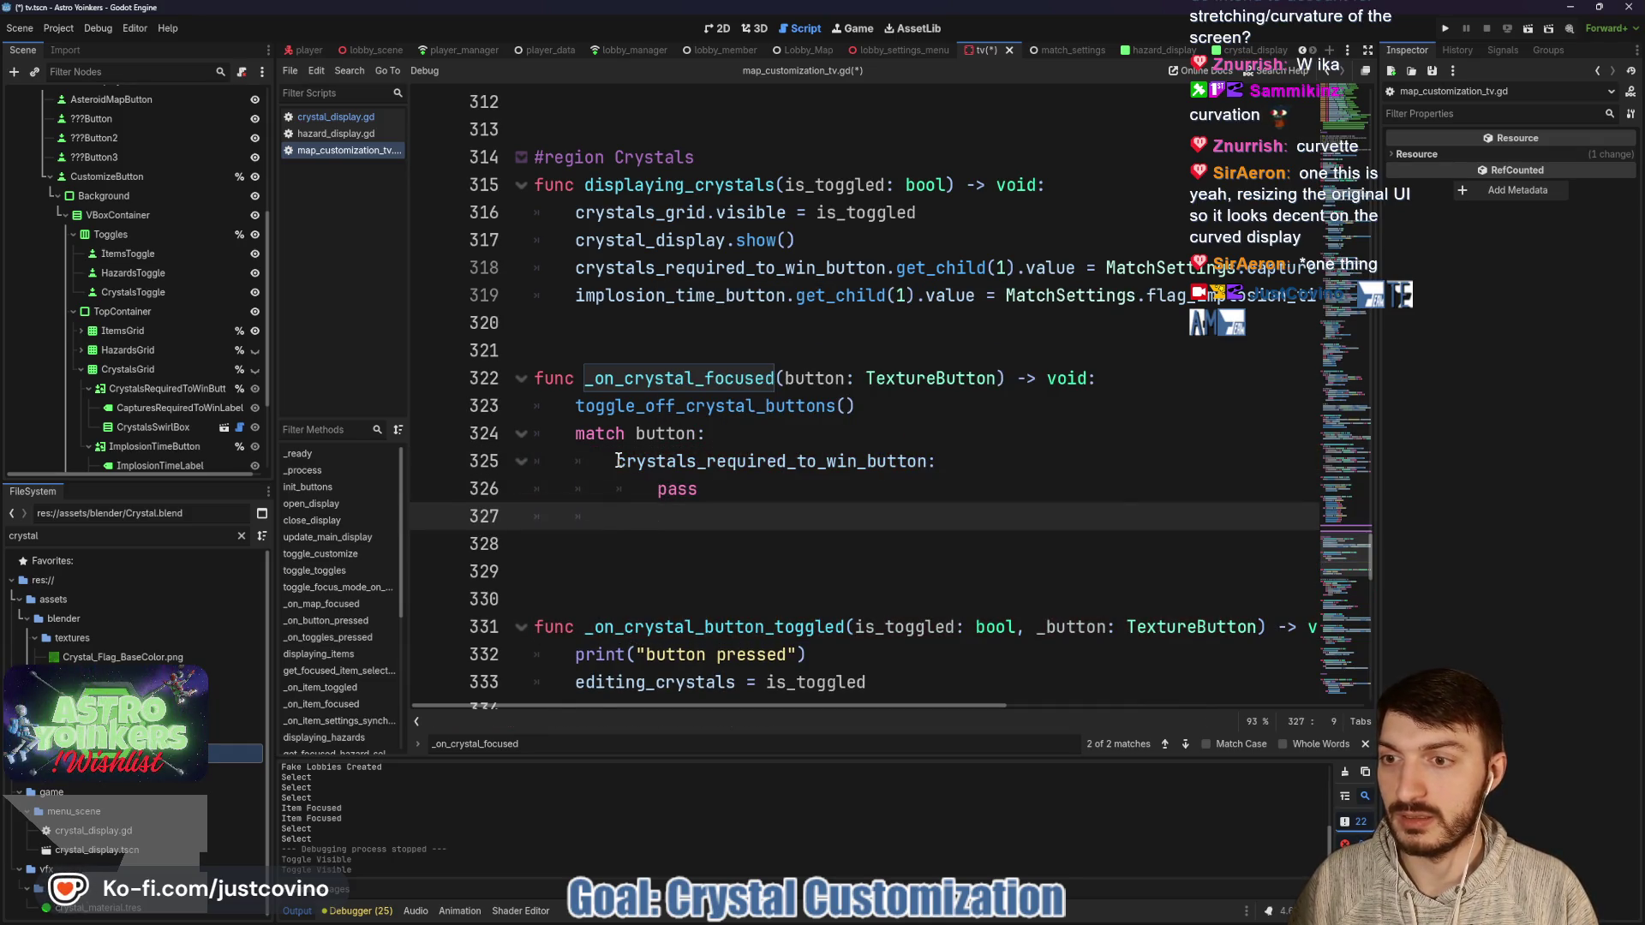
{"action": "type", "text": "impl"}
{"action": "key", "text": "Down"}
{"action": "key", "text": "Return"}
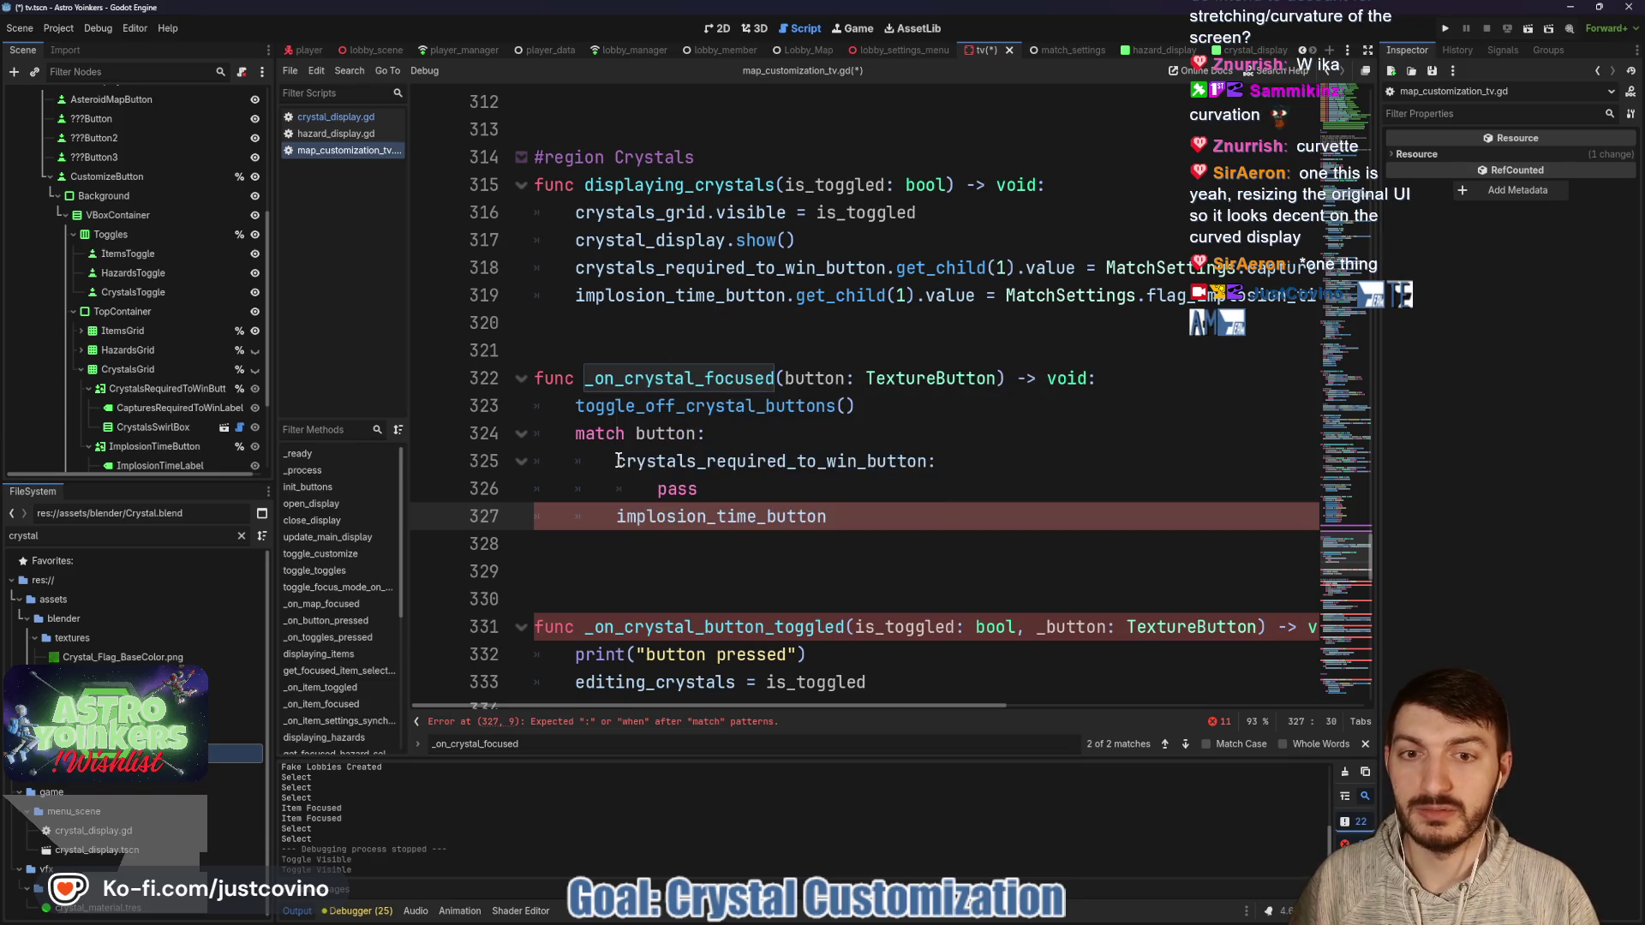
{"action": "type", "text": ":"}
{"action": "key", "text": "Return"}
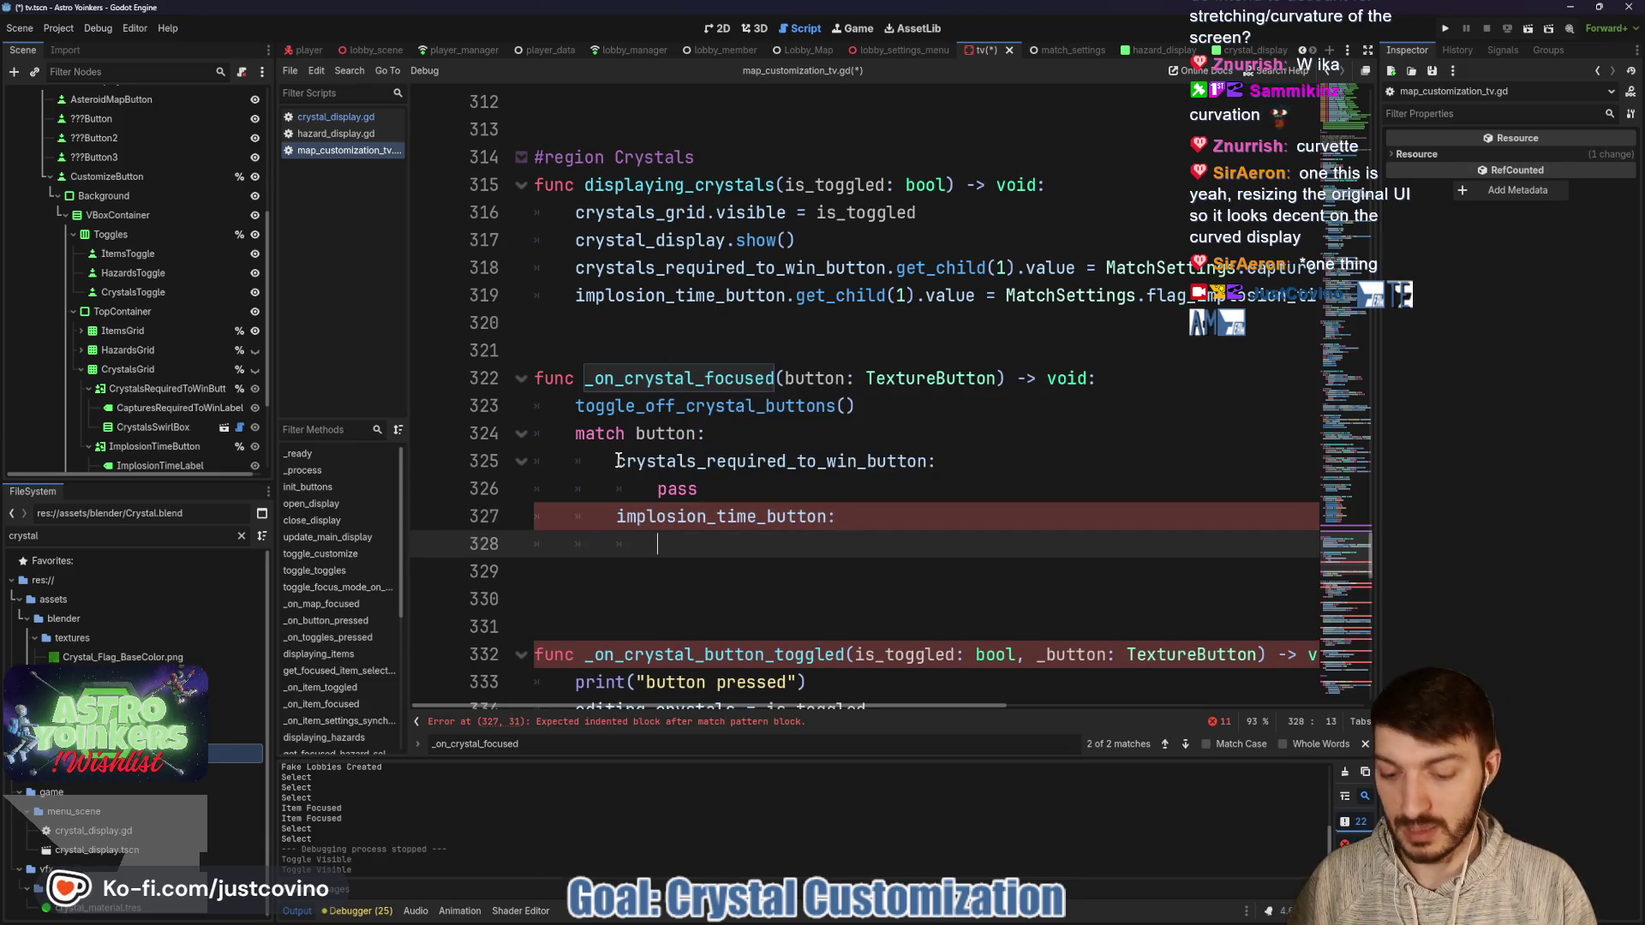
Make the implosion_time_button branch call crystal_display.set_setting(1).
{"action": "type", "text": "crystal"}
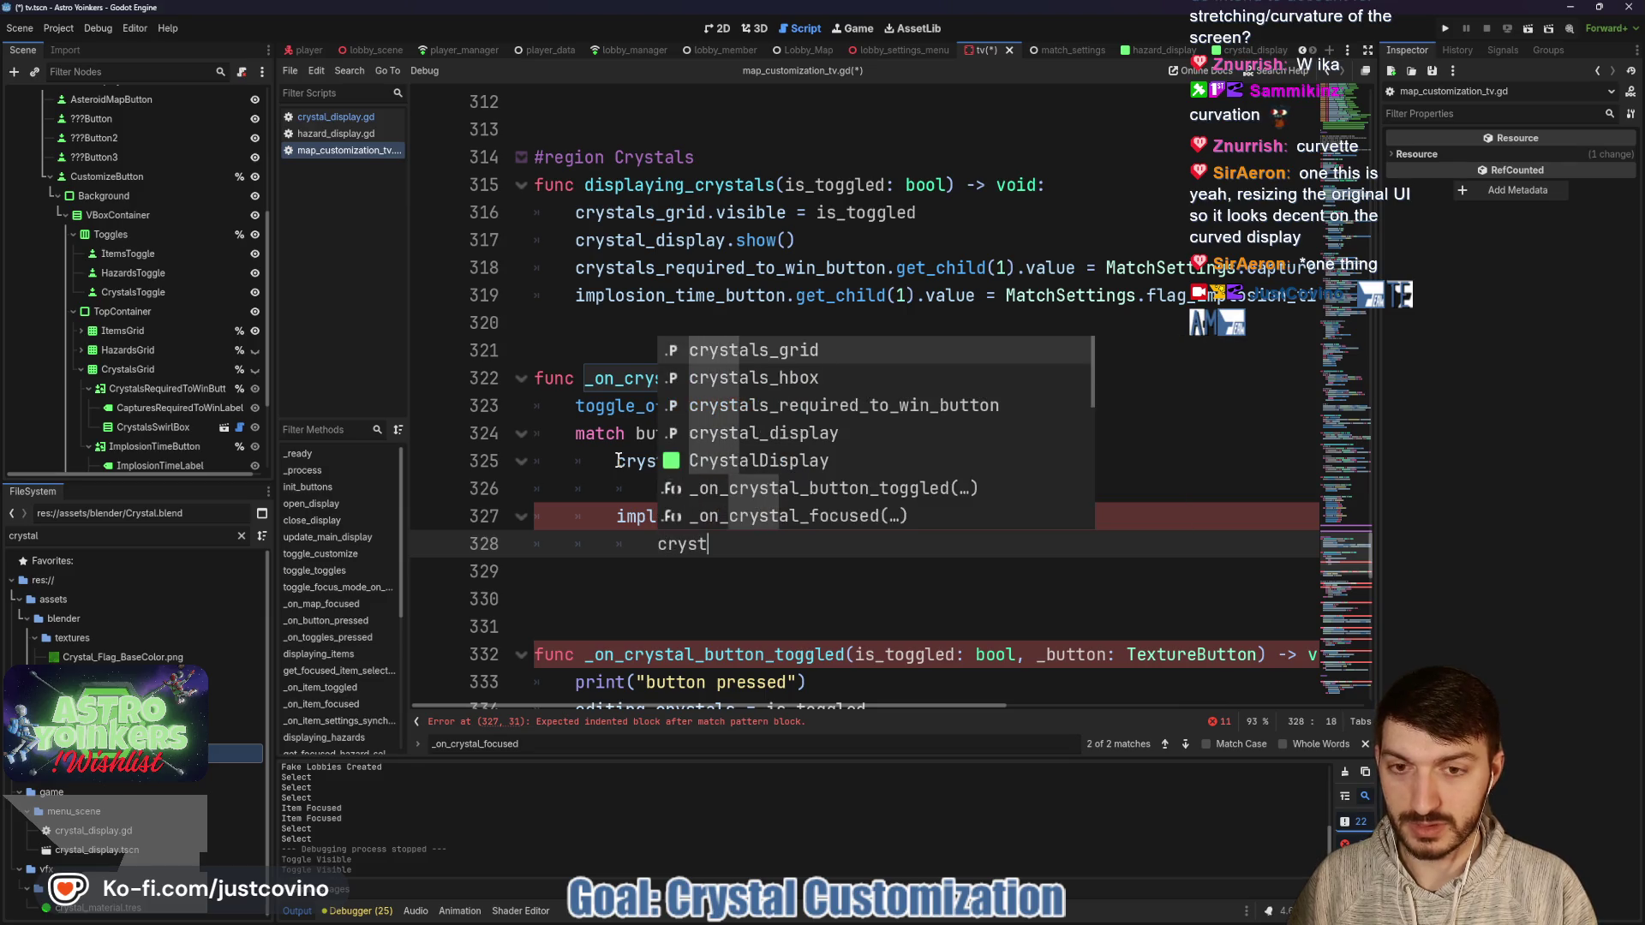
{"action": "key", "text": "Down"}
{"action": "key", "text": "Down"}
{"action": "key", "text": "Return"}
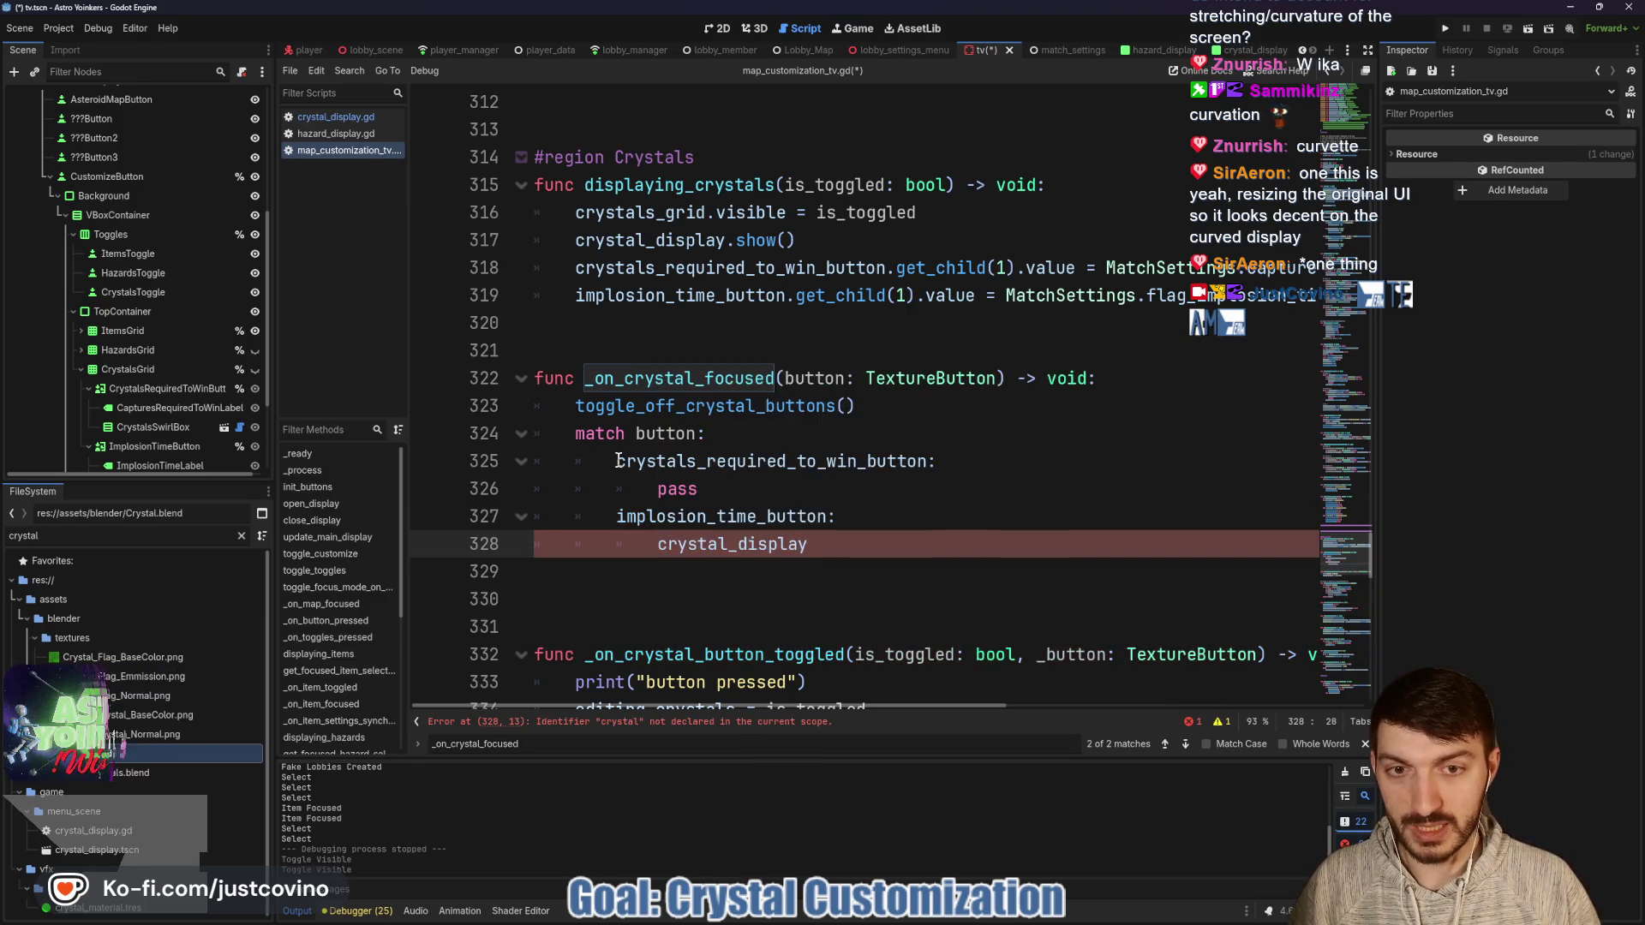
{"action": "type", "text": ".set_se"}
{"action": "key", "text": "Return"}
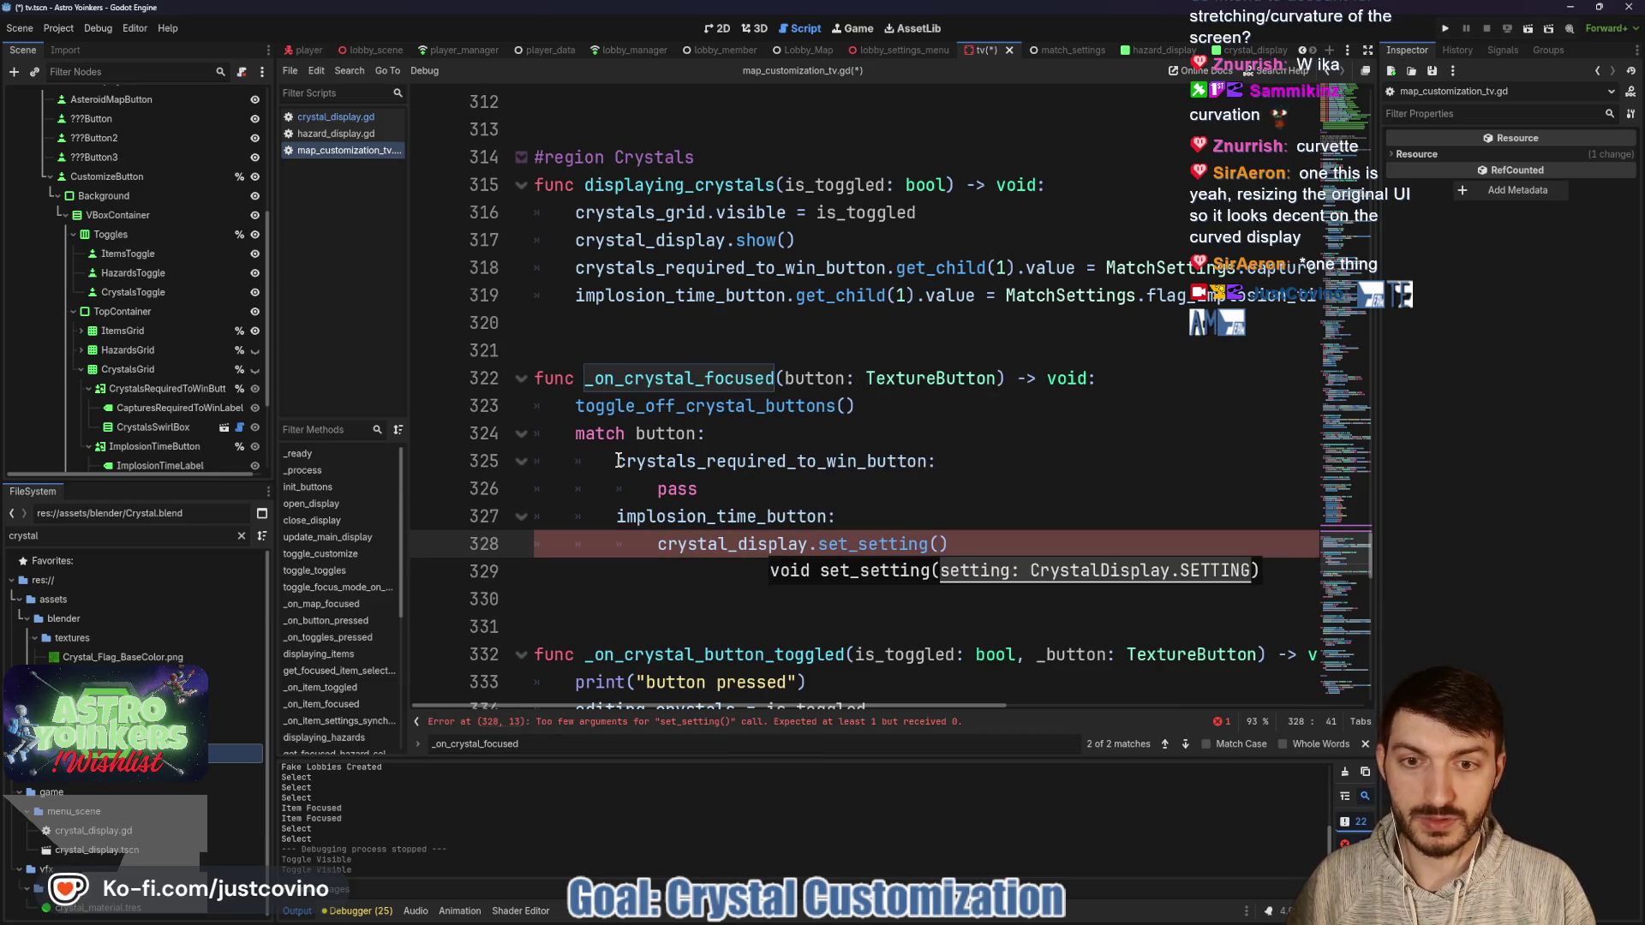
{"action": "type", "text": "1"}
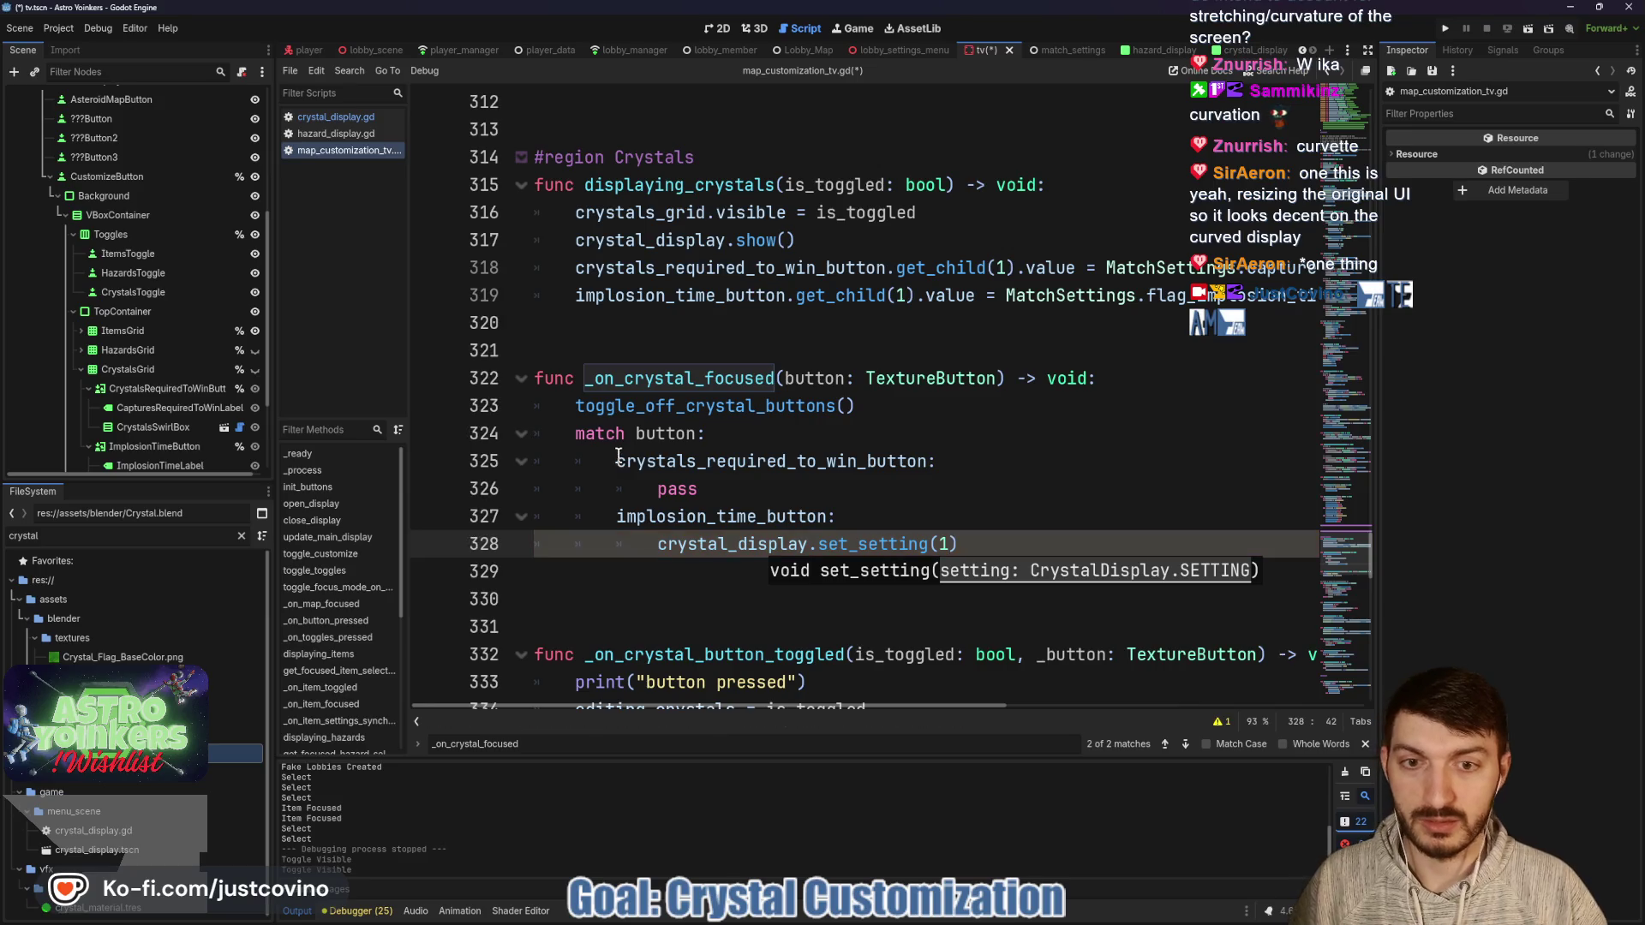
Replace the pass placeholder with crystal_display.set_setting(0) and save the script.
{"action": "left_click_drag", "start_coordinate": [718, 487], "coordinate": [661, 484]}
{"action": "type", "text": "crysta"}
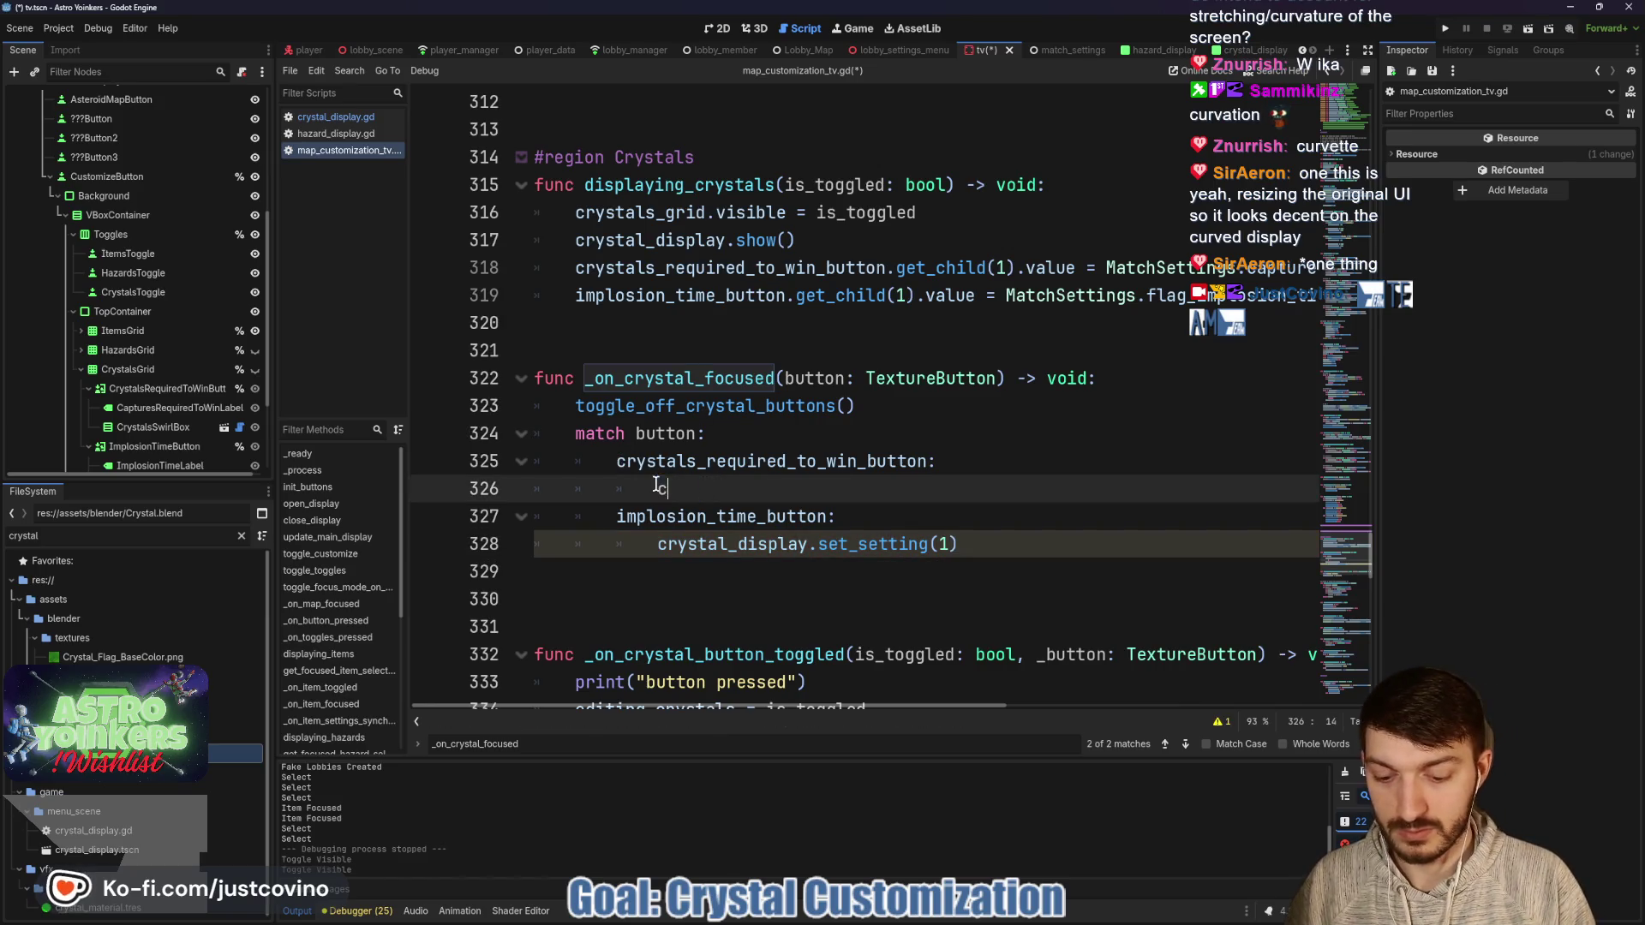
{"action": "key", "text": "Down"}
{"action": "key", "text": "Down"}
{"action": "key", "text": "Return"}
{"action": "type", "text": ".set_setting"}
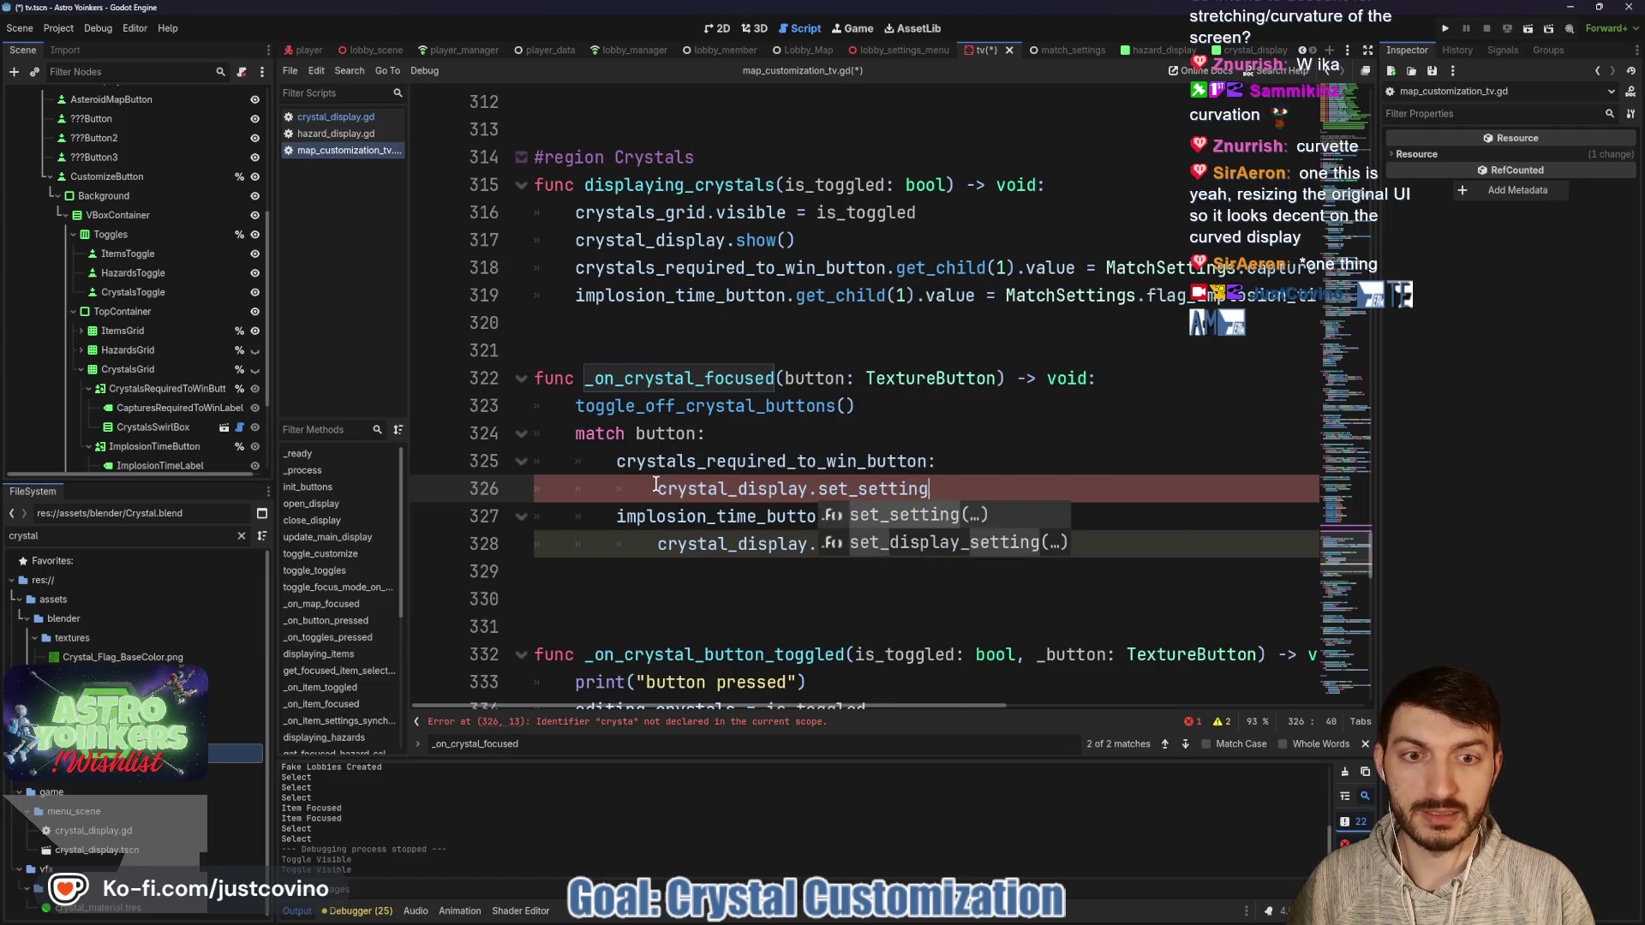
{"action": "key", "text": "Return"}
{"action": "type", "text": "0"}
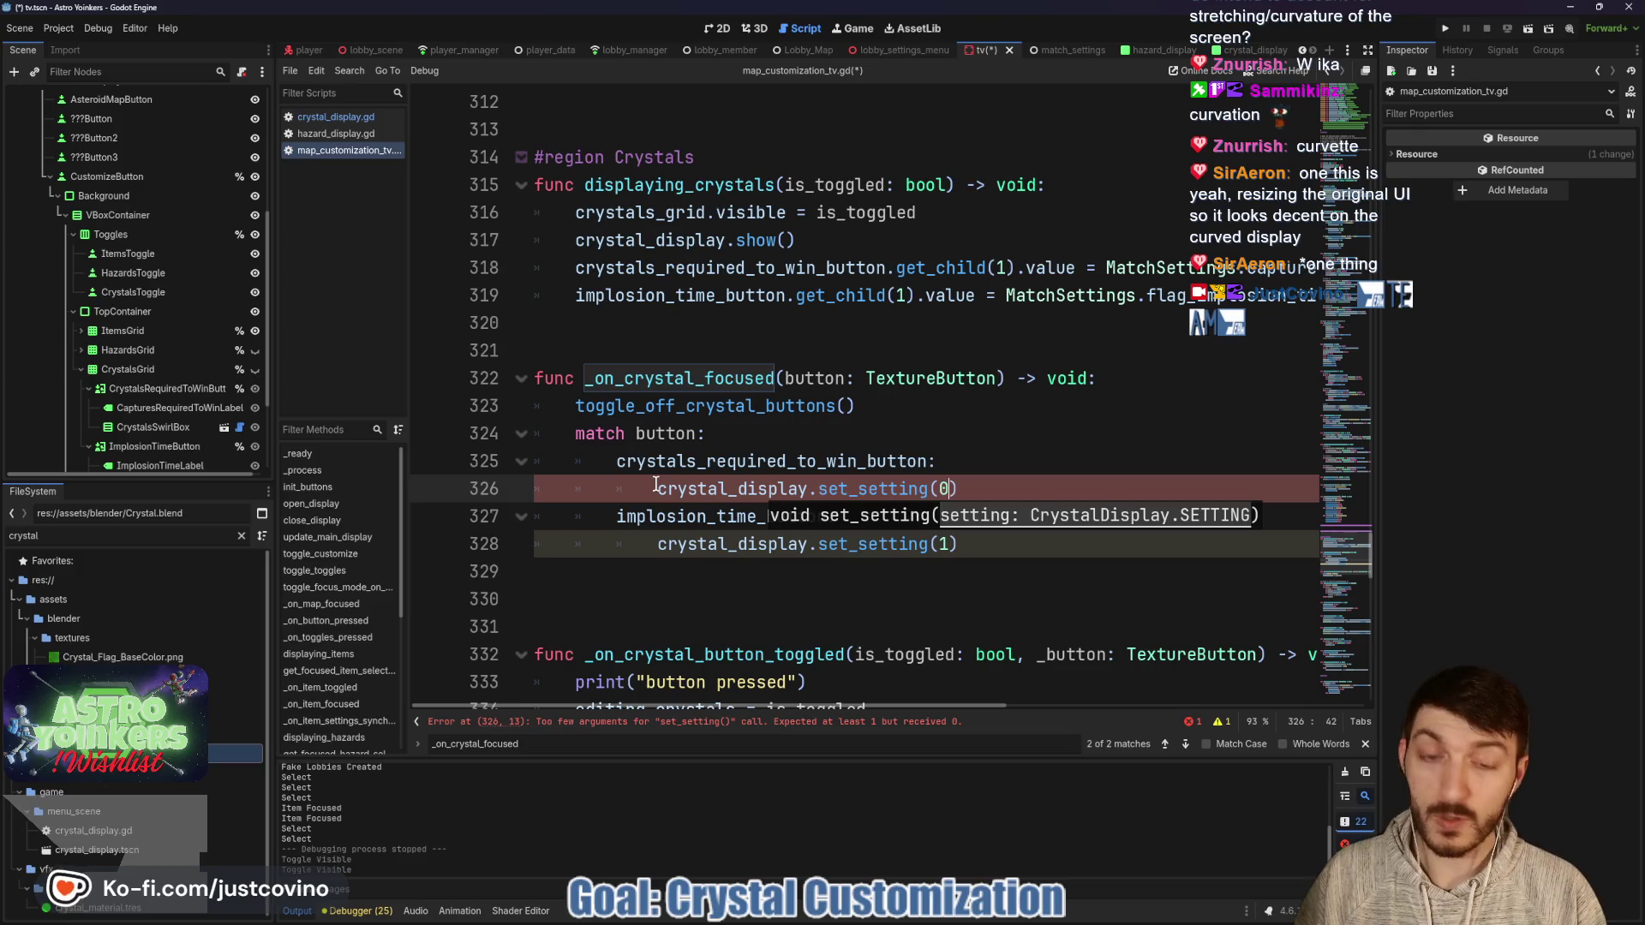
{"action": "left_click", "coordinate": [1036, 484]}
{"action": "key", "text": "ctrl+s"}
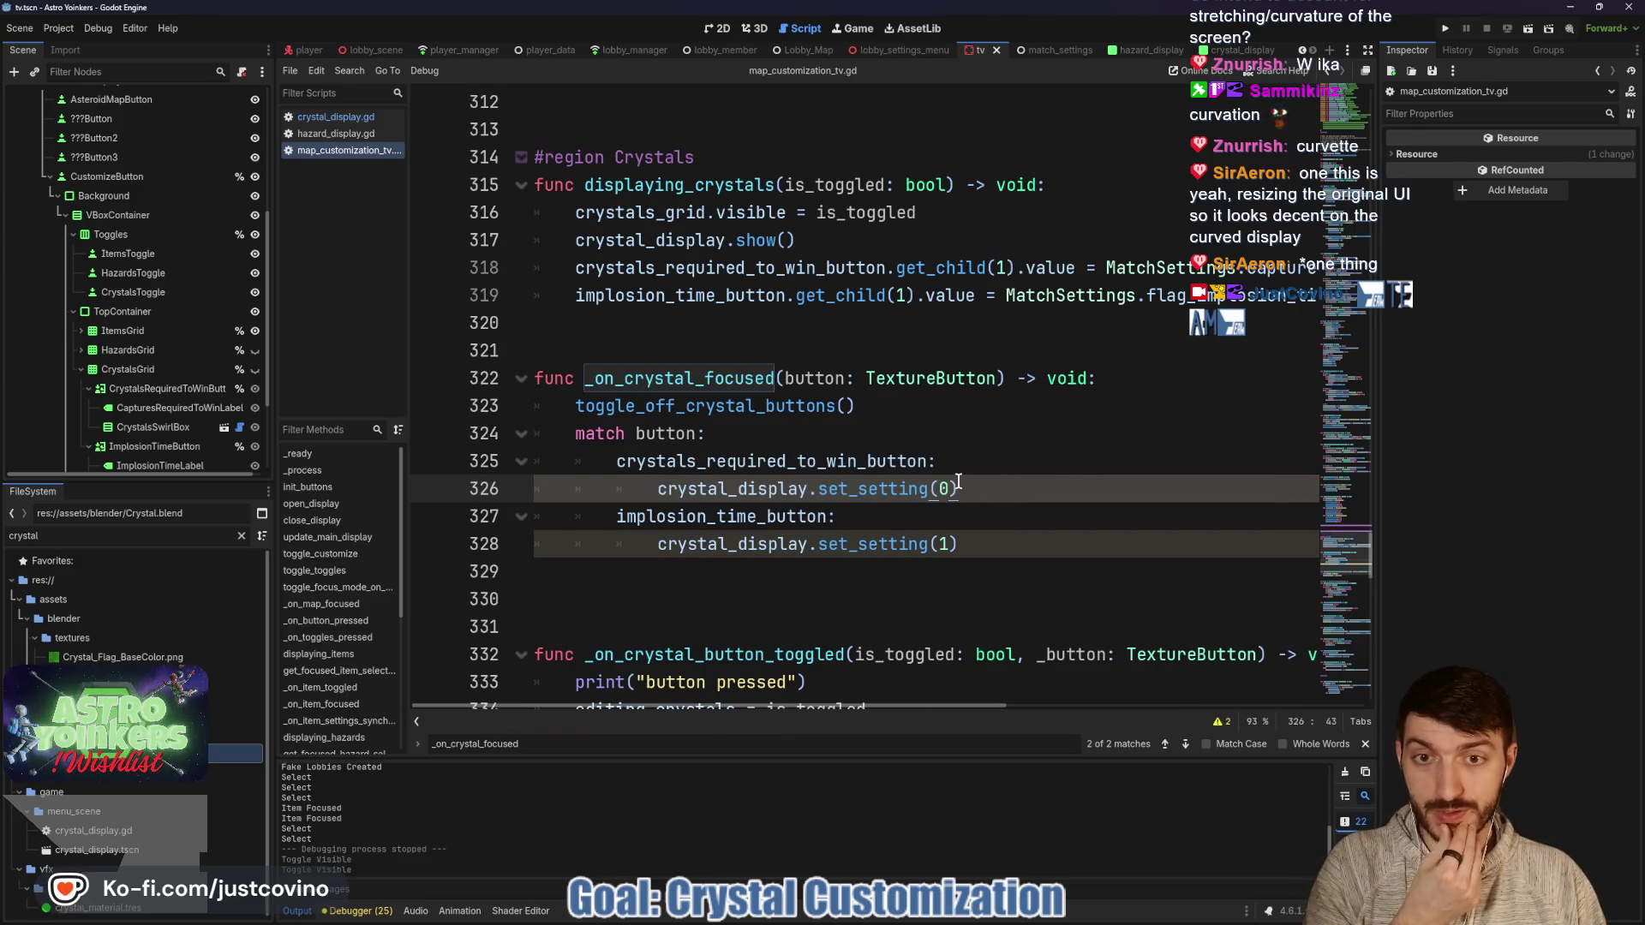
{"action": "left_click", "coordinate": [817, 435]}
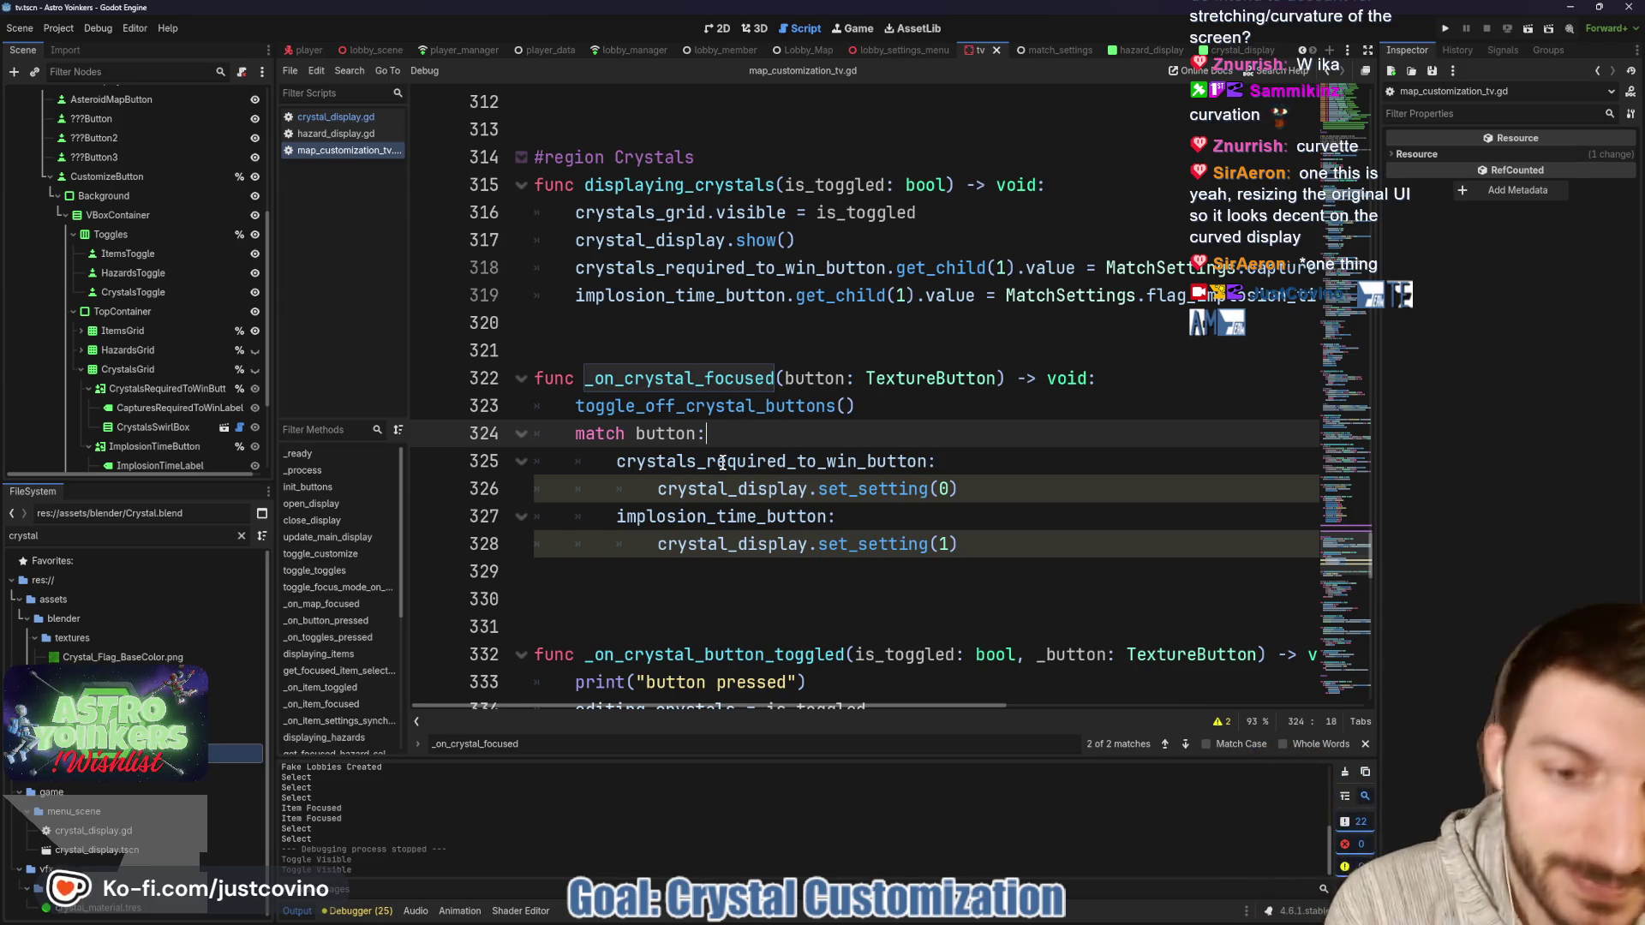
In displaying_crystals, replace show() with visible = is_toggled on line 317, save, and run the project.
{"action": "scroll", "coordinate": [780, 368], "scroll_direction": "down", "scroll_amount": 2}
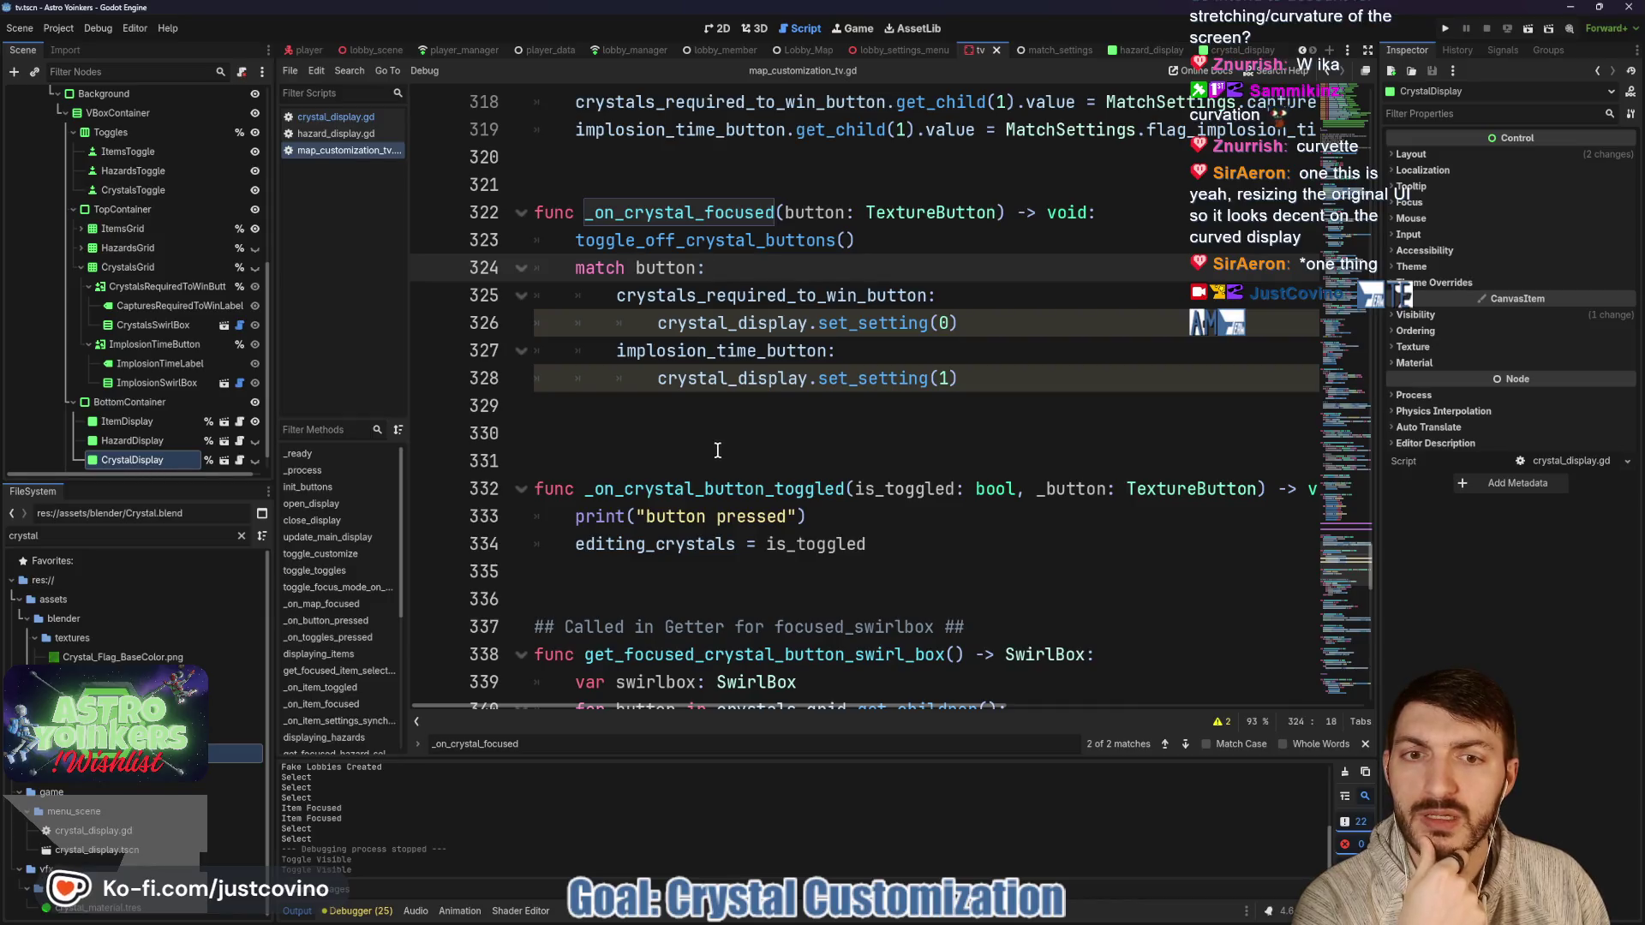
{"action": "scroll", "coordinate": [726, 460], "scroll_direction": "up", "scroll_amount": 5}
{"action": "scroll", "coordinate": [727, 460], "scroll_direction": "up", "scroll_amount": 3}
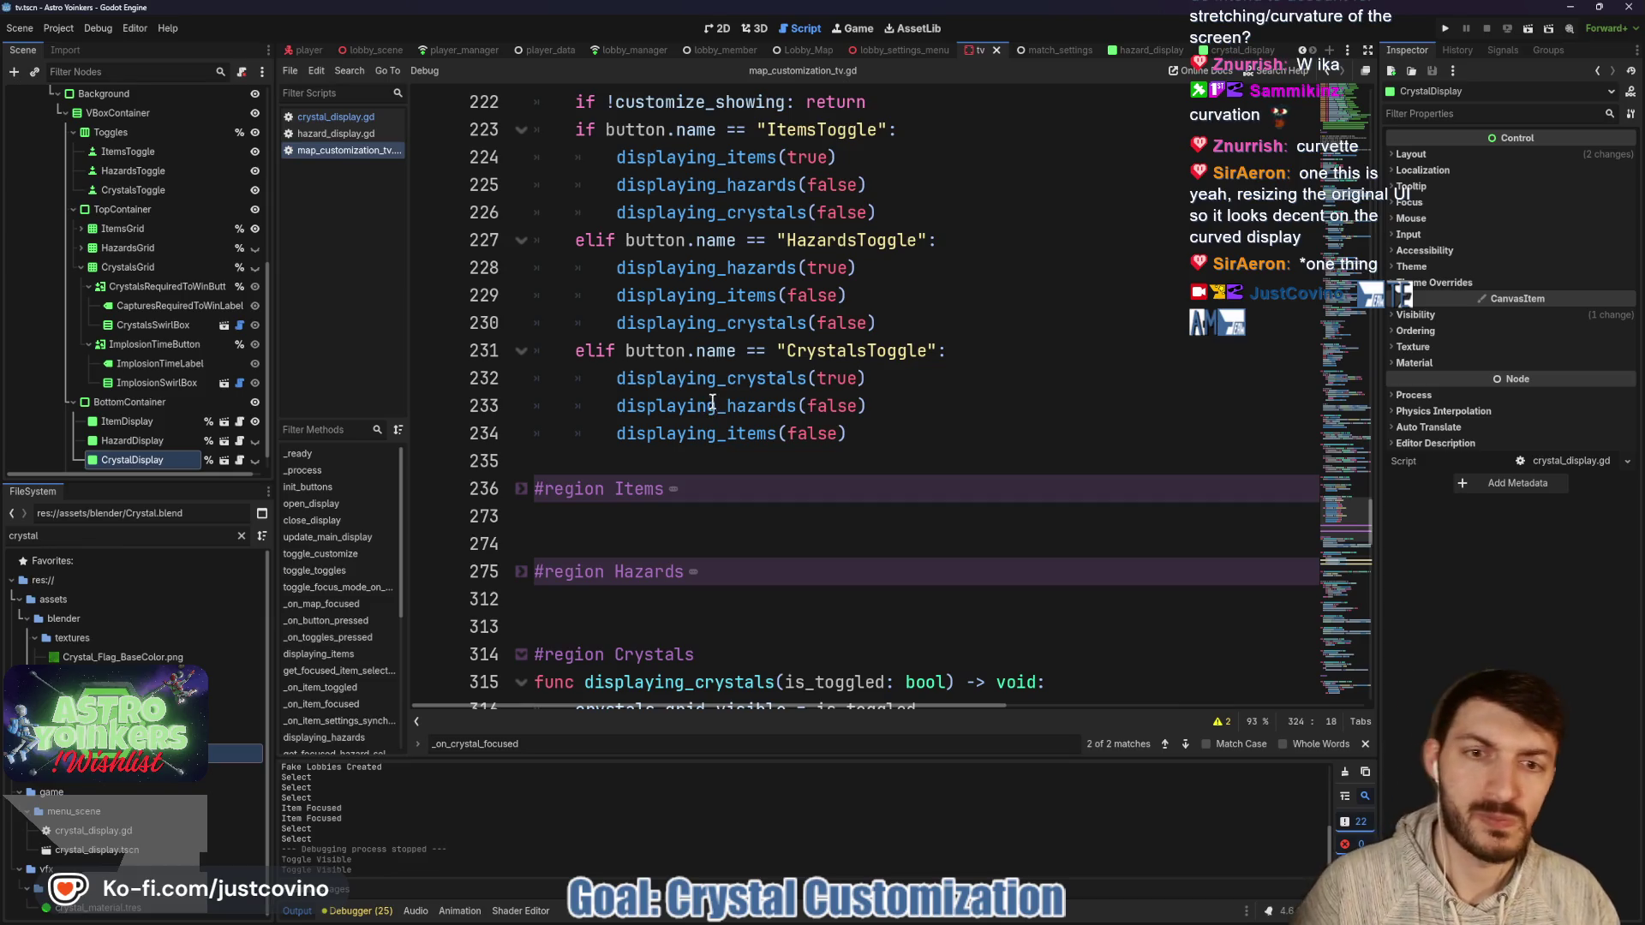
{"action": "key", "text": "ctrl"}
{"action": "left_click", "coordinate": [683, 383], "text": "ctrl"}
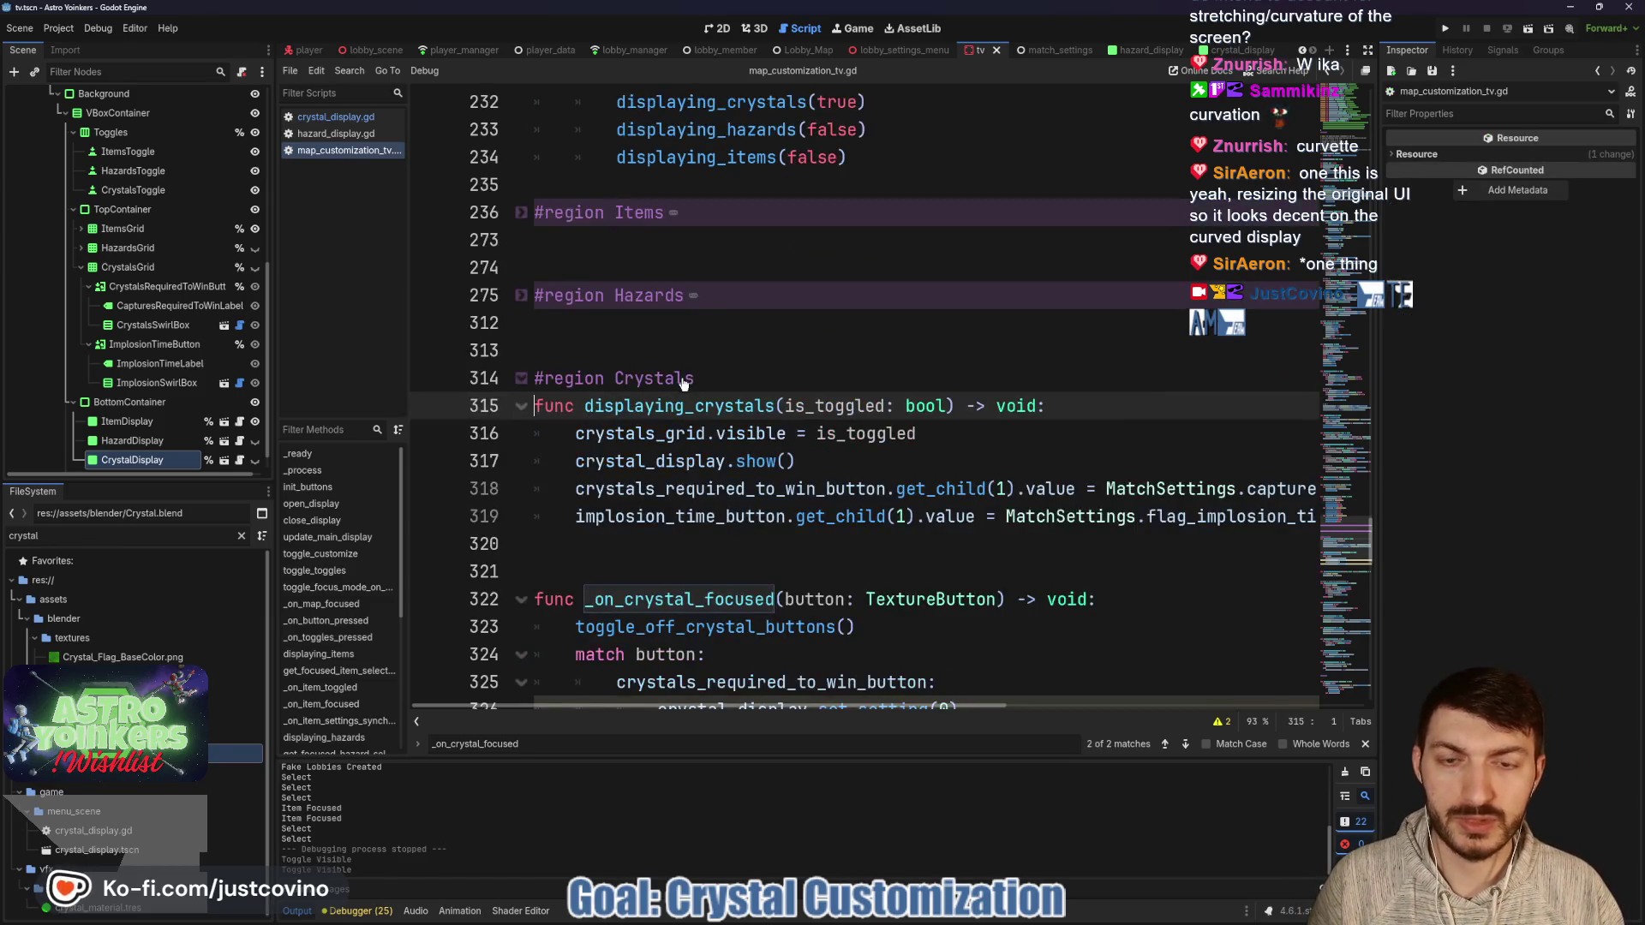
{"action": "left_click", "coordinate": [803, 460]}
{"action": "left_click_drag", "start_coordinate": [802, 460], "coordinate": [739, 460]}
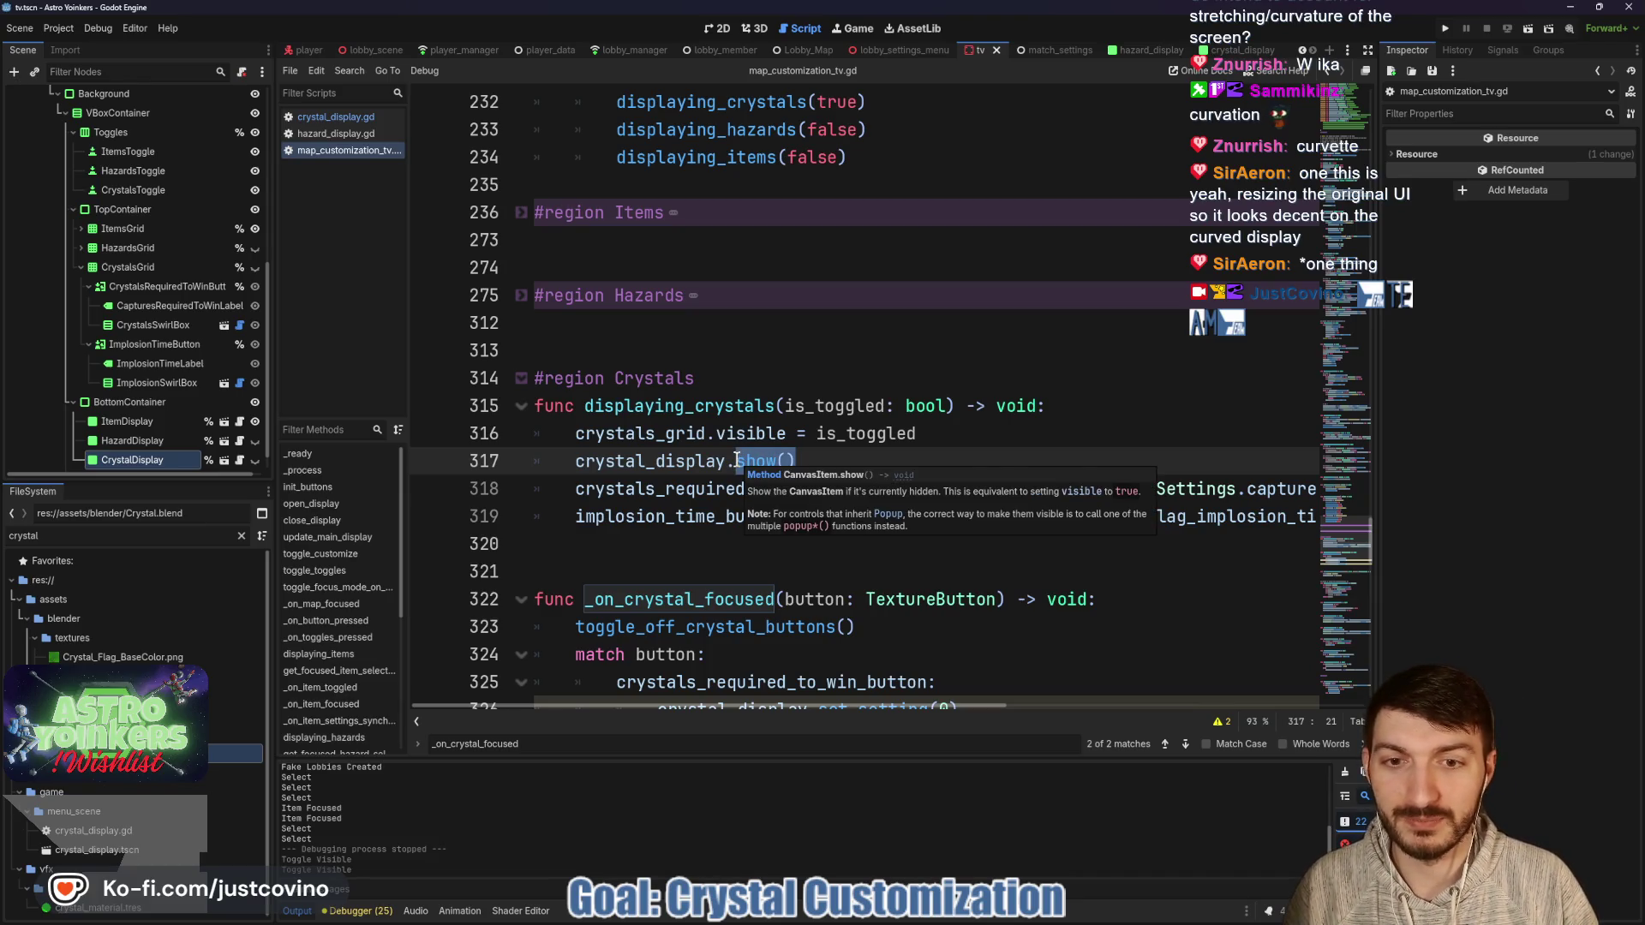
{"action": "type", "text": "visible = is"}
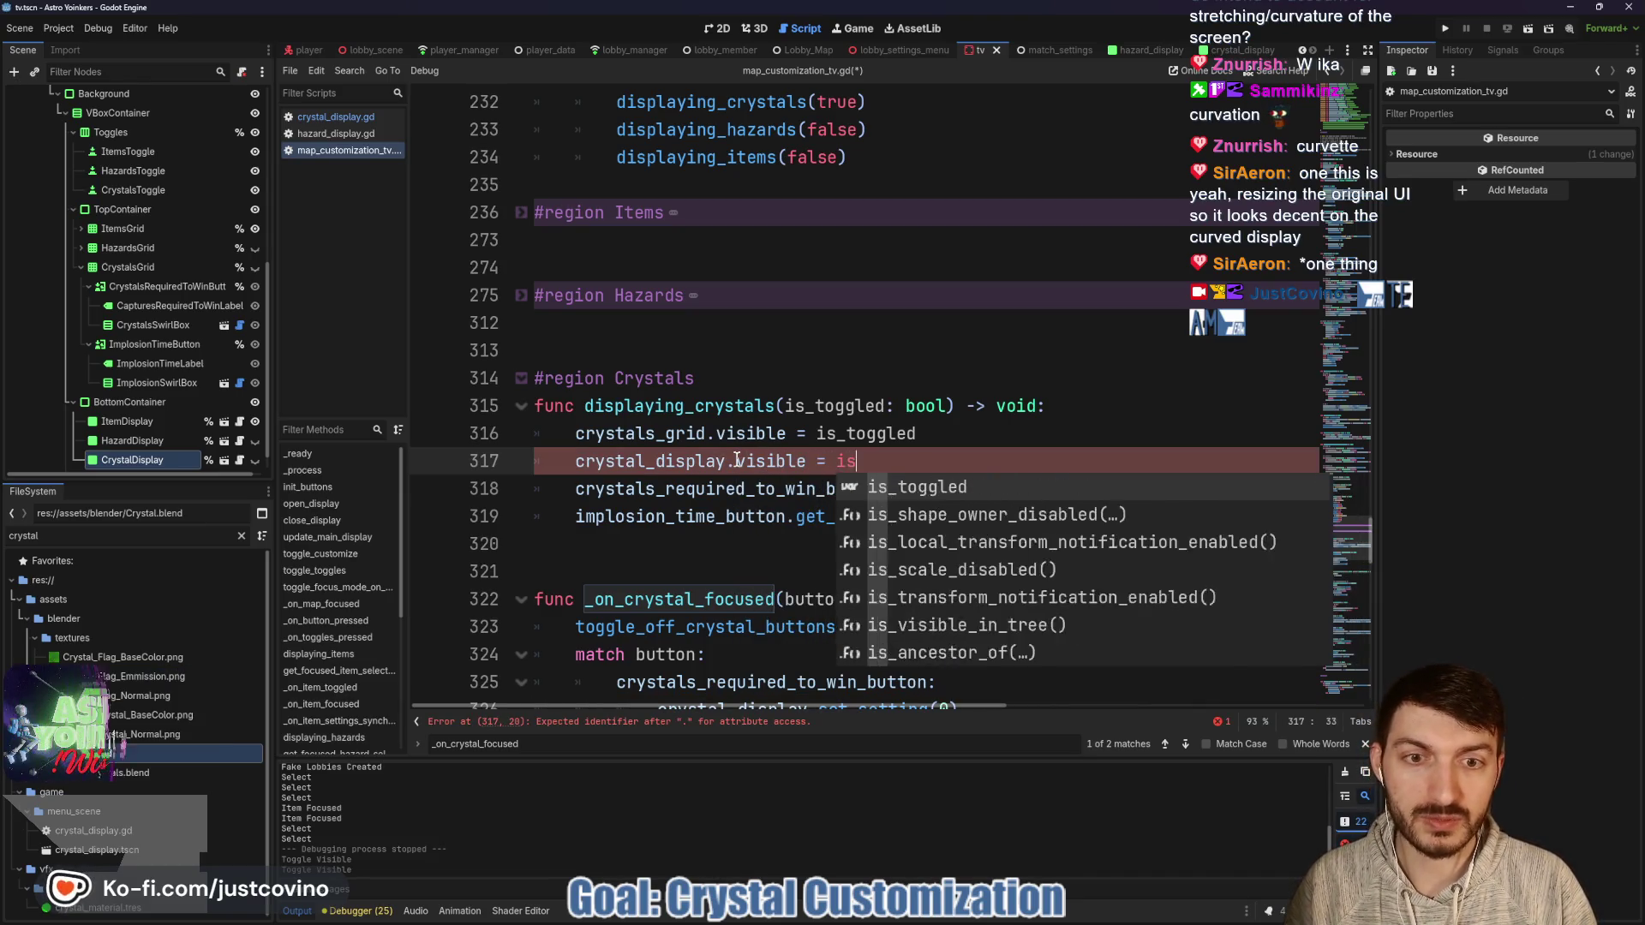
{"action": "type", "text": "_t"}
{"action": "key", "text": "Return"}
{"action": "left_click", "coordinate": [977, 440]}
{"action": "key", "text": "ctrl+s"}
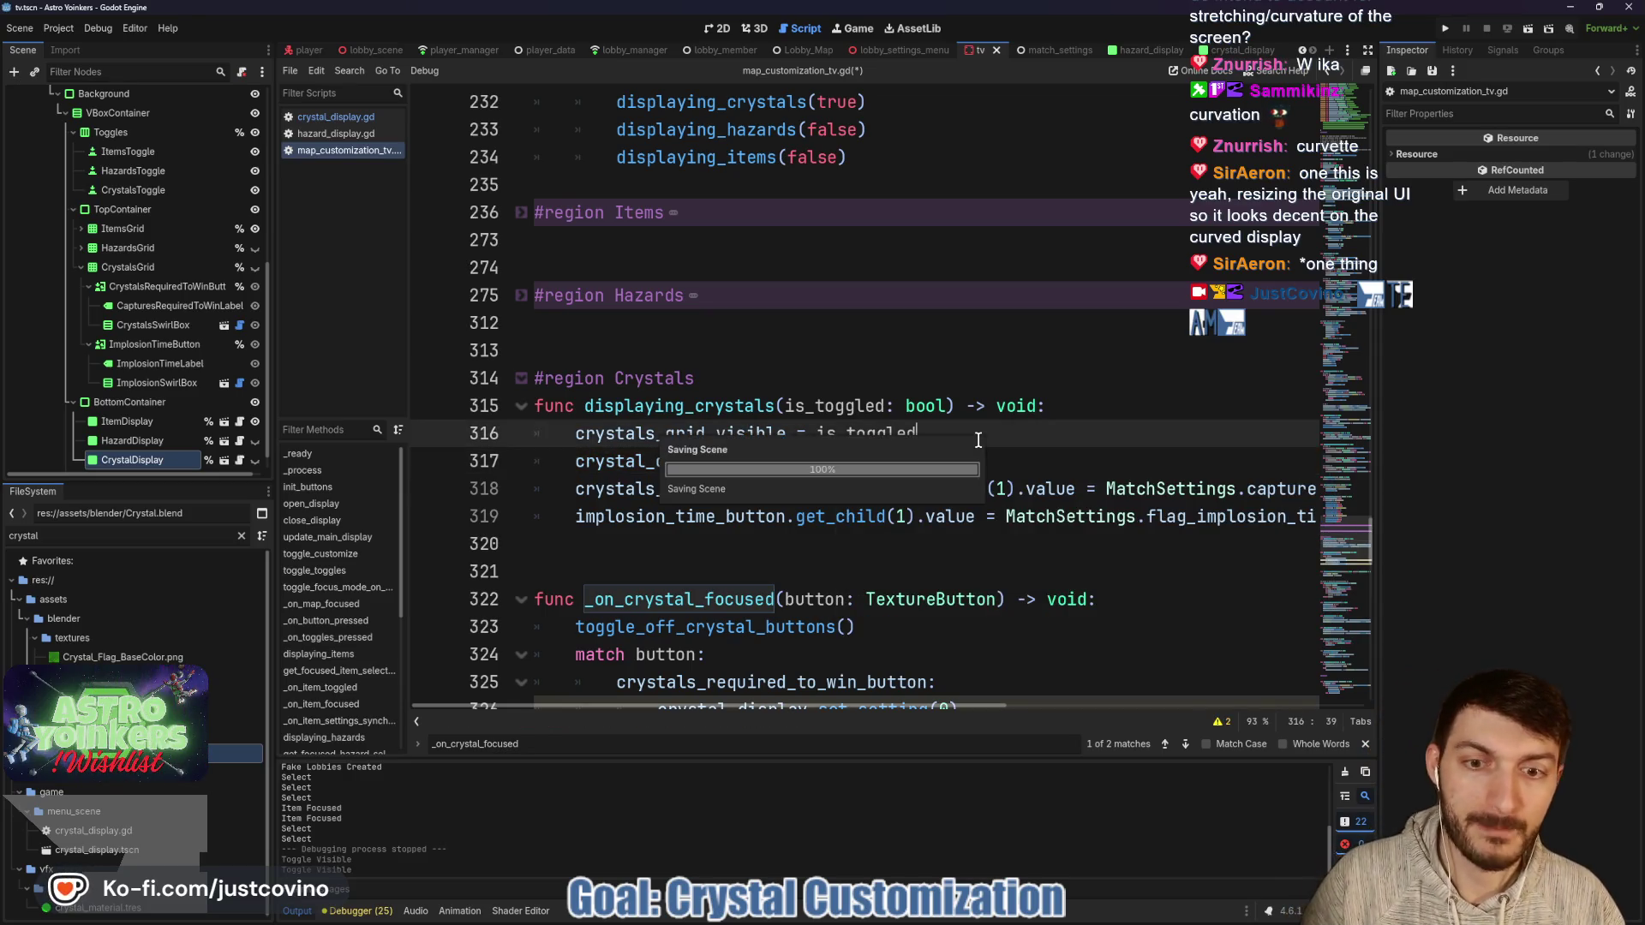
{"action": "left_click", "coordinate": [1446, 29]}
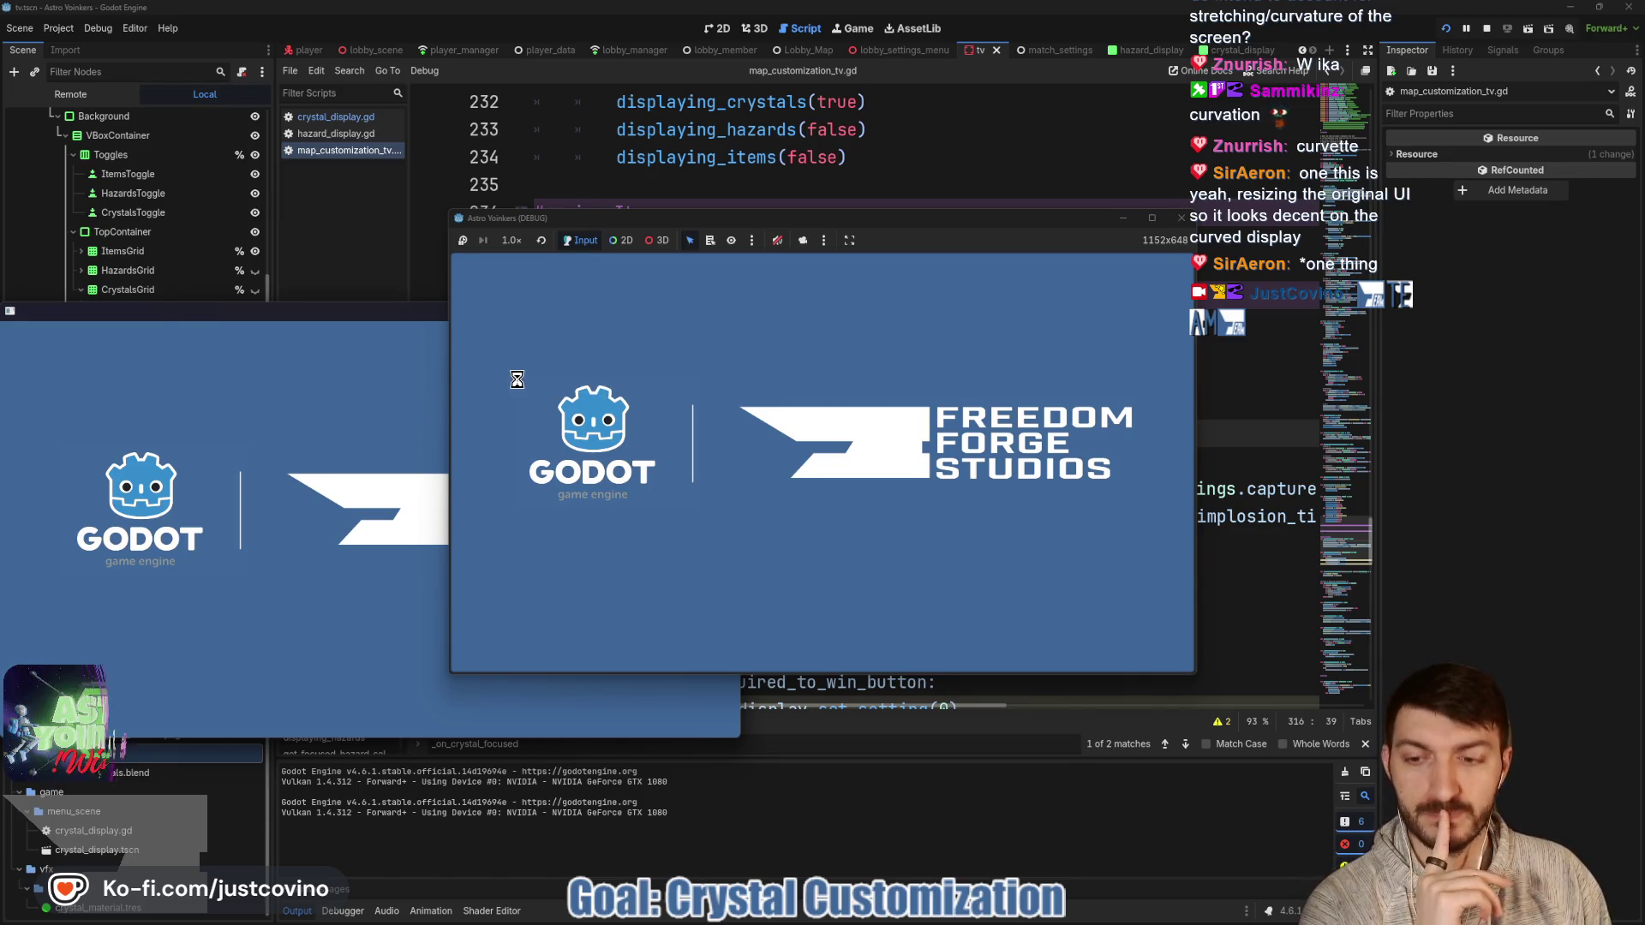
Host a lobby in one debug window and join it from the other.
{"action": "mouse_move", "coordinate": [355, 313]}
{"action": "left_mouse_down"}
{"action": "mouse_move", "coordinate": [855, 348]}
{"action": "mouse_move", "coordinate": [918, 226]}
{"action": "mouse_move", "coordinate": [506, 243]}
{"action": "left_mouse_up"}
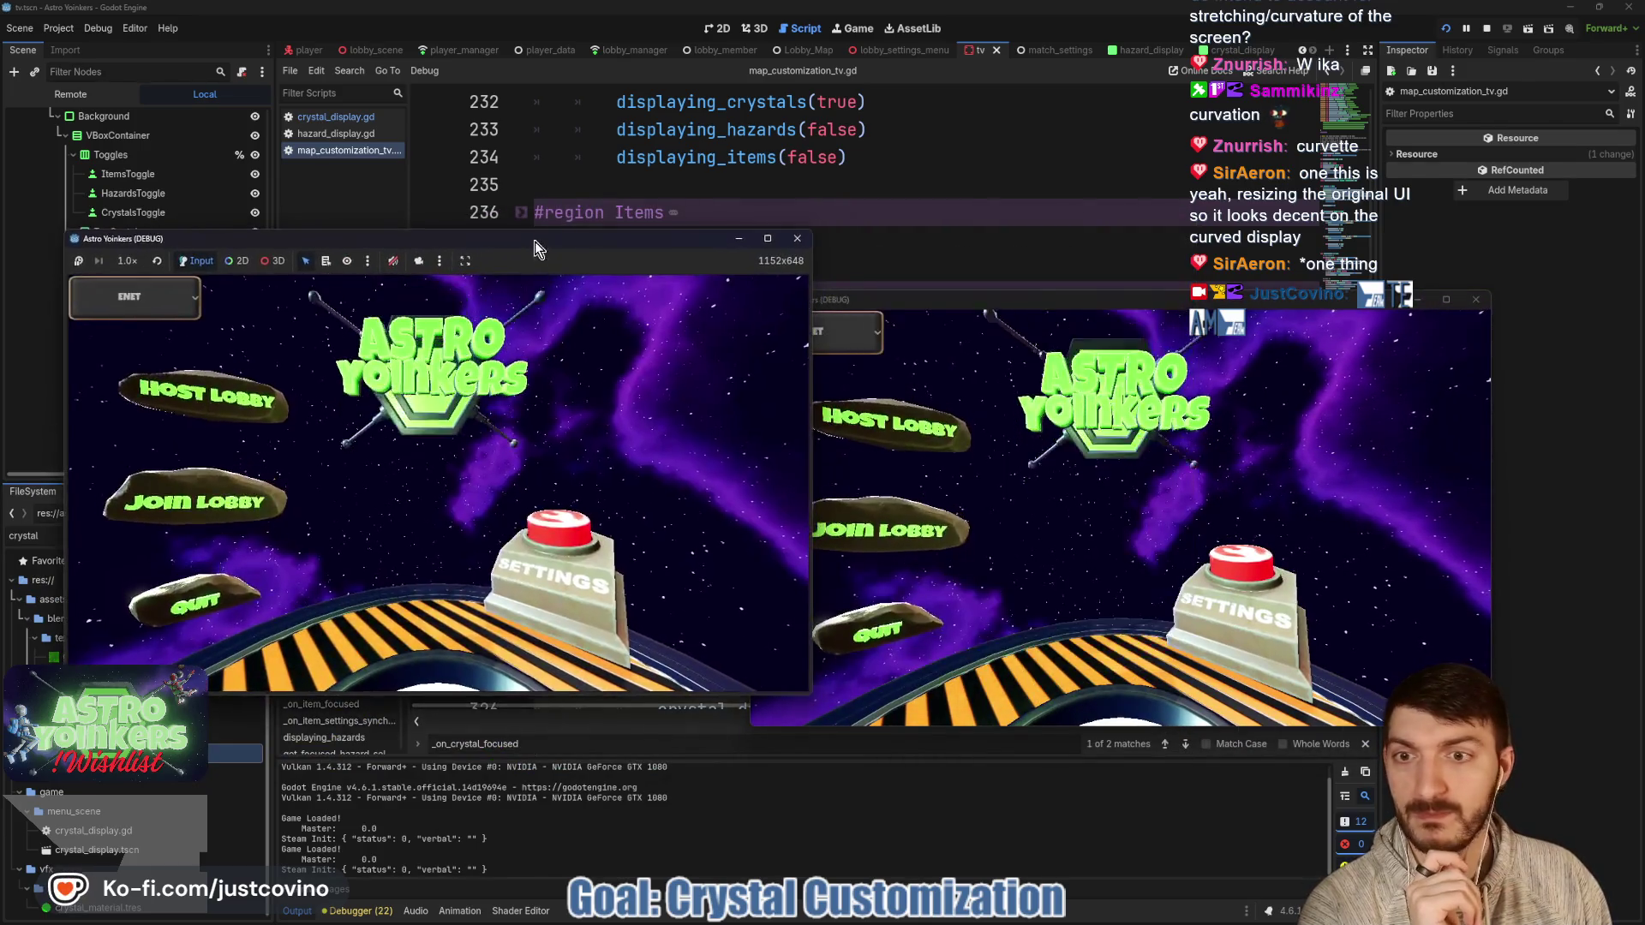
{"action": "left_click", "coordinate": [218, 419]}
{"action": "left_click", "coordinate": [423, 426]}
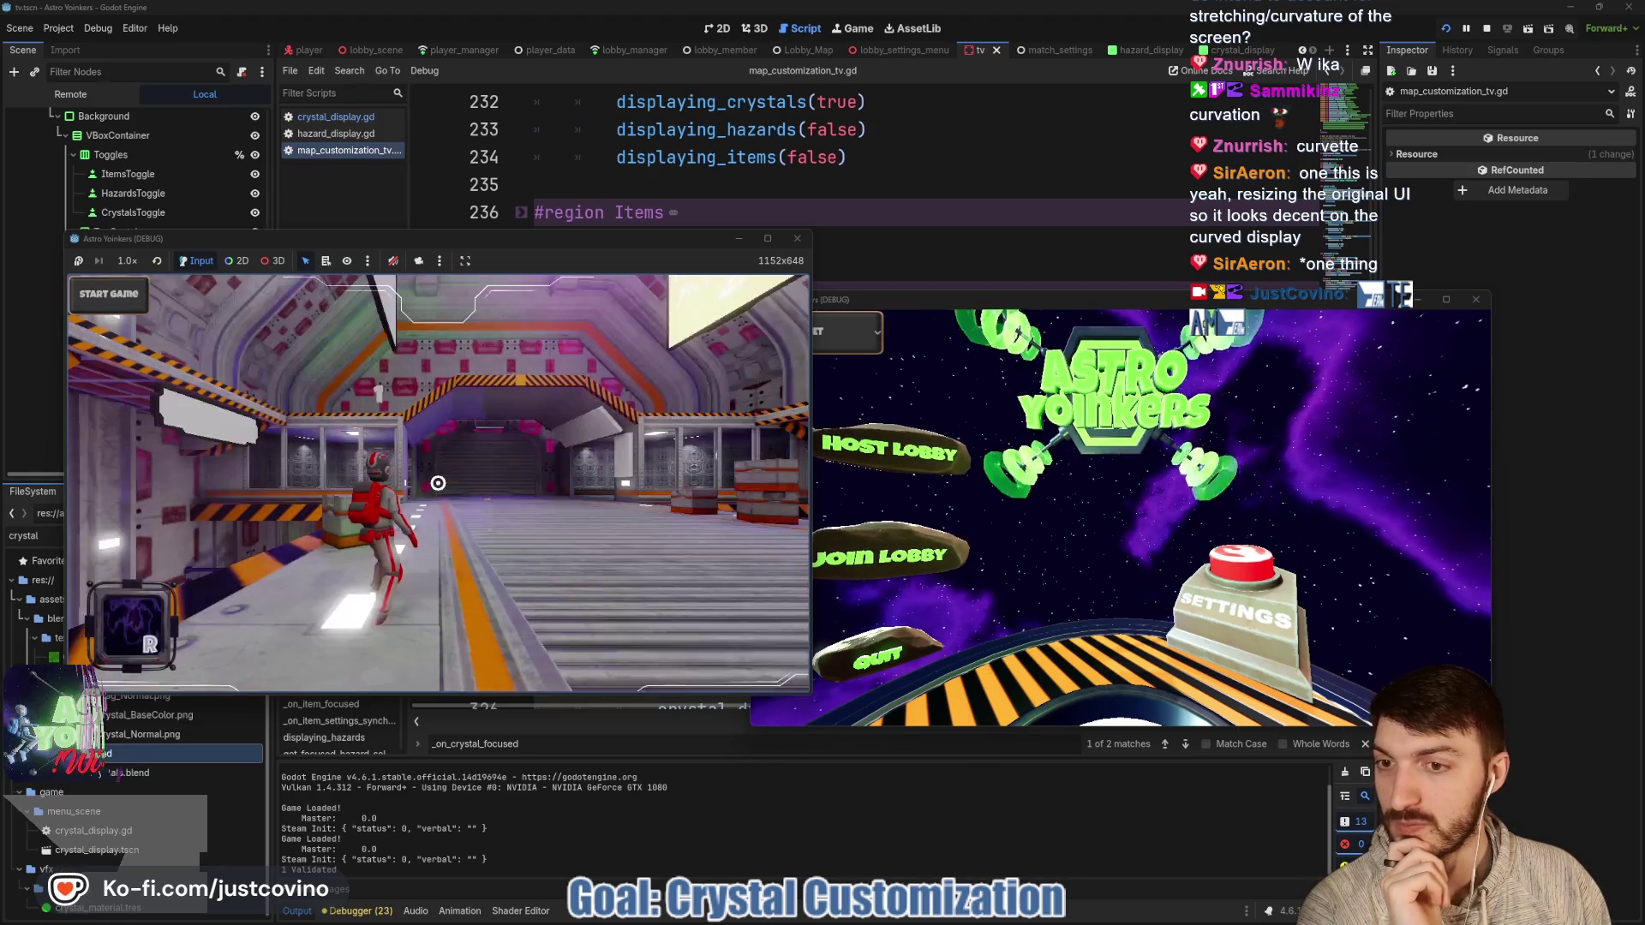
{"action": "mouse_move", "coordinate": [985, 297]}
{"action": "left_mouse_down"}
{"action": "mouse_move", "coordinate": [1129, 188]}
{"action": "mouse_move", "coordinate": [1075, 210]}
{"action": "left_mouse_up"}
{"action": "left_click", "coordinate": [984, 463]}
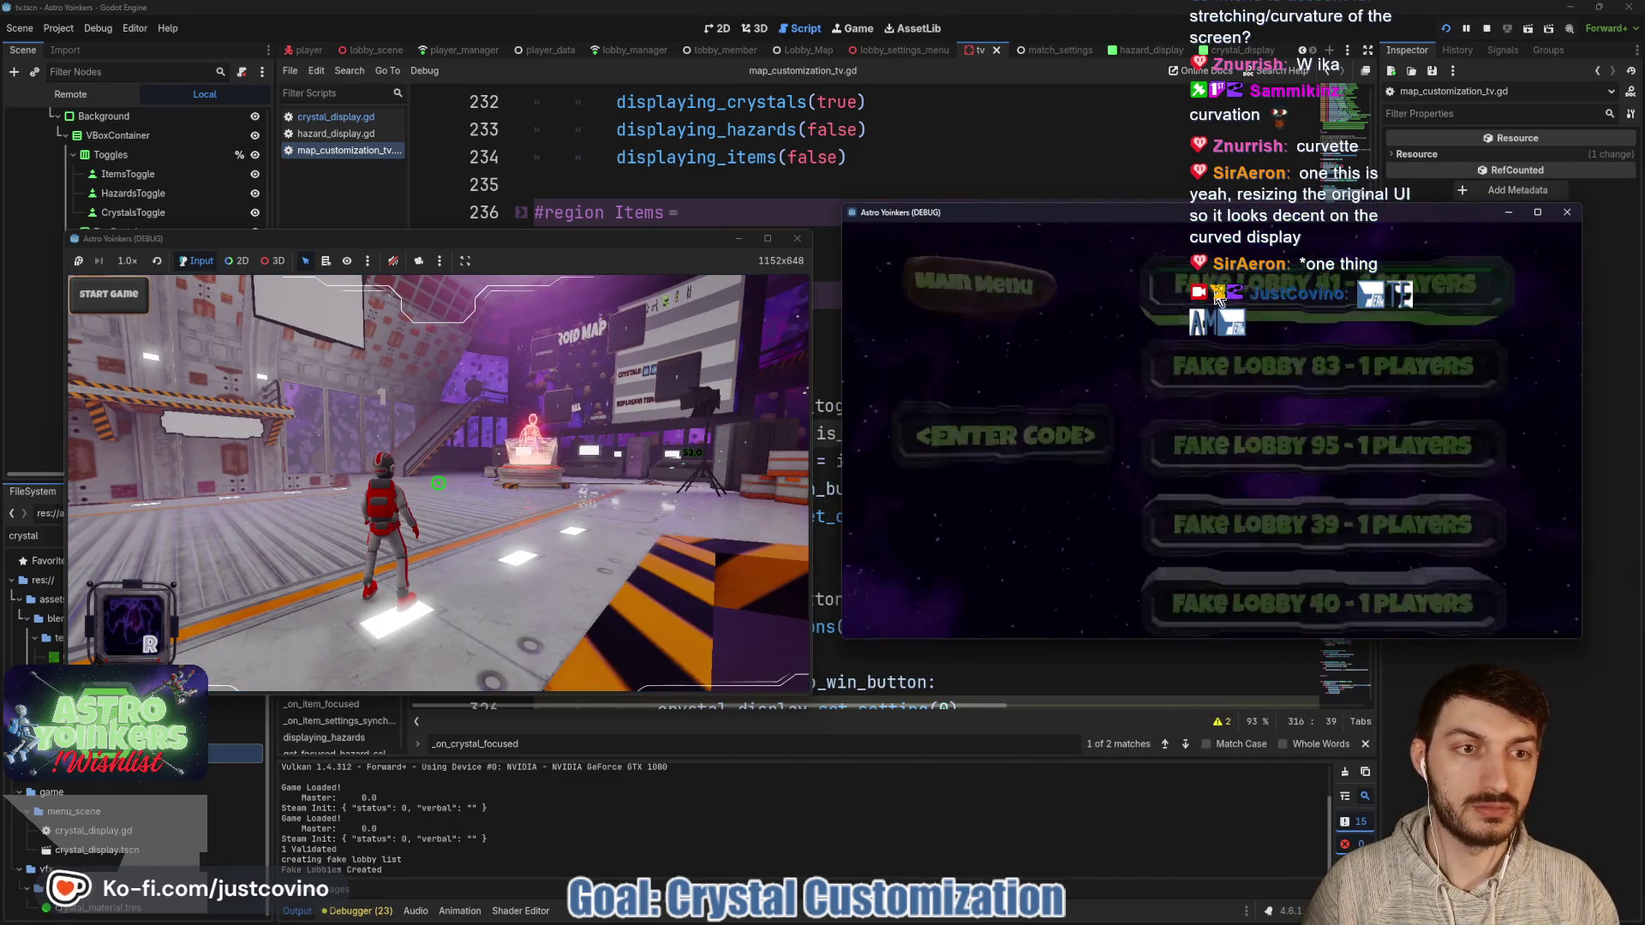
{"action": "left_click", "coordinate": [1063, 424]}
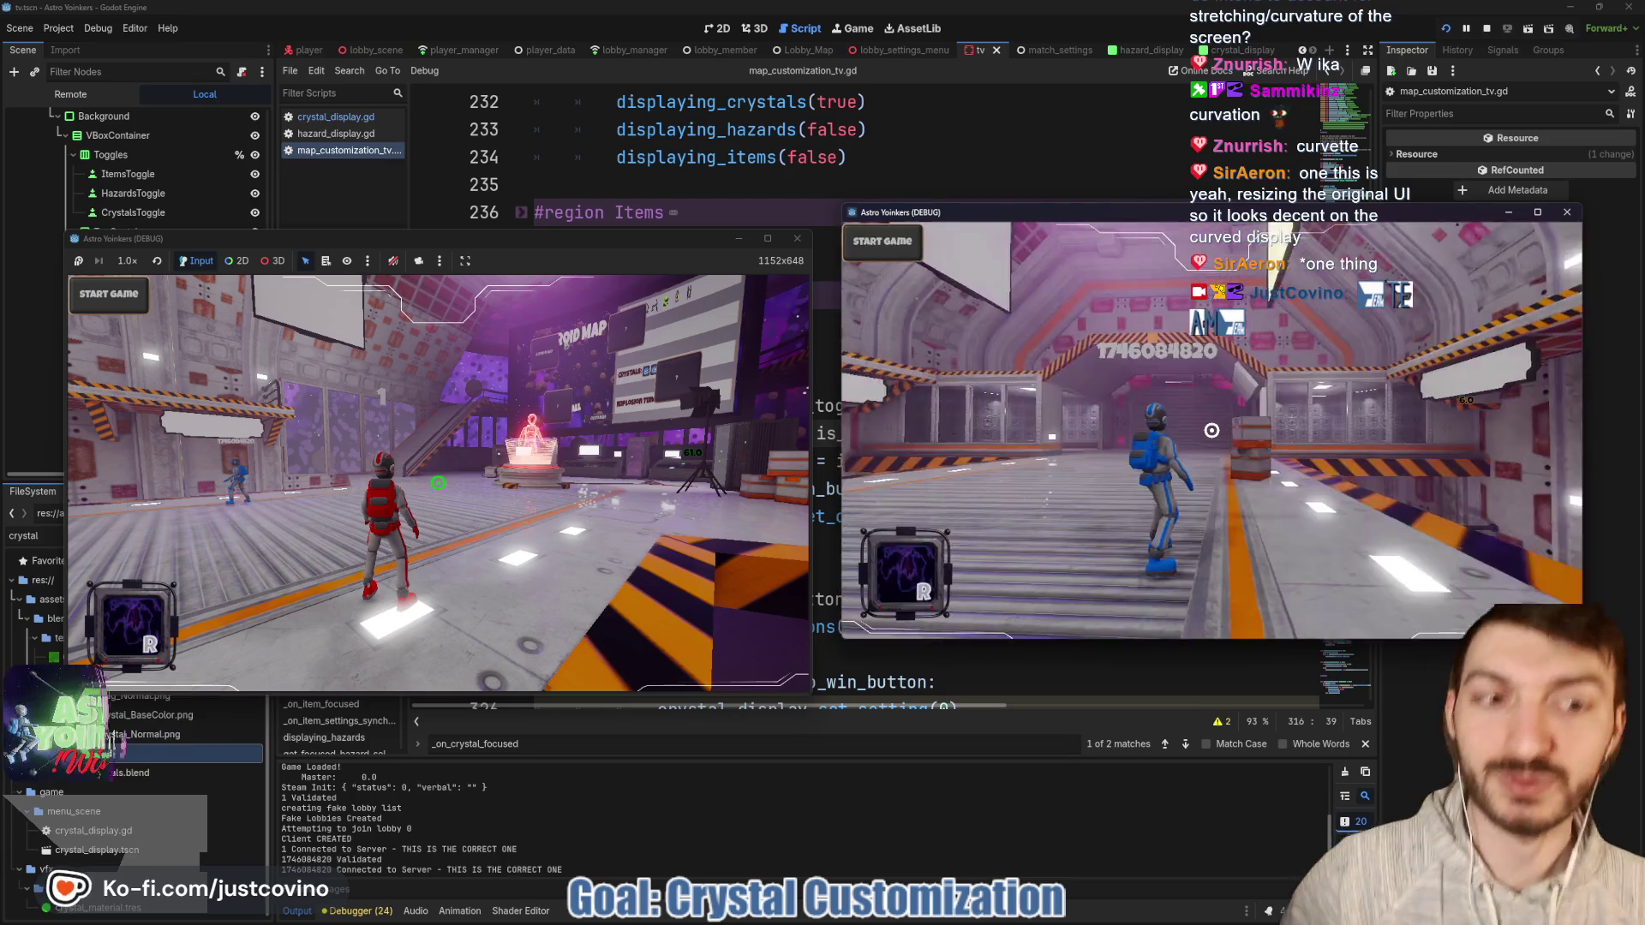
Run the left window's player forward to the map board.
{"action": "type", "text": "w"}
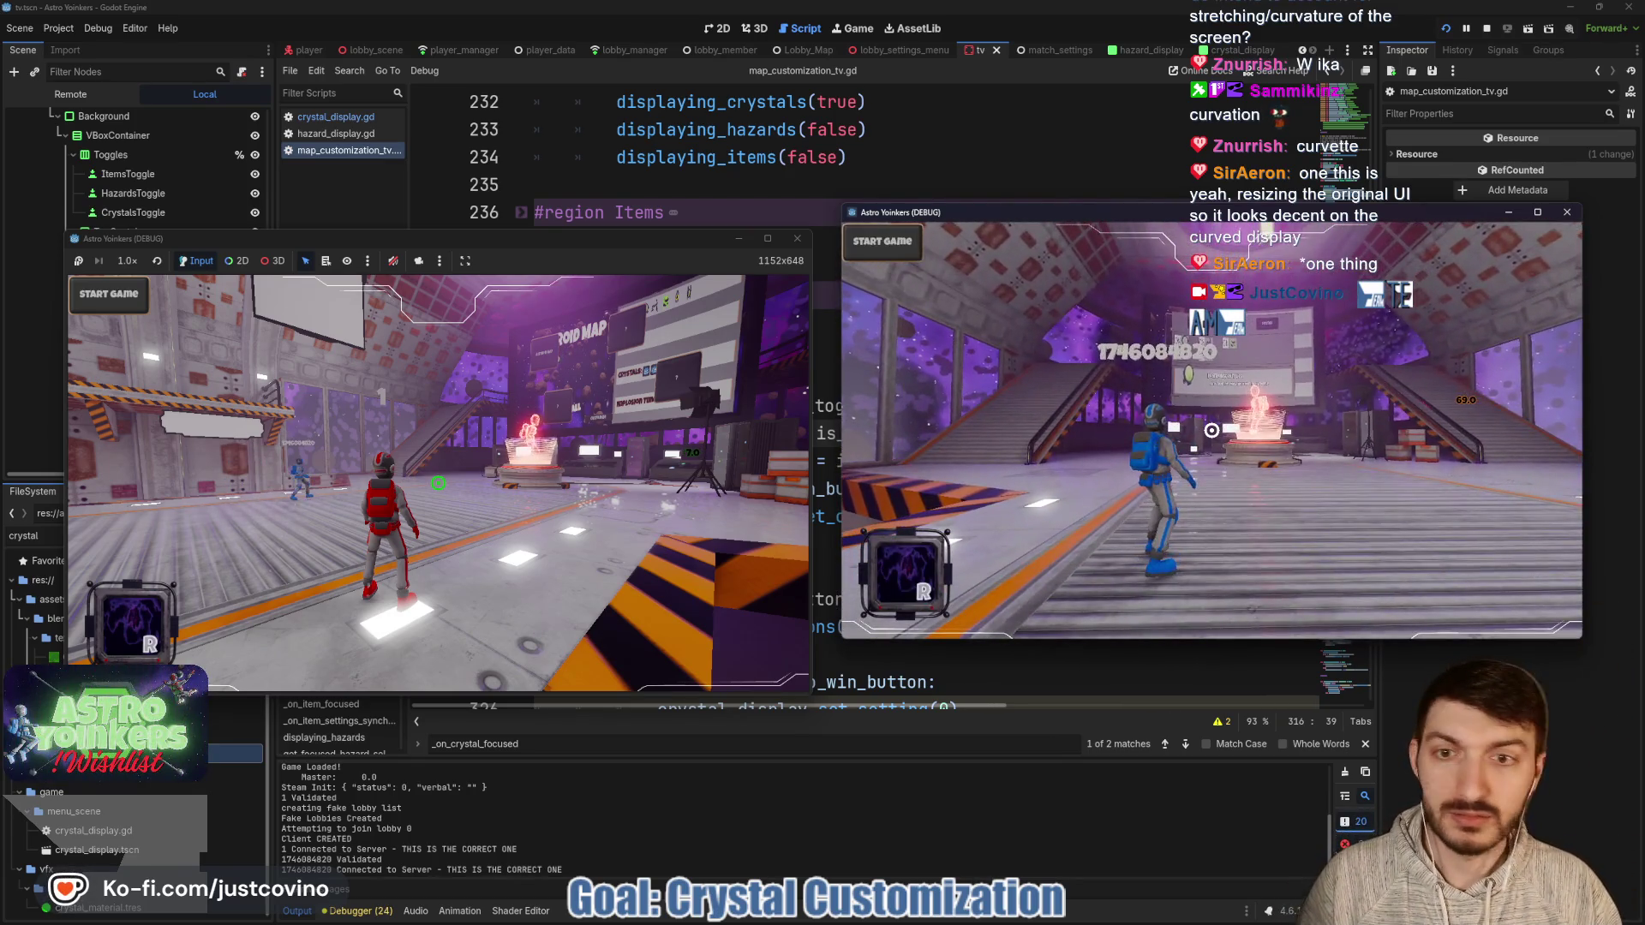
{"action": "type", "text": "w"}
{"action": "left_click", "coordinate": [514, 262]}
{"action": "key", "text": "w"}
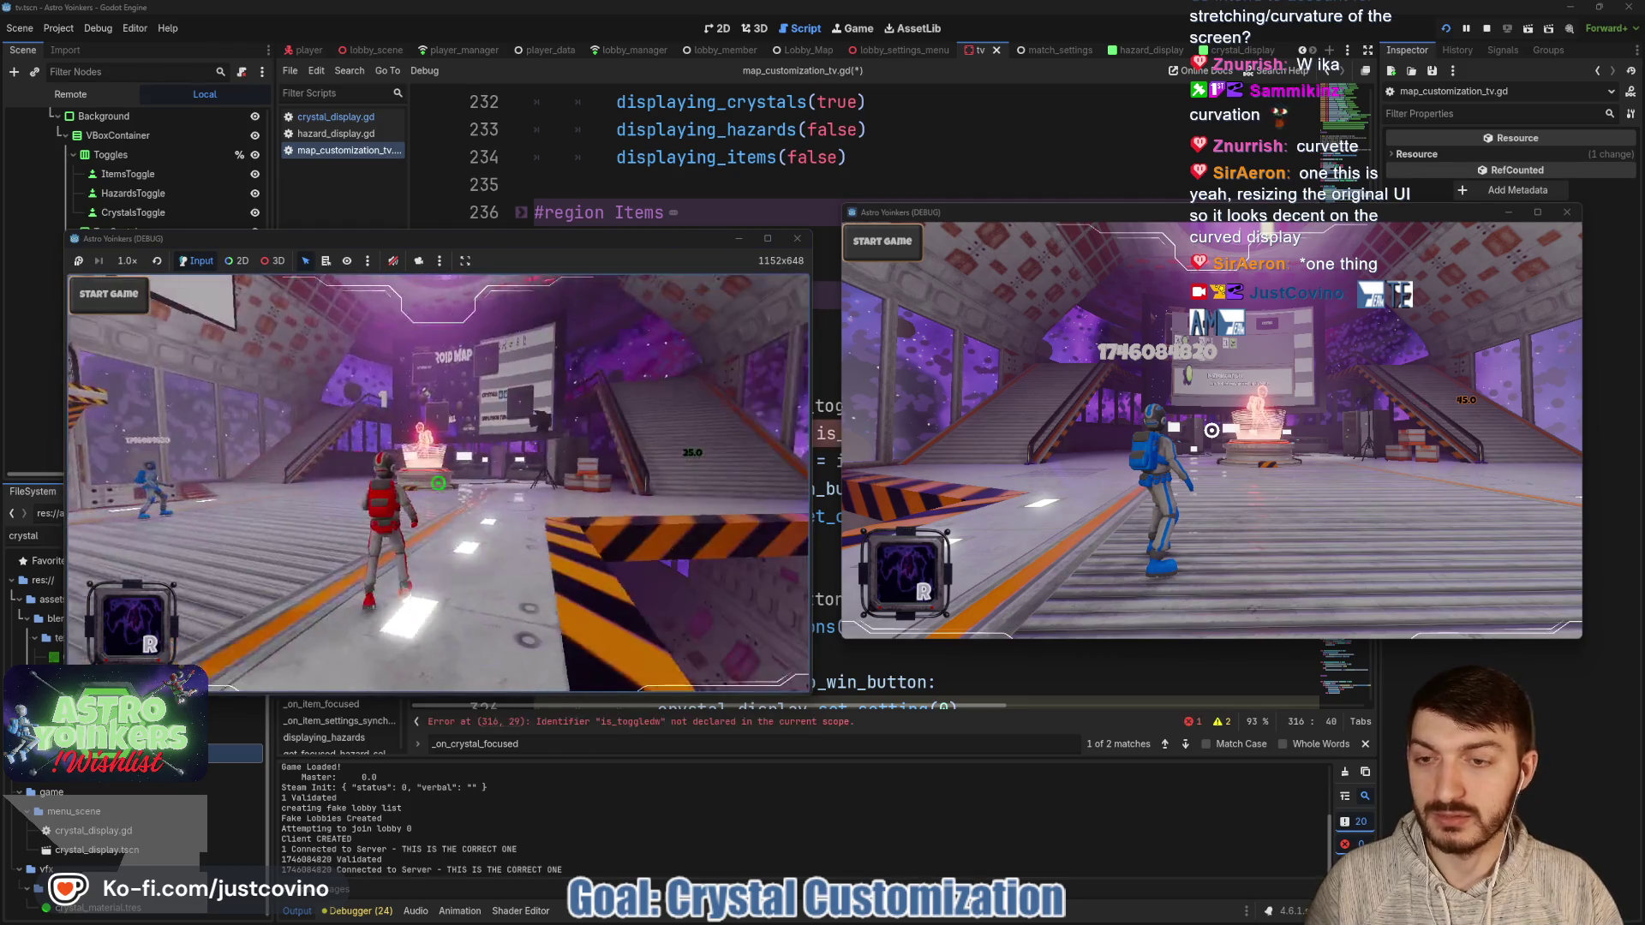
{"action": "key", "text": "w"}
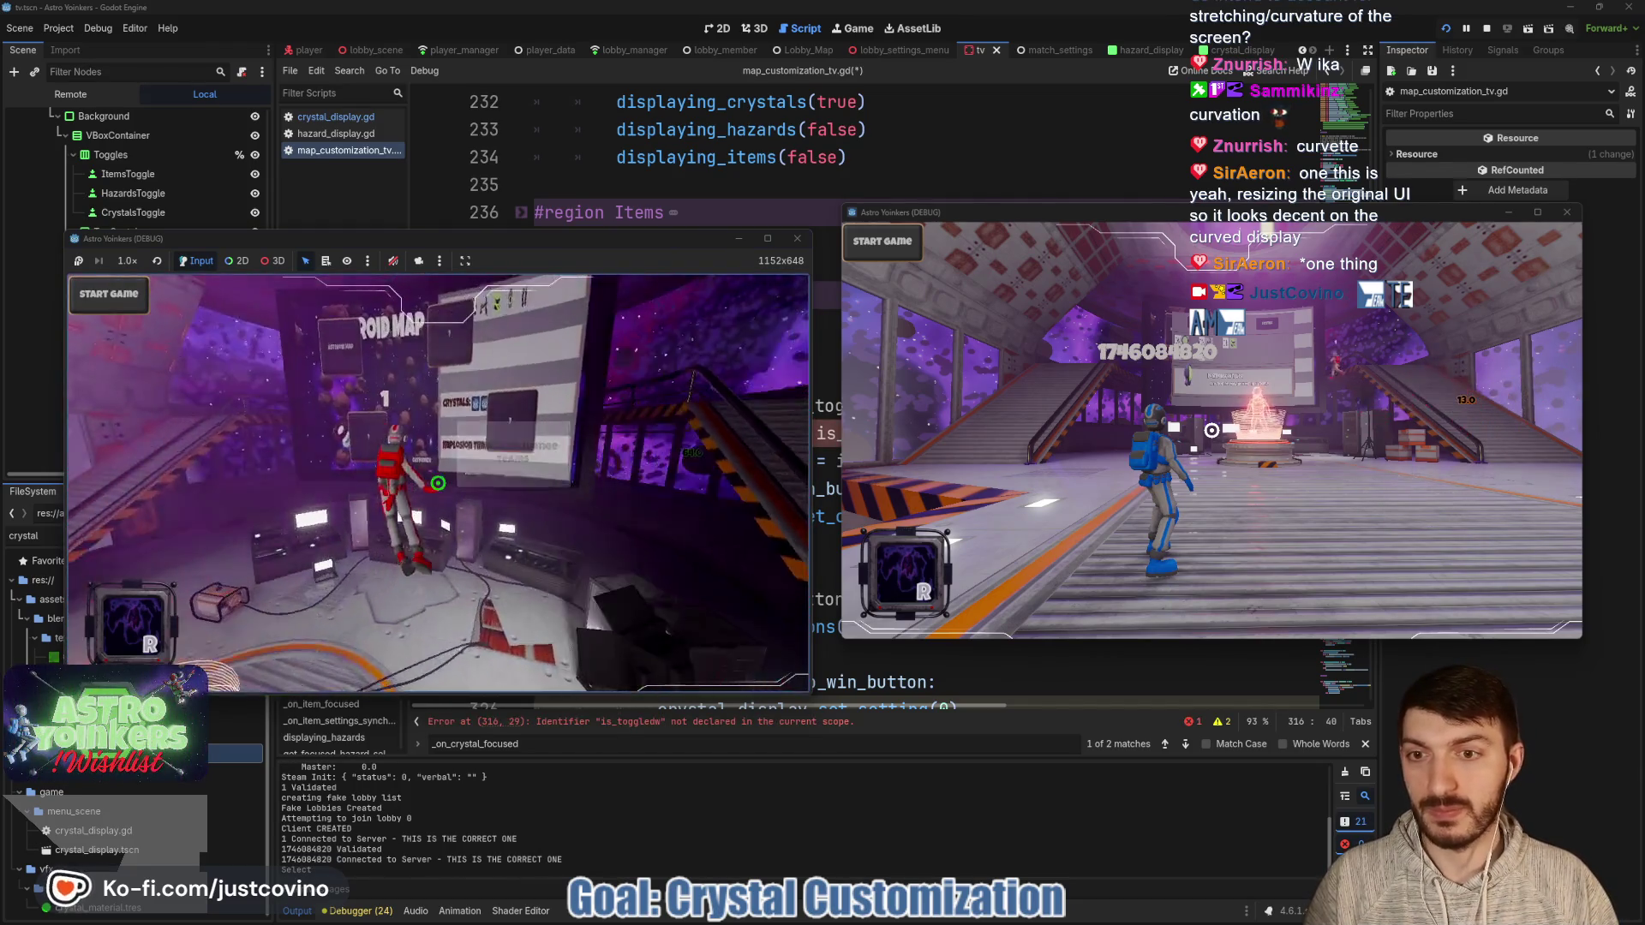
Open the map customization panel and alternate focus between Implosion Time and Captures Required to Win.
{"action": "key", "text": "e"}
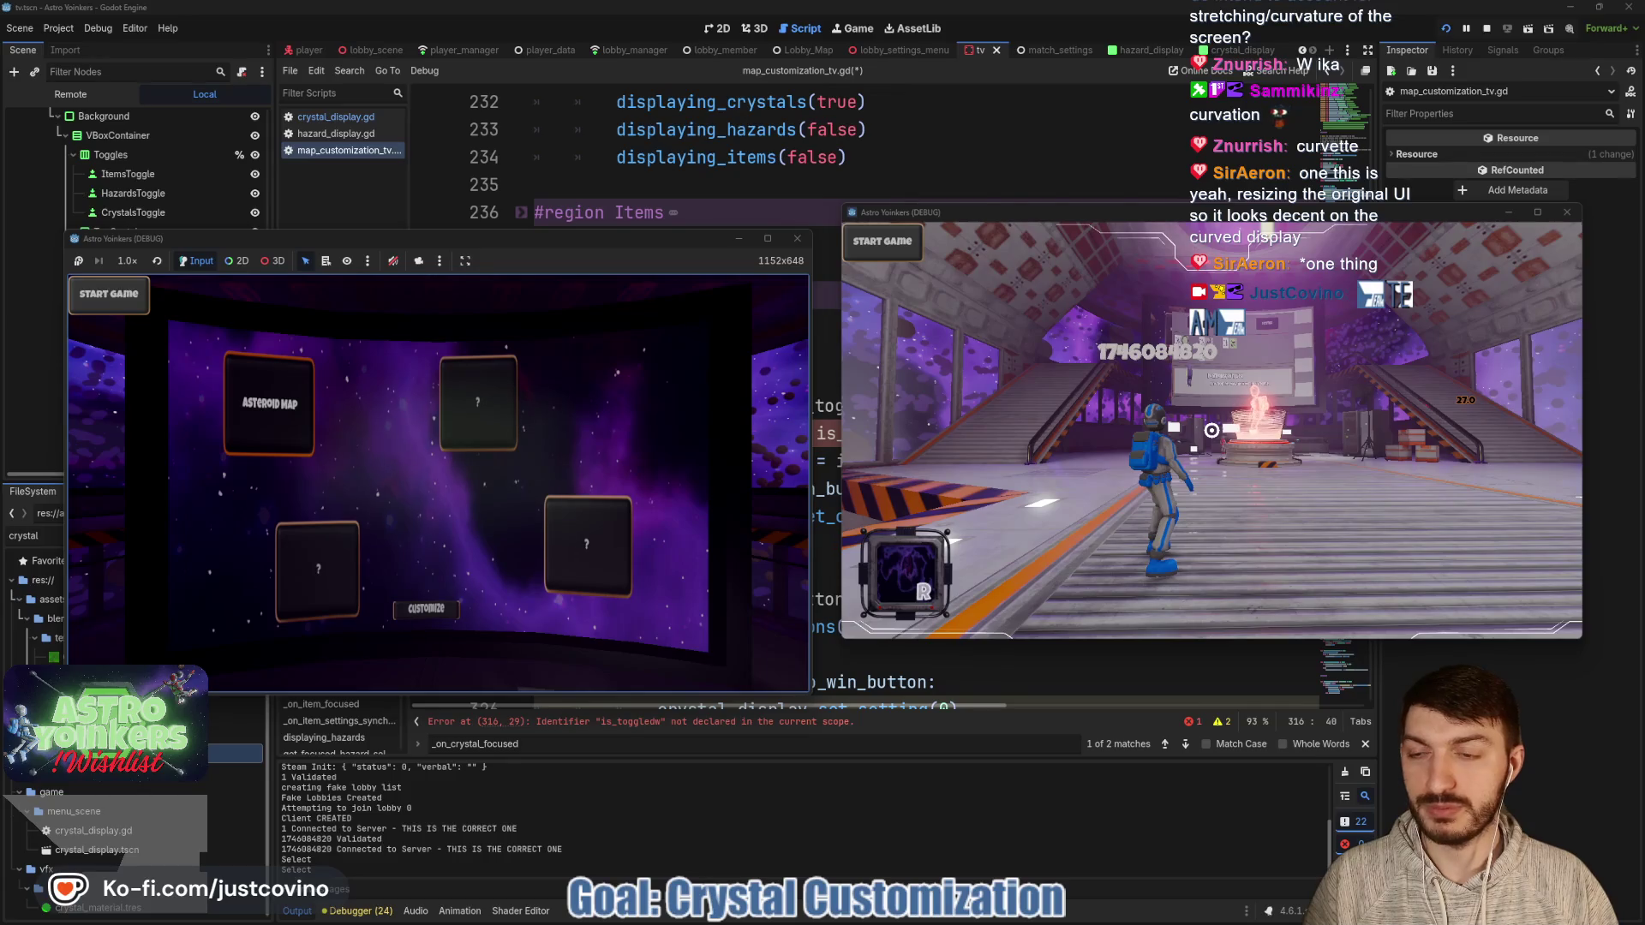
{"action": "key", "text": "e"}
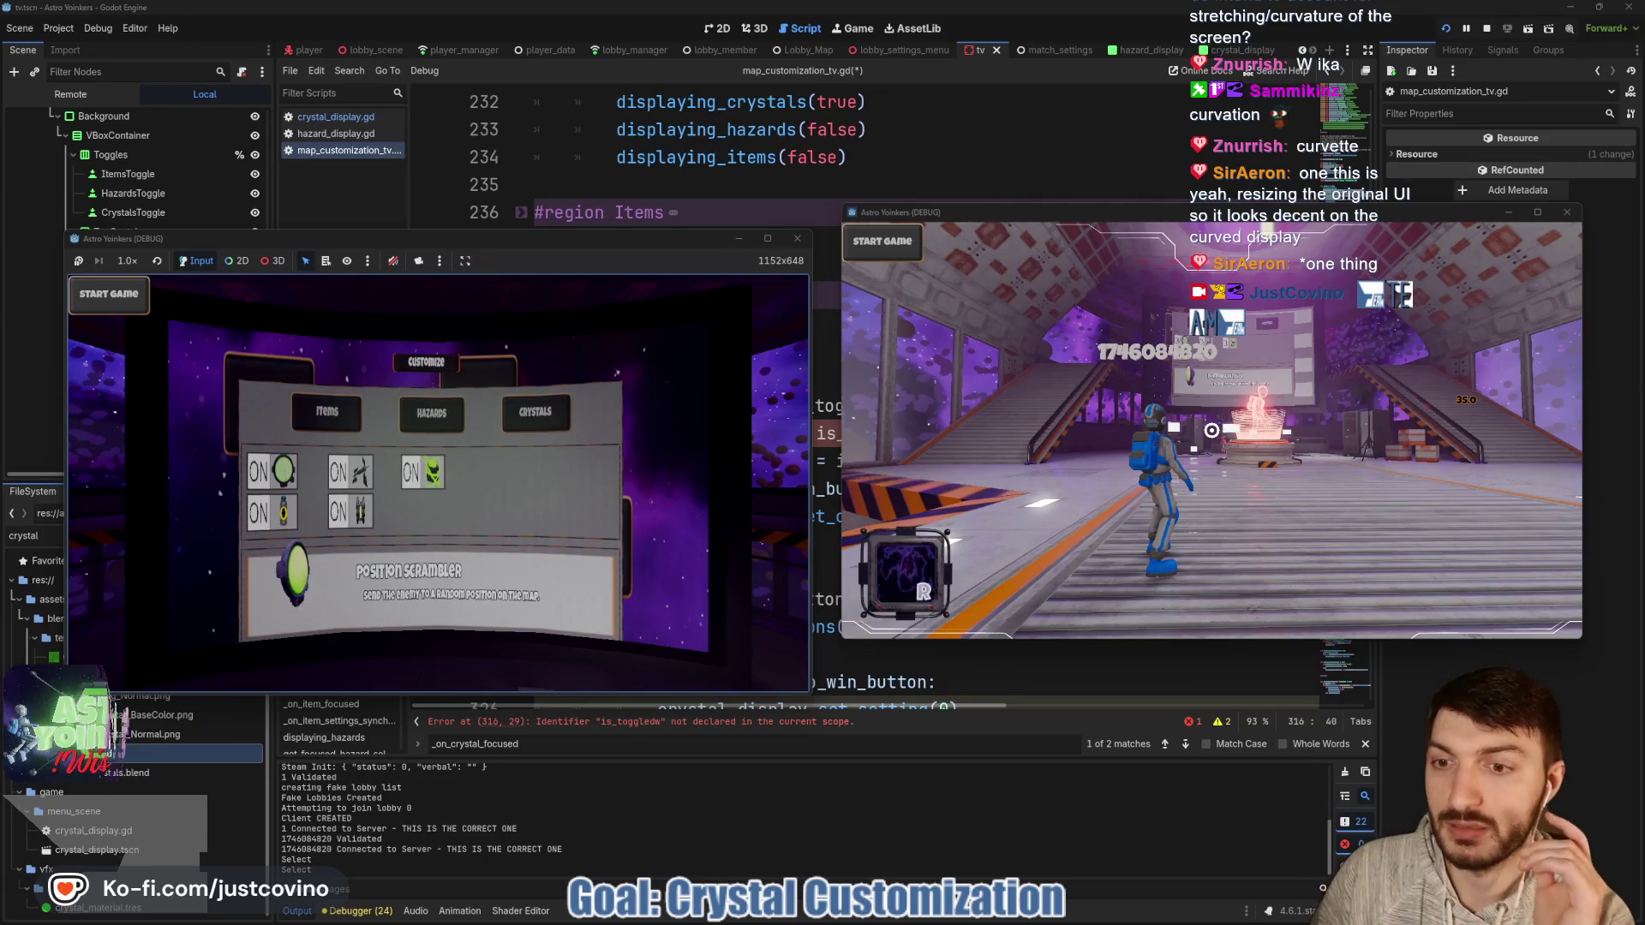
{"action": "key", "text": "Right"}
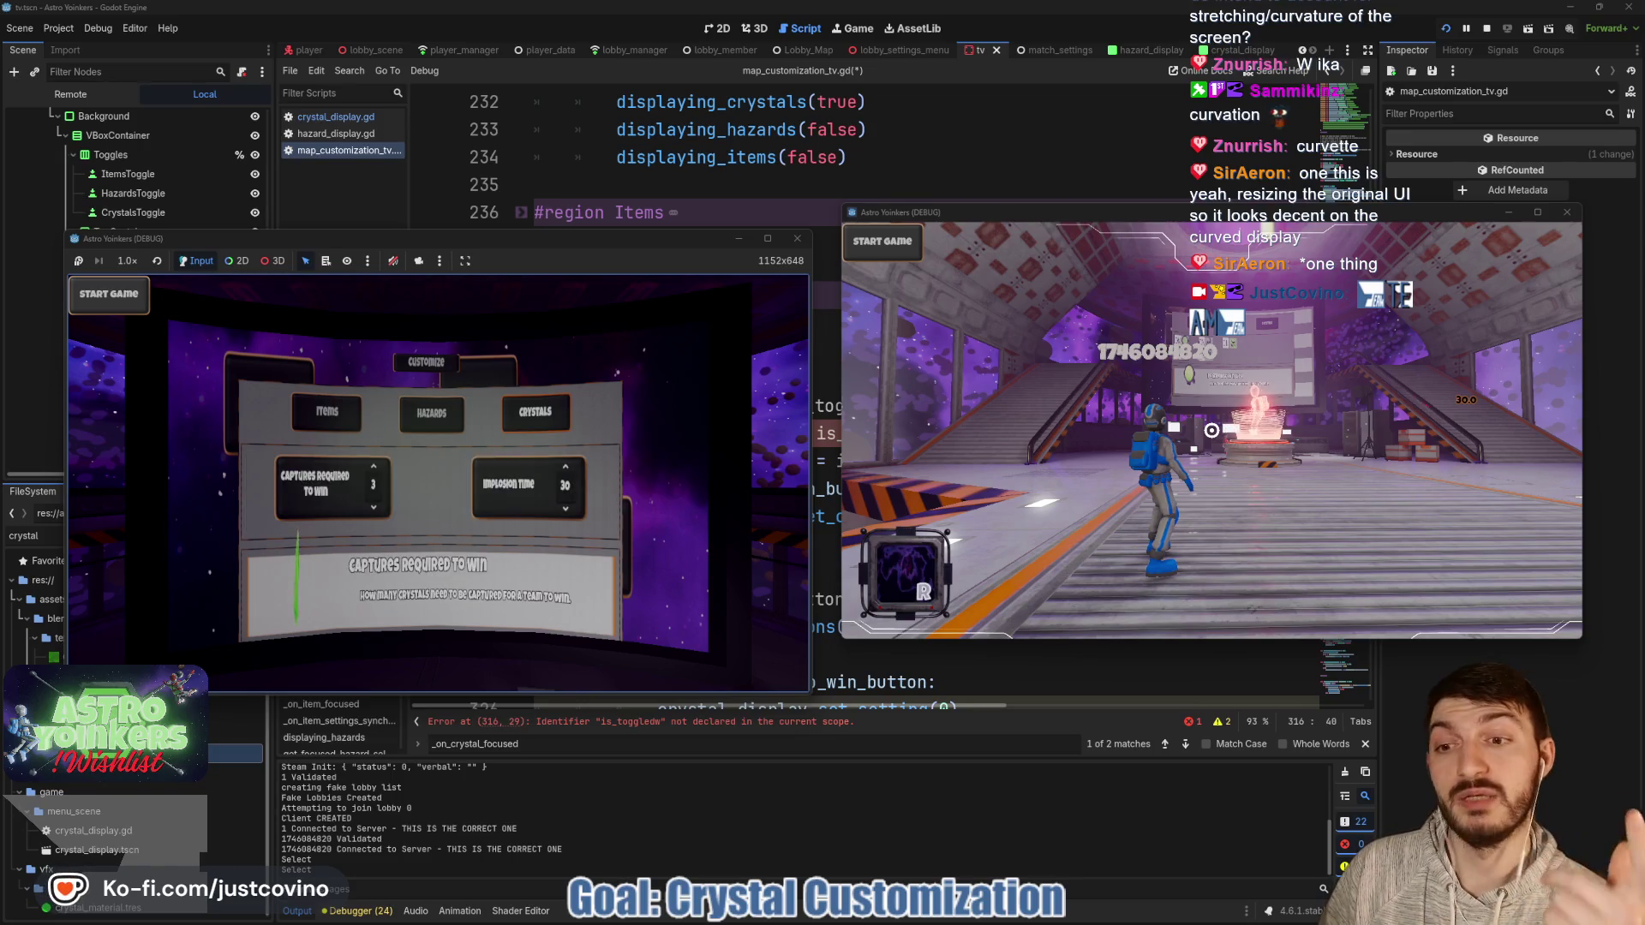
{"action": "key", "text": "Right"}
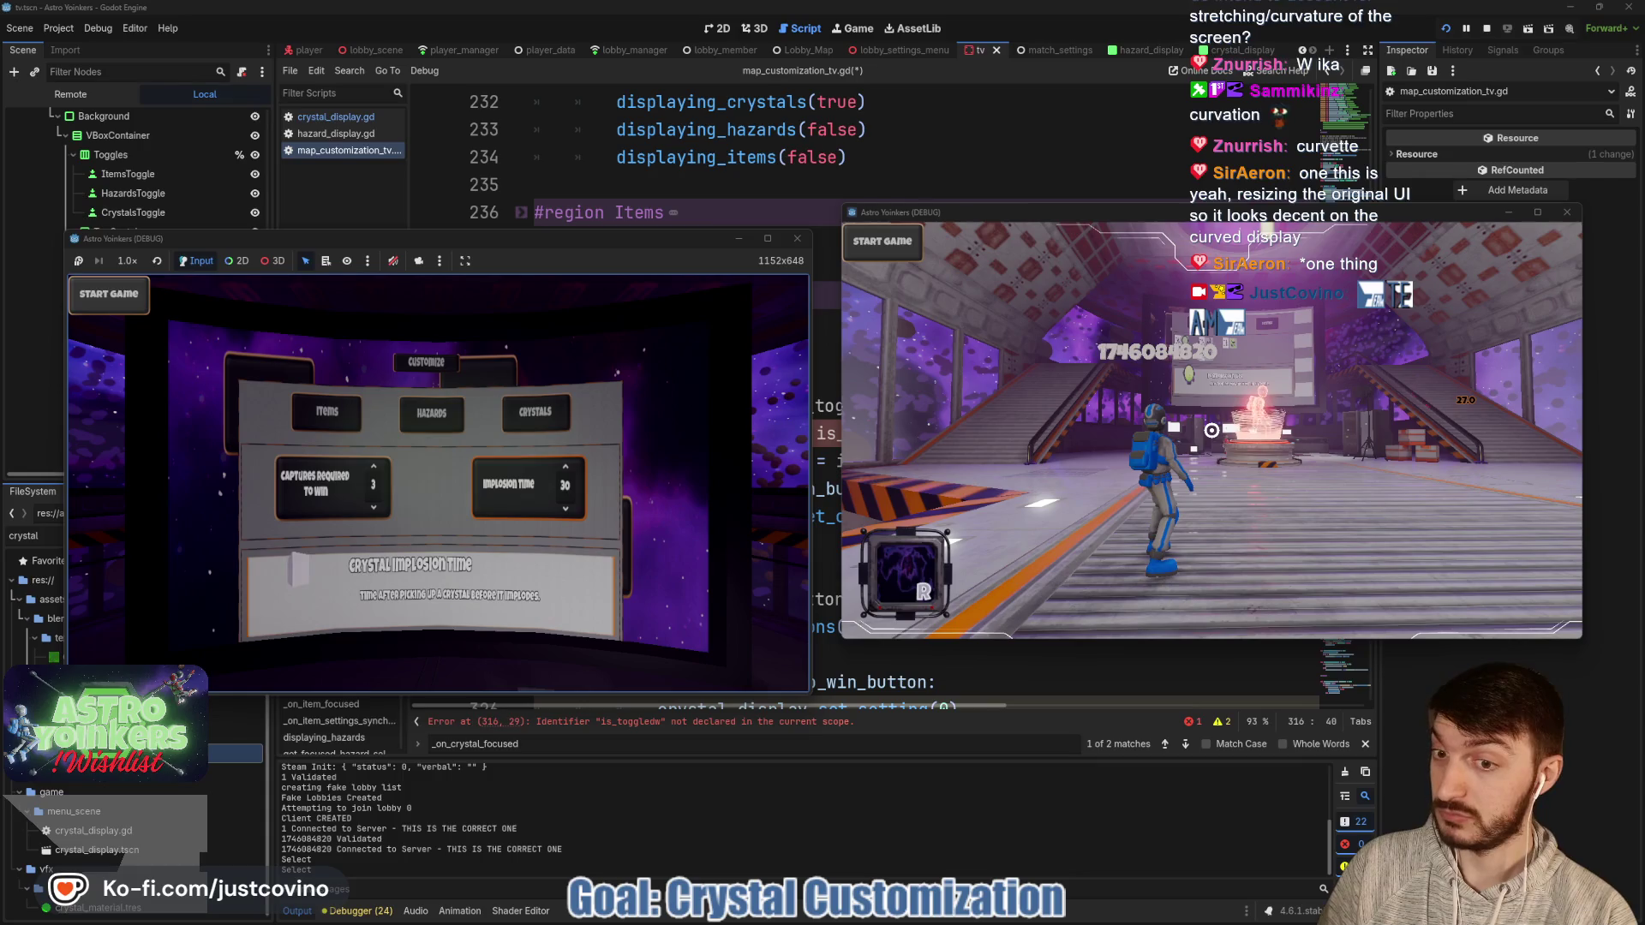
{"action": "key", "text": "Left"}
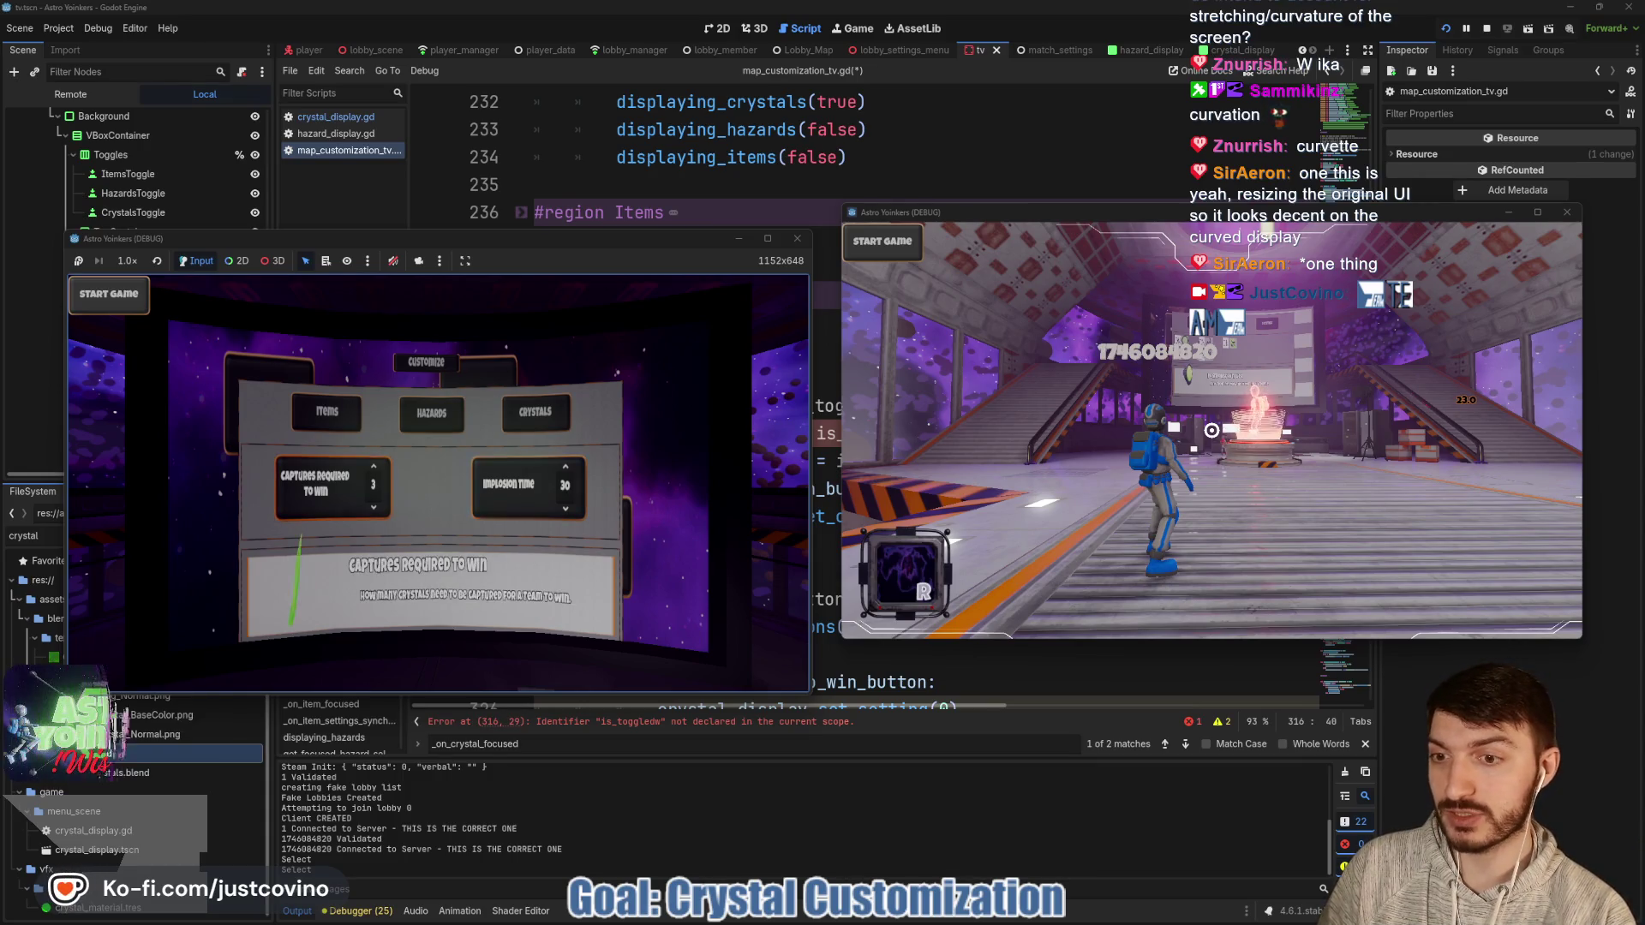
{"action": "key", "text": "Right"}
{"action": "key", "text": "Left"}
Move focus through the Items grid: Position Scrambler, Pulsar Emitter and Orbital Strike.
{"action": "key", "text": "Up"}
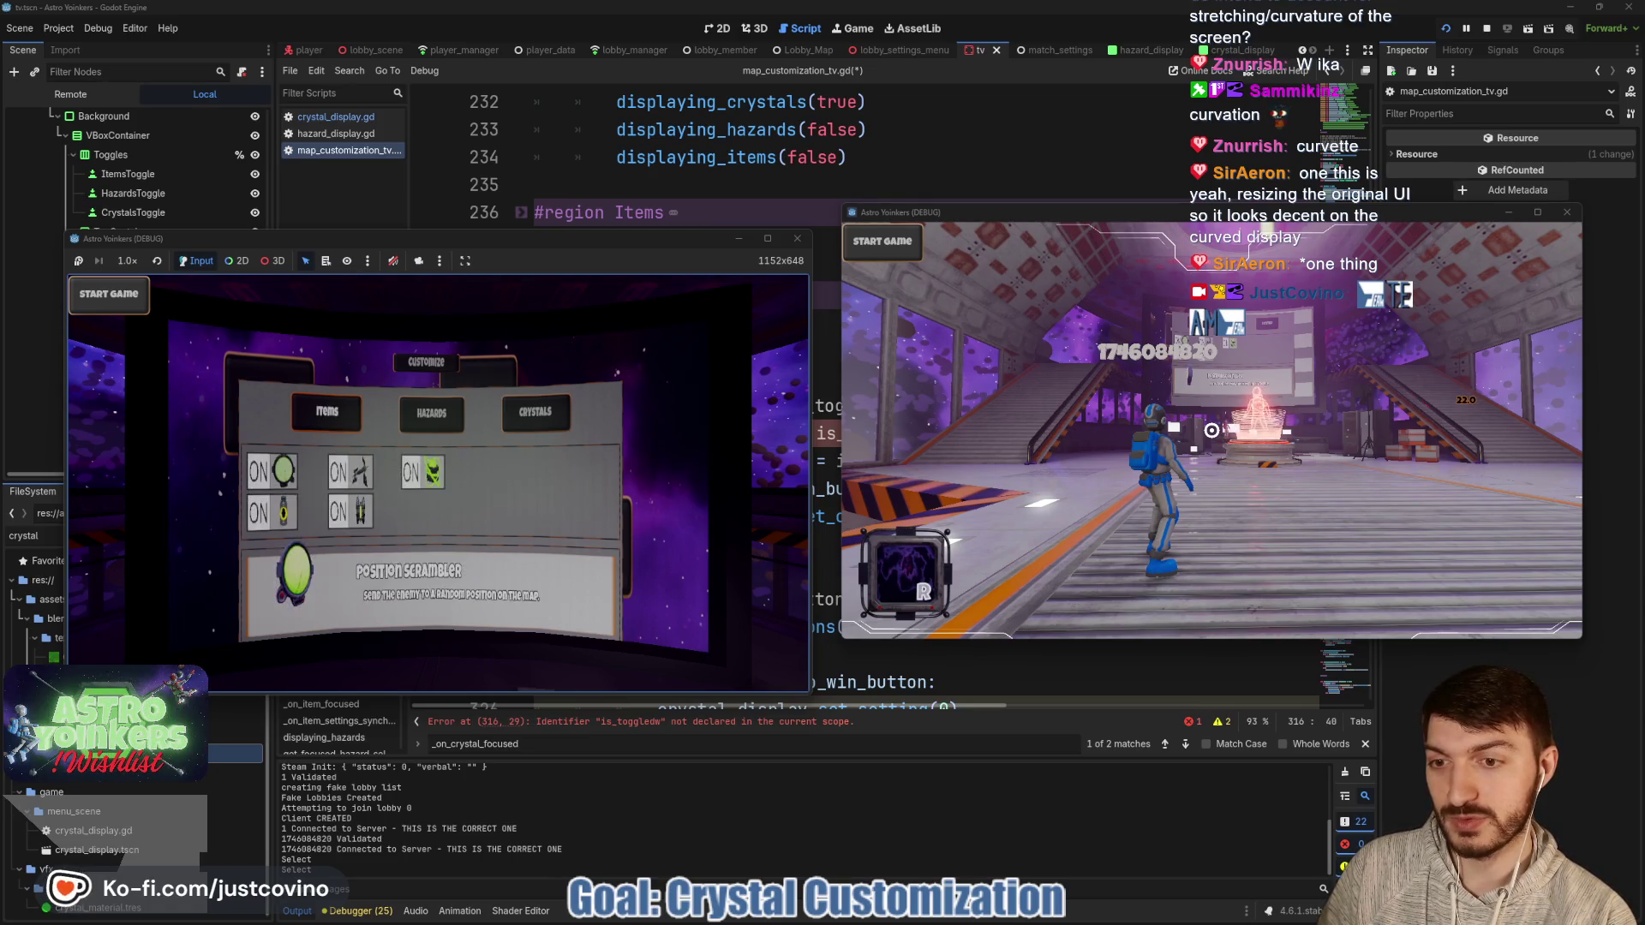
{"action": "key", "text": "Down"}
{"action": "key", "text": "Down"}
{"action": "key", "text": "Left"}
{"action": "key", "text": "Up"}
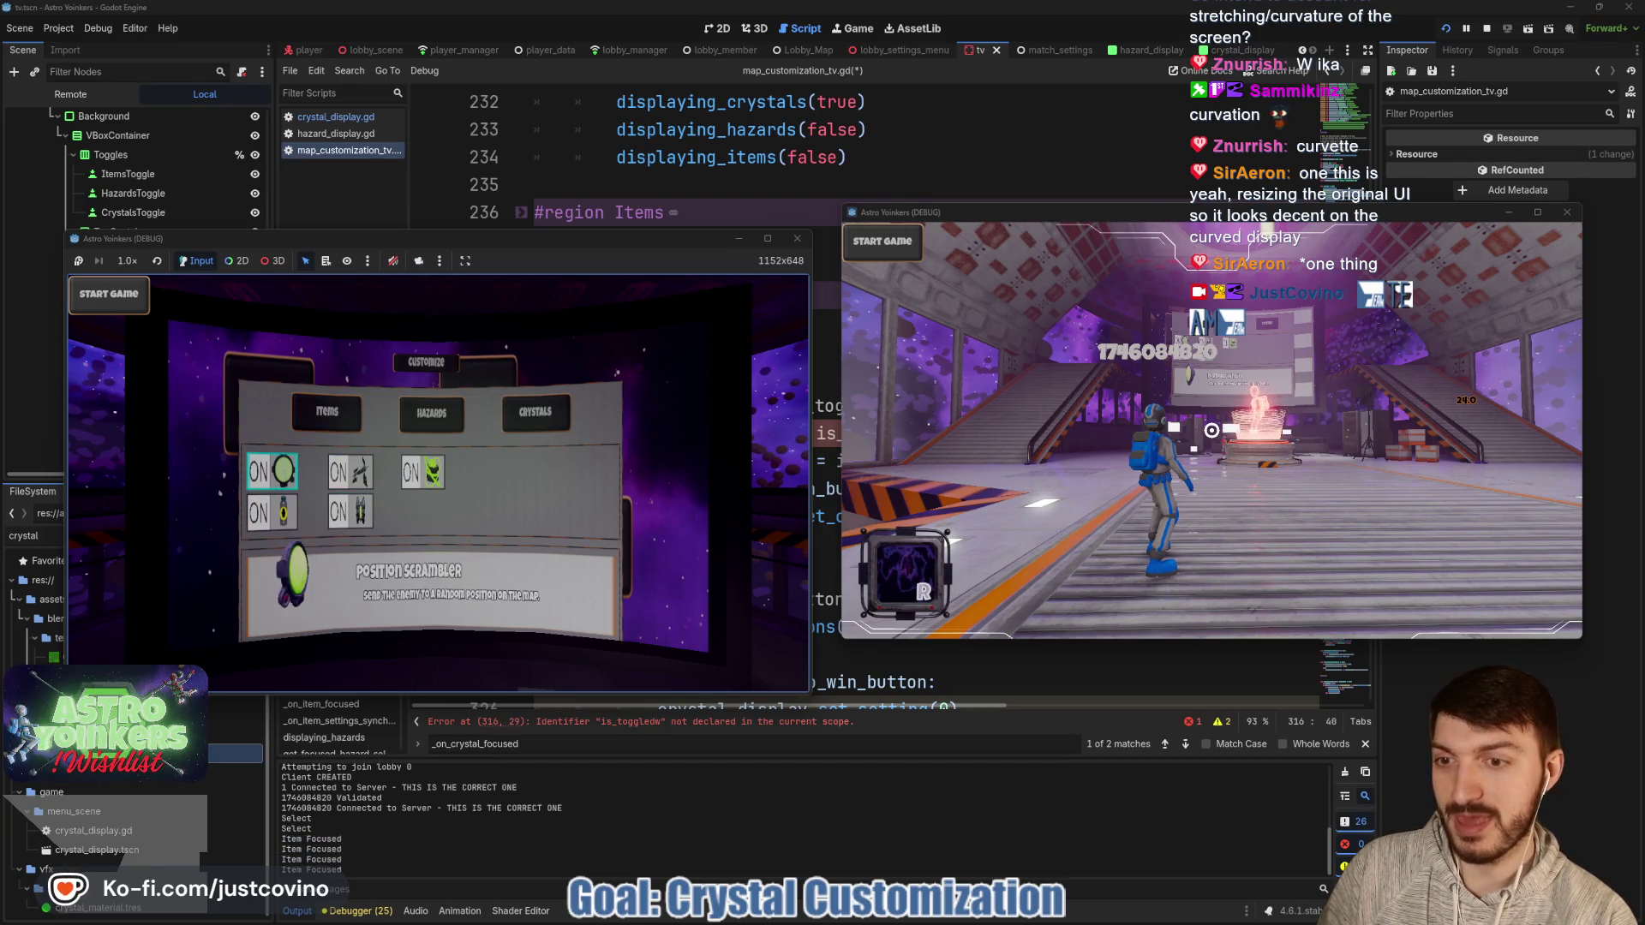
{"action": "key", "text": "Right"}
{"action": "key", "text": "Right"}
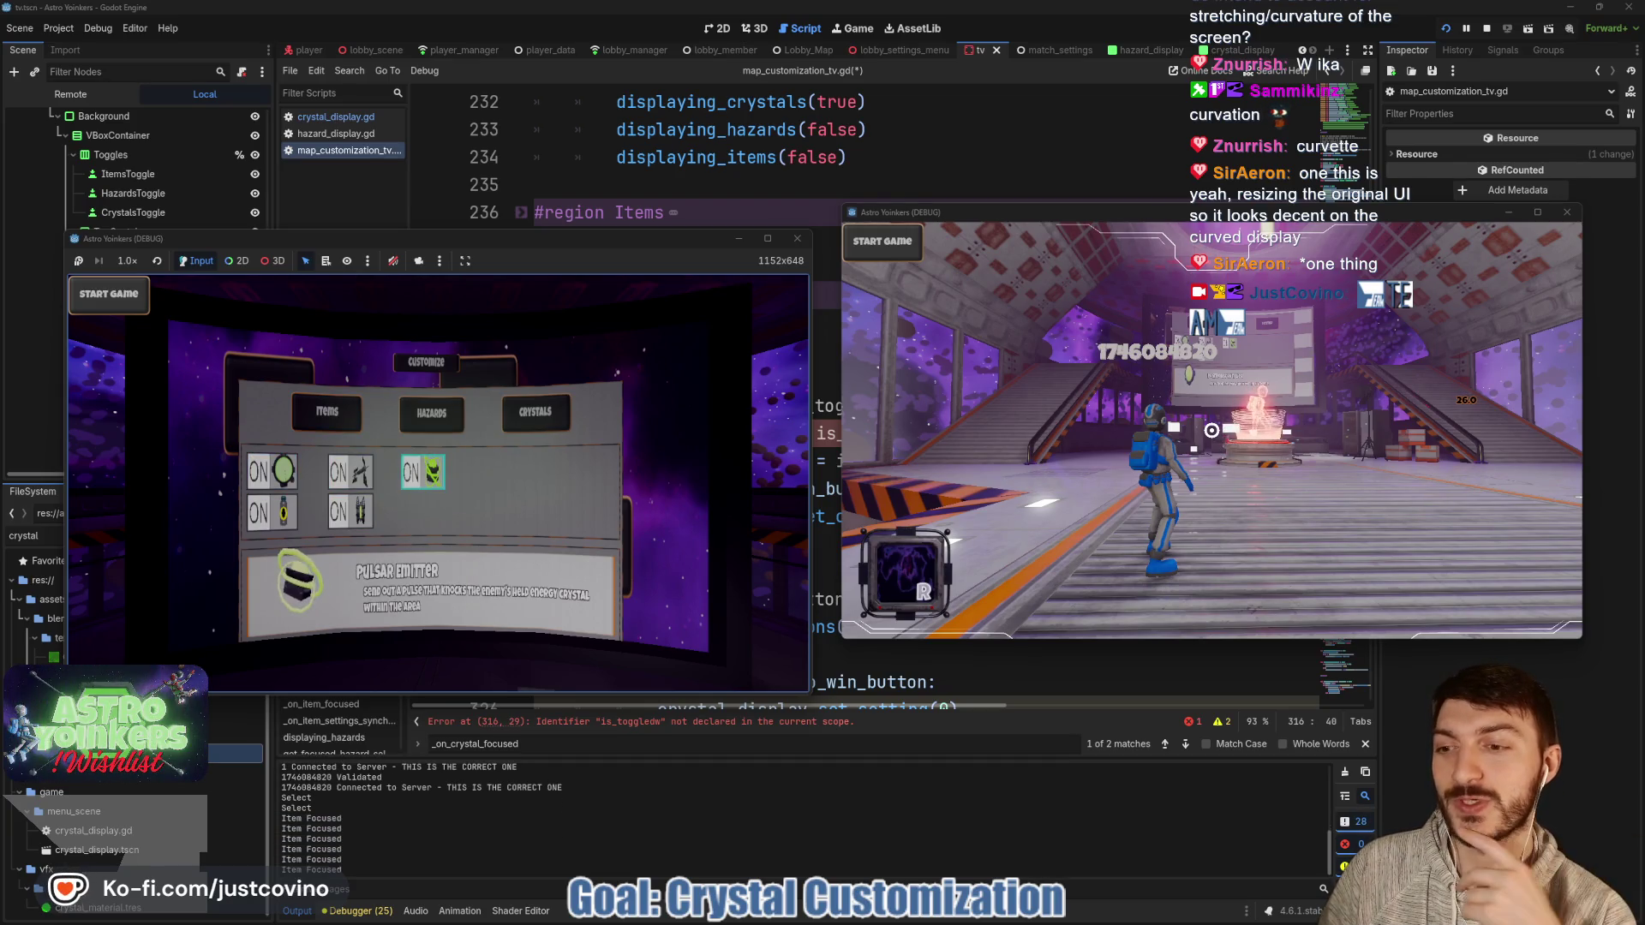
{"action": "key", "text": "Left"}
{"action": "key", "text": "Down"}
{"action": "key", "text": "Left"}
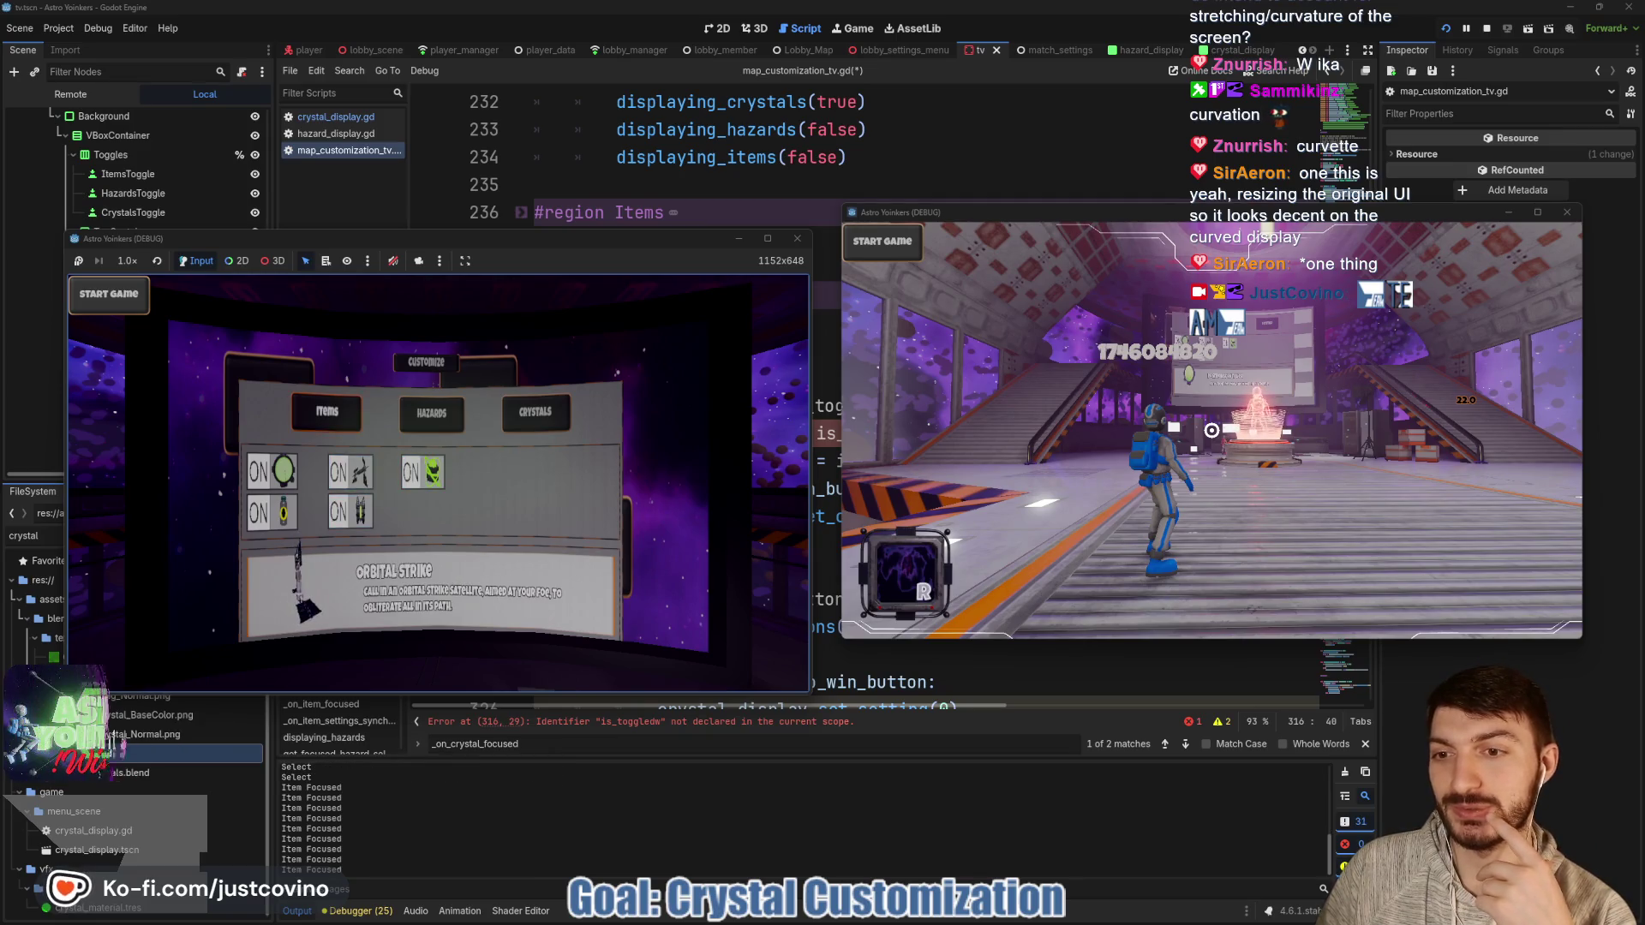
{"action": "key", "text": "e"}
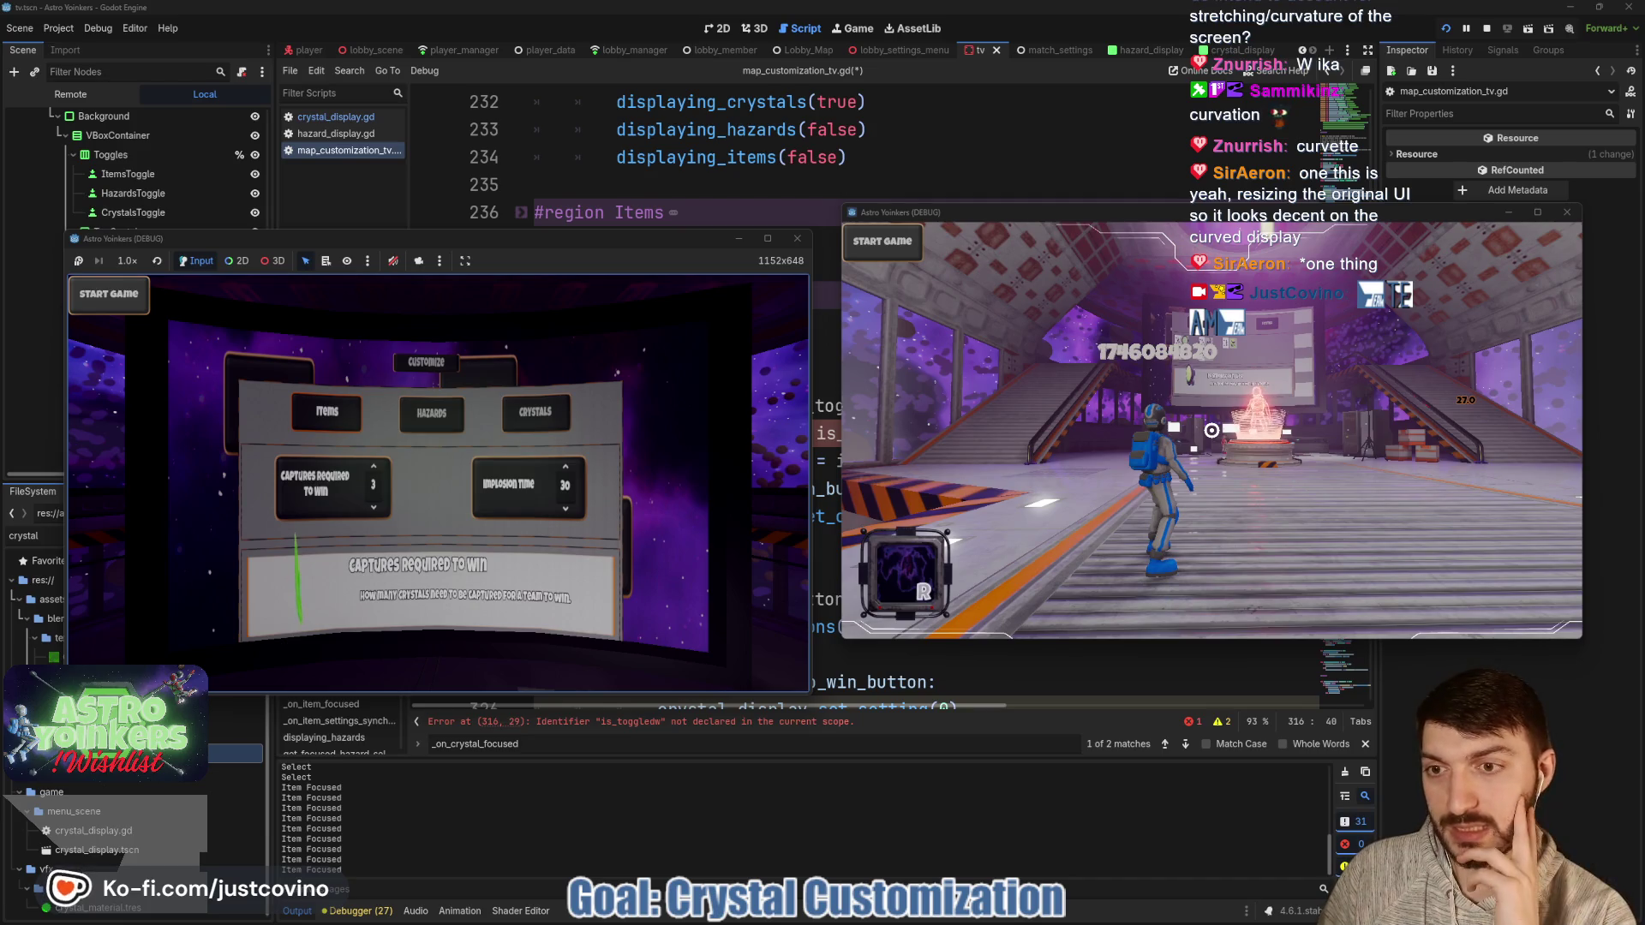
Refocus Implosion Time and Captures Required to Win, then back out of the panel and TV menu.
{"action": "key", "text": "Down"}
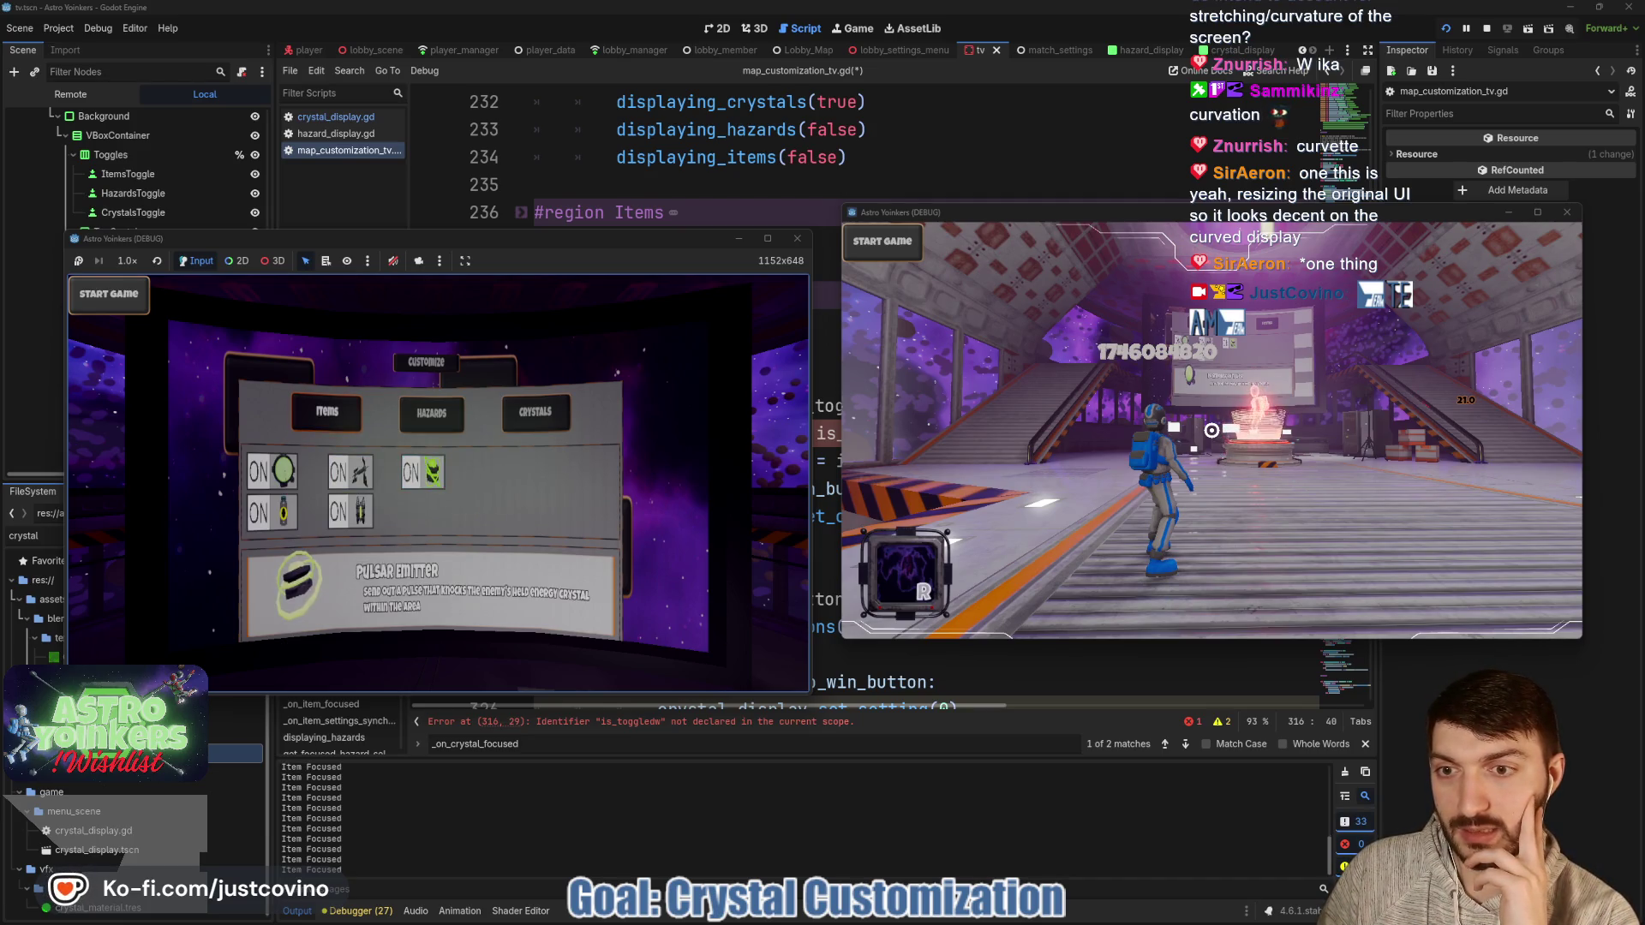
{"action": "key", "text": "Up"}
{"action": "key", "text": "Right"}
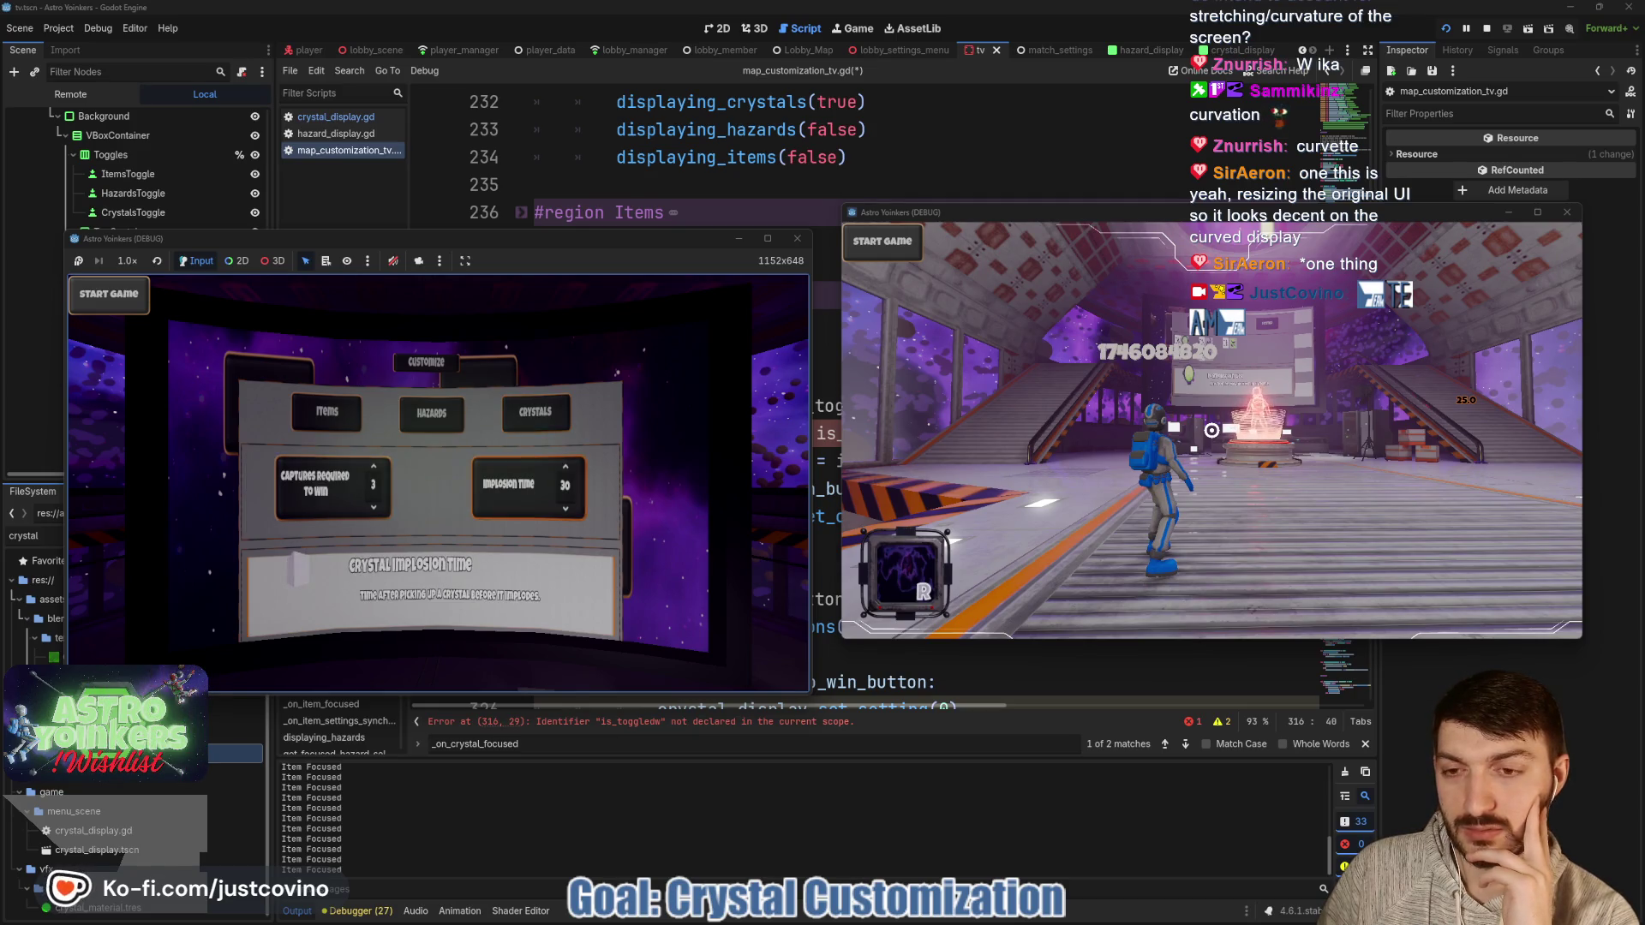
{"action": "key", "text": "Left"}
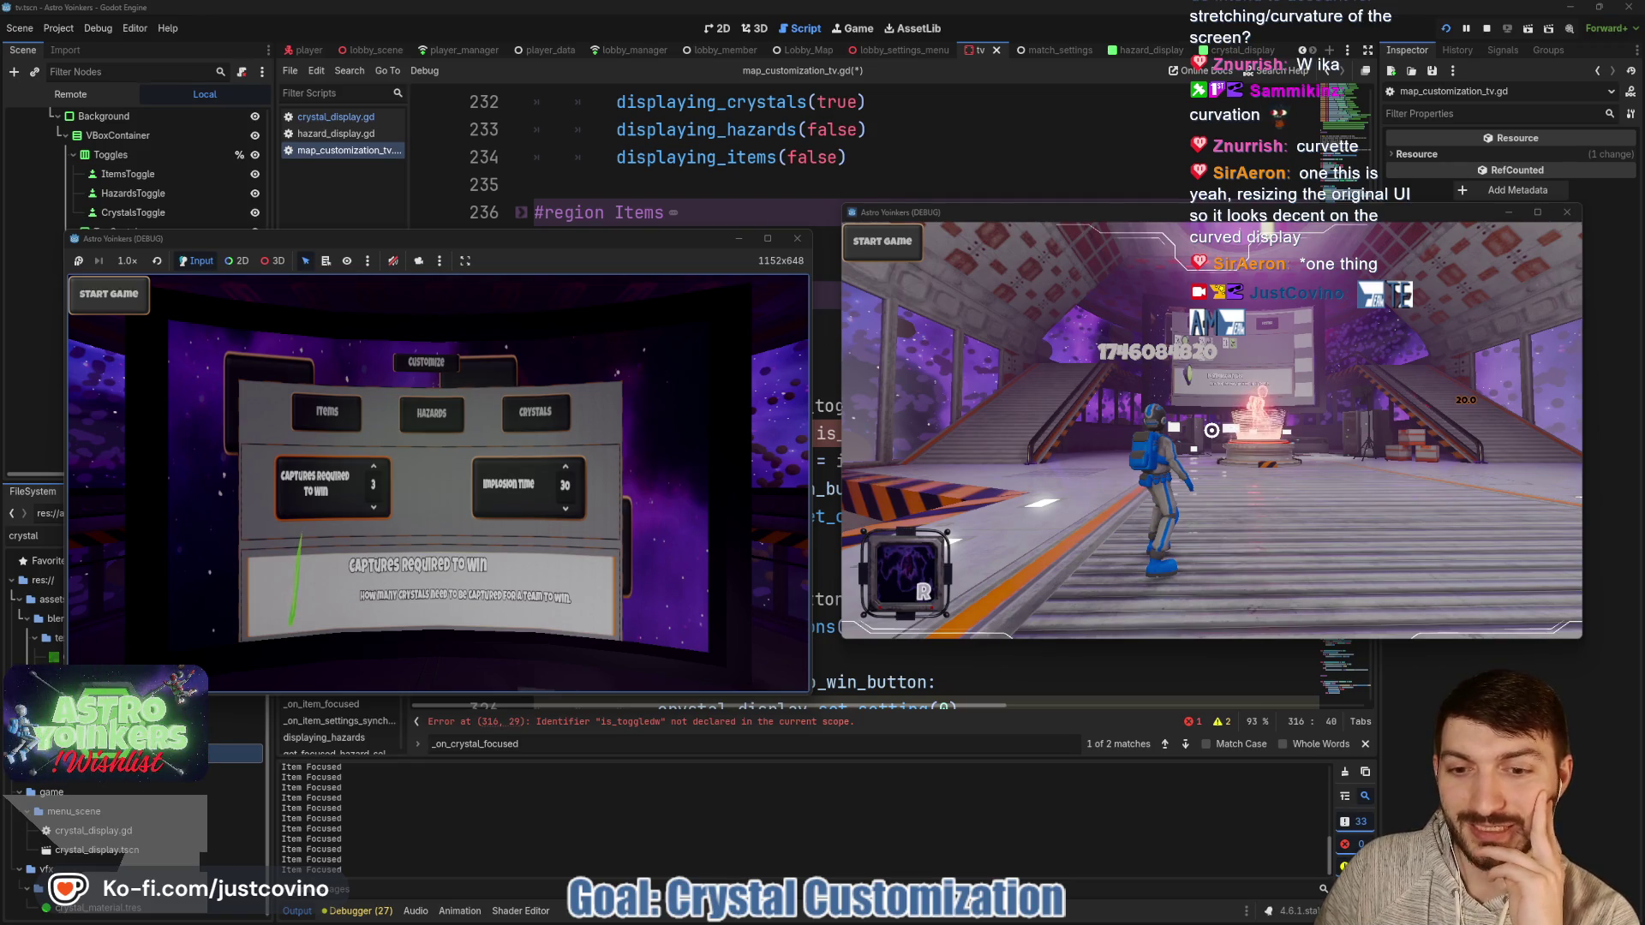
{"action": "key", "text": "Escape"}
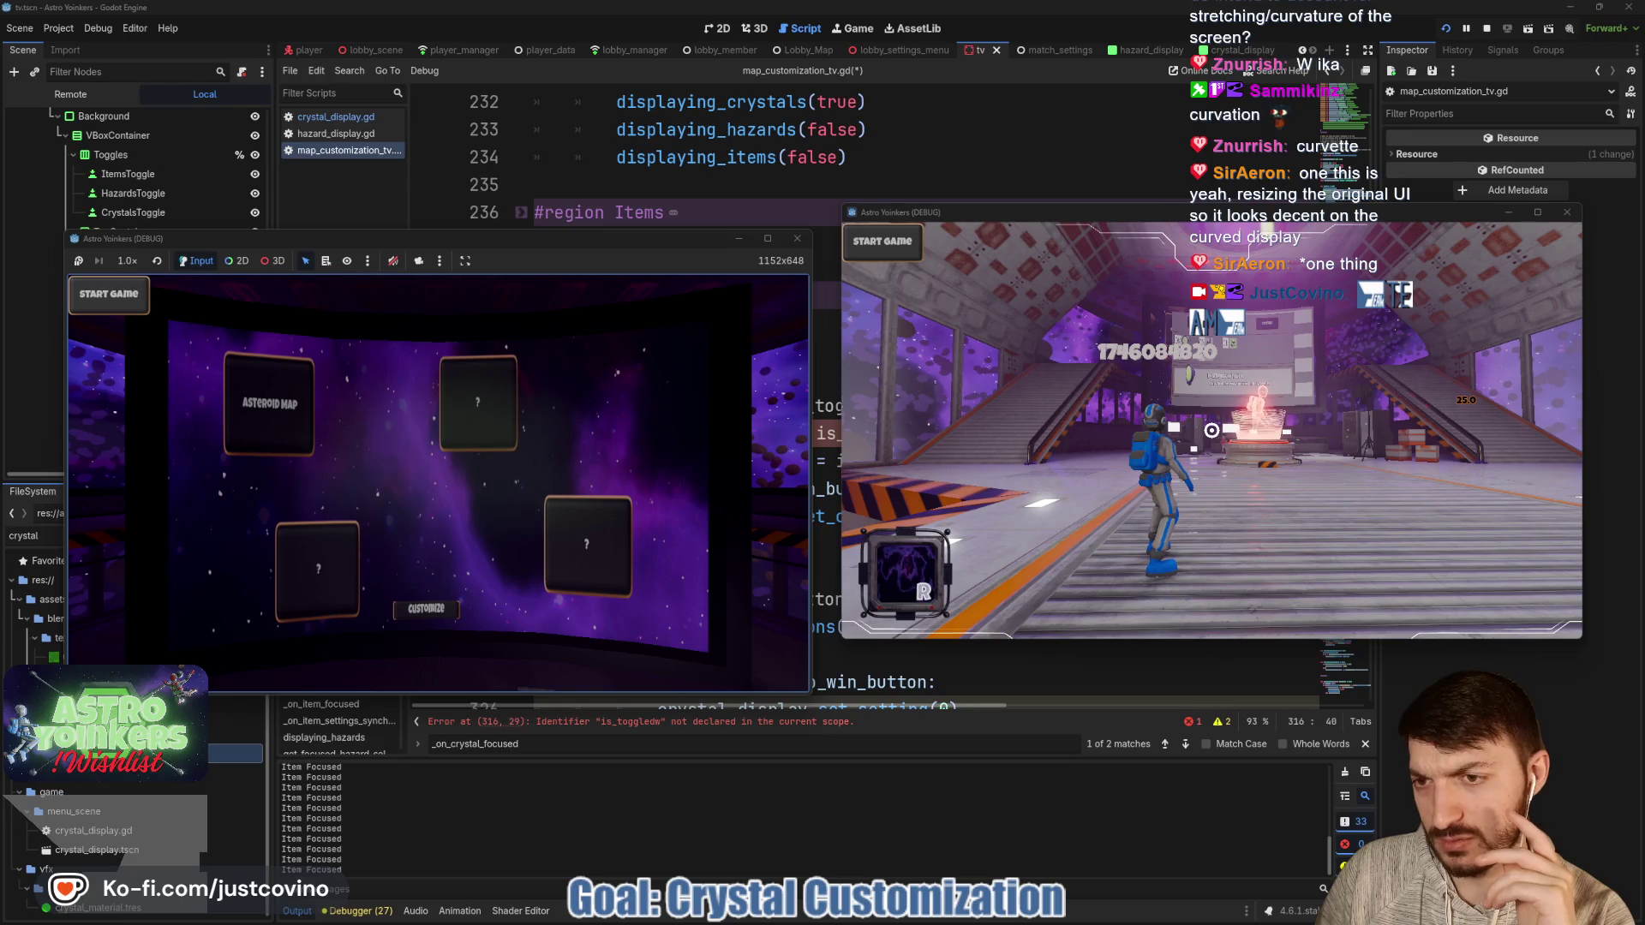
{"action": "key", "text": "Escape"}
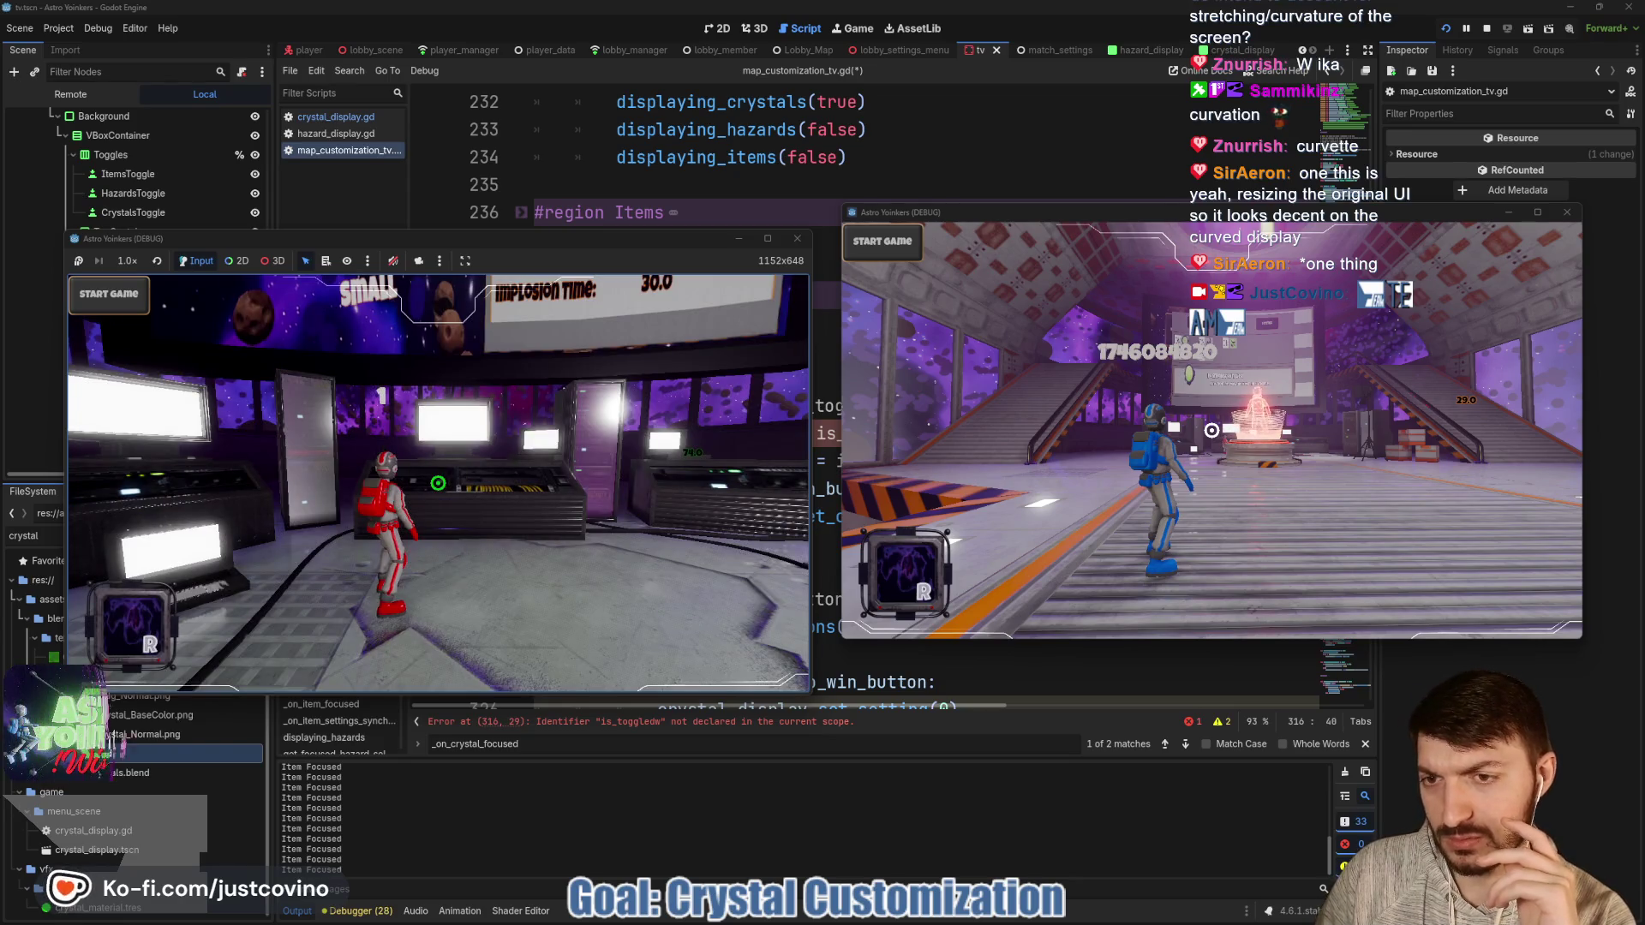
{"action": "key", "text": "e"}
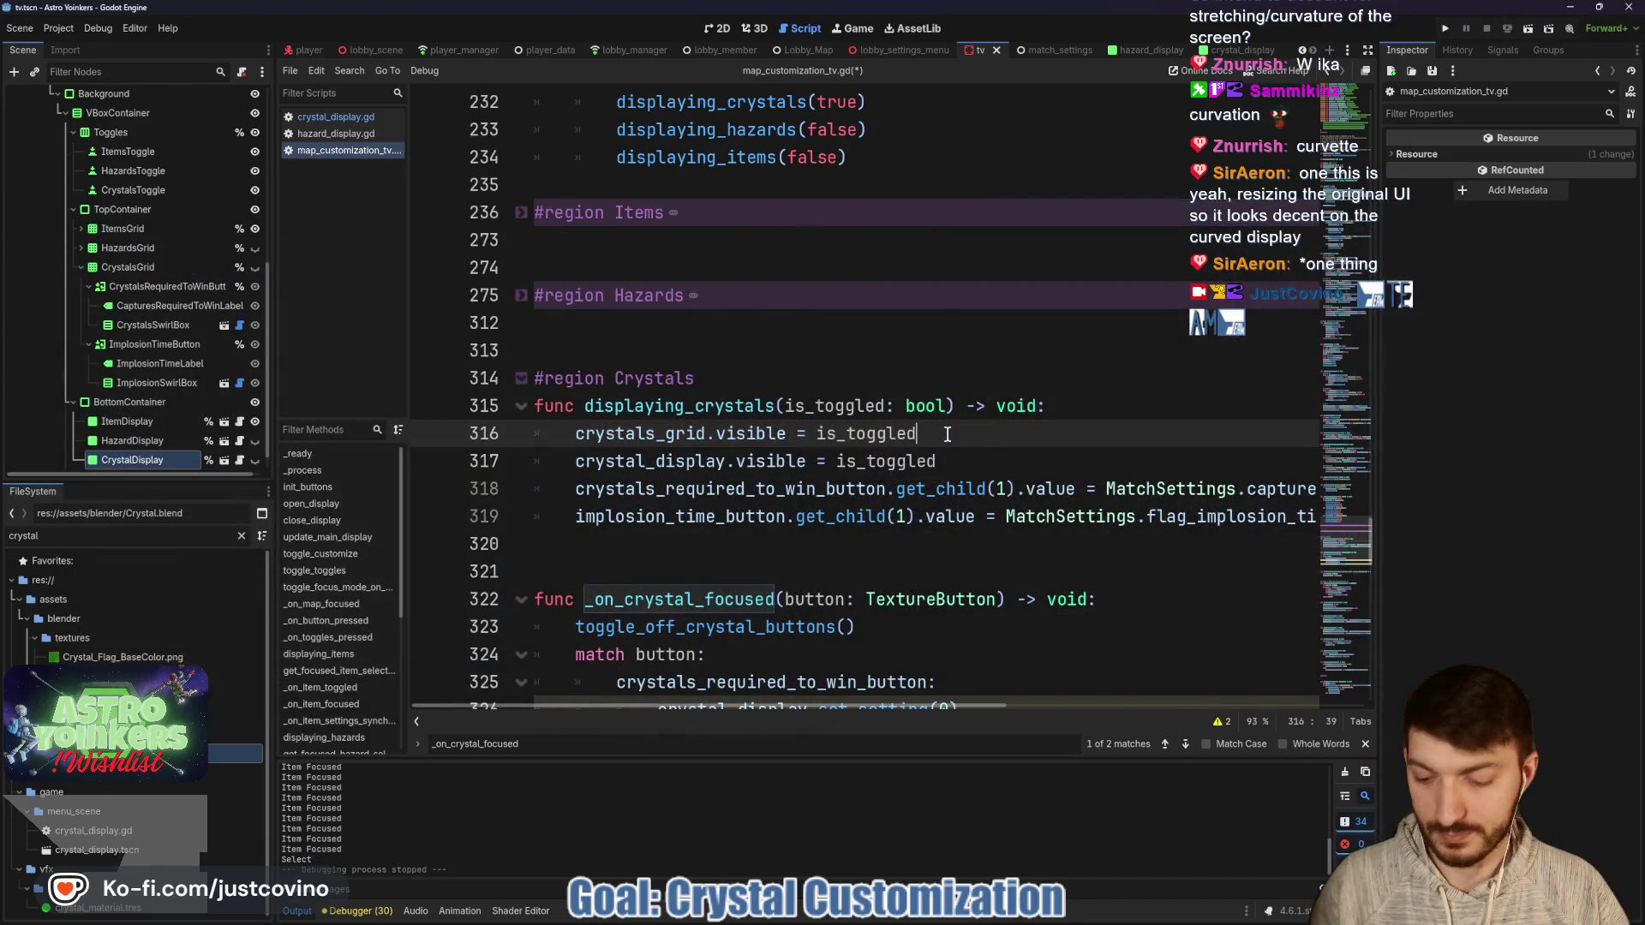
Save the script, commit the six files as 'Crystal Display Settings things' in GitHub Desktop, and push.
{"action": "key", "text": "ctrl+s"}
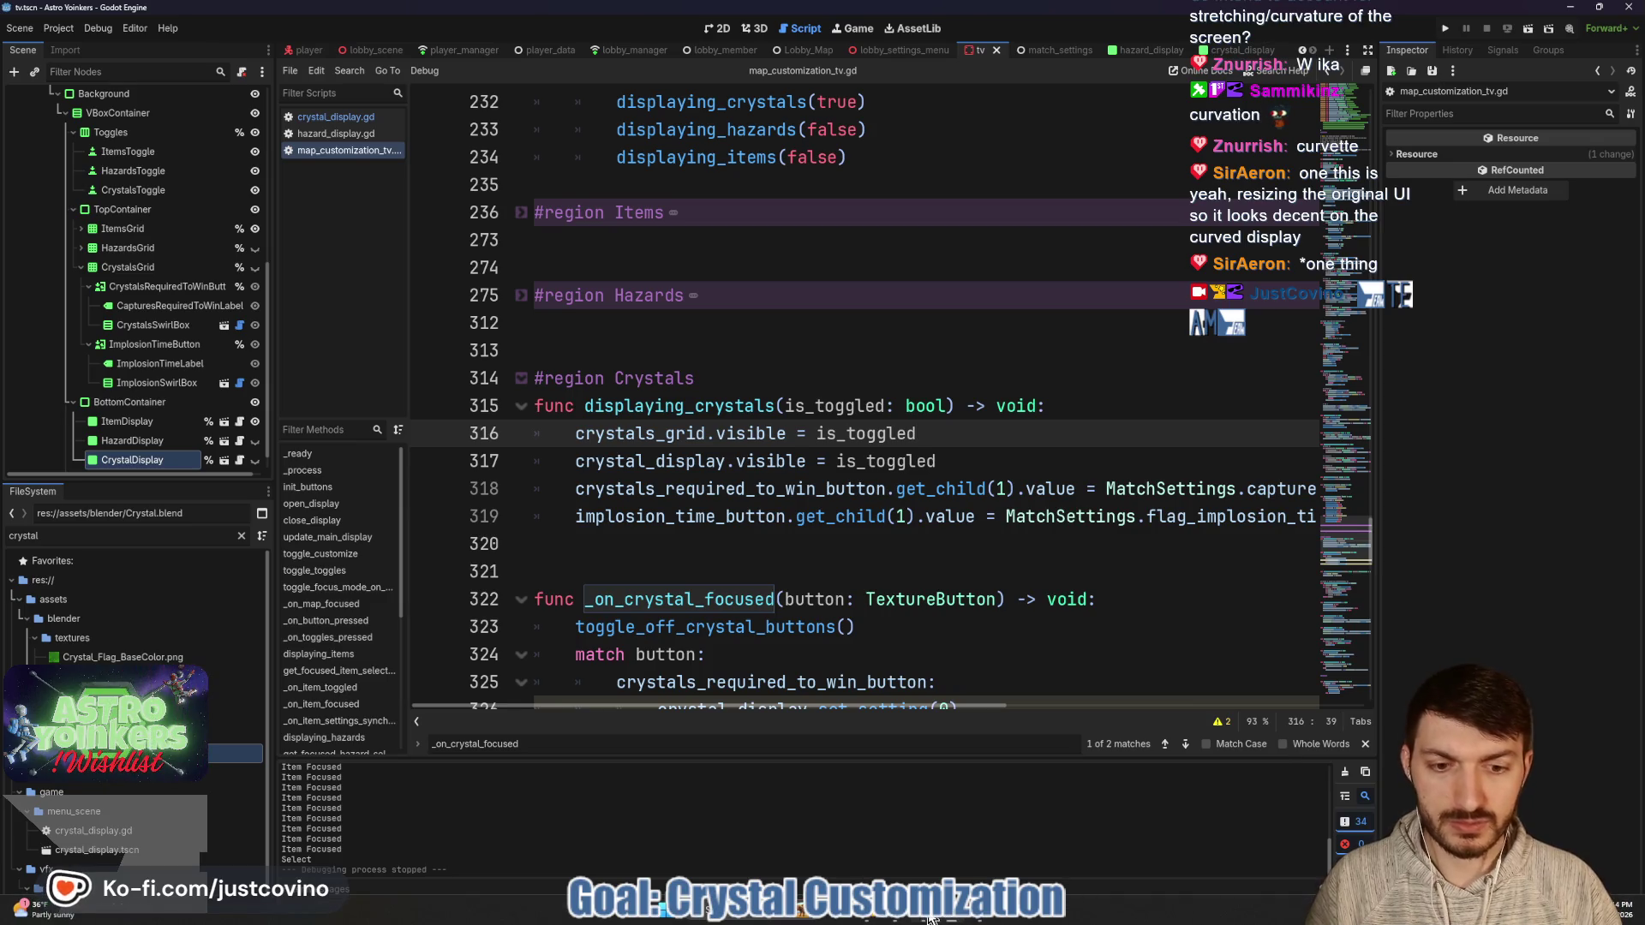
{"action": "left_click", "coordinate": [929, 918]}
{"action": "left_click", "coordinate": [464, 653]}
{"action": "type", "text": "d"}
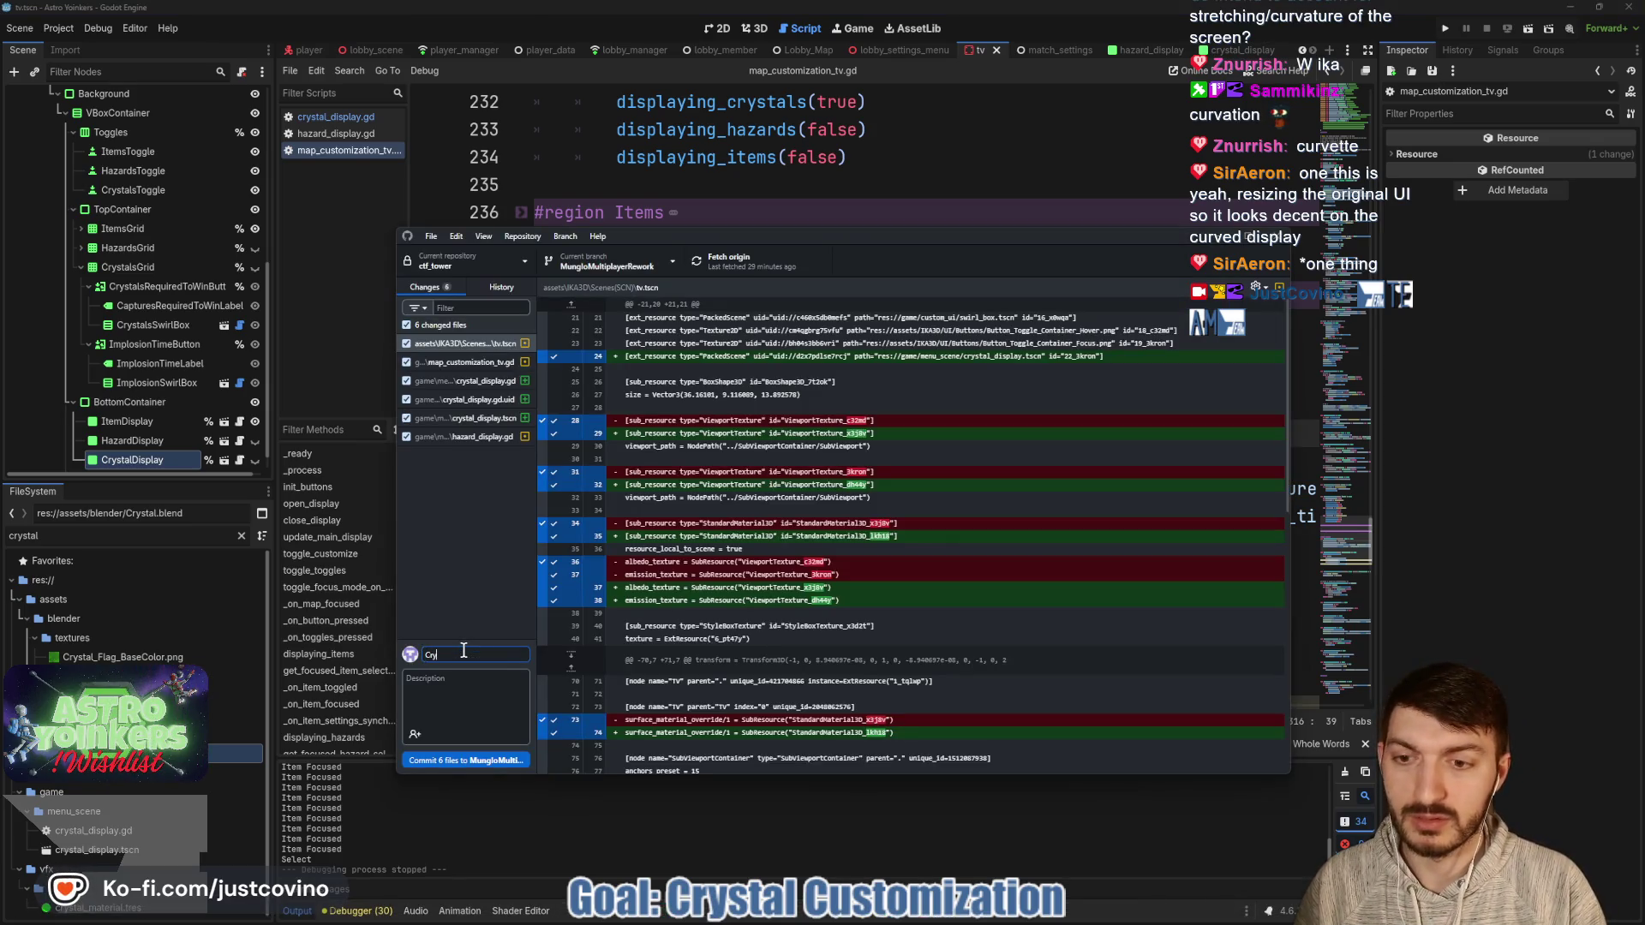
{"action": "type", "text": "stal Di"}
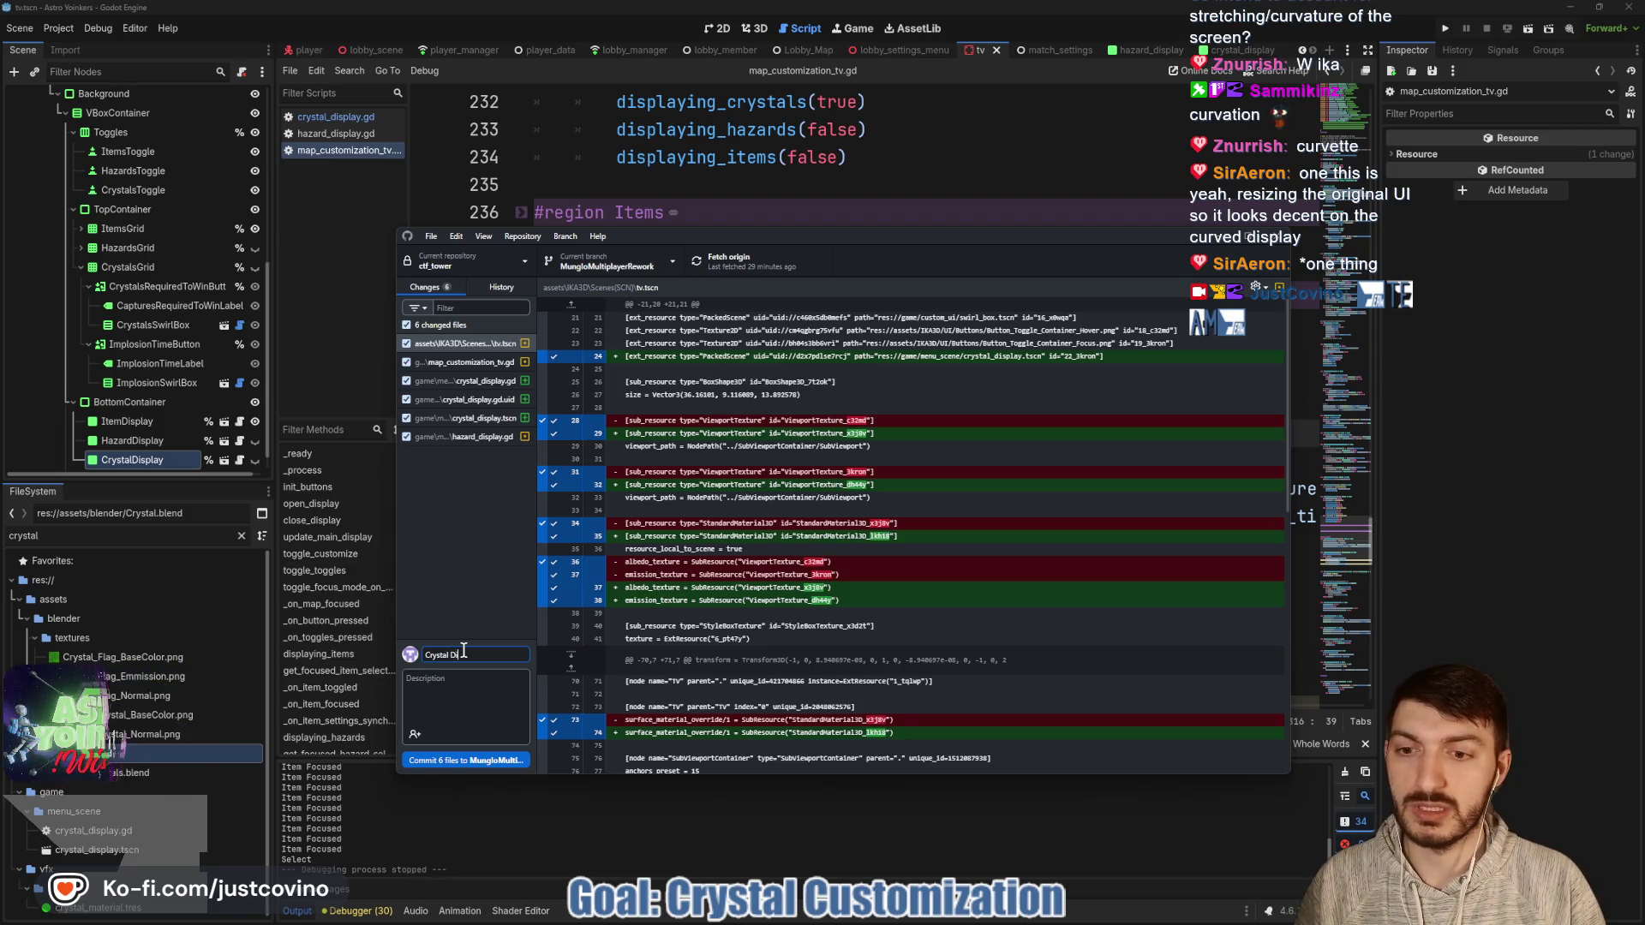
{"action": "type", "text": "splay Se thing"}
{"action": "left_click", "coordinate": [502, 760]}
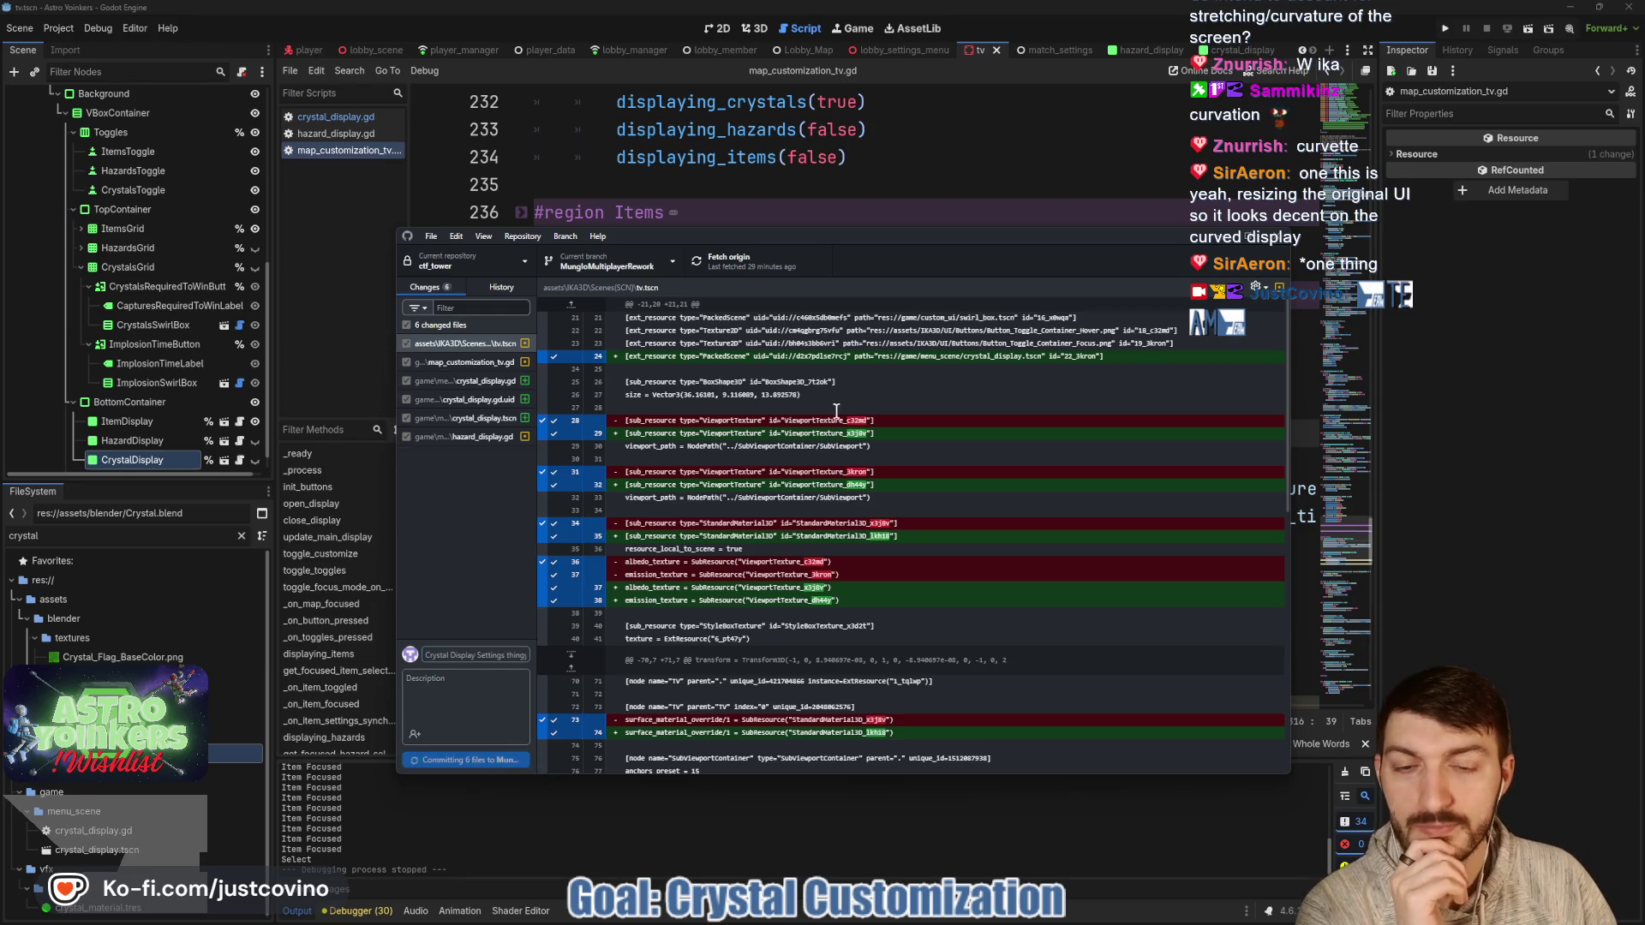
{"action": "left_click", "coordinate": [1071, 409]}
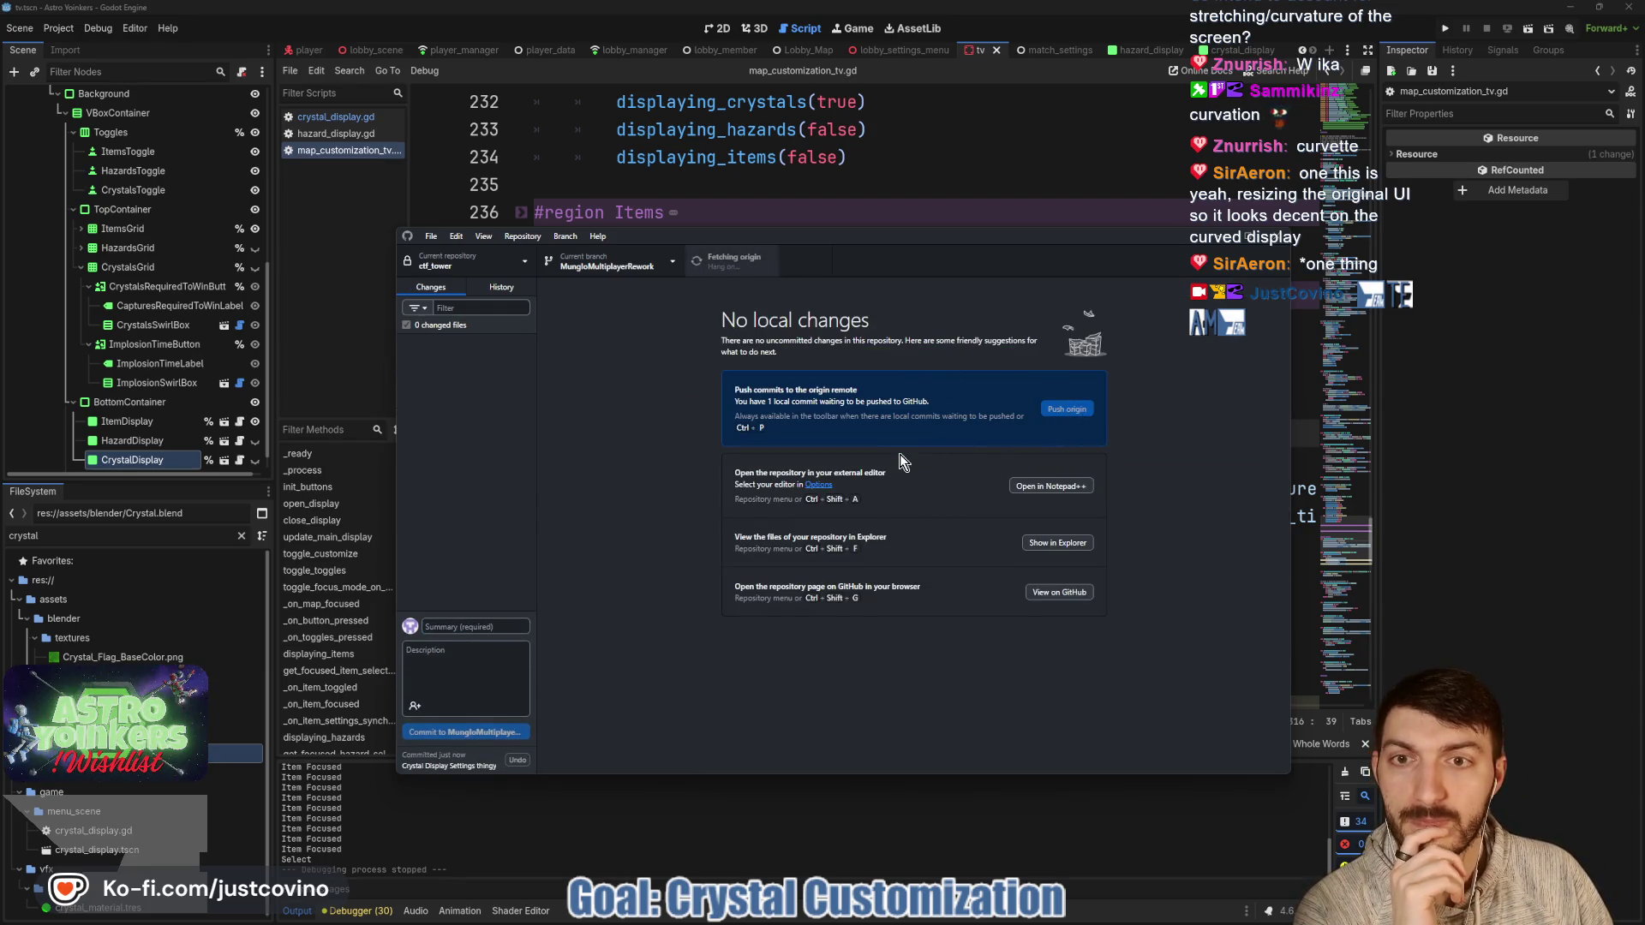
{"action": "left_click", "coordinate": [872, 213]}
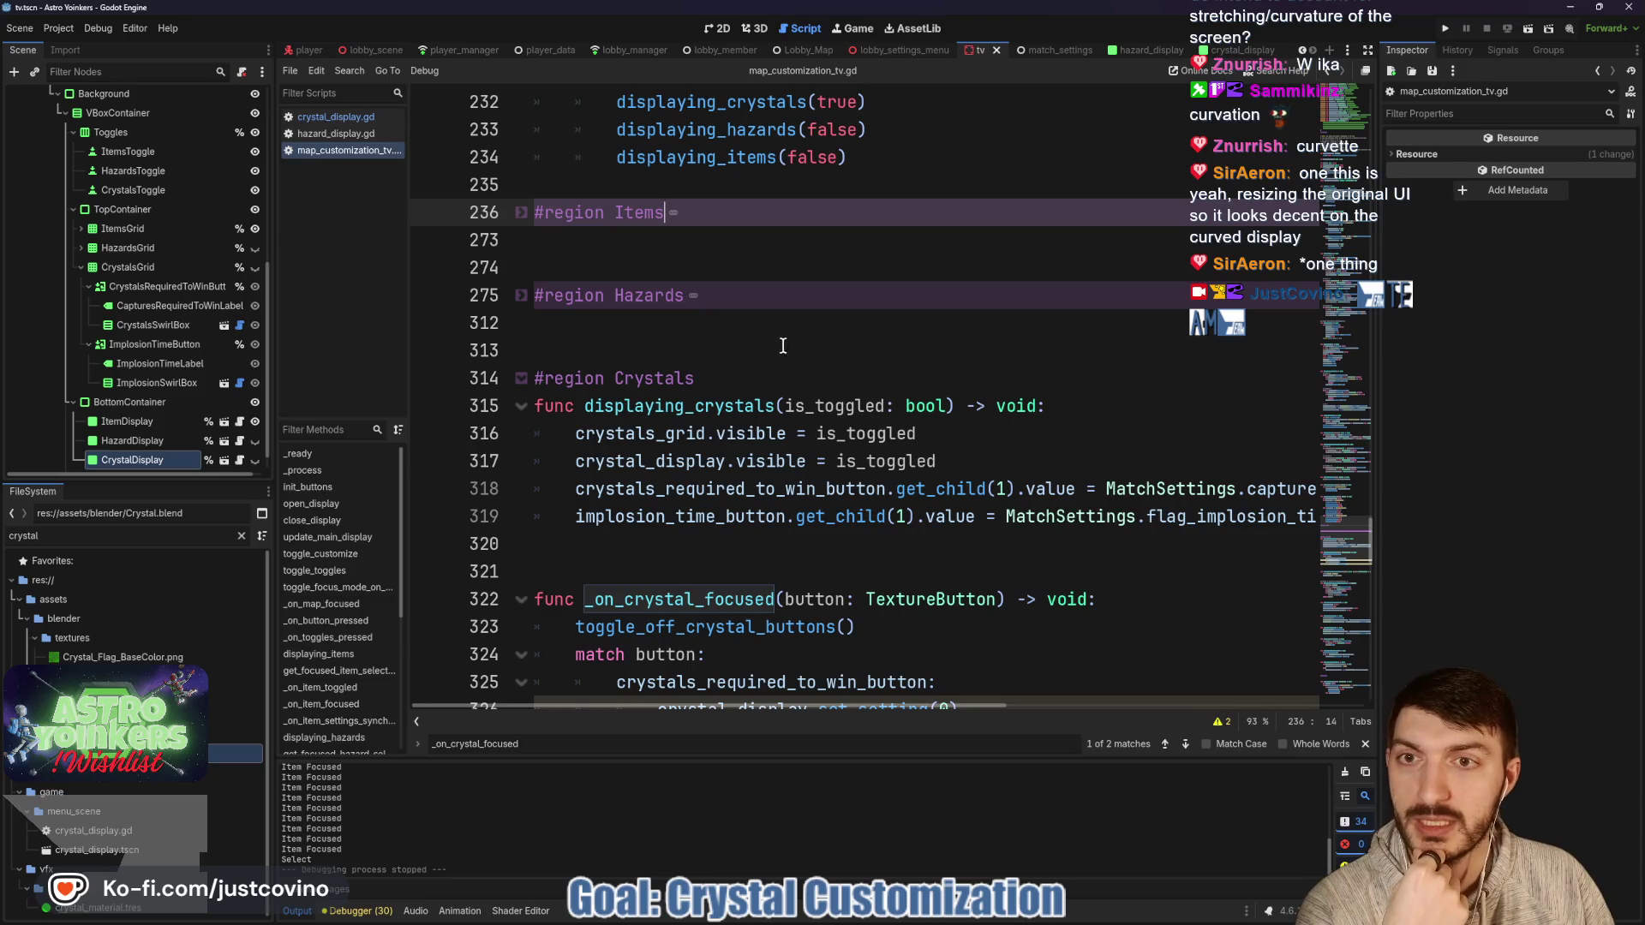
Fold the #region Crystals block at line 314 of map_customization_tv.gd.
{"action": "left_click", "coordinate": [643, 336]}
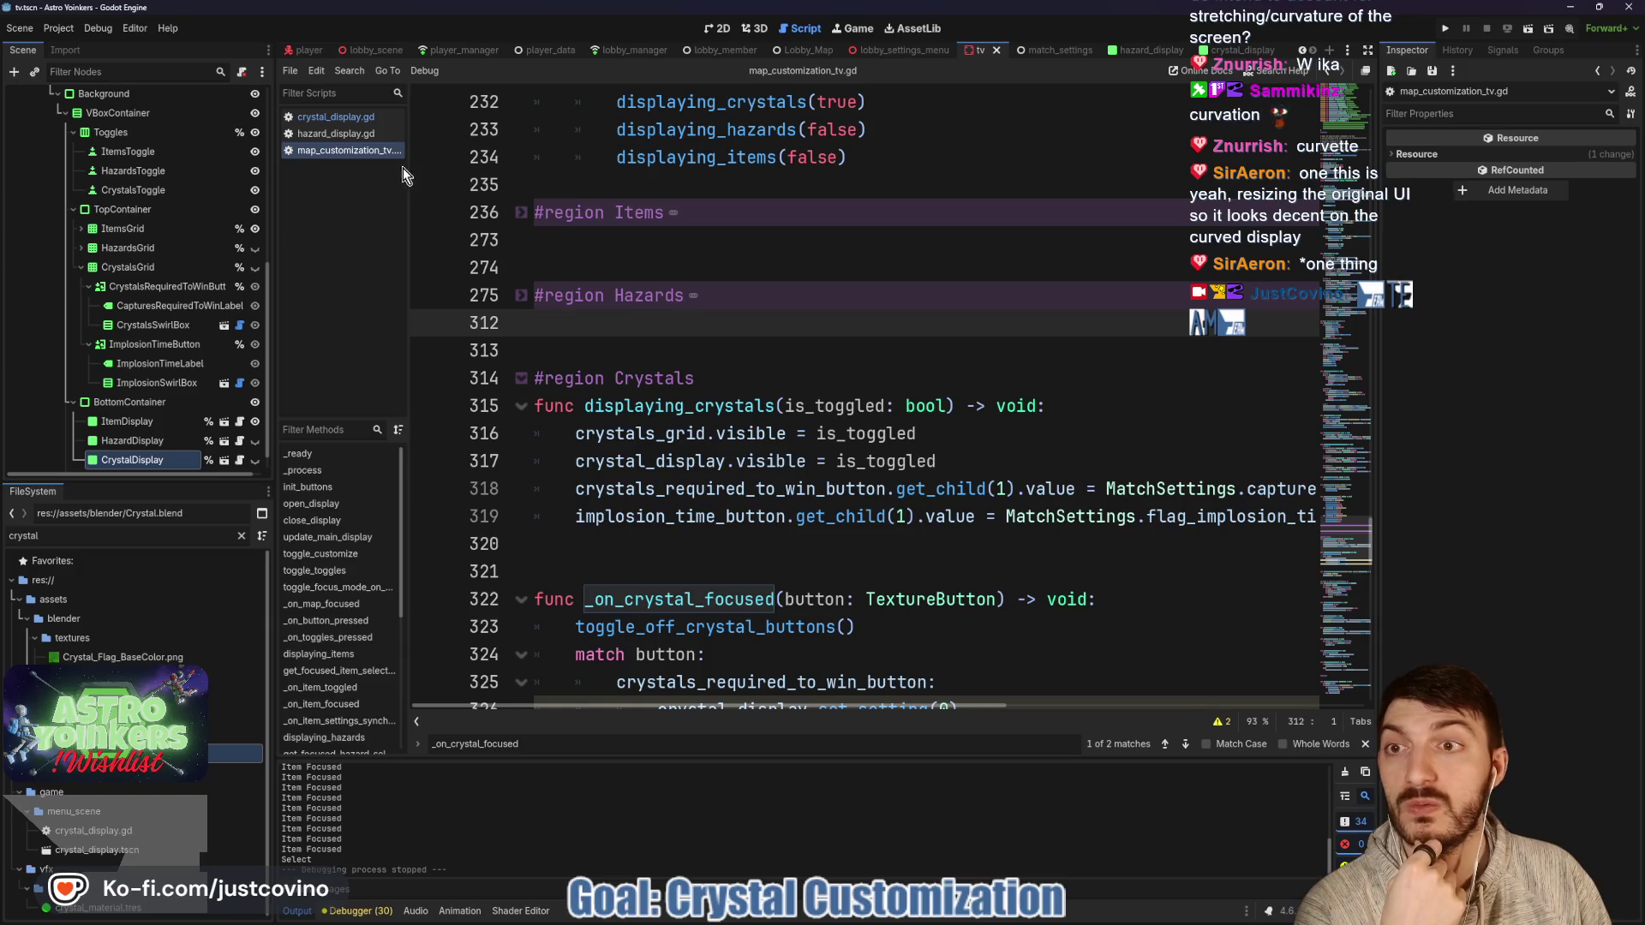
{"action": "key", "text": "Up"}
{"action": "key", "text": "Up"}
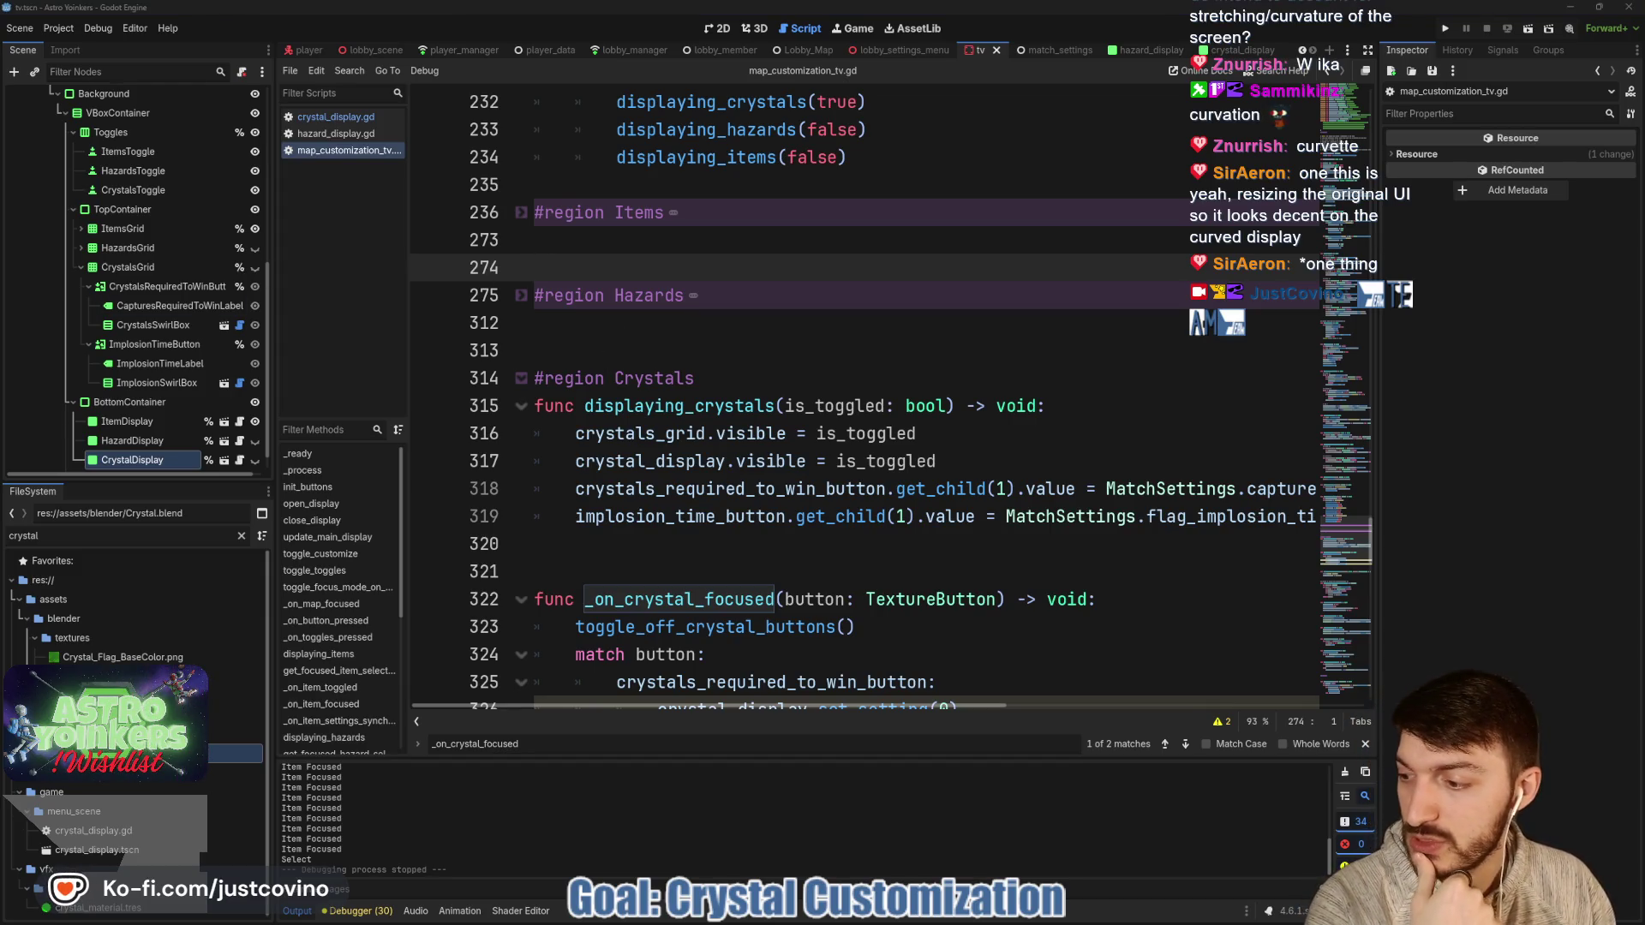
{"action": "left_click", "coordinate": [649, 354]}
{"action": "left_click", "coordinate": [520, 380]}
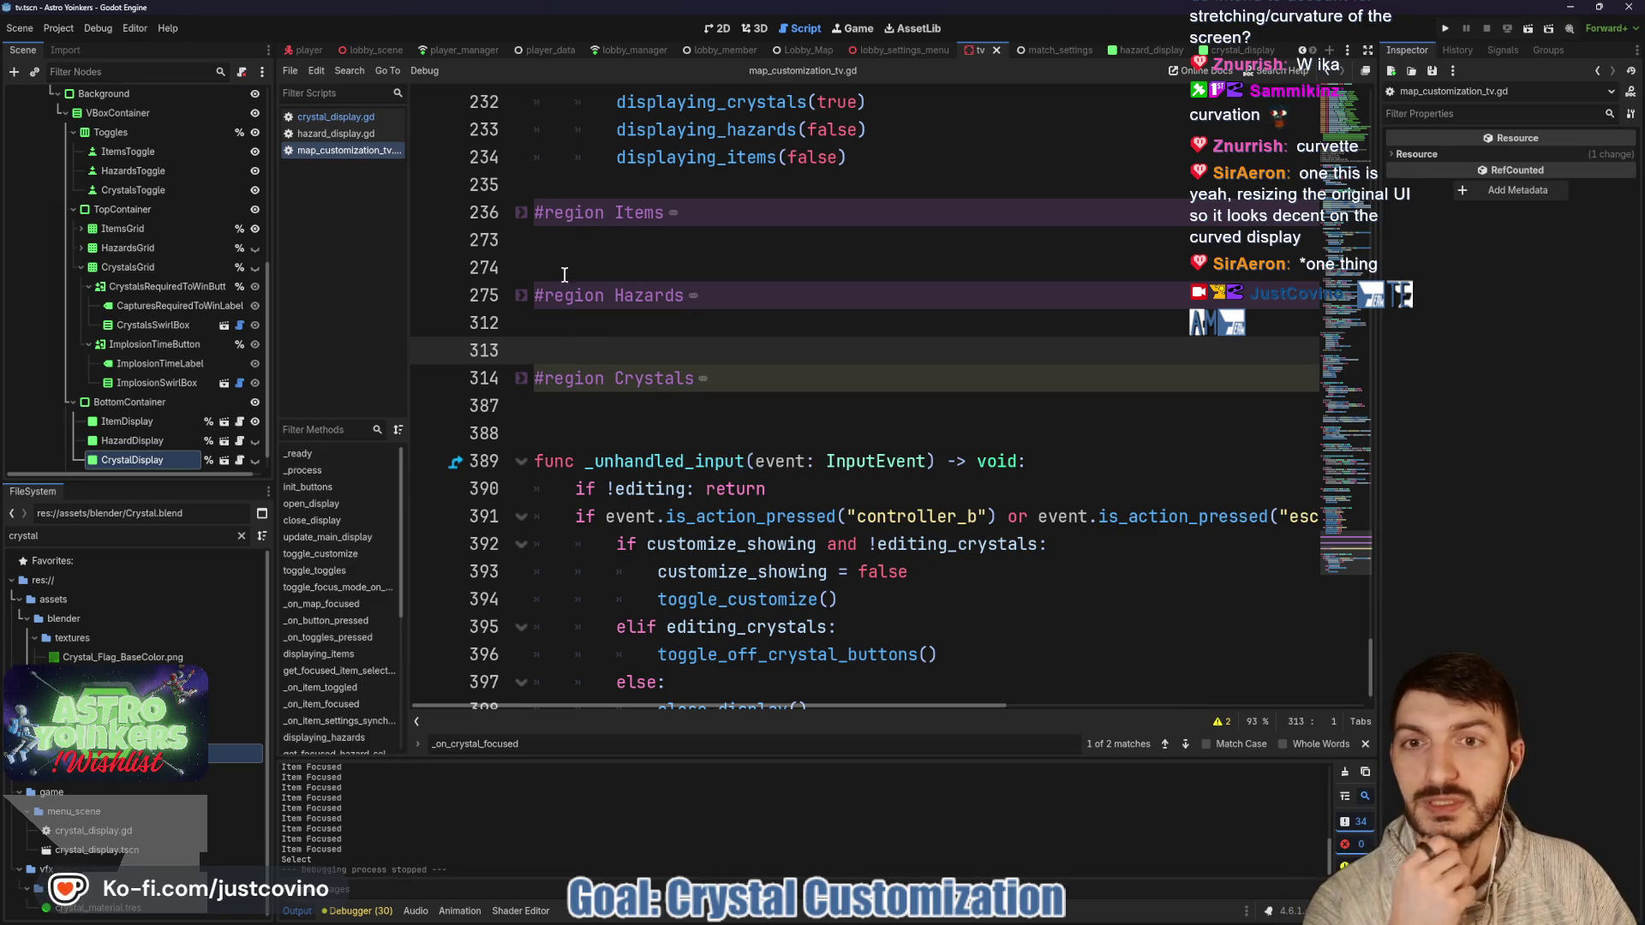
Check the caret spacing around the folded Items, Hazards and Crystals regions, then bring up File Explorer.
{"action": "left_click", "coordinate": [623, 255]}
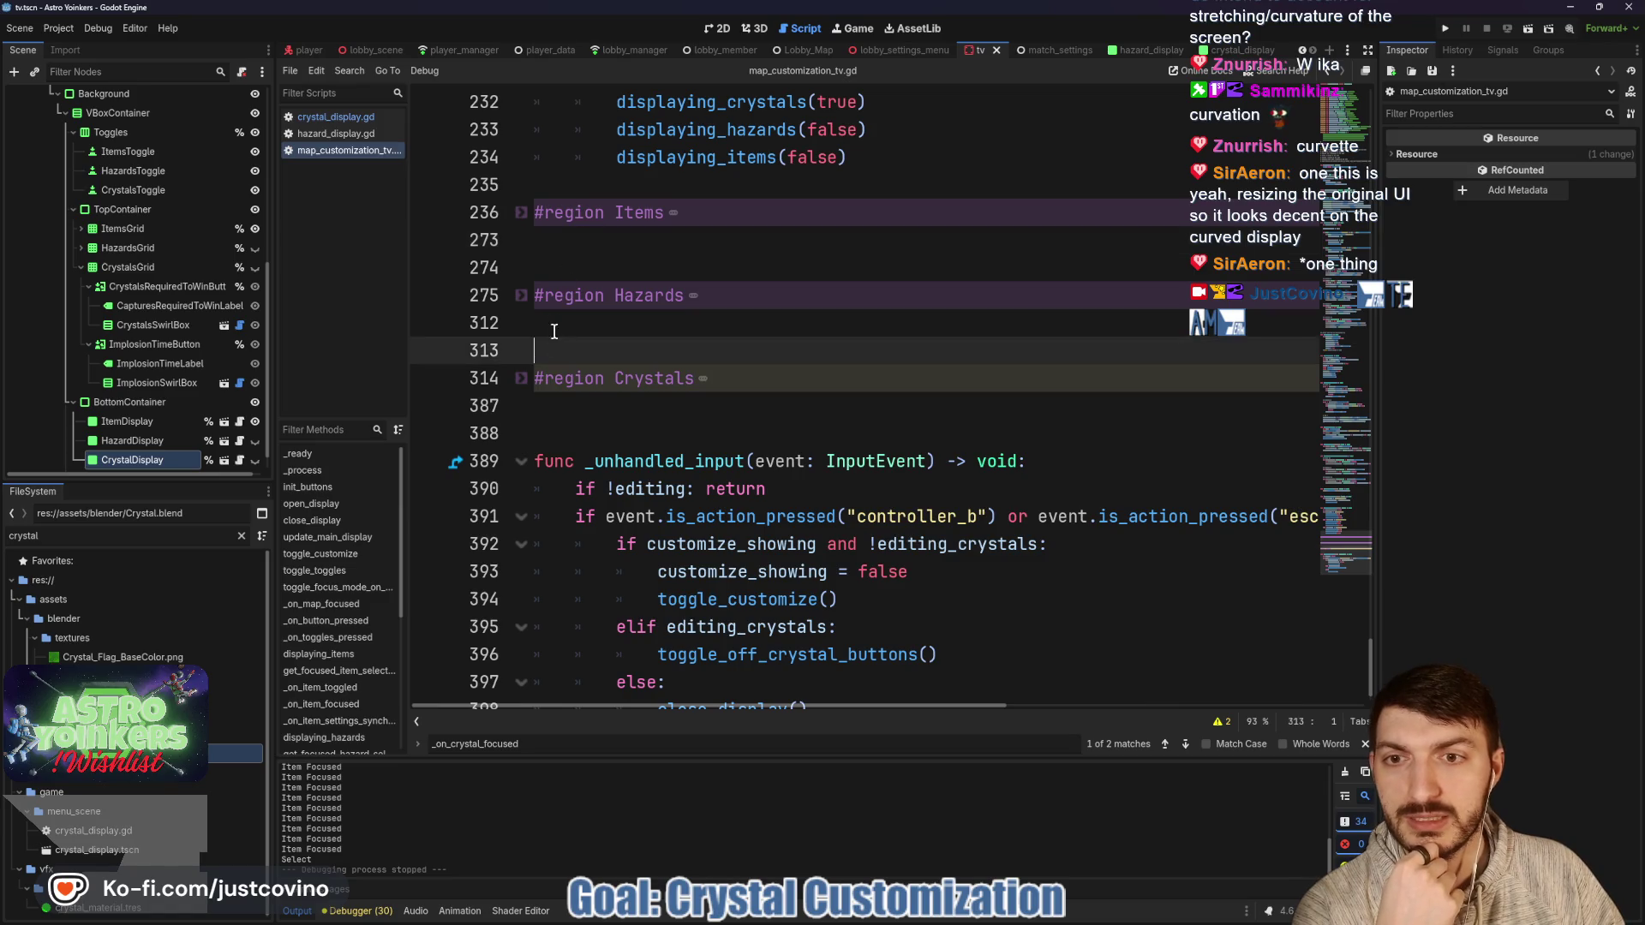
{"action": "left_click", "coordinate": [584, 266]}
{"action": "left_click", "coordinate": [562, 433]}
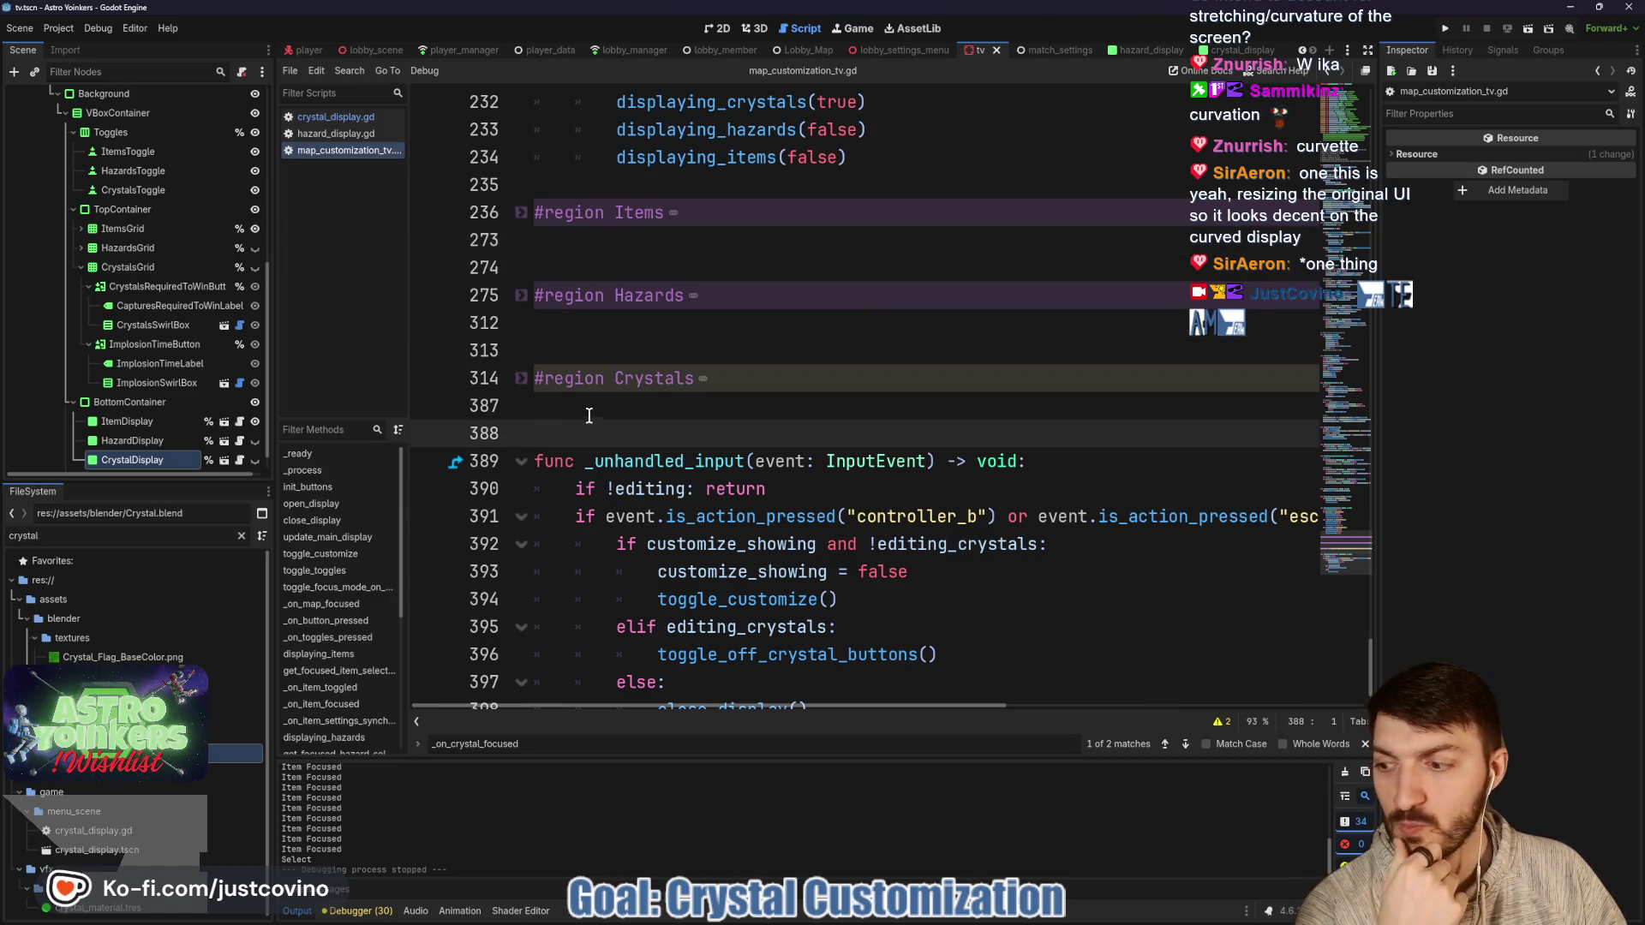
{"action": "scroll", "coordinate": [726, 426], "scroll_direction": "down", "scroll_amount": 1}
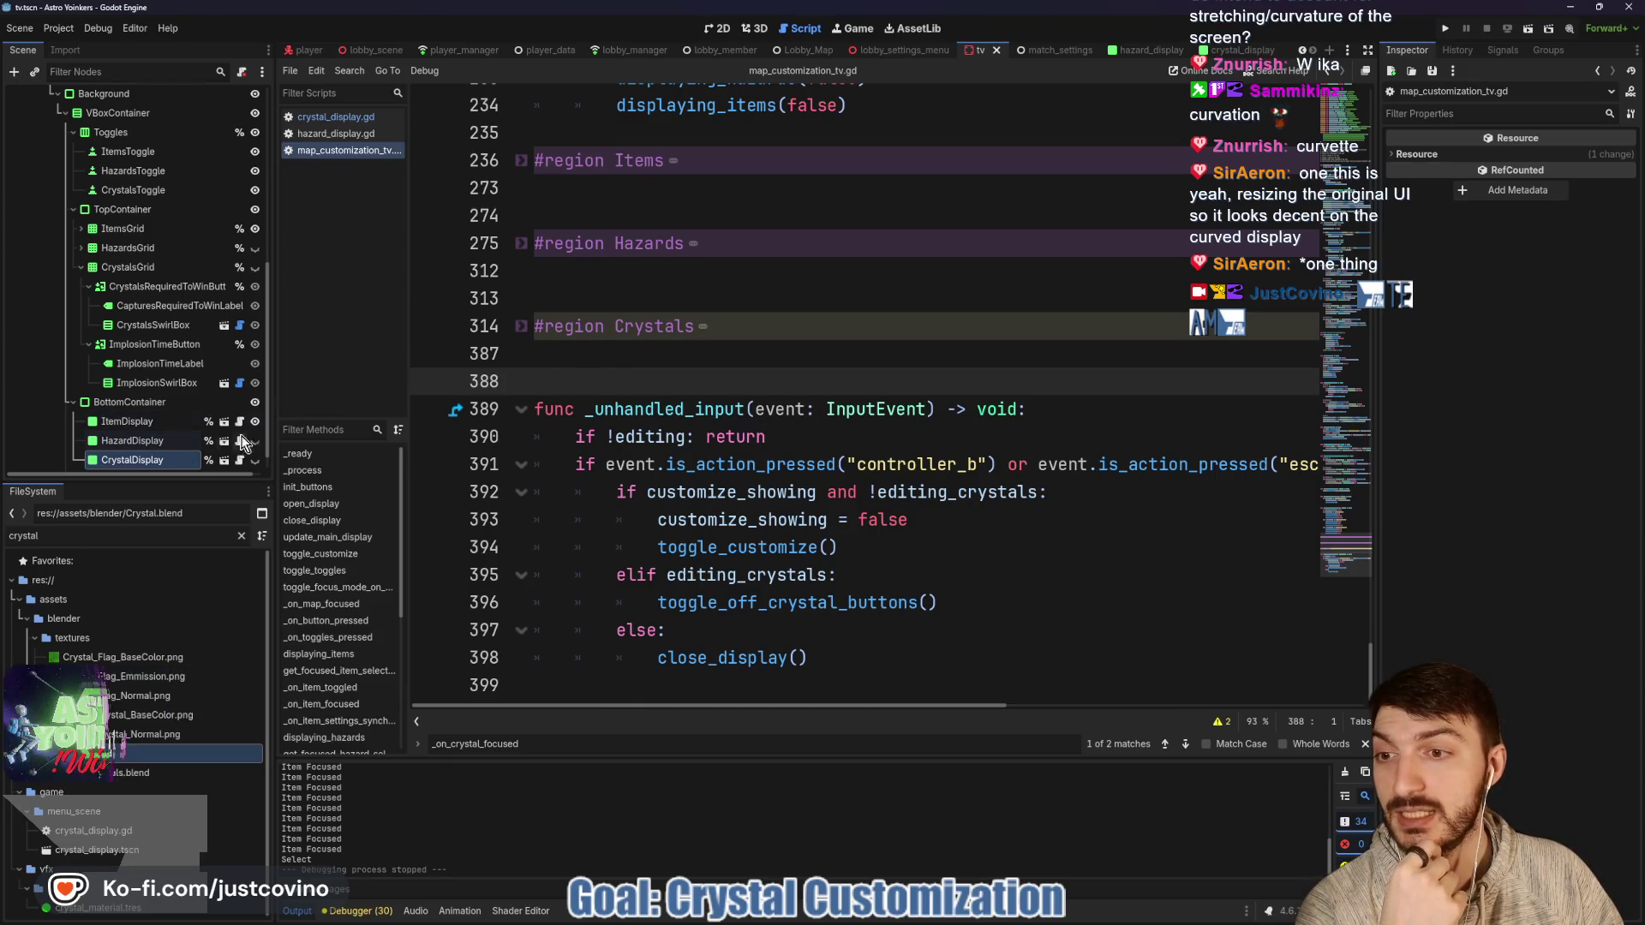
{"action": "left_click", "coordinate": [548, 216]}
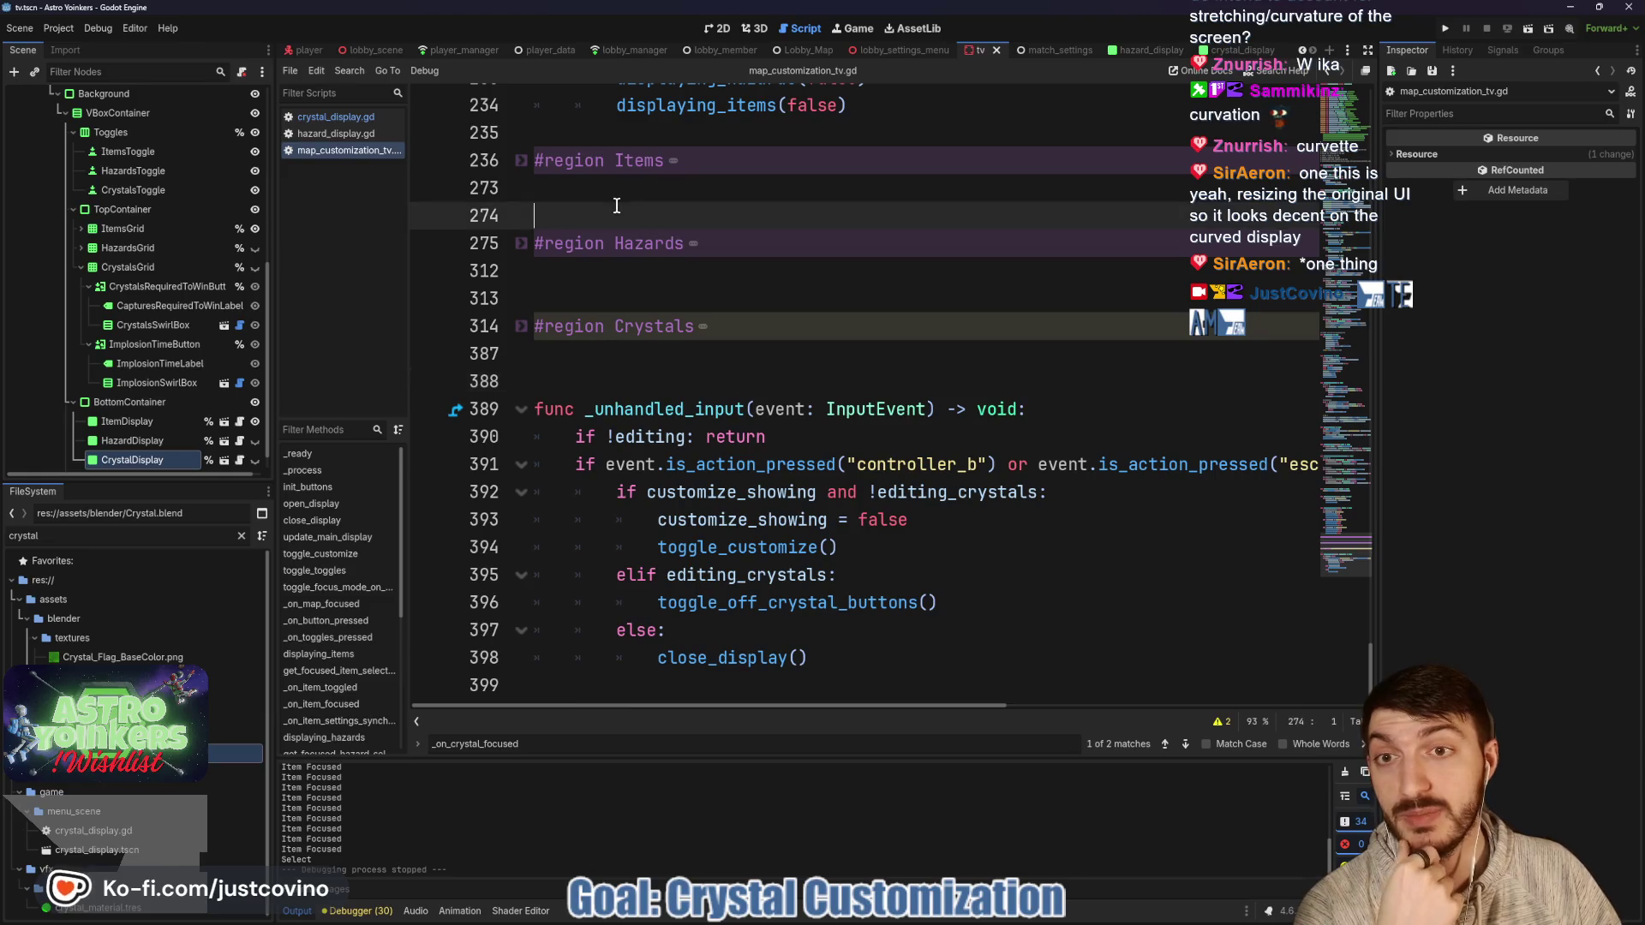
{"action": "left_click", "coordinate": [574, 278]}
{"action": "left_click", "coordinate": [573, 298]}
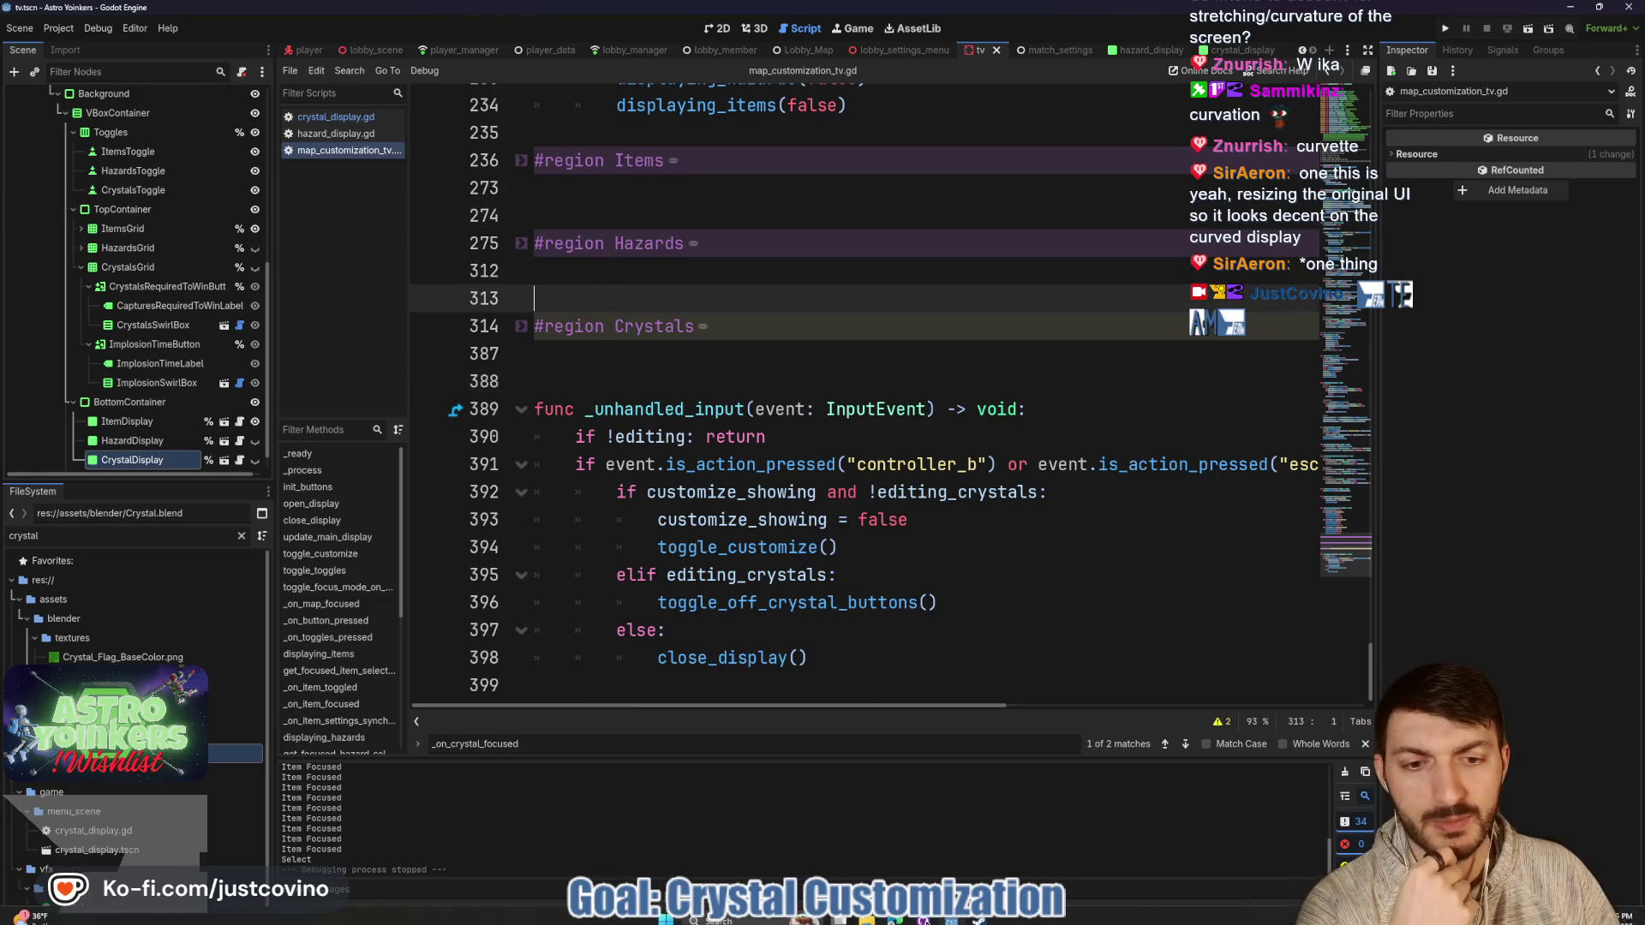
{"action": "left_click", "coordinate": [751, 909]}
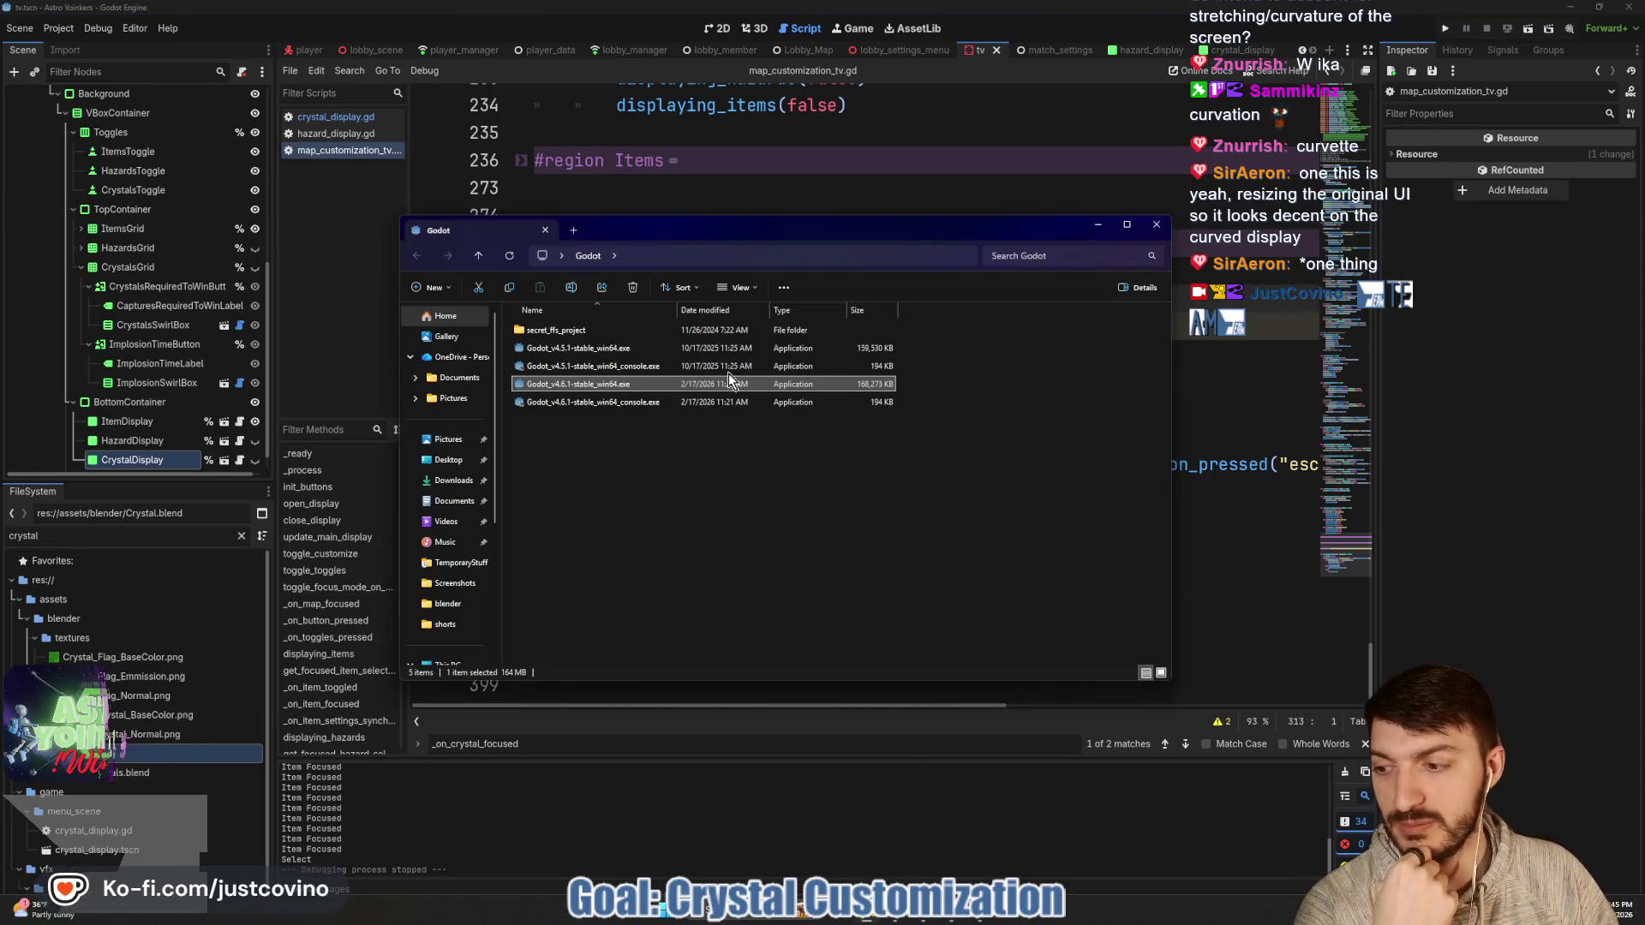
Go to Desktop > AstroYoinkersSteam > marketing > shorts and open negative_review_3.png.
{"action": "left_click", "coordinate": [448, 459]}
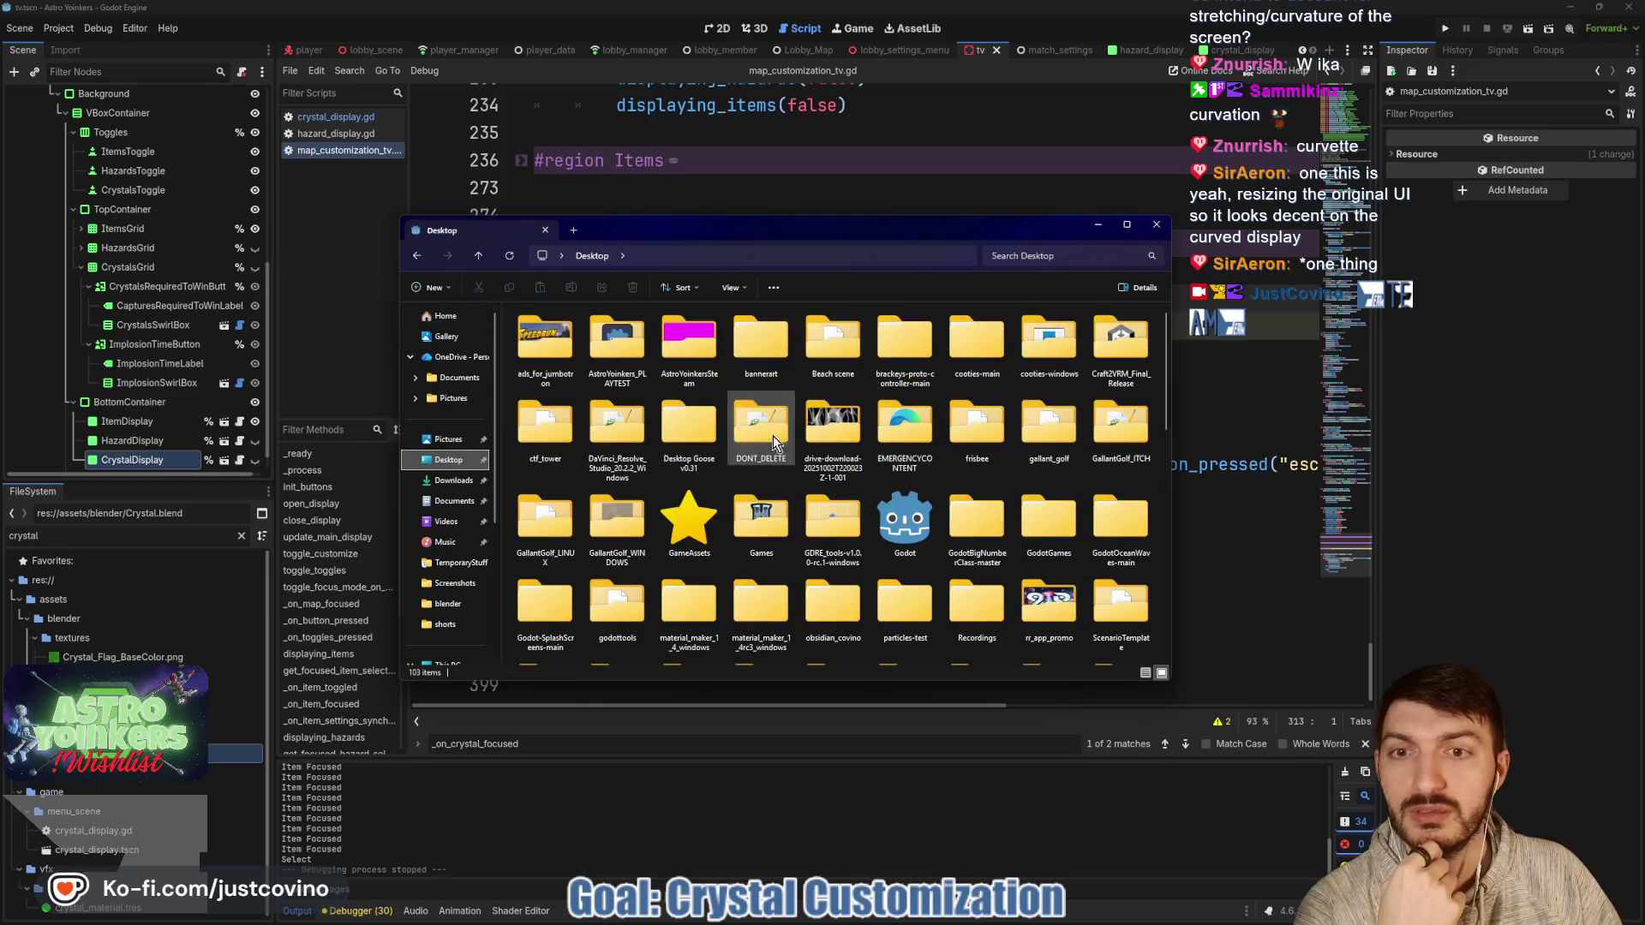
{"action": "double_click", "coordinate": [712, 353]}
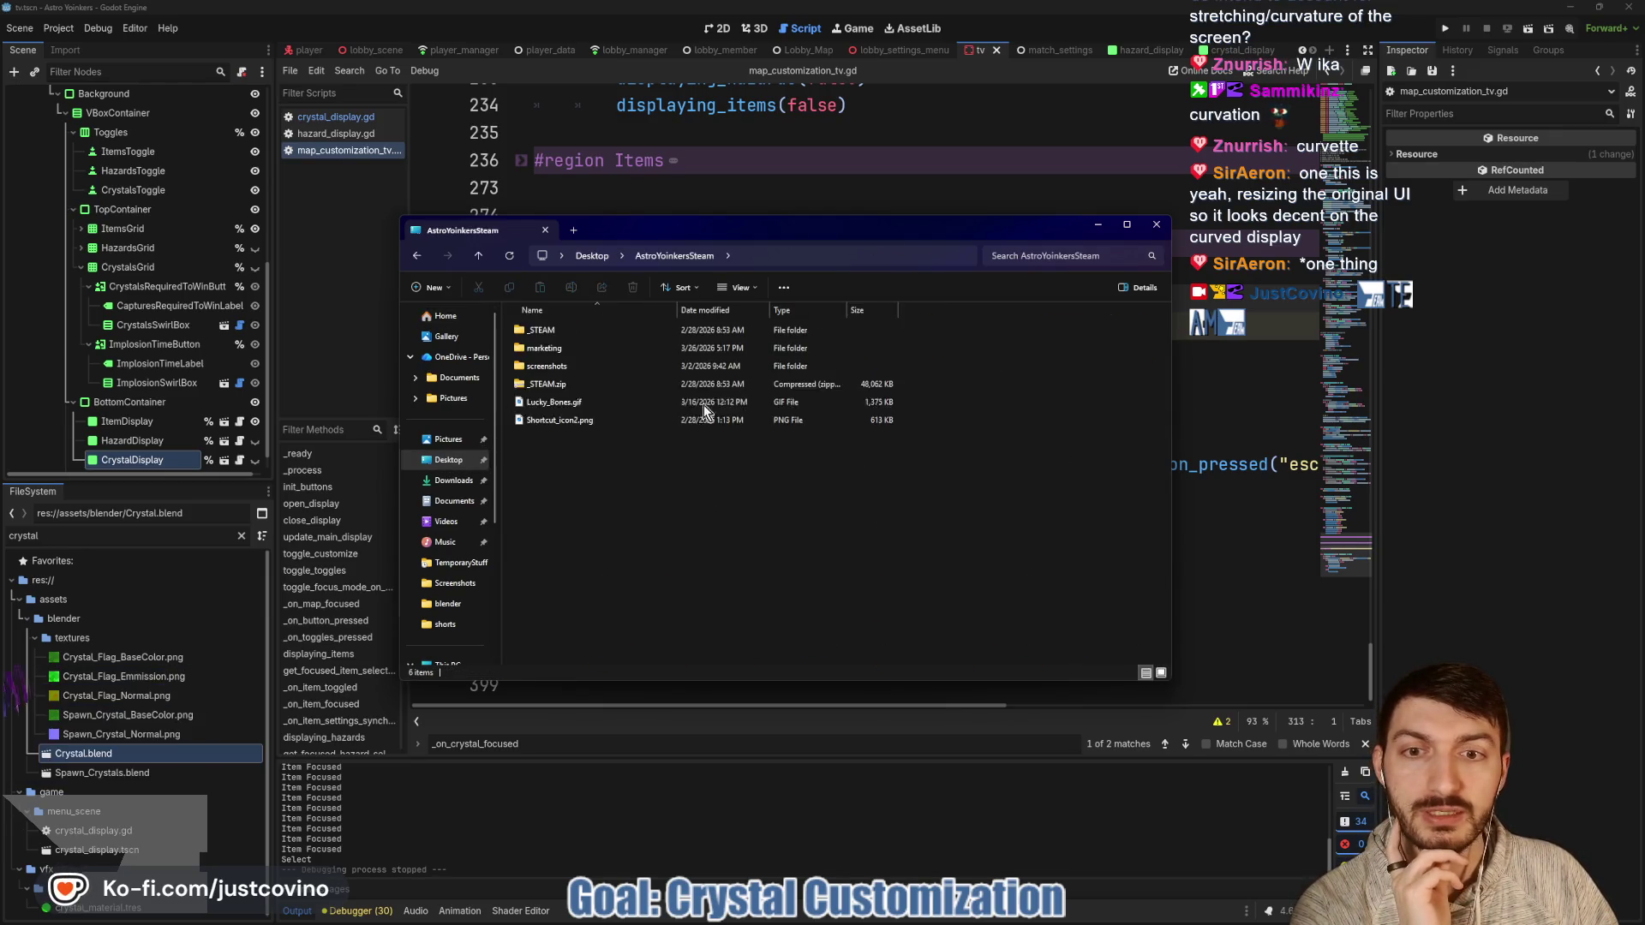
{"action": "double_click", "coordinate": [545, 348]}
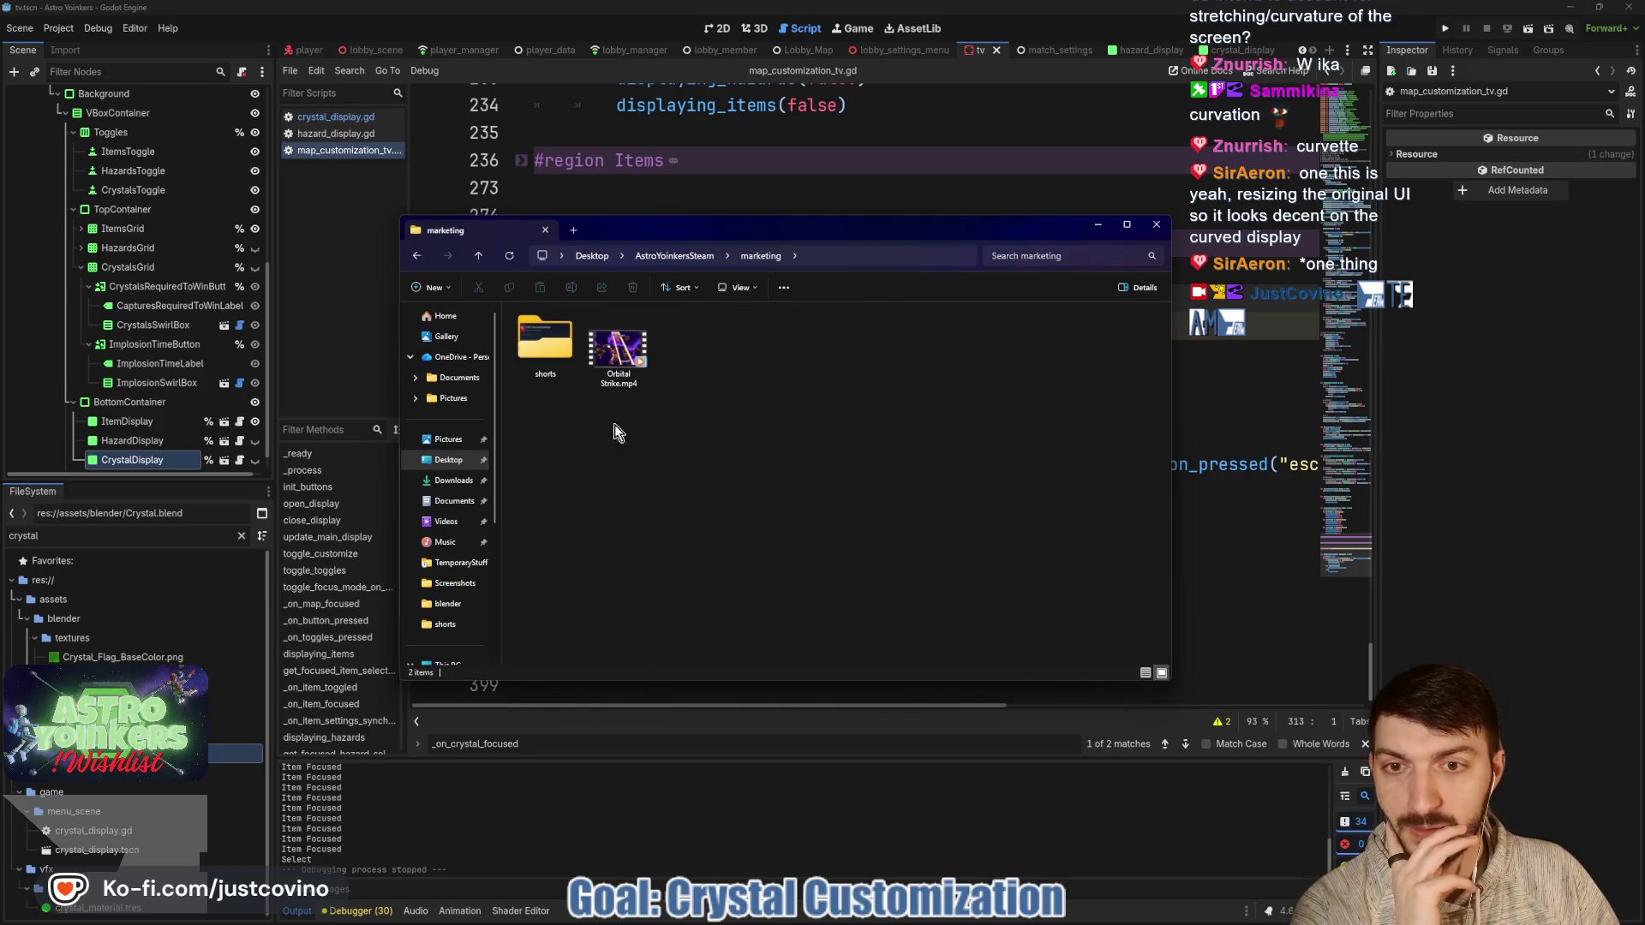
{"action": "double_click", "coordinate": [545, 343]}
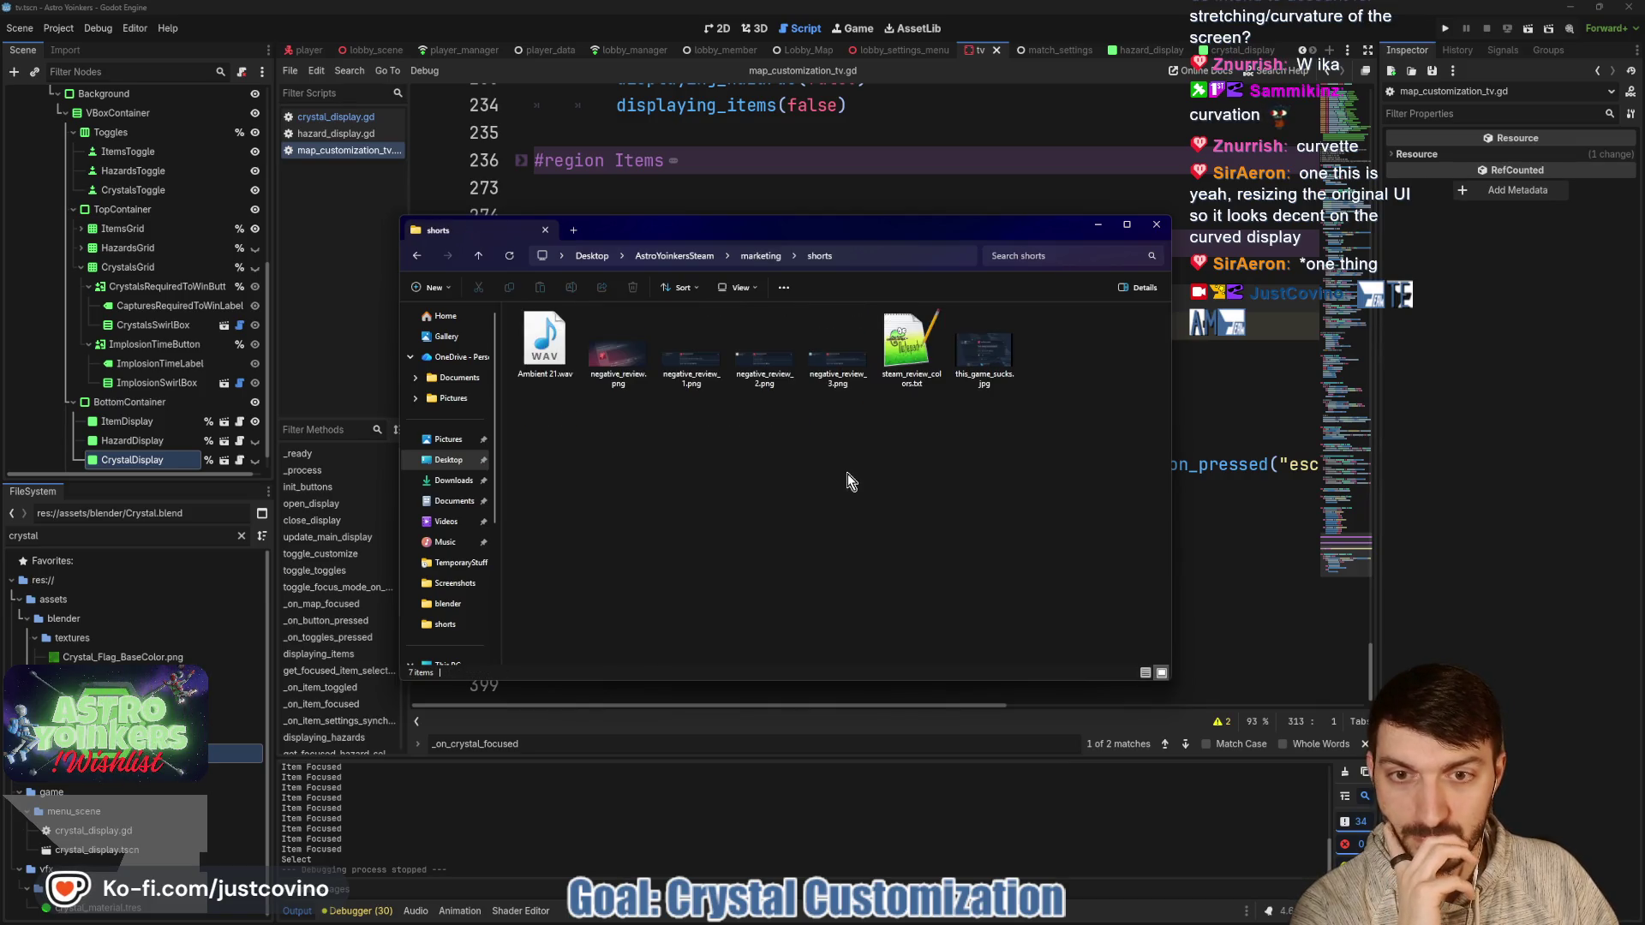
{"action": "left_click", "coordinate": [822, 374]}
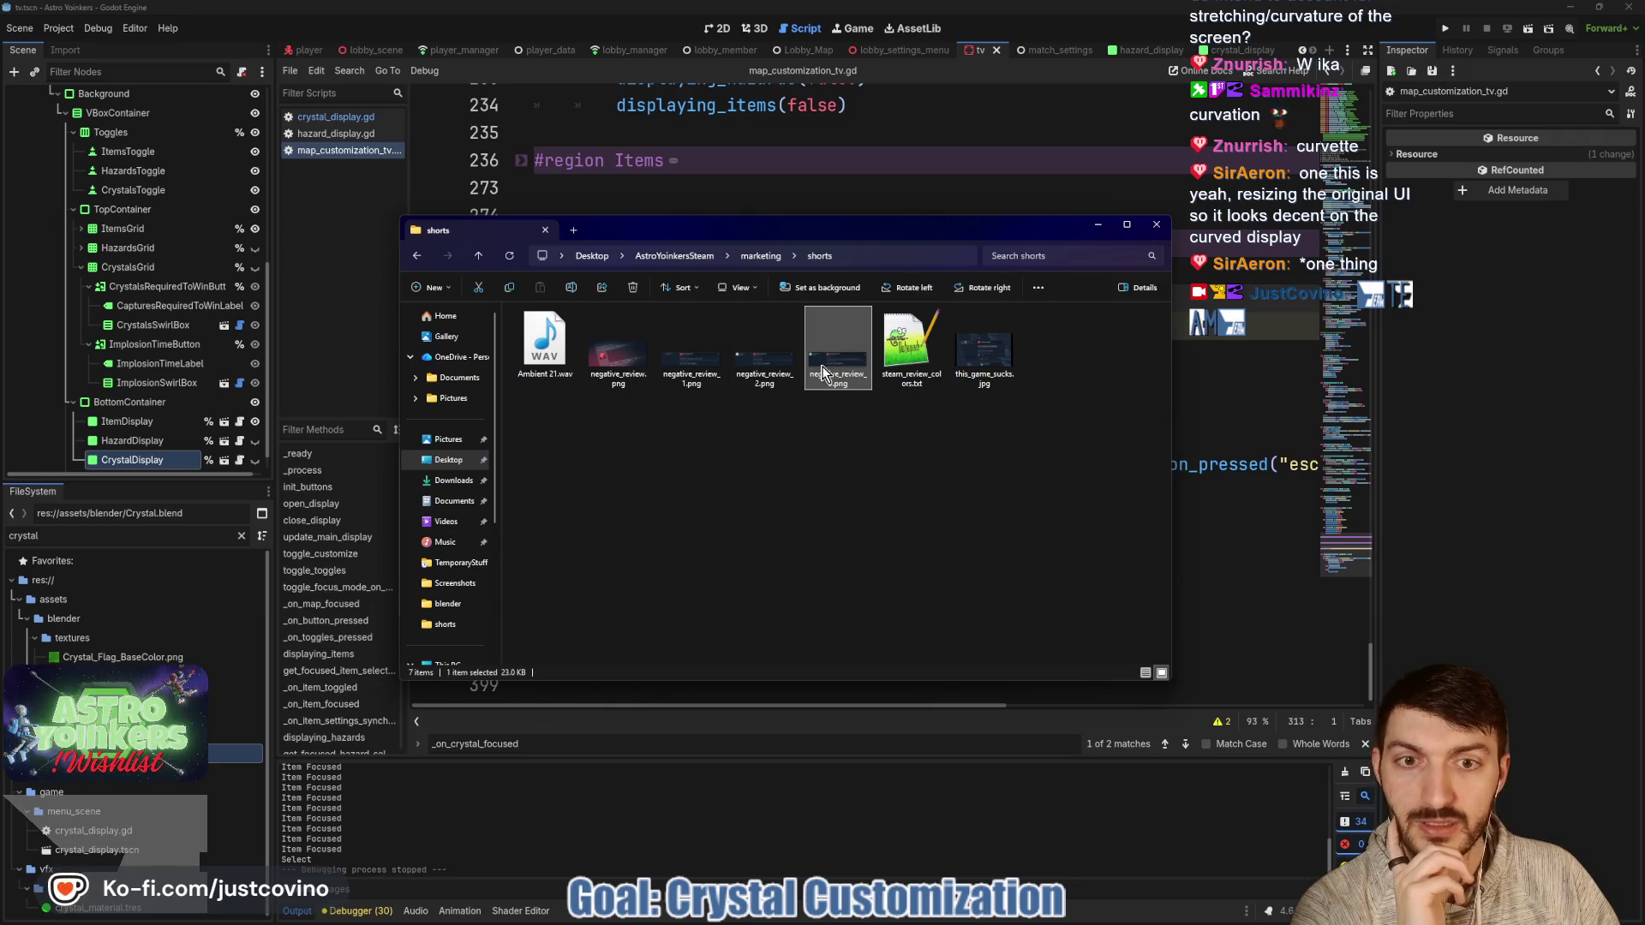
{"action": "double_click", "coordinate": [822, 375]}
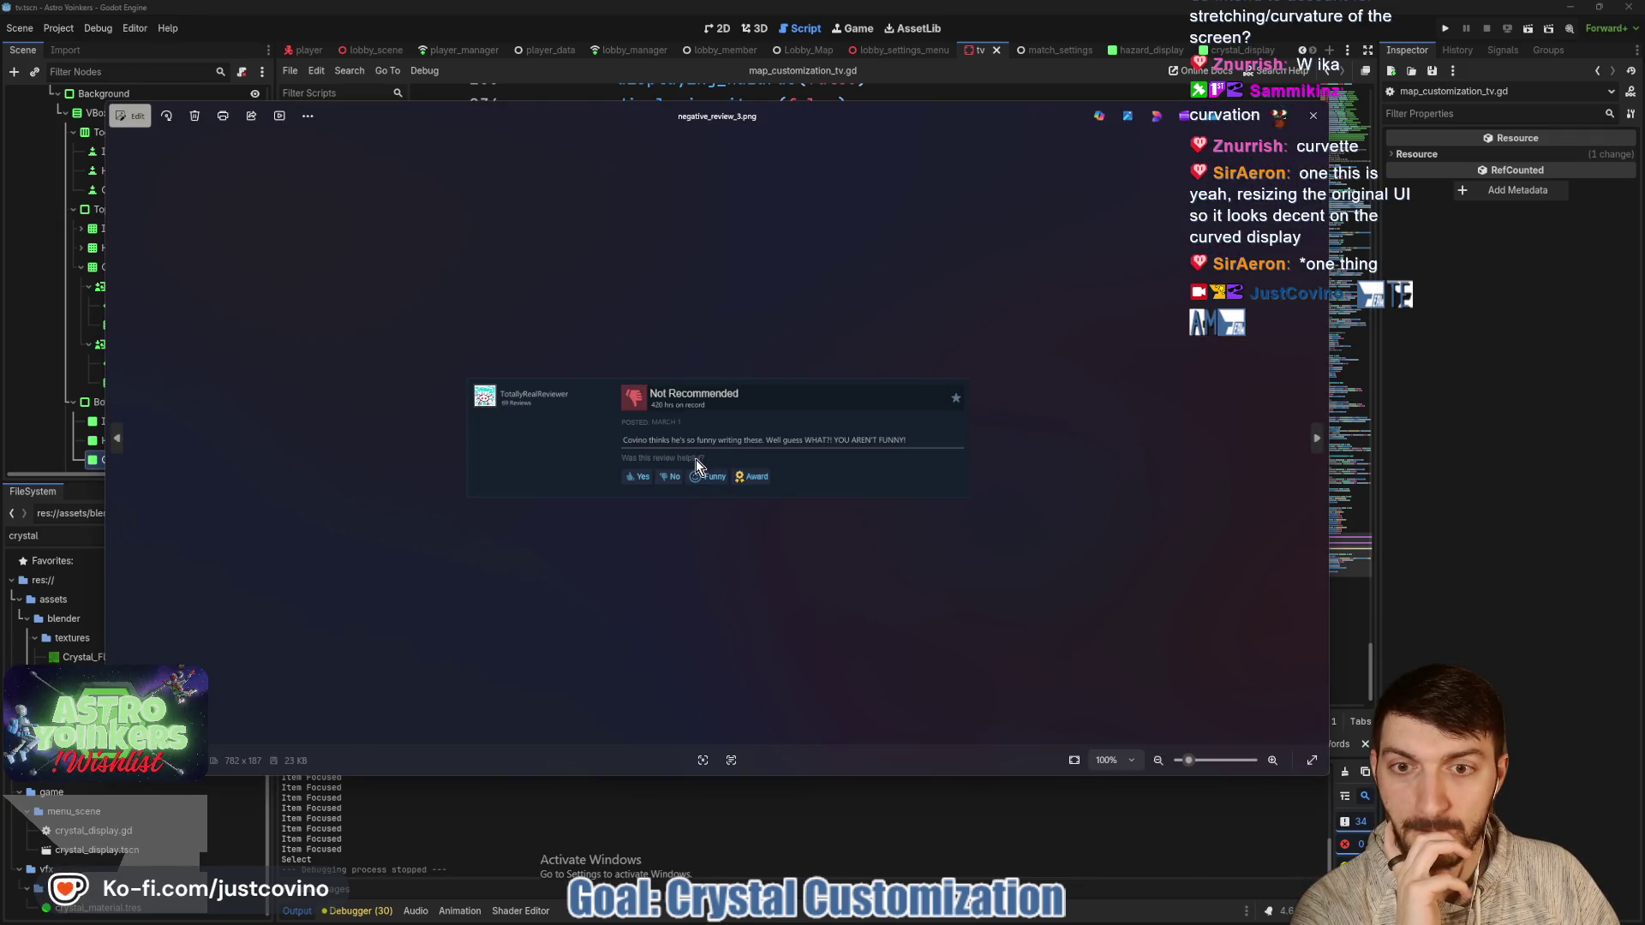
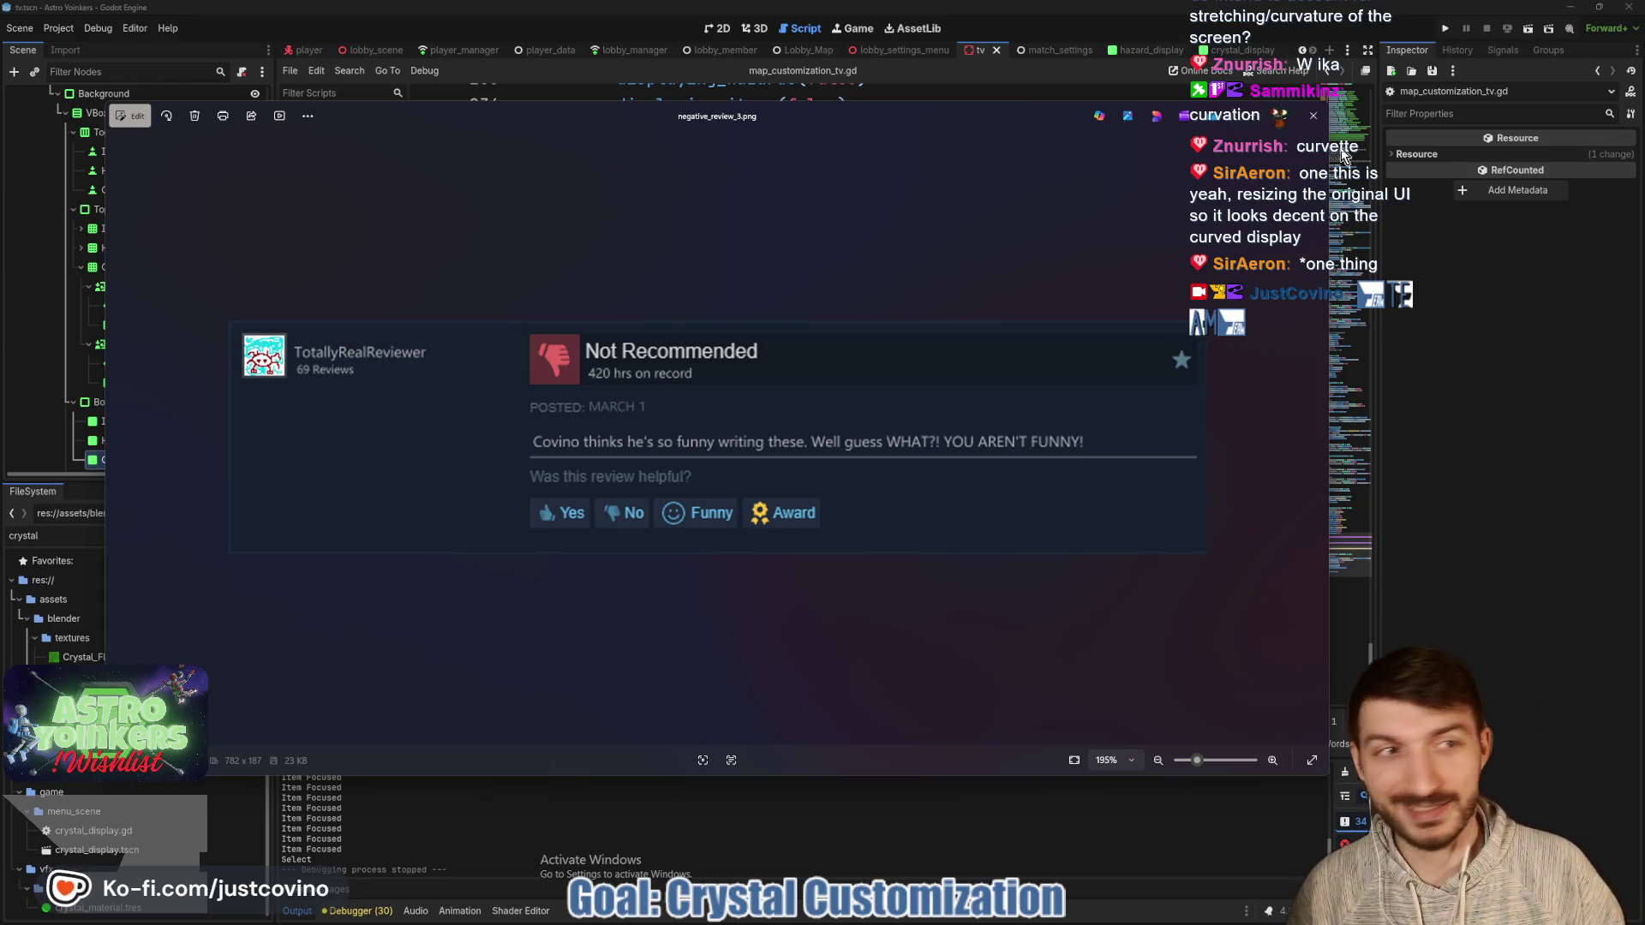
View negative_review_2.png zoomed in, then close Photos and the shorts folder window.
{"action": "left_click", "coordinate": [1312, 116]}
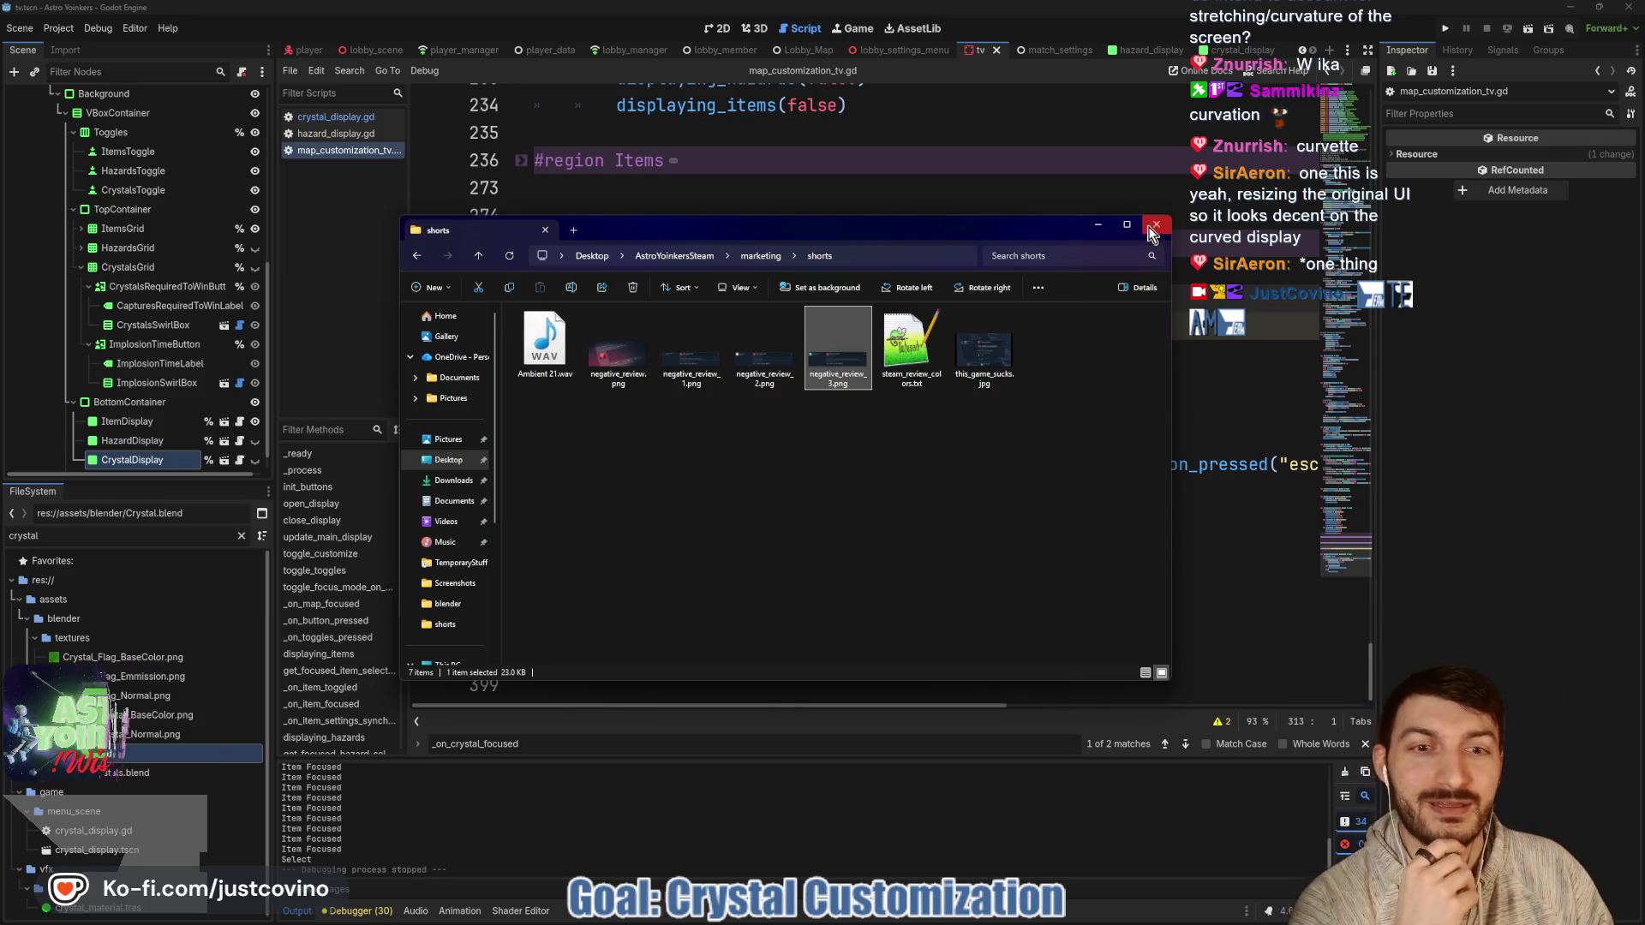
{"action": "double_click", "coordinate": [761, 364]}
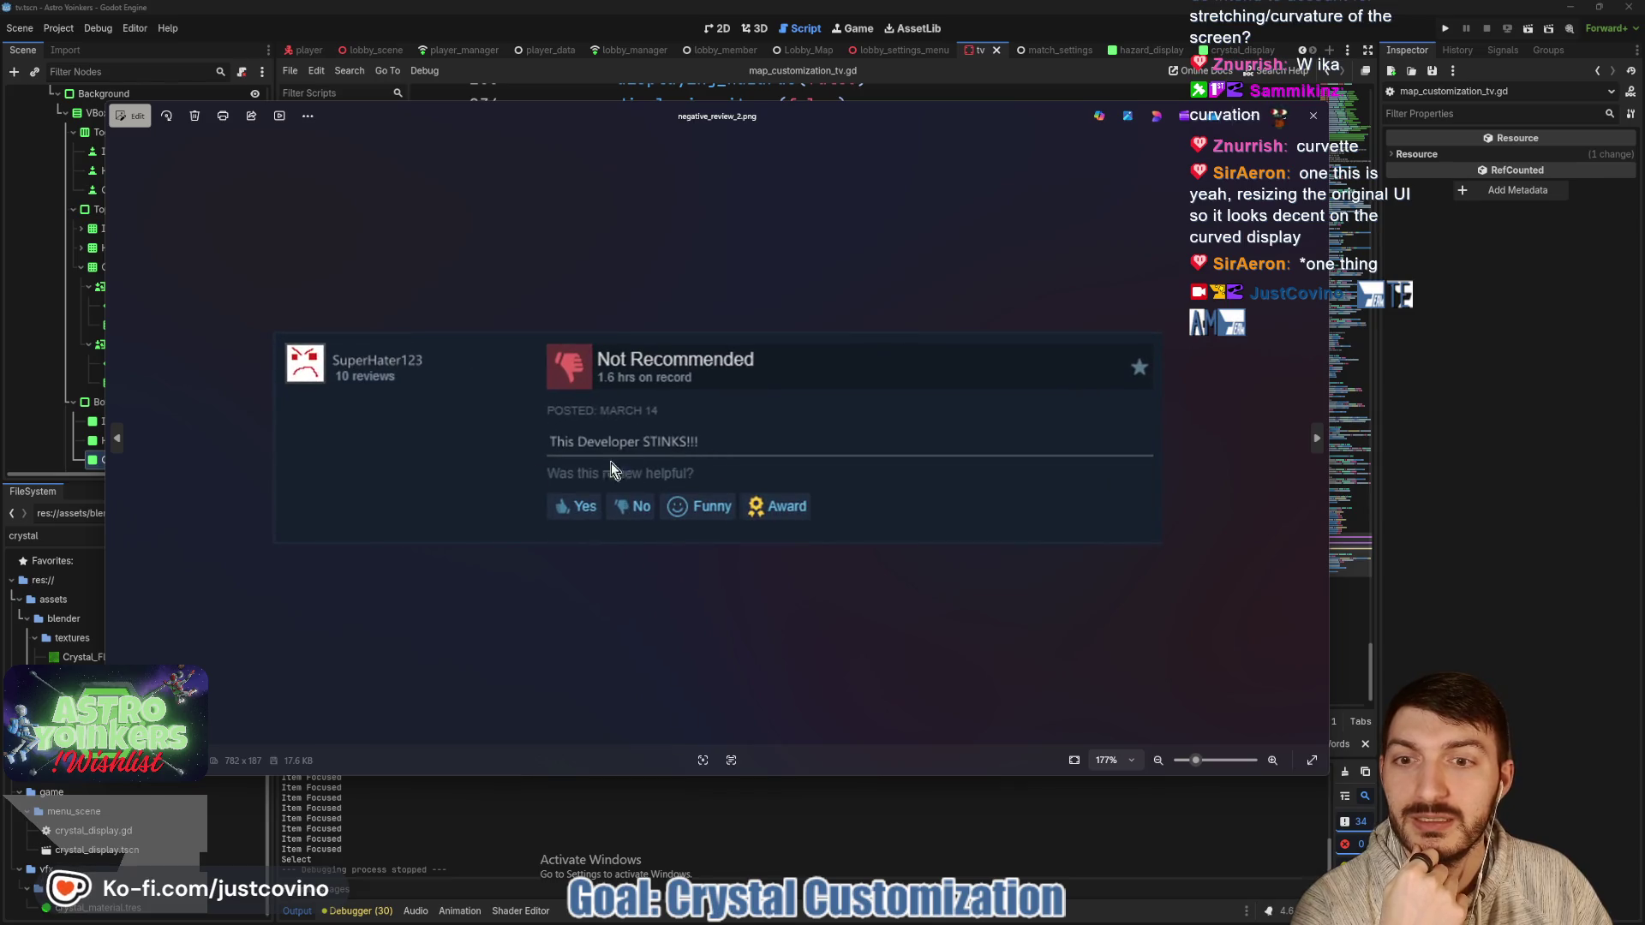
{"action": "scroll", "coordinate": [634, 461], "scroll_direction": "up", "scroll_amount": 2}
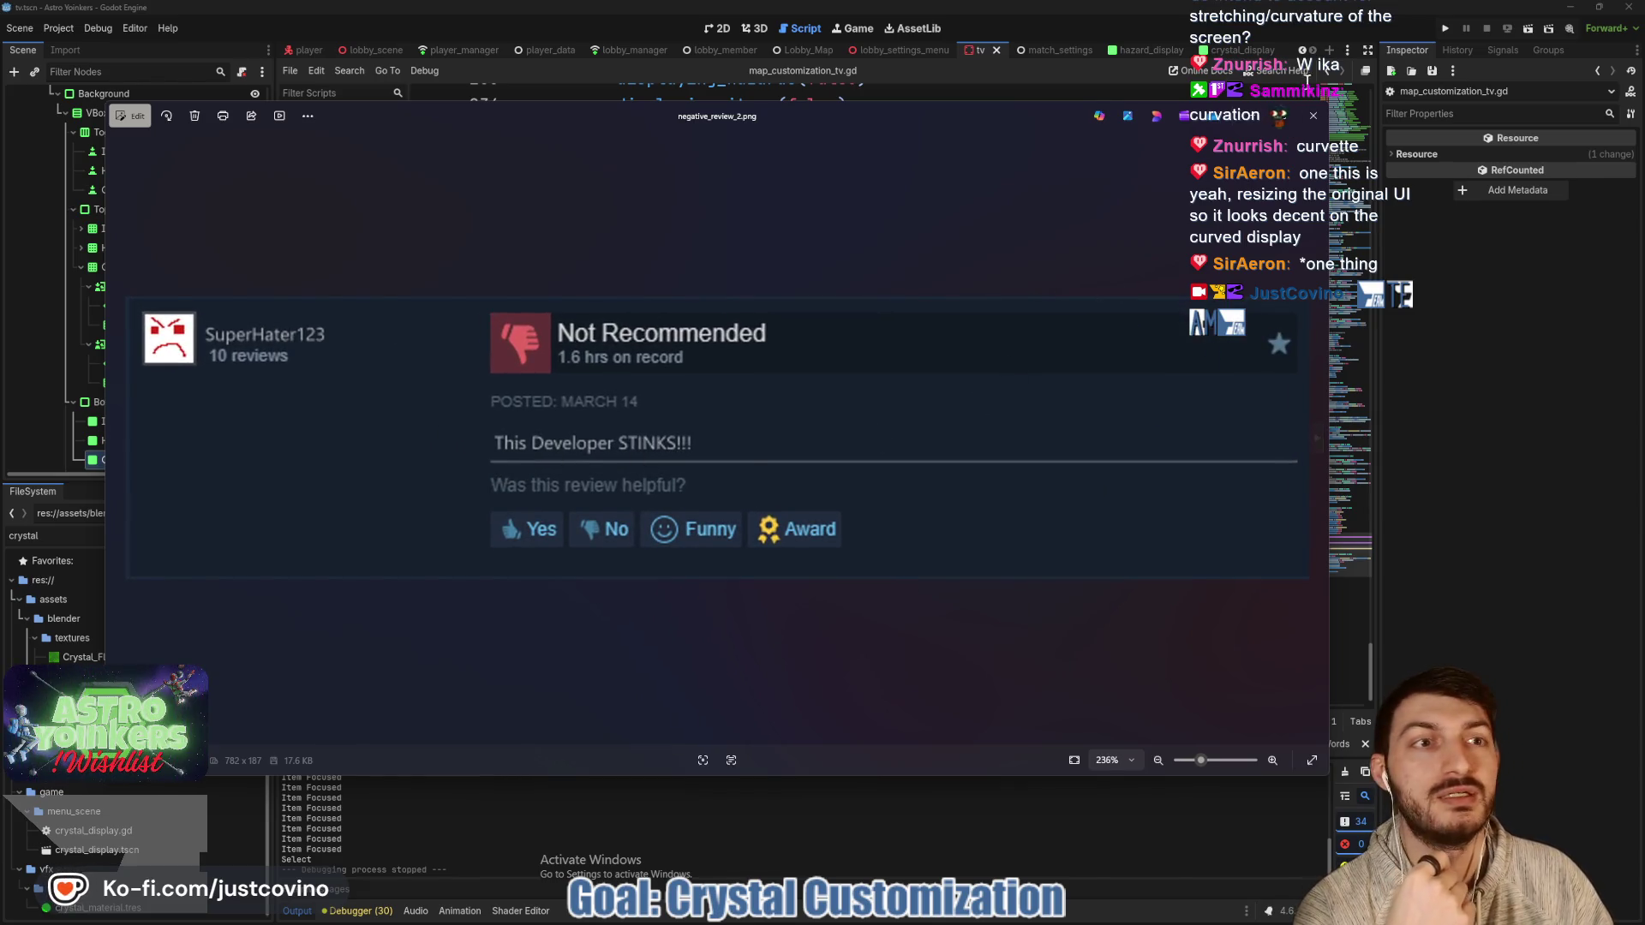
{"action": "left_click", "coordinate": [1314, 115]}
{"action": "left_click", "coordinate": [1148, 226]}
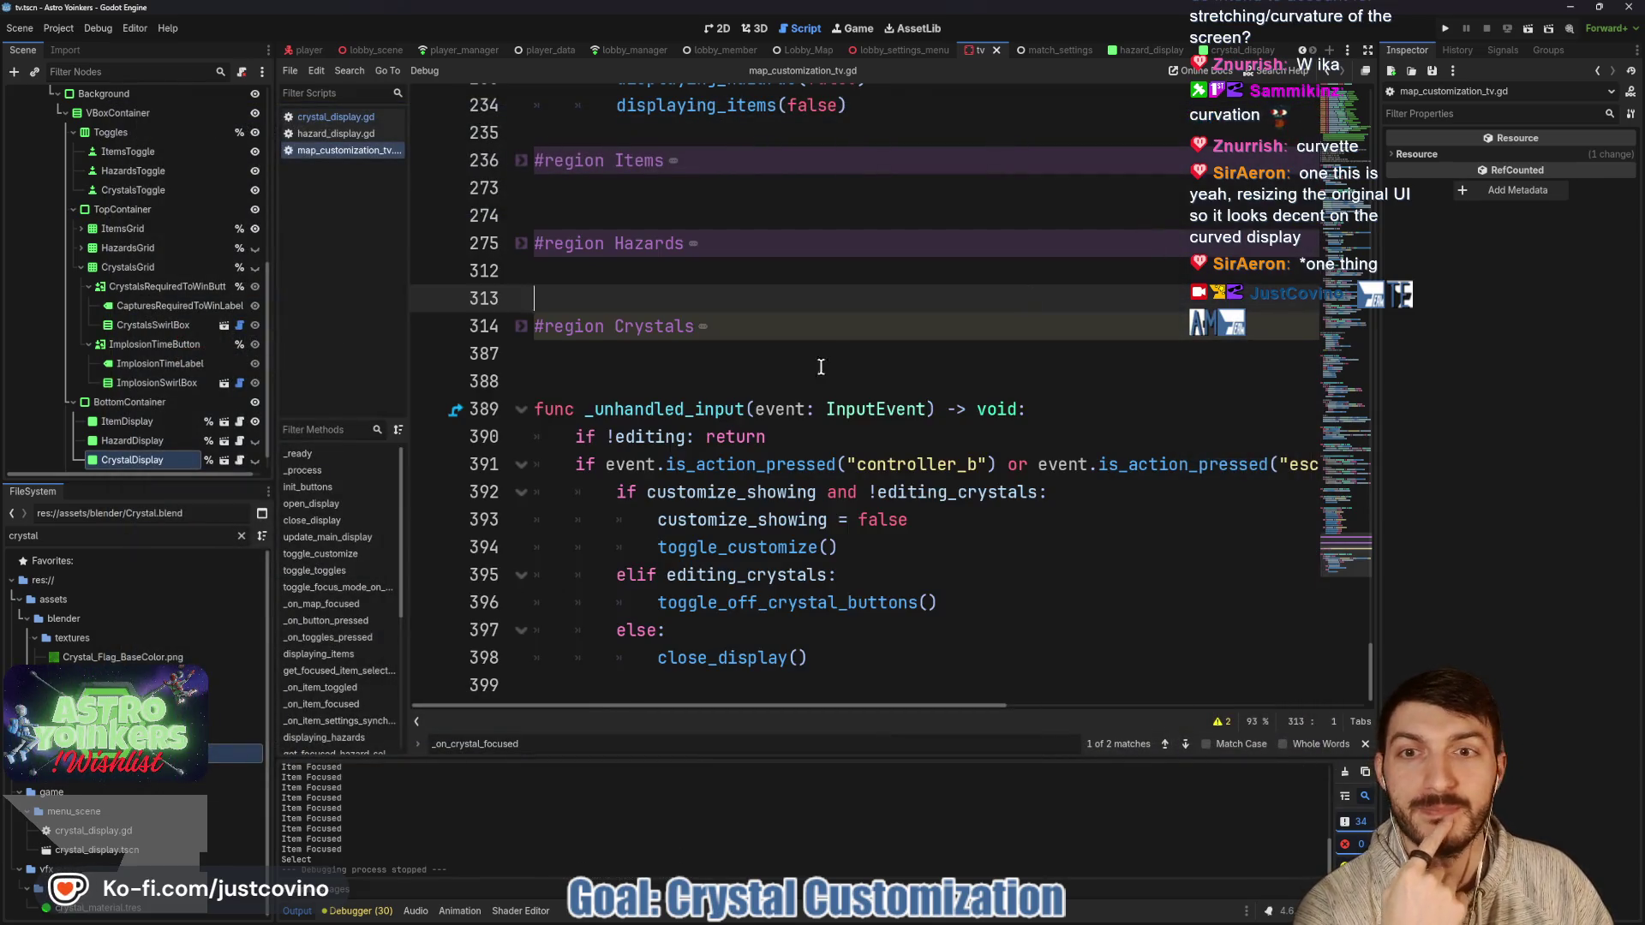
Review the focus code in map_customization_tv.gd and the TV scene's customization menu layout in 2D.
{"action": "left_click", "coordinate": [686, 374]}
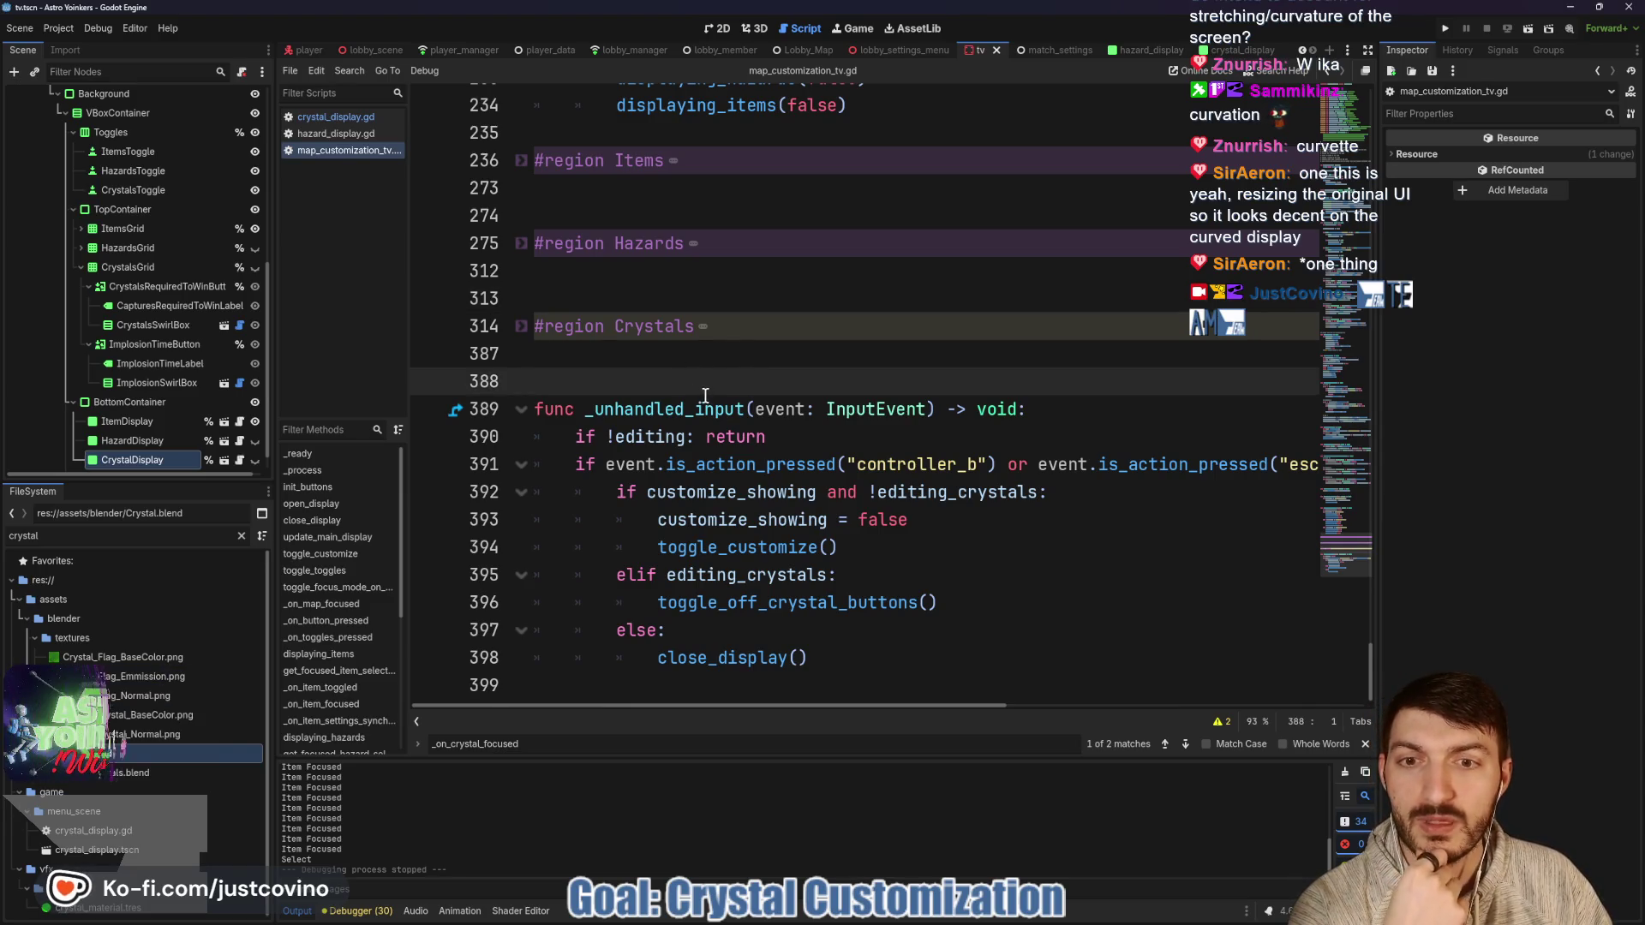
{"action": "scroll", "coordinate": [704, 394], "scroll_direction": "up", "scroll_amount": 5}
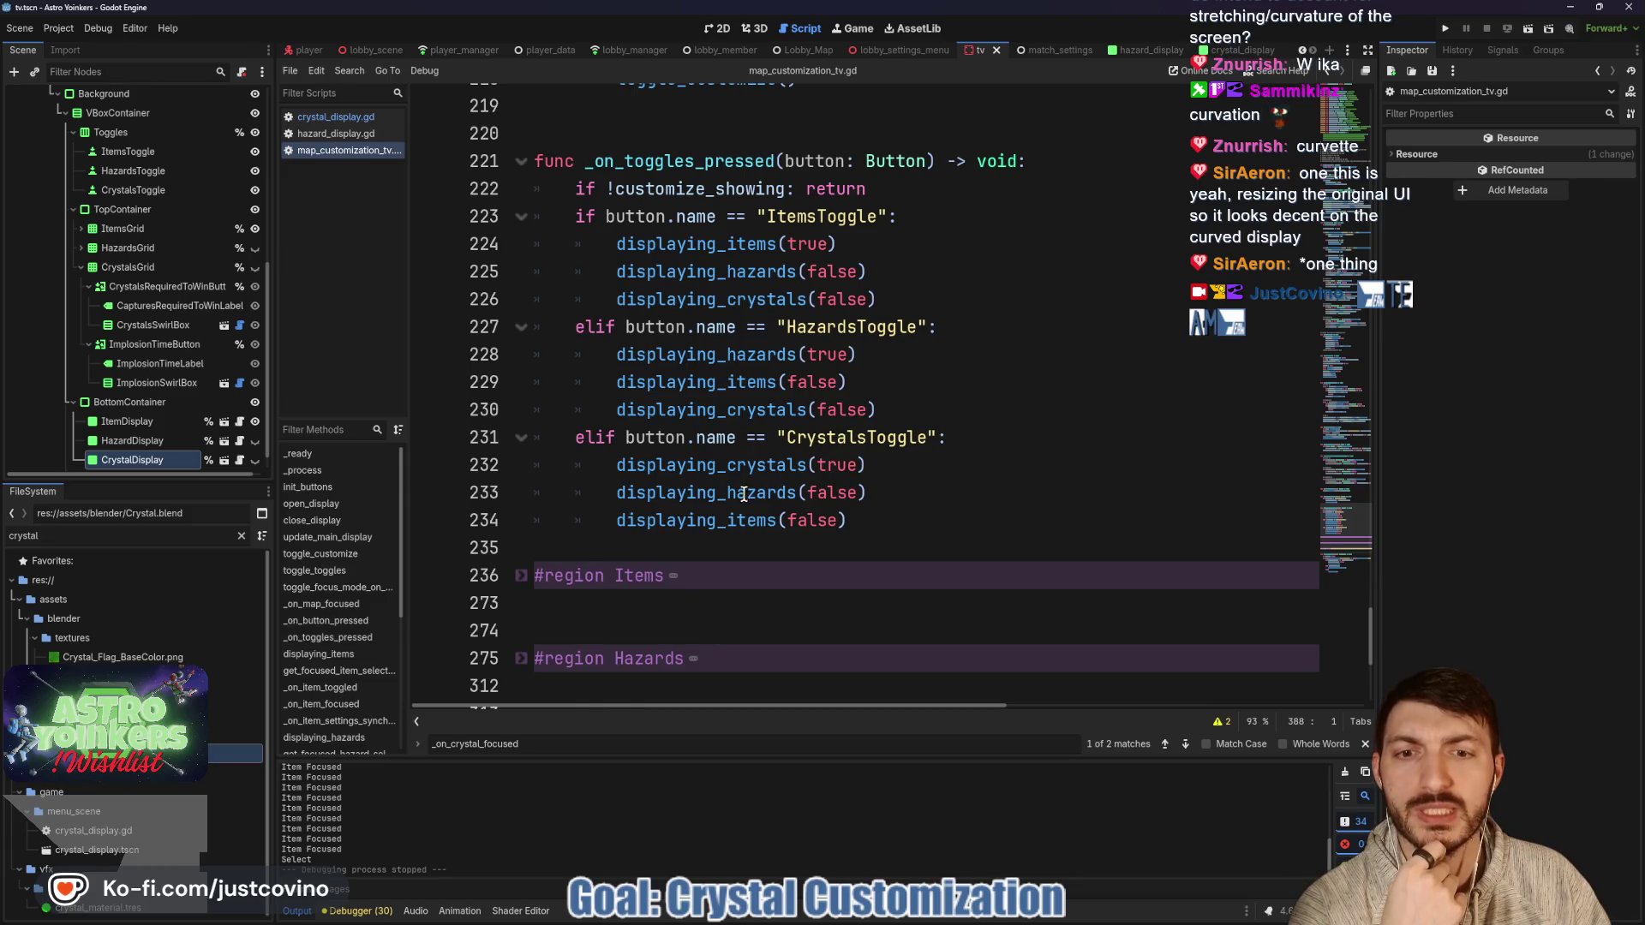
{"action": "scroll", "coordinate": [746, 492], "scroll_direction": "up", "scroll_amount": 5}
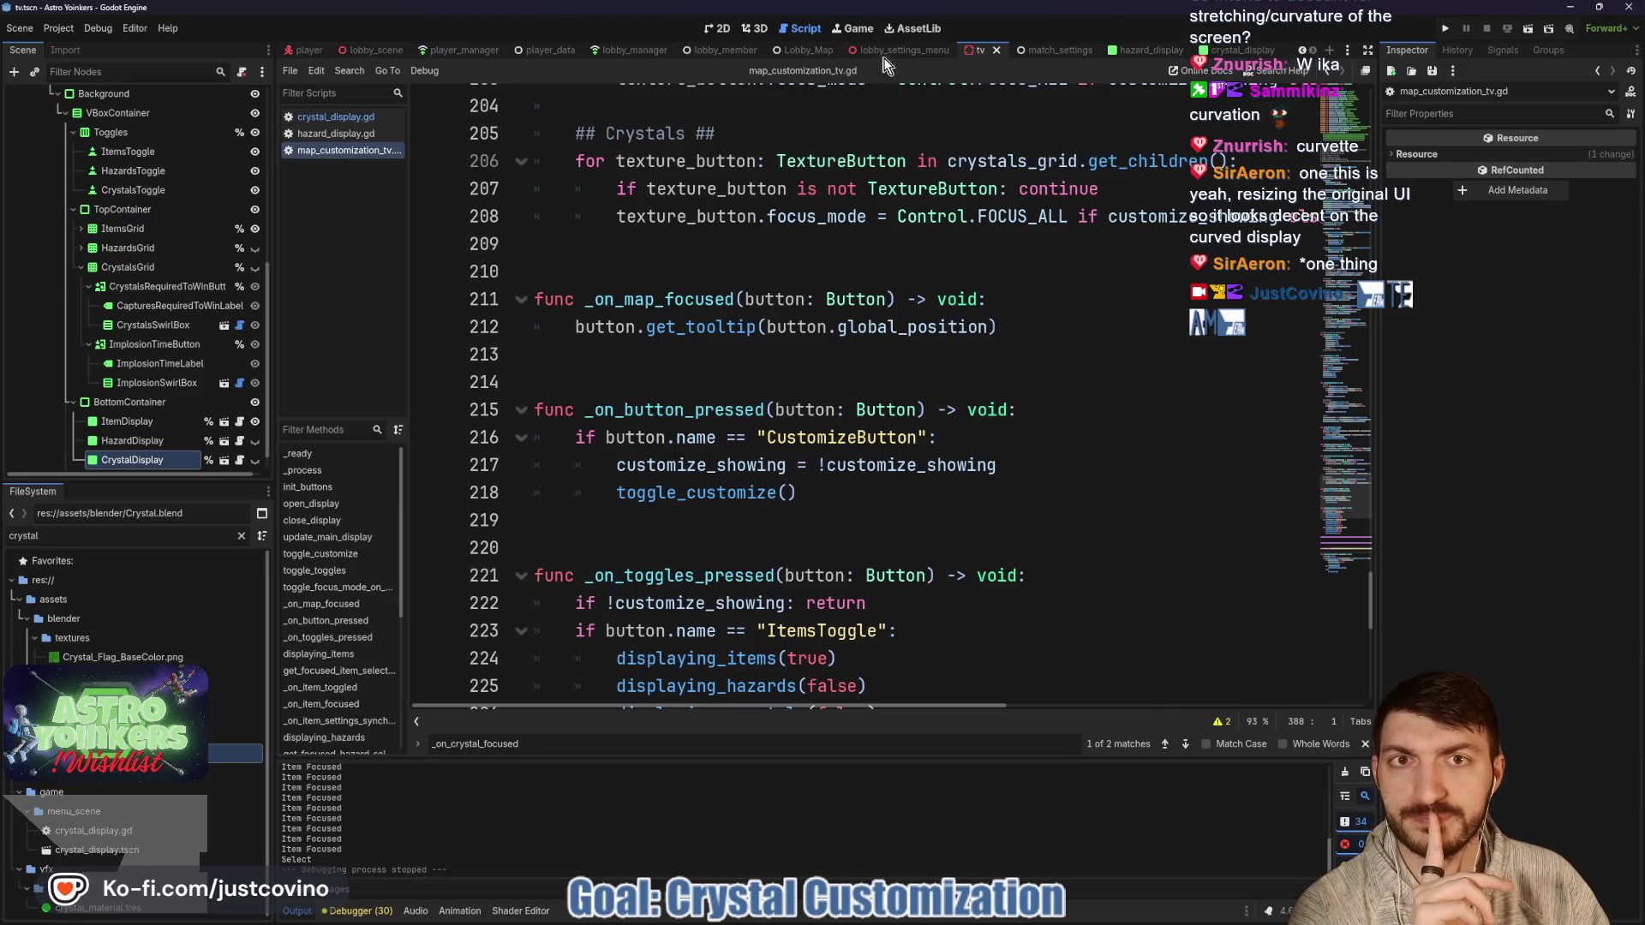
{"action": "left_click", "coordinate": [723, 27]}
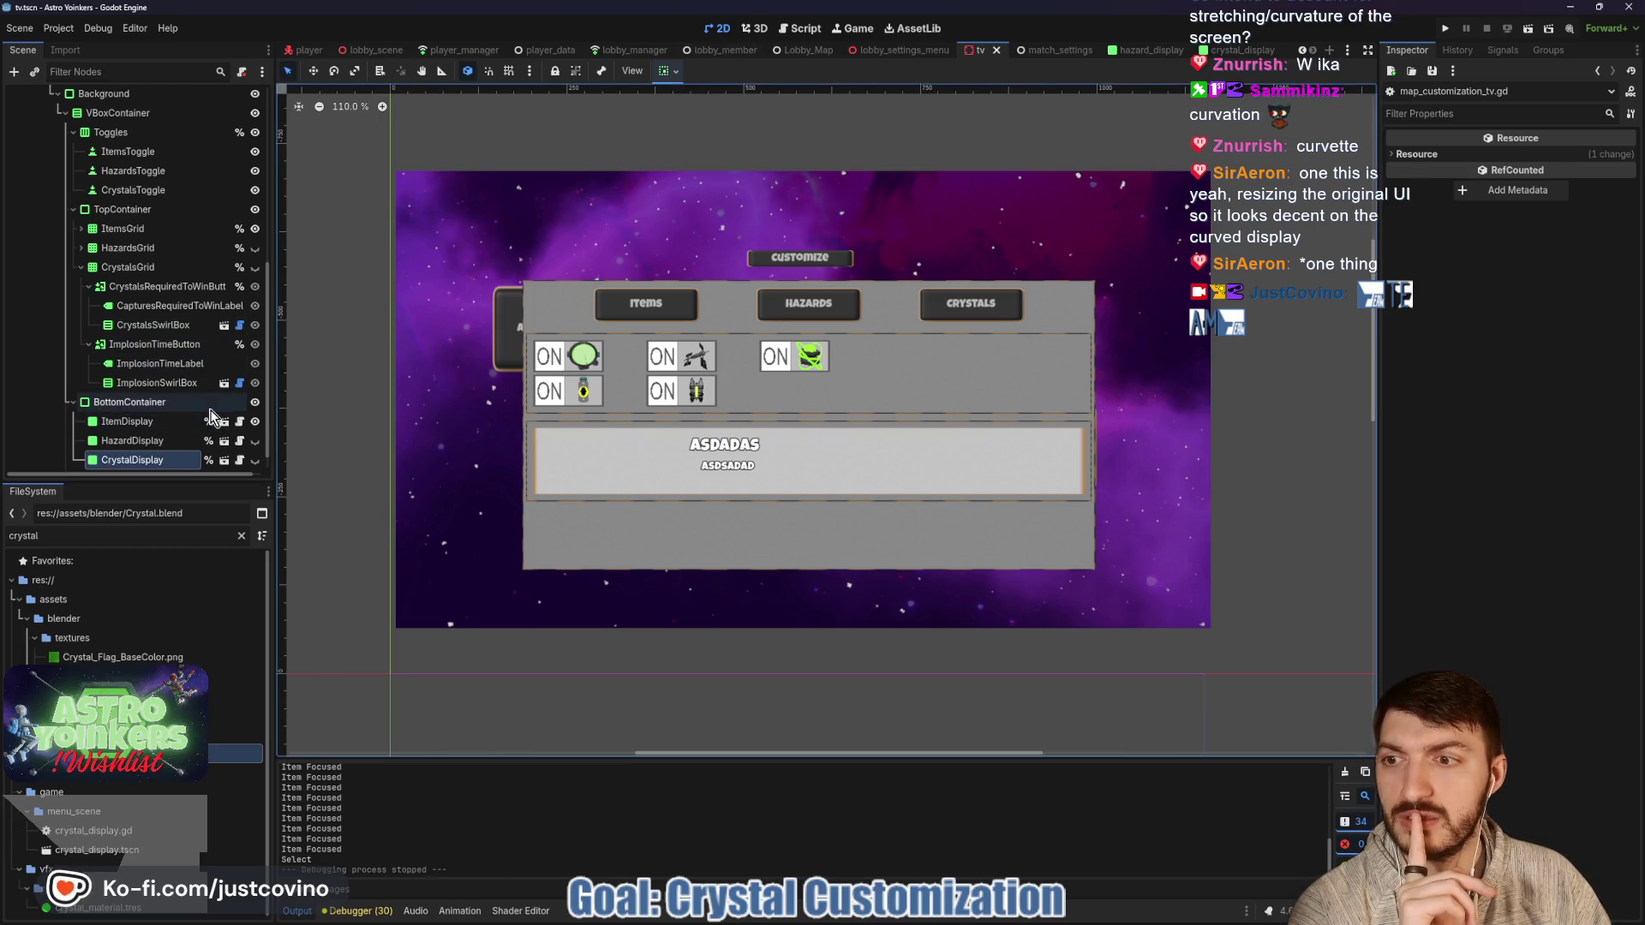
{"action": "scroll", "coordinate": [236, 422], "scroll_direction": "down", "scroll_amount": 1}
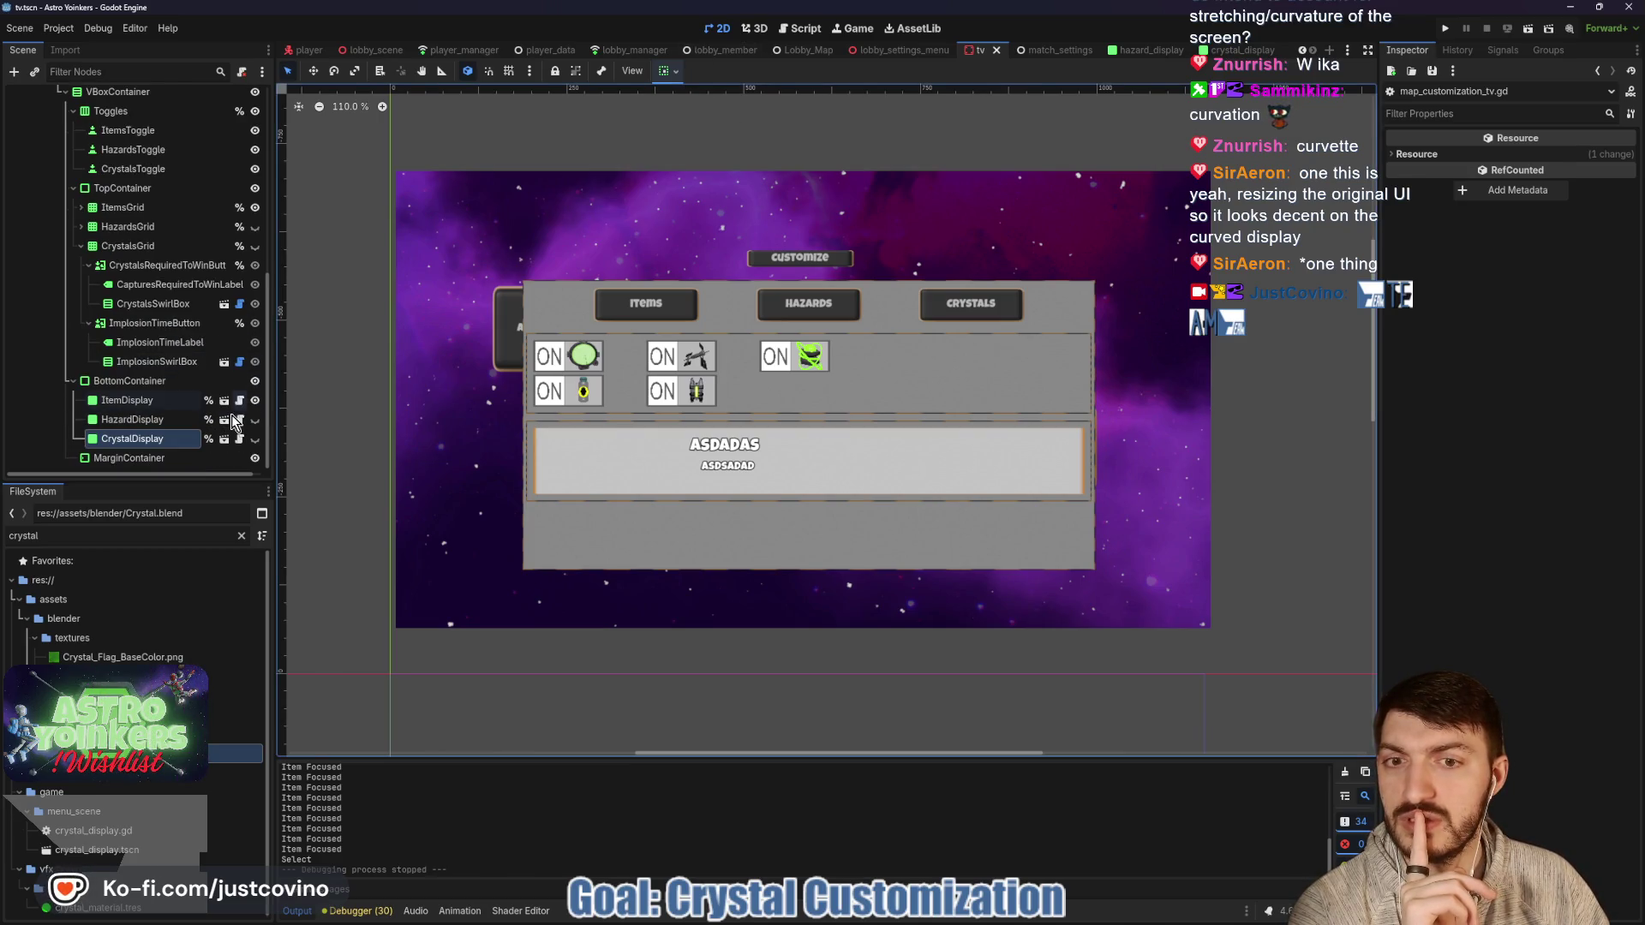
{"action": "scroll", "coordinate": [239, 326], "scroll_direction": "up", "scroll_amount": 5}
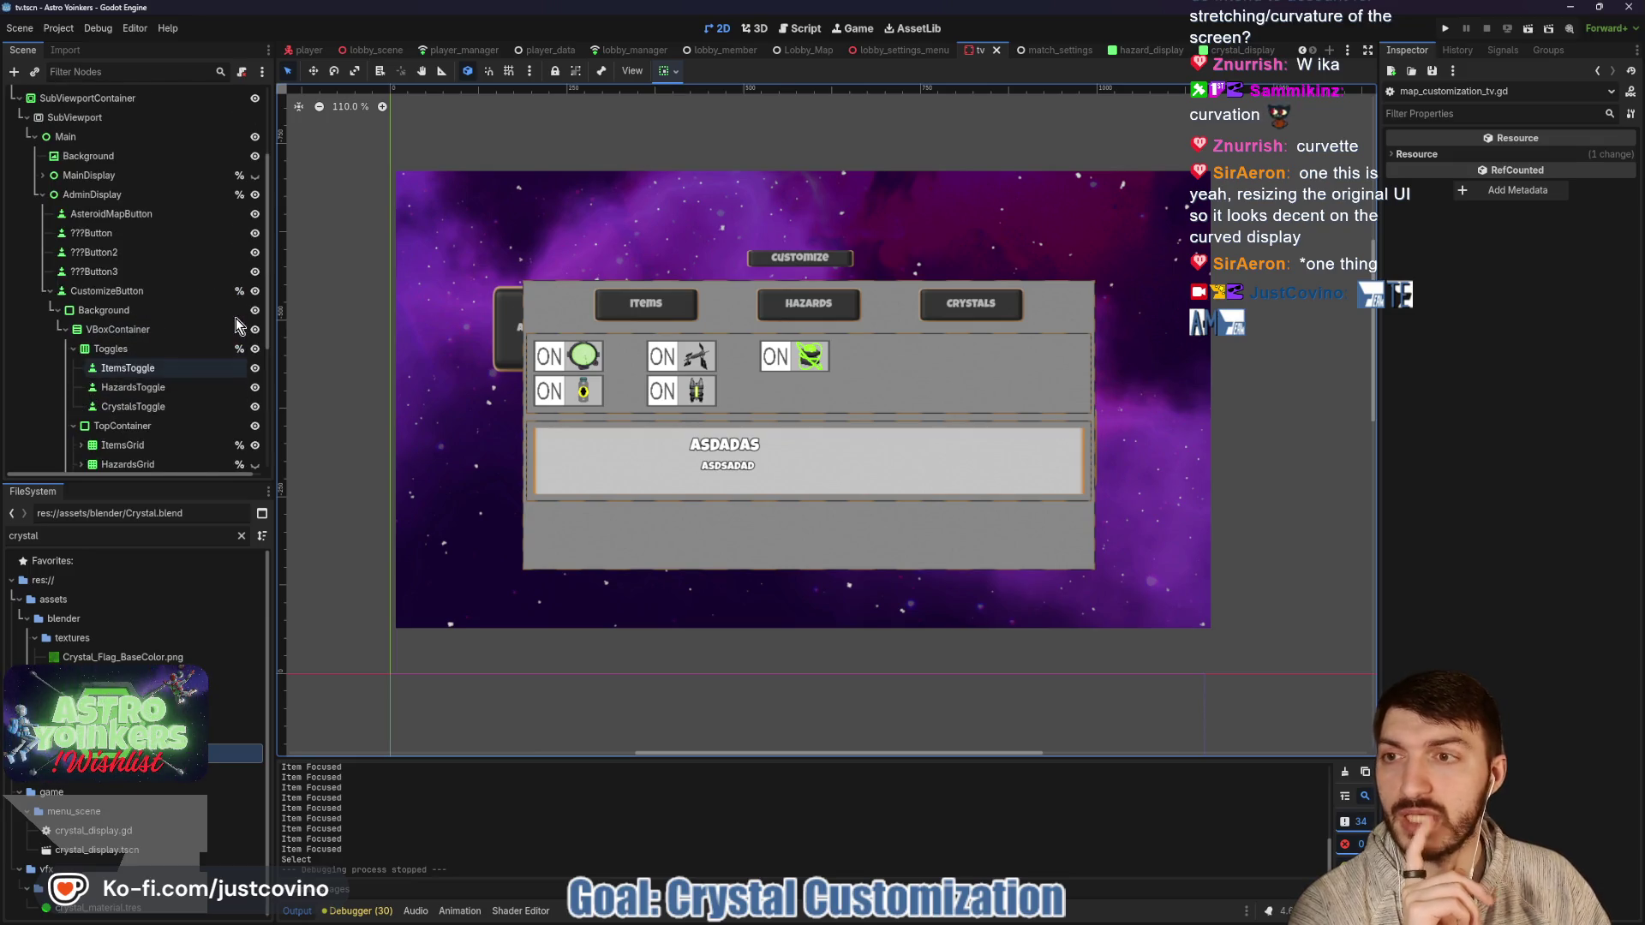
{"action": "scroll", "coordinate": [239, 325], "scroll_direction": "up", "scroll_amount": 3}
Back in the script, inspect customize_button on line 191, then launch File Explorer.
{"action": "left_click", "coordinate": [239, 97]}
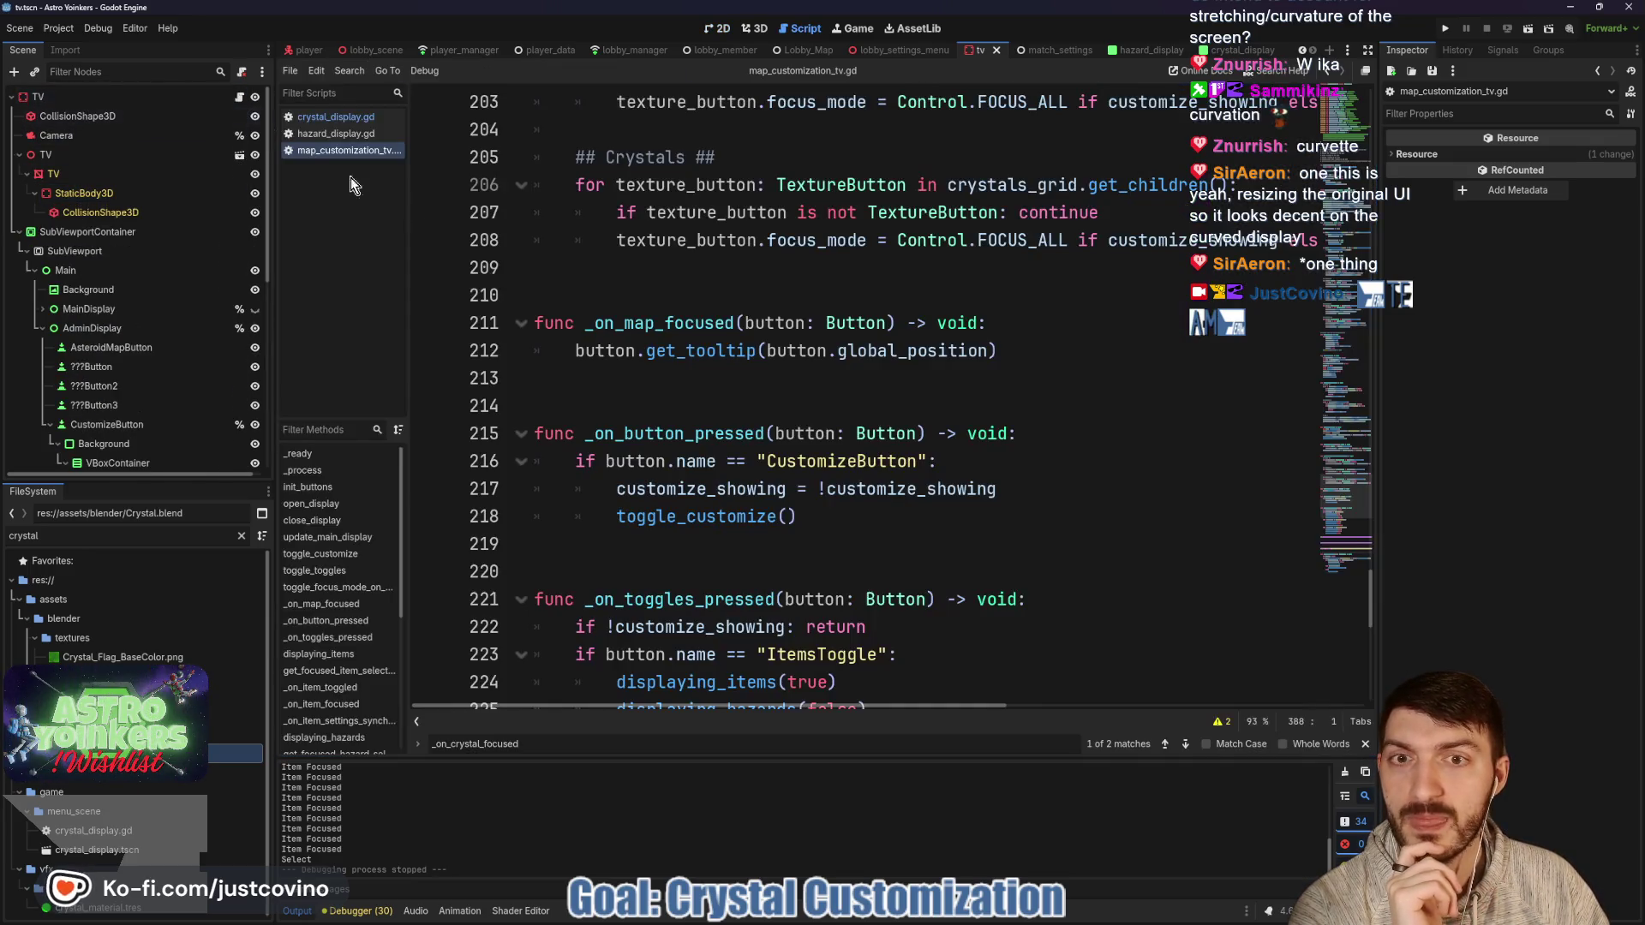
{"action": "scroll", "coordinate": [698, 367], "scroll_direction": "up", "scroll_amount": 4}
{"action": "scroll", "coordinate": [697, 367], "scroll_direction": "up", "scroll_amount": 3}
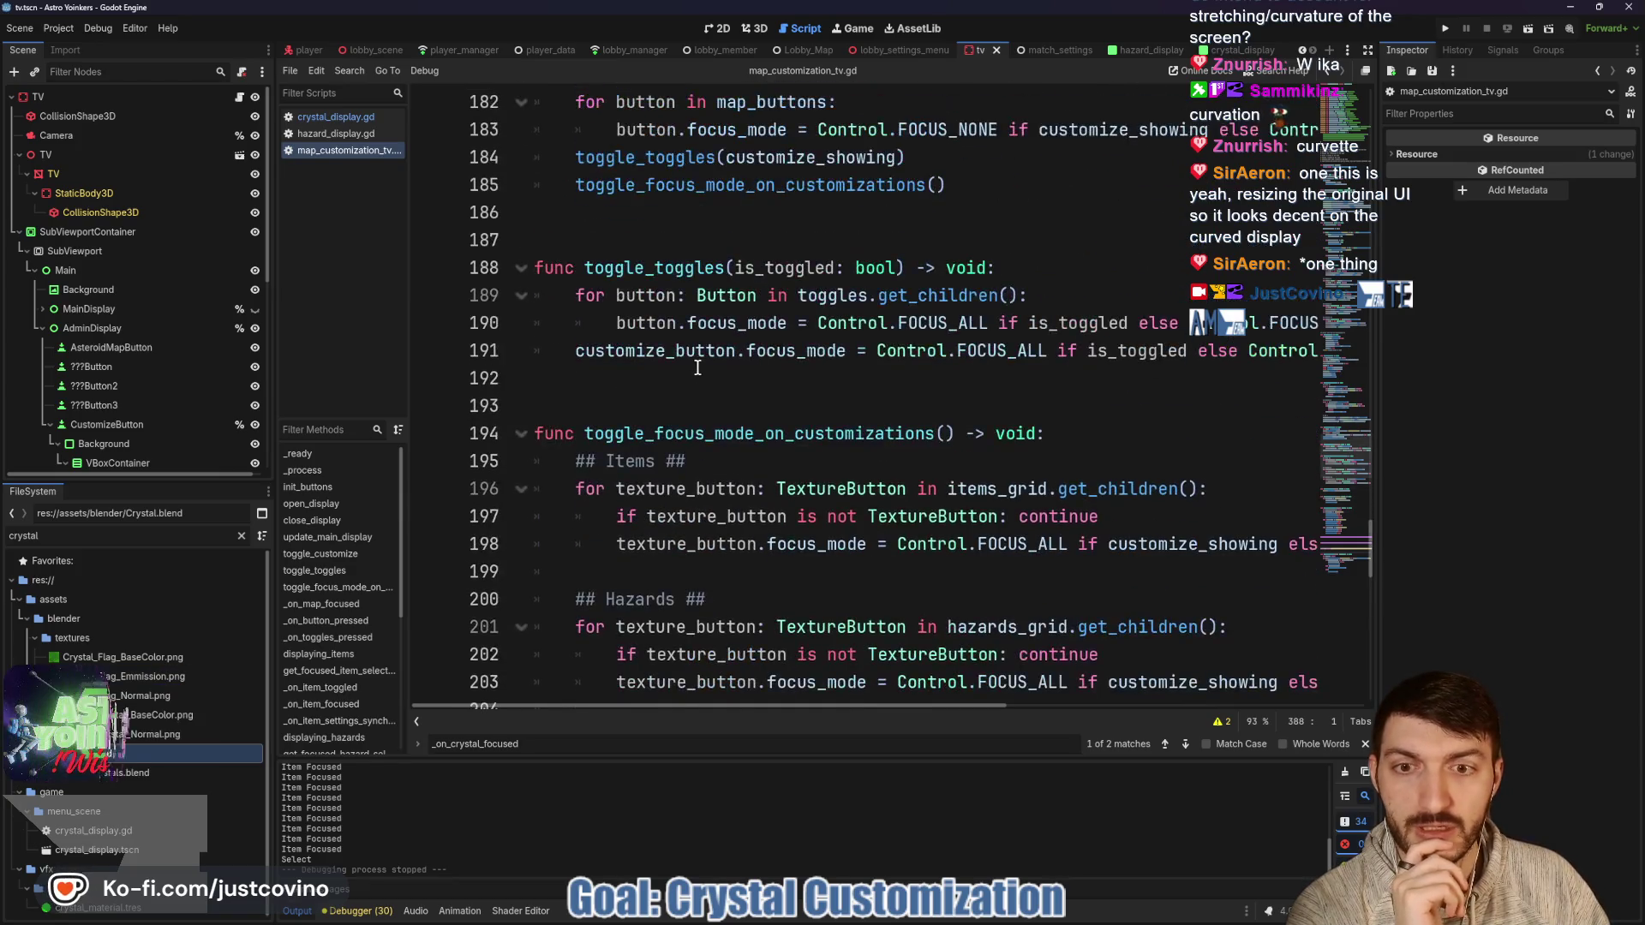
{"action": "scroll", "coordinate": [698, 367], "scroll_direction": "up", "scroll_amount": 1}
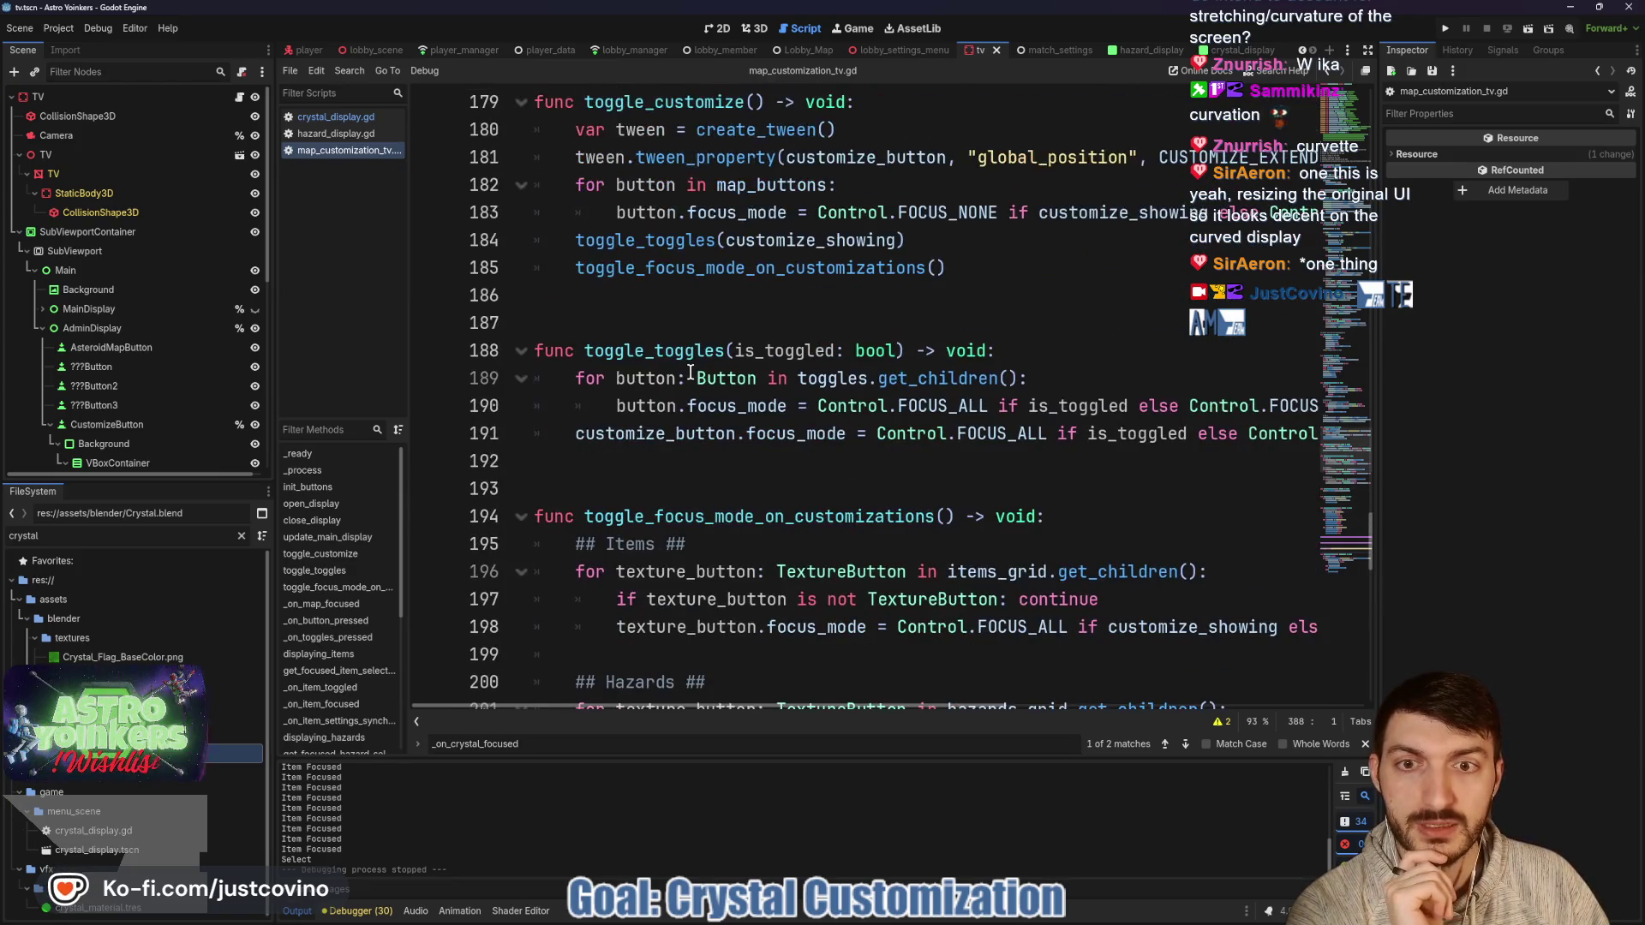
{"action": "double_click", "coordinate": [630, 433]}
{"action": "scroll", "coordinate": [884, 296], "scroll_direction": "up", "scroll_amount": 1}
{"action": "scroll", "coordinate": [943, 343], "scroll_direction": "down", "scroll_amount": 4}
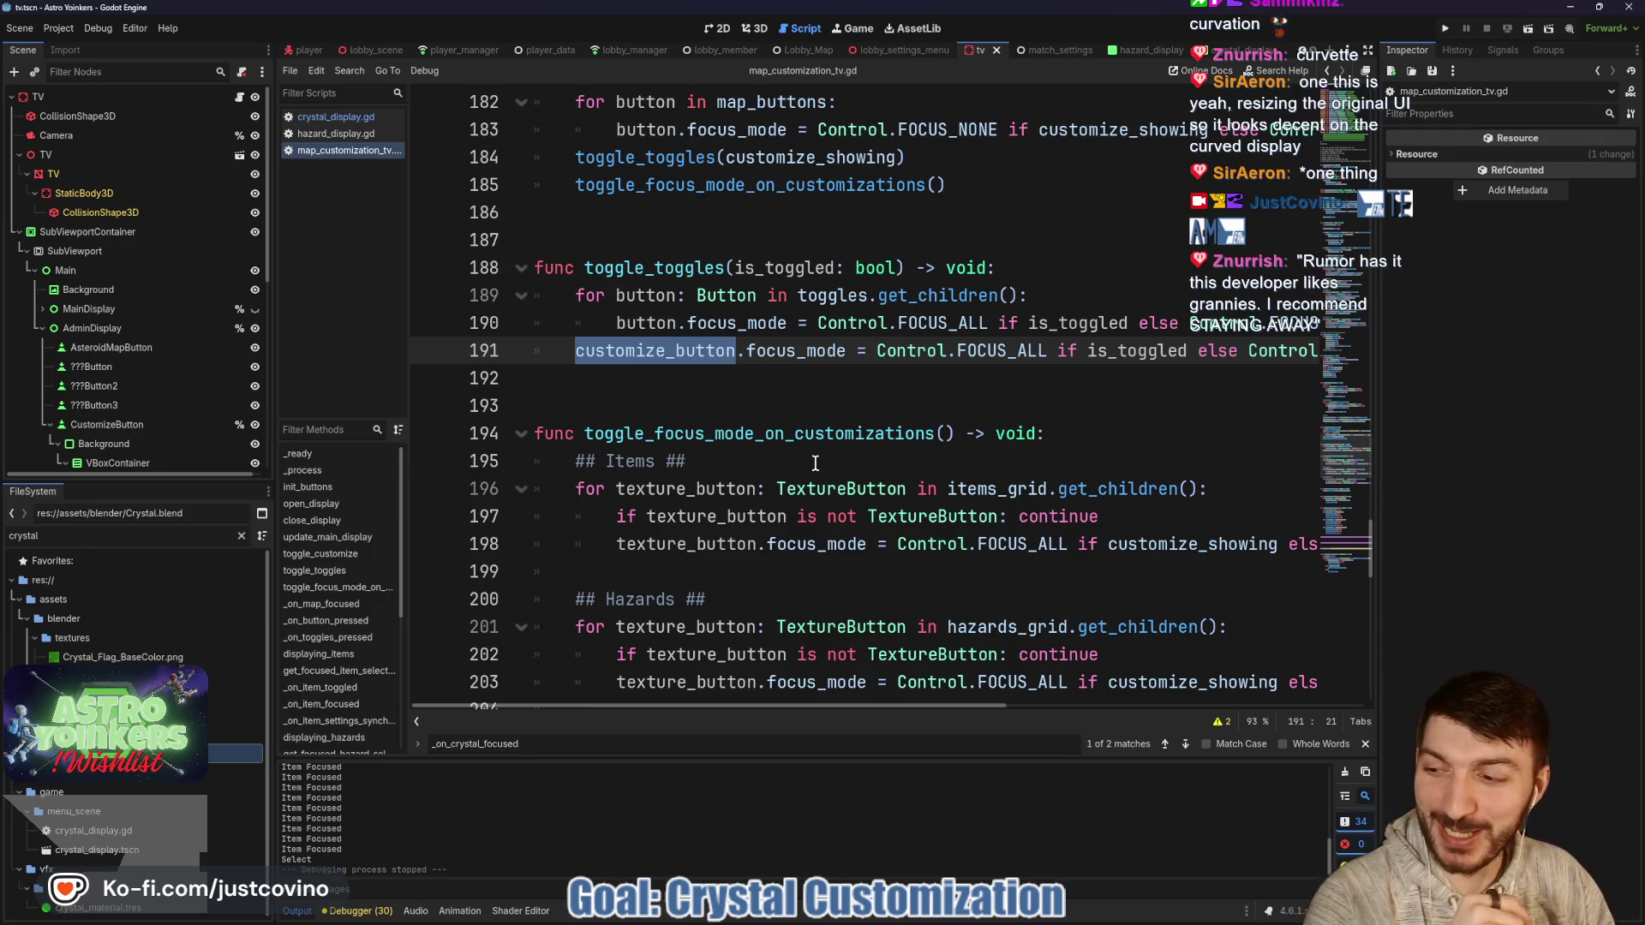
{"action": "left_click", "coordinate": [745, 405]}
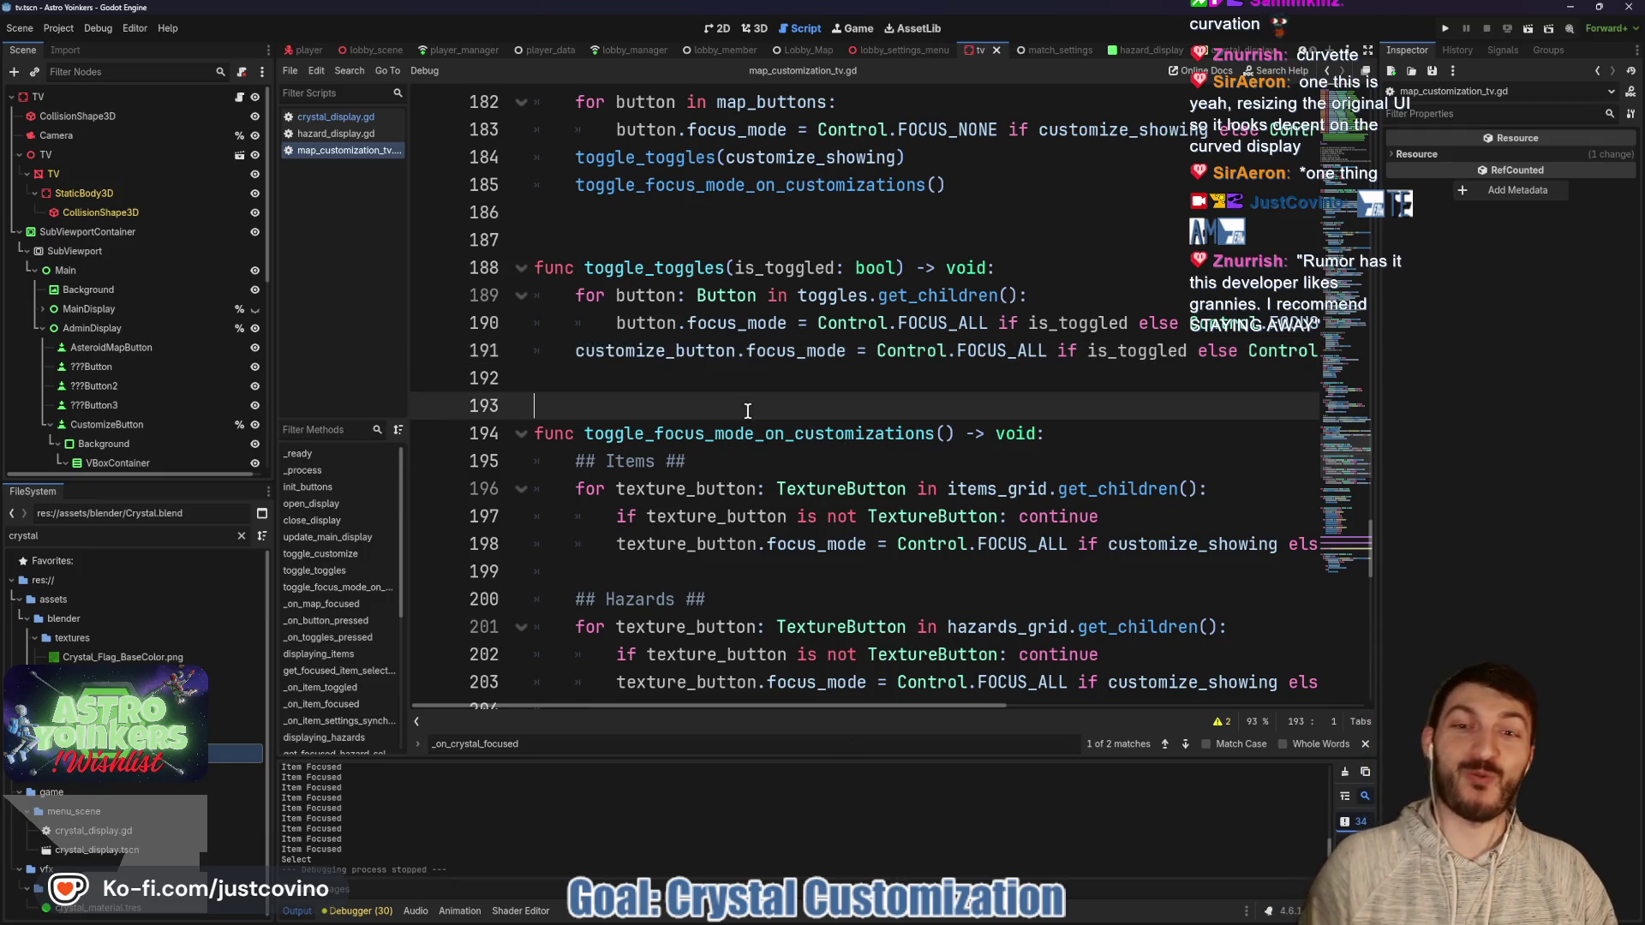
{"action": "key", "text": "super"}
{"action": "left_click", "coordinate": [876, 917]}
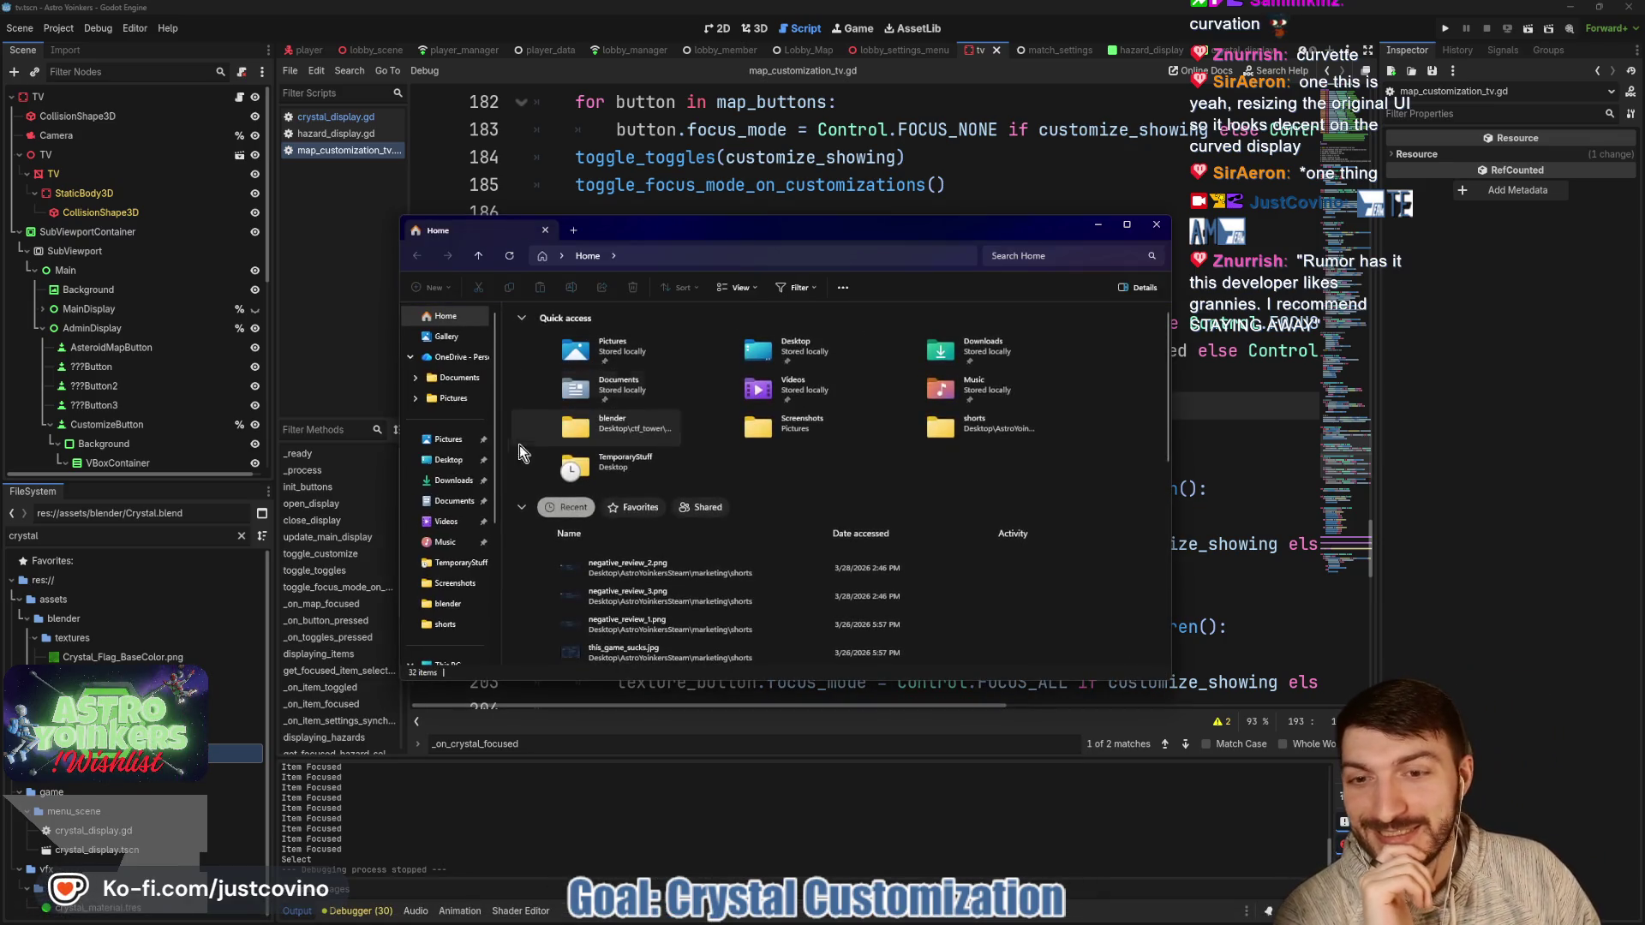
Open steam_review_colors.txt from Desktop > AstroYoinkersSteam > marketing > shorts in Notepad++.
{"action": "left_click", "coordinate": [448, 460]}
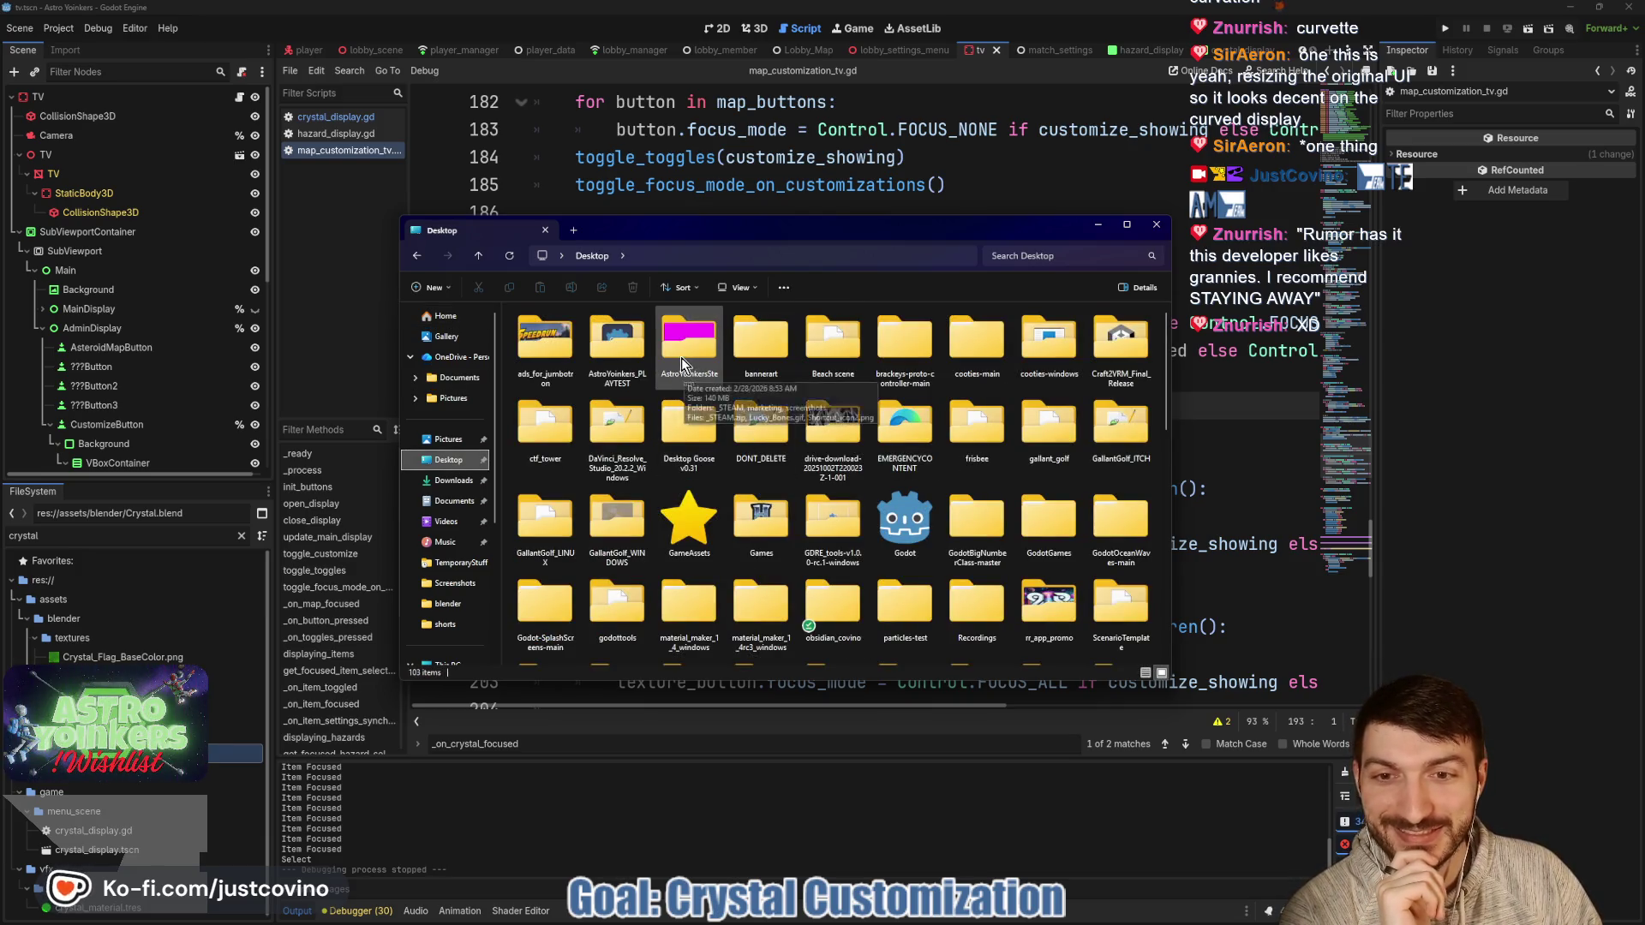
{"action": "double_click", "coordinate": [683, 356]}
{"action": "double_click", "coordinate": [569, 351]}
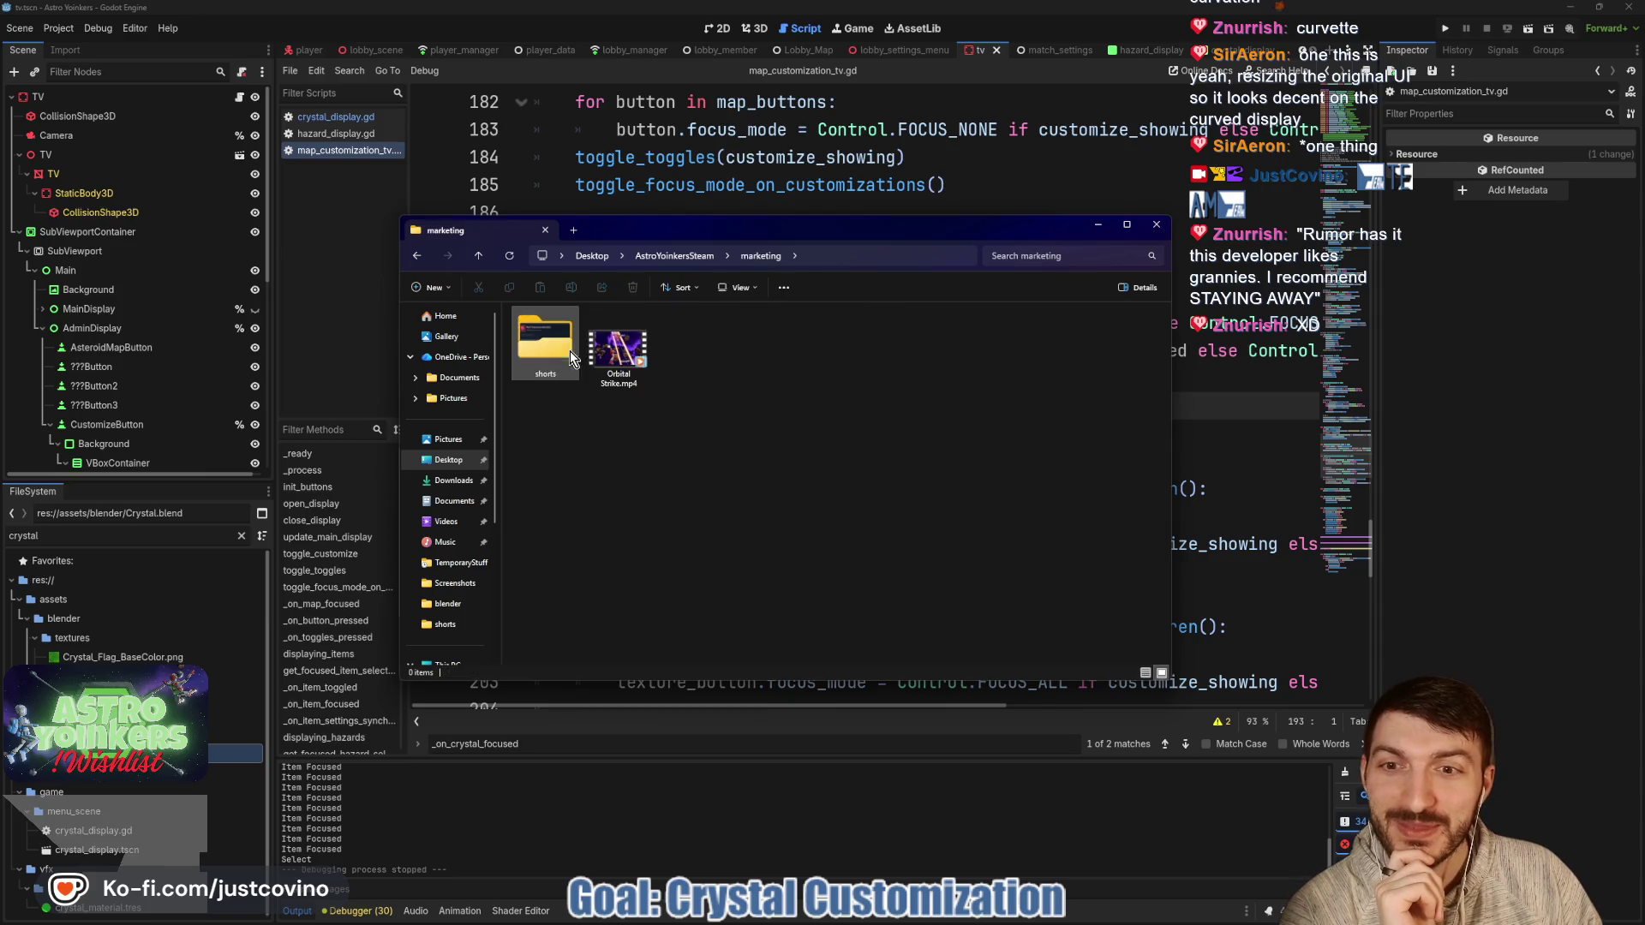
{"action": "double_click", "coordinate": [562, 357]}
{"action": "double_click", "coordinate": [929, 386]}
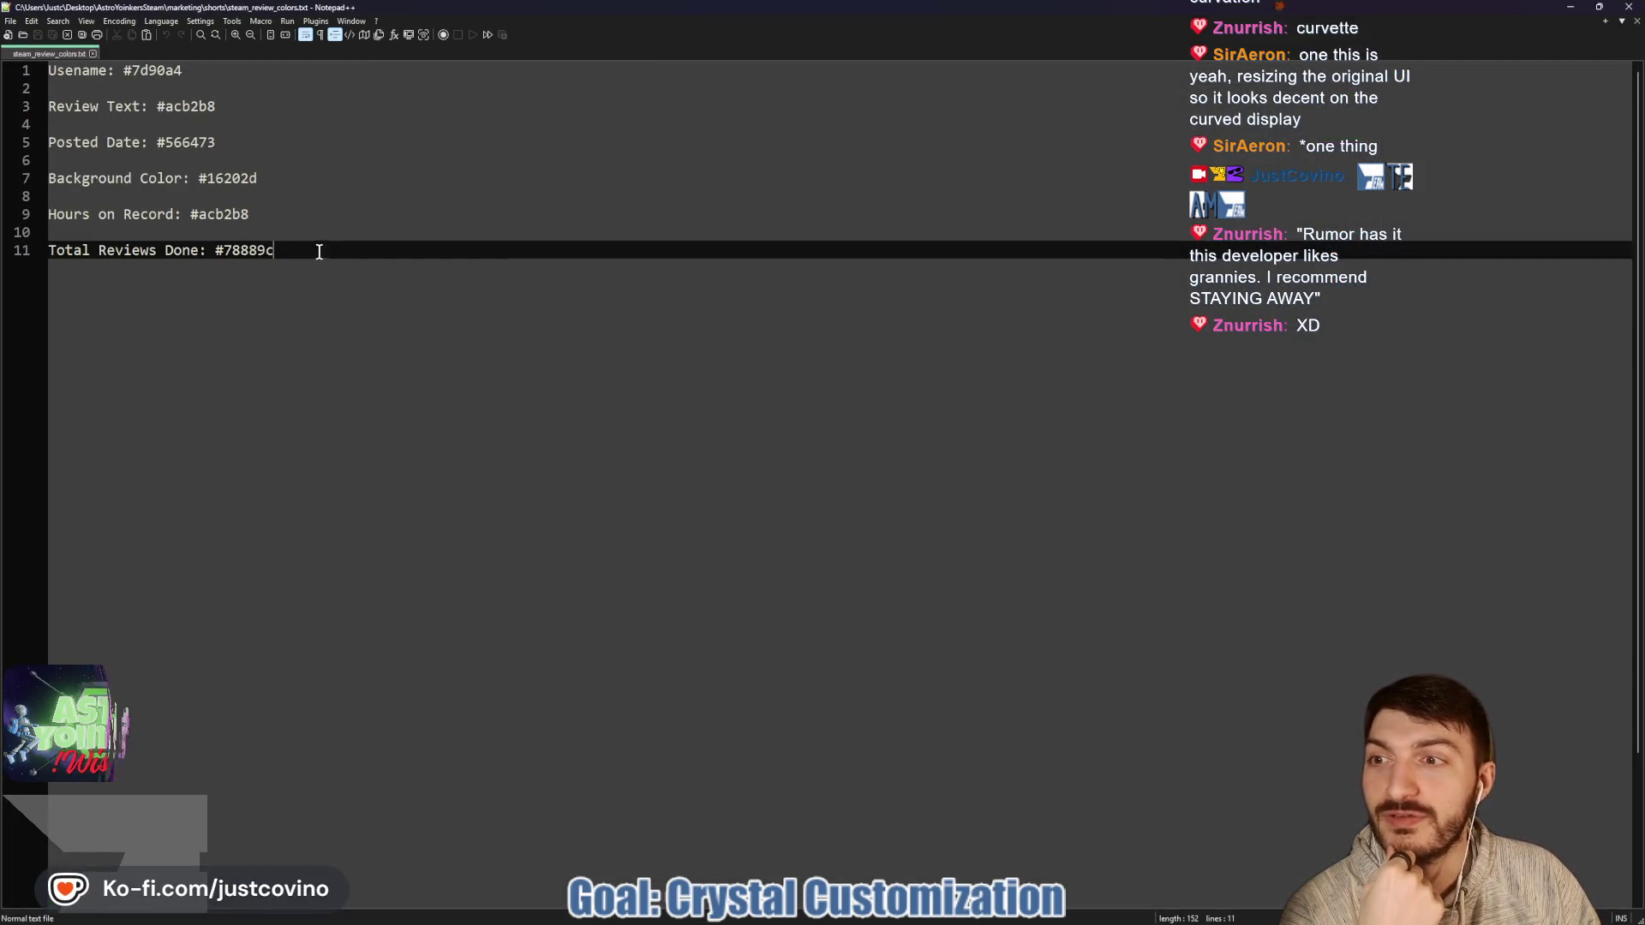
Add a 'Review Ideas:' heading and paste the chat quote onto line 17.
{"action": "key", "text": "Return"}
{"action": "key", "text": "Return"}
{"action": "key", "text": "Return"}
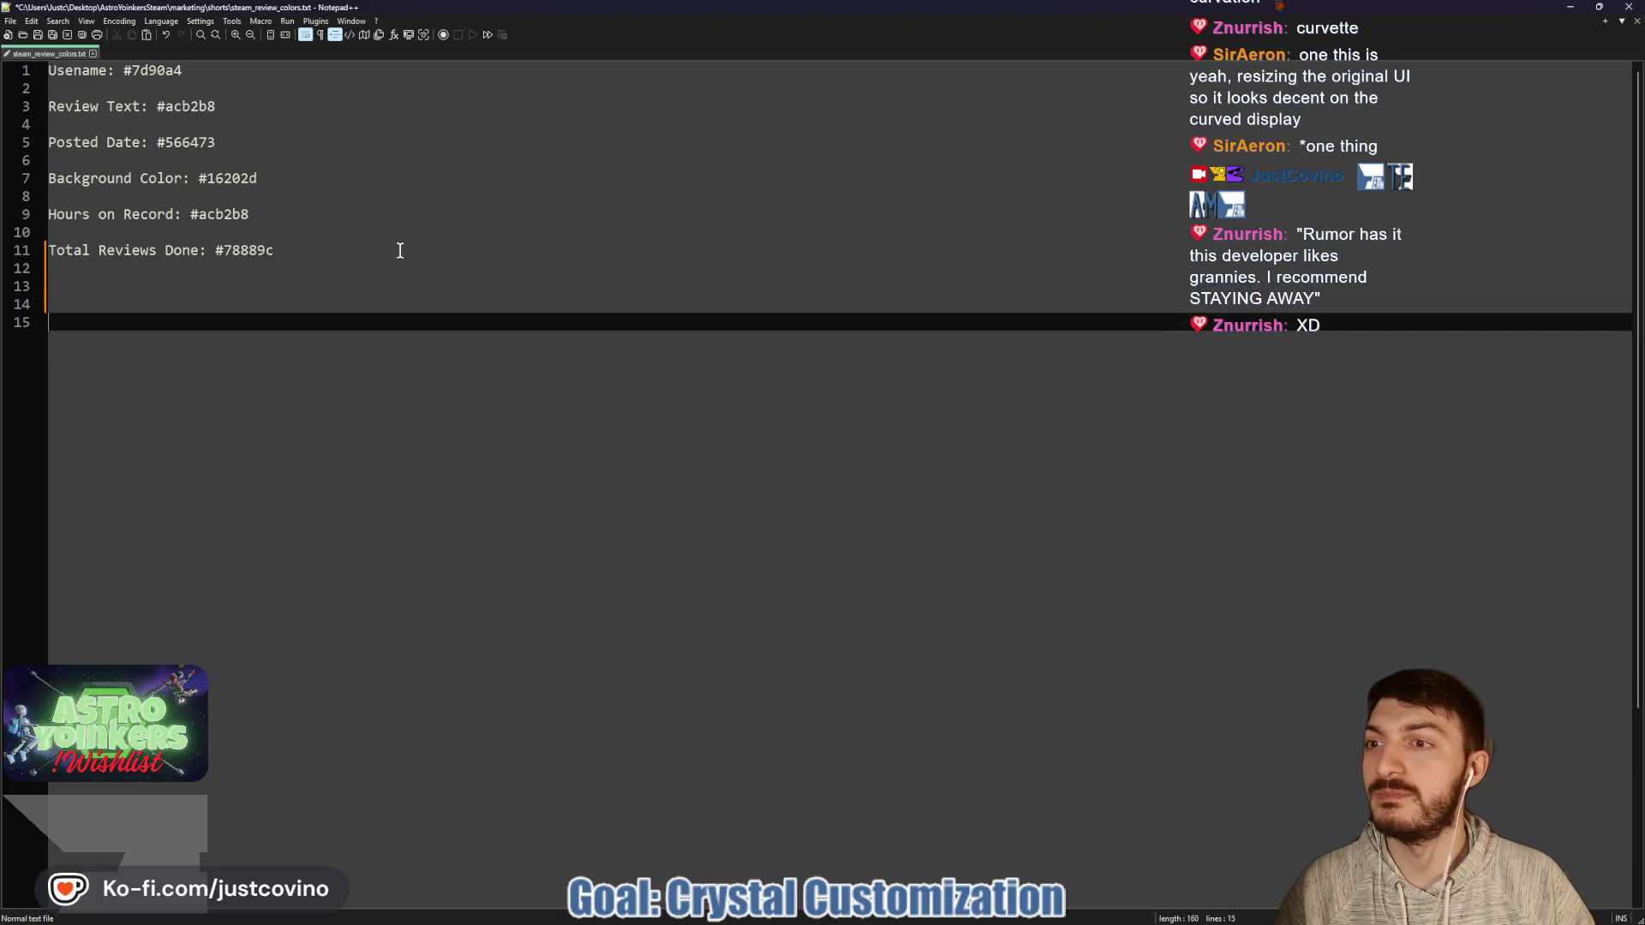
{"action": "type", "text": "Review"}
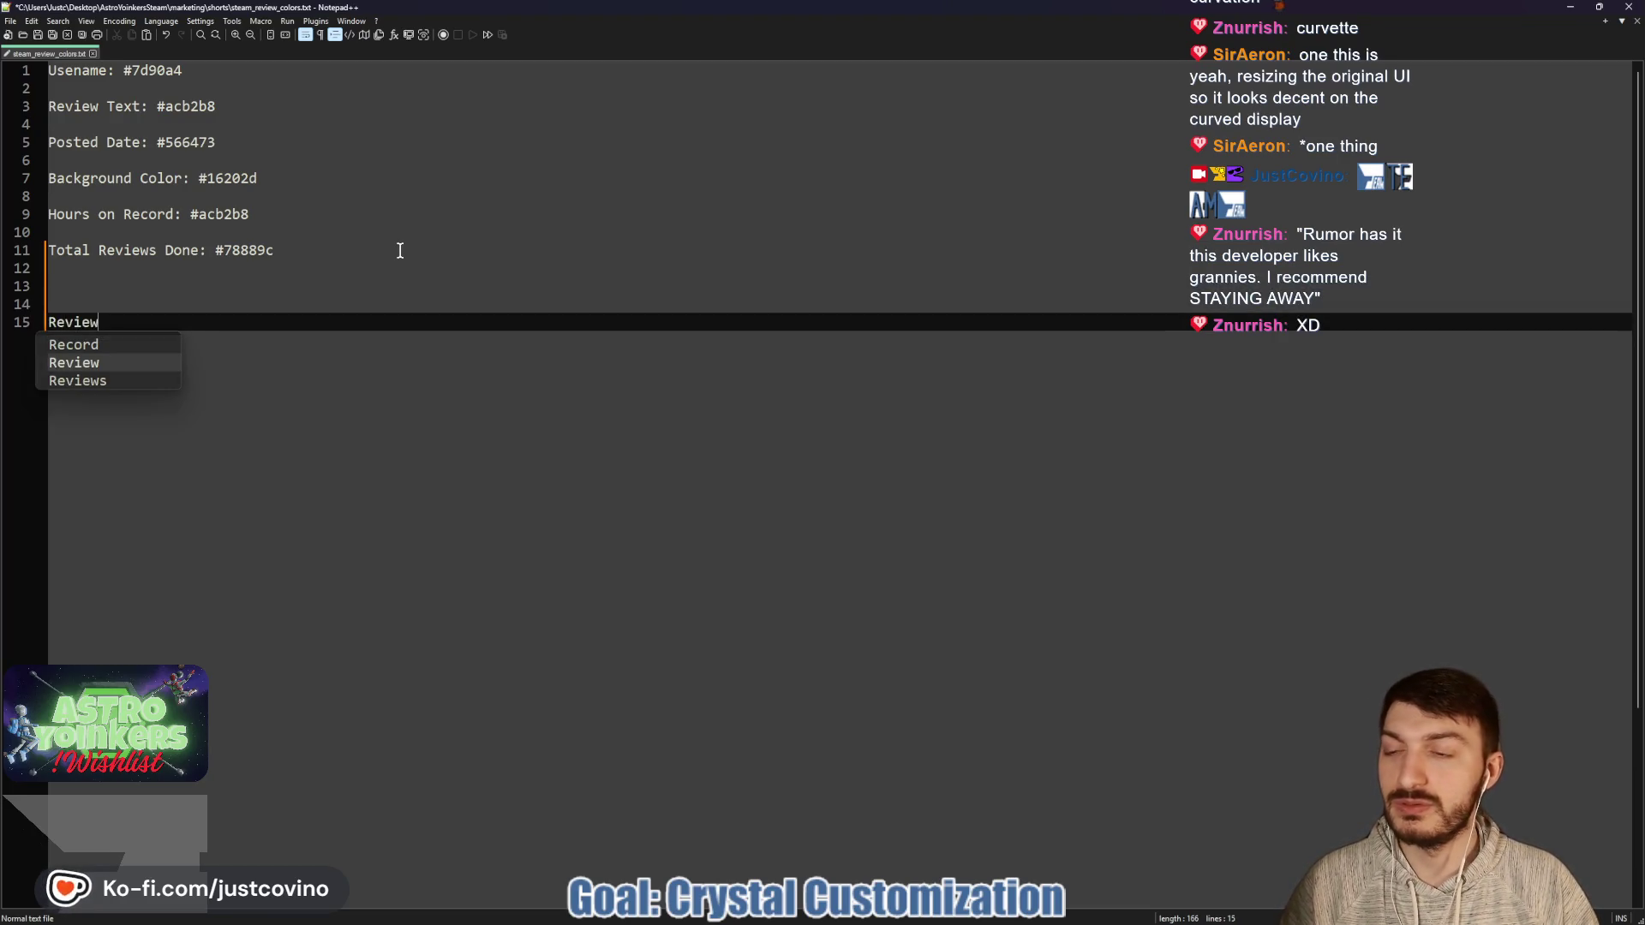
{"action": "type", "text": " IDea"}
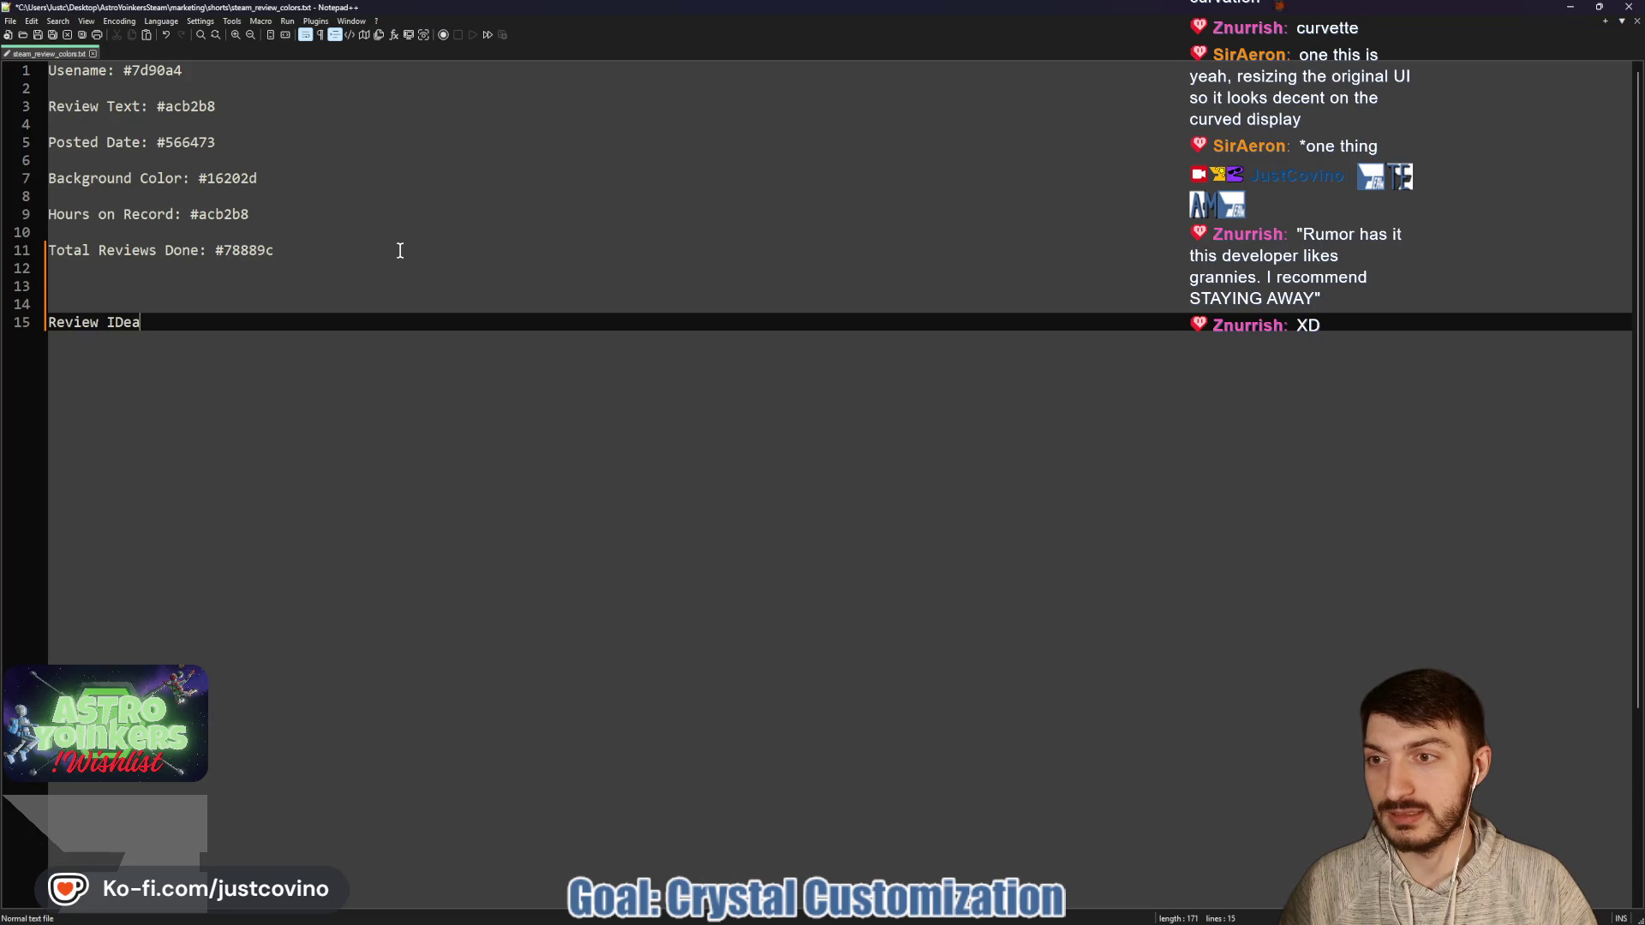
{"action": "key", "text": "Return"}
{"action": "key", "text": "Return"}
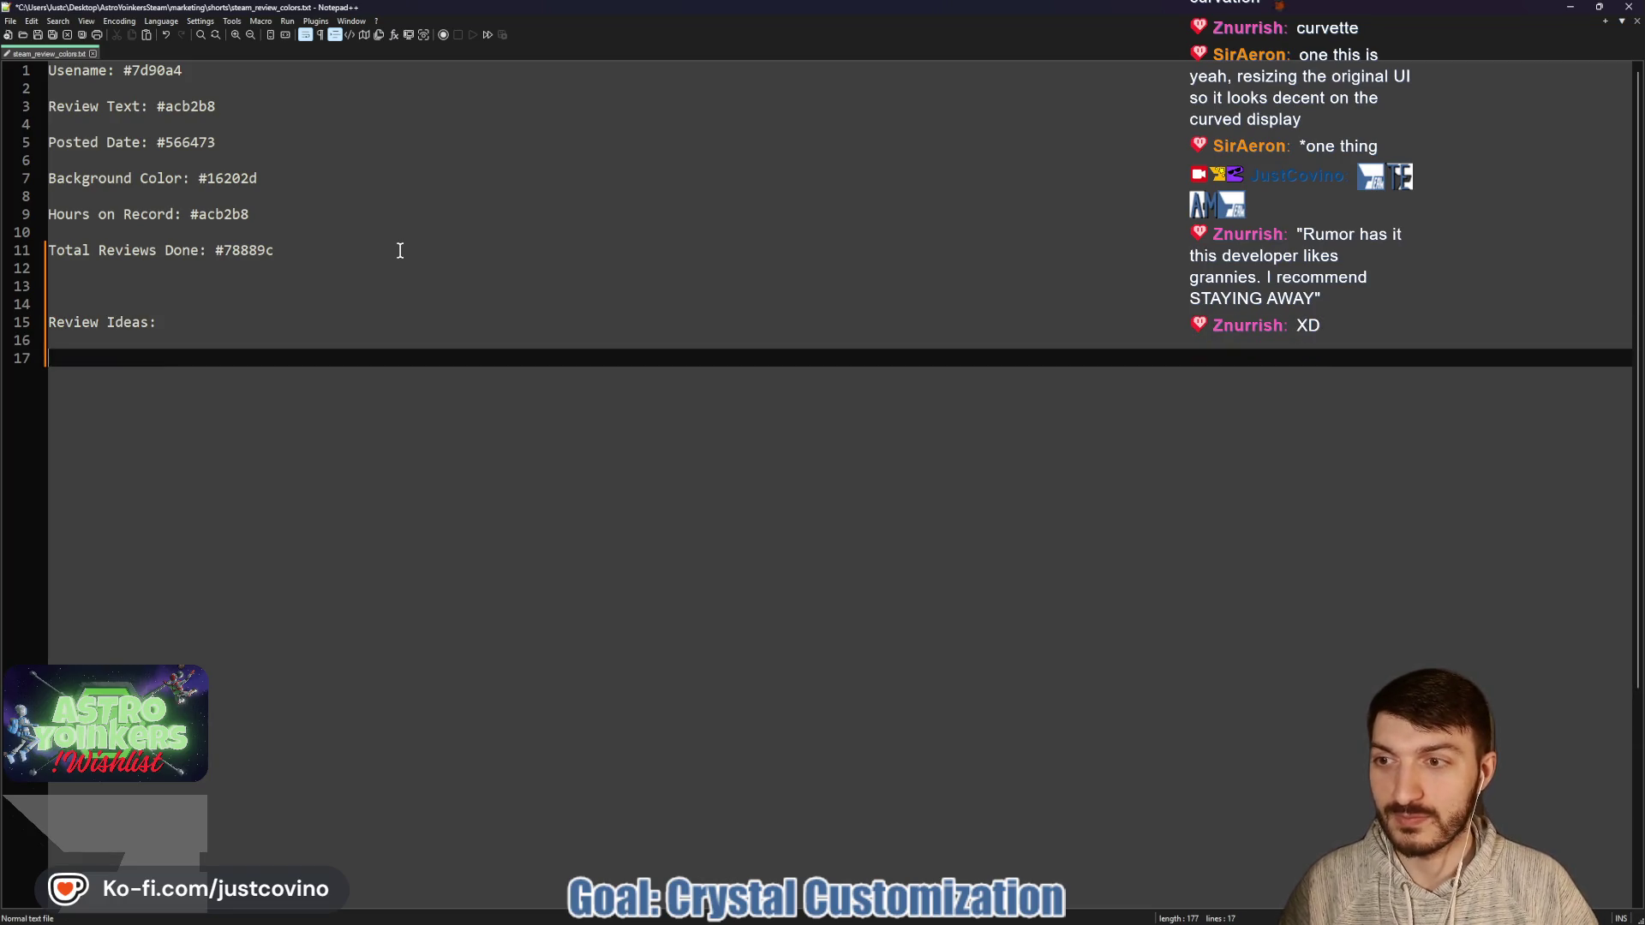
{"action": "left_click", "coordinate": [1599, 7]}
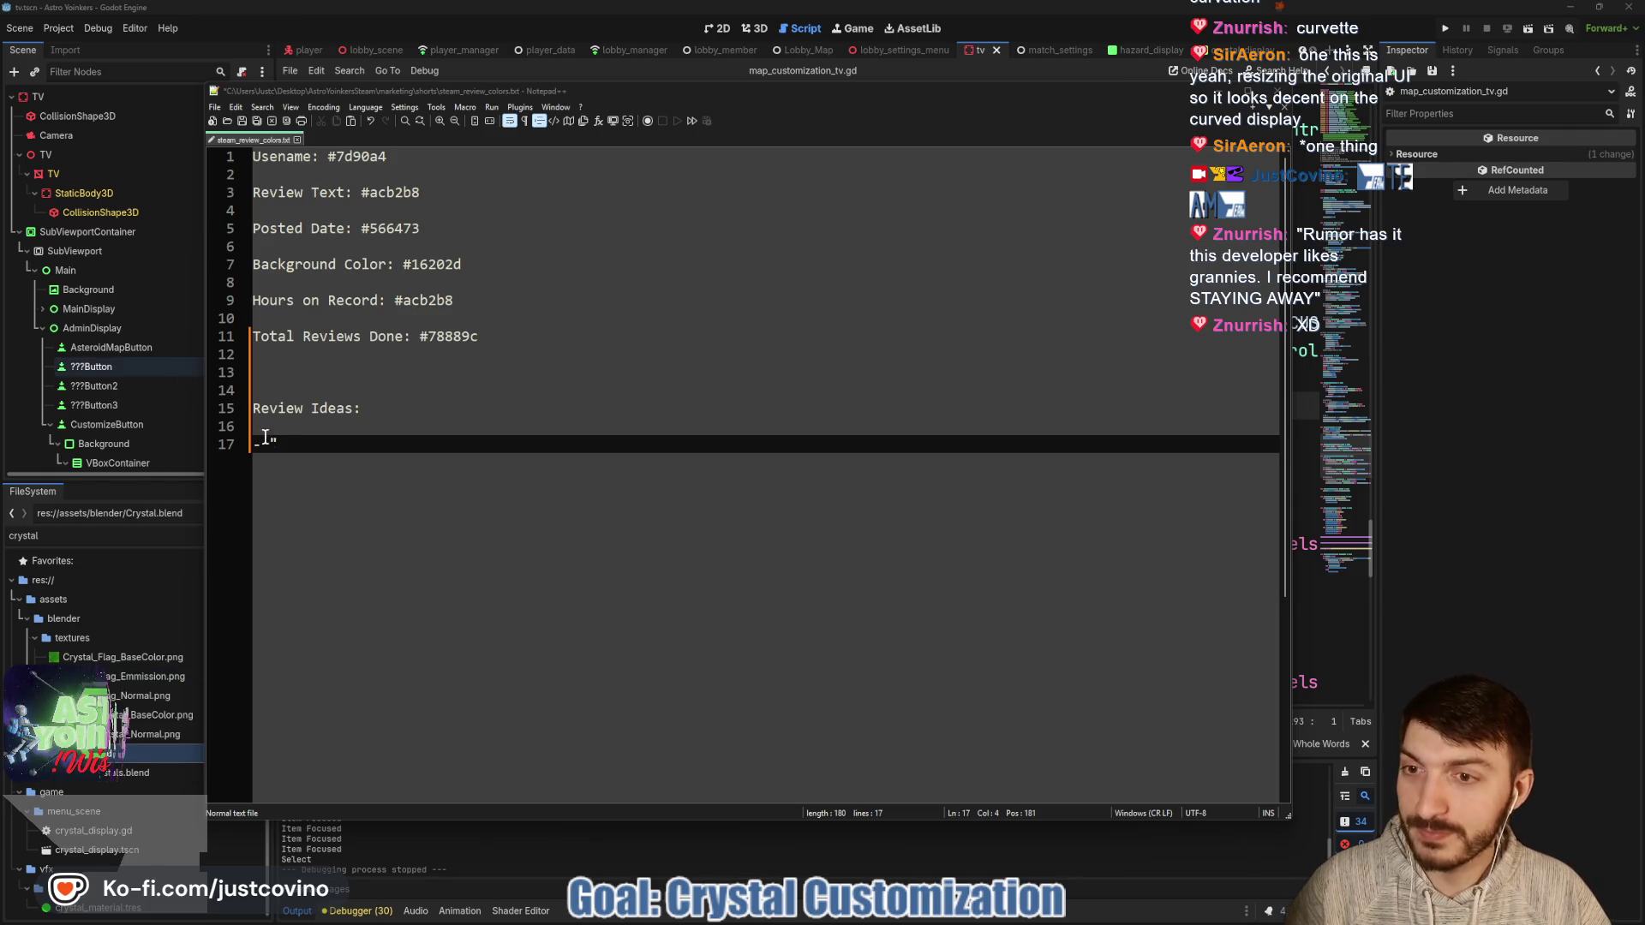
{"action": "left_click_drag", "start_coordinate": [277, 442], "coordinate": [271, 440]}
{"action": "type", "text": "\"Rumor has it this developer likes grannies. I recommend STAYING AWAY\""}
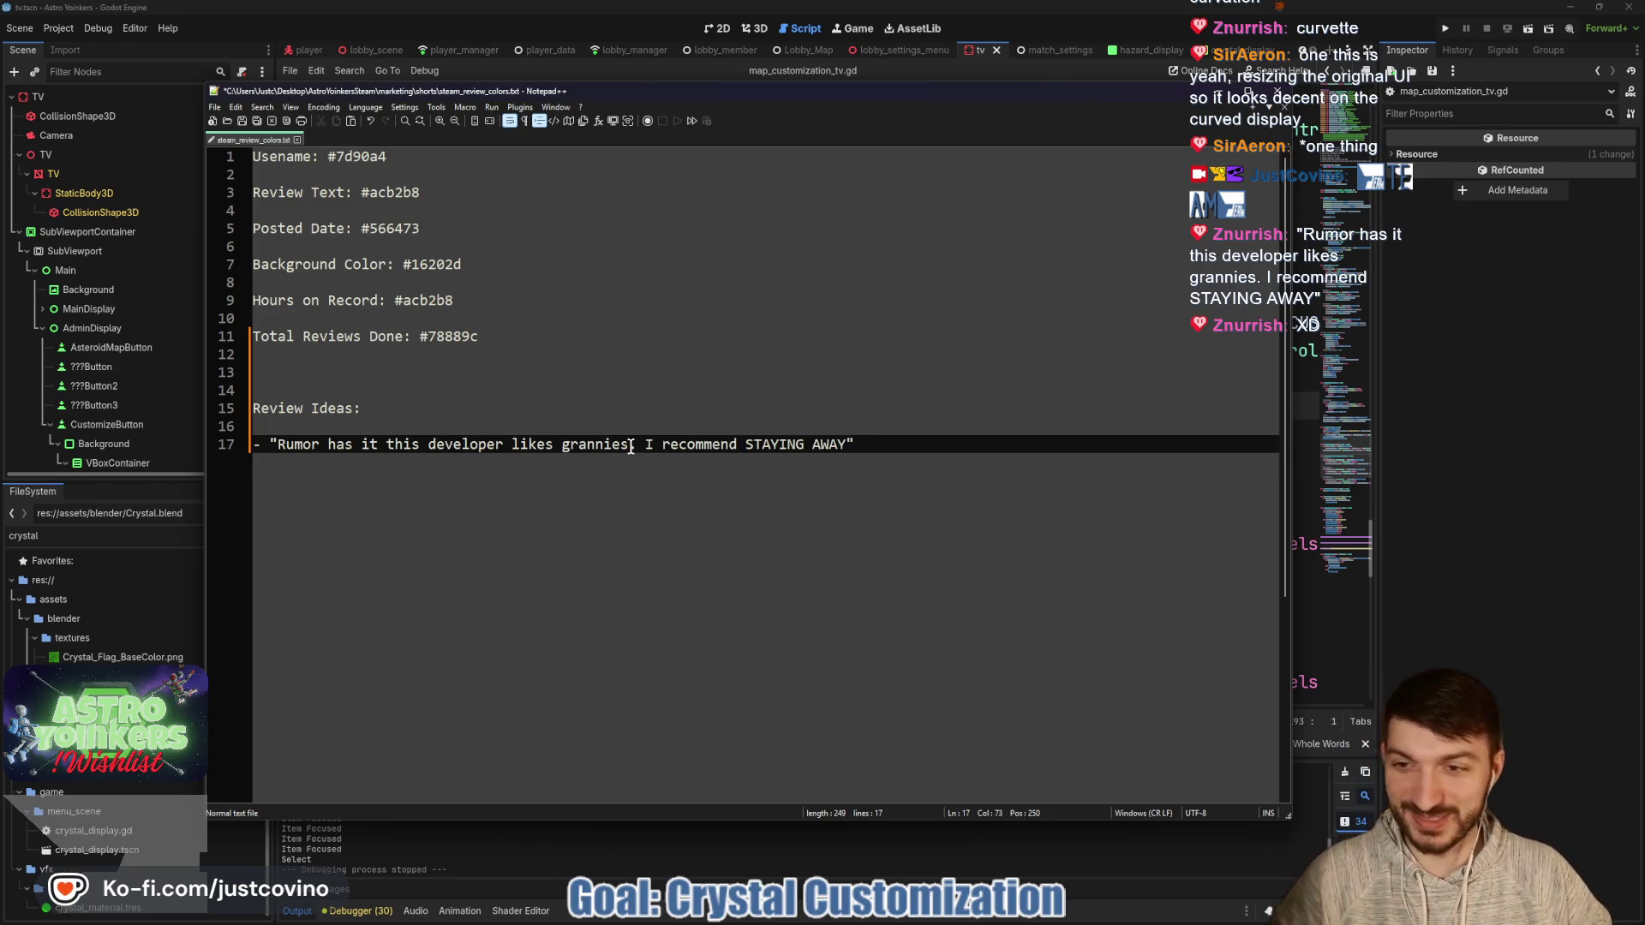
Save steam_review_colors.txt and close Notepad++ and the shorts folder window.
{"action": "key", "text": "ctrl+s"}
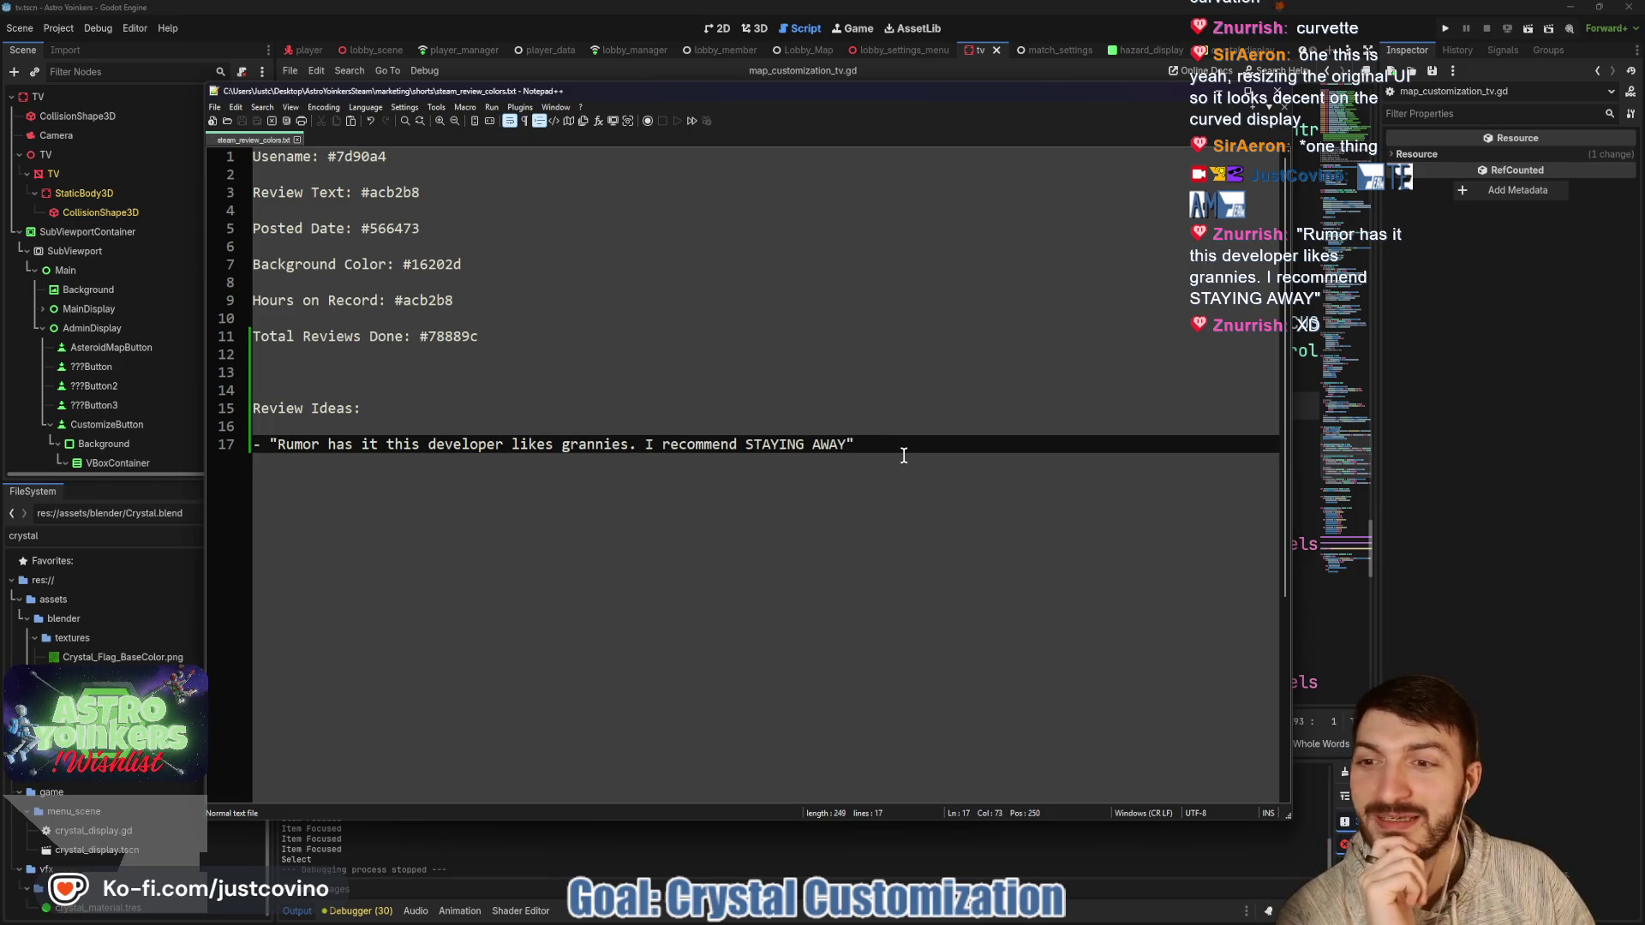
{"action": "left_click", "coordinate": [1230, 91]}
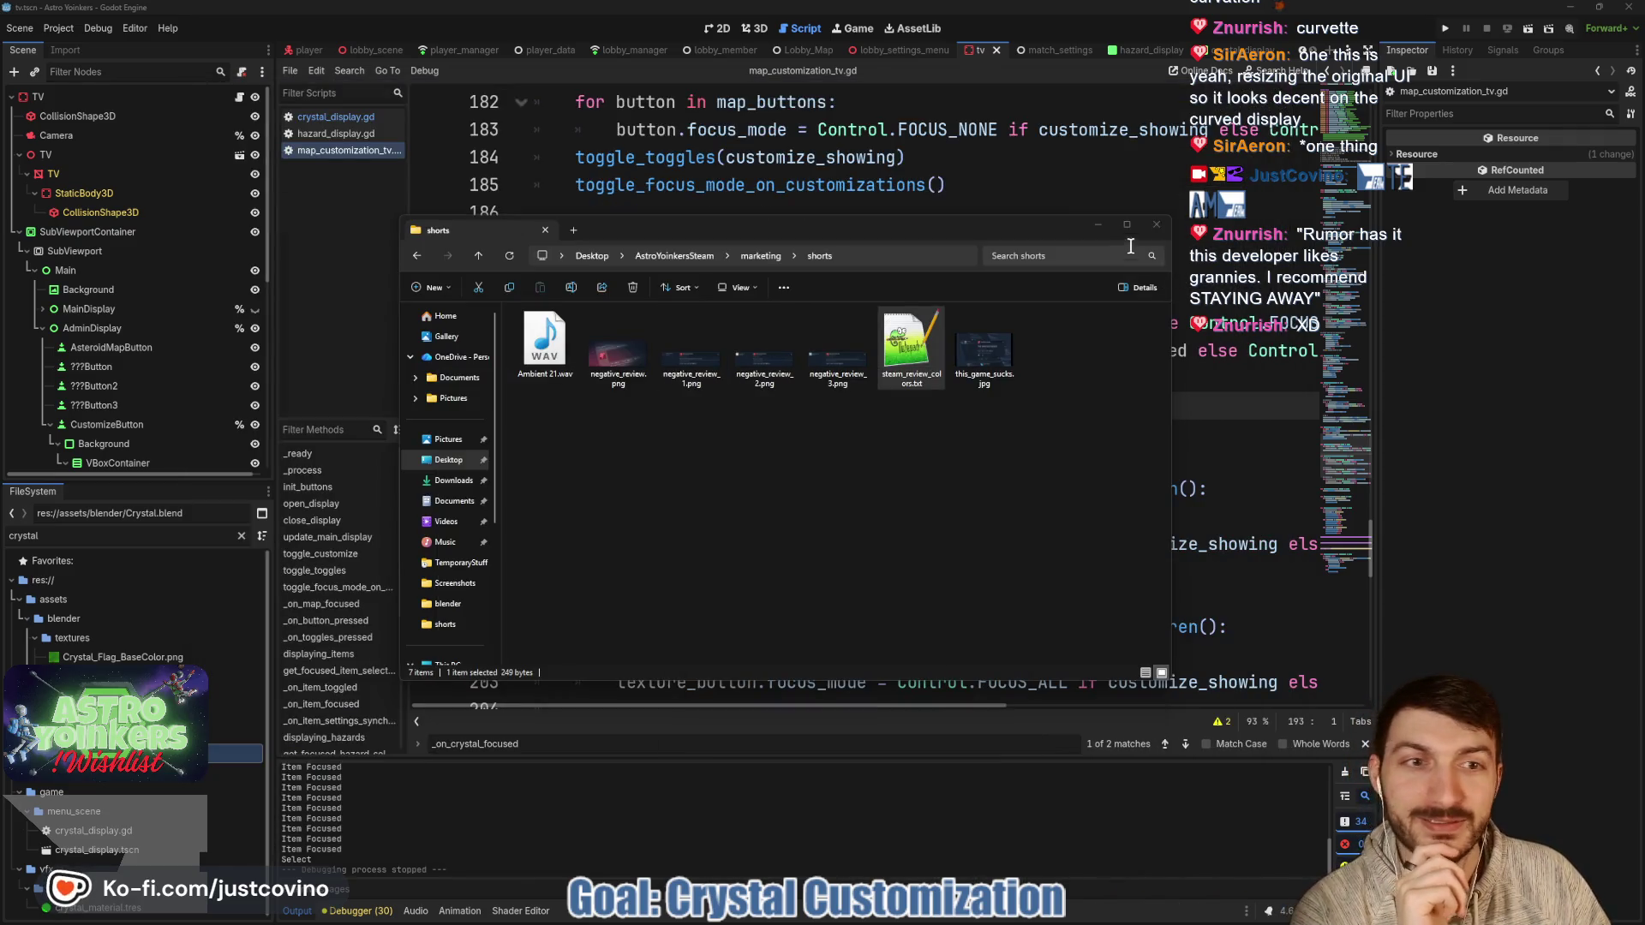
{"action": "left_click", "coordinate": [1157, 225]}
Inspect customize_button on line 191 of map_customization_tv.gd.
{"action": "left_click", "coordinate": [769, 380]}
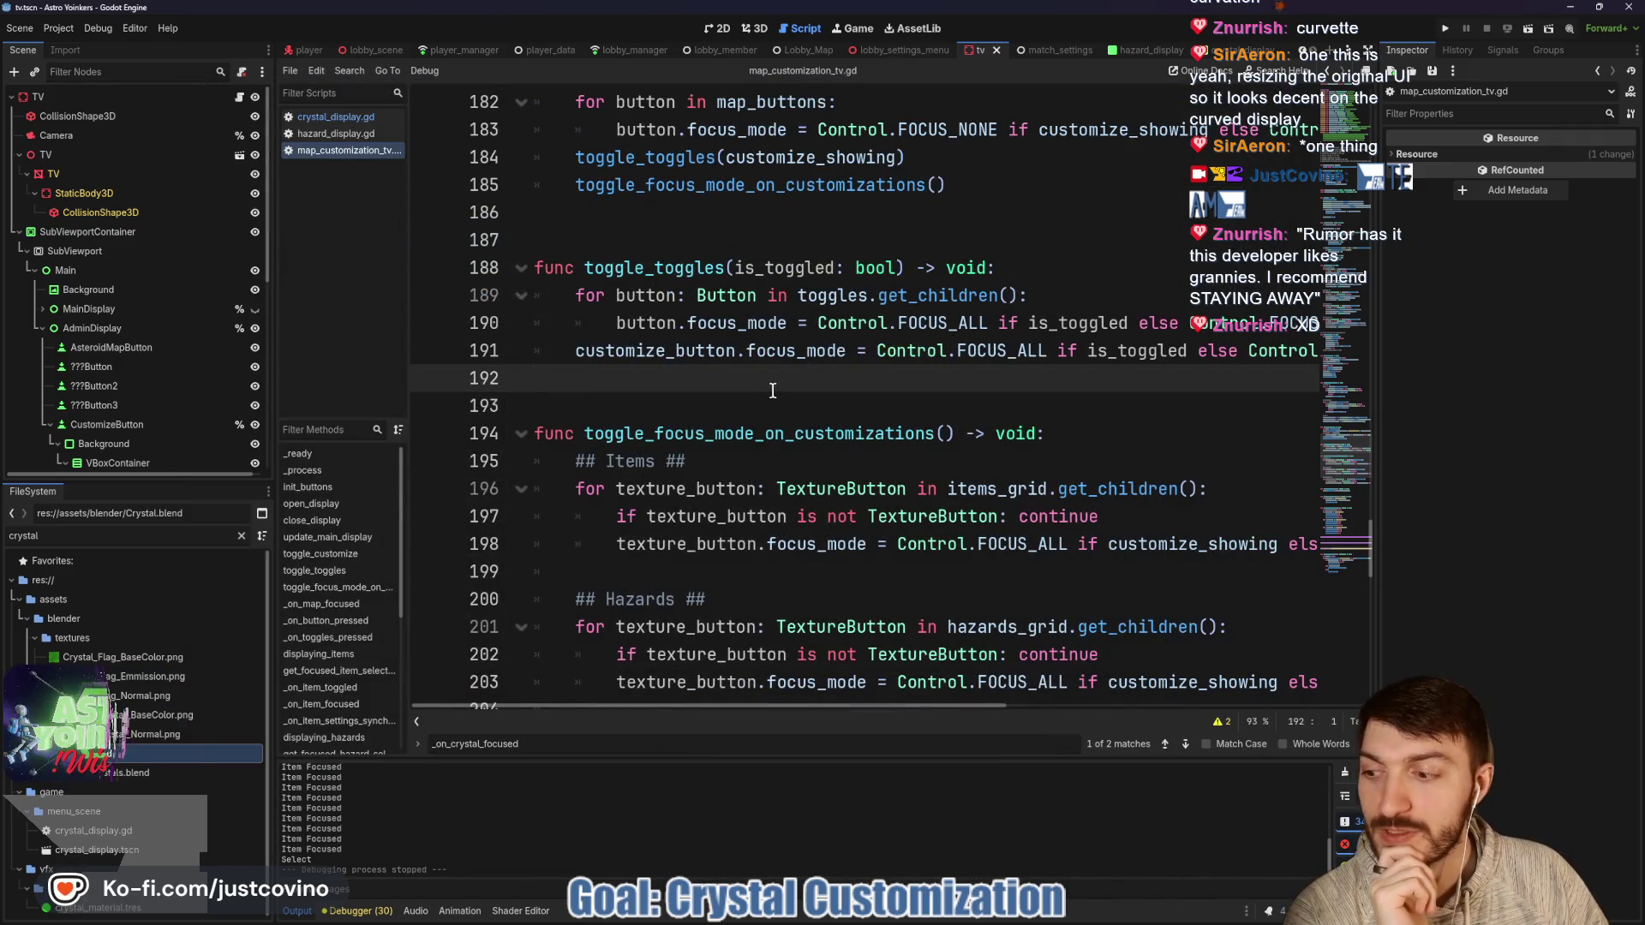
{"action": "left_click", "coordinate": [747, 396]}
{"action": "scroll", "coordinate": [742, 407], "scroll_direction": "up", "scroll_amount": 2}
{"action": "double_click", "coordinate": [690, 516]}
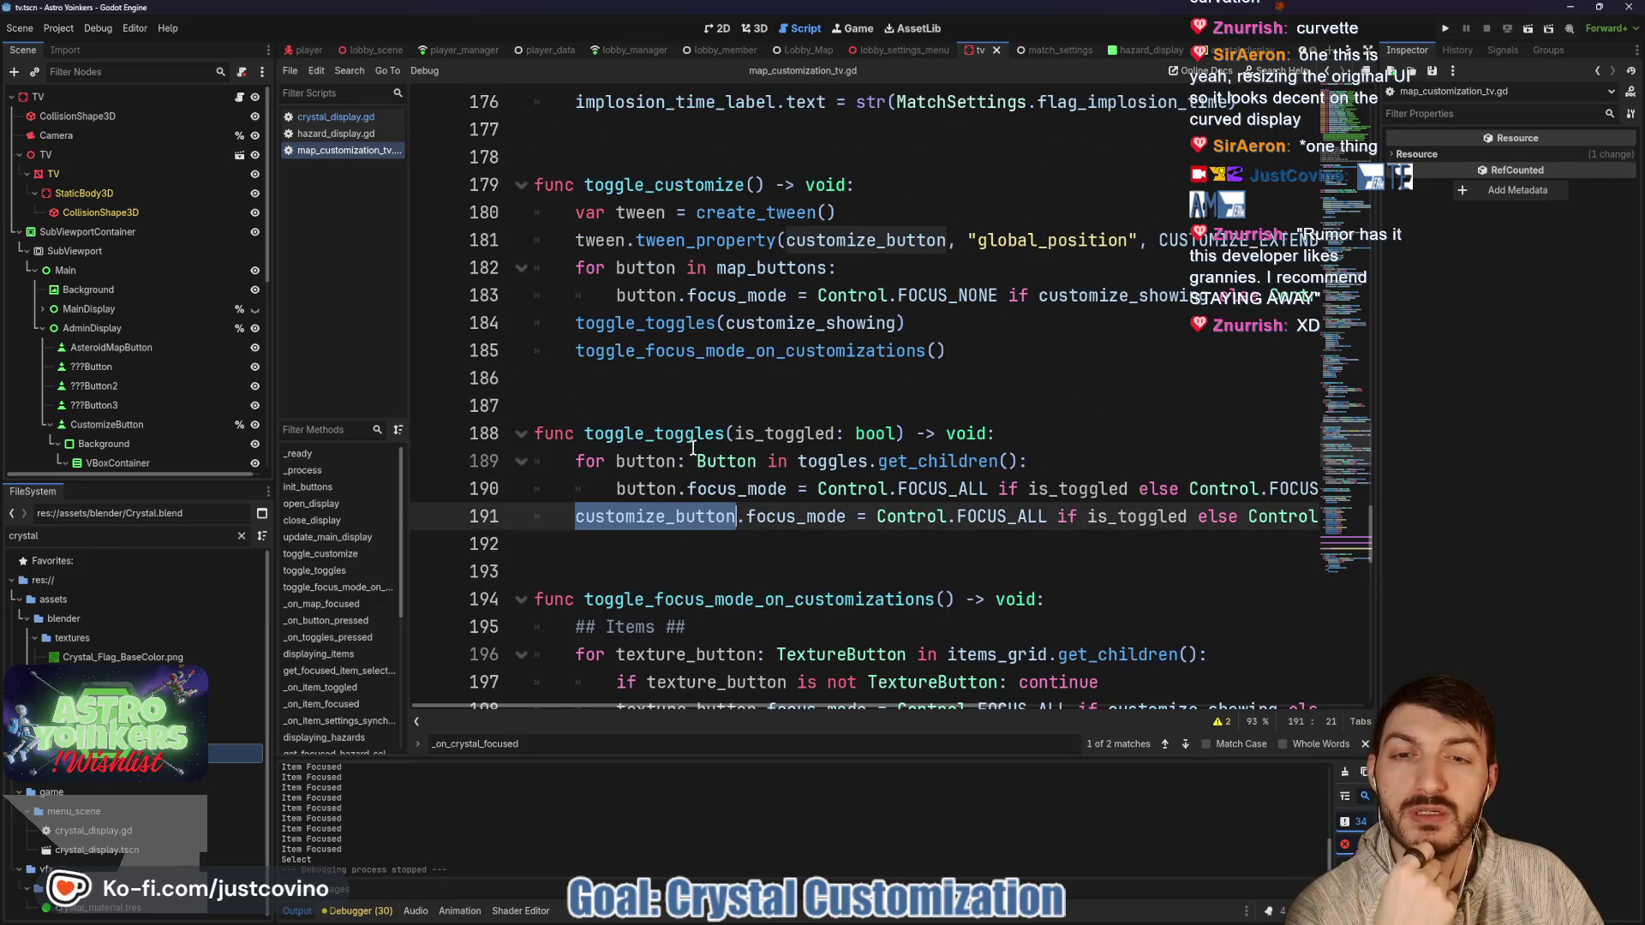
{"action": "scroll", "coordinate": [835, 552], "scroll_direction": "right", "scroll_amount": 3}
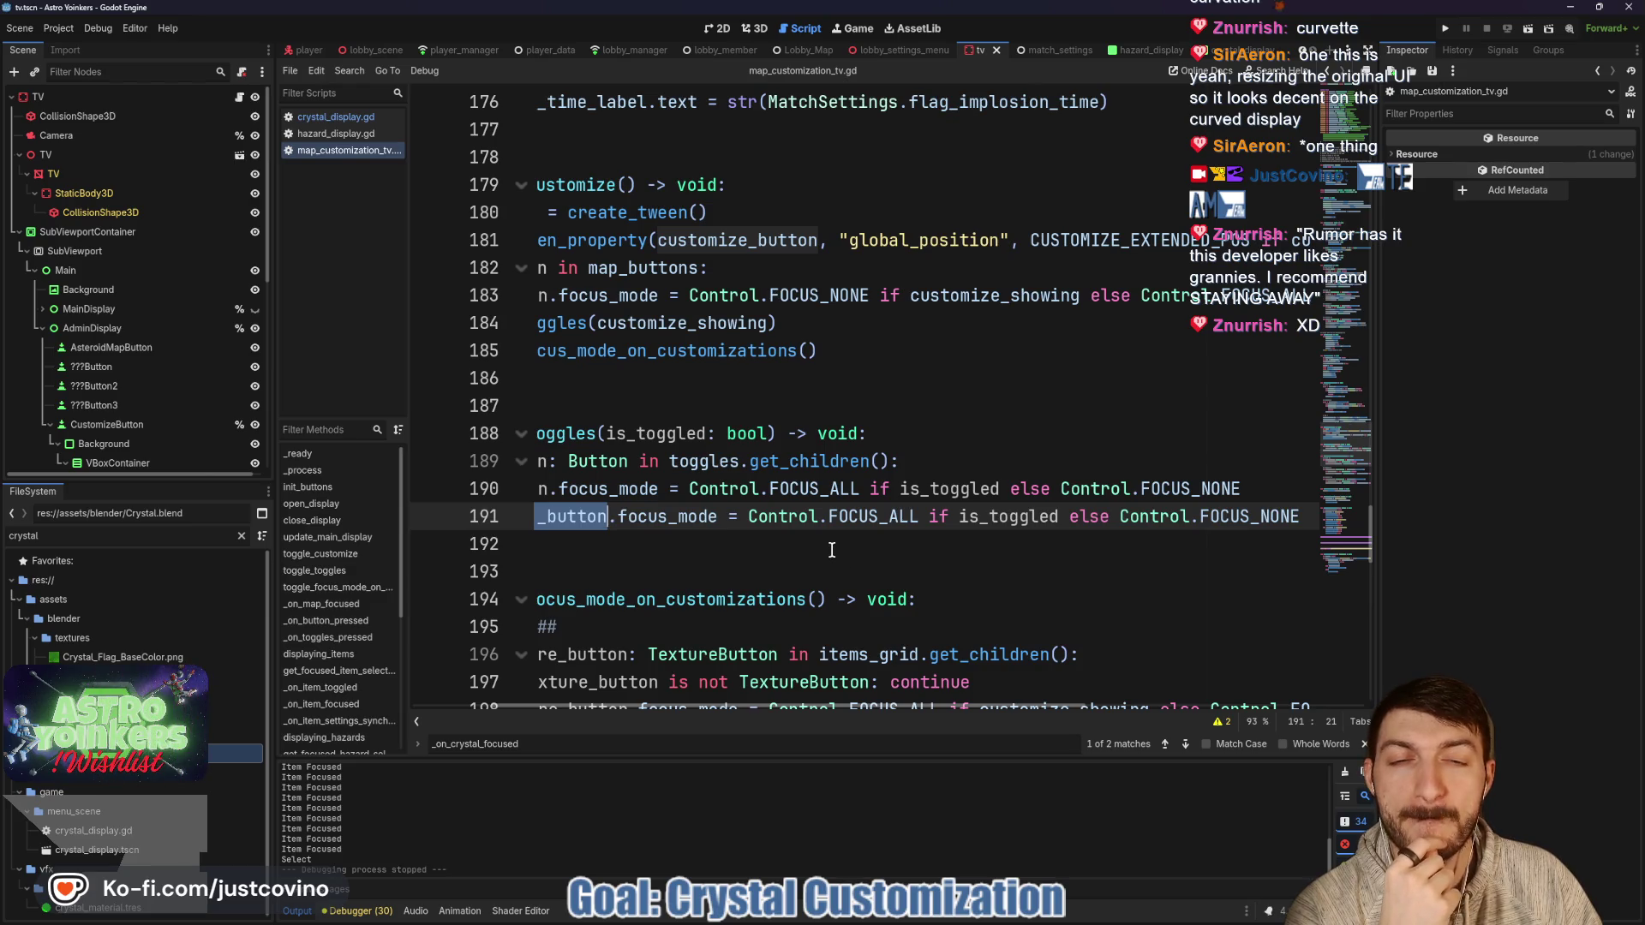
{"action": "scroll", "coordinate": [827, 548], "scroll_direction": "left", "scroll_amount": 3}
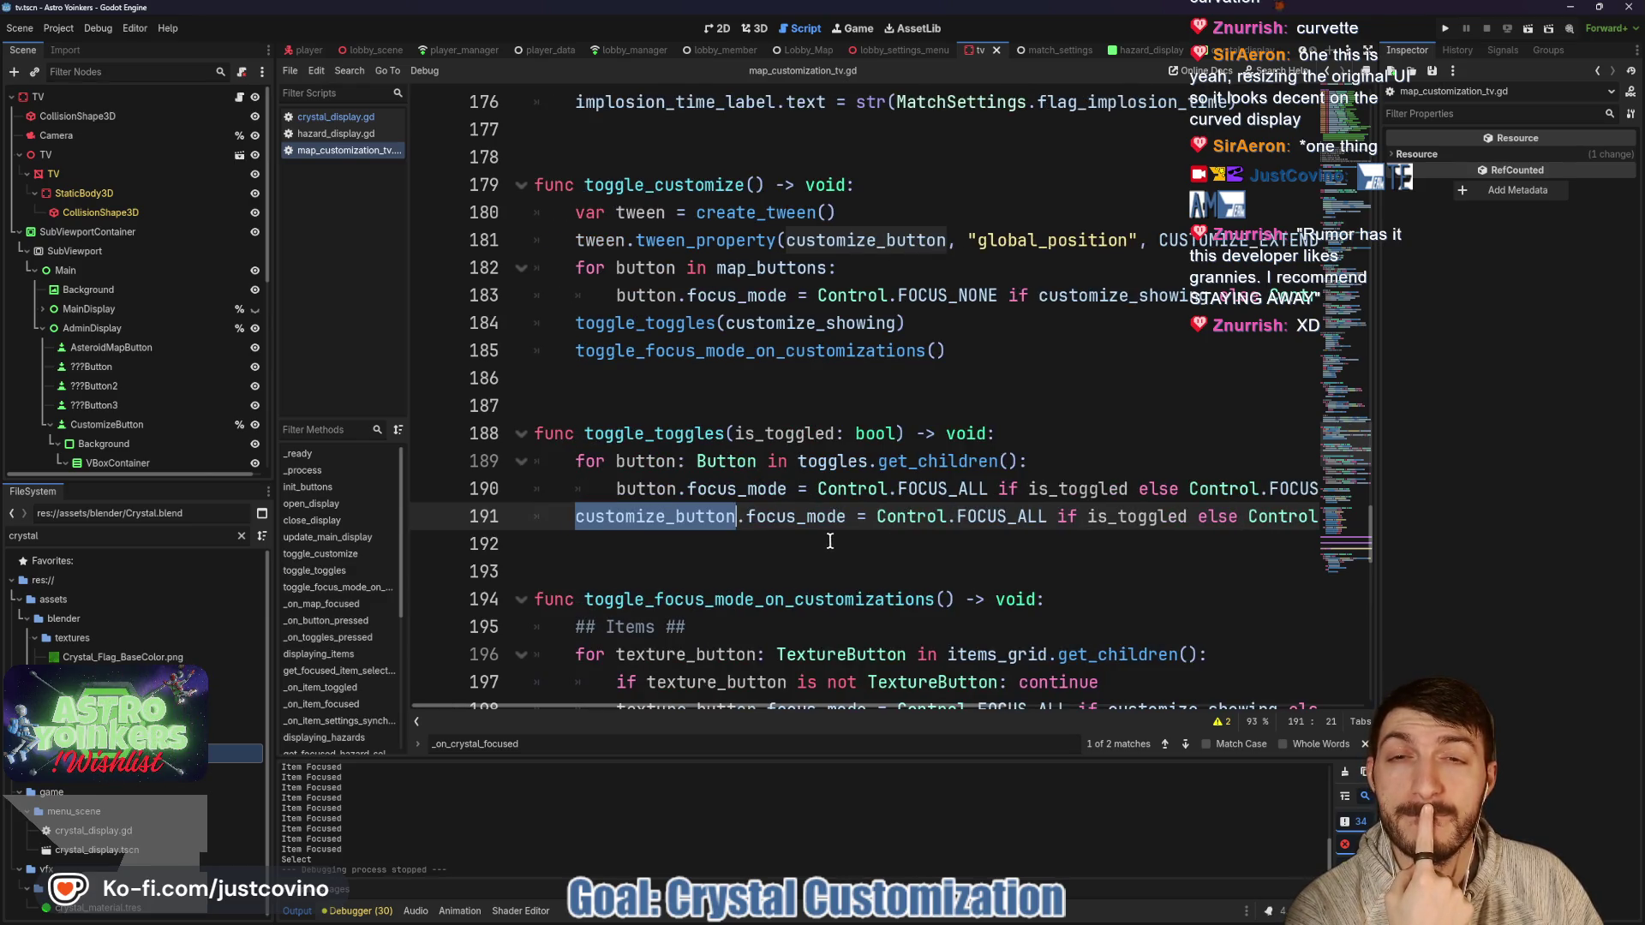
{"action": "scroll", "coordinate": [915, 484], "scroll_direction": "down", "scroll_amount": 15}
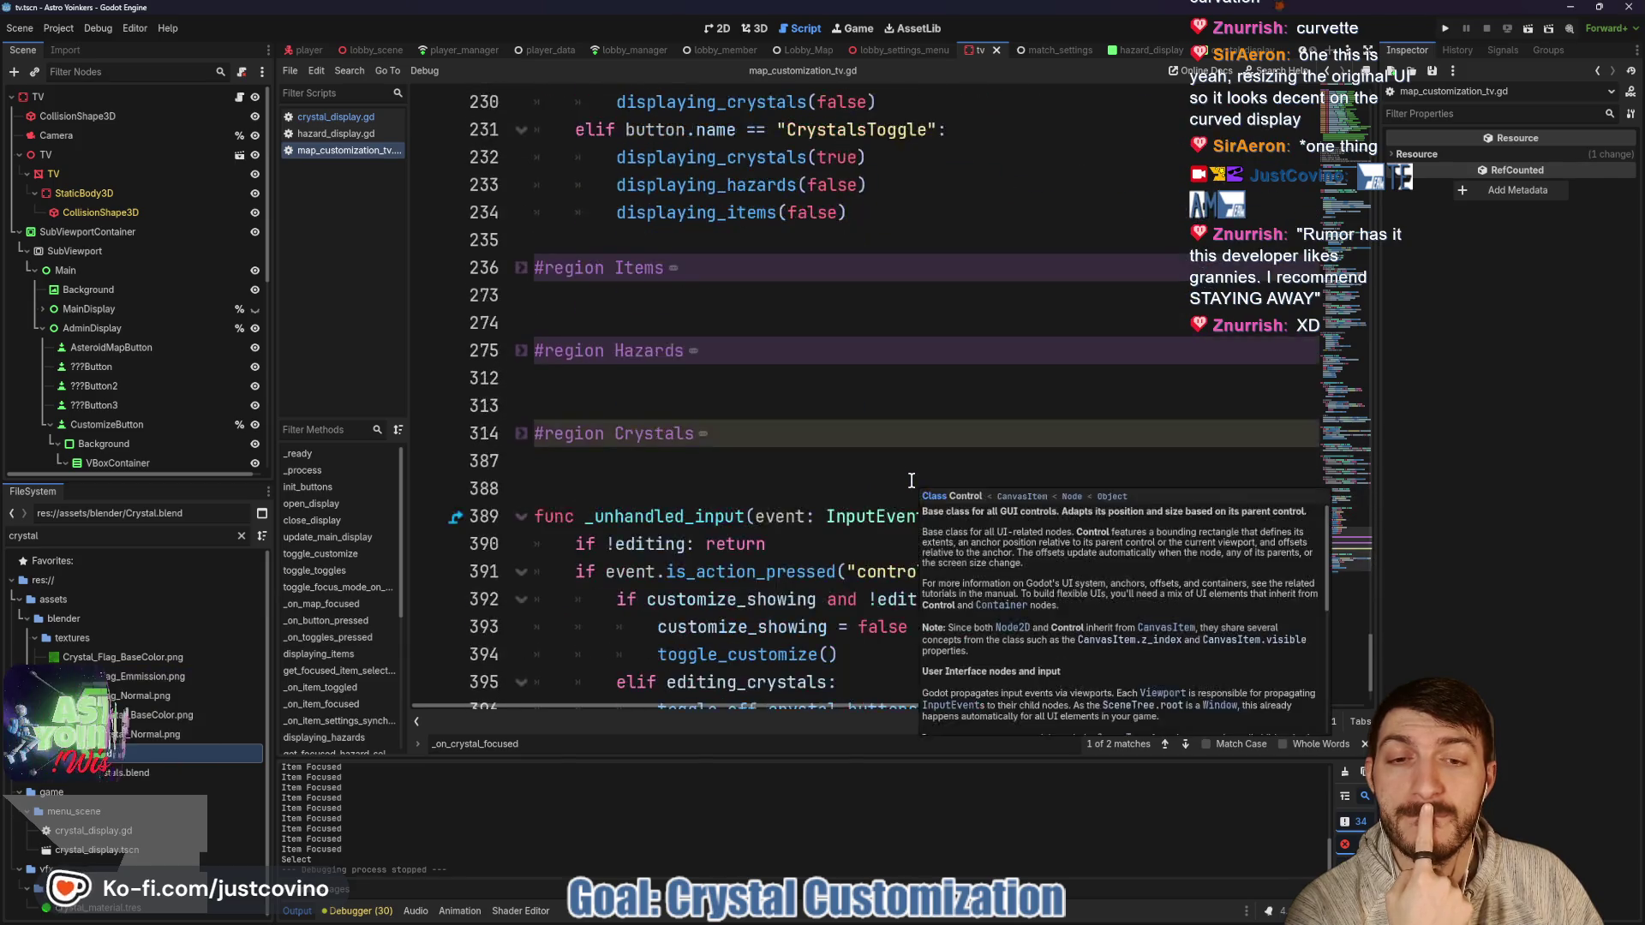
Select toggle_off_crystal_buttons on line 396 and search the script for it.
{"action": "double_click", "coordinate": [801, 602]}
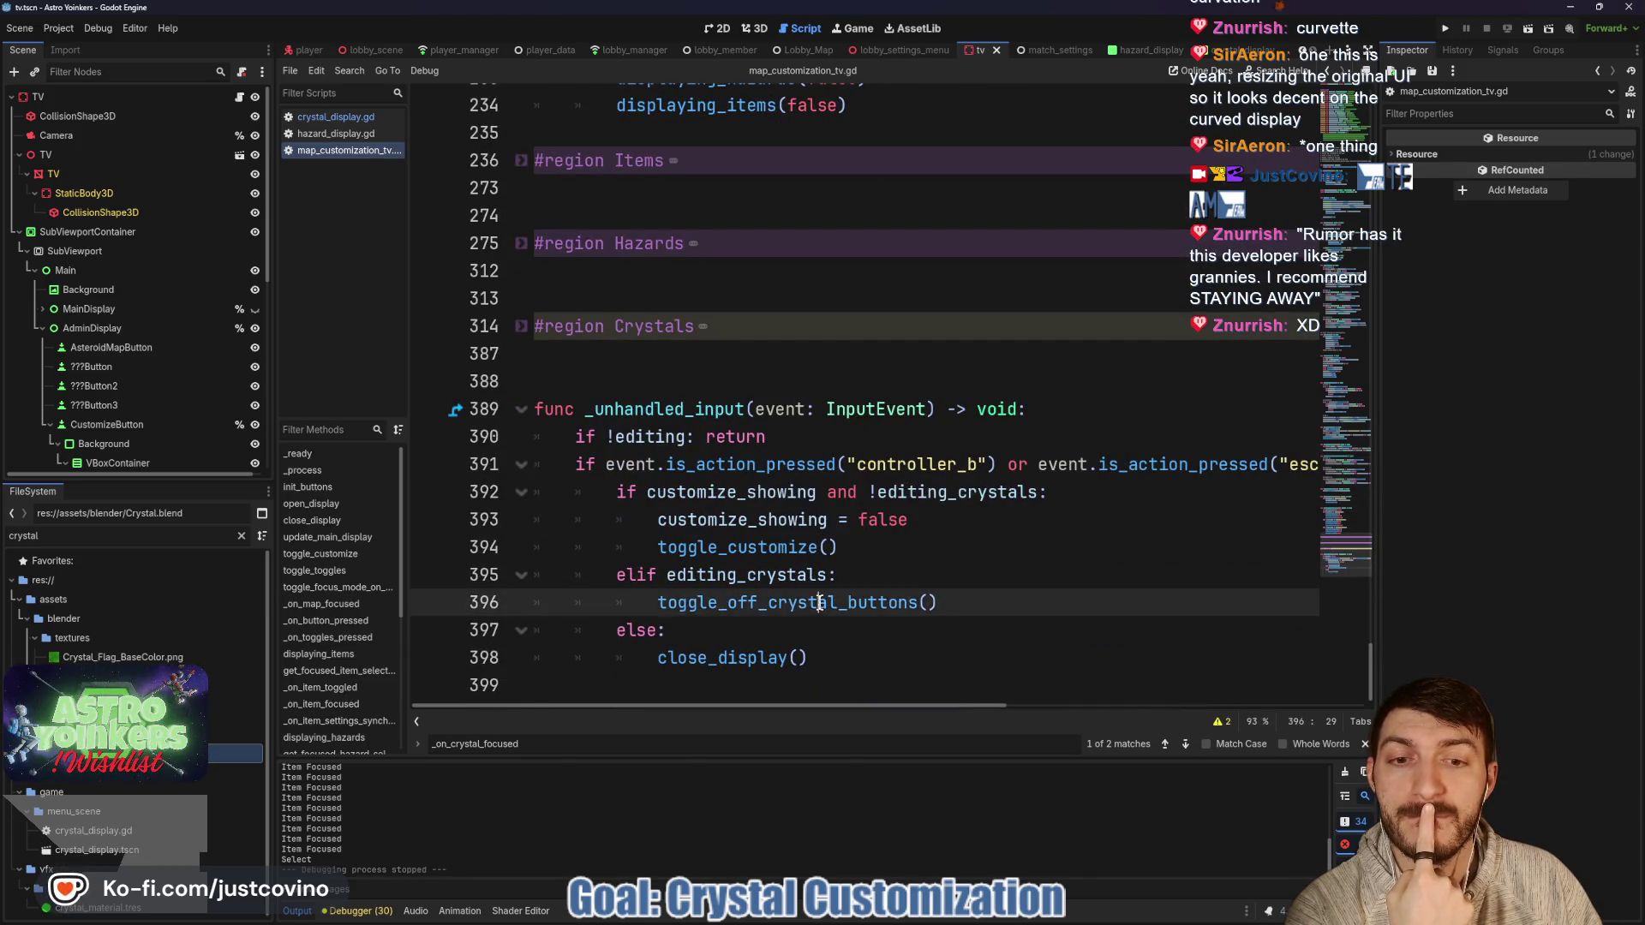
{"action": "scroll", "coordinate": [1002, 544], "scroll_direction": "up", "scroll_amount": 12}
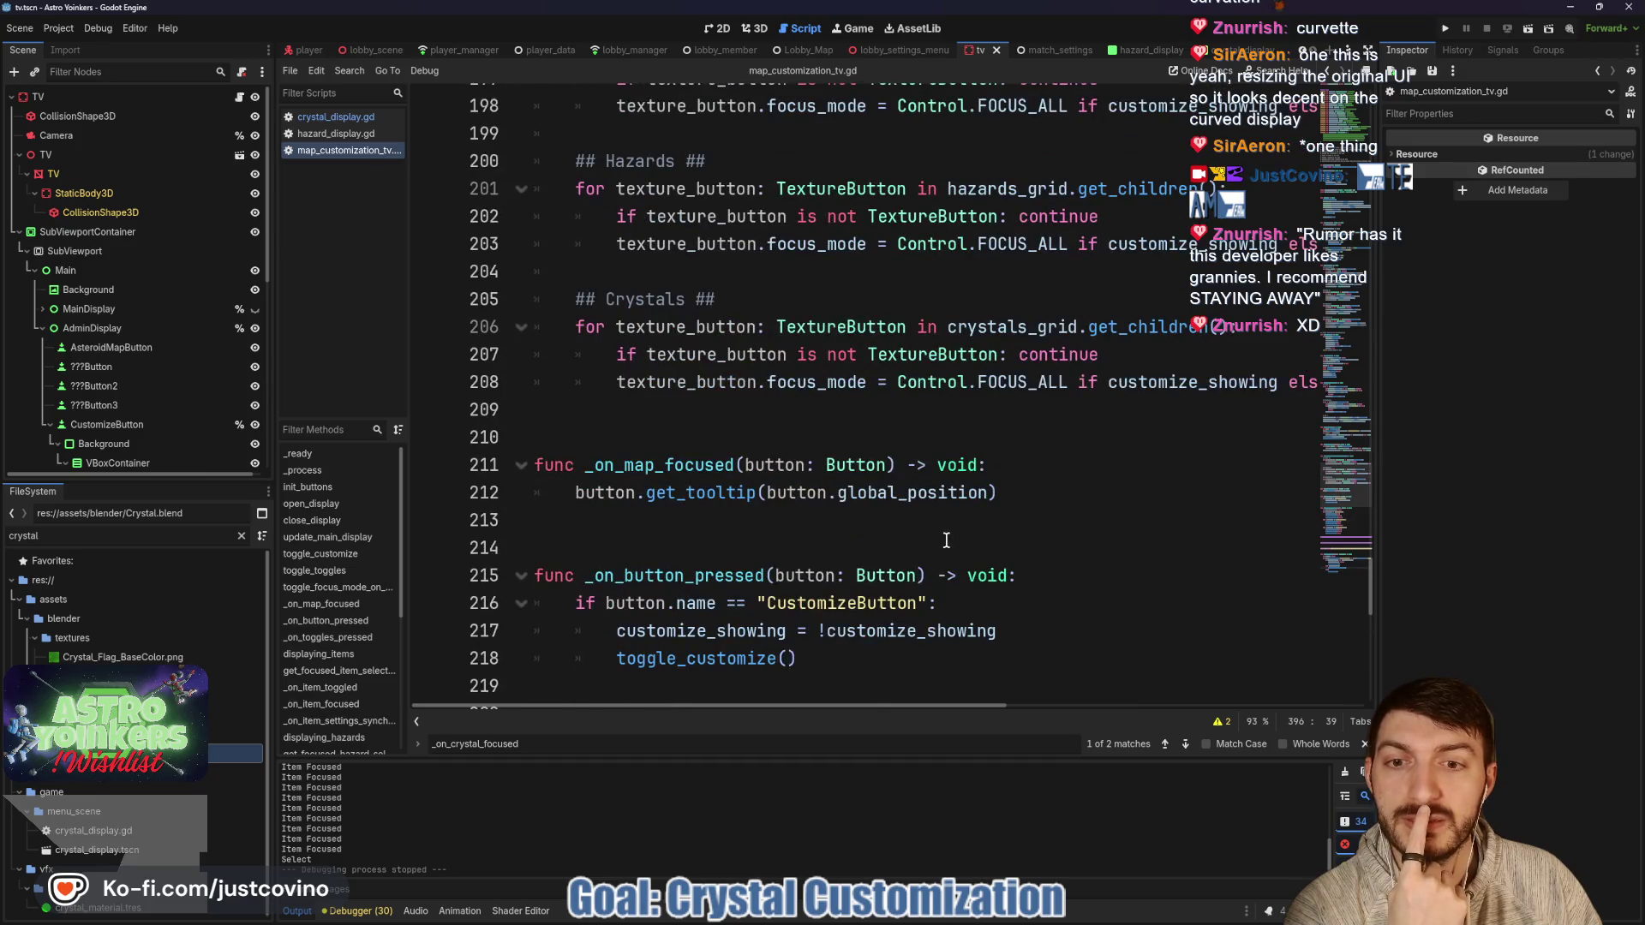
{"action": "scroll", "coordinate": [947, 540], "scroll_direction": "up", "scroll_amount": 16}
{"action": "scroll", "coordinate": [937, 538], "scroll_direction": "down", "scroll_amount": 6}
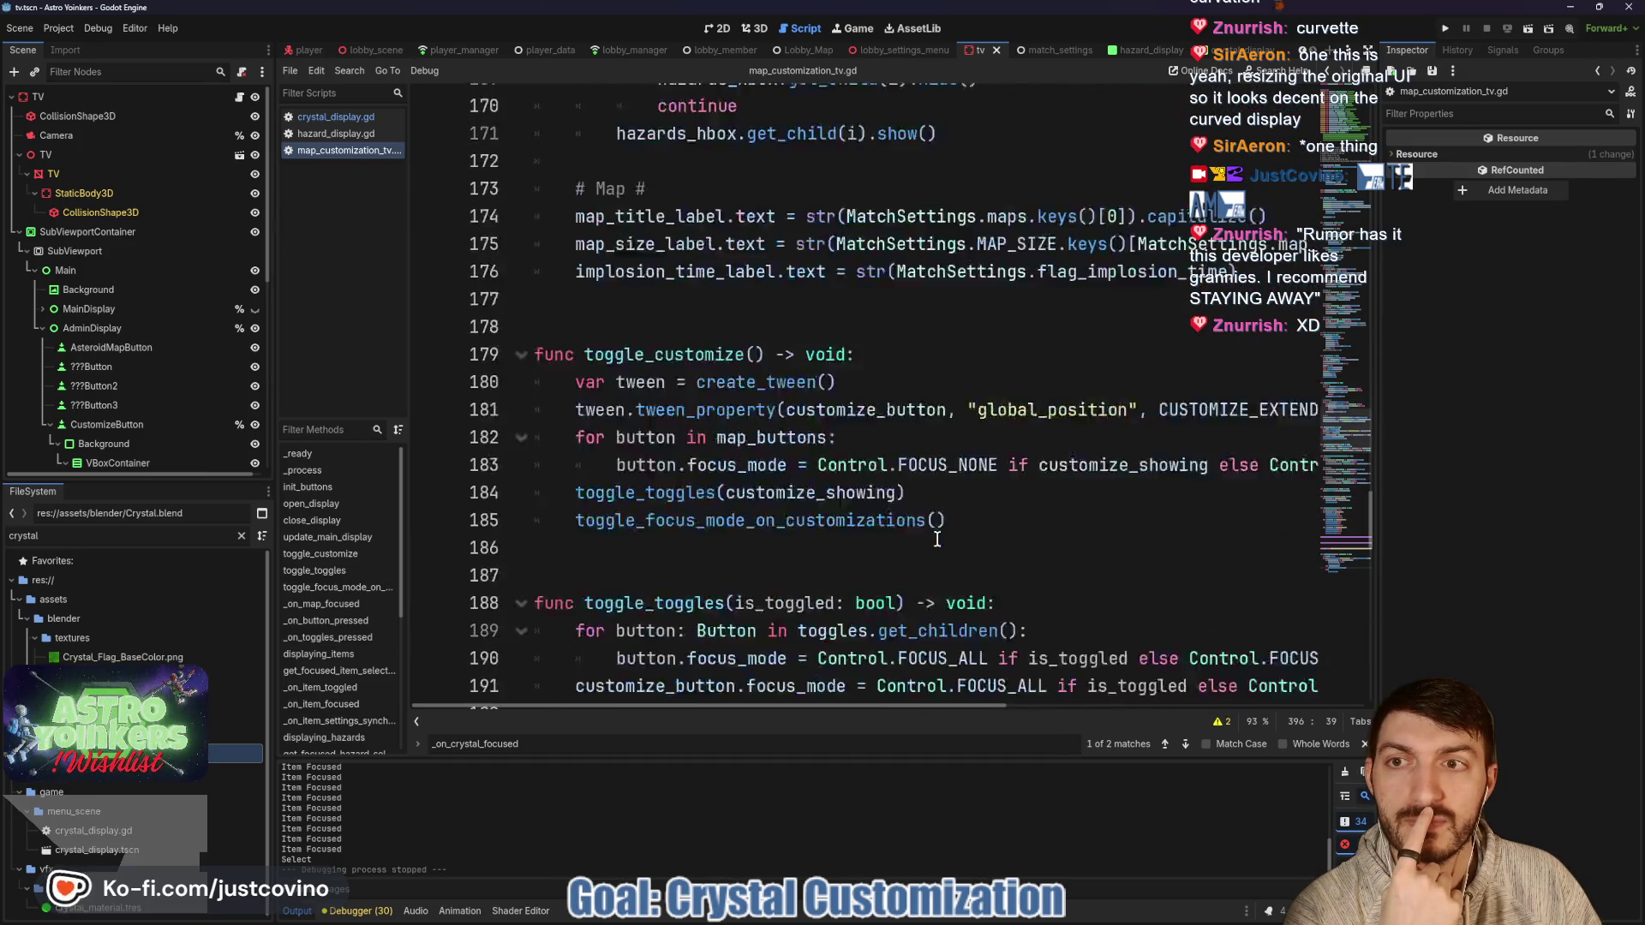
{"action": "scroll", "coordinate": [938, 538], "scroll_direction": "down", "scroll_amount": 15}
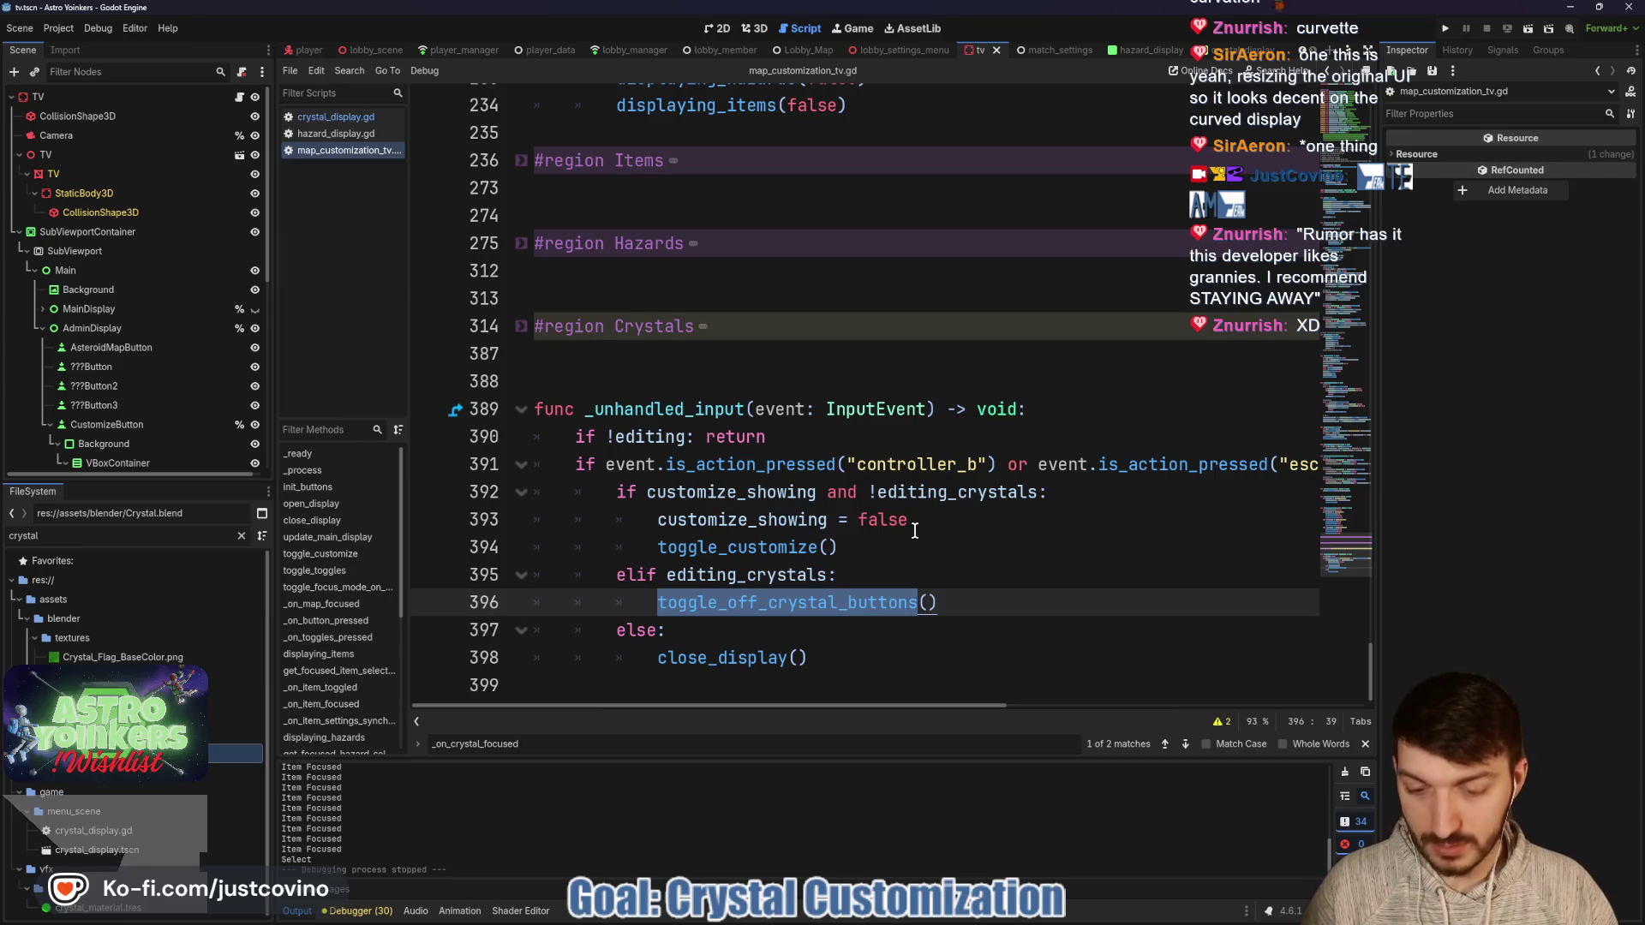
{"action": "key", "text": "ctrl+f"}
Step through the toggle_off_crystal_buttons matches to its definition on line 348, selecting toggle_toggles.
{"action": "left_click", "coordinate": [1166, 744]}
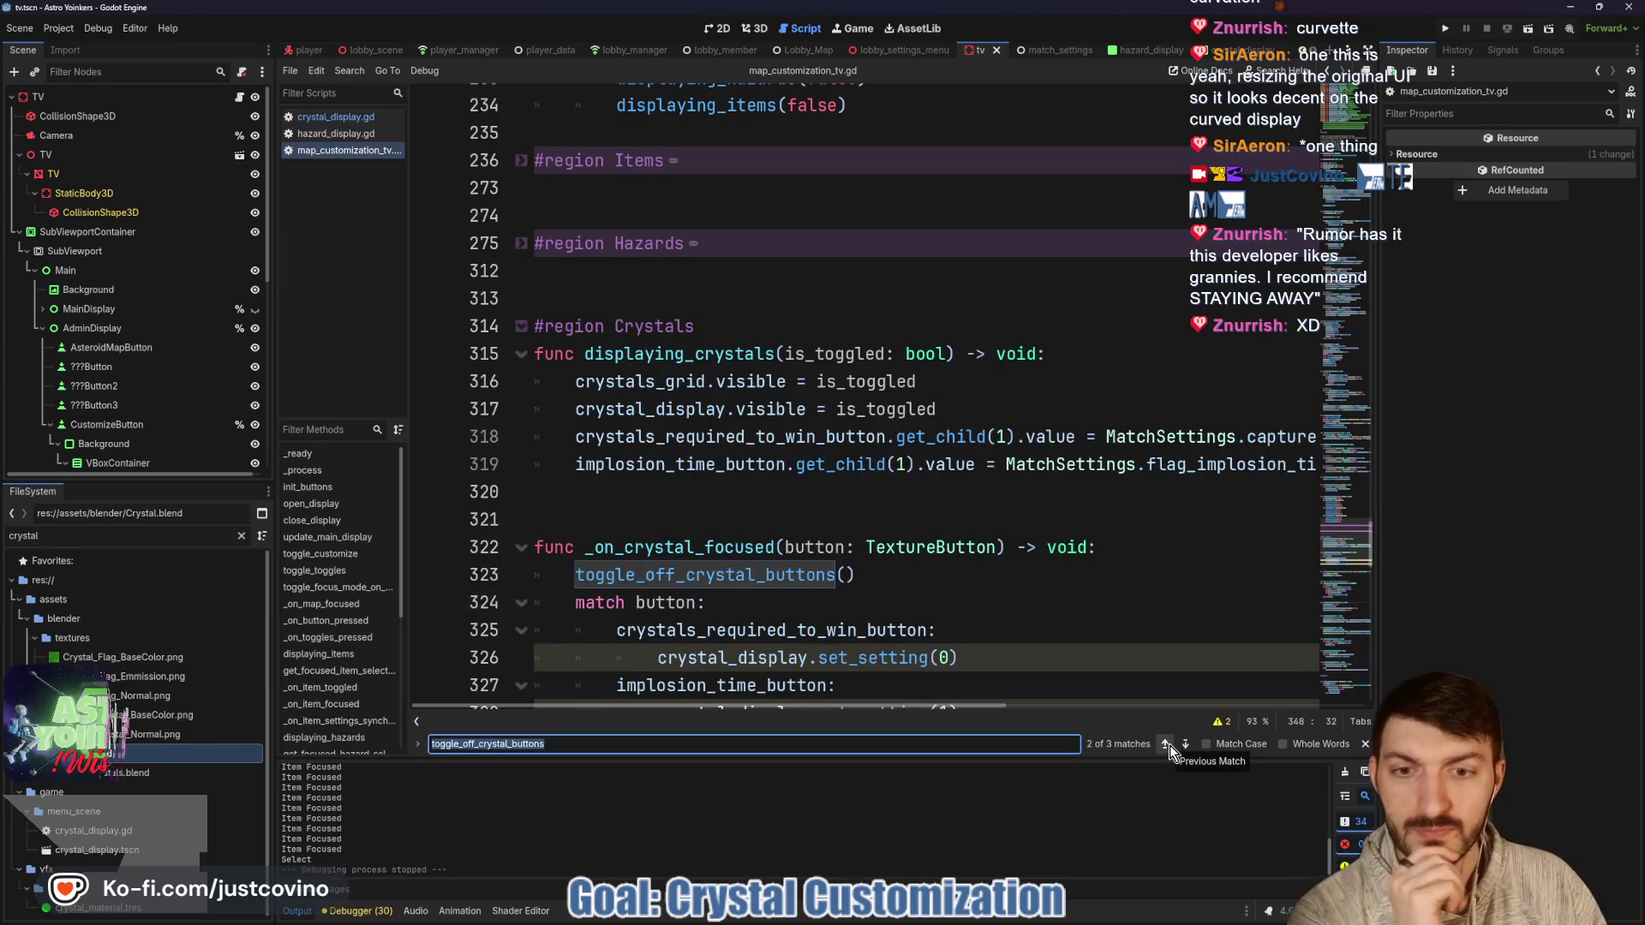
{"action": "scroll", "coordinate": [959, 574], "scroll_direction": "down", "scroll_amount": 3}
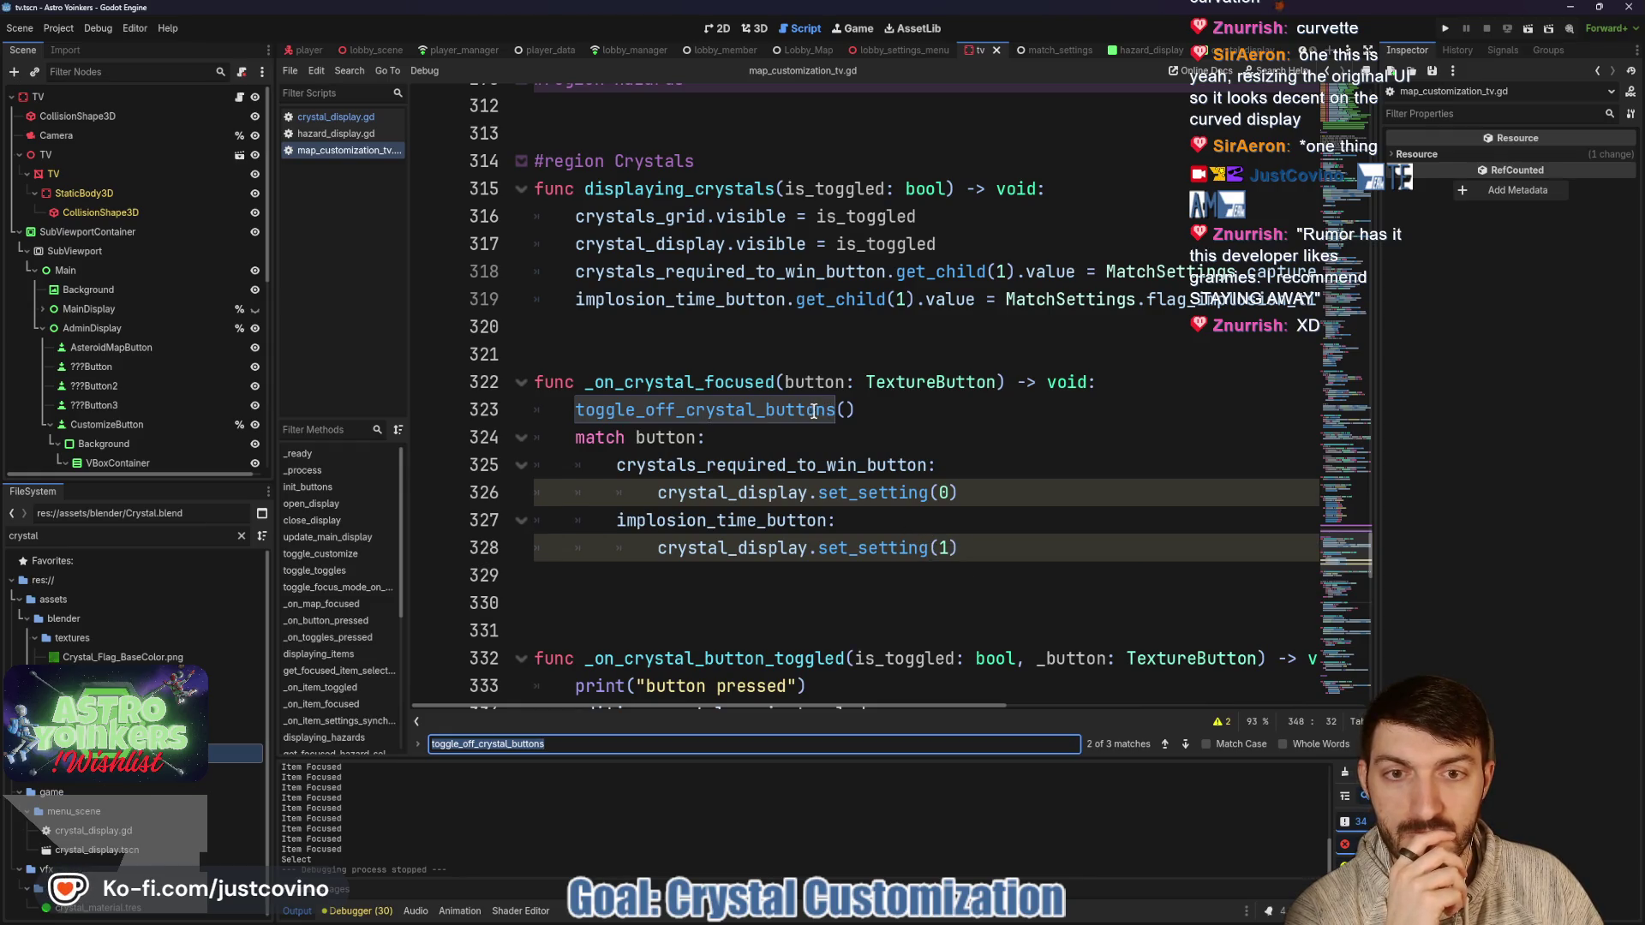
{"action": "left_click", "coordinate": [1165, 744]}
{"action": "left_click", "coordinate": [1165, 744]}
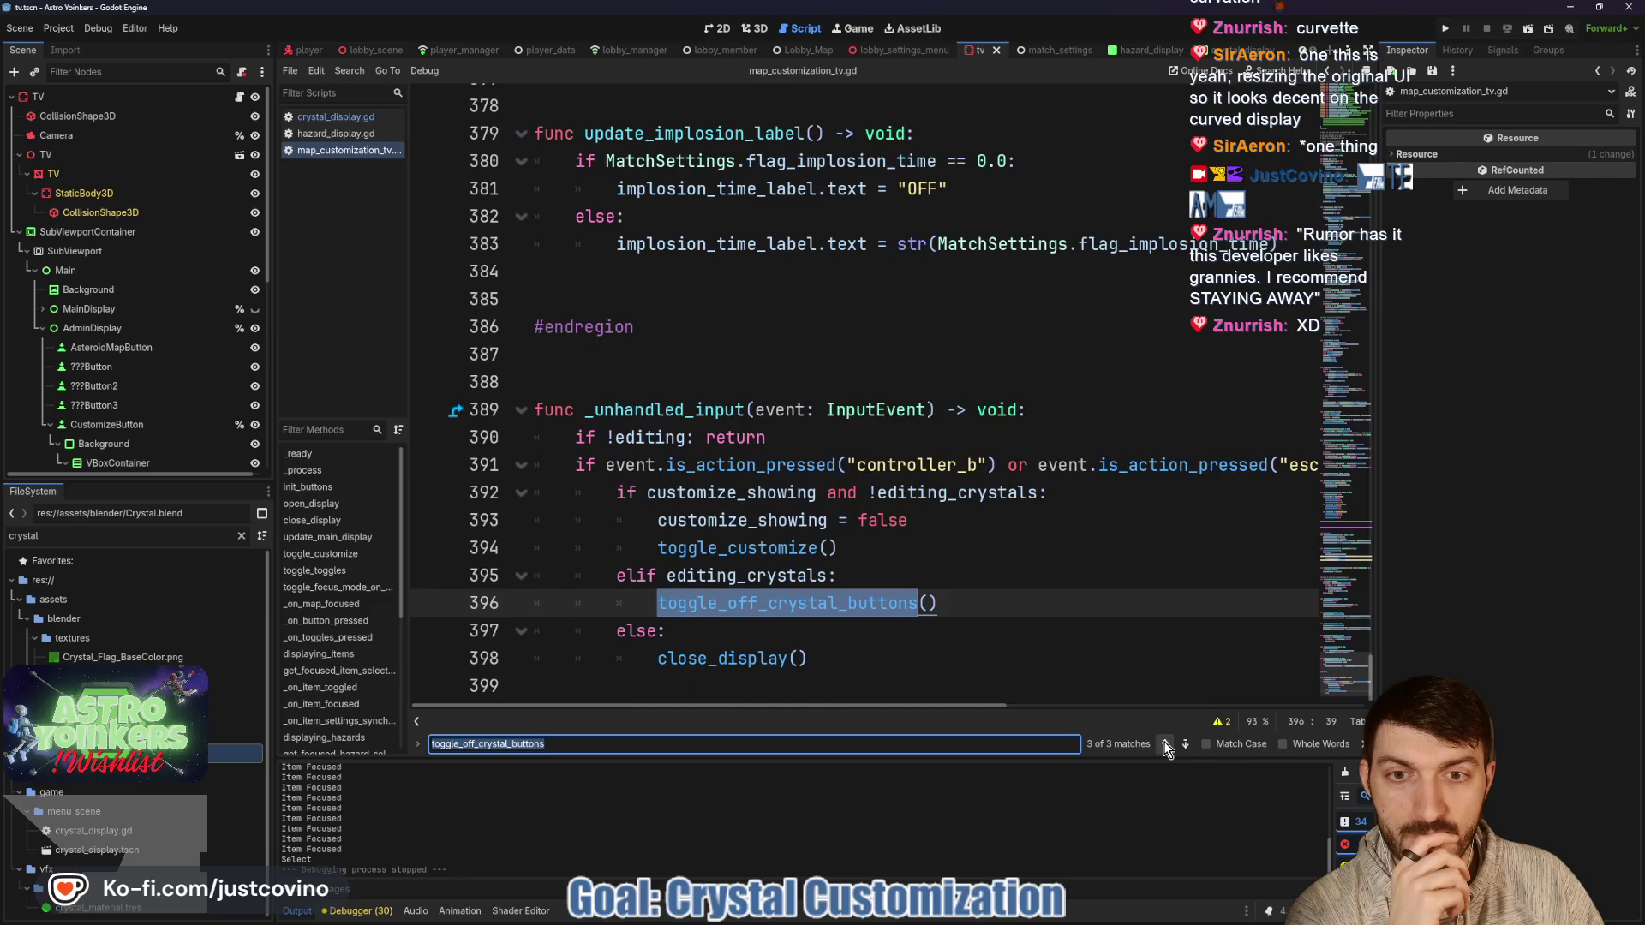
{"action": "left_click", "coordinate": [1165, 745]}
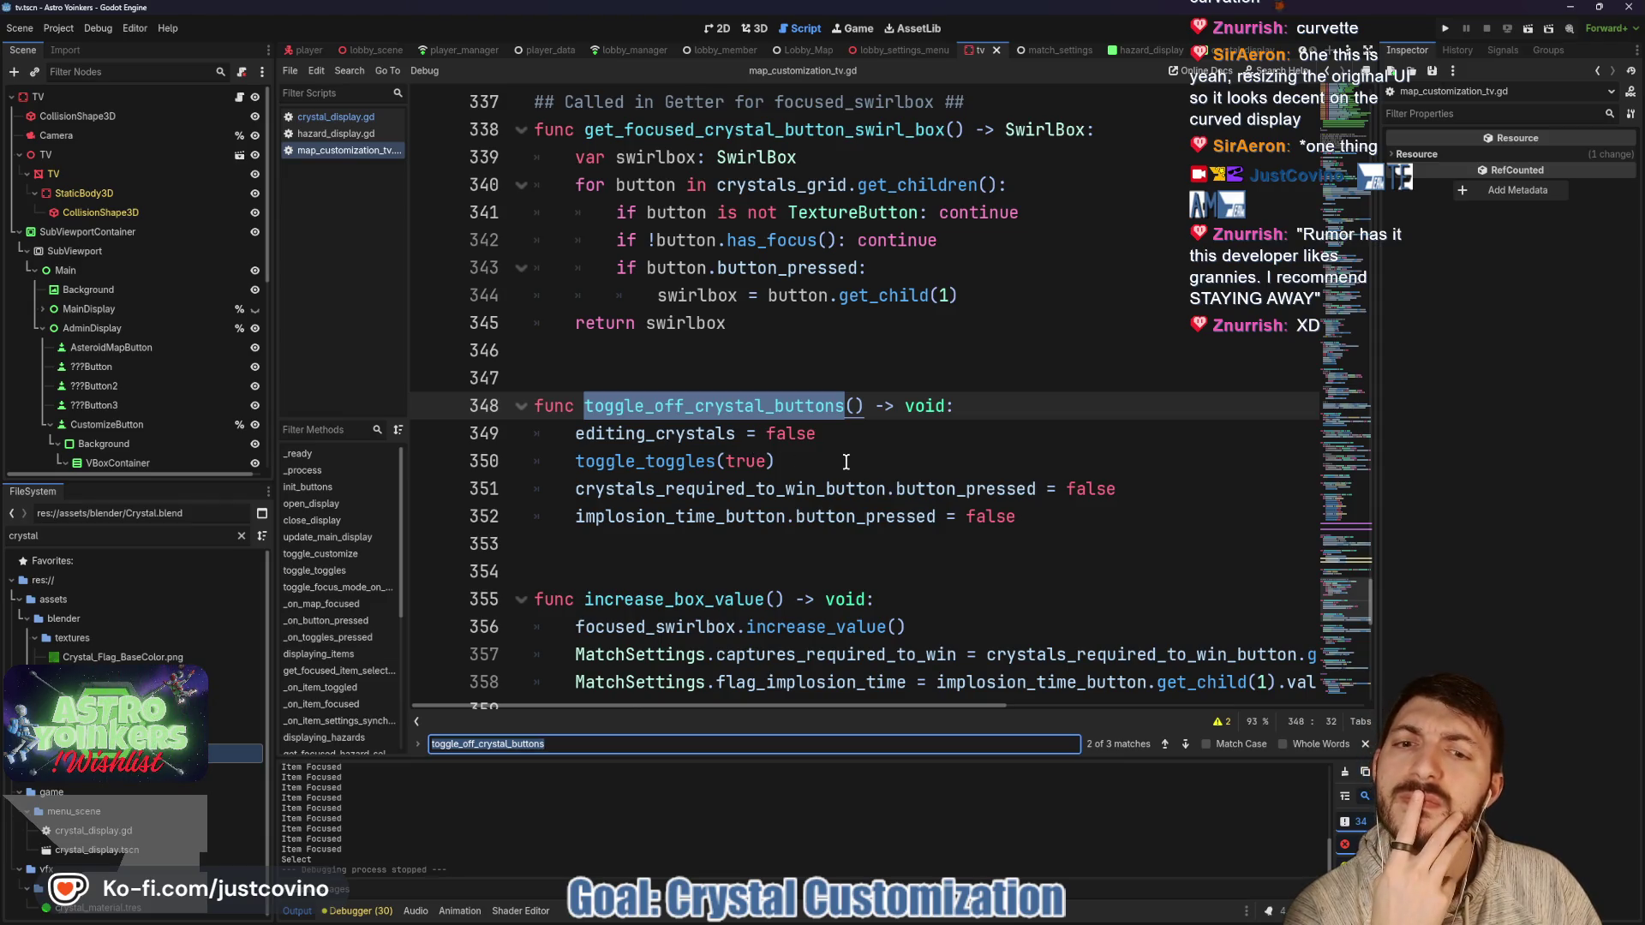
{"action": "double_click", "coordinate": [726, 460]}
Read through the surrounding crystal-toggling code, placing the caret around lines 377 and 372.
{"action": "scroll", "coordinate": [810, 535], "scroll_direction": "up", "scroll_amount": 5}
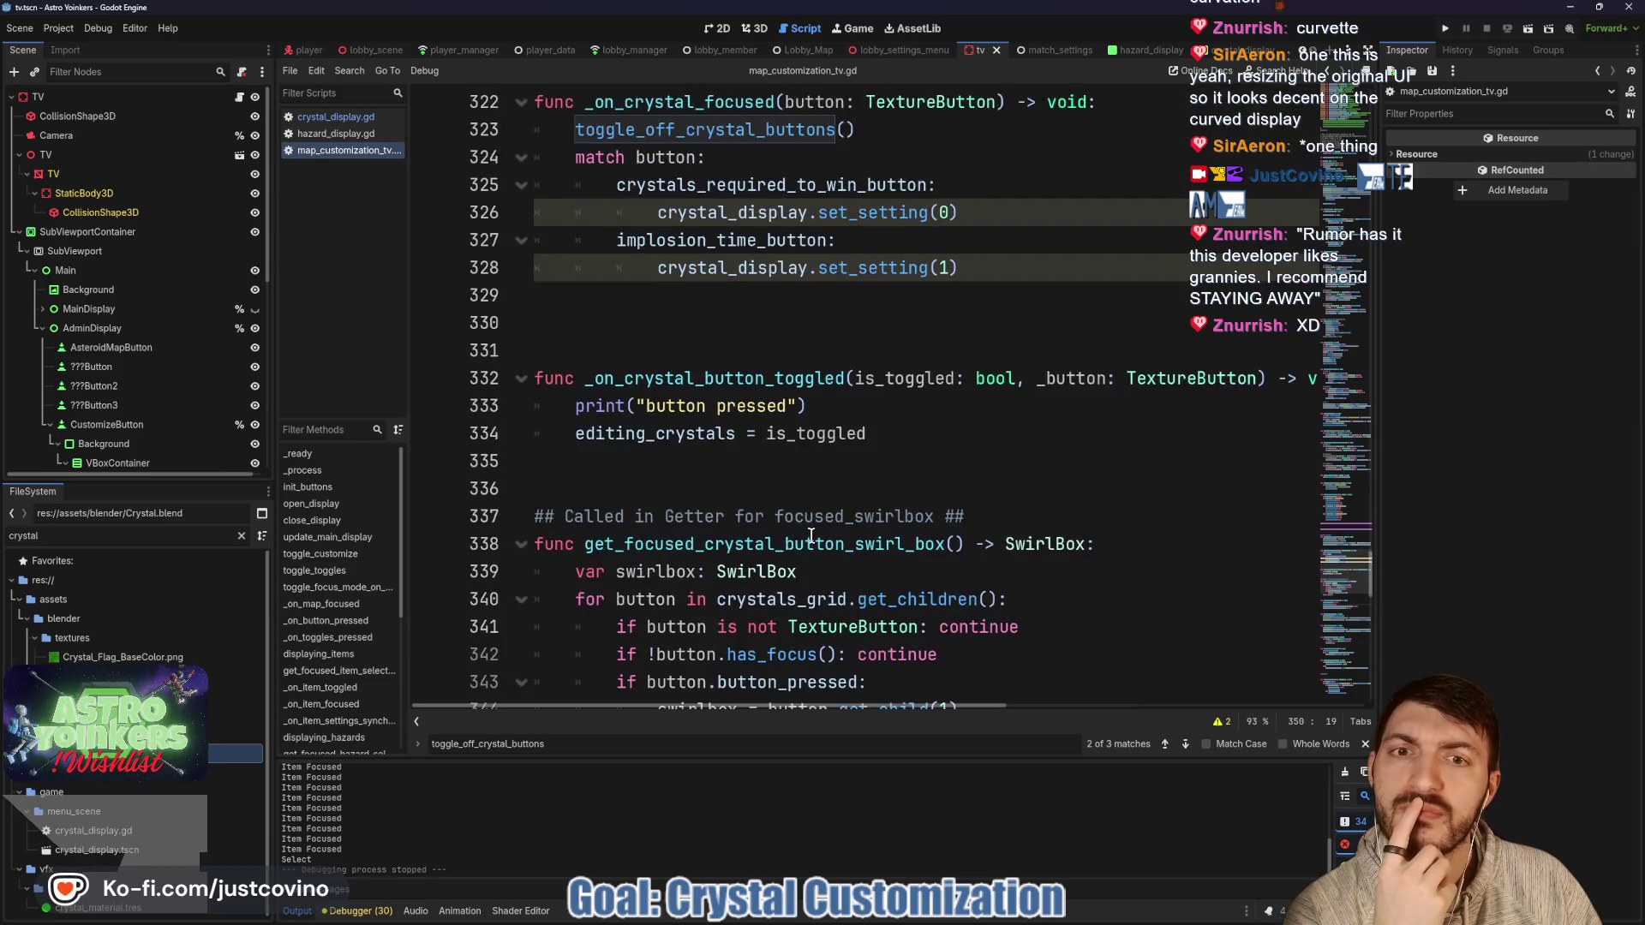
{"action": "scroll", "coordinate": [811, 535], "scroll_direction": "up", "scroll_amount": 7}
{"action": "scroll", "coordinate": [810, 536], "scroll_direction": "down", "scroll_amount": 6}
{"action": "scroll", "coordinate": [813, 542], "scroll_direction": "up", "scroll_amount": 6}
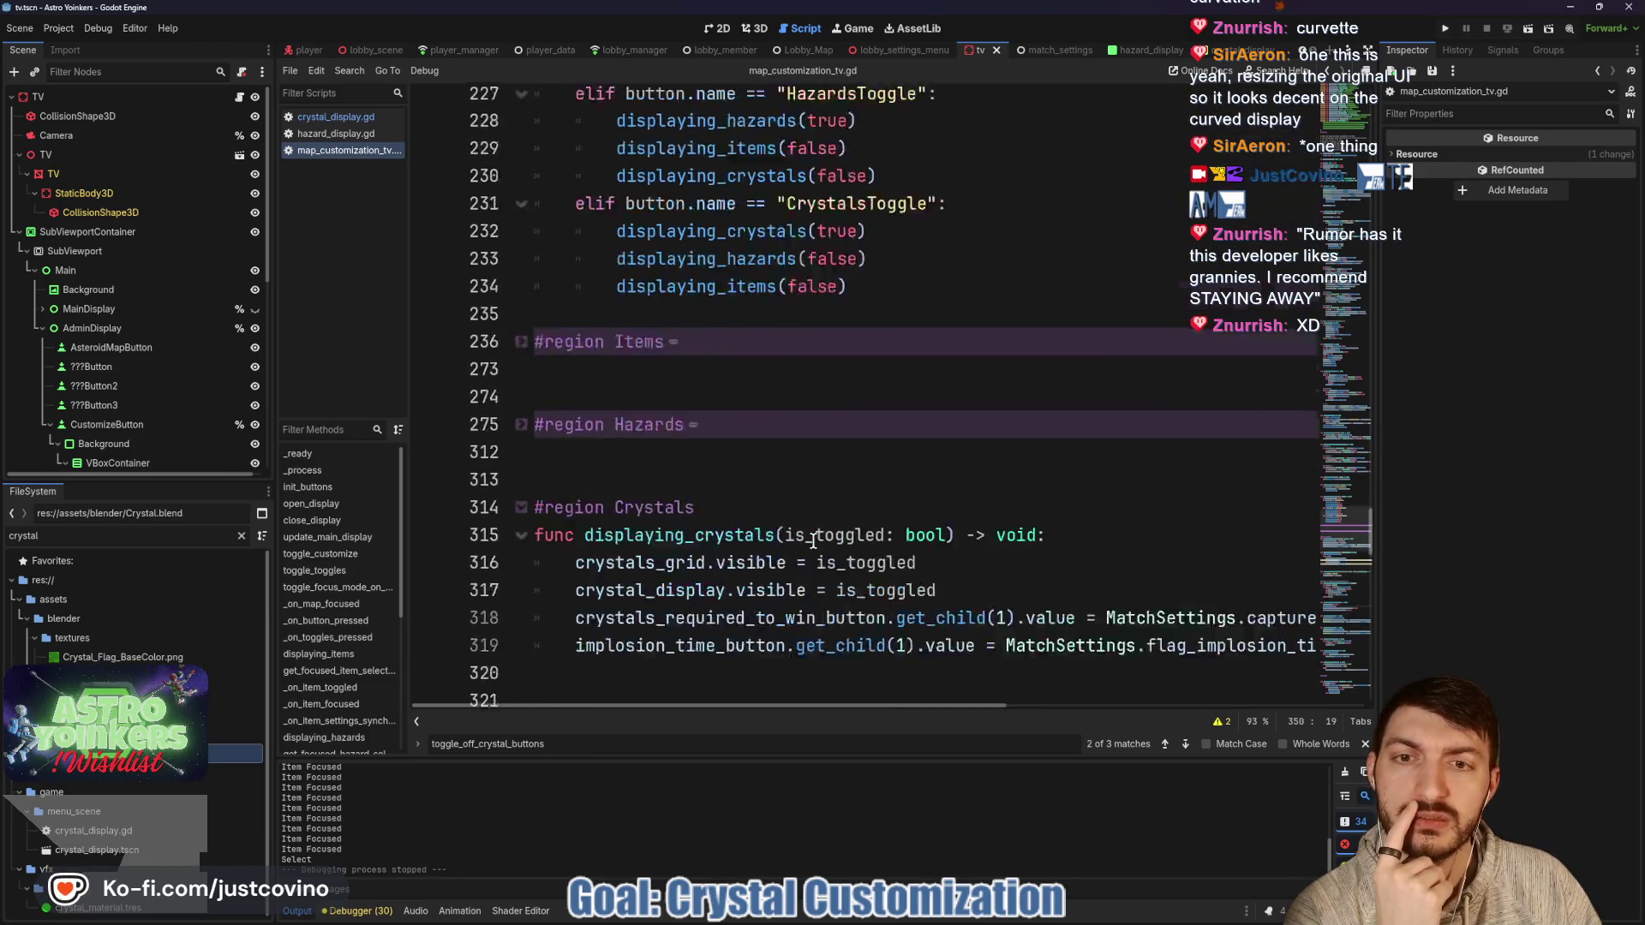
{"action": "scroll", "coordinate": [813, 541], "scroll_direction": "up", "scroll_amount": 10}
{"action": "scroll", "coordinate": [813, 547], "scroll_direction": "up", "scroll_amount": 2}
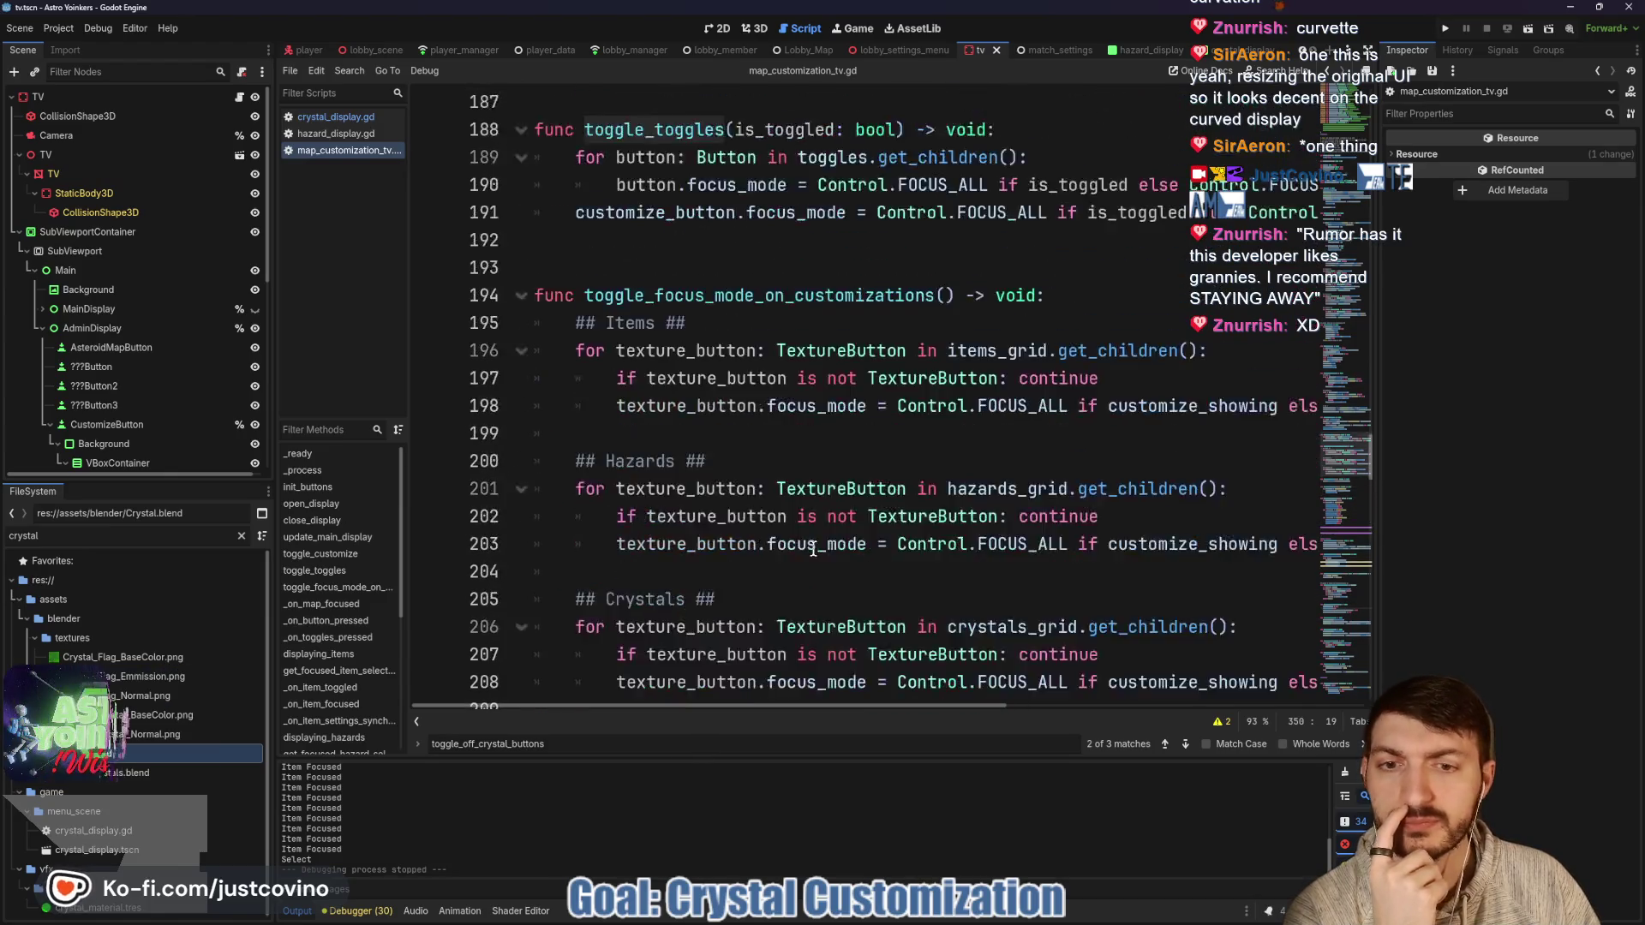
{"action": "scroll", "coordinate": [813, 549], "scroll_direction": "up", "scroll_amount": 2}
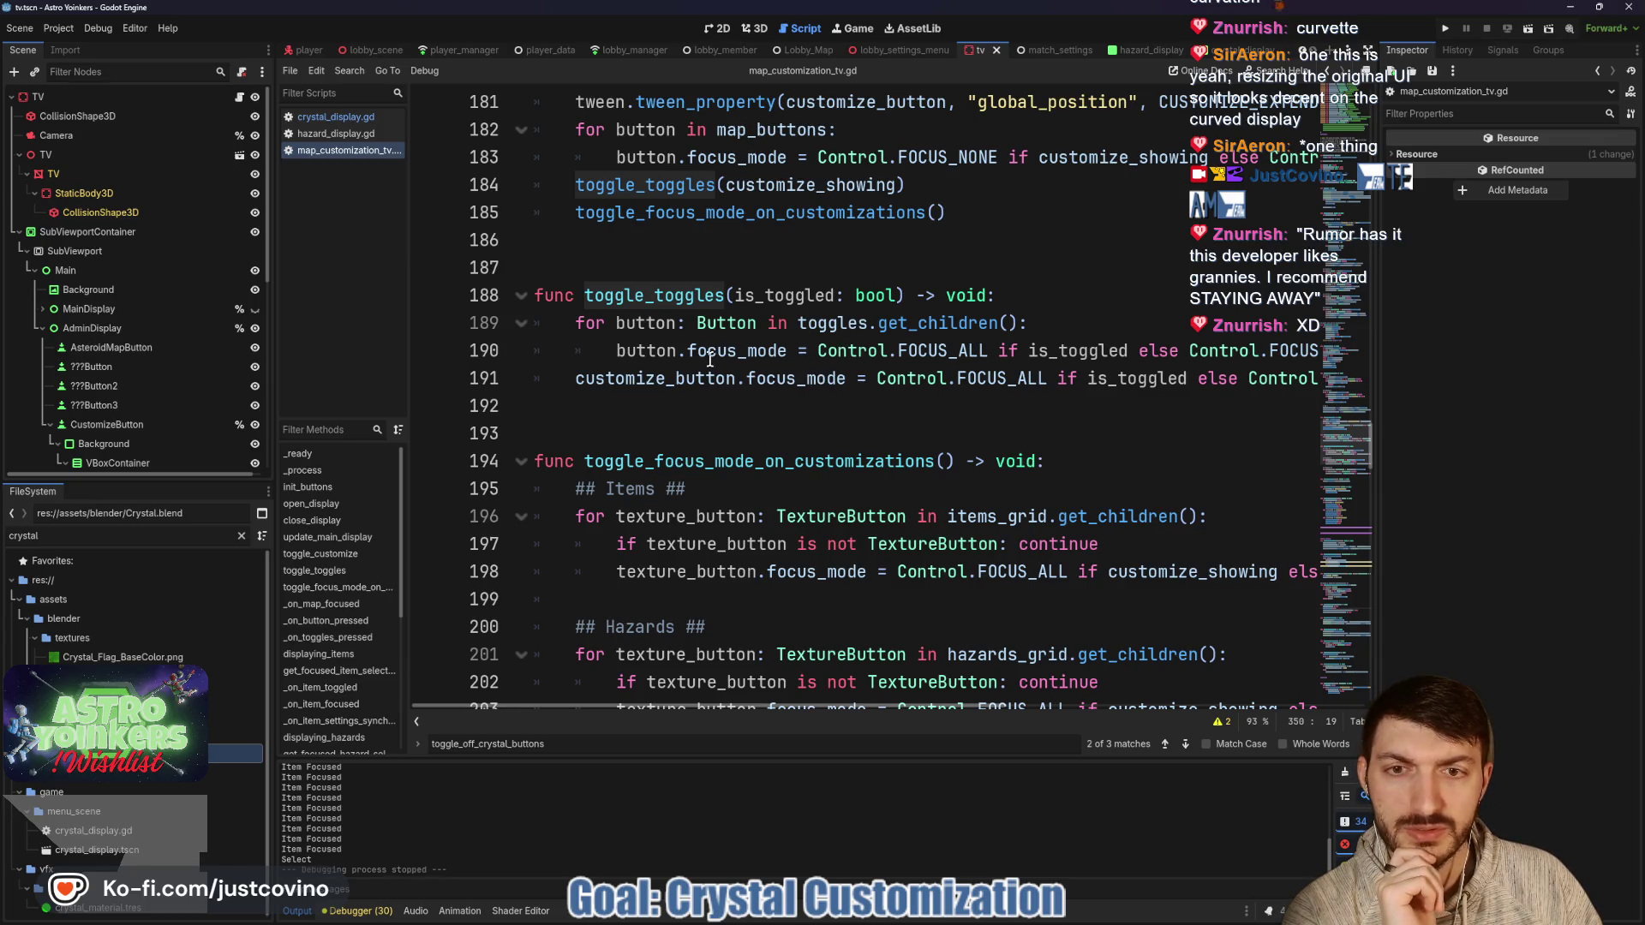
{"action": "mouse_move", "coordinate": [777, 361]}
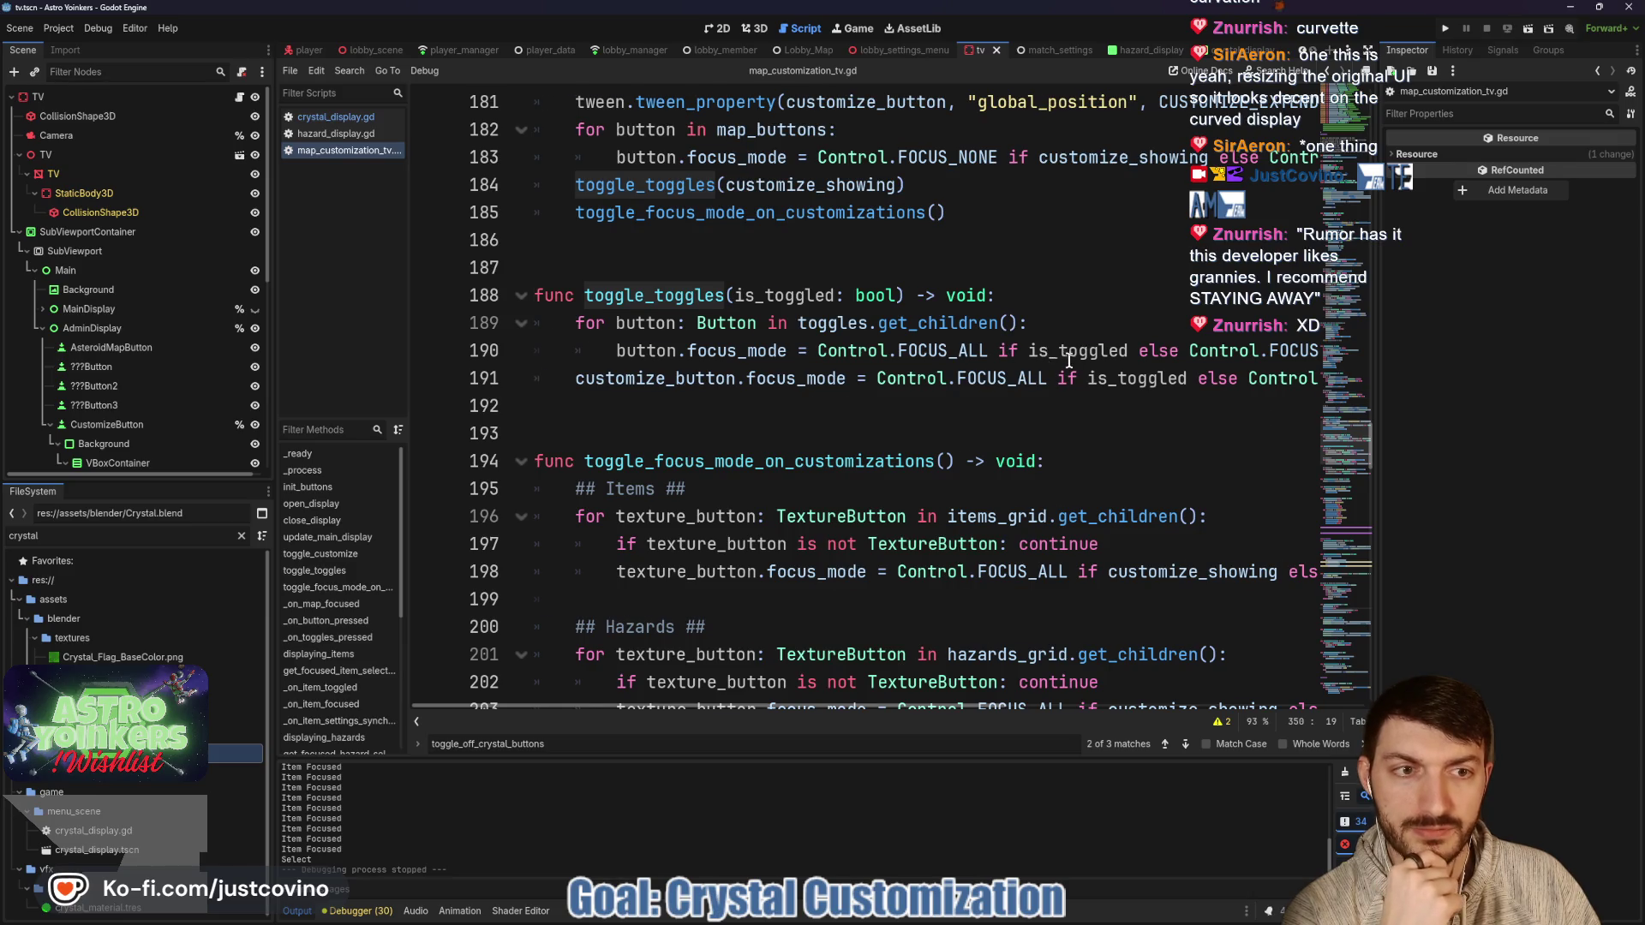
{"action": "scroll", "coordinate": [1069, 361], "scroll_direction": "right", "scroll_amount": 3}
{"action": "scroll", "coordinate": [1069, 369], "scroll_direction": "left", "scroll_amount": 3}
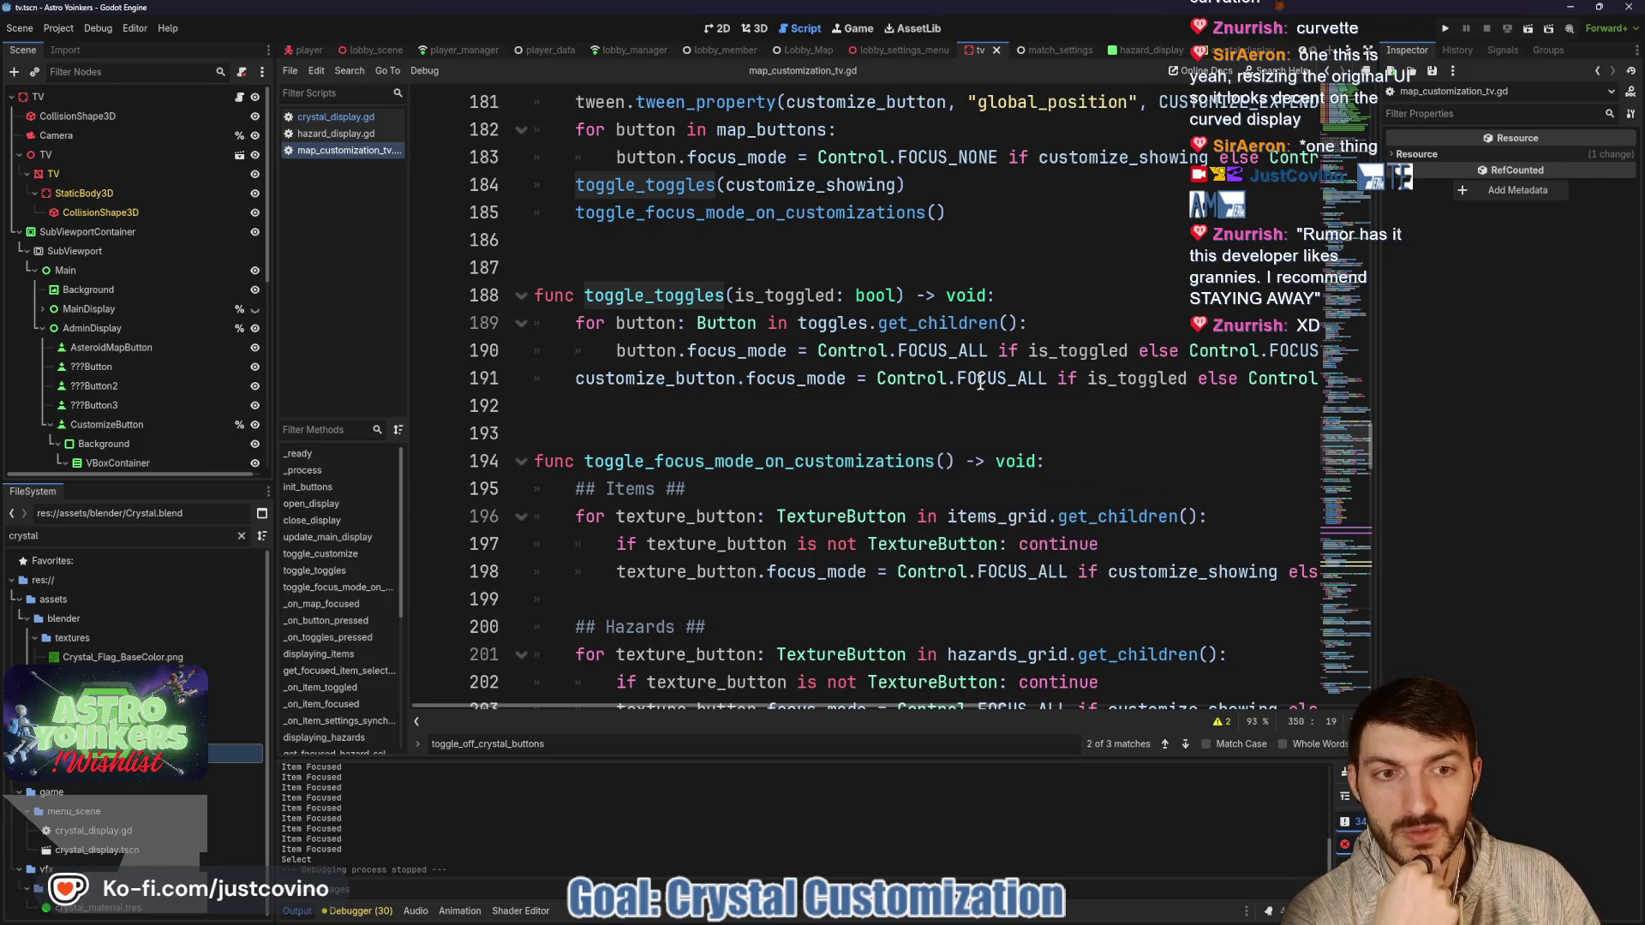
{"action": "scroll", "coordinate": [1088, 382], "scroll_direction": "right", "scroll_amount": 3}
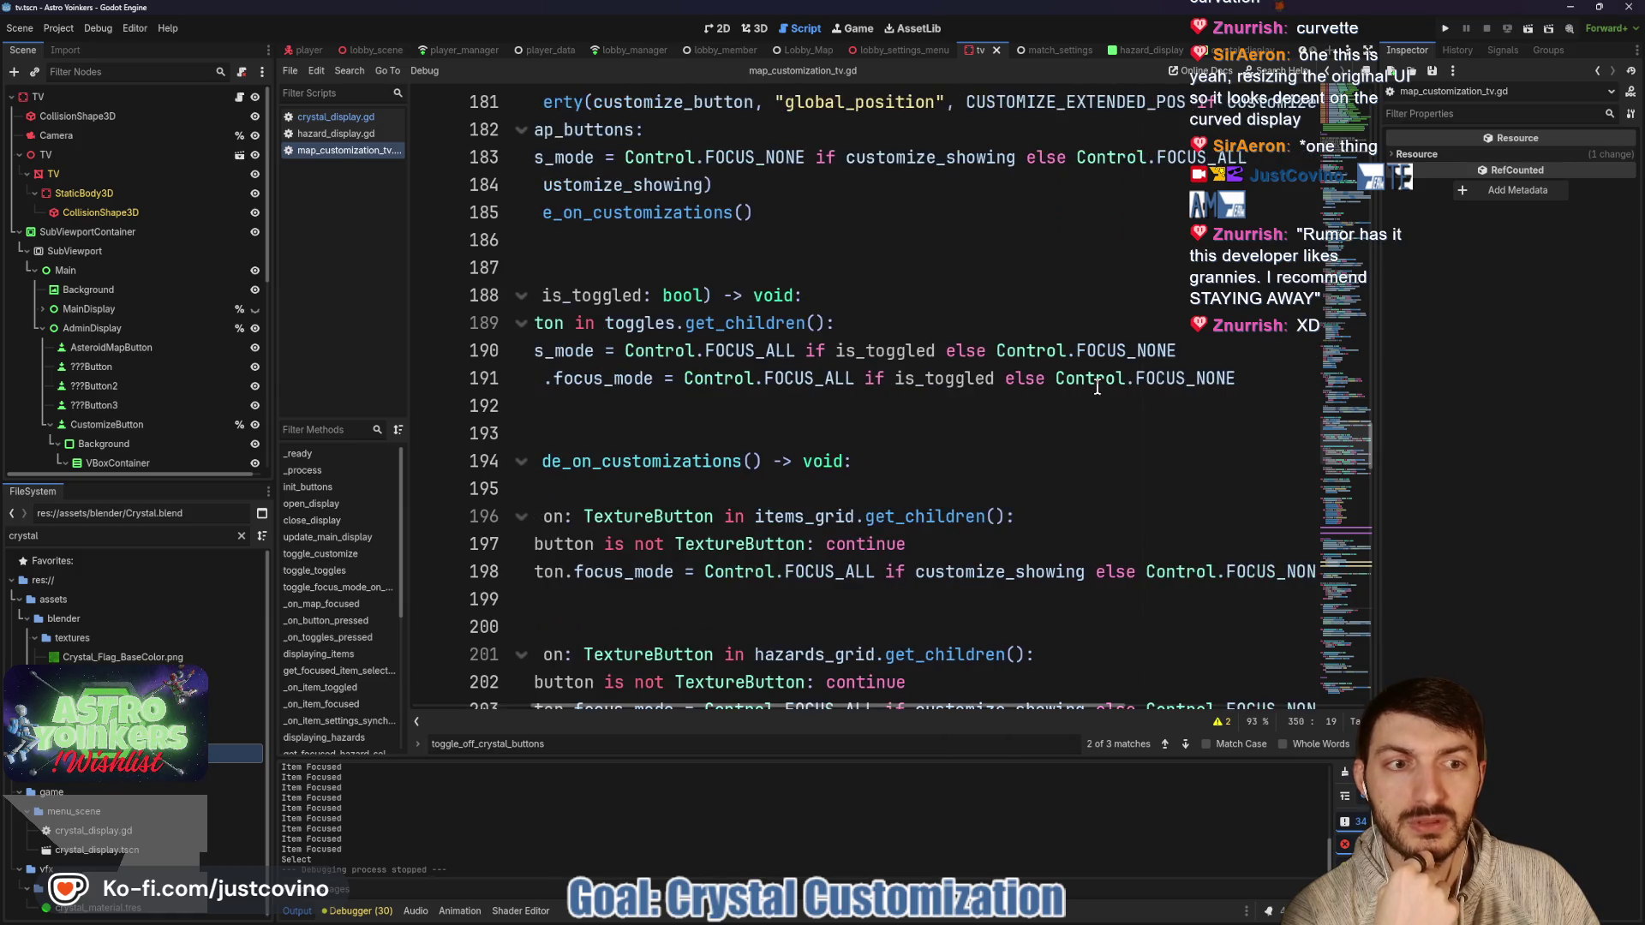
{"action": "scroll", "coordinate": [1111, 390], "scroll_direction": "left", "scroll_amount": 3}
{"action": "scroll", "coordinate": [1062, 394], "scroll_direction": "down", "scroll_amount": 15}
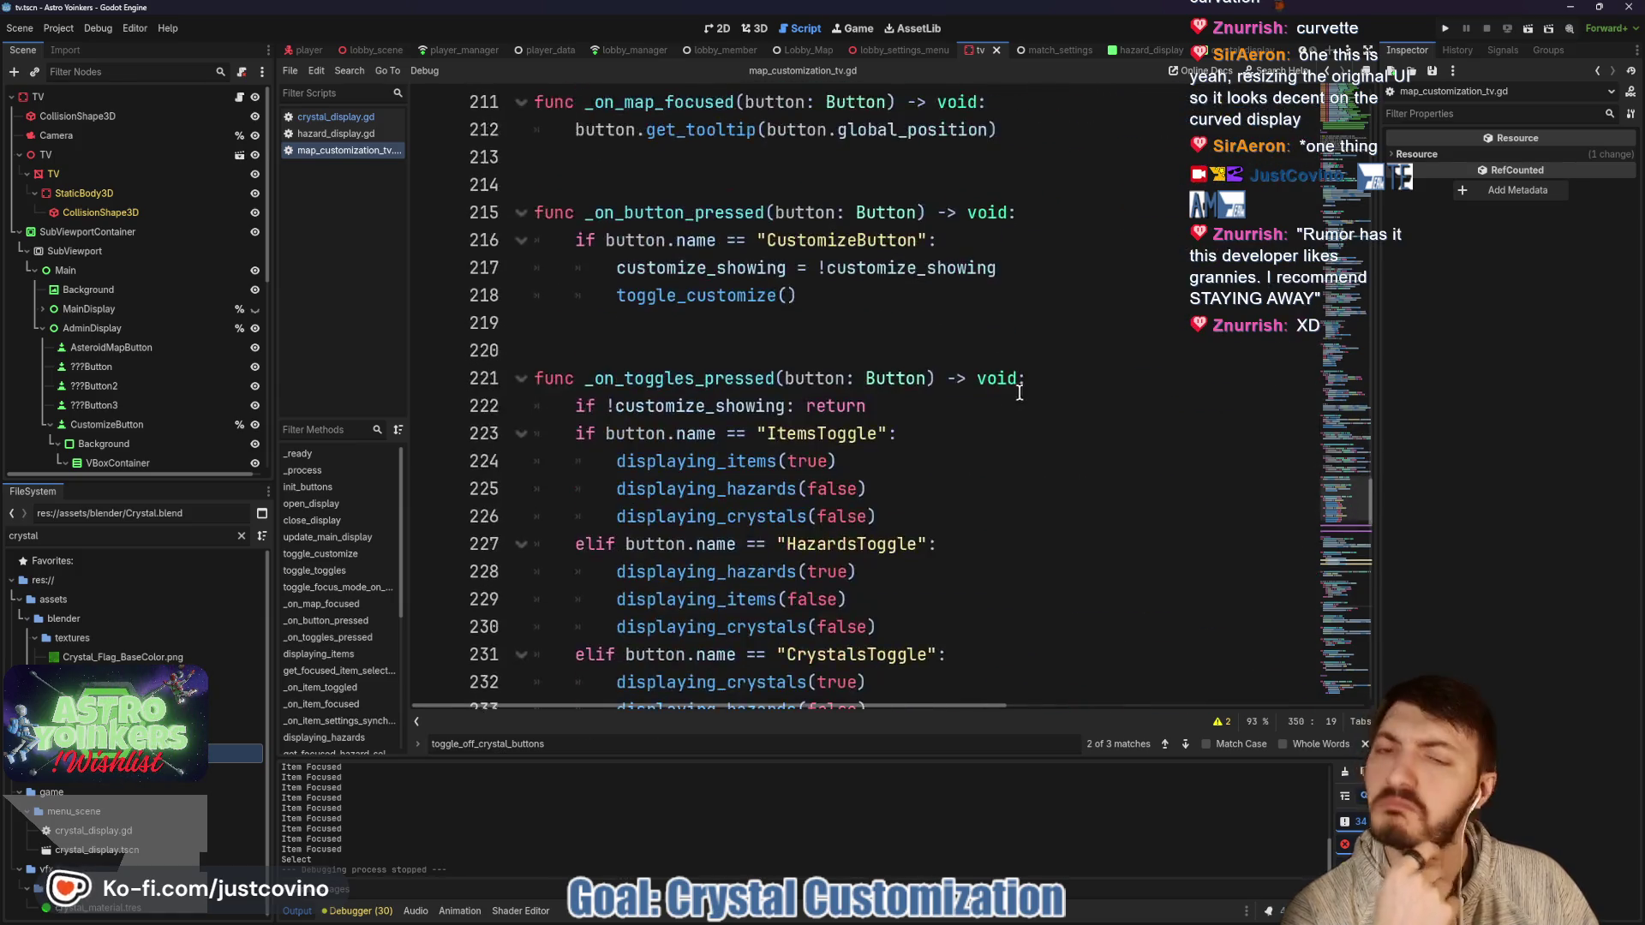
{"action": "scroll", "coordinate": [1009, 397], "scroll_direction": "down", "scroll_amount": 2}
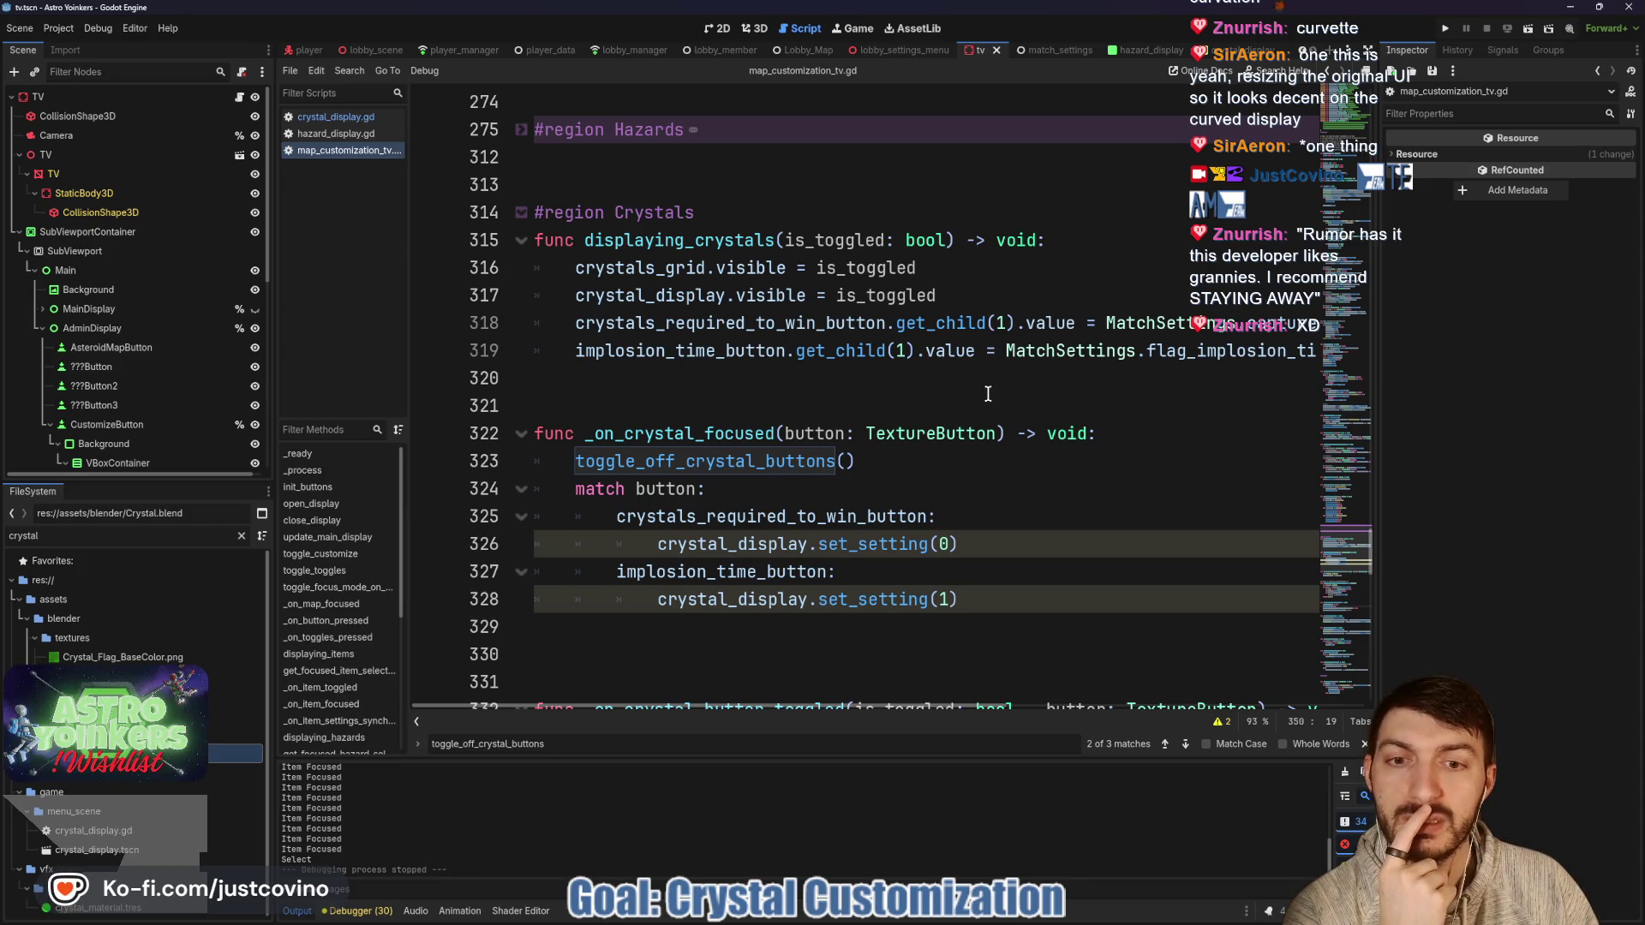
{"action": "scroll", "coordinate": [988, 393], "scroll_direction": "down", "scroll_amount": 10}
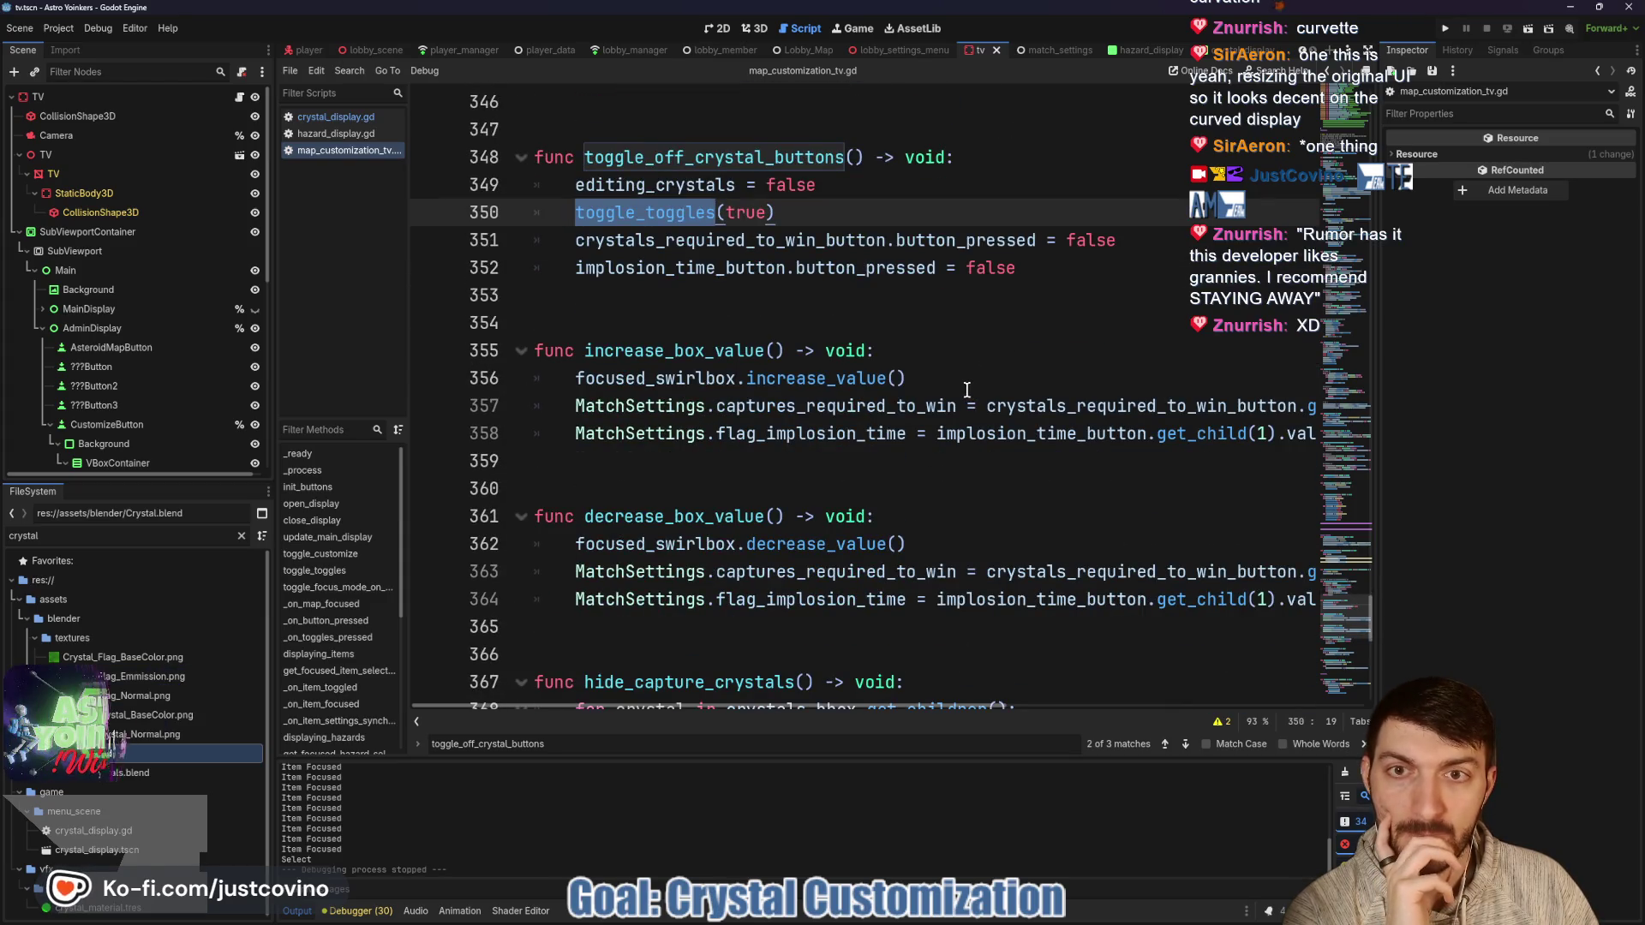
{"action": "scroll", "coordinate": [963, 388], "scroll_direction": "down", "scroll_amount": 1}
{"action": "scroll", "coordinate": [962, 390], "scroll_direction": "down", "scroll_amount": 5}
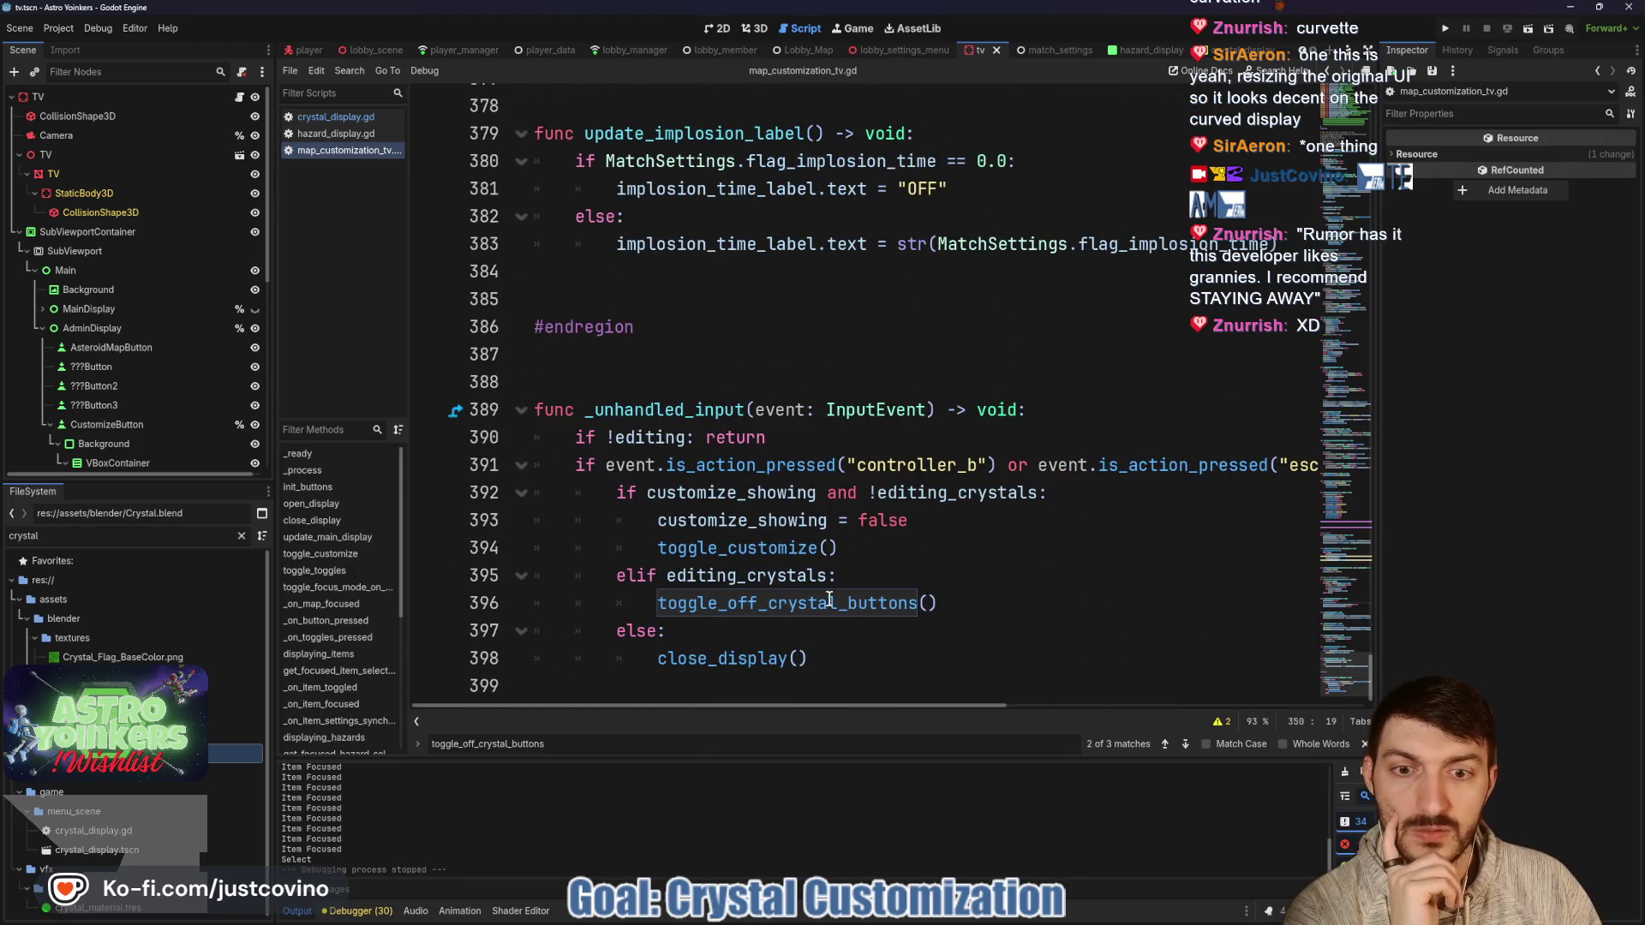
{"action": "scroll", "coordinate": [830, 600], "scroll_direction": "up", "scroll_amount": 3}
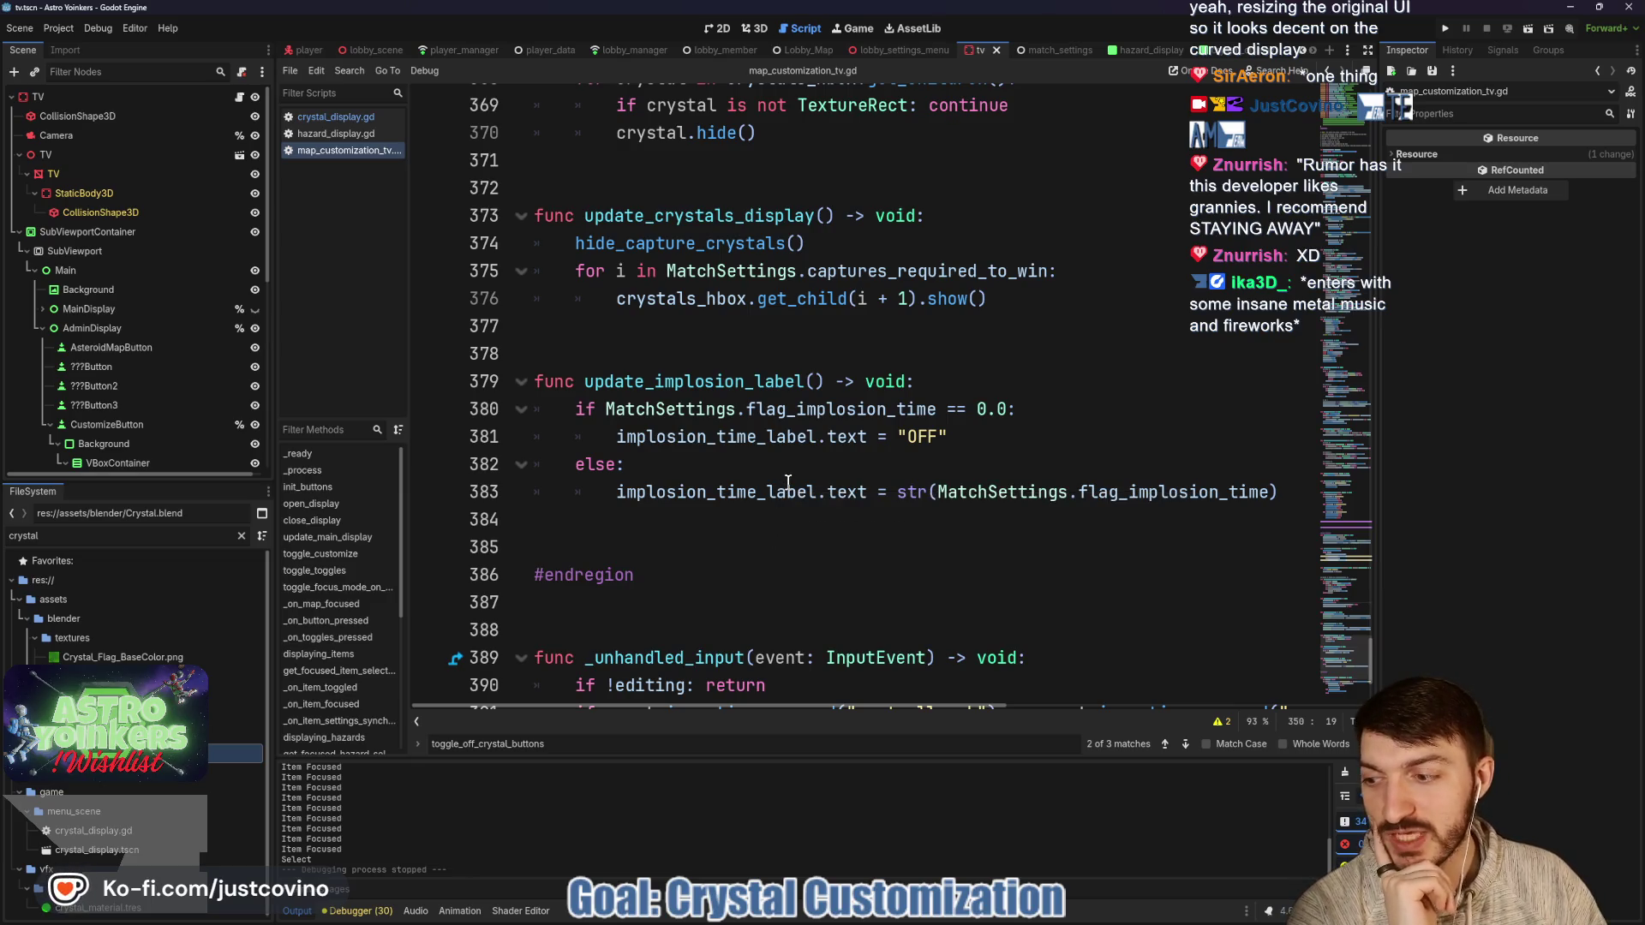
{"action": "scroll", "coordinate": [780, 476], "scroll_direction": "up", "scroll_amount": 2}
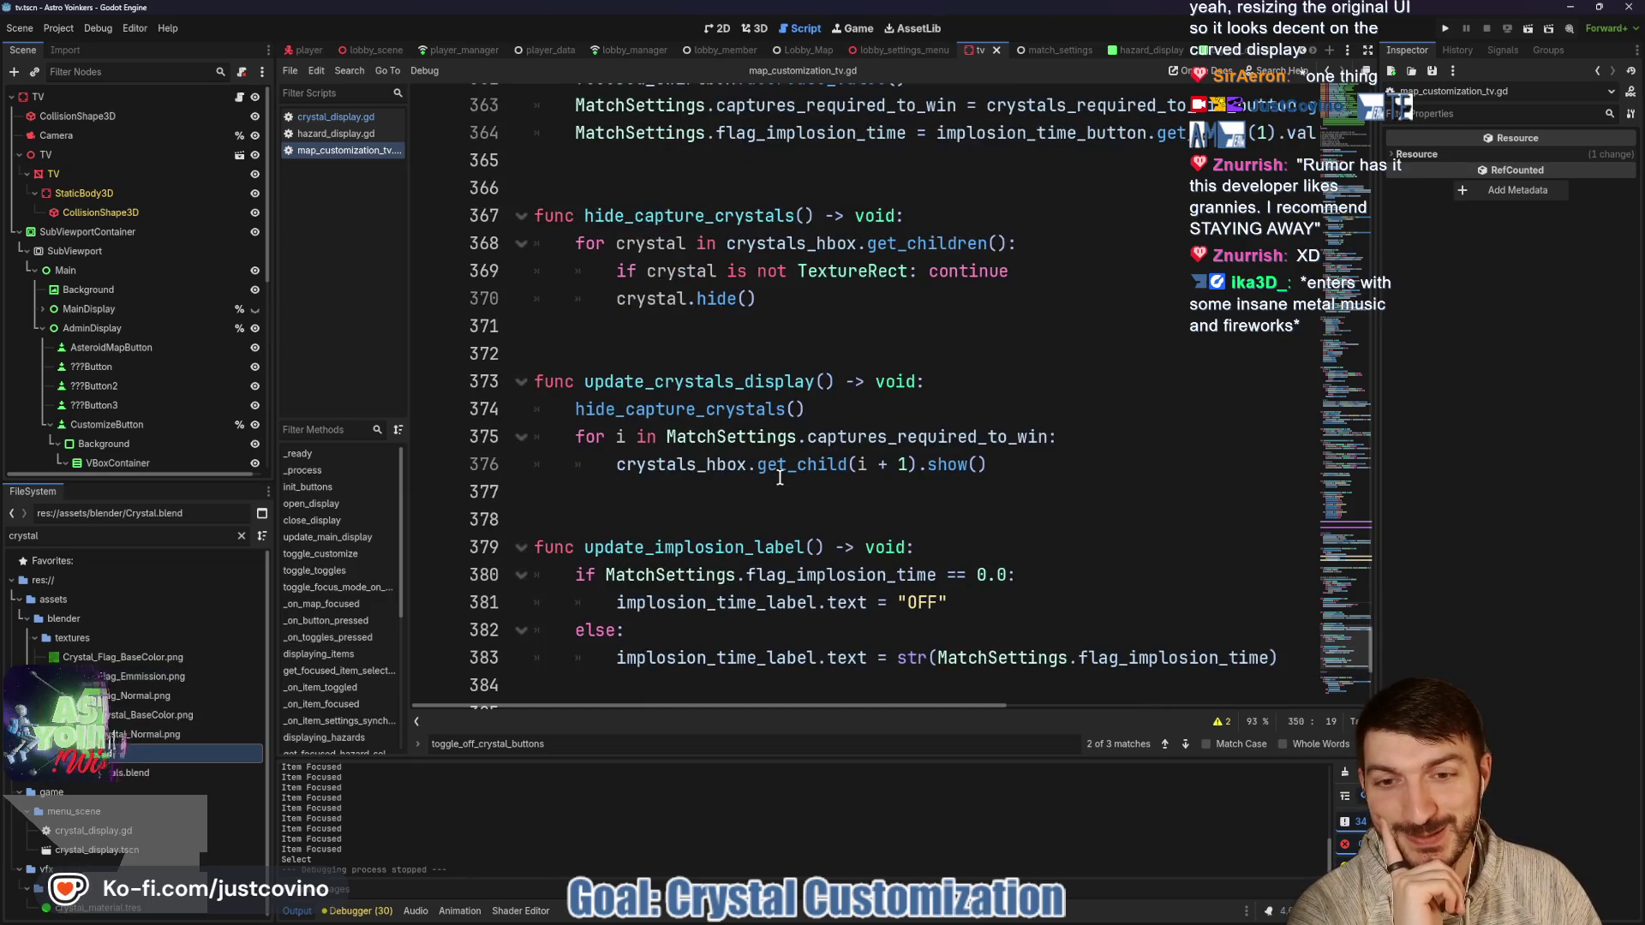
{"action": "left_click", "coordinate": [763, 488]}
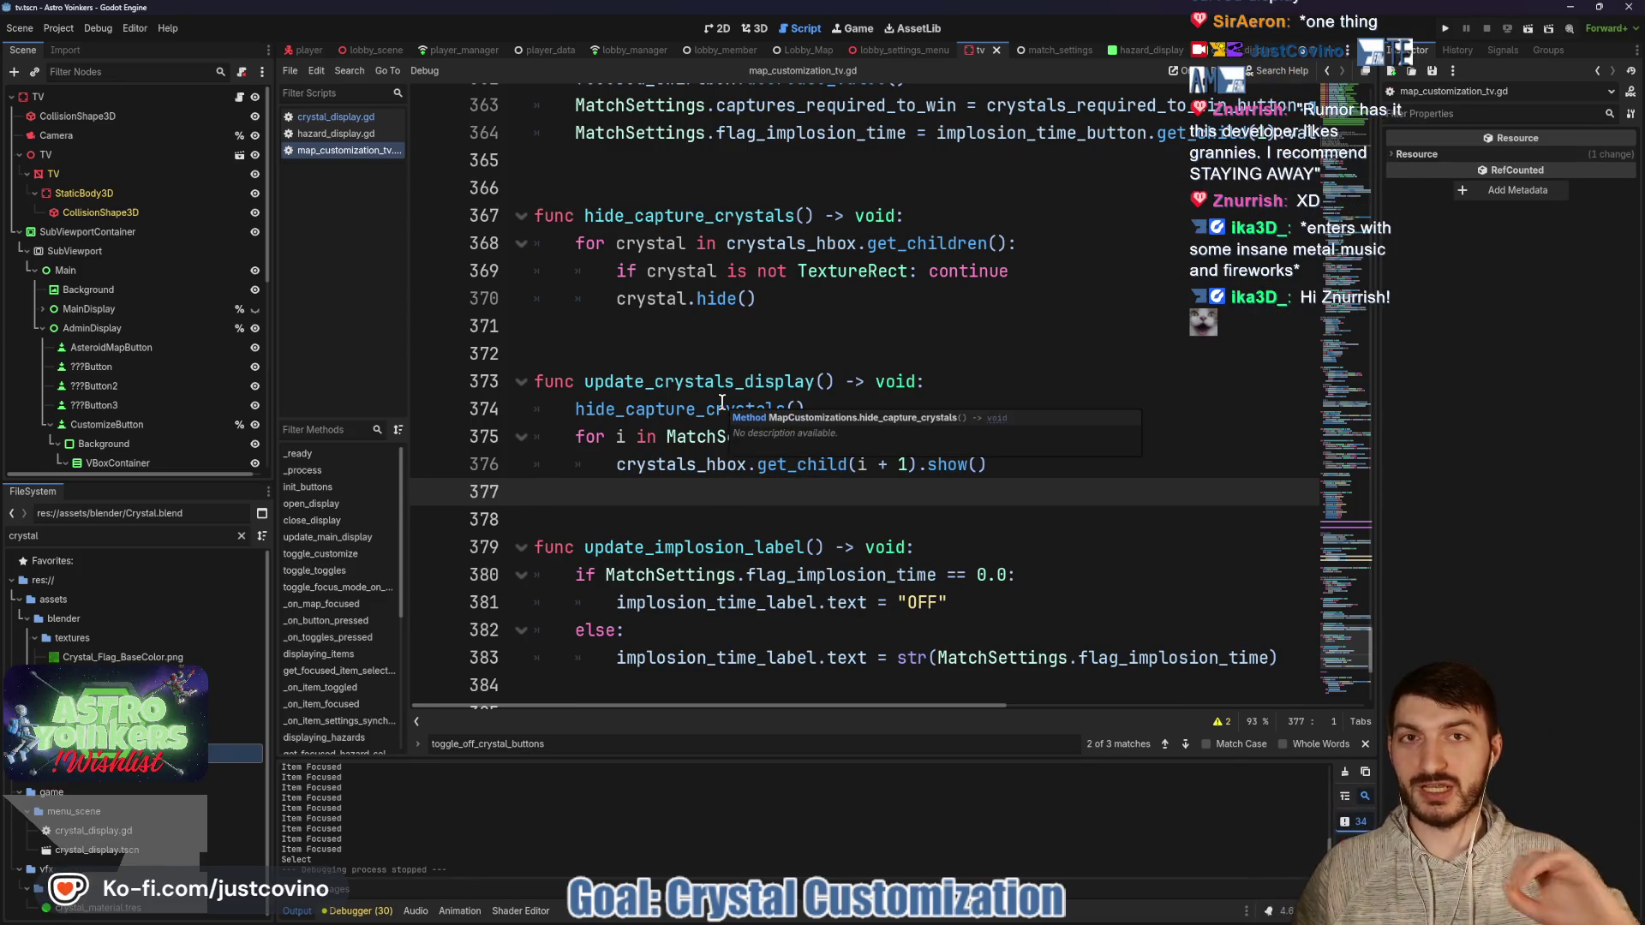
{"action": "key", "text": "Up"}
{"action": "key", "text": "Up"}
{"action": "key", "text": "Up"}
Close the search bar and review the code further up, around lines 347 and 323.
{"action": "scroll", "coordinate": [664, 413], "scroll_direction": "up", "scroll_amount": 3}
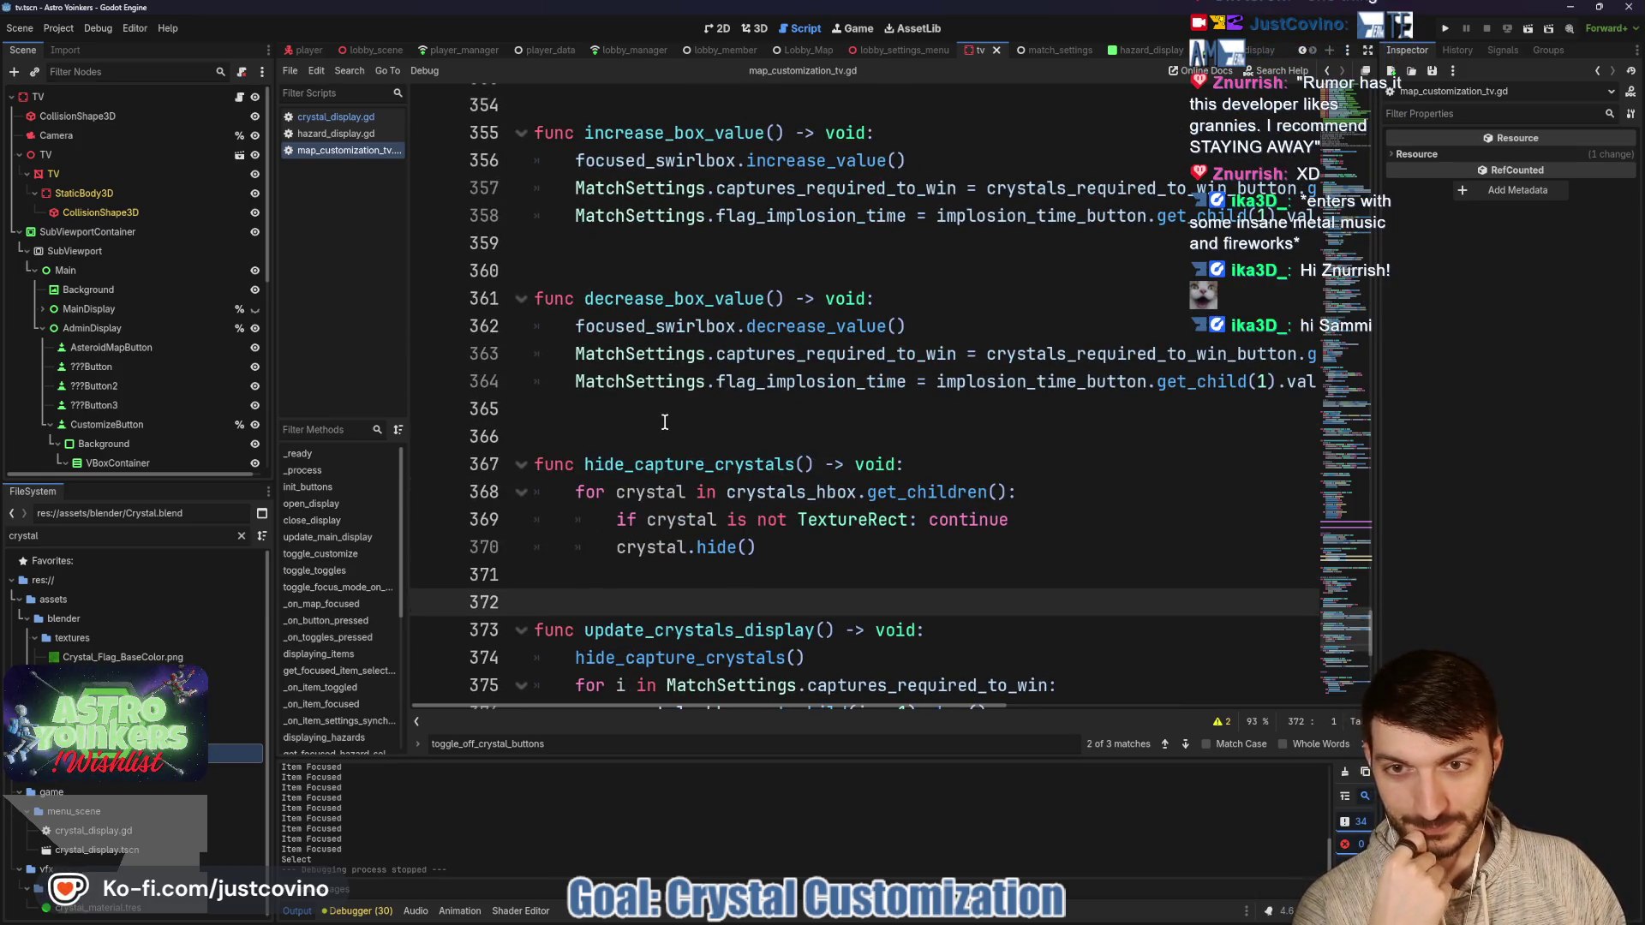
{"action": "scroll", "coordinate": [664, 421], "scroll_direction": "up", "scroll_amount": 1}
{"action": "scroll", "coordinate": [675, 505], "scroll_direction": "up", "scroll_amount": 1}
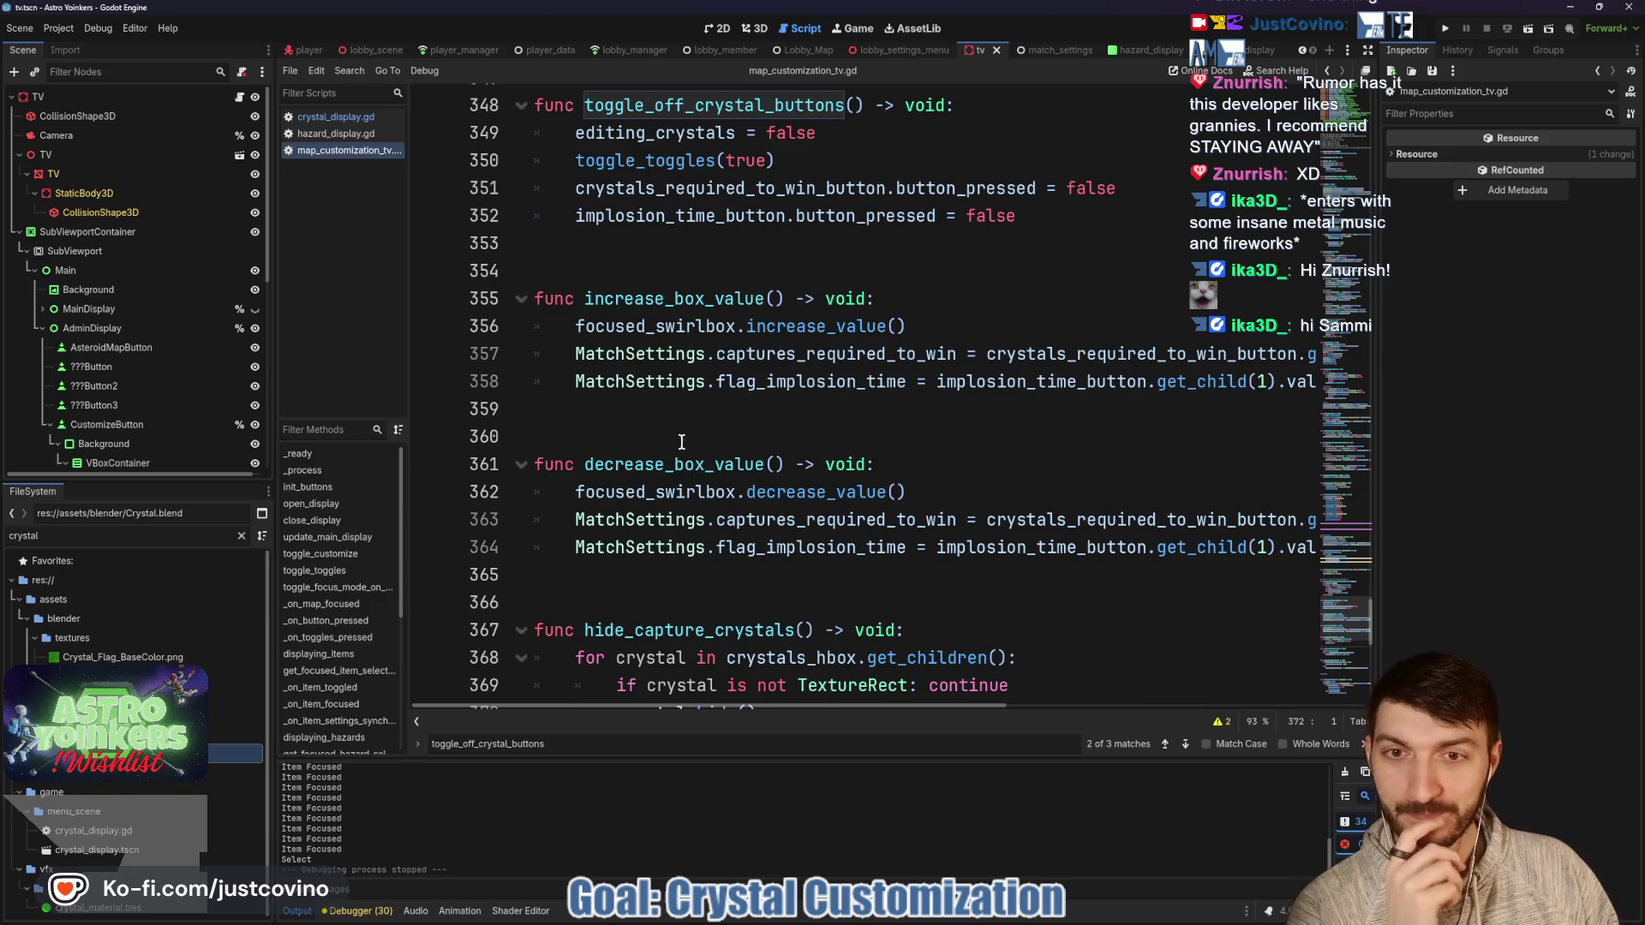
{"action": "scroll", "coordinate": [681, 441], "scroll_direction": "up", "scroll_amount": 1}
{"action": "scroll", "coordinate": [677, 451], "scroll_direction": "up", "scroll_amount": 2}
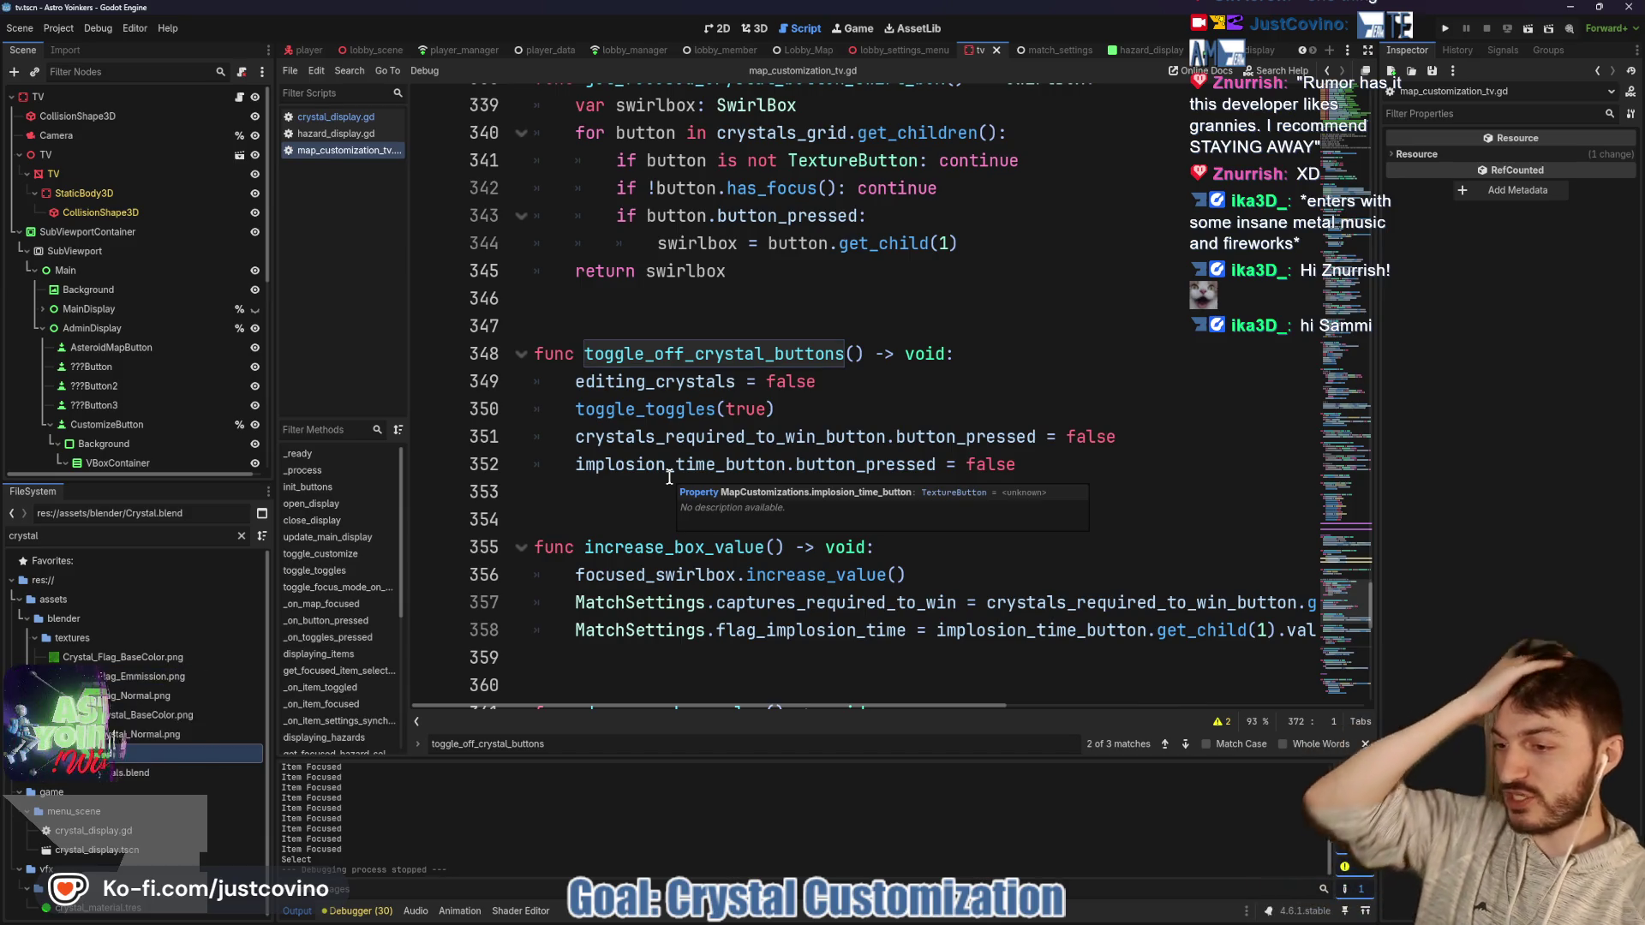
{"action": "left_click", "coordinate": [625, 317]}
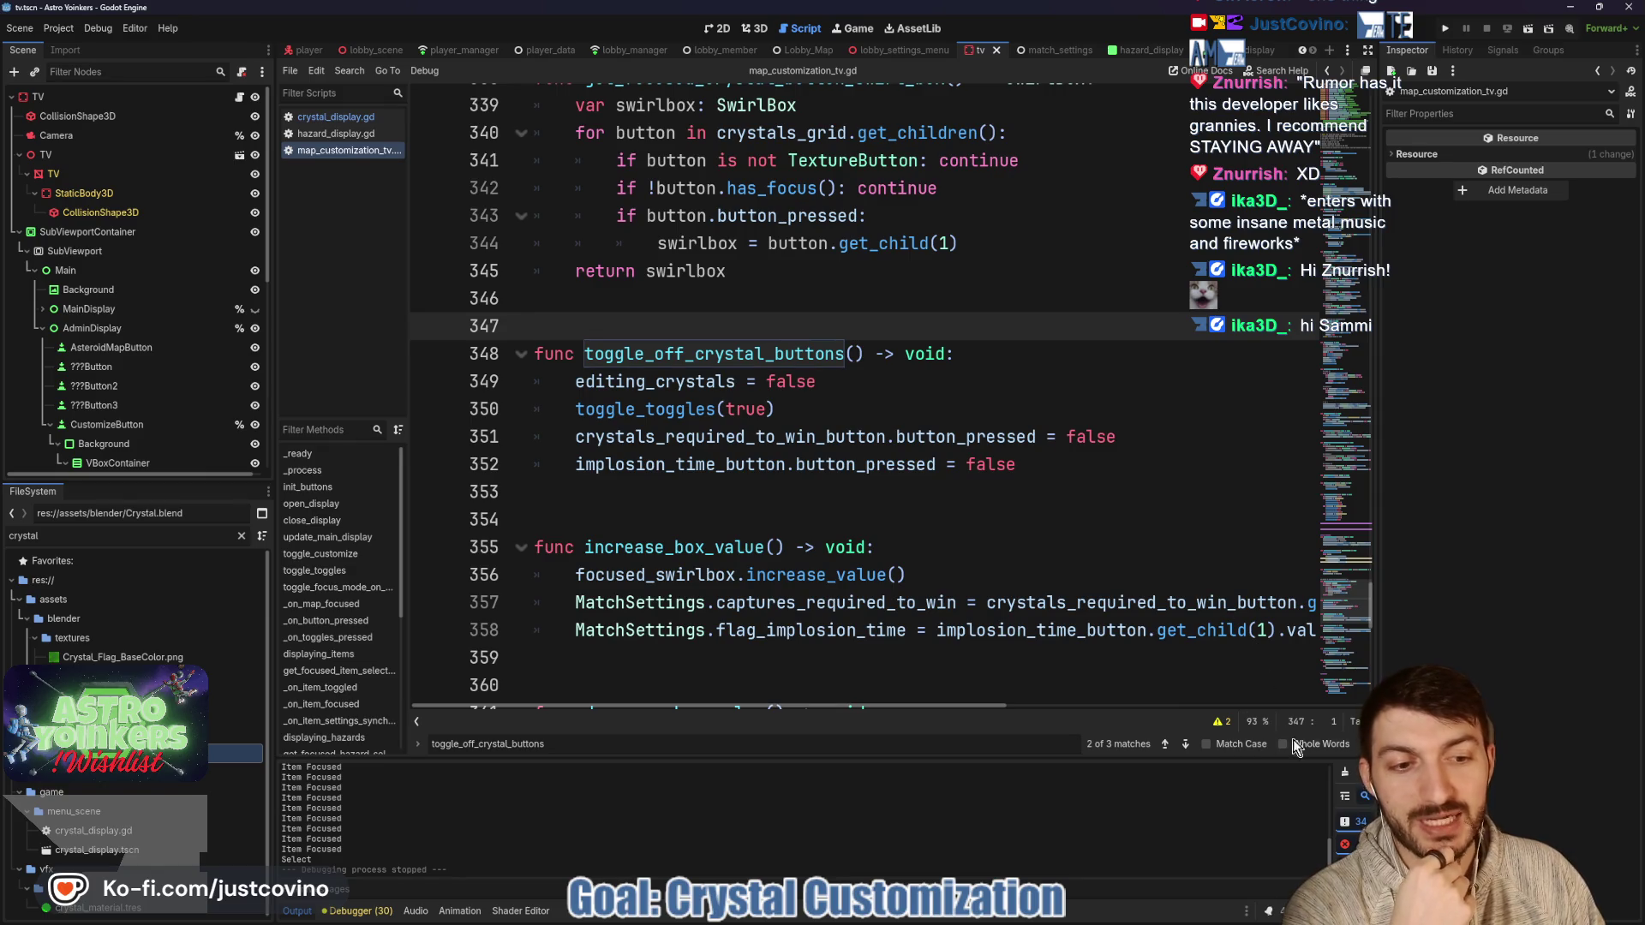
{"action": "key", "text": "Escape"}
{"action": "scroll", "coordinate": [745, 532], "scroll_direction": "up", "scroll_amount": 5}
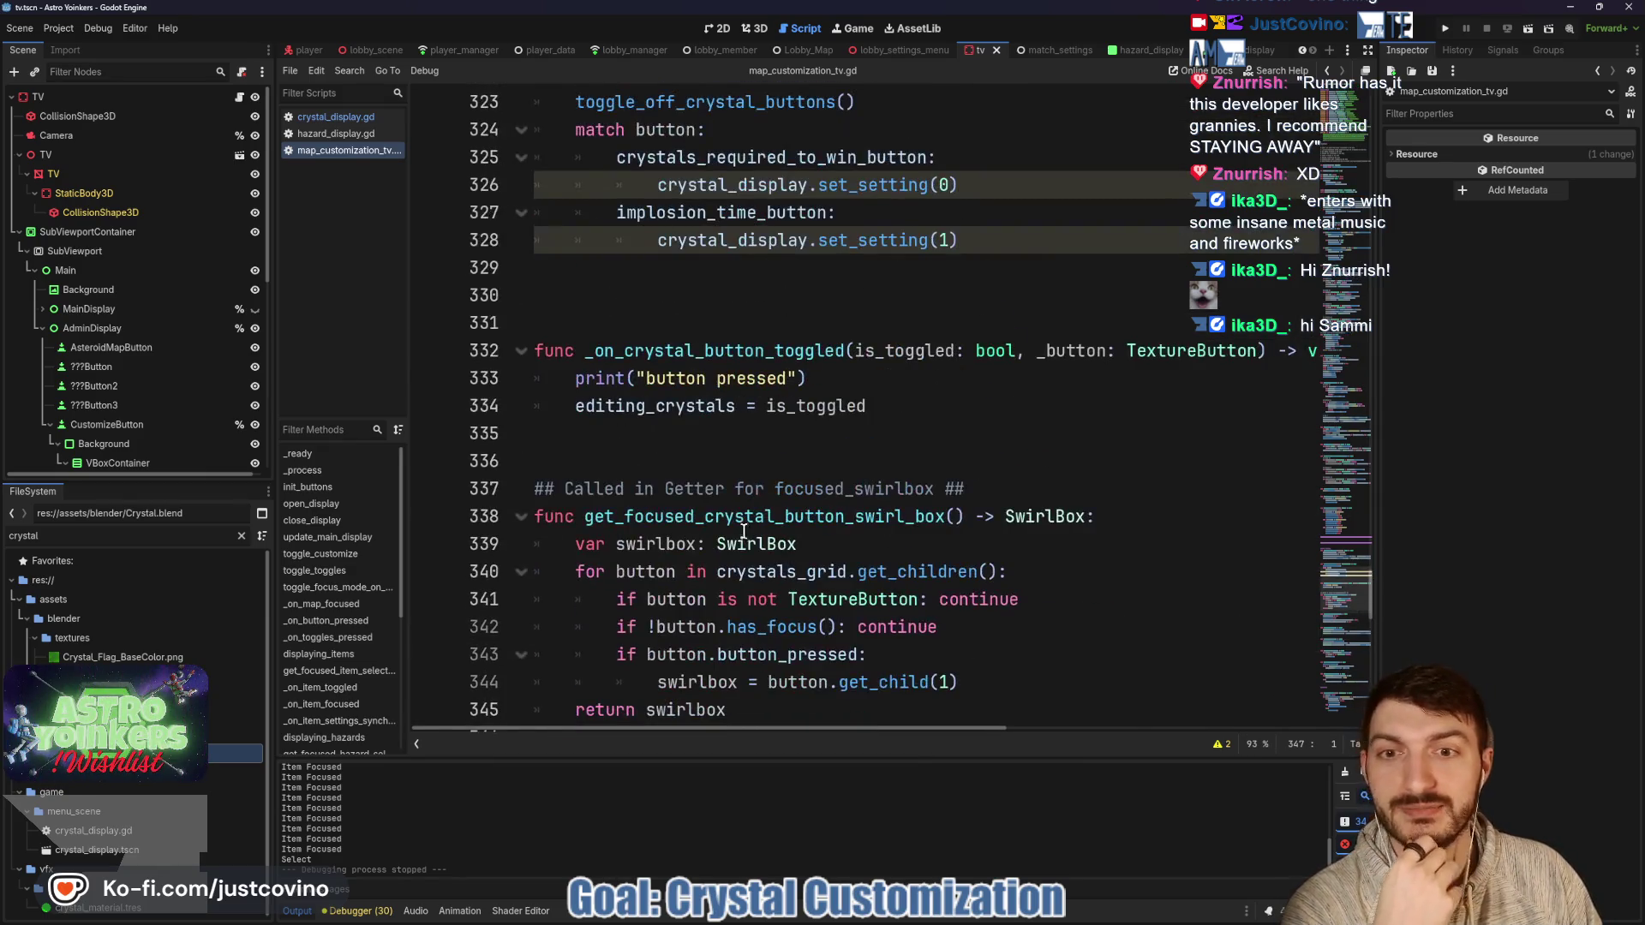
{"action": "scroll", "coordinate": [737, 428], "scroll_direction": "up", "scroll_amount": 3}
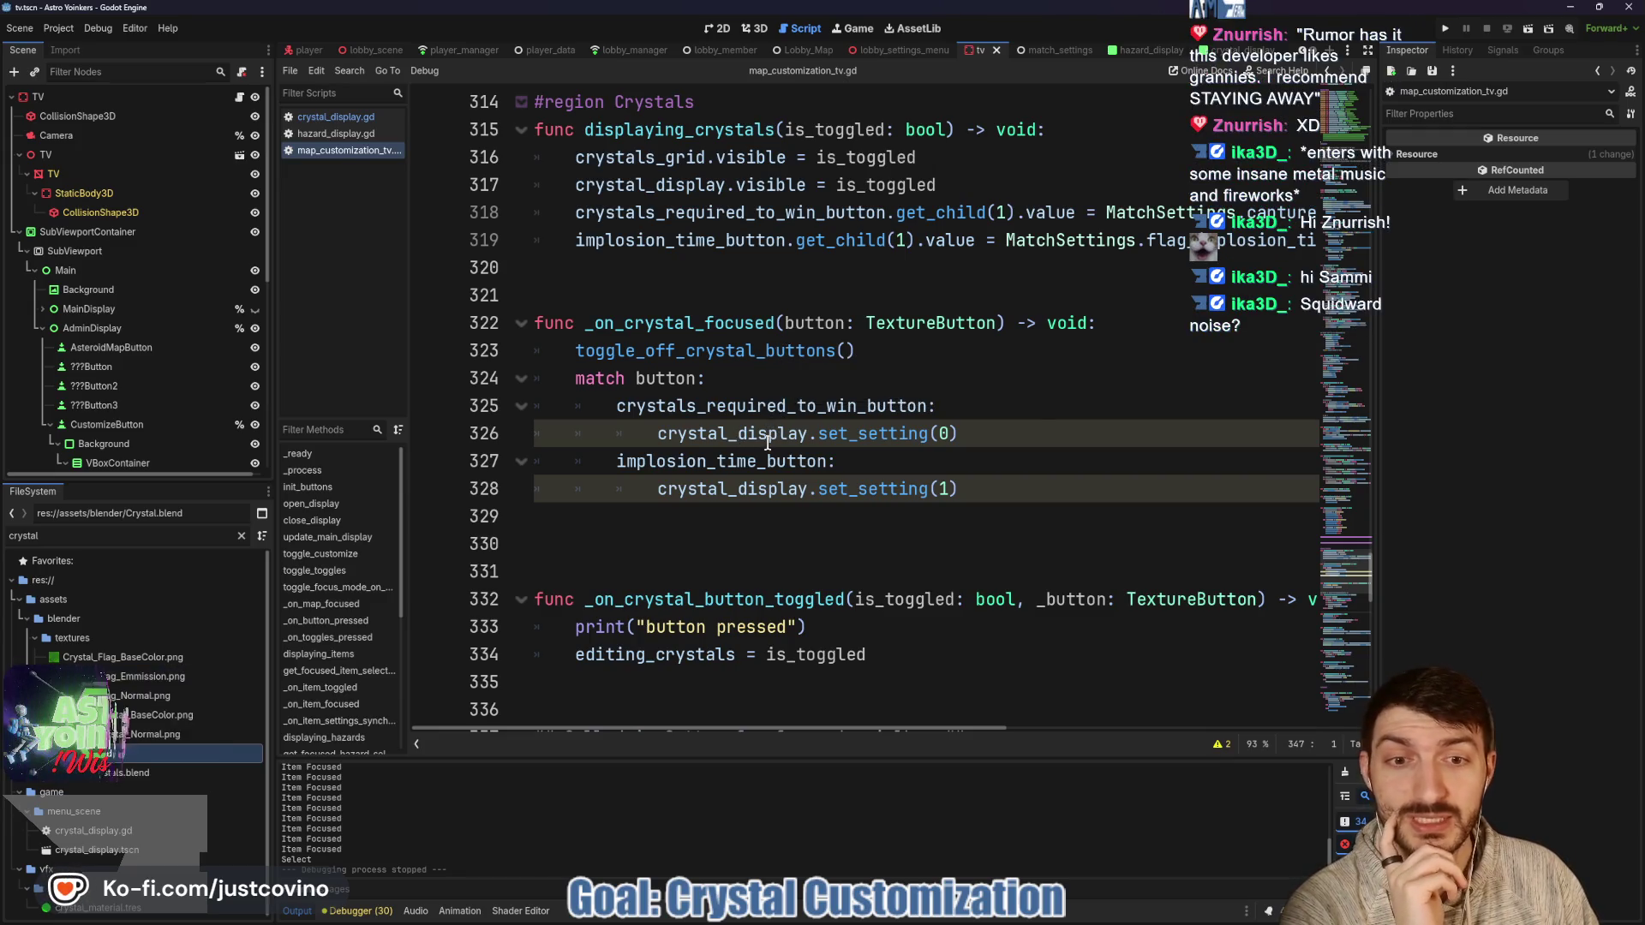
{"action": "mouse_move", "coordinate": [767, 445]}
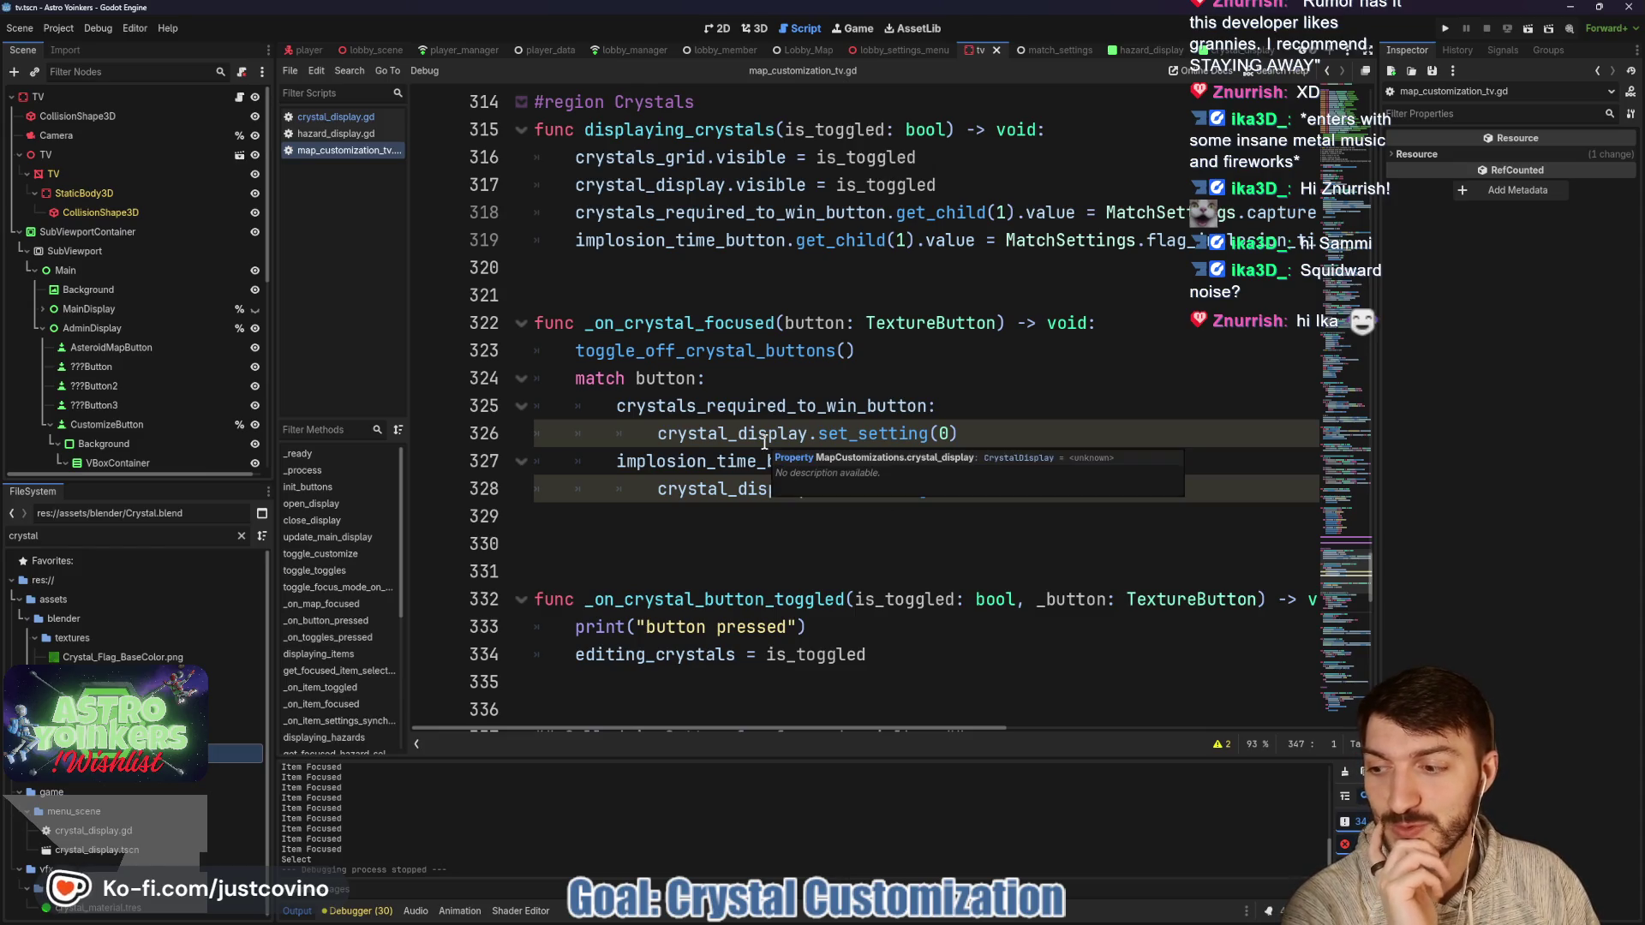
{"action": "scroll", "coordinate": [765, 443], "scroll_direction": "up", "scroll_amount": 1}
{"action": "left_click", "coordinate": [734, 435]}
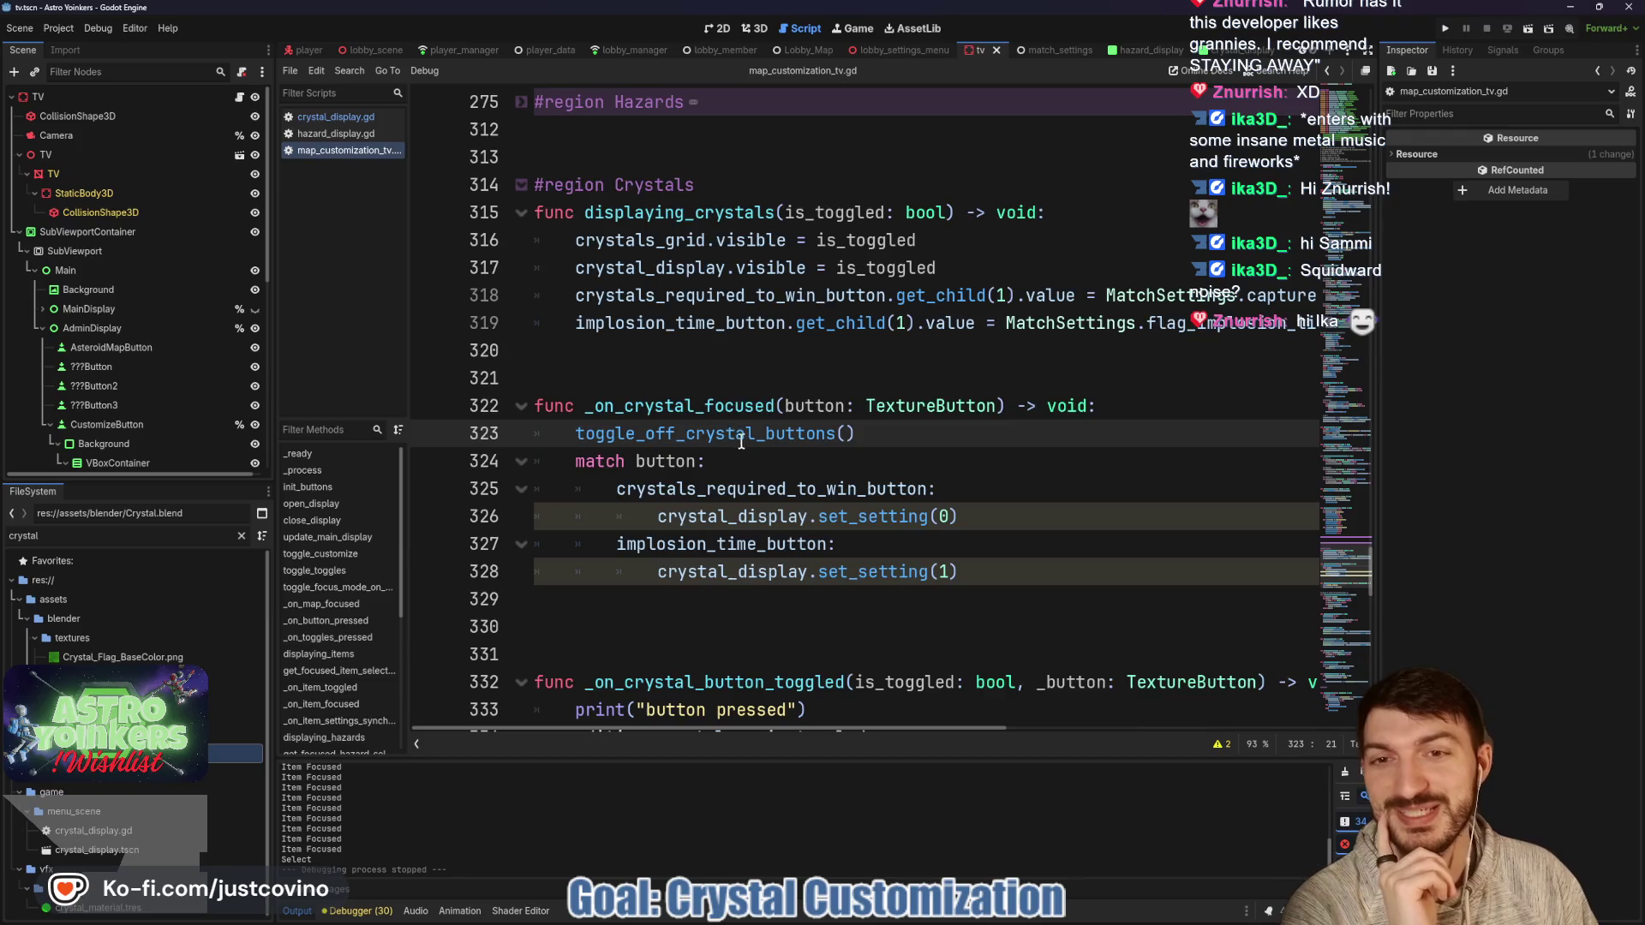
Unfold #region Items and place the caret after the displaying_items header.
{"action": "scroll", "coordinate": [741, 441], "scroll_direction": "up", "scroll_amount": 2}
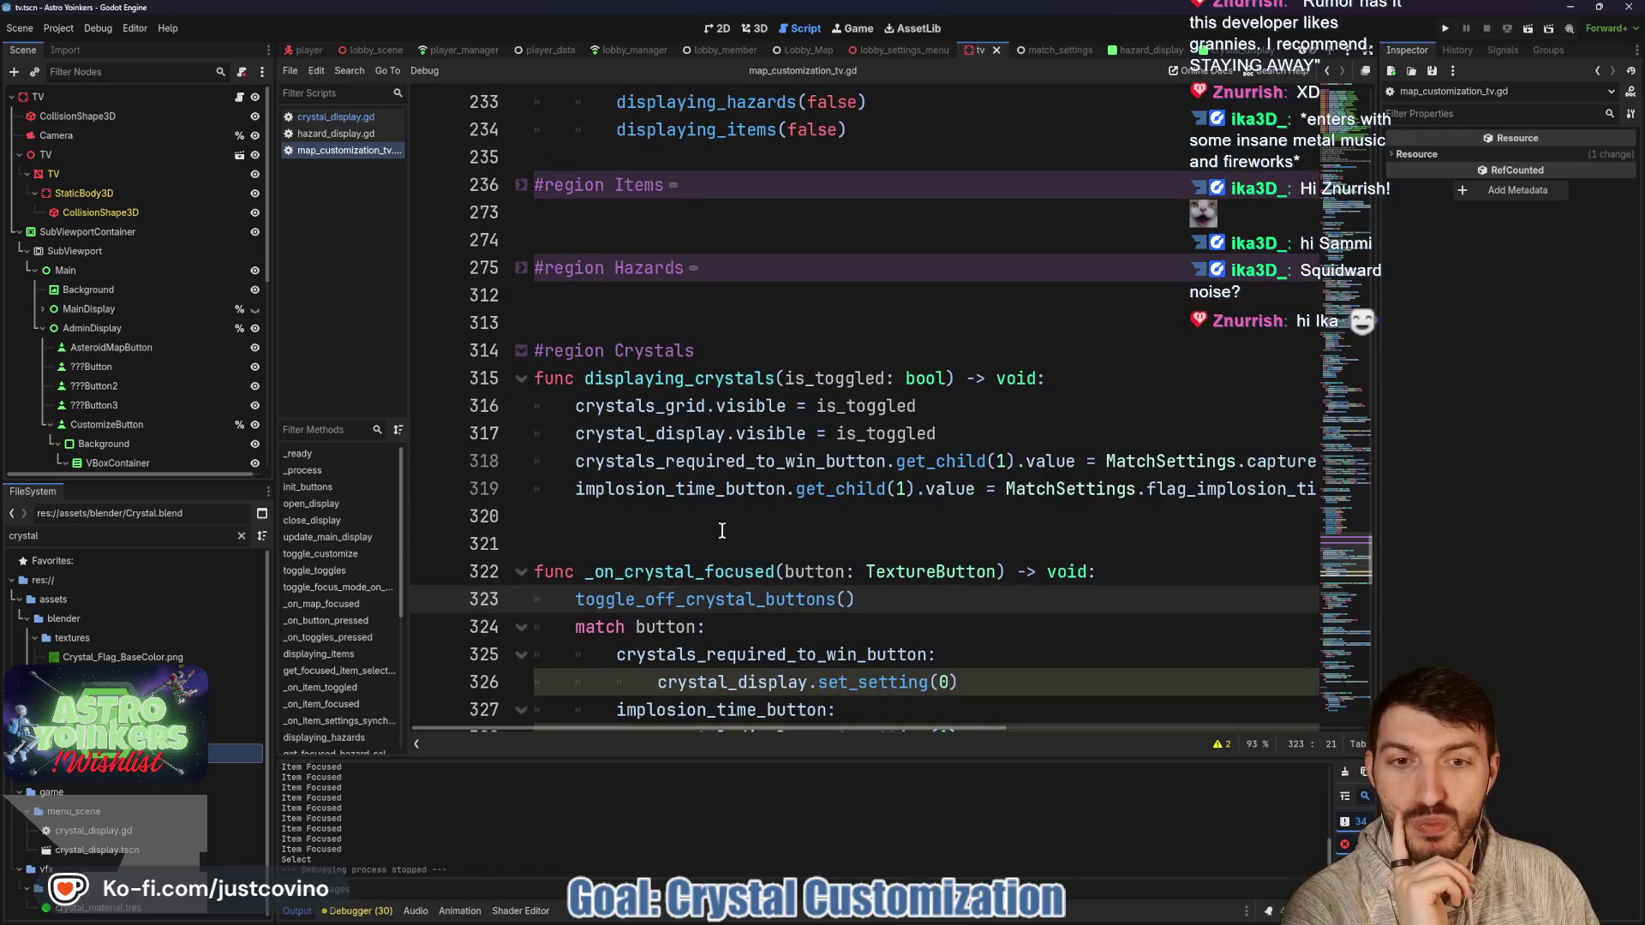
{"action": "scroll", "coordinate": [730, 522], "scroll_direction": "up", "scroll_amount": 2}
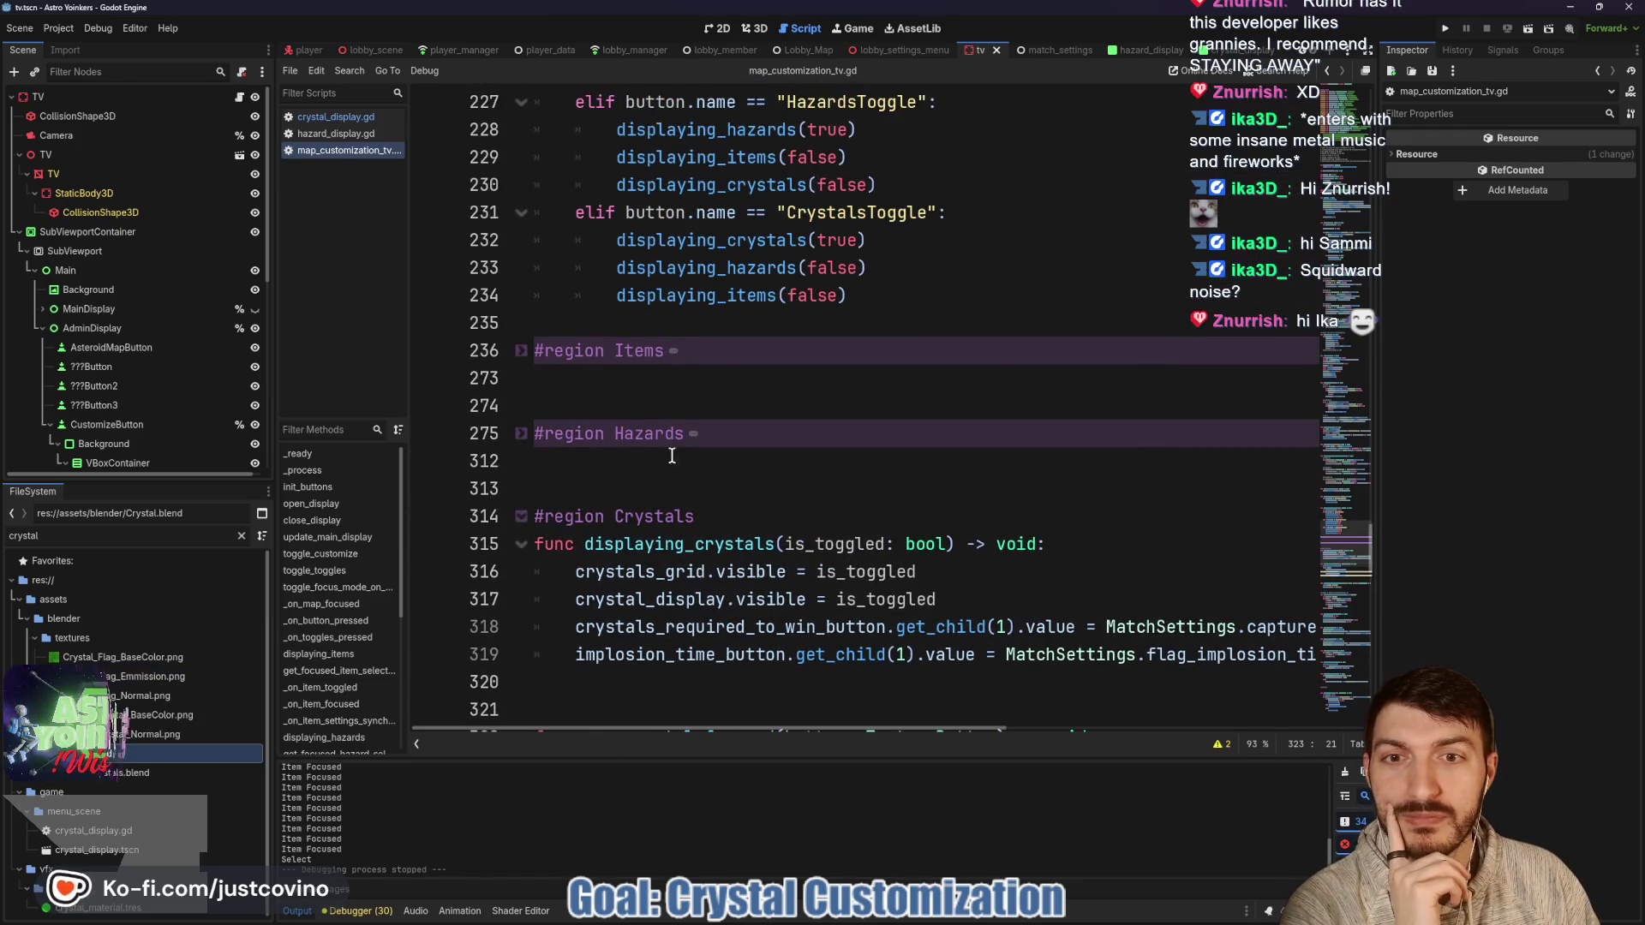
{"action": "left_click", "coordinate": [520, 351]}
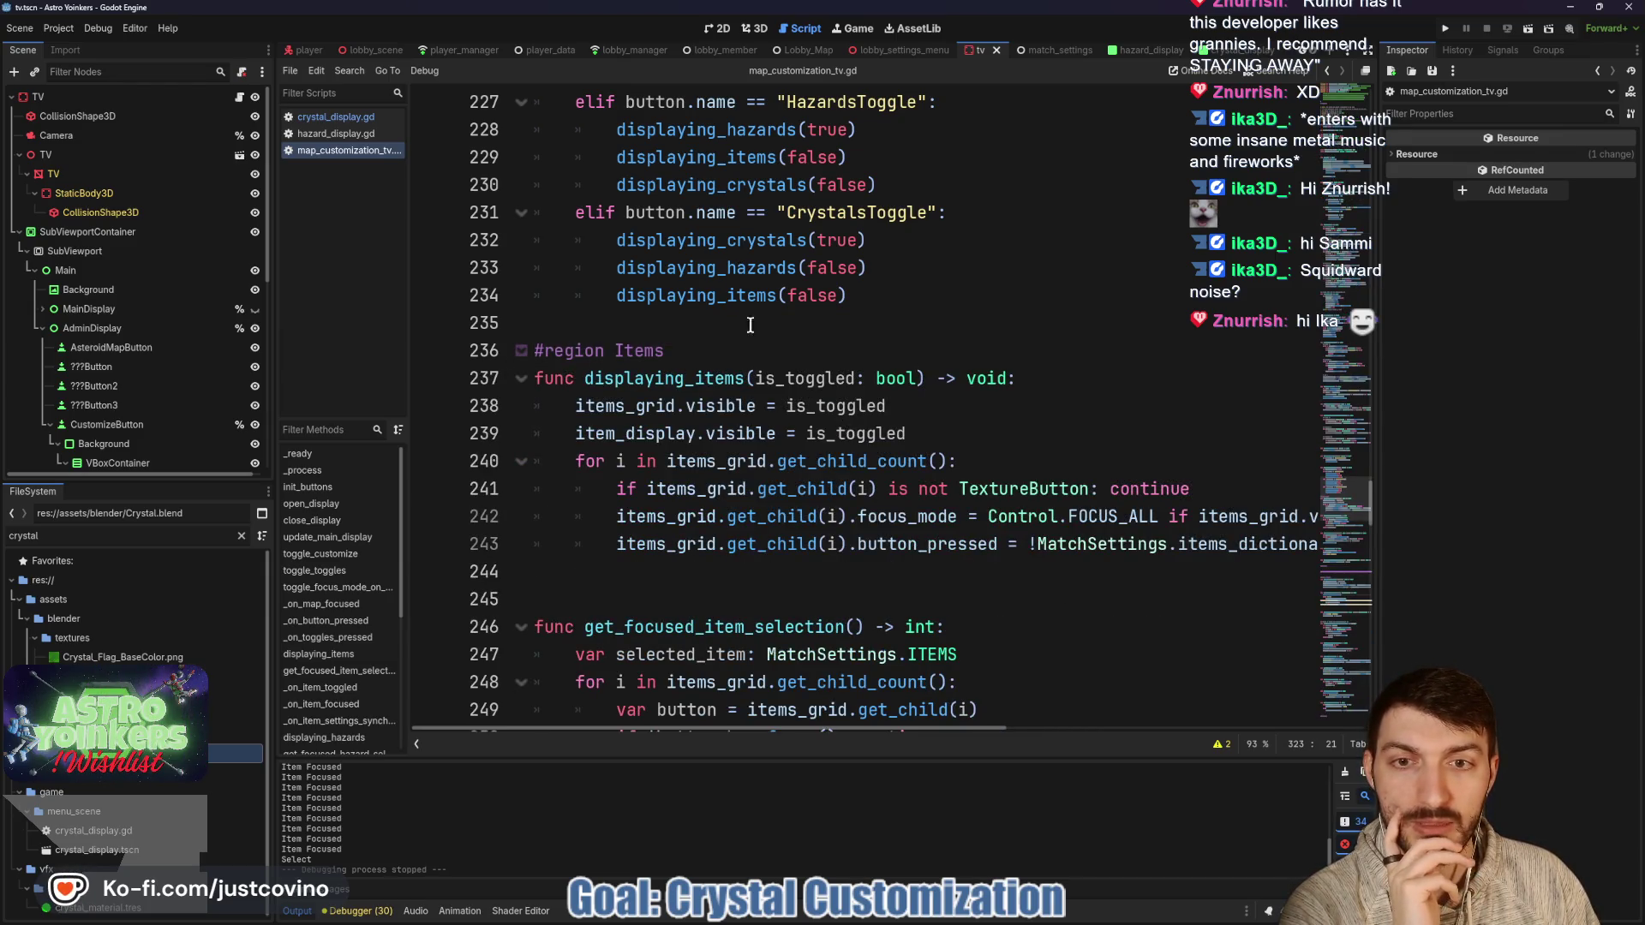
{"action": "left_click", "coordinate": [1065, 378]}
Insert toggle_toggles(true) as the first line of displaying_items.
{"action": "key", "text": "Return"}
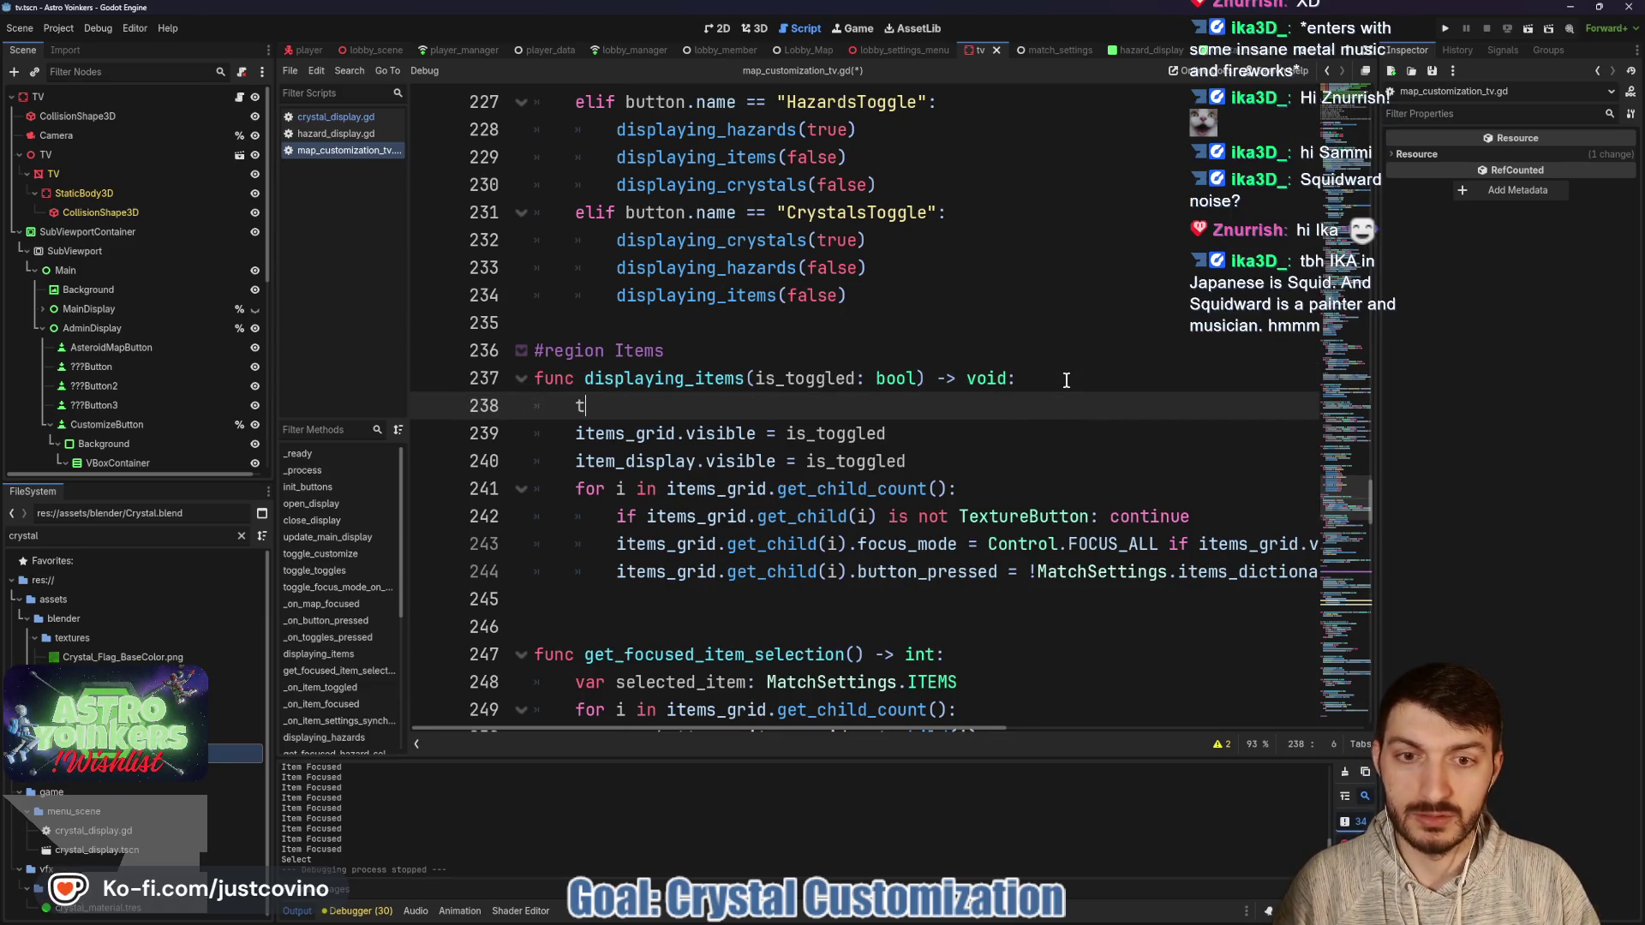
{"action": "type", "text": "ogg"}
{"action": "key", "text": "Down"}
{"action": "key", "text": "Down"}
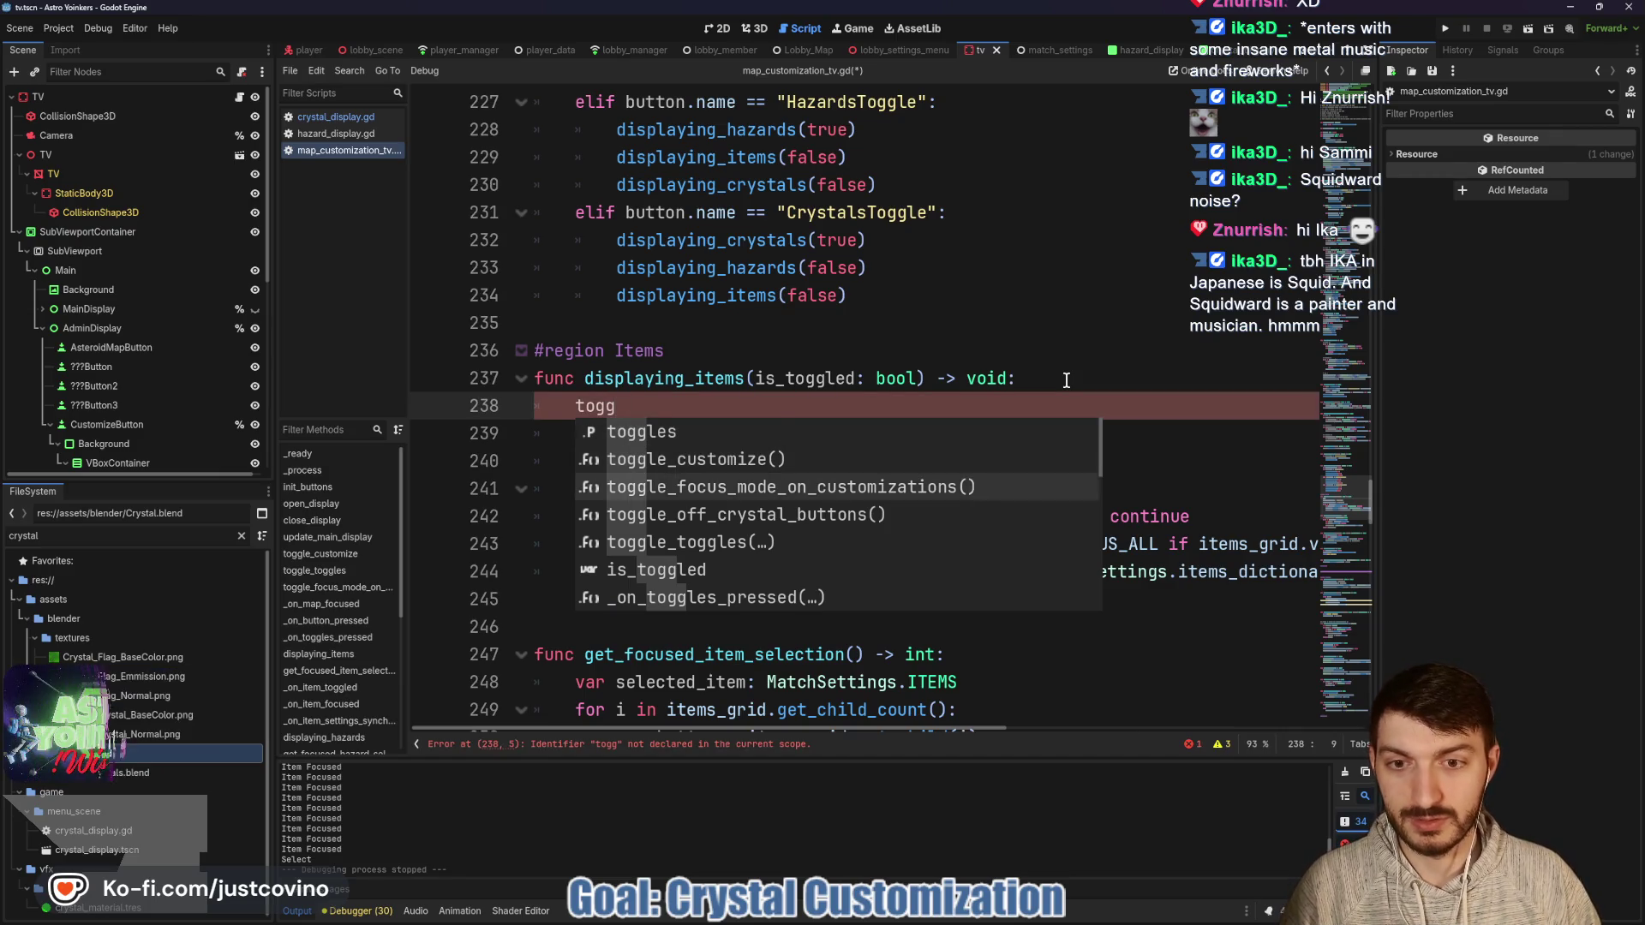
{"action": "key", "text": "Down"}
{"action": "key", "text": "Down"}
{"action": "key", "text": "Return"}
{"action": "type", "text": "true"}
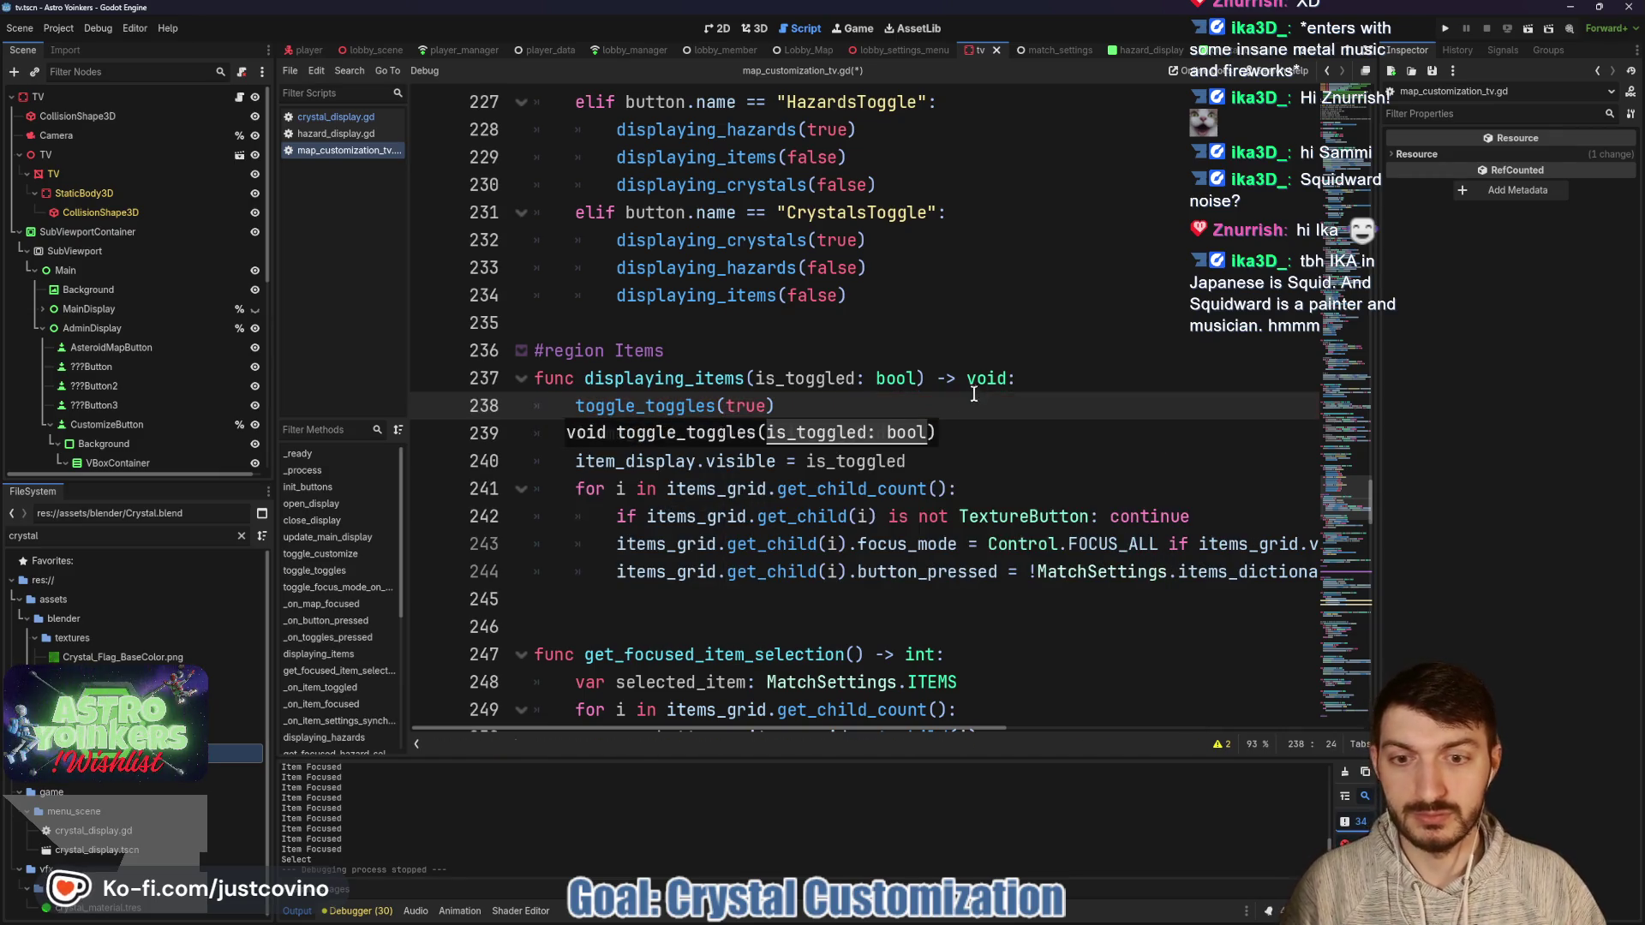
Insert toggle_toggles(true) as the first line of displaying_hazards and run the project.
{"action": "left_click", "coordinate": [724, 270], "text": "ctrl"}
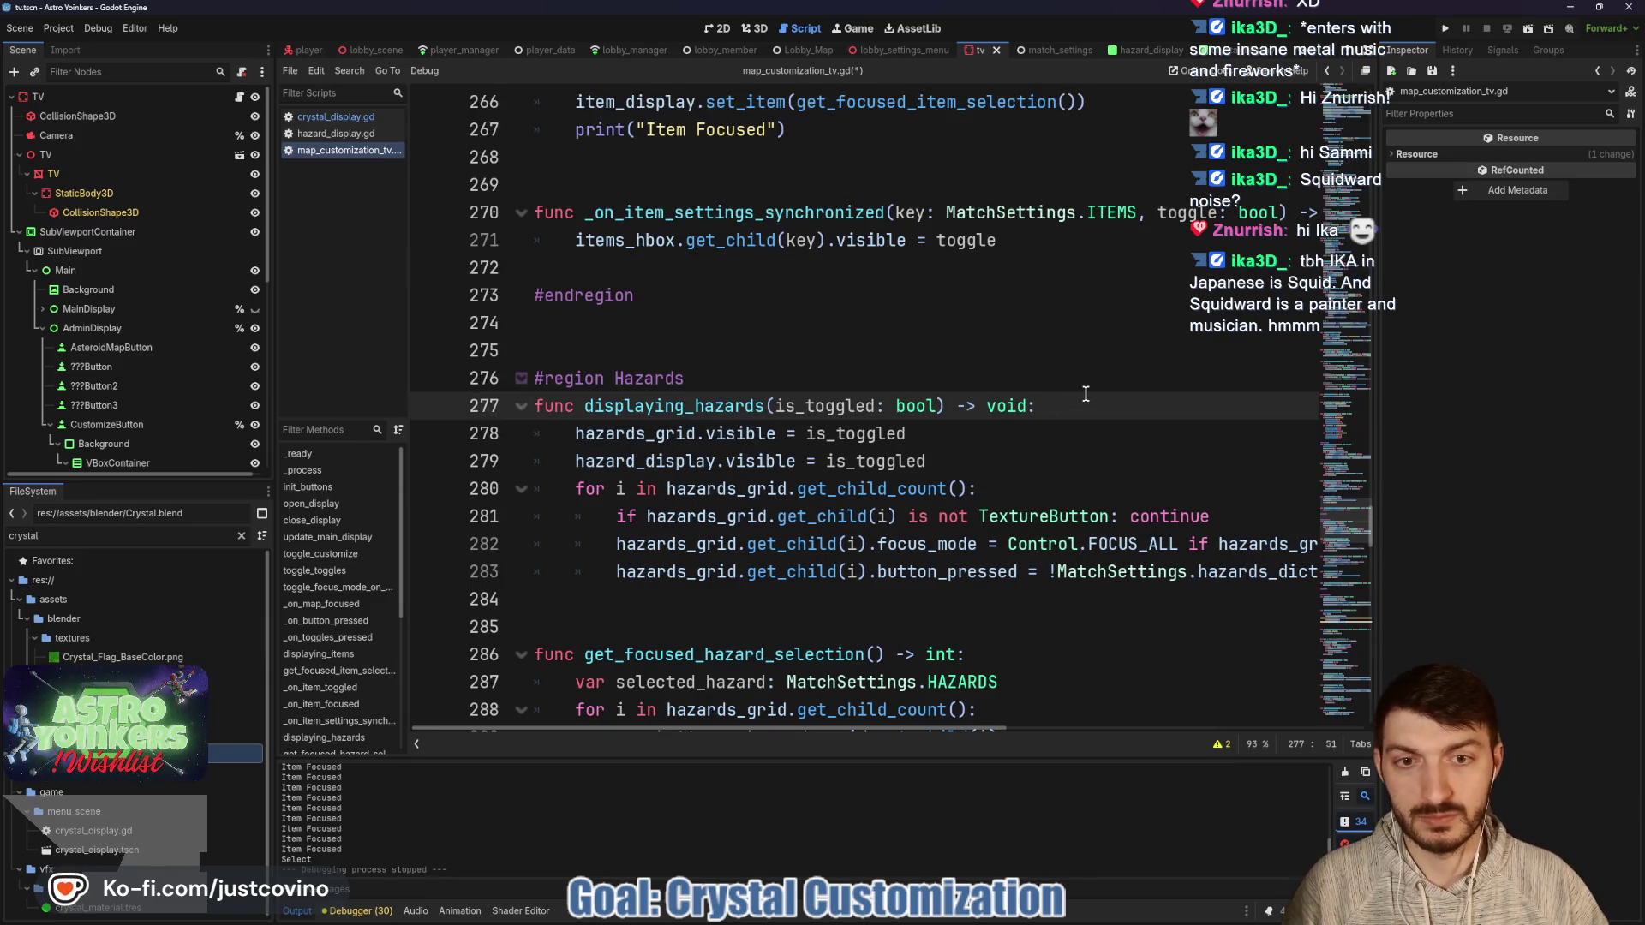
{"action": "key", "text": "Return"}
{"action": "type", "text": "toggle"}
{"action": "key", "text": "Down"}
{"action": "key", "text": "Down"}
{"action": "key", "text": "Down"}
{"action": "key", "text": "Return"}
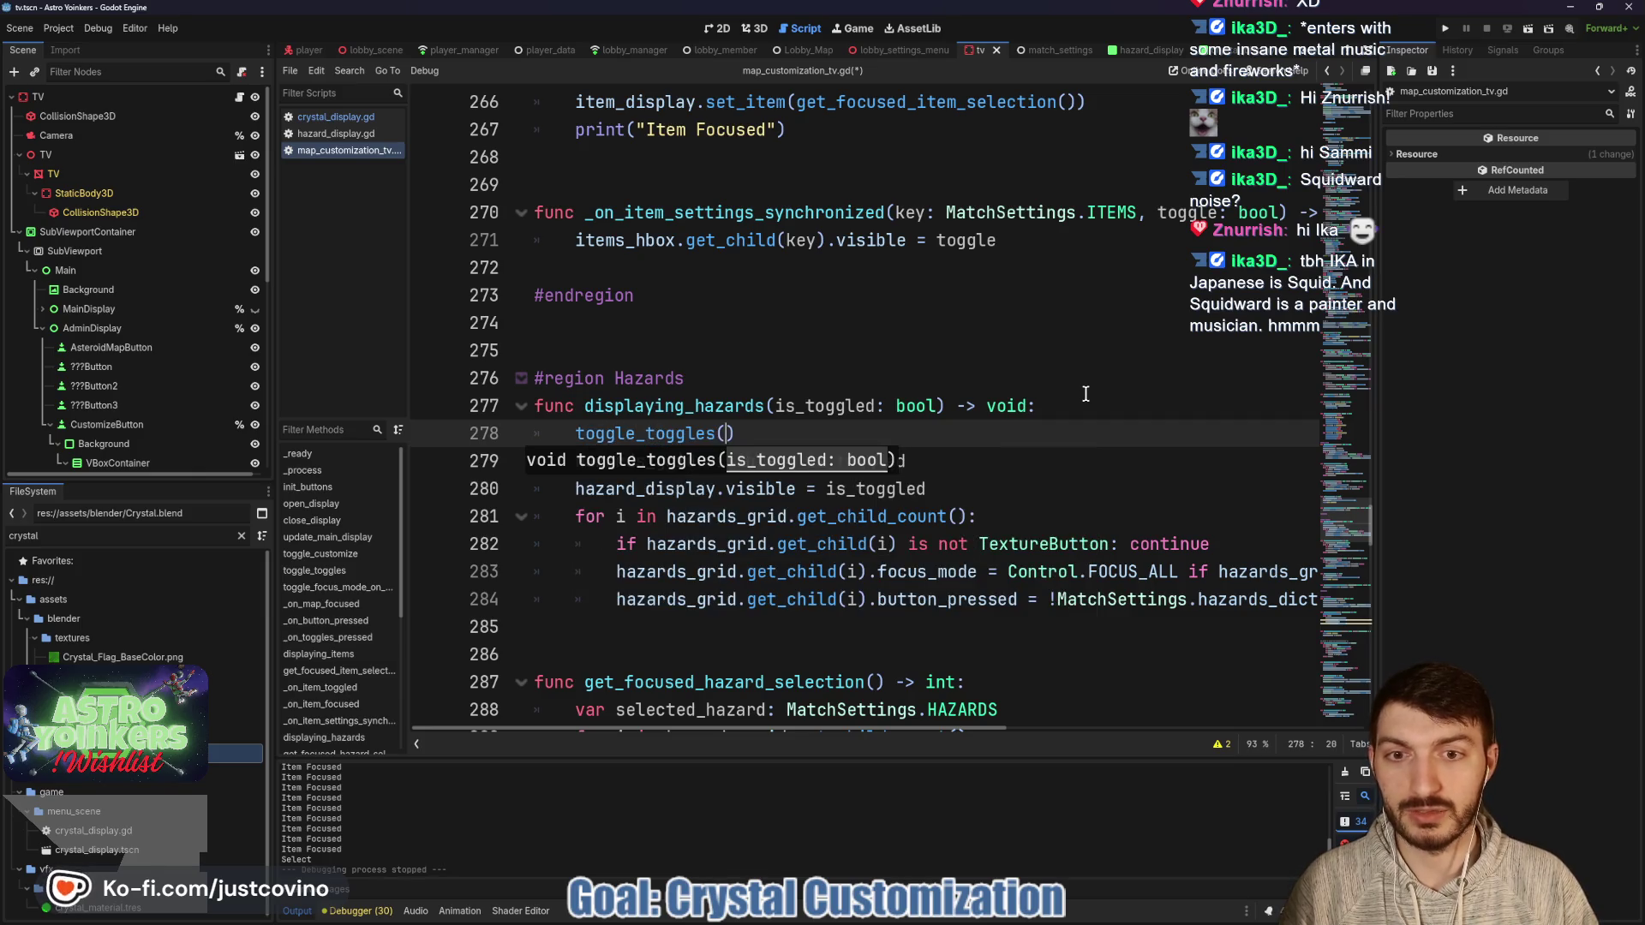
{"action": "type", "text": "true"}
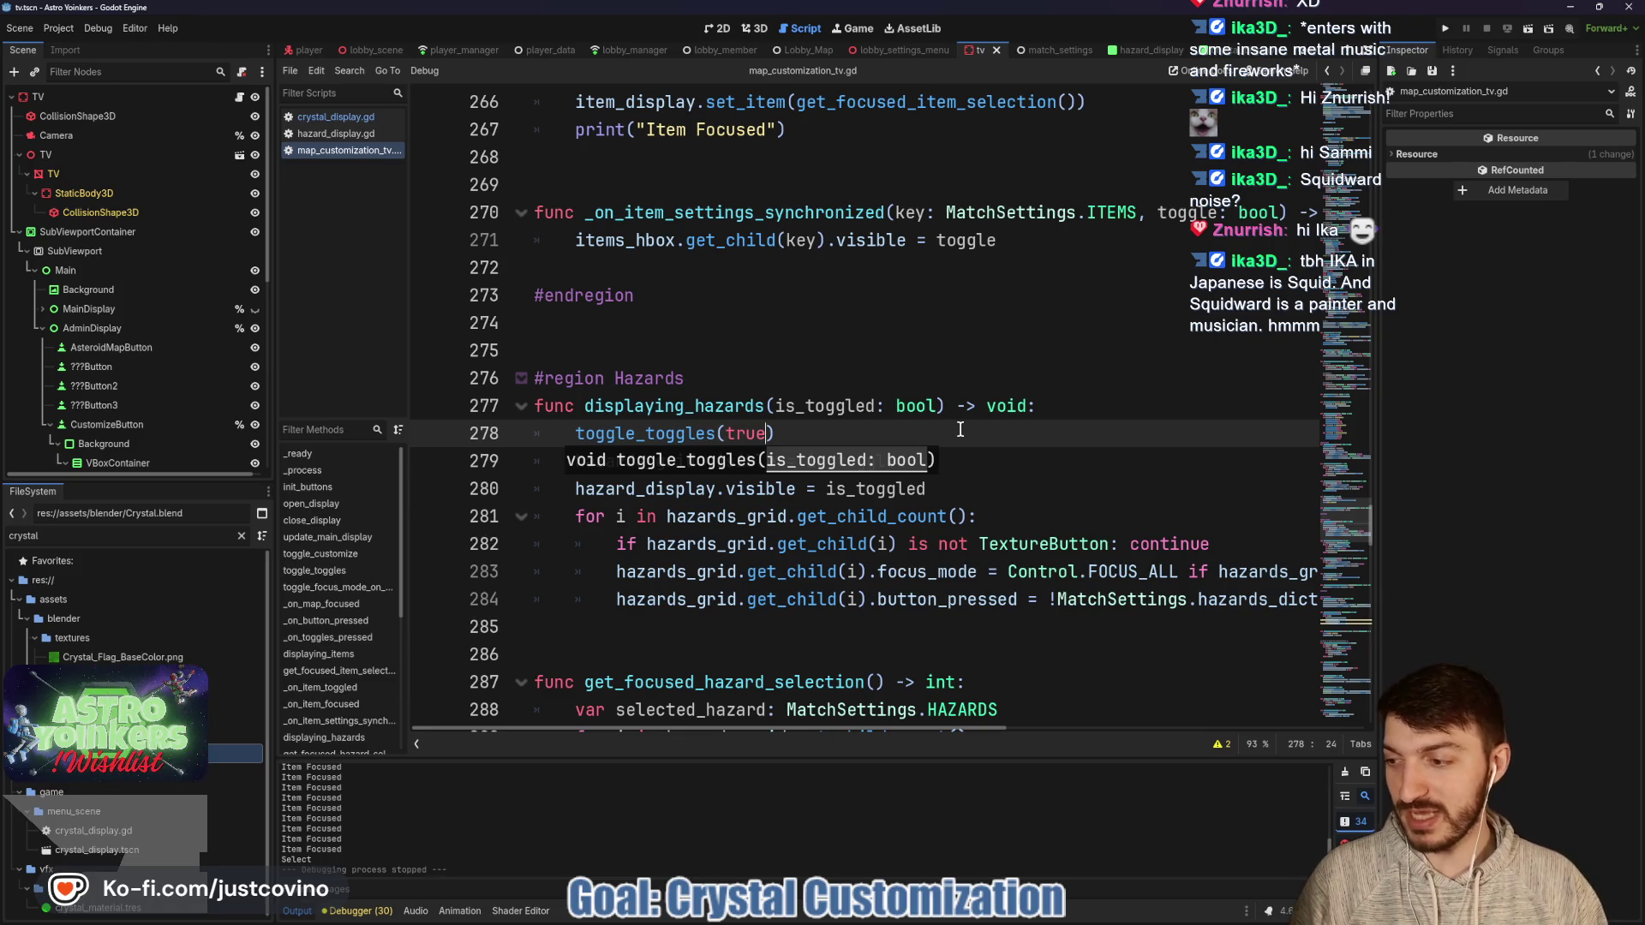
{"action": "left_click", "coordinate": [960, 430]}
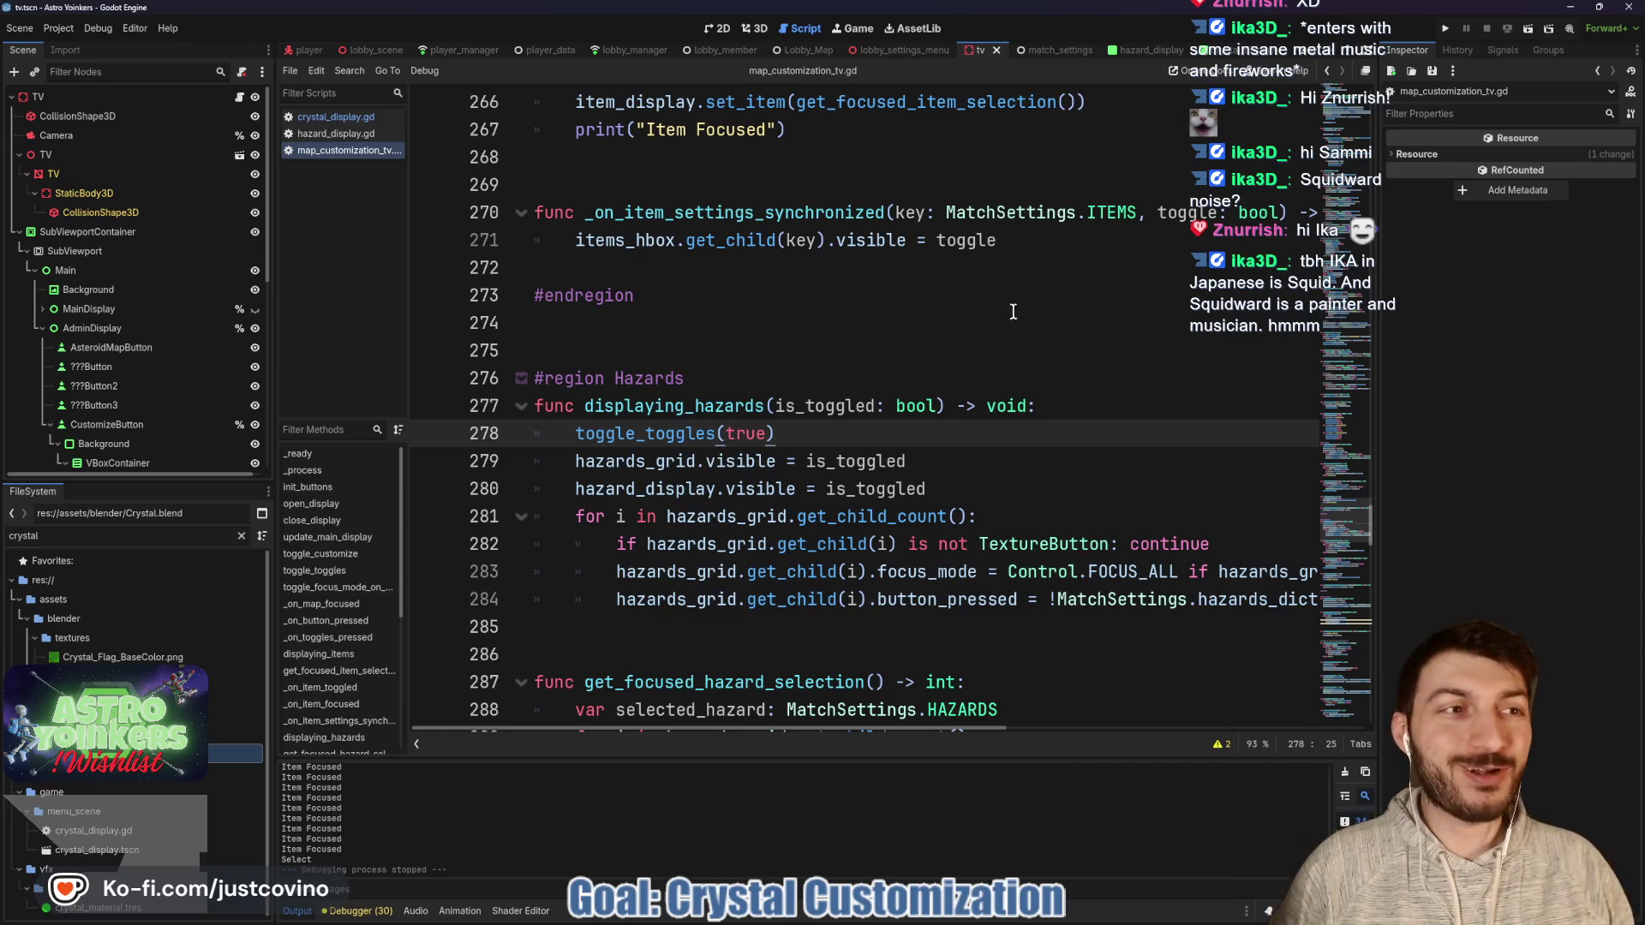
{"action": "left_click", "coordinate": [1446, 29]}
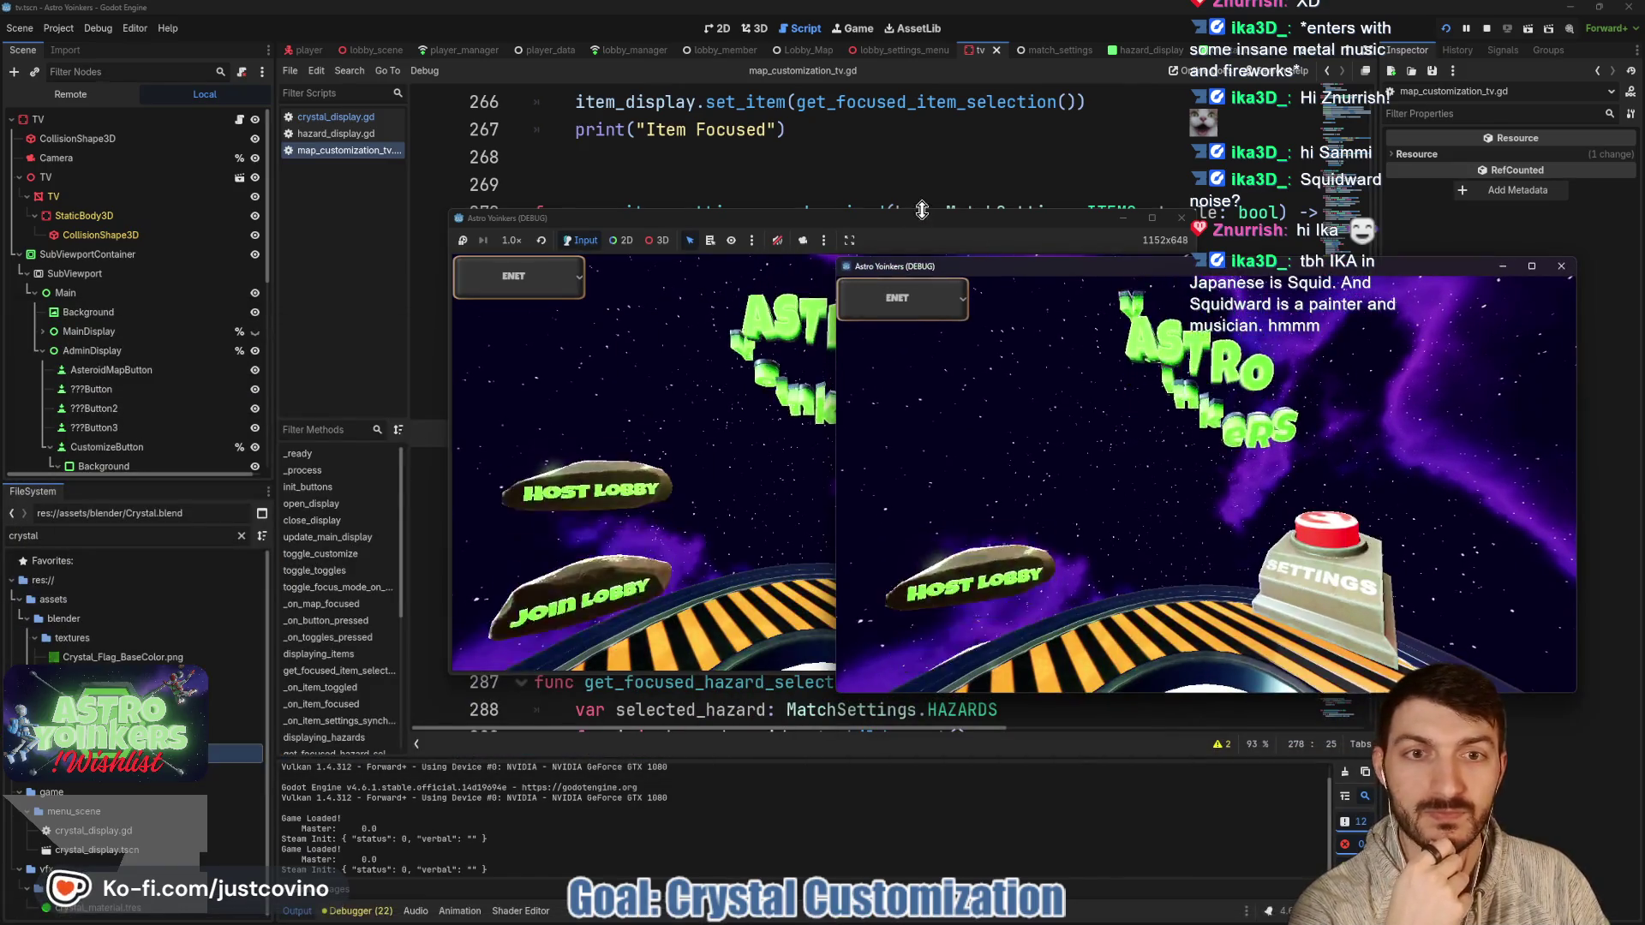
Place the first game debug window beside the second, then bring the review notes forward.
{"action": "left_click_drag", "start_coordinate": [610, 237], "coordinate": [581, 246]}
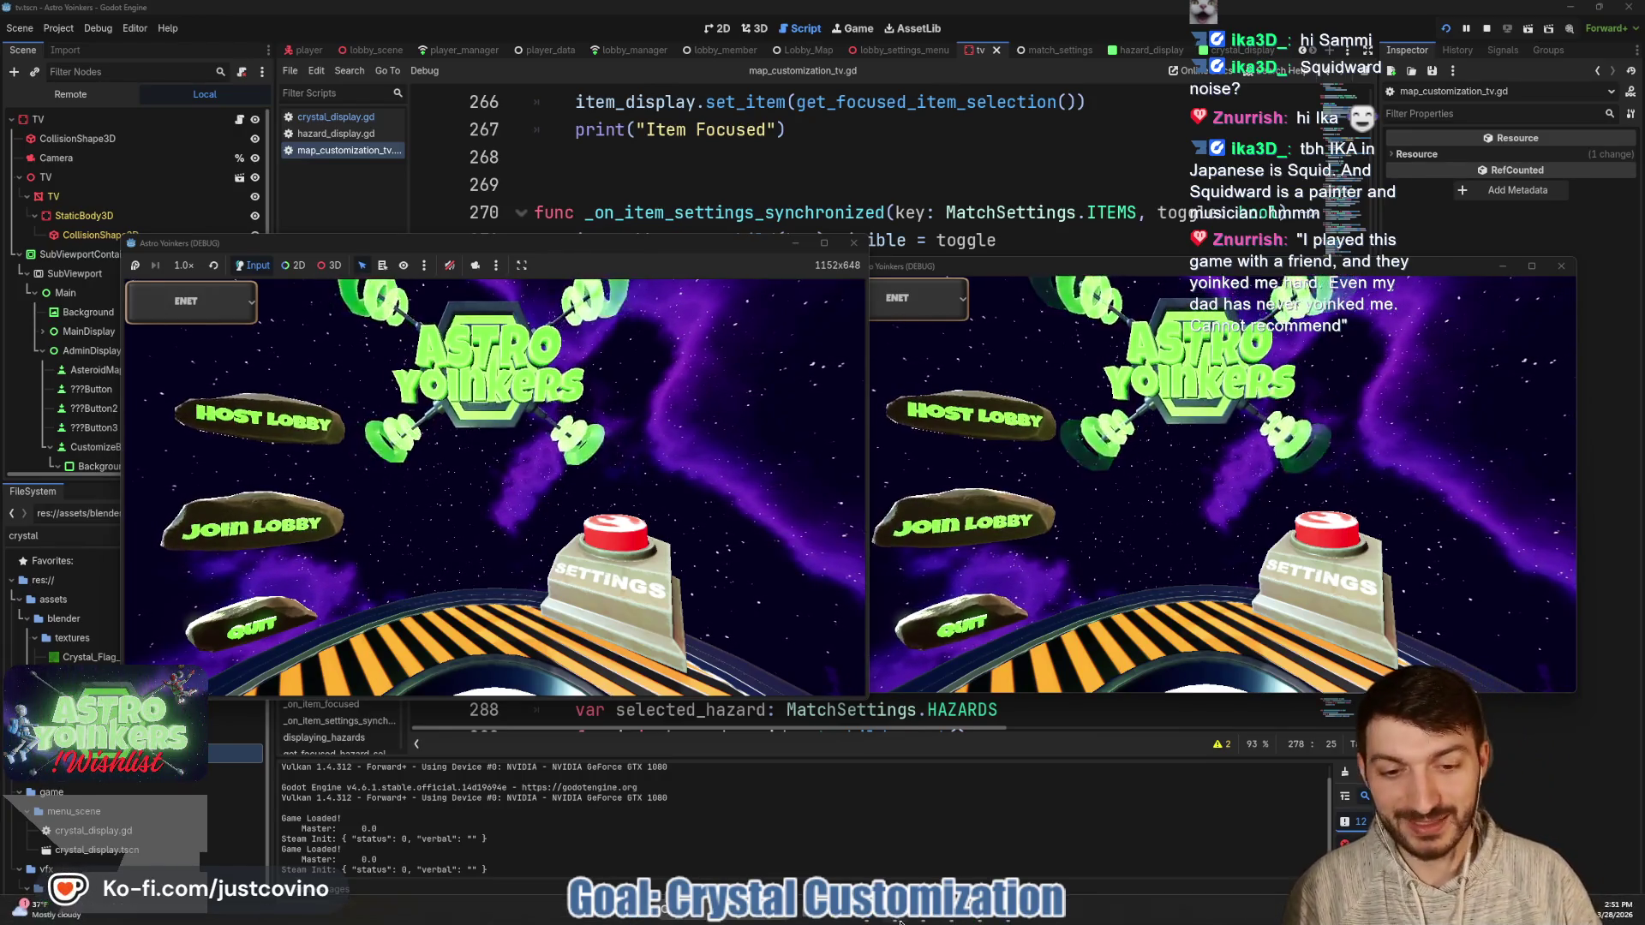
{"action": "left_click", "coordinate": [990, 921]}
Paste the friend 'yoinked me hard' quote as a second review idea on line 19.
{"action": "key", "text": "Return"}
{"action": "key", "text": "Return"}
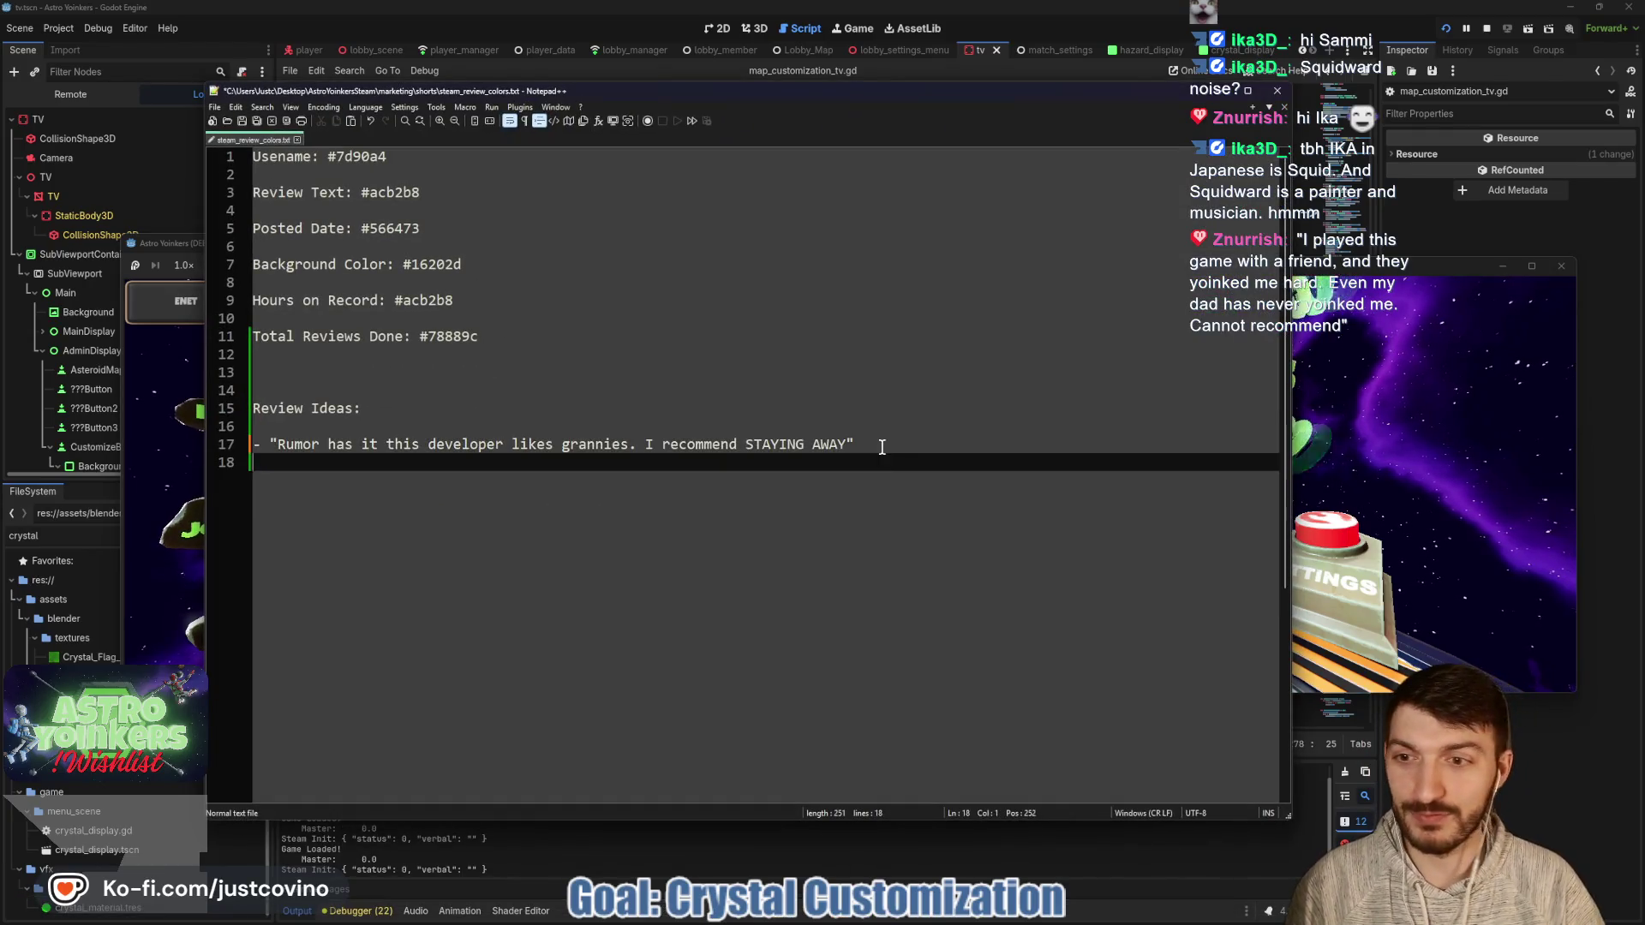
{"action": "type", "text": "-\"I played this game with a friend, and they yoinked me hard. Even my dad has never yoinked me. Cannot recommend\""}
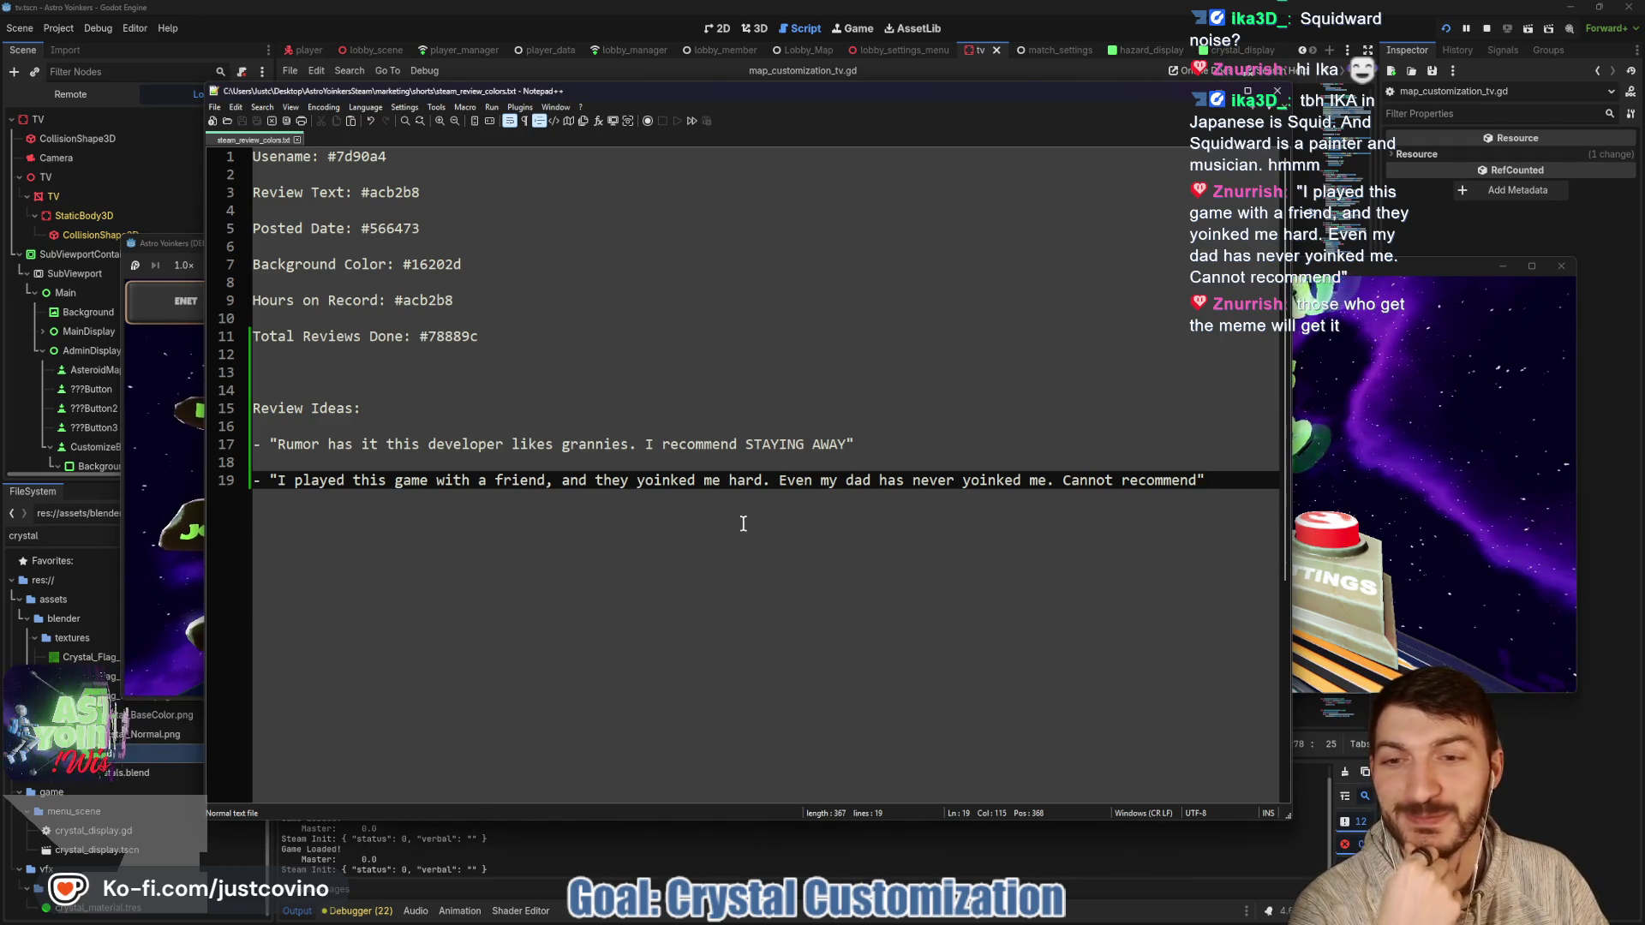
{"action": "mouse_move", "coordinate": [659, 921]}
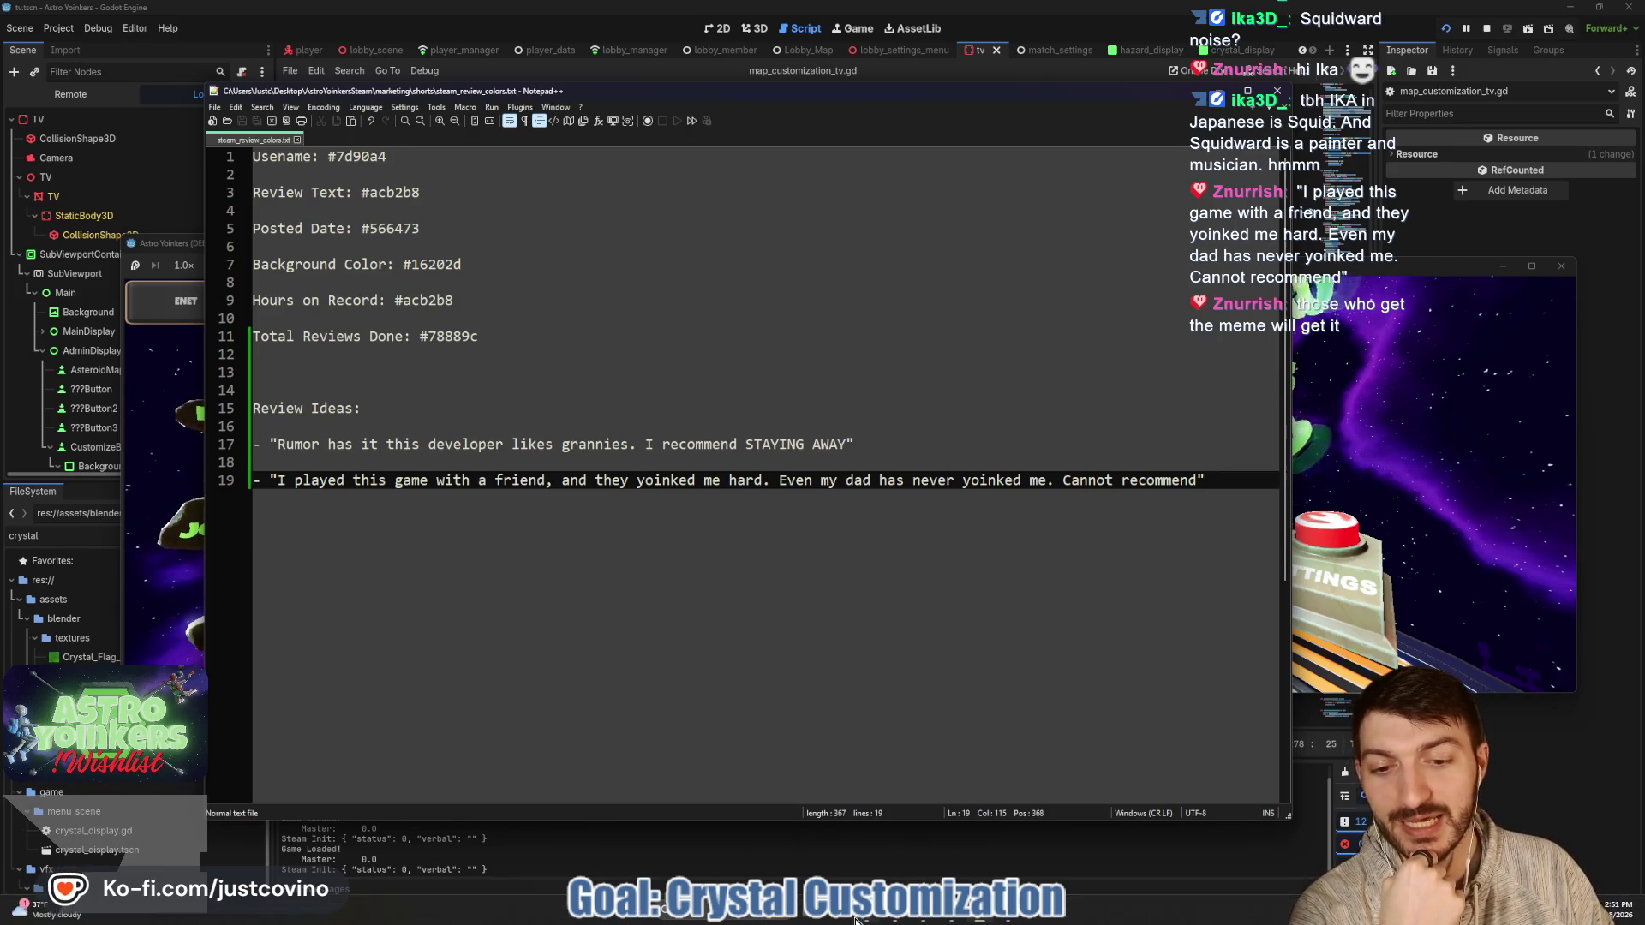
{"action": "left_click", "coordinate": [503, 401]}
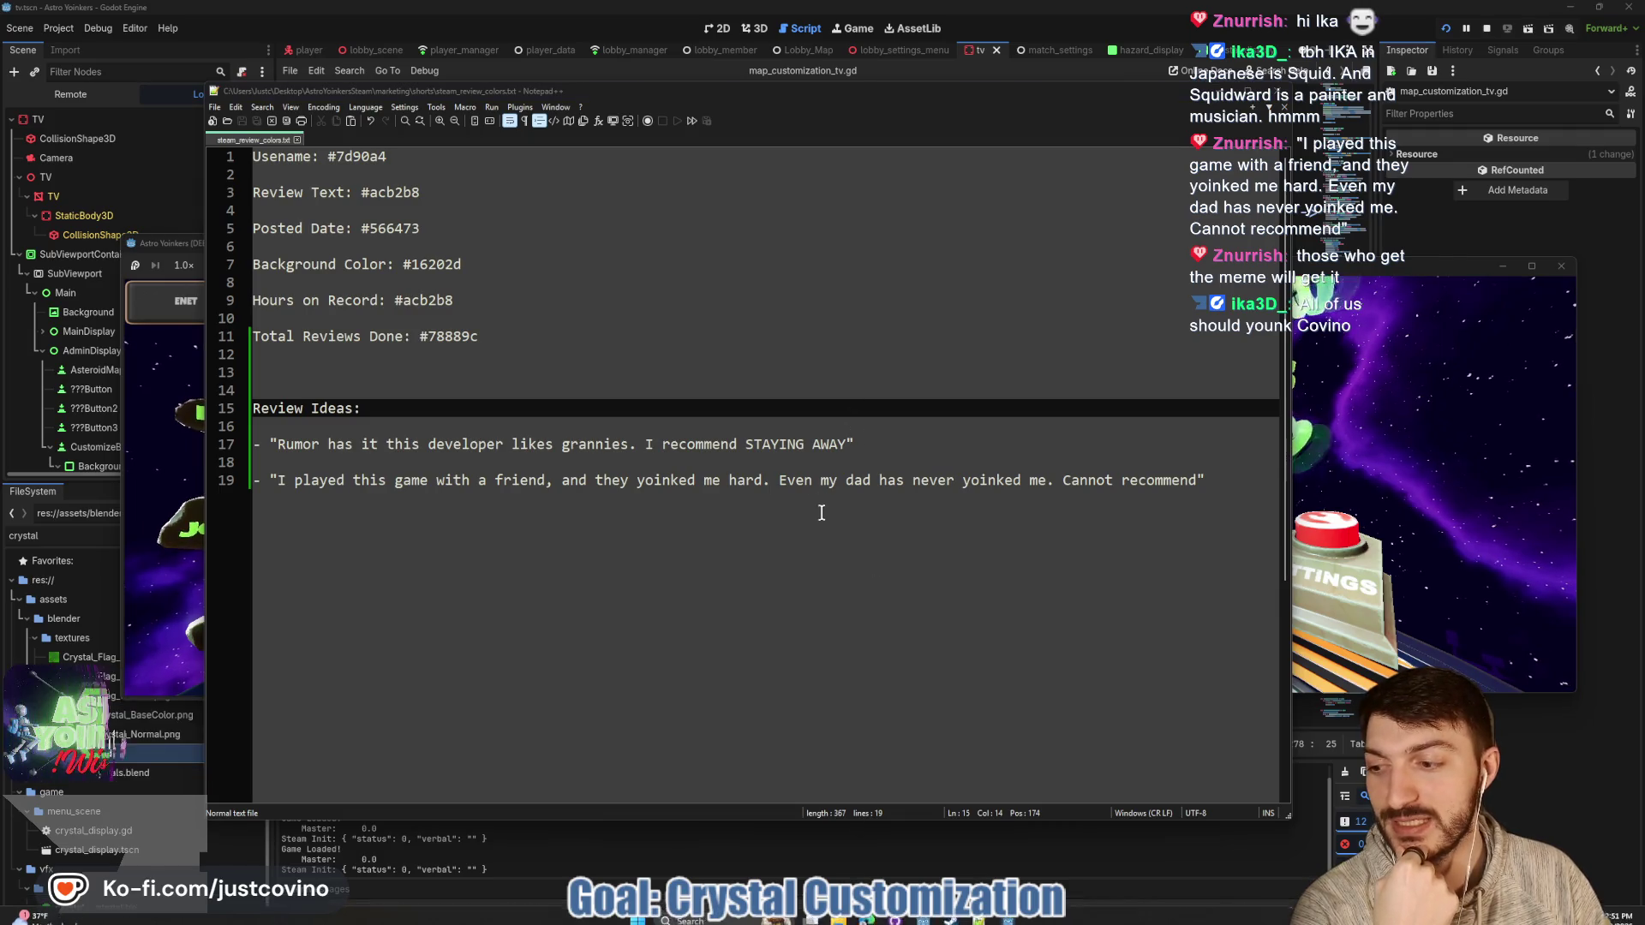
{"action": "key", "text": "super+e"}
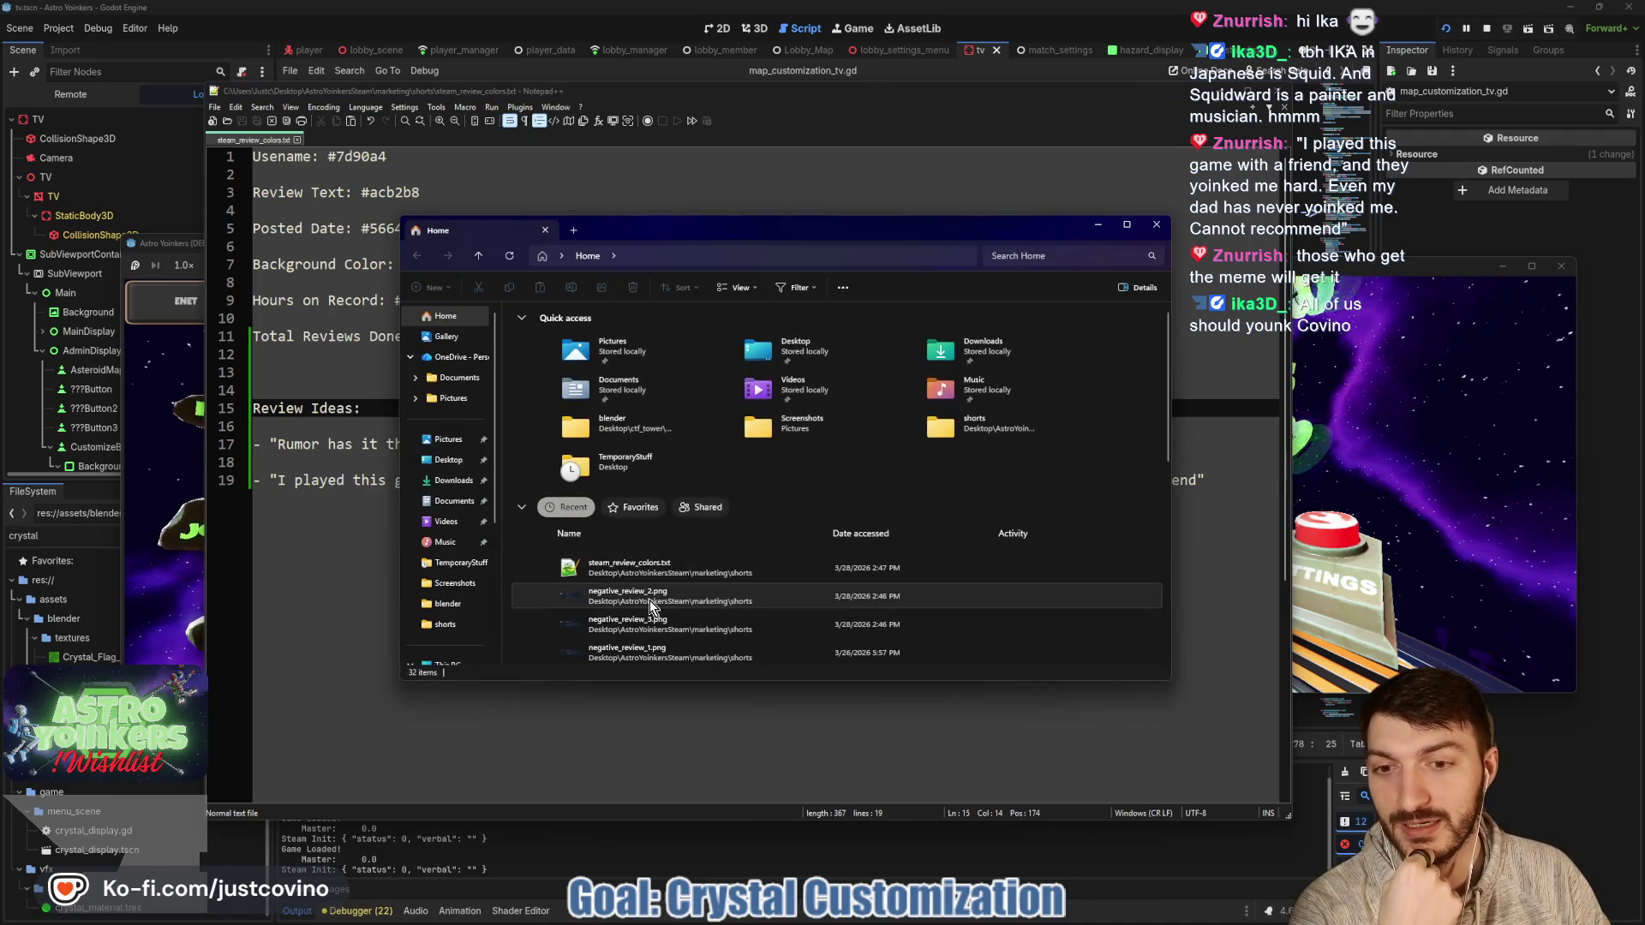
{"action": "double_click", "coordinate": [649, 600]}
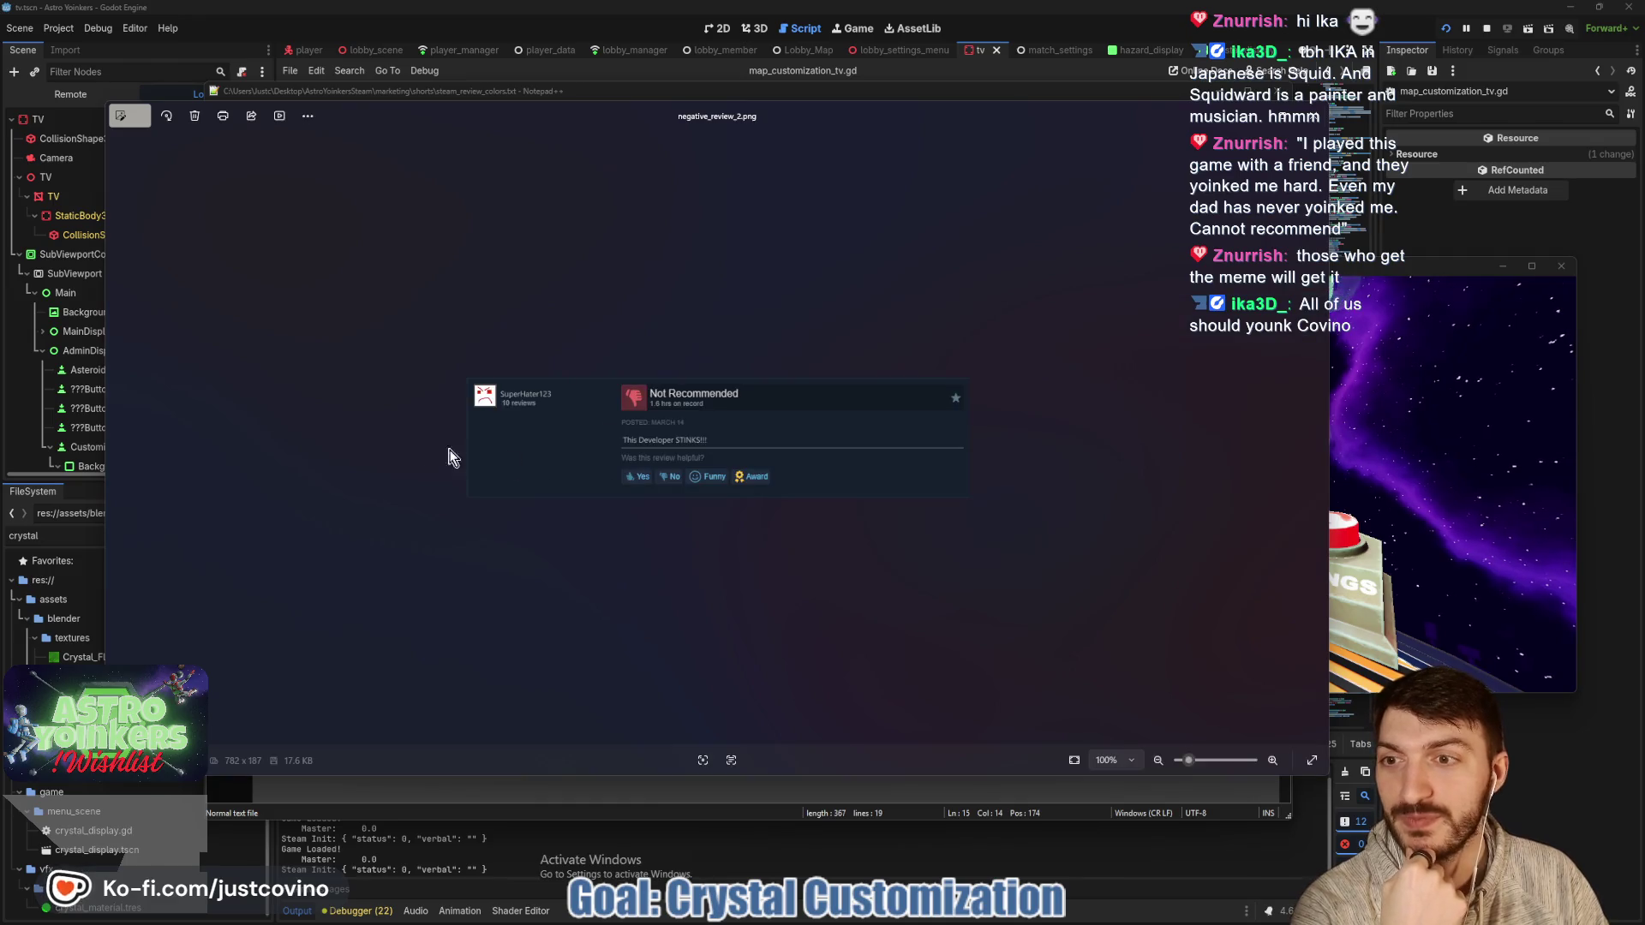
{"action": "scroll", "coordinate": [661, 450], "scroll_direction": "up", "scroll_amount": 5}
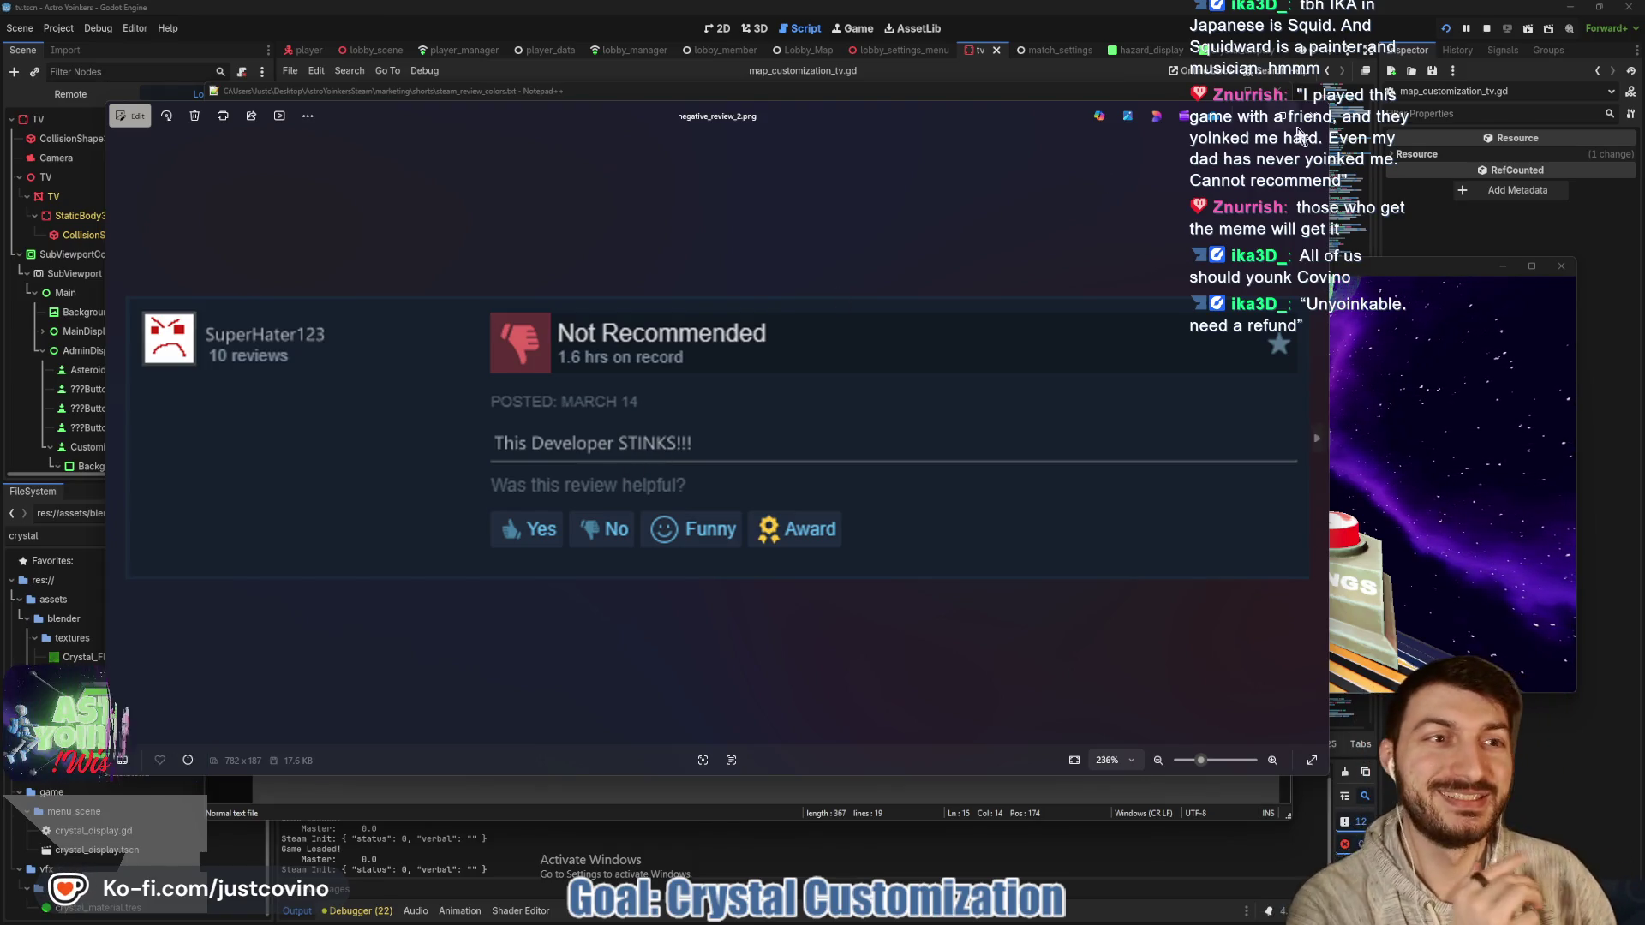
{"action": "key", "text": "alt+F4"}
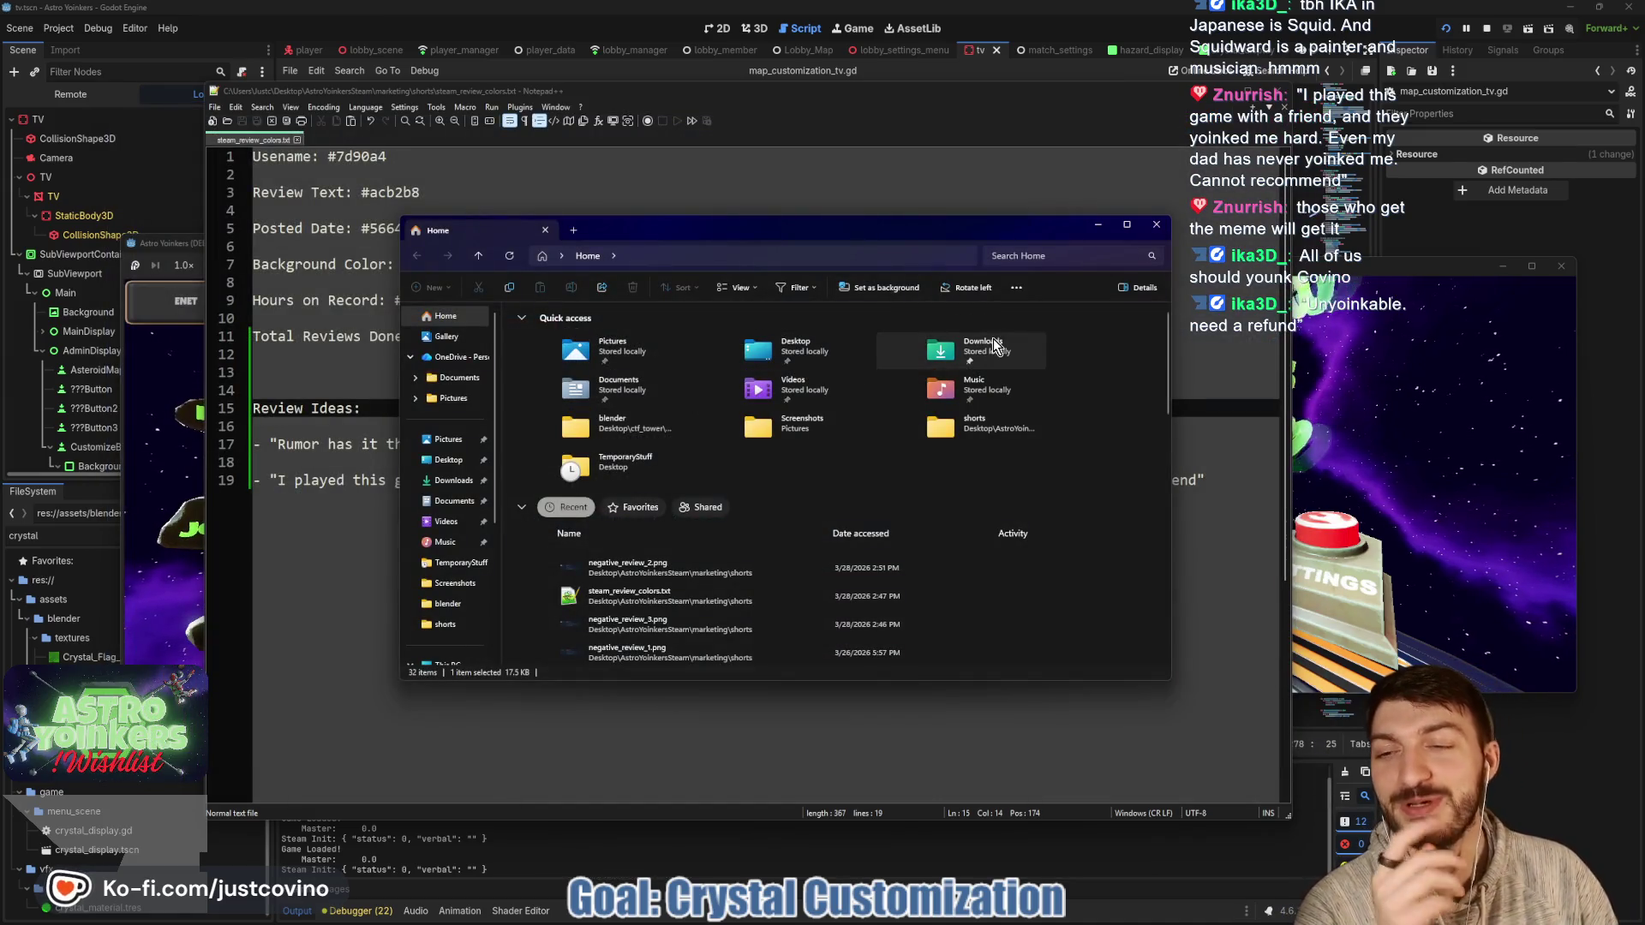
{"action": "left_click", "coordinate": [1157, 225]}
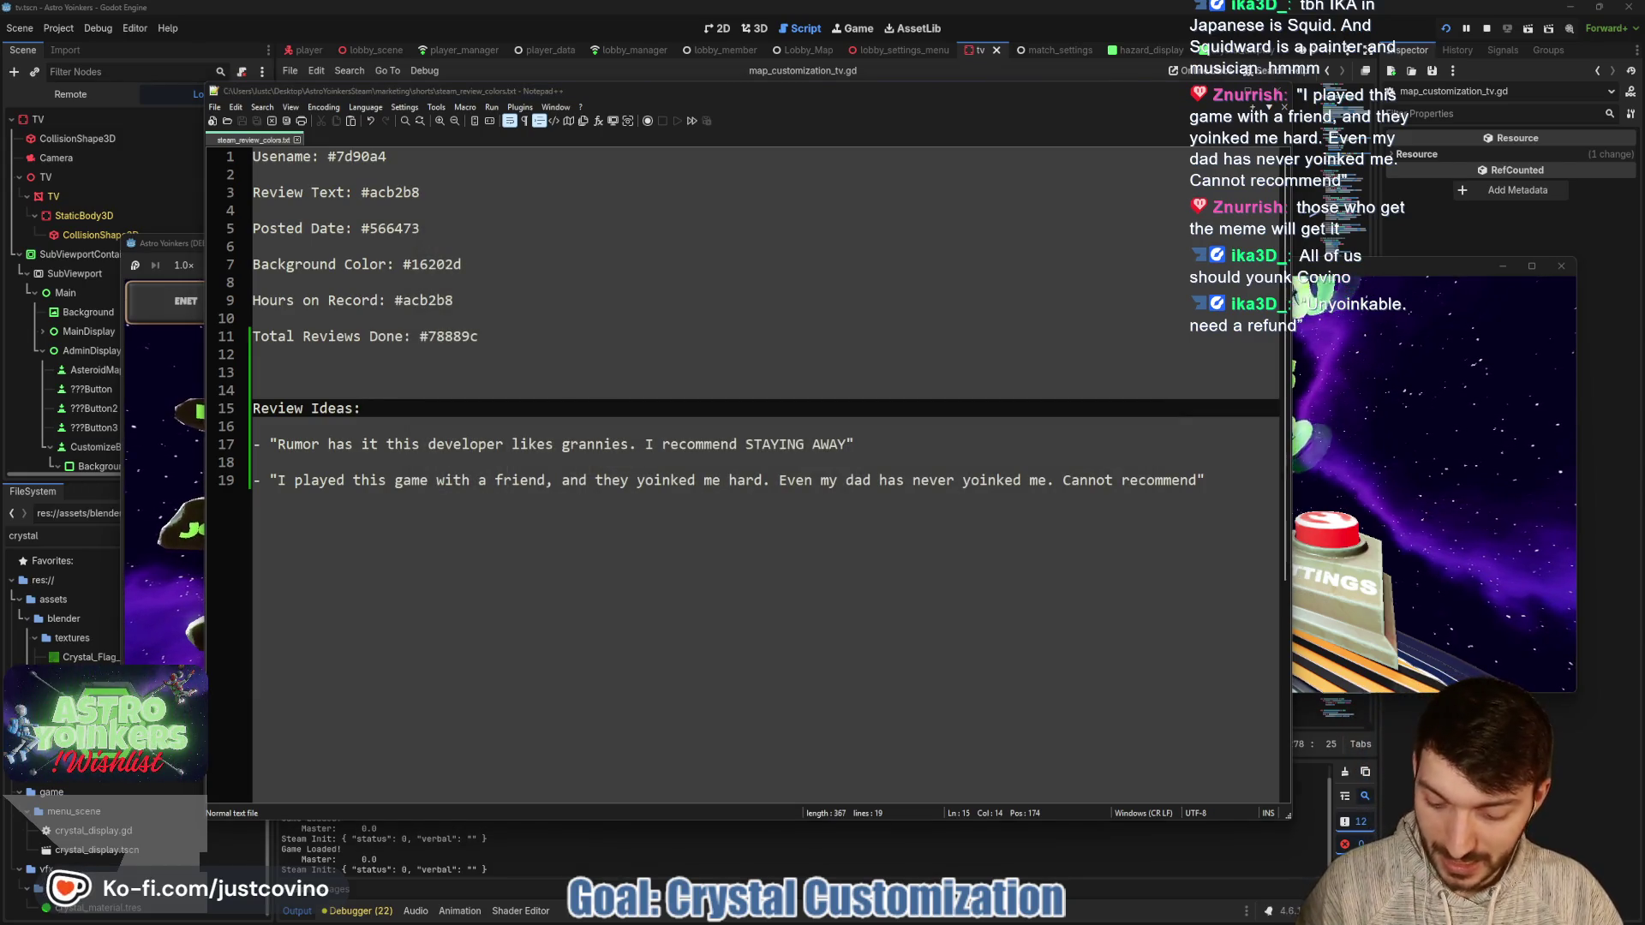
Start line 21 for the 'Unyoinkable. need a refund' quote, save the notes, and minimize Notepad++.
{"action": "left_click", "coordinate": [356, 522]}
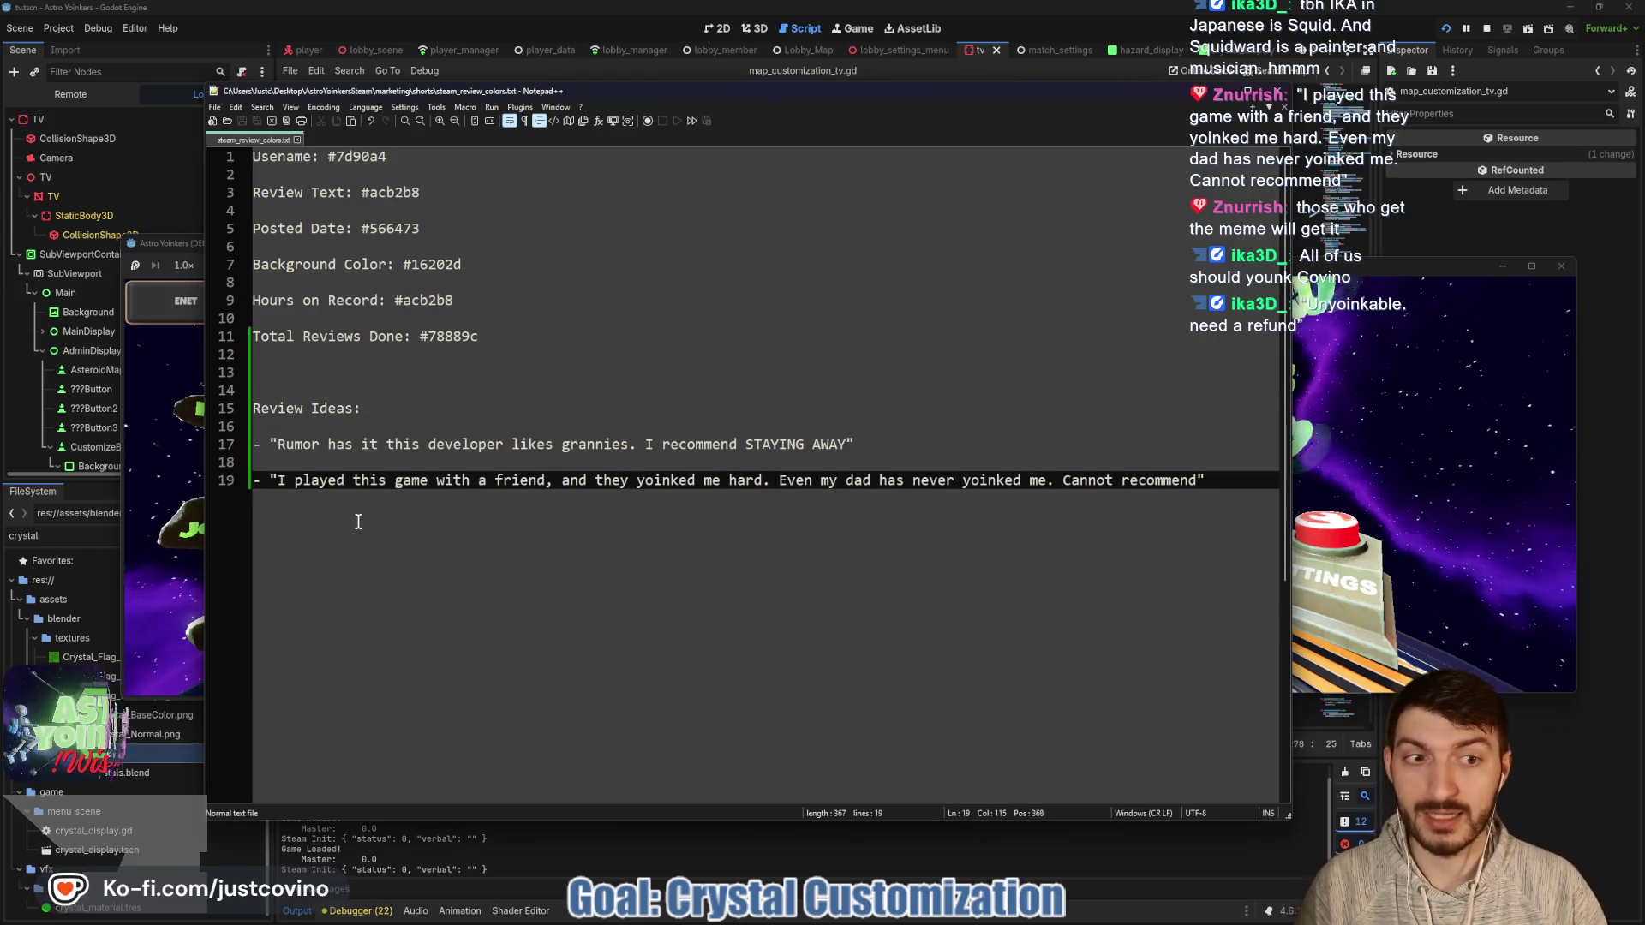
{"action": "key", "text": "Return"}
{"action": "key", "text": "Return"}
{"action": "key", "text": "ctrl+s"}
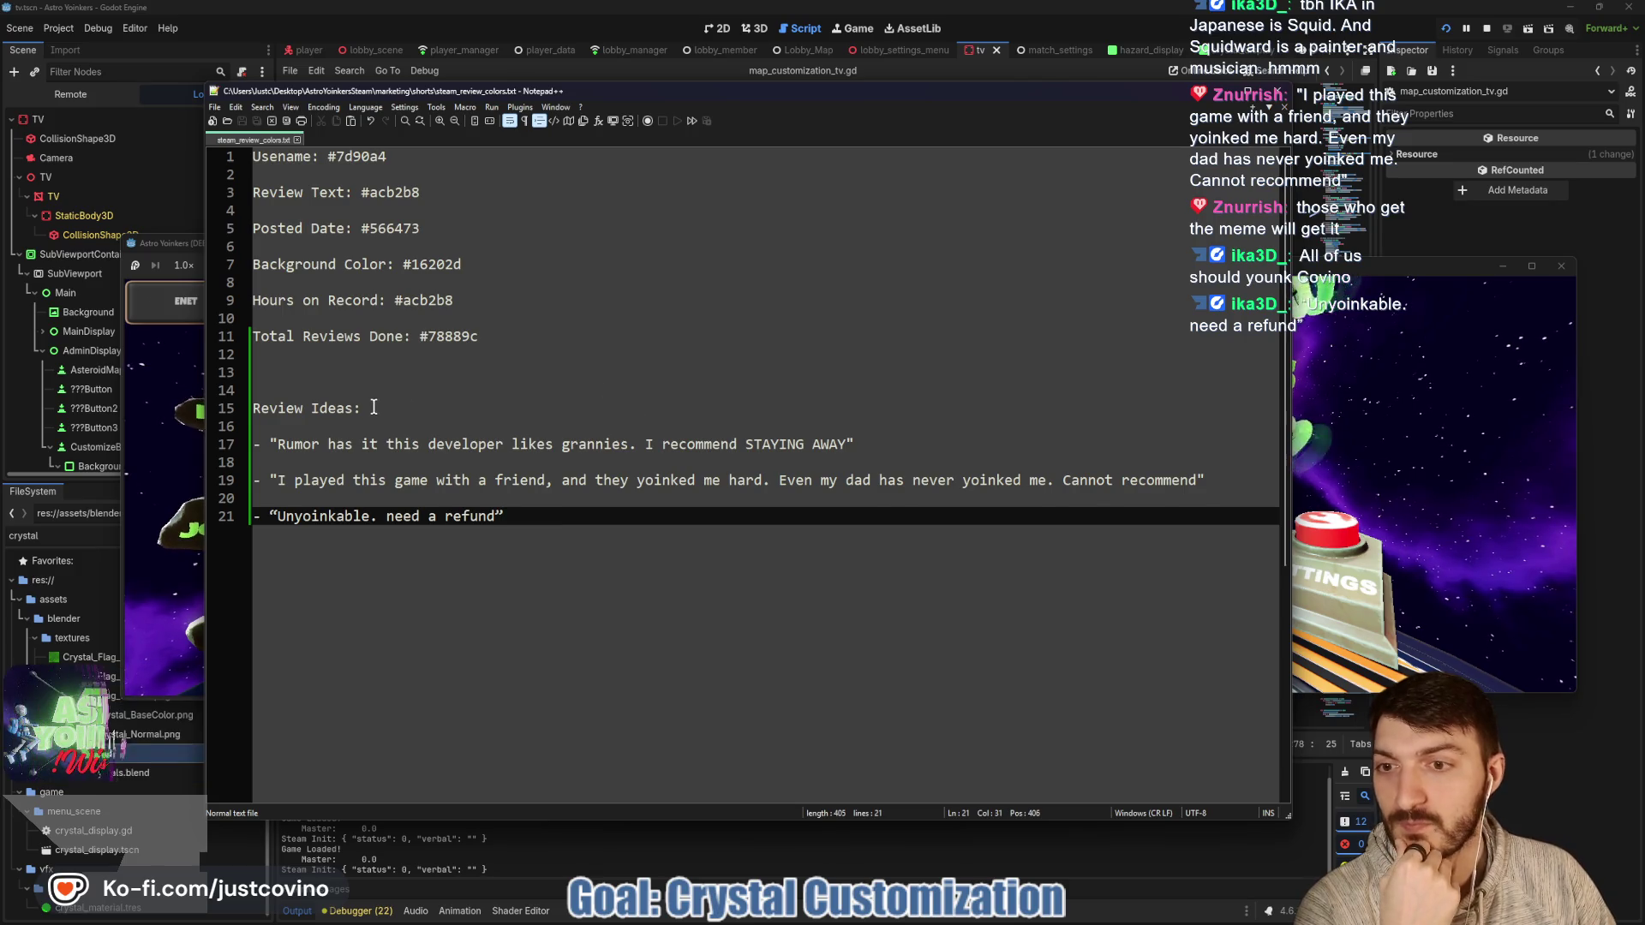
{"action": "left_click_drag", "start_coordinate": [489, 408], "coordinate": [254, 408]}
{"action": "left_click", "coordinate": [420, 408]}
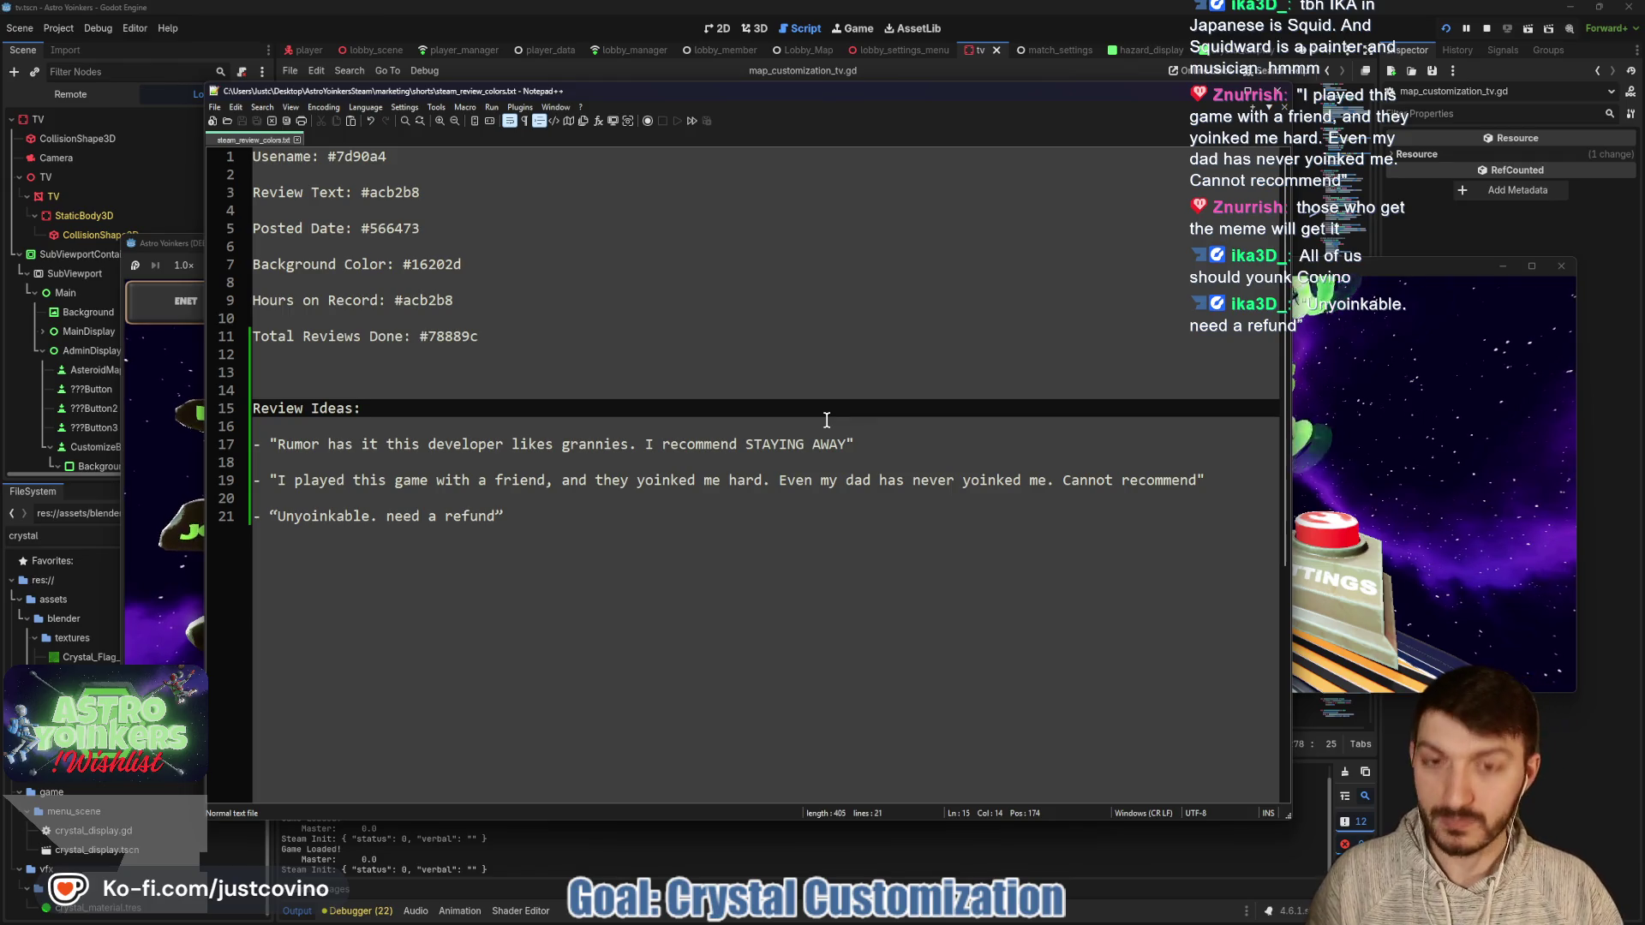
{"action": "left_click", "coordinate": [1216, 99]}
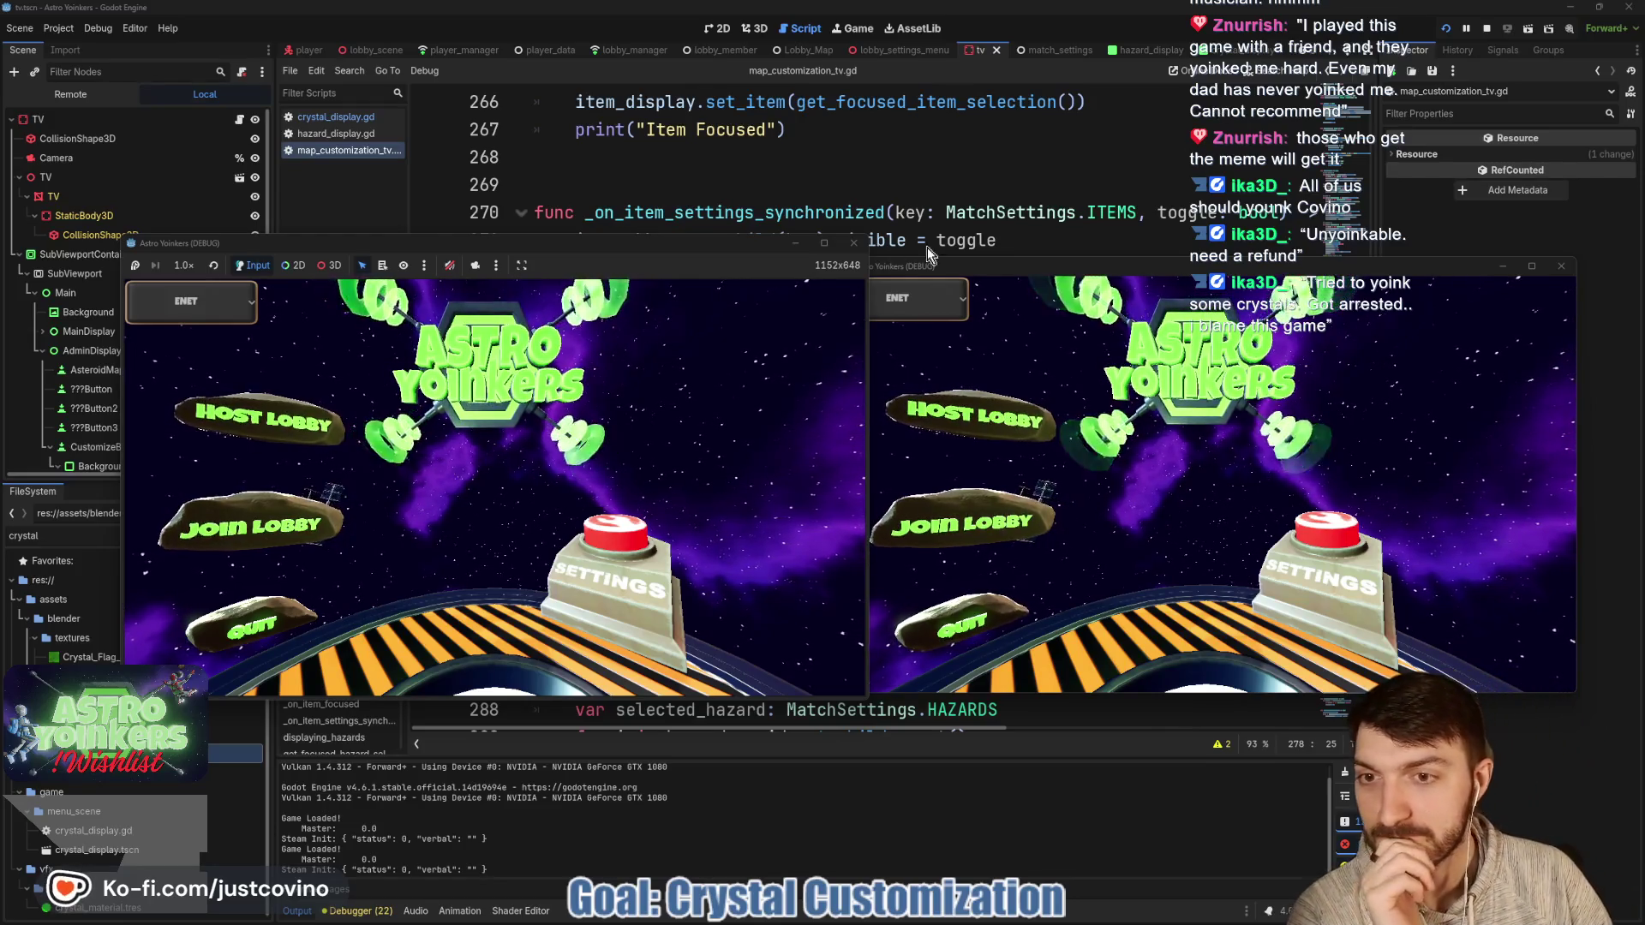
Position the two running game windows side by side, then return to the review notes in Notepad++.
{"action": "mouse_move", "coordinate": [590, 243]}
{"action": "left_mouse_down"}
{"action": "mouse_move", "coordinate": [512, 245]}
{"action": "mouse_move", "coordinate": [553, 251]}
{"action": "left_mouse_up"}
{"action": "left_click_drag", "start_coordinate": [977, 266], "coordinate": [993, 262]}
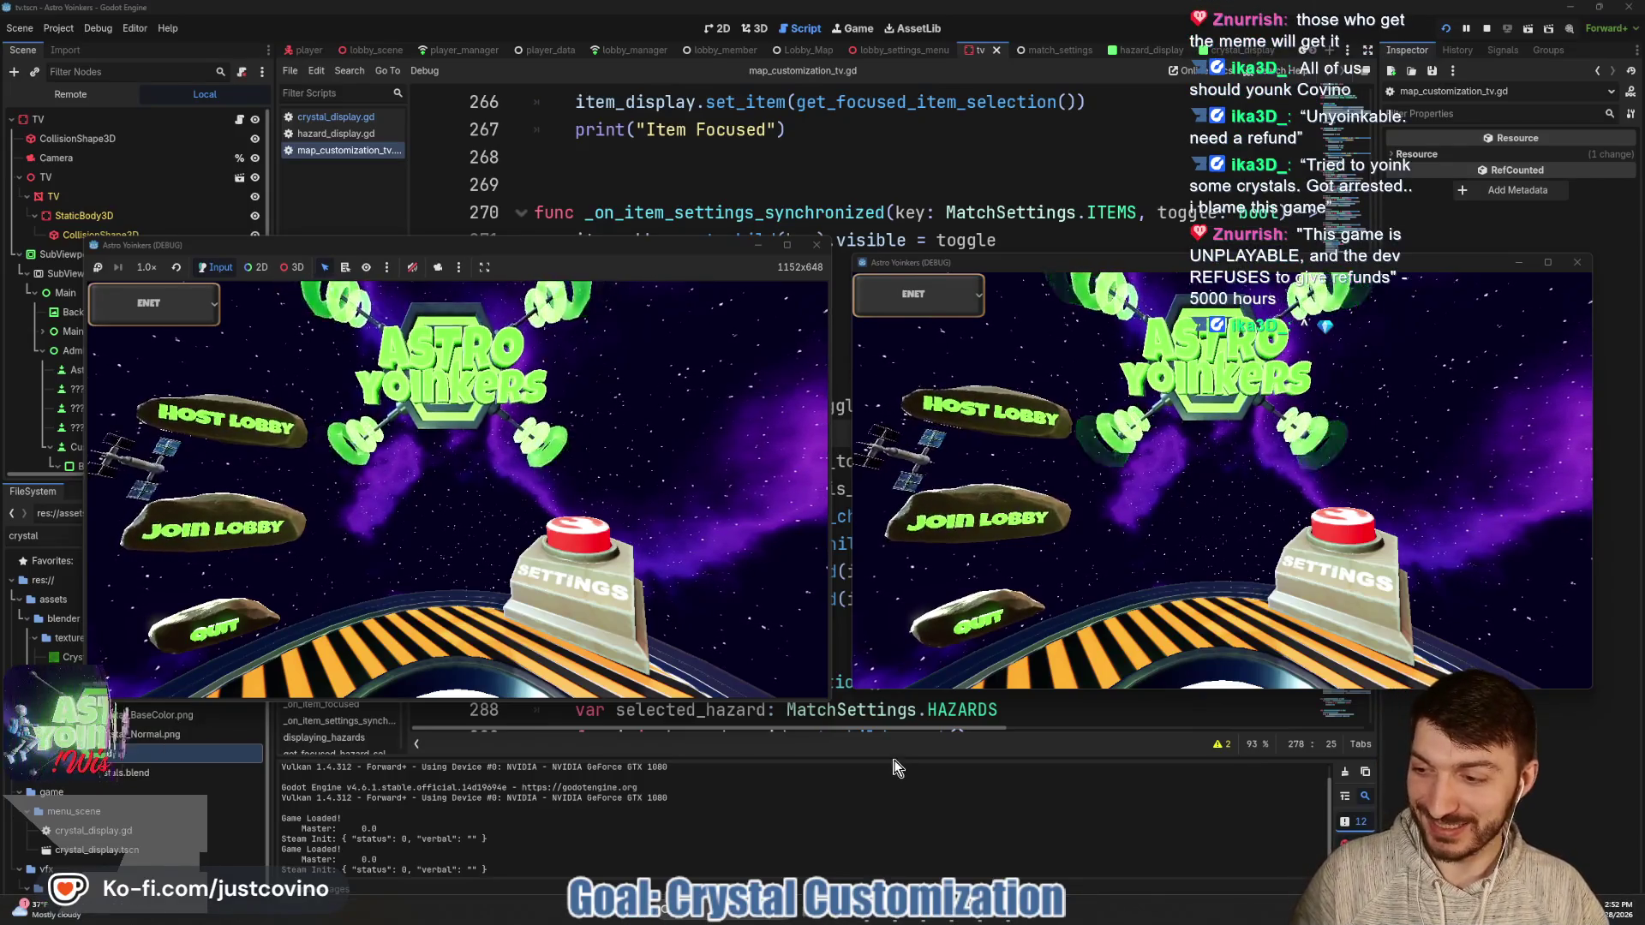
{"action": "key", "text": "alt+Tab"}
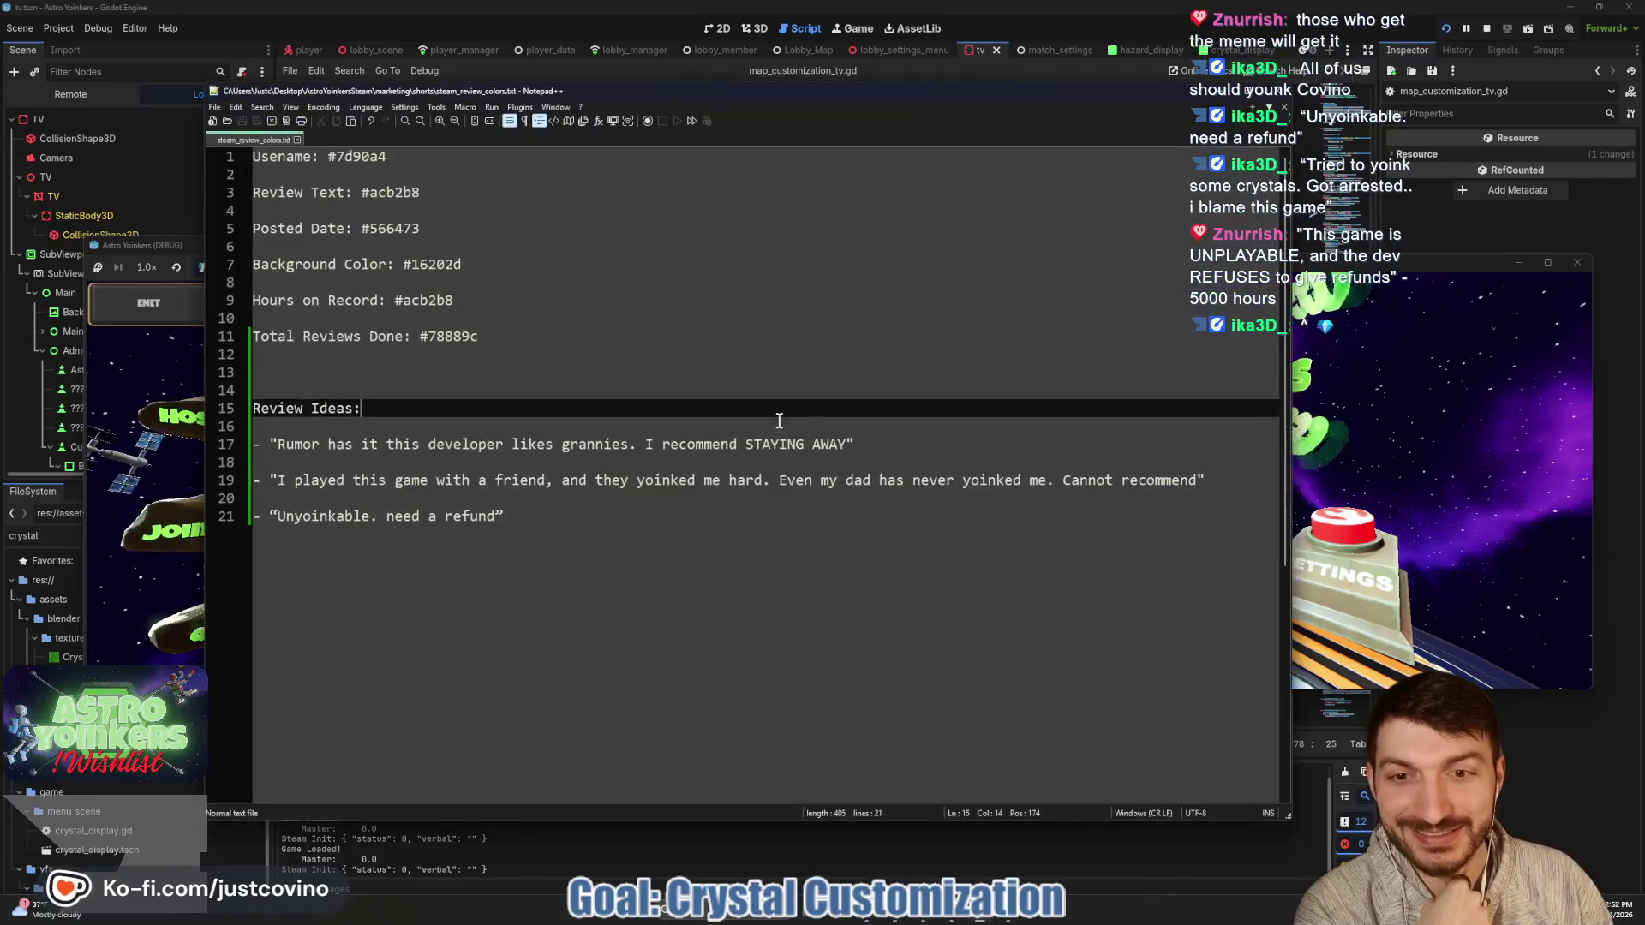
Paste the UNPLAYABLE refunds and arrested-for-yoinking quotes as new Review Ideas on lines 23 and 25.
{"action": "left_click", "coordinate": [568, 516]}
{"action": "key", "text": "Return"}
{"action": "key", "text": "Return"}
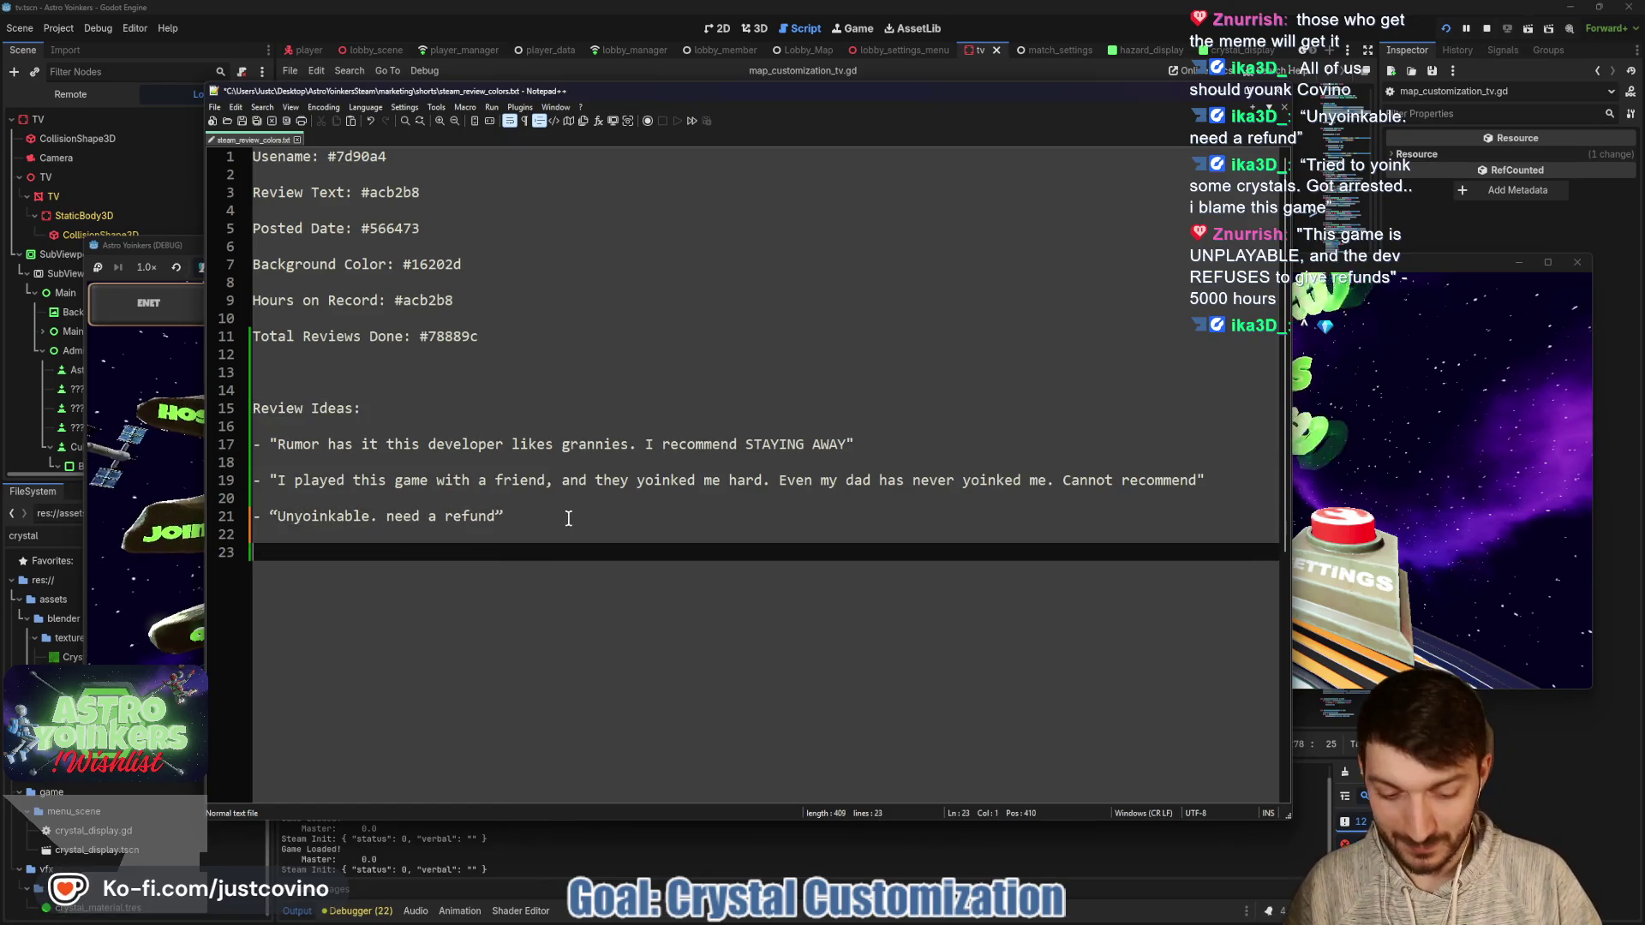
{"action": "type", "text": "-\"This game is UNPLAYABLE, and the dev REFUSES to give refunds\" - 5000 hours"}
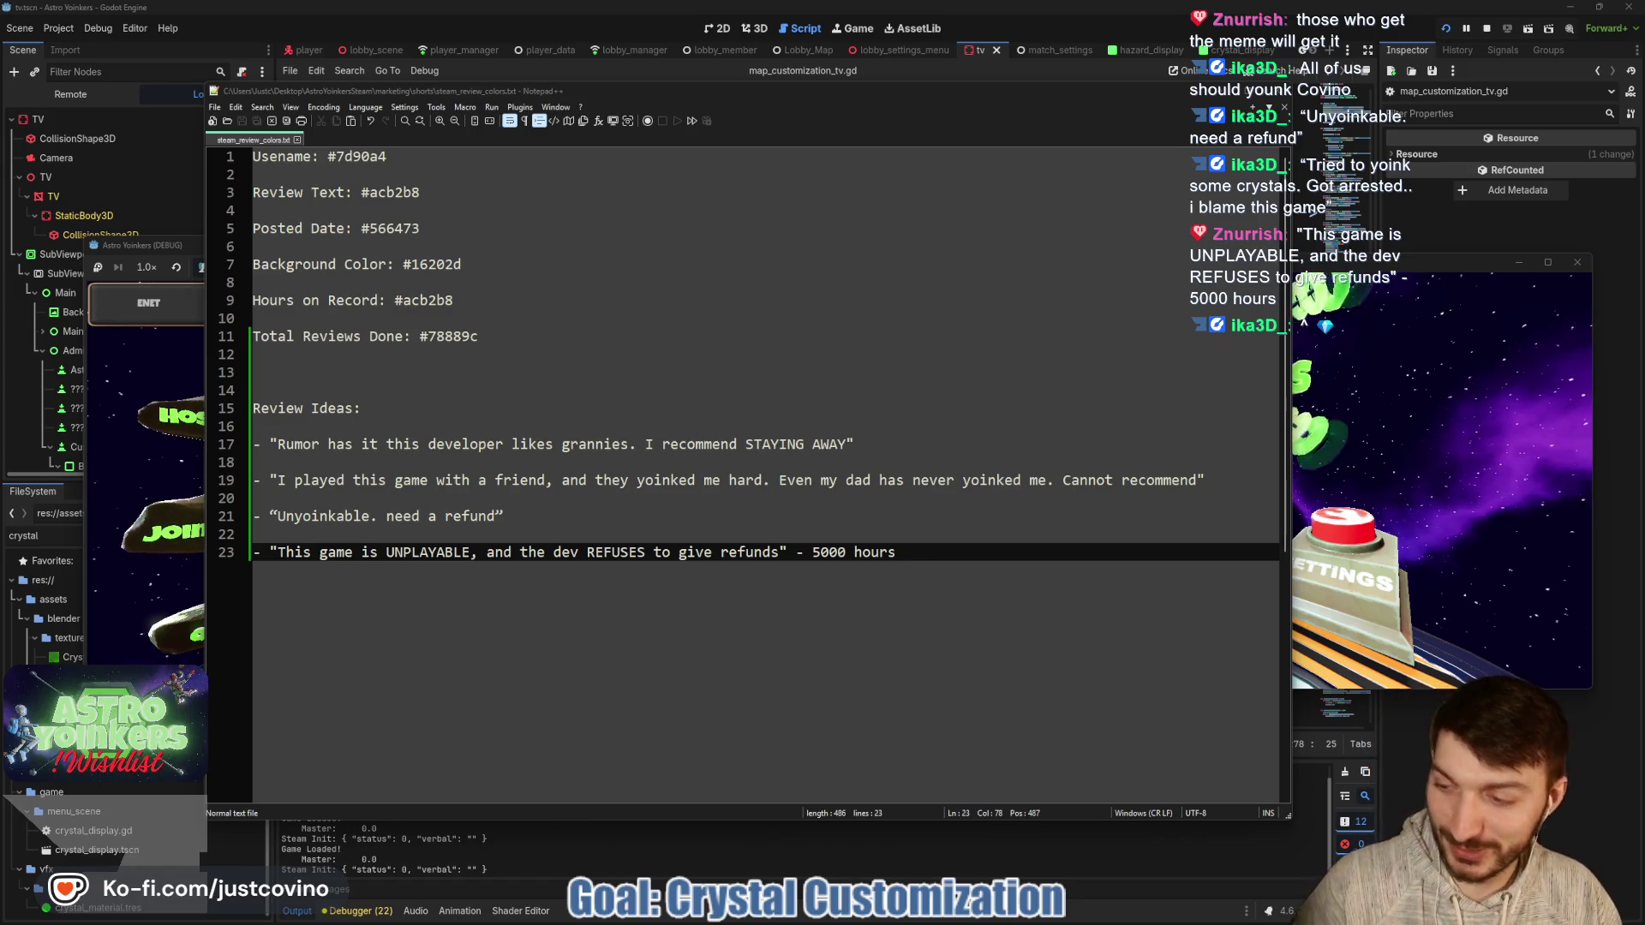
{"action": "left_click", "coordinate": [758, 520]}
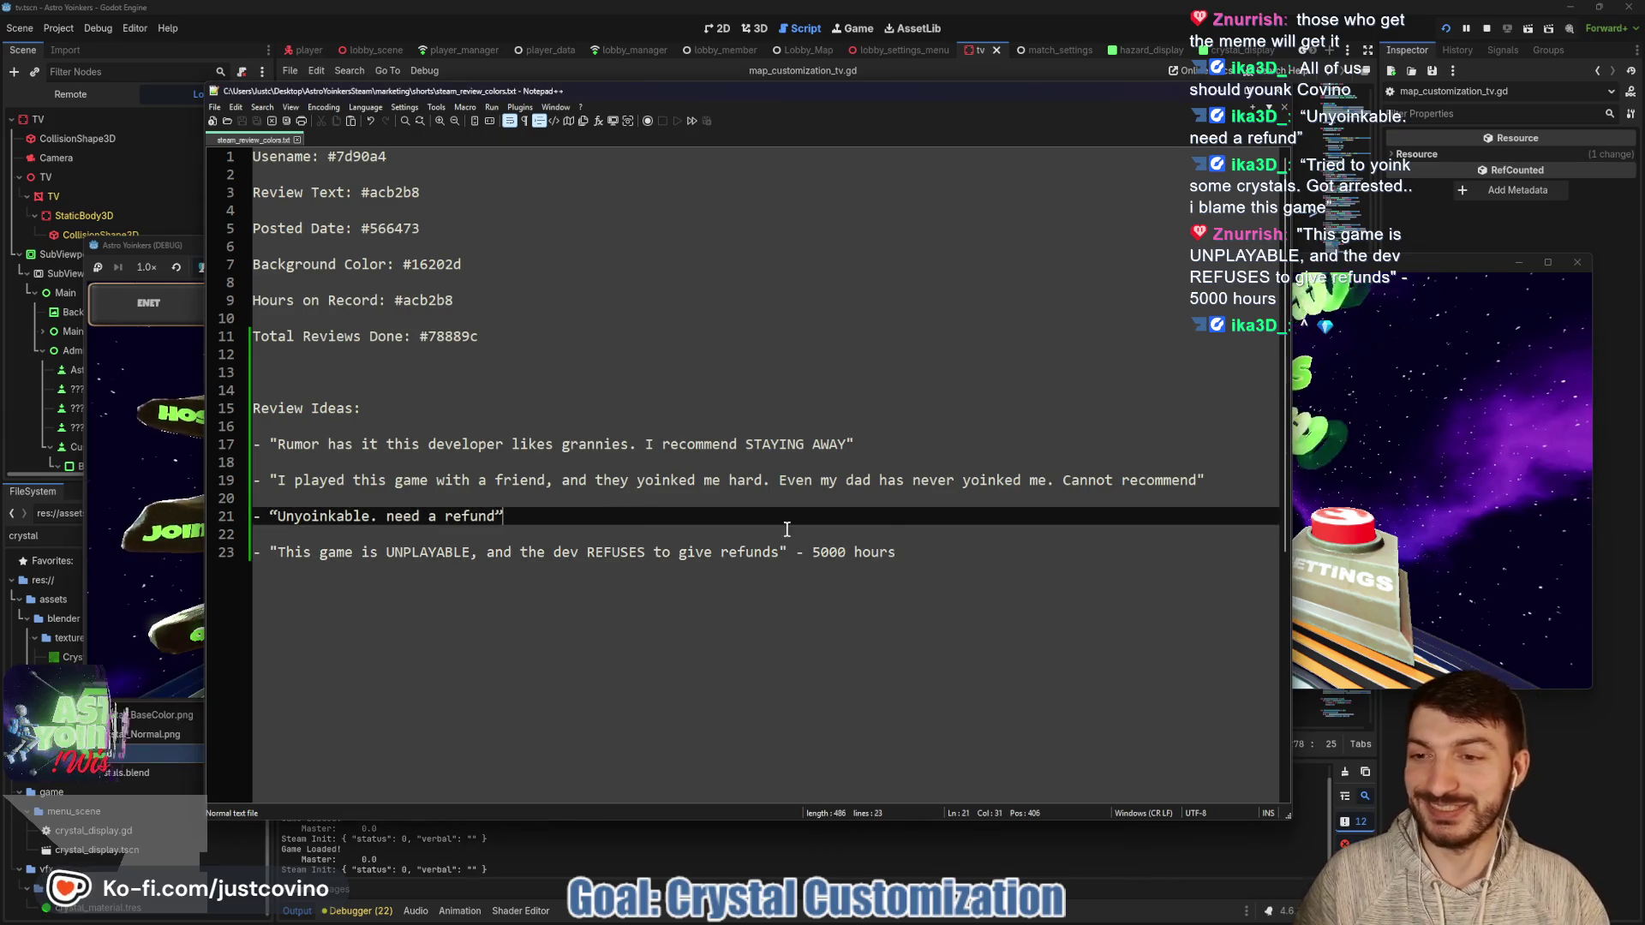
{"action": "left_click", "coordinate": [948, 555]}
{"action": "key", "text": "Return"}
{"action": "key", "text": "Return"}
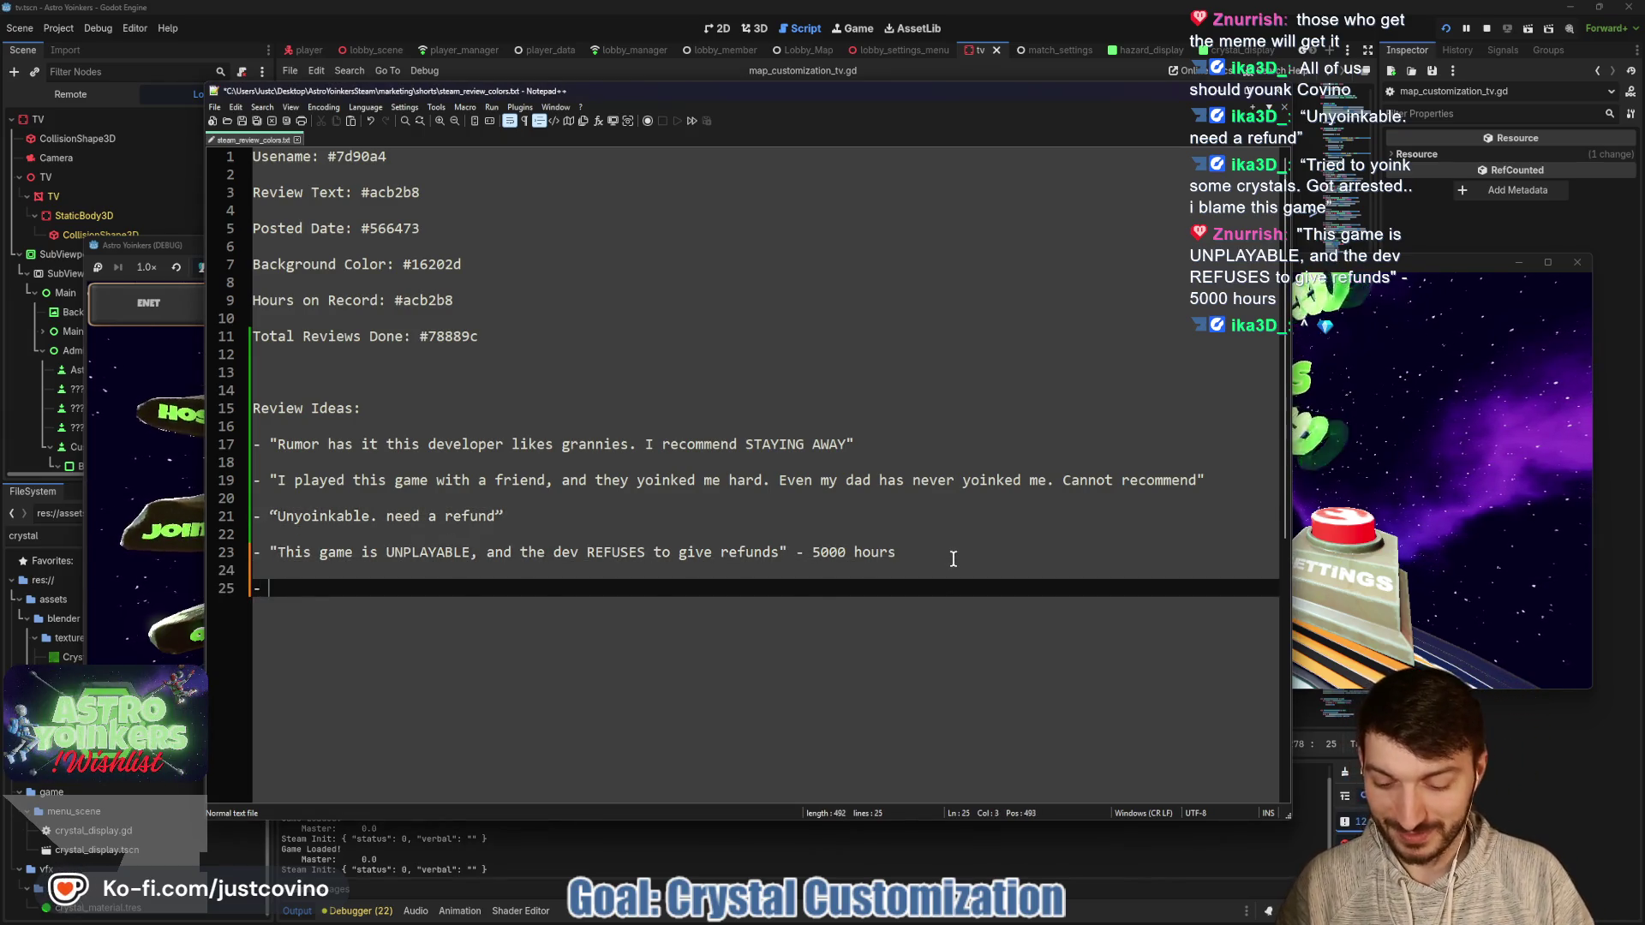
{"action": "type", "text": "“Tried to yoink some crystals. Got arrested.. i blame this game”"}
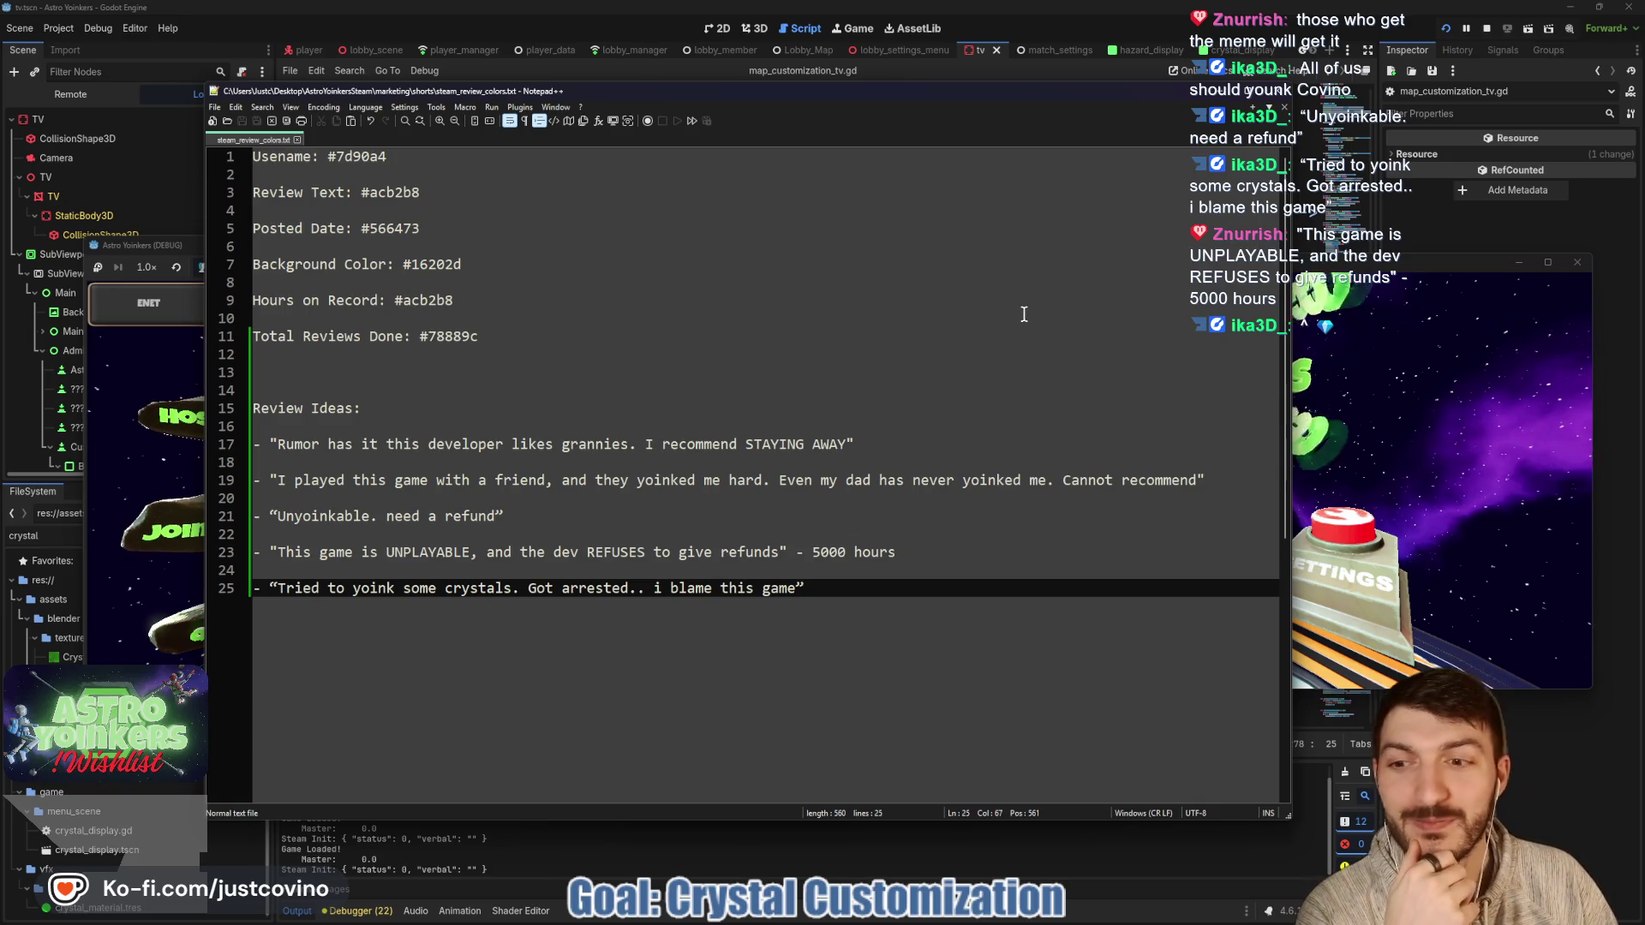
{"action": "key", "text": "alt+Tab"}
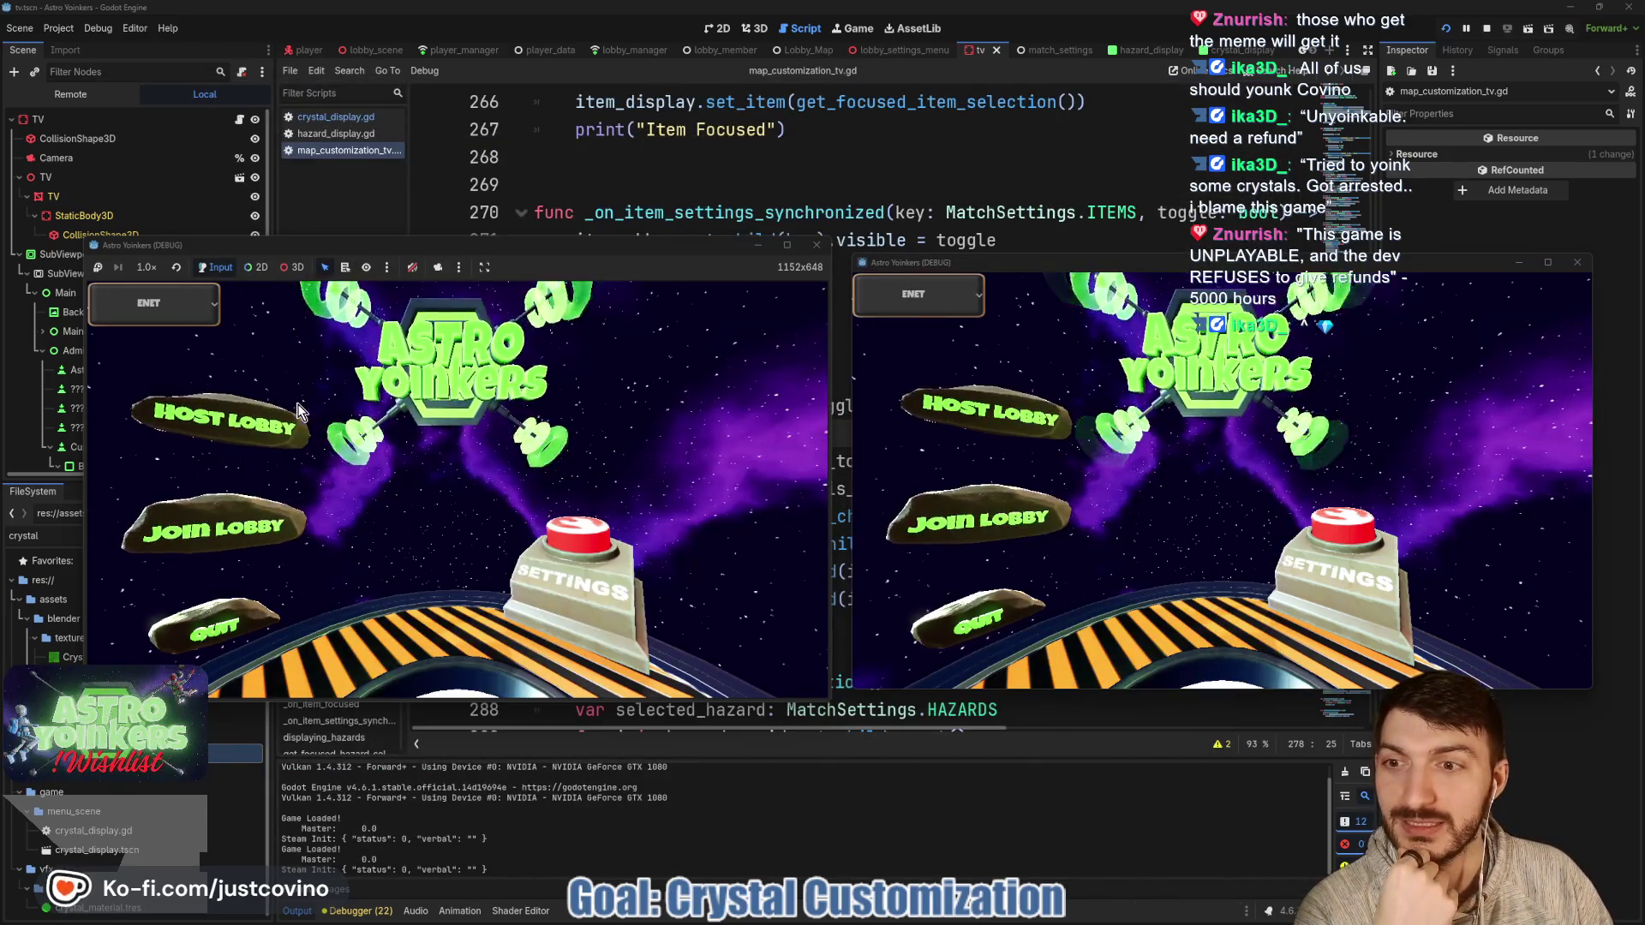
Host a lobby in the running game and walk the character to the map board.
{"action": "left_click", "coordinate": [253, 432]}
{"action": "left_click", "coordinate": [522, 437]}
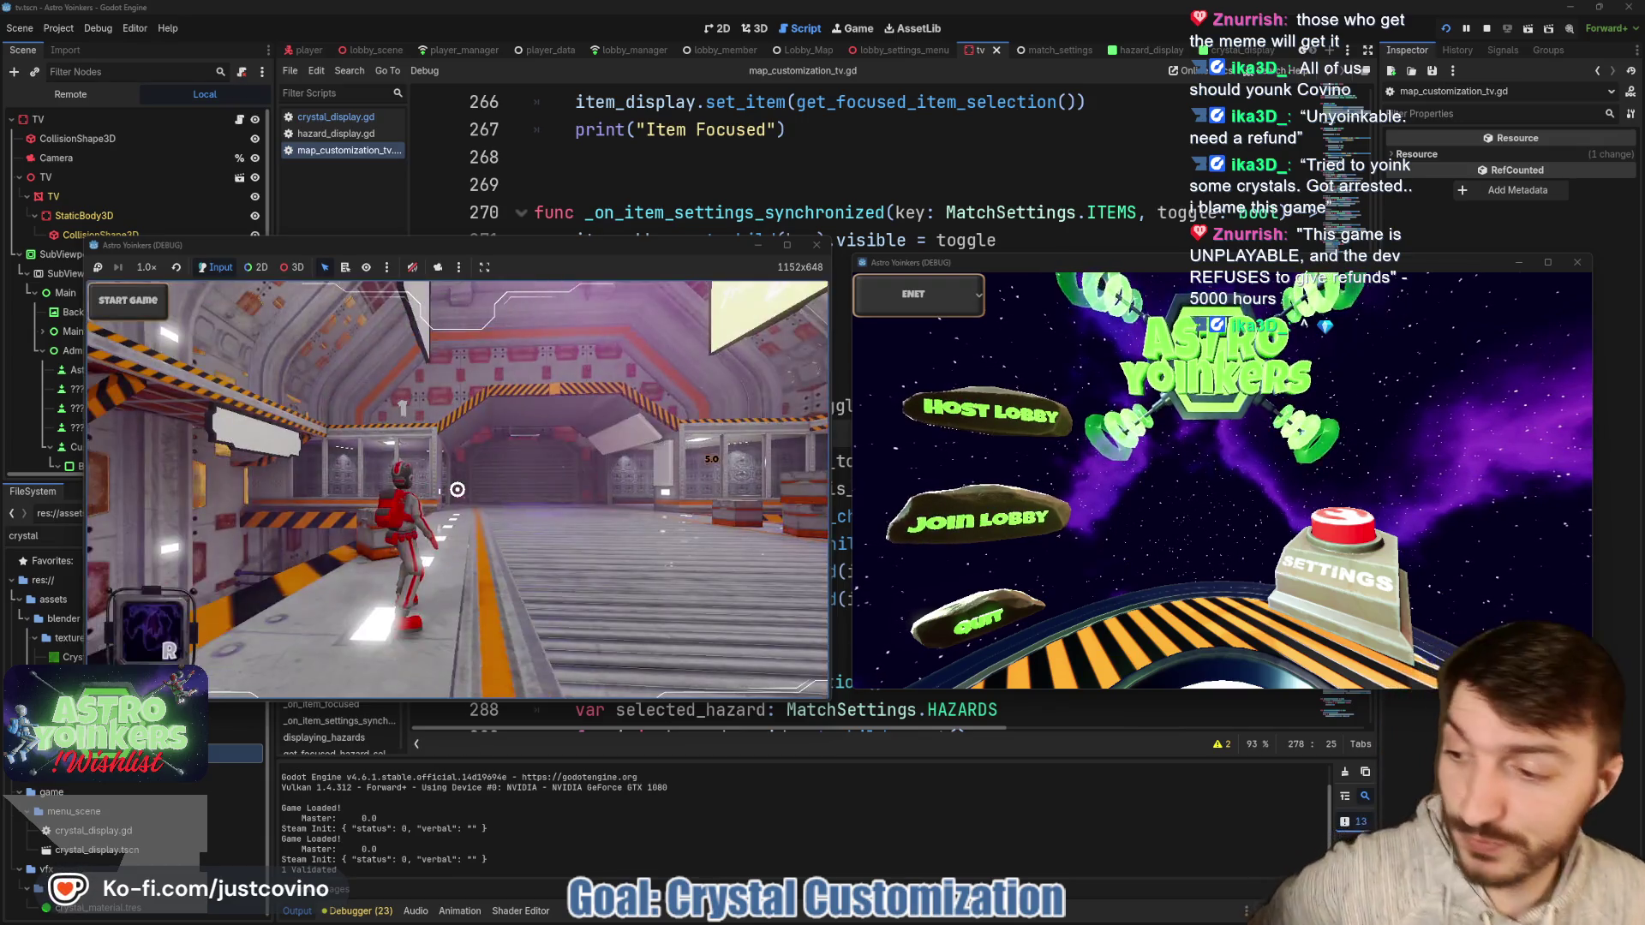
{"action": "key", "text": "w"}
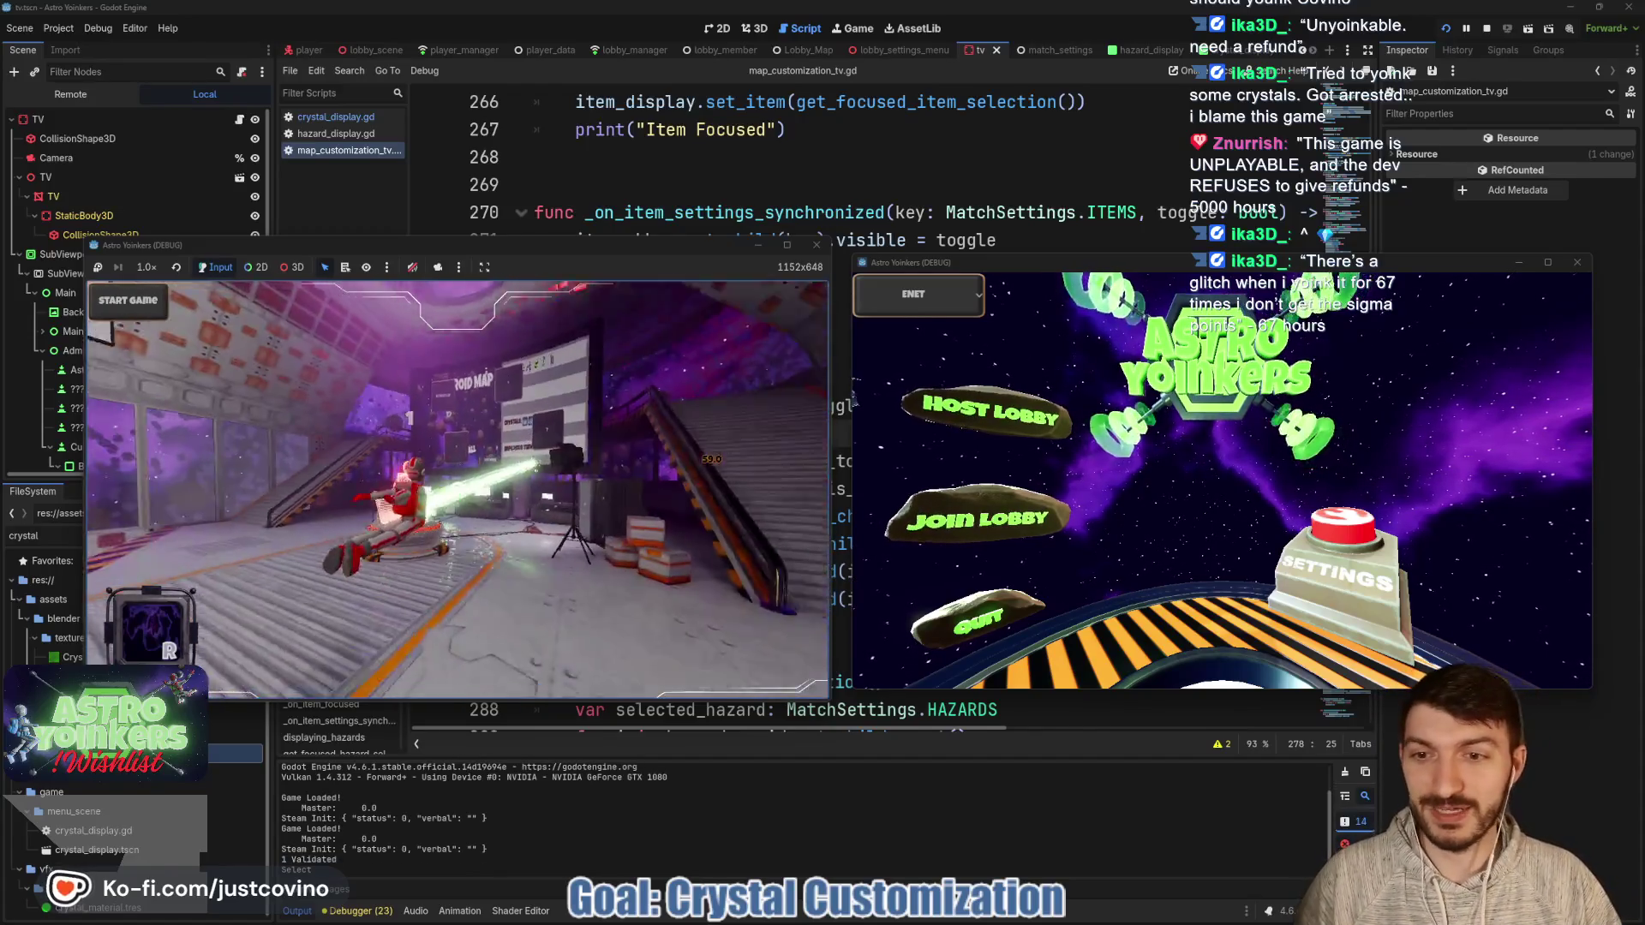
{"action": "key", "text": "space"}
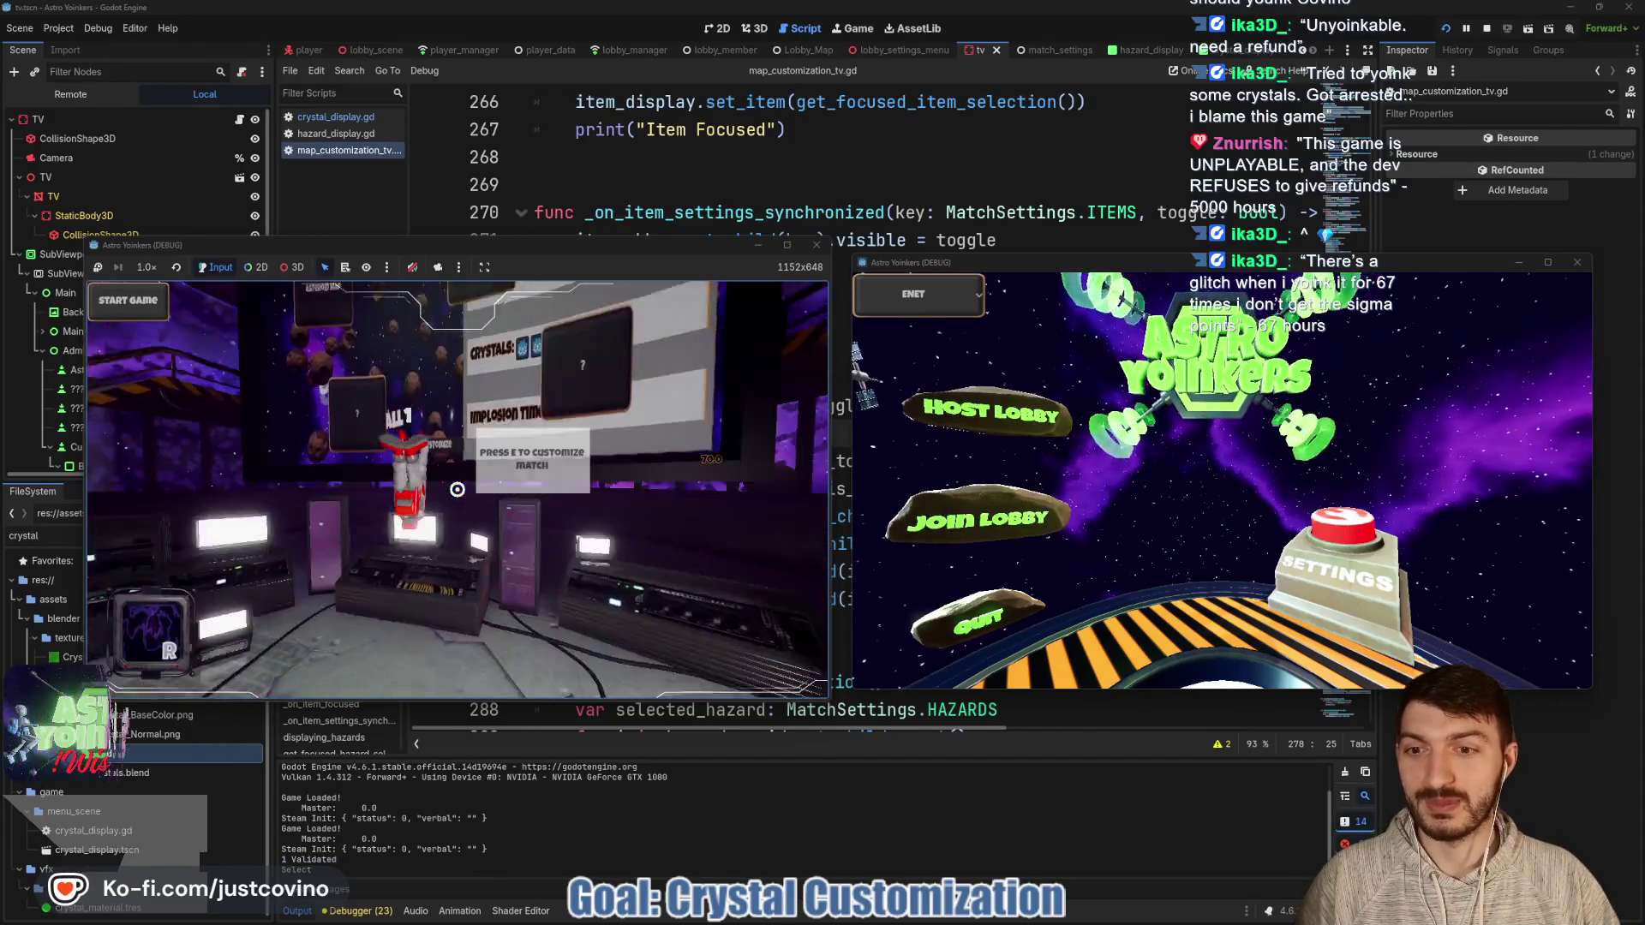
{"action": "key", "text": "e"}
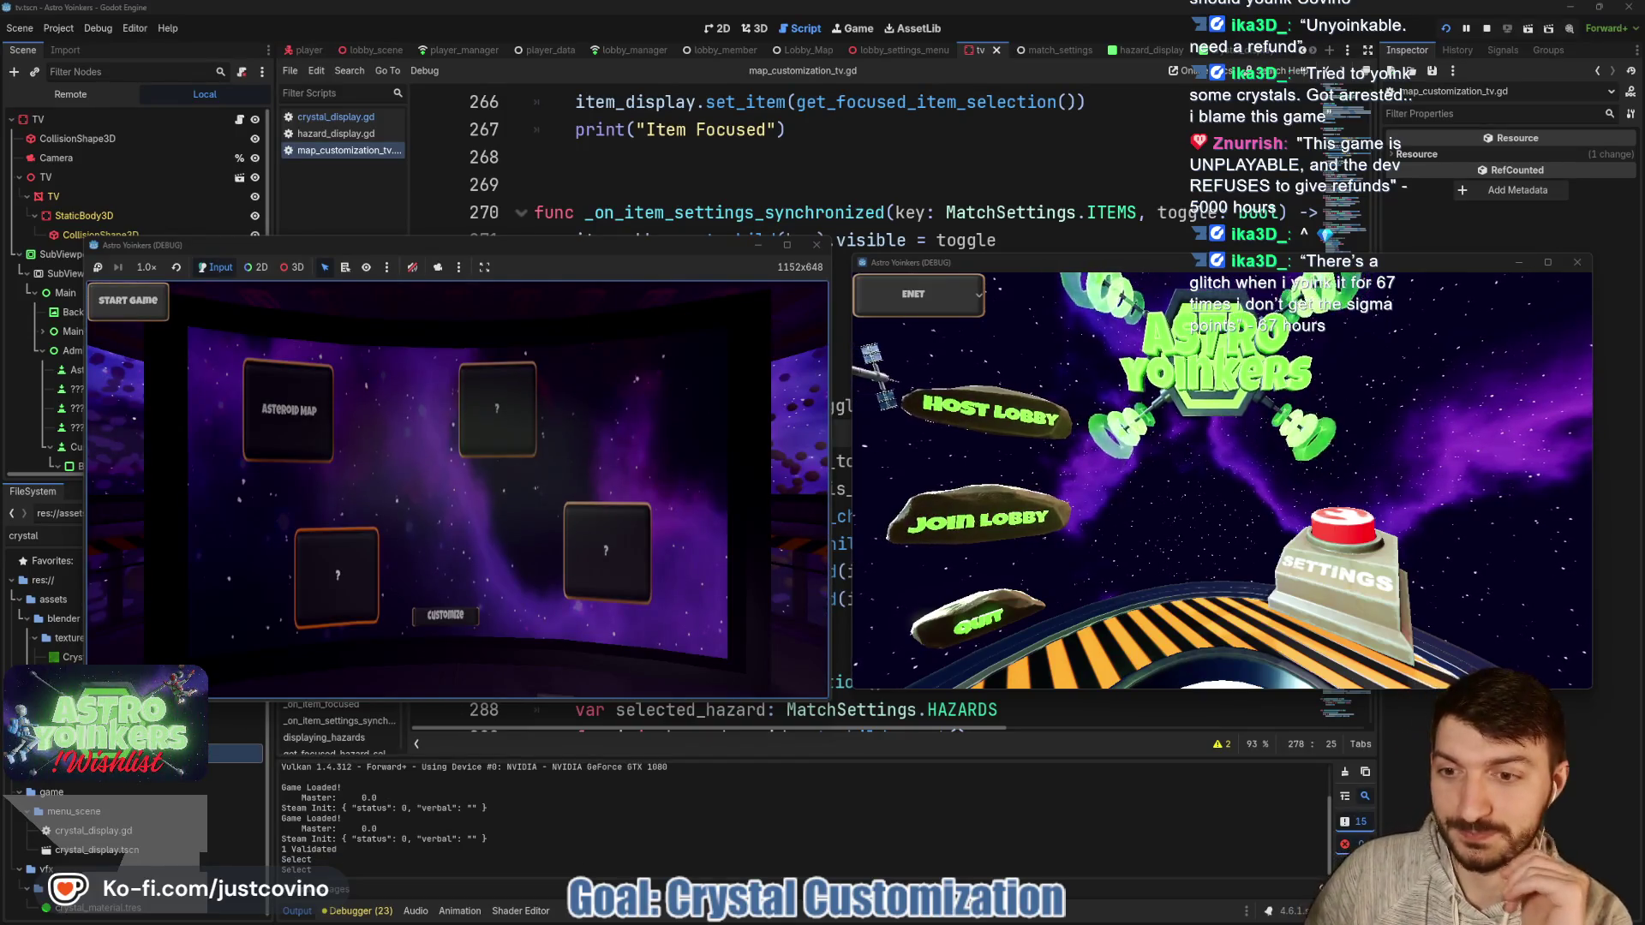
Open Crystals customization, move between Implosion Time and Captures Required, back out, then stop the game.
{"action": "key", "text": "Return"}
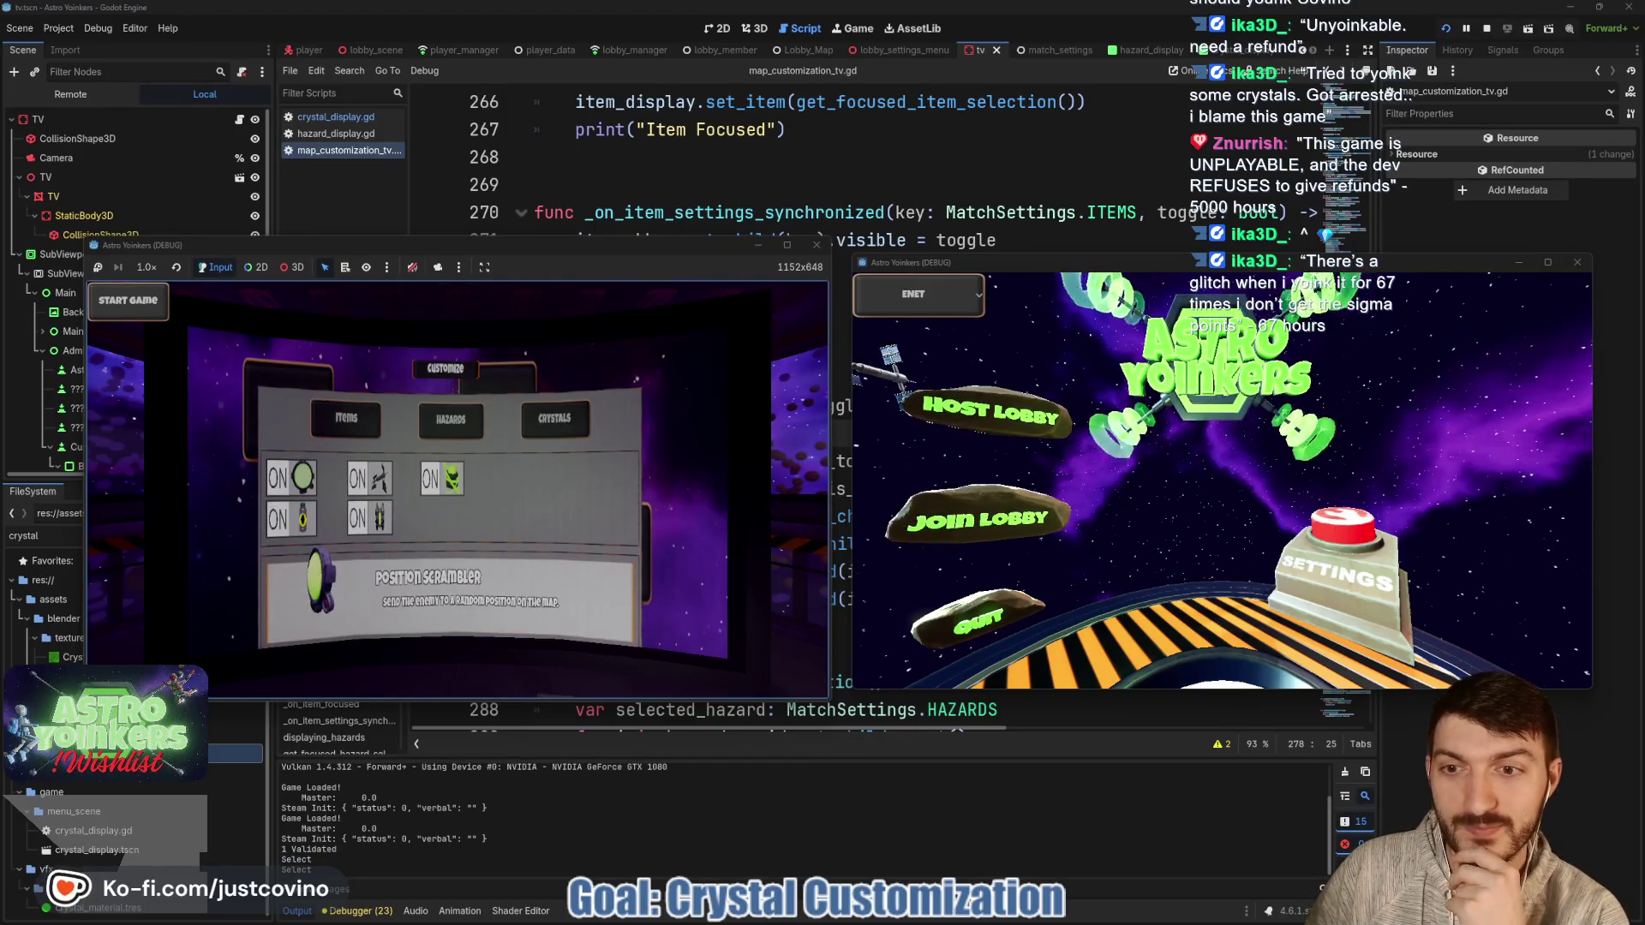
{"action": "key", "text": "q"}
{"action": "key", "text": "Right"}
{"action": "key", "text": "Left"}
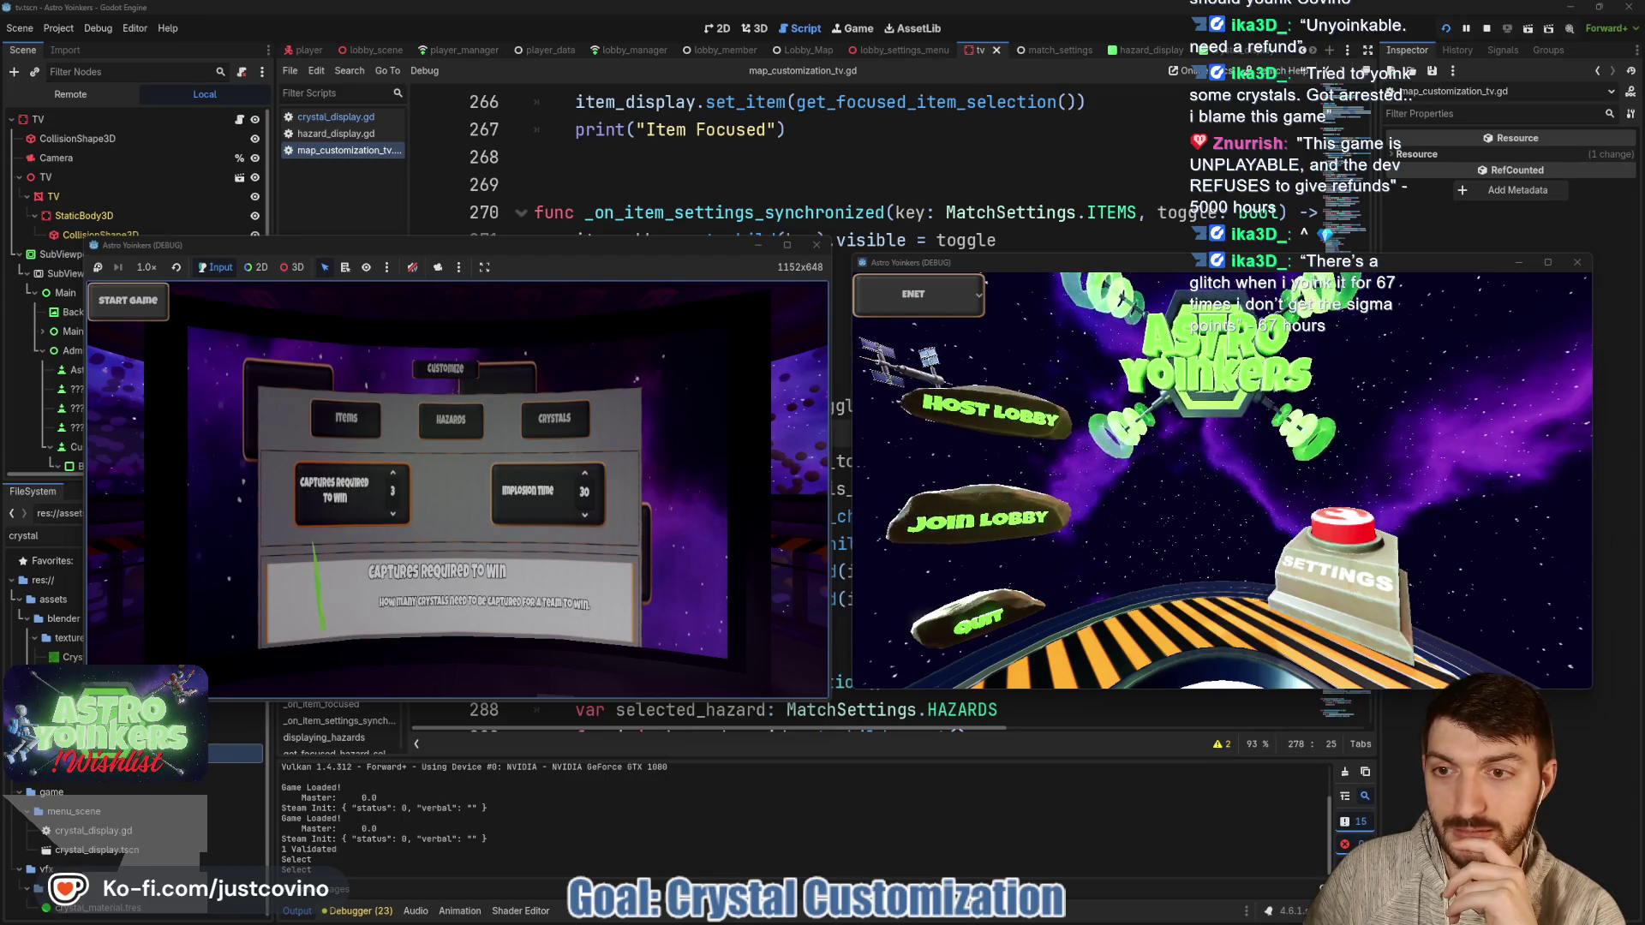
{"action": "key", "text": "Escape"}
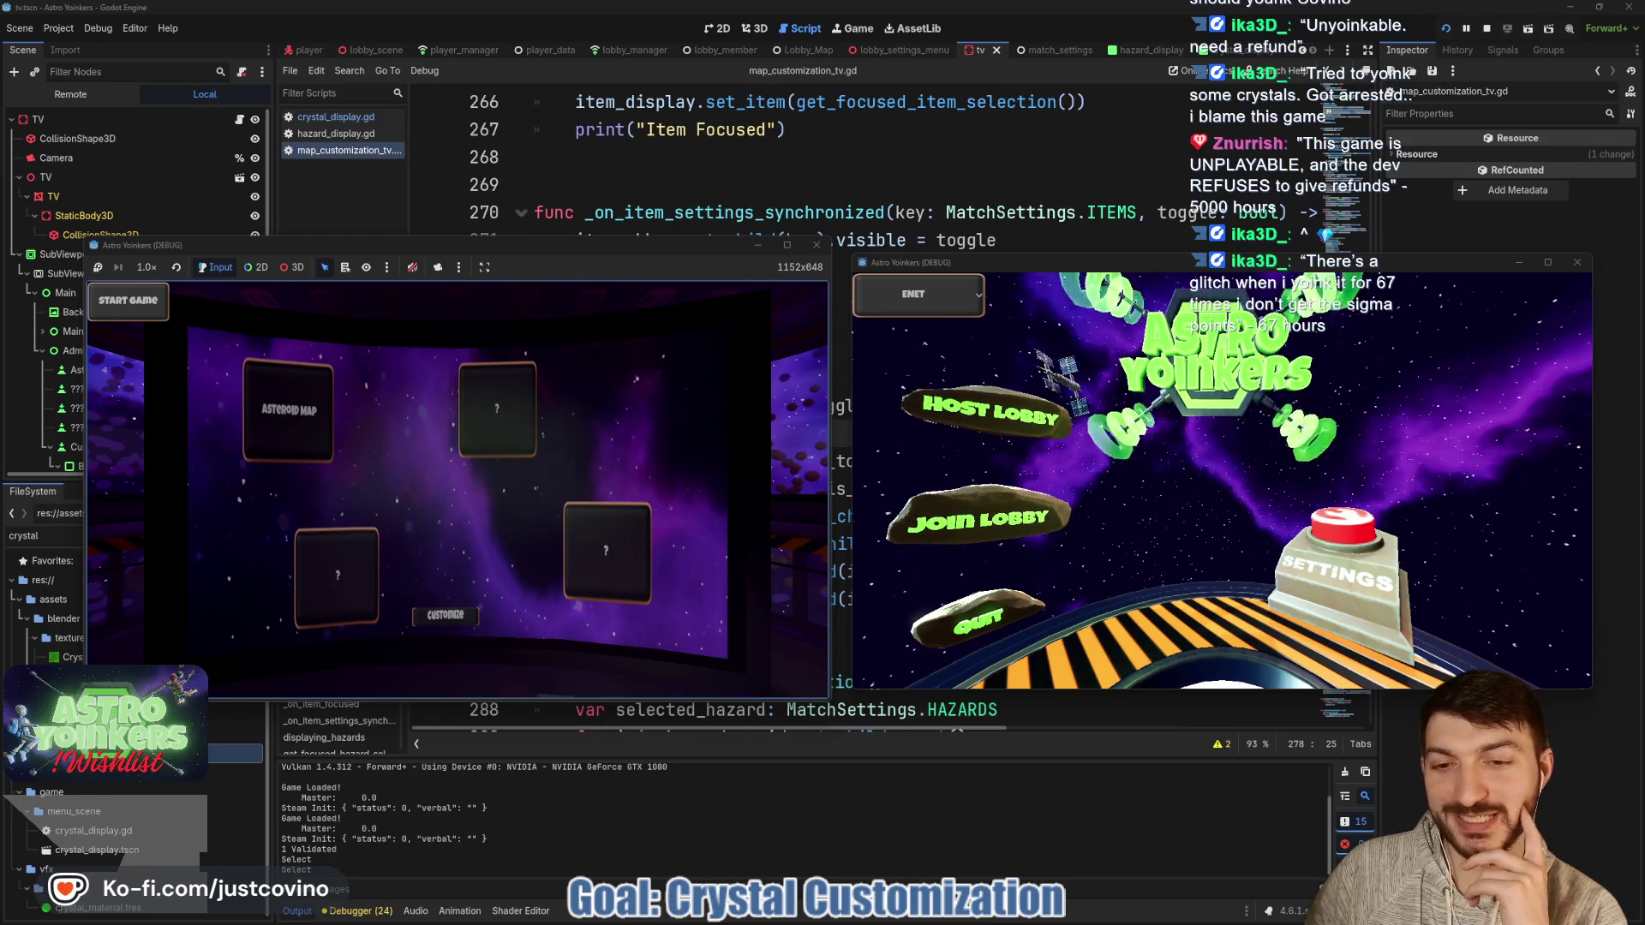
{"action": "key", "text": "F8"}
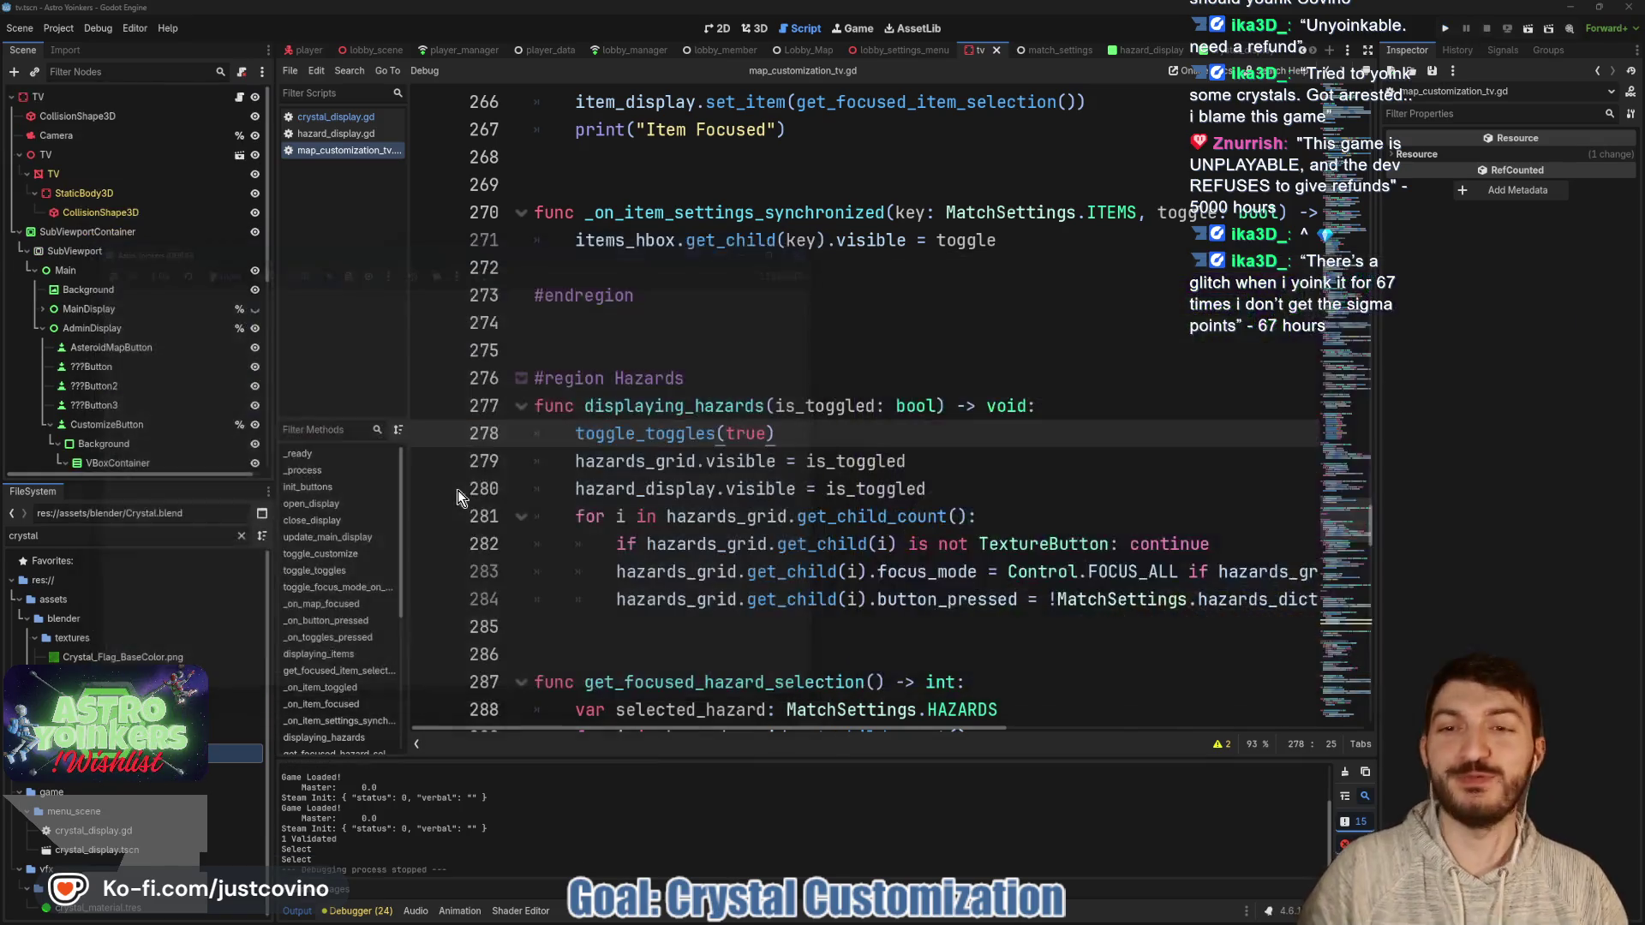
{"action": "left_click", "coordinate": [836, 407]}
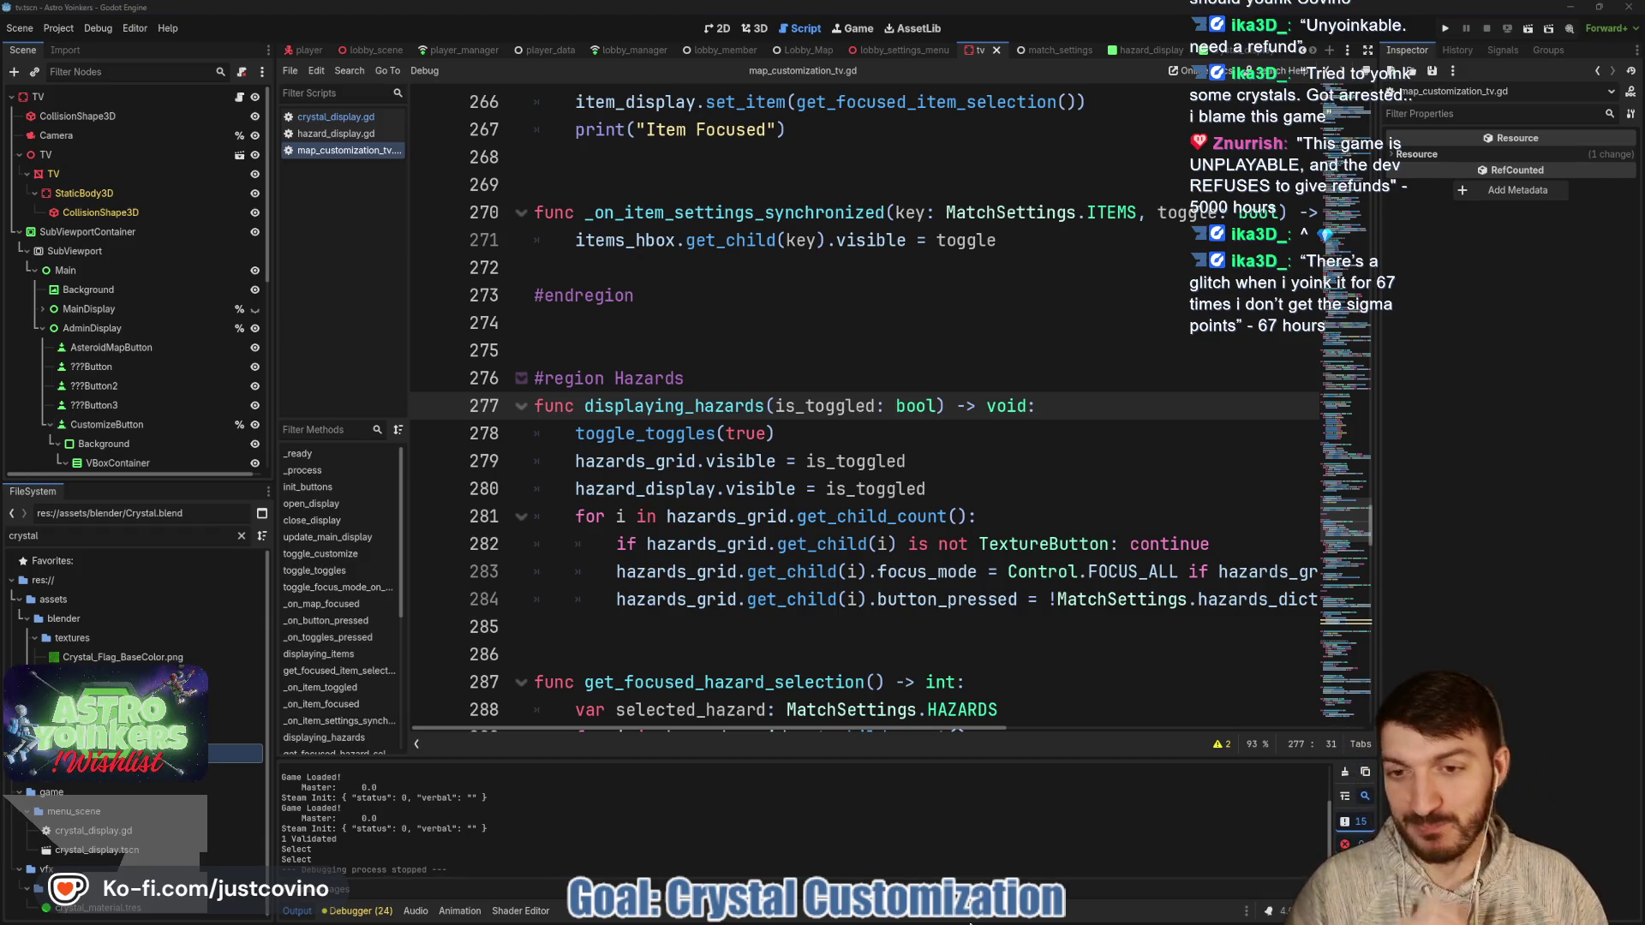
Paste the 67-times glitch and girlfriend quotes as Review Ideas on lines 27 and 29.
{"action": "mouse_move", "coordinate": [1071, 910]}
{"action": "left_click", "coordinate": [993, 921]}
{"action": "left_click", "coordinate": [876, 584]}
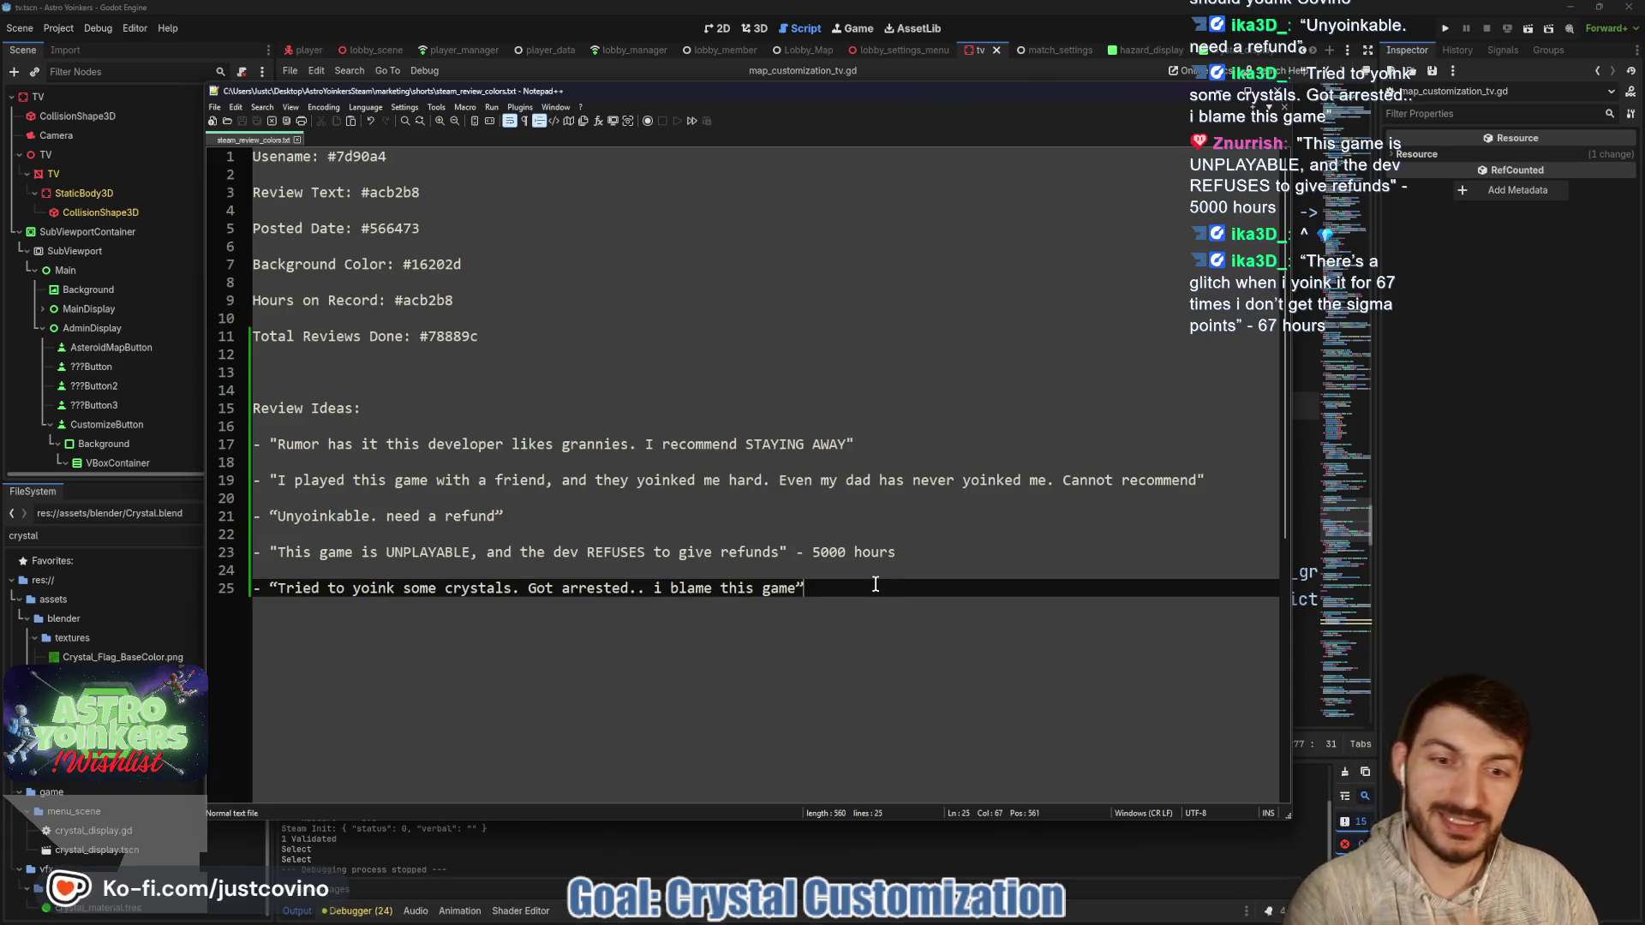
{"action": "key", "text": "Return"}
{"action": "key", "text": "Return"}
{"action": "type", "text": "“There’s a glitch when i yoink it for 67 times i don’t get the sigma points” - 67 hours"}
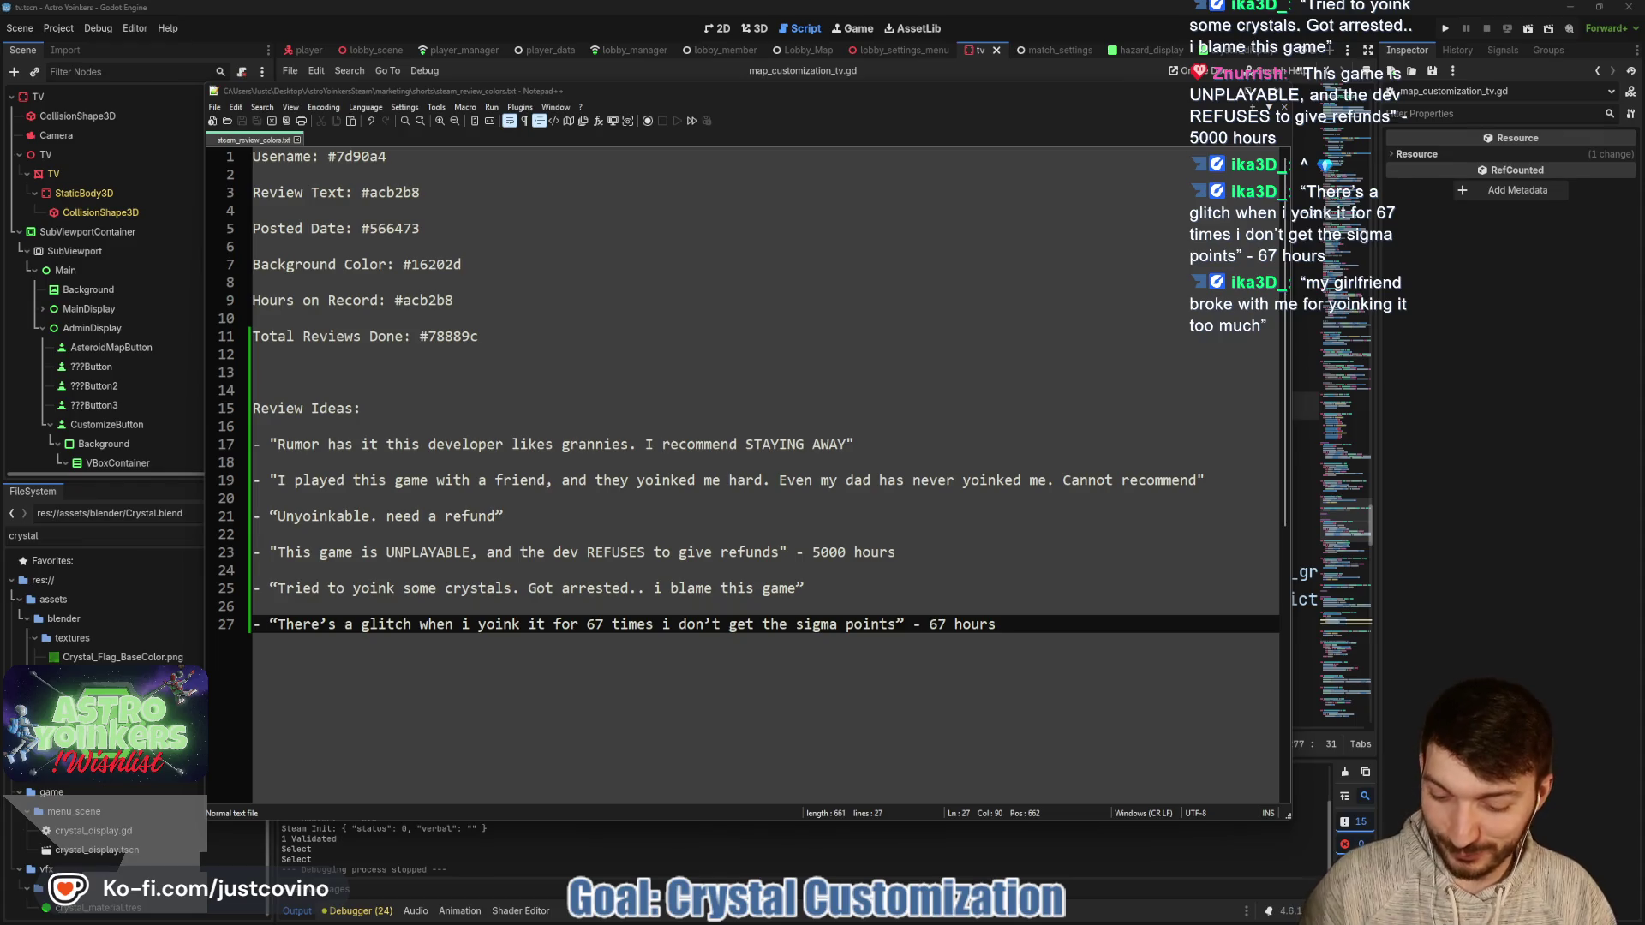
{"action": "left_click", "coordinate": [1055, 623]}
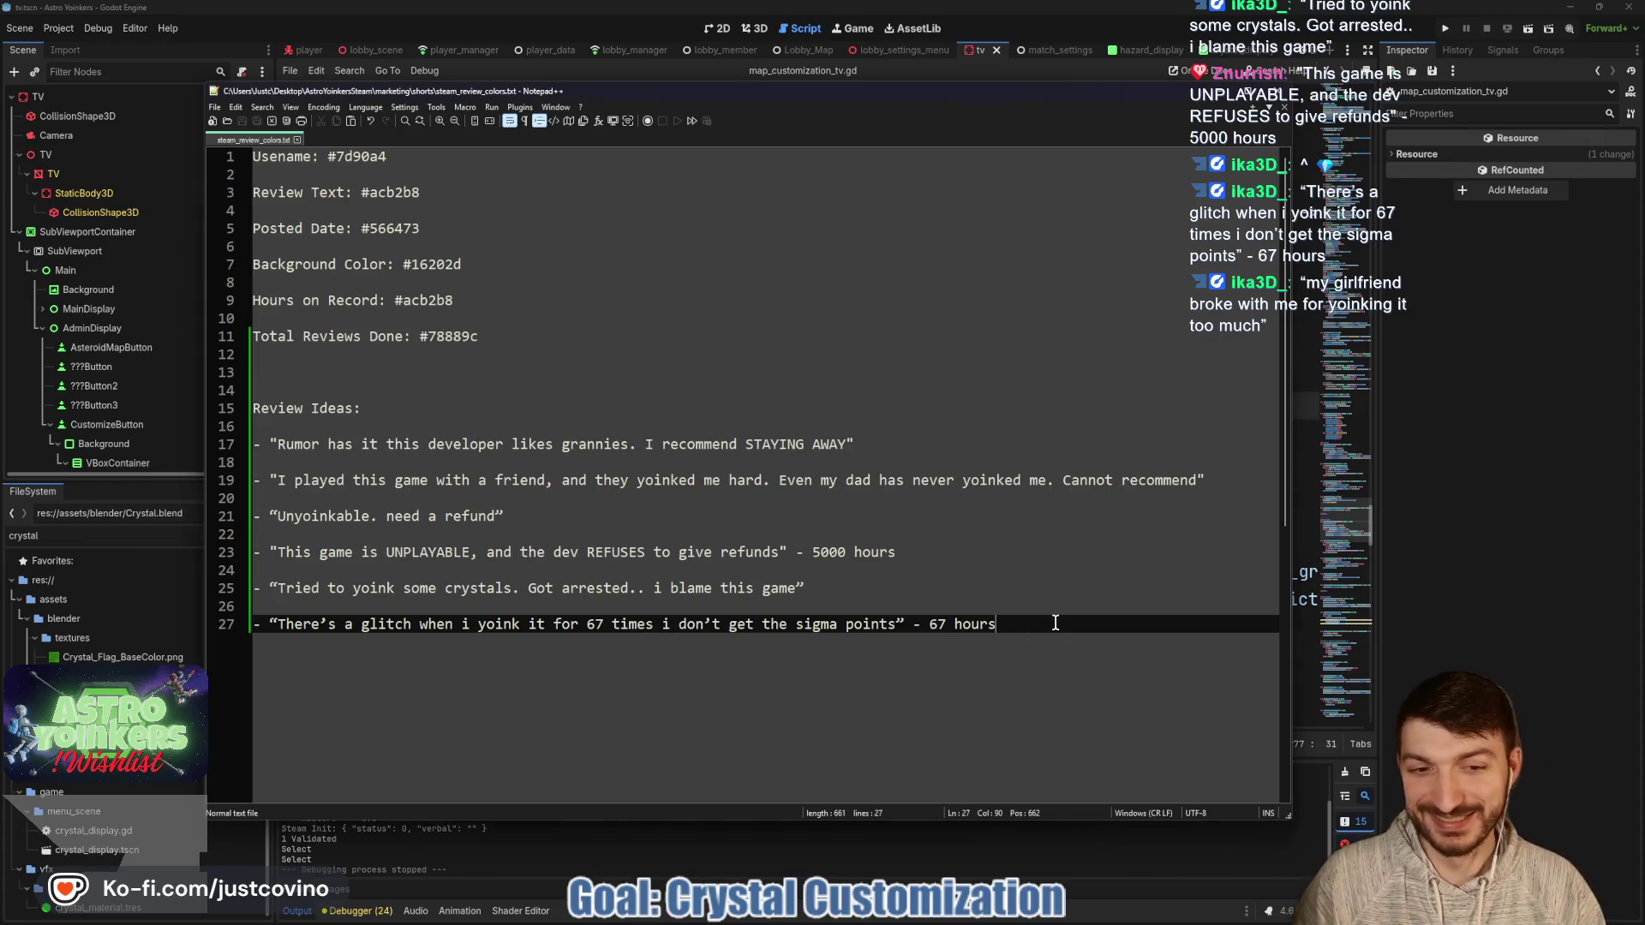
{"action": "key", "text": "Return"}
{"action": "key", "text": "Return"}
{"action": "type", "text": "“my girlfriend broke with me for yoinking it too much”"}
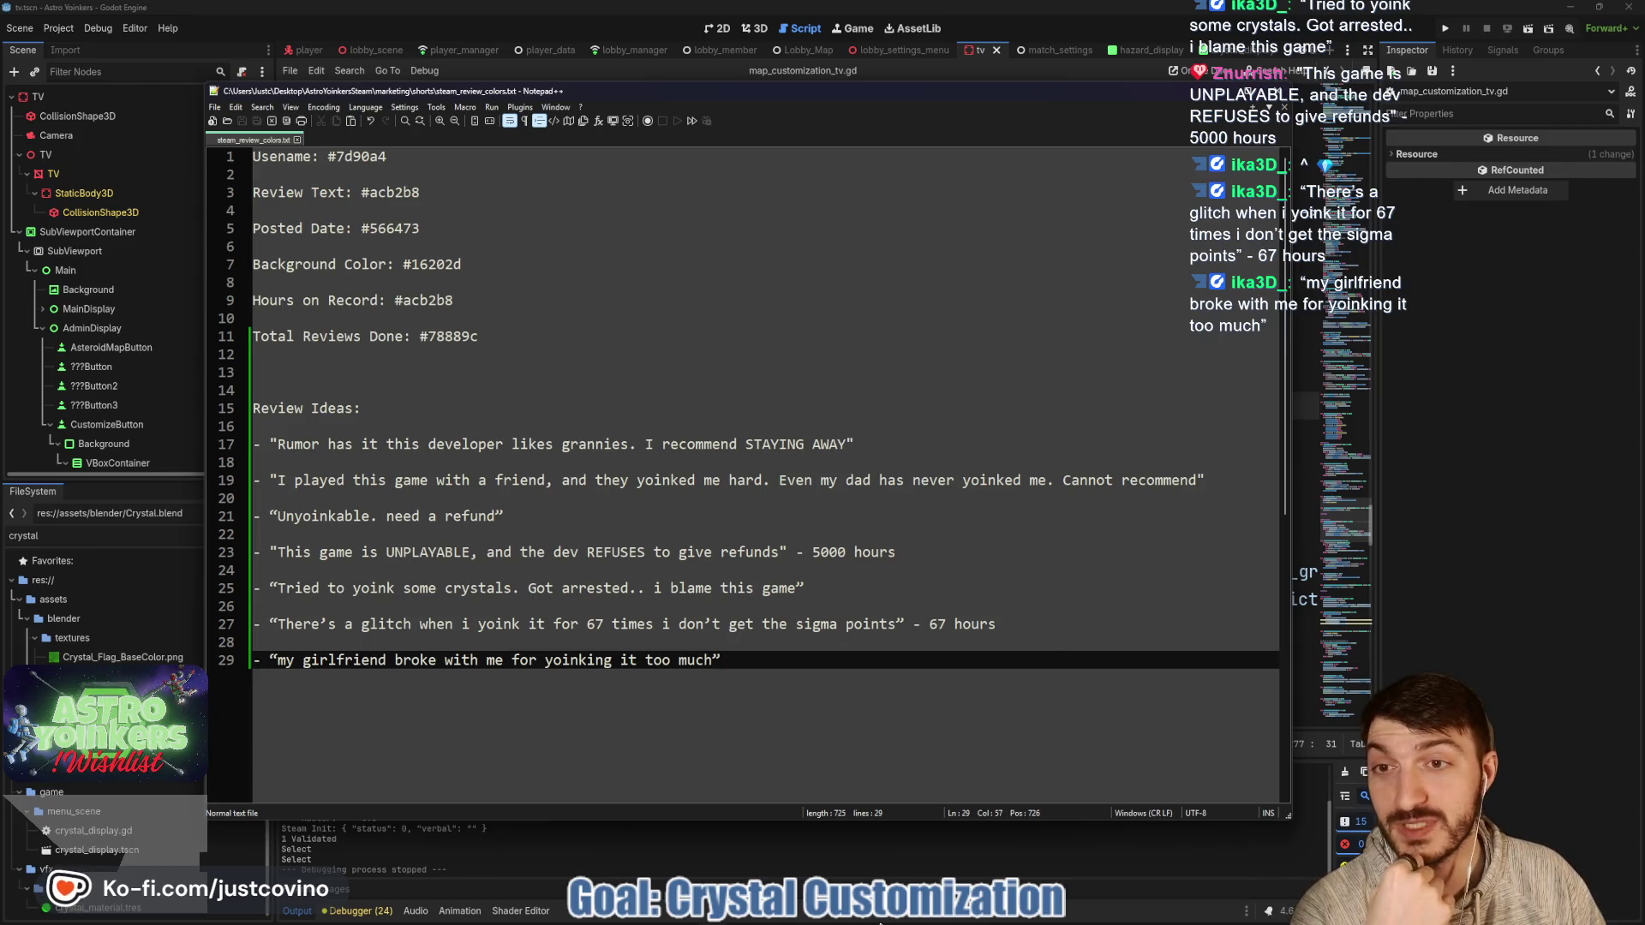
{"action": "mouse_move", "coordinate": [870, 922]}
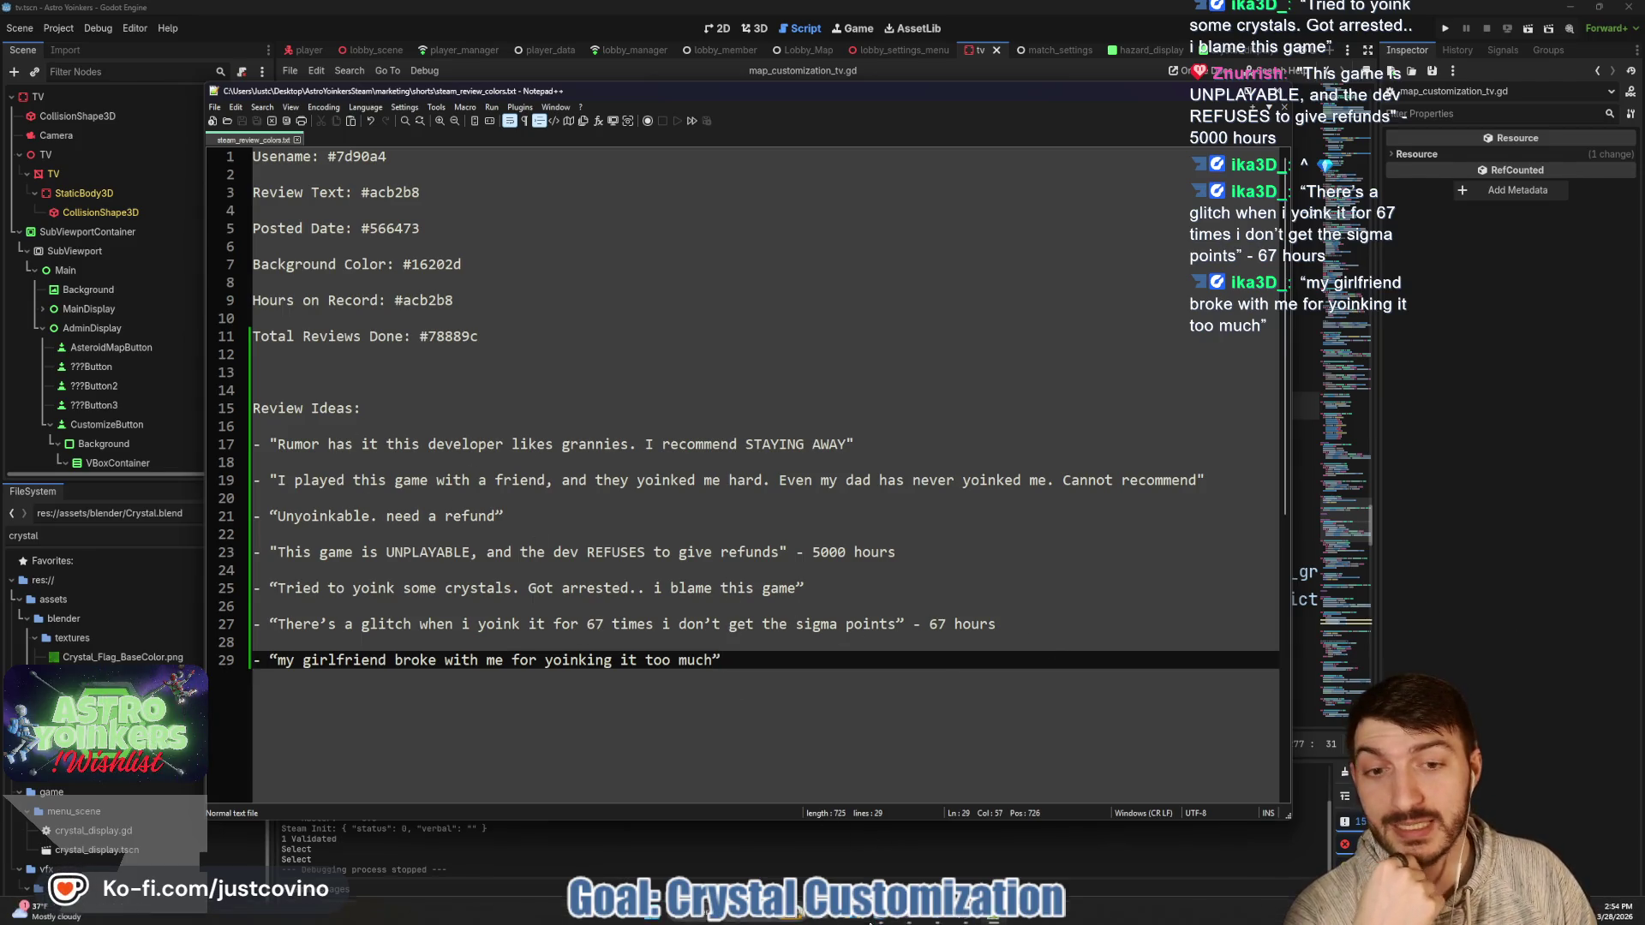
{"action": "mouse_move", "coordinate": [965, 921]}
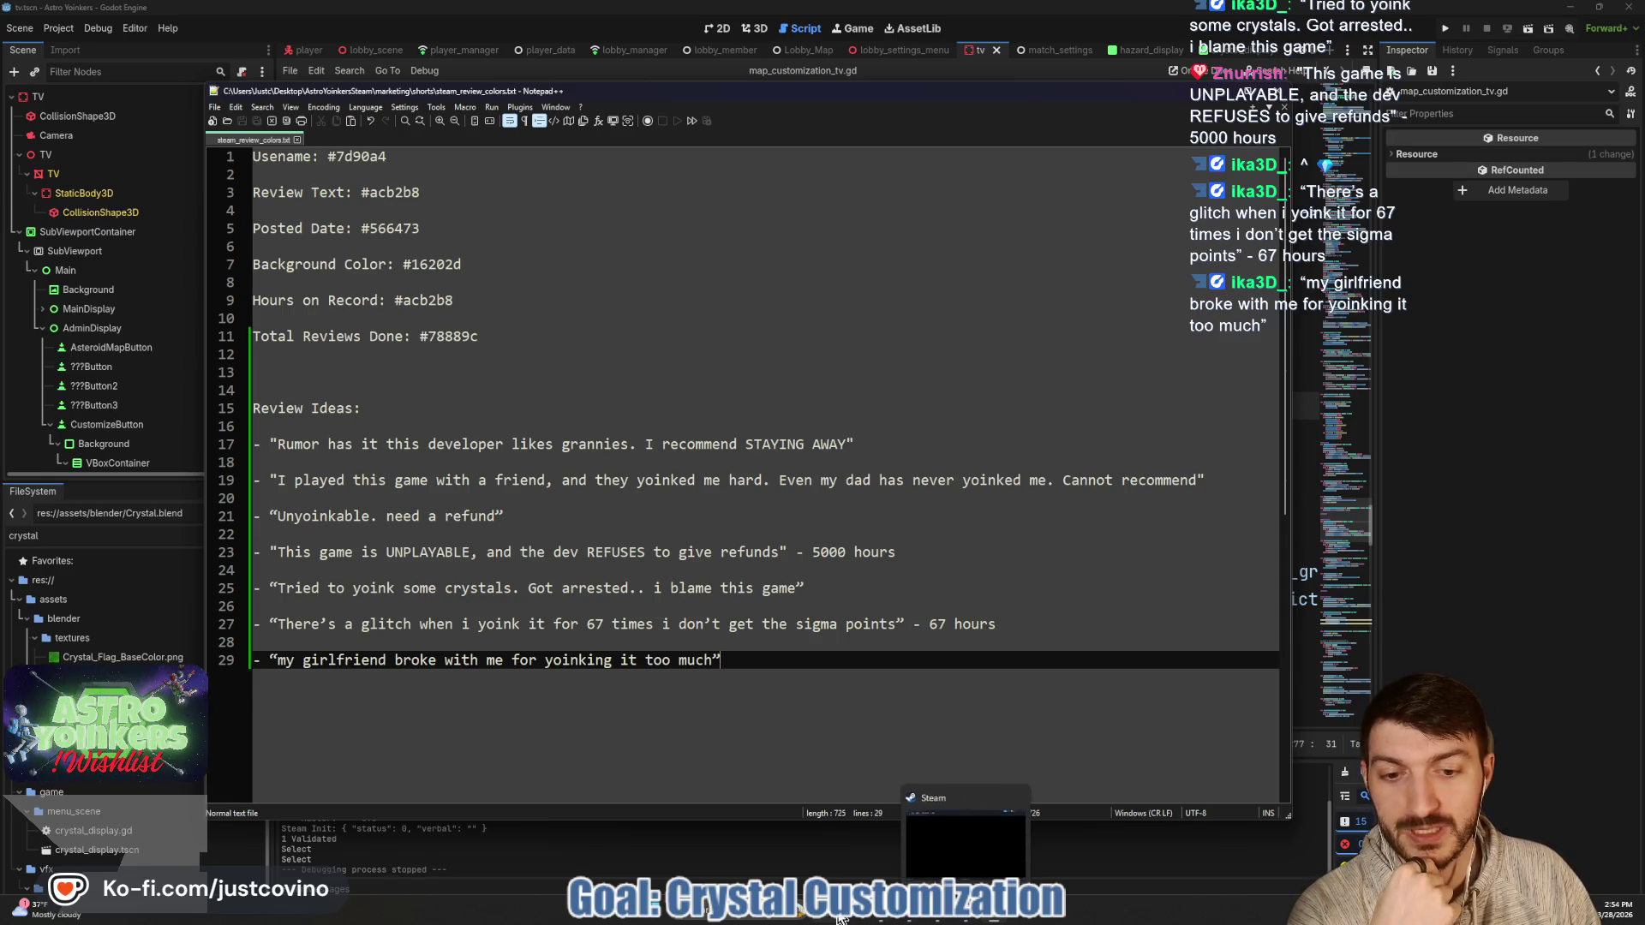
{"action": "left_click", "coordinate": [838, 918]}
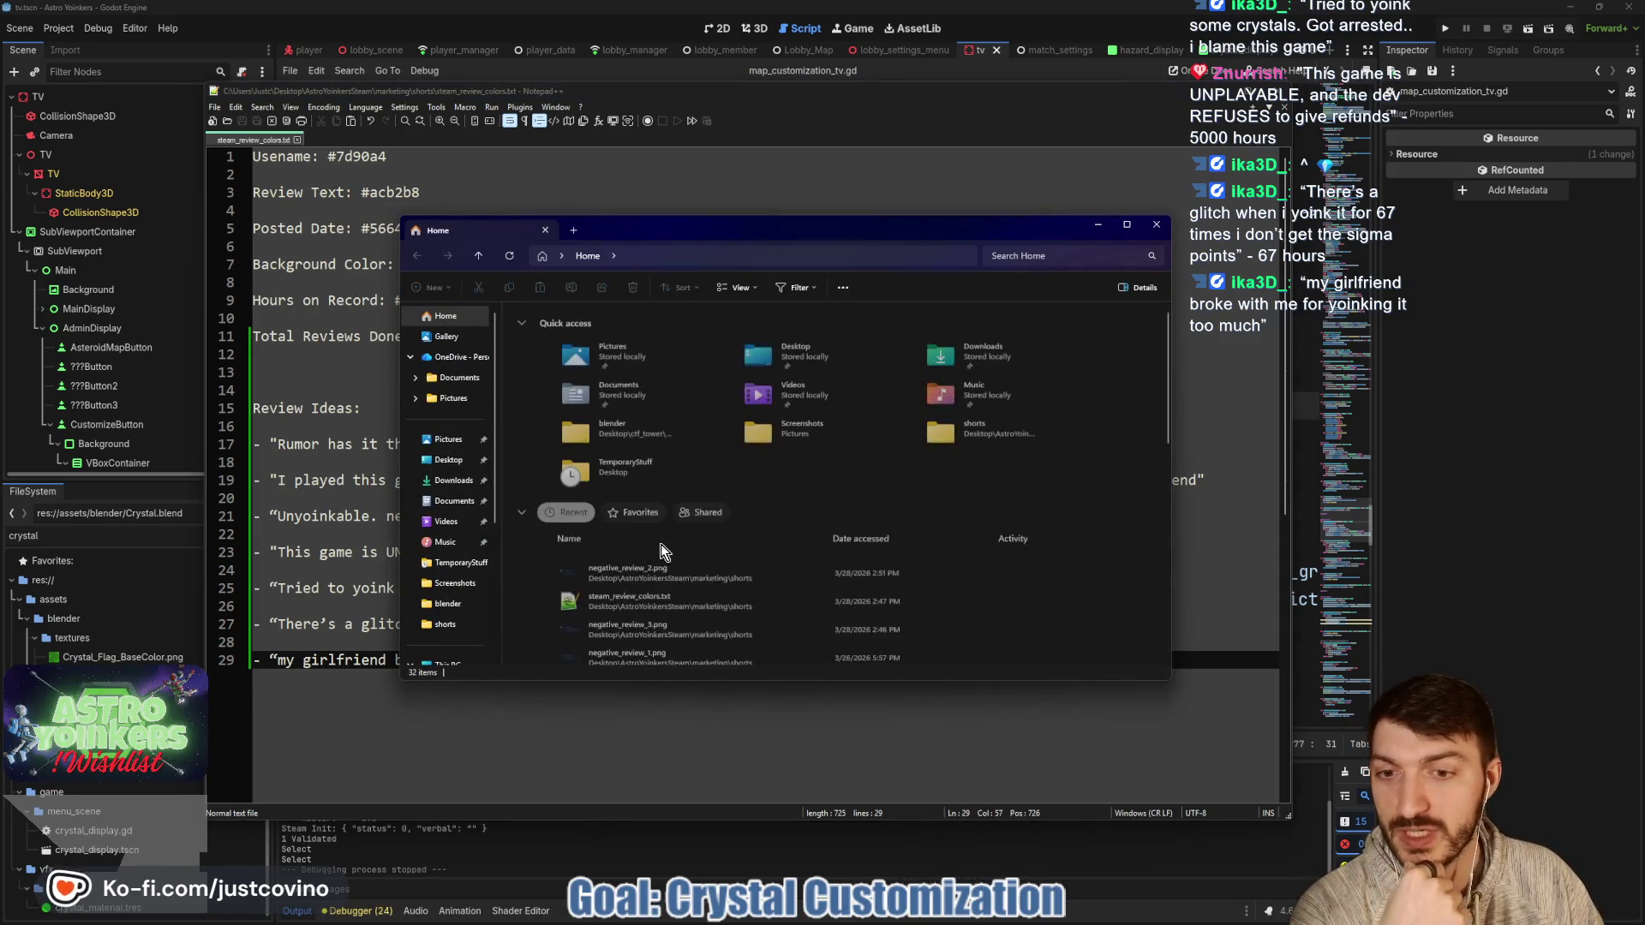
View negative_review_2.png, the 'This Developer STINKS!!!' mock review, in Photos, then close it.
{"action": "double_click", "coordinate": [653, 568]}
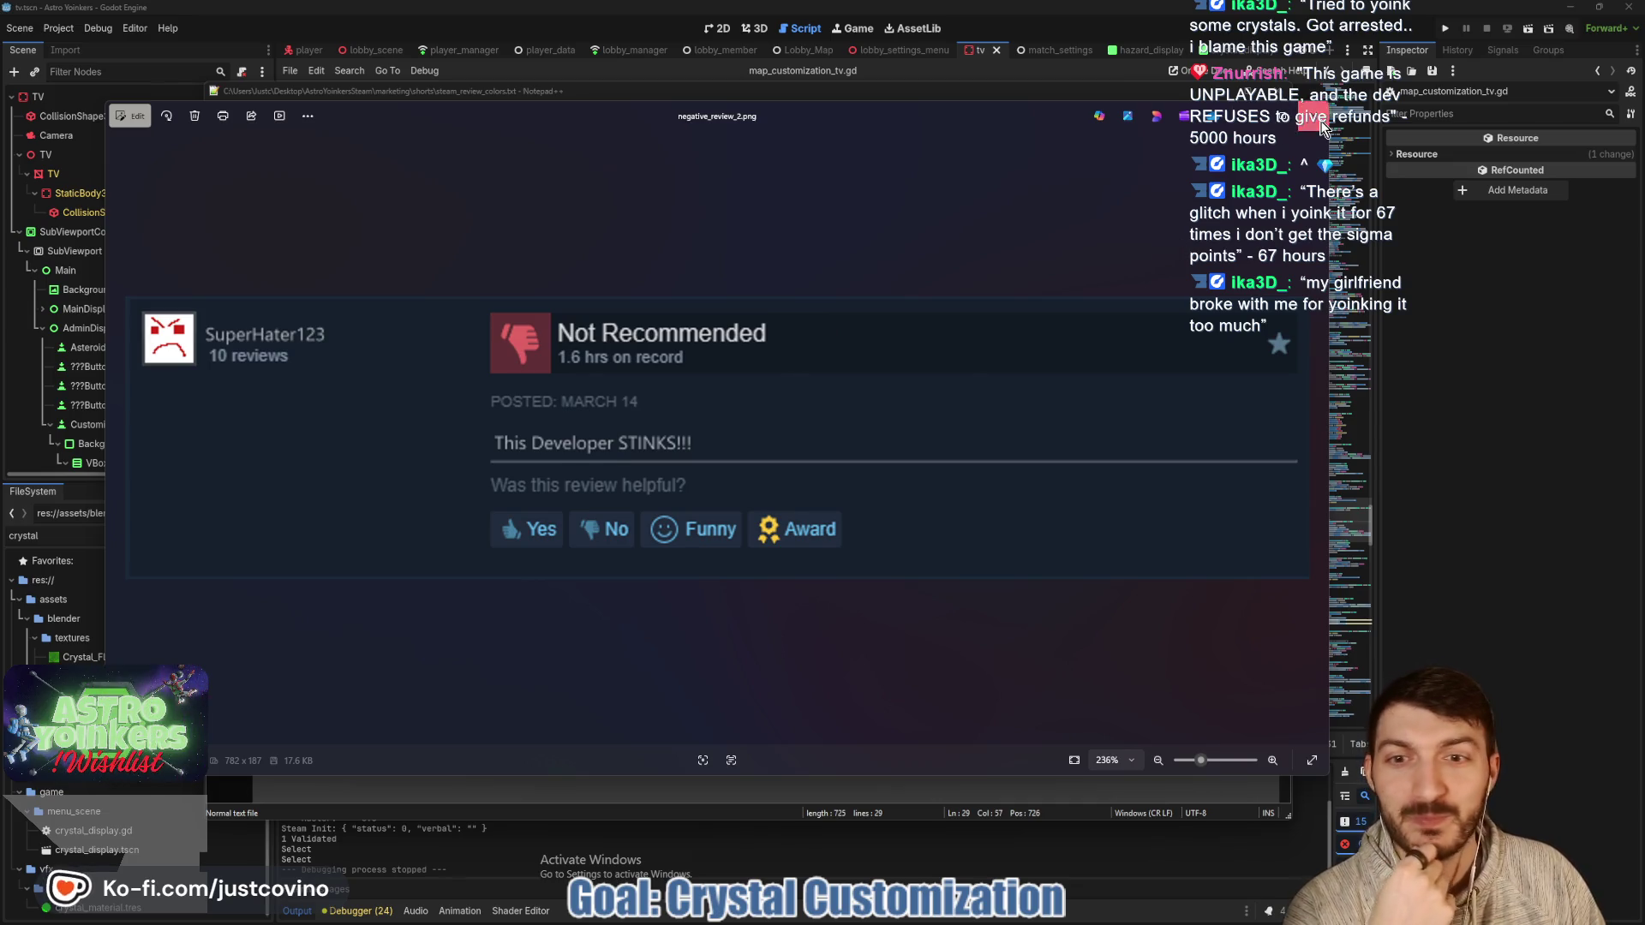
{"action": "left_click", "coordinate": [1322, 123]}
{"action": "left_click", "coordinate": [1169, 224]}
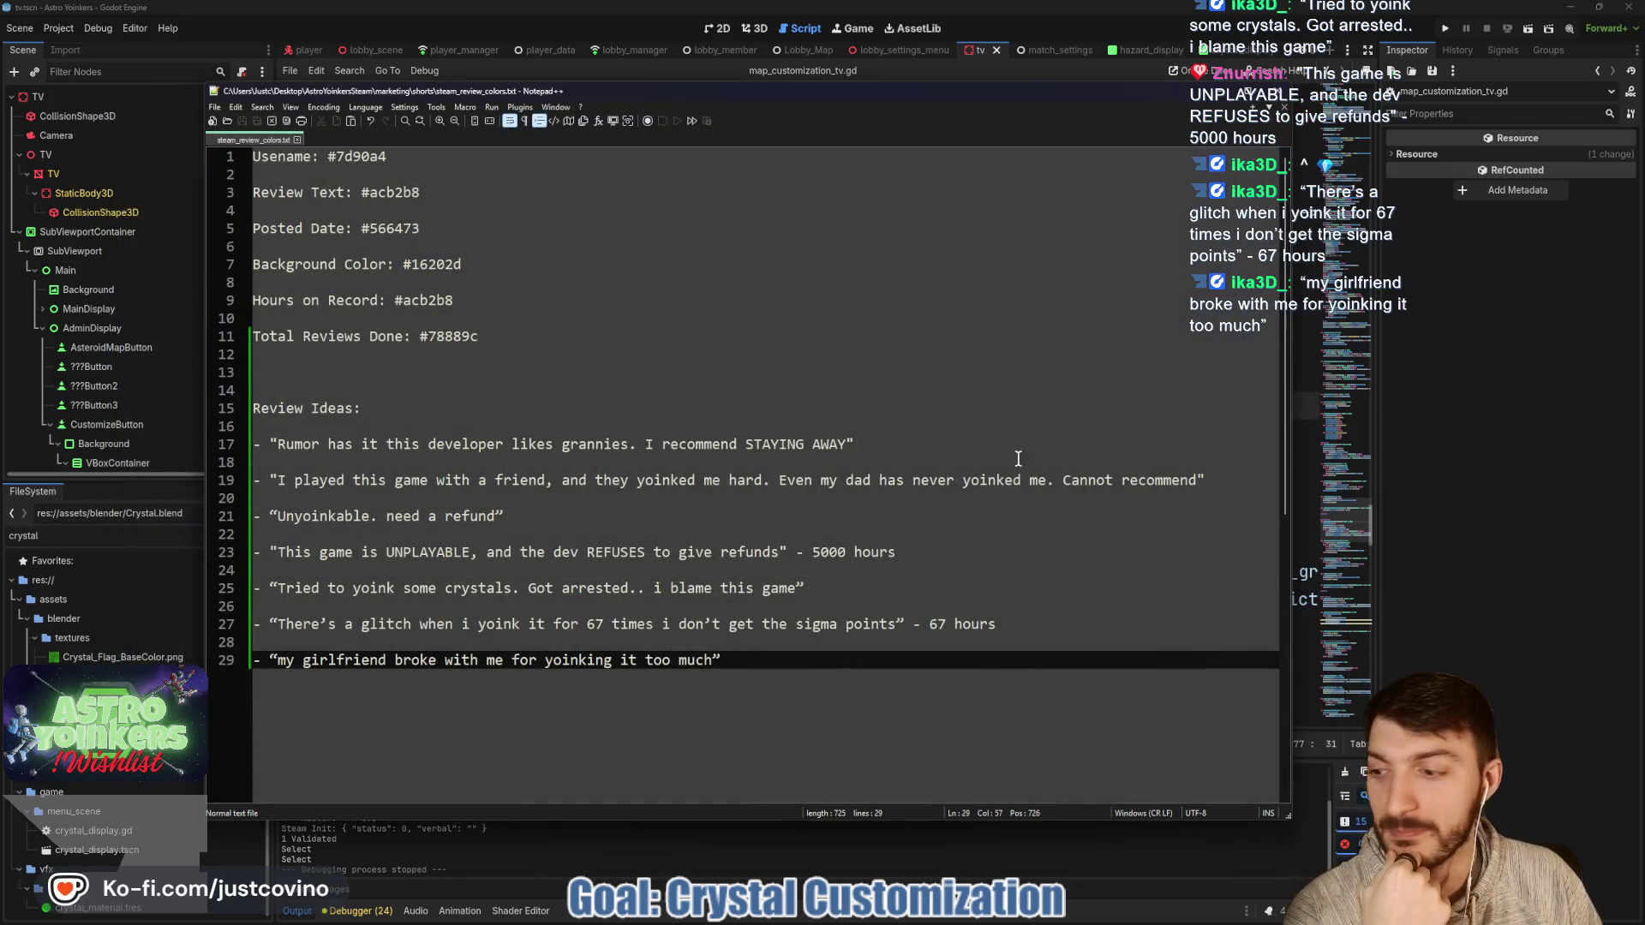
{"action": "left_click", "coordinate": [811, 636]}
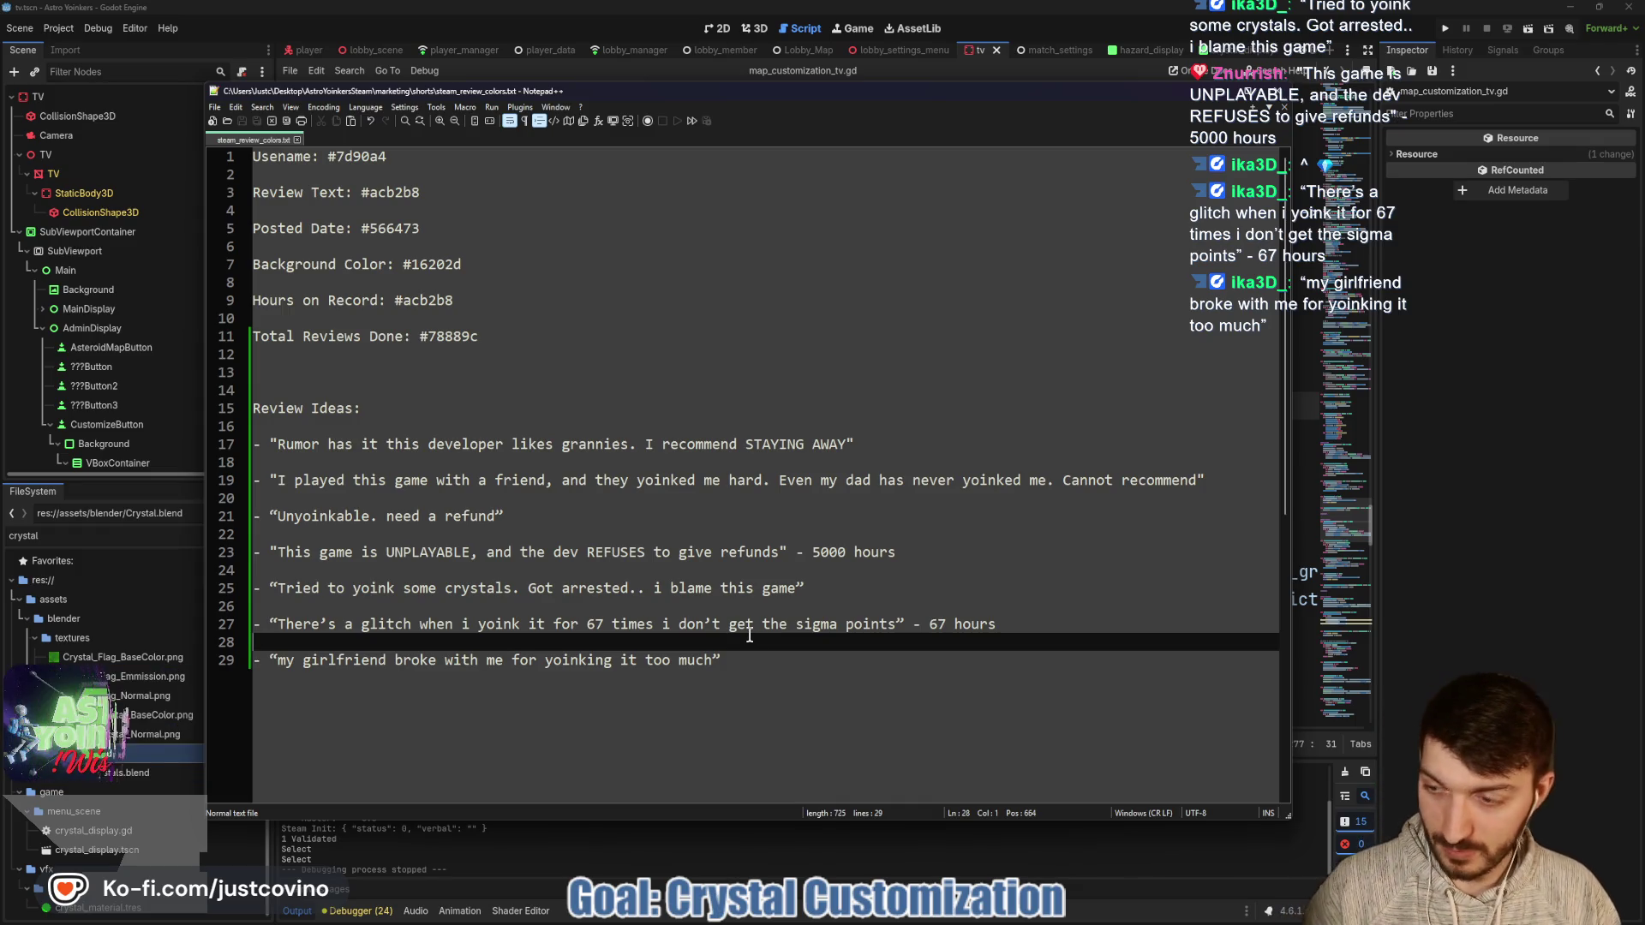
{"action": "key", "text": "alt+Tab"}
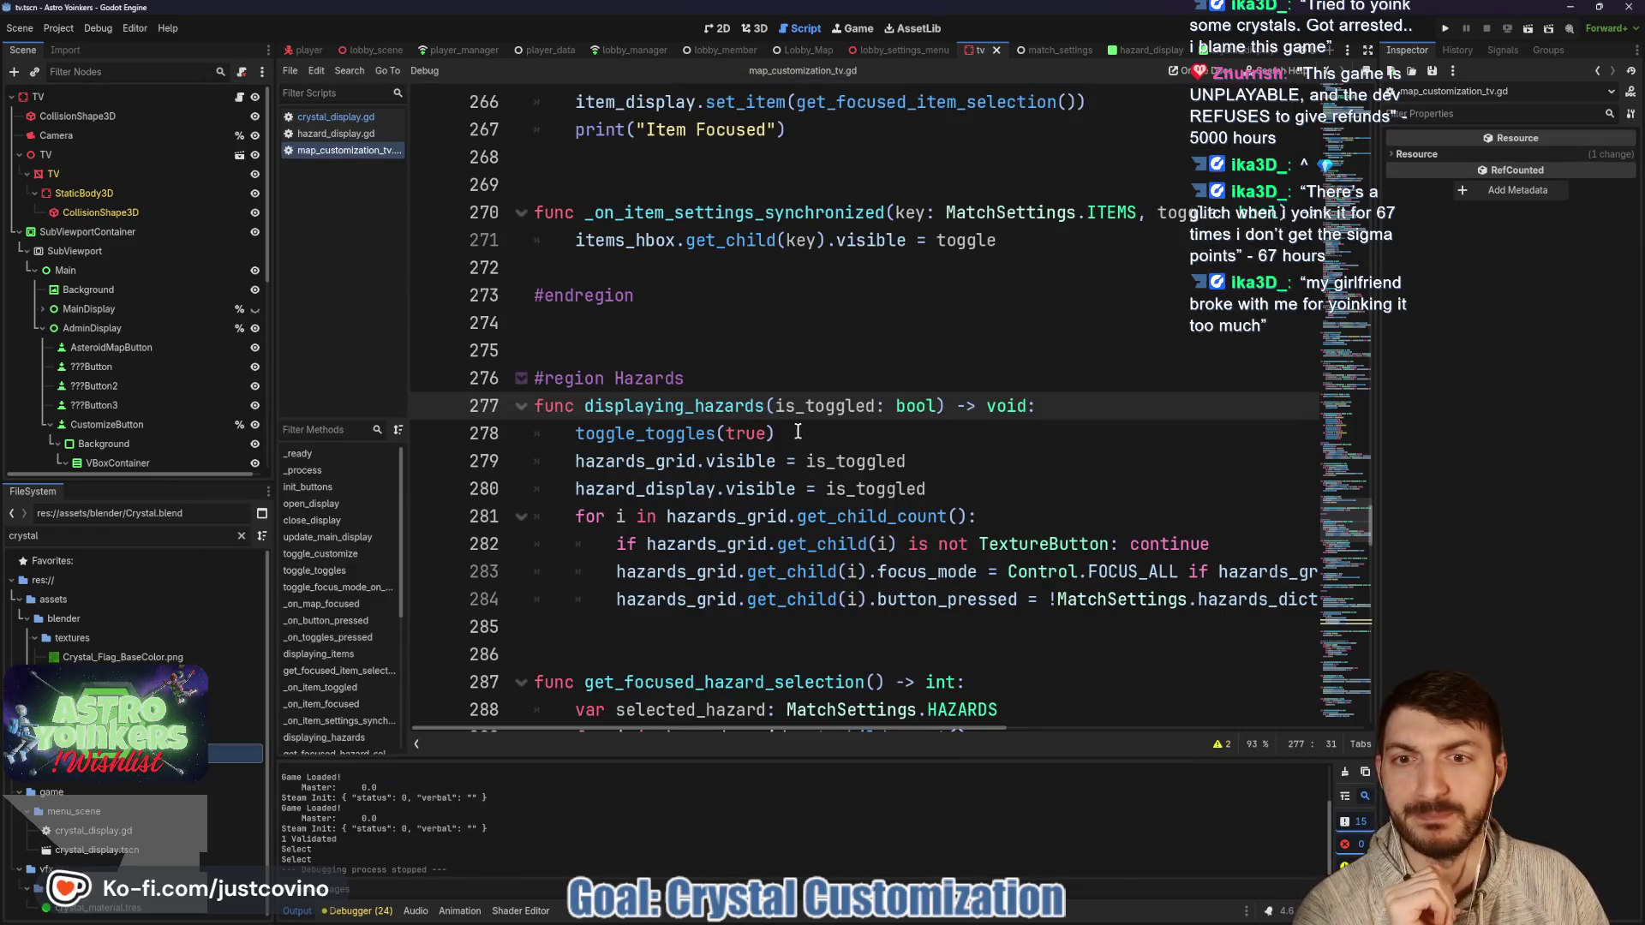
{"action": "left_click", "coordinate": [798, 433]}
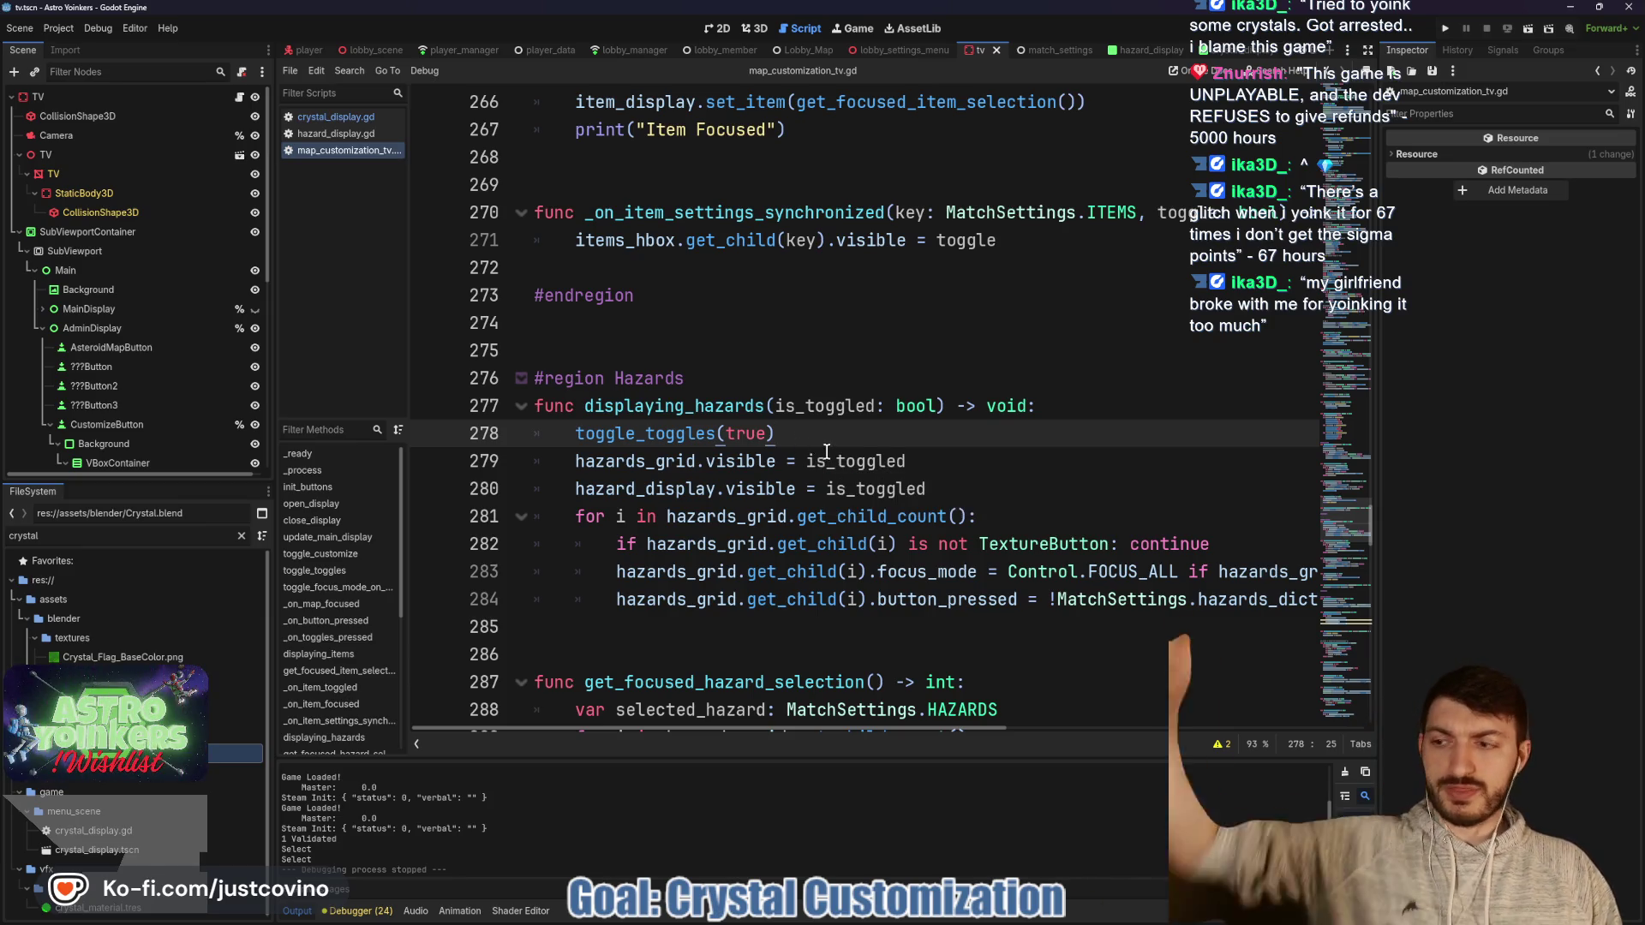
{"action": "scroll", "coordinate": [856, 463], "scroll_direction": "down", "scroll_amount": 15}
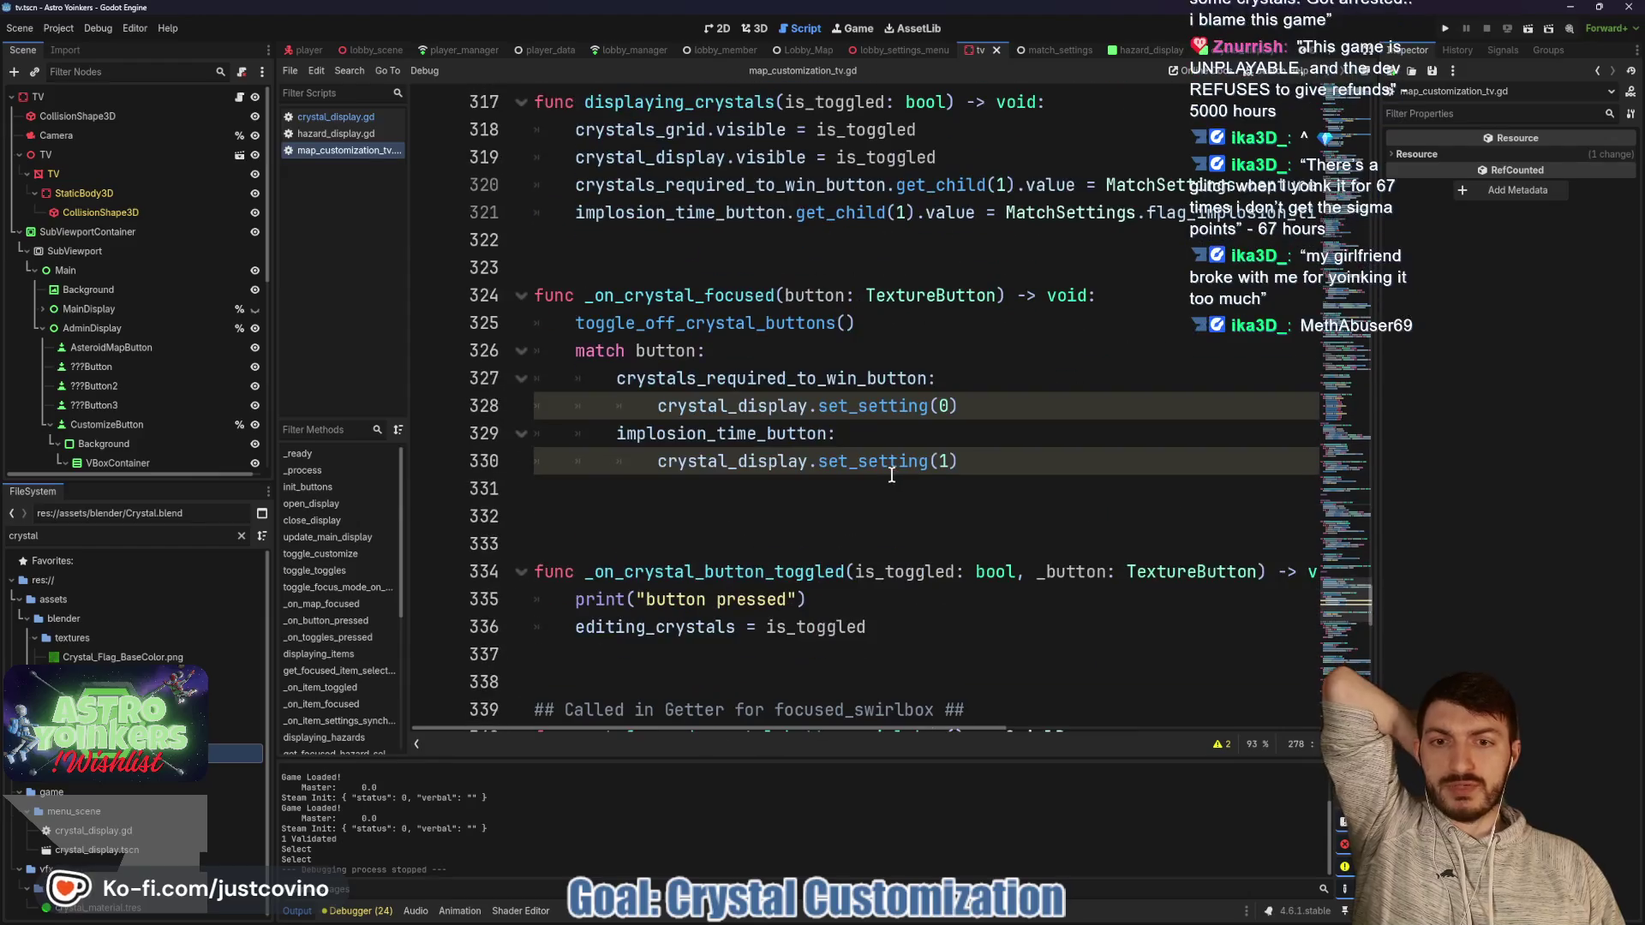
{"action": "scroll", "coordinate": [891, 473], "scroll_direction": "down", "scroll_amount": 3}
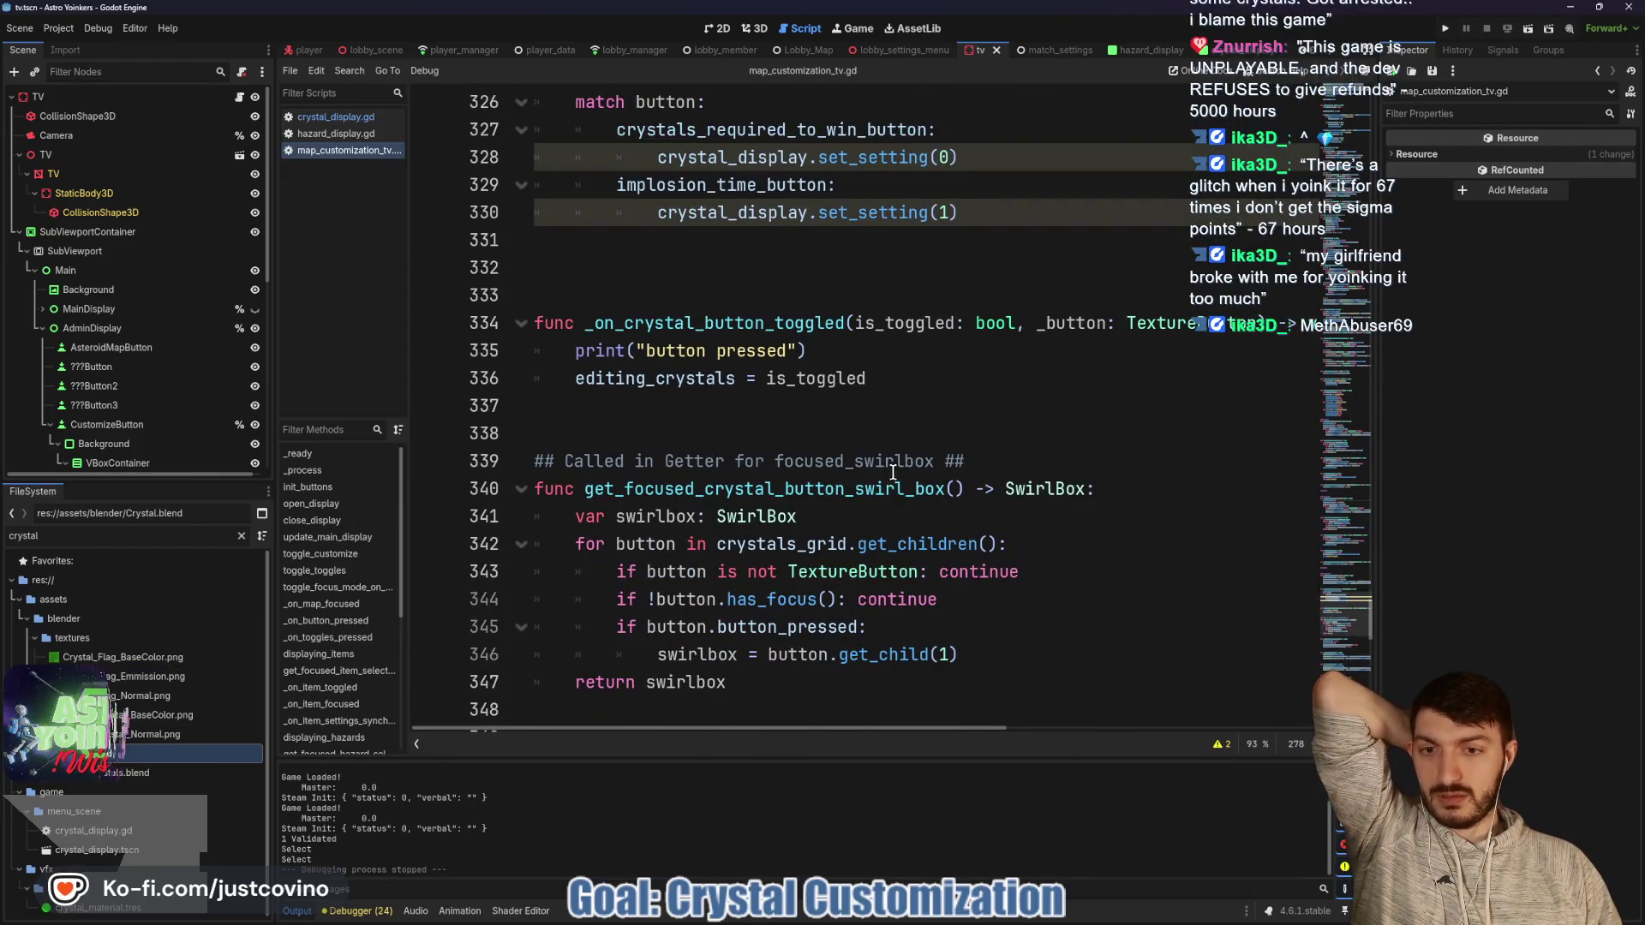
{"action": "scroll", "coordinate": [892, 473], "scroll_direction": "down", "scroll_amount": 2}
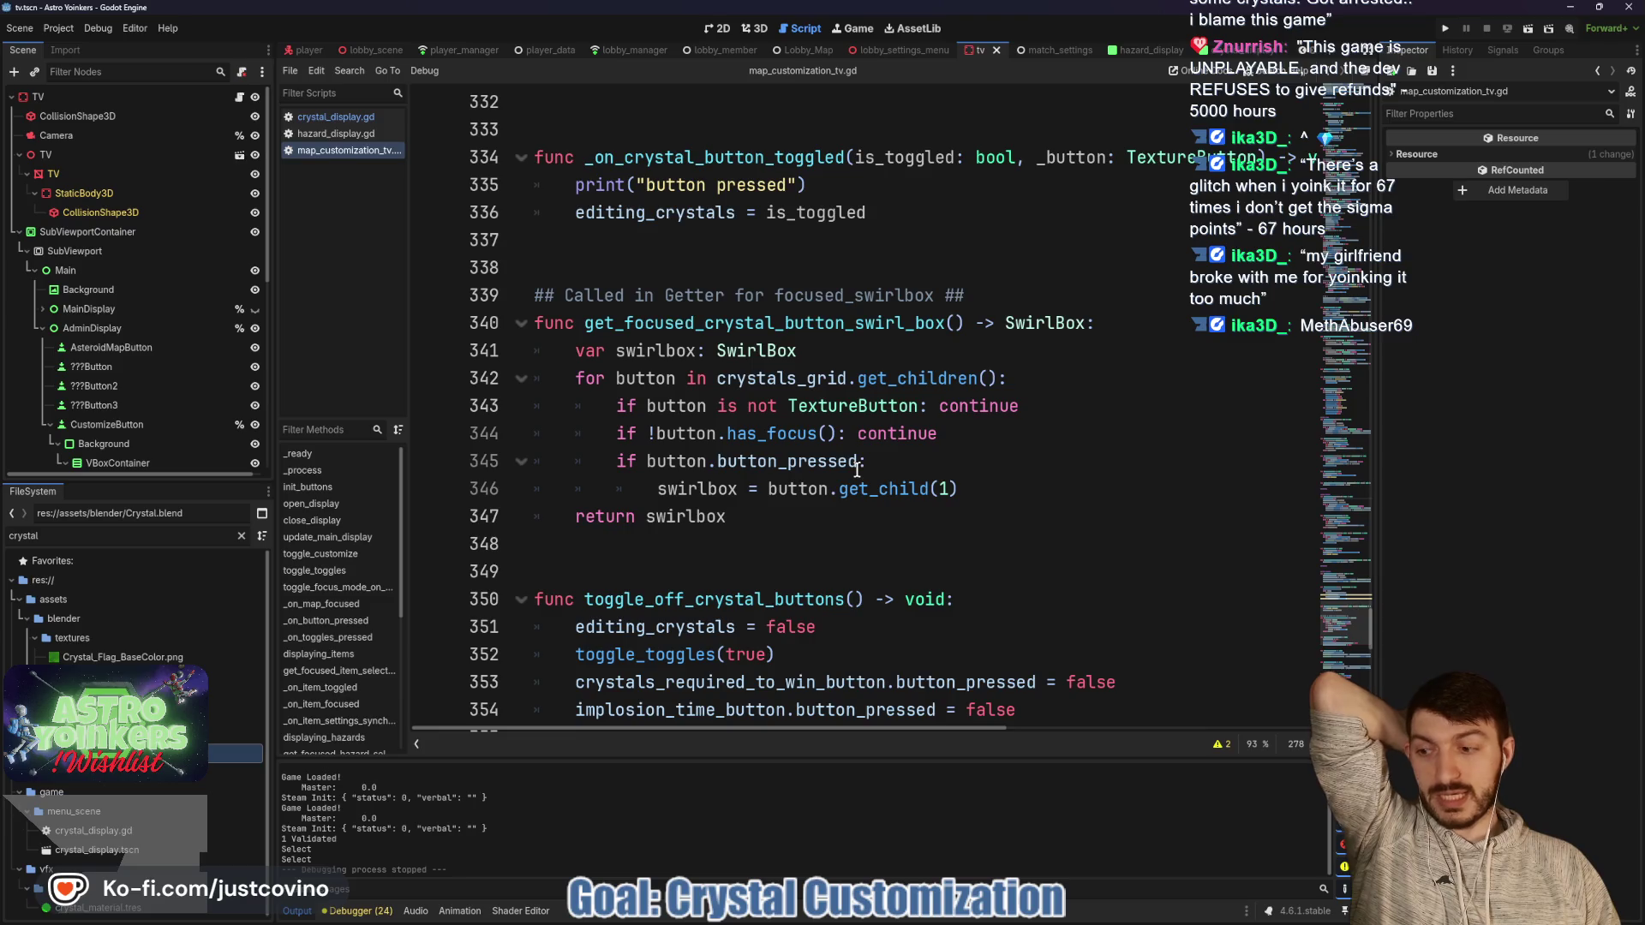
{"action": "scroll", "coordinate": [857, 469], "scroll_direction": "down", "scroll_amount": 1}
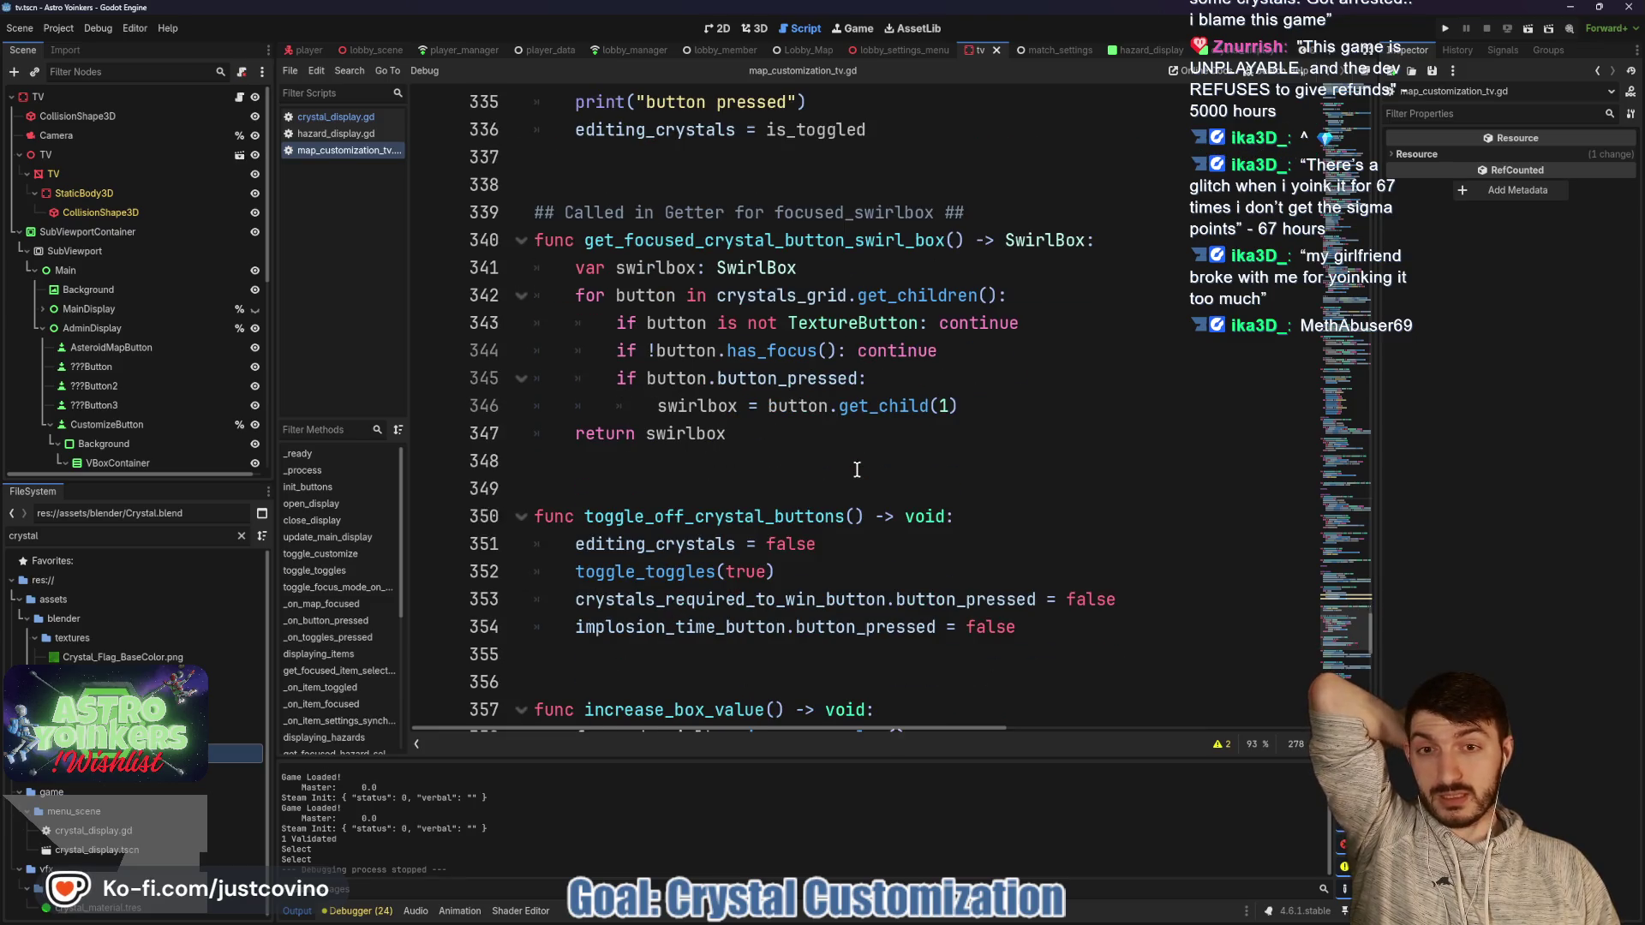
{"action": "left_click", "coordinate": [800, 477]}
{"action": "left_click", "coordinate": [774, 465]}
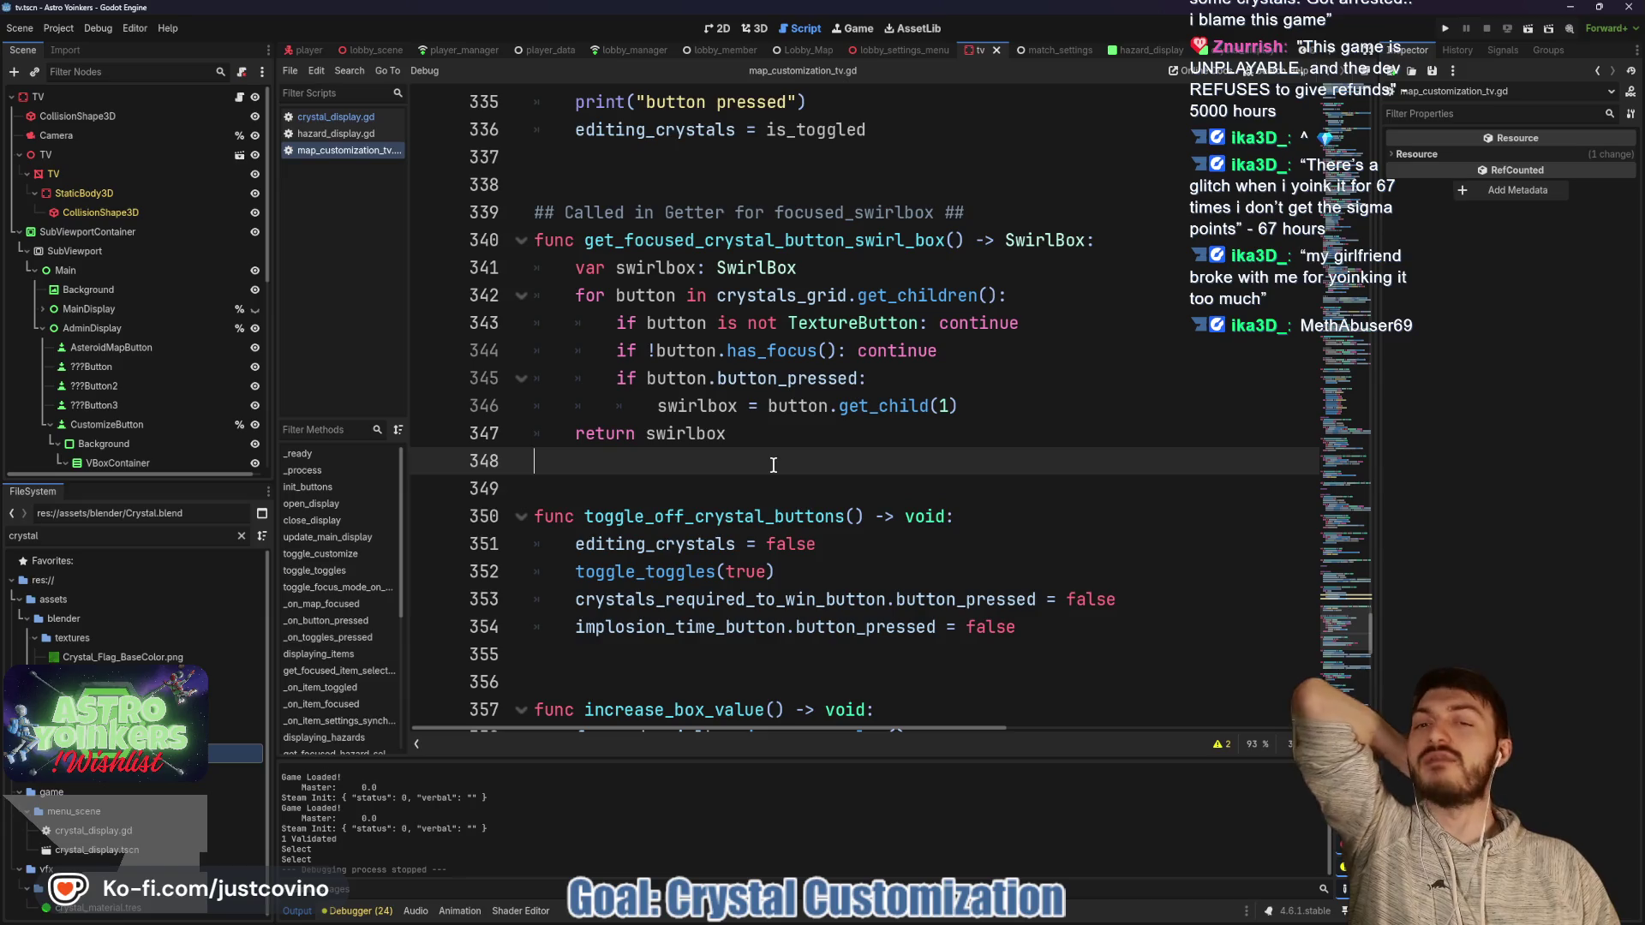
{"action": "left_click", "coordinate": [754, 478]}
{"action": "left_click", "coordinate": [720, 469]}
{"action": "left_click", "coordinate": [718, 486]}
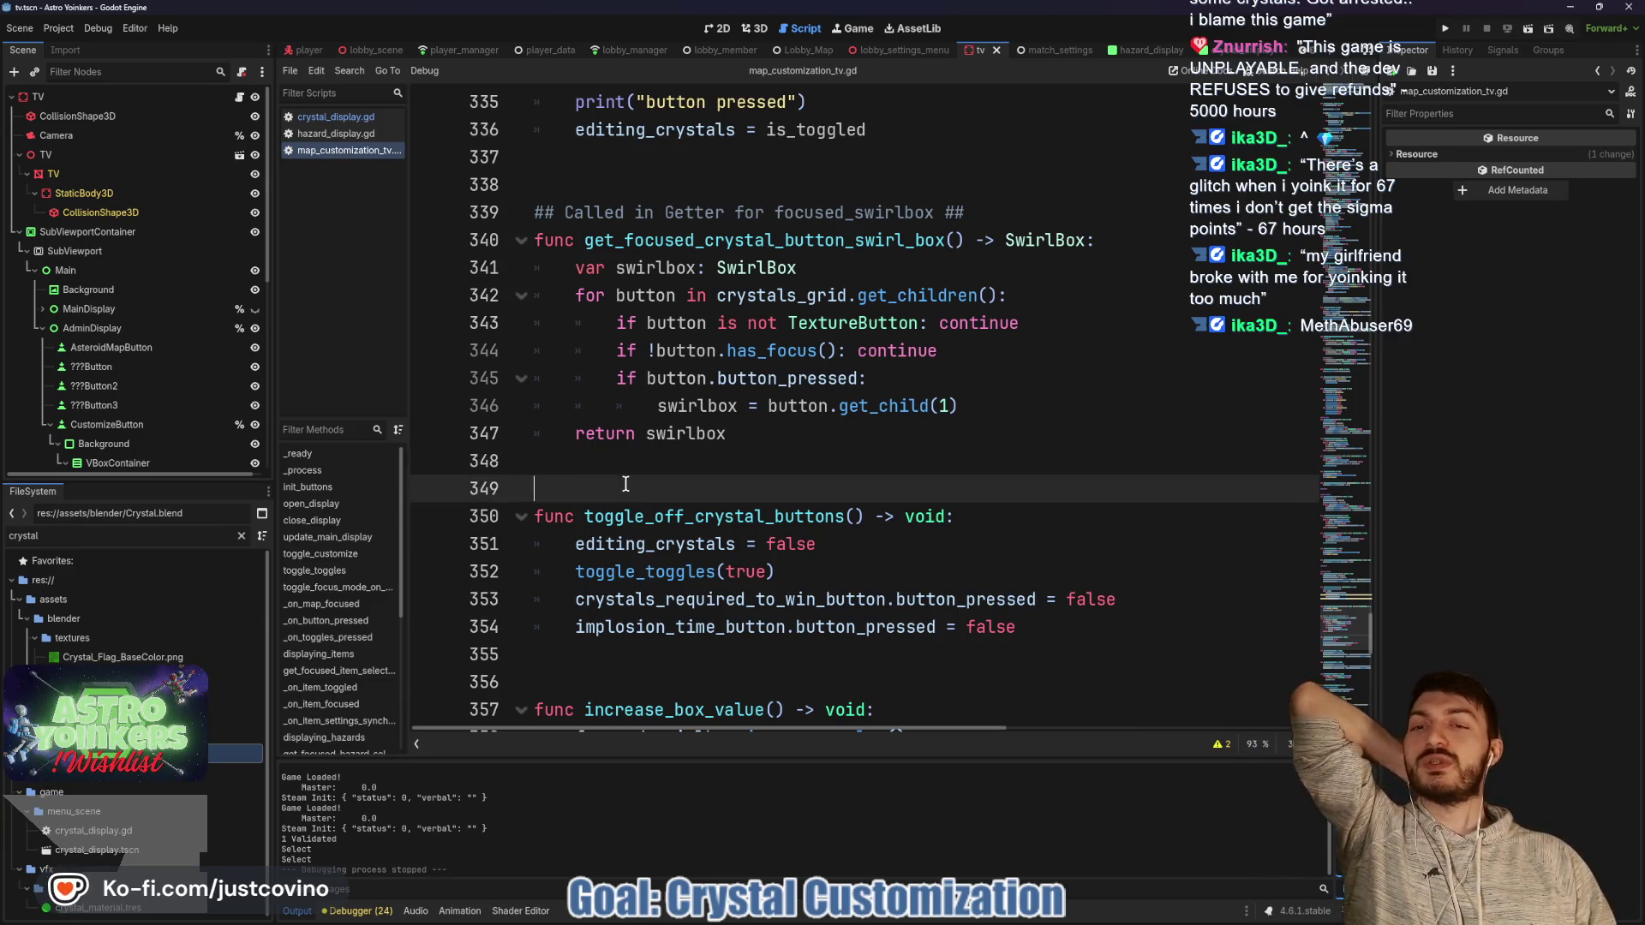
{"action": "scroll", "coordinate": [626, 476], "scroll_direction": "down", "scroll_amount": 2}
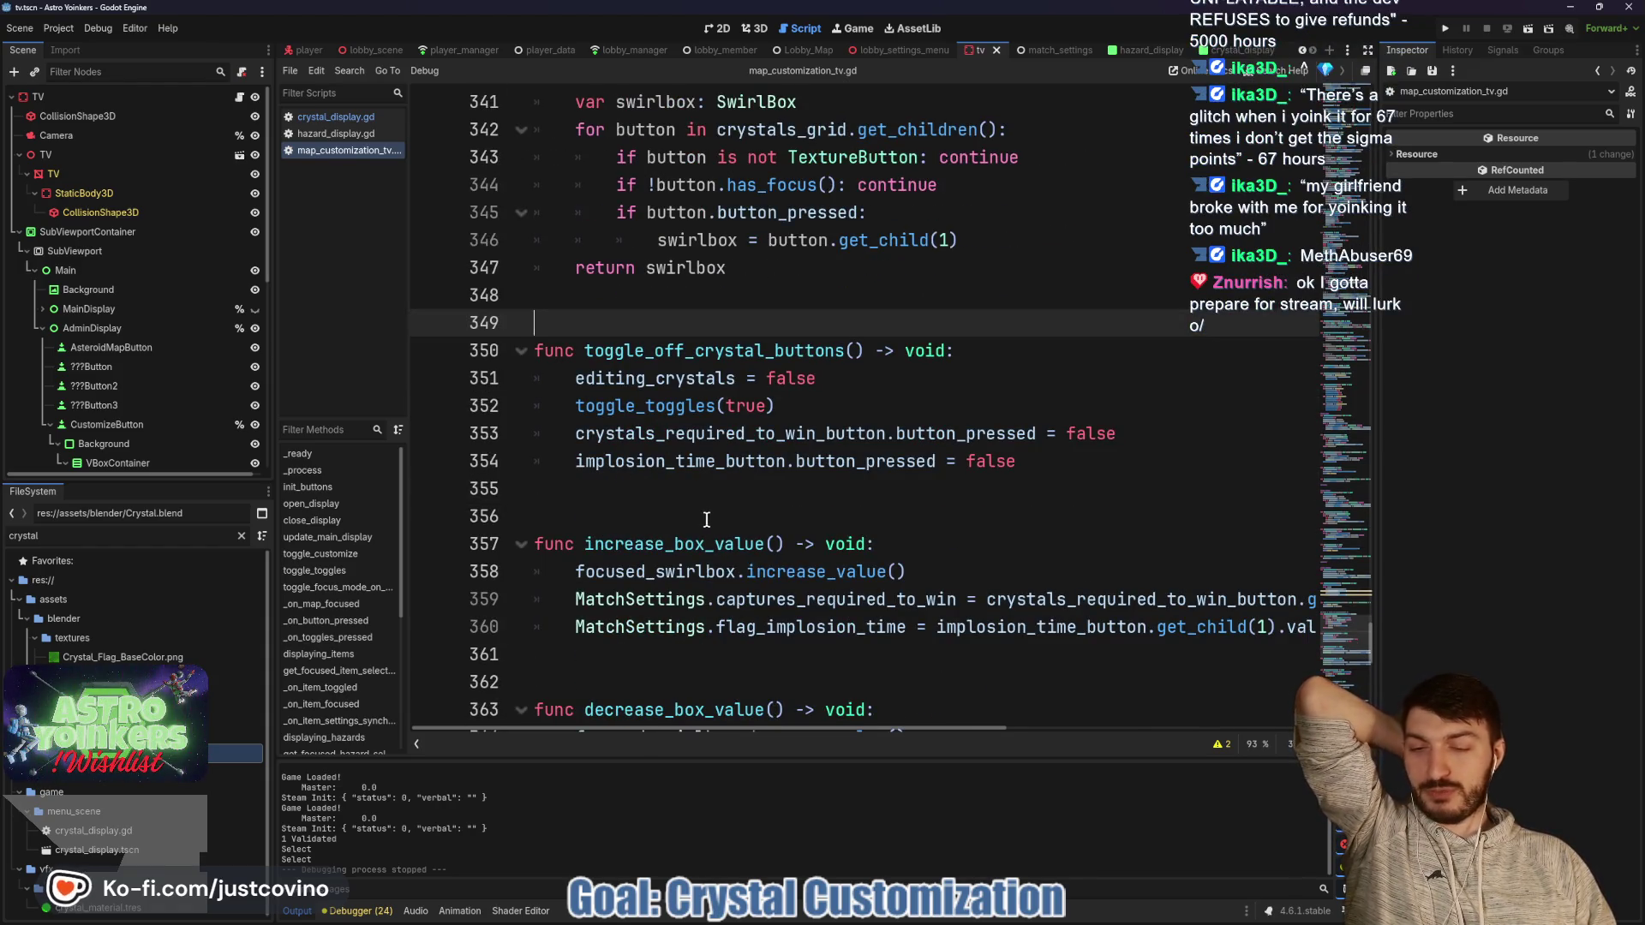
{"action": "left_click", "coordinate": [644, 506]}
{"action": "left_click", "coordinate": [619, 319]}
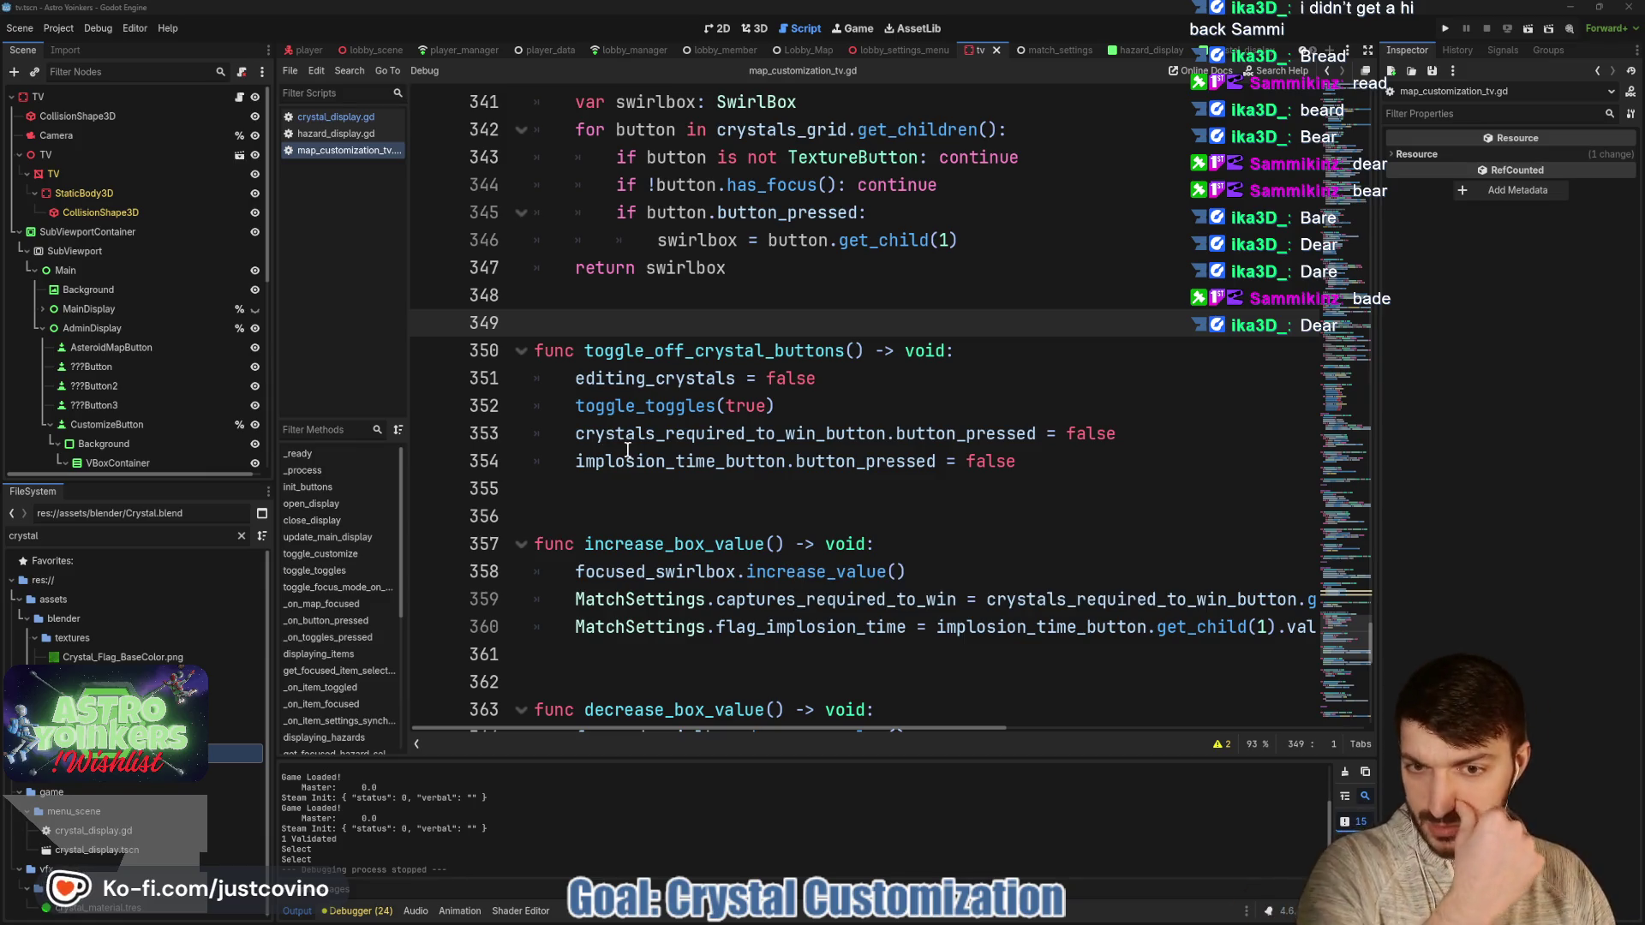
Scroll through map_customization_tv.gd, reviewing the customization focus code around lines 323–331.
{"action": "scroll", "coordinate": [727, 495], "scroll_direction": "down", "scroll_amount": 6}
{"action": "scroll", "coordinate": [726, 495], "scroll_direction": "up", "scroll_amount": 1}
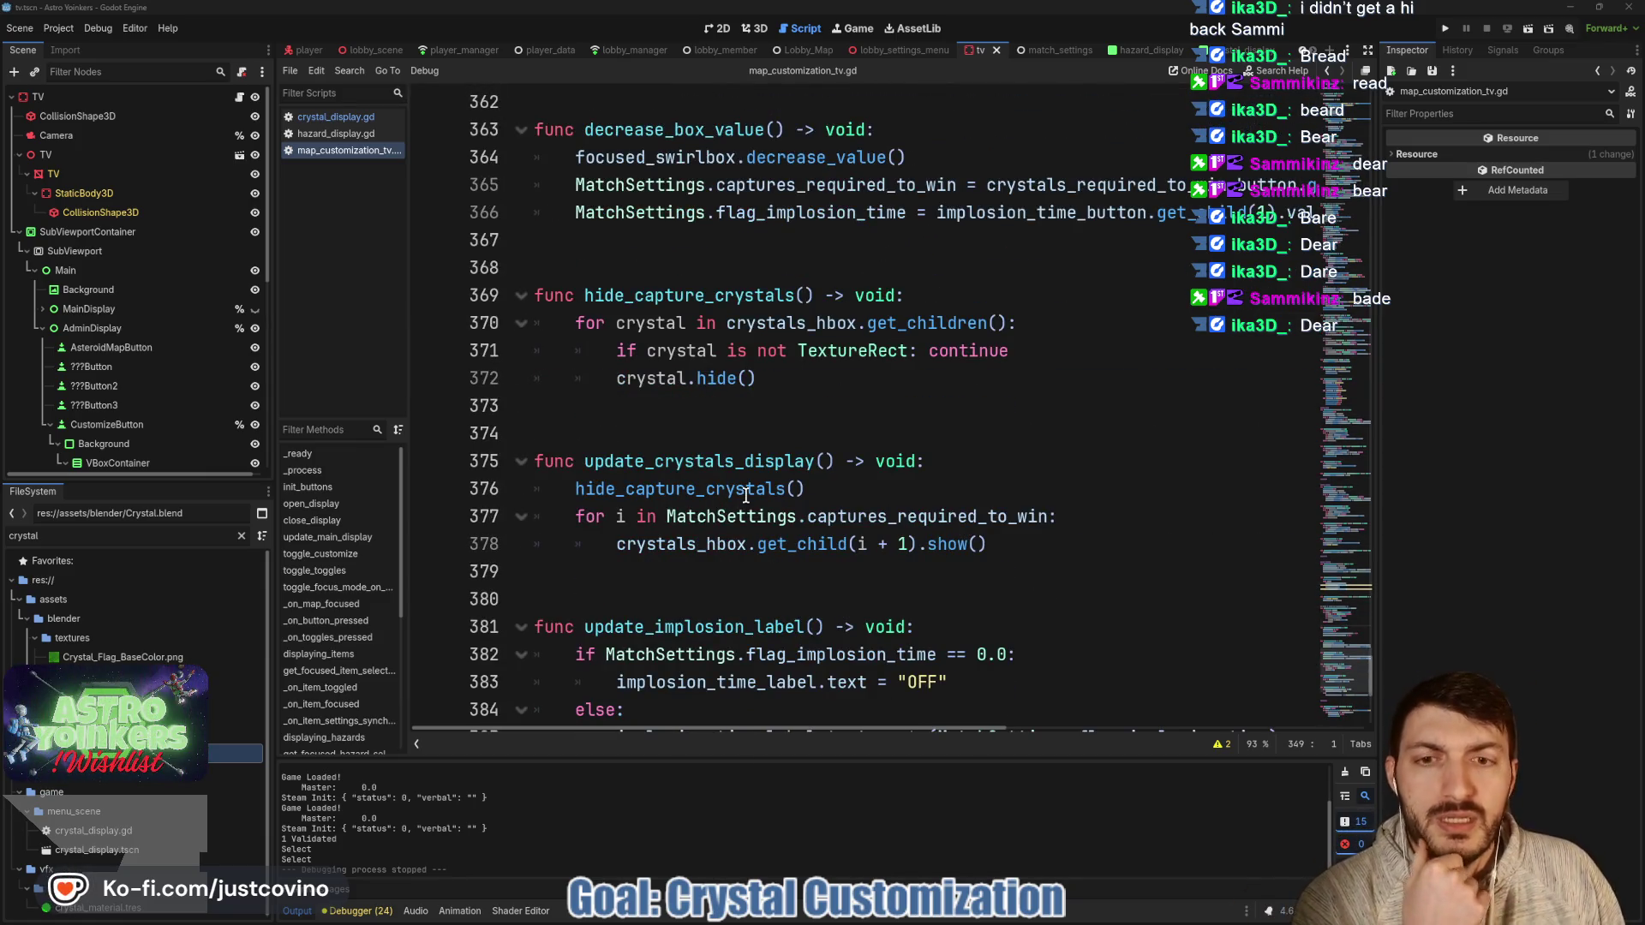
{"action": "scroll", "coordinate": [736, 495], "scroll_direction": "up", "scroll_amount": 3}
{"action": "scroll", "coordinate": [743, 496], "scroll_direction": "up", "scroll_amount": 12}
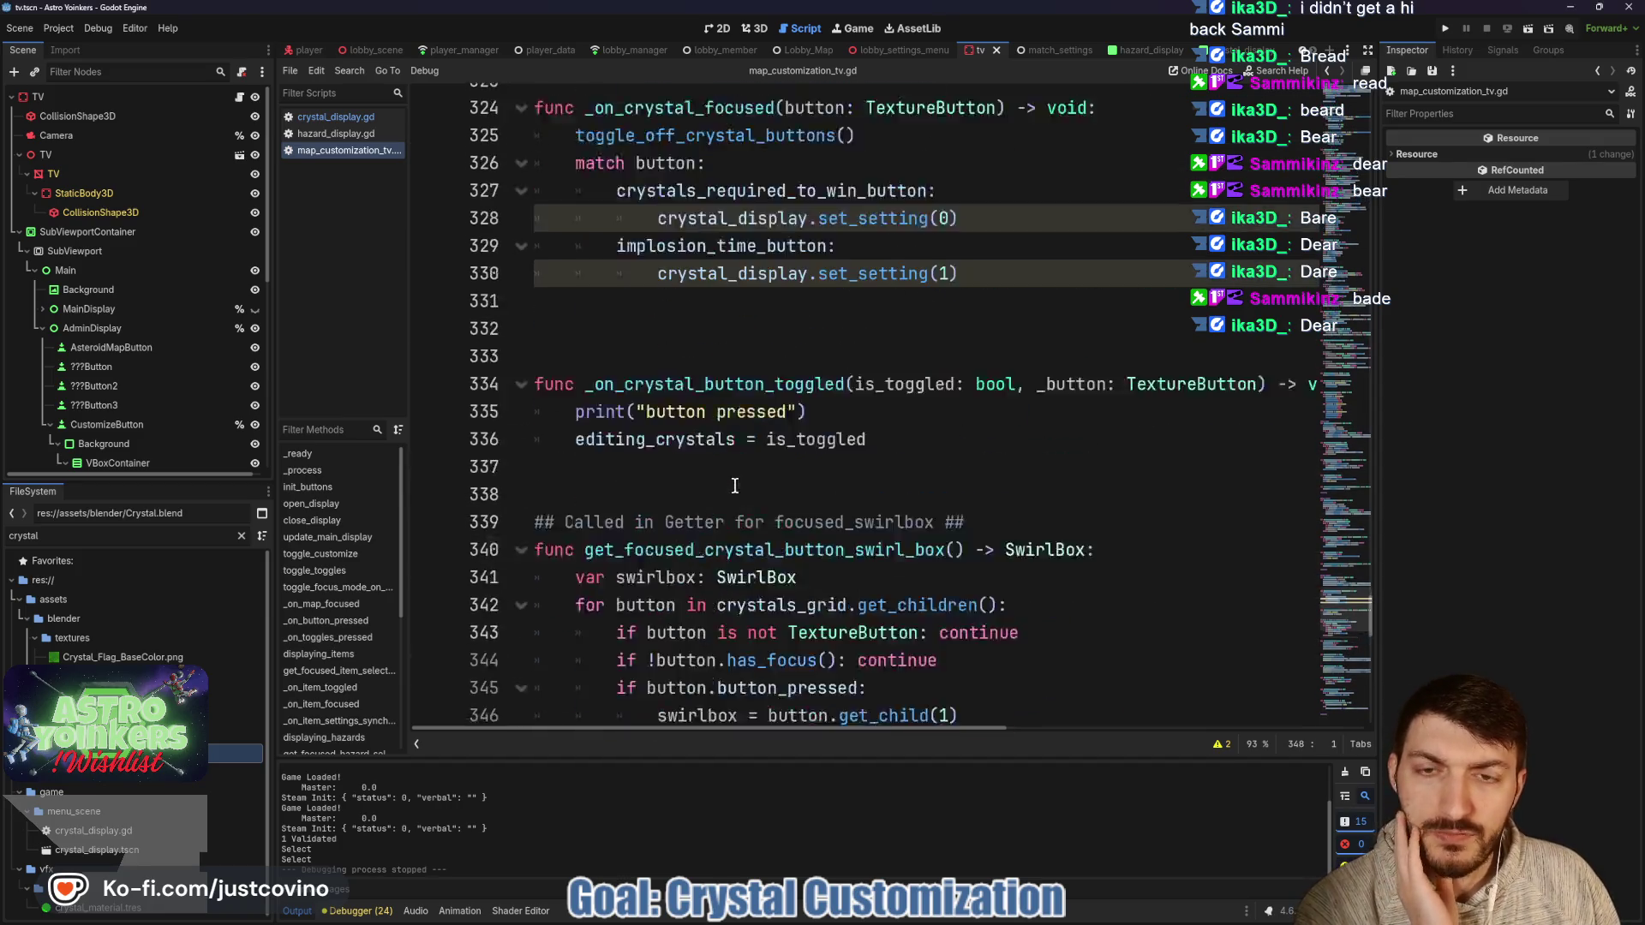
{"action": "scroll", "coordinate": [740, 498], "scroll_direction": "down", "scroll_amount": 3}
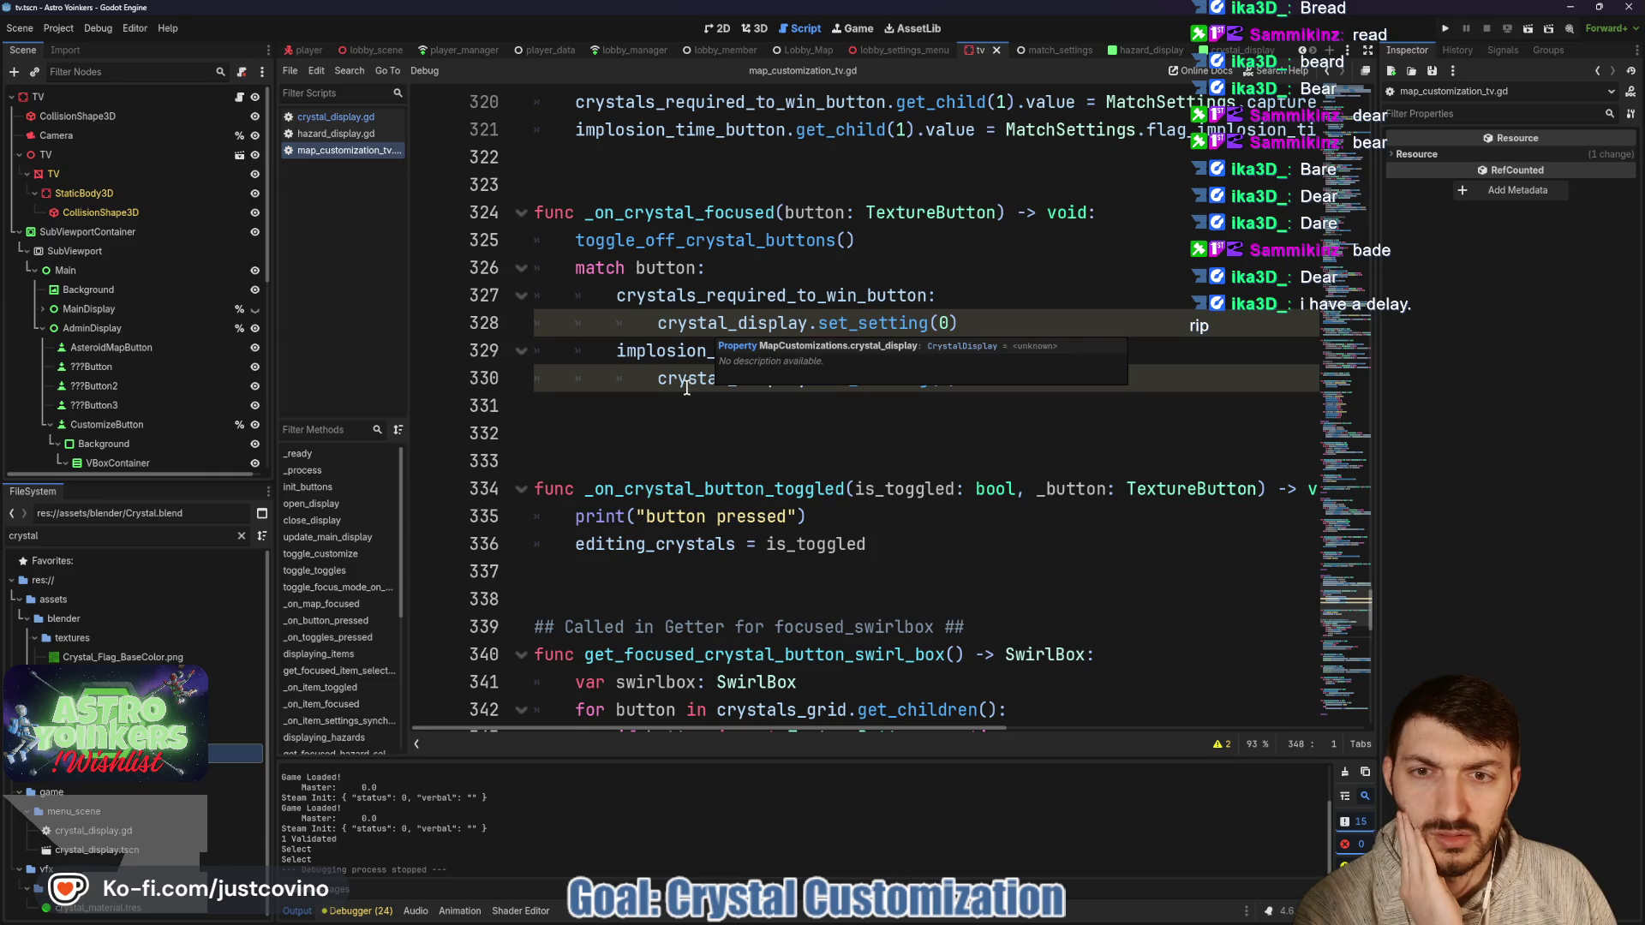
{"action": "left_click", "coordinate": [728, 406]}
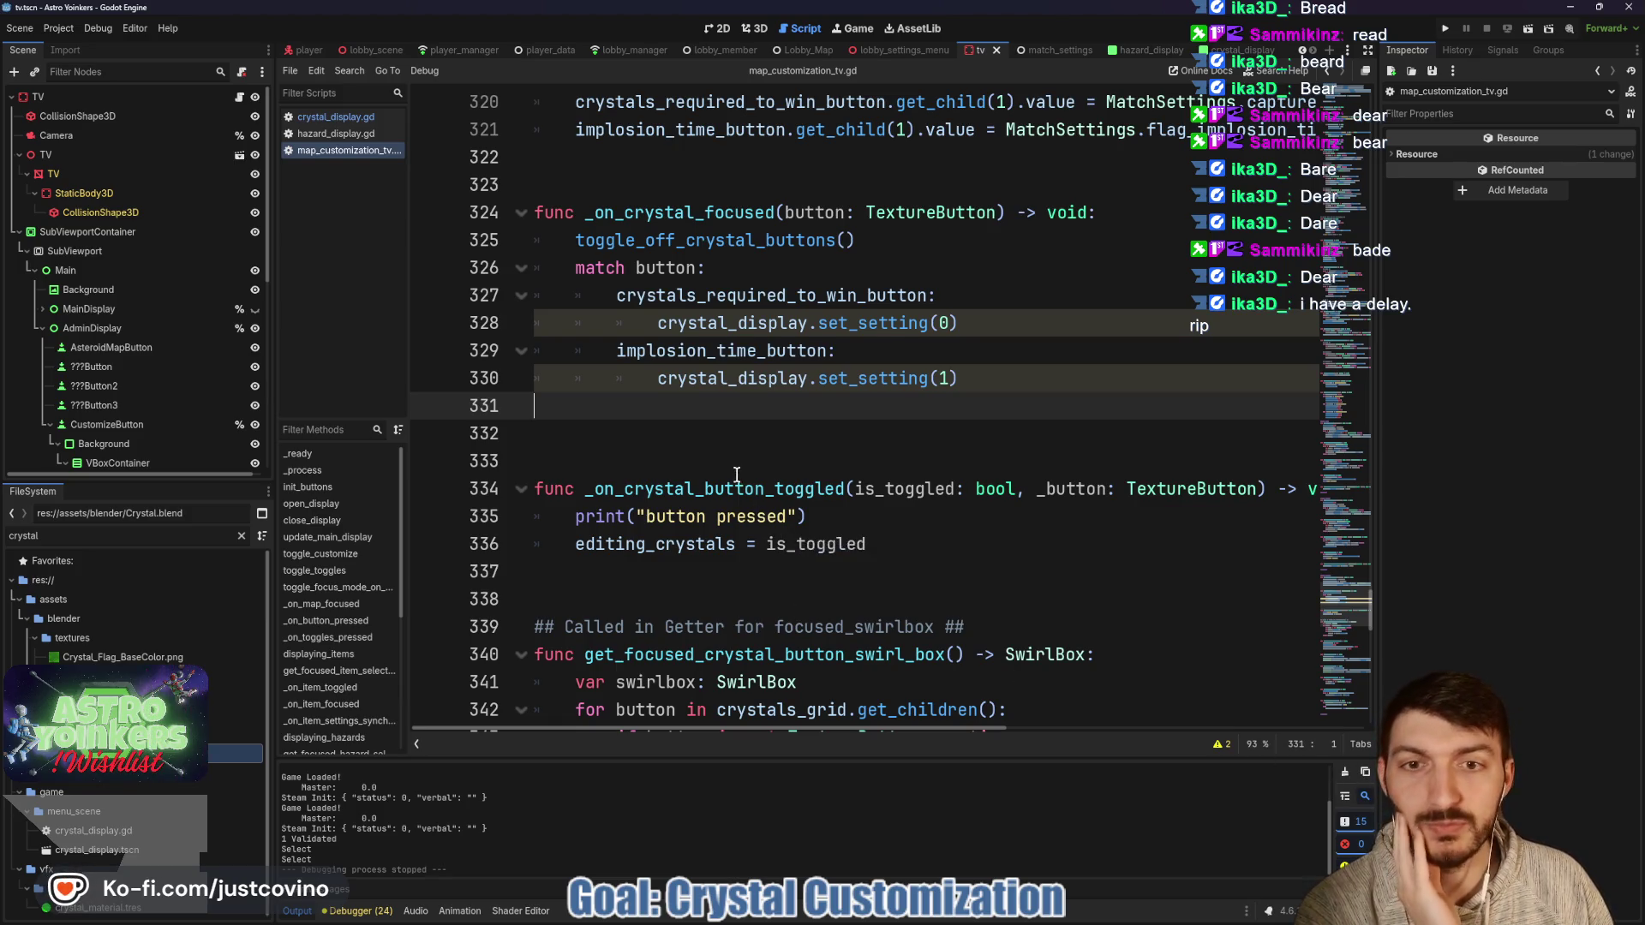
{"action": "scroll", "coordinate": [733, 489], "scroll_direction": "up", "scroll_amount": 4}
{"action": "left_click", "coordinate": [715, 514]}
{"action": "scroll", "coordinate": [713, 504], "scroll_direction": "up", "scroll_amount": 1}
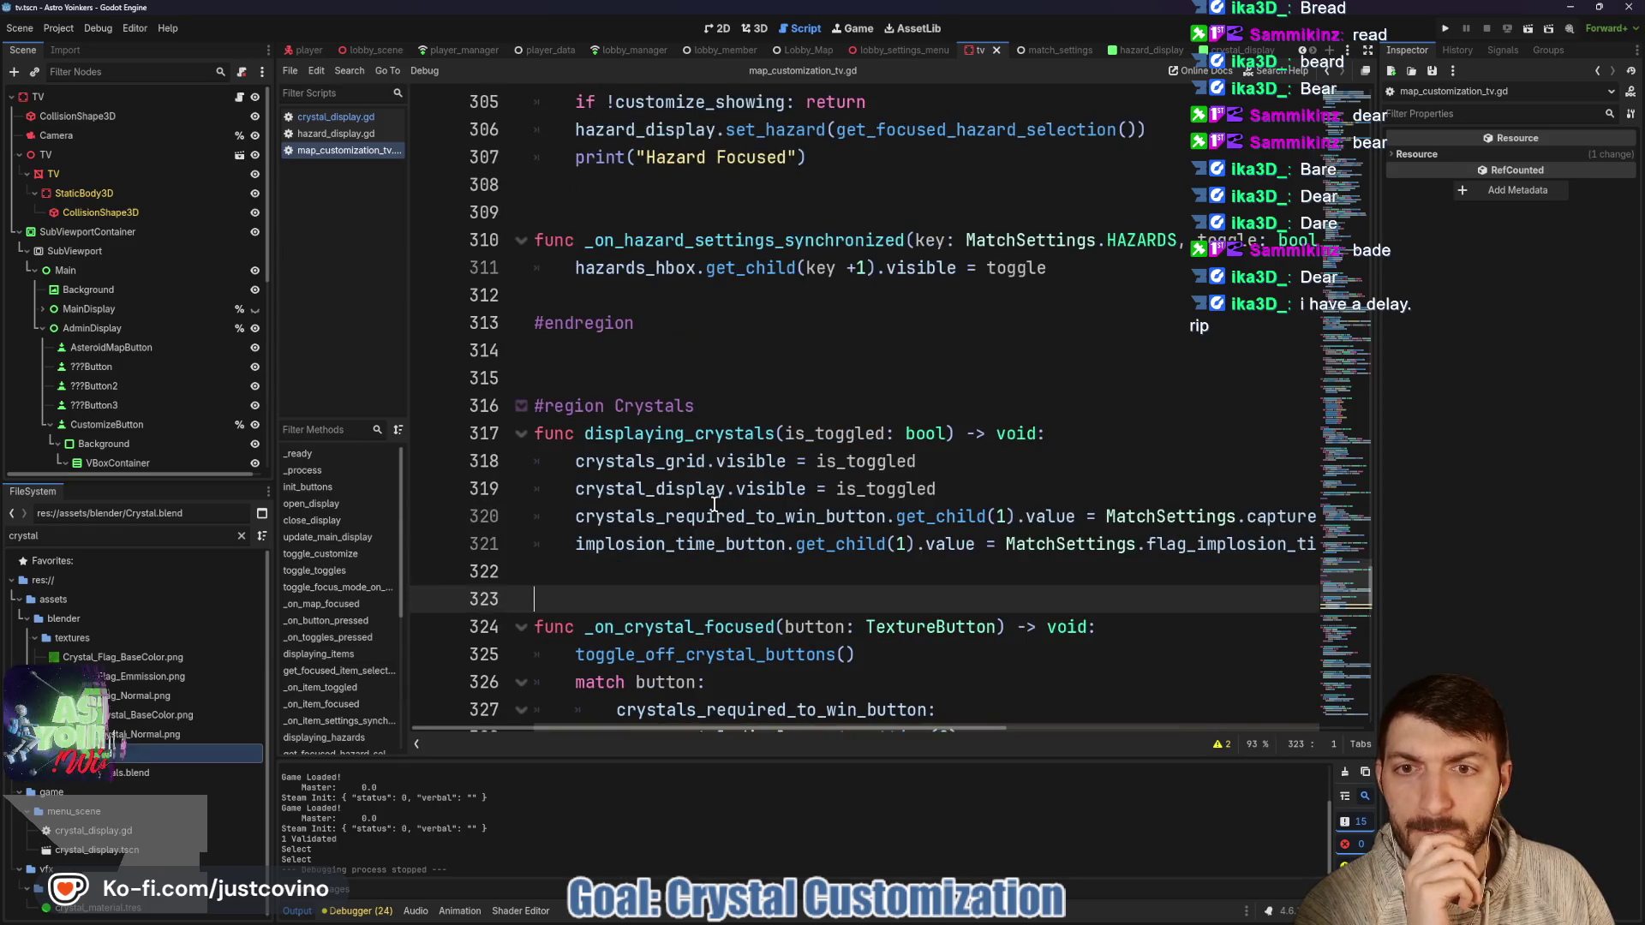
{"action": "scroll", "coordinate": [713, 504], "scroll_direction": "up", "scroll_amount": 3}
{"action": "scroll", "coordinate": [711, 498], "scroll_direction": "up", "scroll_amount": 4}
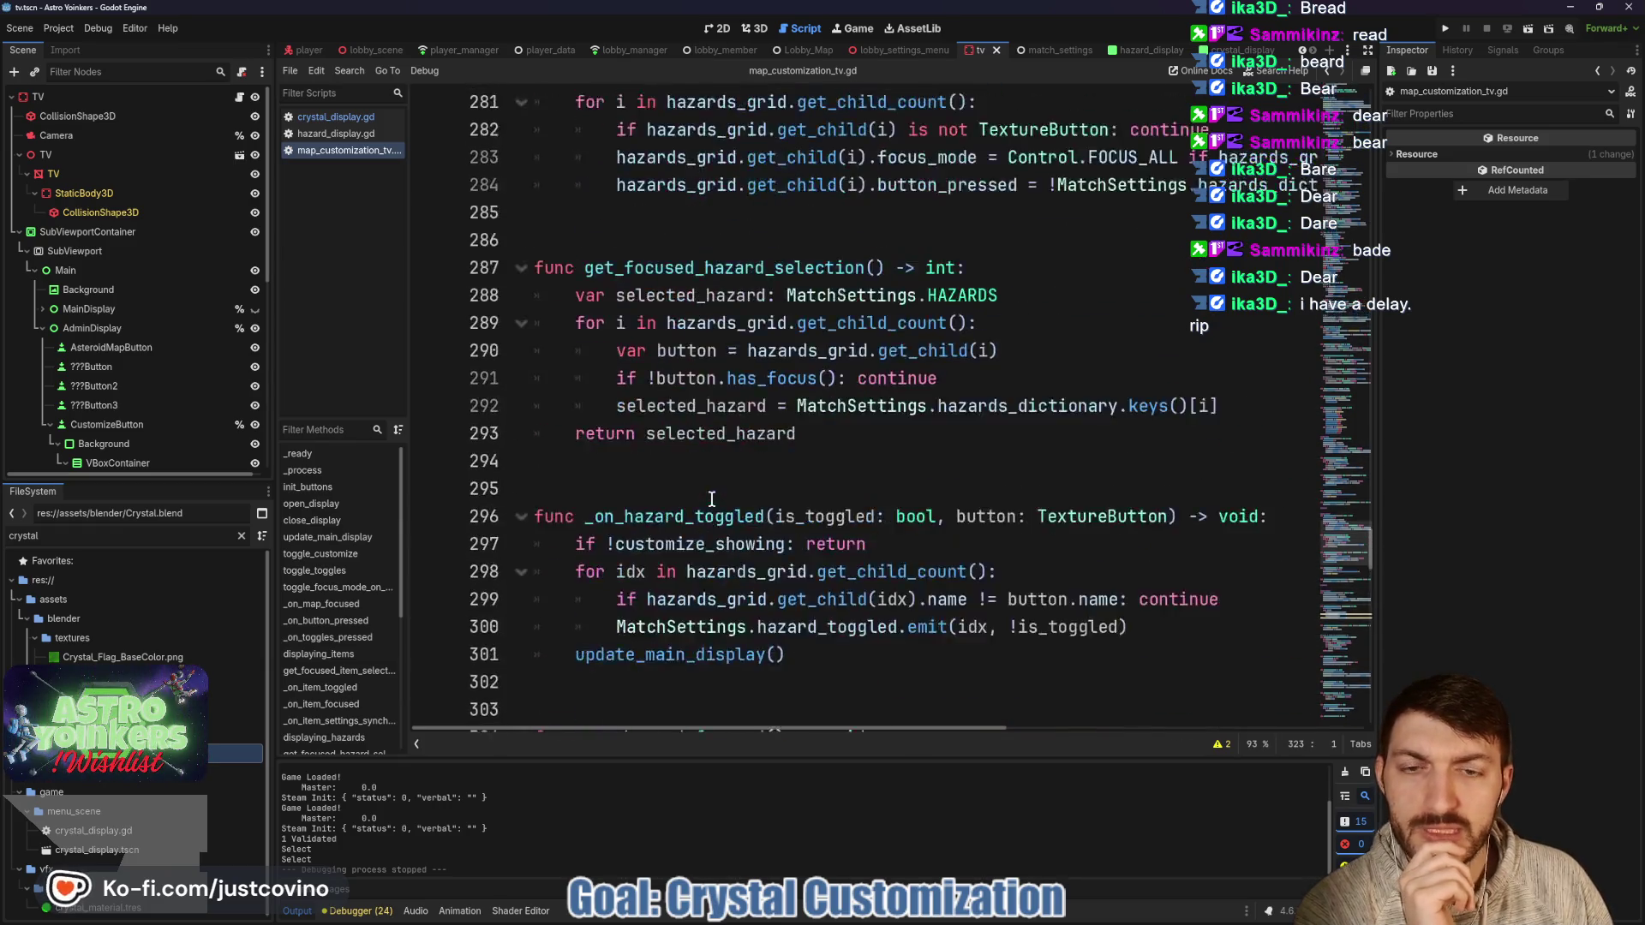
{"action": "scroll", "coordinate": [711, 499], "scroll_direction": "up", "scroll_amount": 1}
{"action": "scroll", "coordinate": [714, 504], "scroll_direction": "up", "scroll_amount": 5}
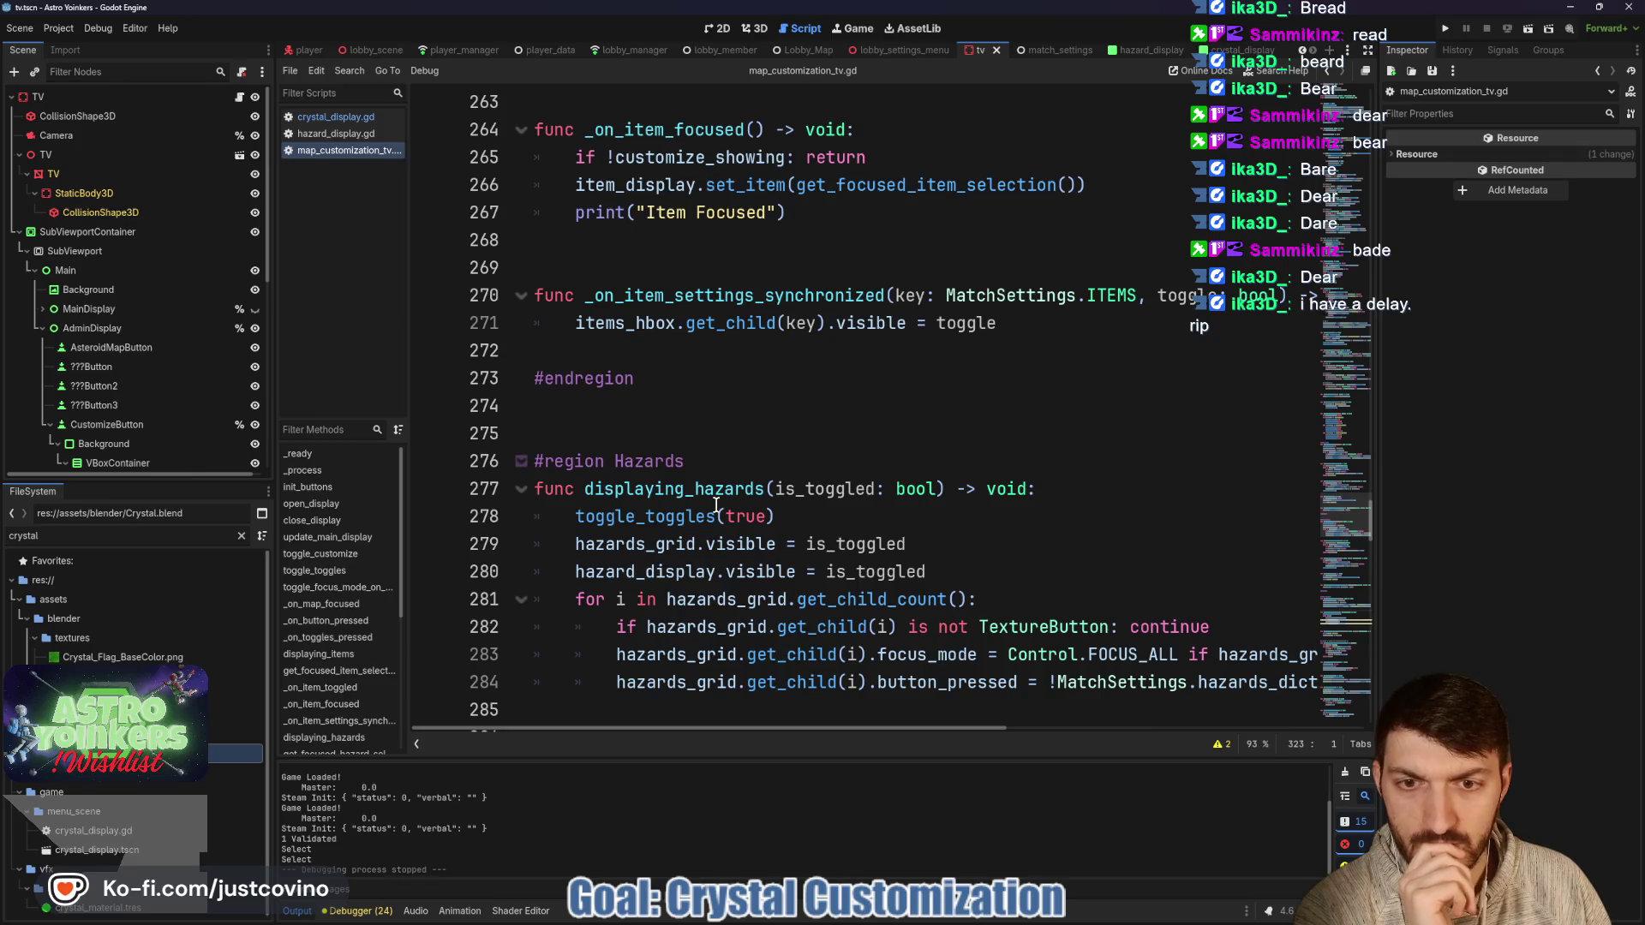
{"action": "scroll", "coordinate": [715, 505], "scroll_direction": "up", "scroll_amount": 3}
{"action": "scroll", "coordinate": [715, 505], "scroll_direction": "up", "scroll_amount": 9}
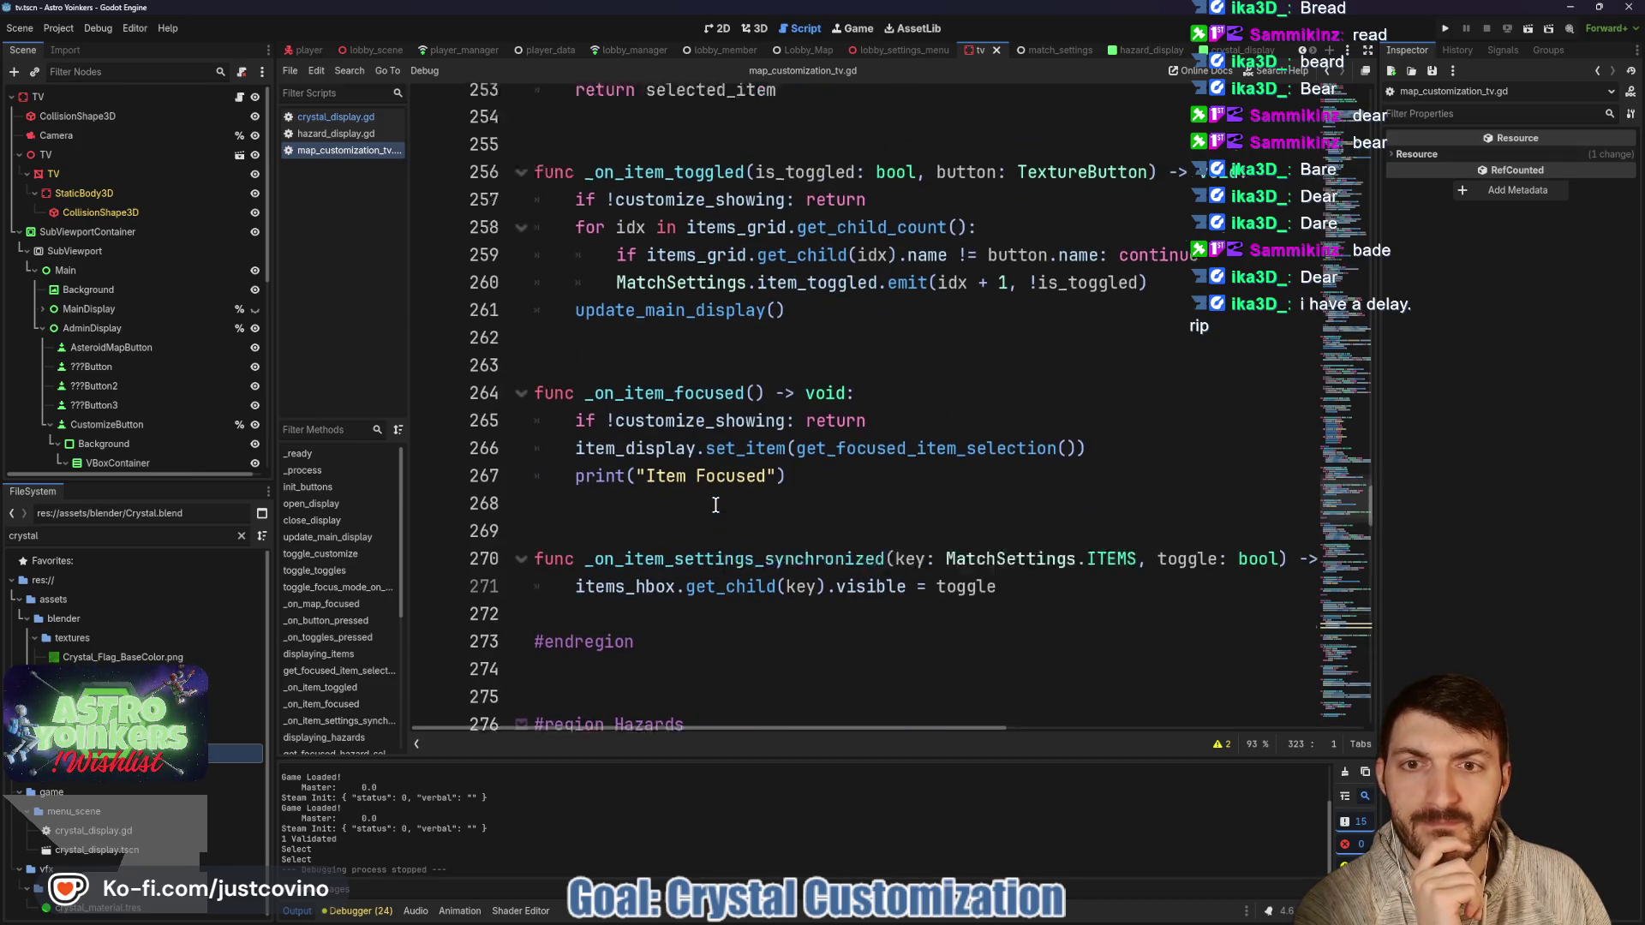
{"action": "scroll", "coordinate": [700, 488], "scroll_direction": "up", "scroll_amount": 10}
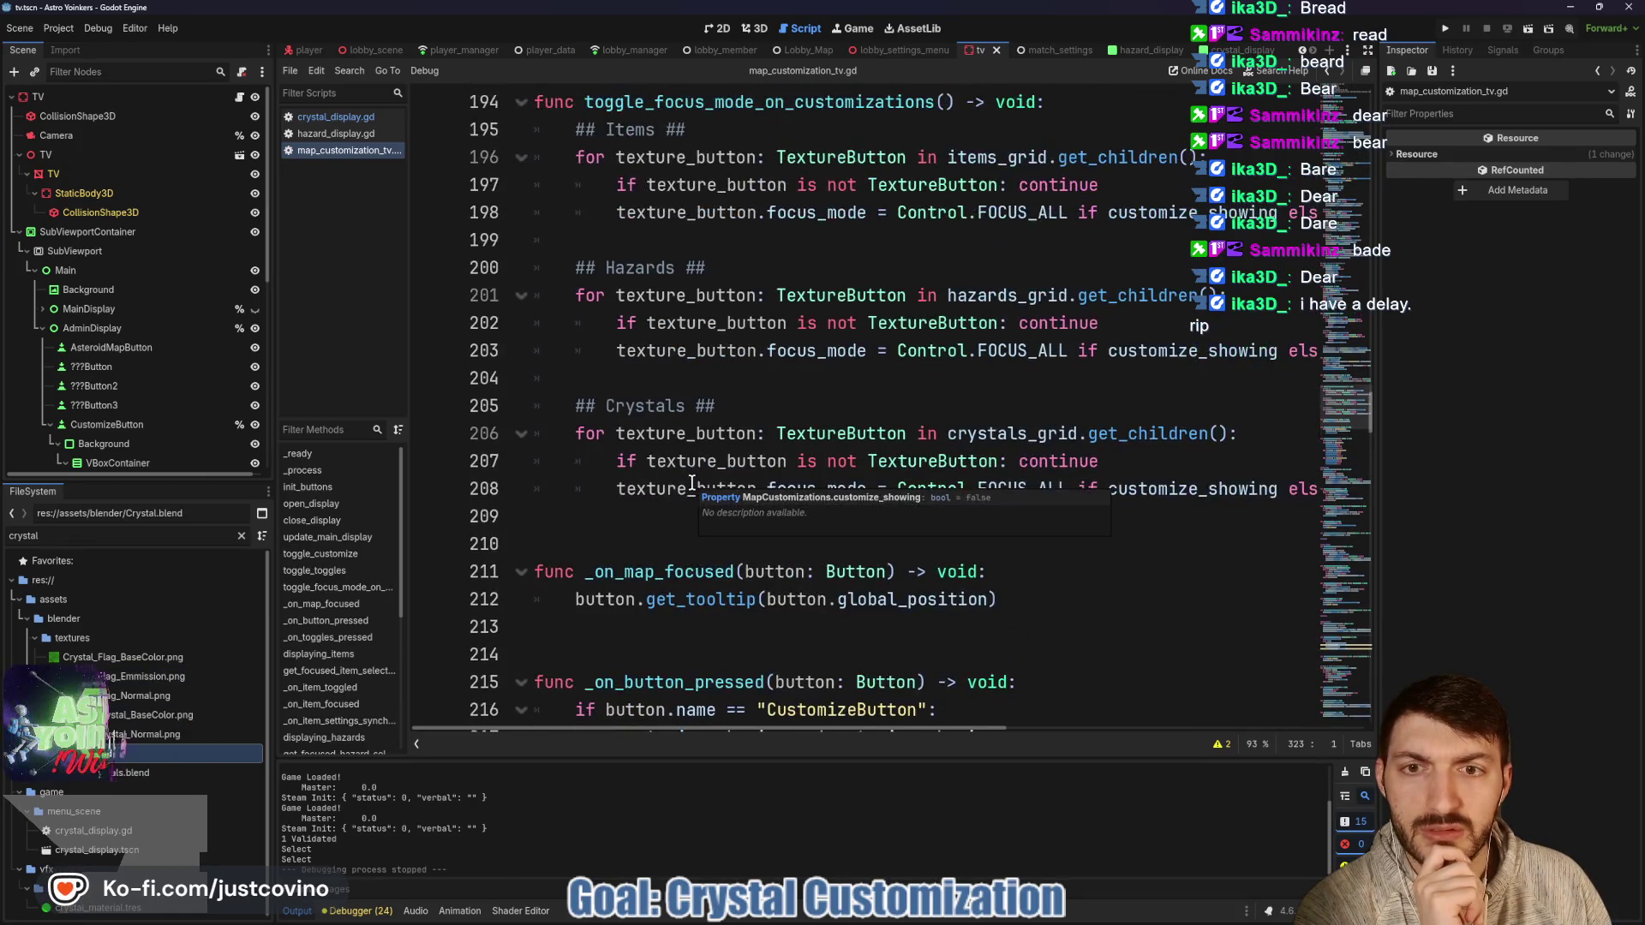
{"action": "scroll", "coordinate": [690, 482], "scroll_direction": "up", "scroll_amount": 1}
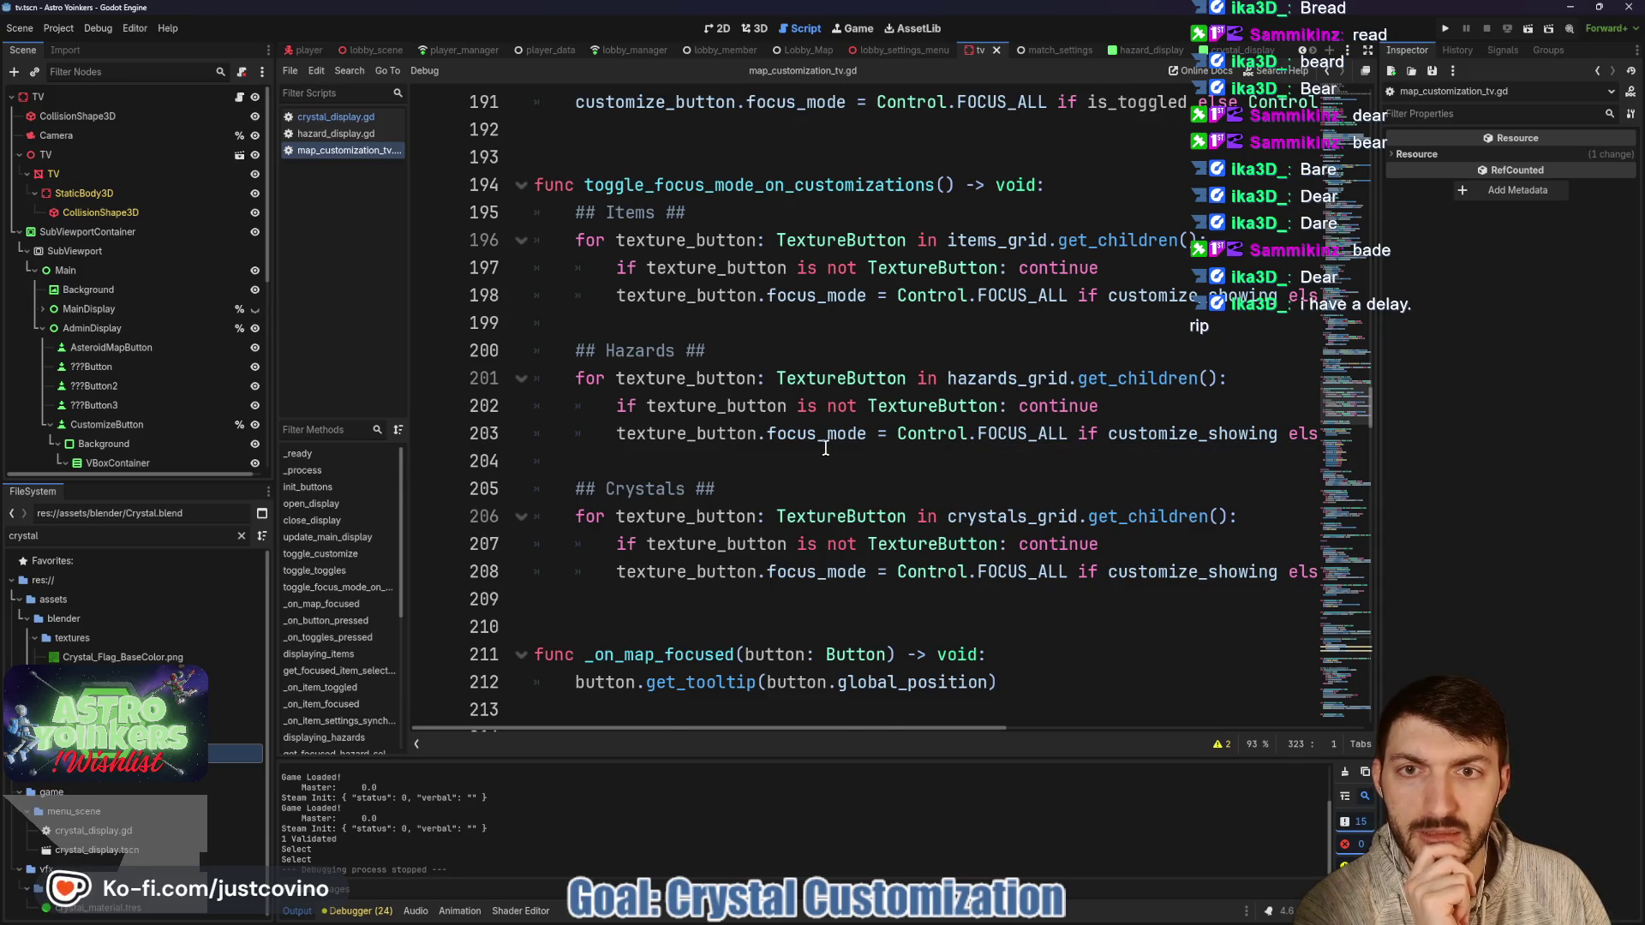
{"action": "scroll", "coordinate": [825, 448], "scroll_direction": "up", "scroll_amount": 1}
Highlight toggle_focus_mode_on_customizations and customize_showing, then place the caret at line 395 in _unhandled_input.
{"action": "double_click", "coordinate": [759, 268]}
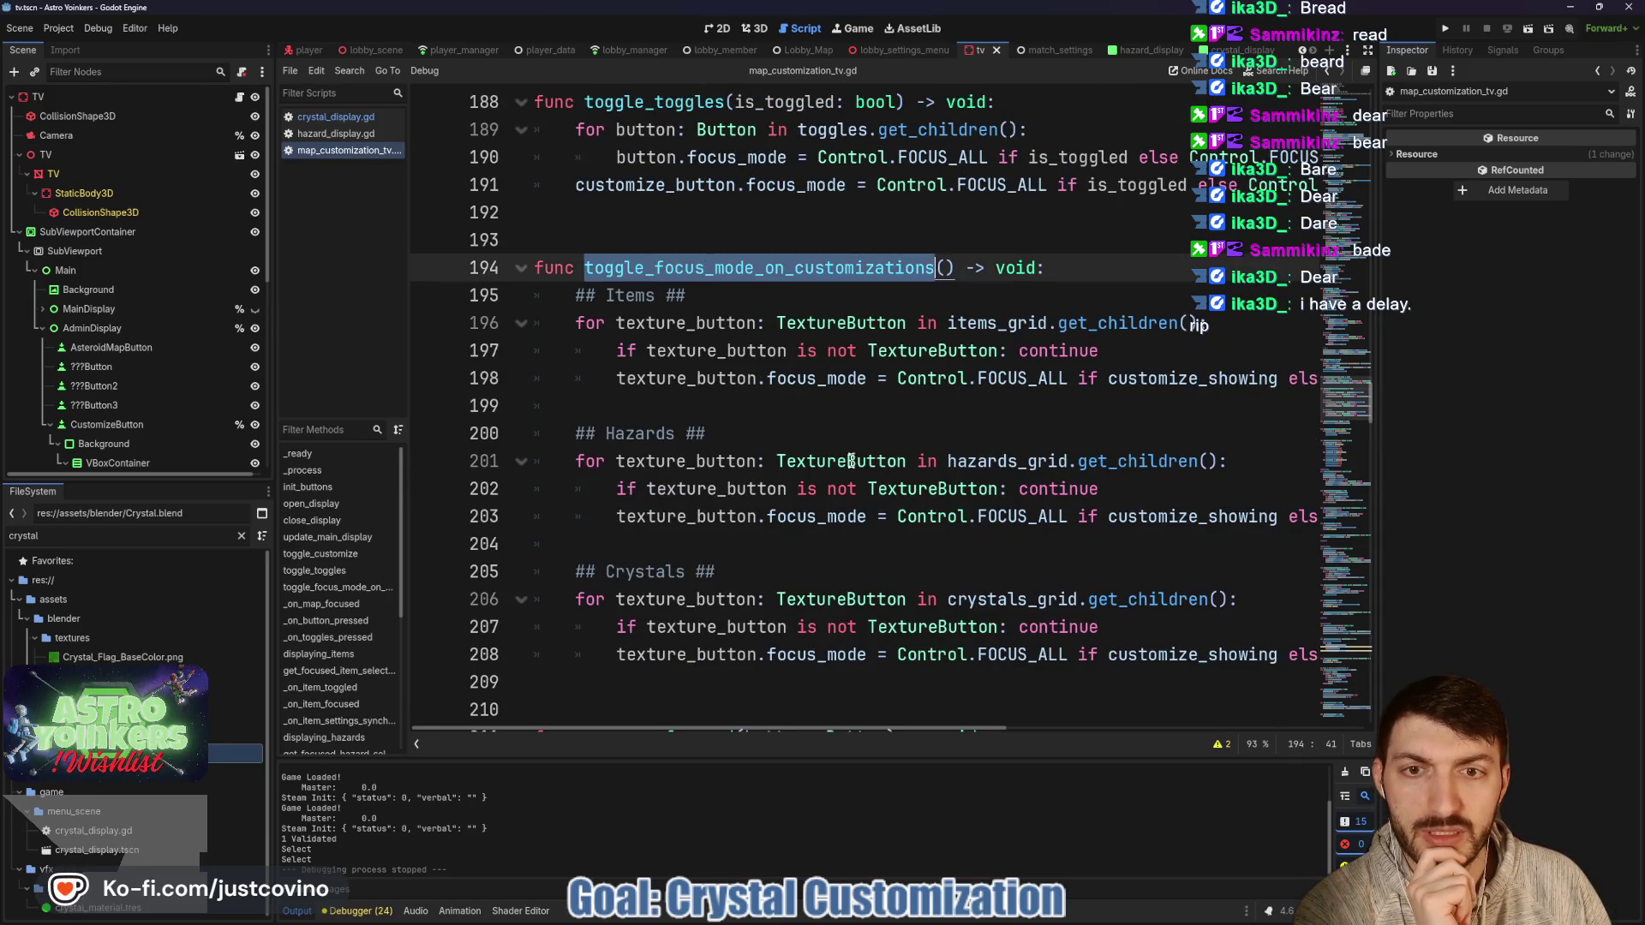
{"action": "scroll", "coordinate": [777, 472], "scroll_direction": "up", "scroll_amount": 3}
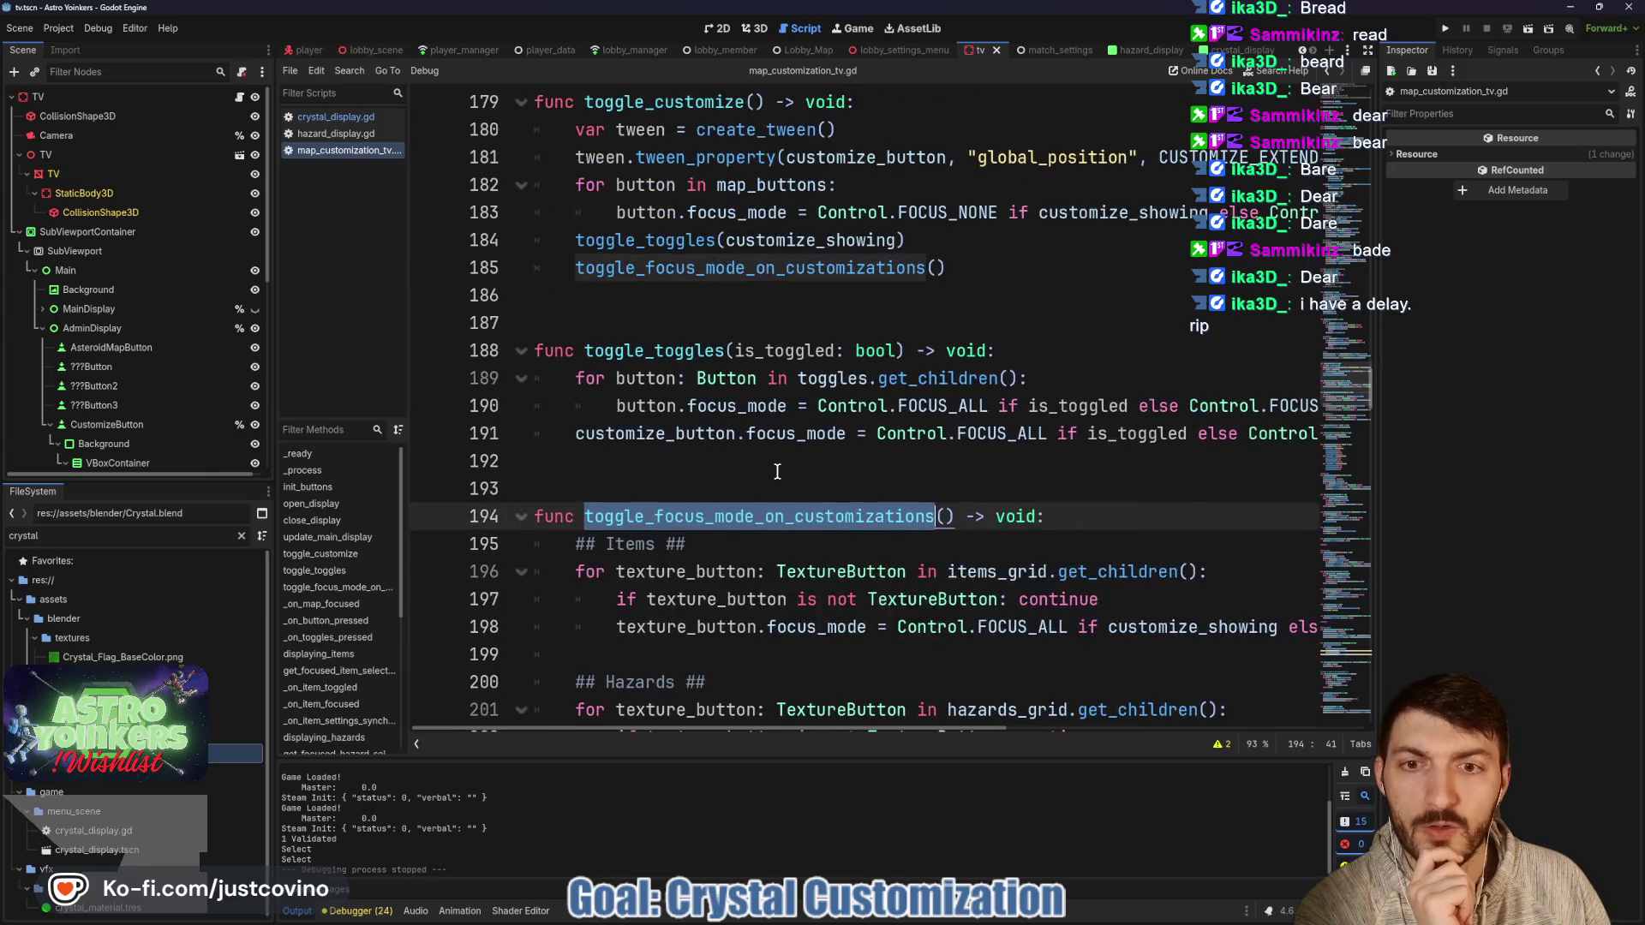
{"action": "scroll", "coordinate": [777, 471], "scroll_direction": "up", "scroll_amount": 1}
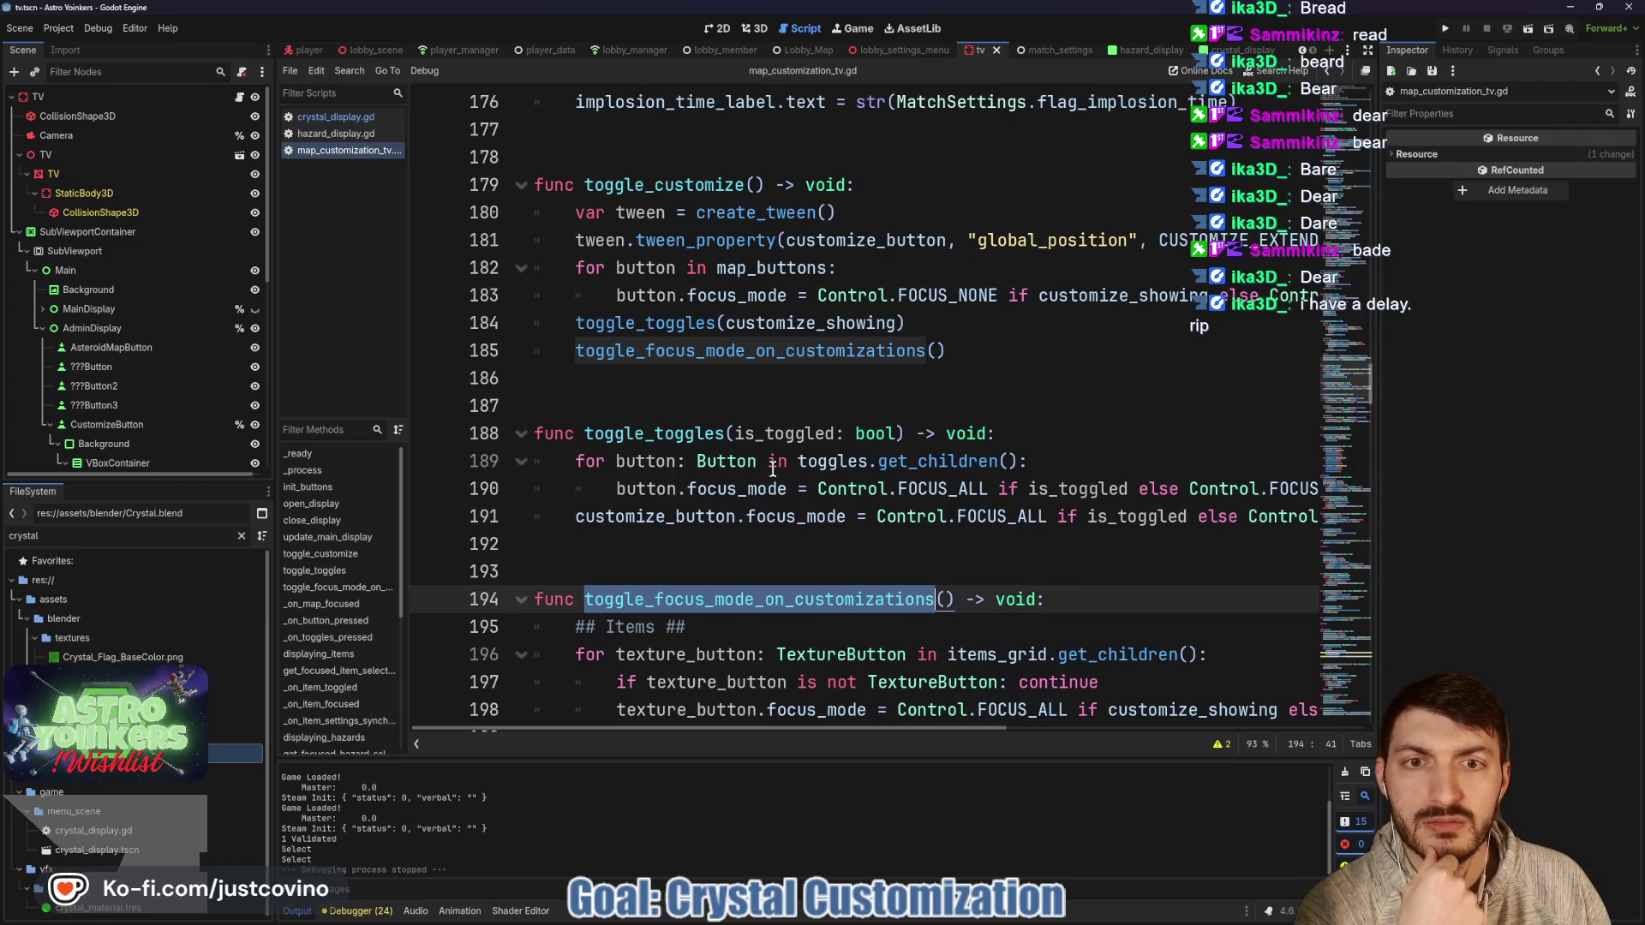
{"action": "left_click", "coordinate": [1056, 295]}
{"action": "double_click", "coordinate": [1057, 295]}
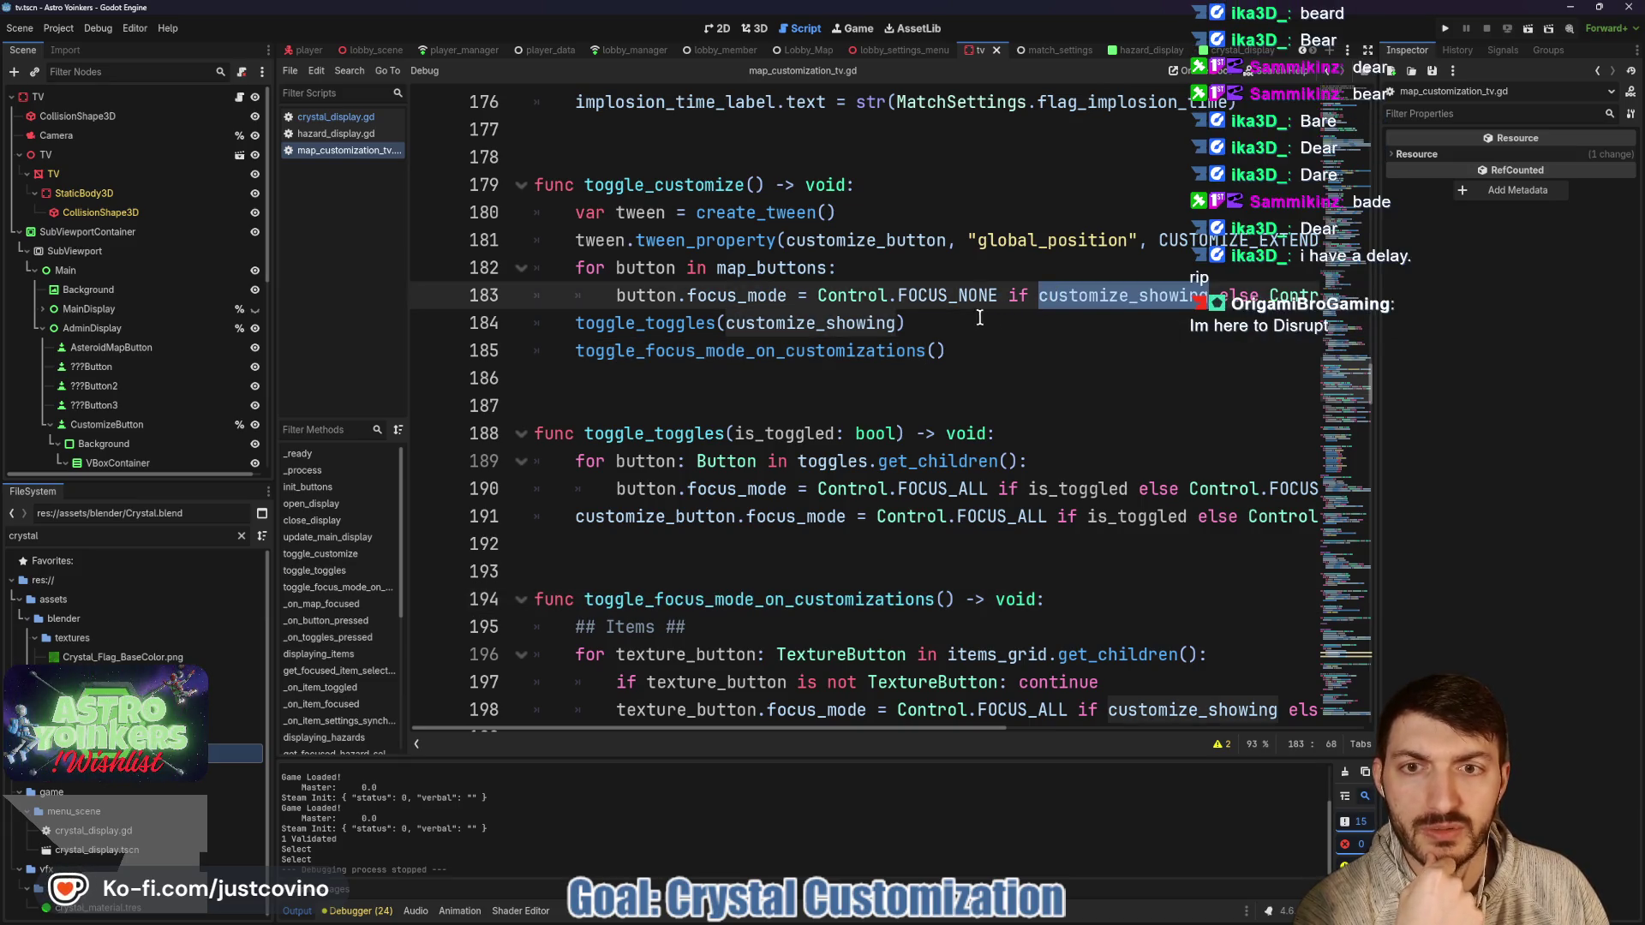
{"action": "scroll", "coordinate": [915, 324], "scroll_direction": "down", "scroll_amount": 20}
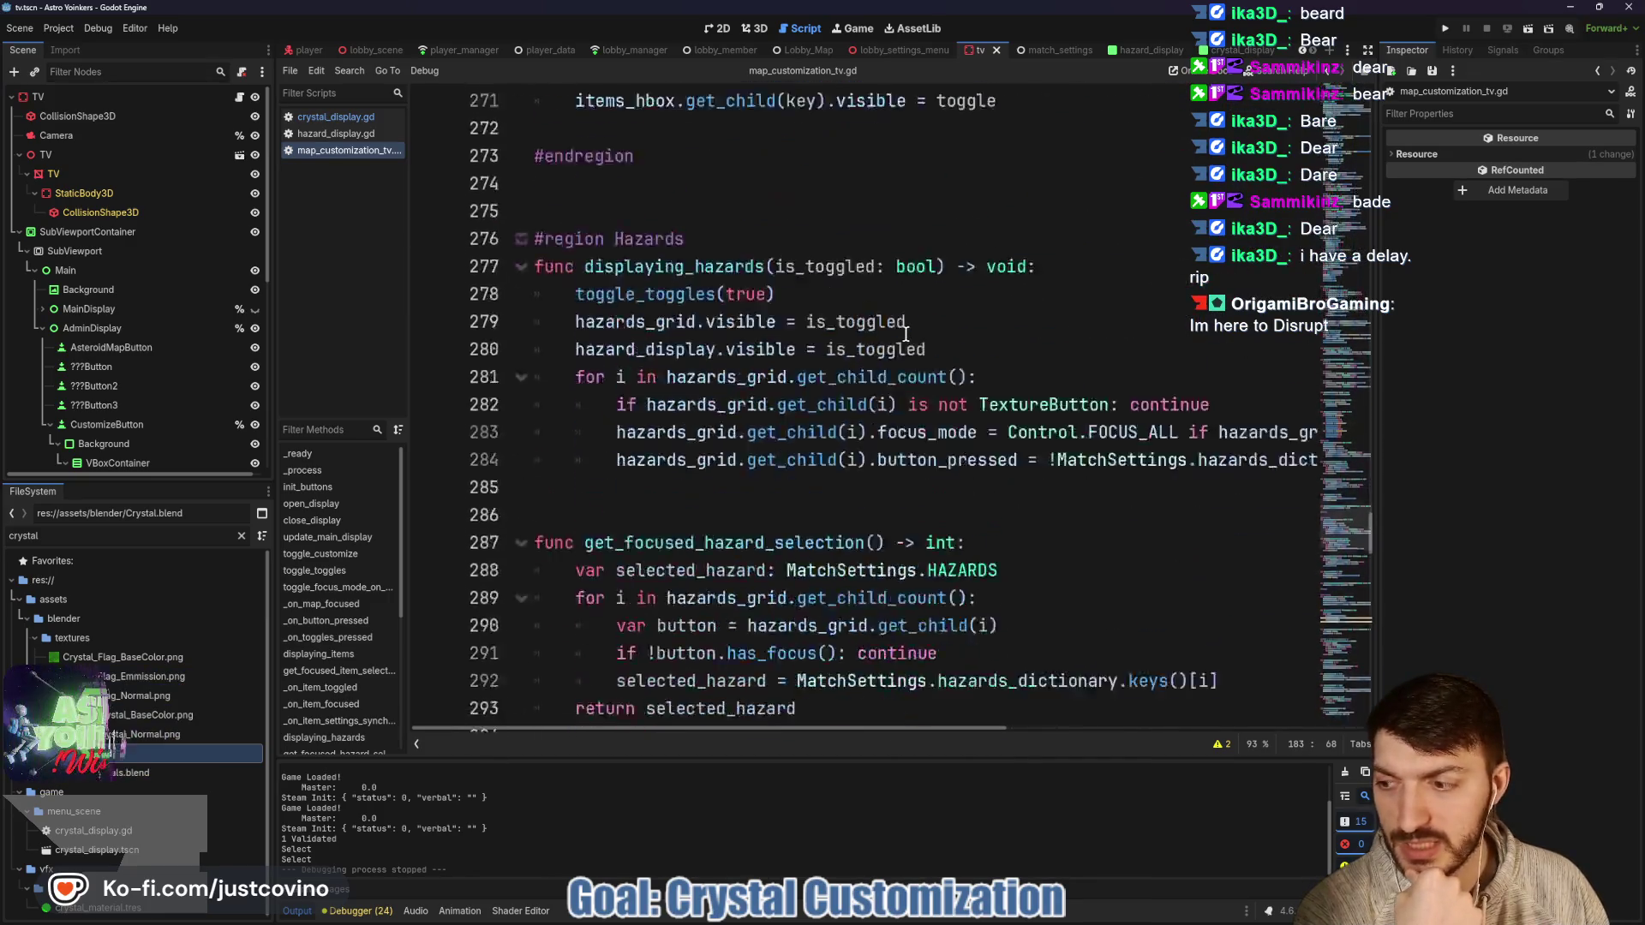
{"action": "scroll", "coordinate": [906, 334], "scroll_direction": "down", "scroll_amount": 16}
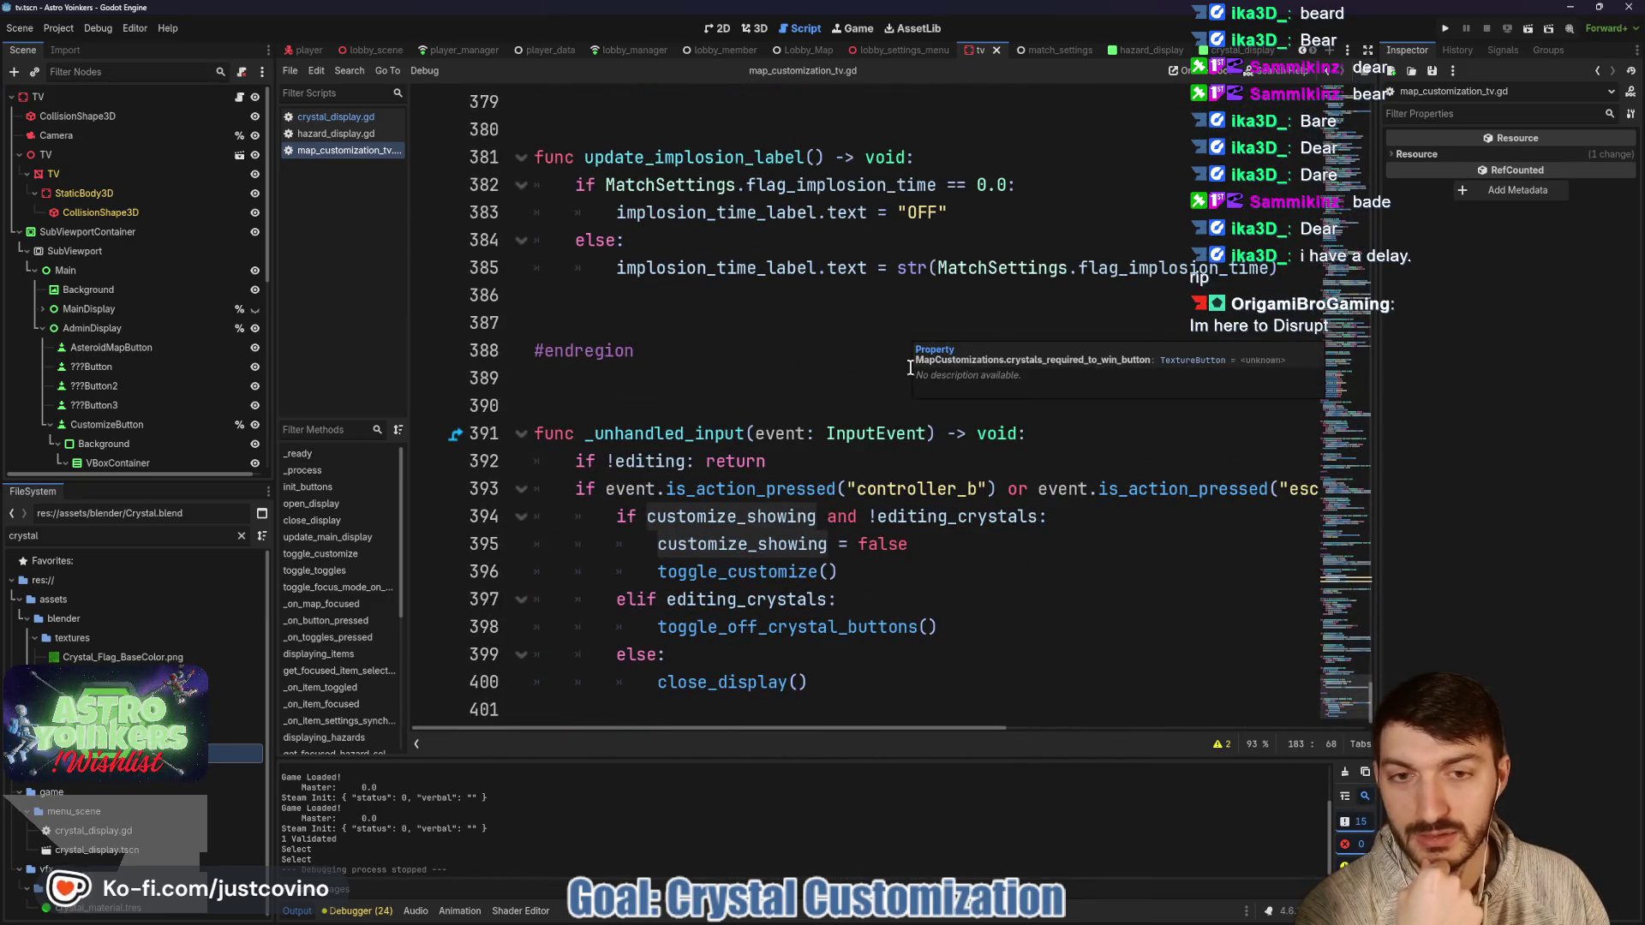
{"action": "left_click", "coordinate": [938, 546]}
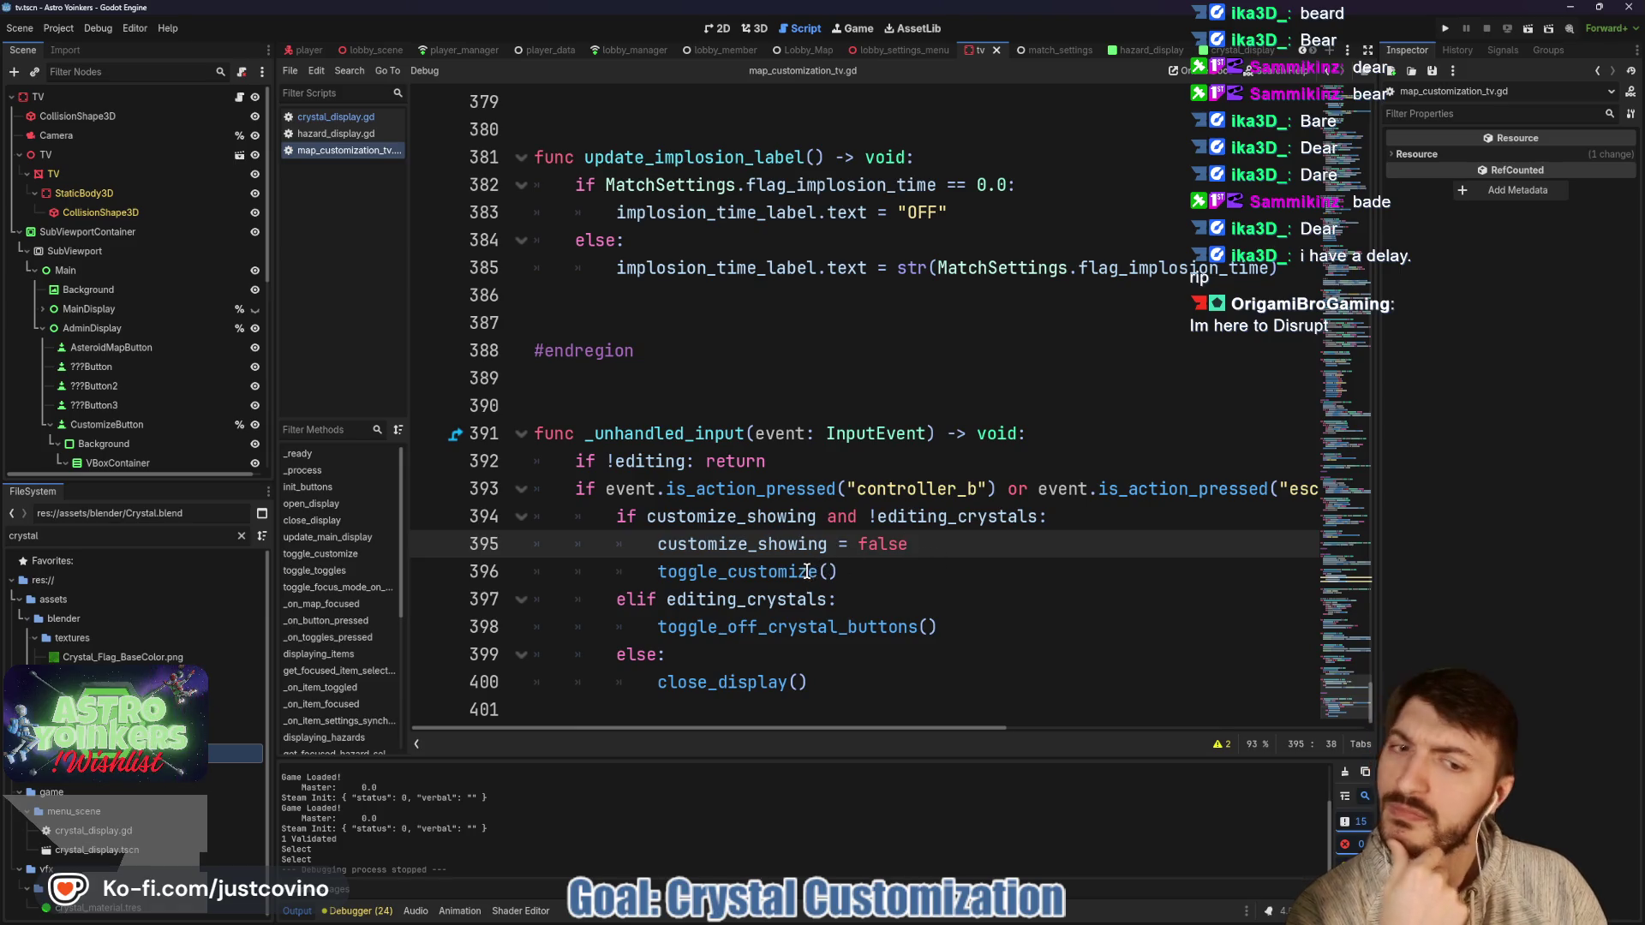
Copy the customize_showing = false and toggle_customize lines under the else branch, then run the project.
{"action": "double_click", "coordinate": [773, 573]}
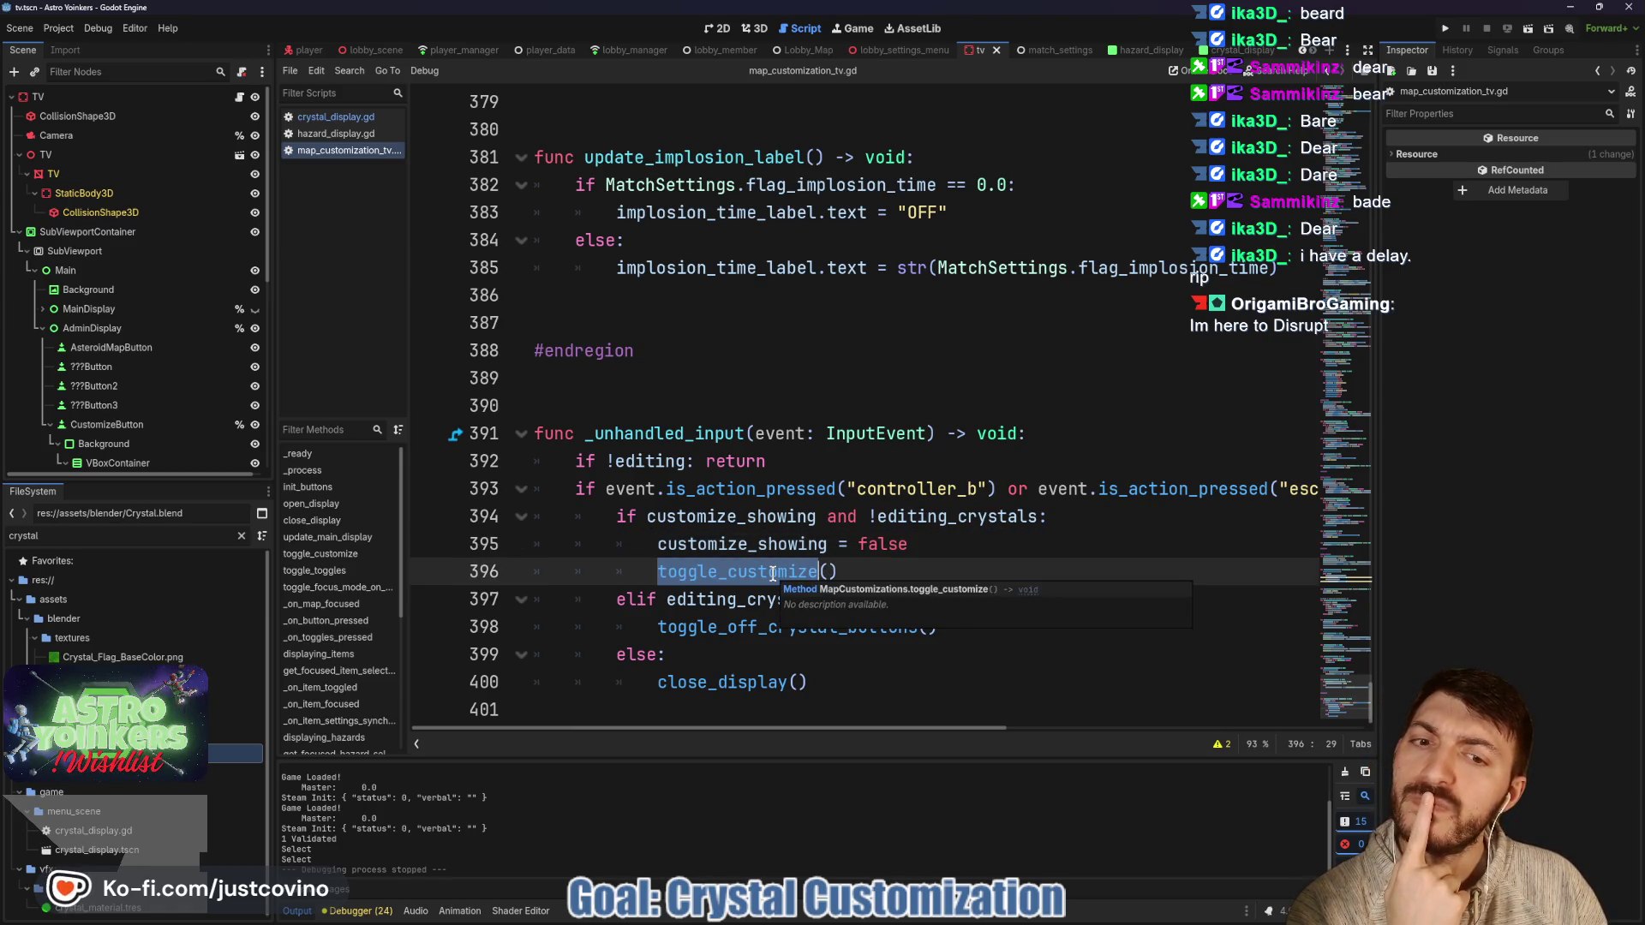
{"action": "left_click_drag", "start_coordinate": [910, 544], "coordinate": [630, 540]}
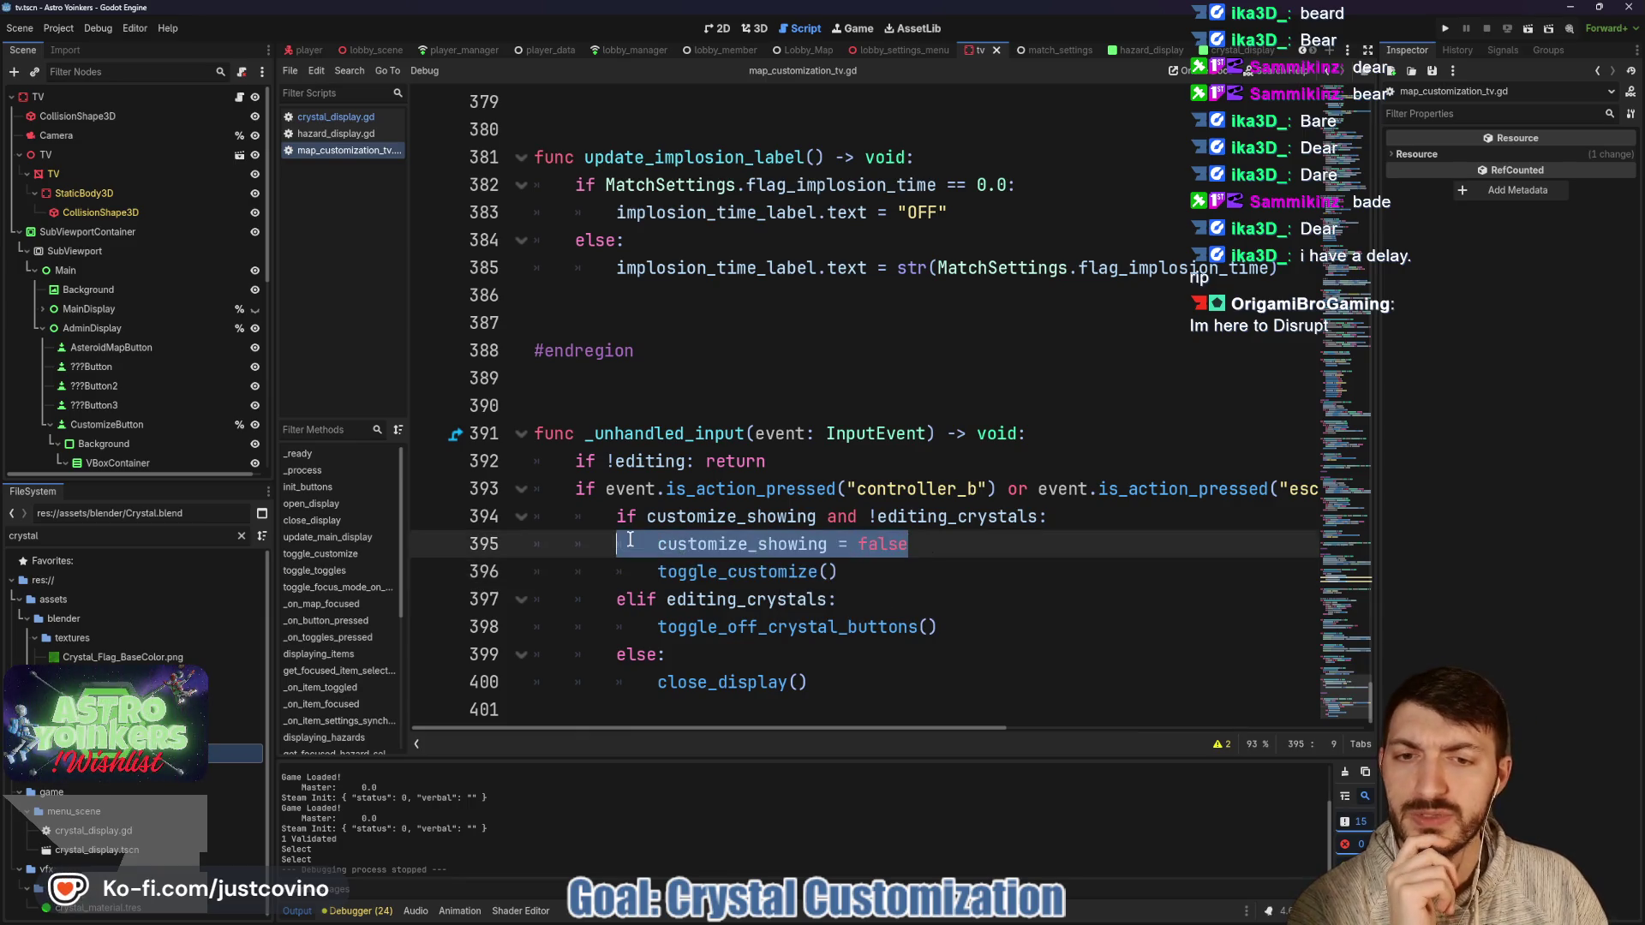
{"action": "left_click", "coordinate": [935, 546]}
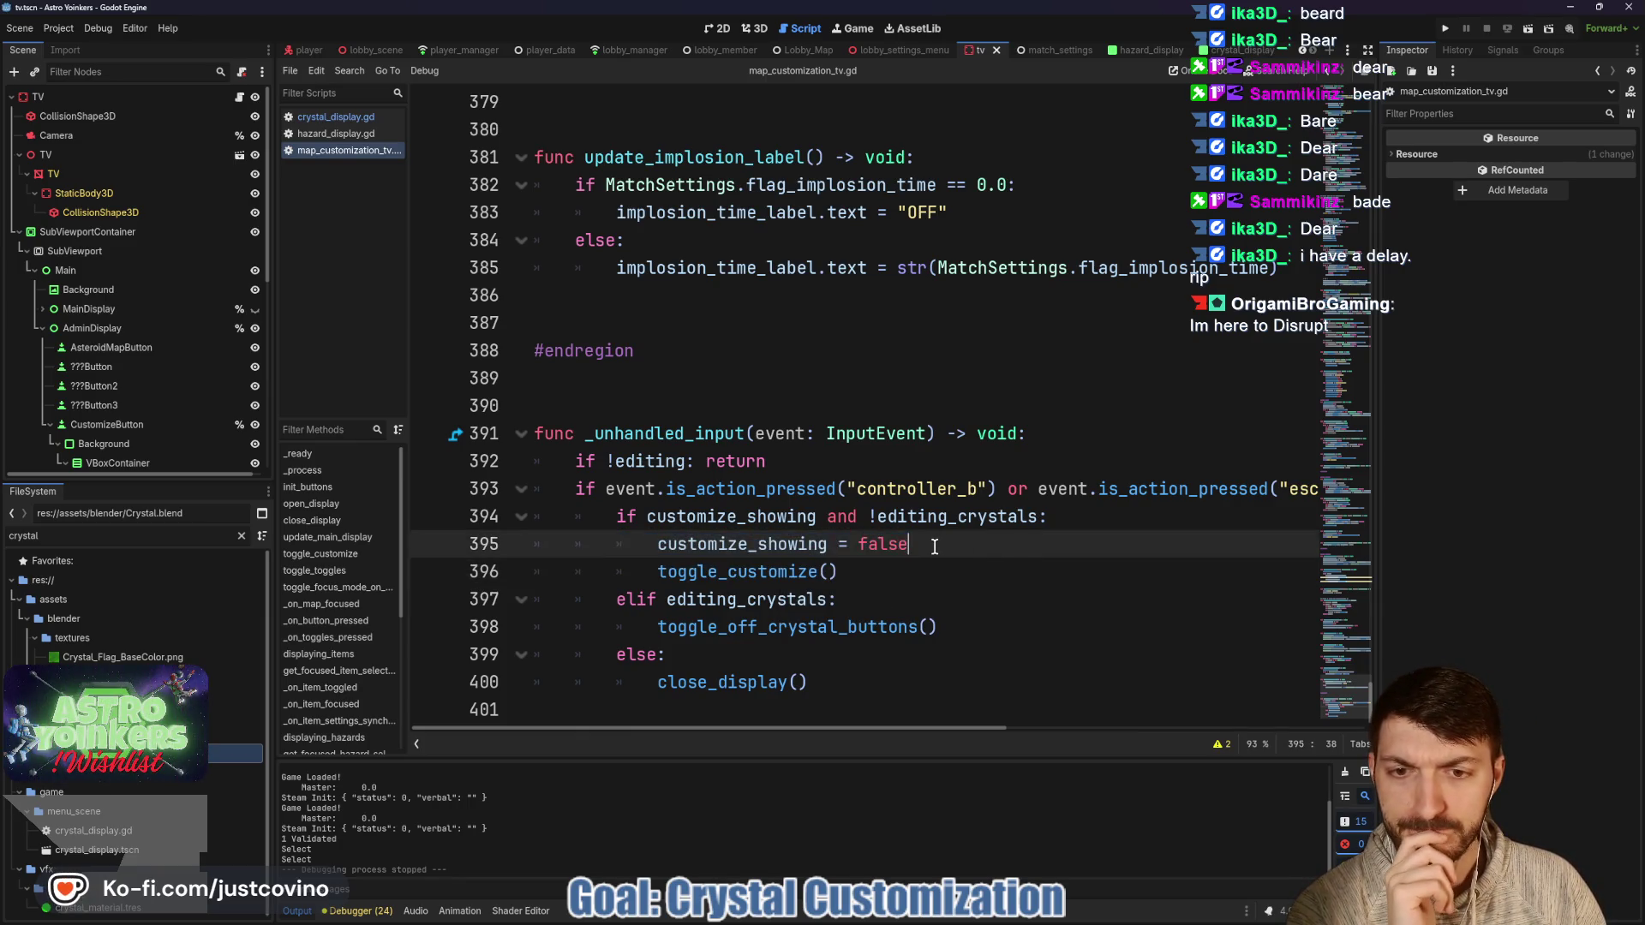
{"action": "left_click", "coordinate": [743, 683]}
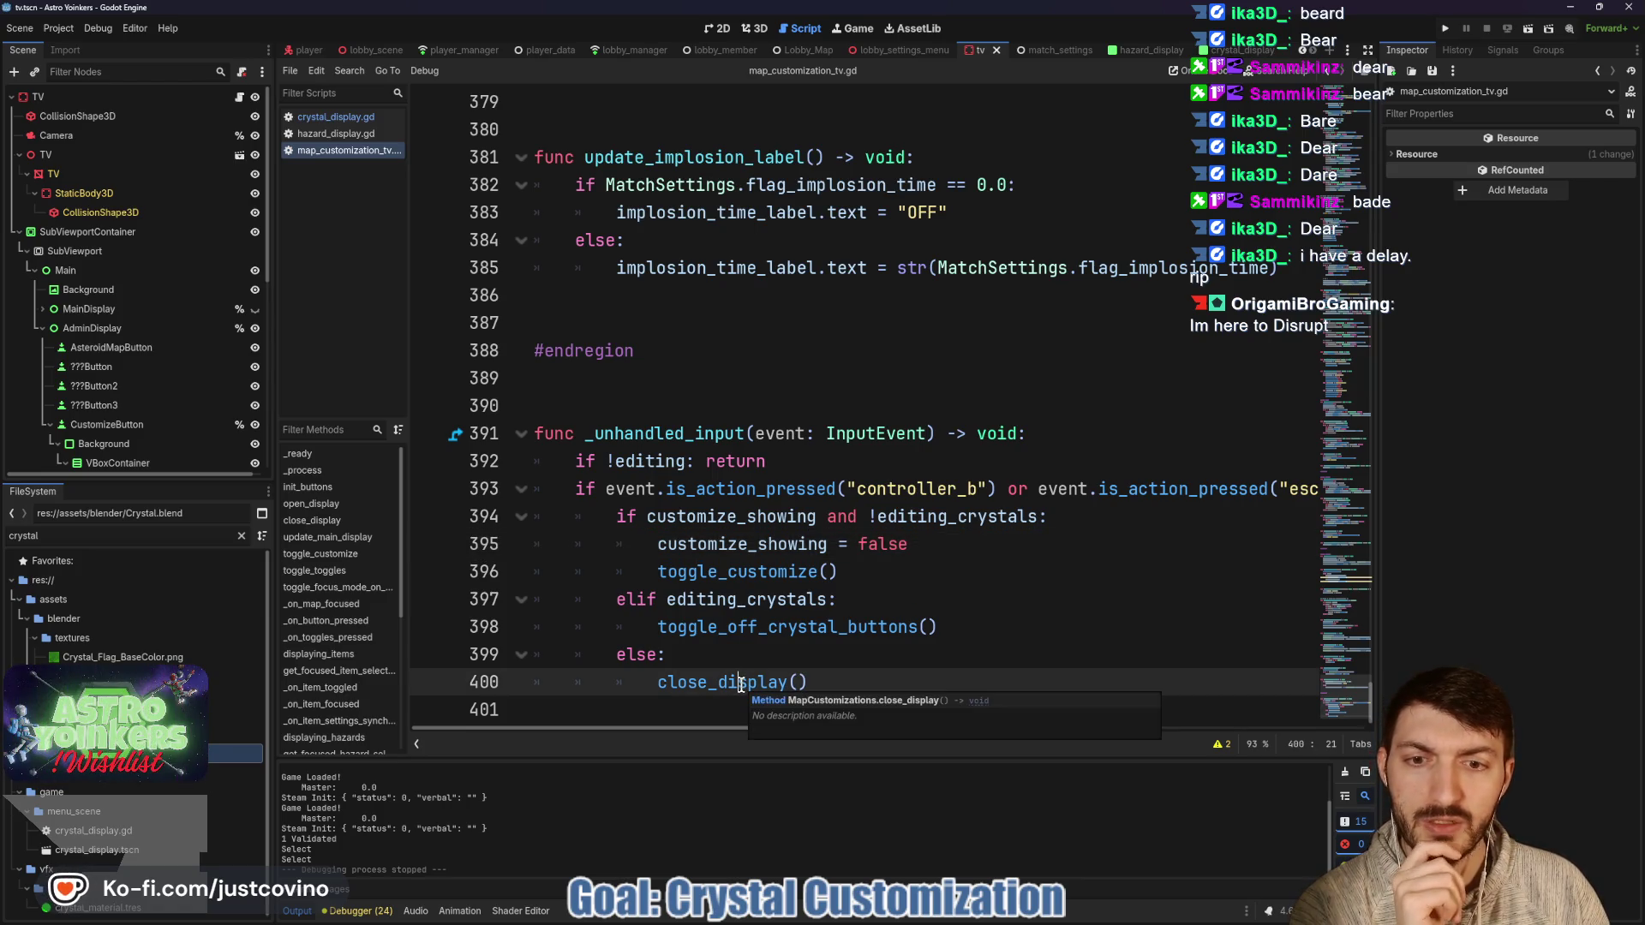
{"action": "left_click", "coordinate": [701, 657]}
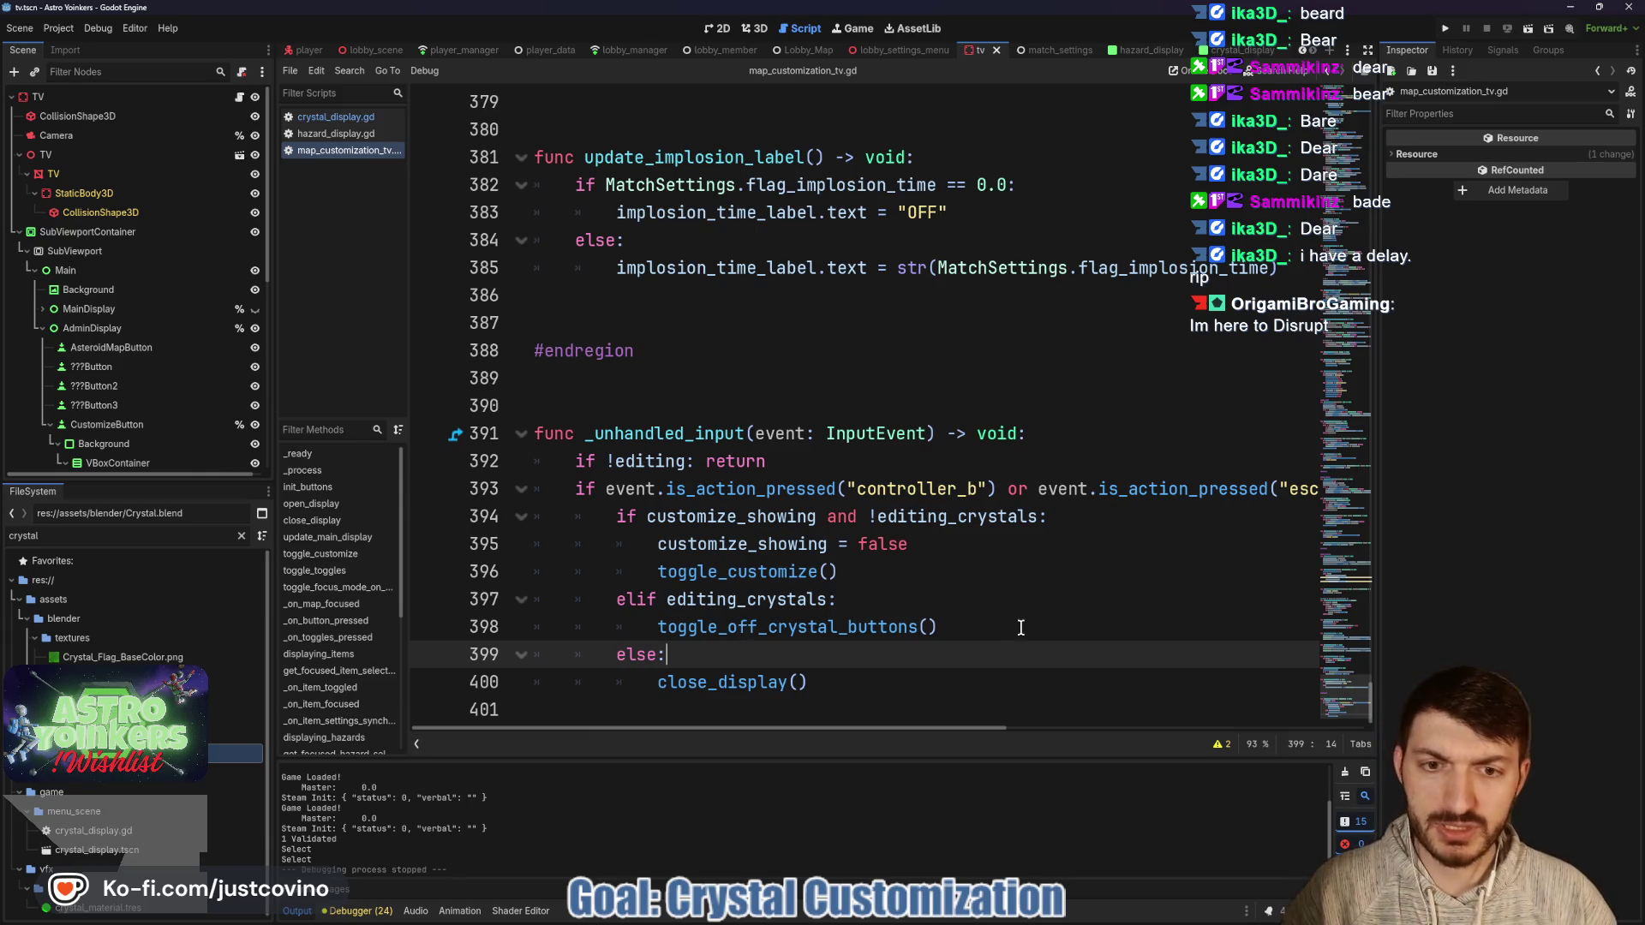
{"action": "mouse_move", "coordinate": [837, 571]}
{"action": "left_mouse_down"}
{"action": "mouse_move", "coordinate": [700, 571]}
{"action": "mouse_move", "coordinate": [657, 544]}
{"action": "left_mouse_up"}
{"action": "key", "text": "ctrl+c"}
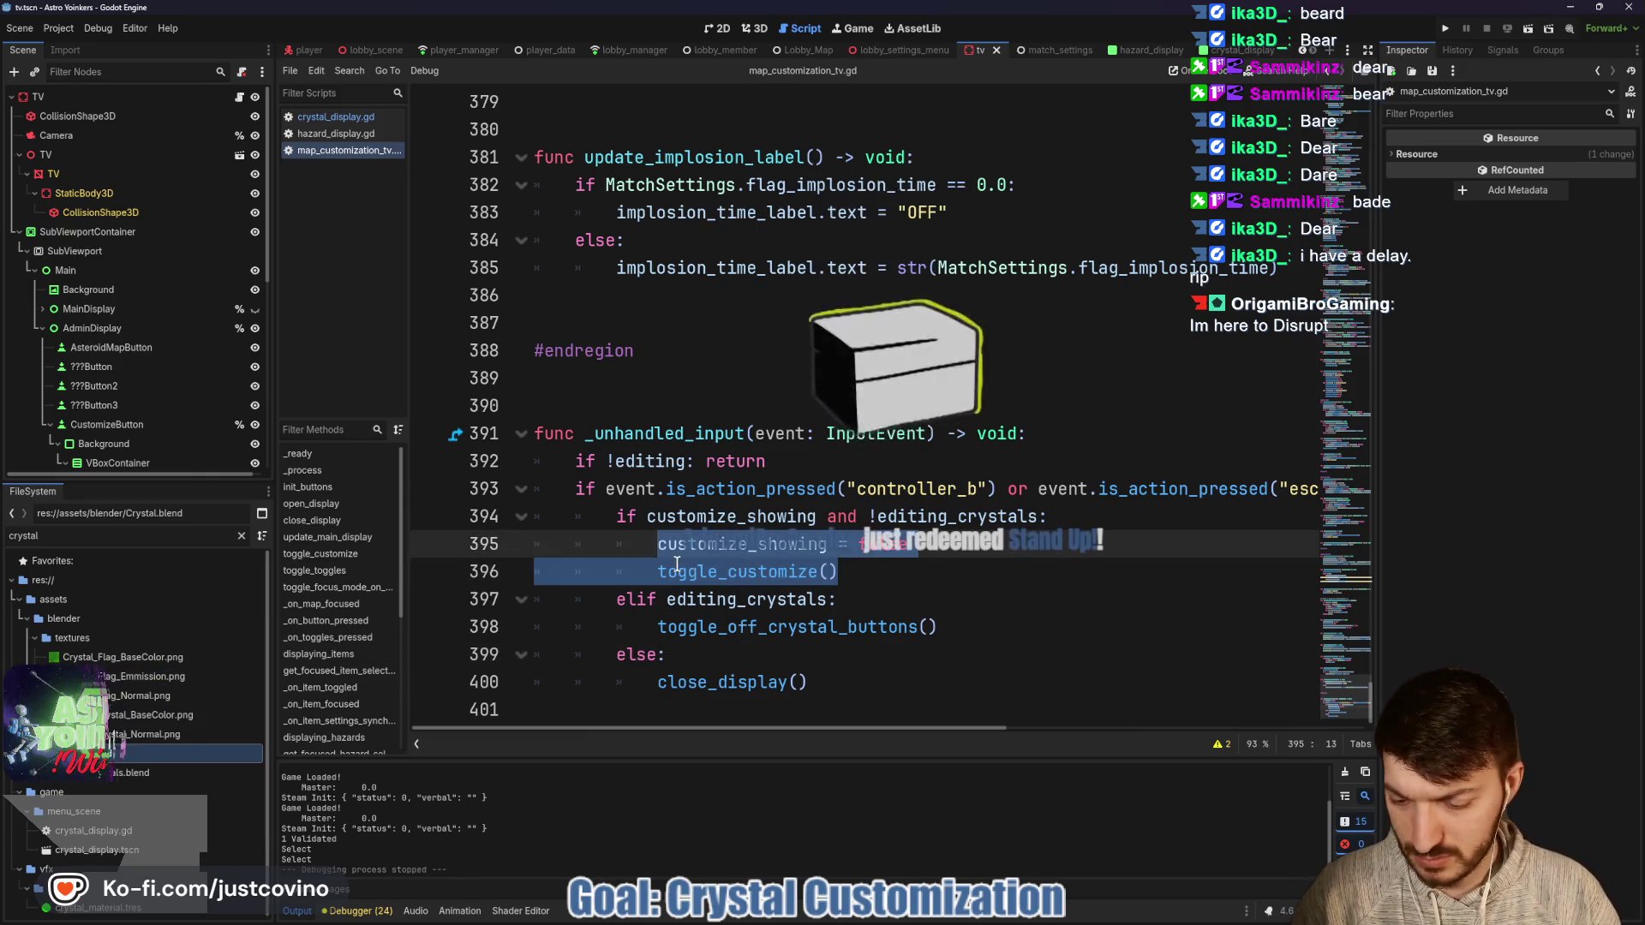
{"action": "left_click", "coordinate": [721, 658]}
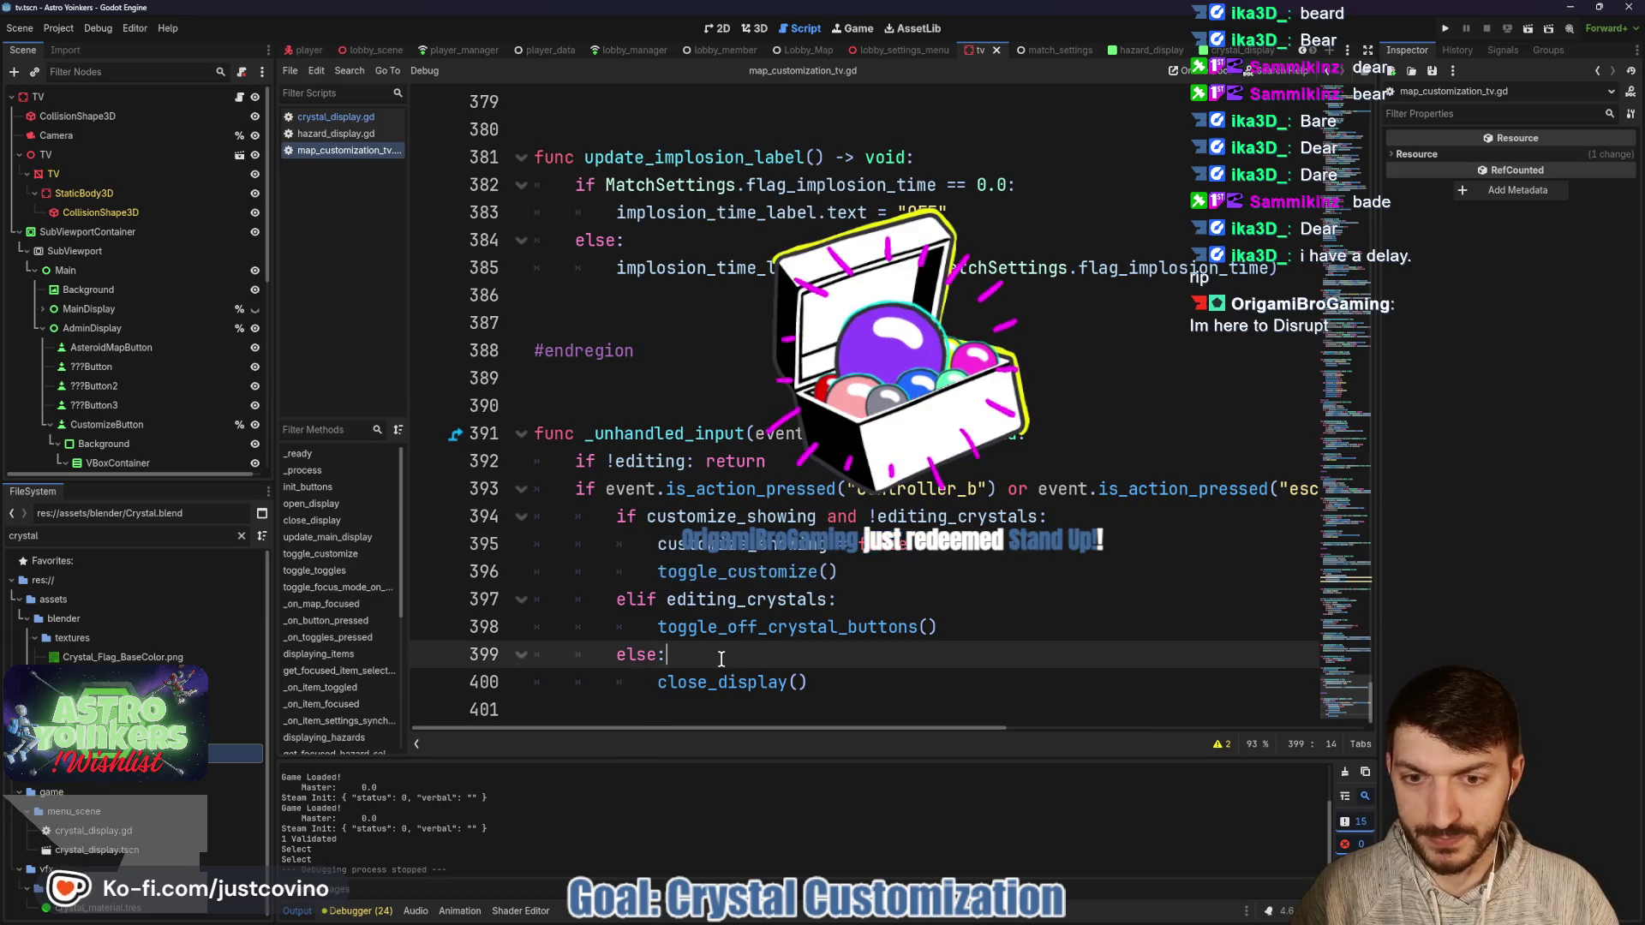
{"action": "key", "text": "Return"}
{"action": "key", "text": "ctrl+v"}
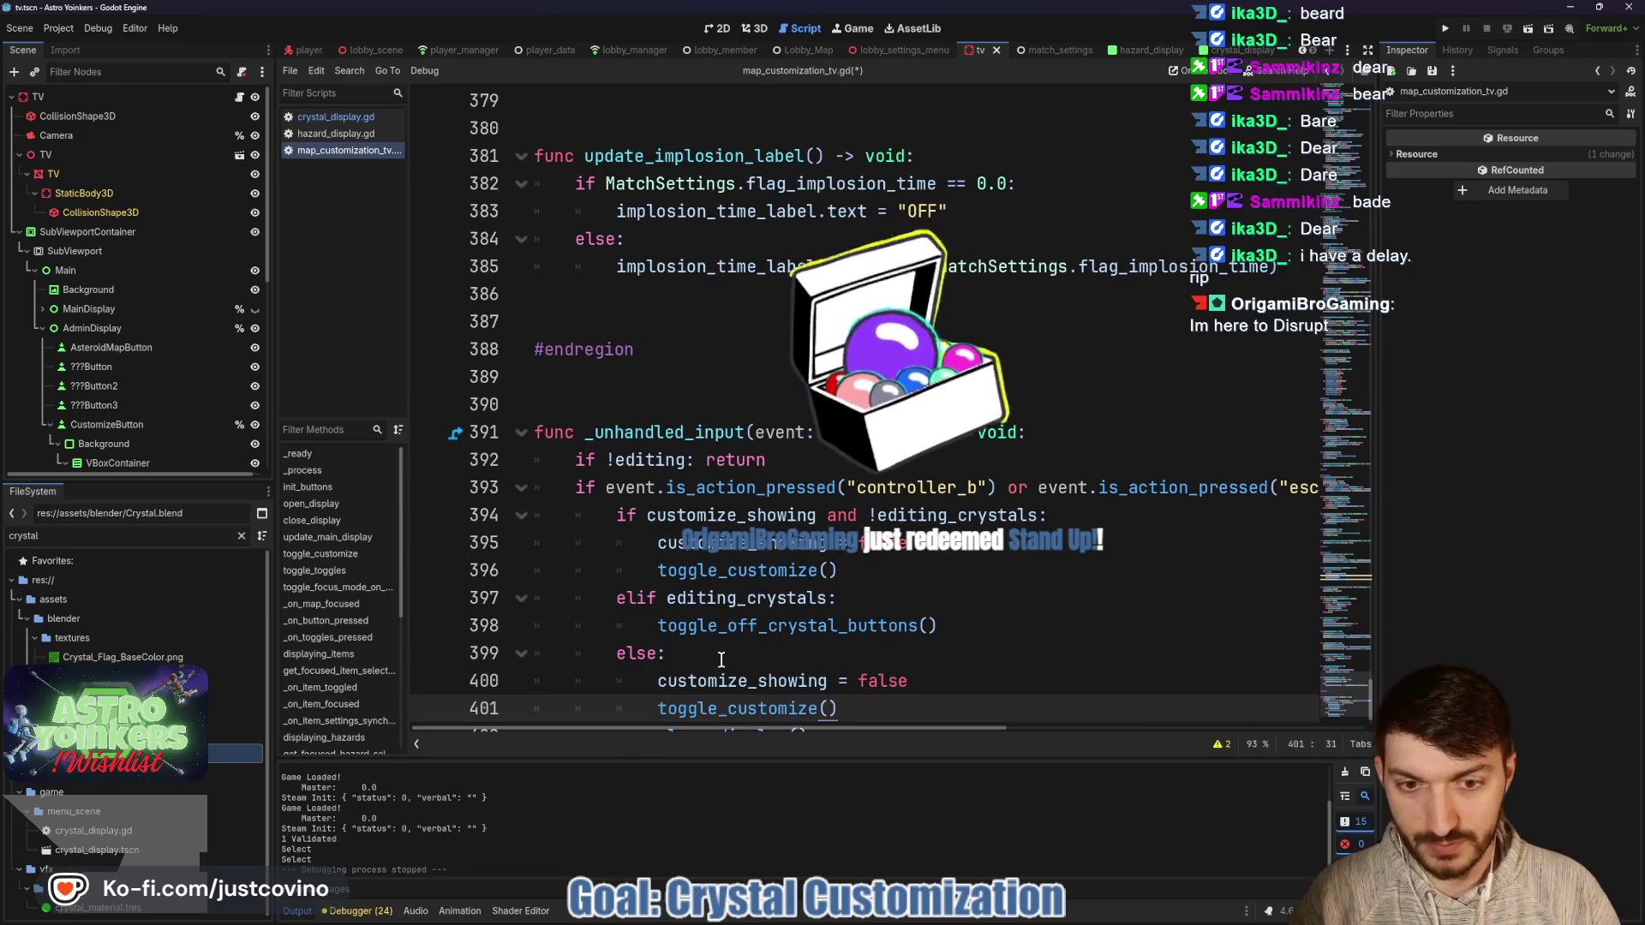
{"action": "key", "text": "Down"}
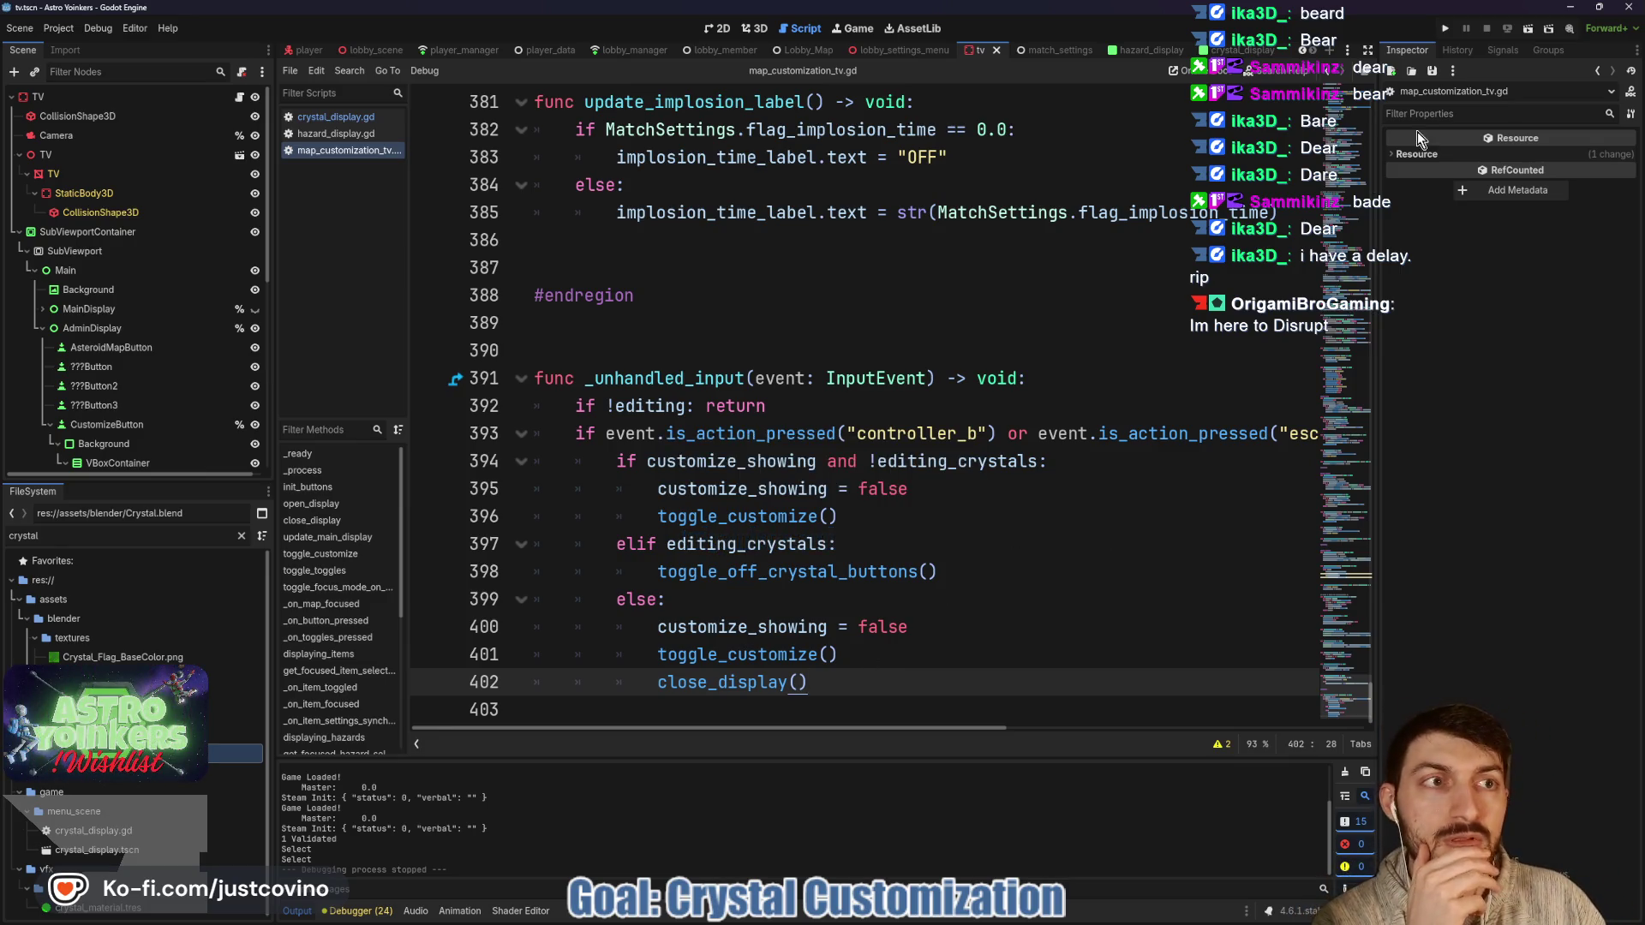
{"action": "left_click", "coordinate": [1445, 32]}
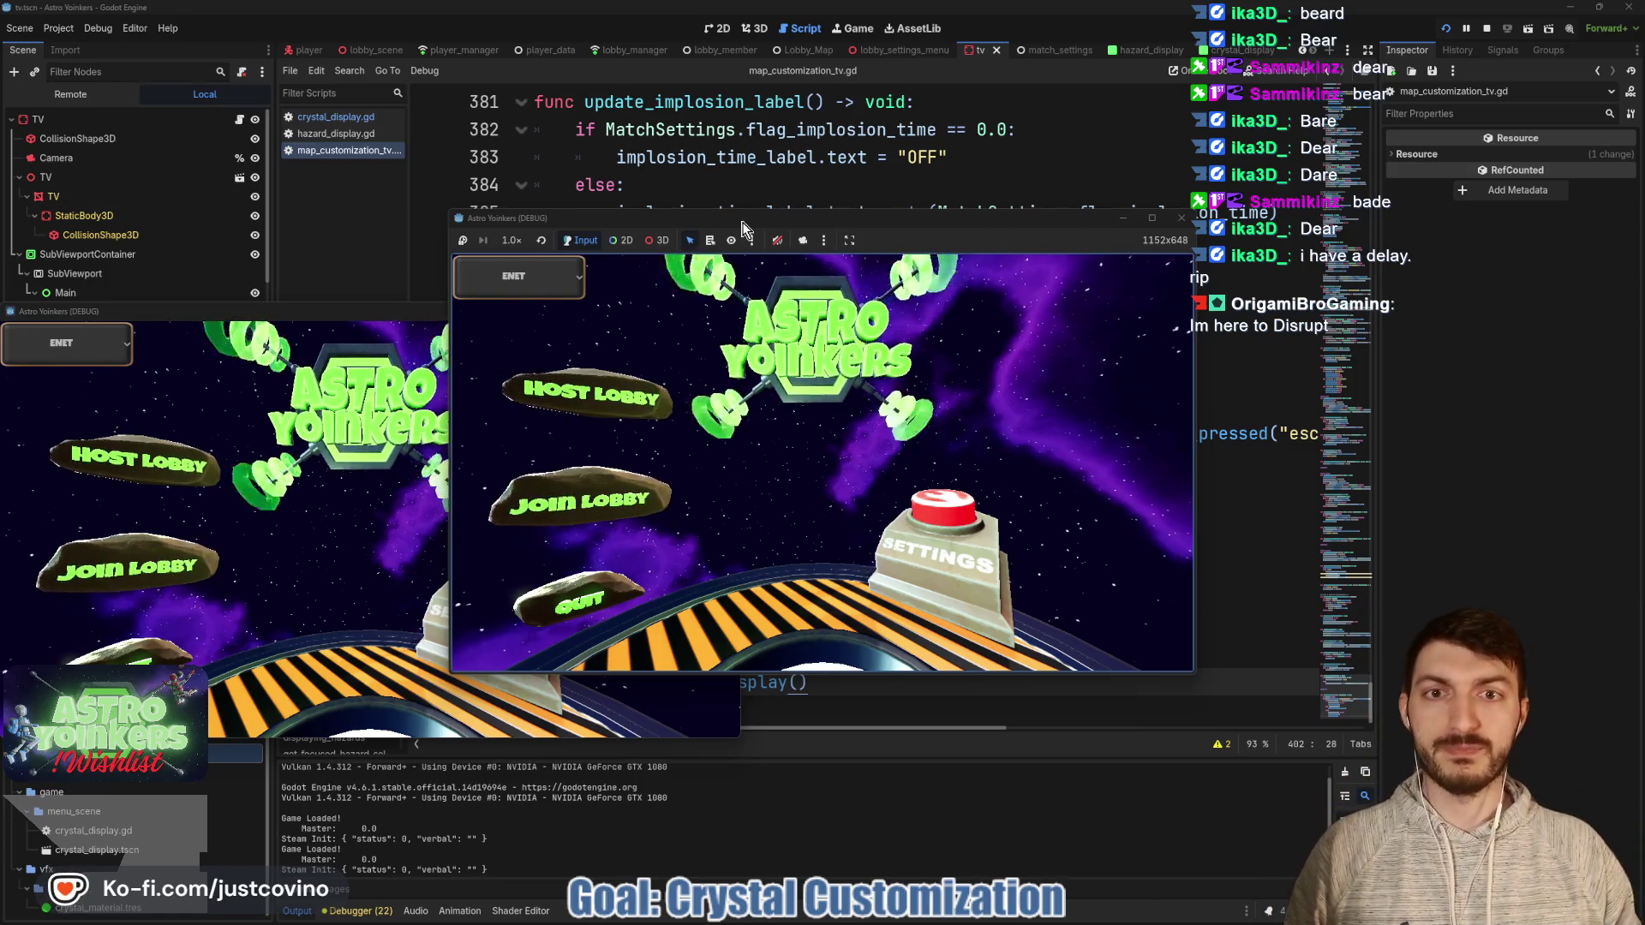
Arrange the two debug game windows side by side and host a lobby in the left game.
{"action": "left_click_drag", "start_coordinate": [742, 219], "coordinate": [504, 168]}
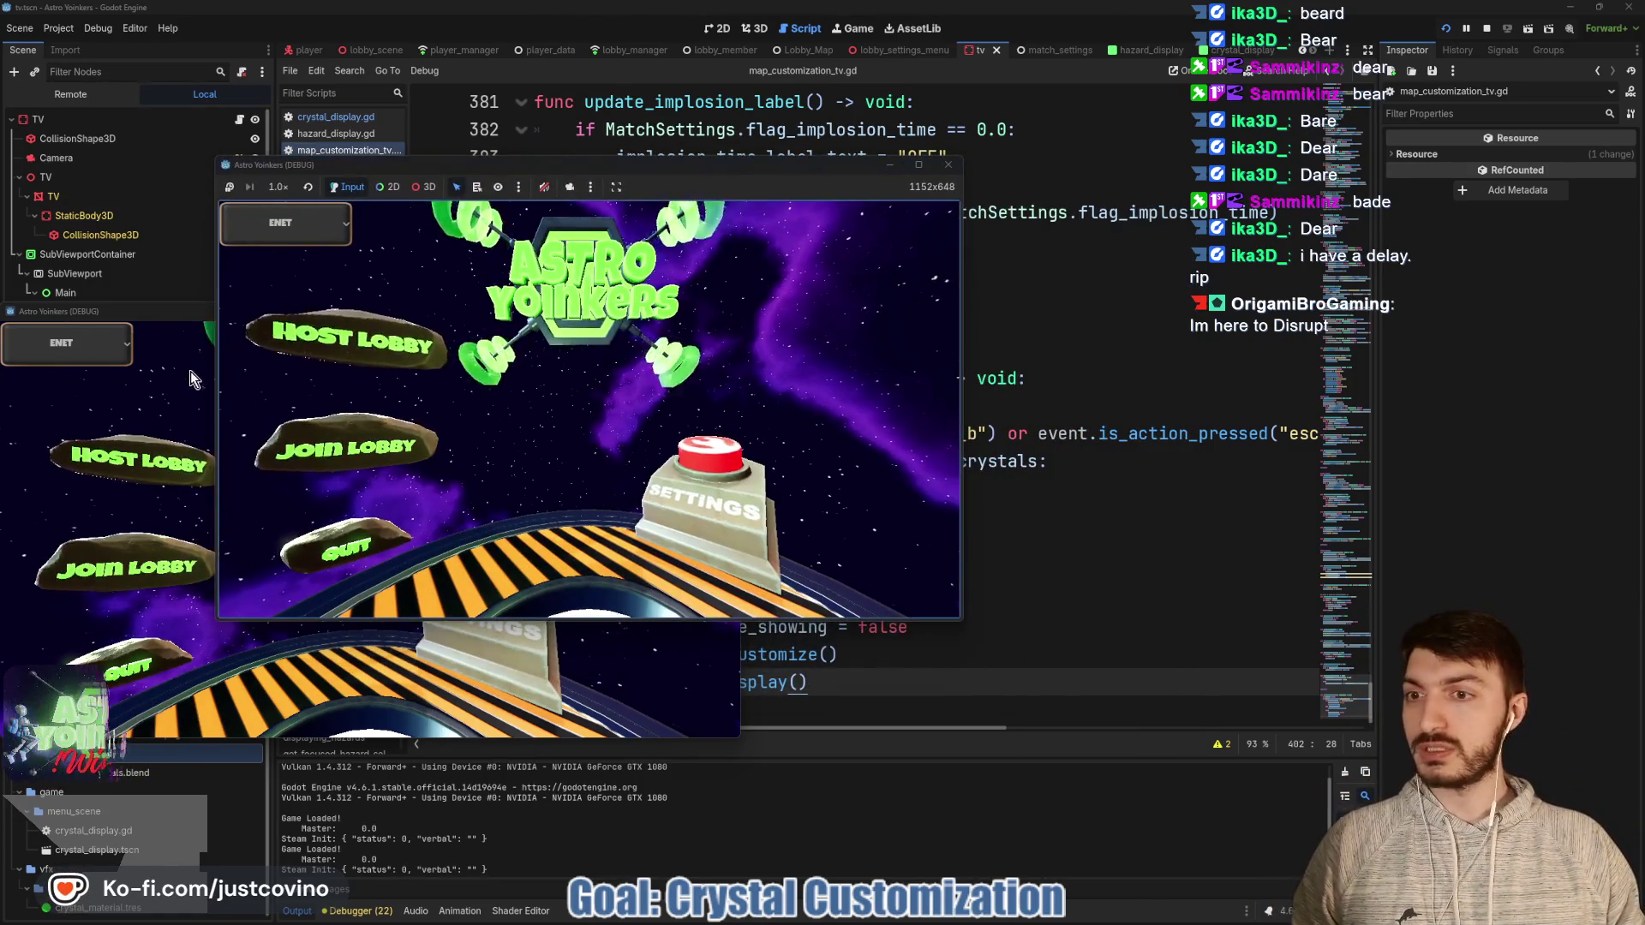
{"action": "left_click_drag", "start_coordinate": [159, 317], "coordinate": [980, 228]}
{"action": "left_click_drag", "start_coordinate": [738, 168], "coordinate": [595, 212]}
{"action": "left_click", "coordinate": [214, 390]}
{"action": "left_click", "coordinate": [442, 419]}
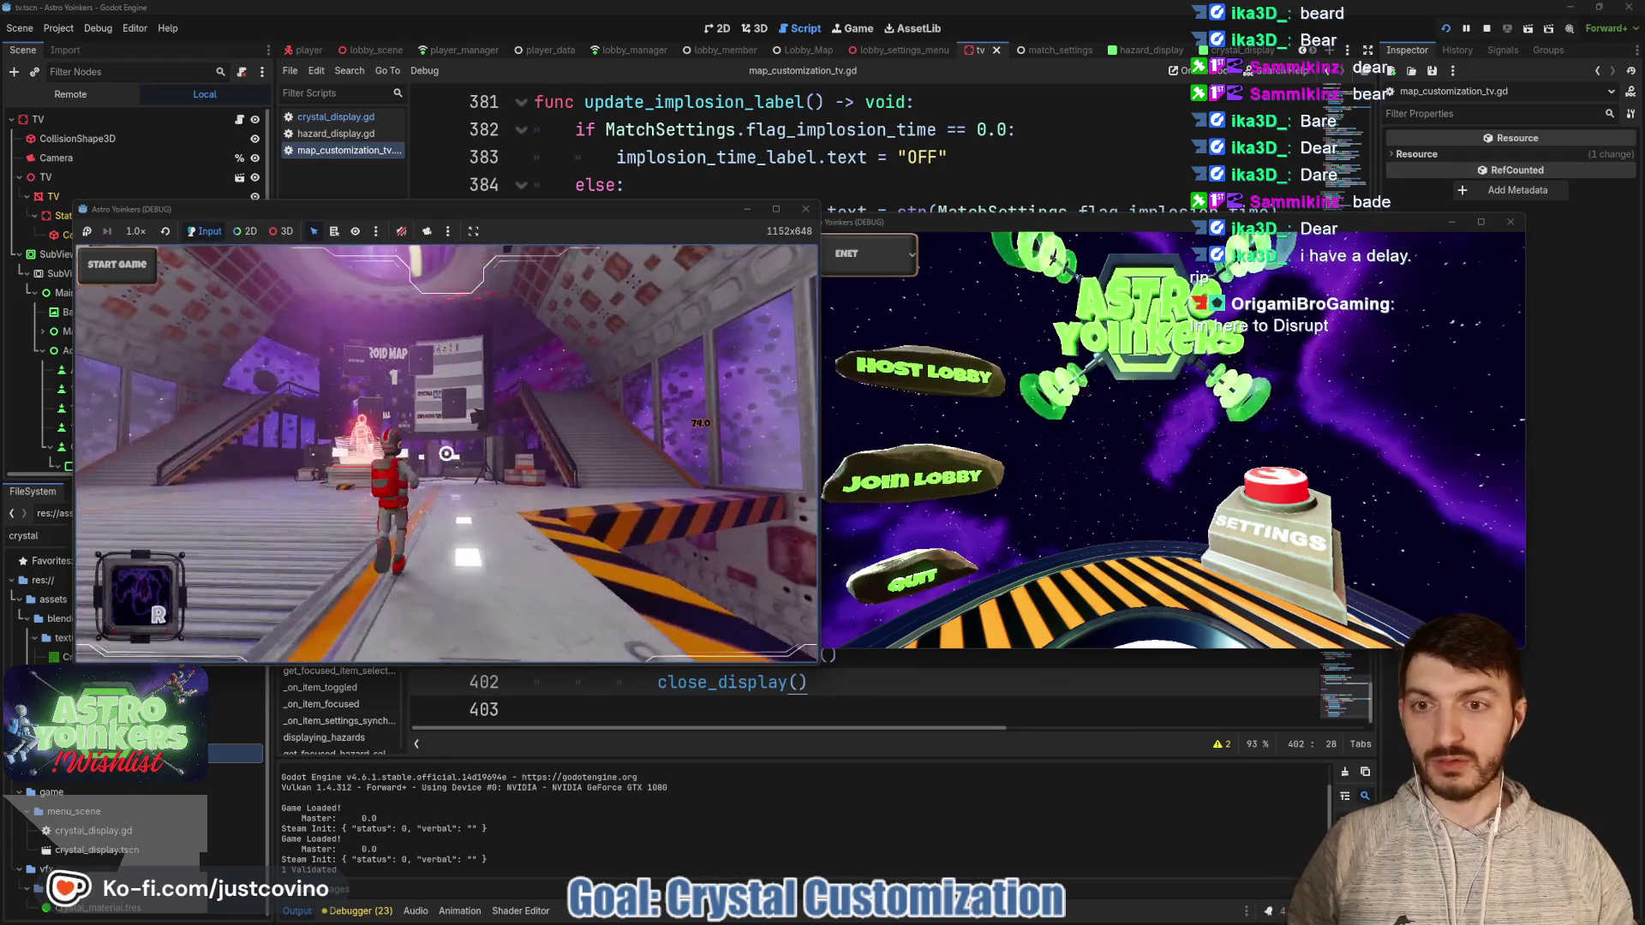
Open the map screen, go to Customize > Crystals, back out to the map buttons, and view the Remote tree.
{"action": "key", "text": "e"}
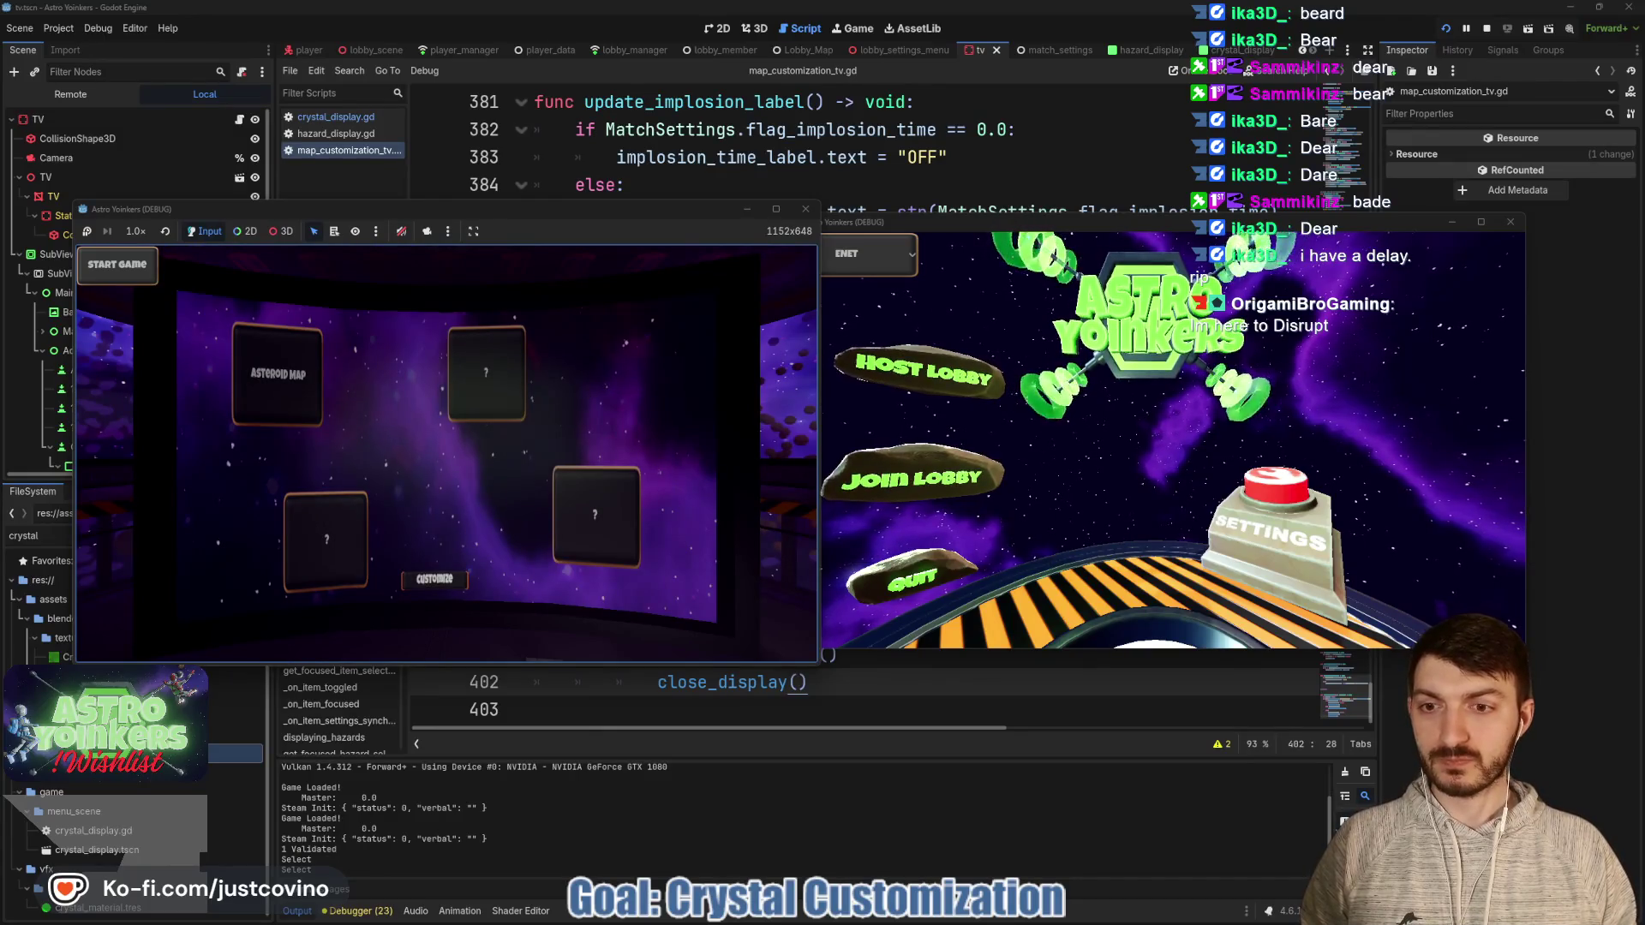
{"action": "key", "text": "e"}
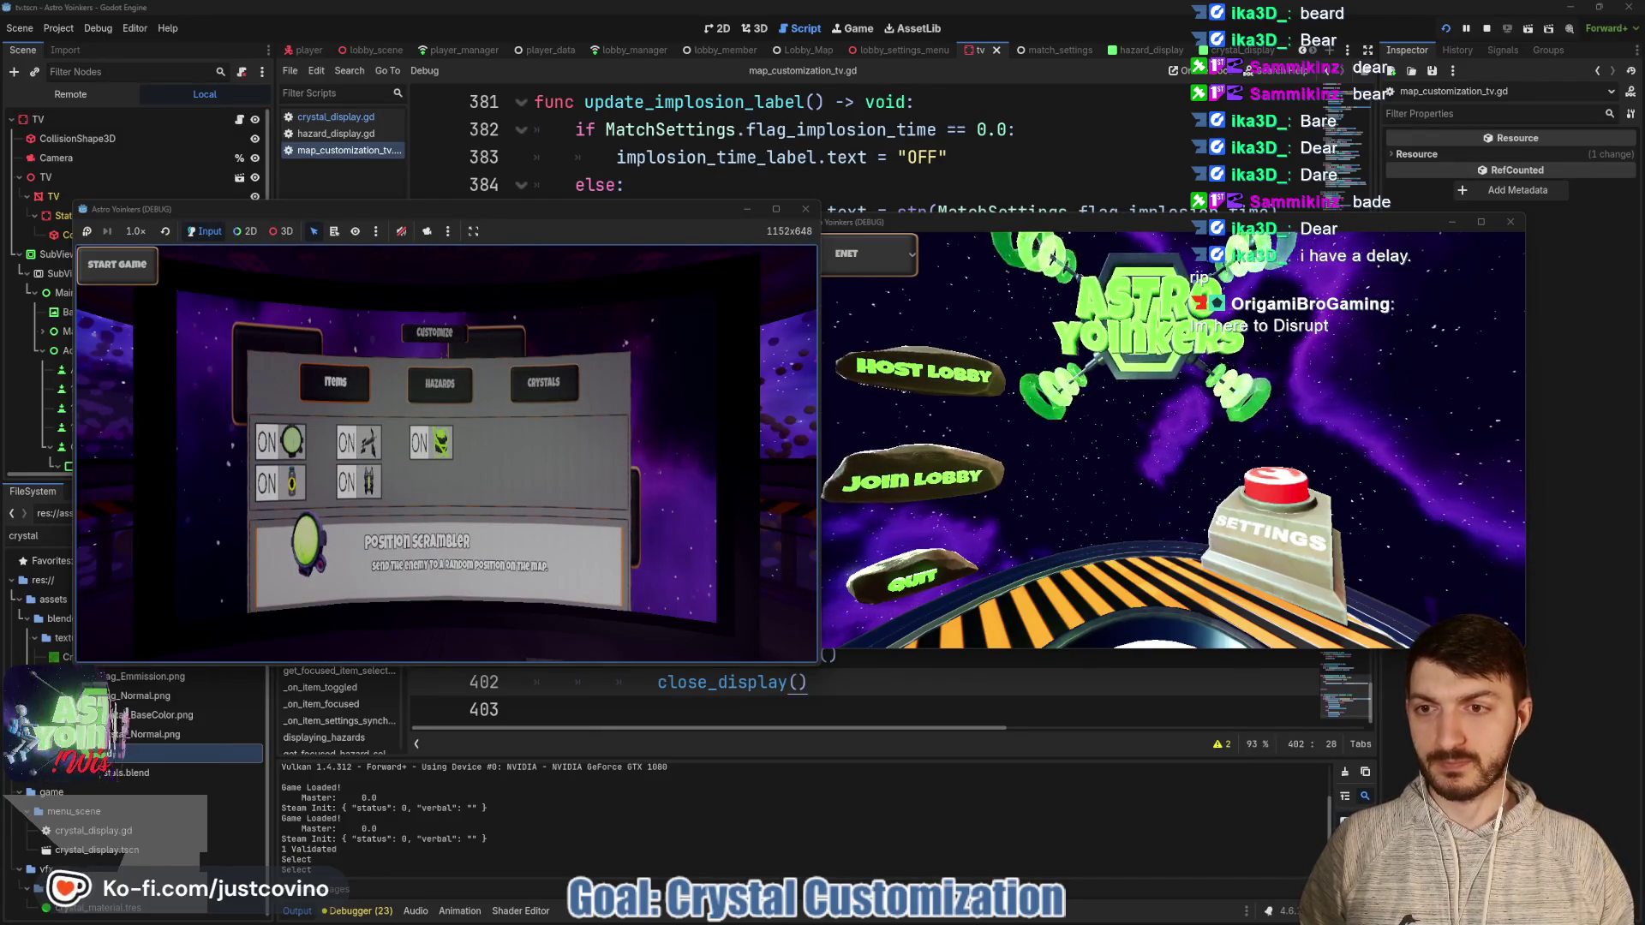
{"action": "key", "text": "q"}
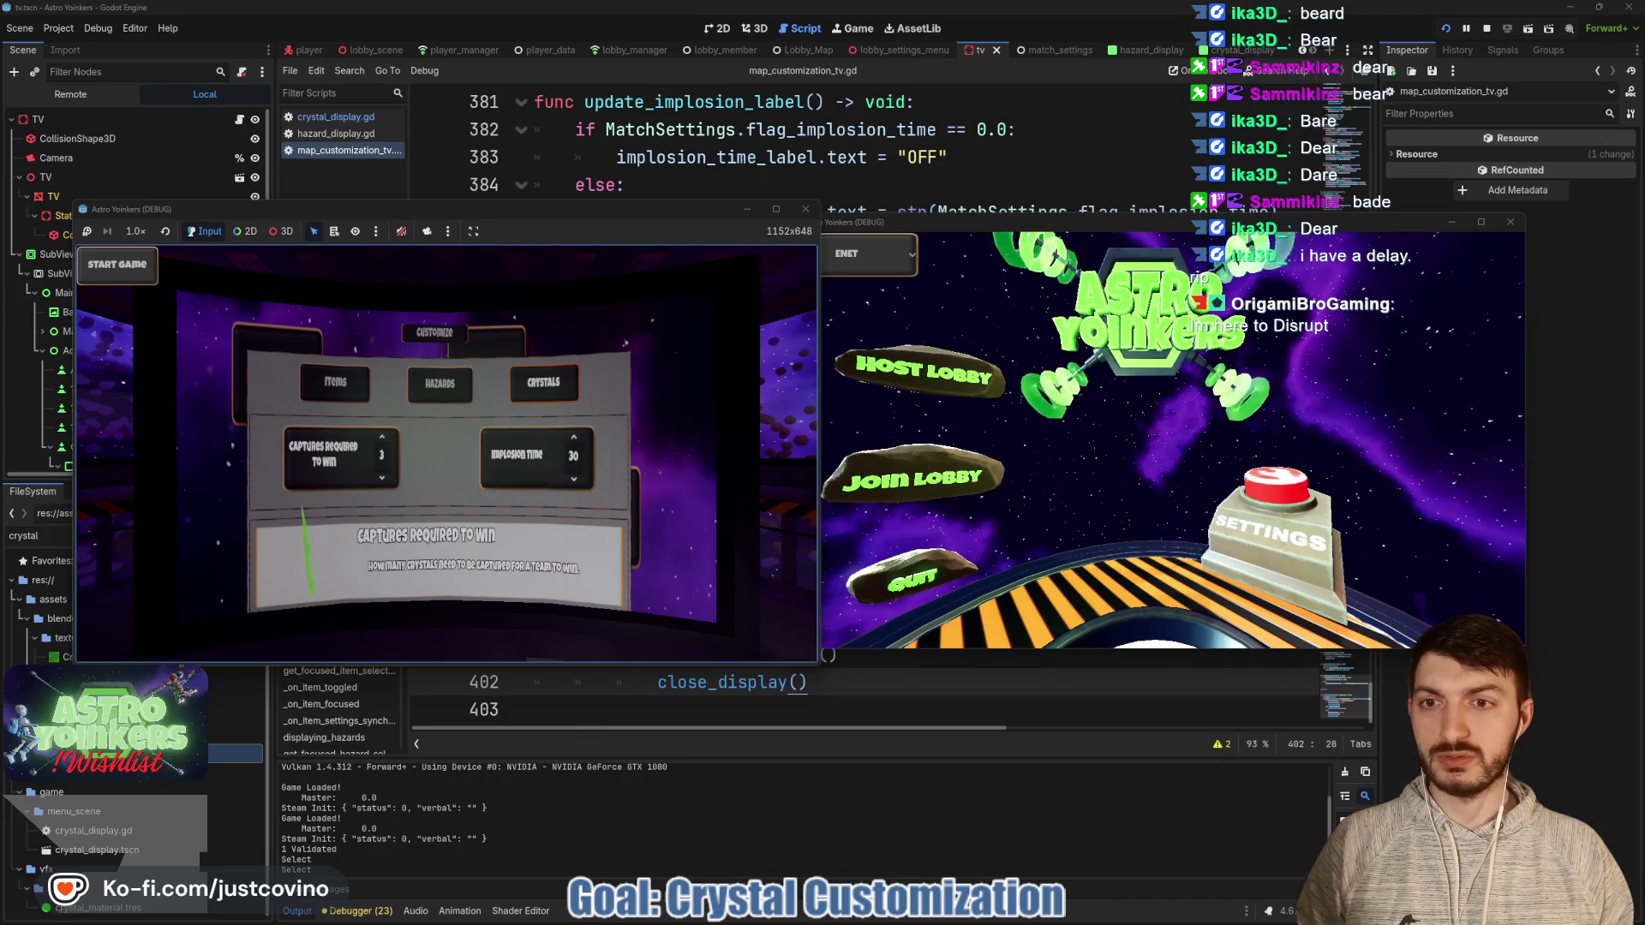
{"action": "key", "text": "e"}
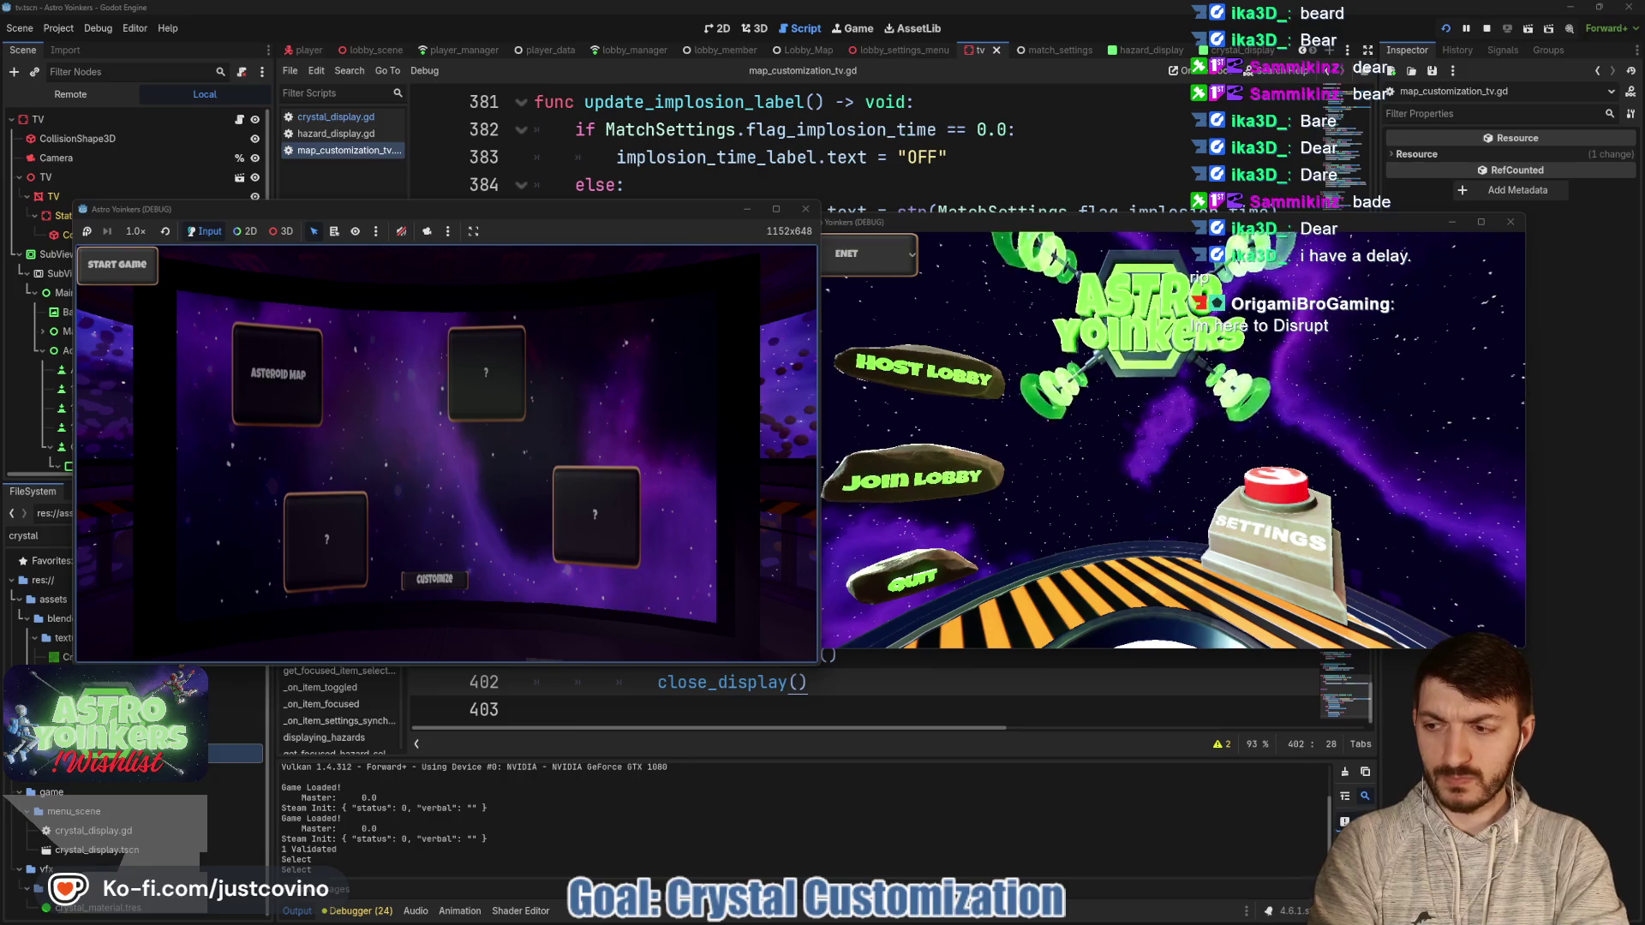
{"action": "left_click", "coordinate": [70, 94]}
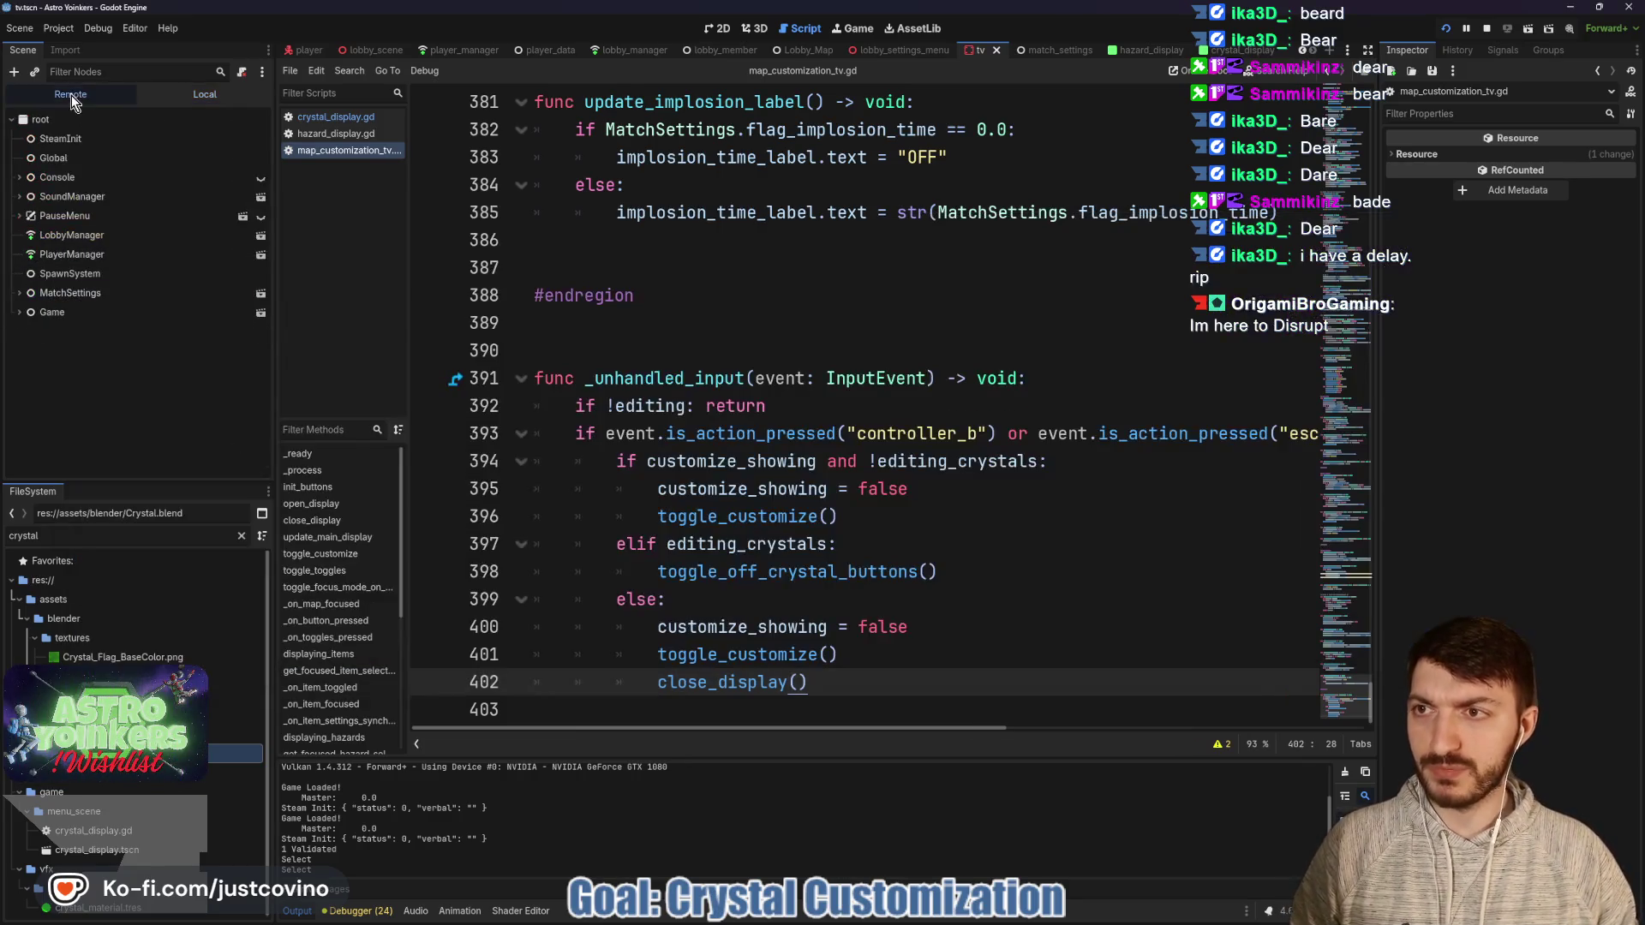
Expand the Game and Map nodes in the Remote scene tree.
{"action": "left_click", "coordinate": [19, 313]}
{"action": "left_click", "coordinate": [34, 332]}
{"action": "left_click", "coordinate": [28, 333]}
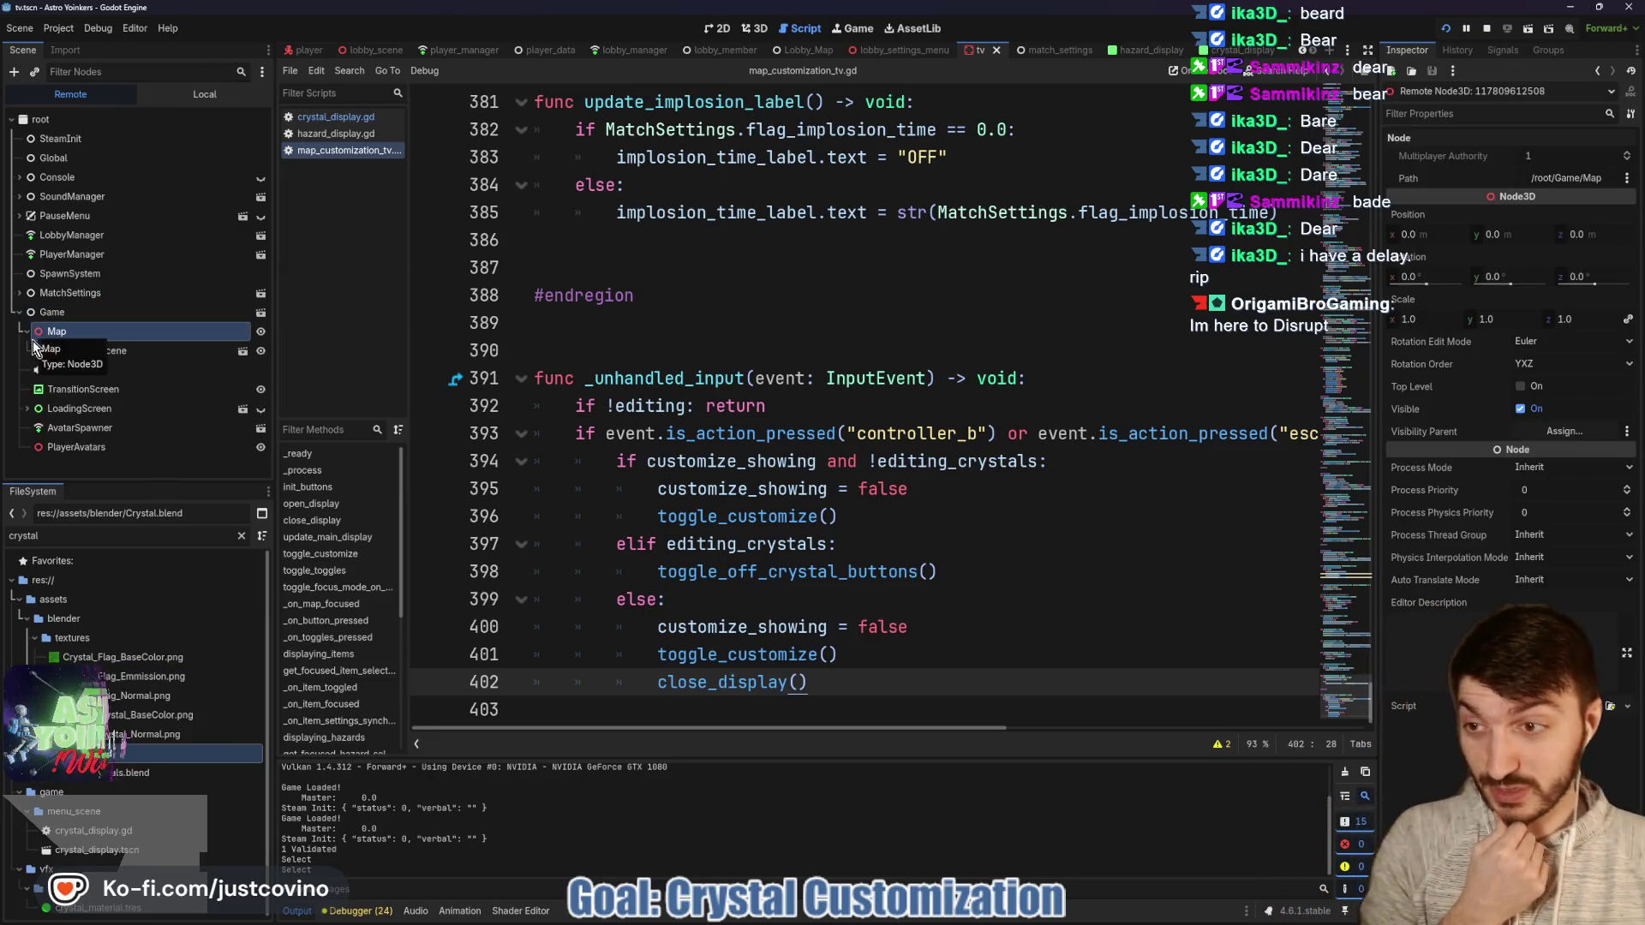
{"action": "scroll", "coordinate": [144, 390], "scroll_direction": "down", "scroll_amount": 4}
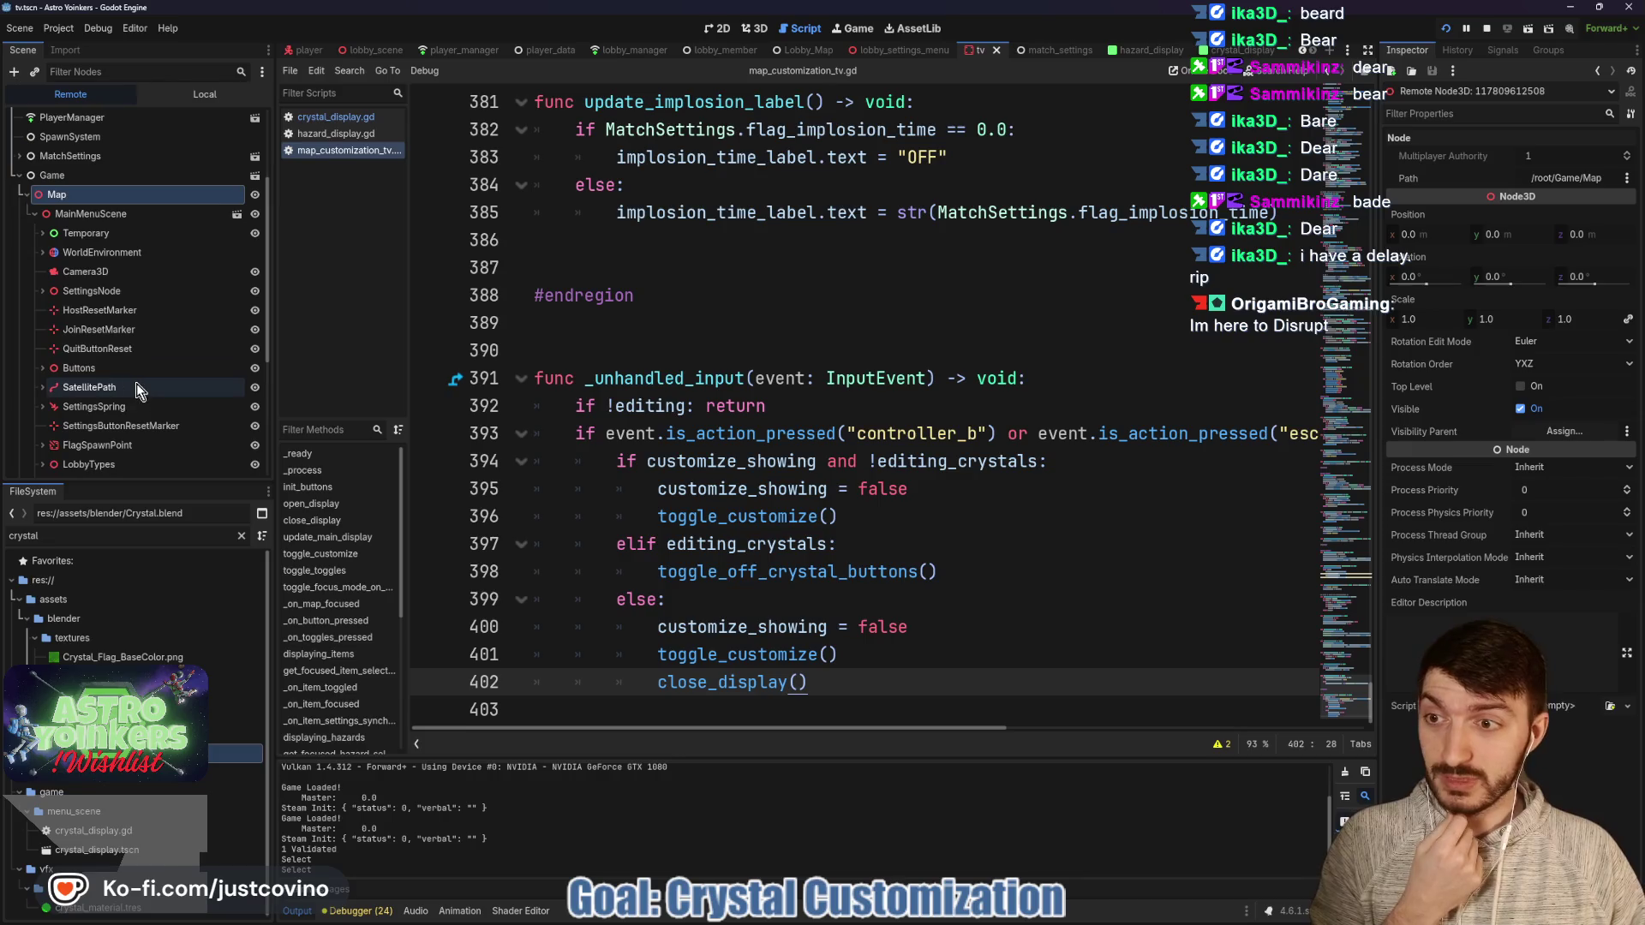
{"action": "scroll", "coordinate": [115, 388], "scroll_direction": "down", "scroll_amount": 3}
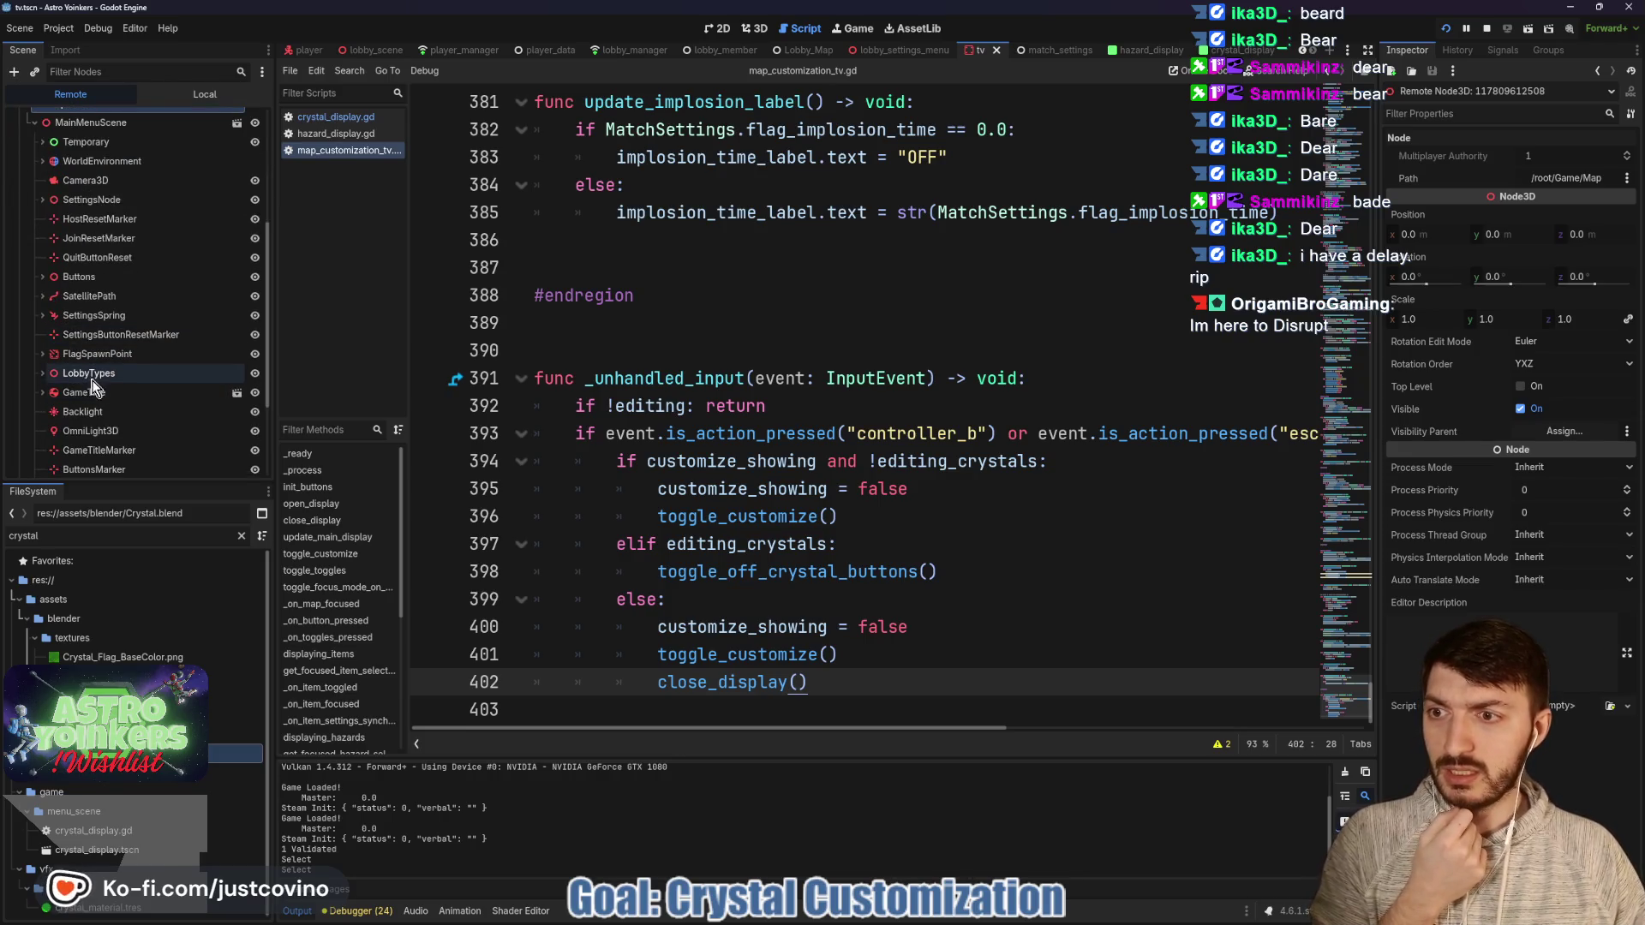
{"action": "scroll", "coordinate": [54, 395], "scroll_direction": "down", "scroll_amount": 3}
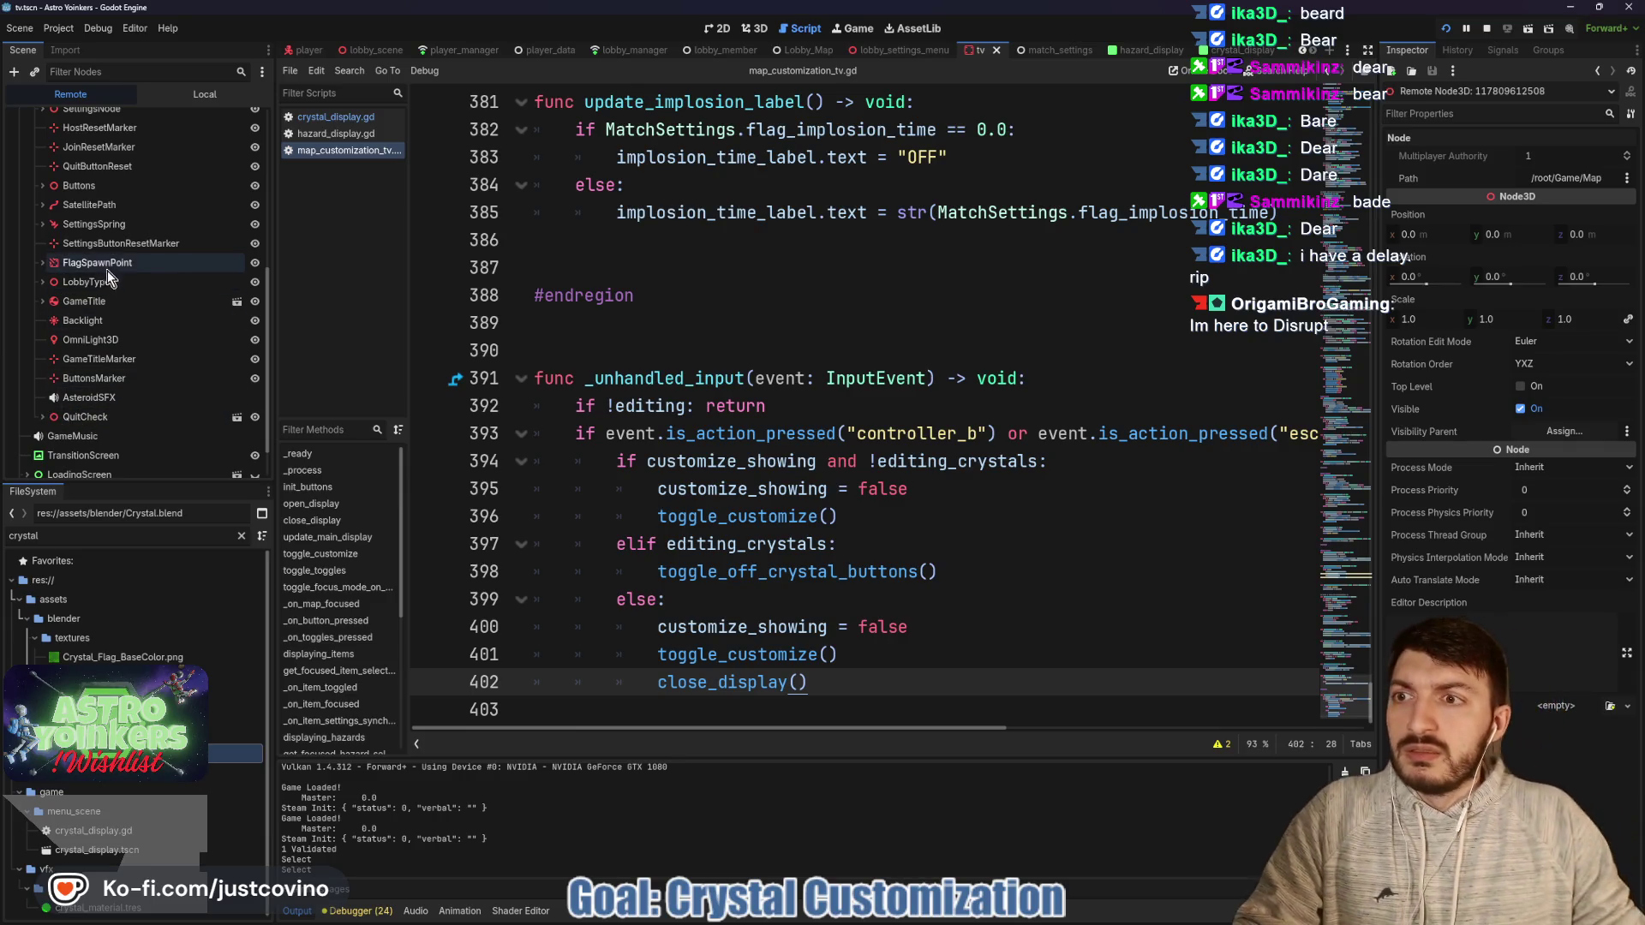
{"action": "scroll", "coordinate": [105, 245], "scroll_direction": "up", "scroll_amount": 6}
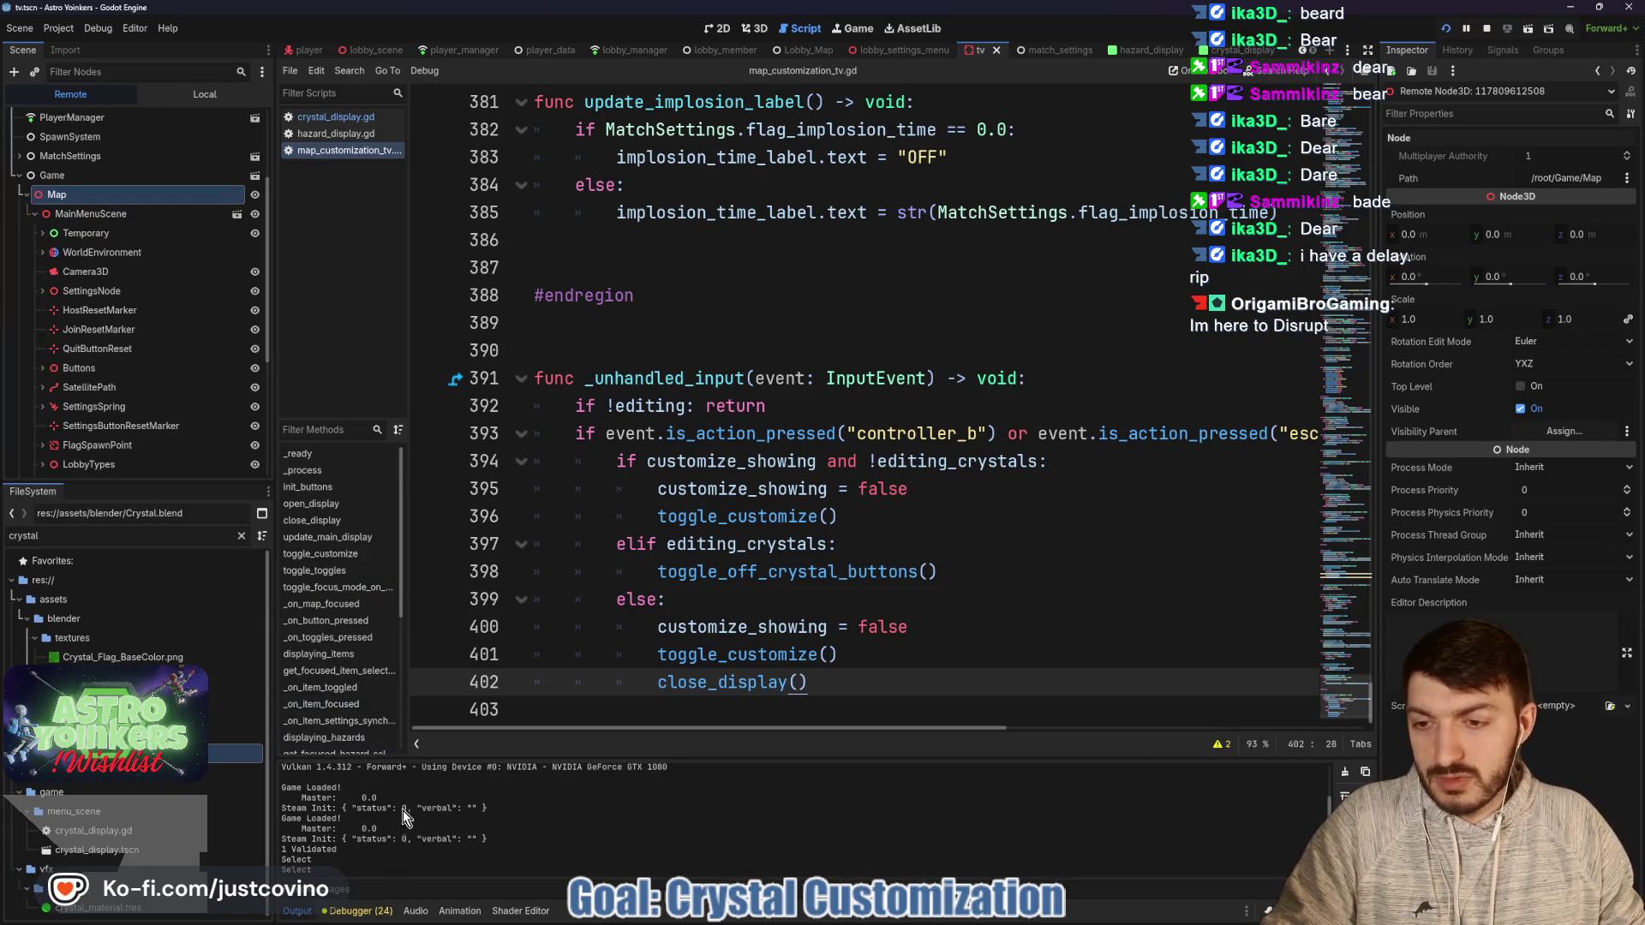
In the second session's remote tree, expand LobbyScene through Lobby_Map, TV, AdminDisplay and CustomizeButton down to TopContainer.
{"action": "left_click", "coordinate": [350, 911]}
{"action": "left_click", "coordinate": [360, 726]}
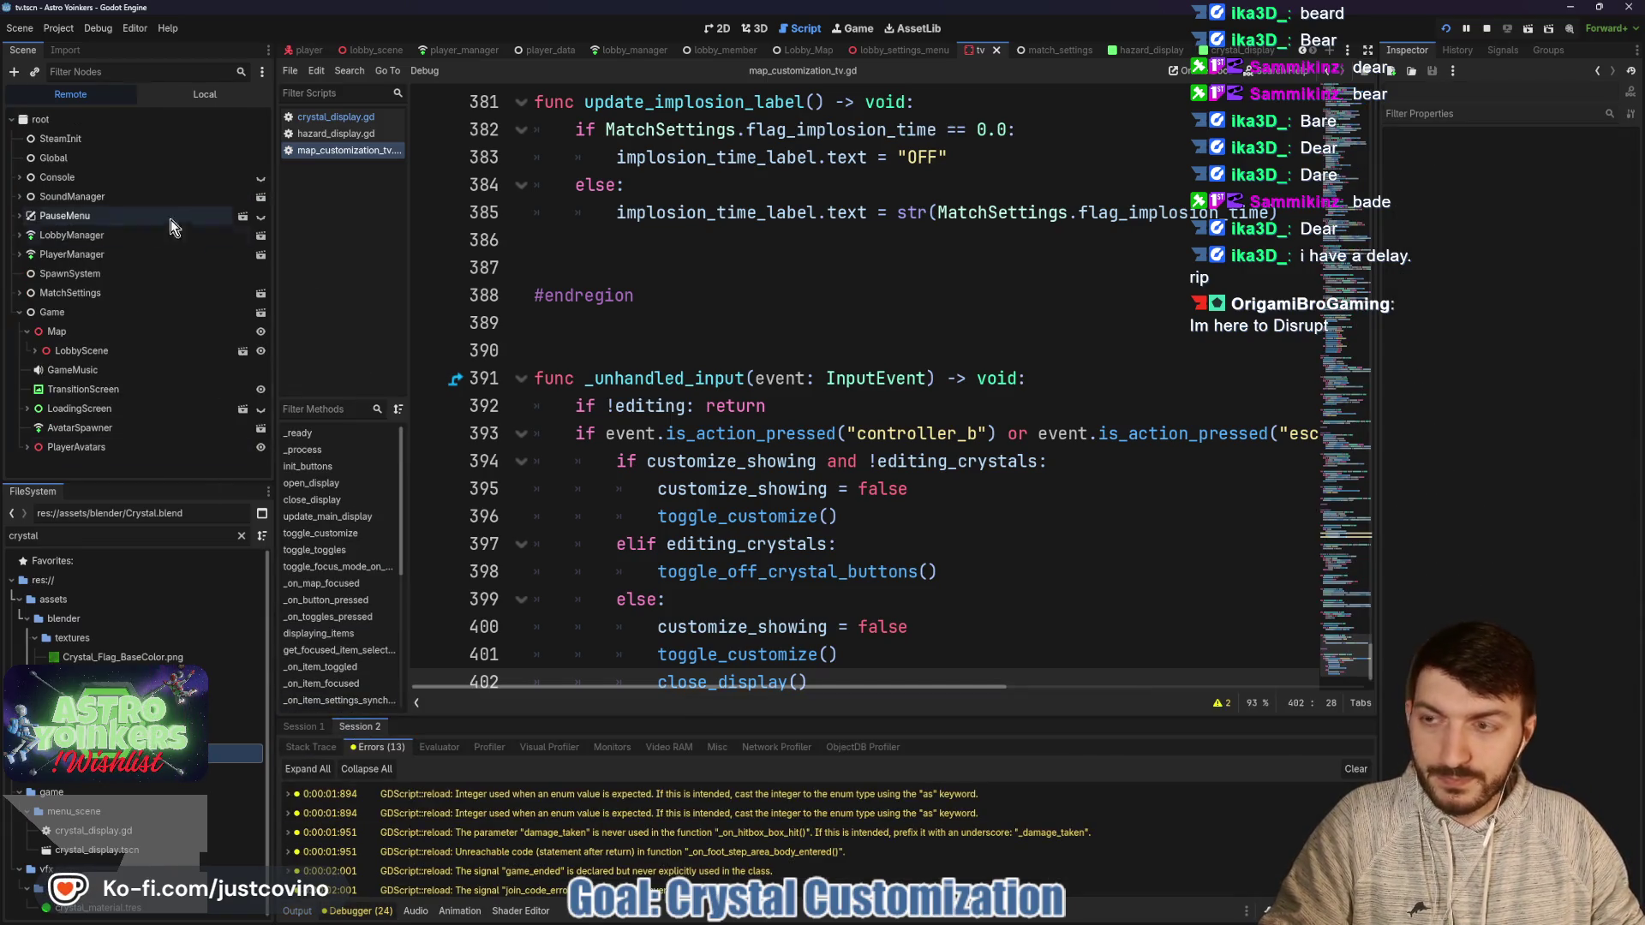
{"action": "left_click", "coordinate": [36, 351]}
{"action": "scroll", "coordinate": [68, 356], "scroll_direction": "down", "scroll_amount": 1}
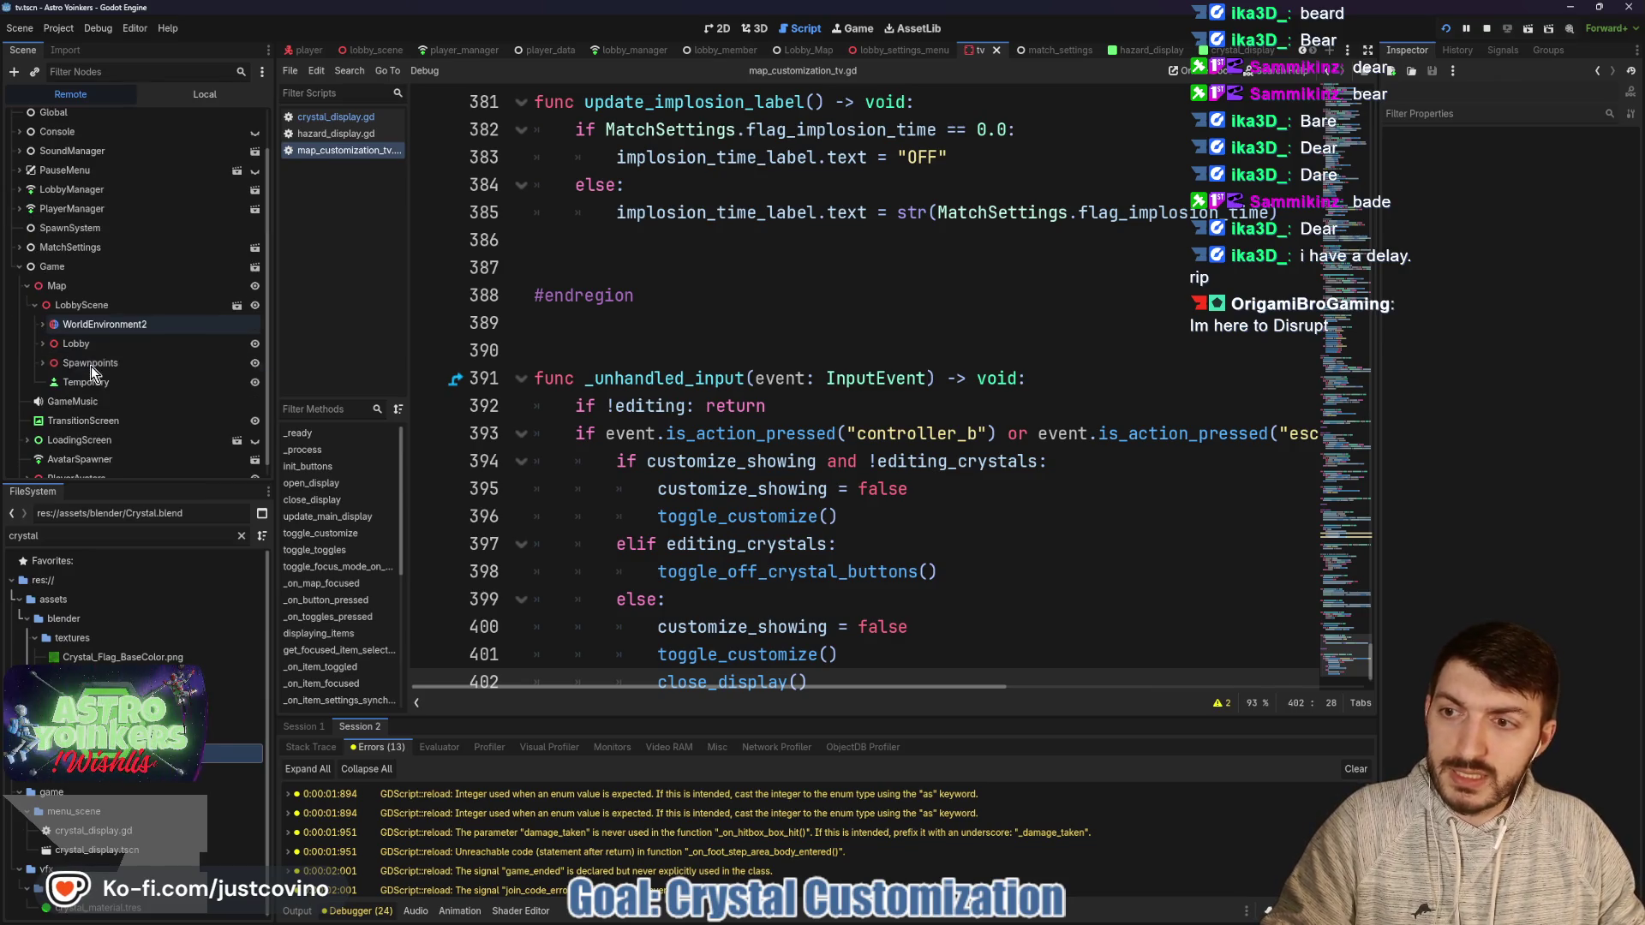
{"action": "left_click", "coordinate": [40, 343]}
{"action": "scroll", "coordinate": [94, 359], "scroll_direction": "down", "scroll_amount": 2}
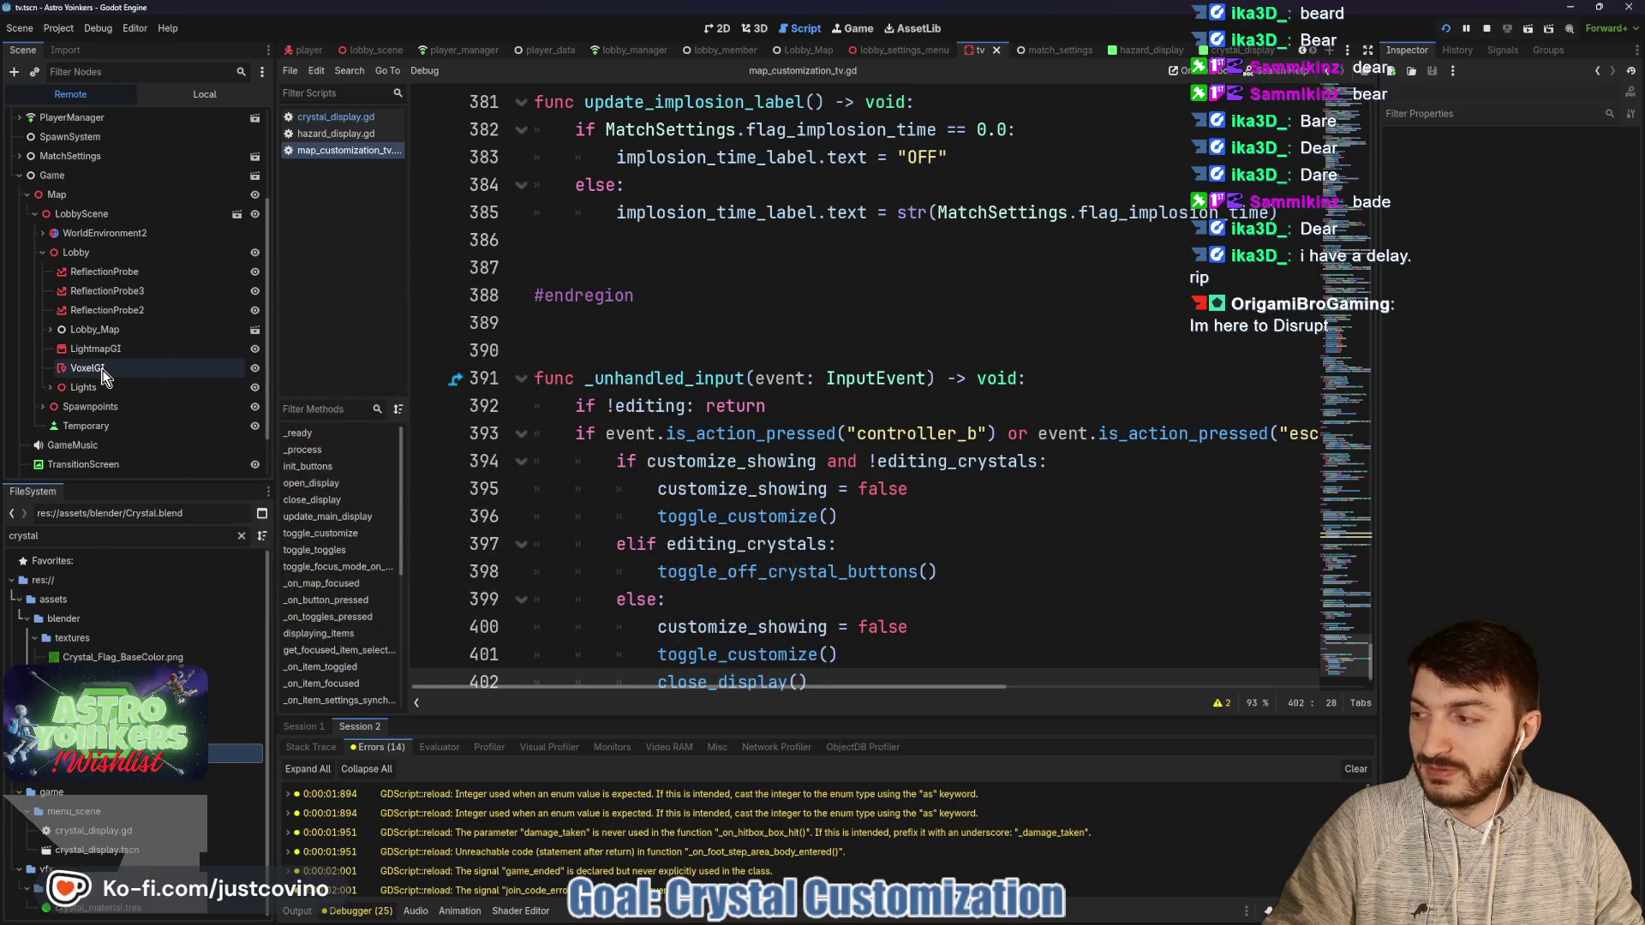
{"action": "left_click", "coordinate": [50, 330]}
{"action": "scroll", "coordinate": [58, 401], "scroll_direction": "down", "scroll_amount": 2}
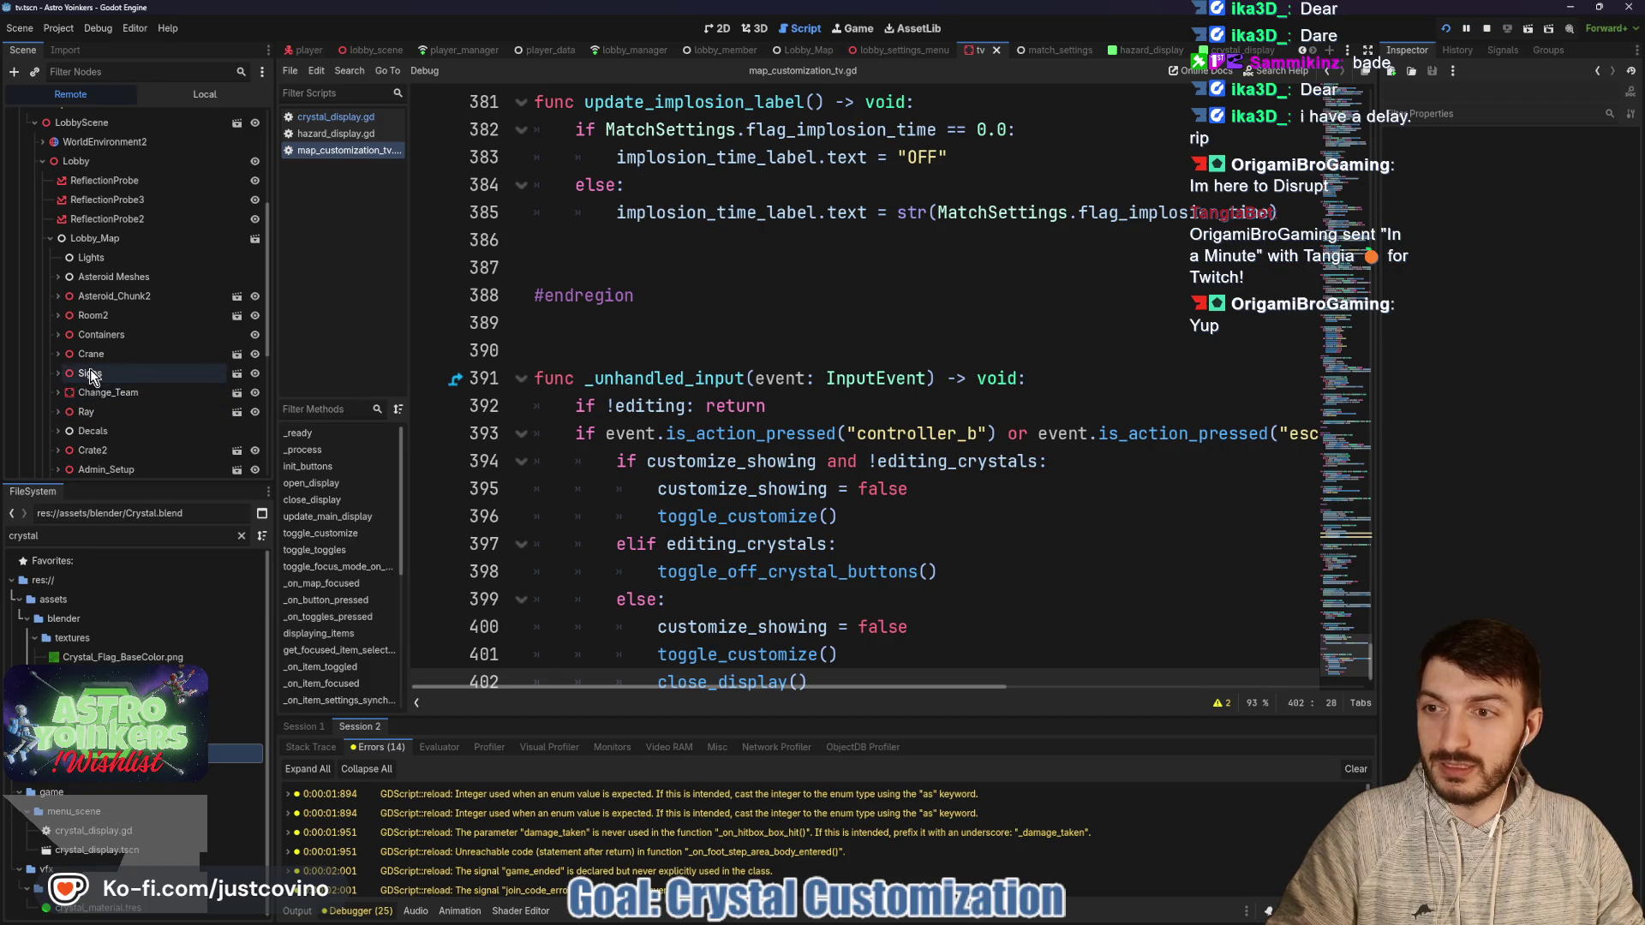
{"action": "scroll", "coordinate": [90, 373], "scroll_direction": "down", "scroll_amount": 3}
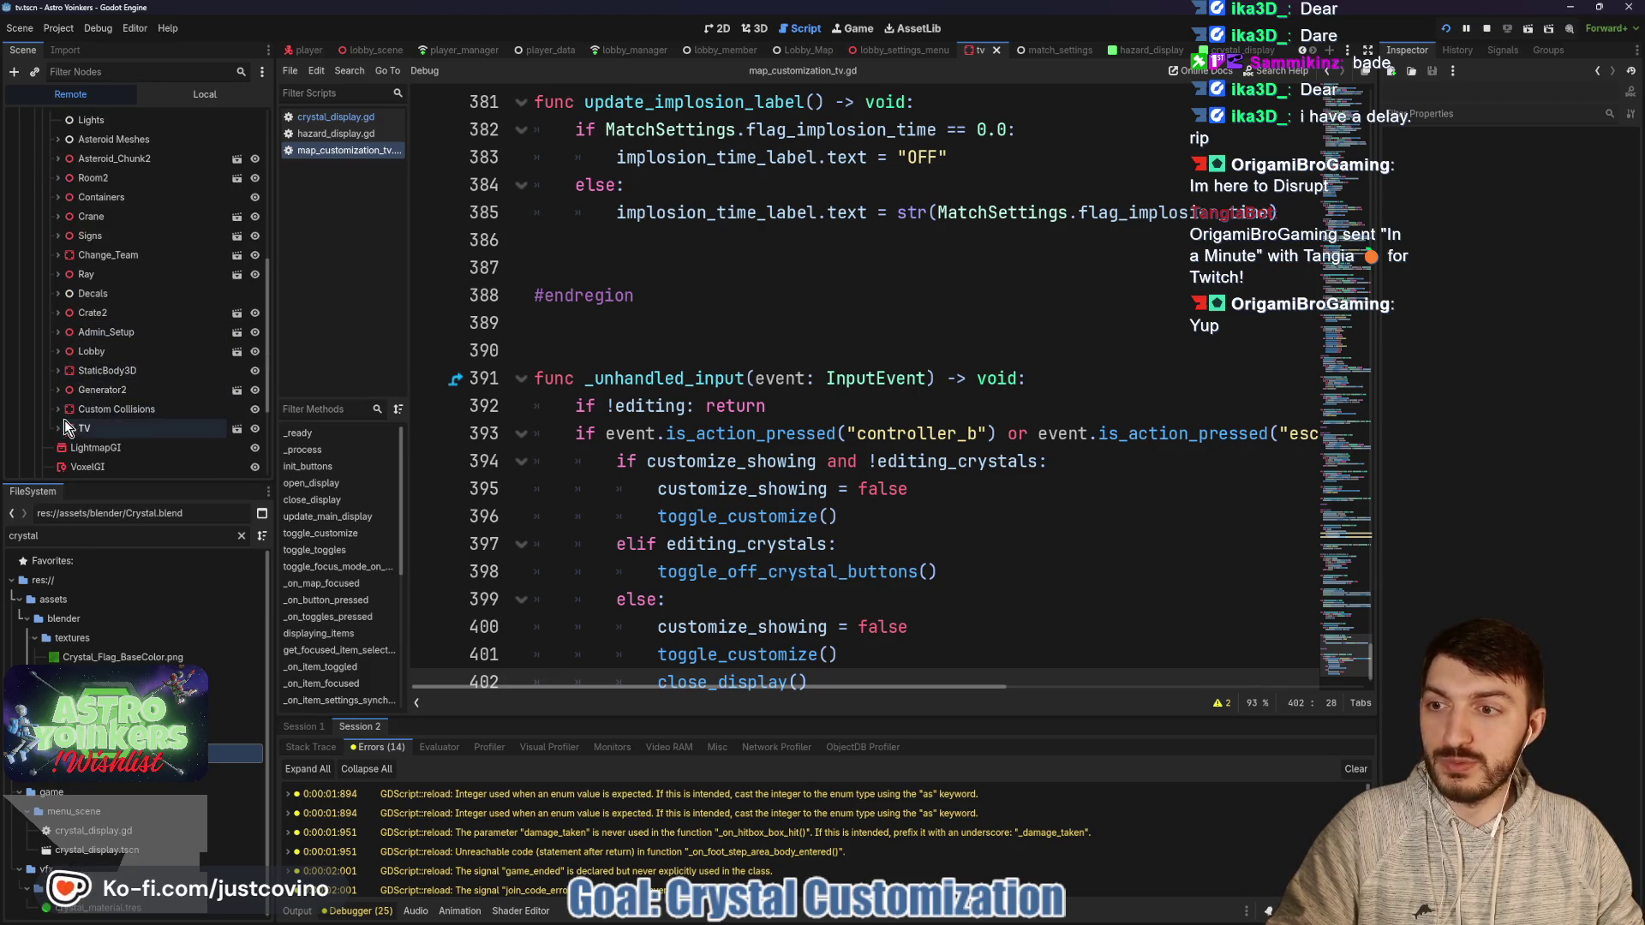
{"action": "left_click", "coordinate": [58, 428]}
{"action": "scroll", "coordinate": [111, 409], "scroll_direction": "down", "scroll_amount": 2}
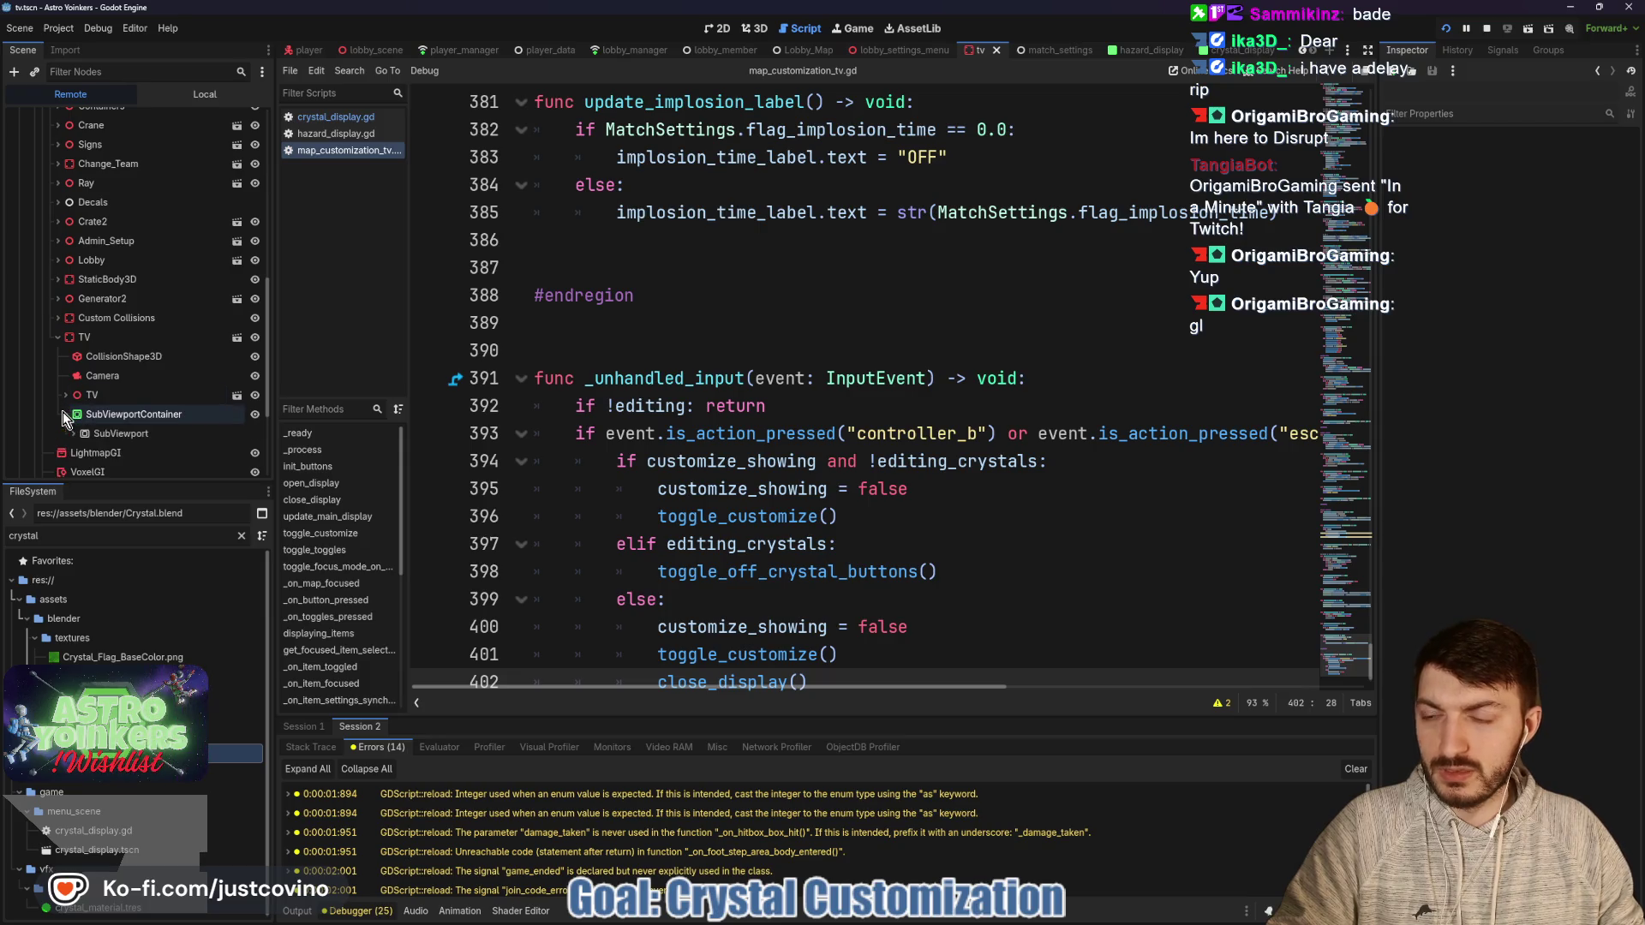
{"action": "left_click", "coordinate": [73, 433]}
{"action": "scroll", "coordinate": [120, 408], "scroll_direction": "down", "scroll_amount": 2}
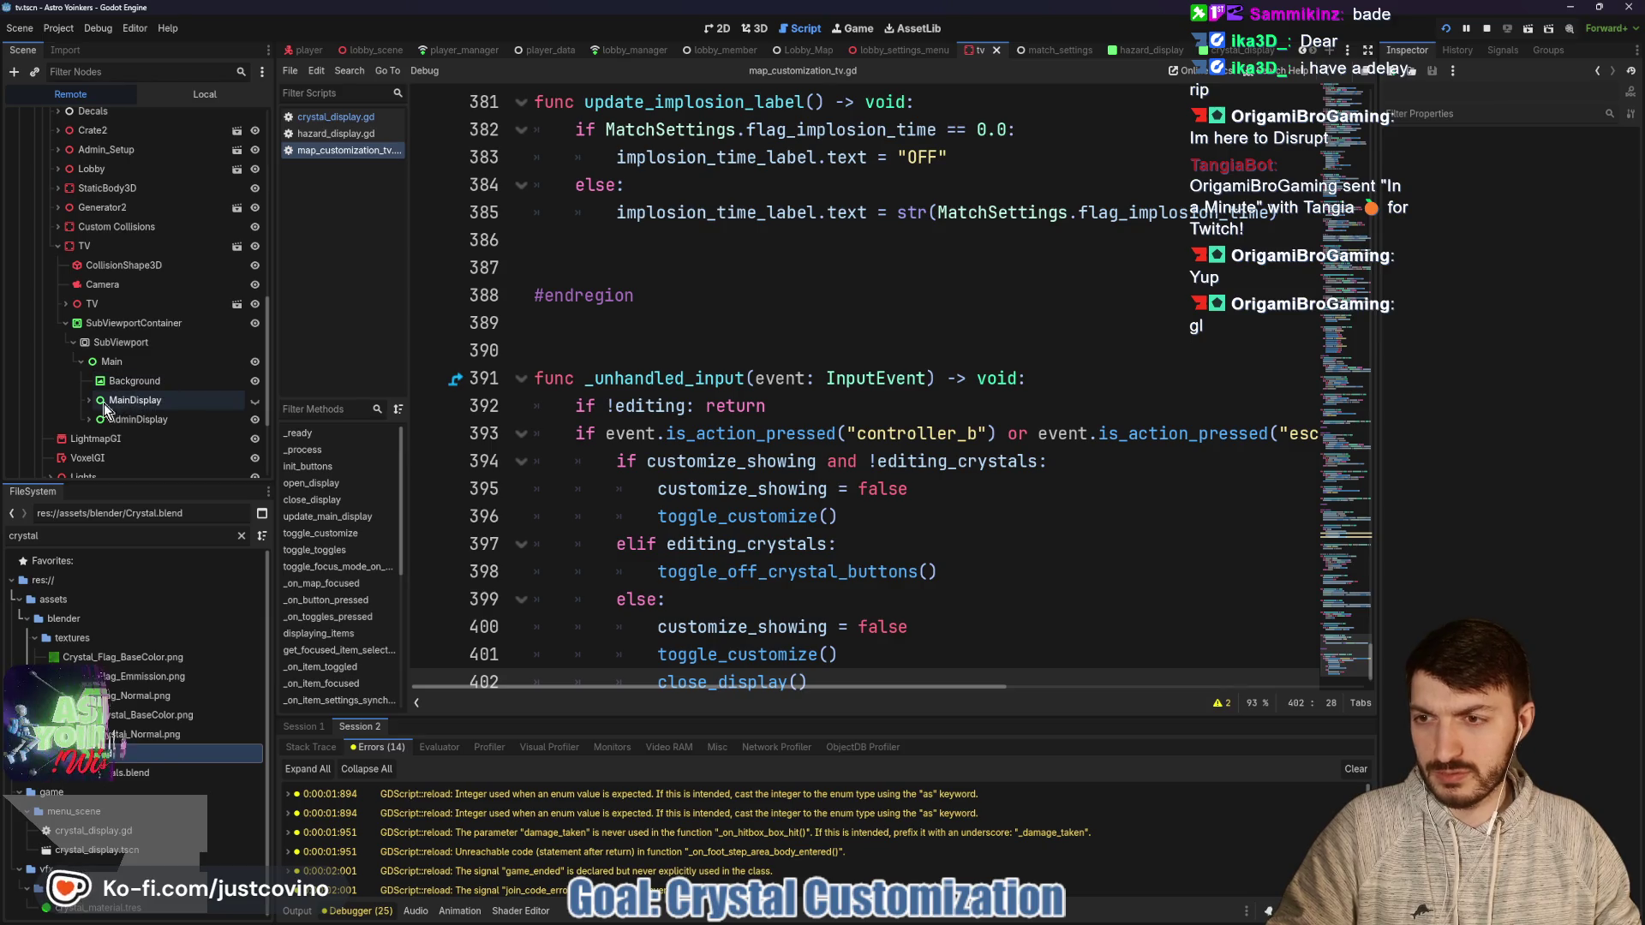
{"action": "left_click", "coordinate": [89, 419]}
{"action": "scroll", "coordinate": [155, 383], "scroll_direction": "down", "scroll_amount": 3}
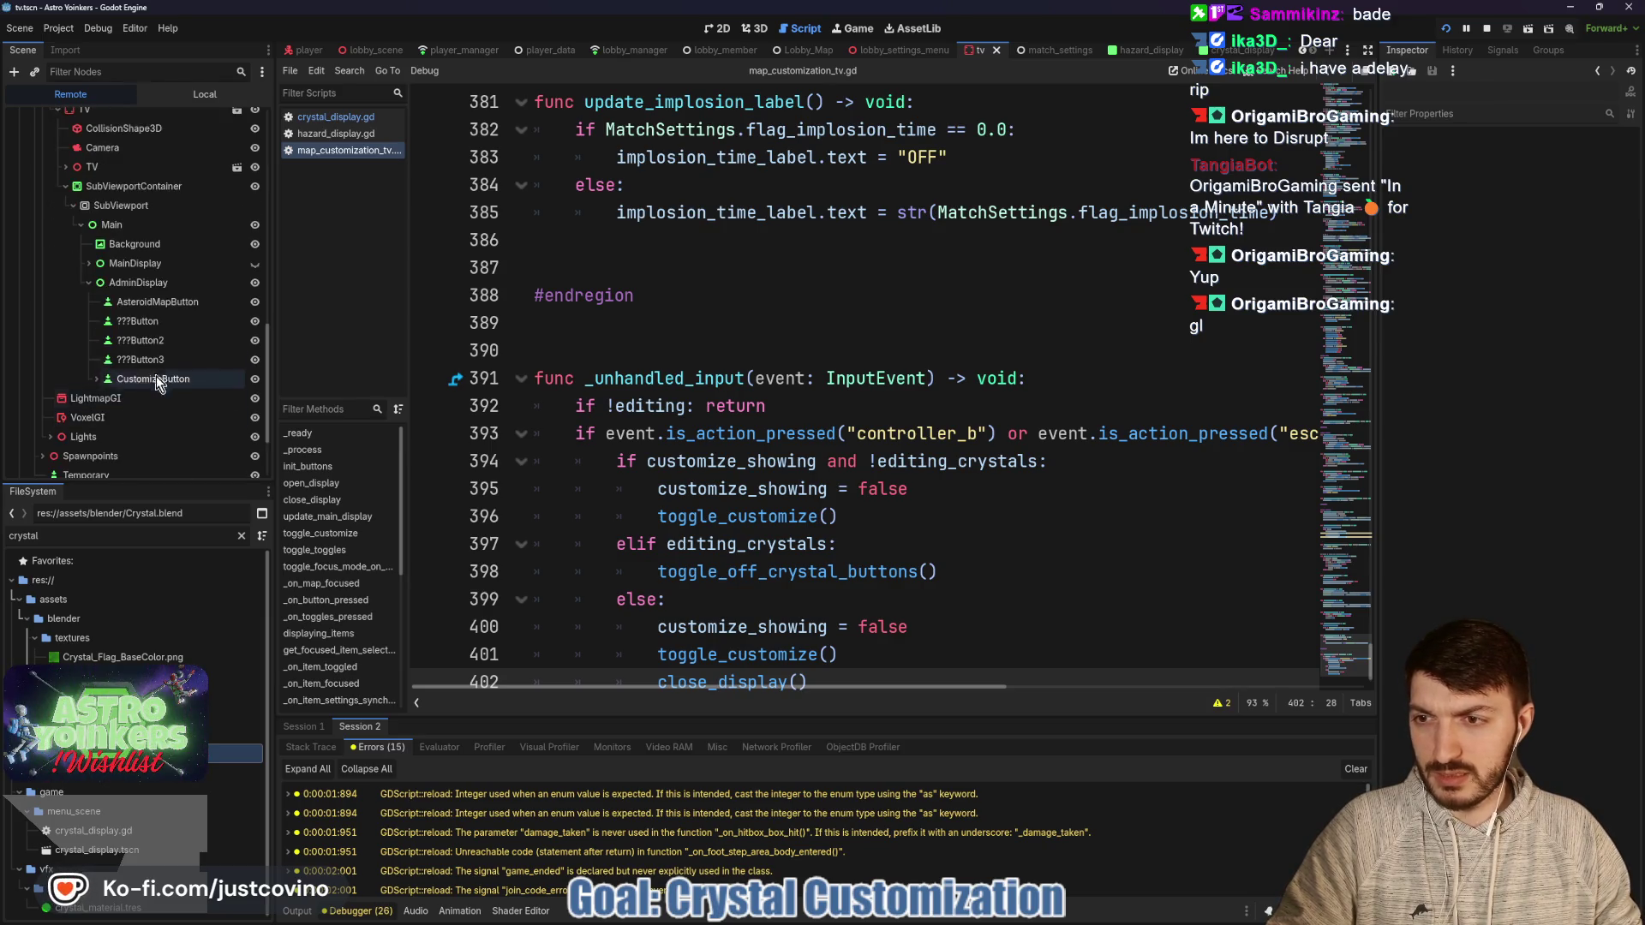
{"action": "left_click", "coordinate": [96, 379]}
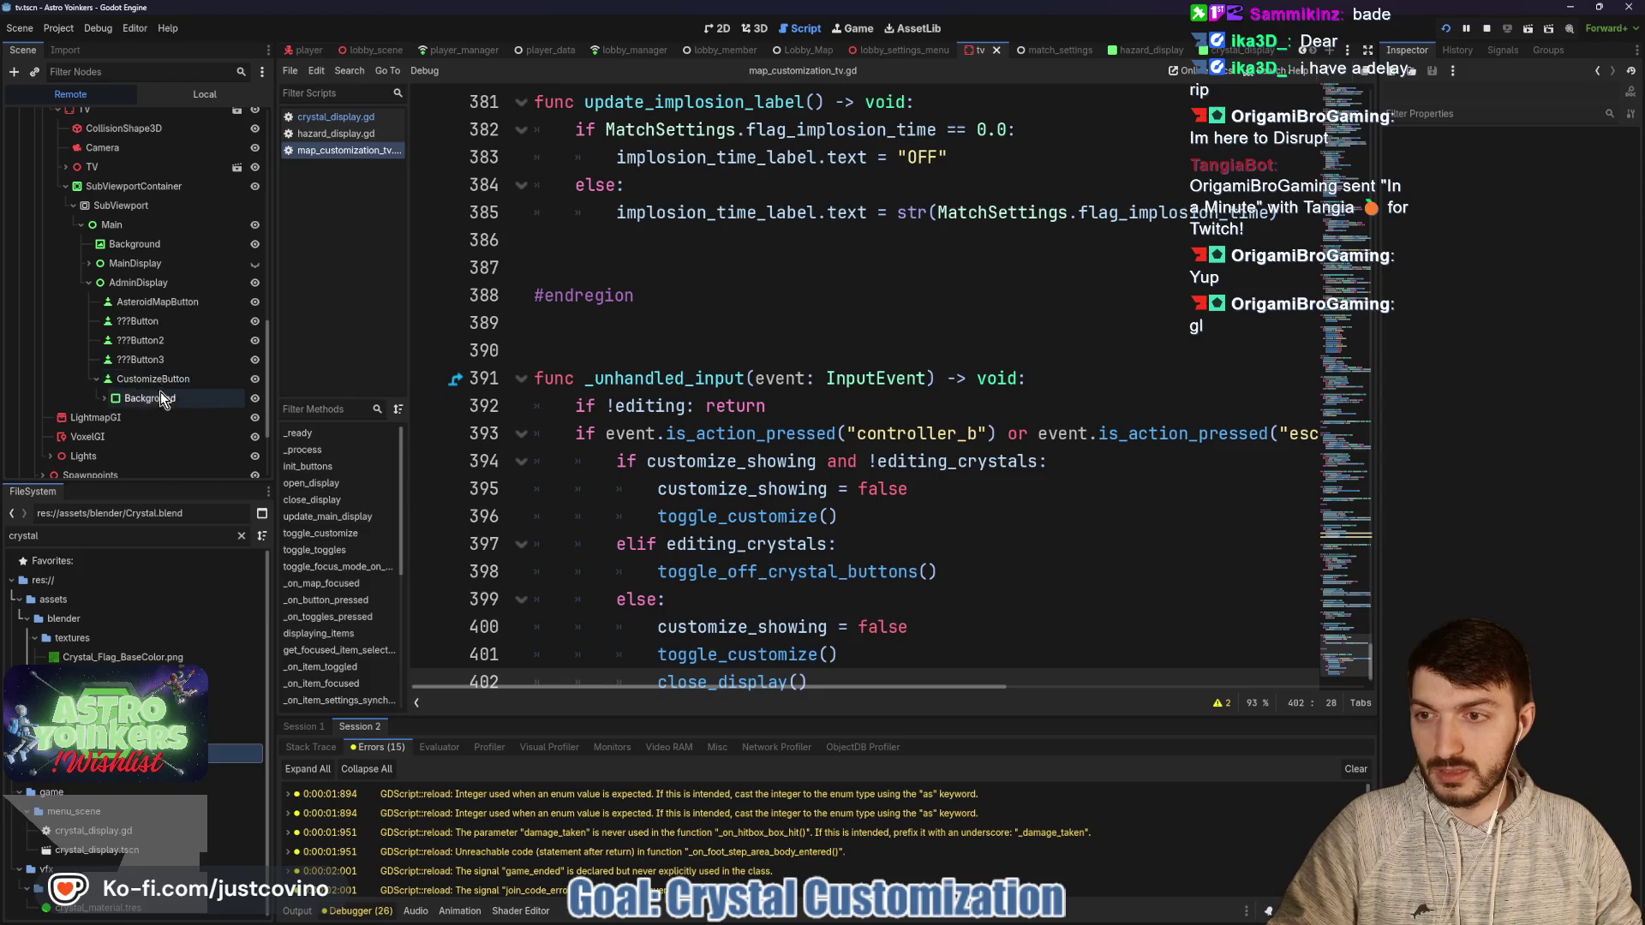
{"action": "left_click", "coordinate": [111, 417]}
{"action": "scroll", "coordinate": [163, 420], "scroll_direction": "down", "scroll_amount": 2}
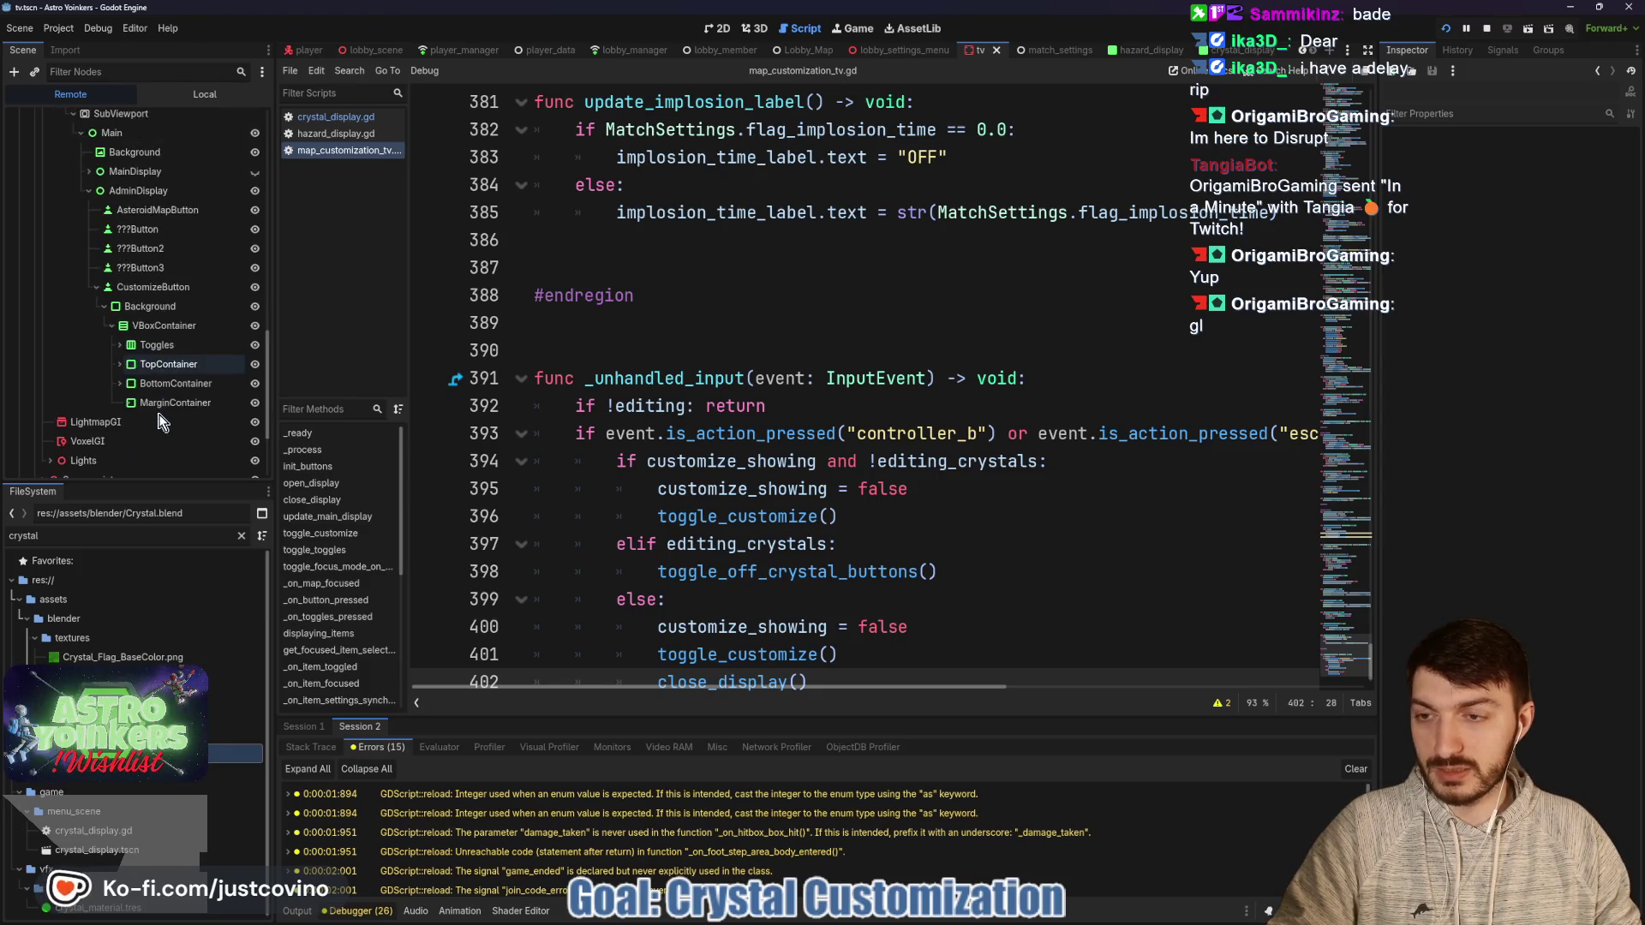
{"action": "left_click", "coordinate": [118, 365]}
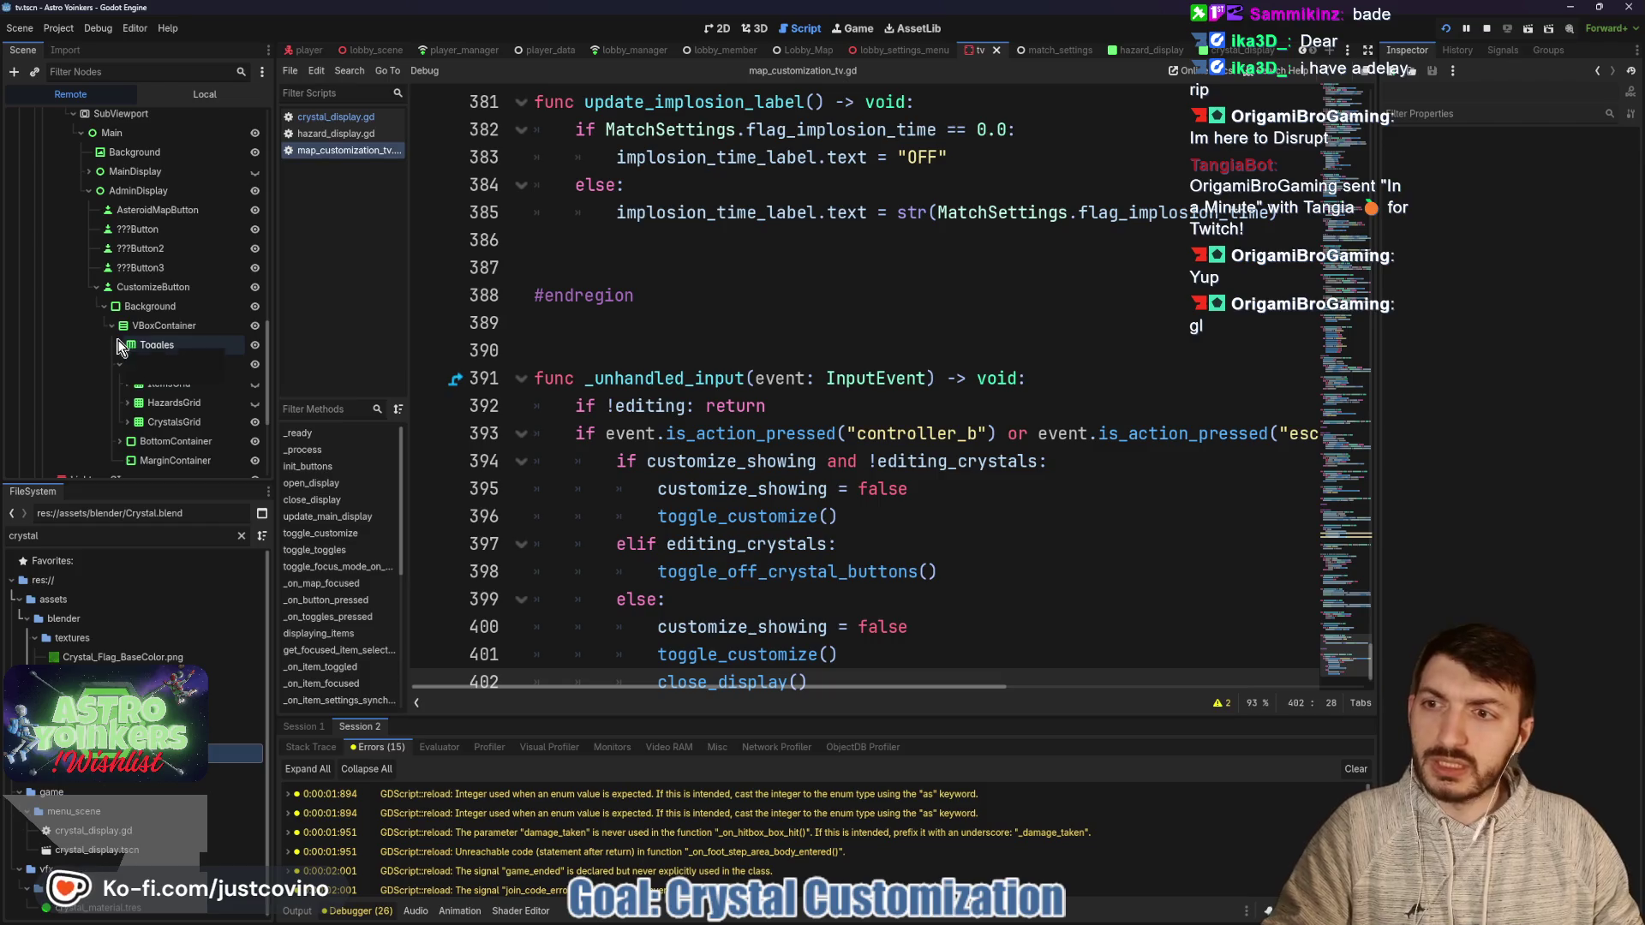
Inspect the live AsteroidMapButton's properties in the Inspector, then stop the game.
{"action": "left_click", "coordinate": [155, 212]}
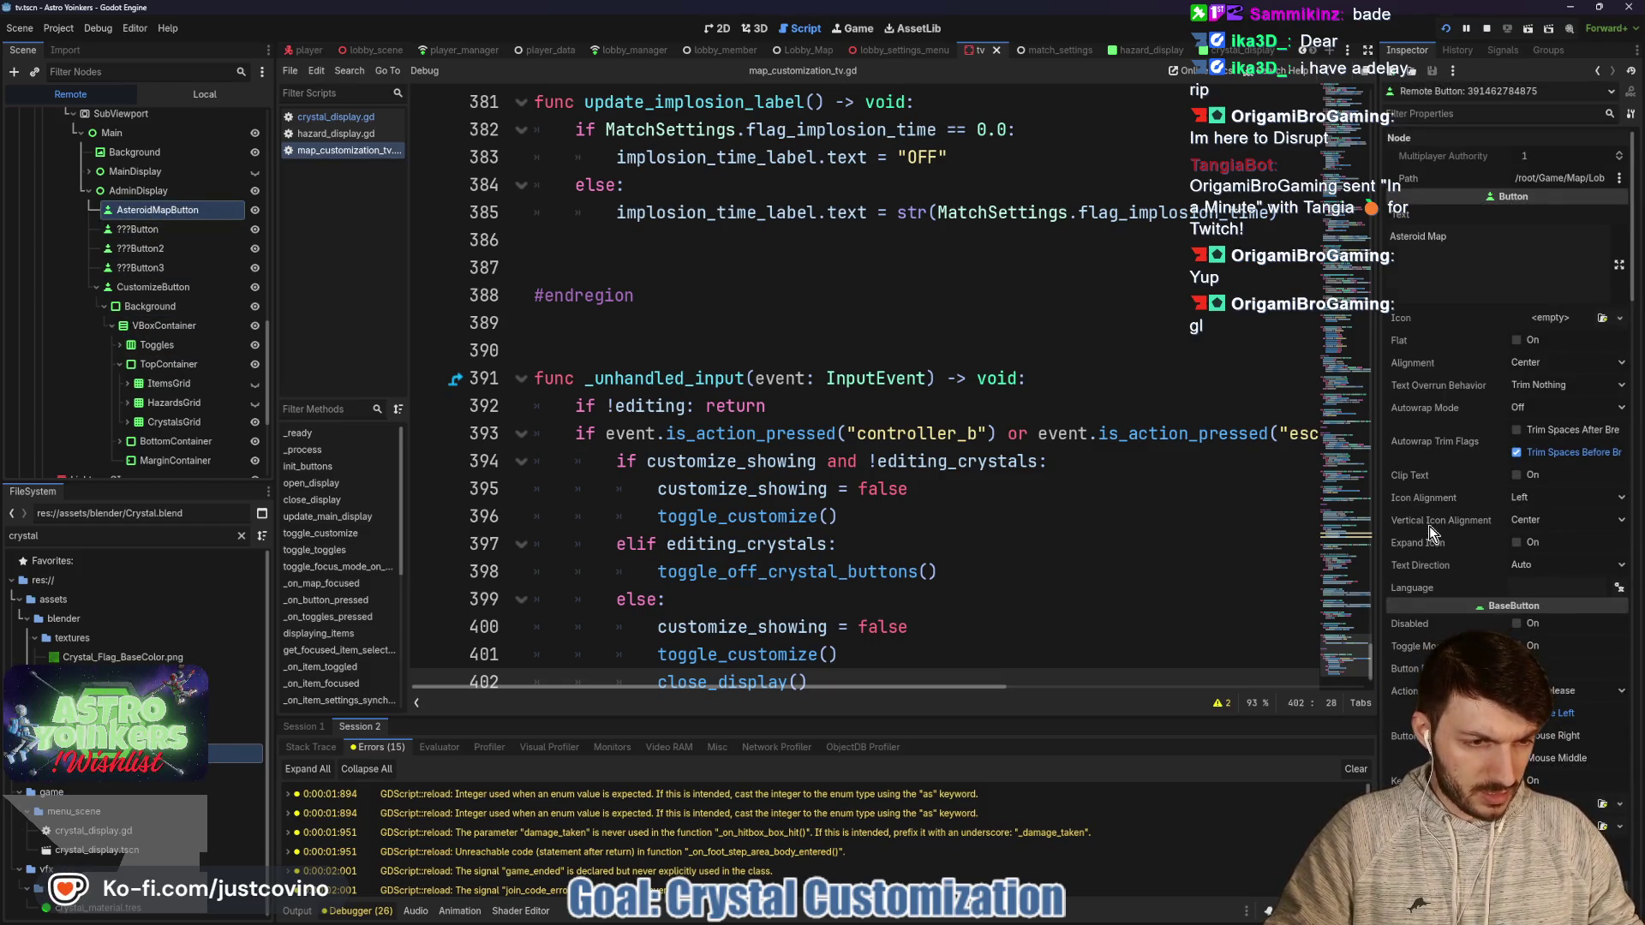
{"action": "scroll", "coordinate": [1430, 526], "scroll_direction": "down", "scroll_amount": 5}
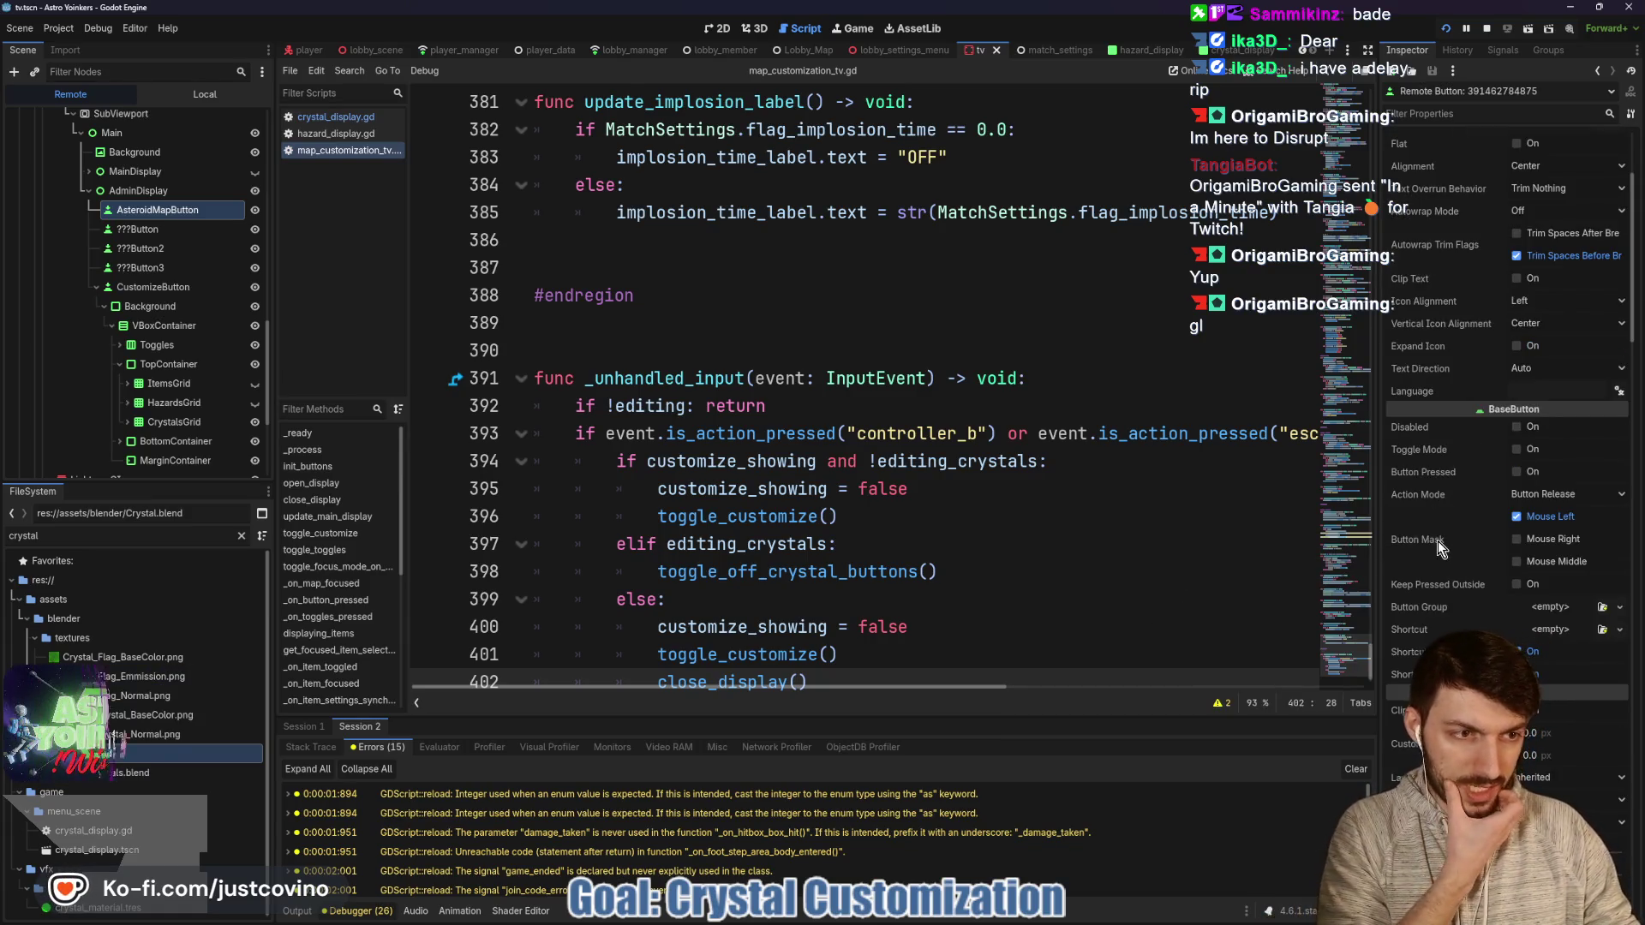
{"action": "mouse_move", "coordinate": [1439, 542]}
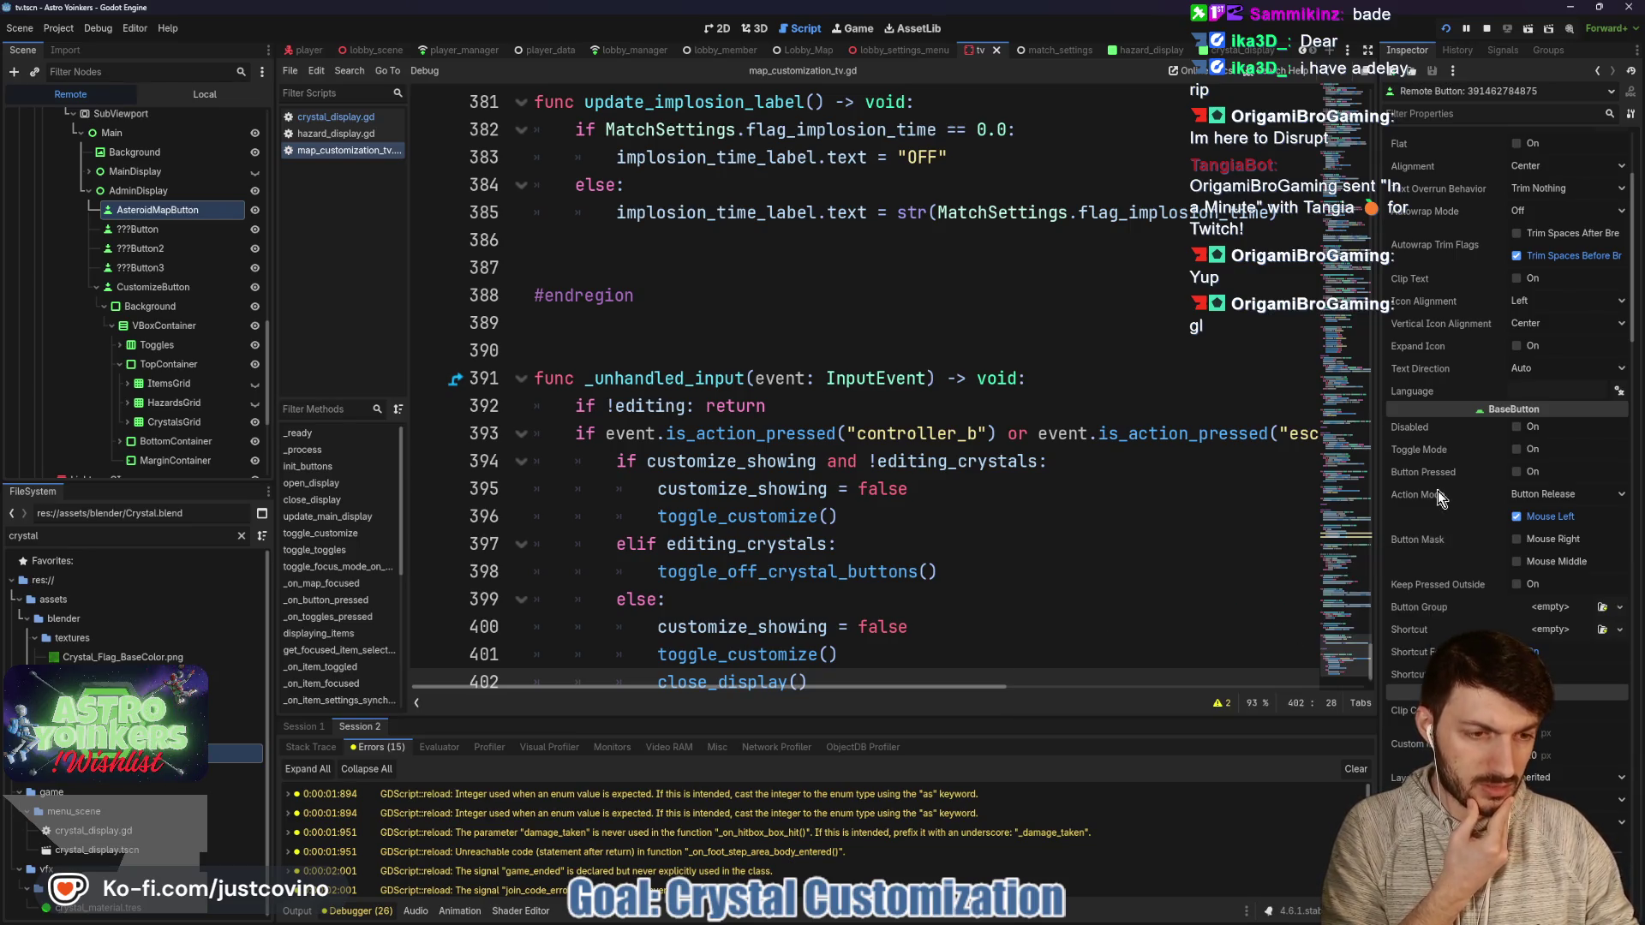
{"action": "scroll", "coordinate": [1438, 491], "scroll_direction": "down", "scroll_amount": 10}
{"action": "scroll", "coordinate": [1437, 490], "scroll_direction": "down", "scroll_amount": 8}
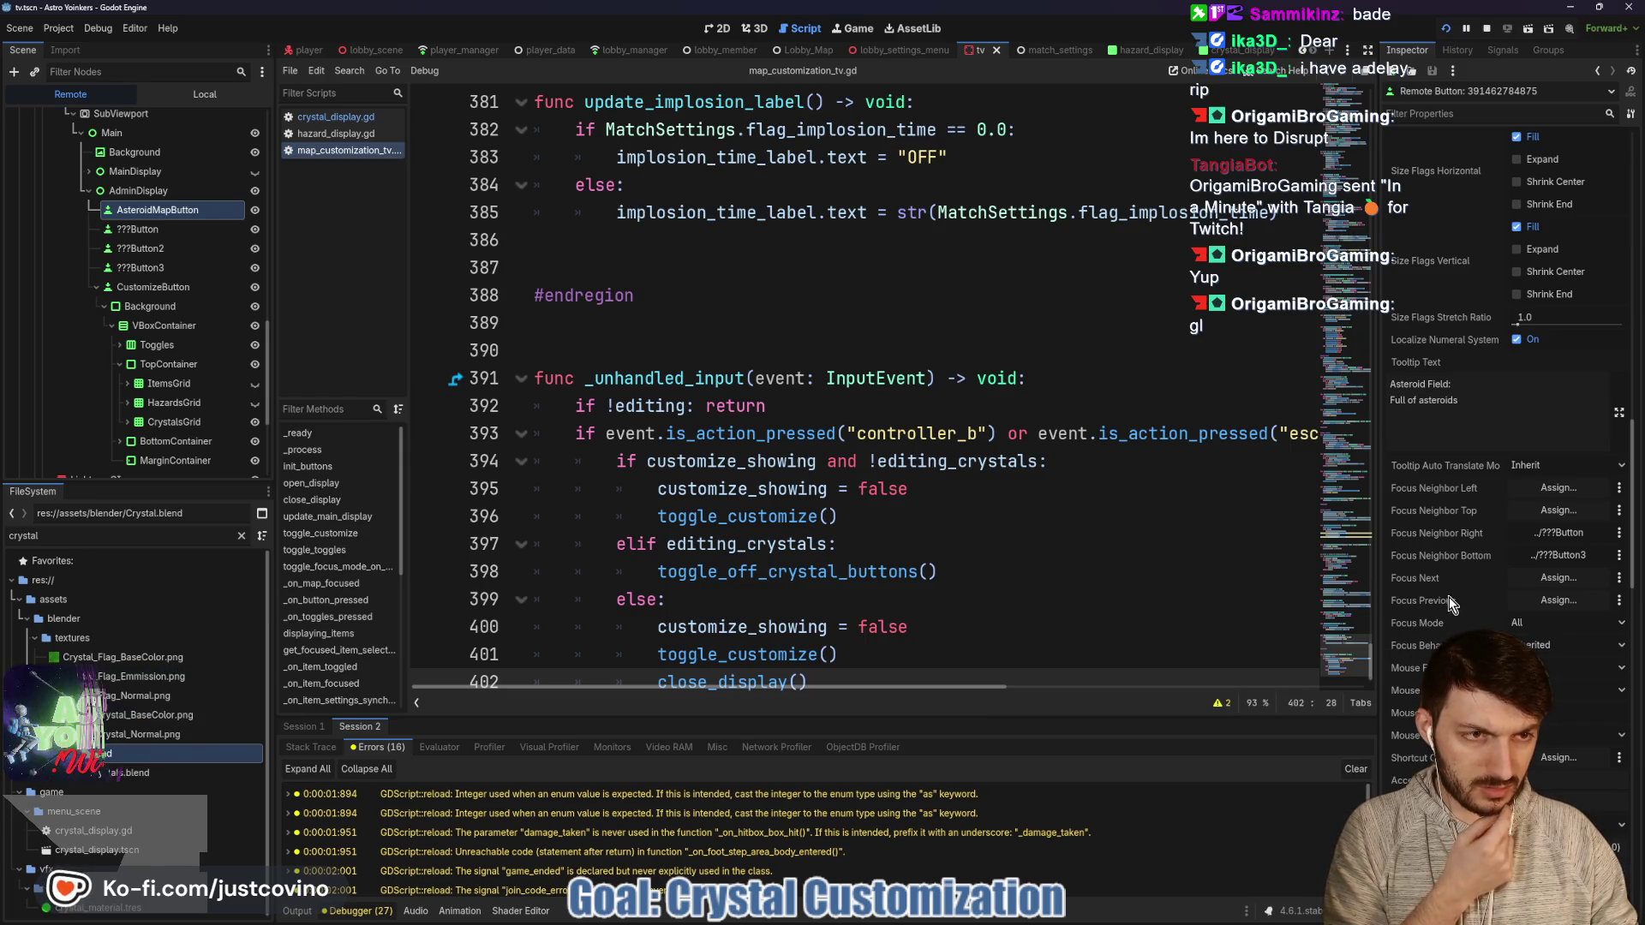
{"action": "scroll", "coordinate": [1450, 600], "scroll_direction": "up", "scroll_amount": 6}
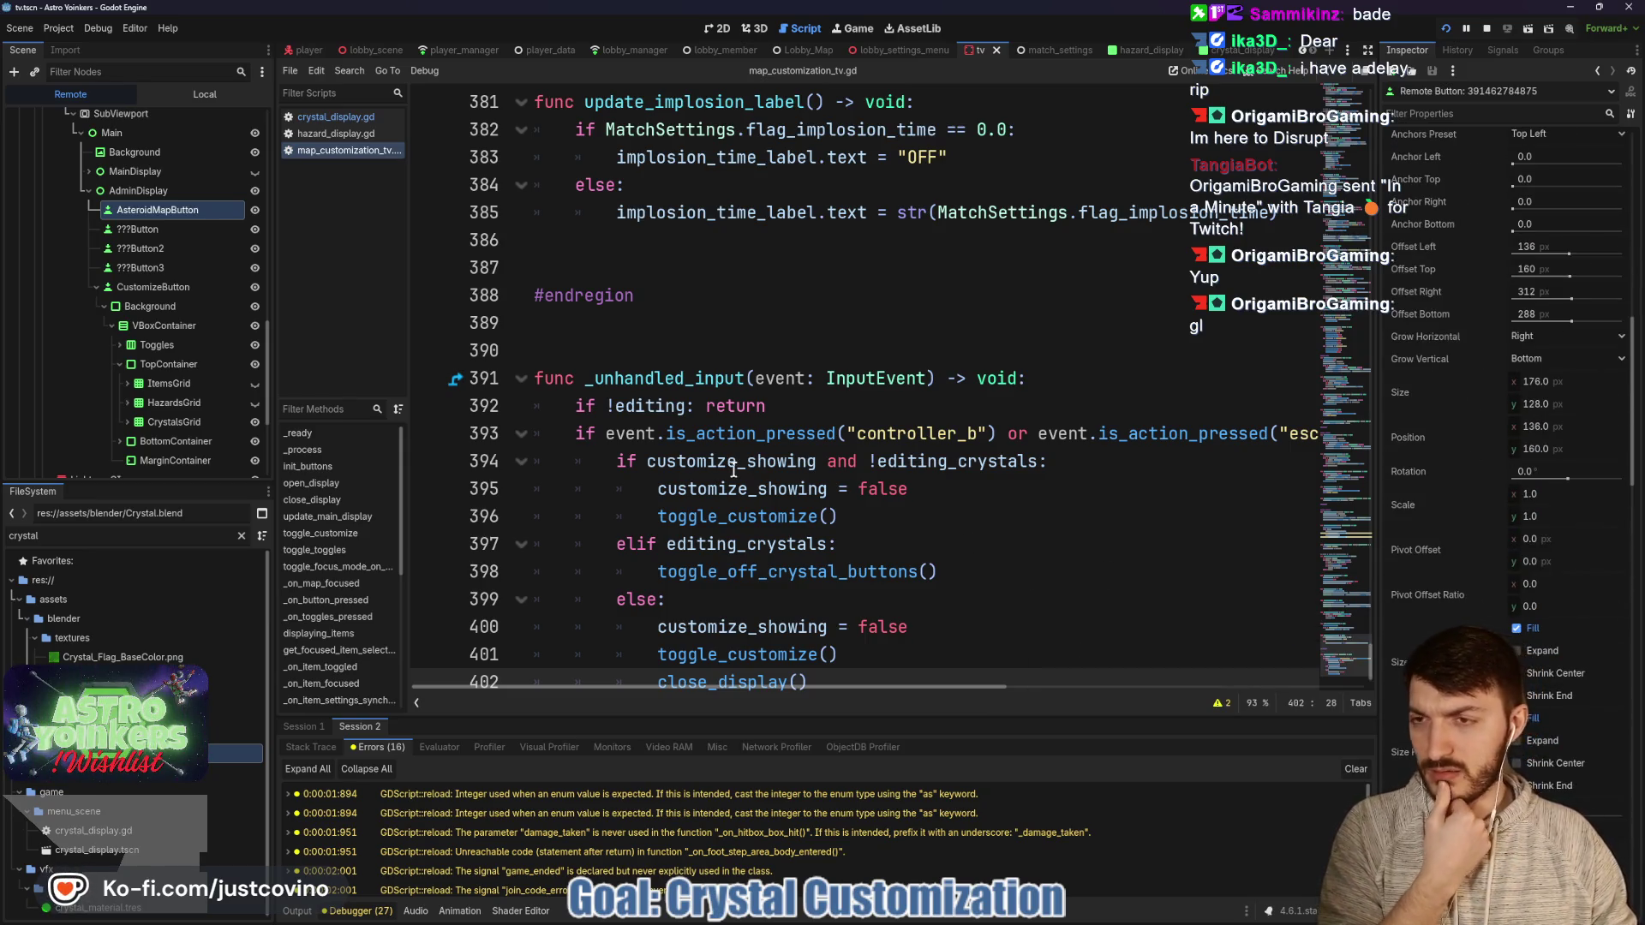
{"action": "left_click", "coordinate": [1487, 36]}
Check the close_display definition, then delete the two redundant customize-reset lines from the else branch.
{"action": "scroll", "coordinate": [891, 602], "scroll_direction": "down", "scroll_amount": 1}
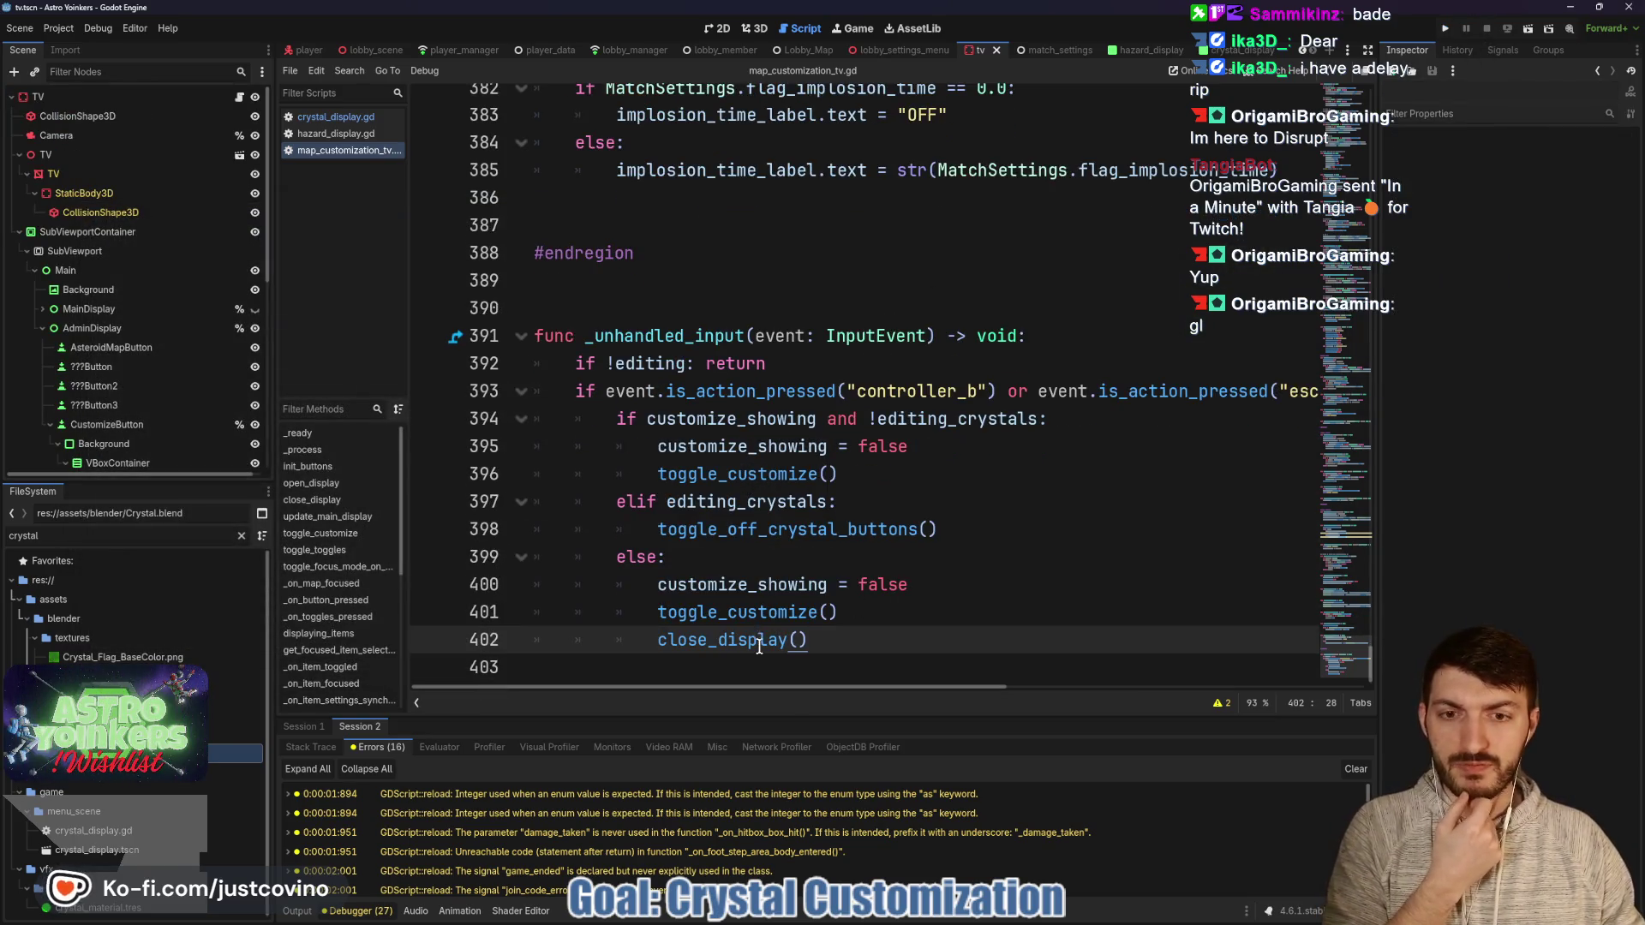
{"action": "left_click", "coordinate": [731, 641], "text": "ctrl"}
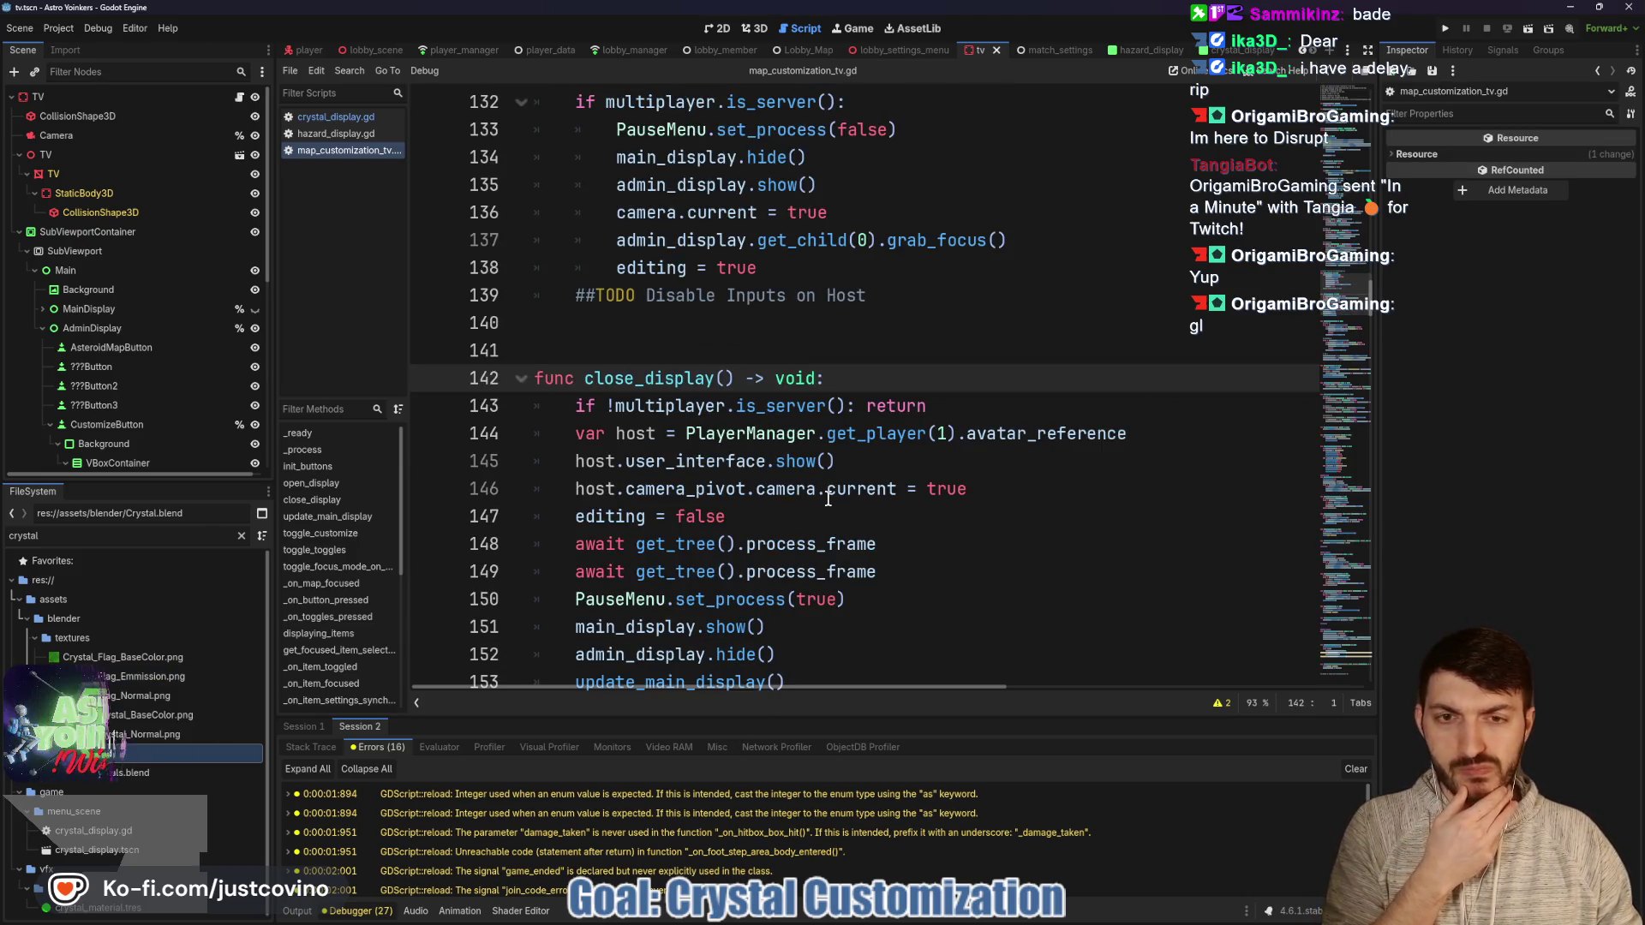
{"action": "scroll", "coordinate": [829, 498], "scroll_direction": "down", "scroll_amount": 2}
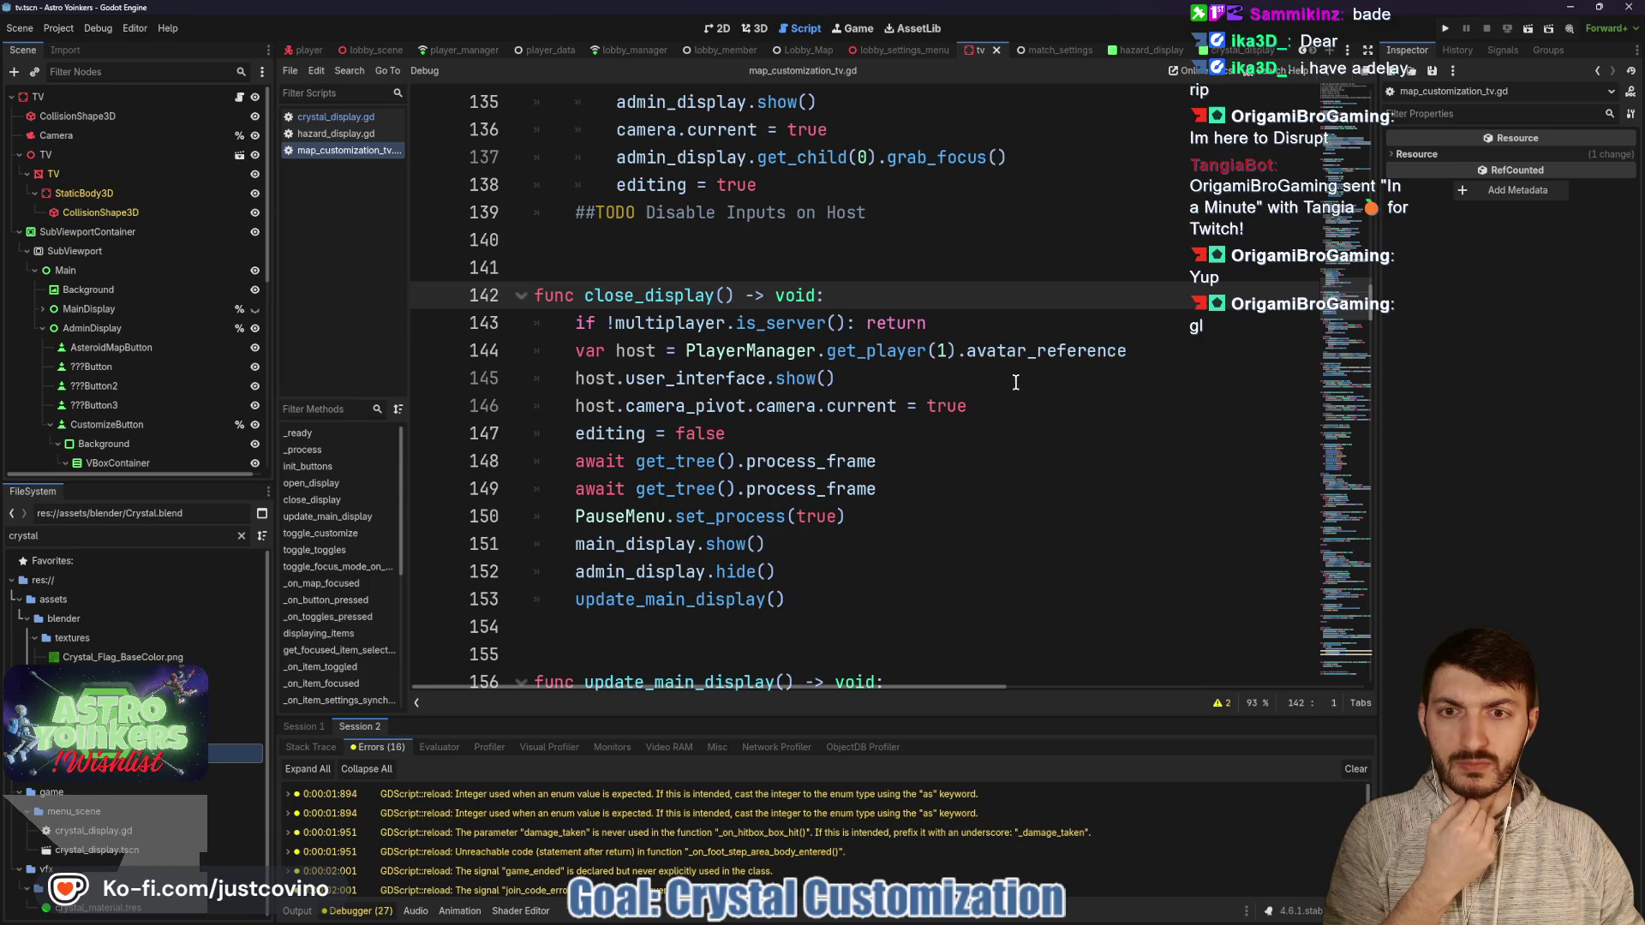
{"action": "scroll", "coordinate": [998, 388], "scroll_direction": "down", "scroll_amount": 20}
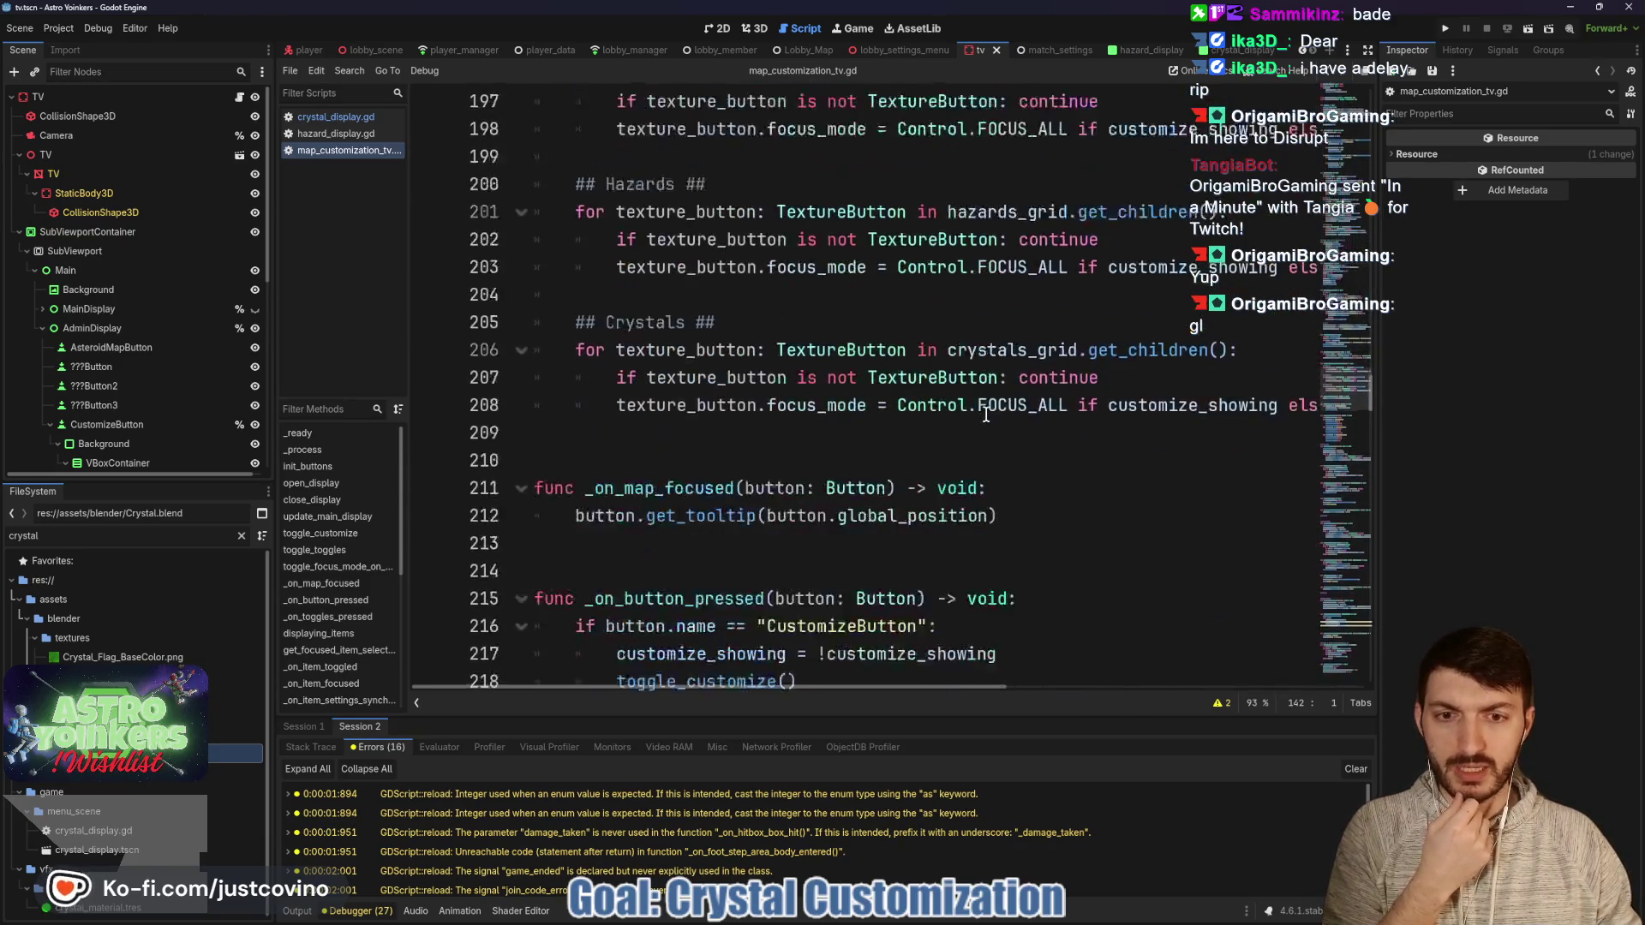
{"action": "scroll", "coordinate": [985, 415], "scroll_direction": "down", "scroll_amount": 20}
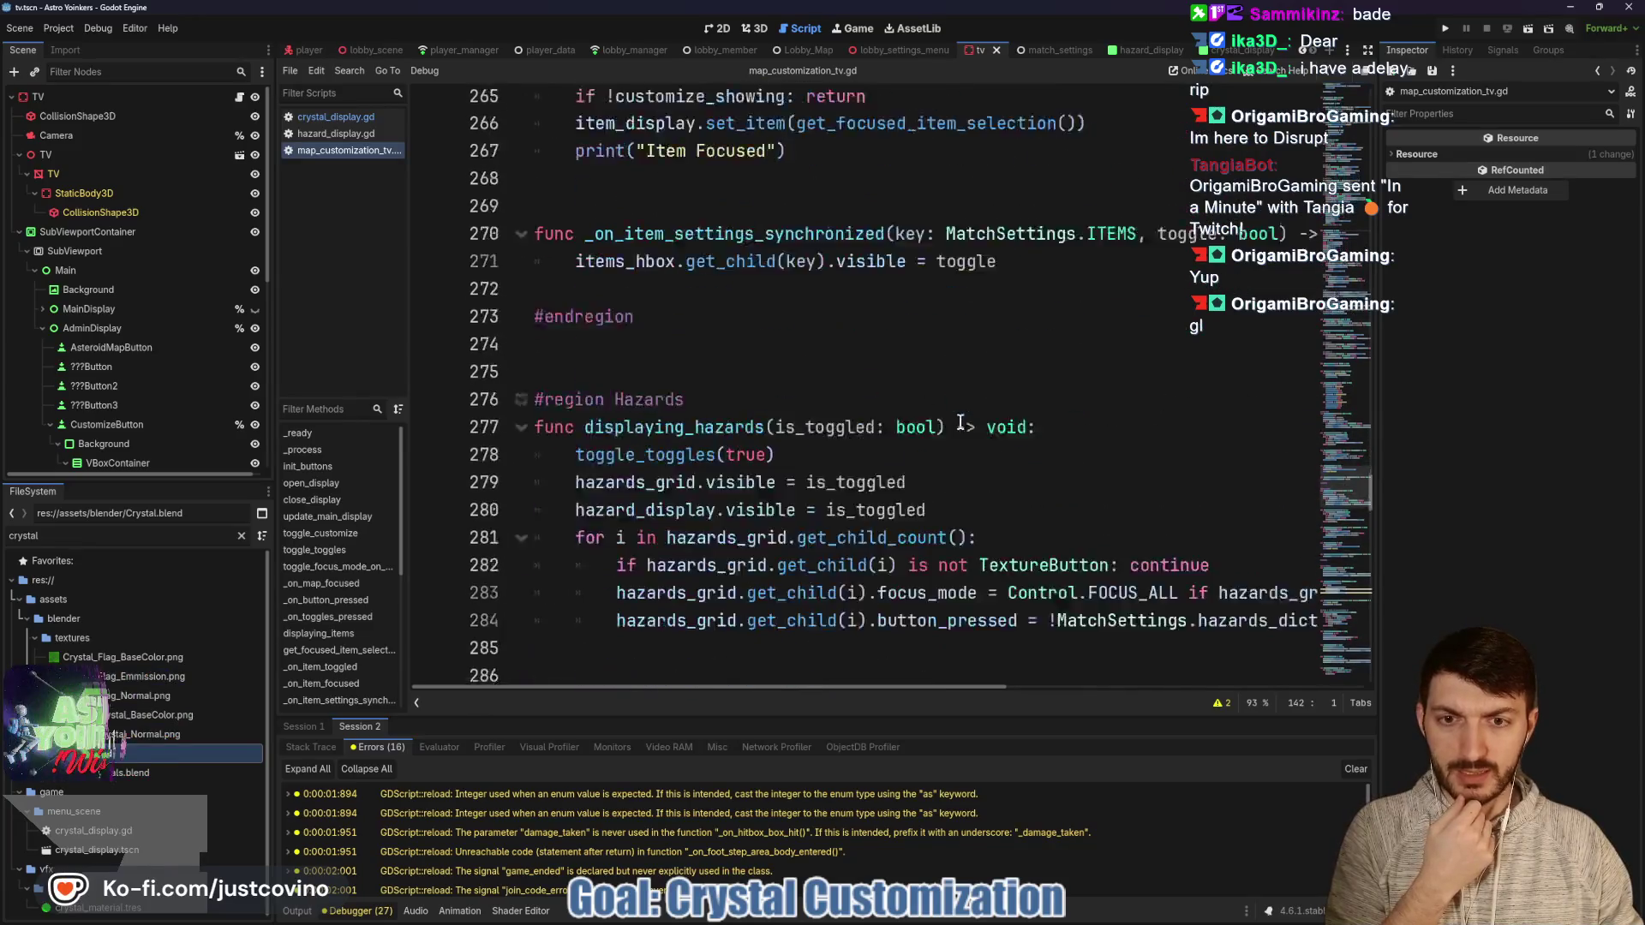
{"action": "scroll", "coordinate": [949, 425], "scroll_direction": "down", "scroll_amount": 20}
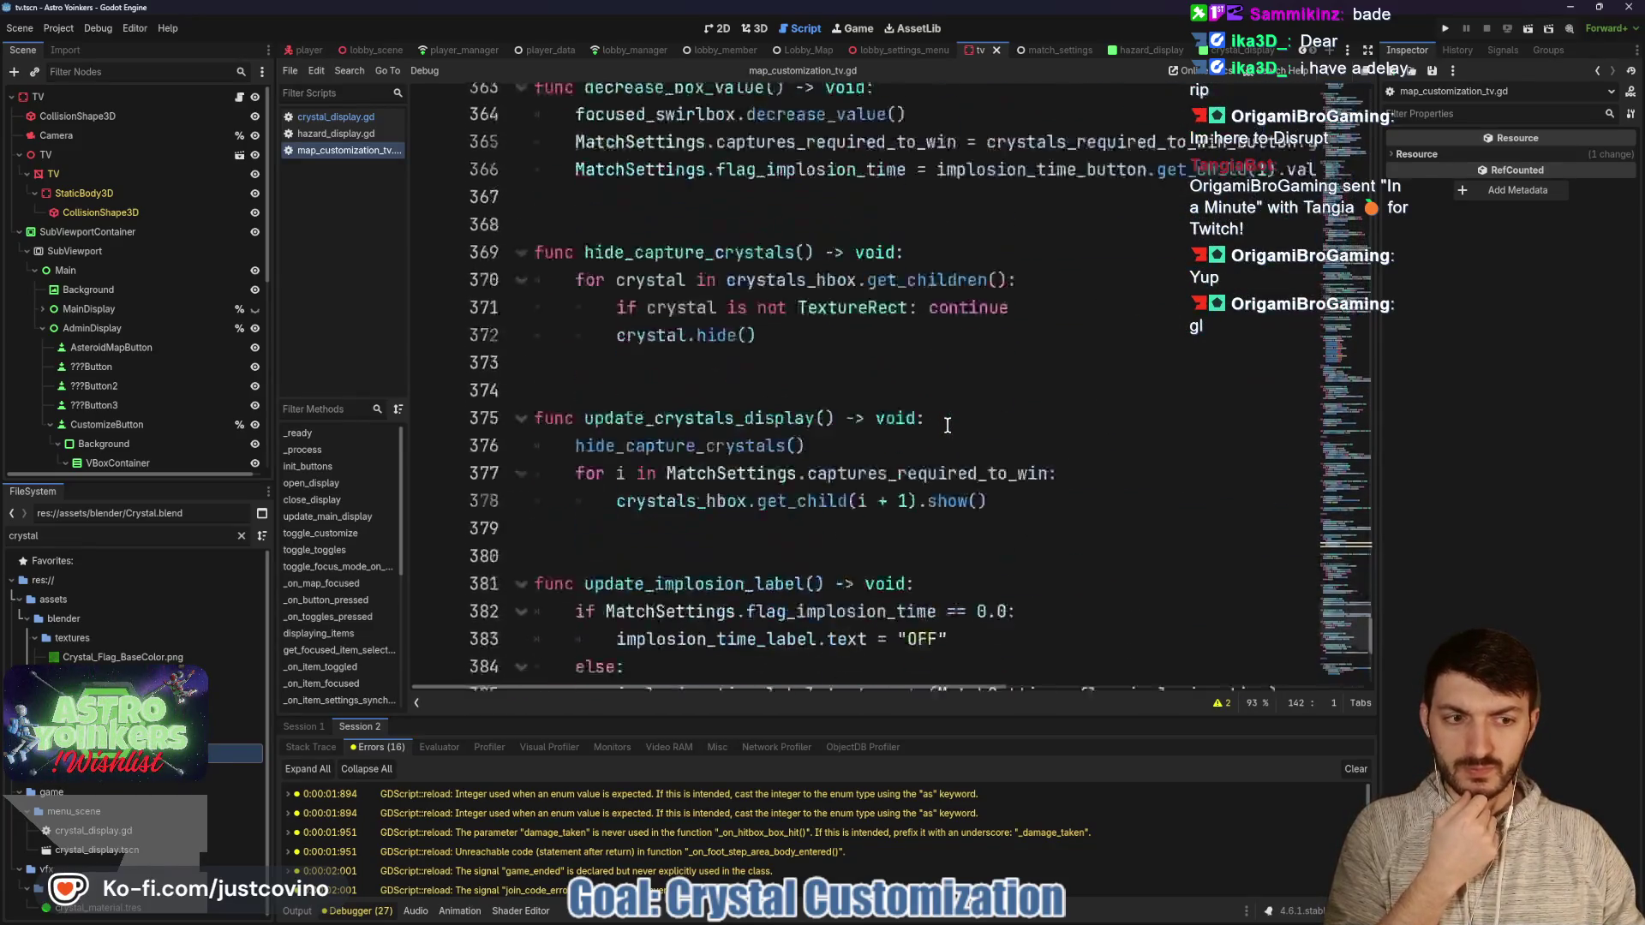
{"action": "mouse_move", "coordinate": [864, 620]}
{"action": "left_mouse_down"}
{"action": "mouse_move", "coordinate": [659, 611]}
{"action": "mouse_move", "coordinate": [511, 575]}
{"action": "left_mouse_up"}
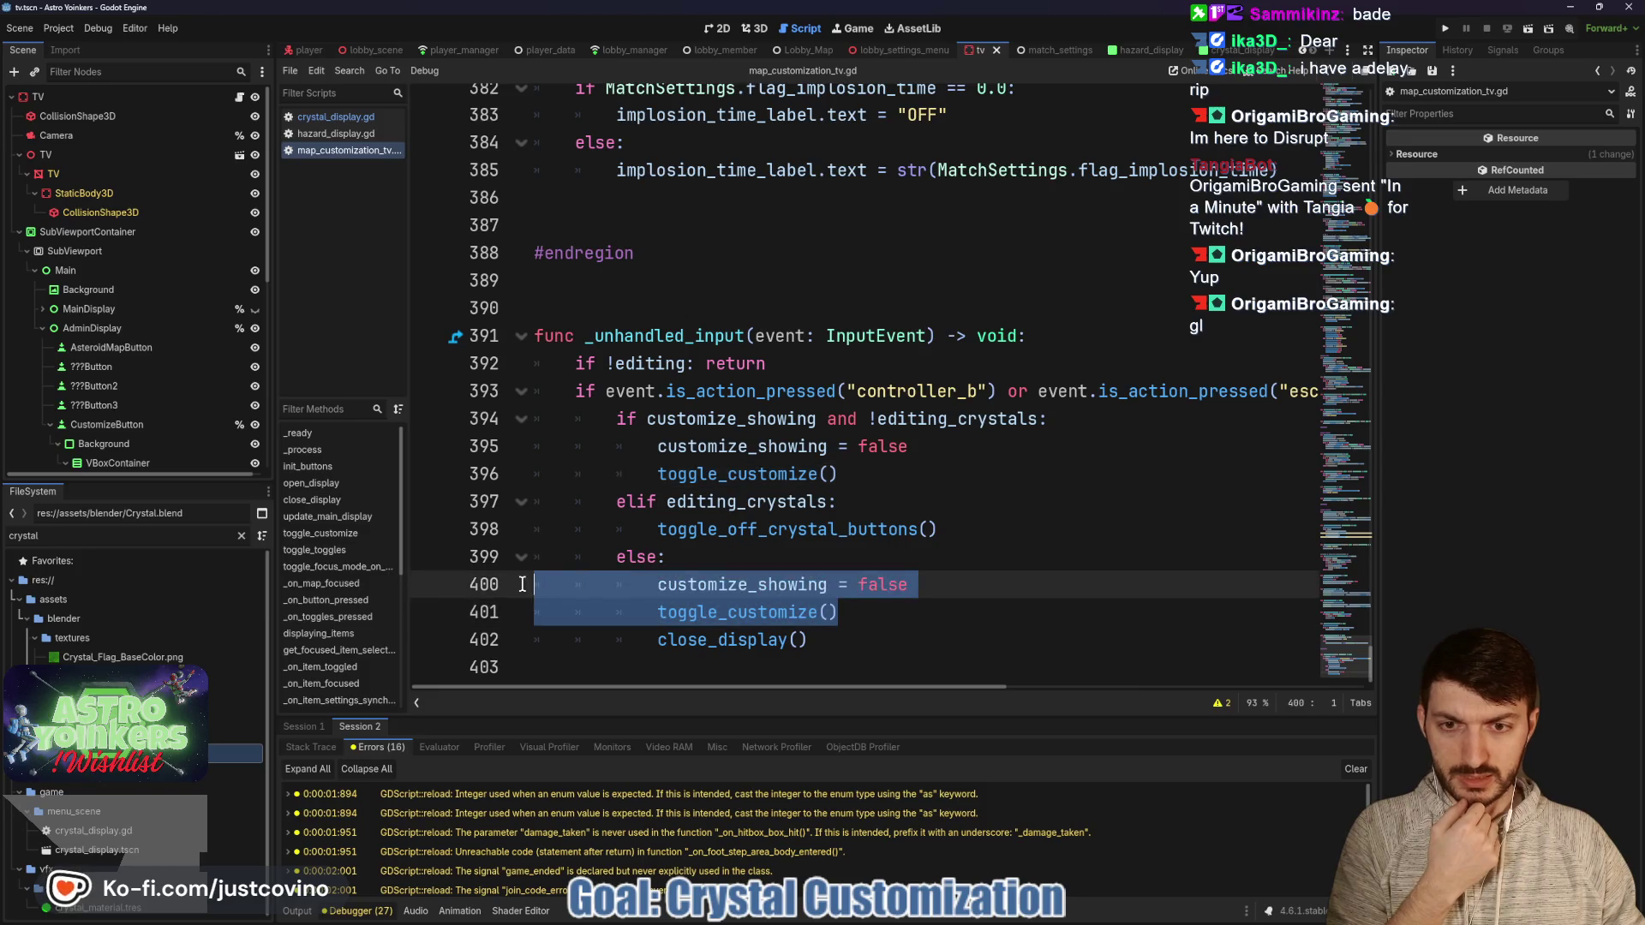
{"action": "key", "text": "BackSpace"}
{"action": "key", "text": "BackSpace"}
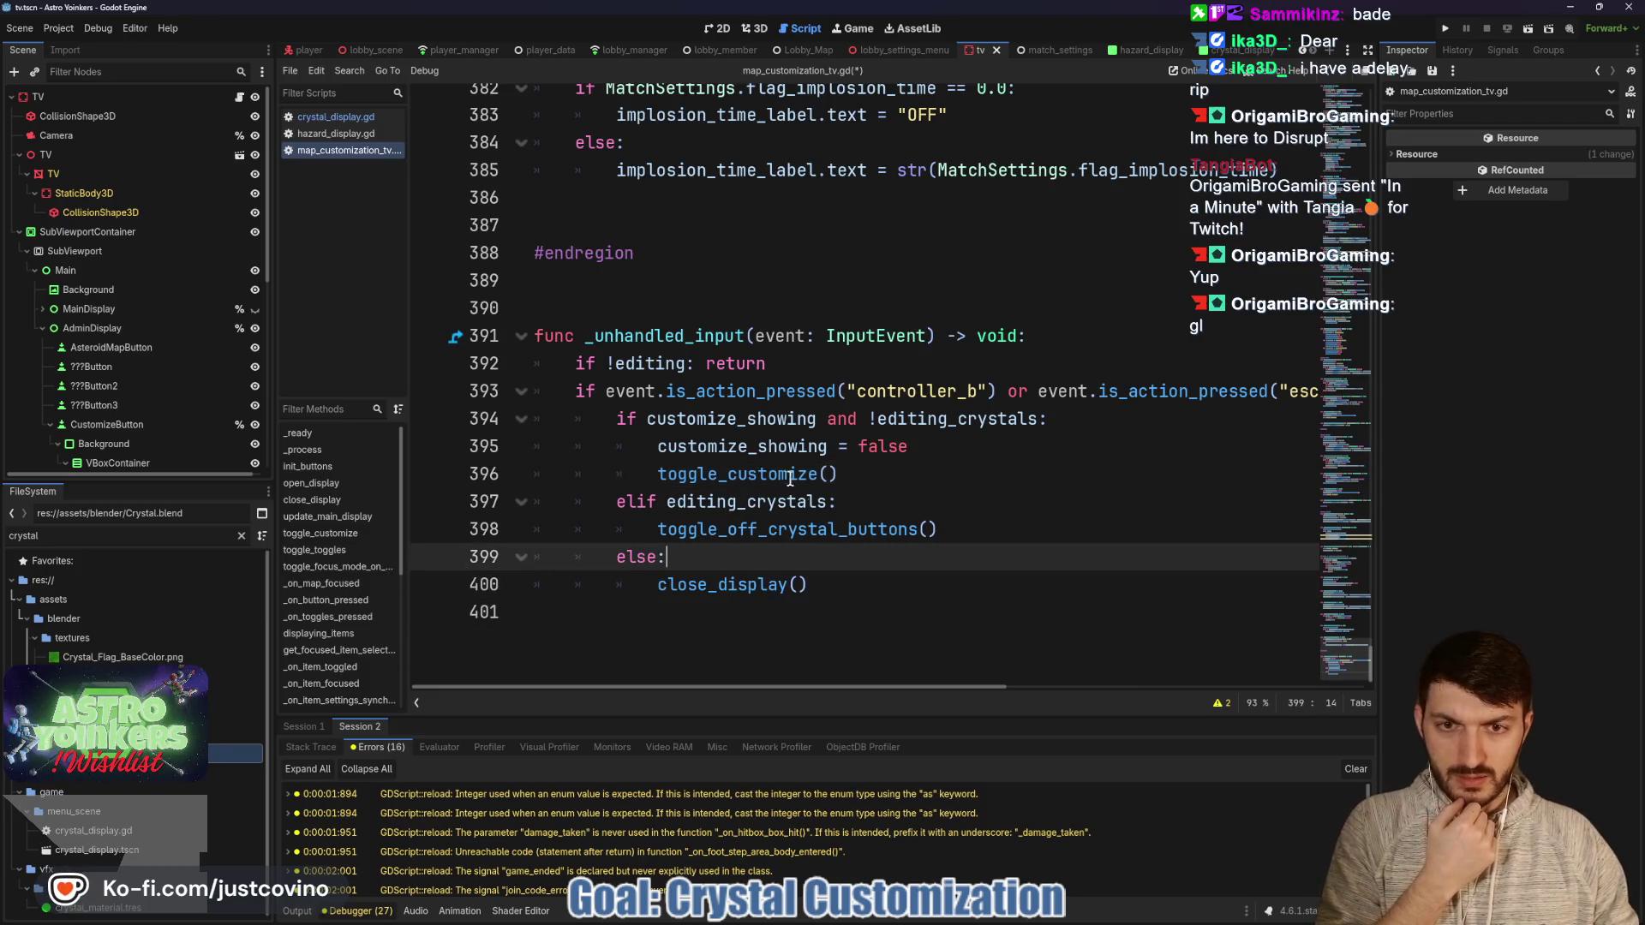
{"action": "left_click", "coordinate": [750, 473]}
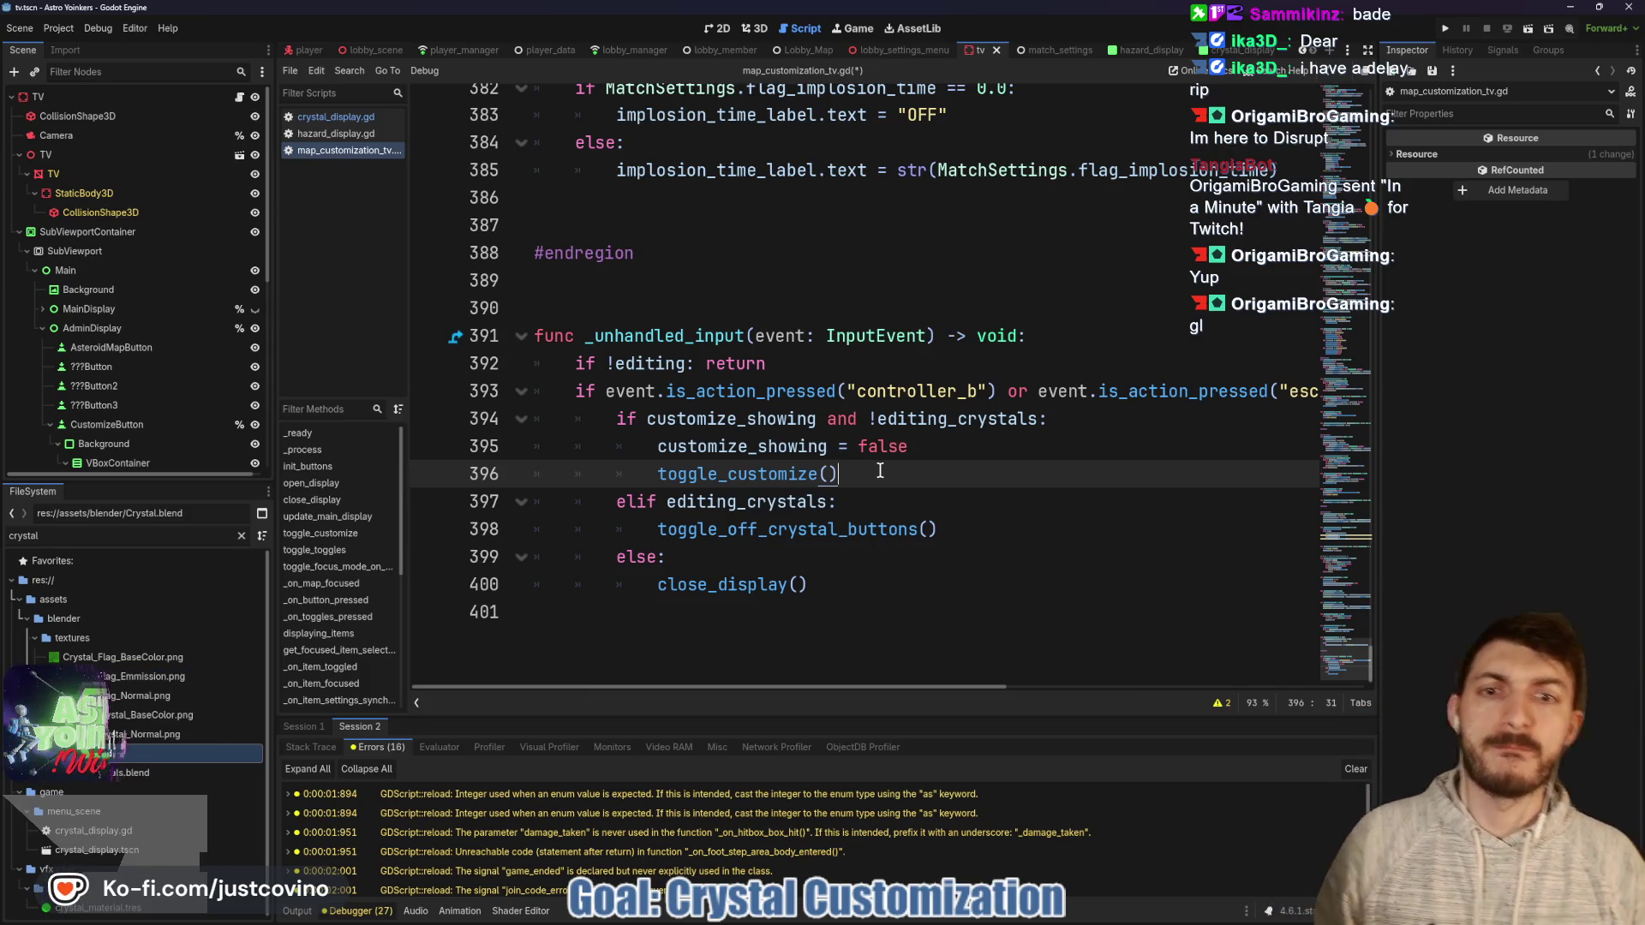
Start a new line after toggle_customize() and enter map_buttons via autocomplete.
{"action": "key", "text": "Return"}
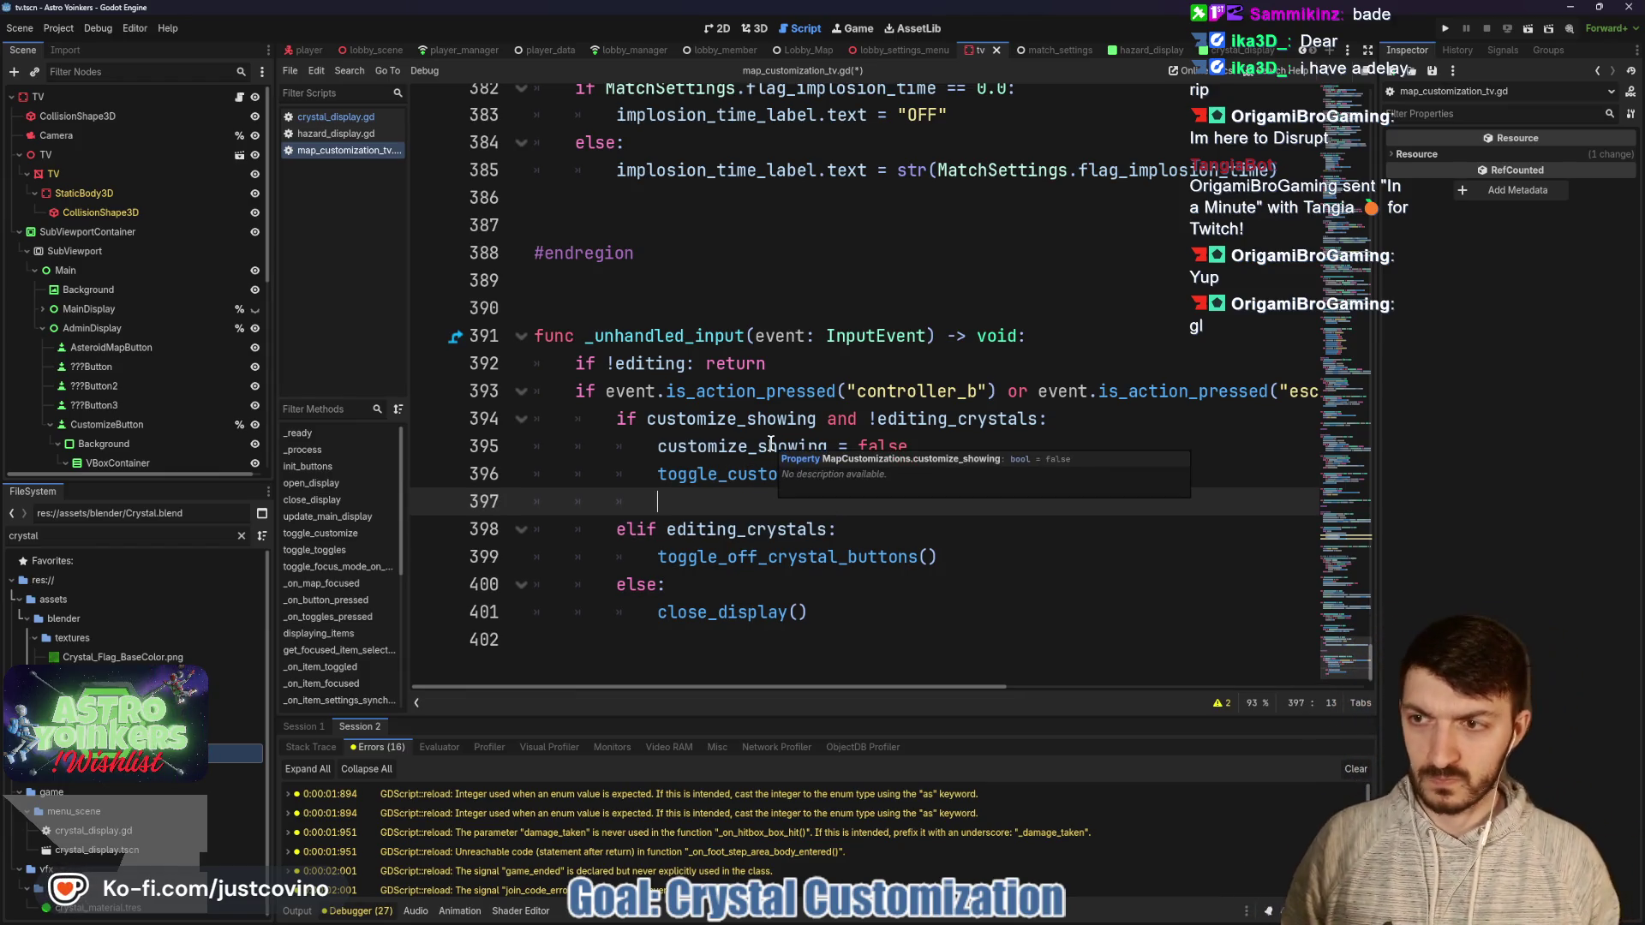
{"action": "type", "text": "astr"}
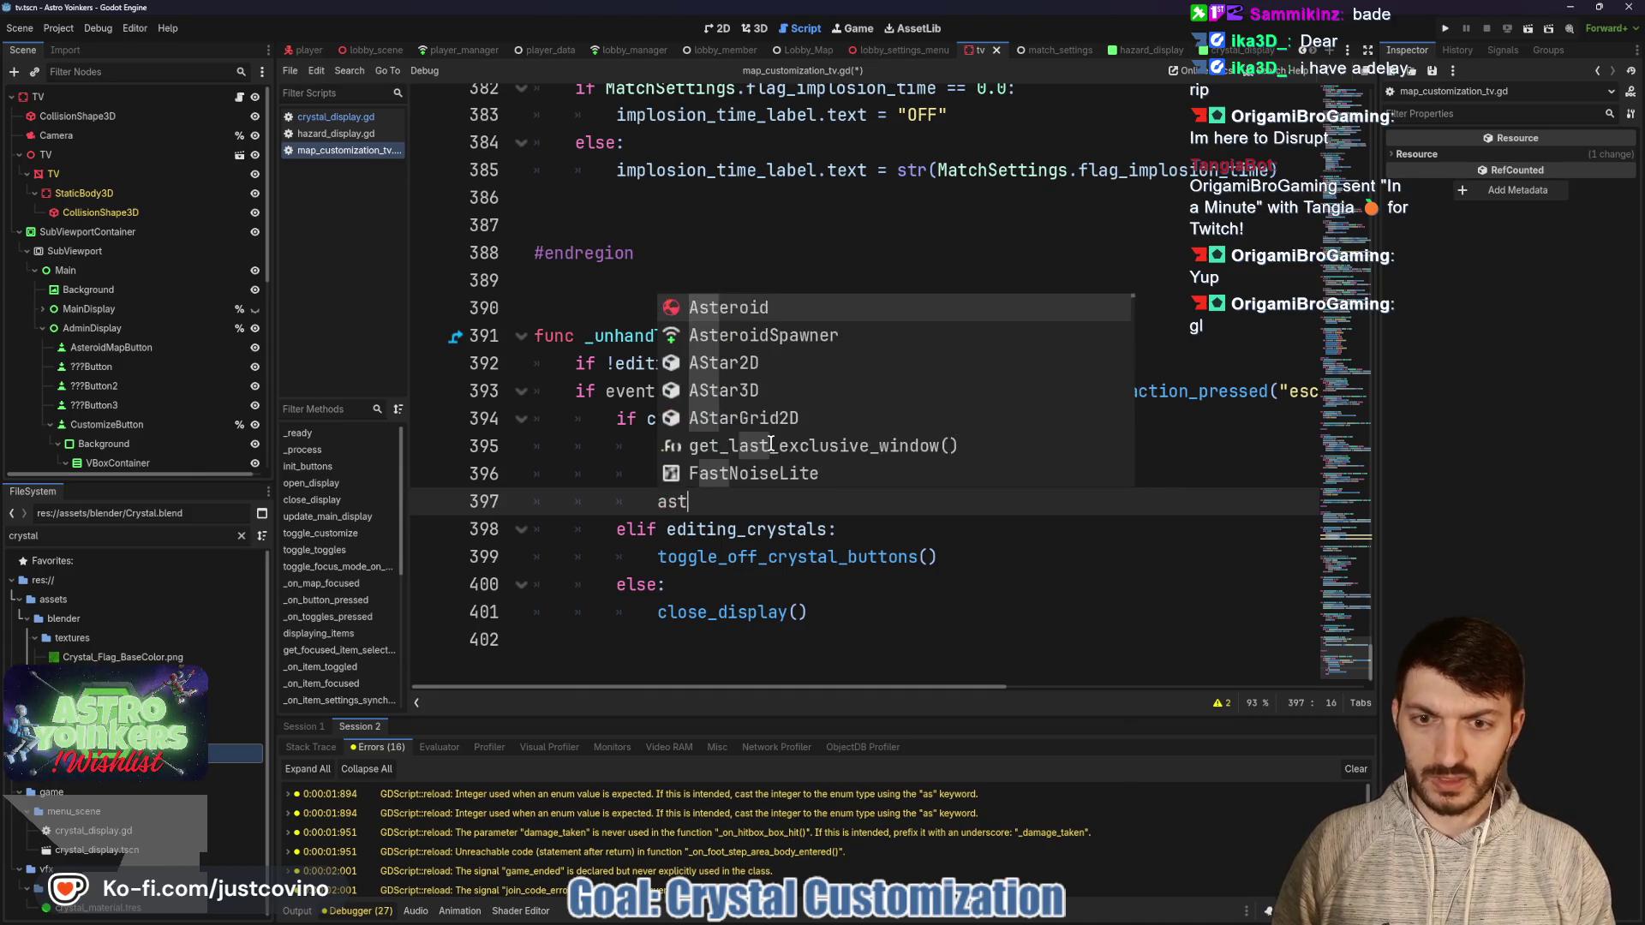
{"action": "key", "text": "BackSpace"}
{"action": "key", "text": "BackSpace"}
{"action": "key", "text": "BackSpace"}
{"action": "type", "text": "map"}
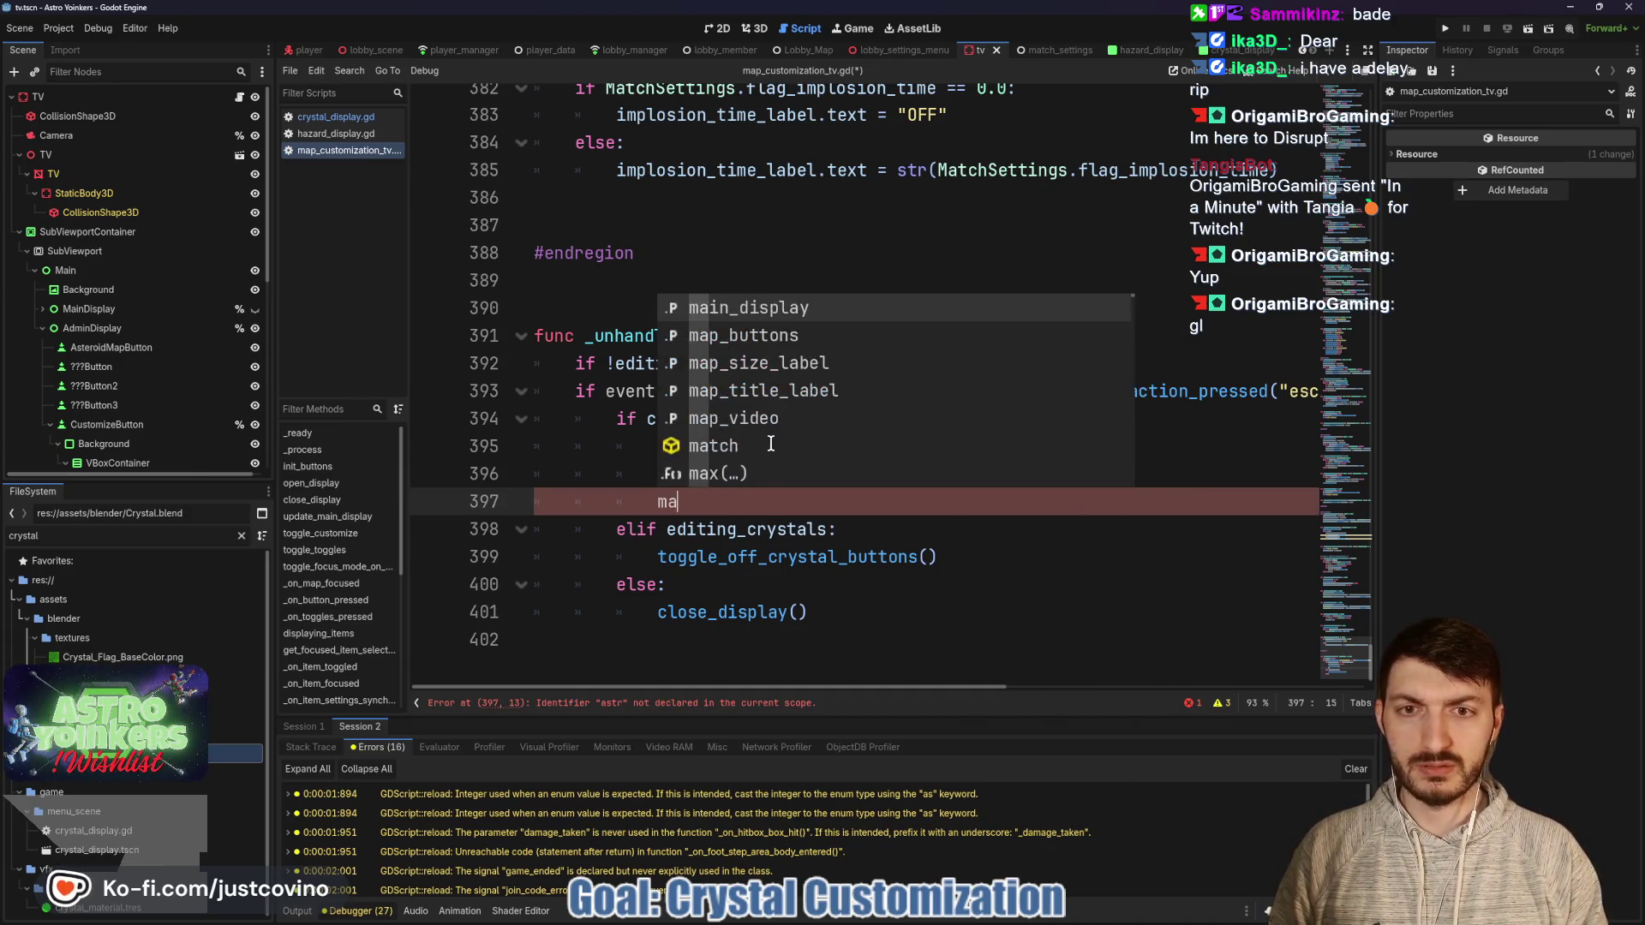
{"action": "key", "text": "Return"}
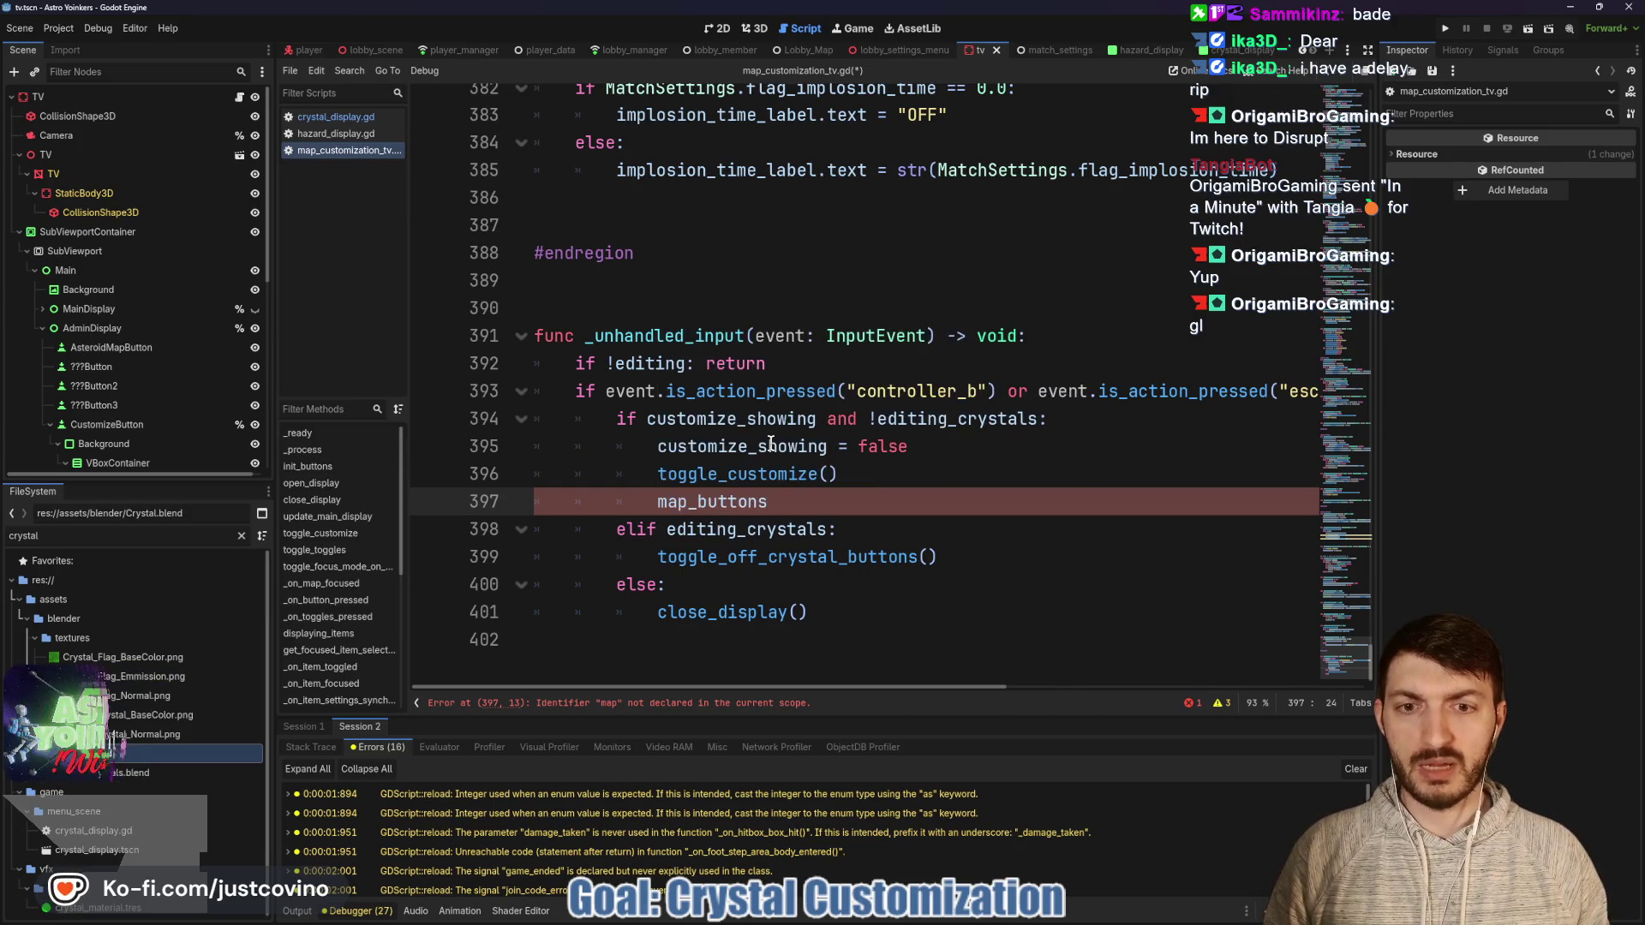
Complete the line as map_buttons[0].grab_focus() and save the script.
{"action": "type", "text": ".g"}
{"action": "key", "text": "BackSpace"}
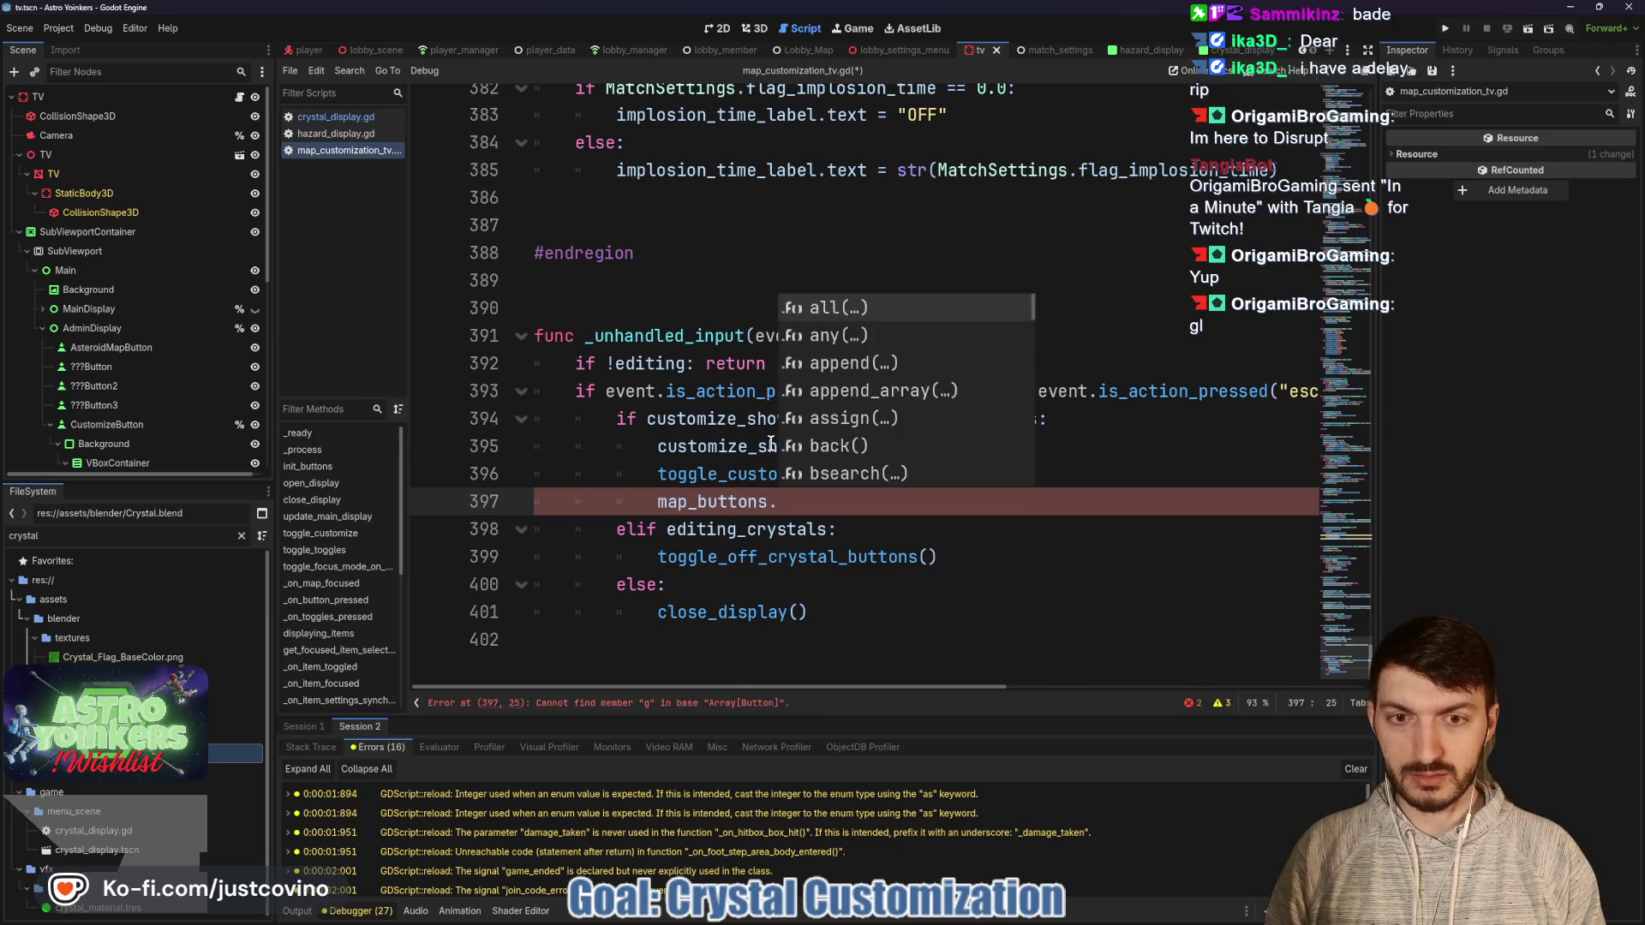
{"action": "key", "text": "BackSpace"}
{"action": "type", "text": "[0"}
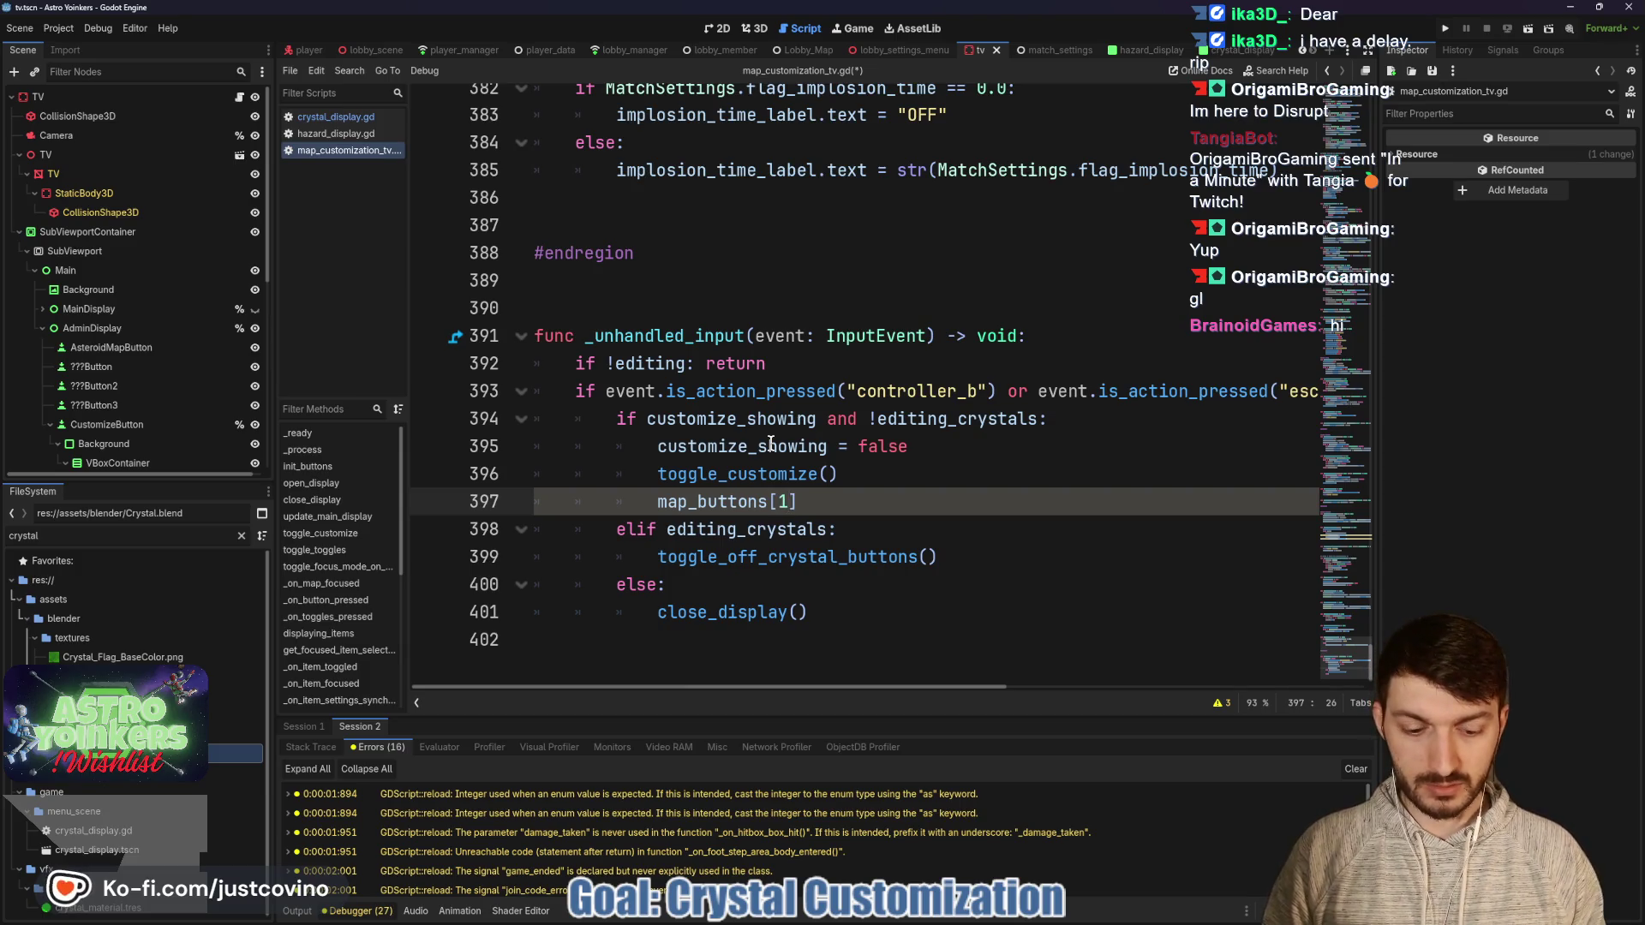
{"action": "key", "text": "BackSpace"}
{"action": "type", "text": "0].g"}
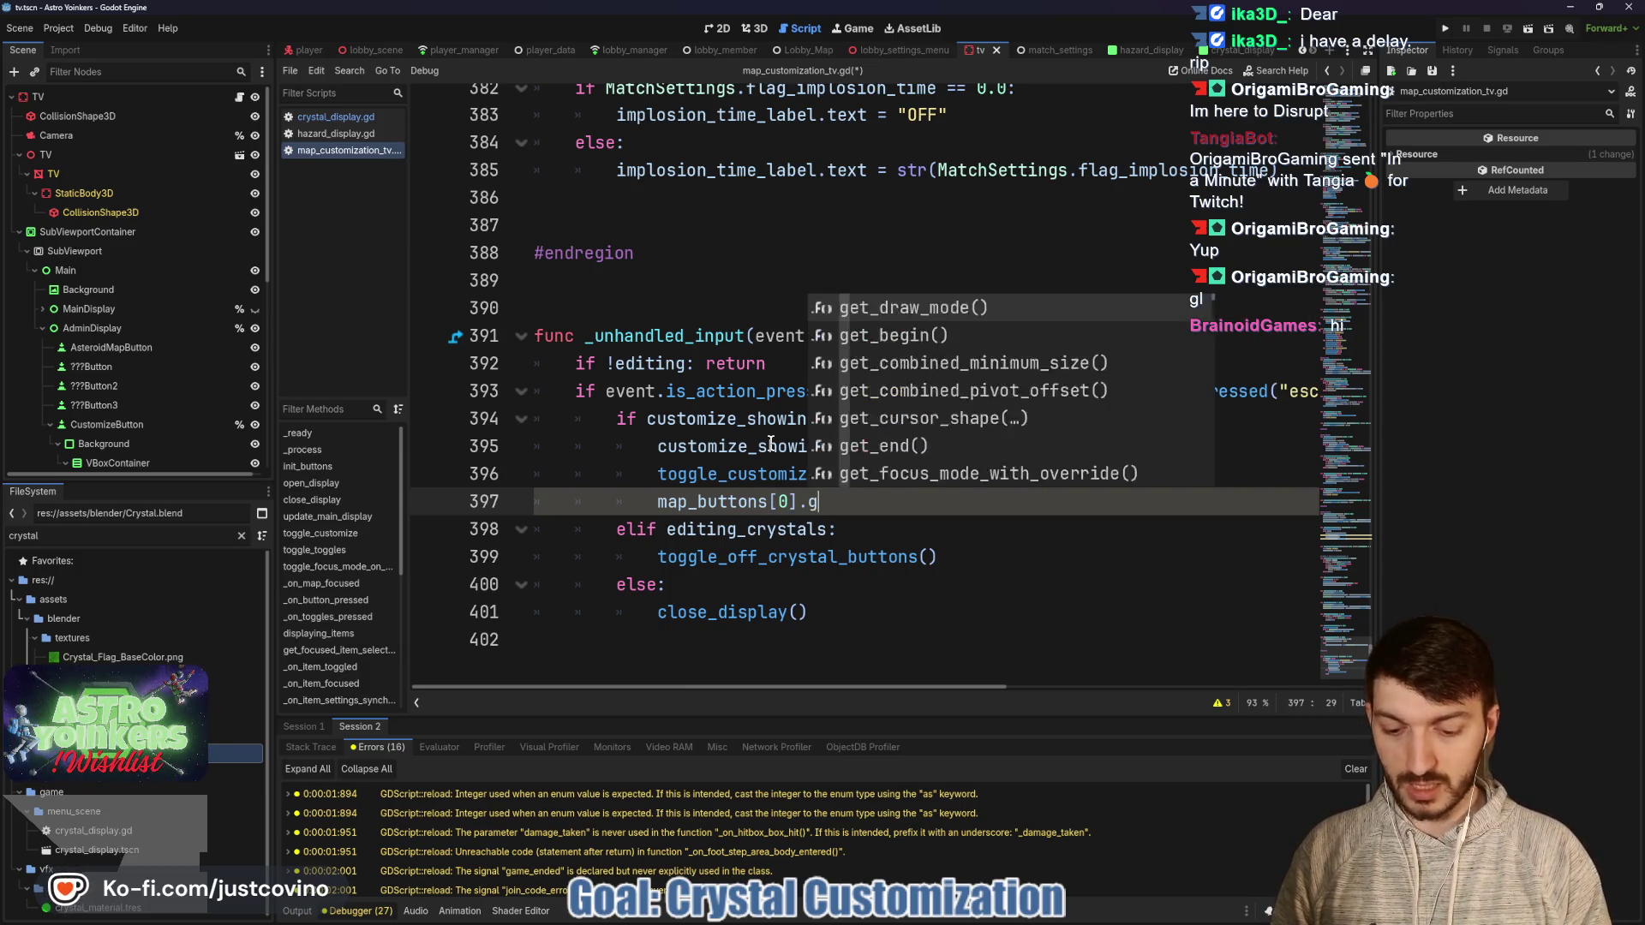
{"action": "type", "text": "rab"}
{"action": "key", "text": "Down"}
{"action": "key", "text": "Return"}
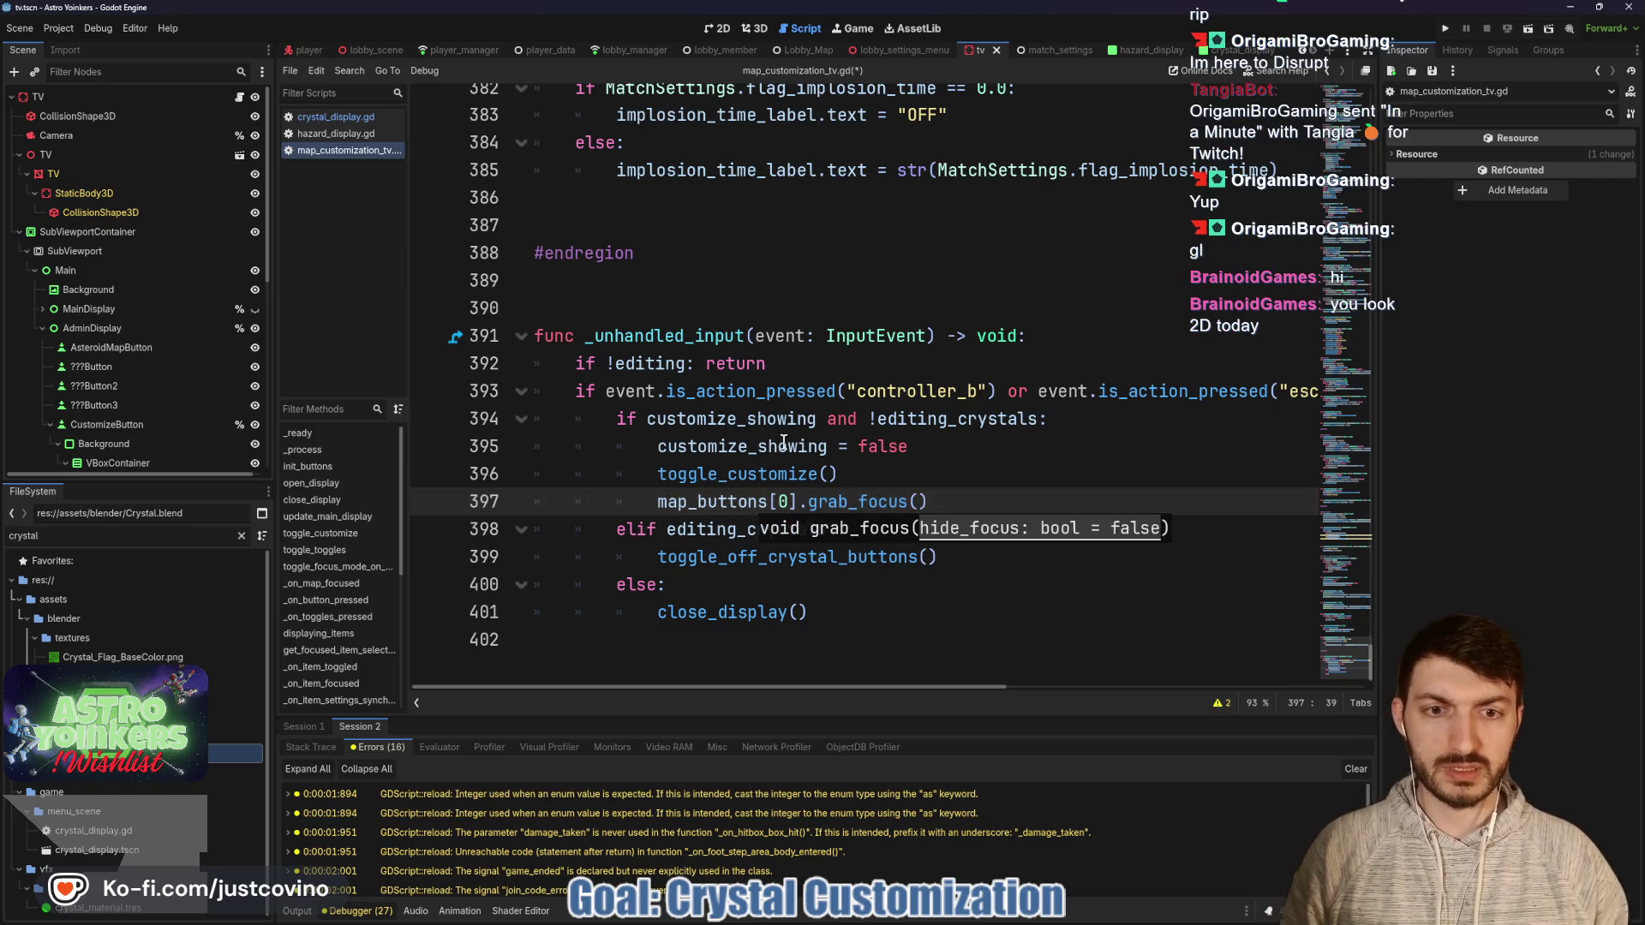
{"action": "key", "text": "End"}
{"action": "key", "text": "ctrl+s"}
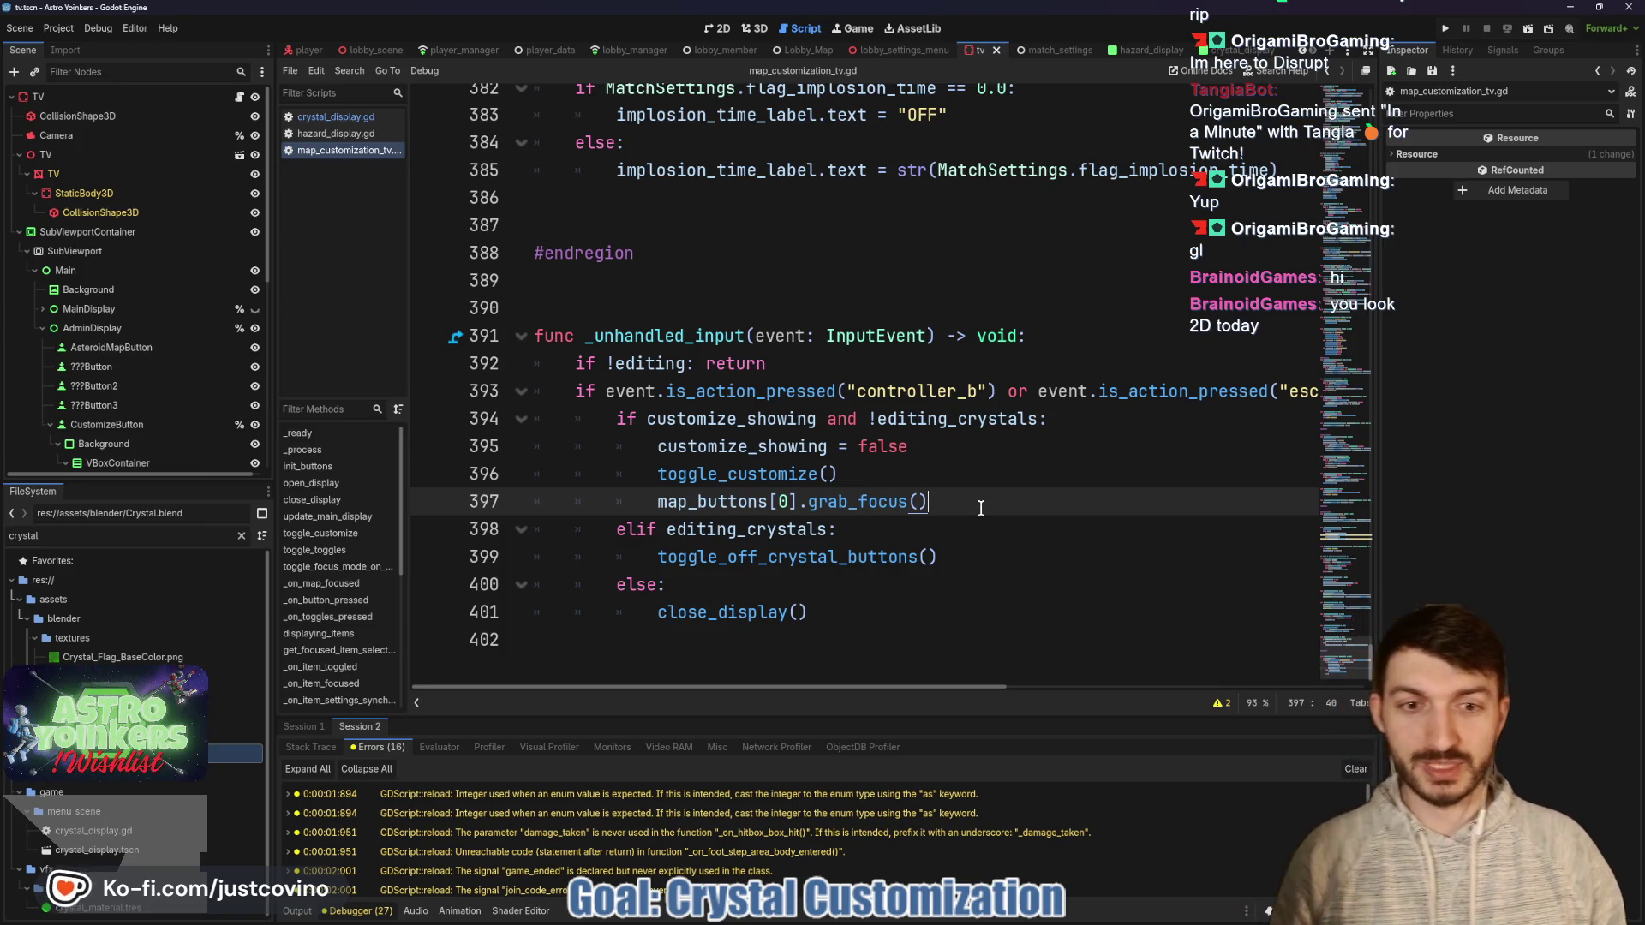
Run the game, place the two game windows side by side, and host a private lobby.
{"action": "left_click", "coordinate": [1434, 26]}
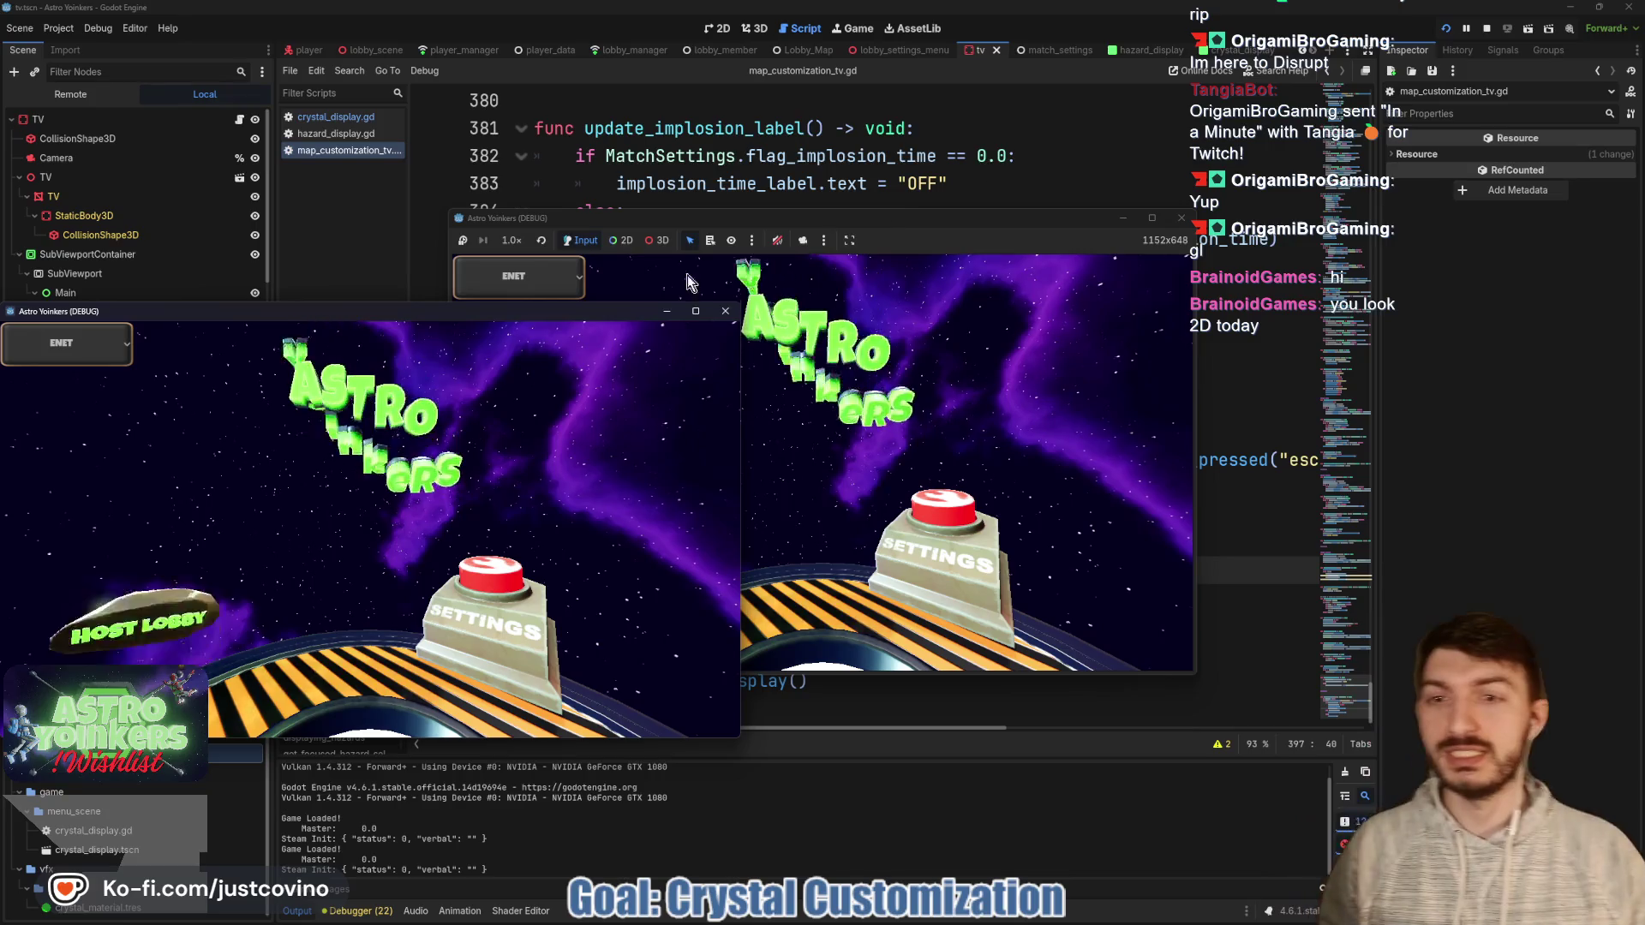
{"action": "mouse_move", "coordinate": [323, 311]}
{"action": "left_mouse_down"}
{"action": "mouse_move", "coordinate": [650, 314]}
{"action": "mouse_move", "coordinate": [1175, 244]}
{"action": "left_mouse_up"}
{"action": "left_click_drag", "start_coordinate": [907, 217], "coordinate": [518, 218]}
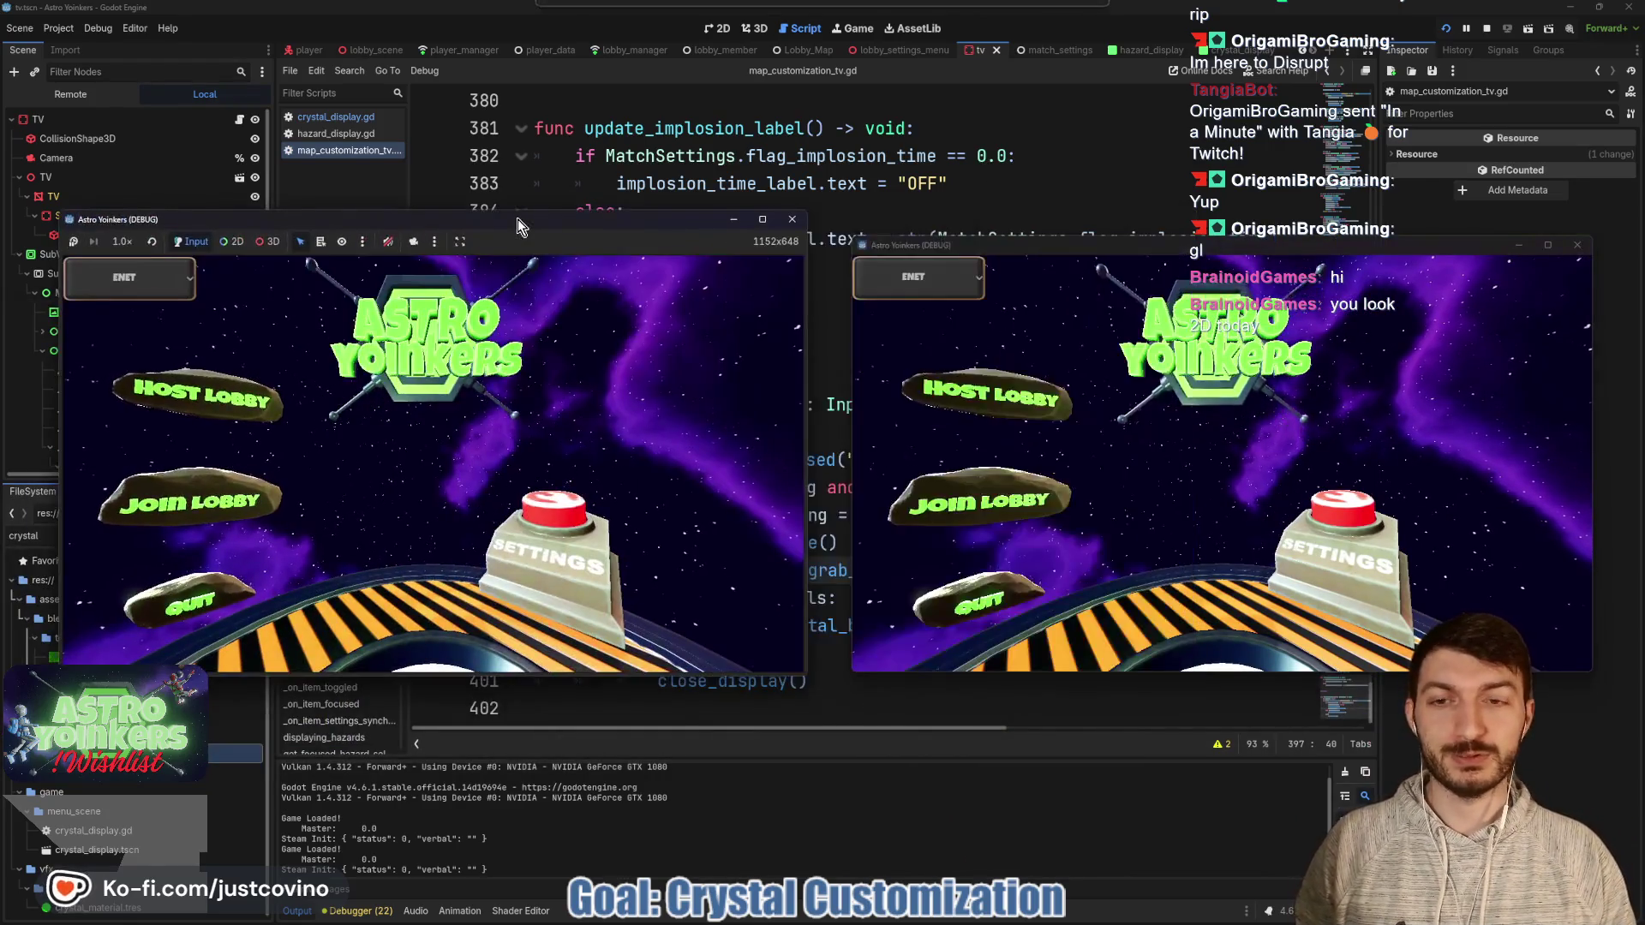
{"action": "left_click", "coordinate": [257, 399]}
{"action": "left_click", "coordinate": [439, 346]}
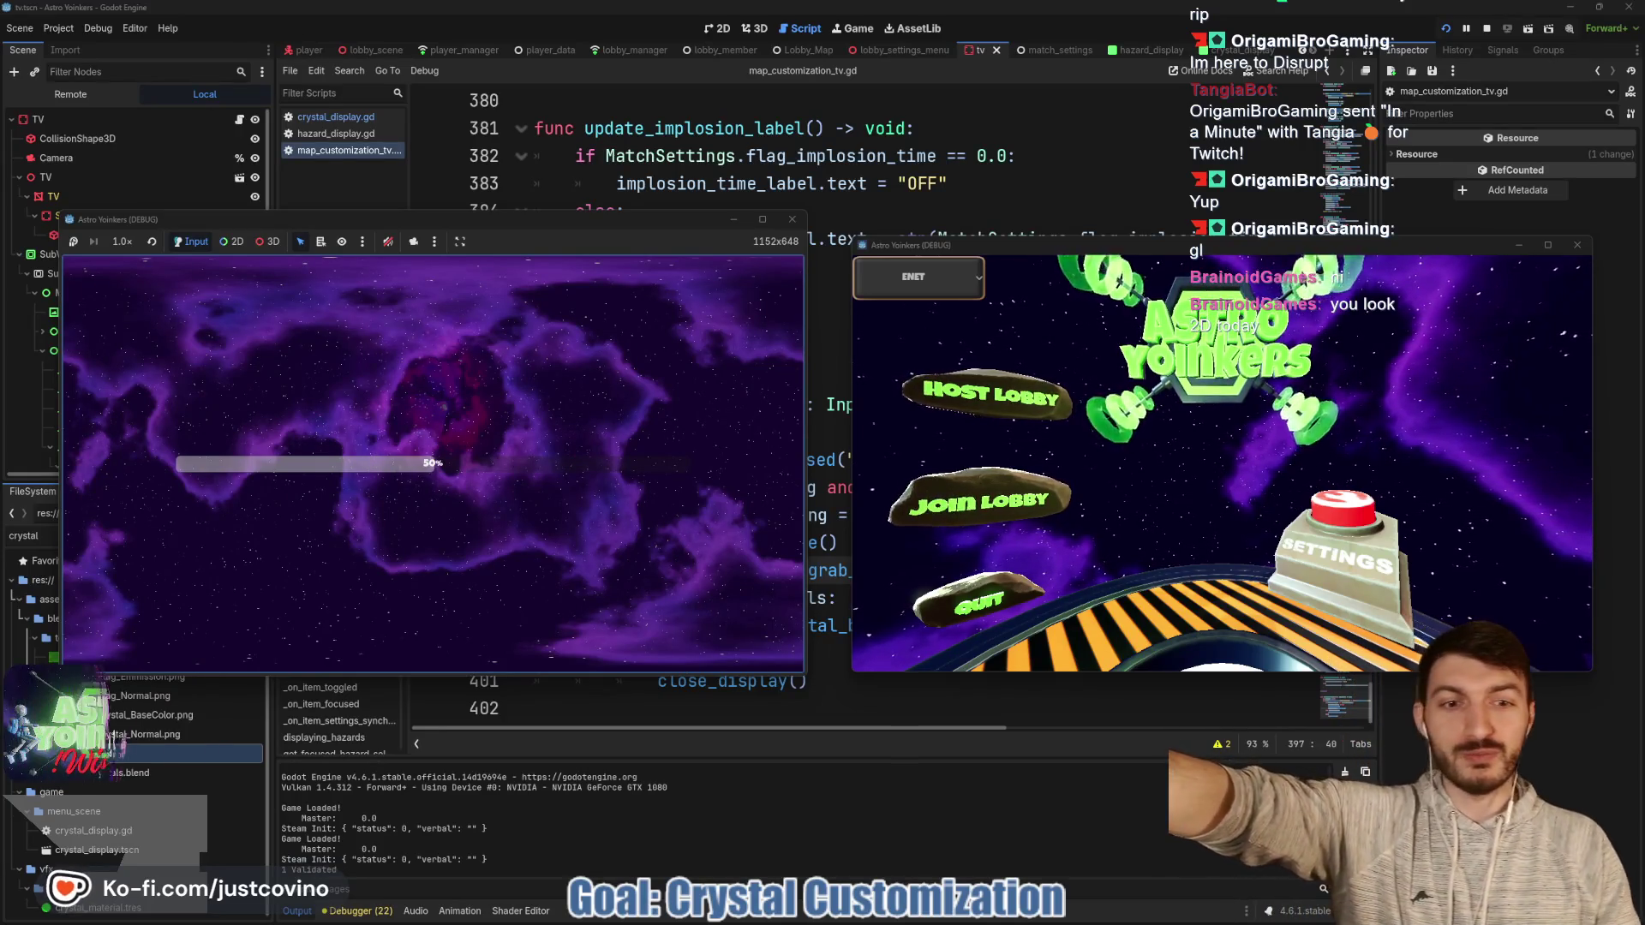
Walk the player to the map console, open match customization, and back out to map select.
{"action": "key", "text": "w"}
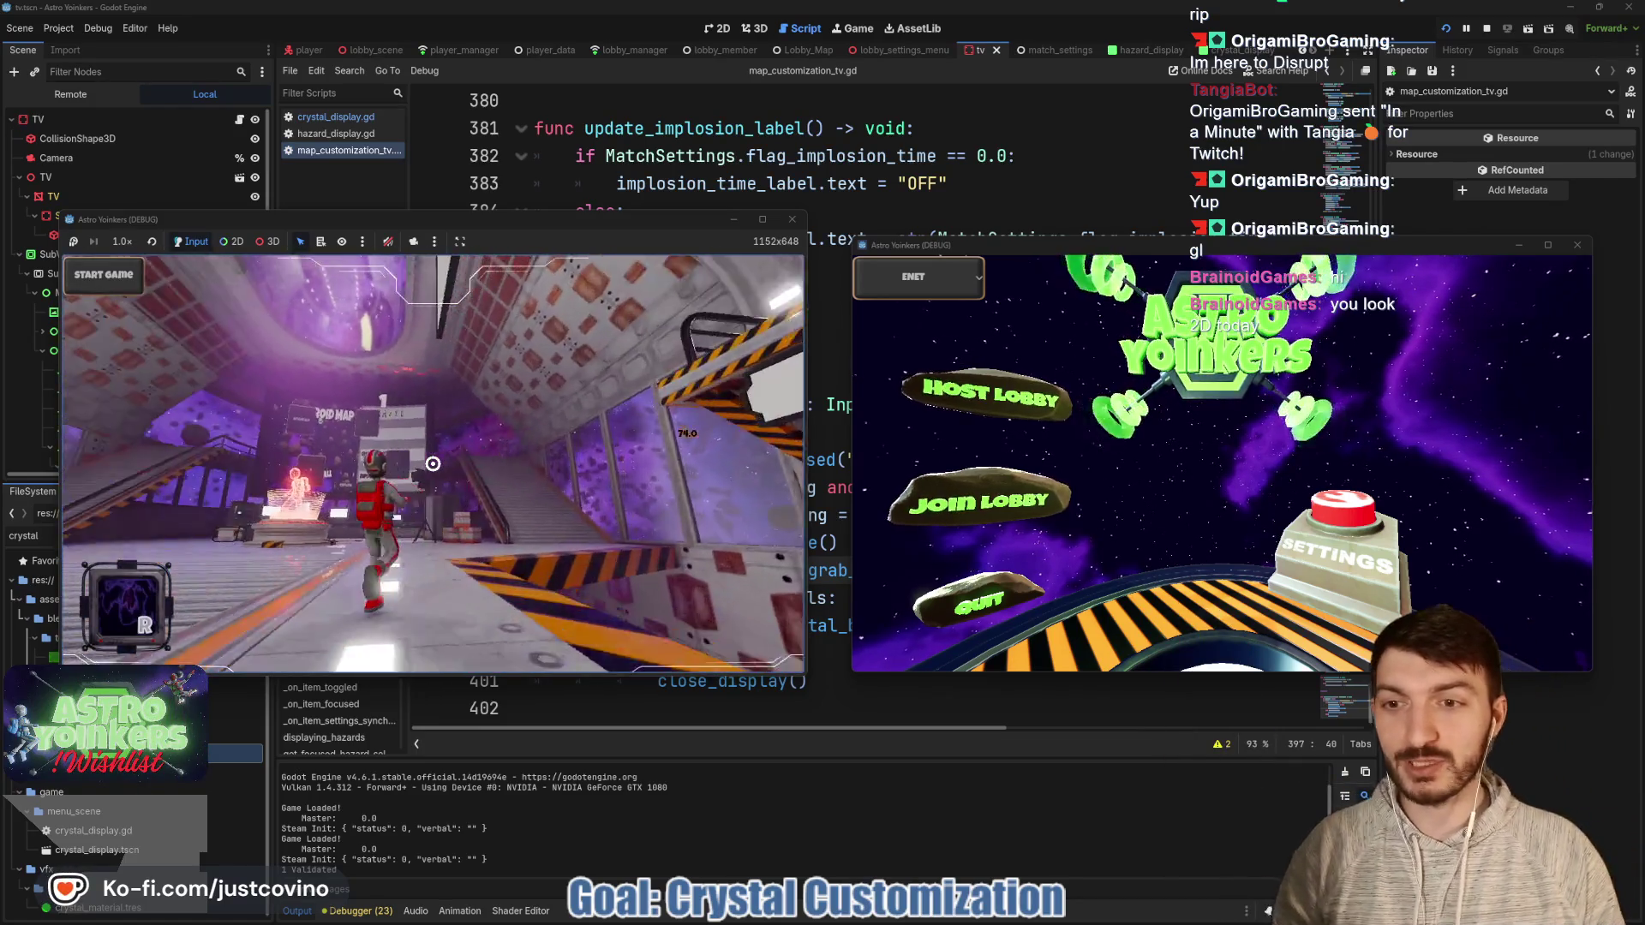
{"action": "left_click", "coordinate": [433, 463]}
{"action": "key", "text": "w"}
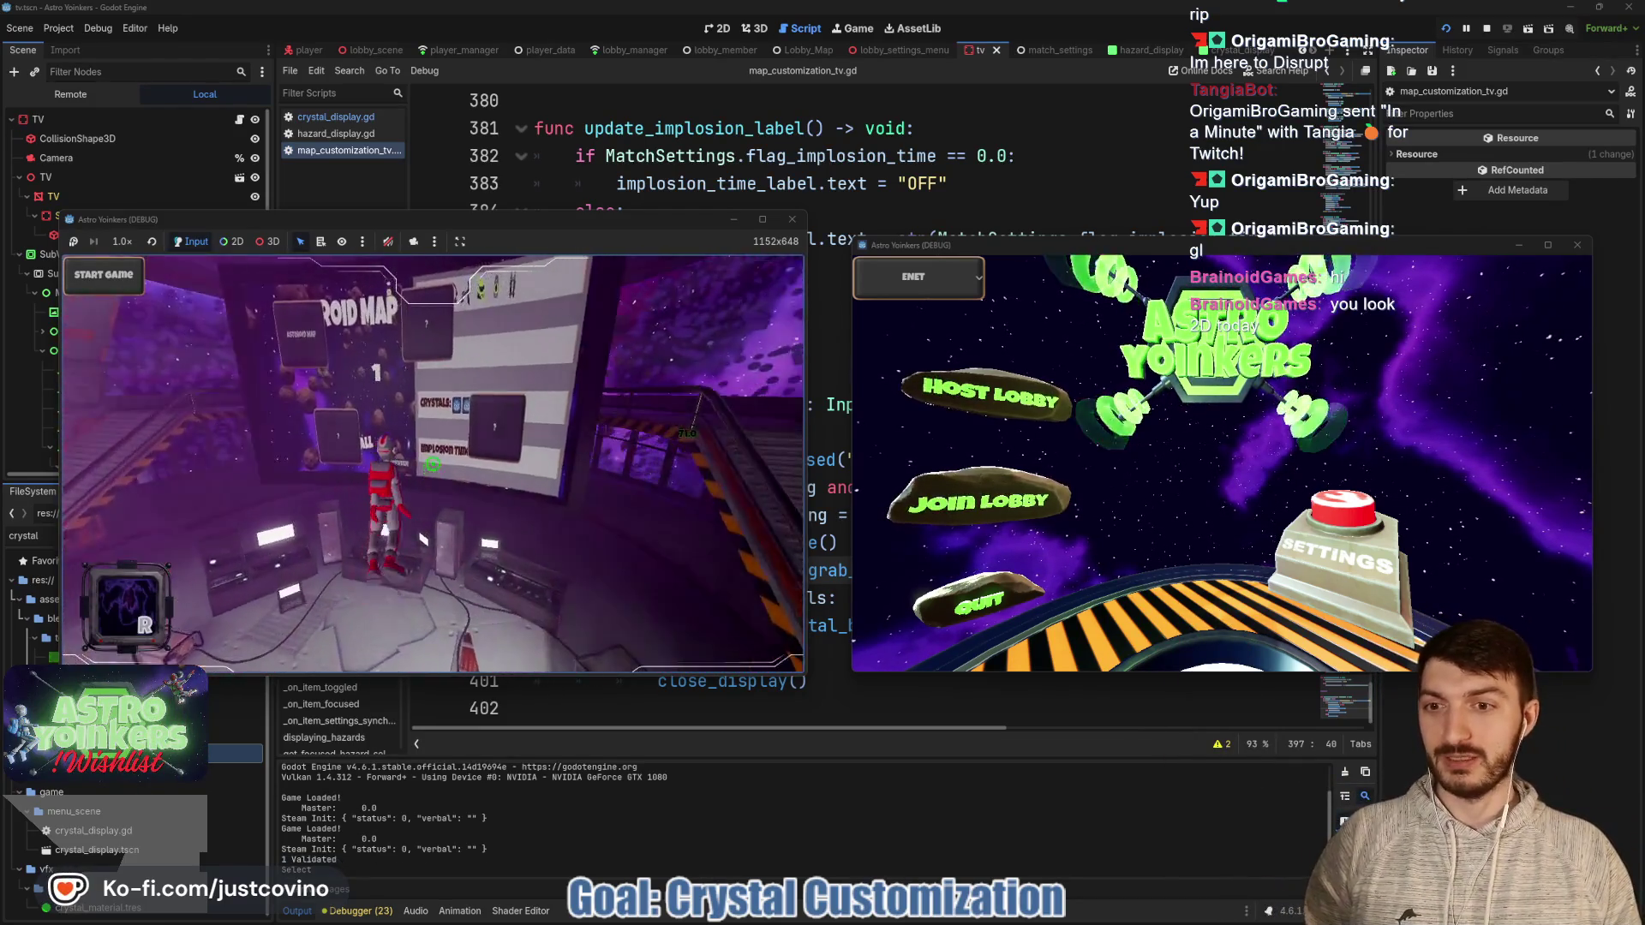
{"action": "key", "text": "e"}
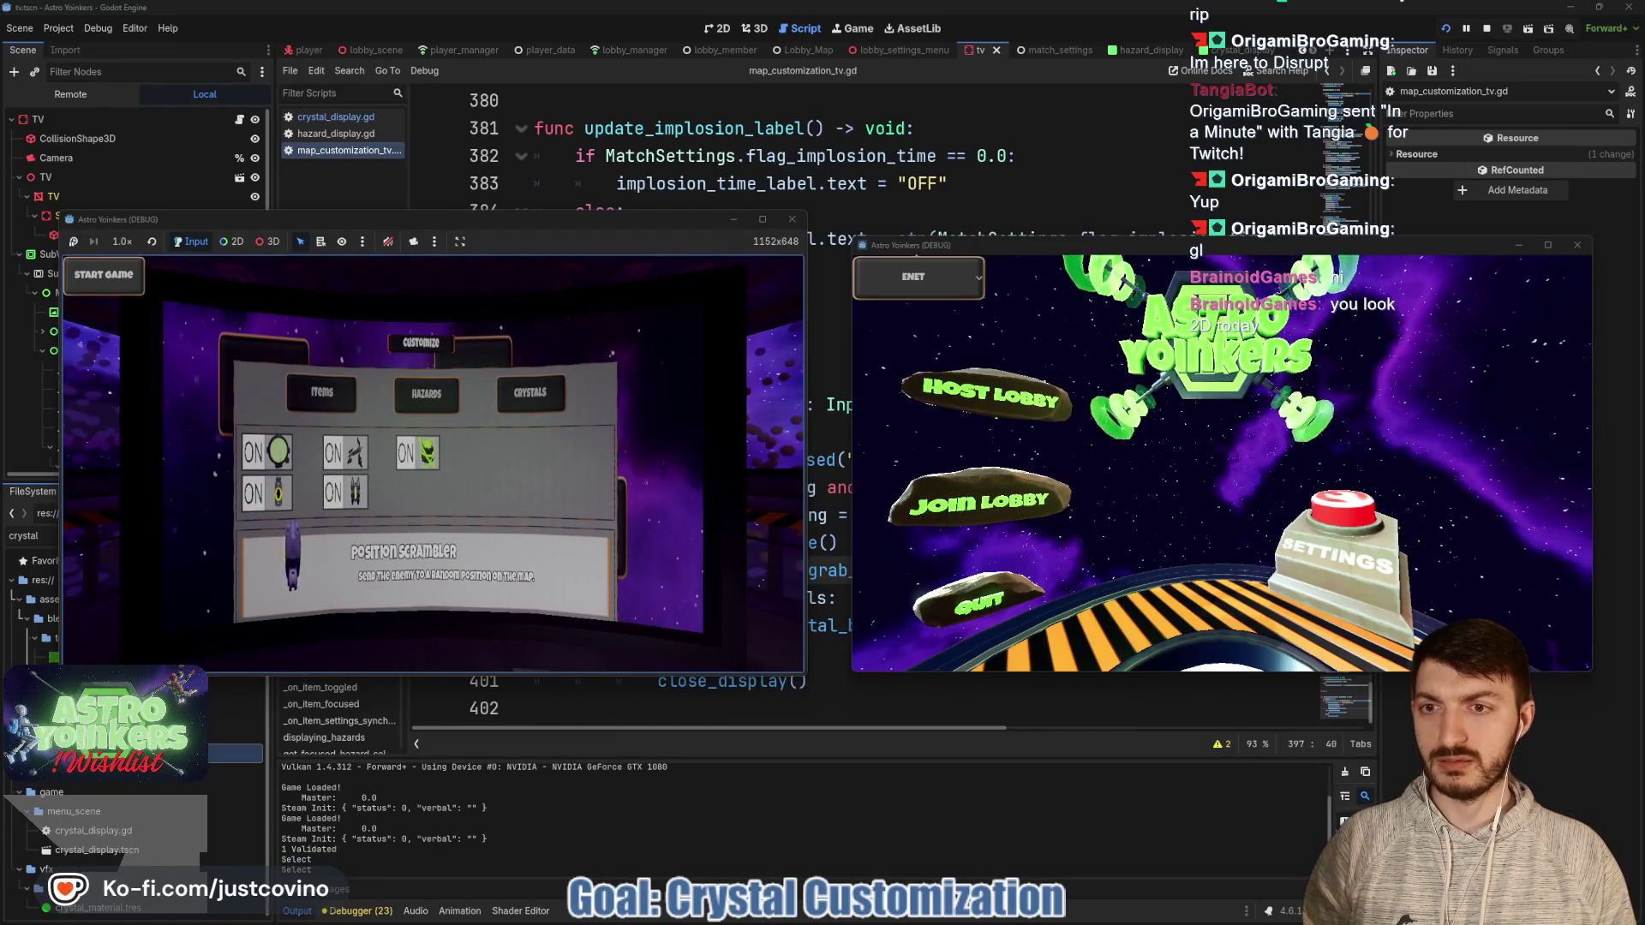
{"action": "key", "text": "Escape"}
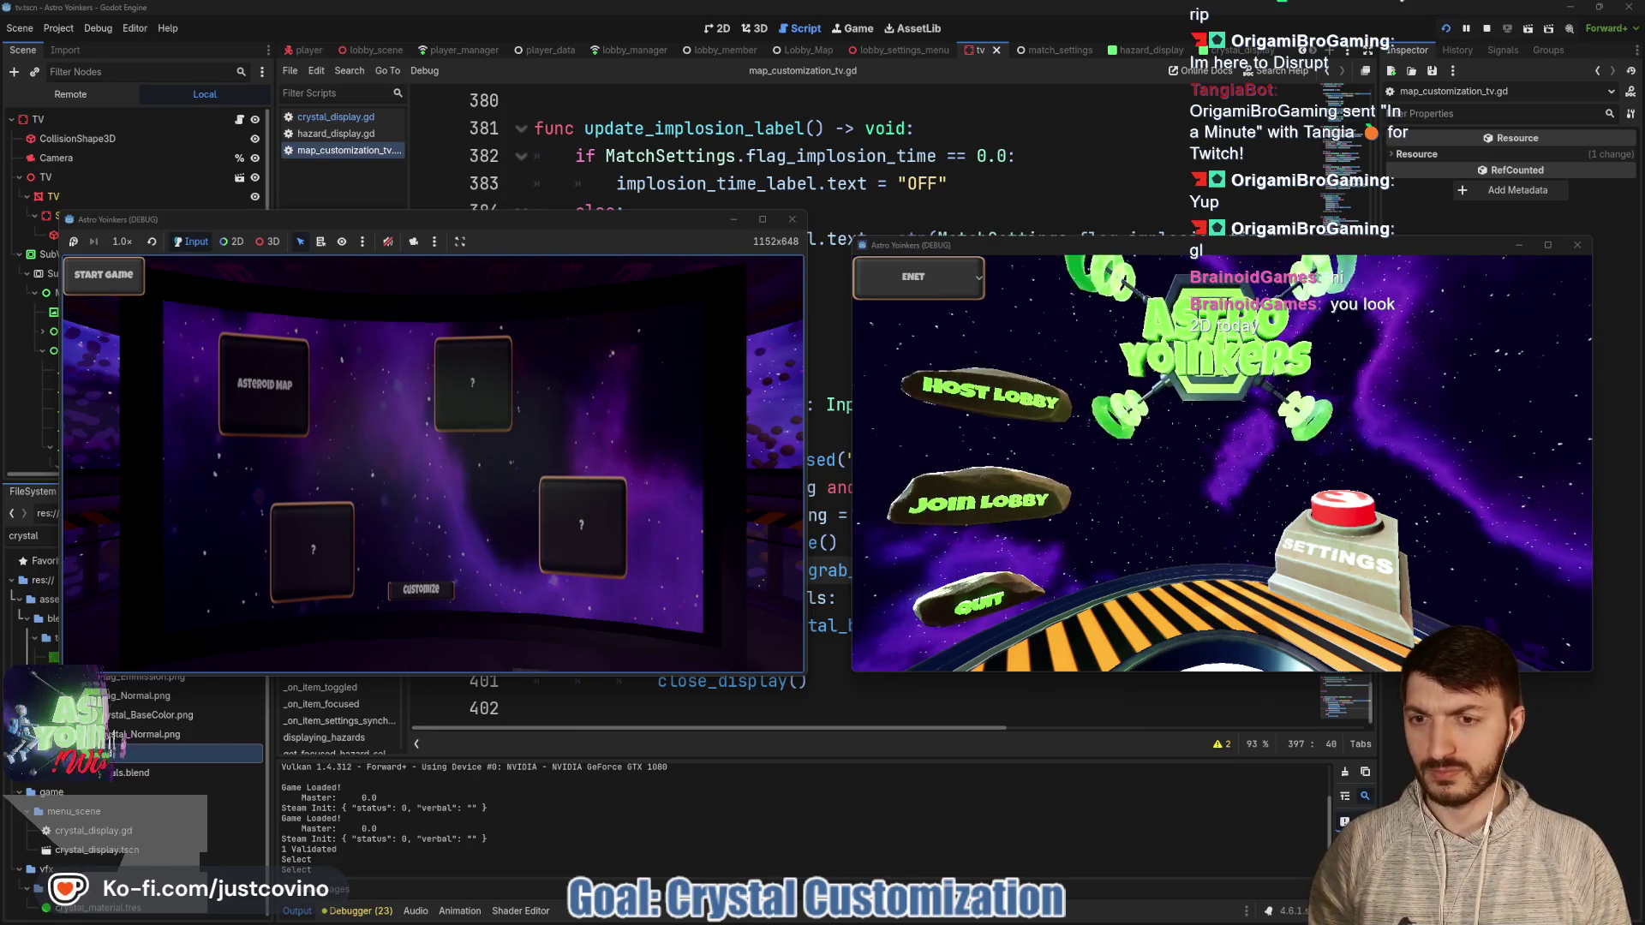
Back out of the map screen again, reopen customization at the TV, then stop the game.
{"action": "key", "text": "Return"}
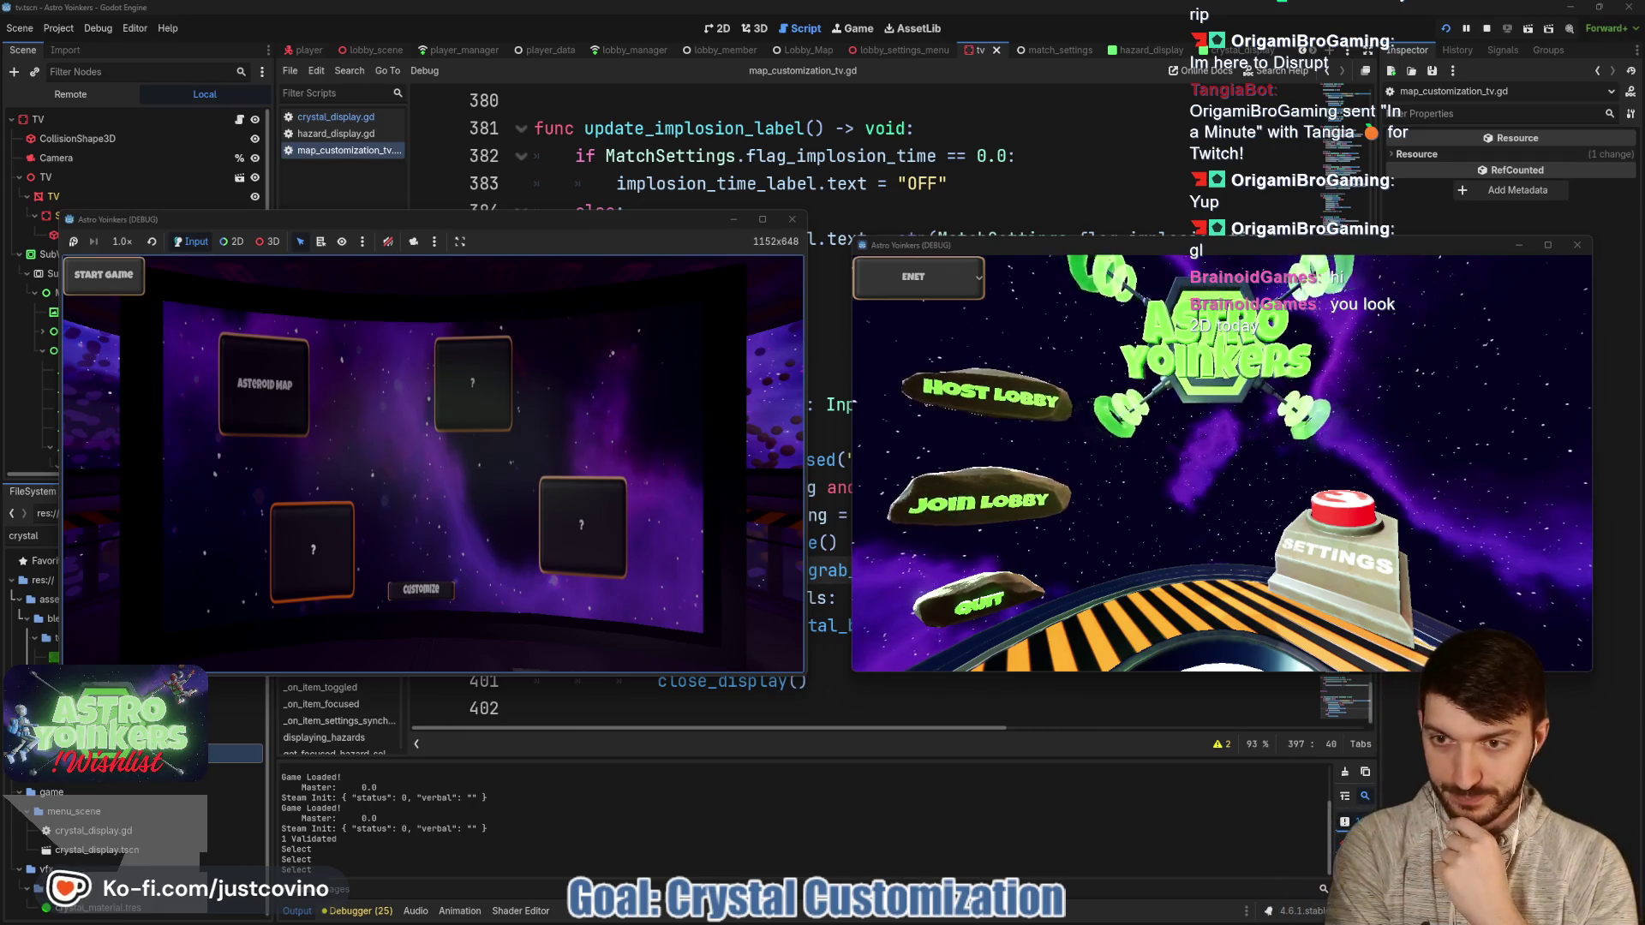
{"action": "key", "text": "Escape"}
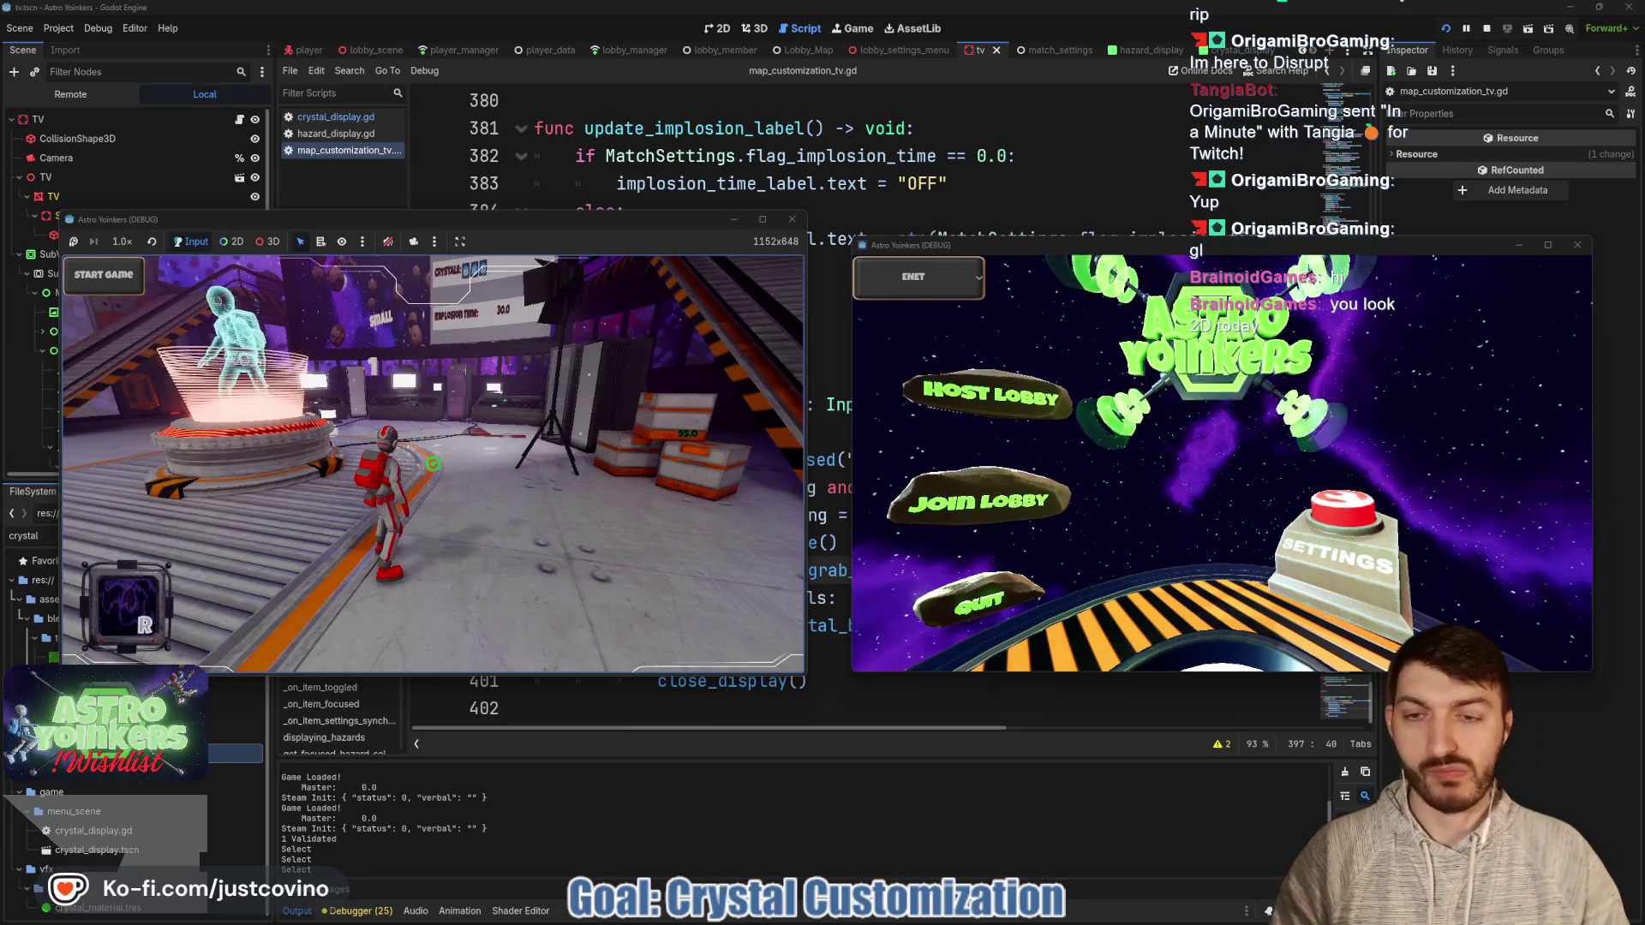
{"action": "key", "text": "w"}
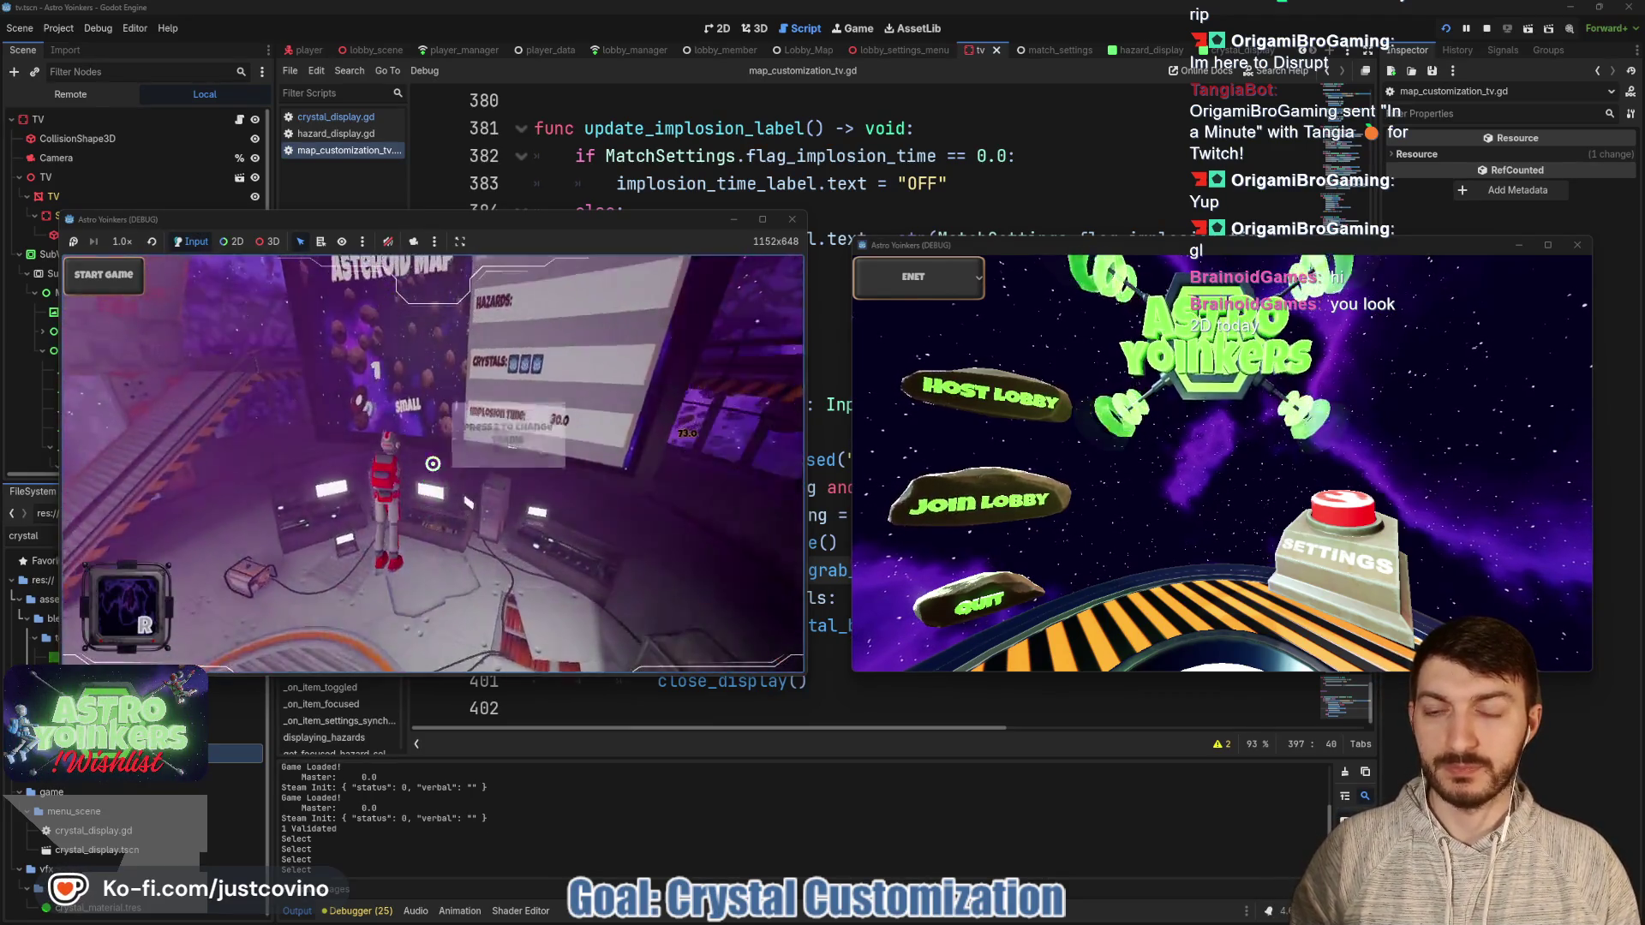
{"action": "key", "text": "e"}
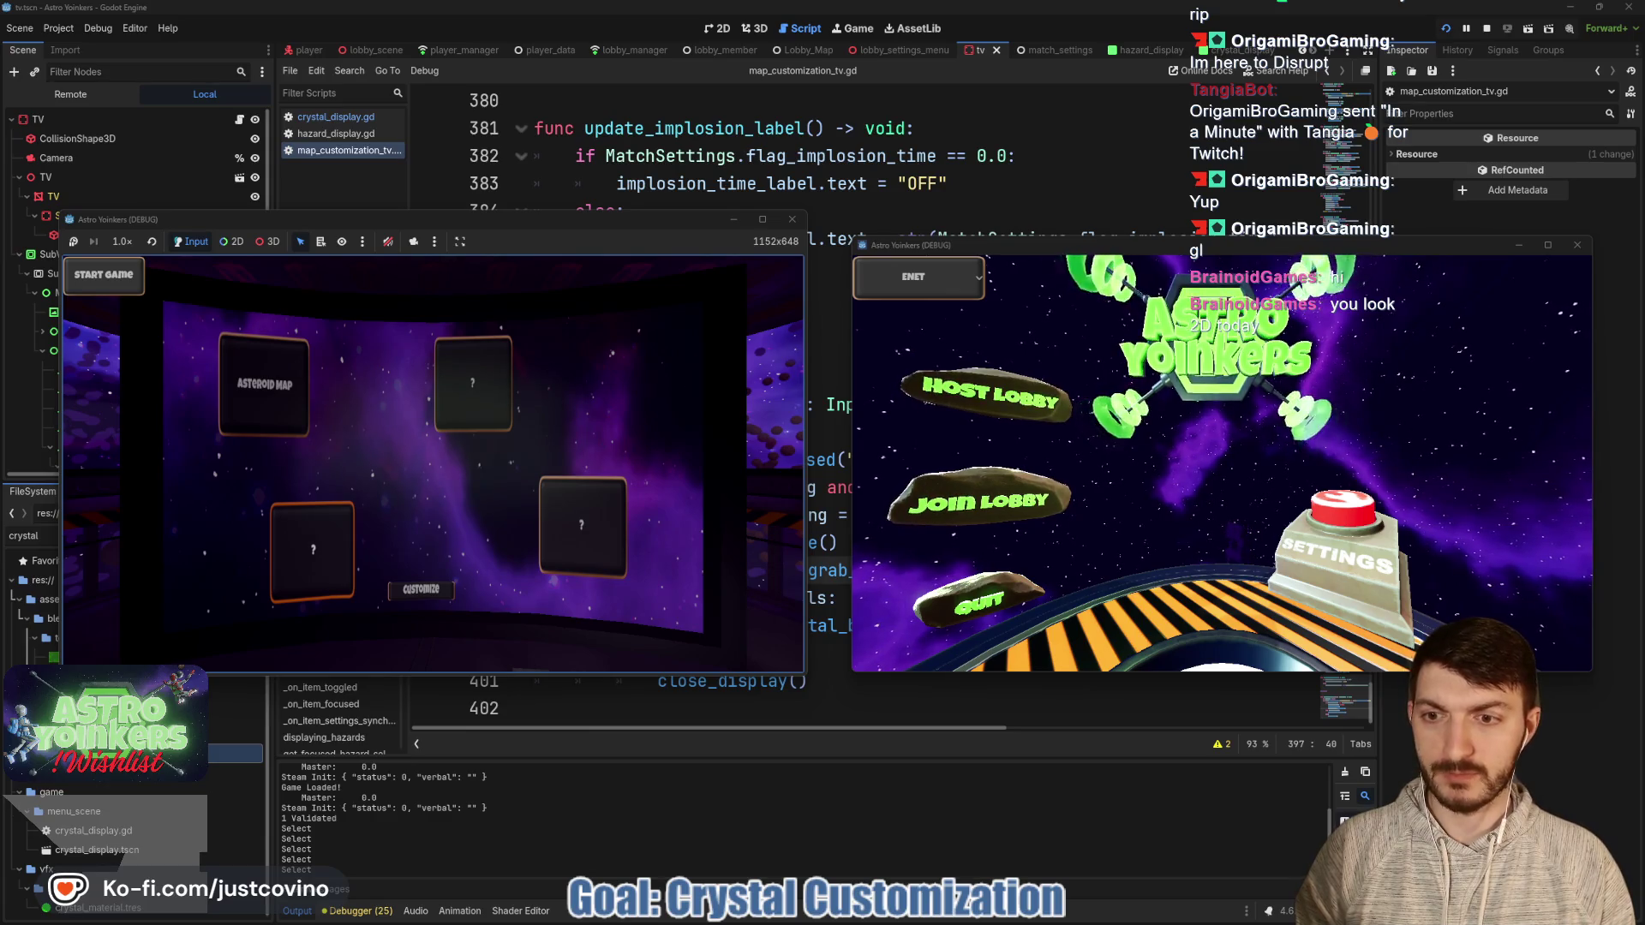
{"action": "key", "text": "F8"}
{"action": "scroll", "coordinate": [691, 406], "scroll_direction": "up", "scroll_amount": 10}
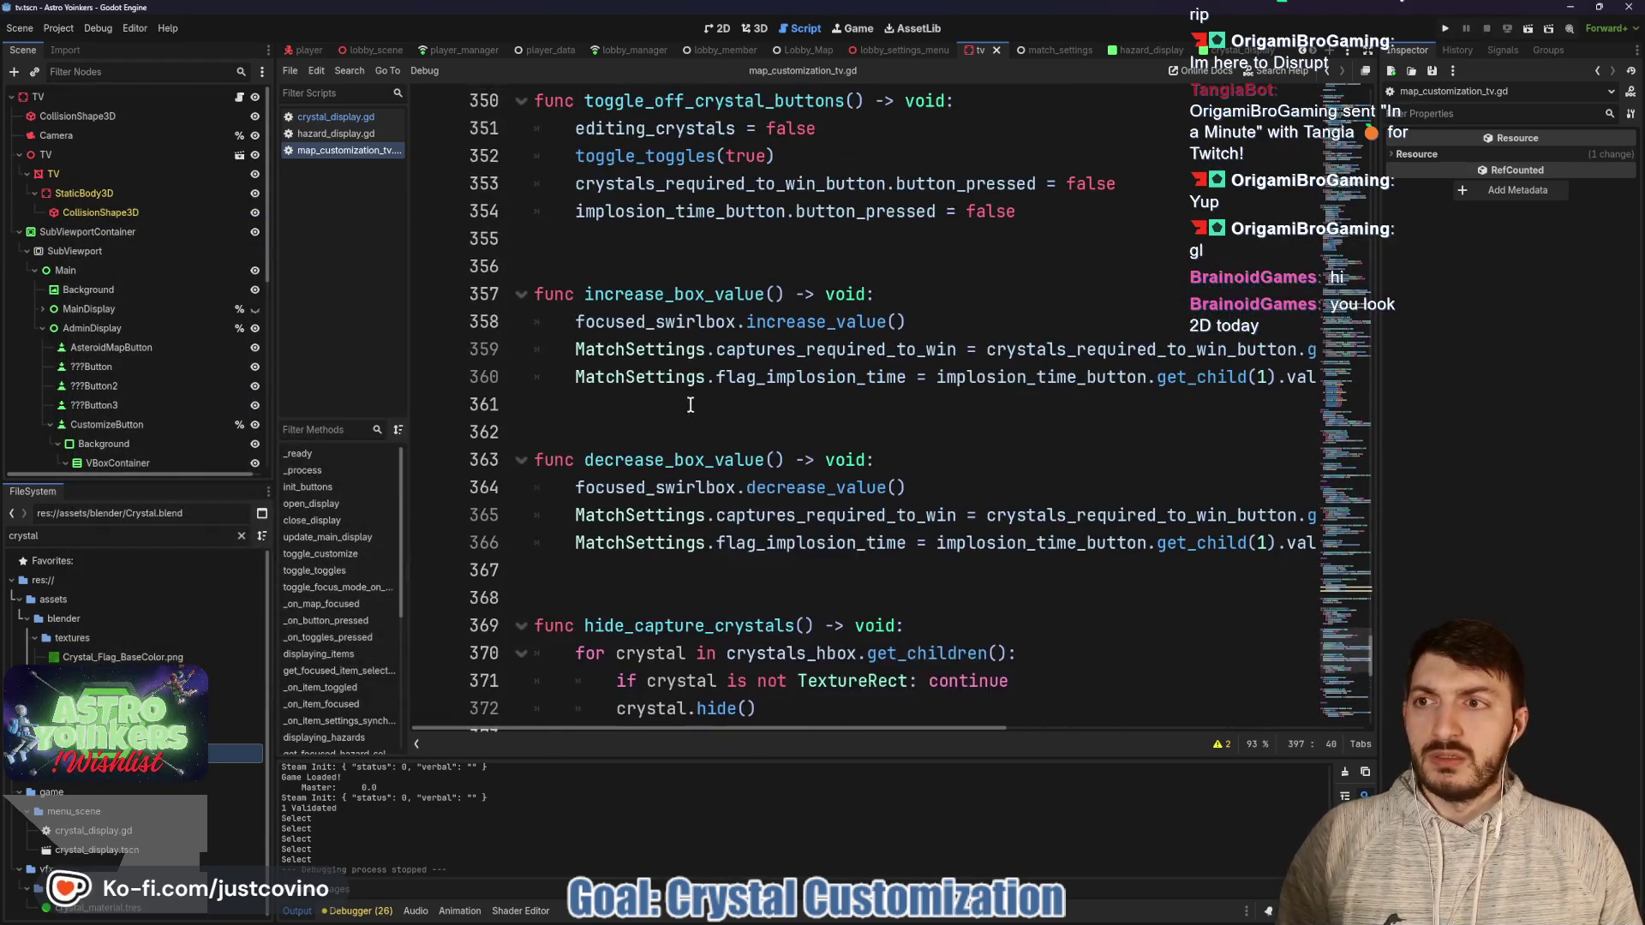
{"action": "scroll", "coordinate": [671, 357], "scroll_direction": "up", "scroll_amount": 12}
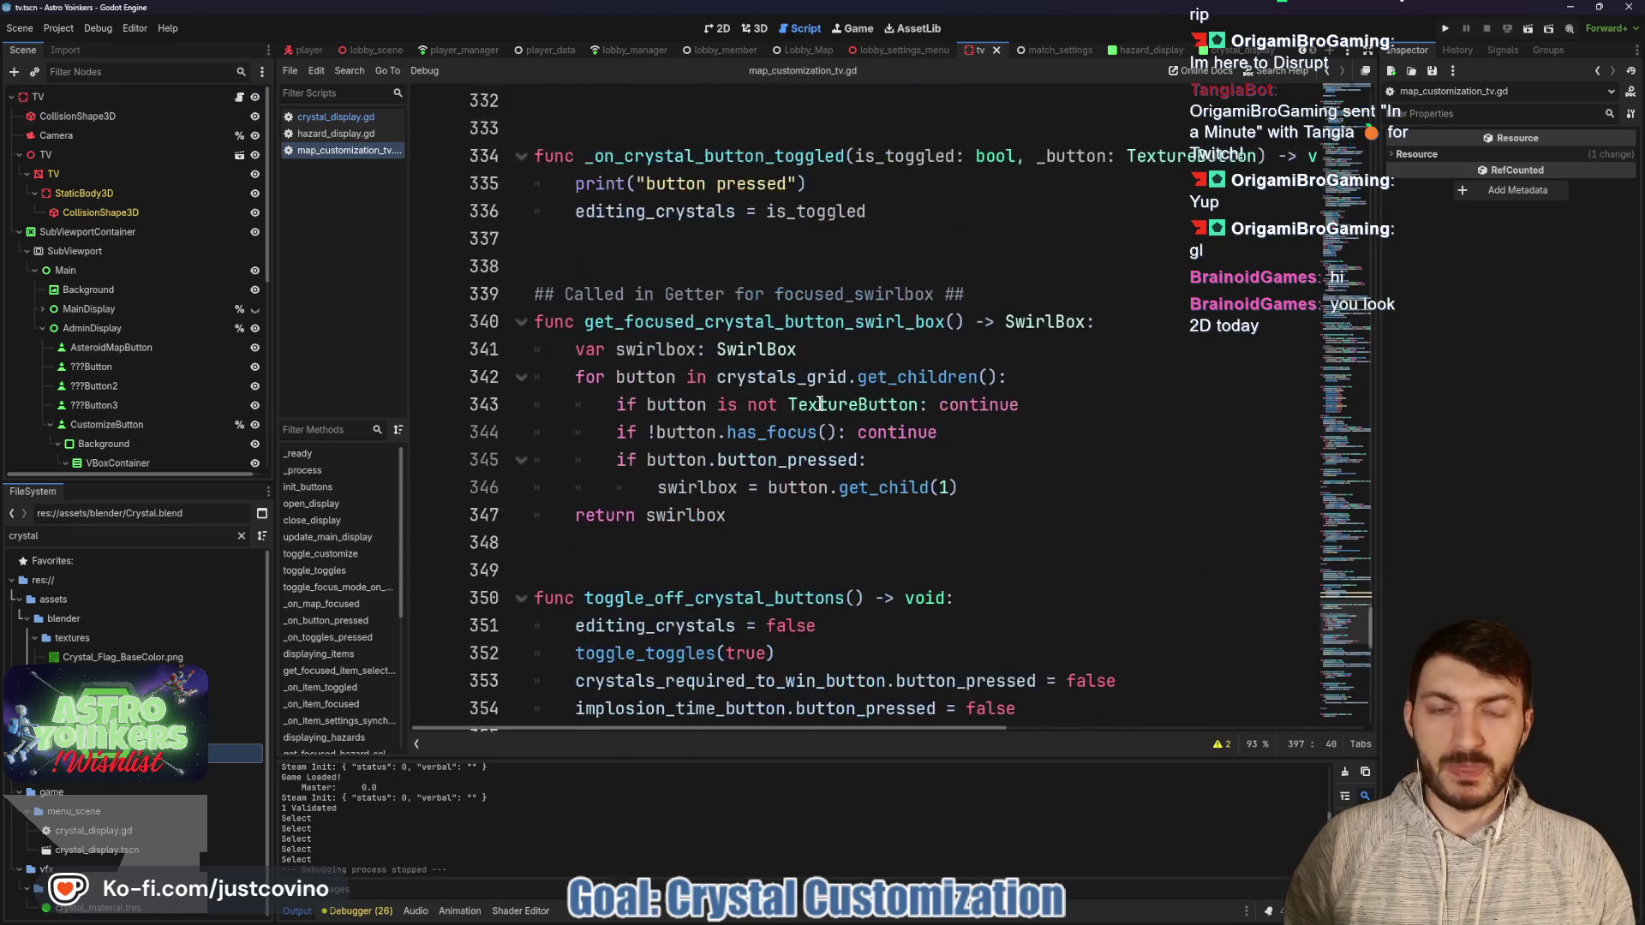
{"action": "scroll", "coordinate": [800, 390], "scroll_direction": "down", "scroll_amount": 1}
{"action": "scroll", "coordinate": [800, 390], "scroll_direction": "down", "scroll_amount": 2}
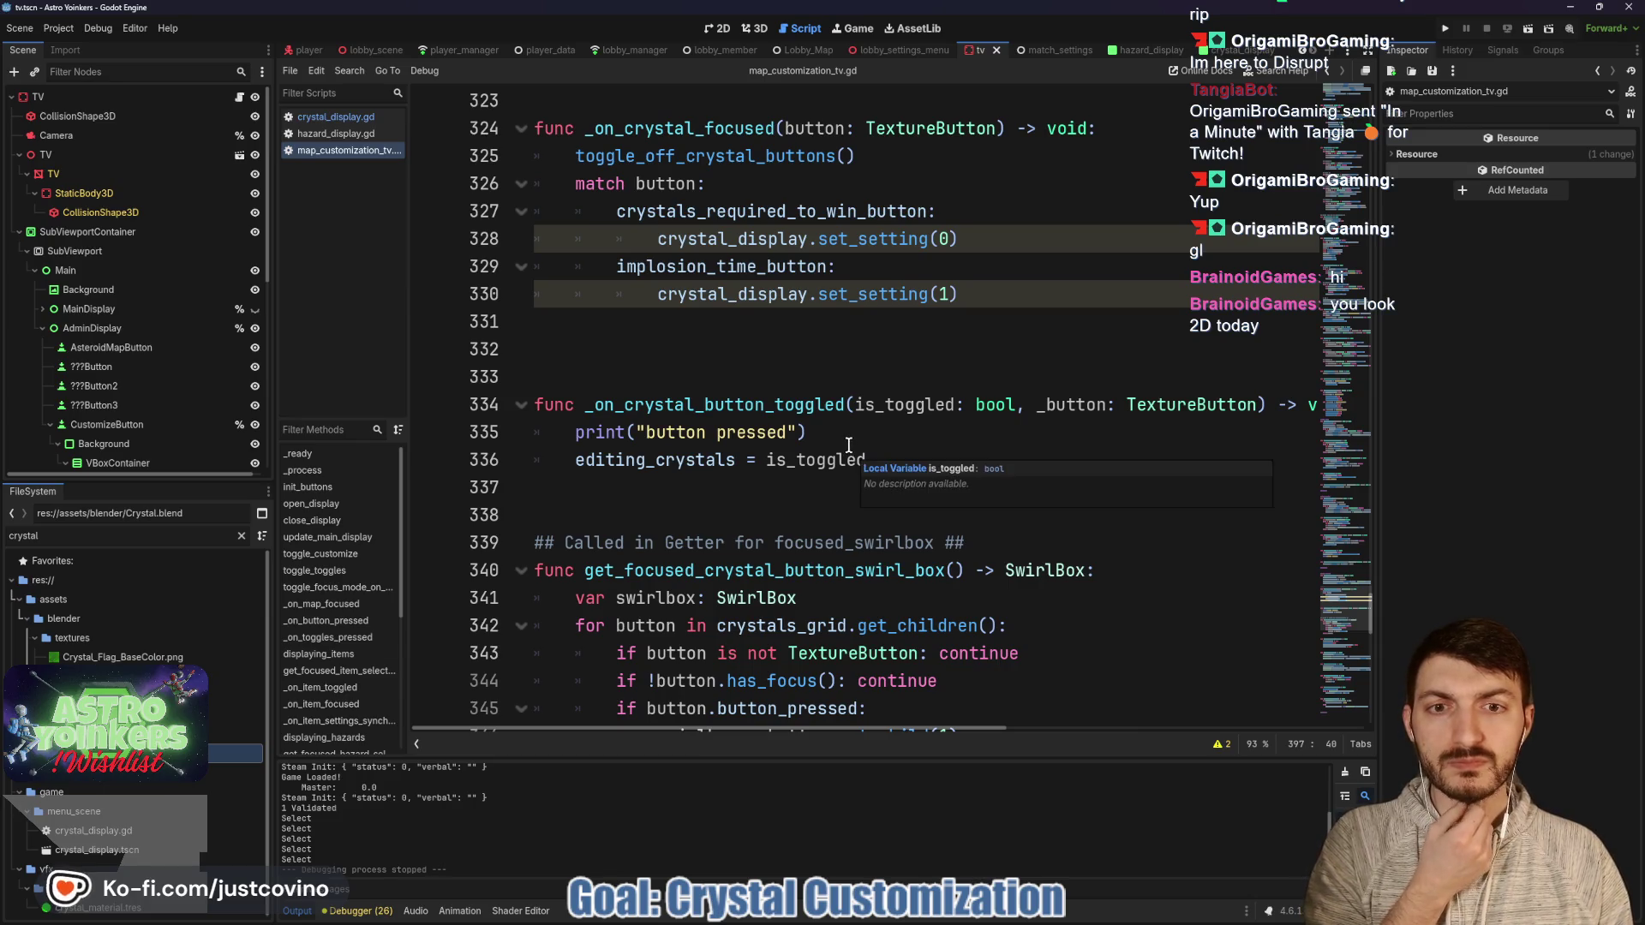
{"action": "scroll", "coordinate": [915, 461], "scroll_direction": "up", "scroll_amount": 1}
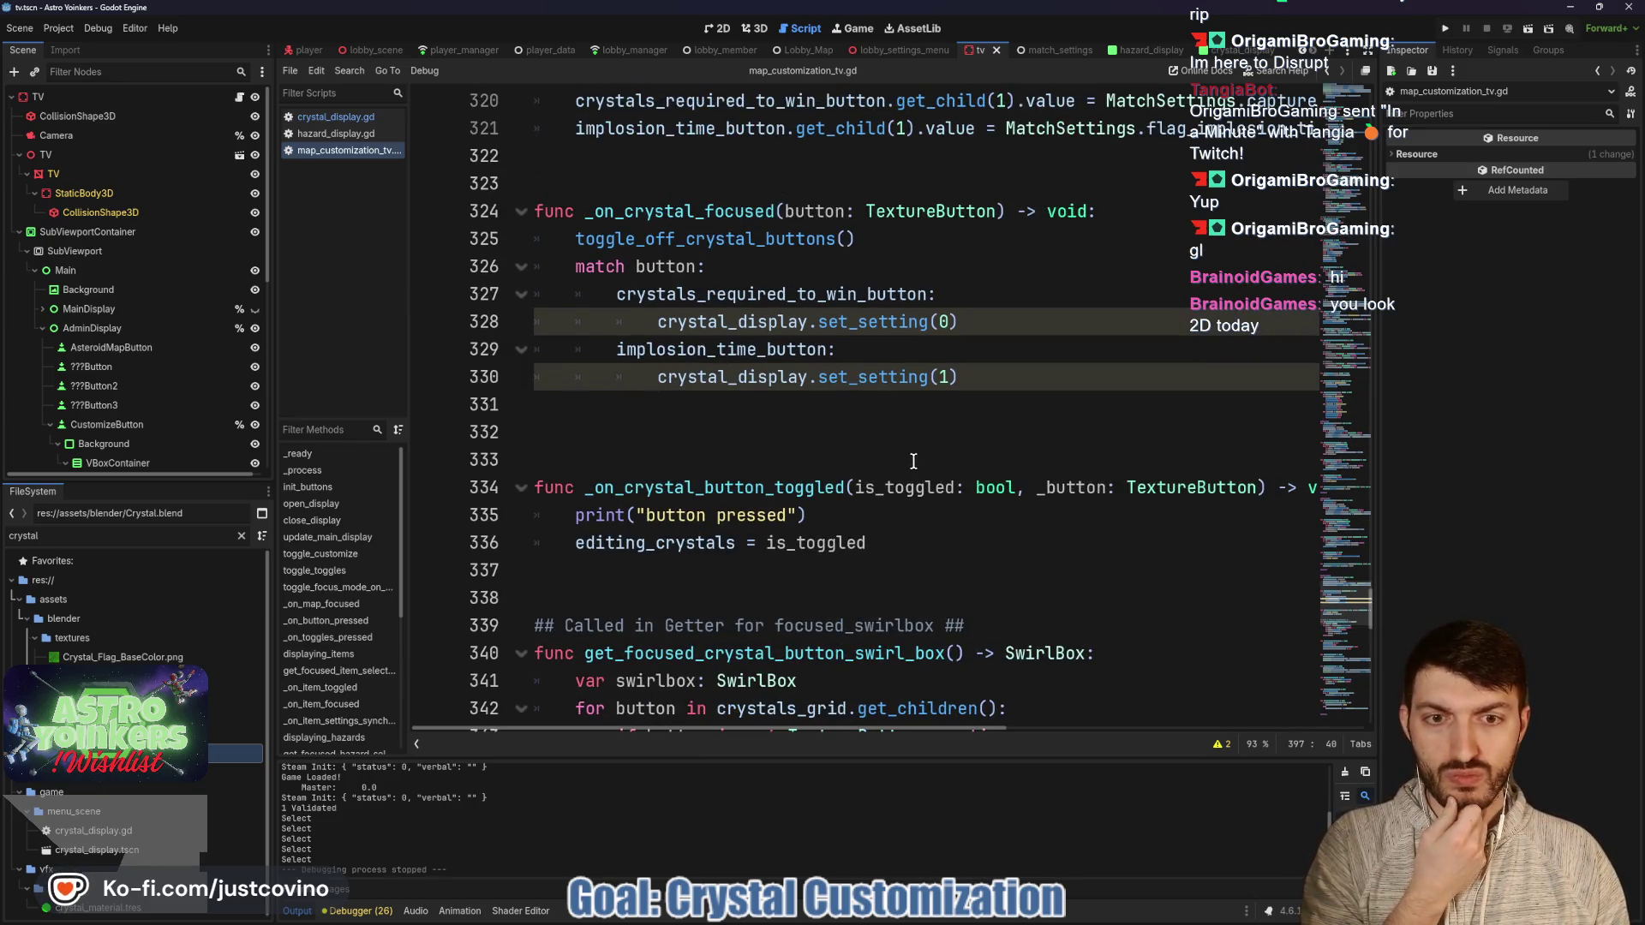
{"action": "scroll", "coordinate": [913, 461], "scroll_direction": "up", "scroll_amount": 2}
{"action": "scroll", "coordinate": [782, 482], "scroll_direction": "up", "scroll_amount": 4}
{"action": "scroll", "coordinate": [782, 481], "scroll_direction": "up", "scroll_amount": 20}
{"action": "scroll", "coordinate": [782, 481], "scroll_direction": "up", "scroll_amount": 20}
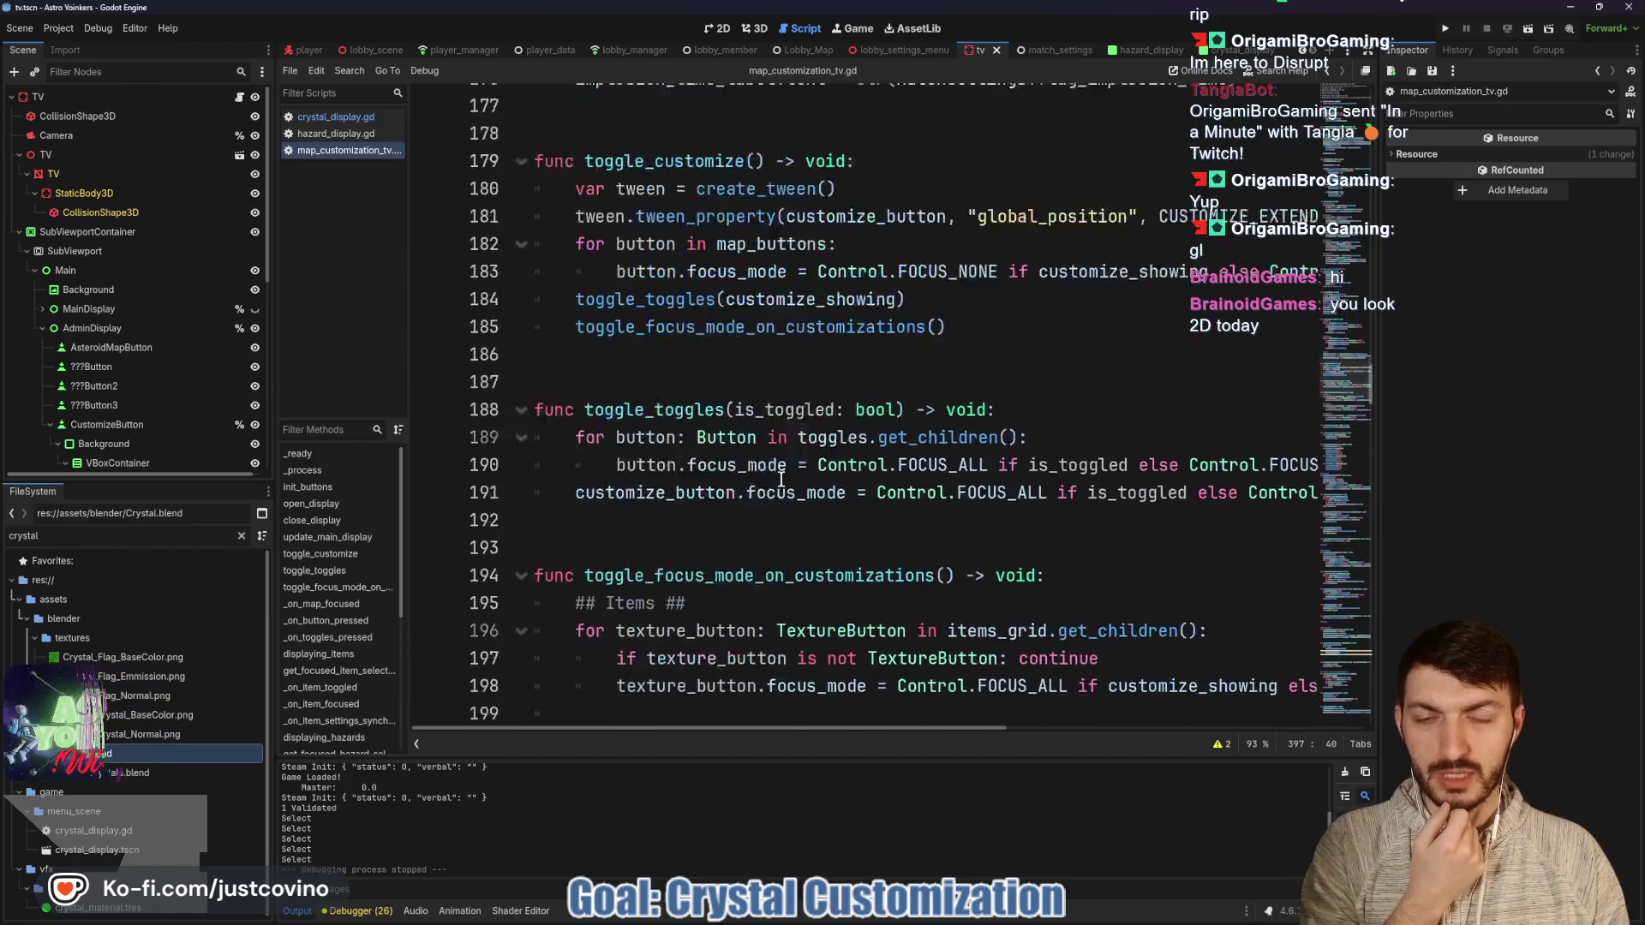
{"action": "scroll", "coordinate": [781, 479], "scroll_direction": "up", "scroll_amount": 20}
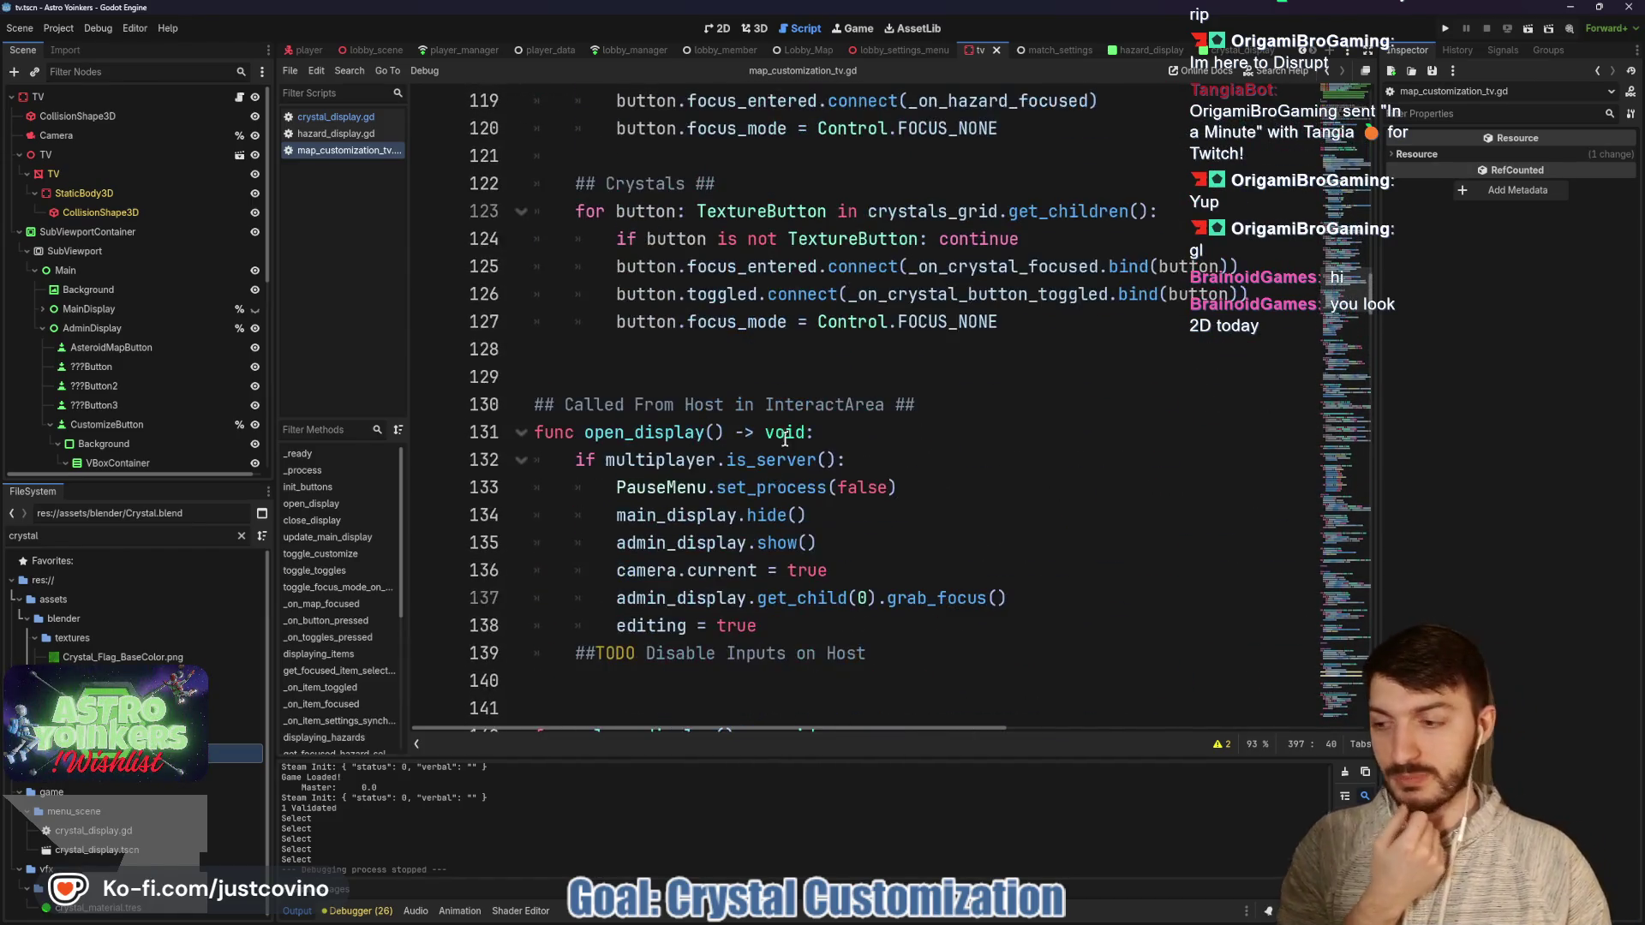
{"action": "scroll", "coordinate": [785, 437], "scroll_direction": "up", "scroll_amount": 3}
{"action": "scroll", "coordinate": [824, 428], "scroll_direction": "up", "scroll_amount": 2}
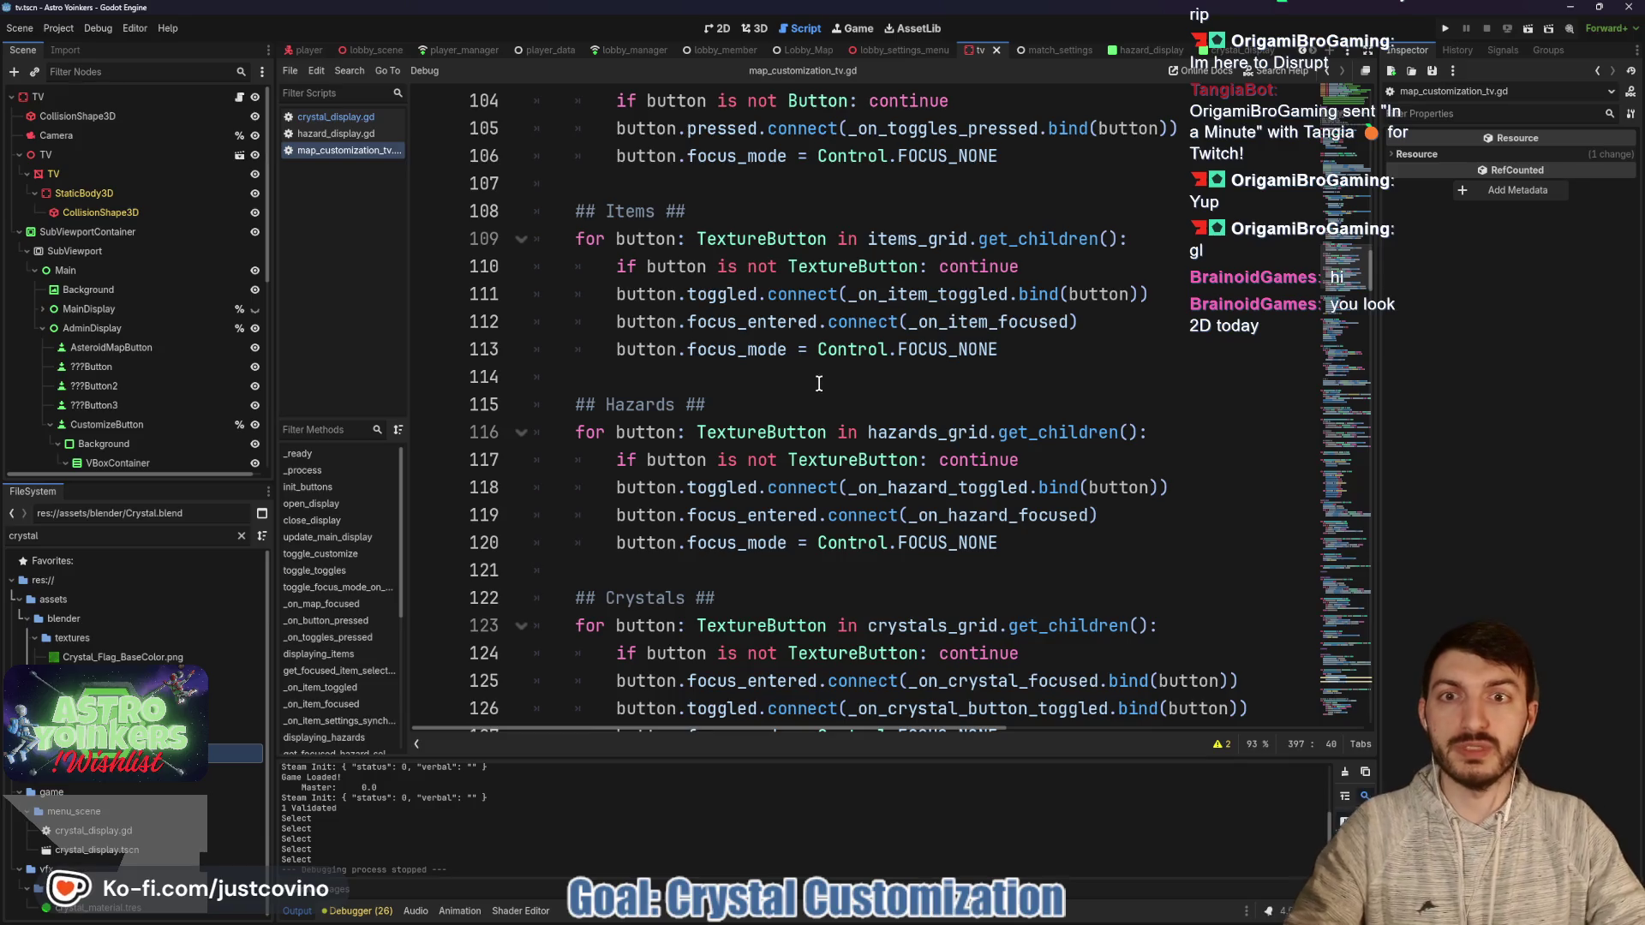
{"action": "scroll", "coordinate": [823, 381], "scroll_direction": "up", "scroll_amount": 5}
{"action": "scroll", "coordinate": [848, 375], "scroll_direction": "up", "scroll_amount": 5}
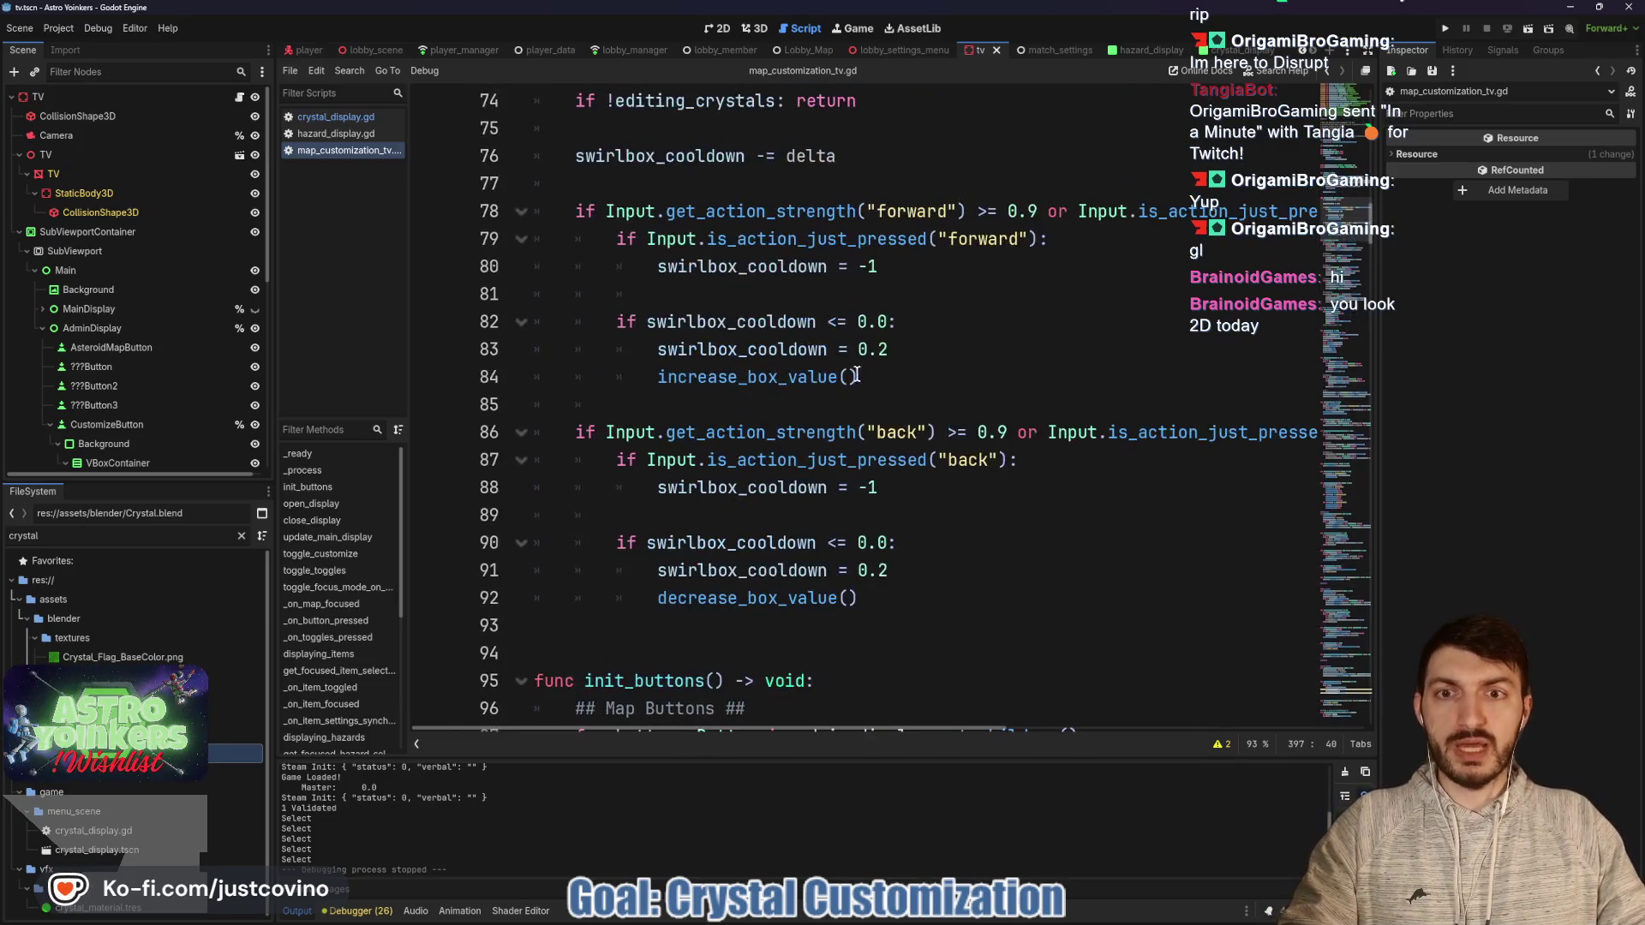
{"action": "scroll", "coordinate": [853, 439], "scroll_direction": "up", "scroll_amount": 5}
{"action": "scroll", "coordinate": [807, 466], "scroll_direction": "up", "scroll_amount": 2}
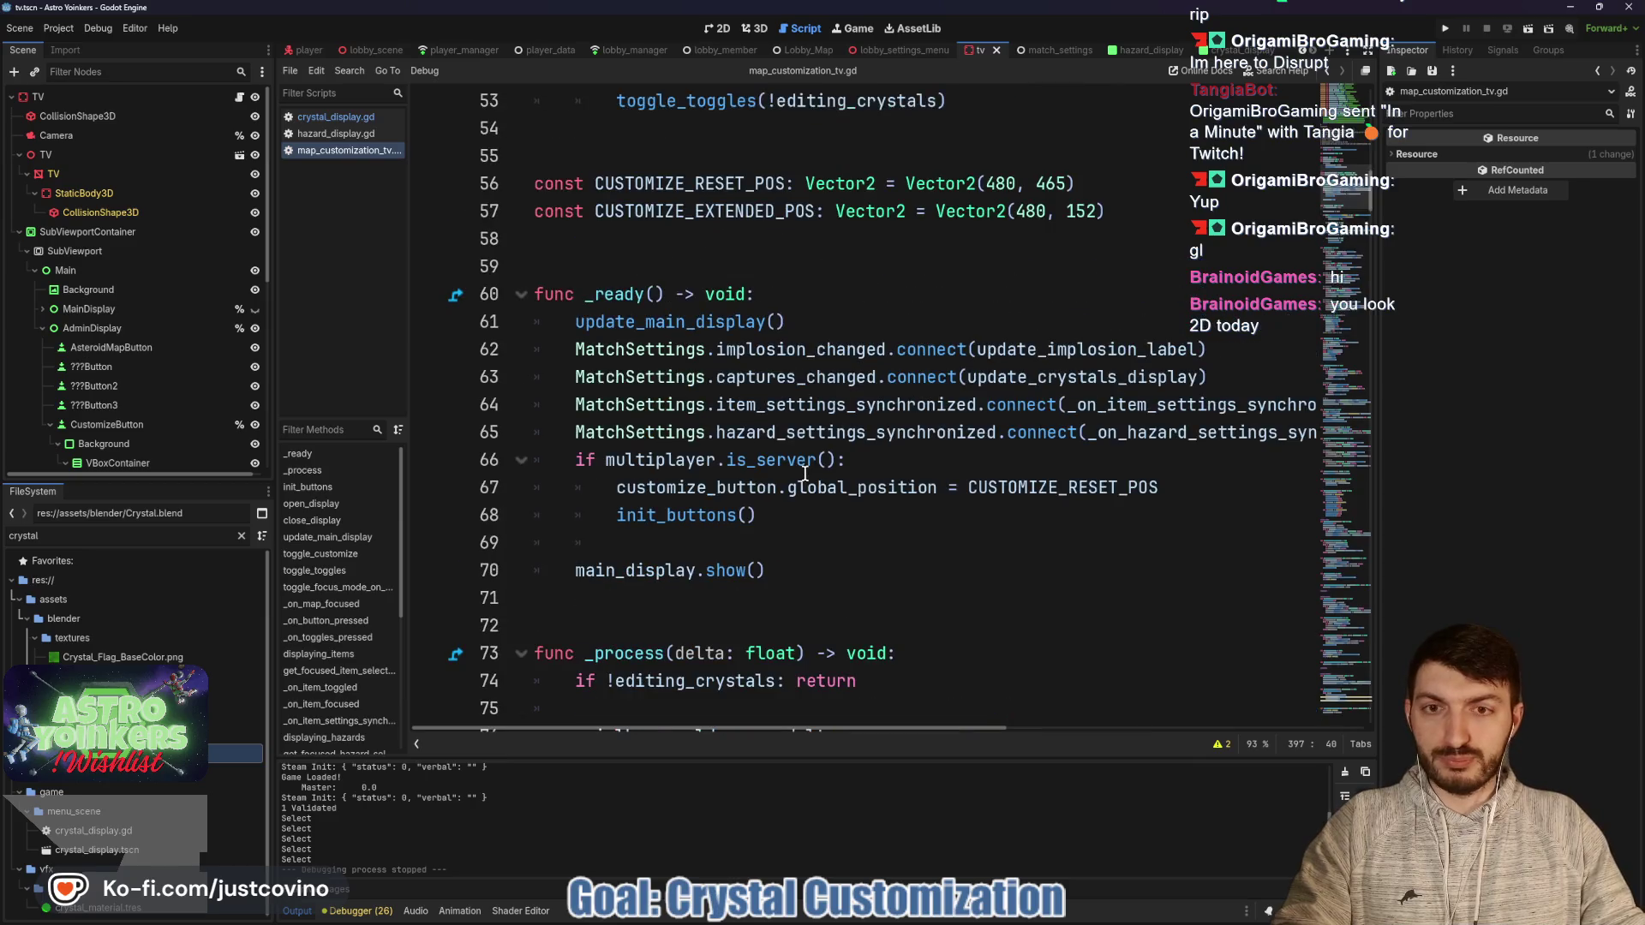
{"action": "scroll", "coordinate": [775, 351], "scroll_direction": "down", "scroll_amount": 2}
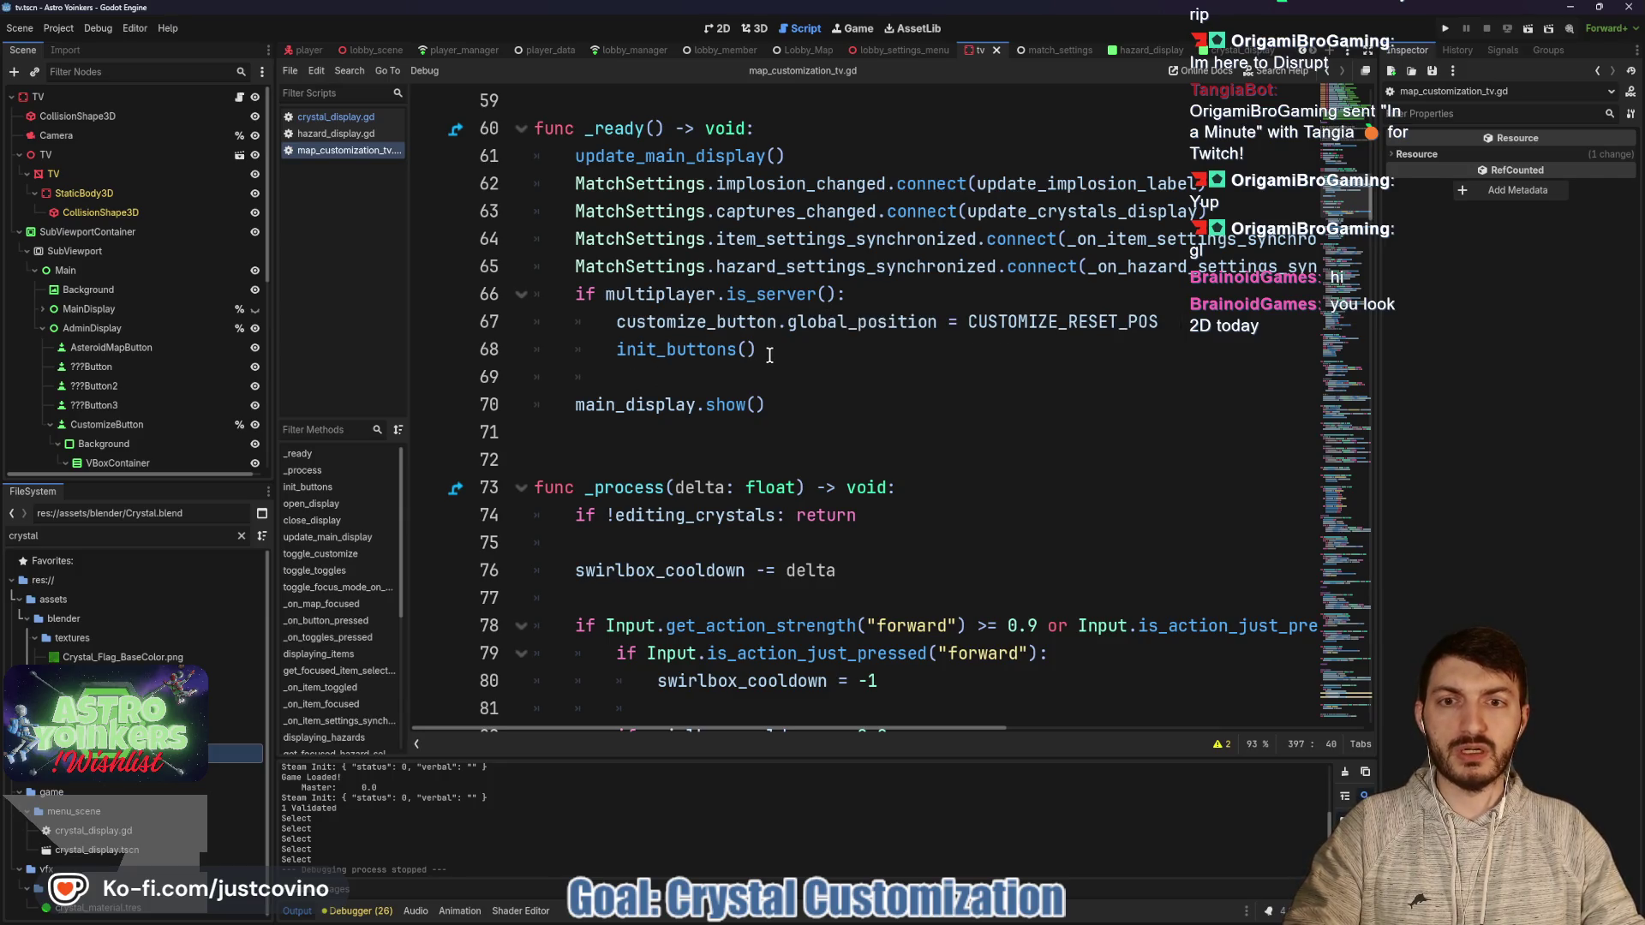
{"action": "double_click", "coordinate": [677, 350]}
{"action": "scroll", "coordinate": [855, 390], "scroll_direction": "down", "scroll_amount": 1}
{"action": "scroll", "coordinate": [856, 390], "scroll_direction": "down", "scroll_amount": 2}
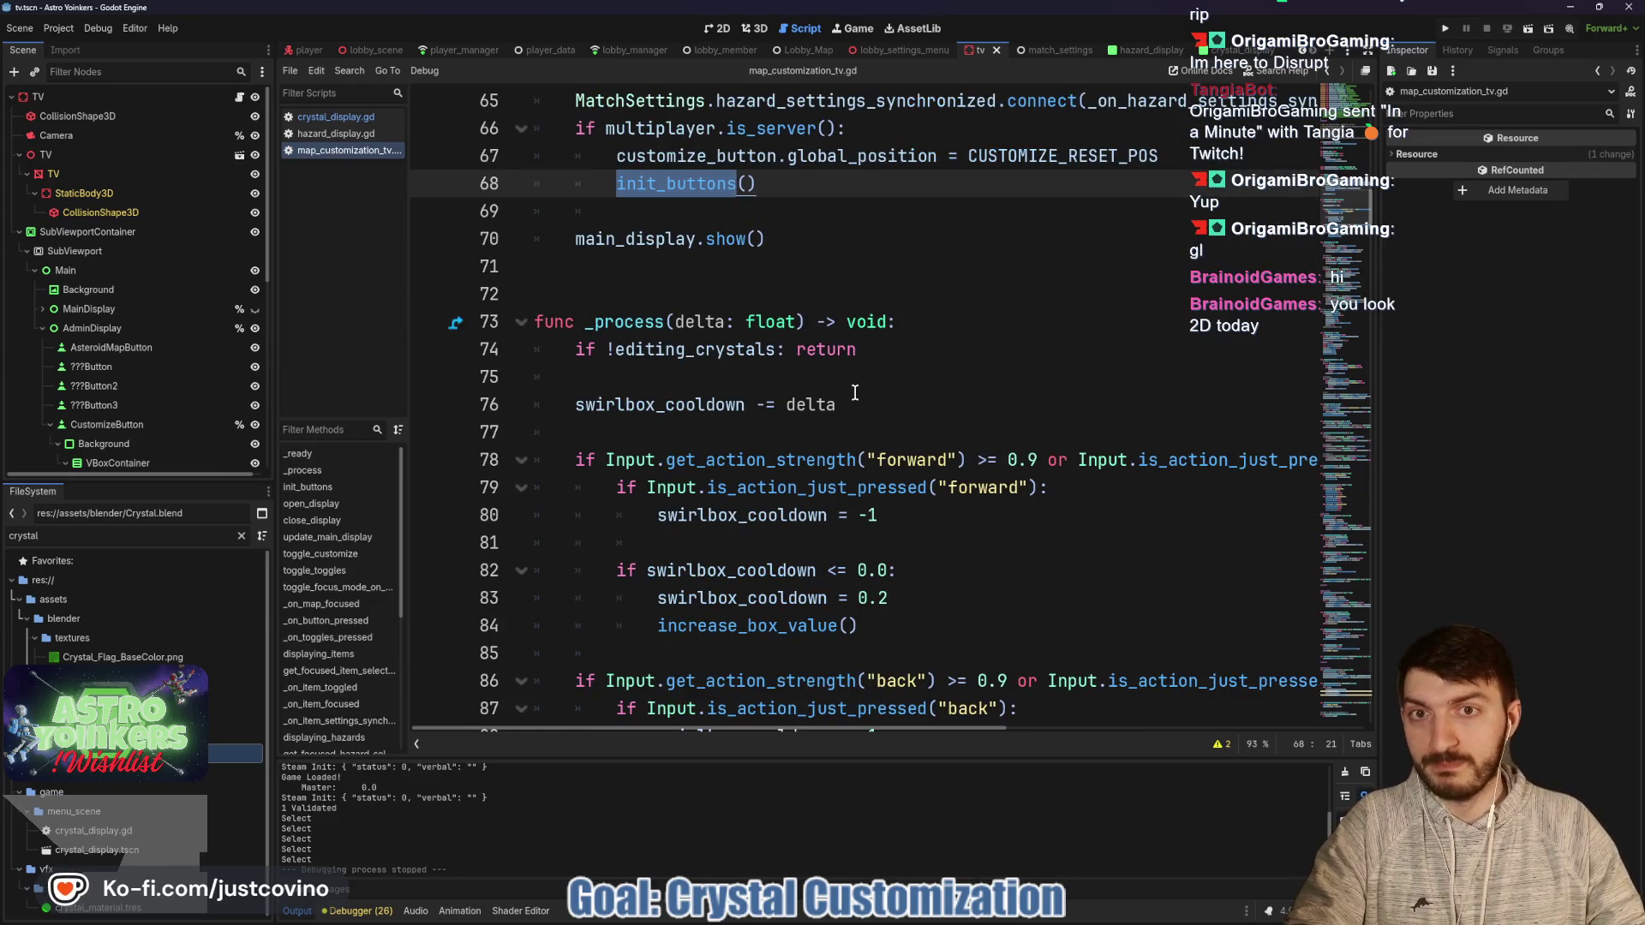
{"action": "scroll", "coordinate": [855, 392], "scroll_direction": "down", "scroll_amount": 8}
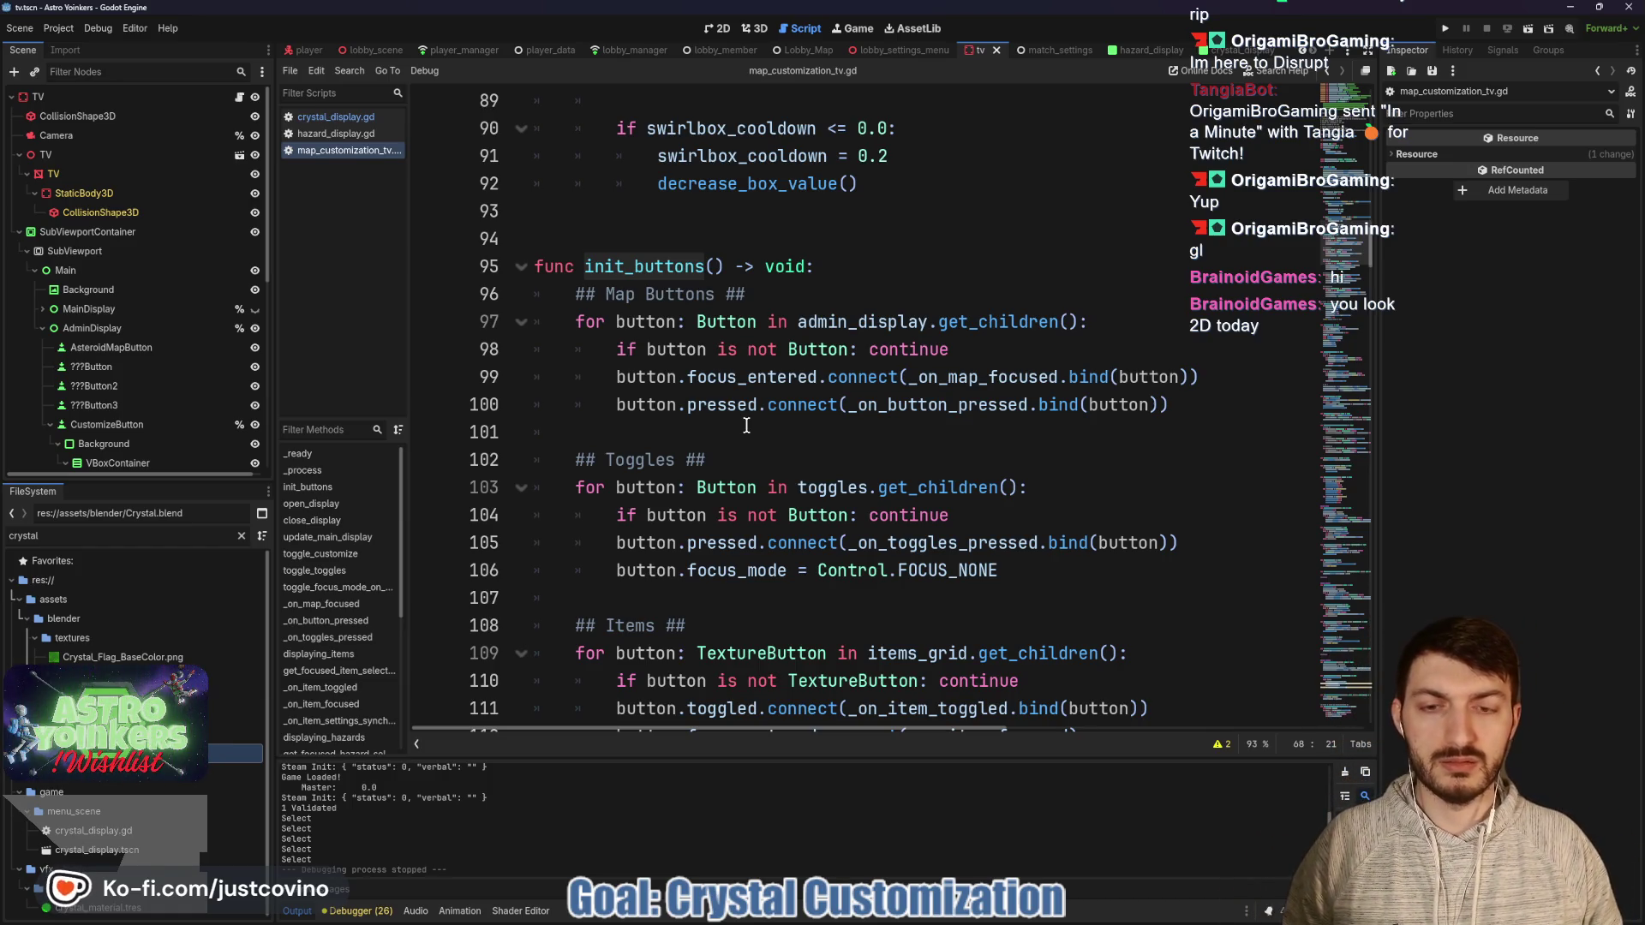
{"action": "scroll", "coordinate": [696, 455], "scroll_direction": "down", "scroll_amount": 2}
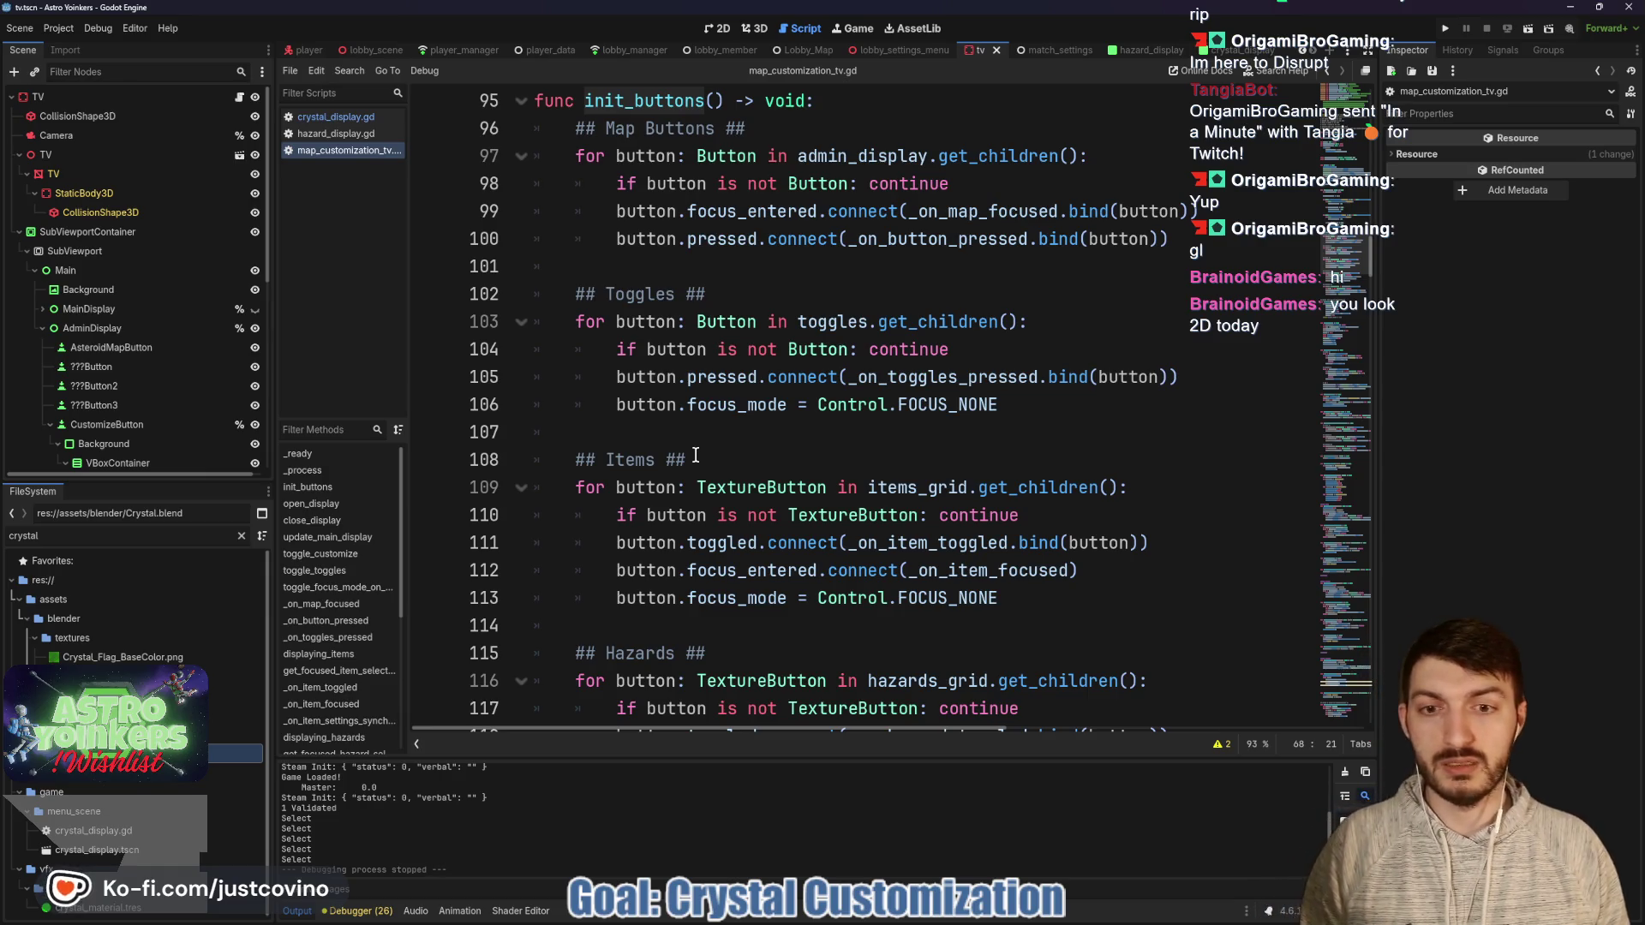
{"action": "scroll", "coordinate": [695, 455], "scroll_direction": "down", "scroll_amount": 3}
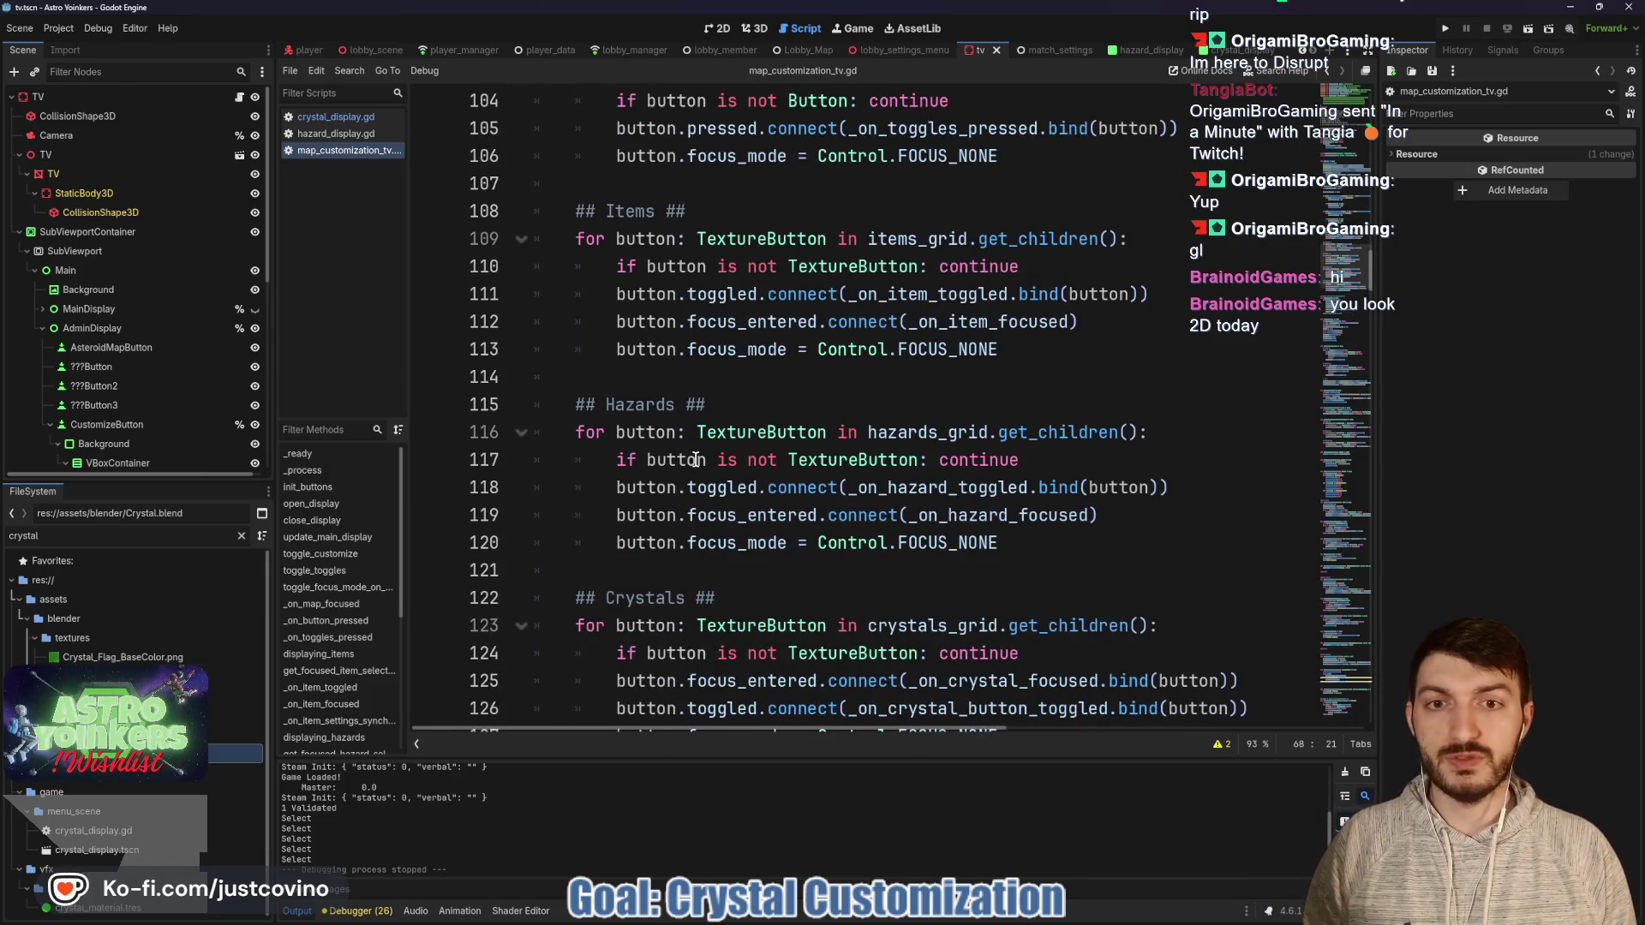
{"action": "scroll", "coordinate": [695, 459], "scroll_direction": "down", "scroll_amount": 2}
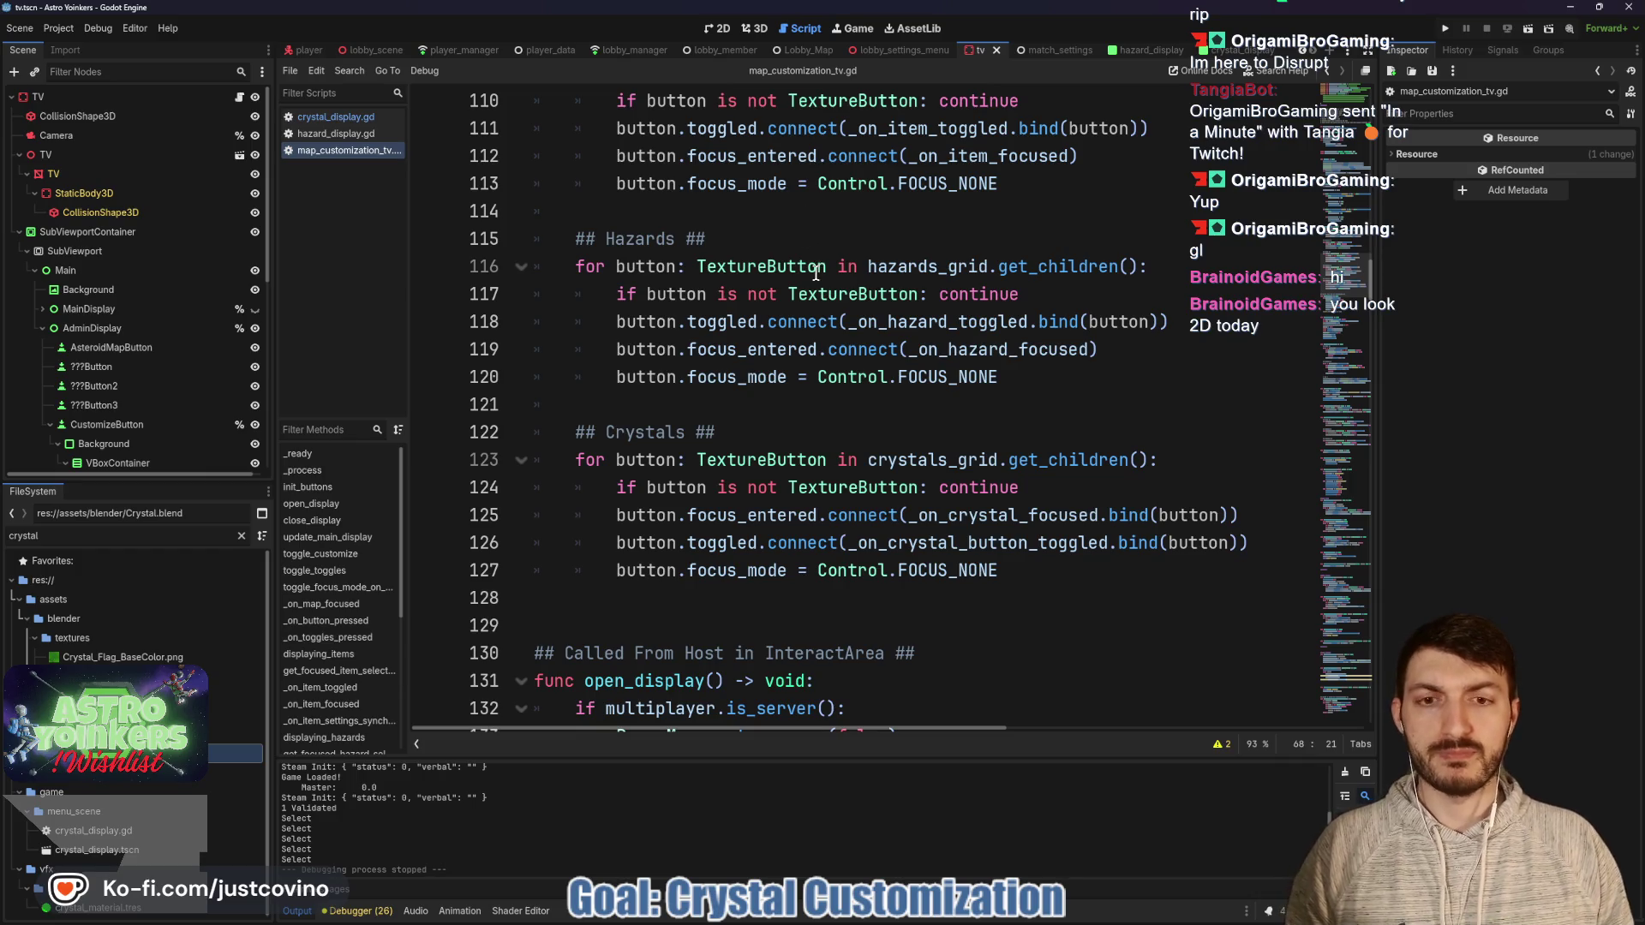
{"action": "scroll", "coordinate": [798, 370], "scroll_direction": "up", "scroll_amount": 3}
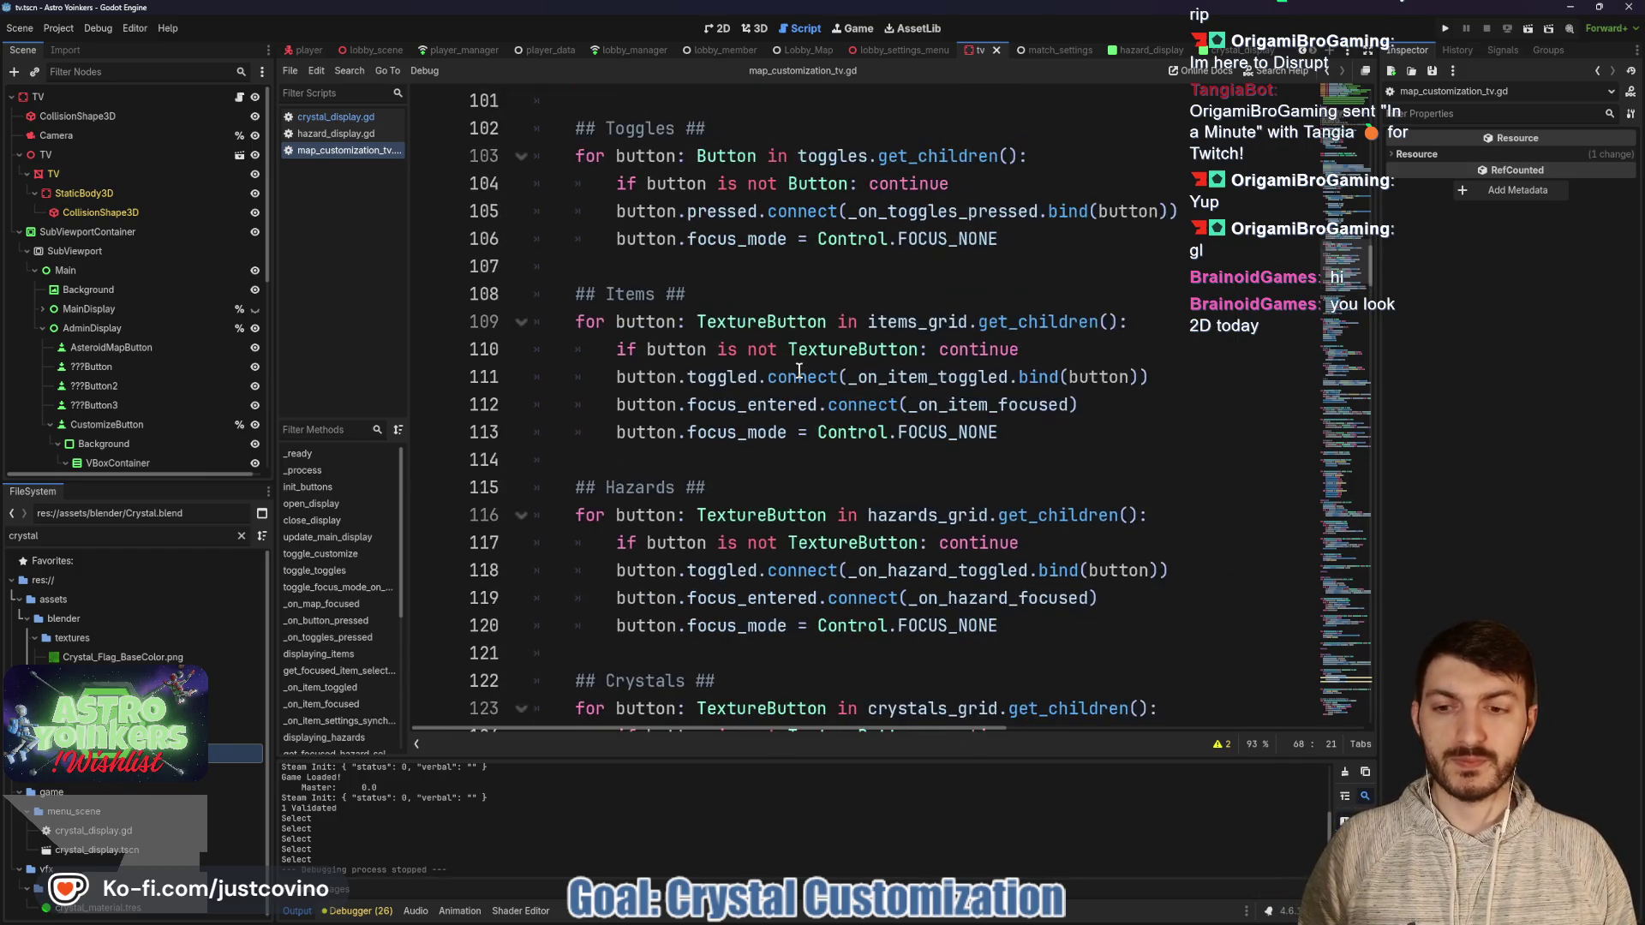
{"action": "scroll", "coordinate": [781, 402], "scroll_direction": "down", "scroll_amount": 2}
{"action": "scroll", "coordinate": [780, 403], "scroll_direction": "down", "scroll_amount": 4}
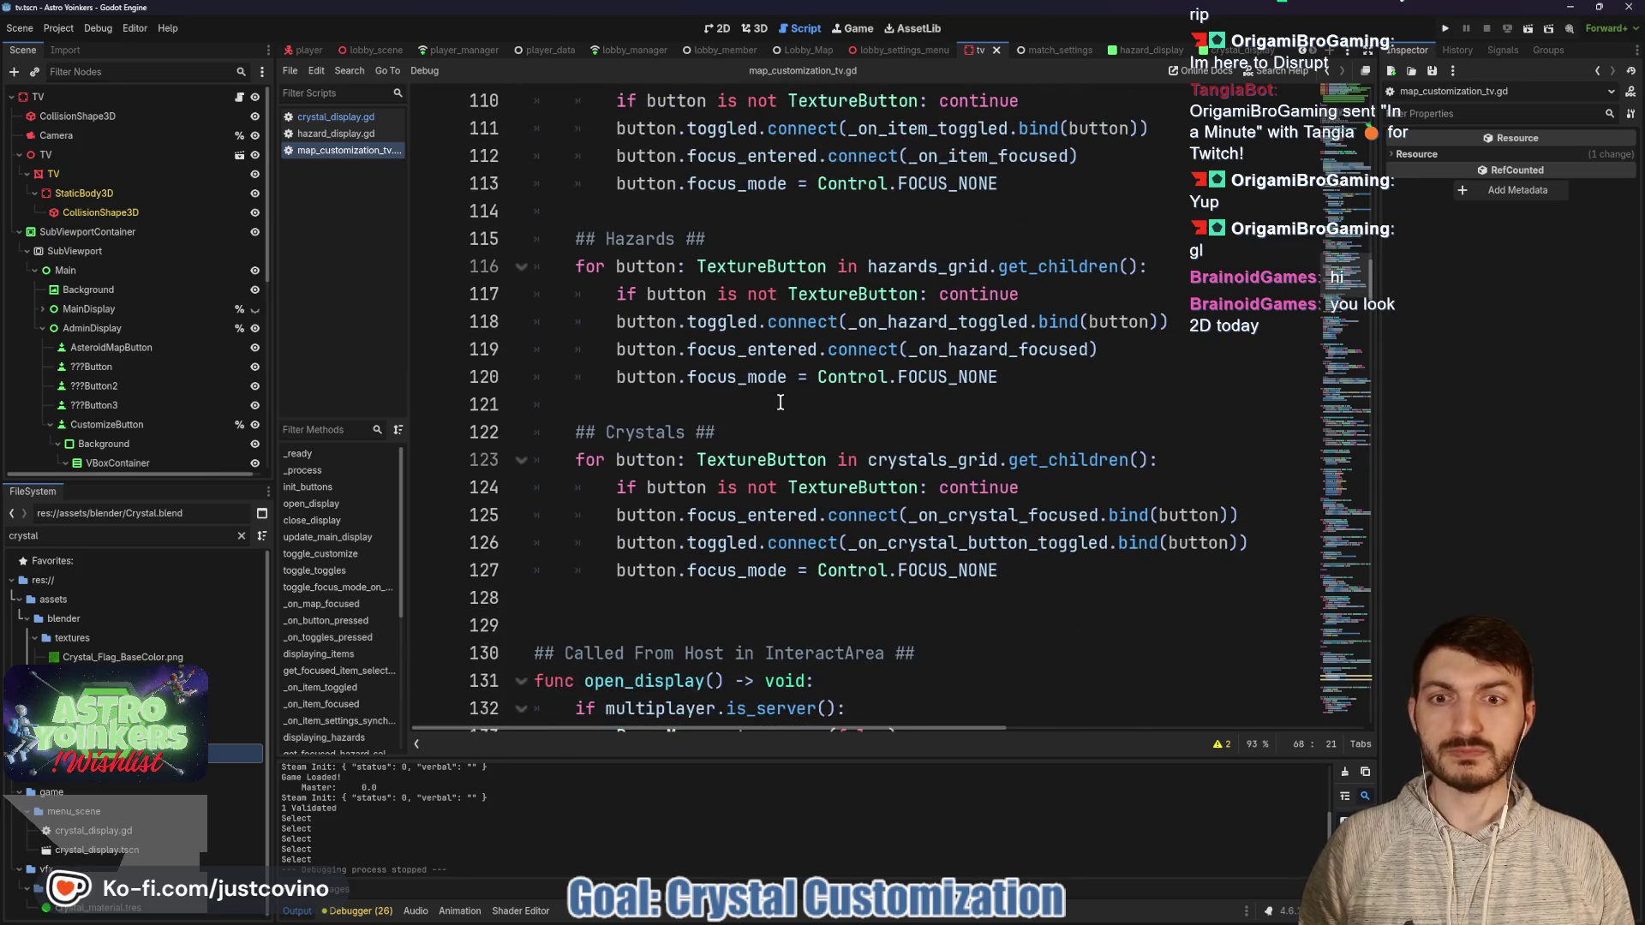
{"action": "scroll", "coordinate": [770, 400], "scroll_direction": "down", "scroll_amount": 5}
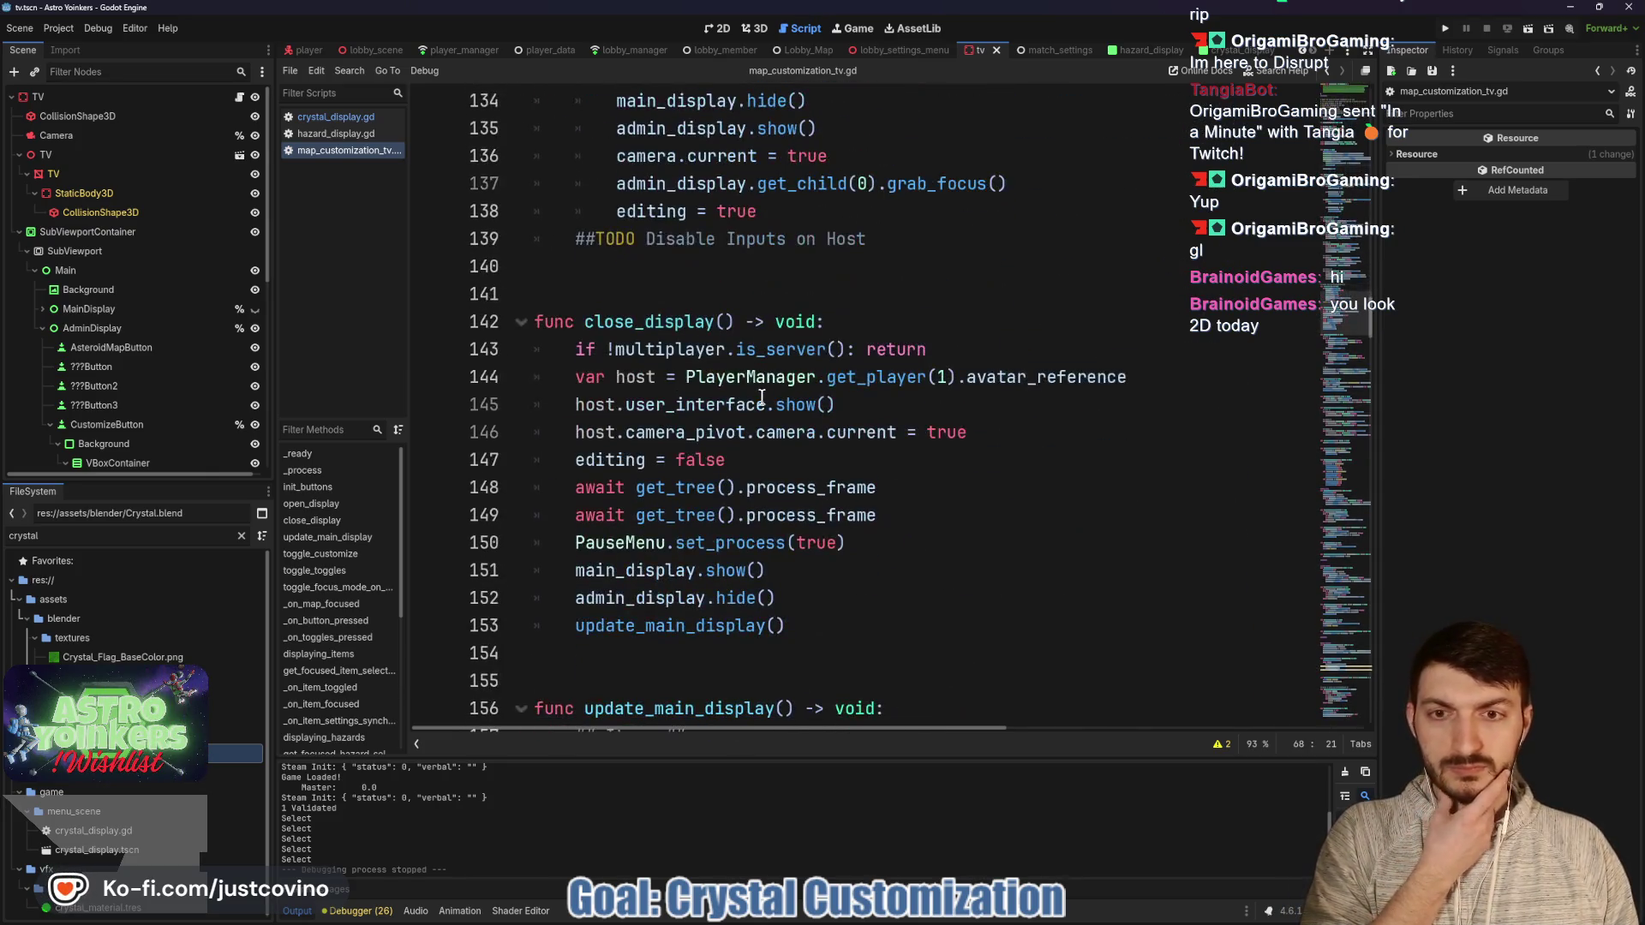
{"action": "scroll", "coordinate": [760, 394], "scroll_direction": "down", "scroll_amount": 5}
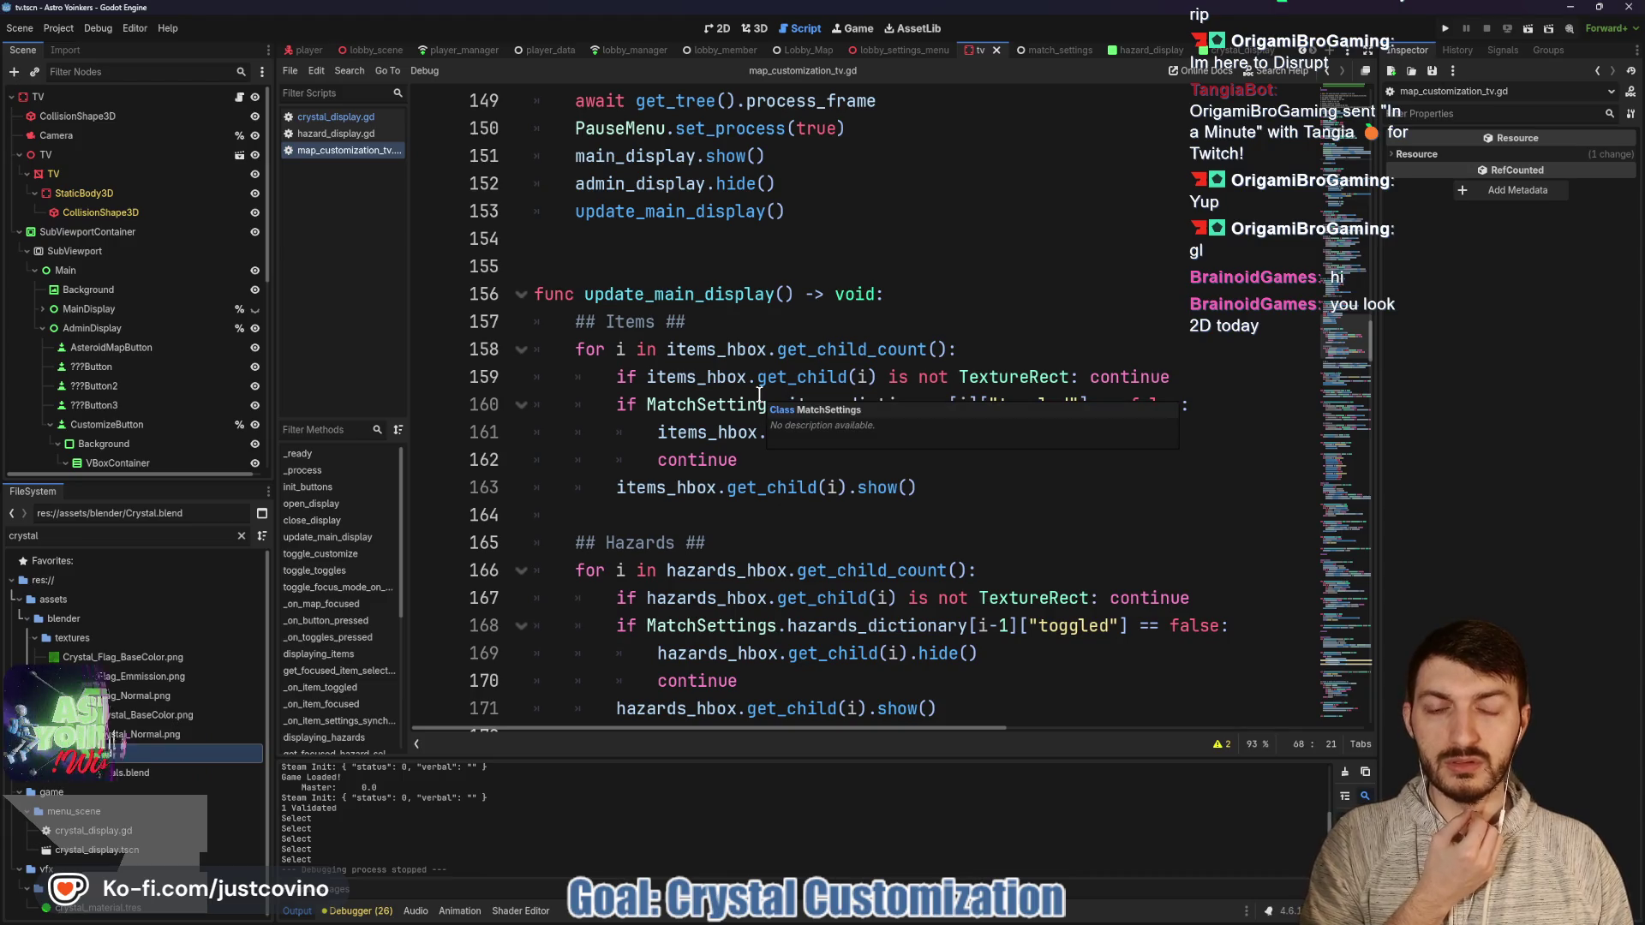
{"action": "scroll", "coordinate": [755, 390], "scroll_direction": "down", "scroll_amount": 1}
{"action": "scroll", "coordinate": [591, 283], "scroll_direction": "down", "scroll_amount": 5}
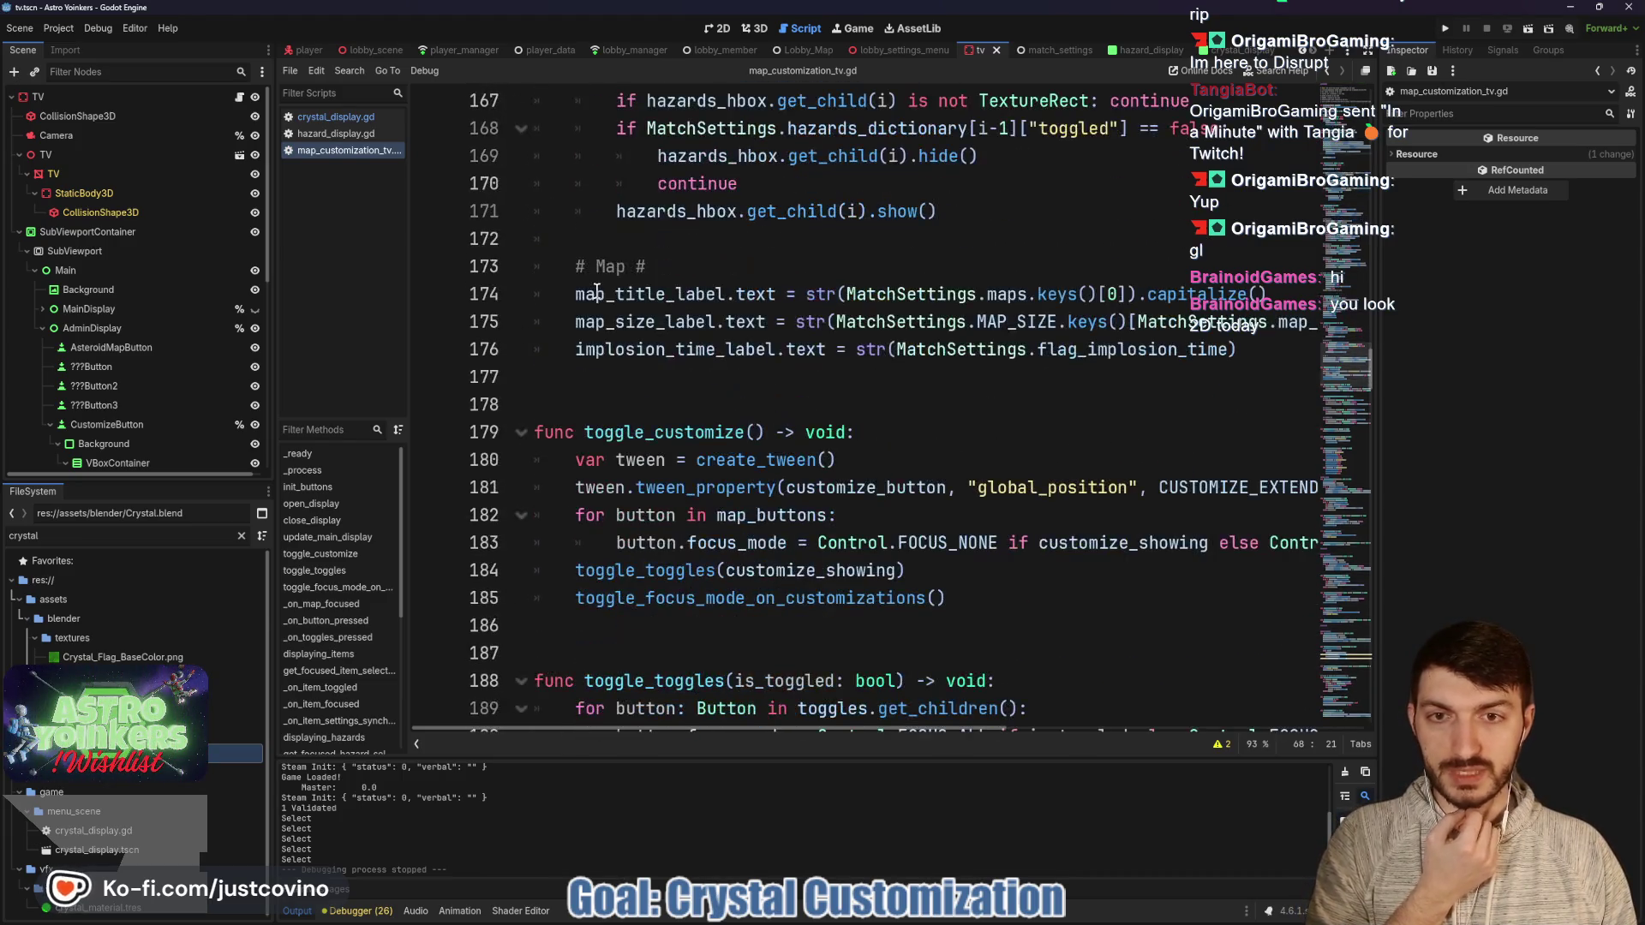
{"action": "scroll", "coordinate": [597, 291], "scroll_direction": "down", "scroll_amount": 2}
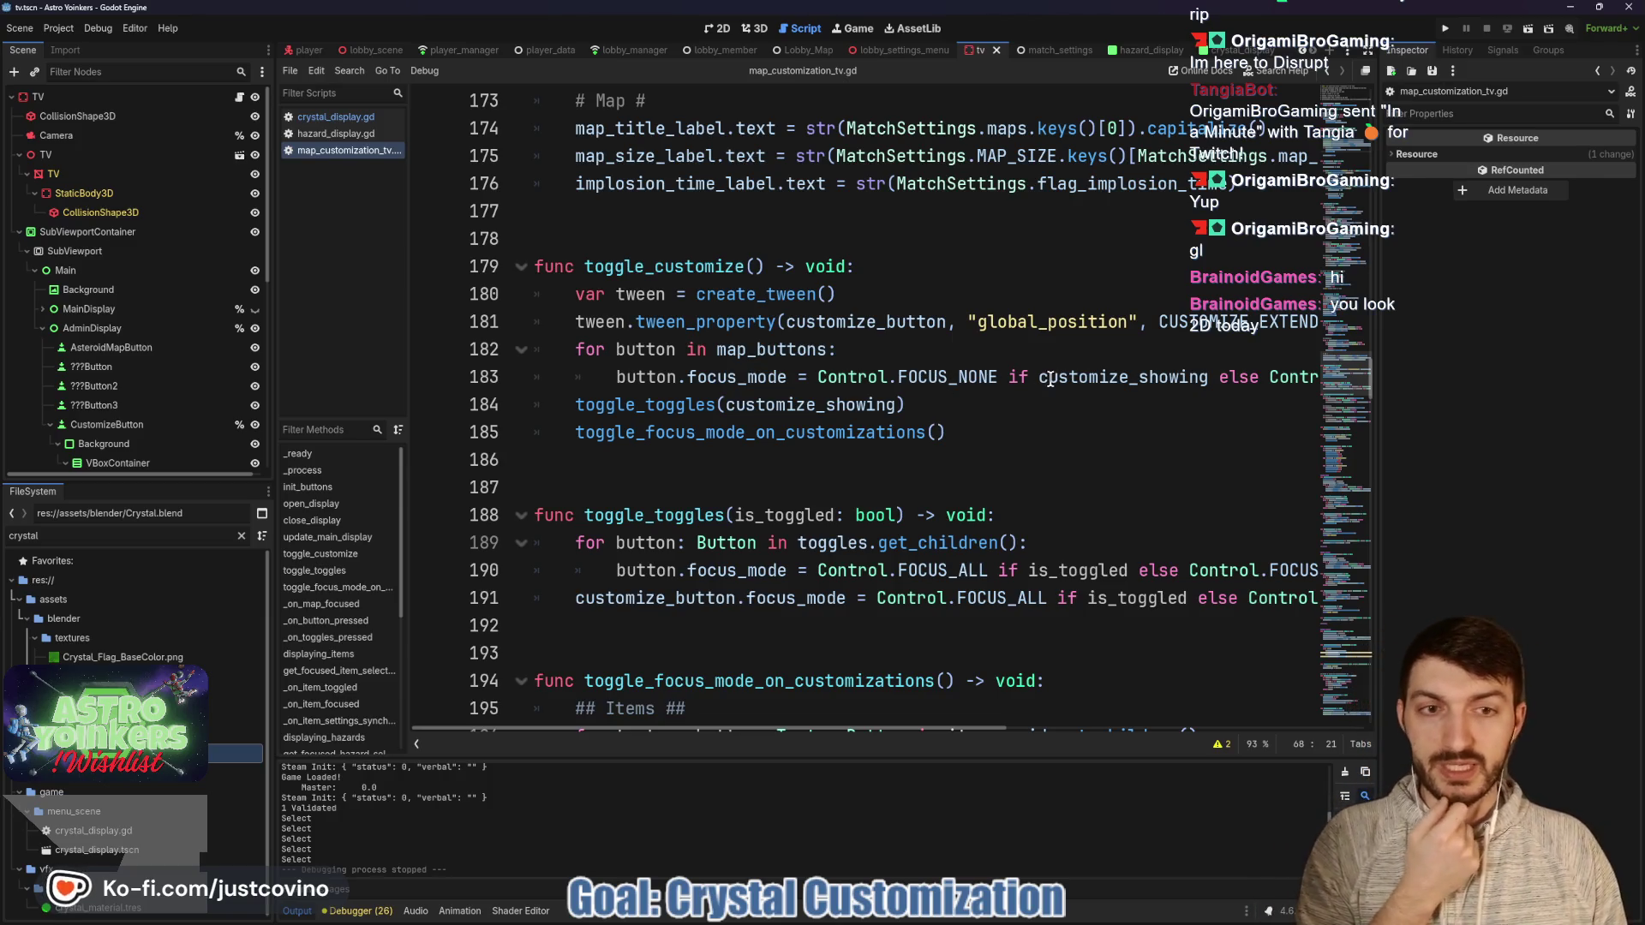
{"action": "scroll", "coordinate": [1045, 377], "scroll_direction": "right", "scroll_amount": 3}
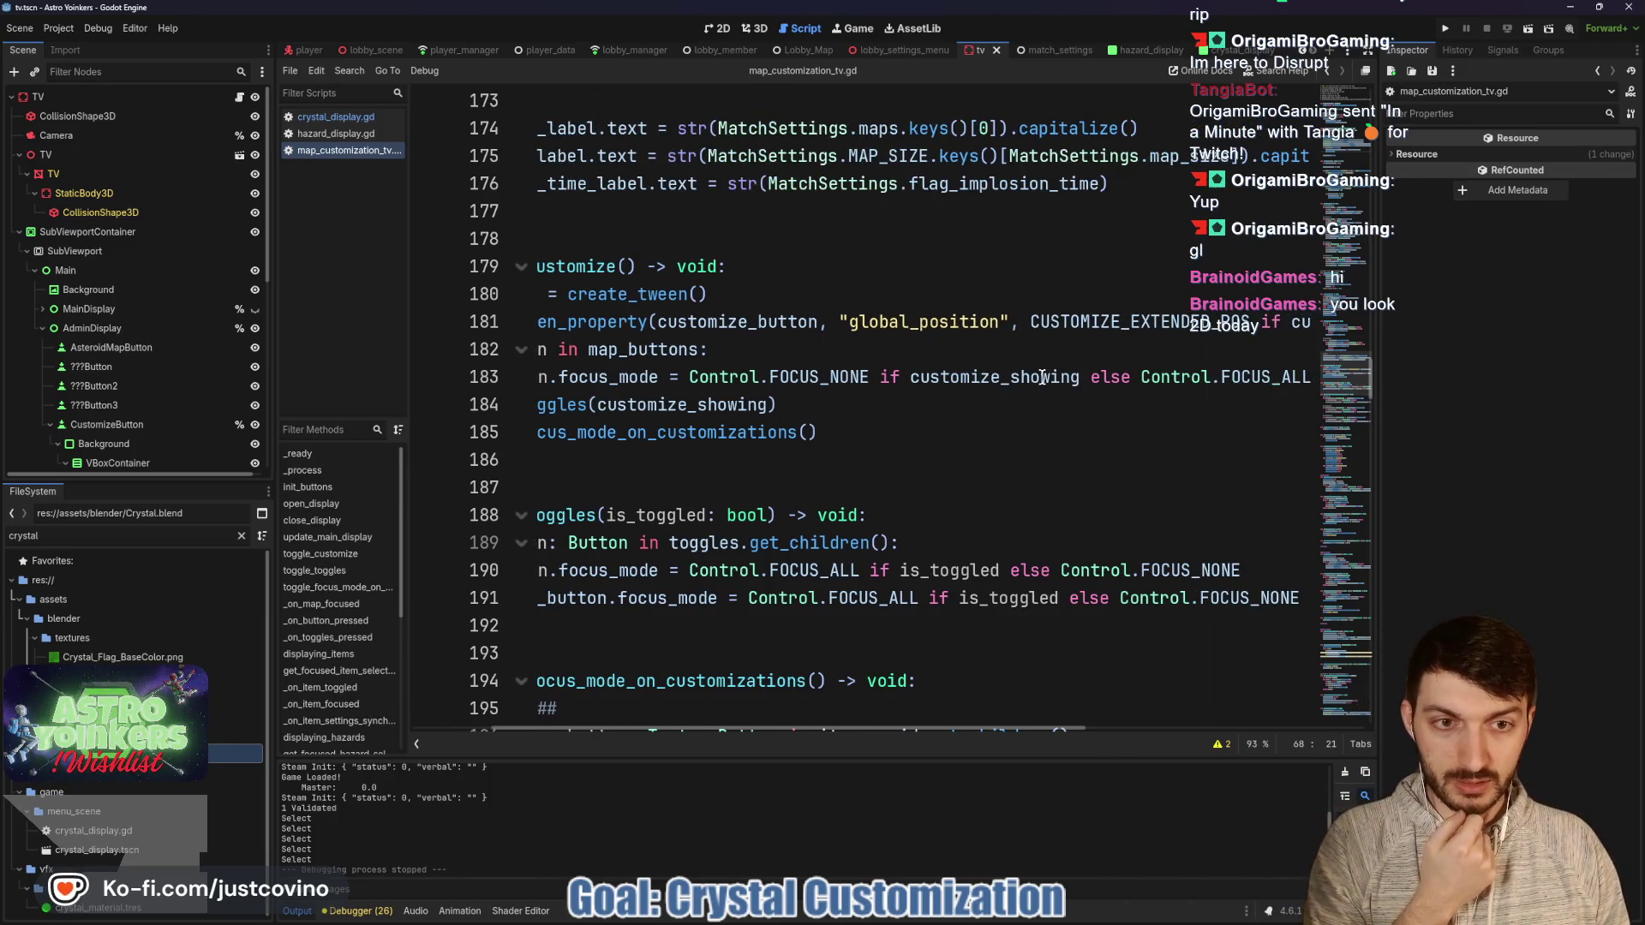
{"action": "scroll", "coordinate": [1043, 375], "scroll_direction": "right", "scroll_amount": 5}
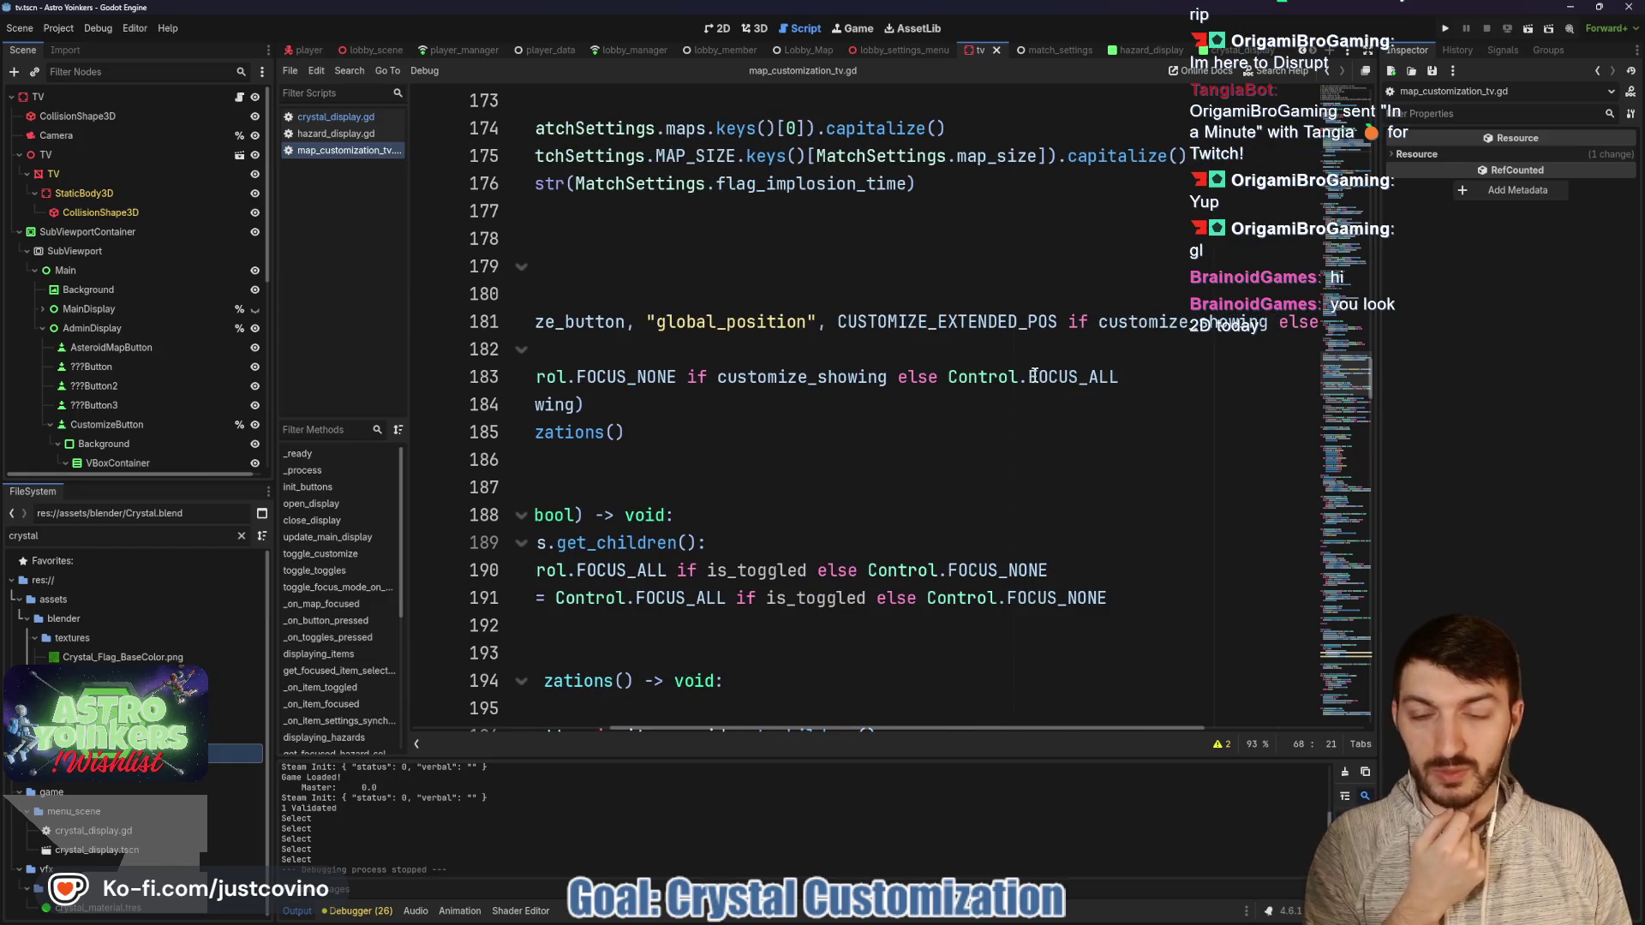
{"action": "scroll", "coordinate": [1002, 381], "scroll_direction": "left", "scroll_amount": 8}
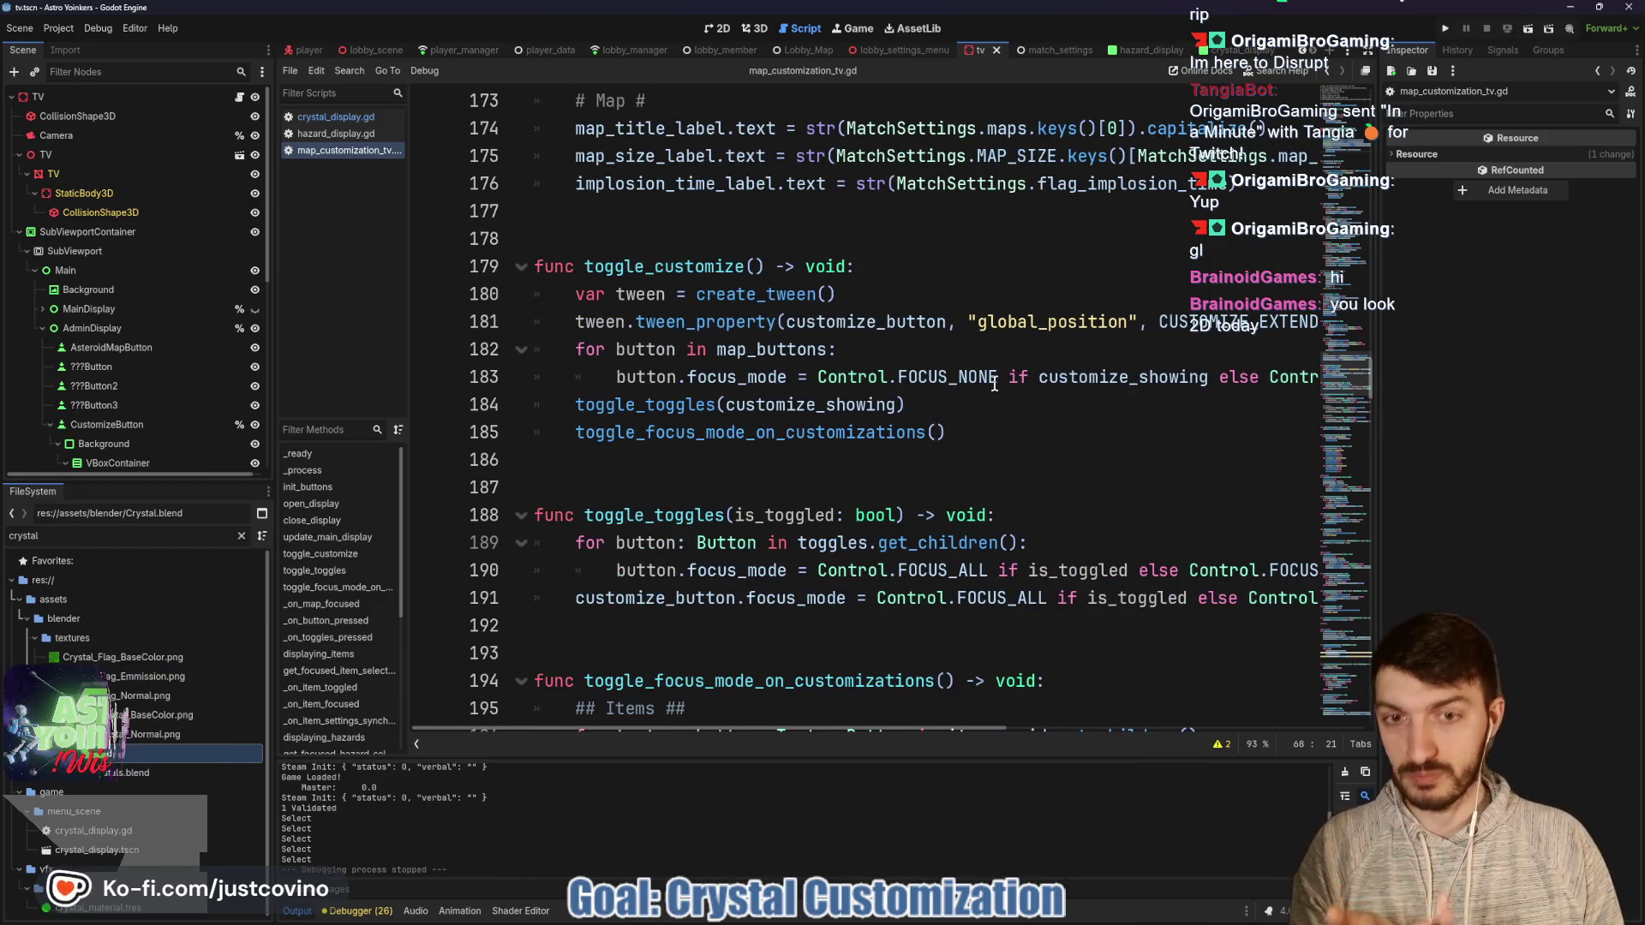
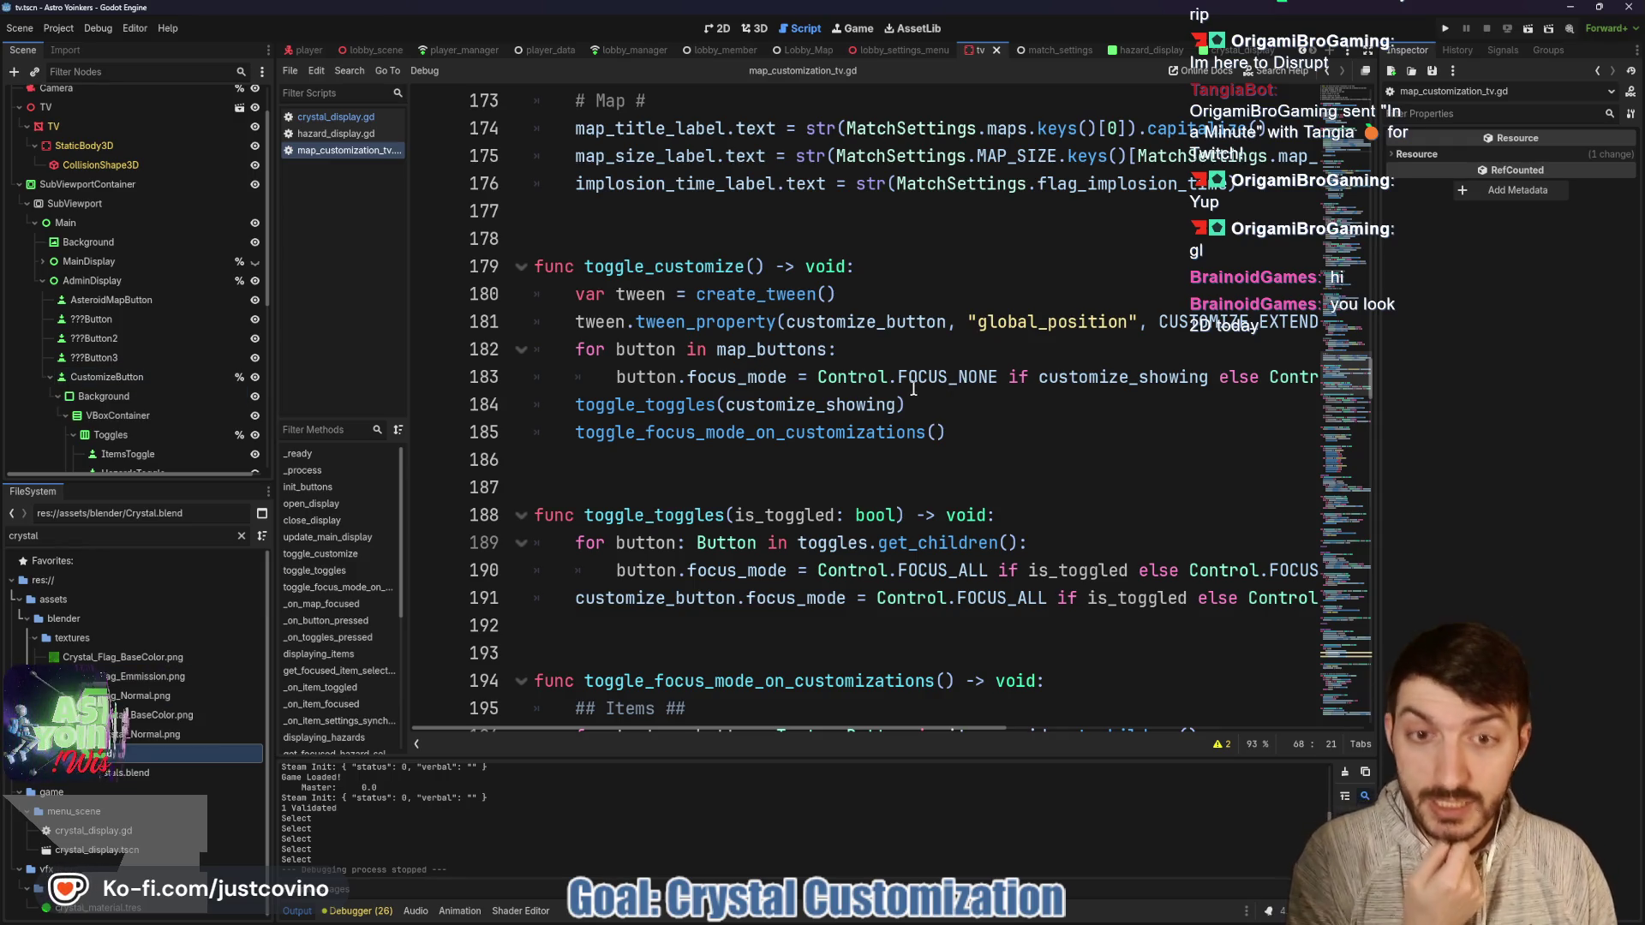
Add 'customize_button.focus_mode = Control.FOCUS_ALL' after the map_buttons loop, save, and run the game.
{"action": "mouse_move", "coordinate": [909, 387]}
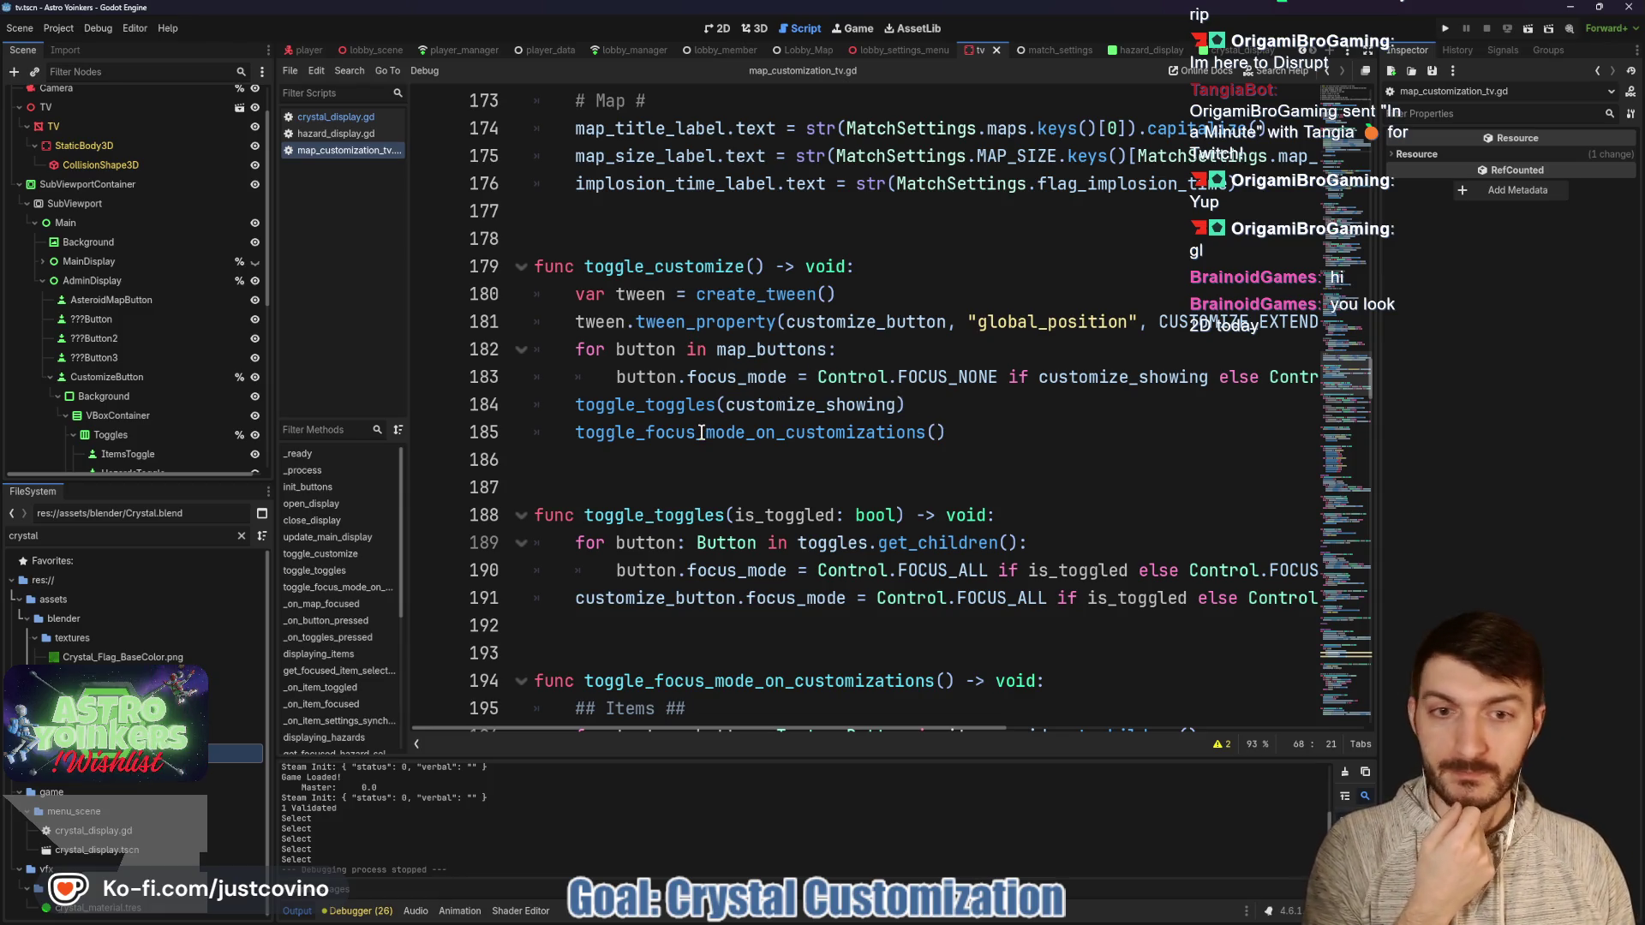
{"action": "mouse_move", "coordinate": [701, 432]}
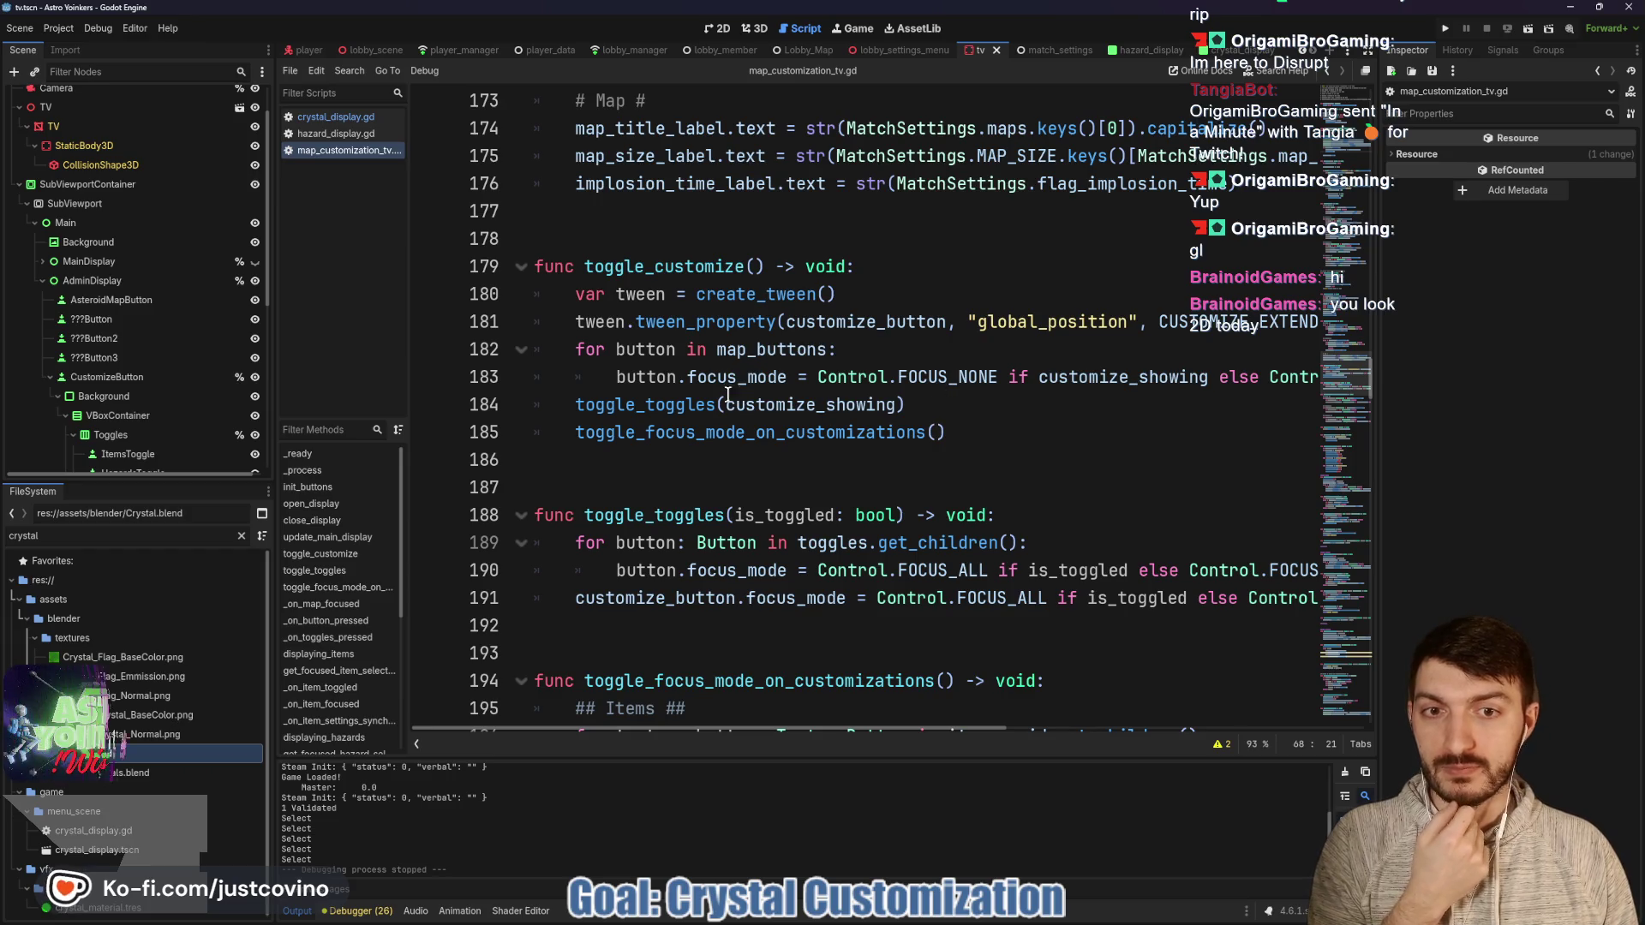
{"action": "left_click", "coordinate": [574, 404]}
{"action": "key", "text": "Return"}
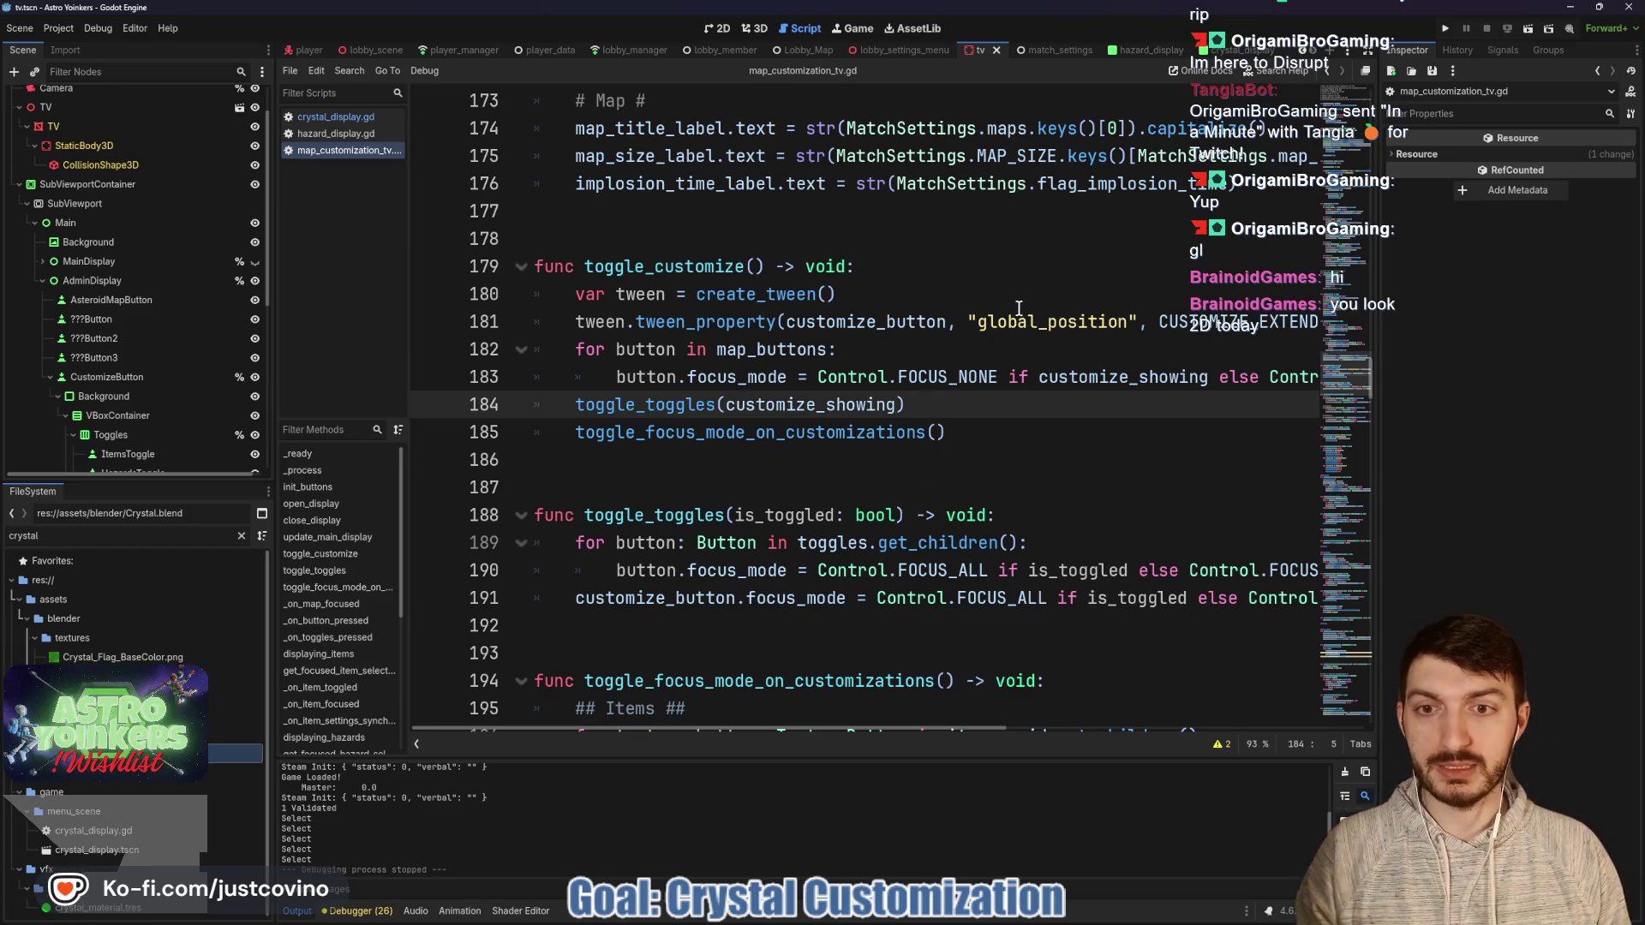
{"action": "key", "text": "Up"}
{"action": "mouse_move", "coordinate": [1023, 306]}
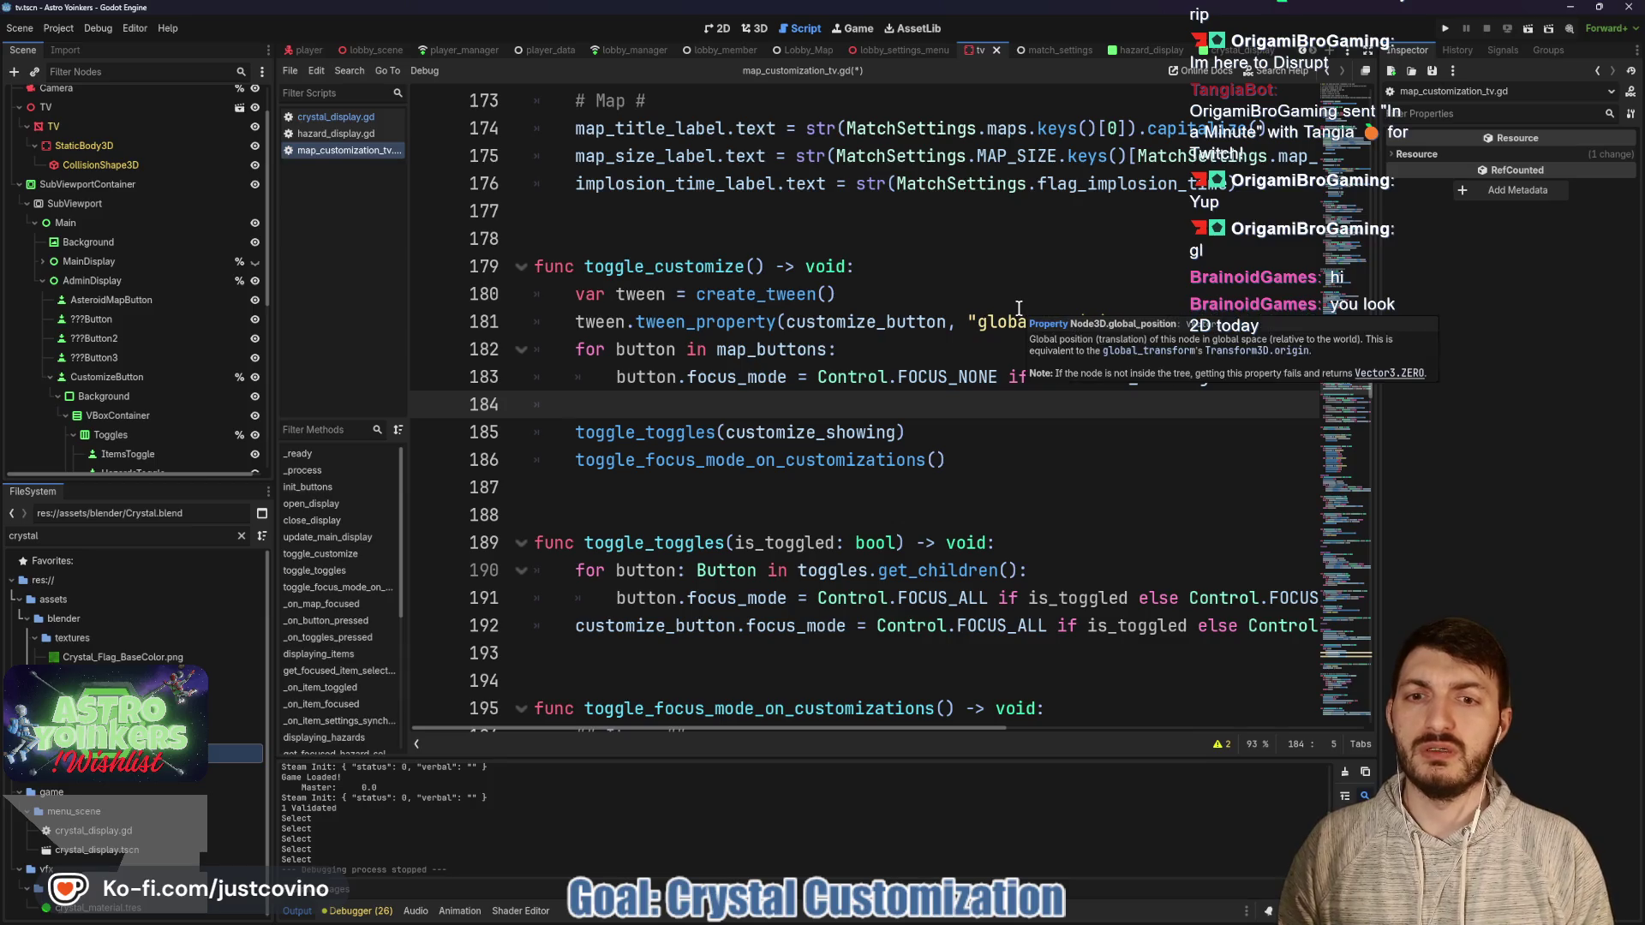
{"action": "mouse_move", "coordinate": [792, 421]}
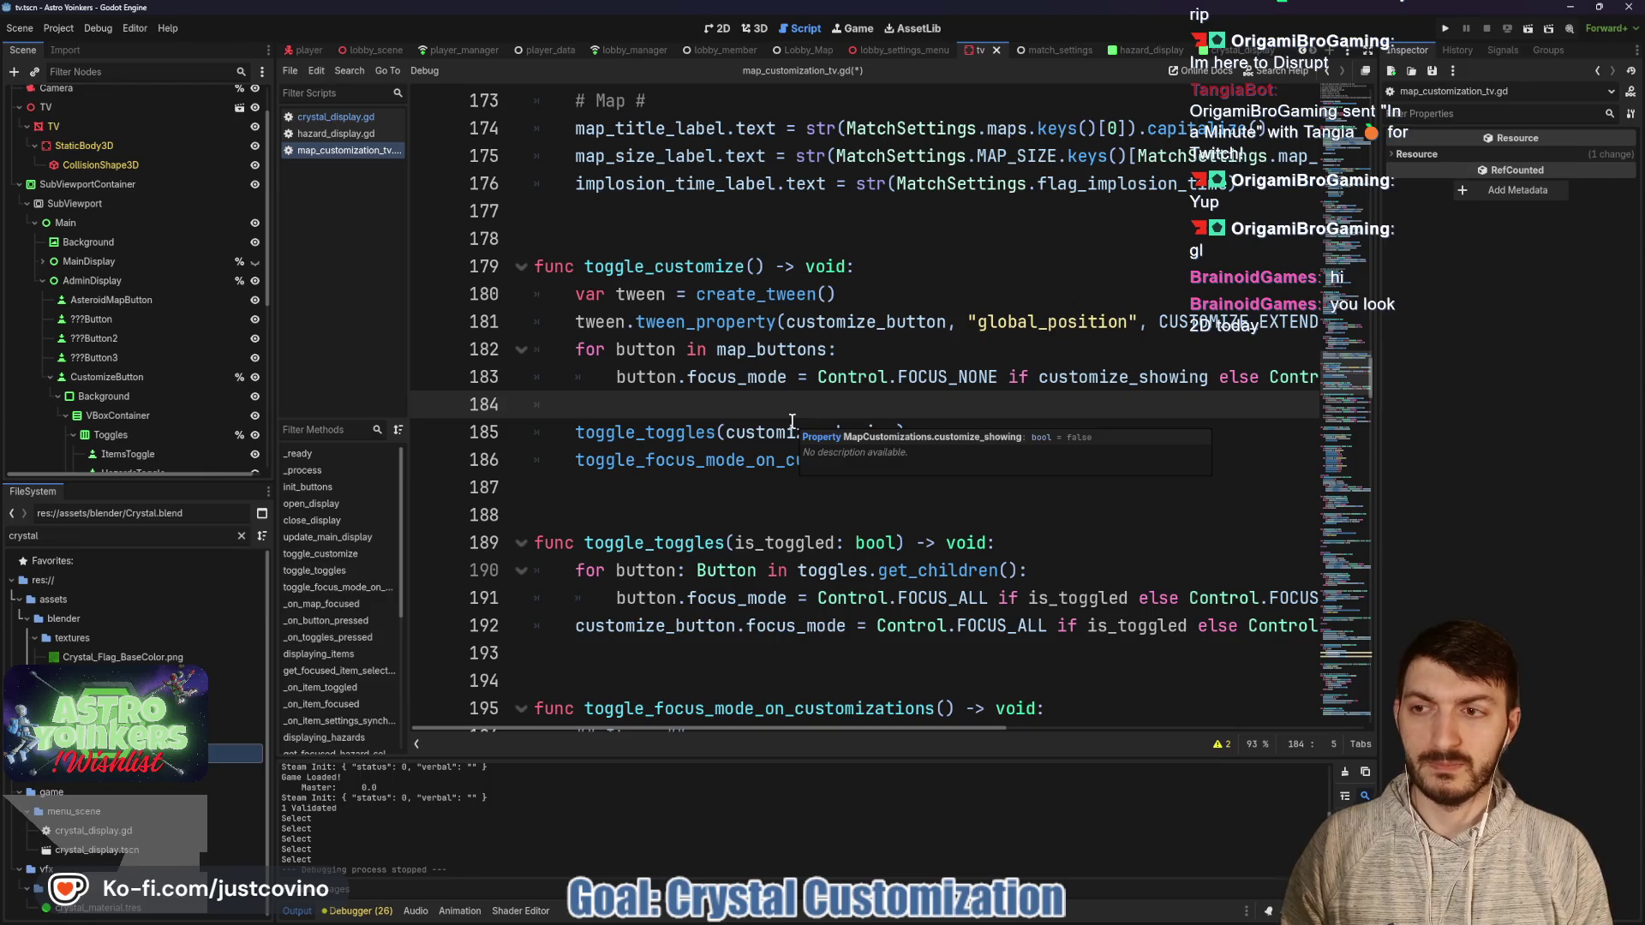
{"action": "type", "text": "customize_button.focus_mode"}
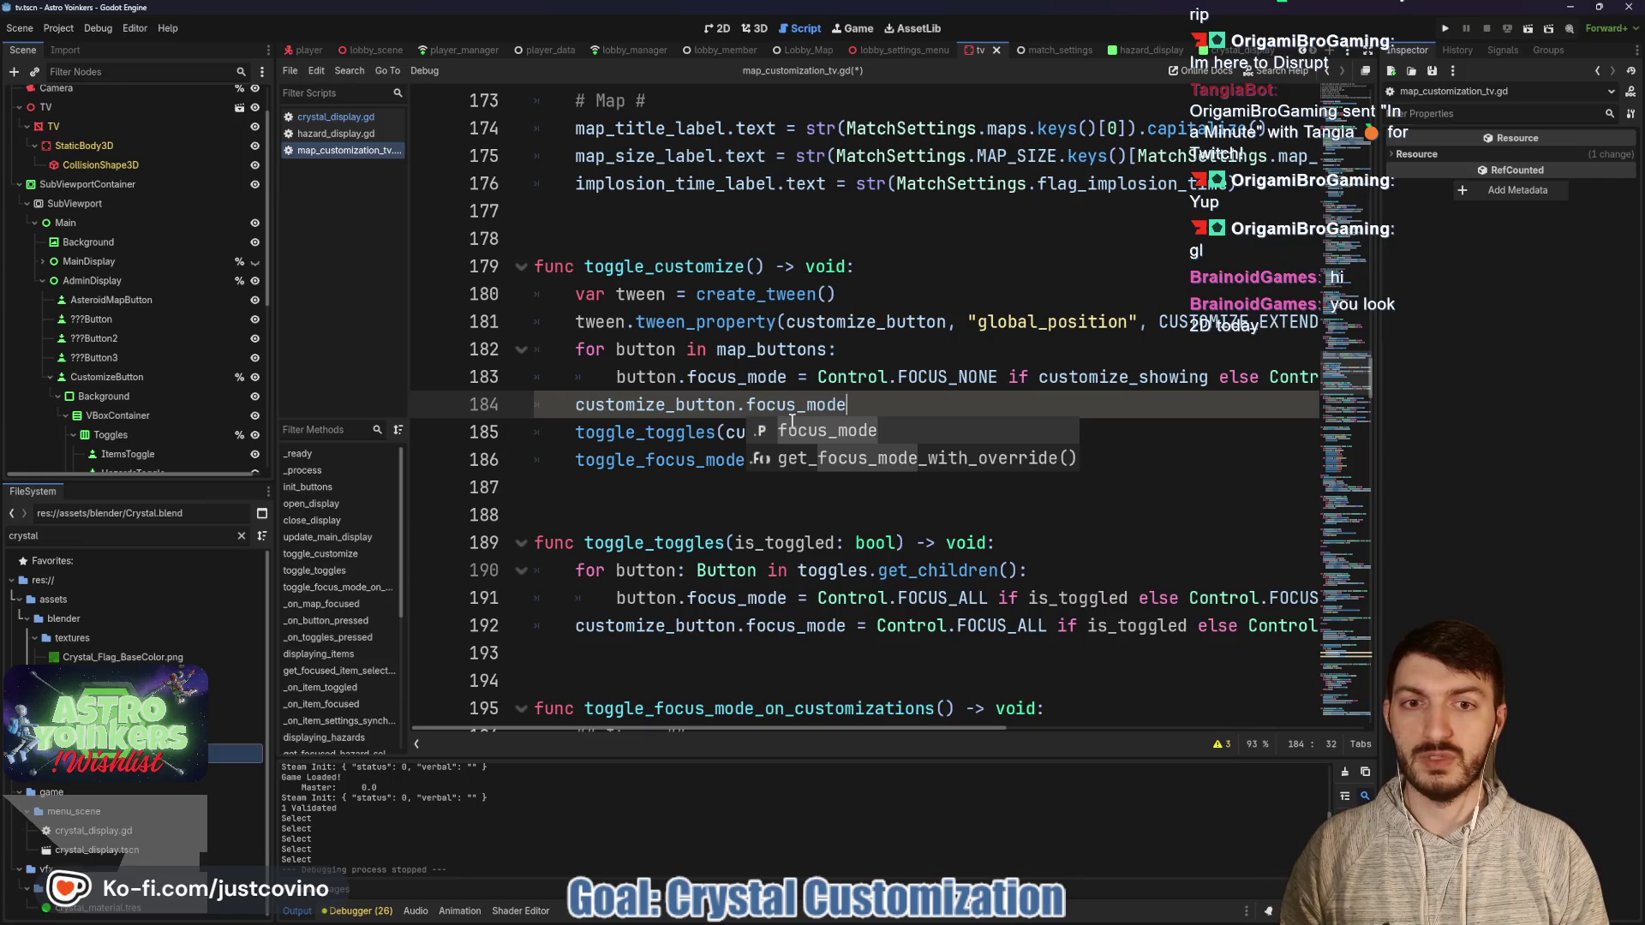
{"action": "type", "text": " = Control."}
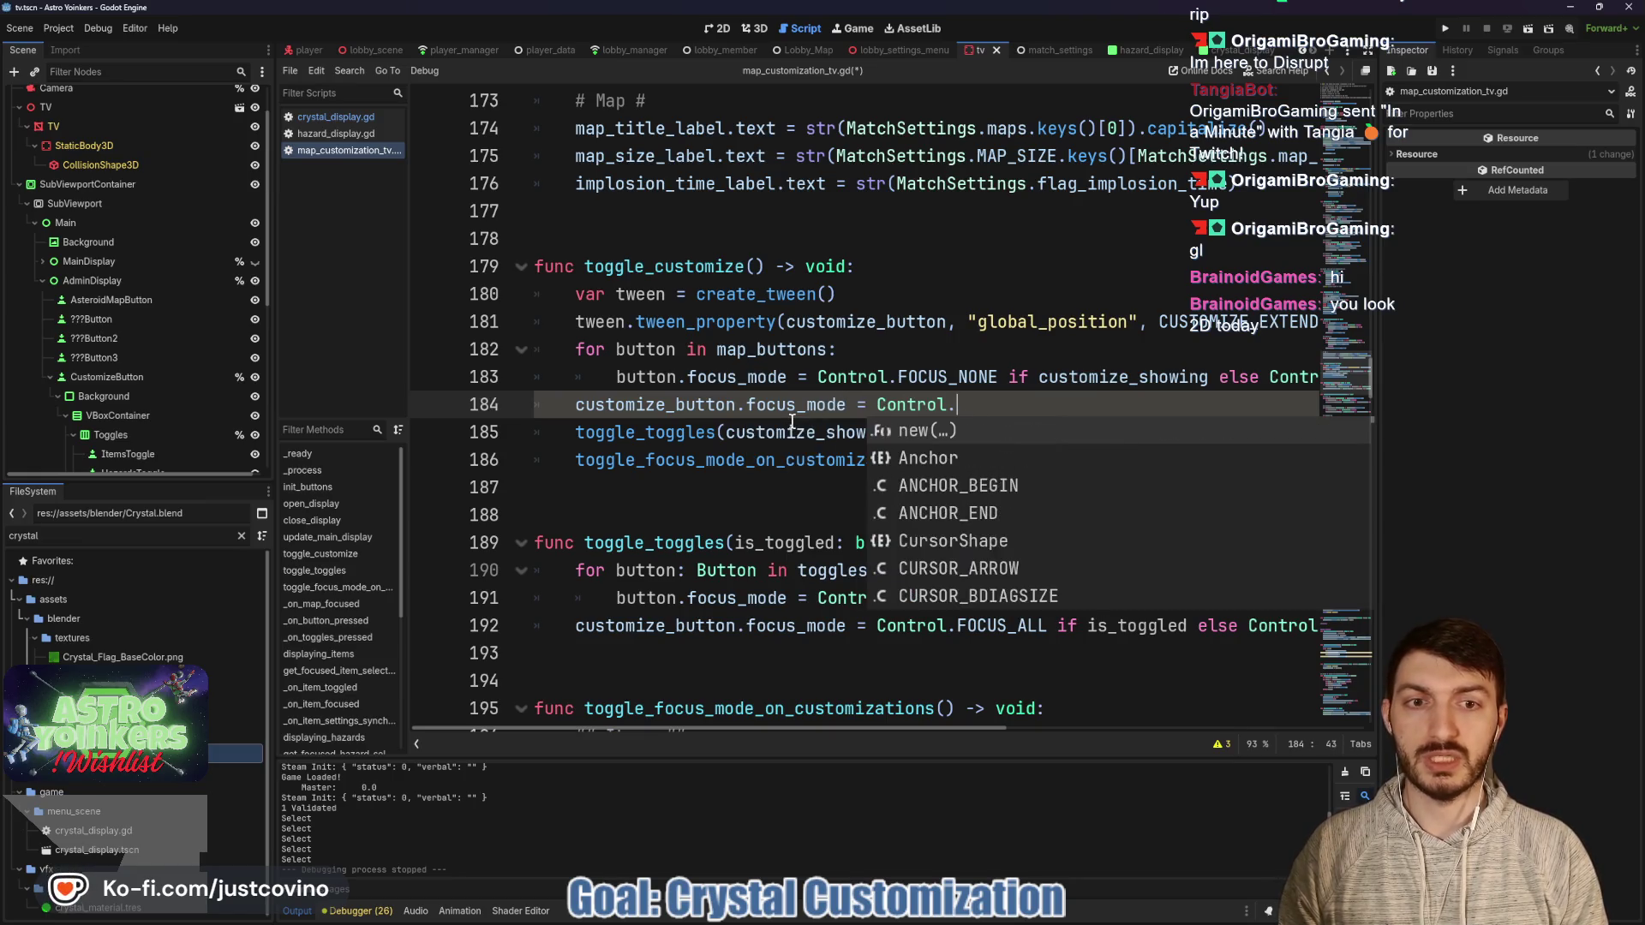
{"action": "type", "text": "FOCUS_ALL"}
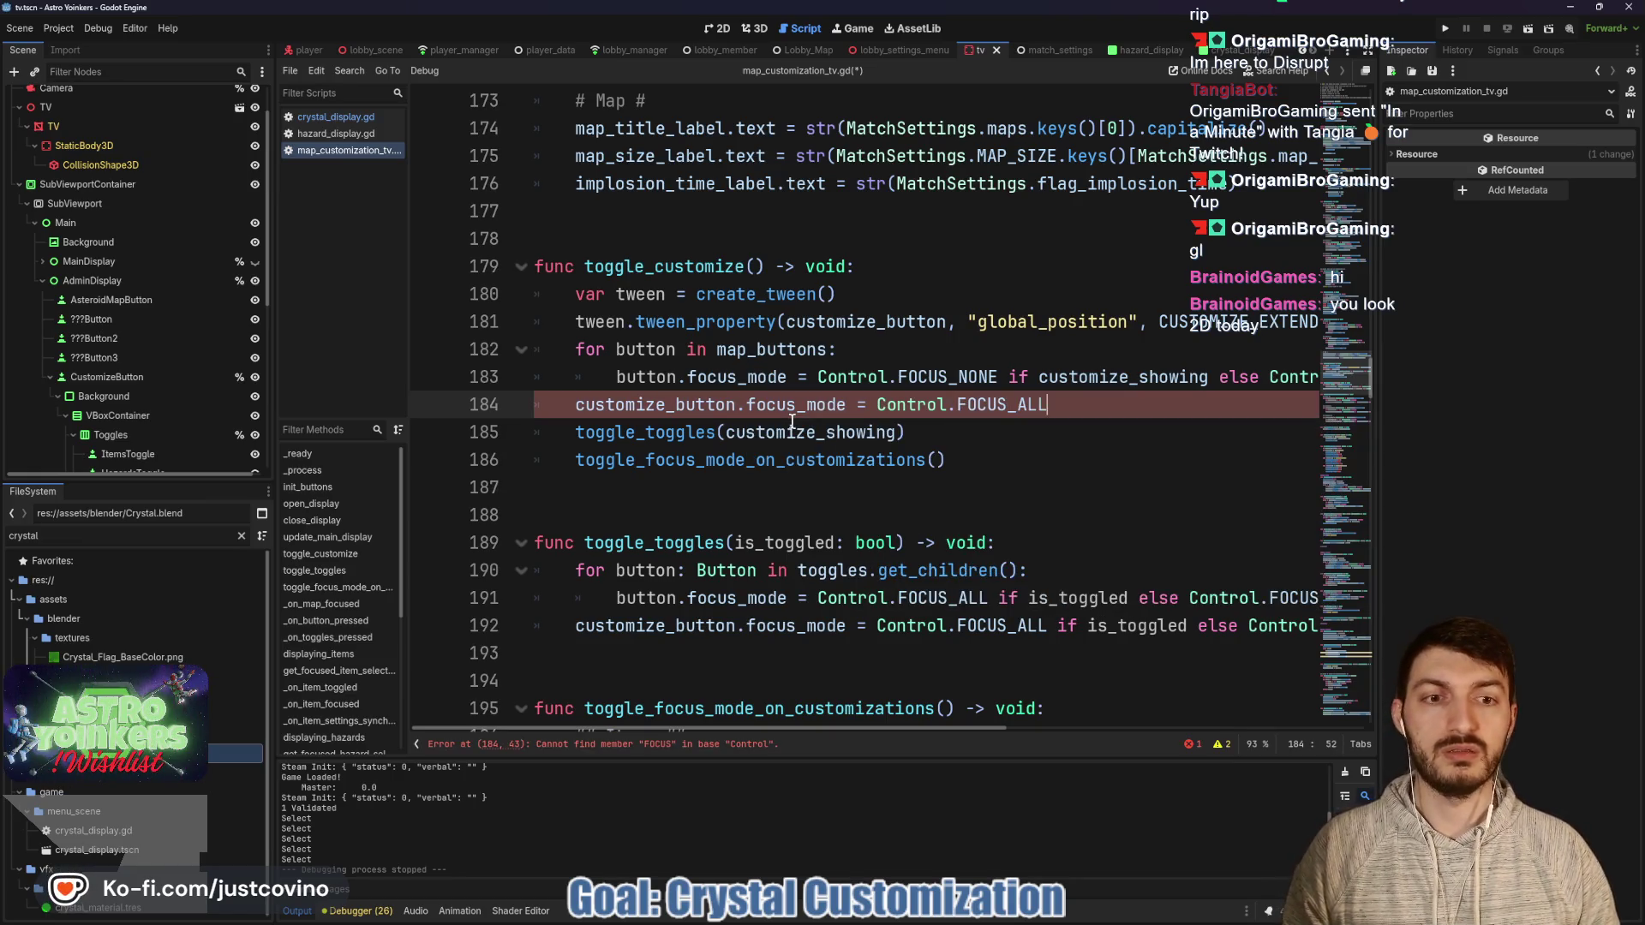
{"action": "key", "text": "ctrl+s"}
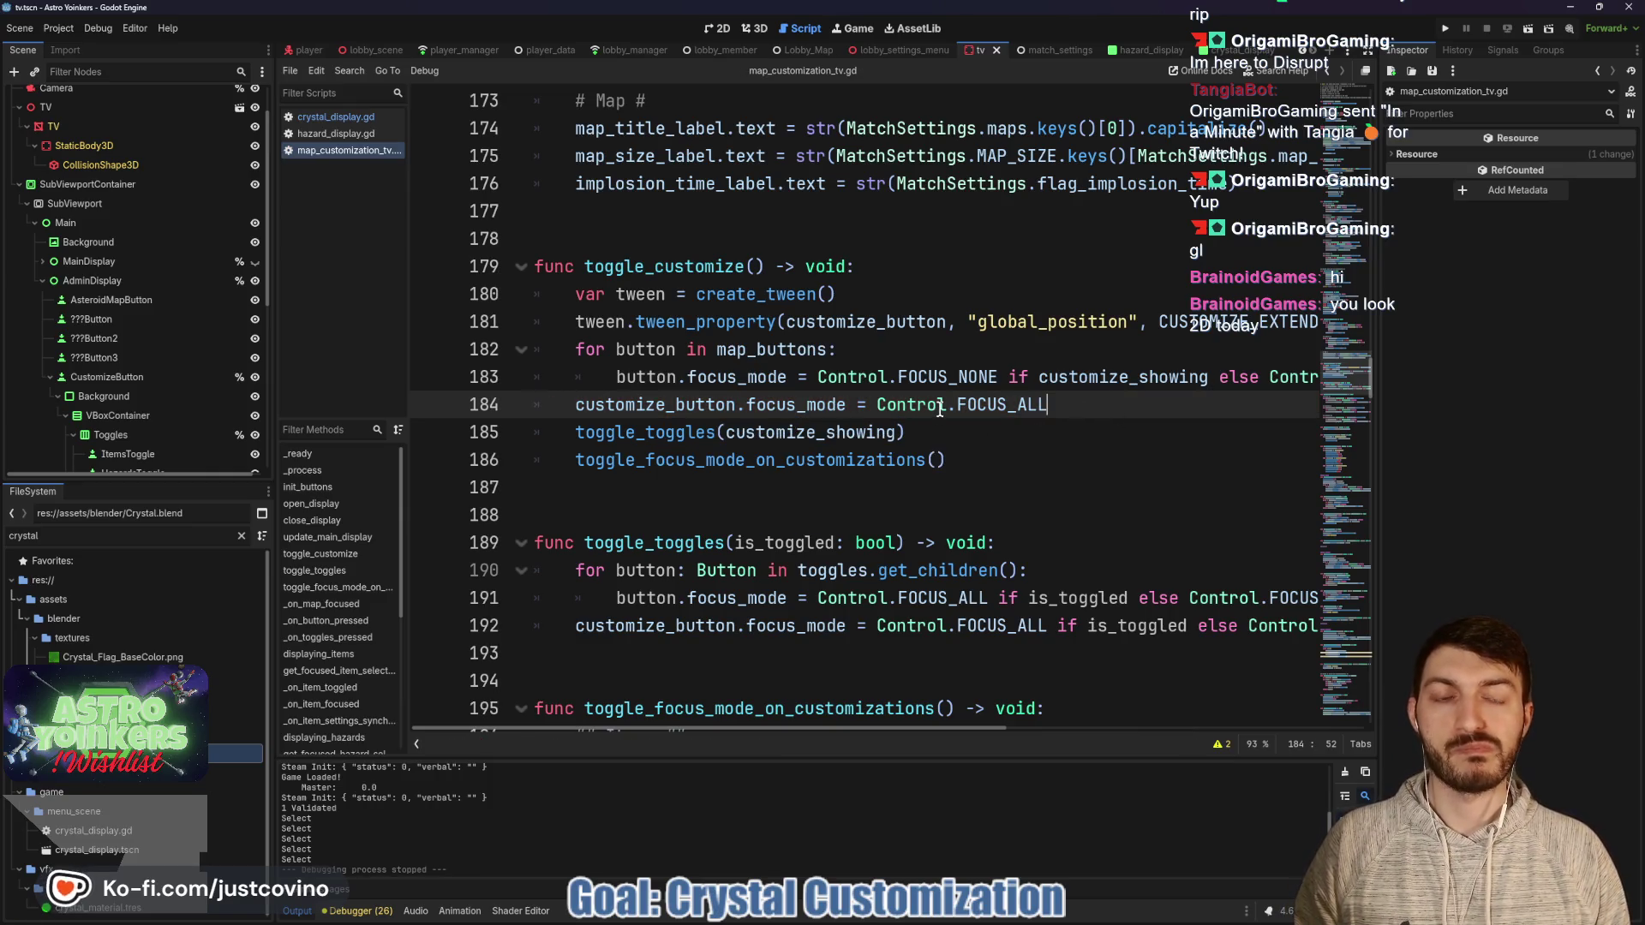
{"action": "left_click", "coordinate": [1445, 28]}
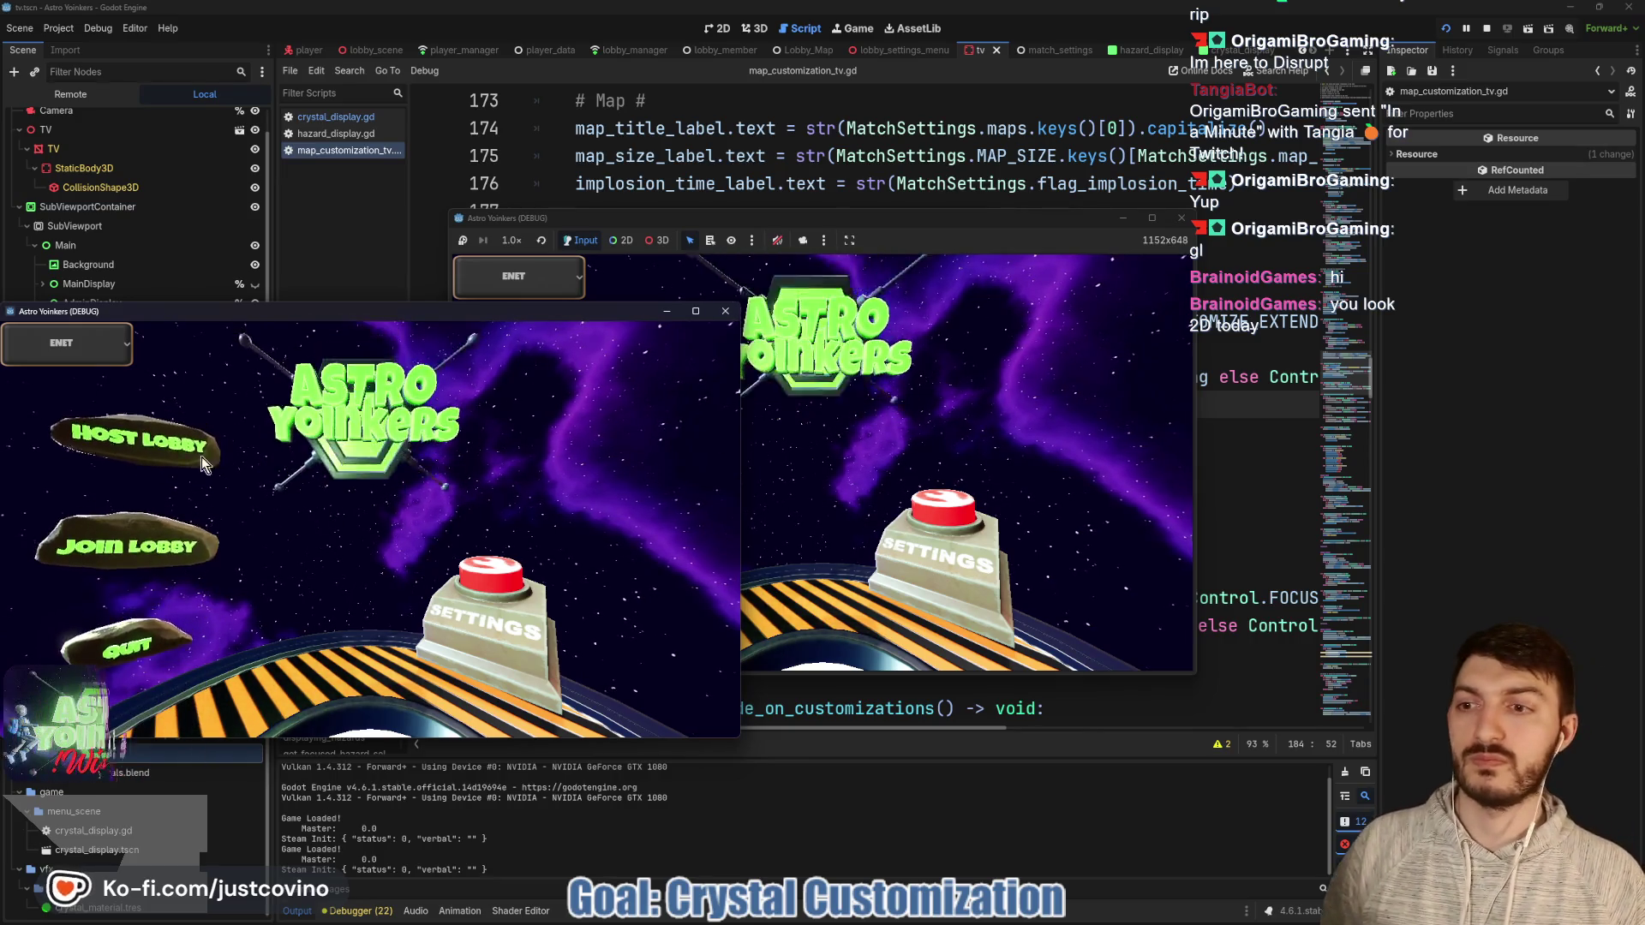
{"action": "left_click", "coordinate": [217, 467]}
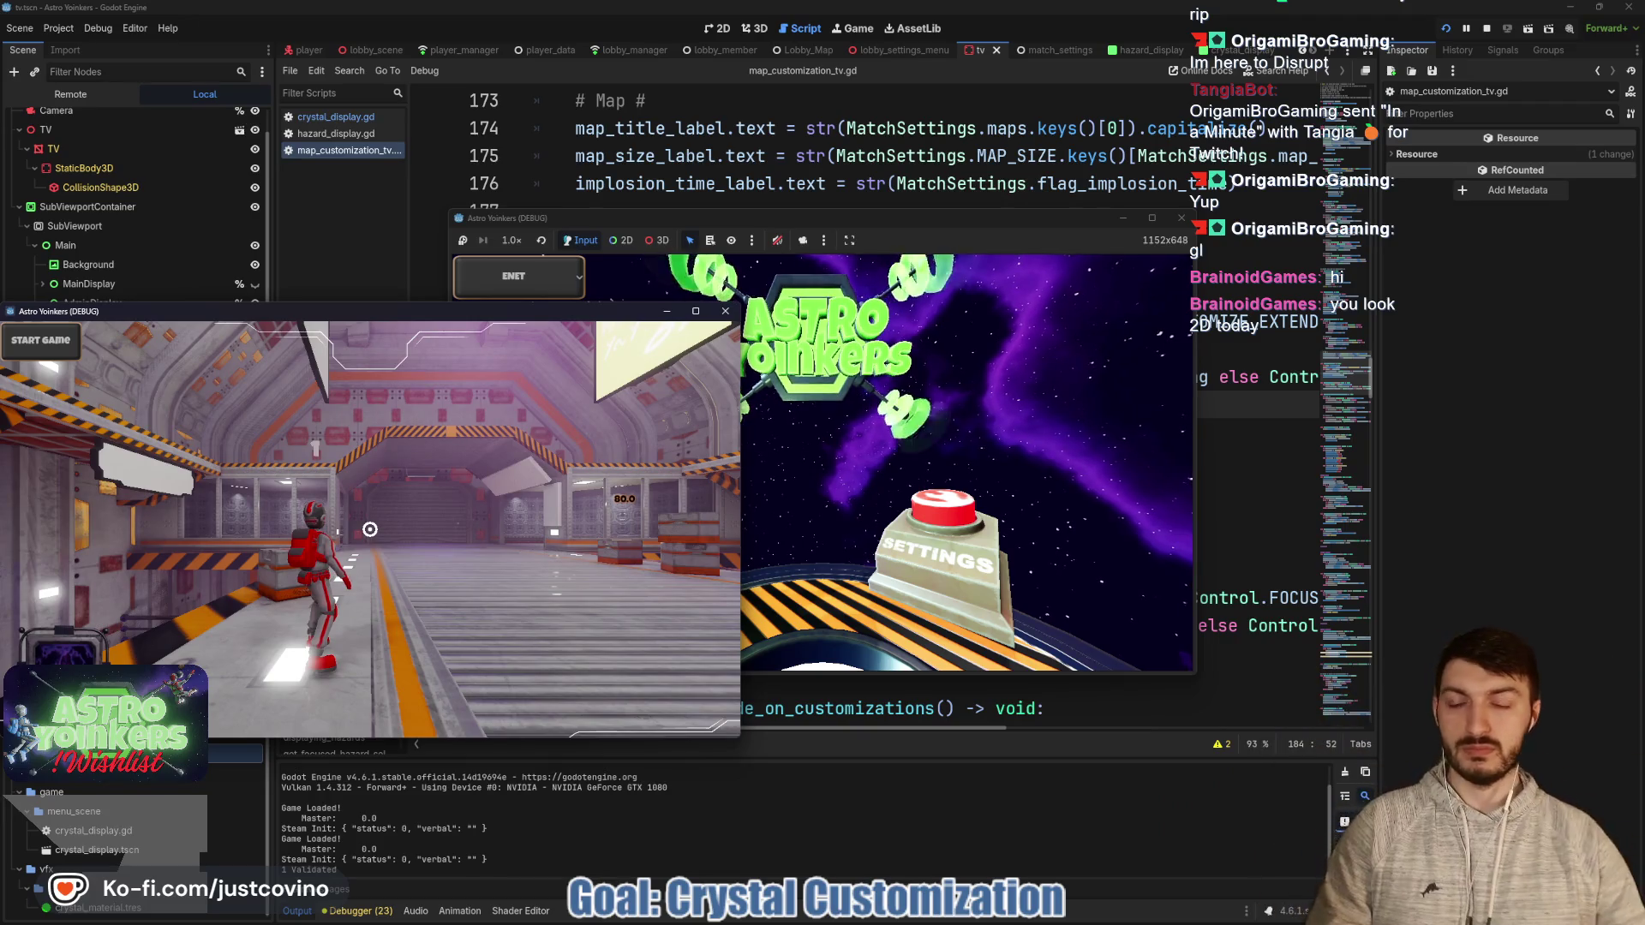
{"action": "key", "text": "w"}
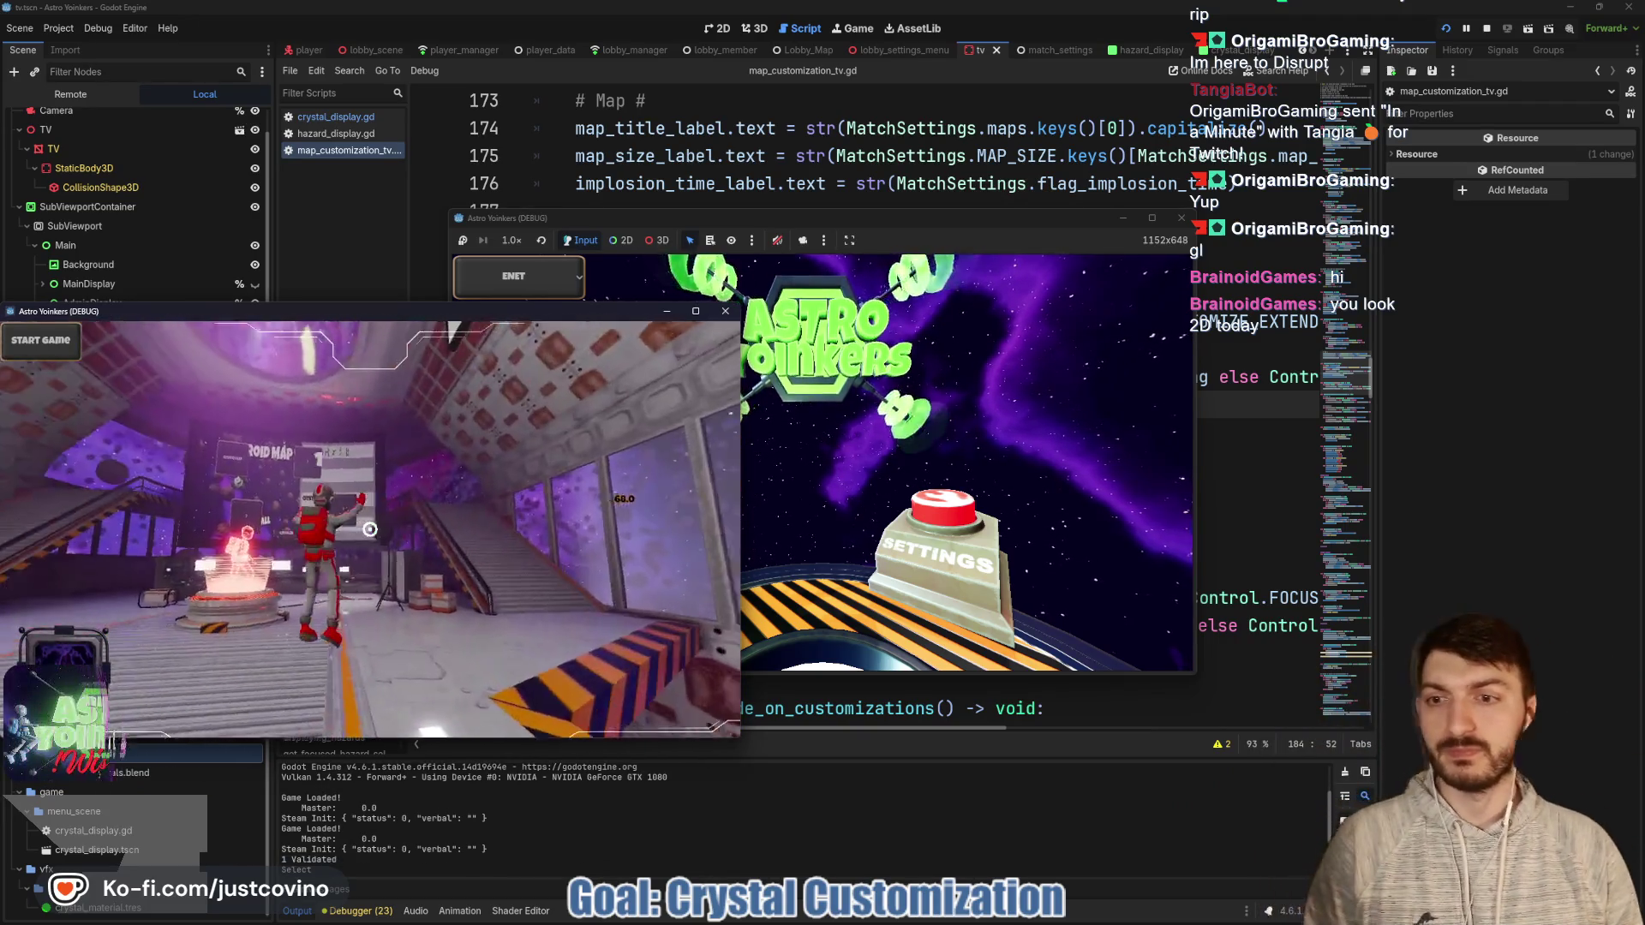
{"action": "key", "text": "w"}
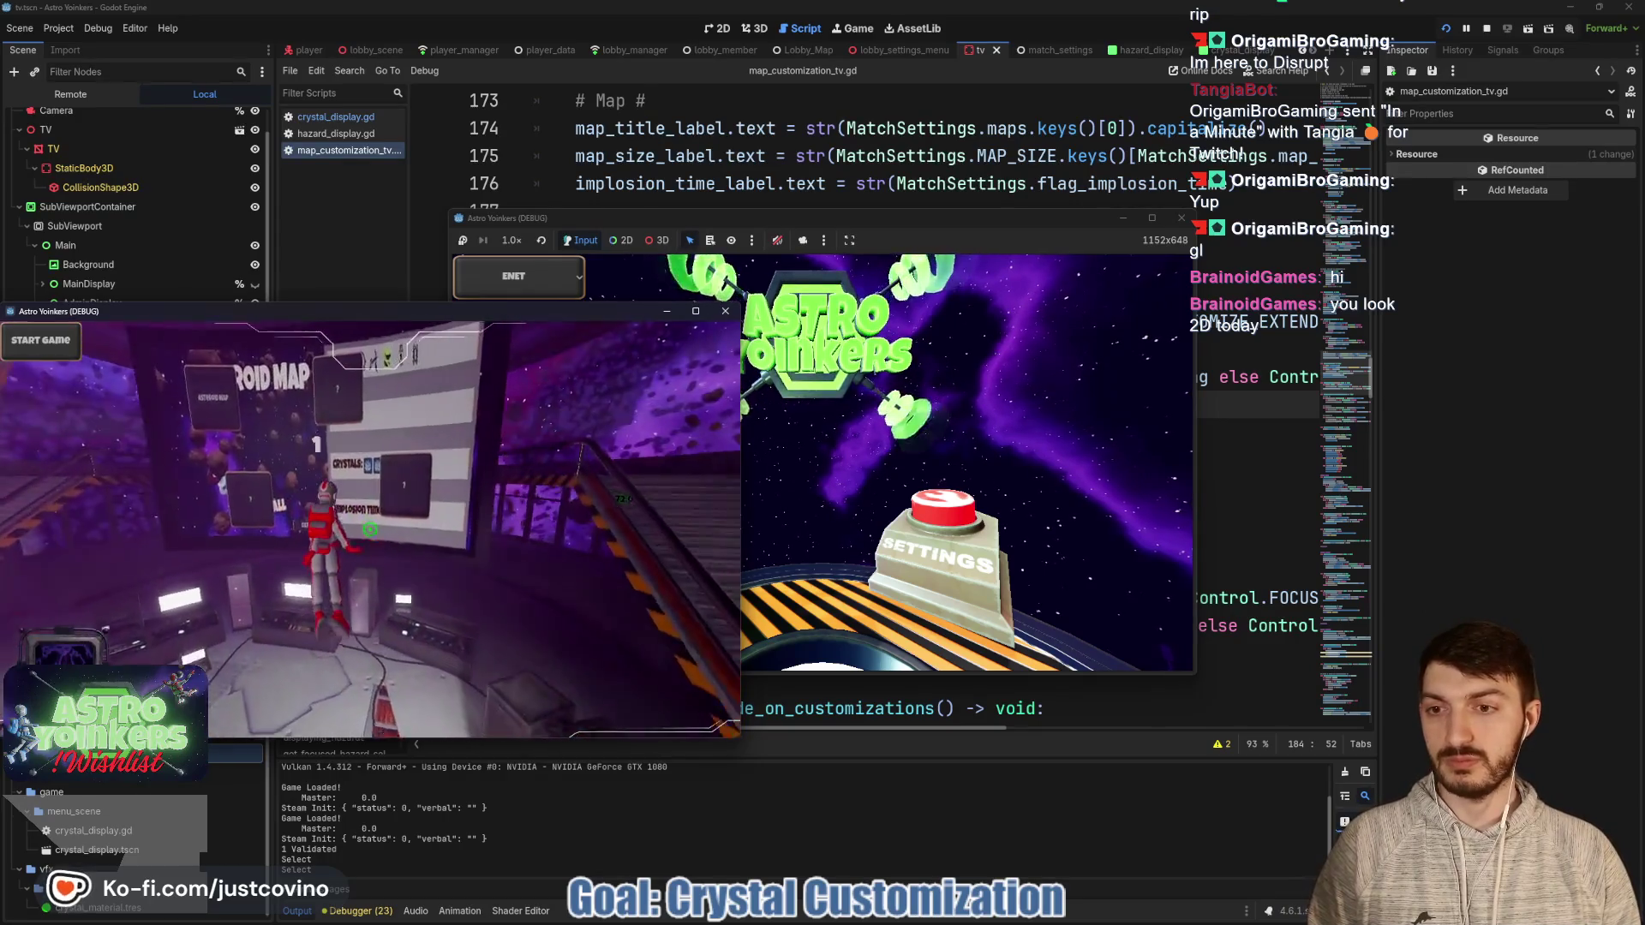
{"action": "key", "text": "e"}
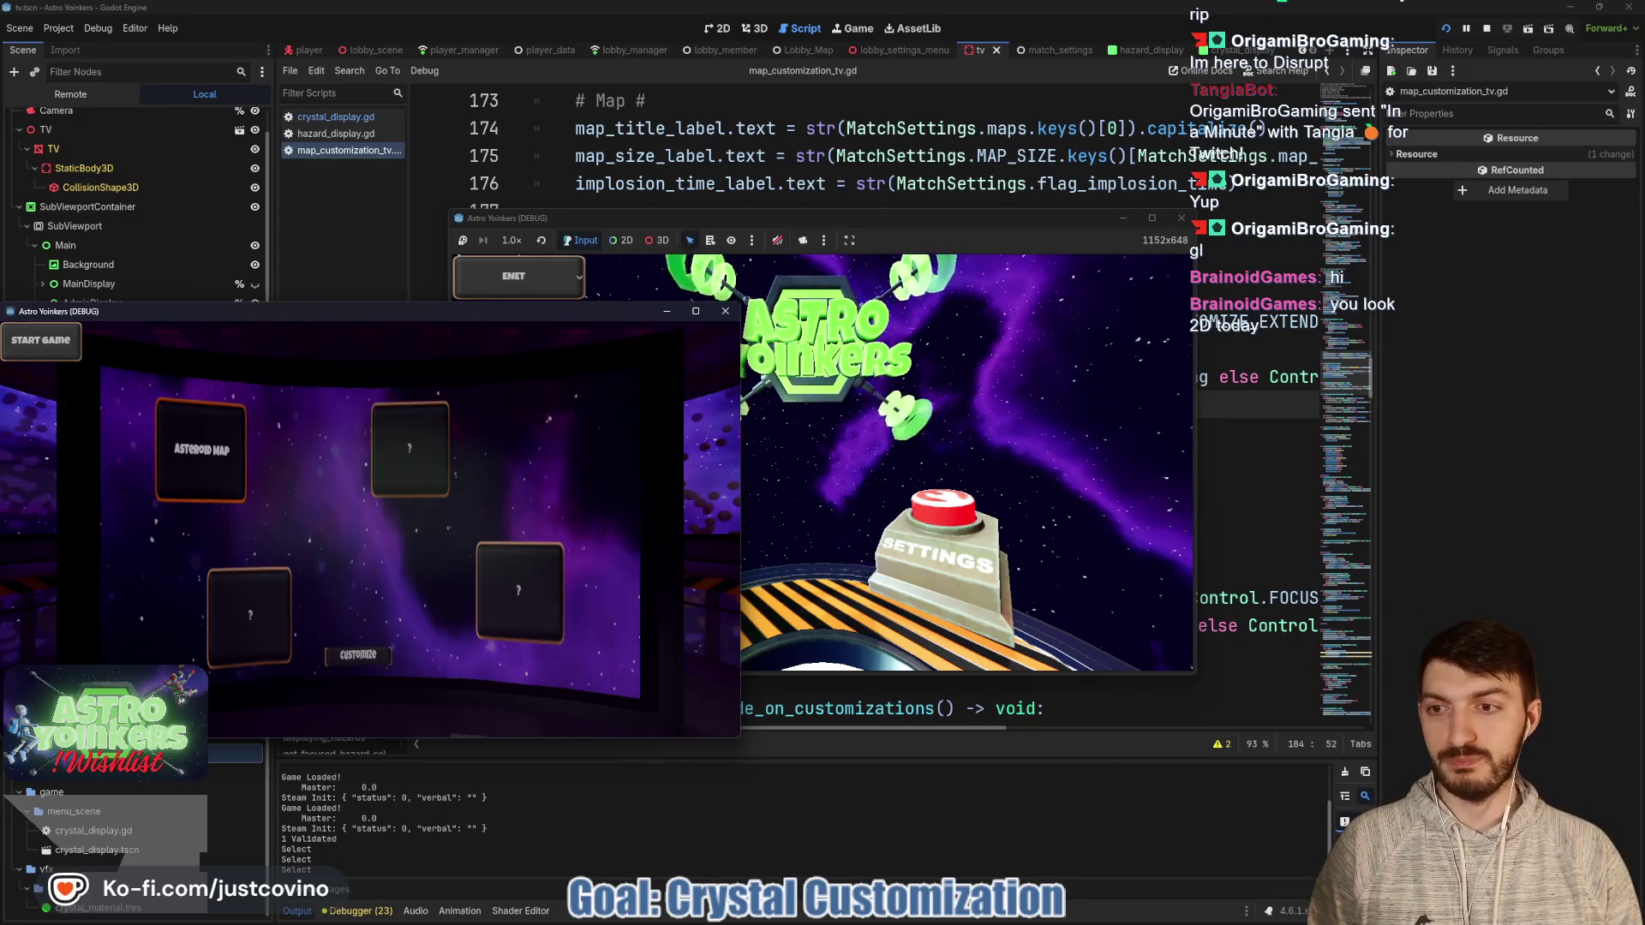
{"action": "key", "text": "e"}
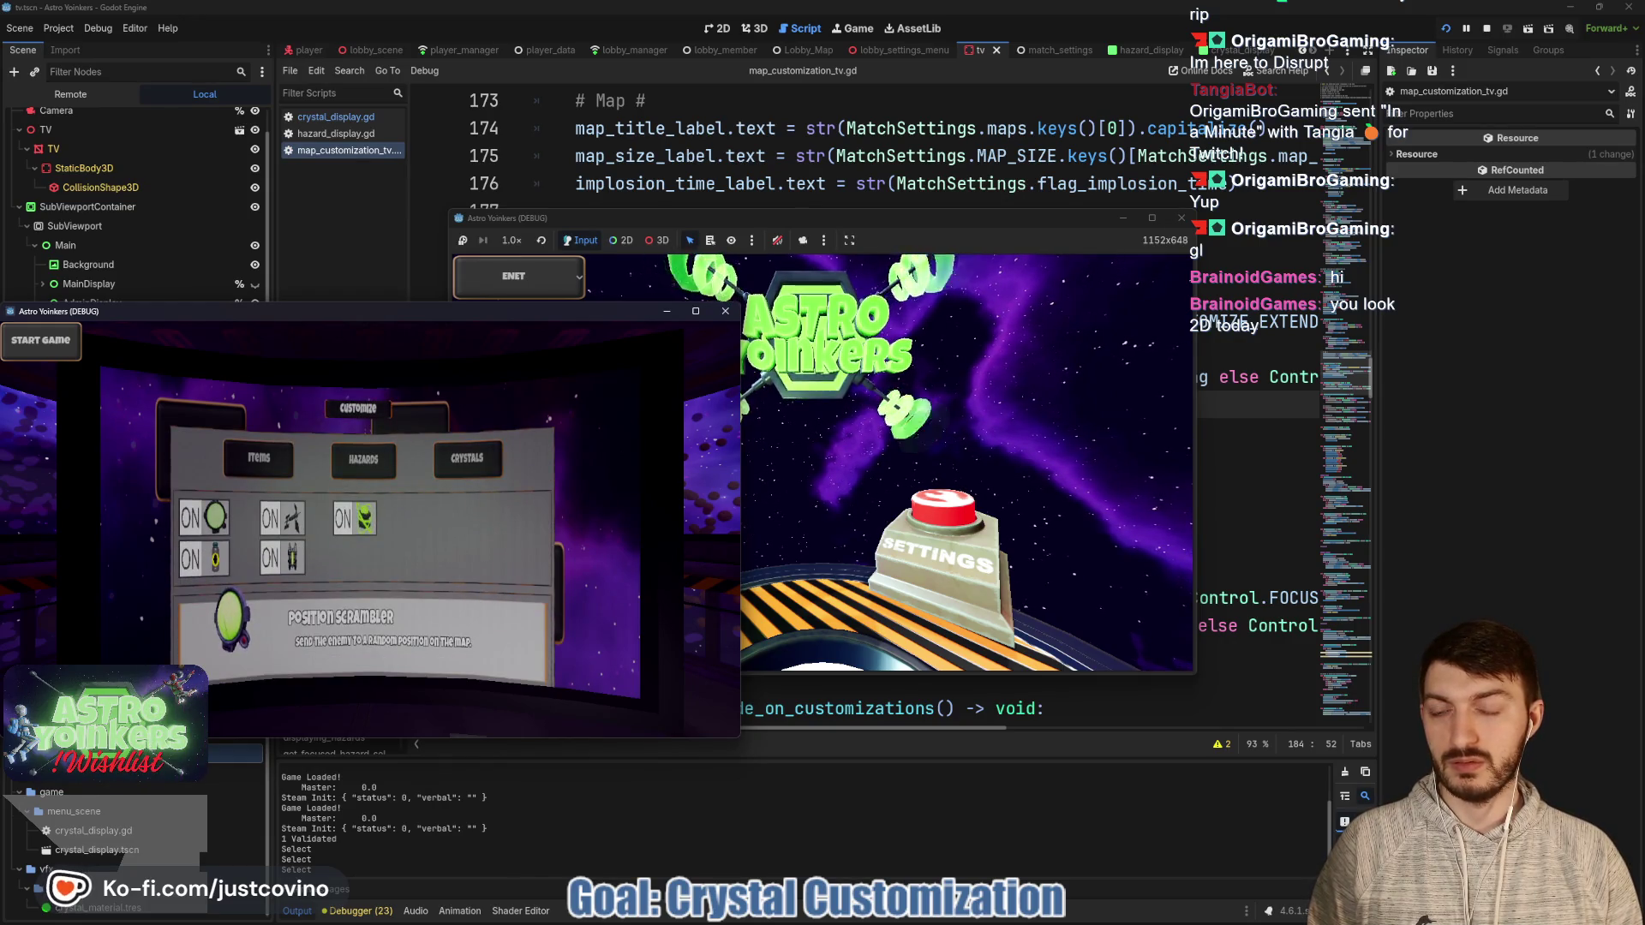
{"action": "key", "text": "Escape"}
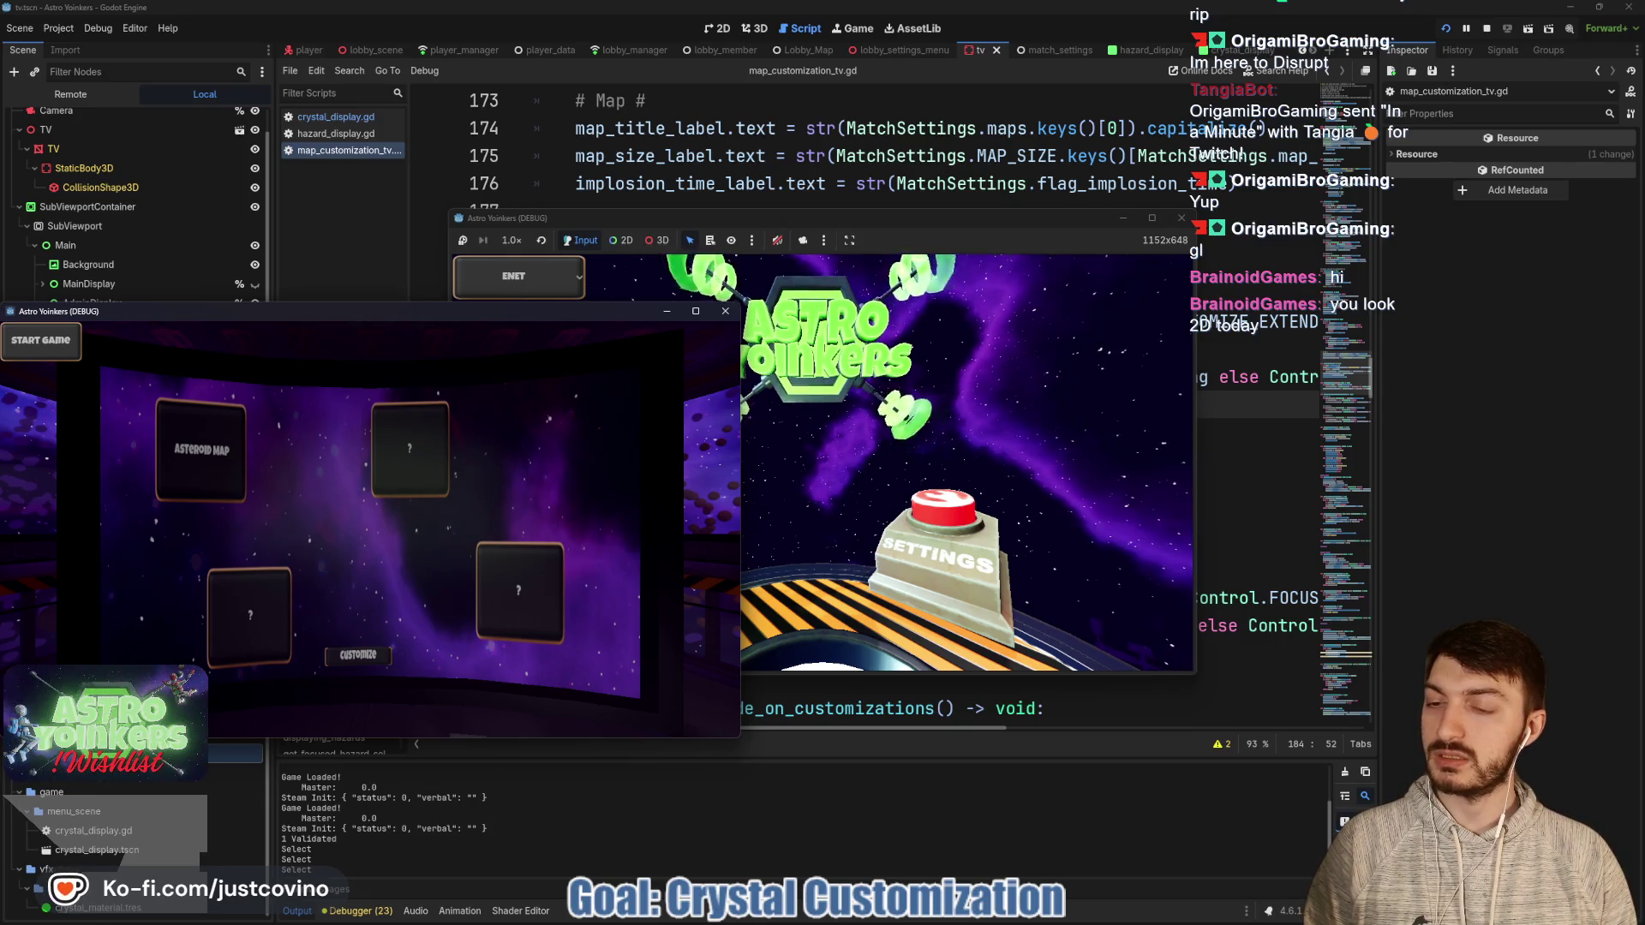
{"action": "key", "text": "Return"}
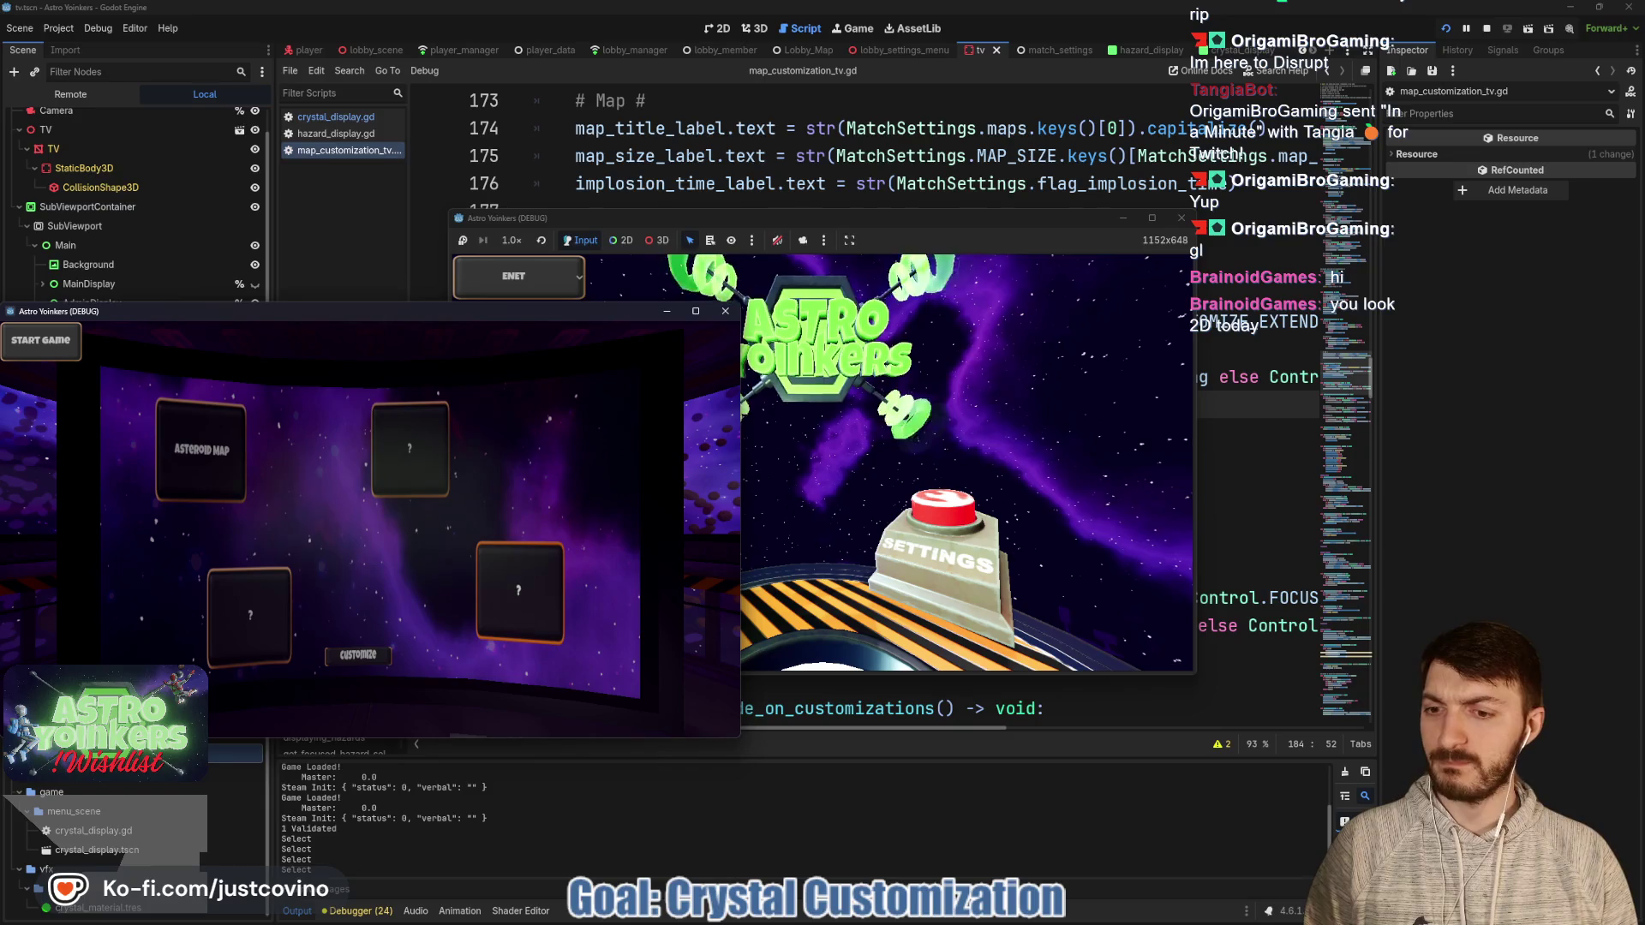
{"action": "key", "text": "F8"}
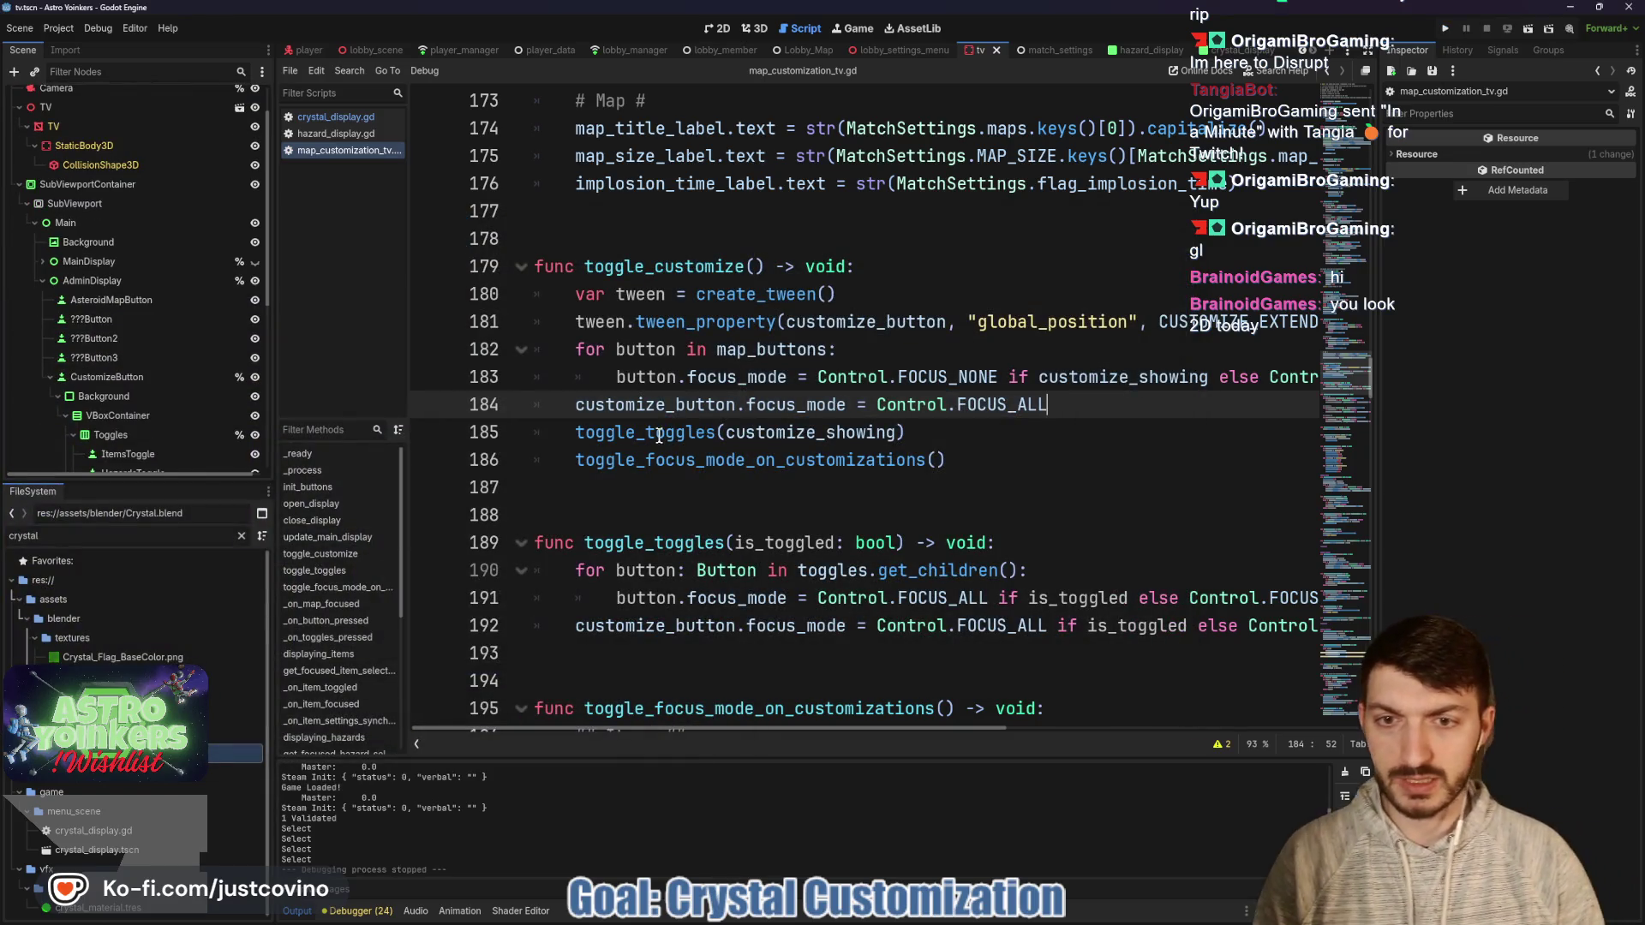
Delete line 192's customize_button.focus_mode assignment from toggle_toggles and save the script.
{"action": "left_click", "coordinate": [659, 433], "text": "ctrl"}
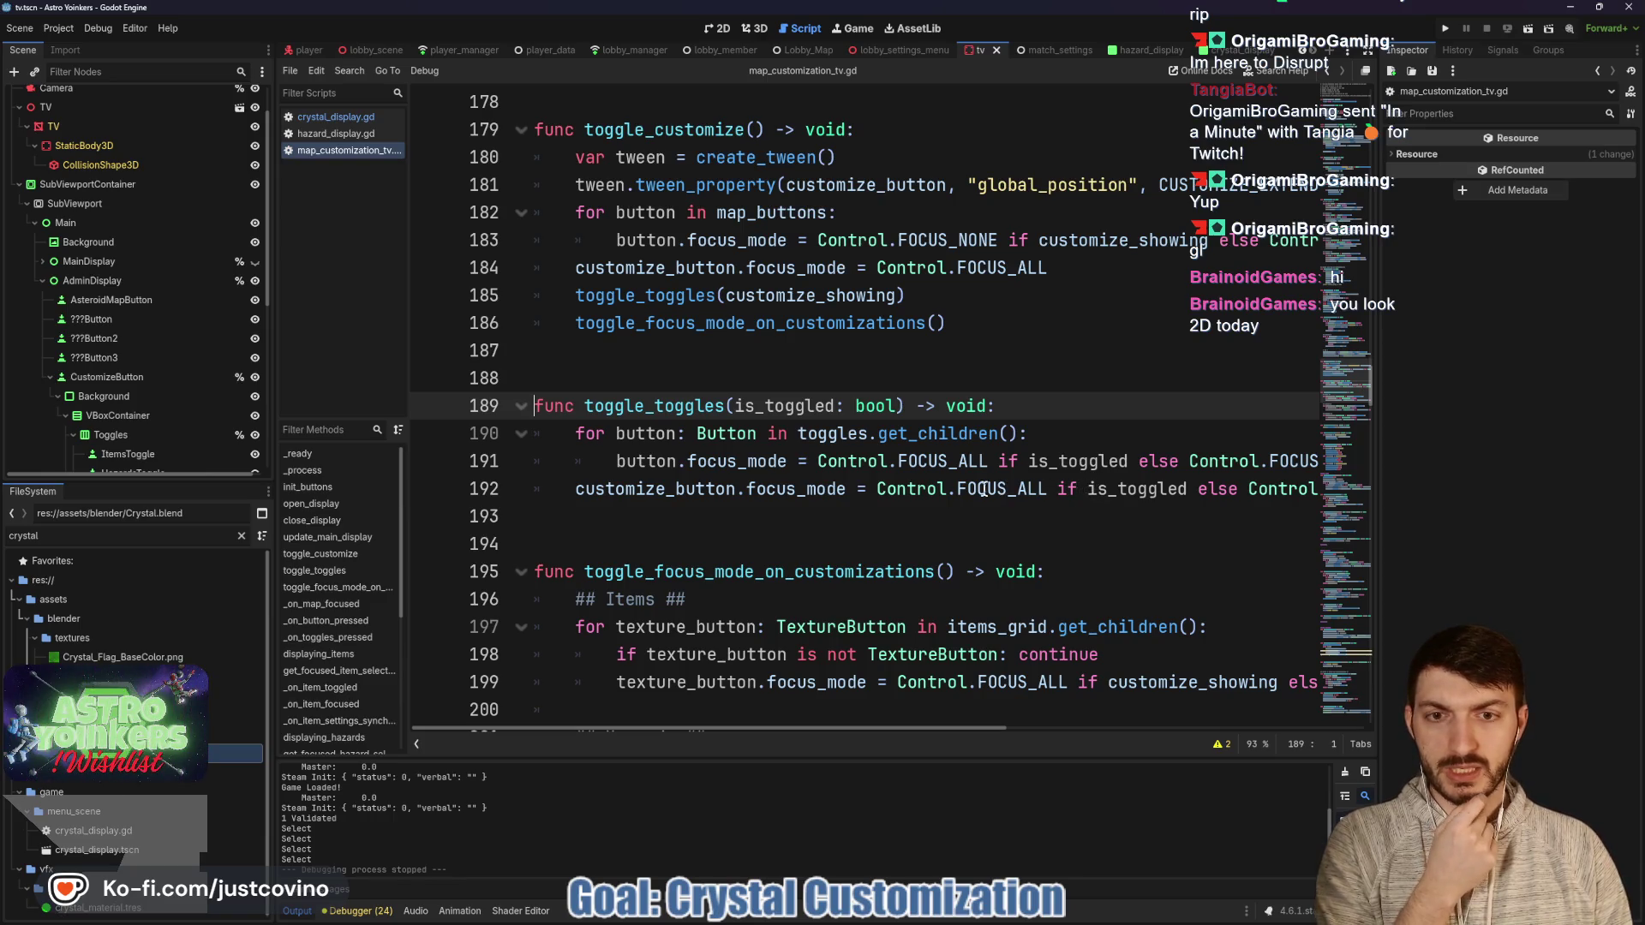
{"action": "double_click", "coordinate": [650, 407]}
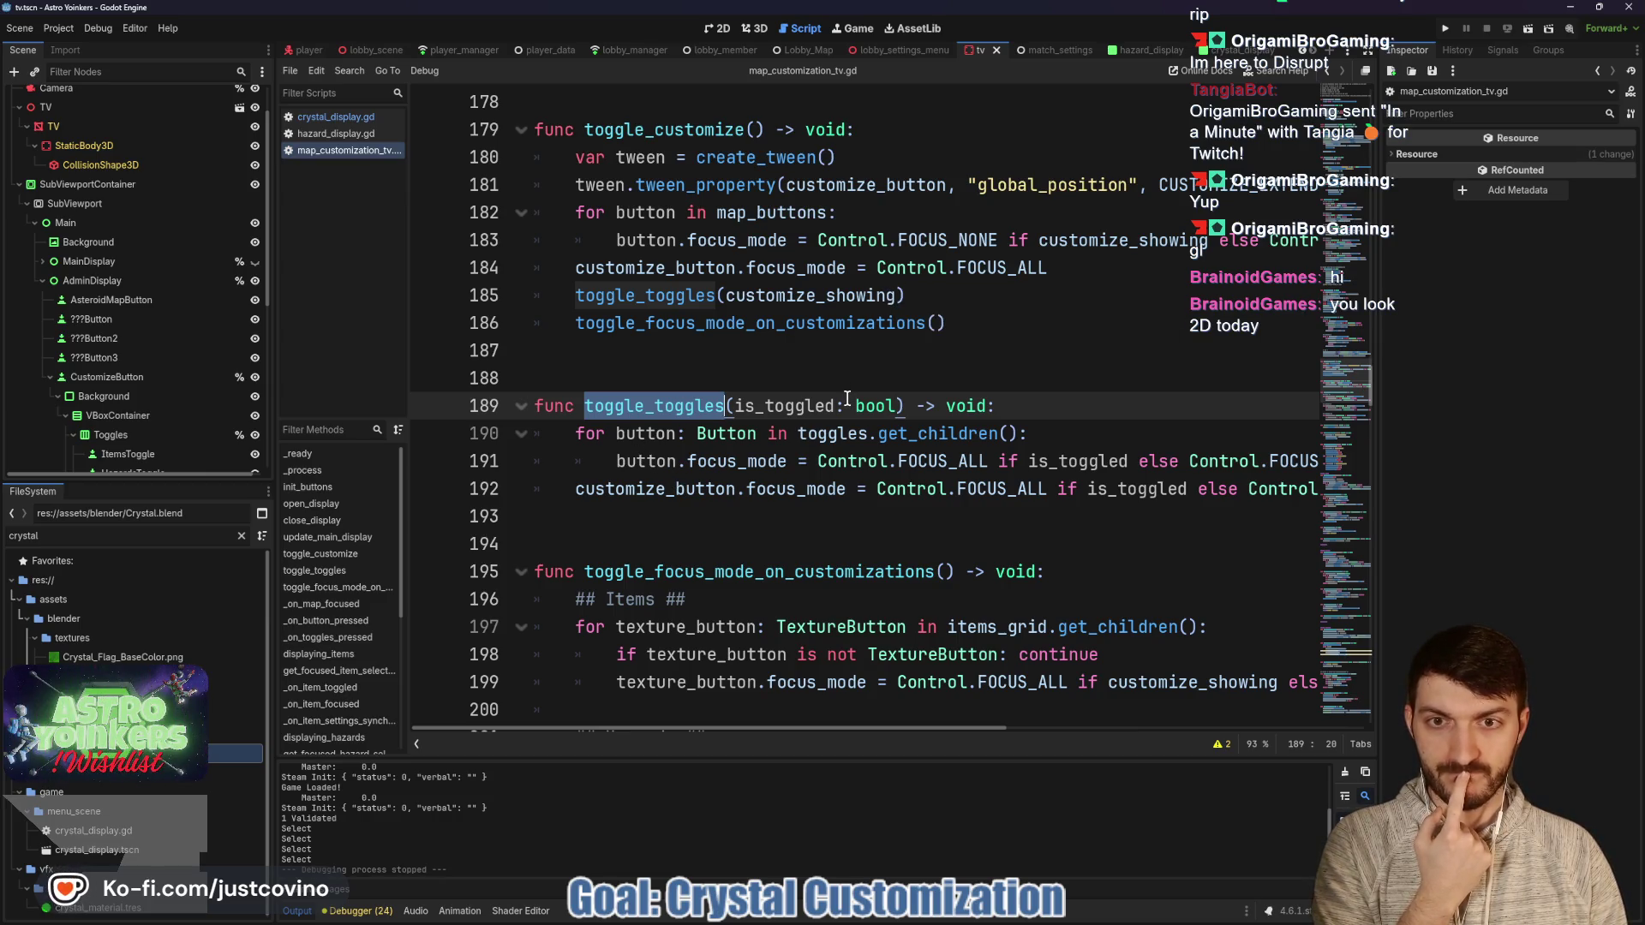
{"action": "left_click_drag", "start_coordinate": [576, 489], "coordinate": [1330, 498]}
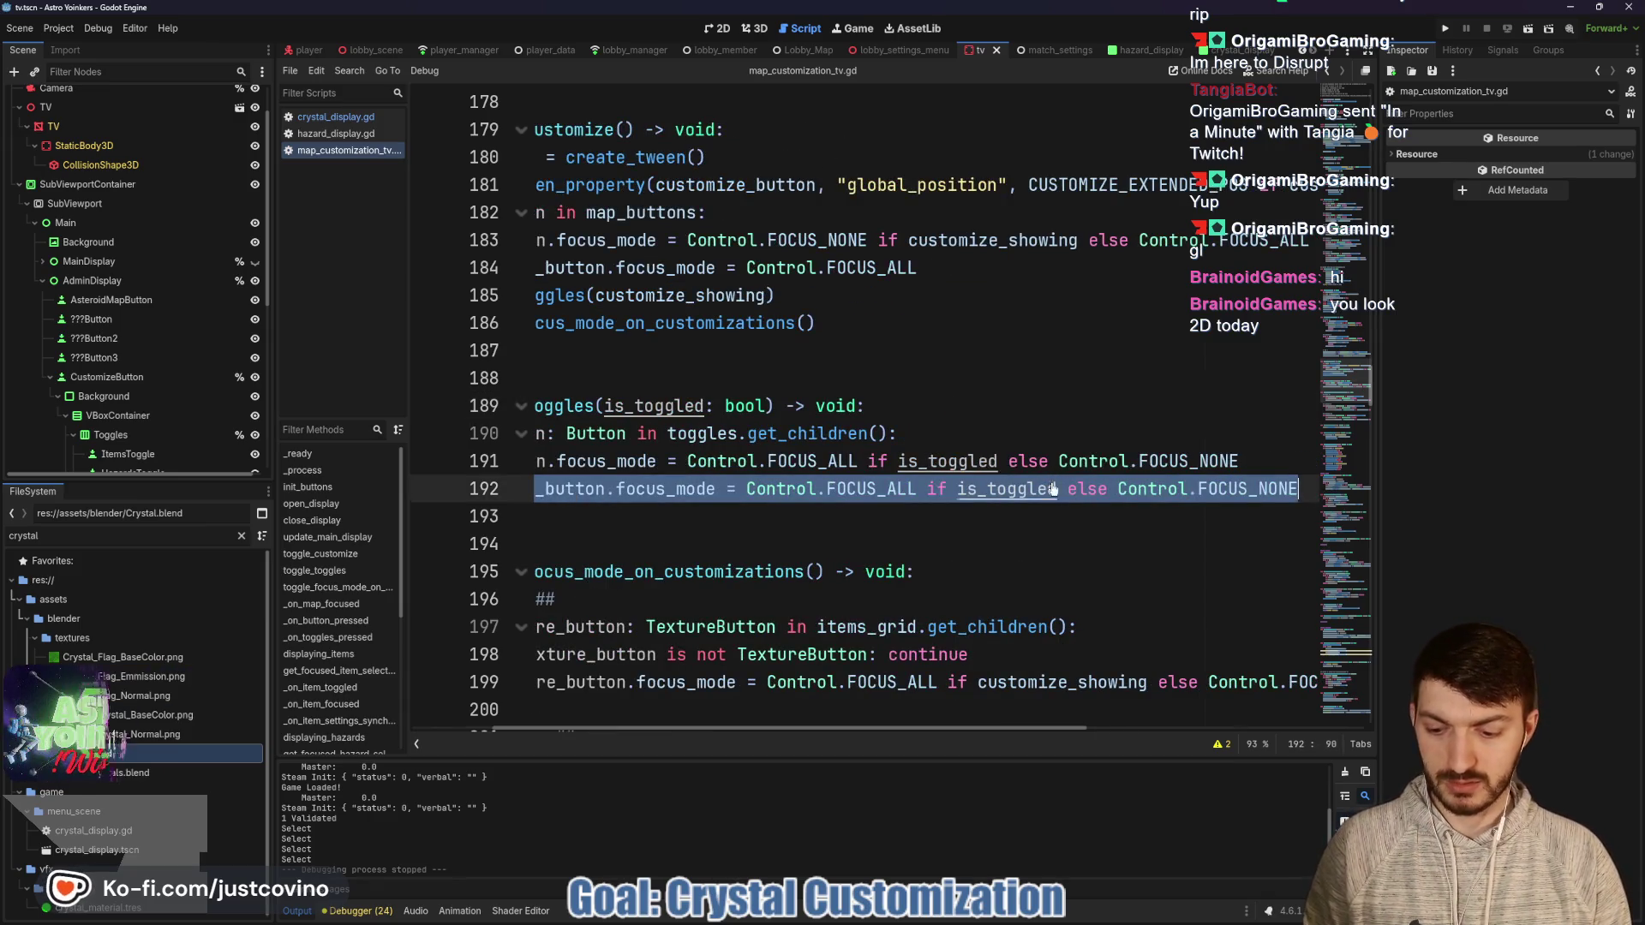
{"action": "key", "text": "BackSpace"}
{"action": "key", "text": "BackSpace"}
{"action": "key", "text": "BackSpace"}
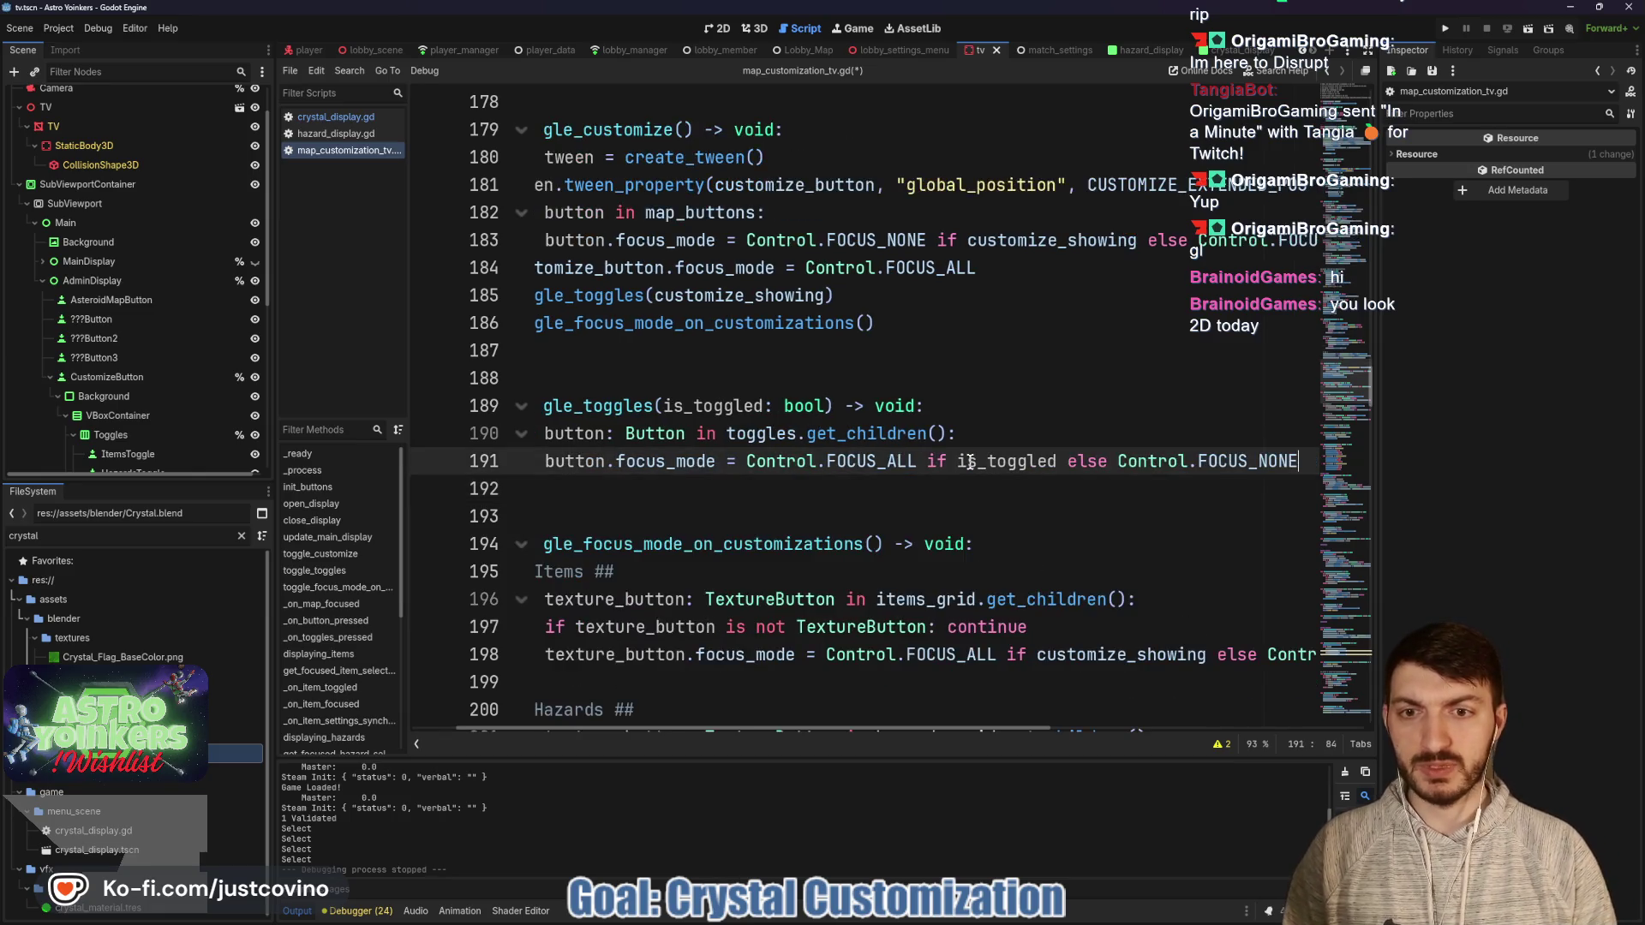
{"action": "scroll", "coordinate": [969, 455], "scroll_direction": "left", "scroll_amount": 2}
{"action": "left_click", "coordinate": [665, 357]}
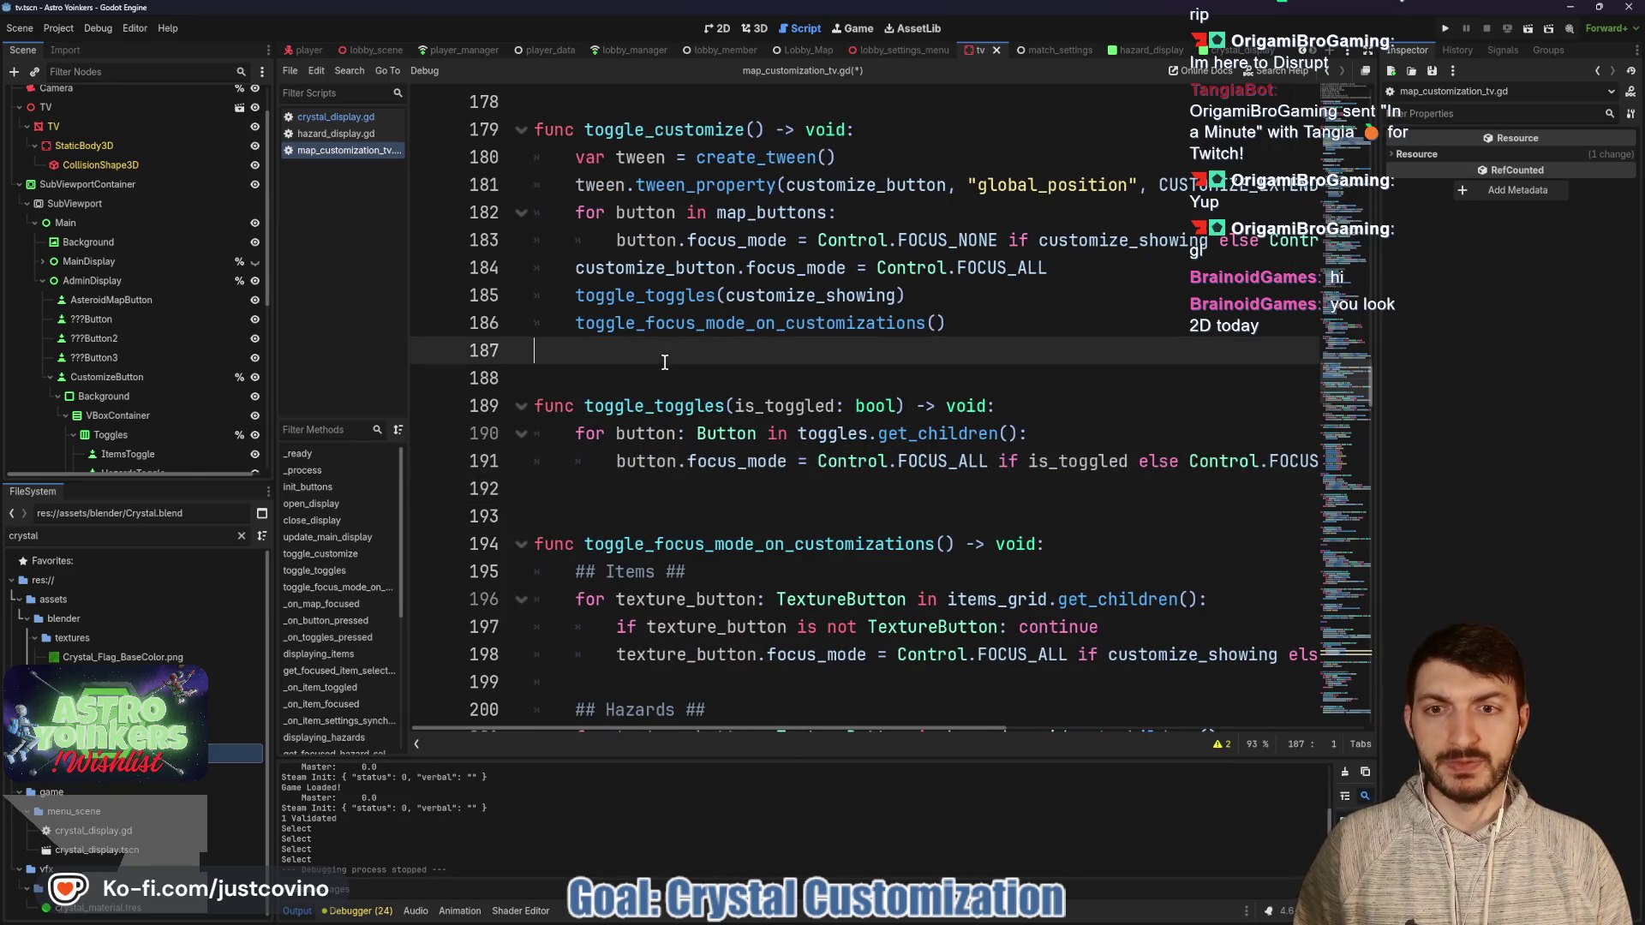
{"action": "left_click", "coordinate": [999, 302]}
{"action": "key", "text": "ctrl+s"}
{"action": "left_click", "coordinate": [652, 404]}
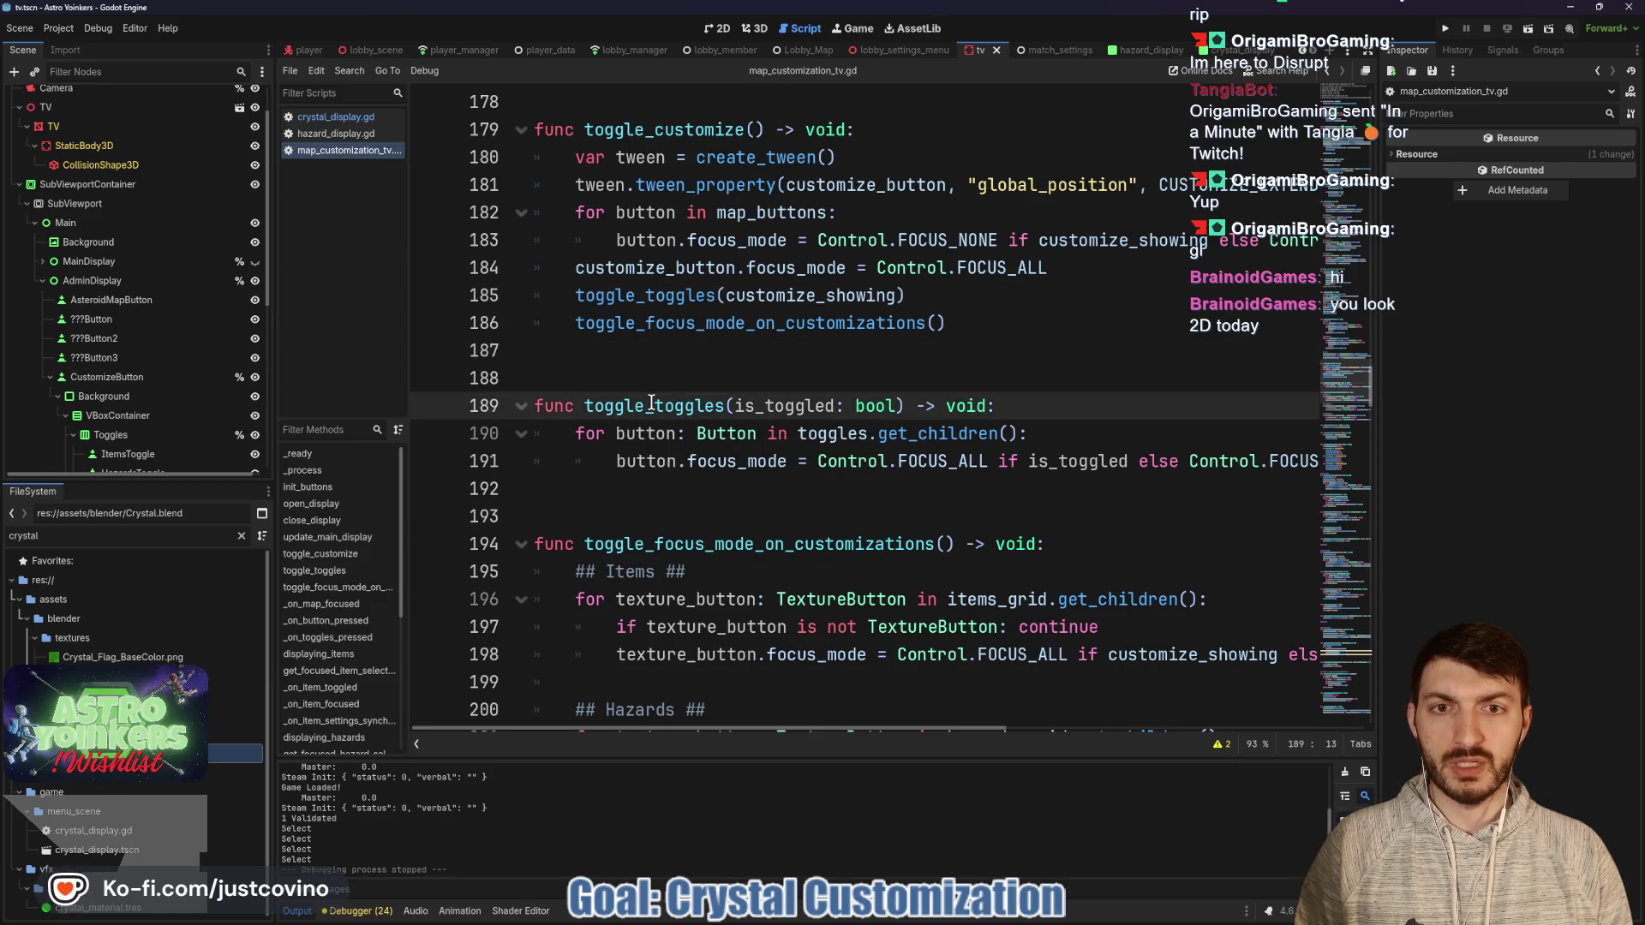
{"action": "left_click", "coordinate": [688, 488]}
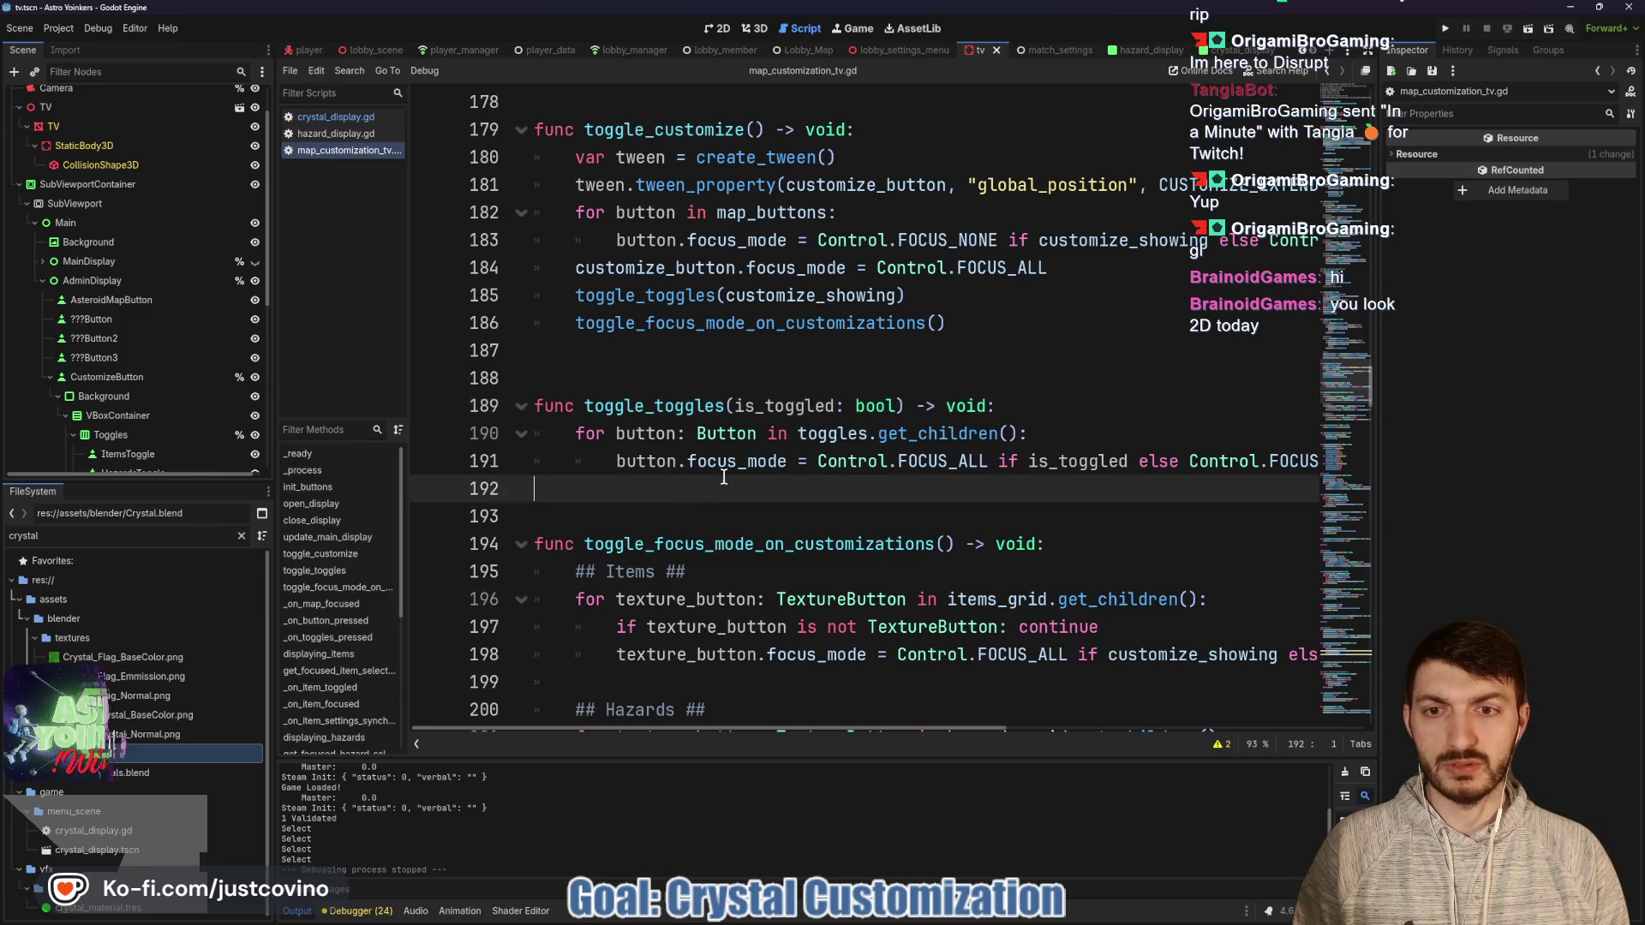
{"action": "key", "text": "Tab"}
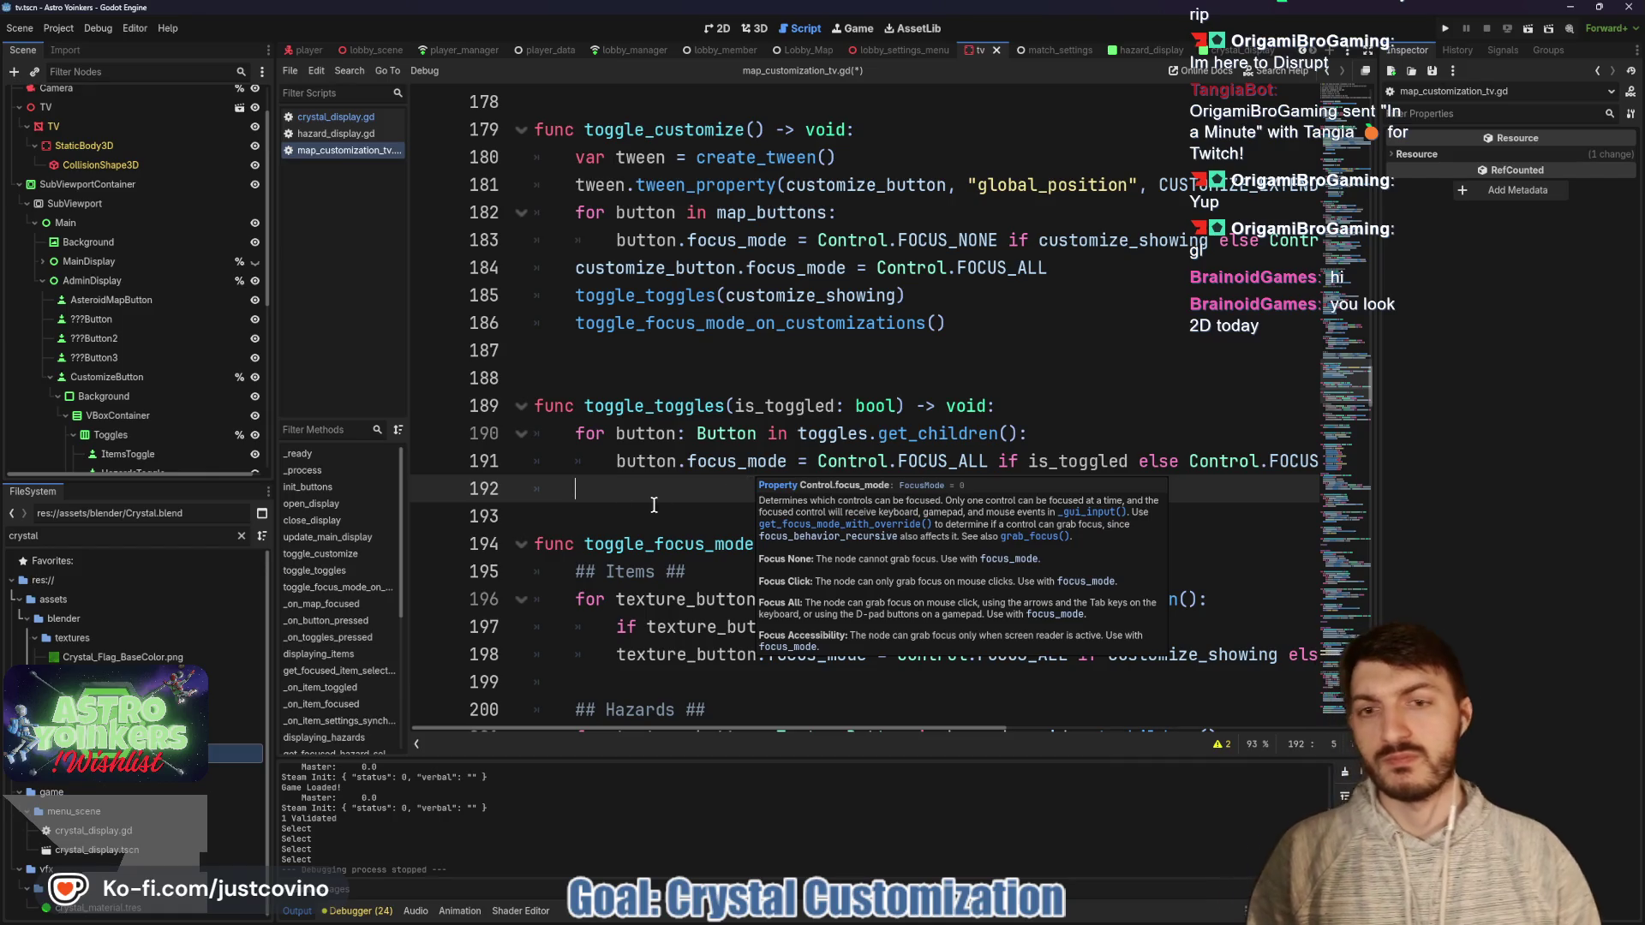
Search the script for toggle_toggles and step through to its last match.
{"action": "double_click", "coordinate": [653, 406]}
{"action": "key", "text": "ctrl+f"}
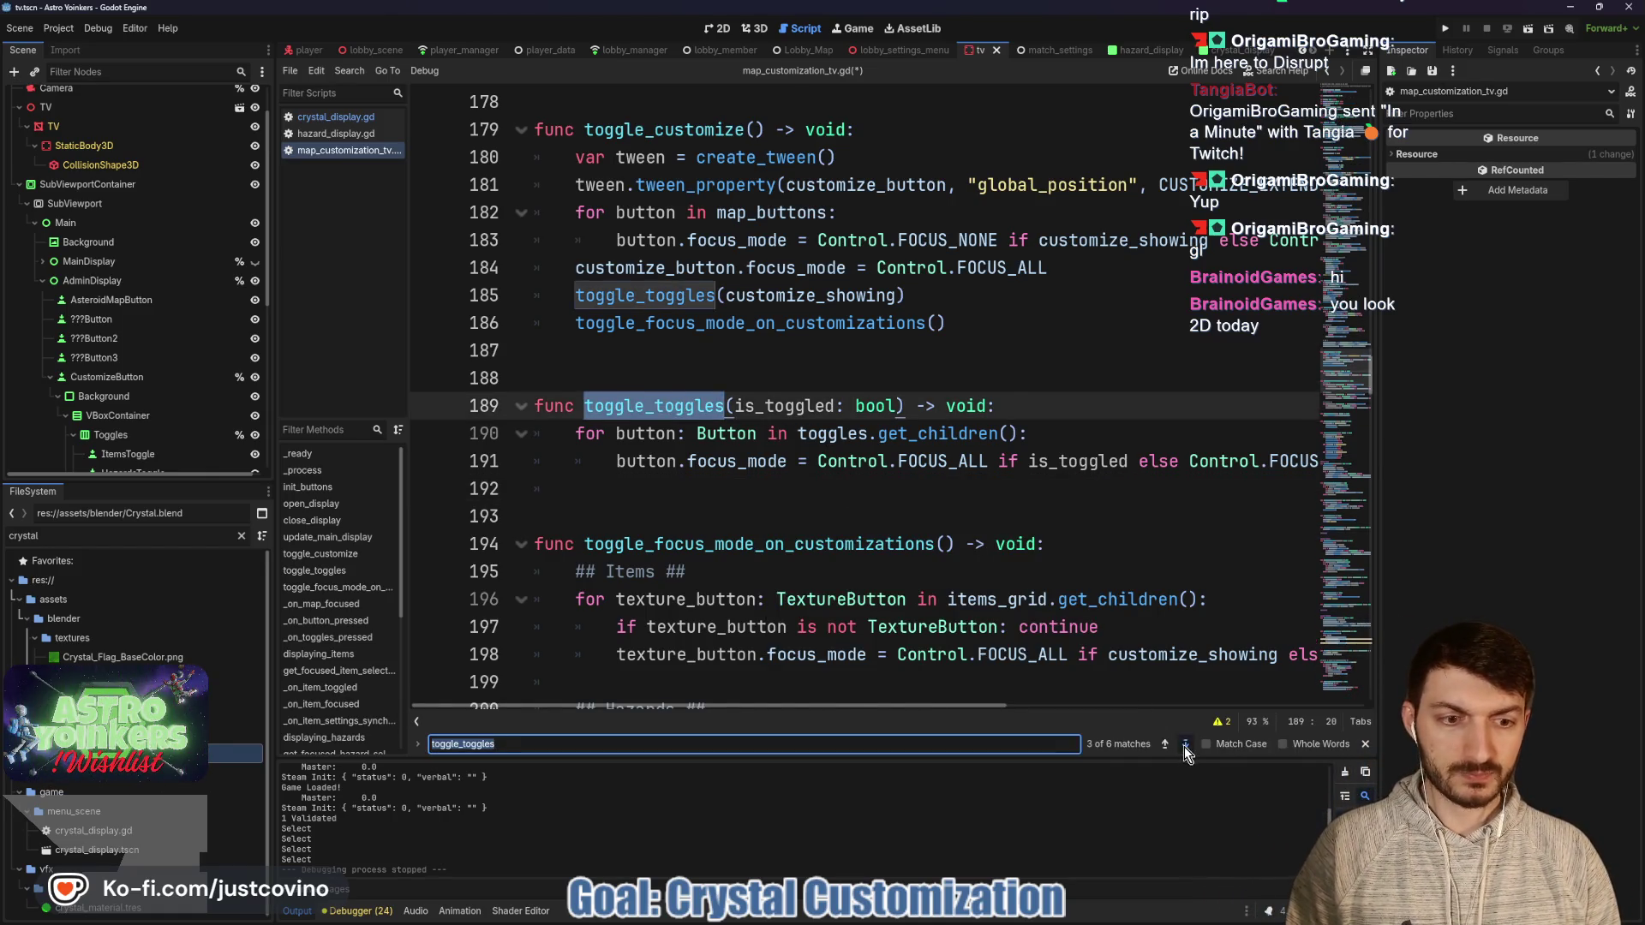
{"action": "left_click", "coordinate": [1185, 744]}
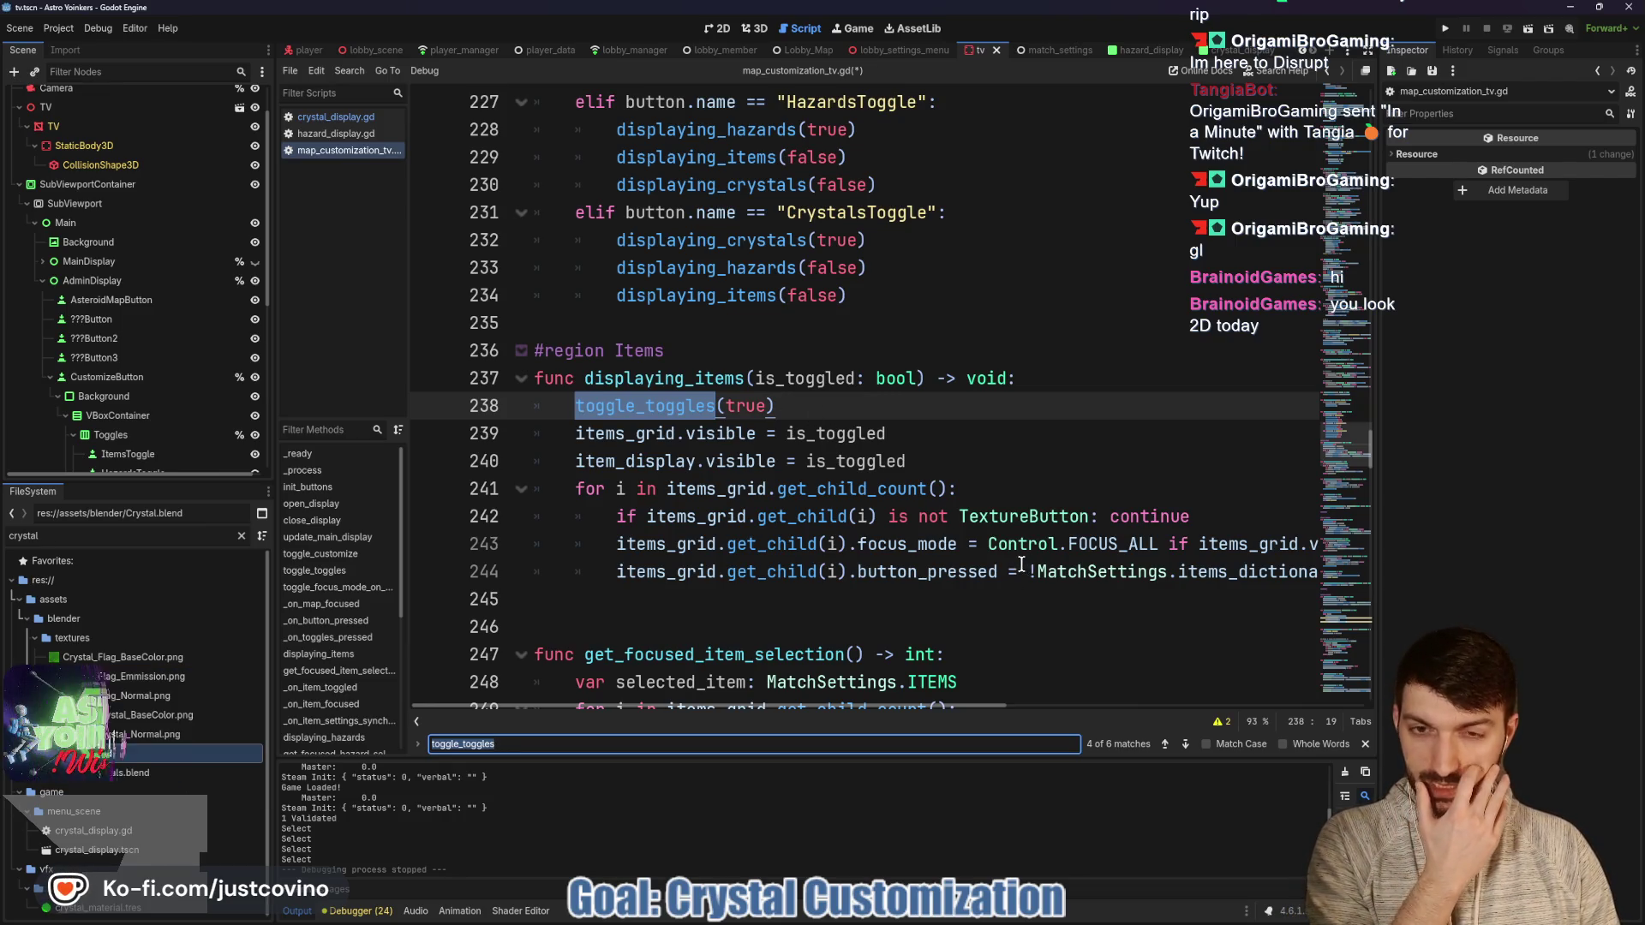
{"action": "scroll", "coordinate": [969, 551], "scroll_direction": "up", "scroll_amount": 3}
{"action": "scroll", "coordinate": [1103, 681], "scroll_direction": "down", "scroll_amount": 4}
{"action": "left_click", "coordinate": [1184, 745]}
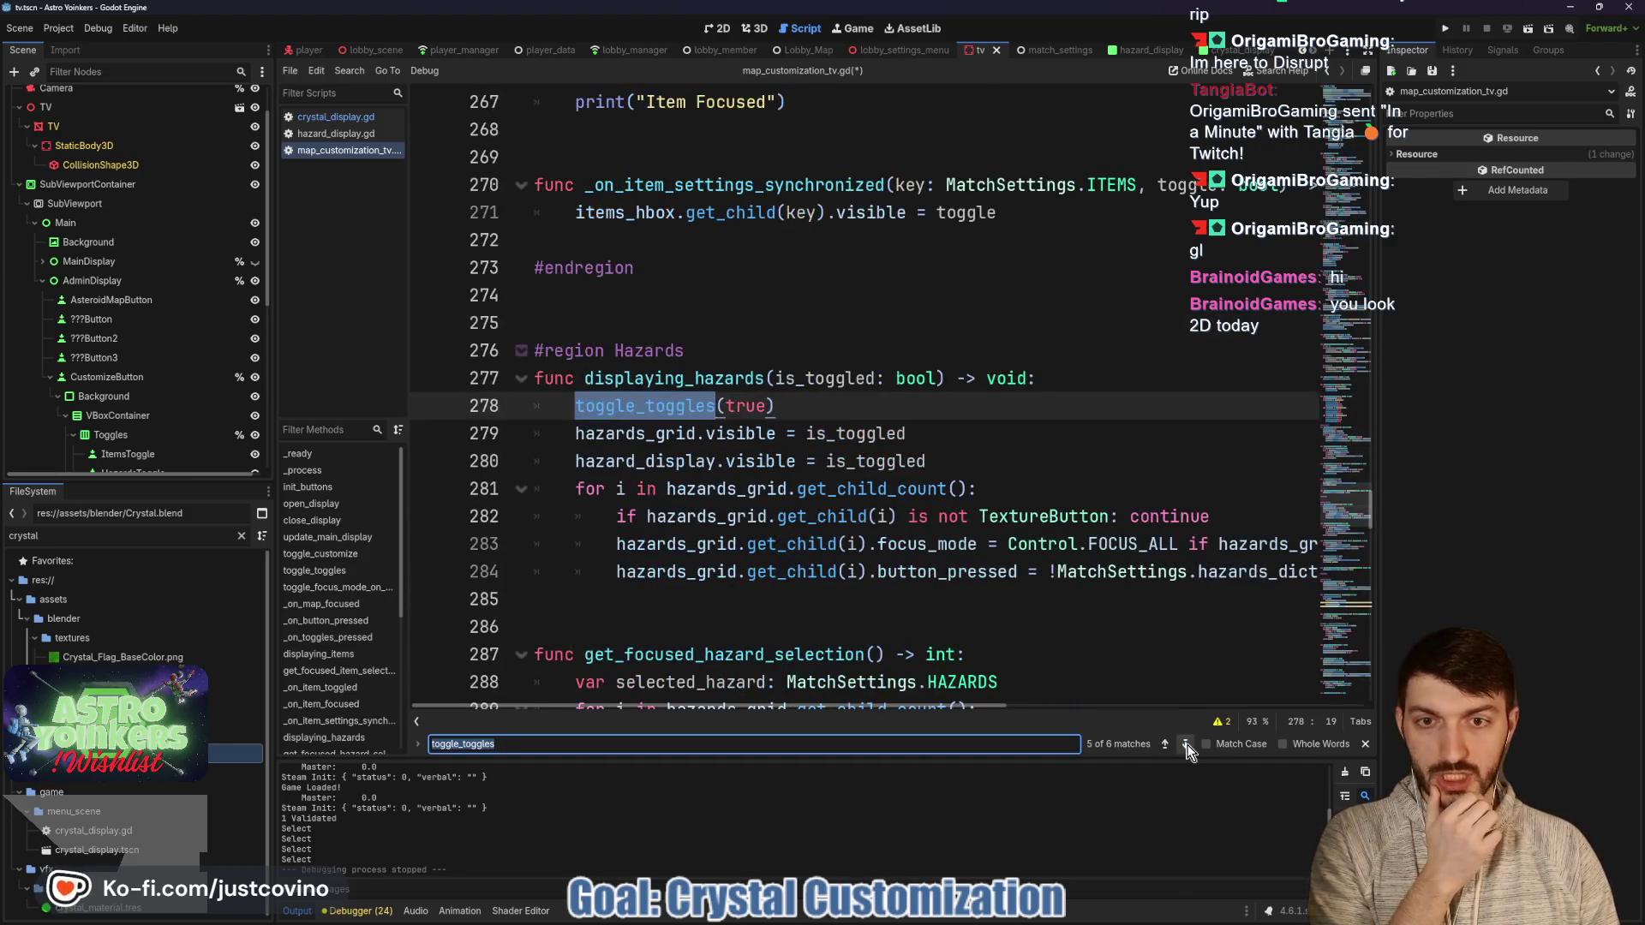
{"action": "left_click", "coordinate": [1185, 745]}
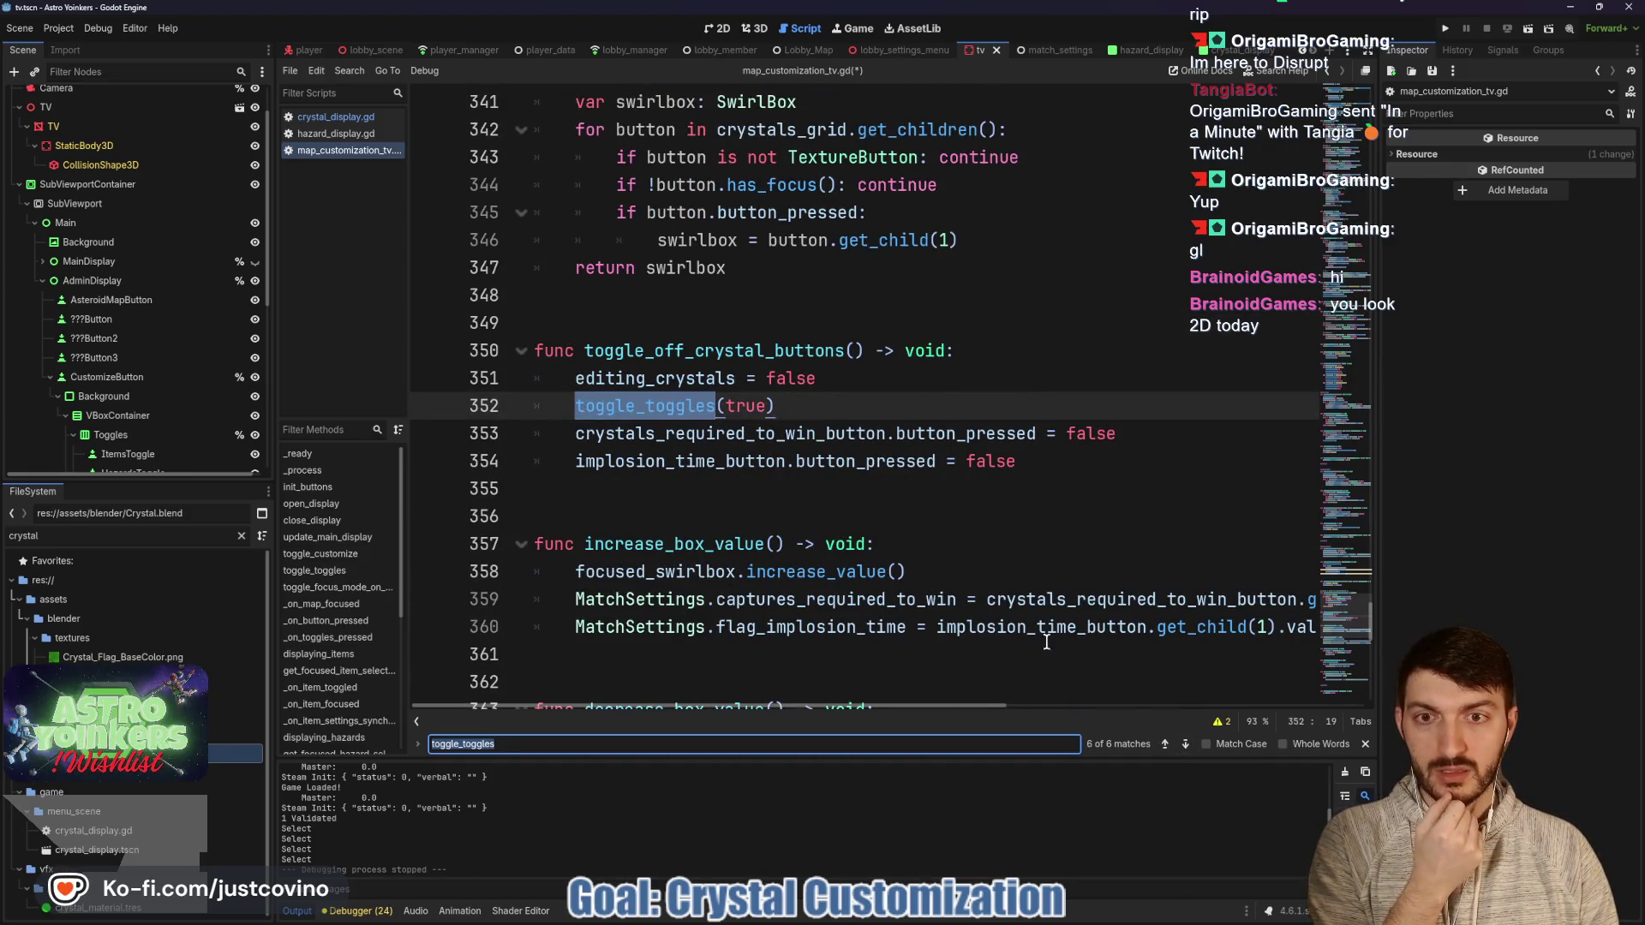
Add 'customize_button.focus_mode = Control.FOCUS_ALL' as line 355 in toggle_off_crystal_buttons.
{"action": "left_click", "coordinate": [1053, 466]}
{"action": "key", "text": "Return"}
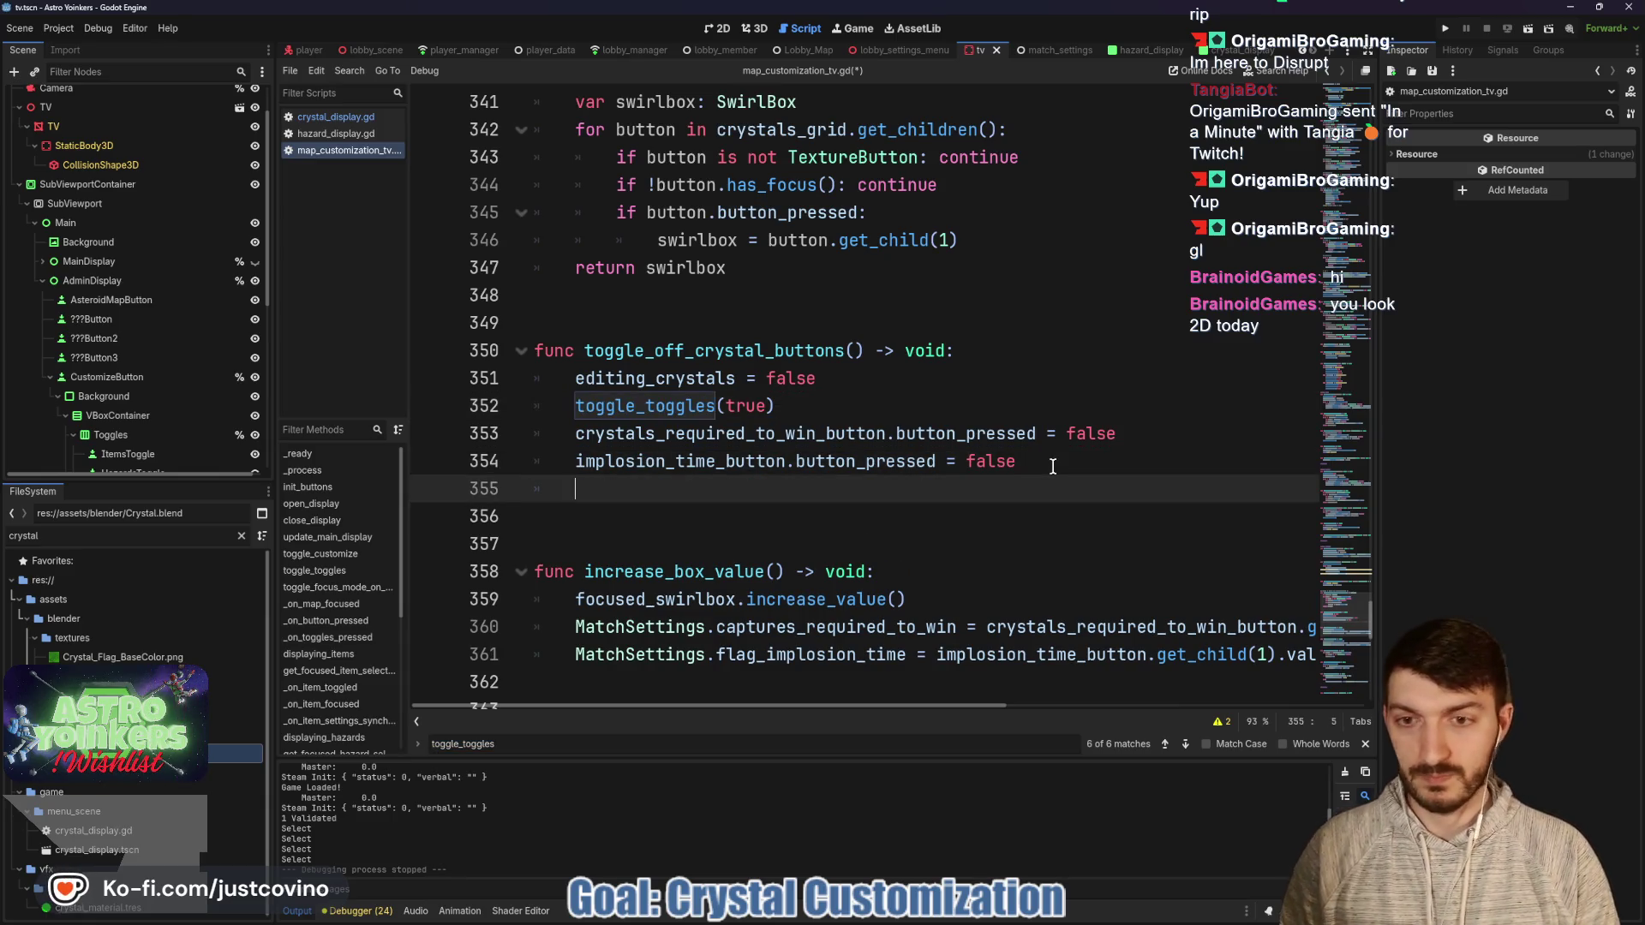
{"action": "key", "text": "ctrl+v"}
{"action": "left_click_drag", "start_coordinate": [926, 489], "coordinate": [1318, 490]}
{"action": "key", "text": "BackSpace"}
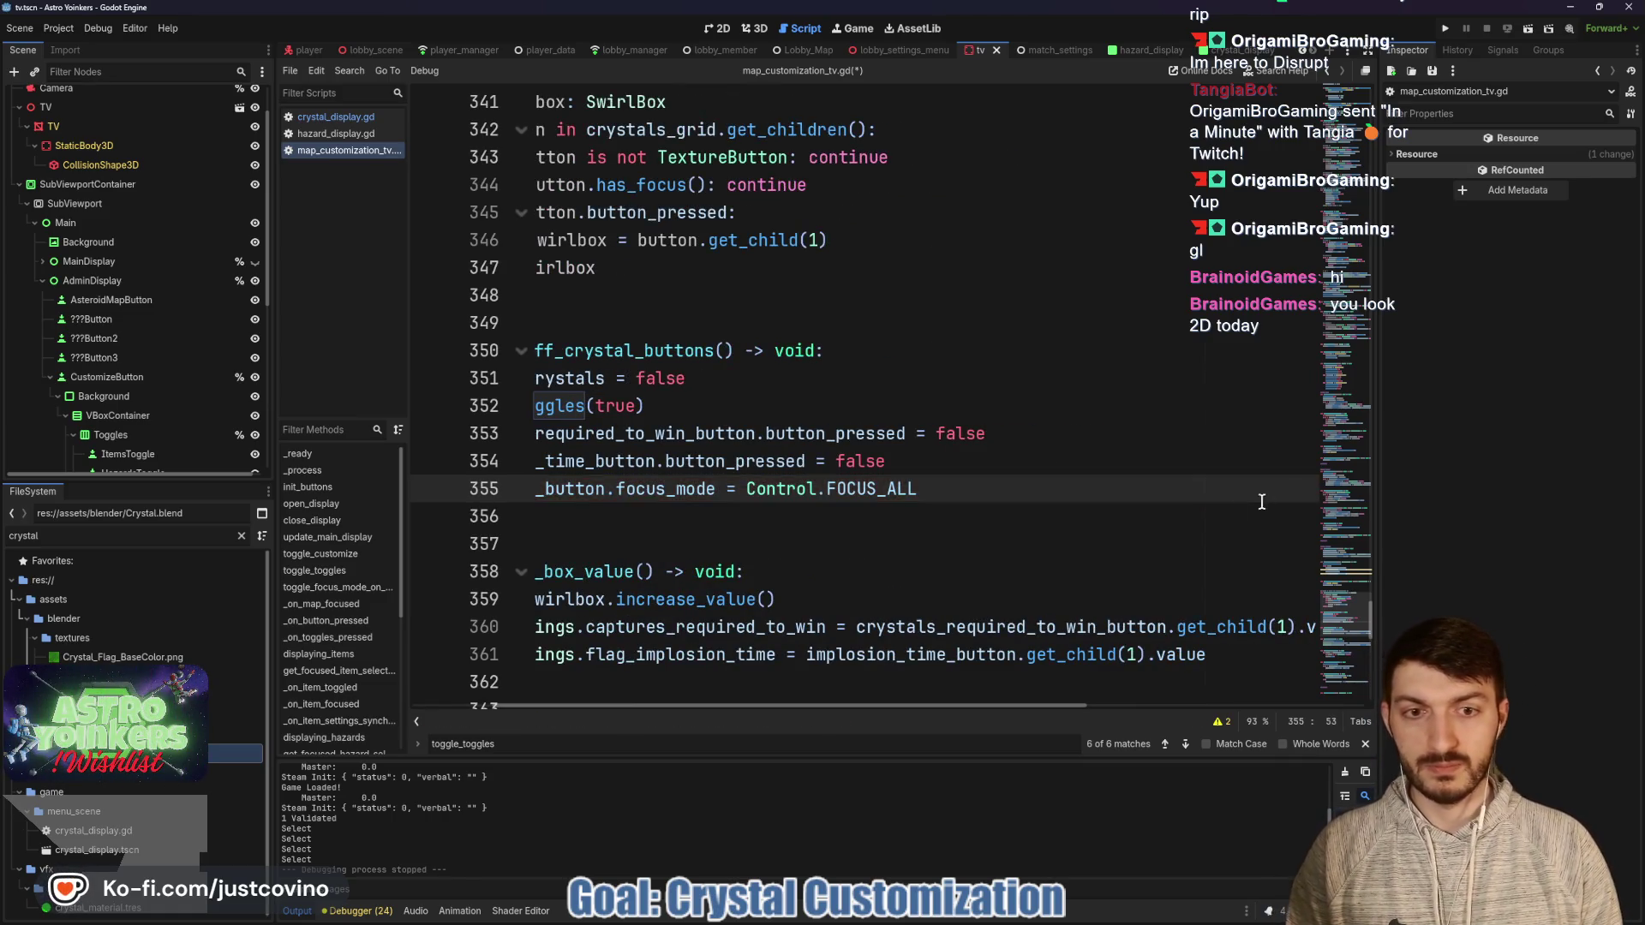
{"action": "scroll", "coordinate": [1095, 537], "scroll_direction": "left", "scroll_amount": 2}
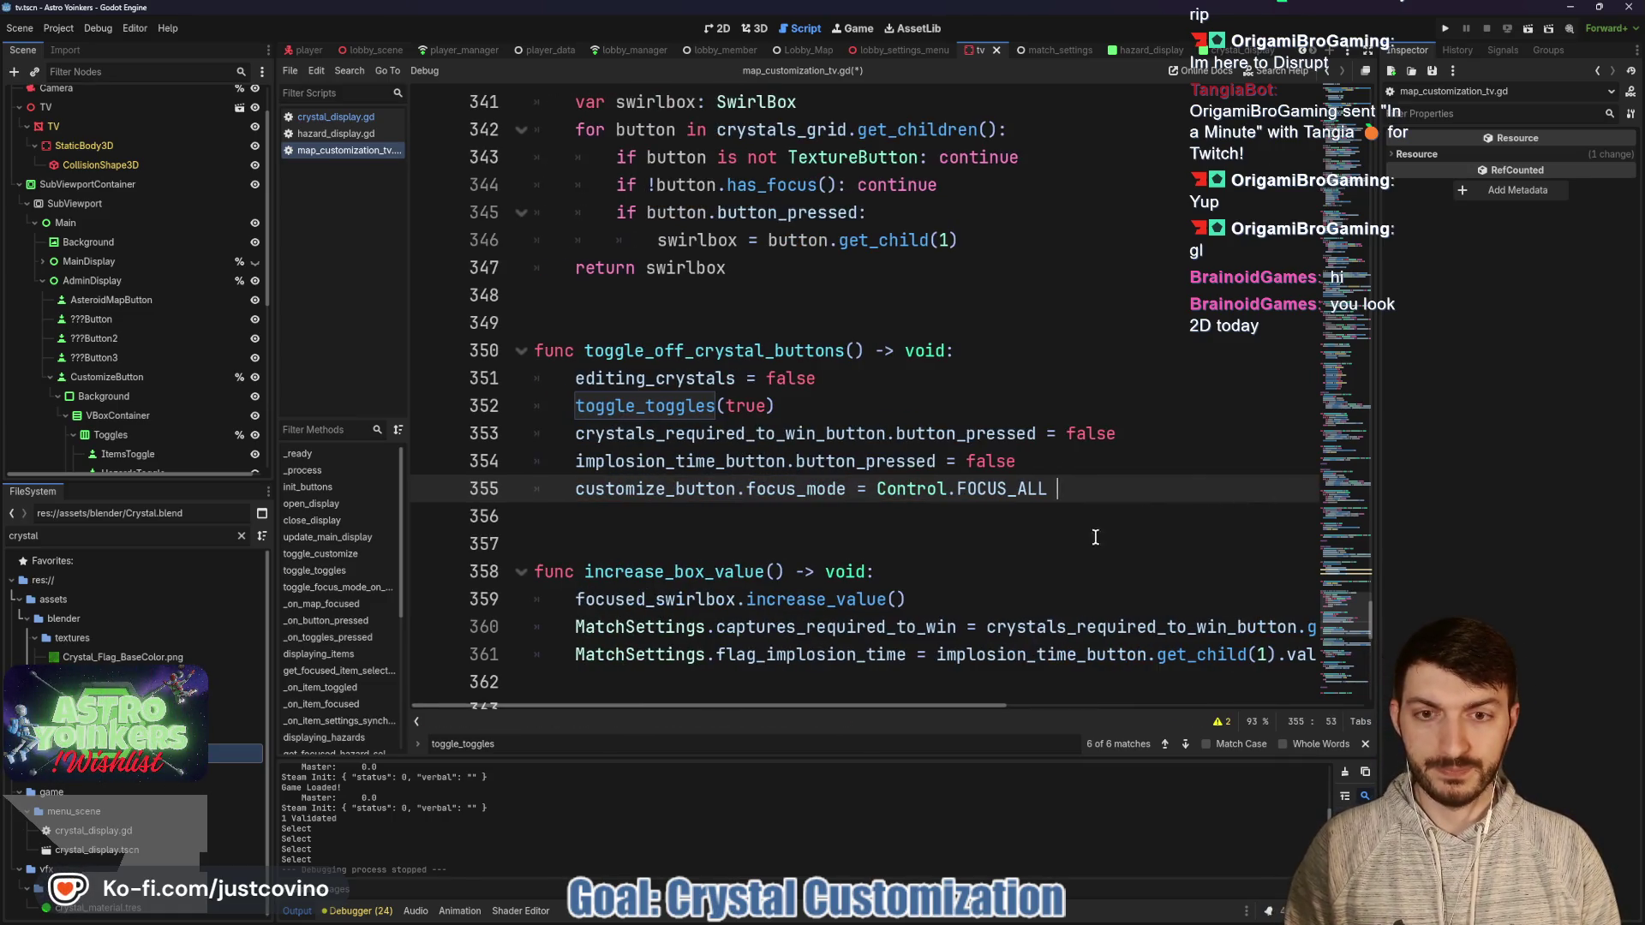
{"action": "left_click", "coordinate": [1184, 745]}
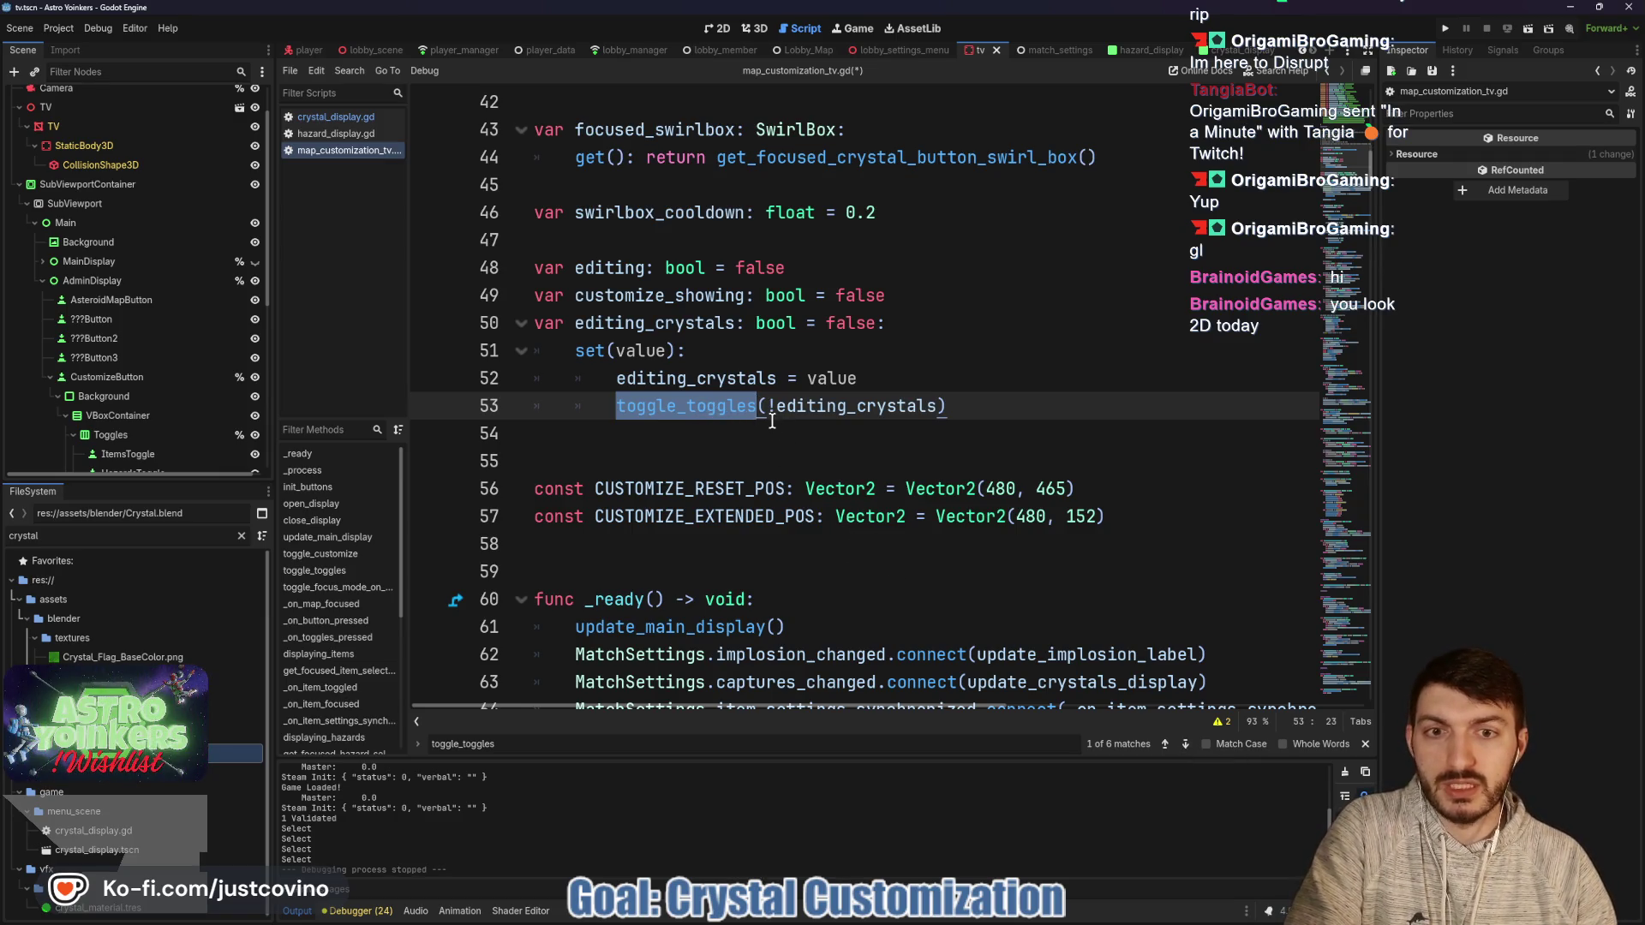
{"action": "mouse_move", "coordinate": [777, 408]}
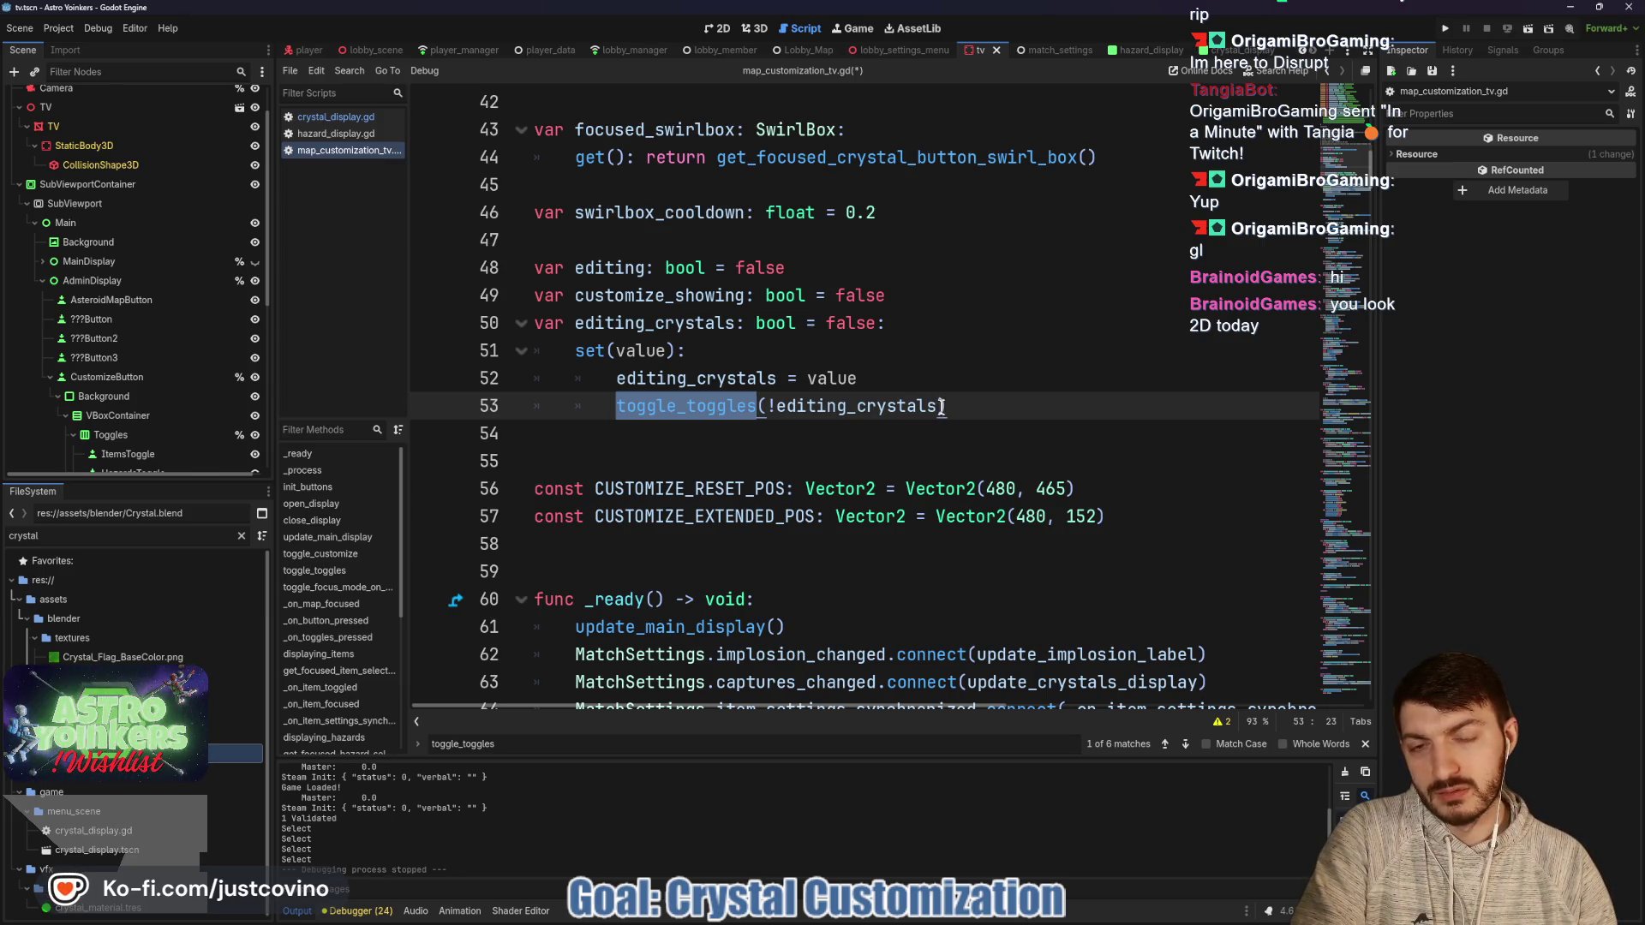
{"action": "scroll", "coordinate": [670, 430], "scroll_direction": "down", "scroll_amount": 2}
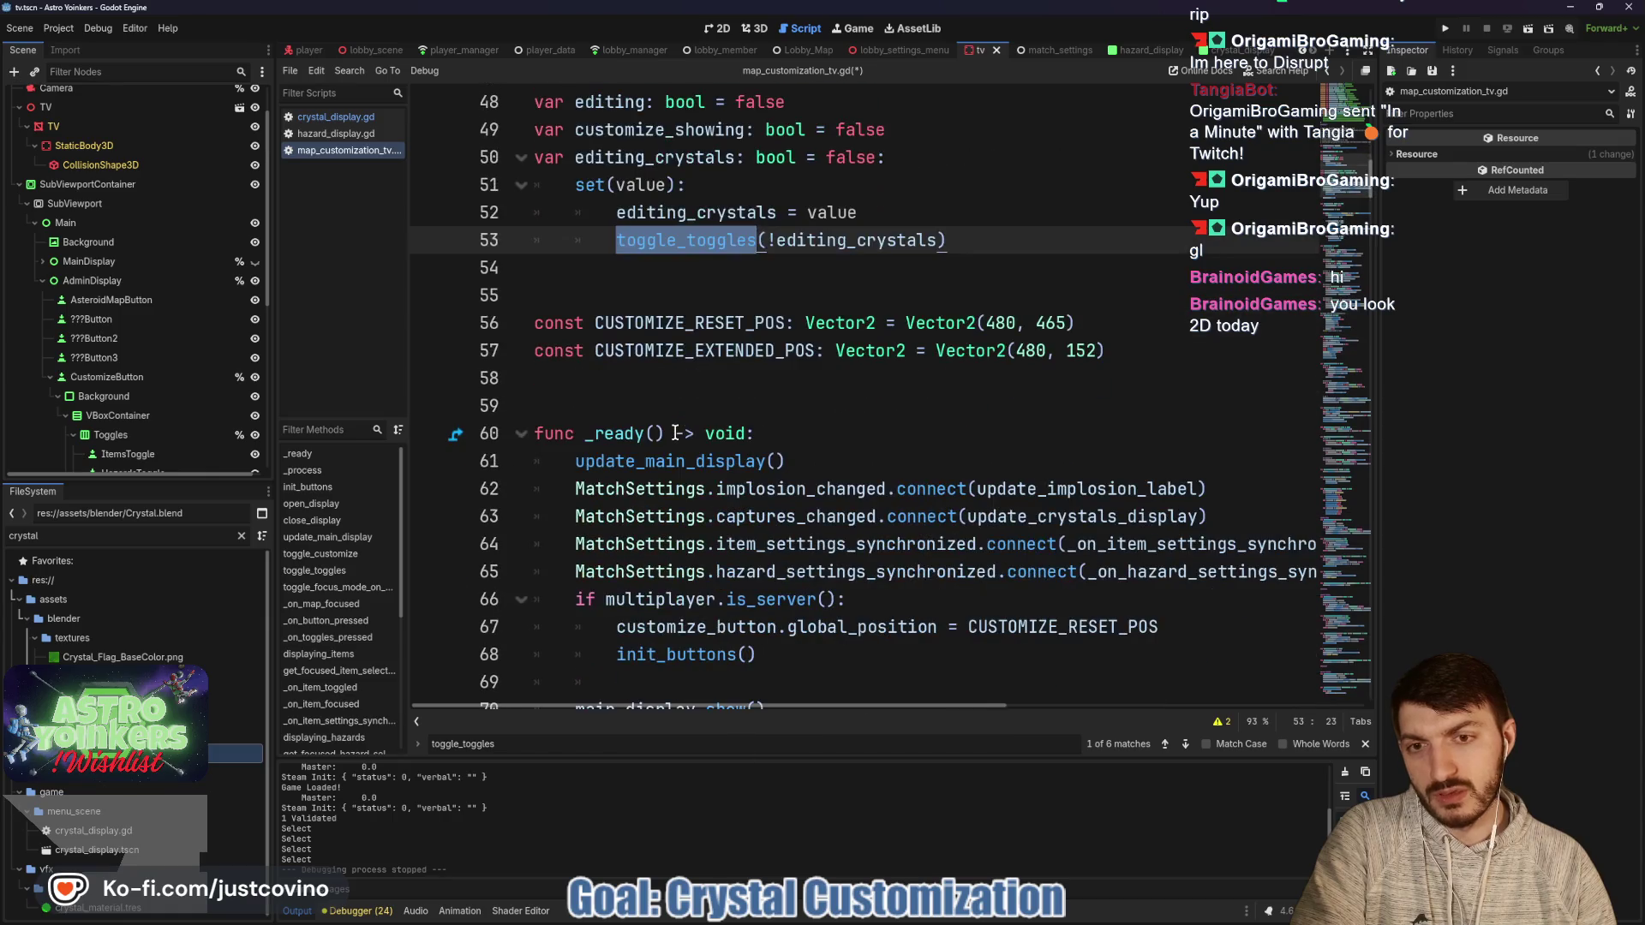
{"action": "scroll", "coordinate": [891, 449], "scroll_direction": "down", "scroll_amount": 7}
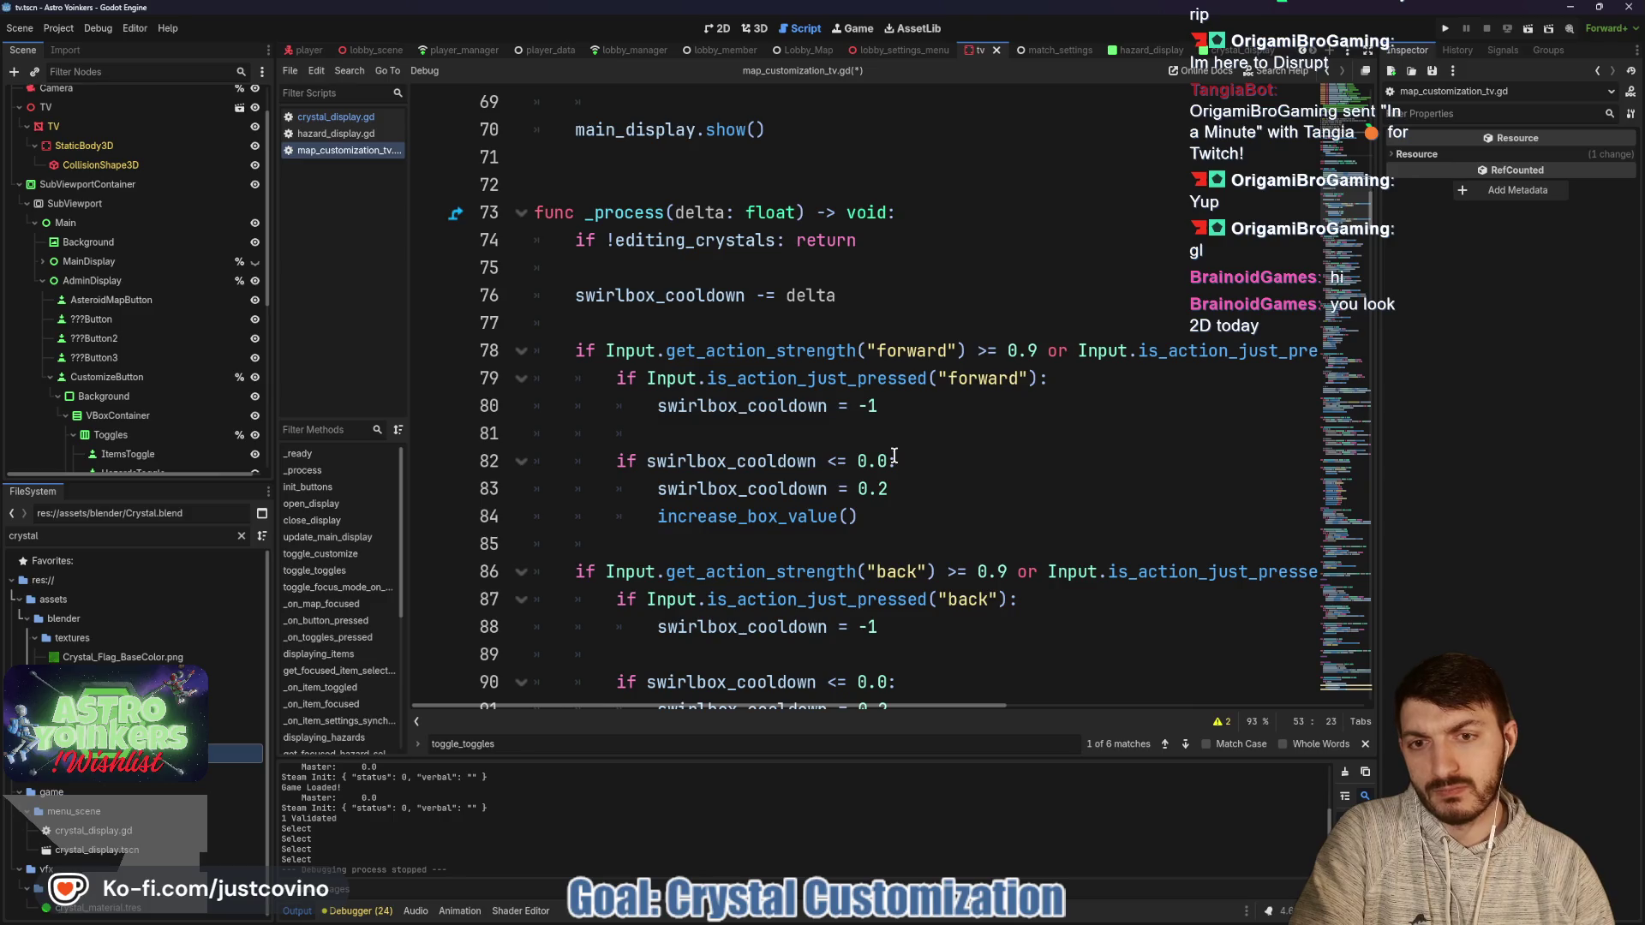
{"action": "scroll", "coordinate": [894, 456], "scroll_direction": "up", "scroll_amount": 9}
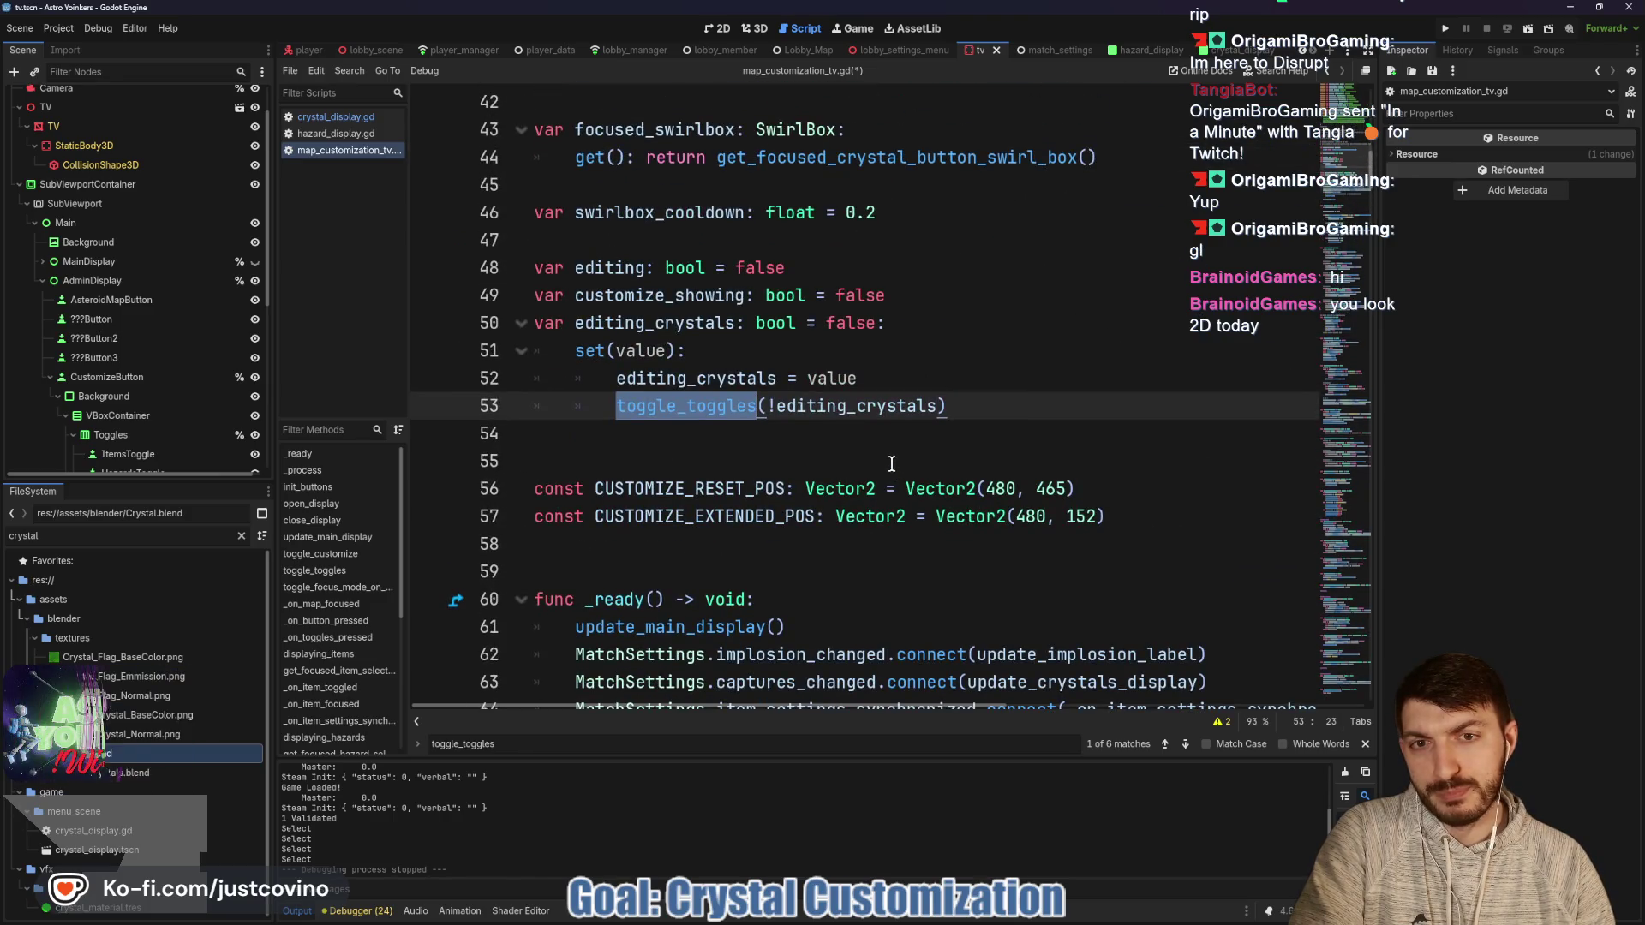
{"action": "scroll", "coordinate": [891, 464], "scroll_direction": "down", "scroll_amount": 13}
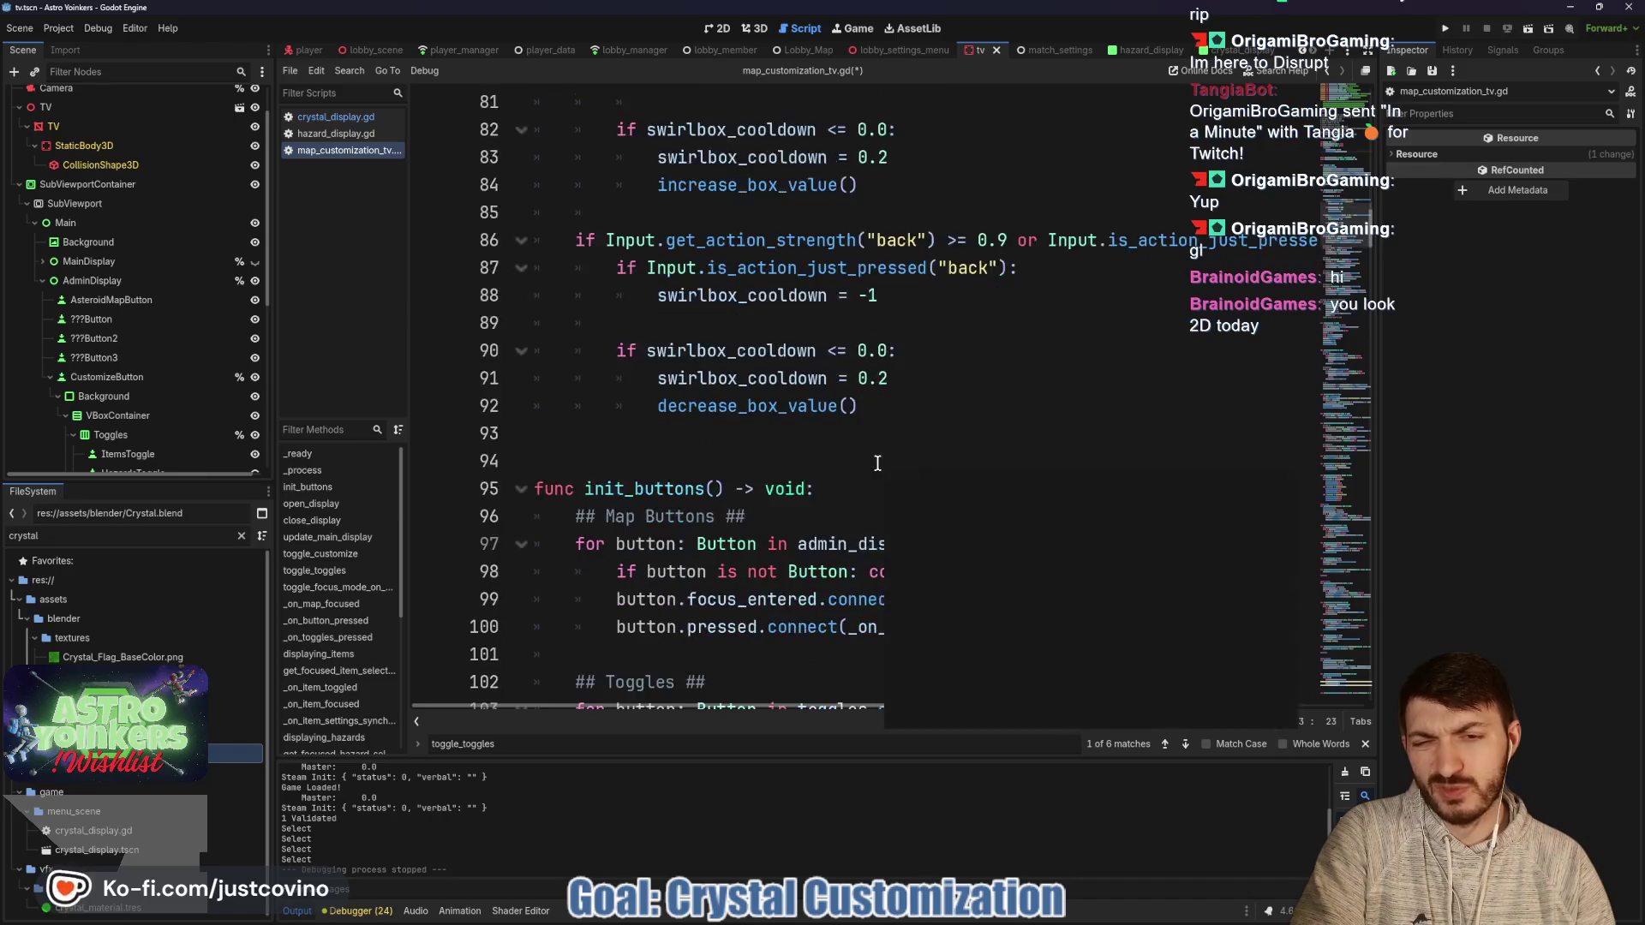
{"action": "scroll", "coordinate": [877, 463], "scroll_direction": "down", "scroll_amount": 2}
{"action": "scroll", "coordinate": [877, 463], "scroll_direction": "down", "scroll_amount": 2}
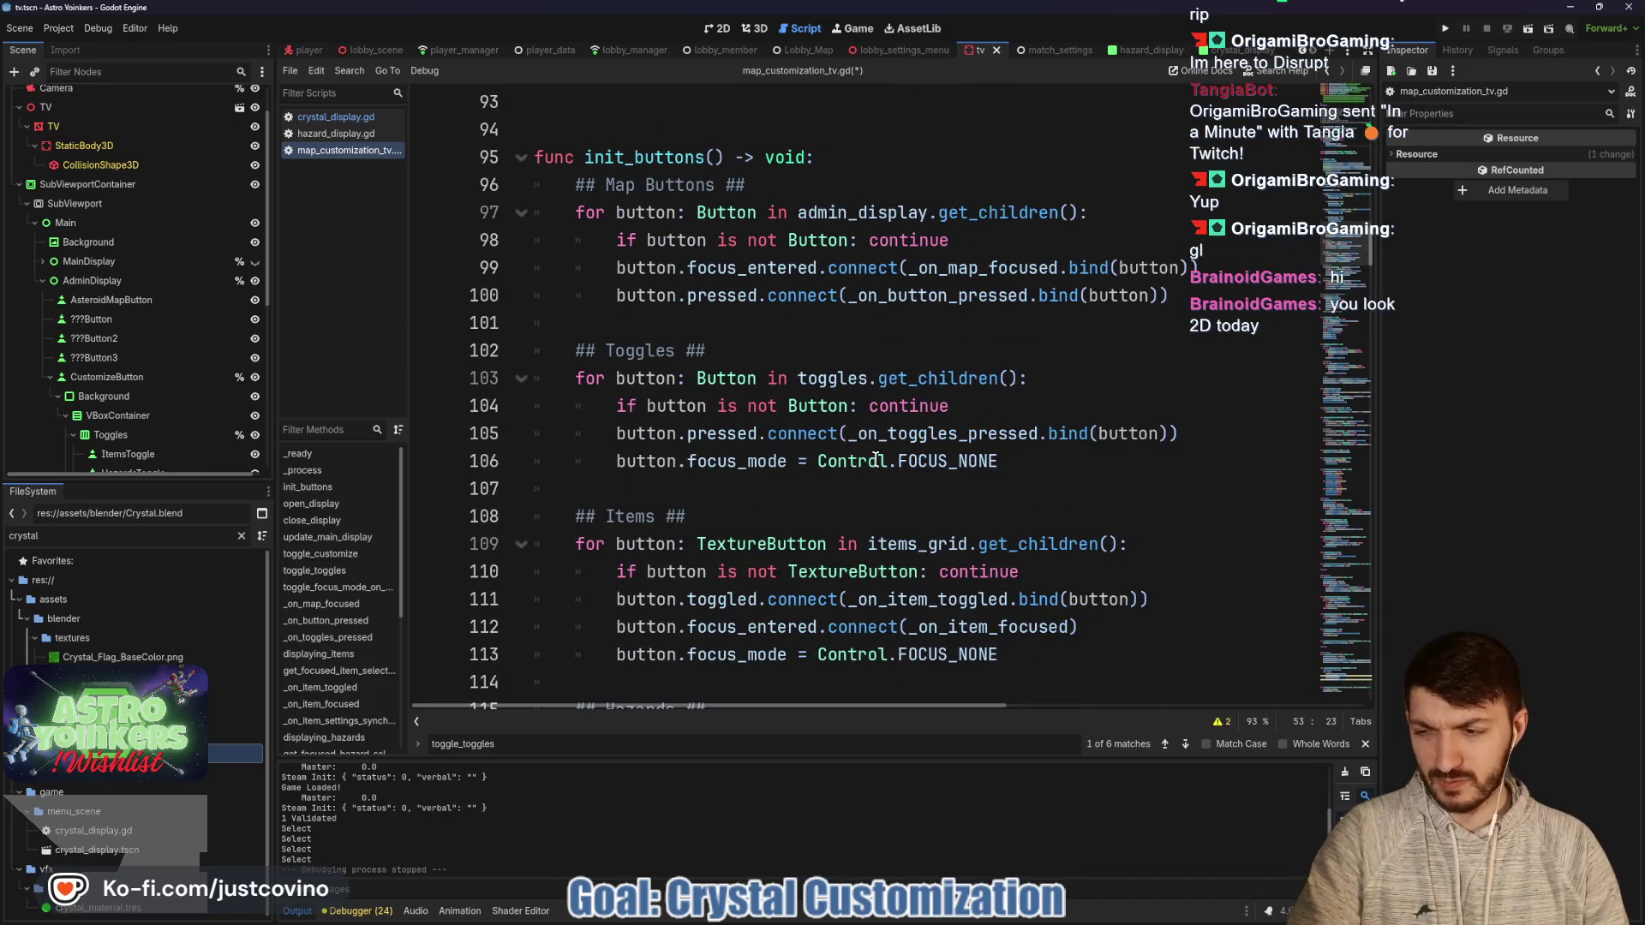
{"action": "mouse_move", "coordinate": [874, 456]}
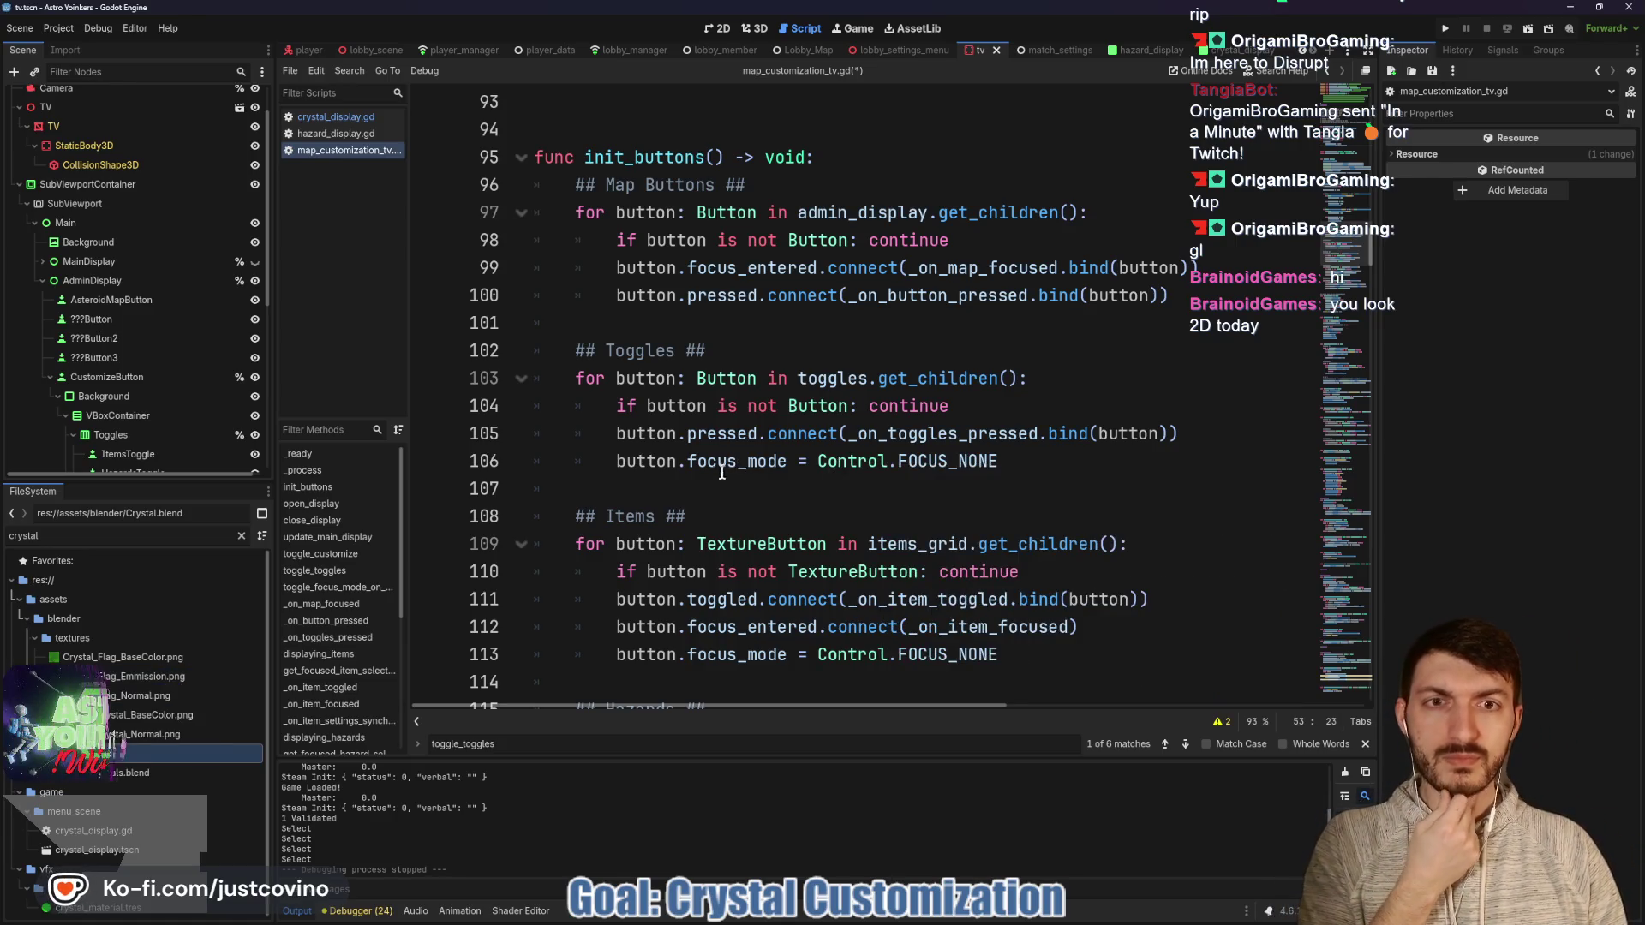
{"action": "scroll", "coordinate": [720, 480], "scroll_direction": "down", "scroll_amount": 5}
{"action": "scroll", "coordinate": [716, 453], "scroll_direction": "down", "scroll_amount": 18}
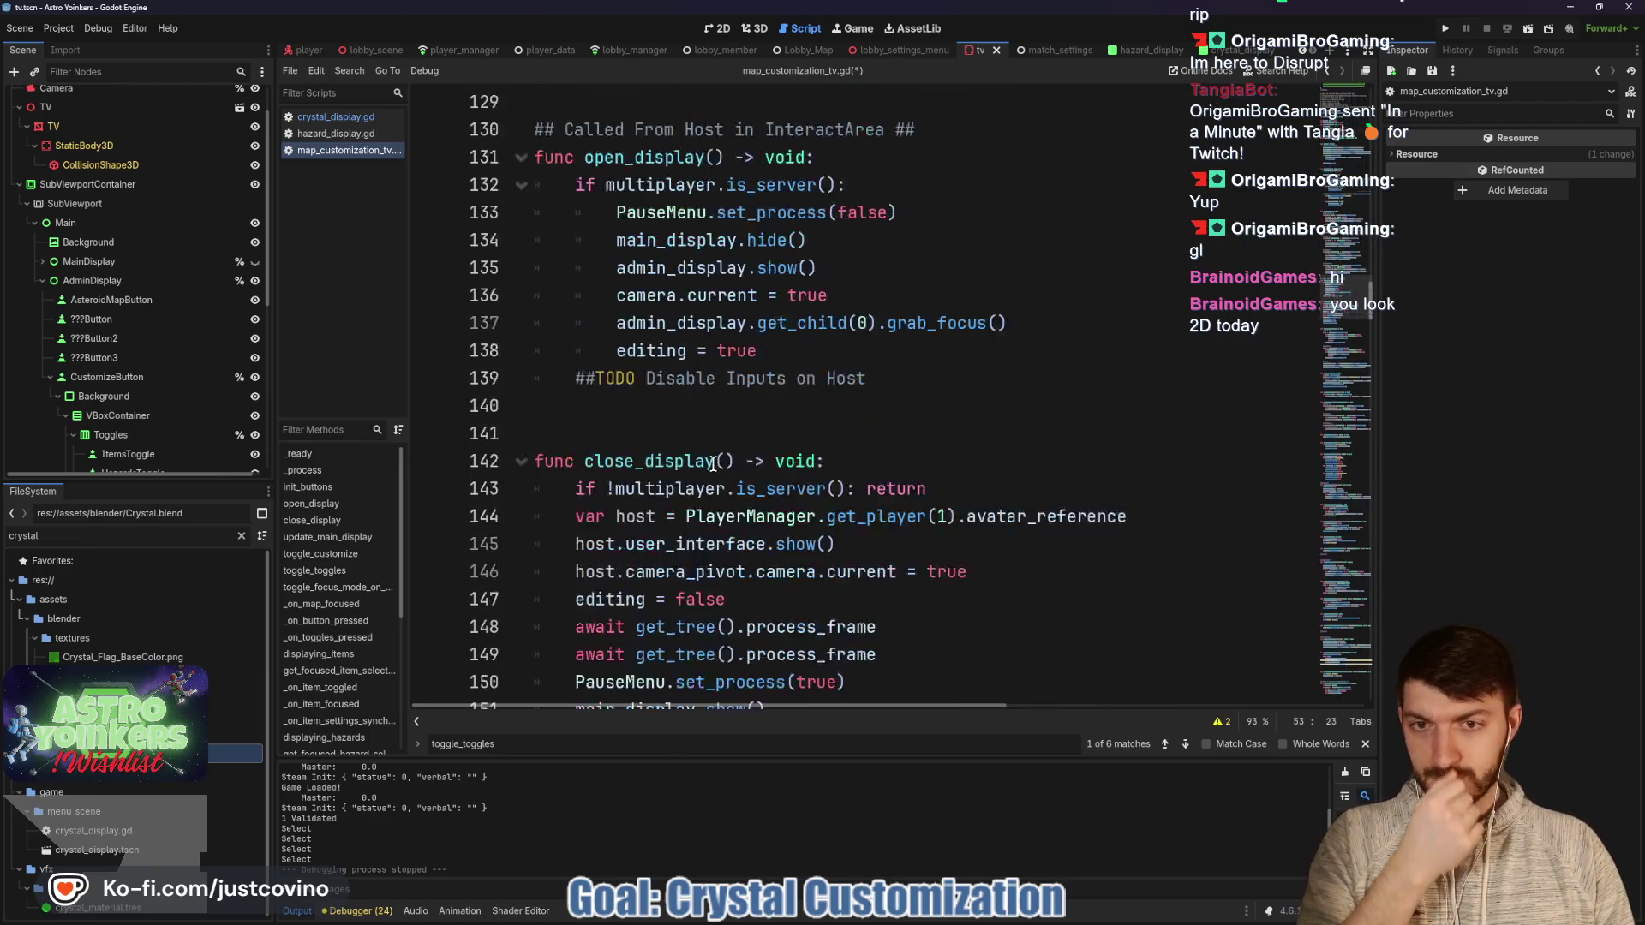
{"action": "scroll", "coordinate": [712, 463], "scroll_direction": "down", "scroll_amount": 8}
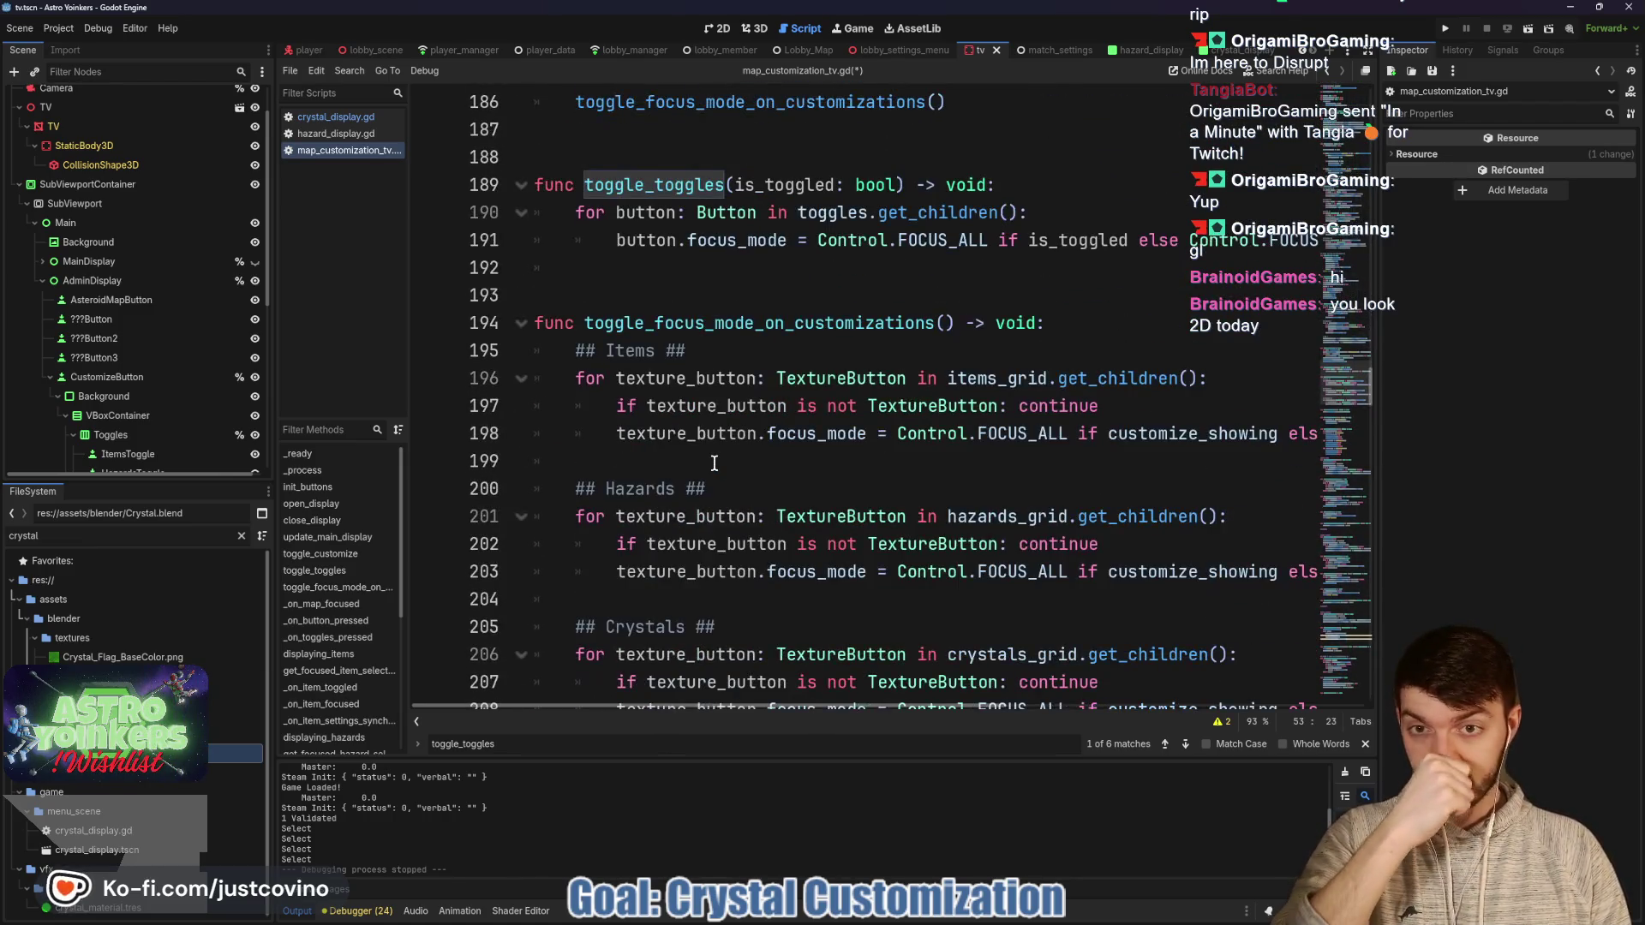
{"action": "scroll", "coordinate": [713, 463], "scroll_direction": "down", "scroll_amount": 20}
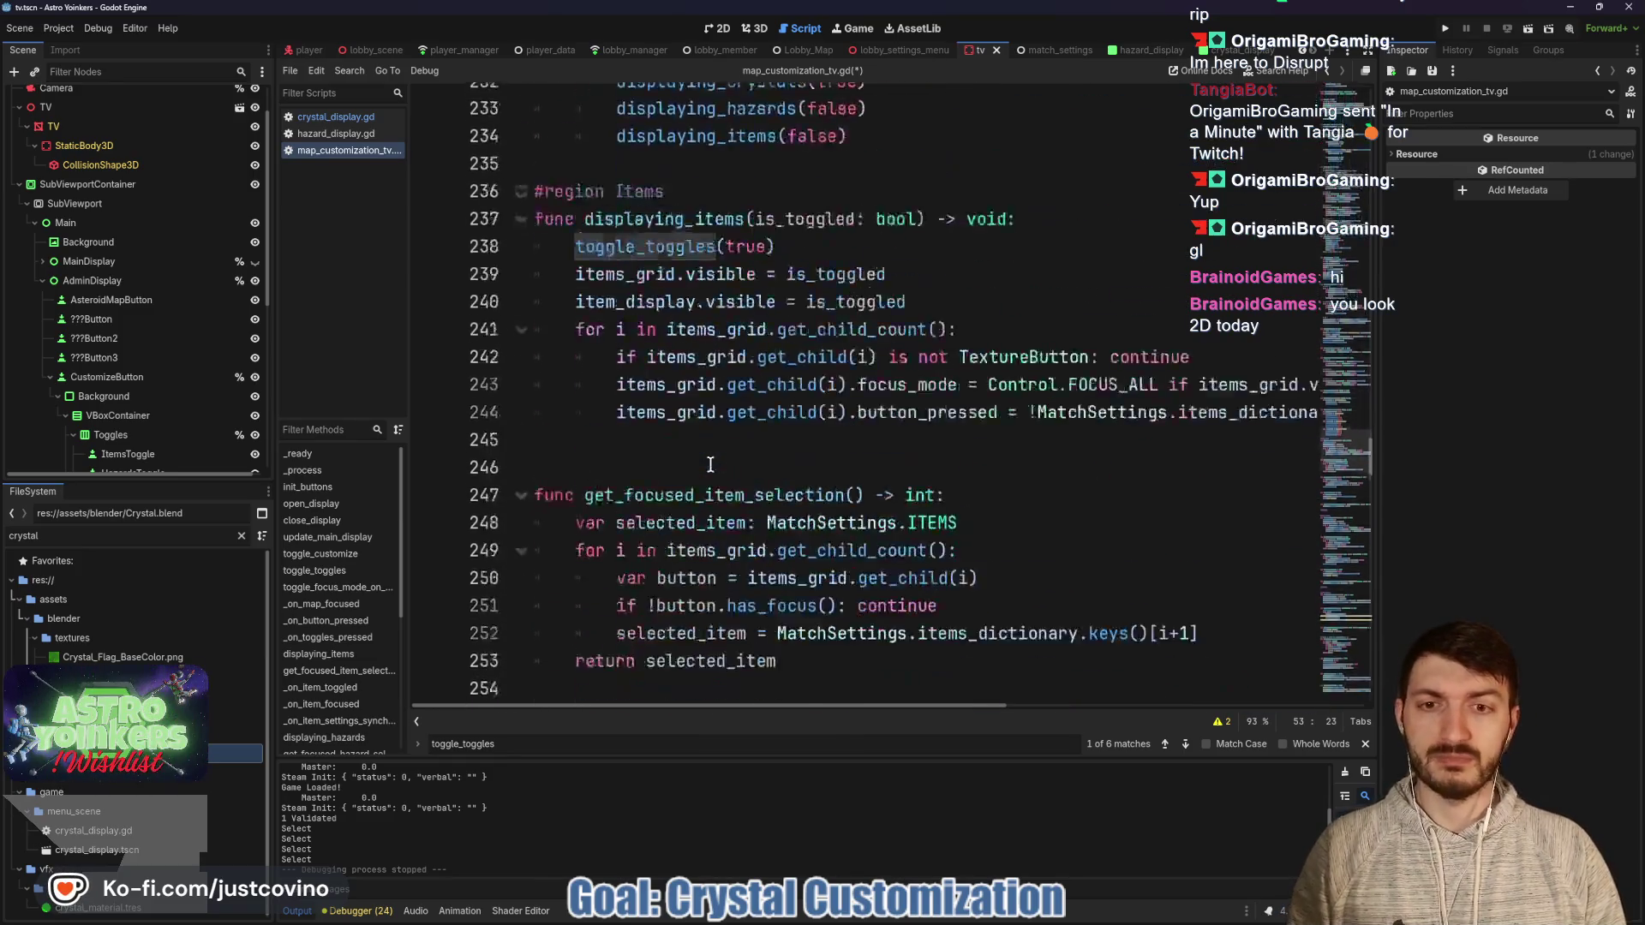
{"action": "scroll", "coordinate": [710, 465], "scroll_direction": "down", "scroll_amount": 19}
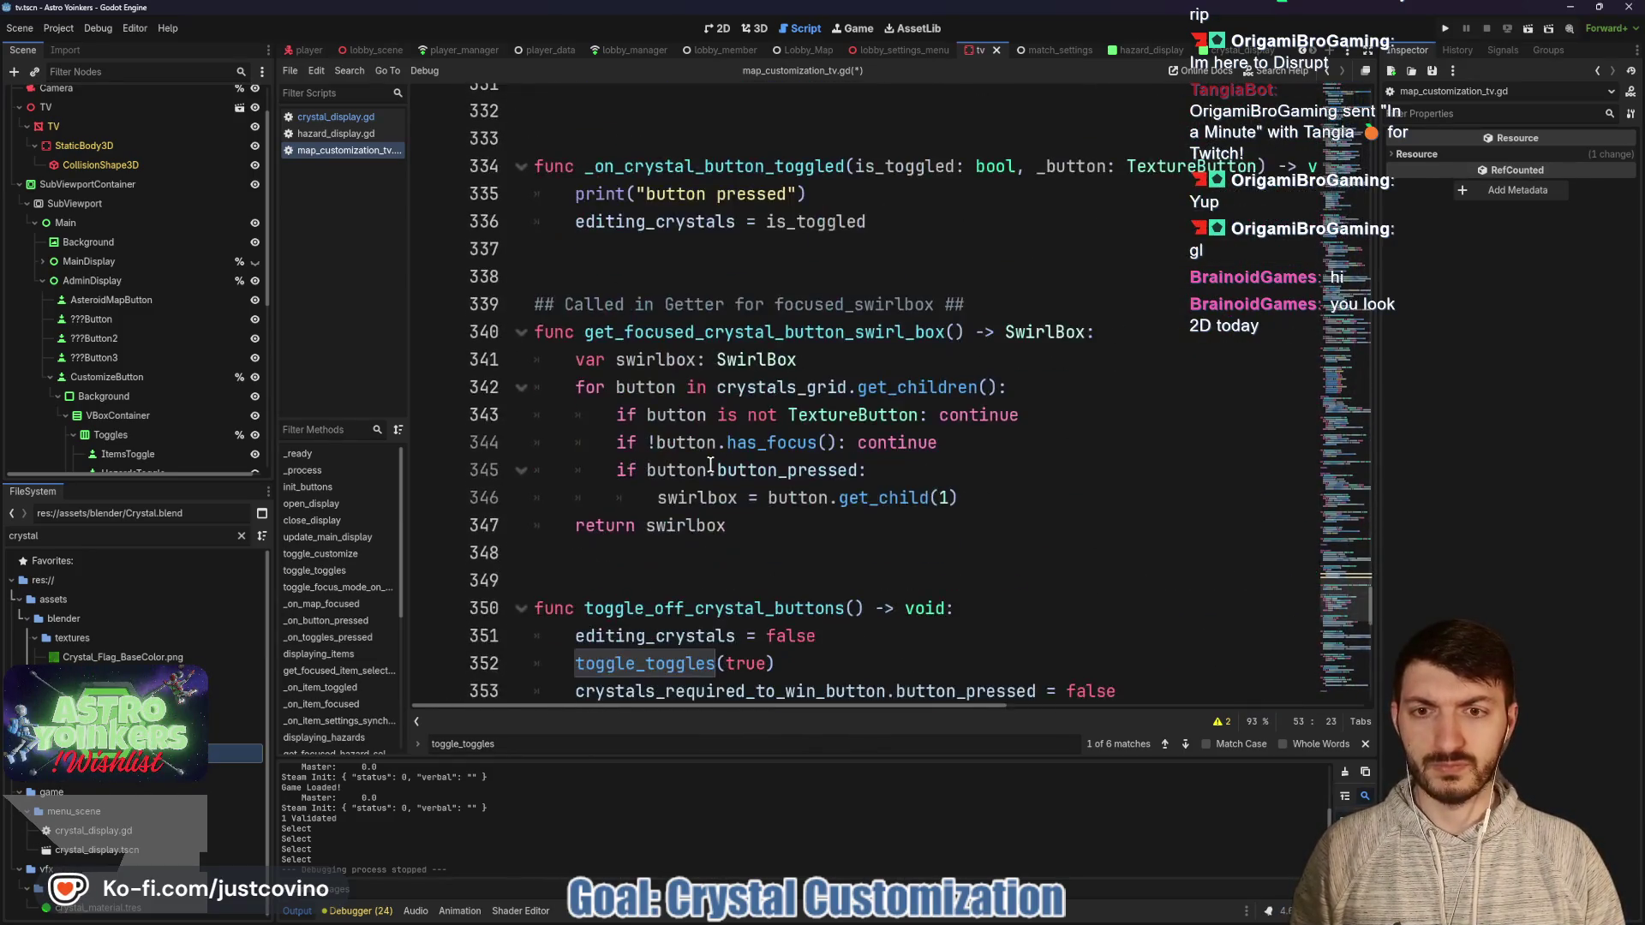
{"action": "scroll", "coordinate": [710, 463], "scroll_direction": "down", "scroll_amount": 5}
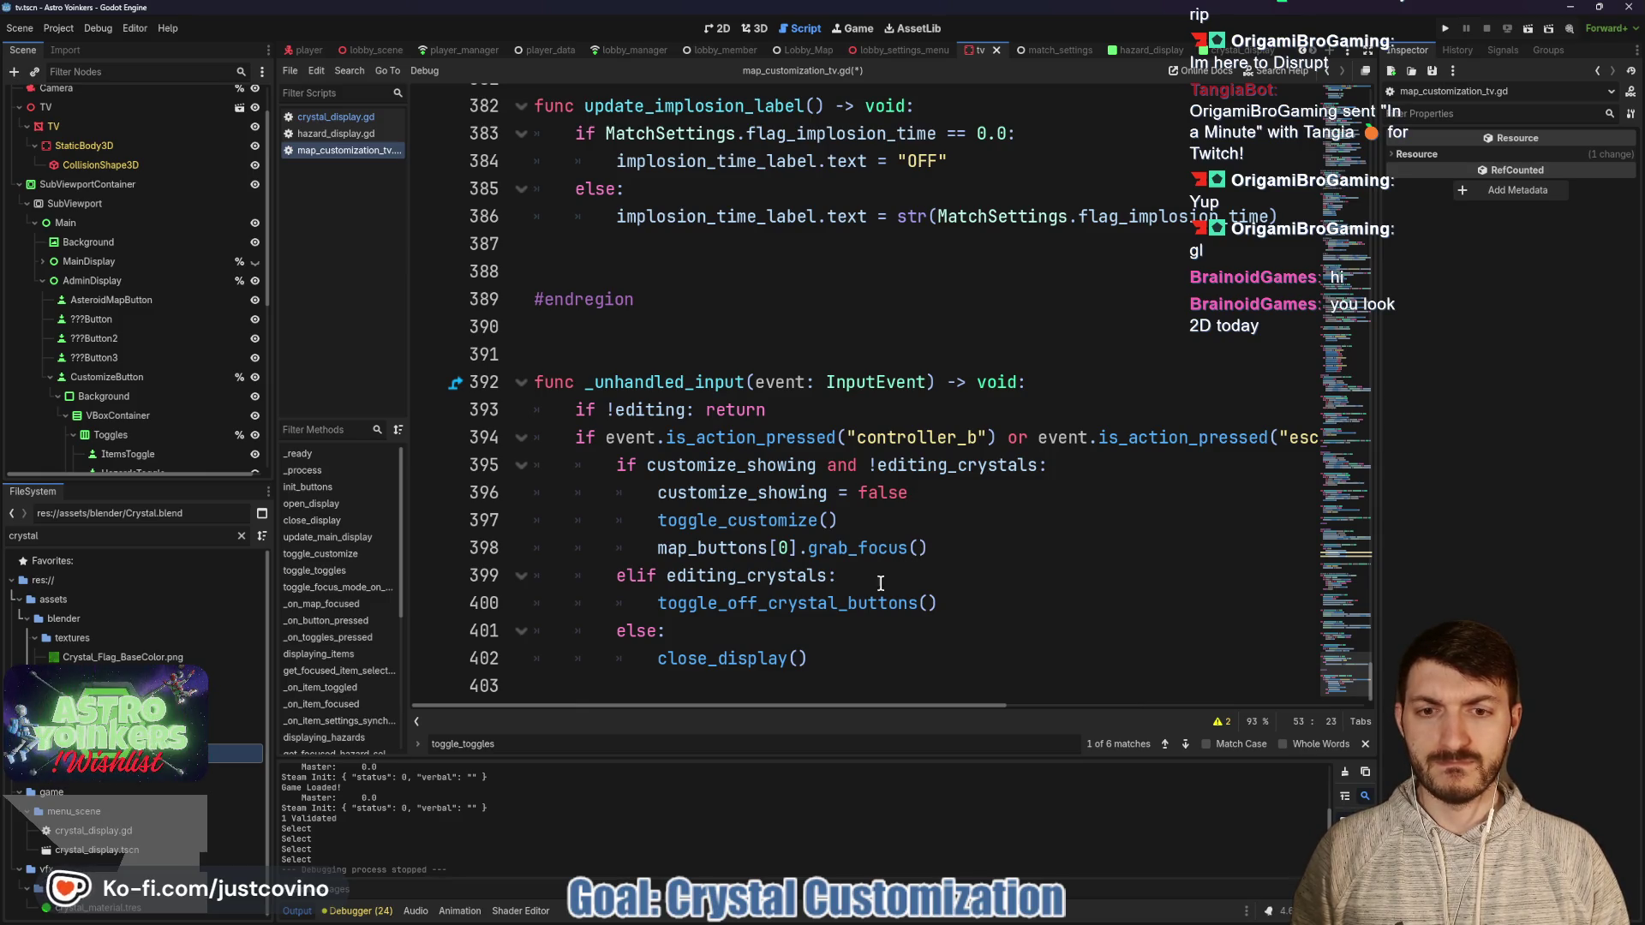
Undo the focus_mode line pasted after line 400, save the script, and launch the game.
{"action": "left_click", "coordinate": [969, 604]}
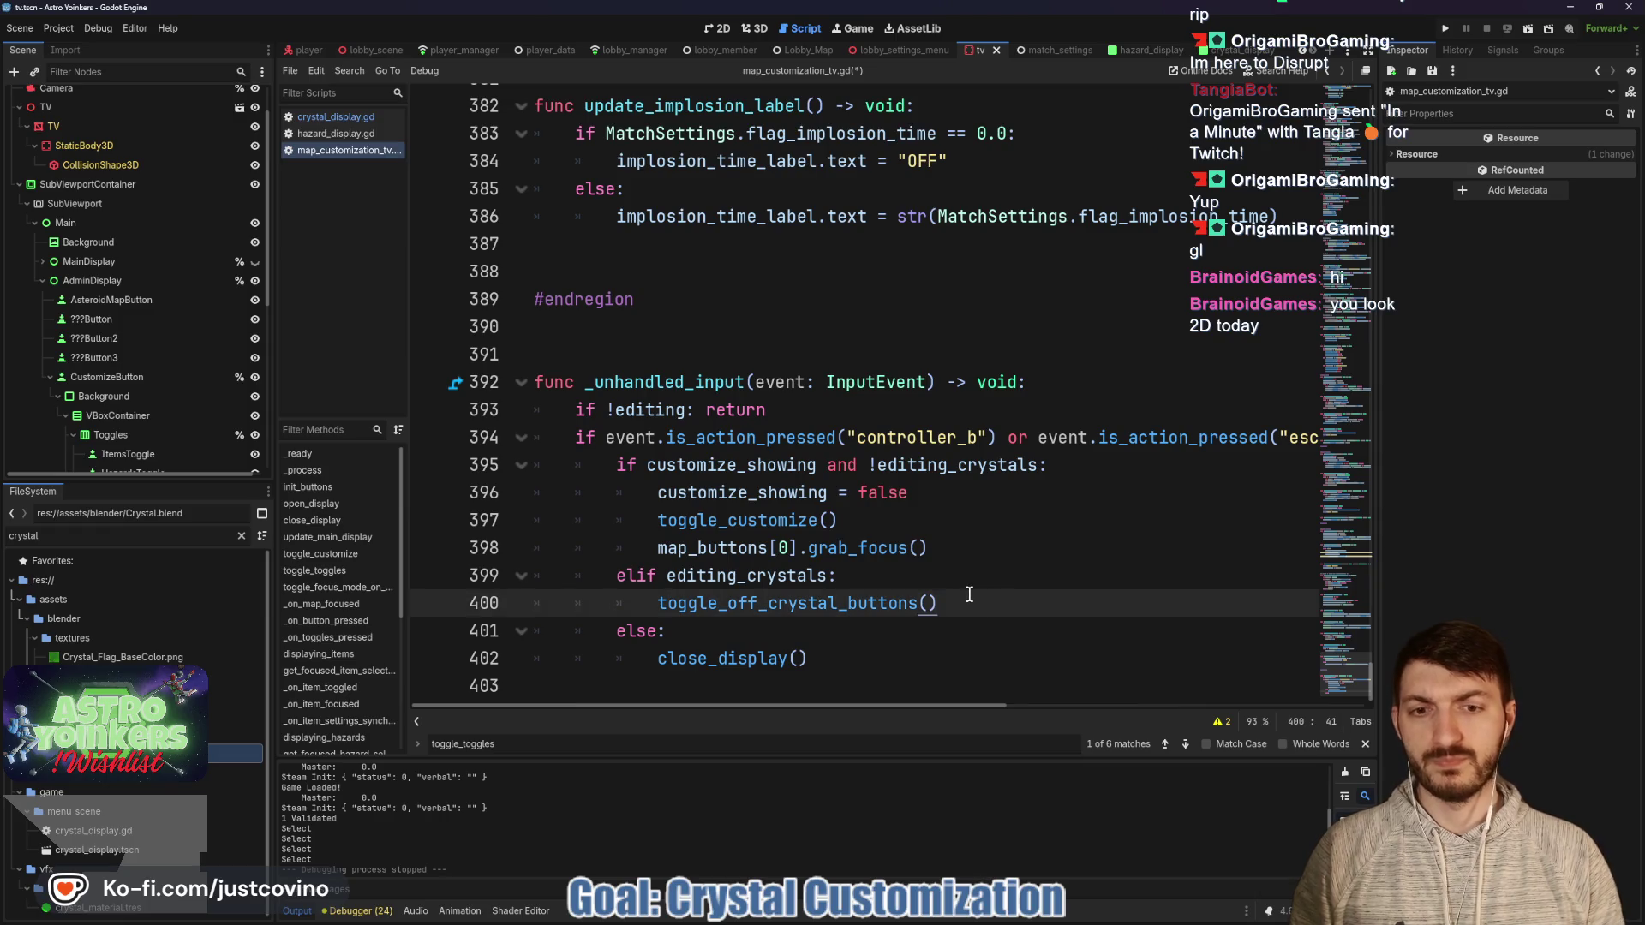
{"action": "key", "text": "Return"}
{"action": "key", "text": "ctrl+v"}
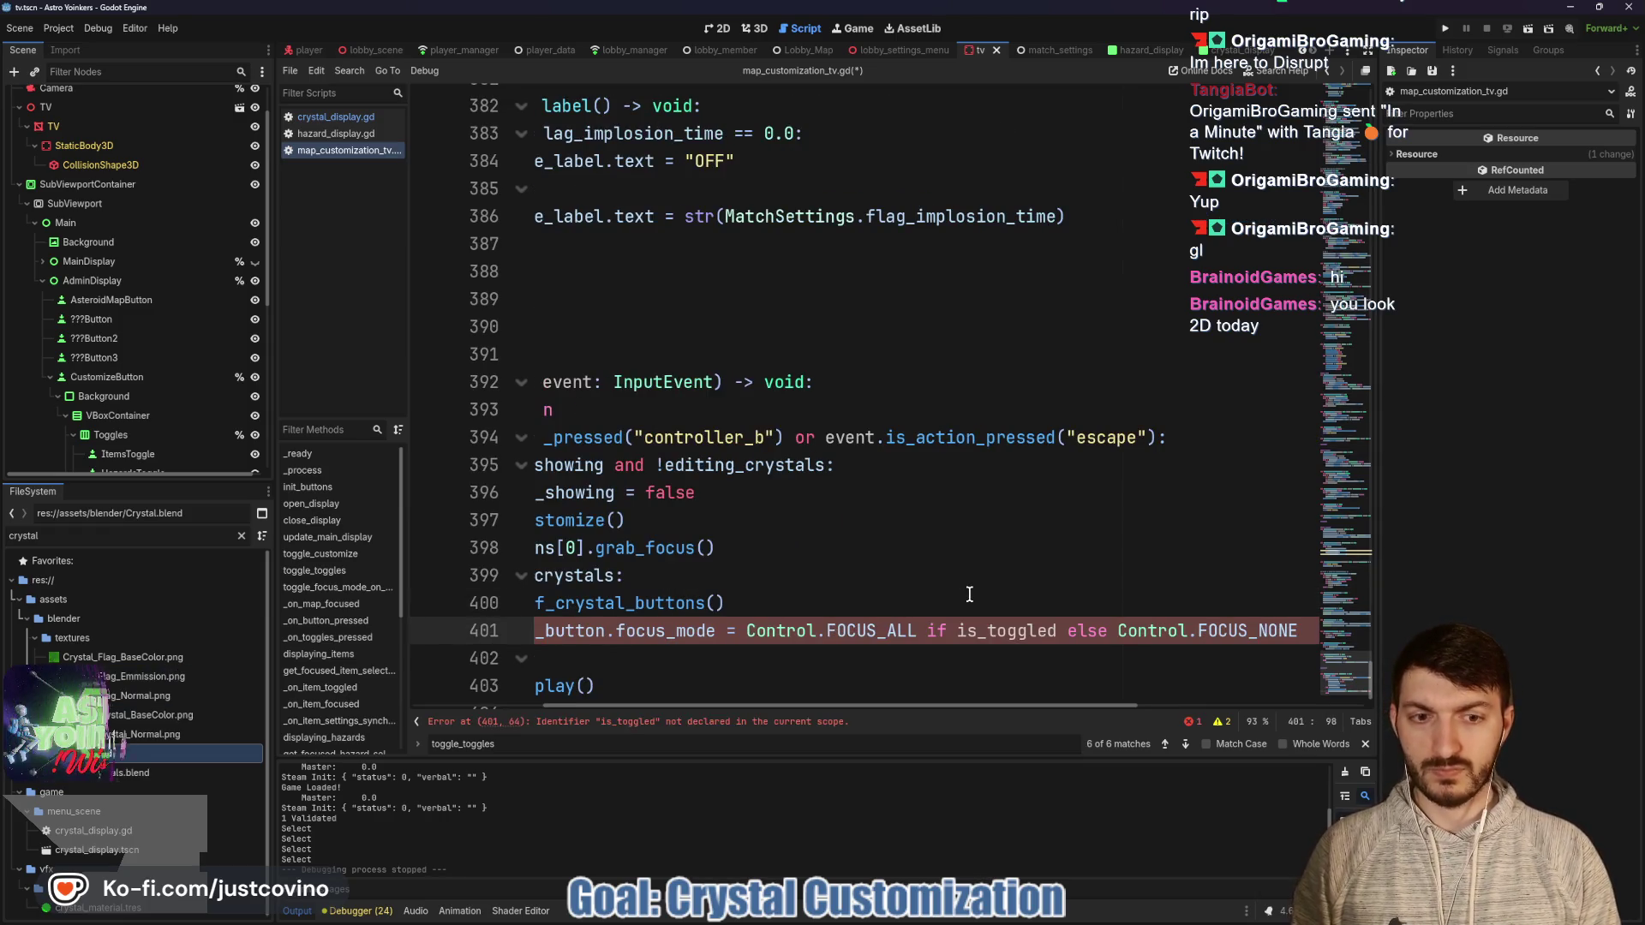
{"action": "key", "text": "ctrl+z"}
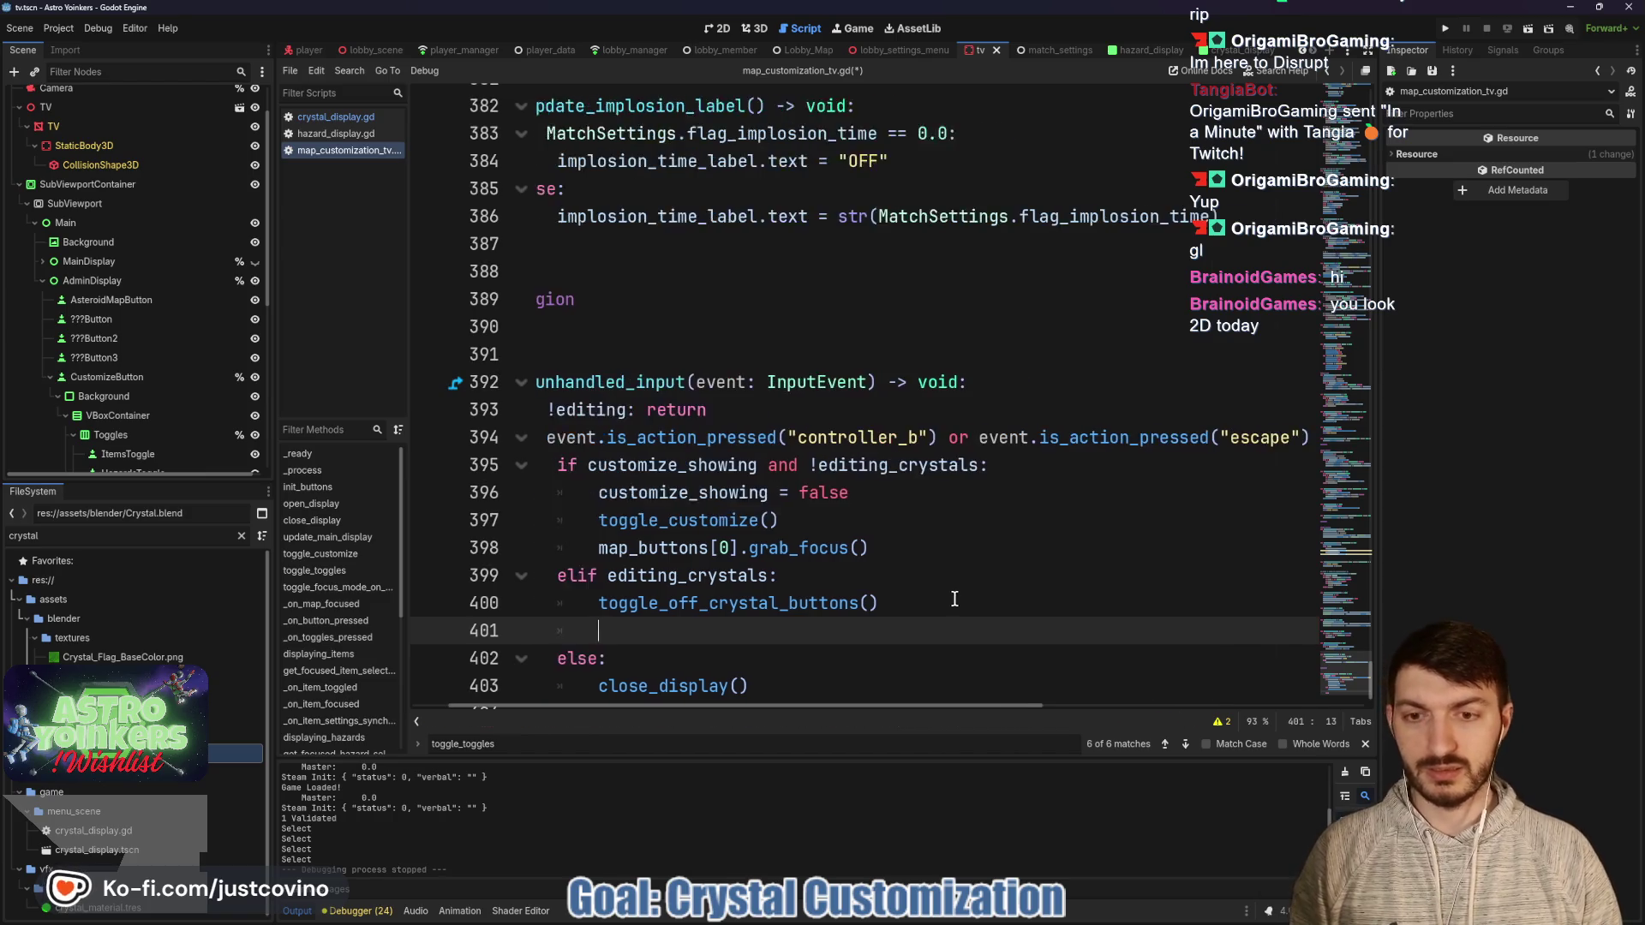
{"action": "key", "text": "ctrl+s"}
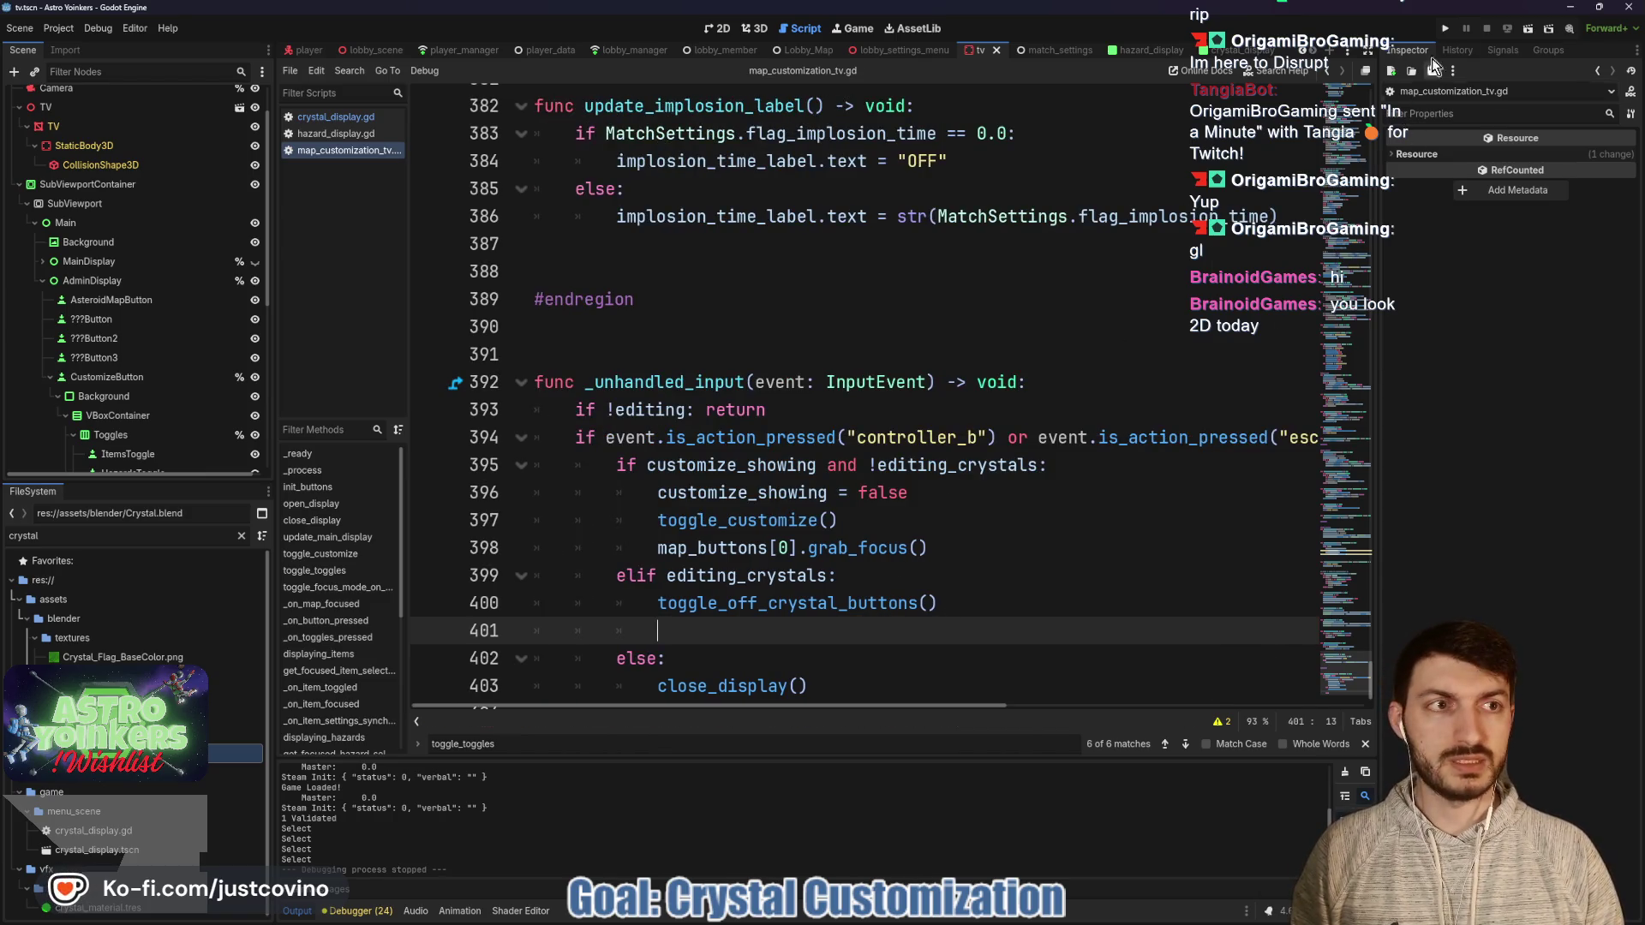
{"action": "left_click", "coordinate": [1446, 29]}
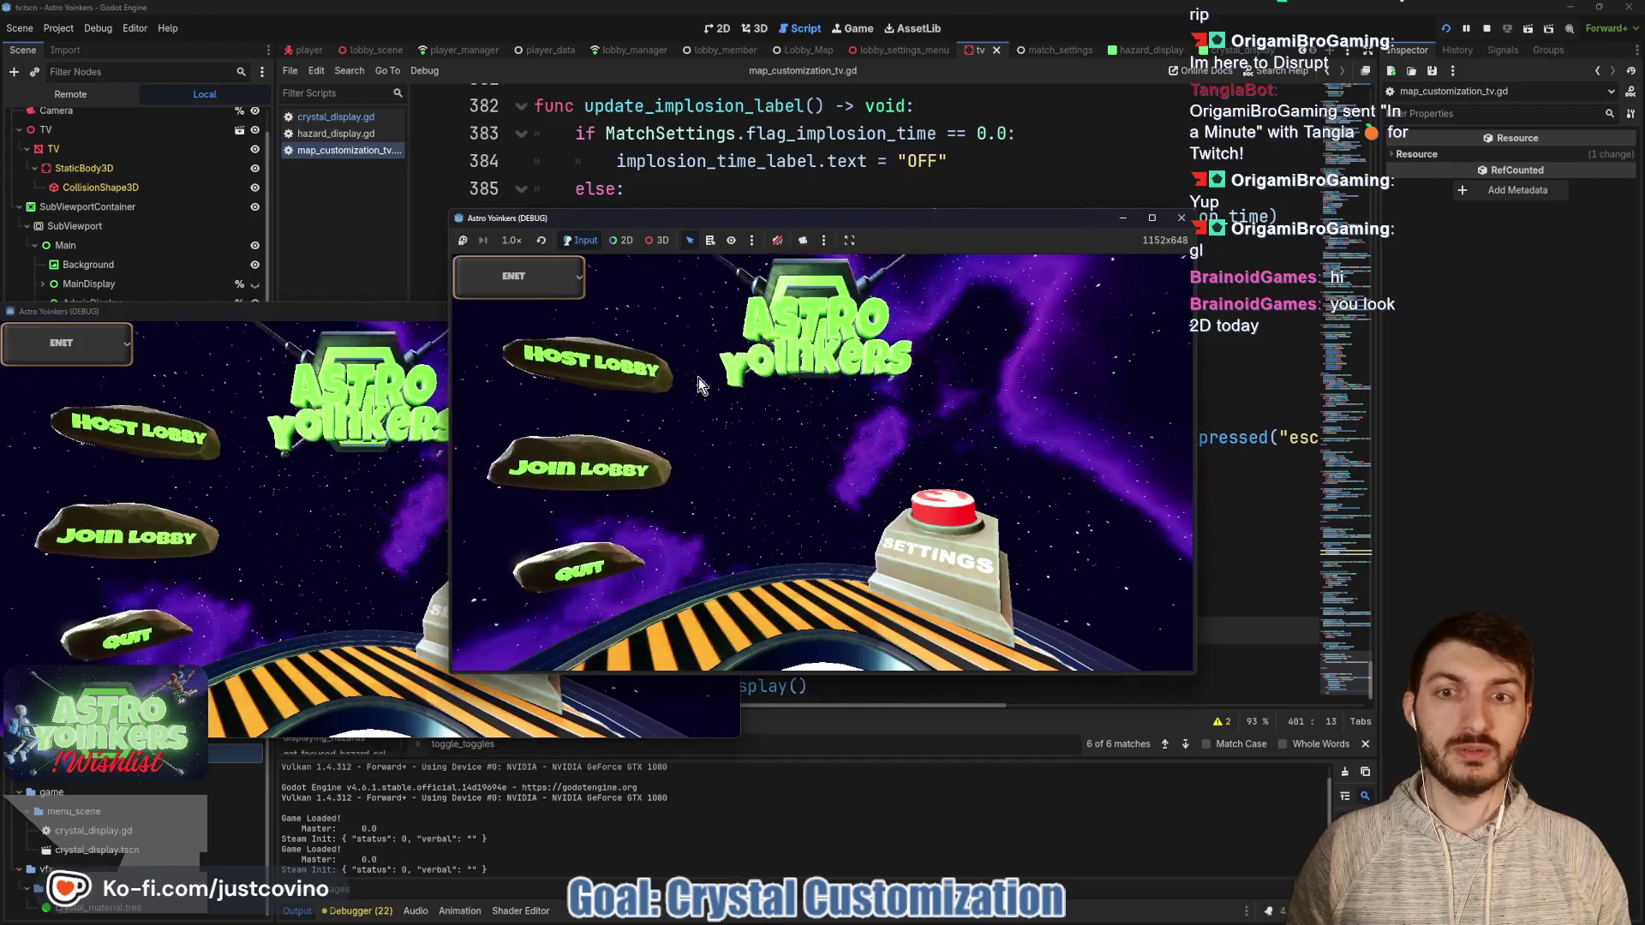
Host a lobby, walk to the customization console, and open the match customize panel.
{"action": "left_click", "coordinate": [591, 364]}
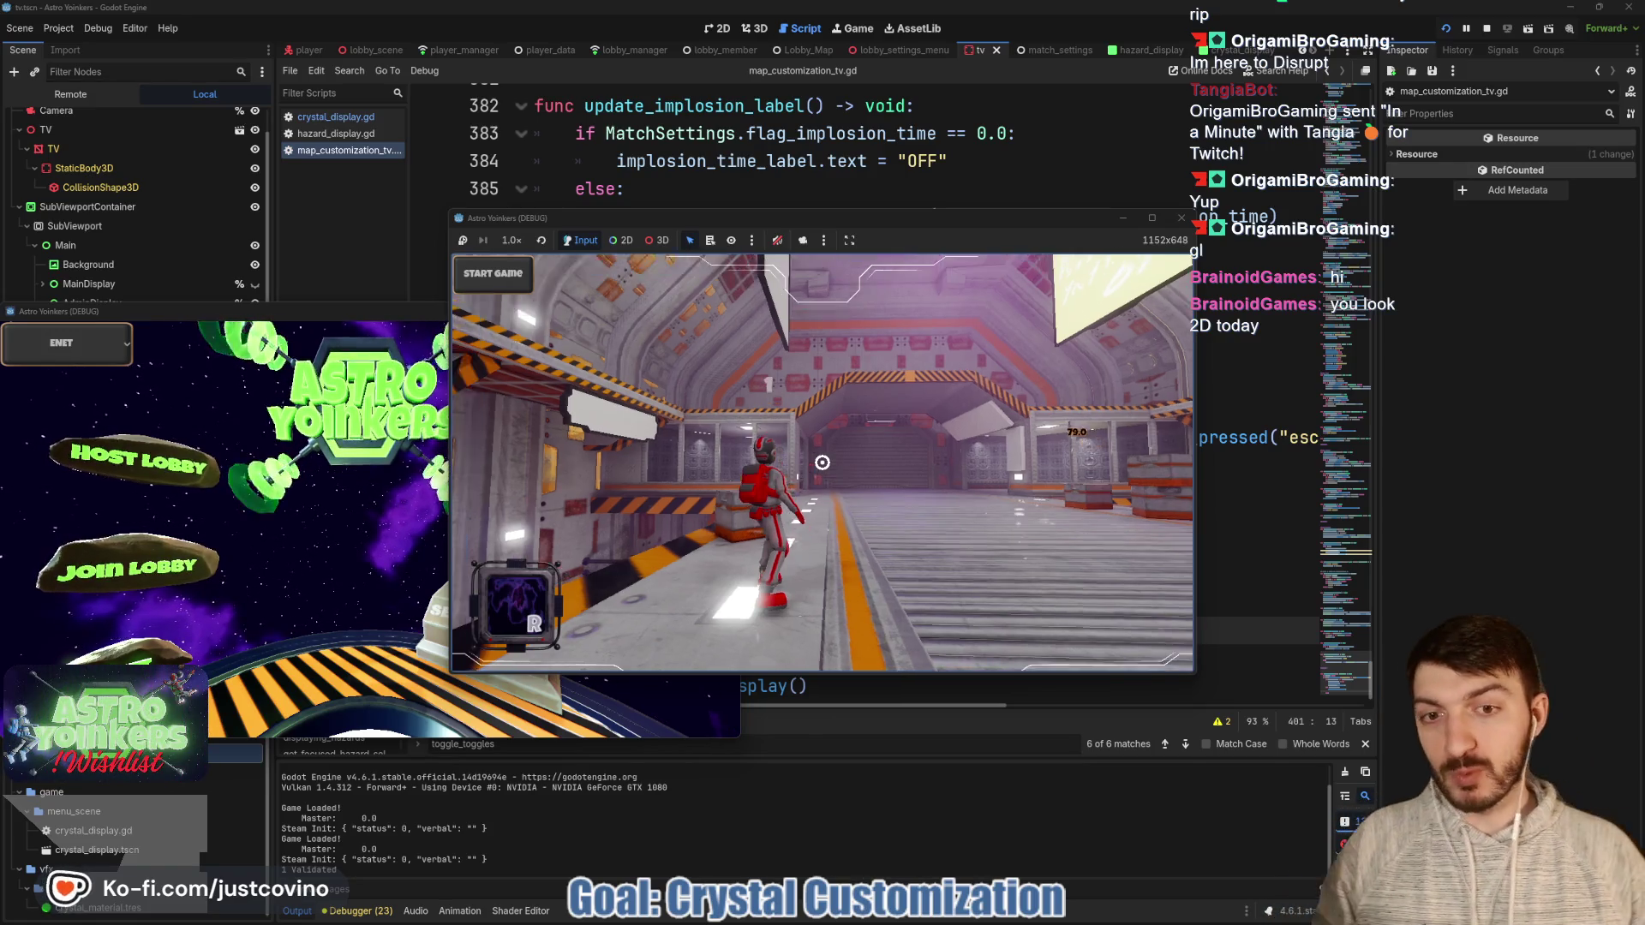
{"action": "left_click", "coordinate": [822, 462]}
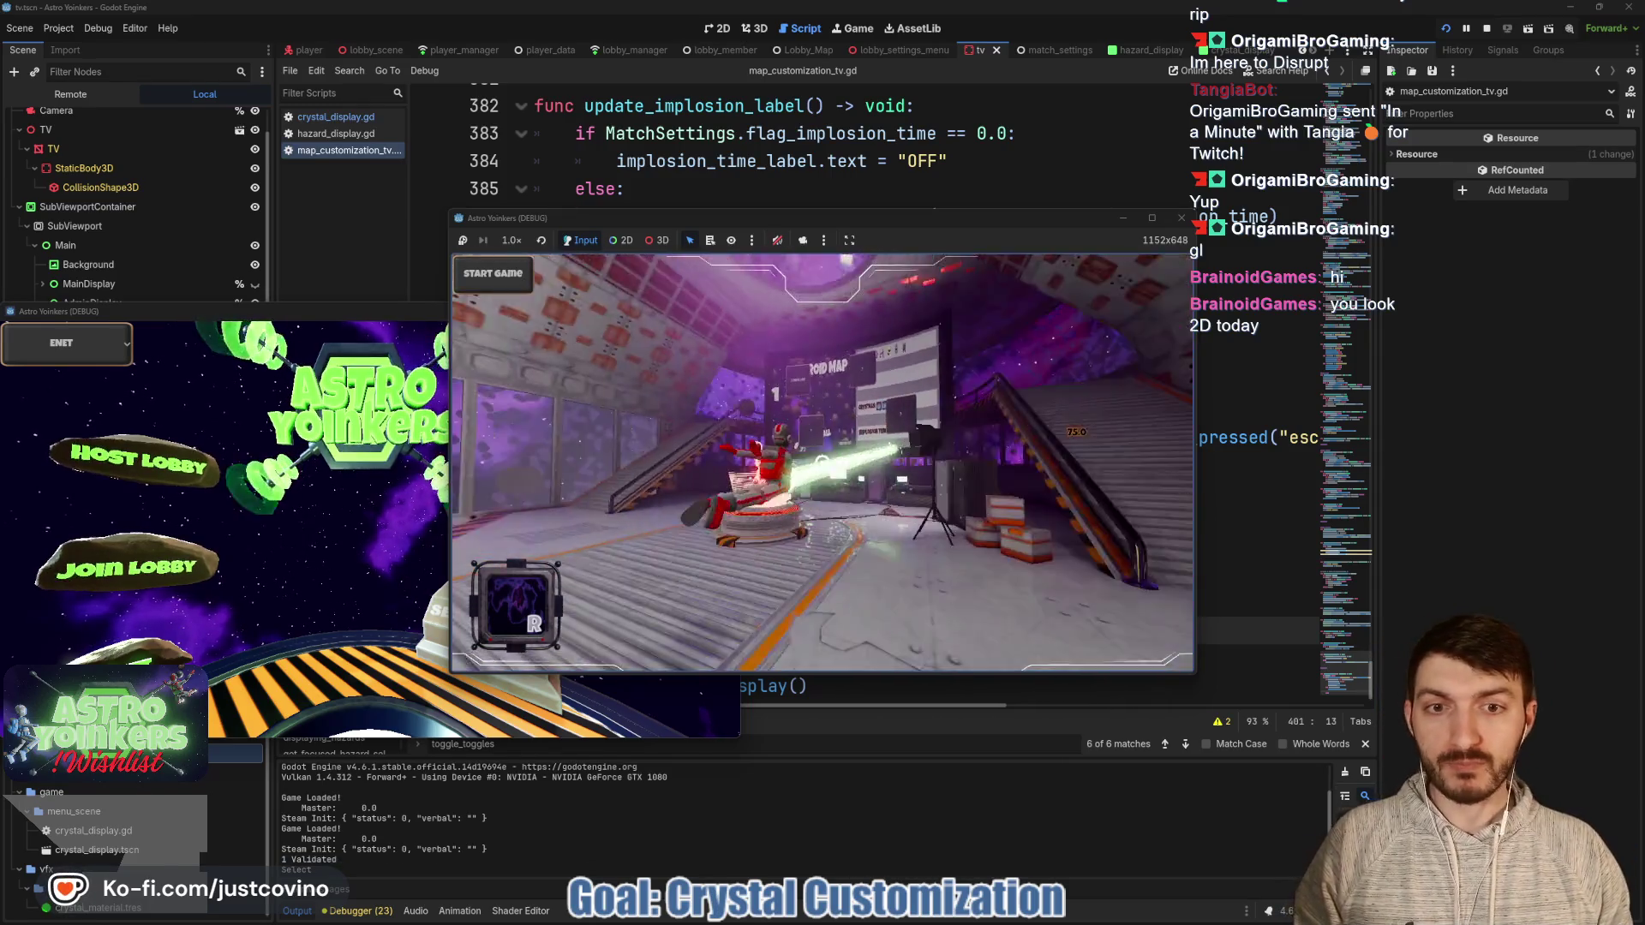
{"action": "key", "text": "w"}
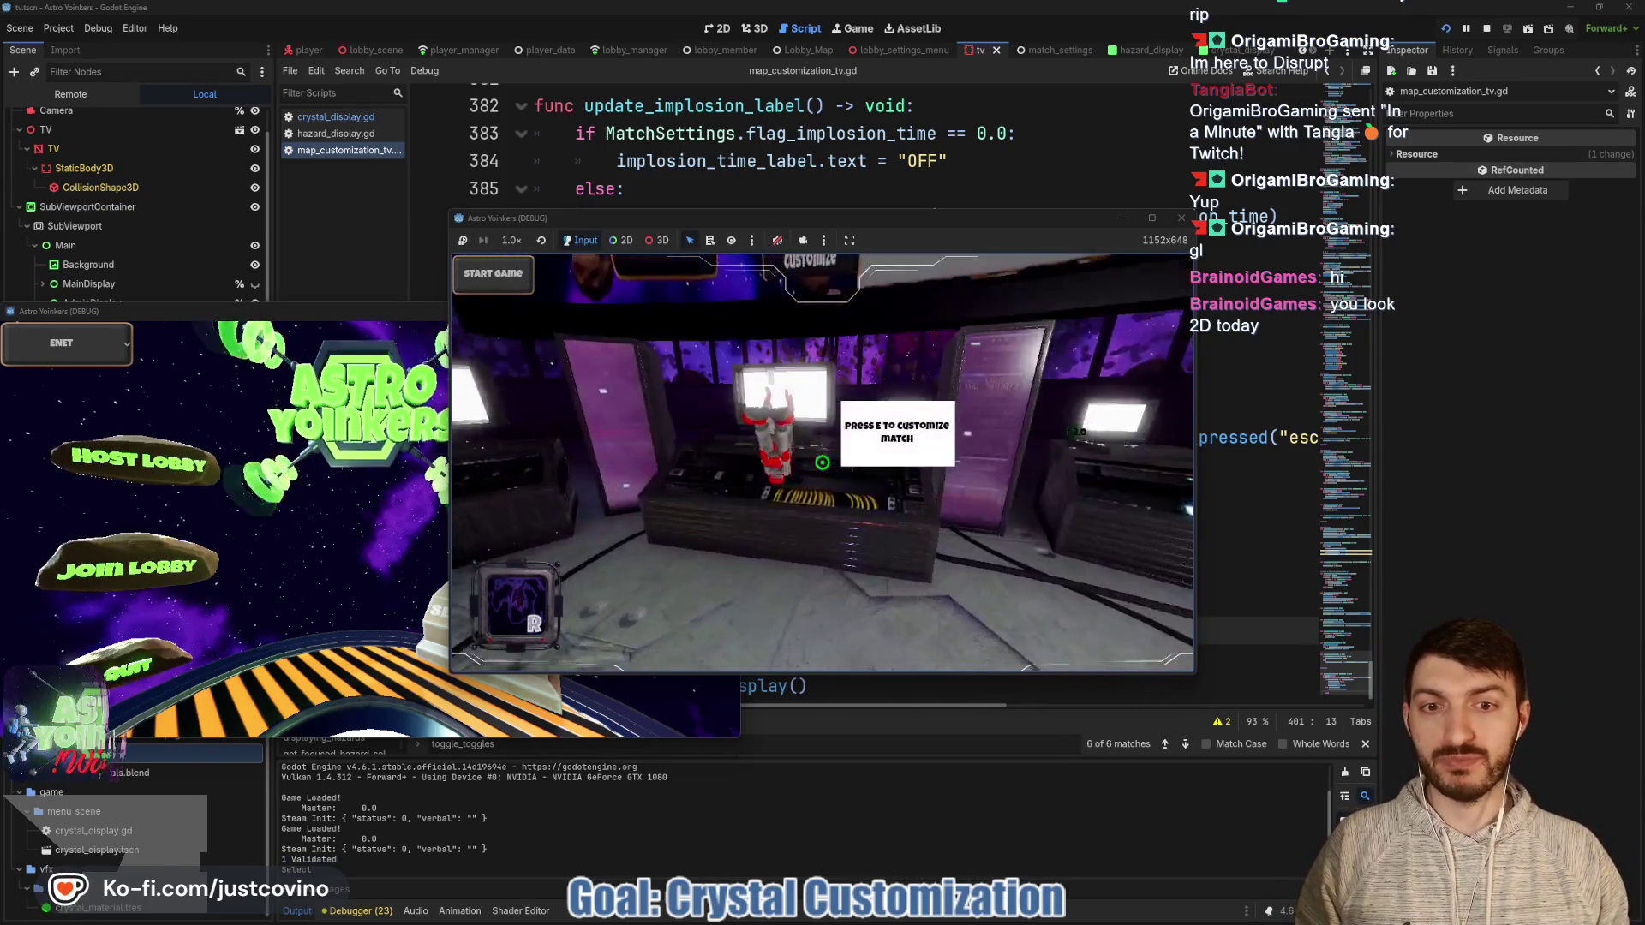
{"action": "key", "text": "e"}
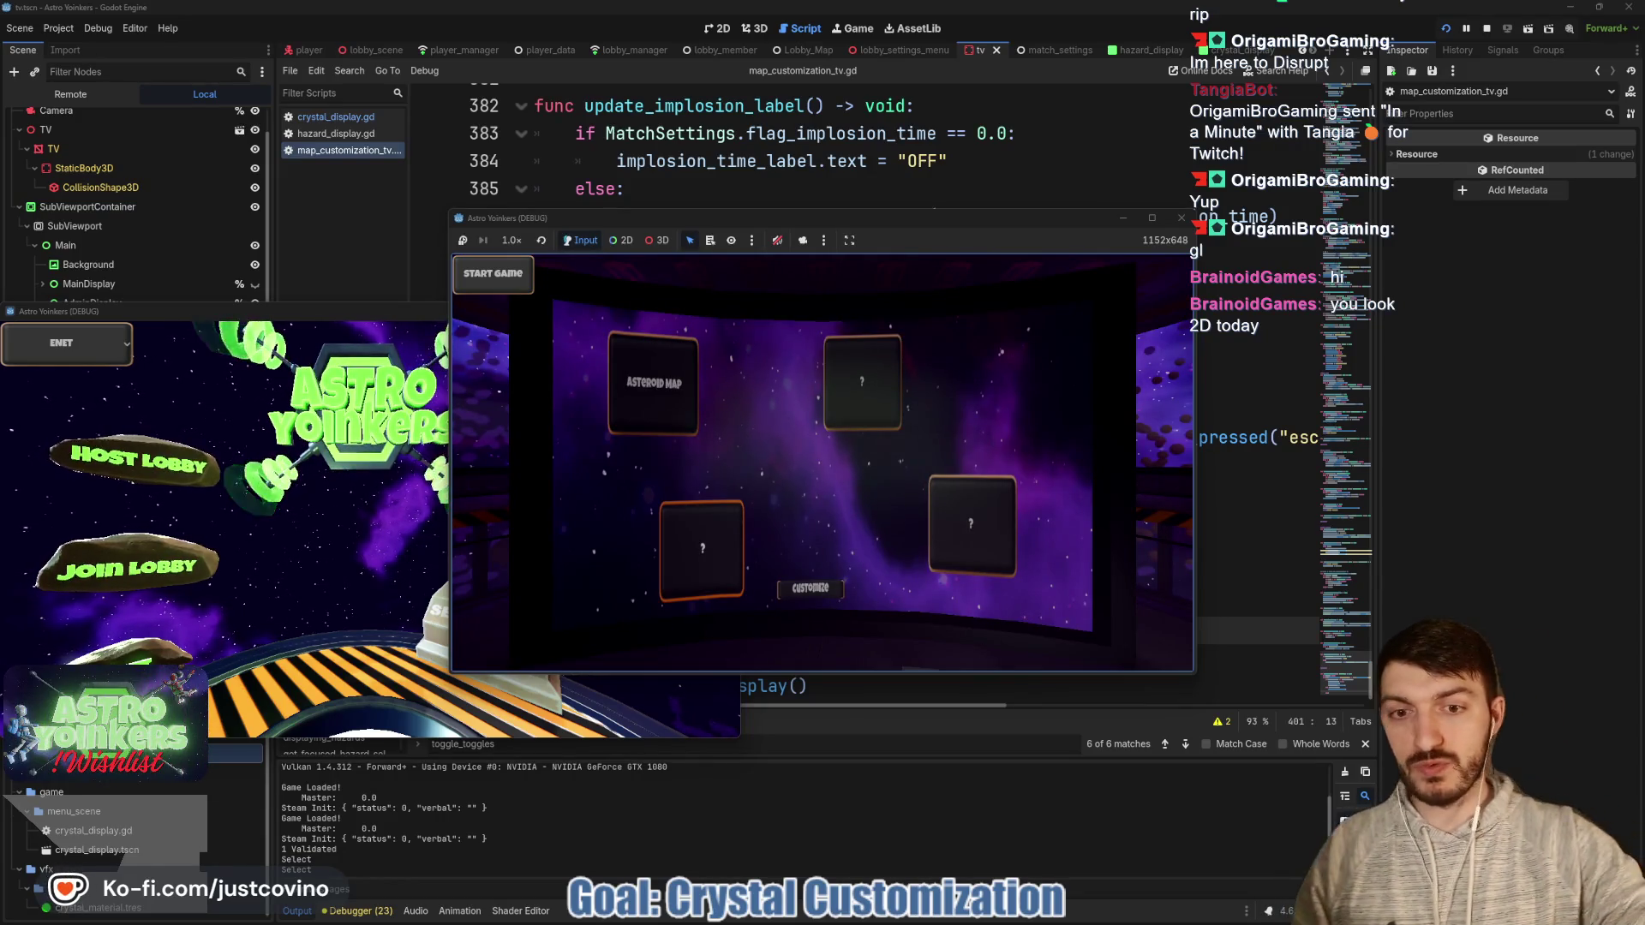
{"action": "key", "text": "s"}
{"action": "key", "text": "e"}
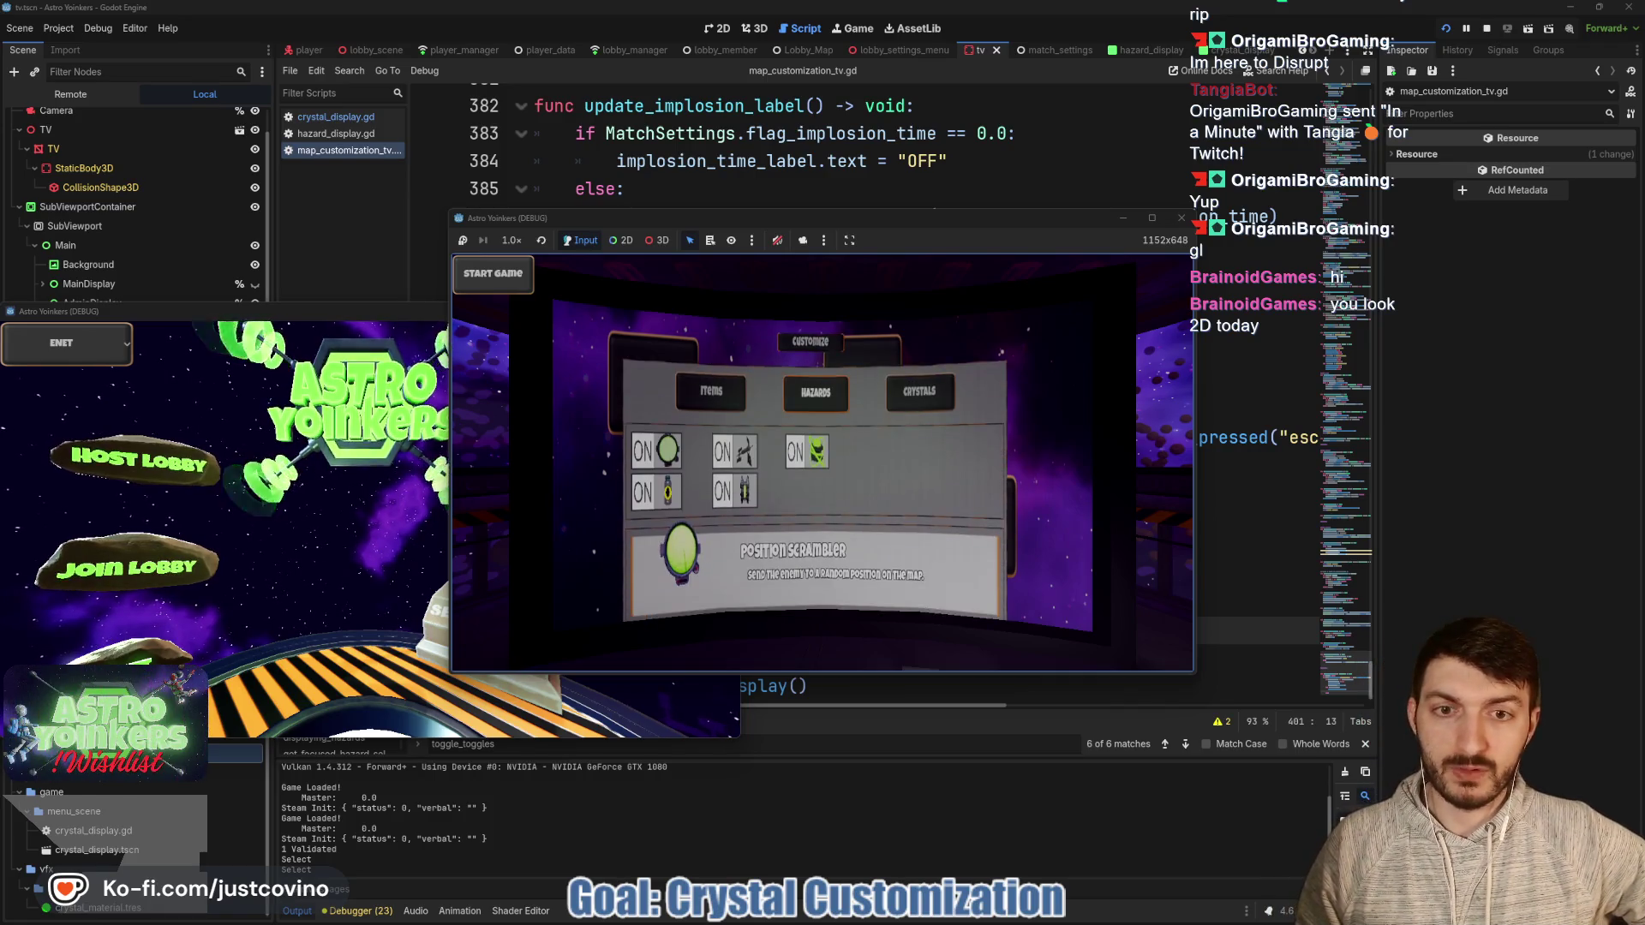
Switch to Crystals, close and reopen the panel, and change a value until the Nil error.
{"action": "key", "text": "d"}
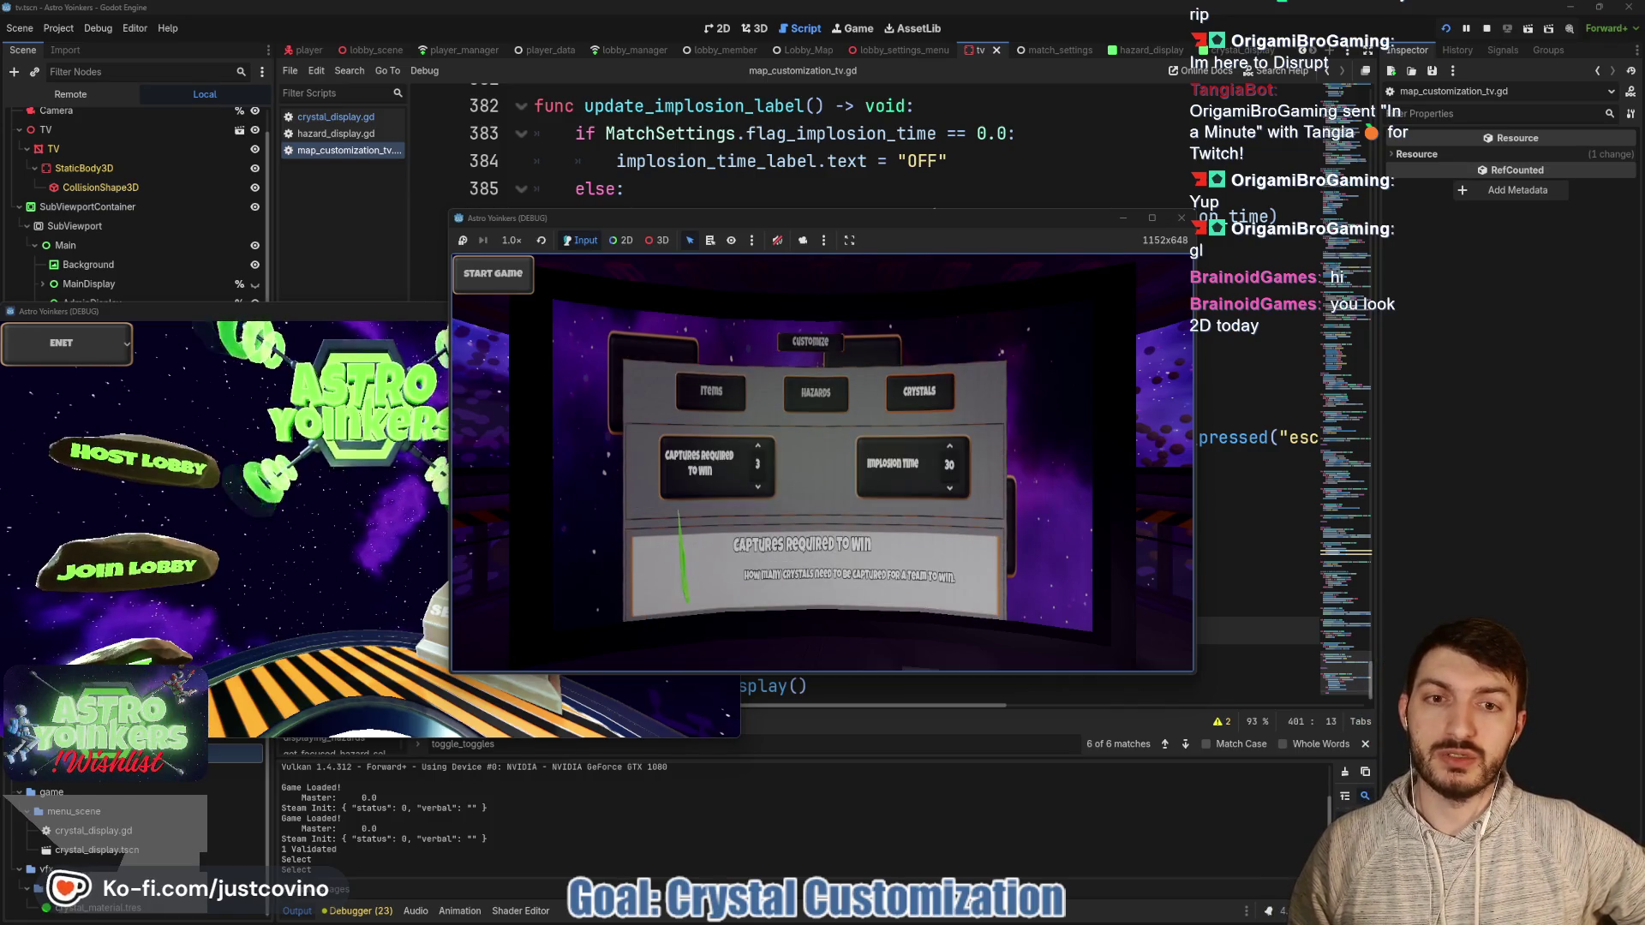
{"action": "key", "text": "Escape"}
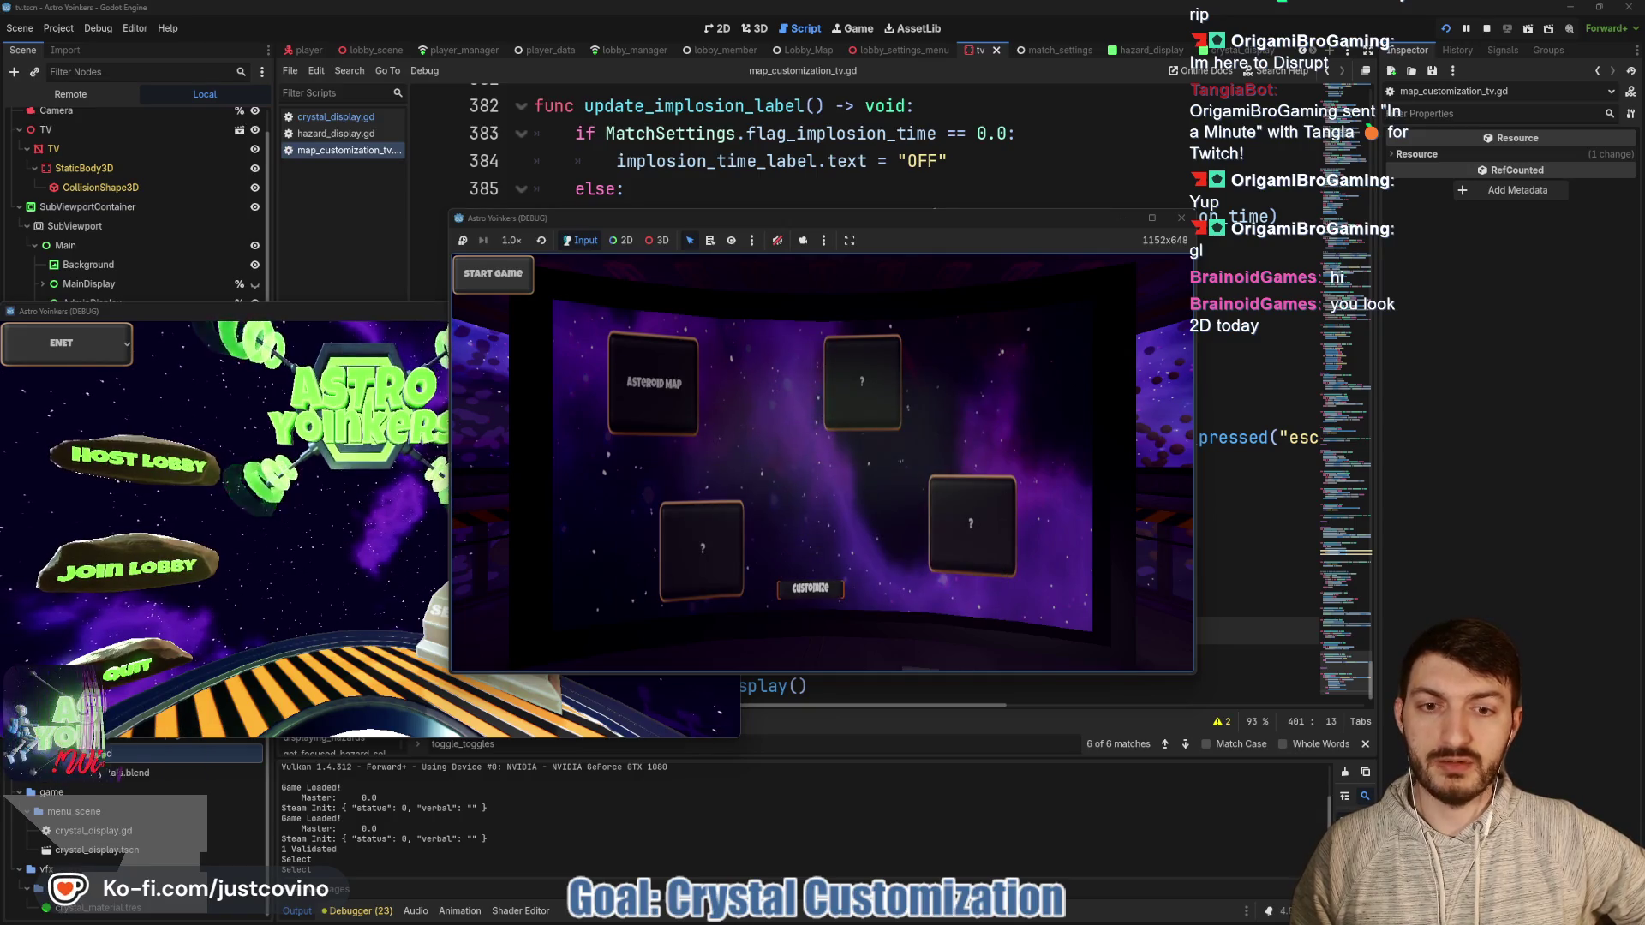
{"action": "key", "text": "d"}
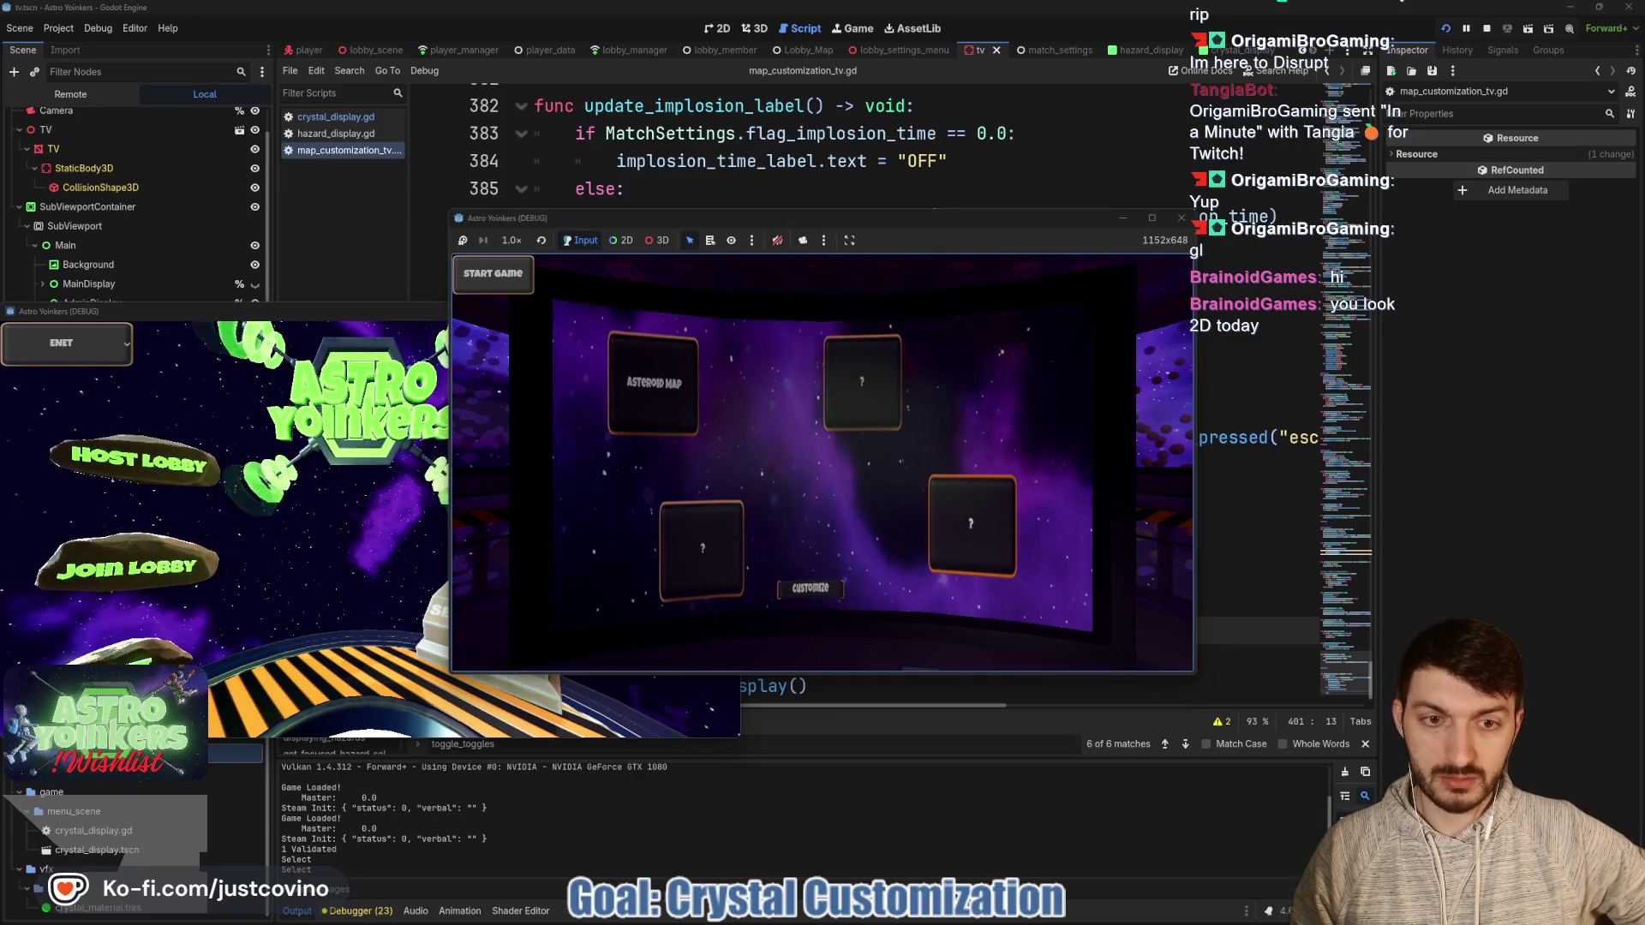
{"action": "key", "text": "Return"}
{"action": "key", "text": "Escape"}
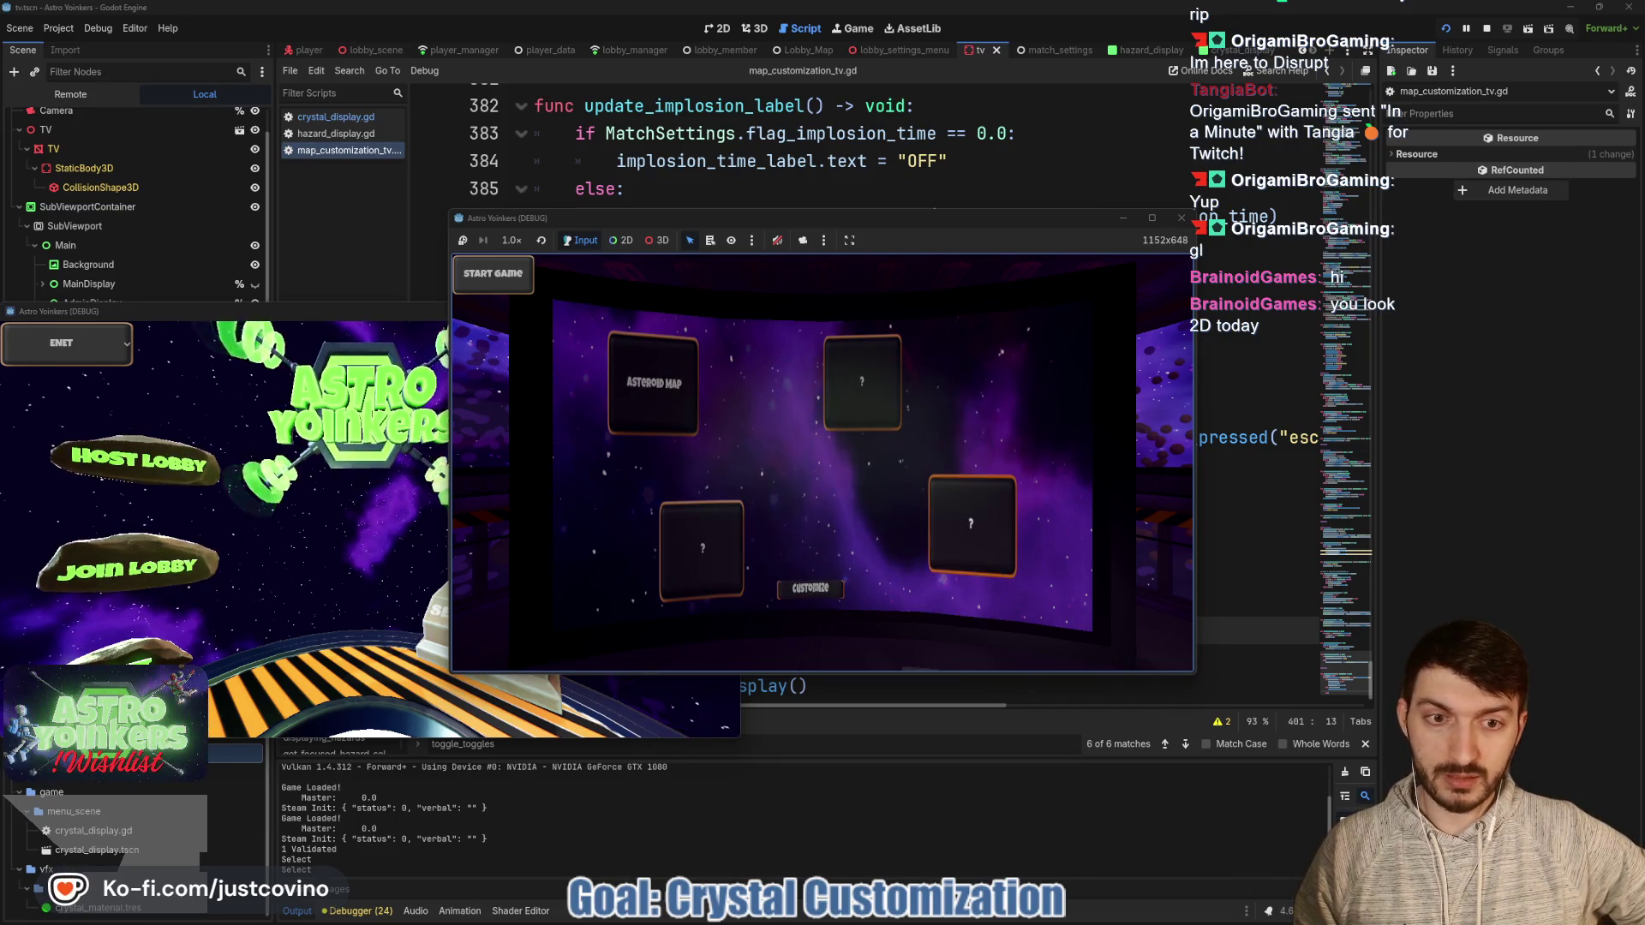
{"action": "key", "text": "Return"}
{"action": "key", "text": "Right"}
{"action": "key", "text": "Up"}
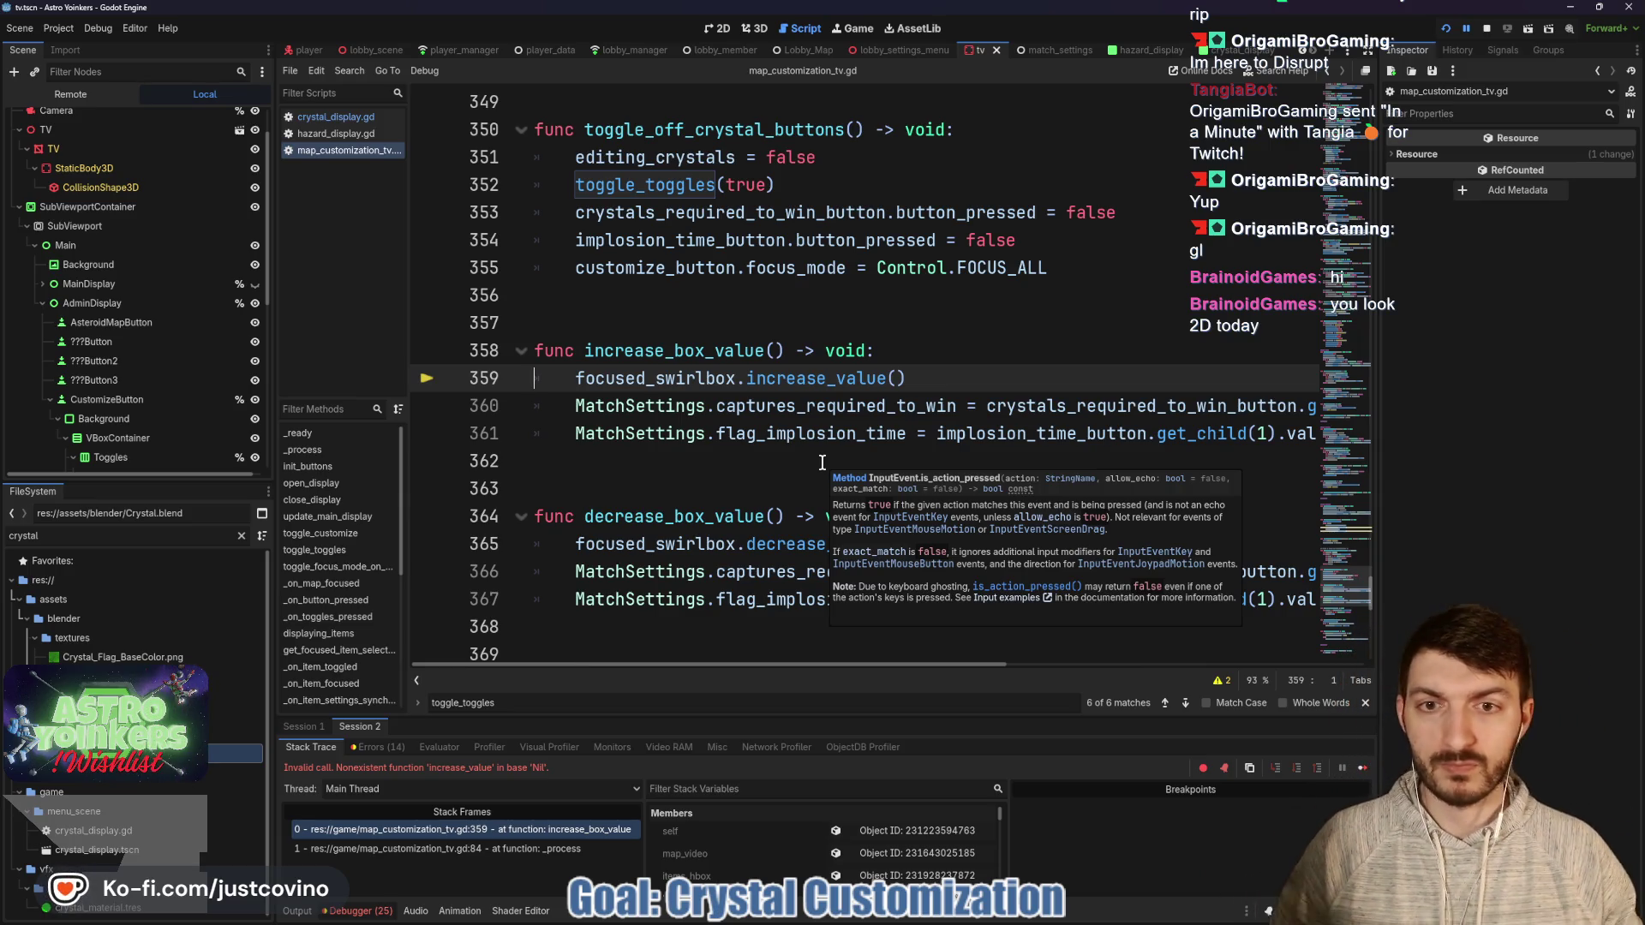
Start increase_box_value with 'if focused_swirlbox == null: return' and save.
{"action": "left_click", "coordinate": [929, 343]}
{"action": "key", "text": "Return"}
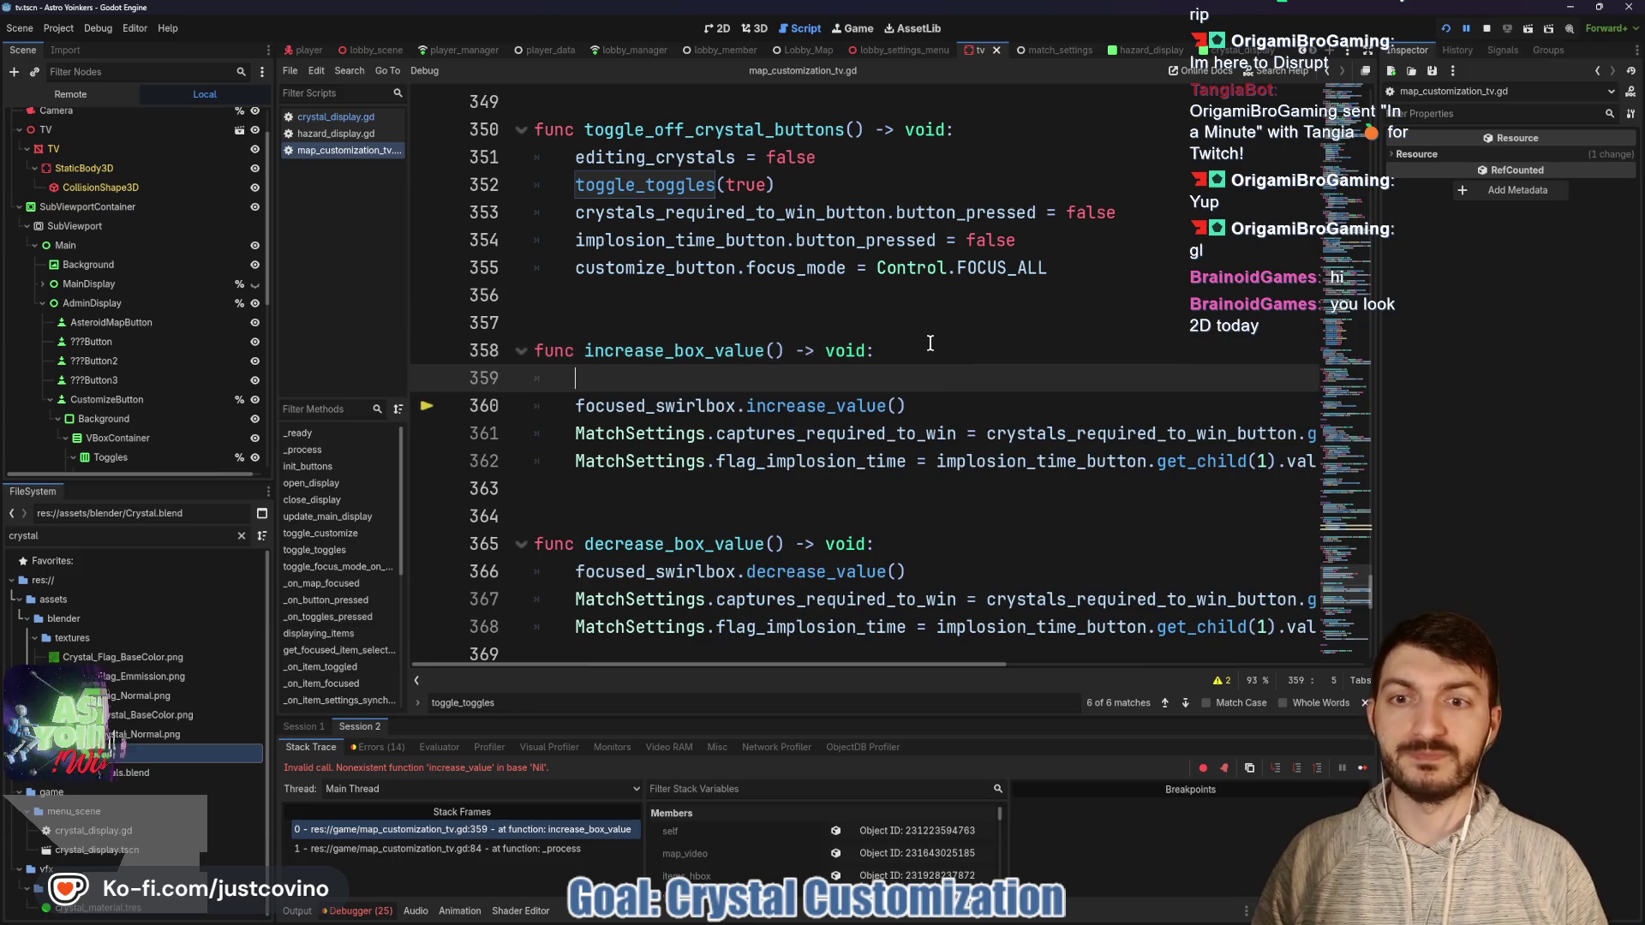
{"action": "type", "text": "if con"}
{"action": "key", "text": "BackSpace"}
{"action": "key", "text": "BackSpace"}
{"action": "key", "text": "BackSpace"}
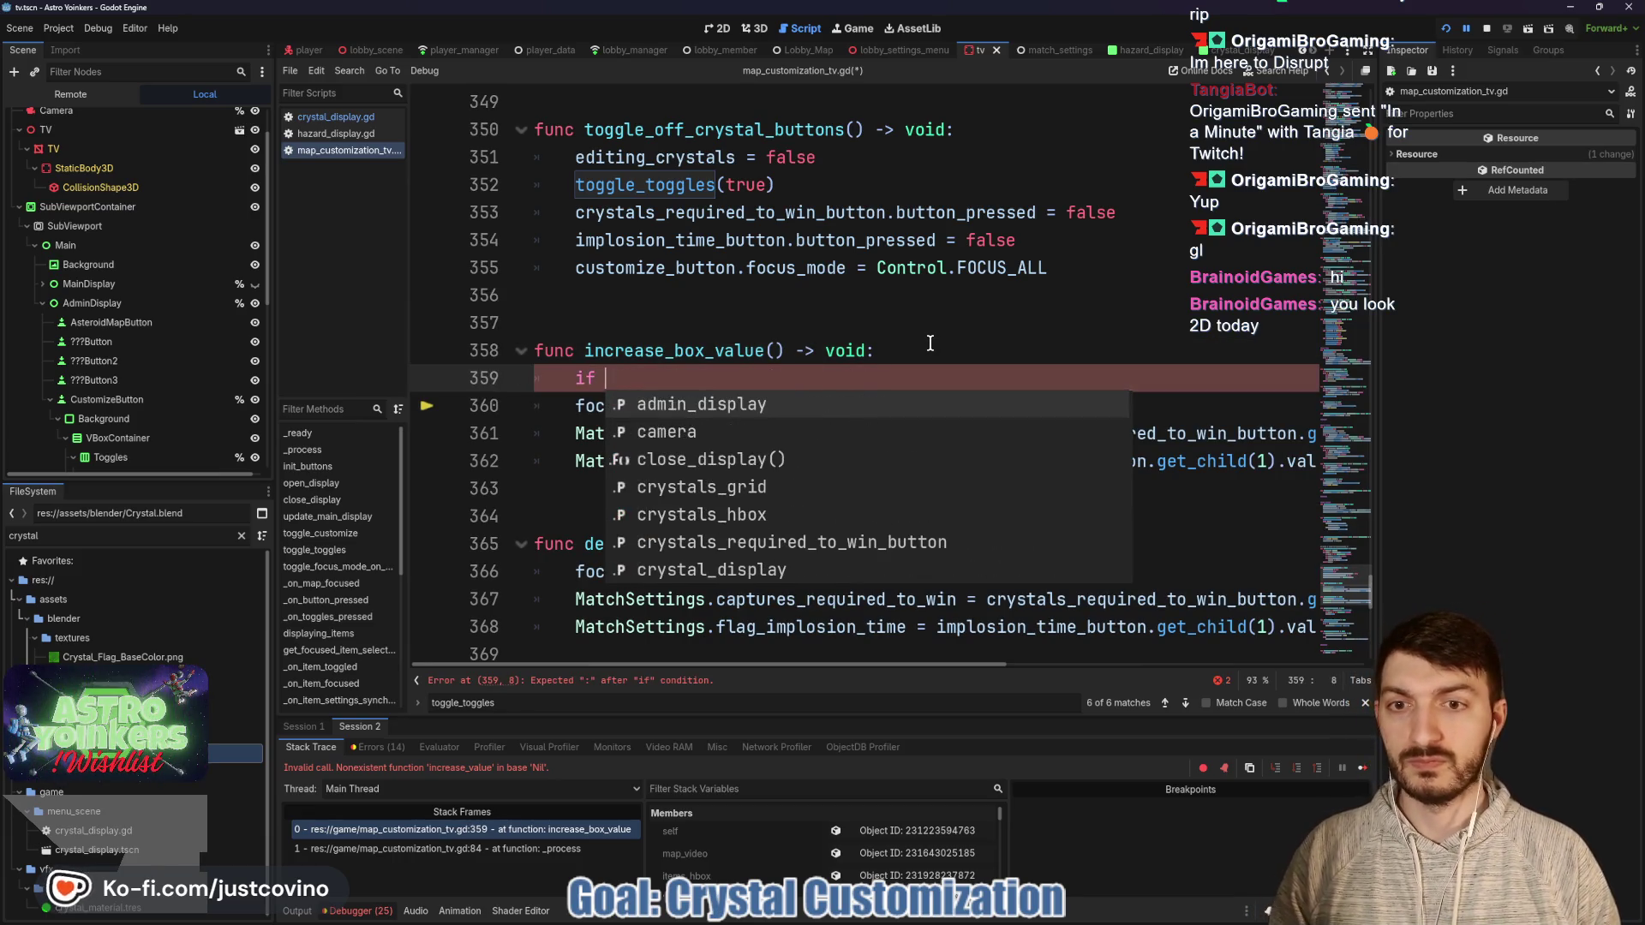
{"action": "type", "text": "focu"}
{"action": "key", "text": "Return"}
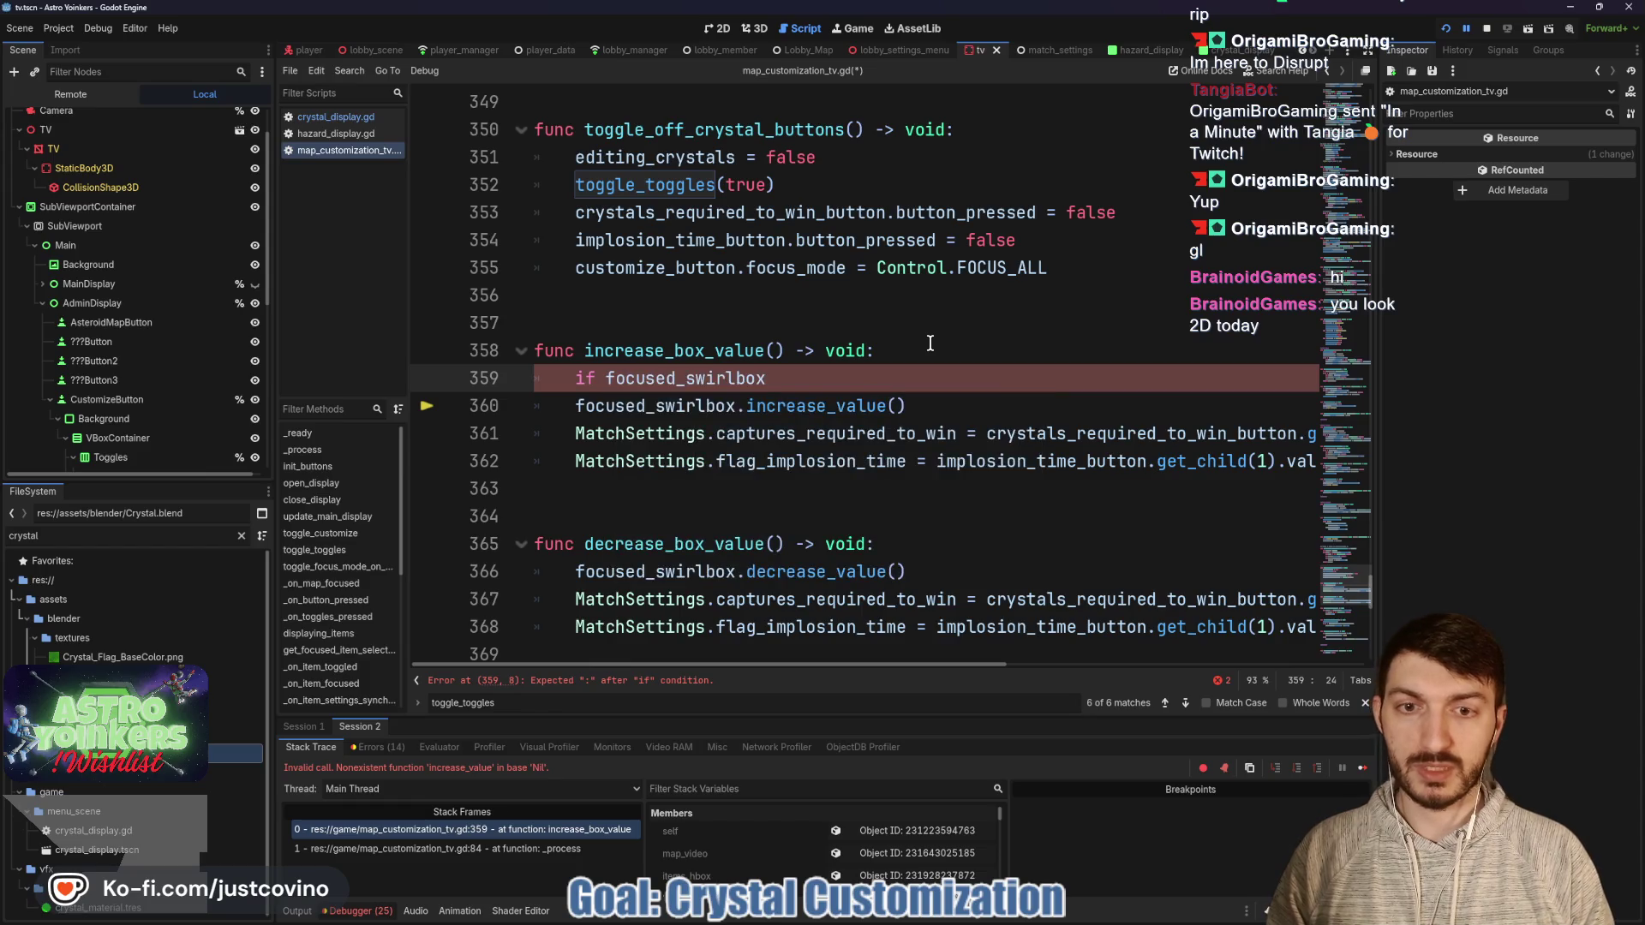
{"action": "type", "text": "== null: return"}
{"action": "key", "text": "ctrl+s"}
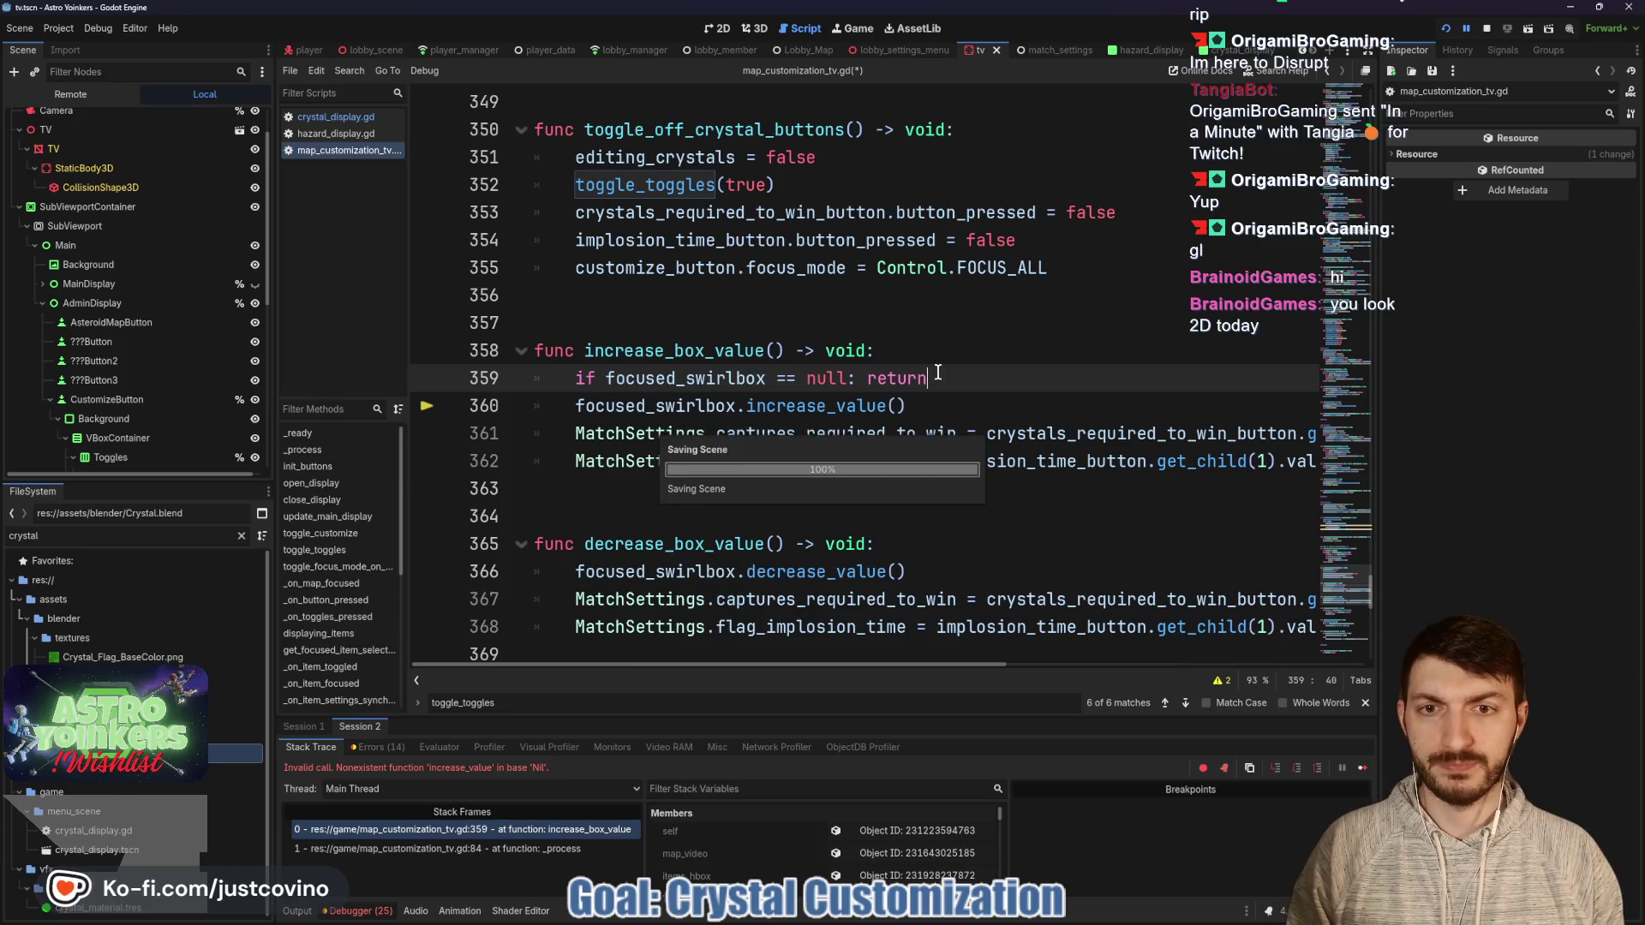
Copy the same null-check guard into decrease_box_value, fix its indent, save, and relaunch with F5.
{"action": "left_click_drag", "start_coordinate": [930, 379], "coordinate": [538, 383]}
{"action": "key", "text": "ctrl+c"}
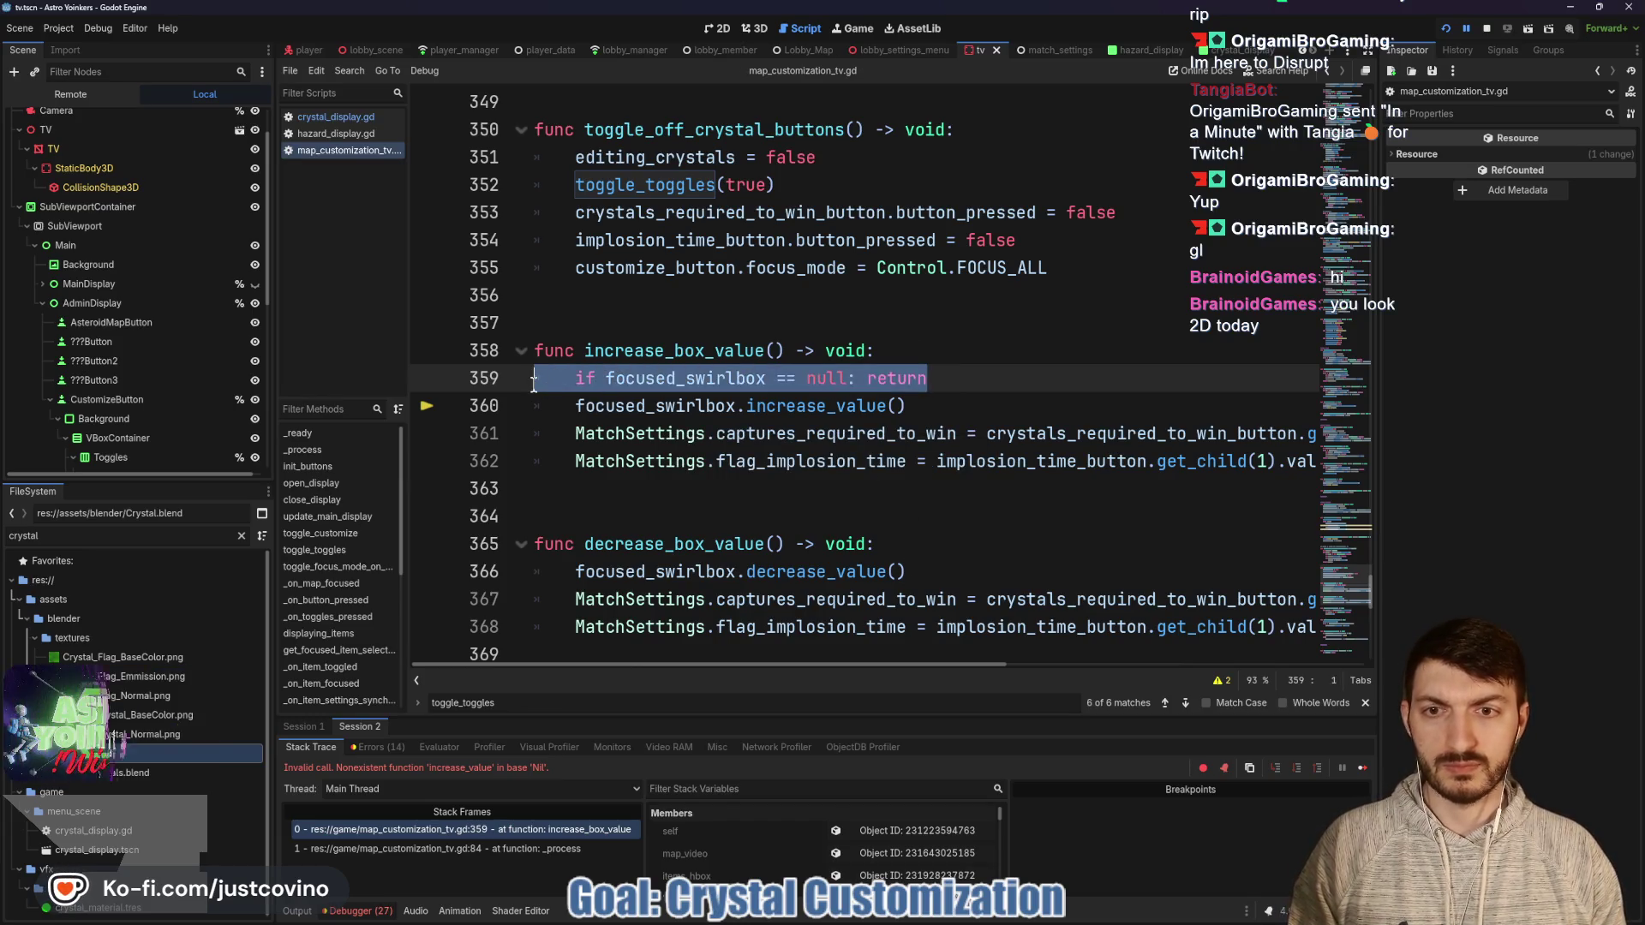
{"action": "left_click", "coordinate": [939, 551]}
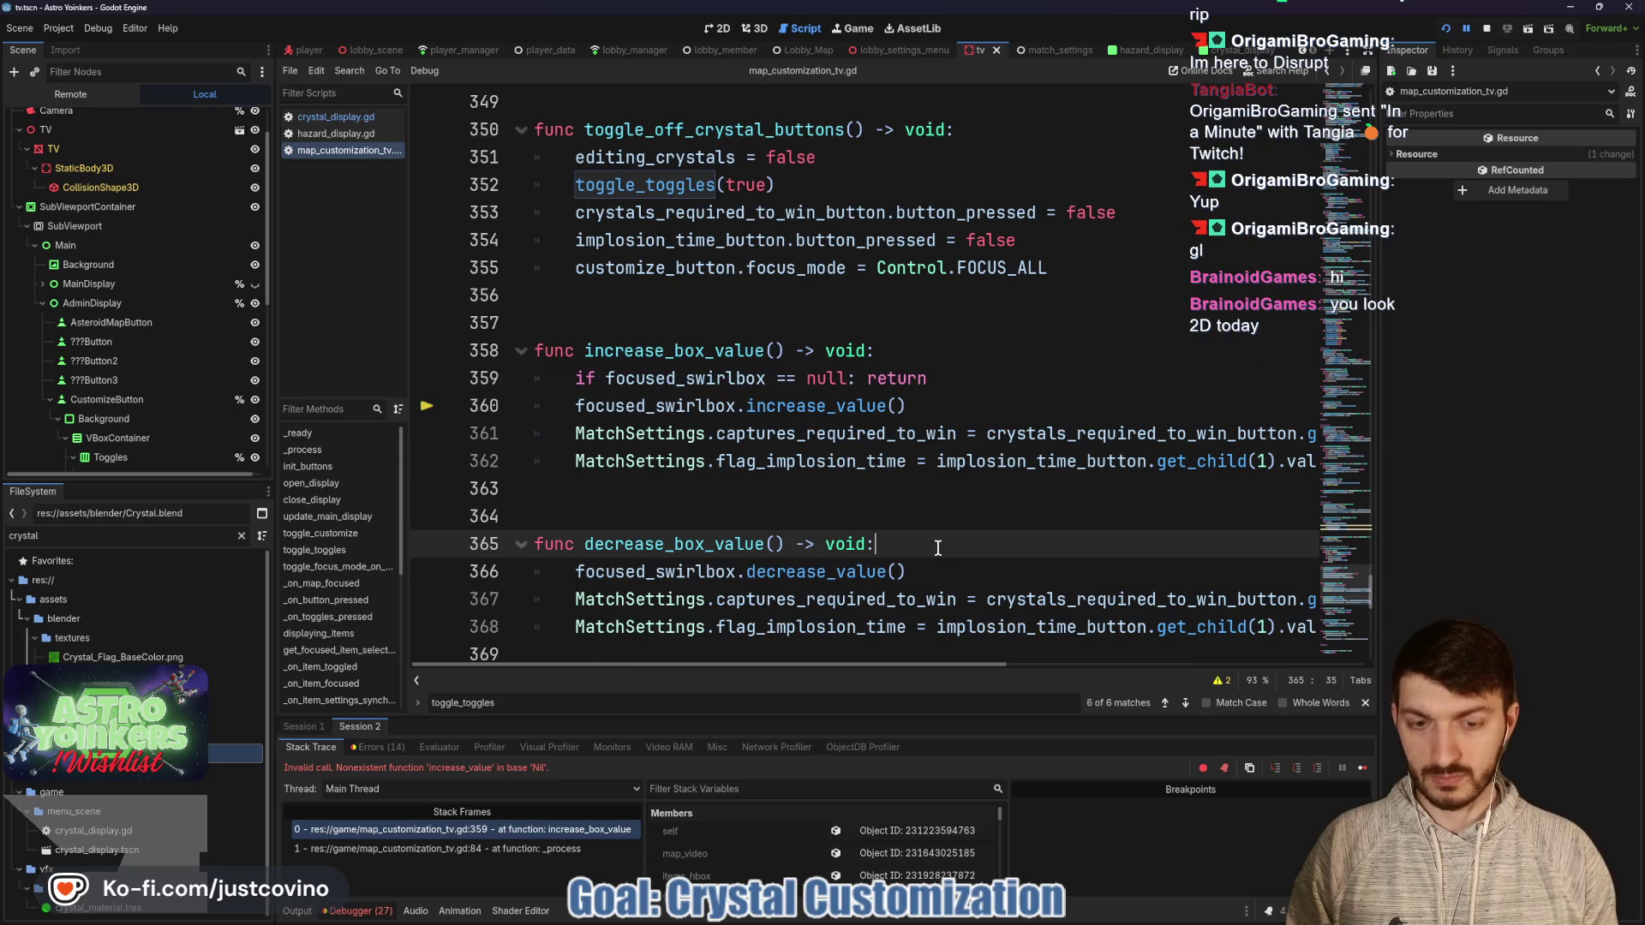
{"action": "key", "text": "Return"}
{"action": "key", "text": "ctrl+v"}
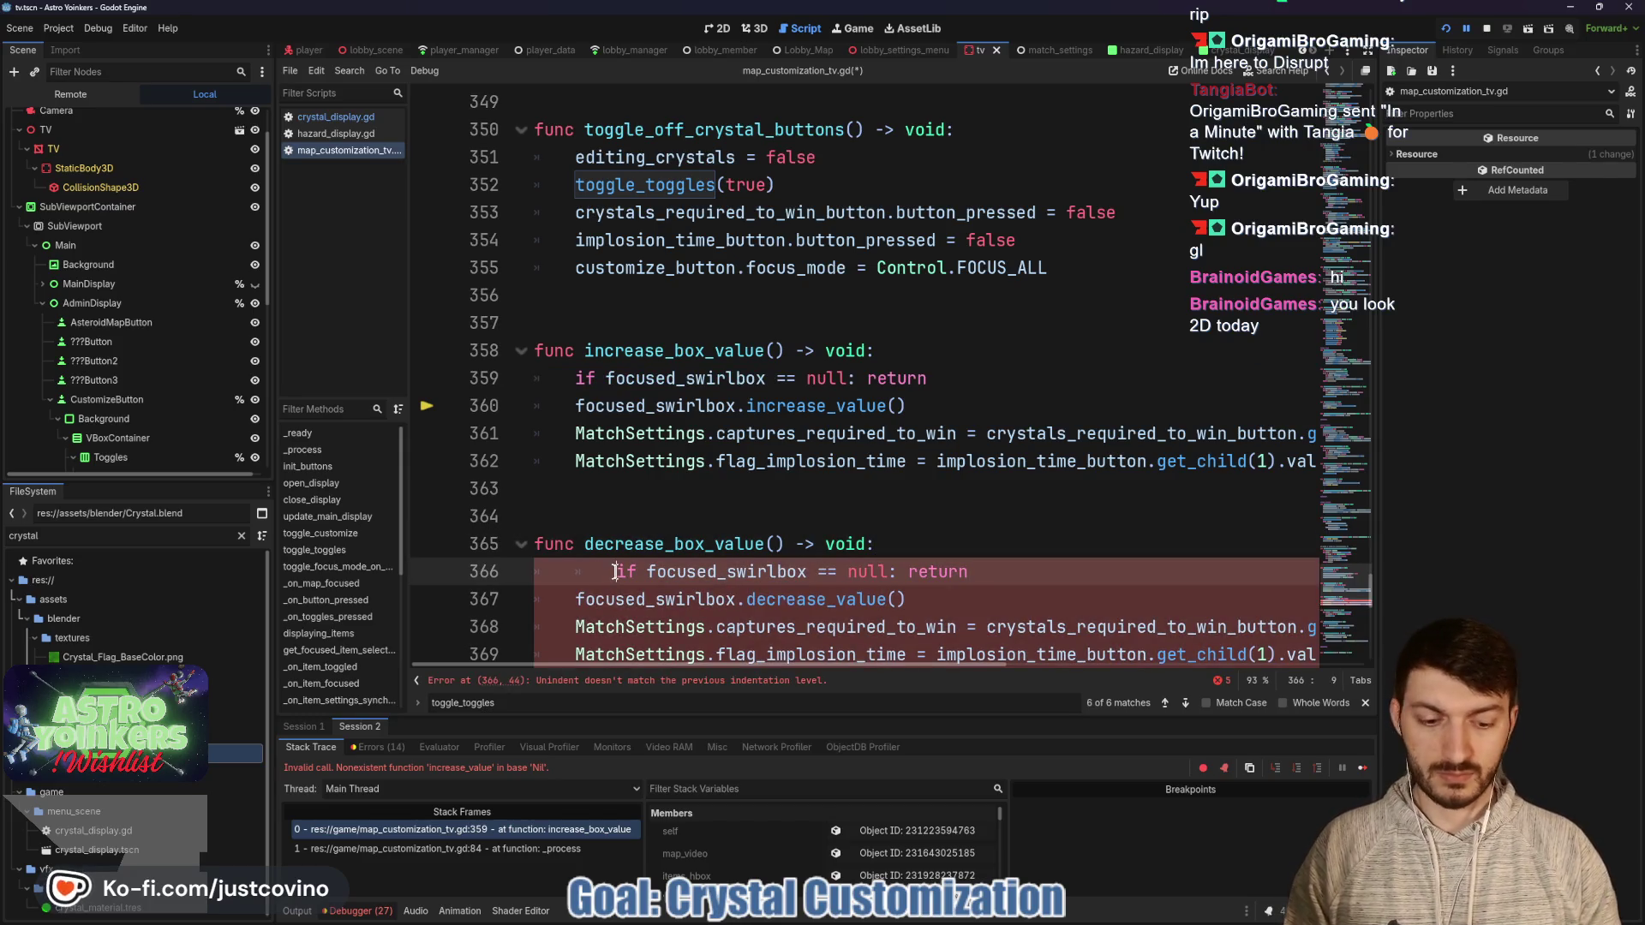
{"action": "key", "text": "BackSpace"}
{"action": "left_click", "coordinate": [763, 517]}
{"action": "key", "text": "ctrl+s"}
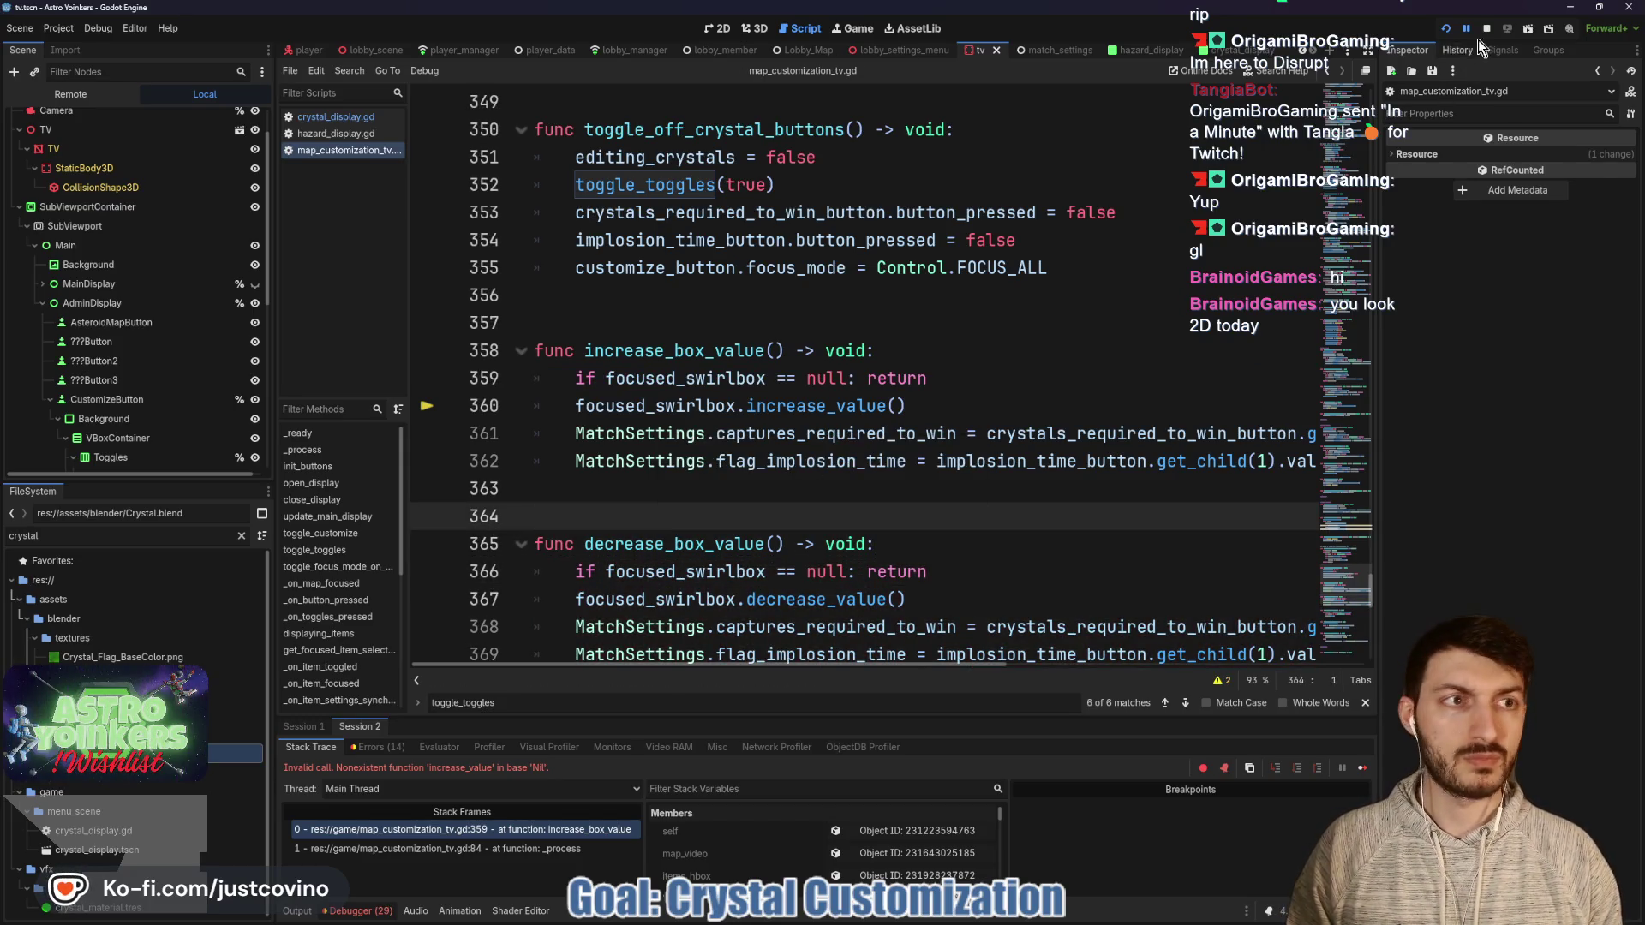
{"action": "key", "text": "F5"}
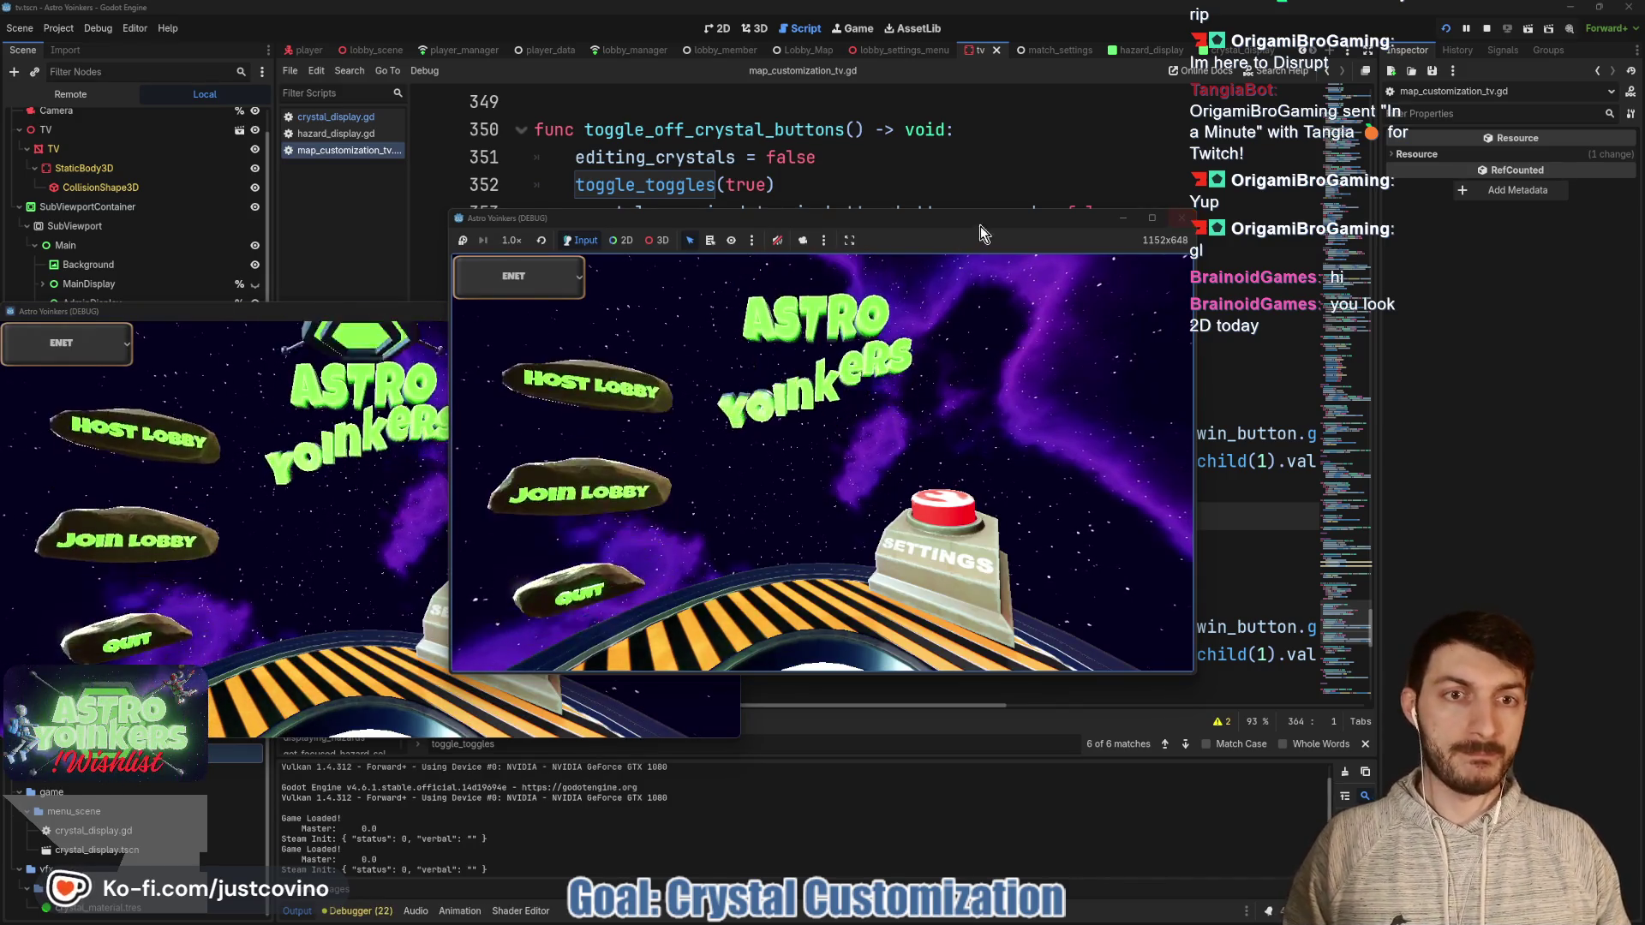
Host a lobby, open customize with E, and press through the Crystals settings without crashing. Then stop the game with F8.
{"action": "left_click", "coordinate": [592, 390]}
{"action": "left_click", "coordinate": [769, 385]}
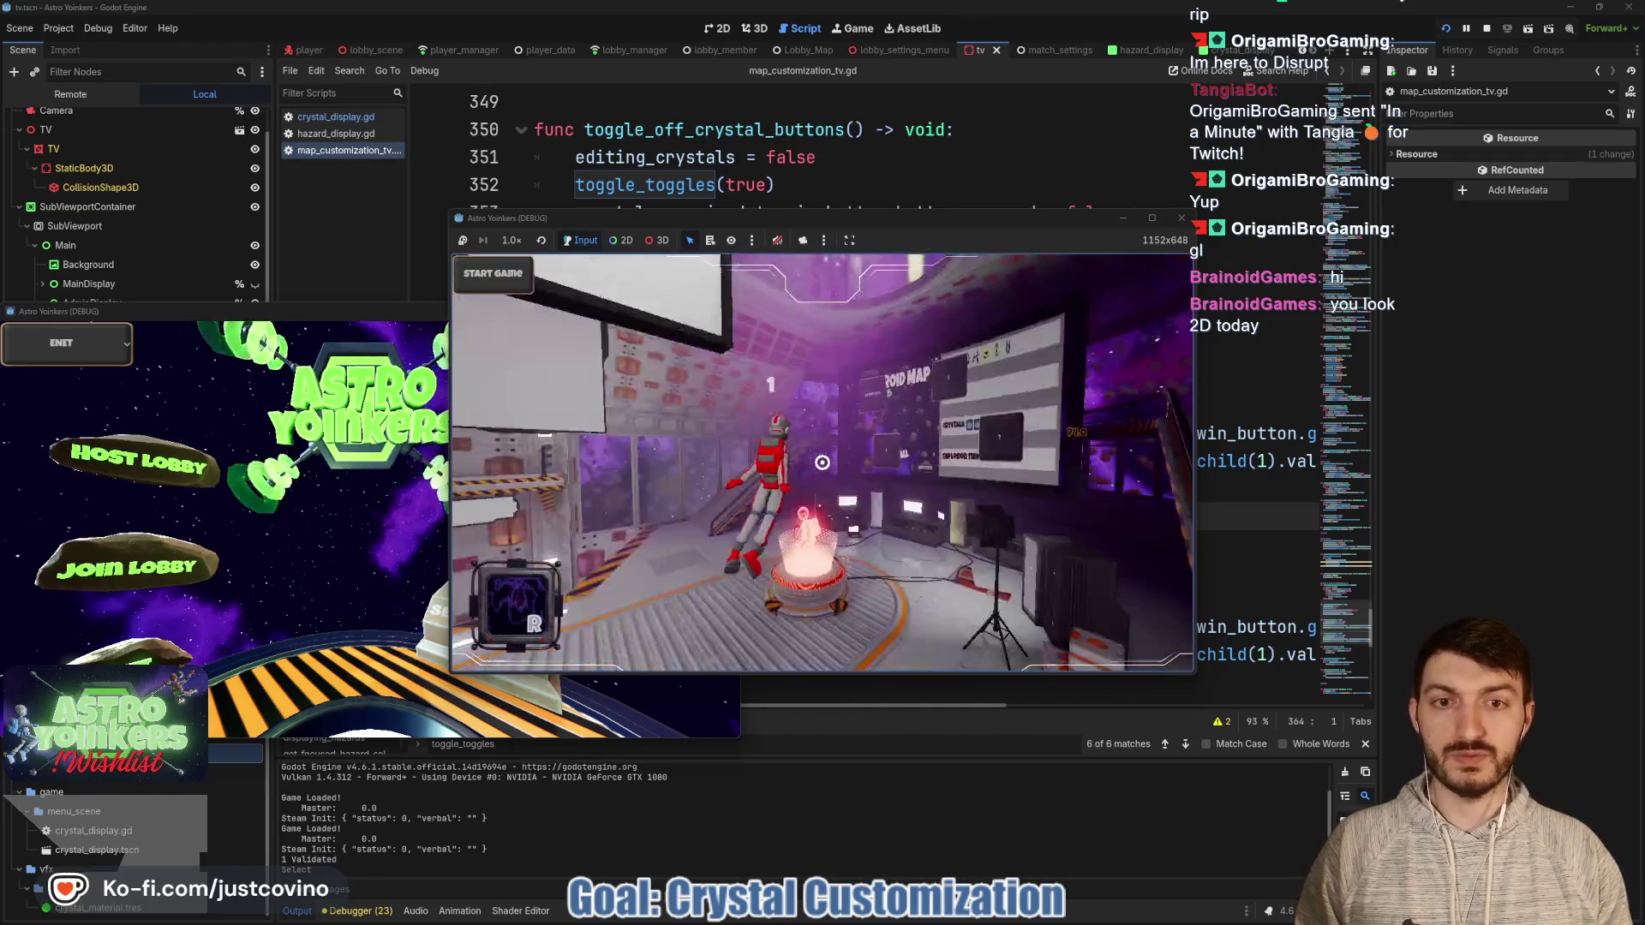
{"action": "key", "text": "e"}
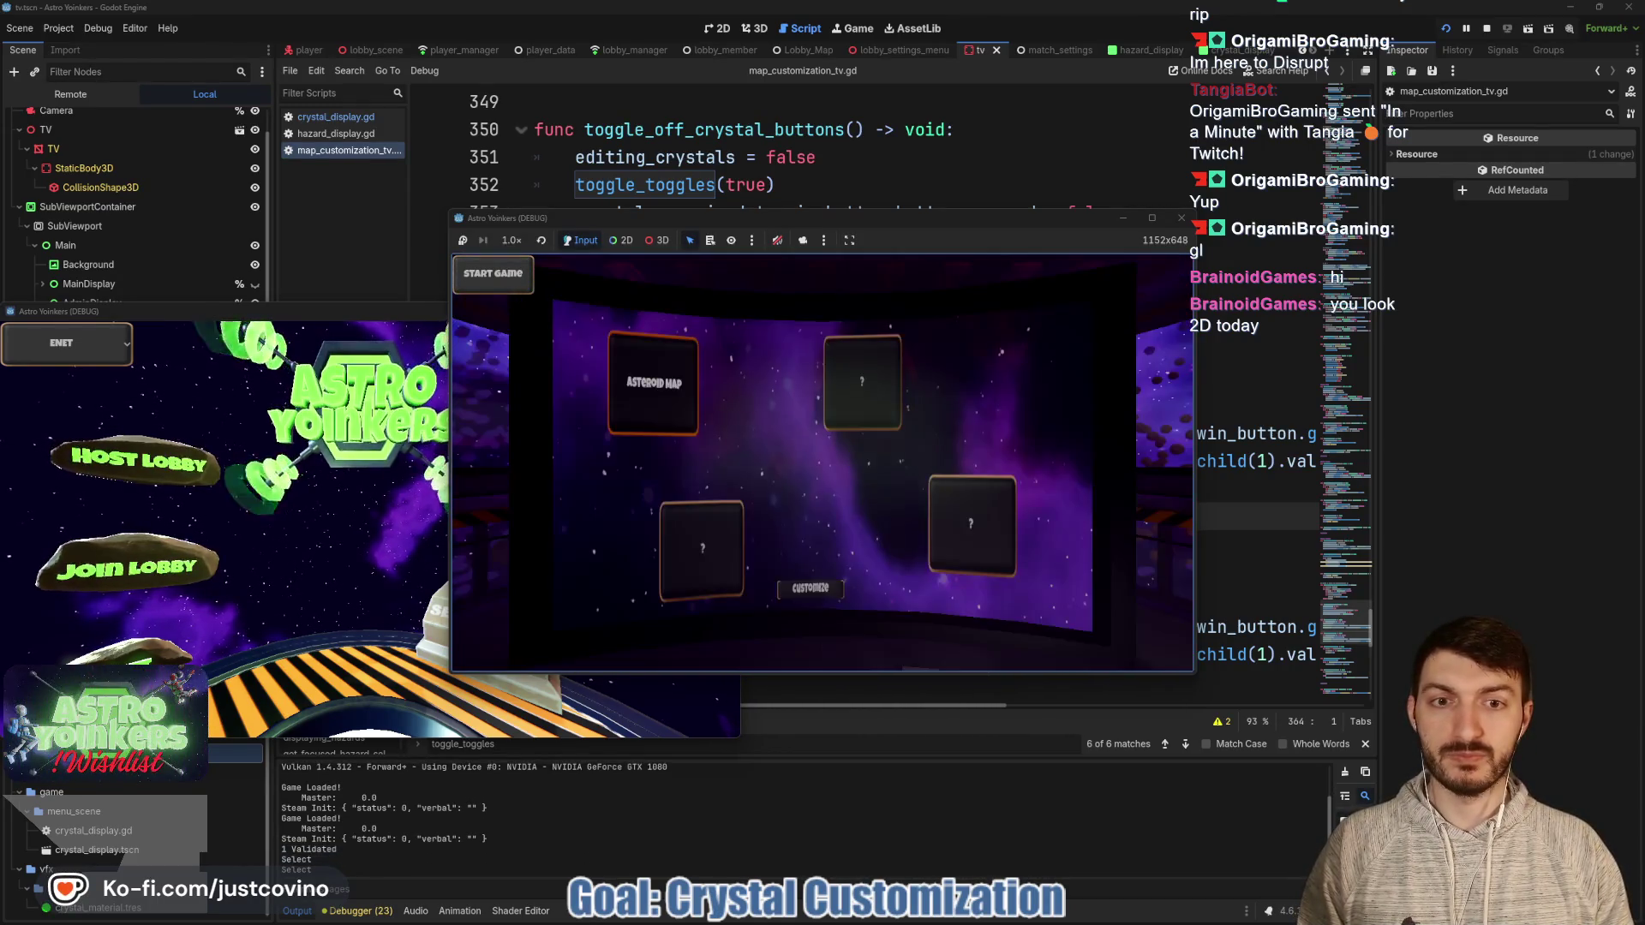
{"action": "key", "text": "Right"}
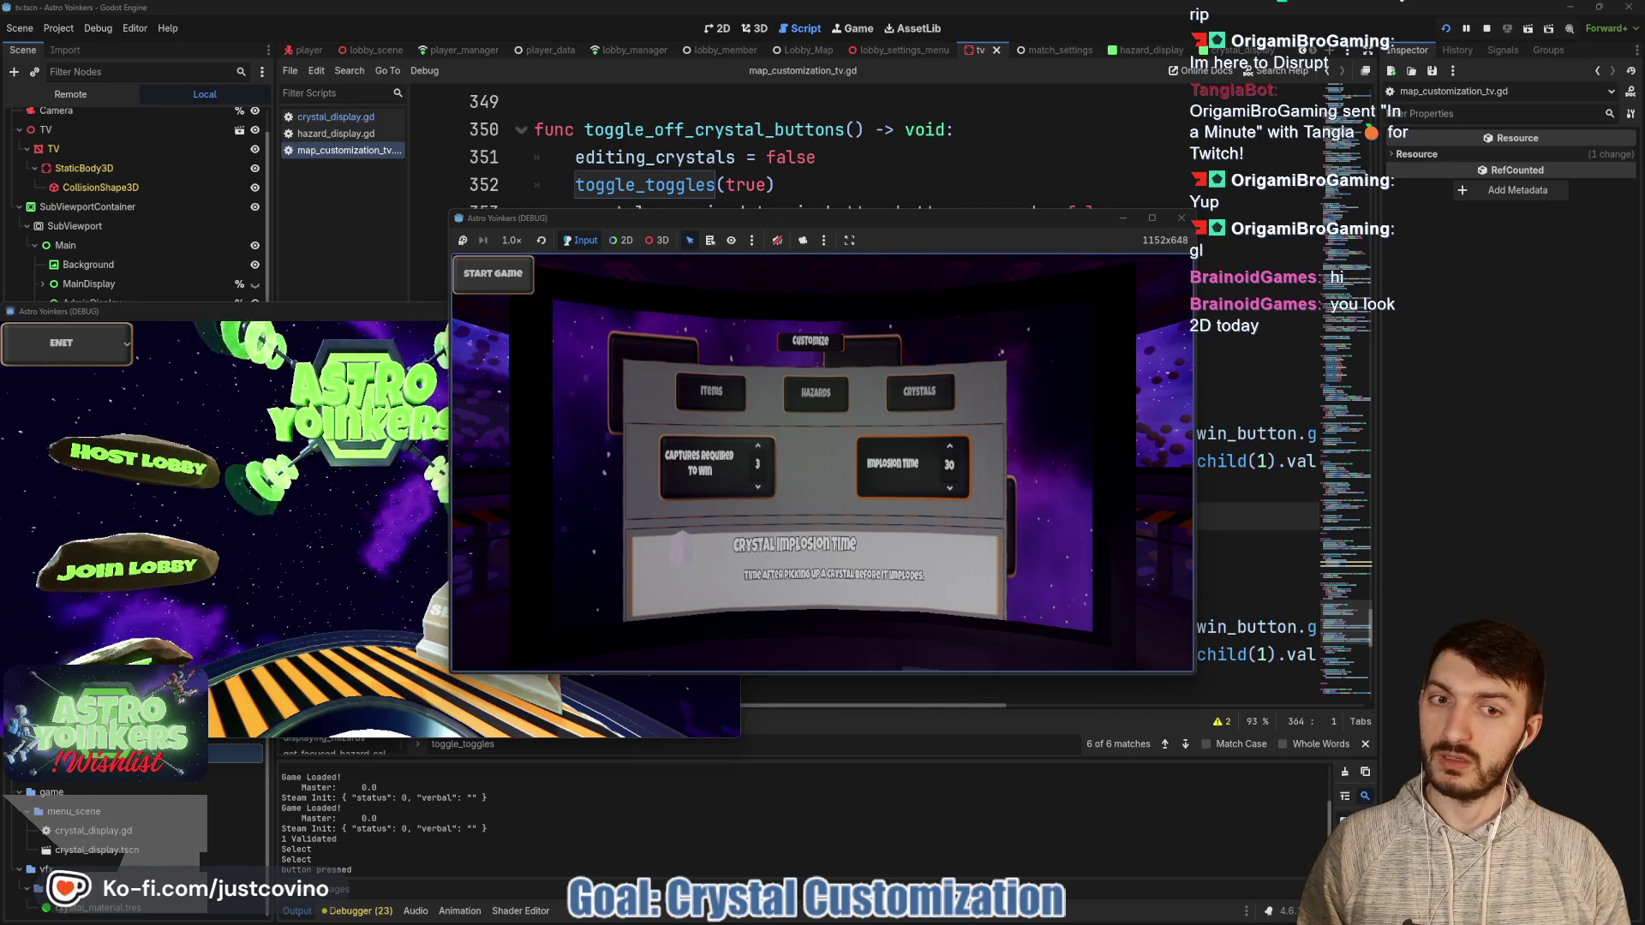
{"action": "key", "text": "Right"}
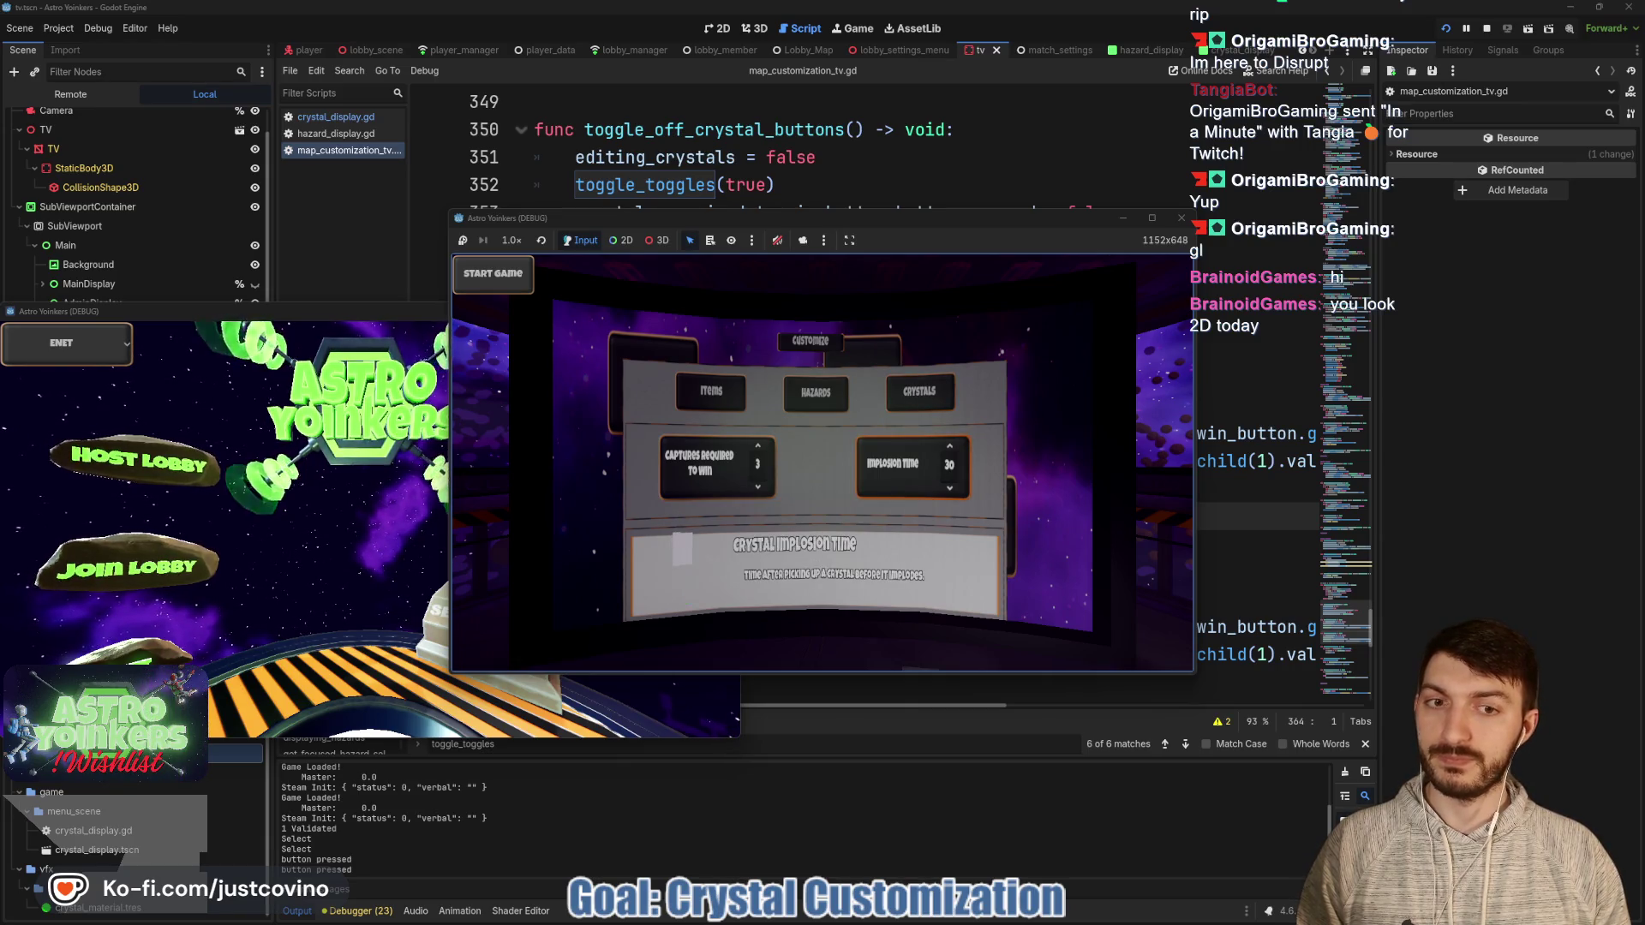
{"action": "key", "text": "Right"}
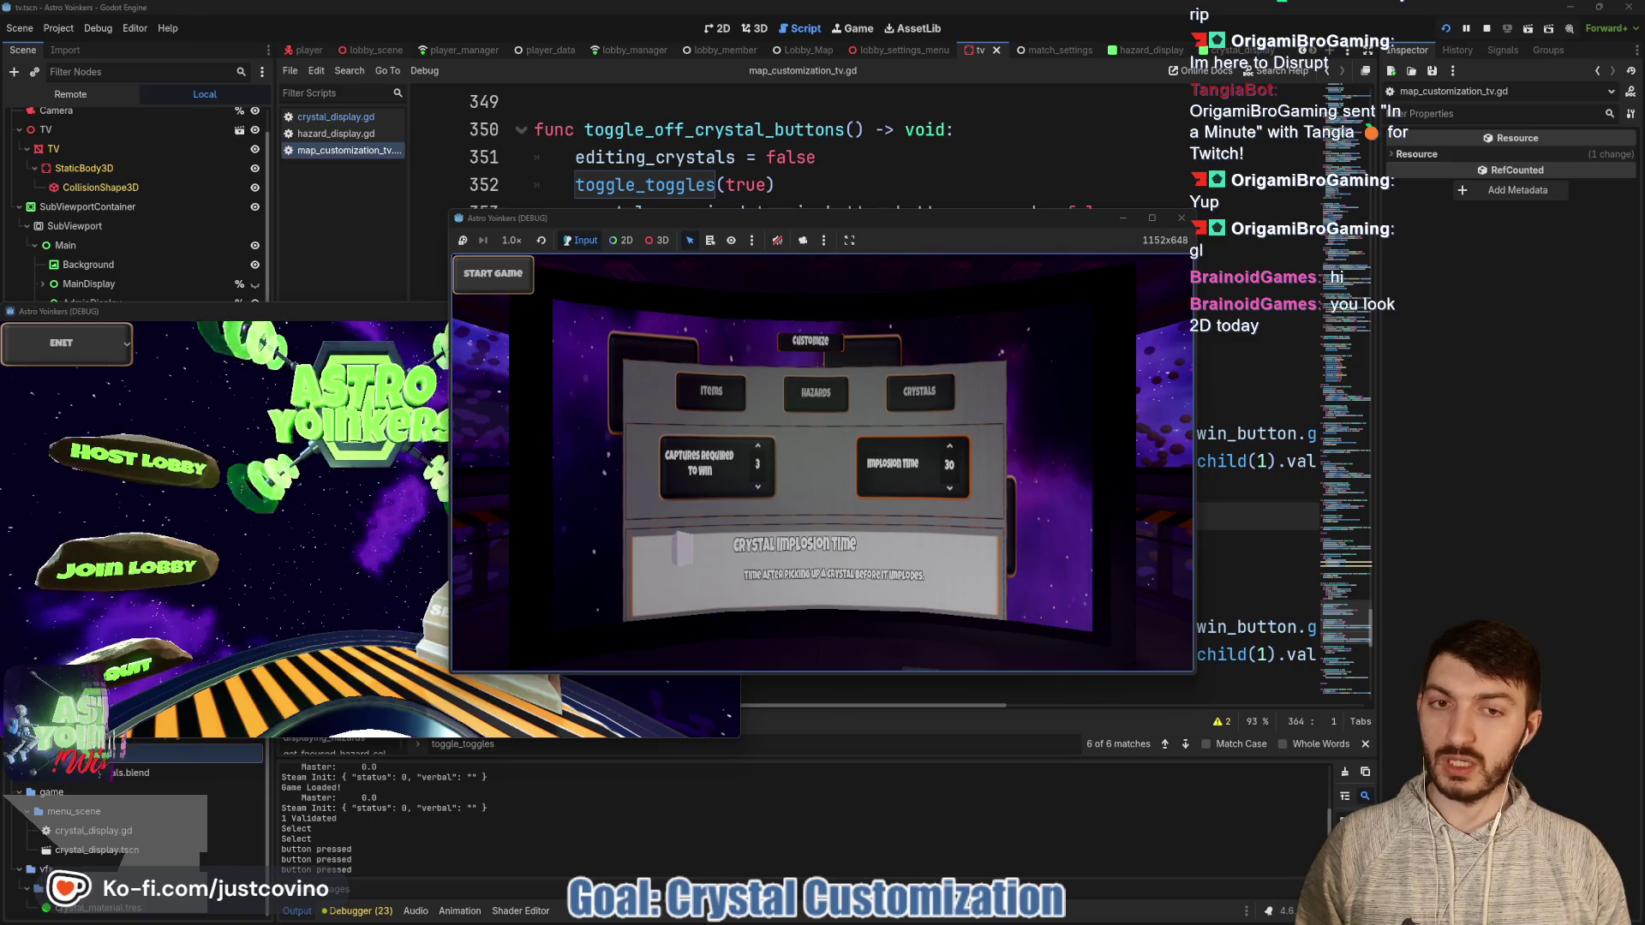
{"action": "key", "text": "F8"}
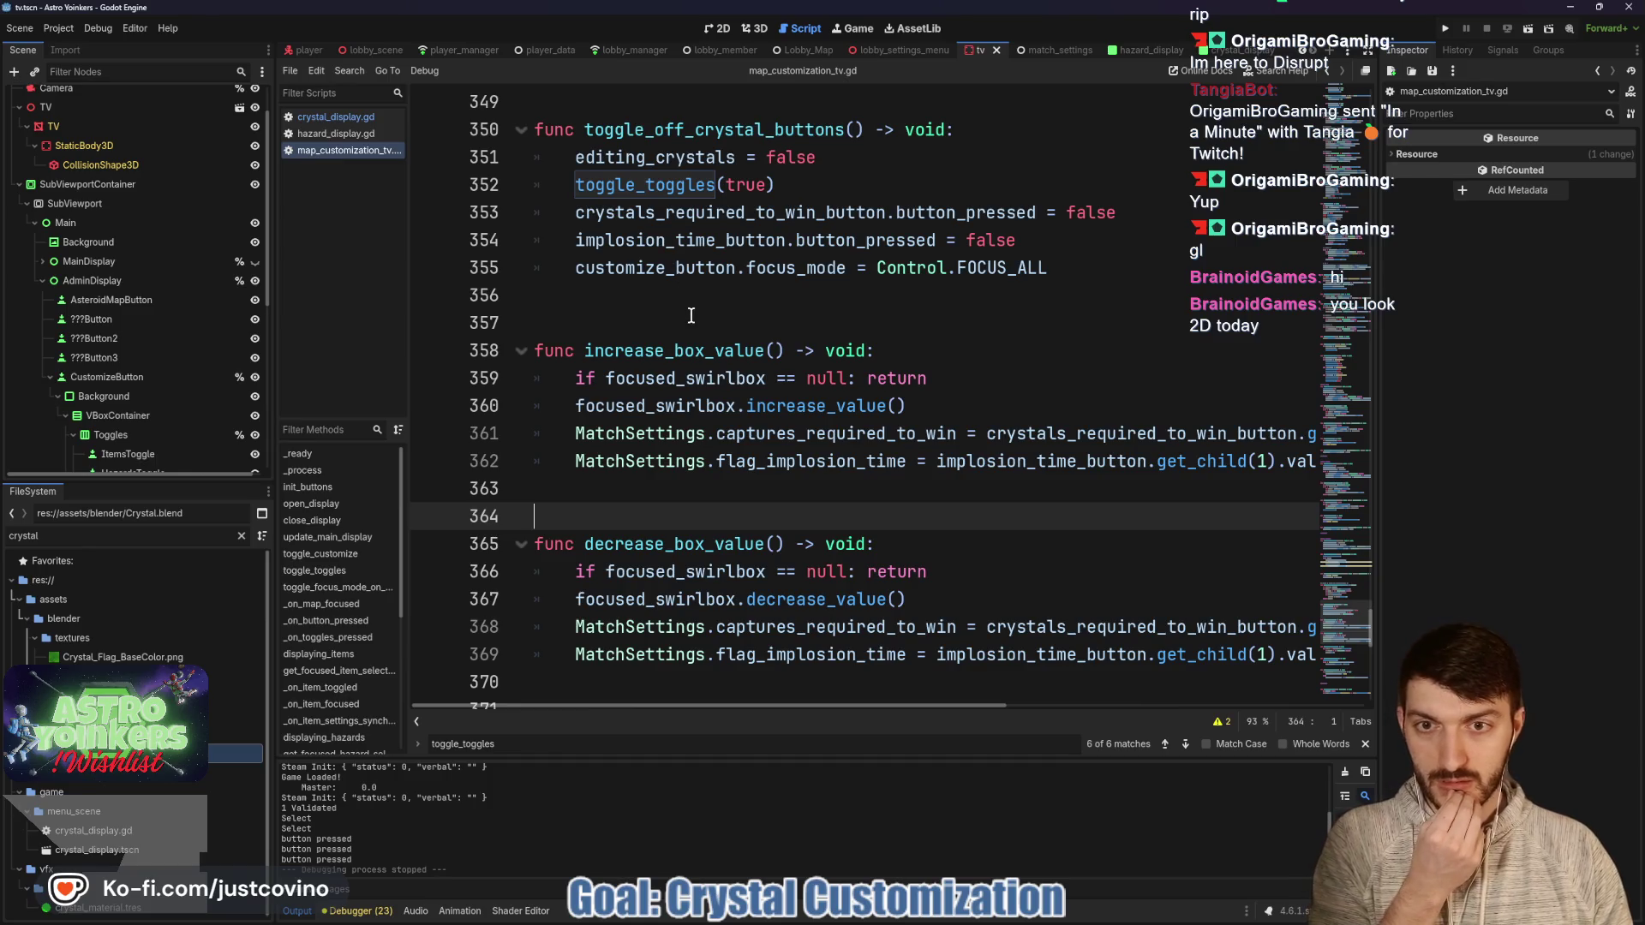
Scroll to _on_crystal_button_toggled and place the caret after 'editing_crystals = is_toggled' on line 336.
{"action": "scroll", "coordinate": [691, 316], "scroll_direction": "down", "scroll_amount": 2}
{"action": "scroll", "coordinate": [690, 316], "scroll_direction": "down", "scroll_amount": 3}
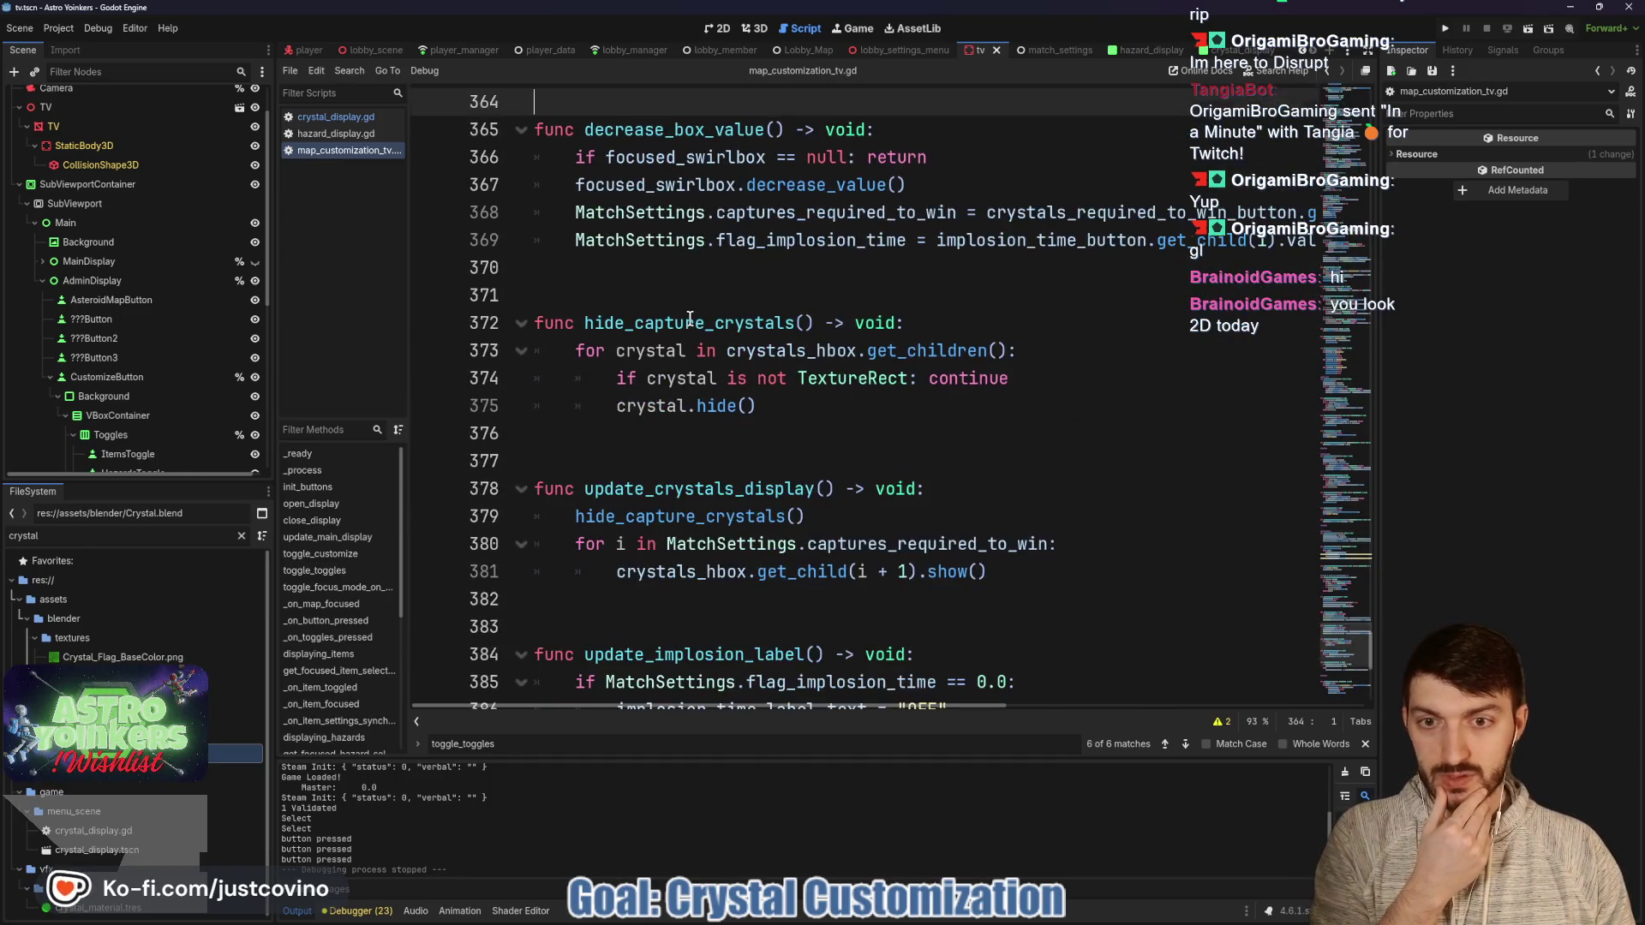
{"action": "scroll", "coordinate": [691, 319], "scroll_direction": "down", "scroll_amount": 5}
{"action": "scroll", "coordinate": [690, 318], "scroll_direction": "up", "scroll_amount": 11}
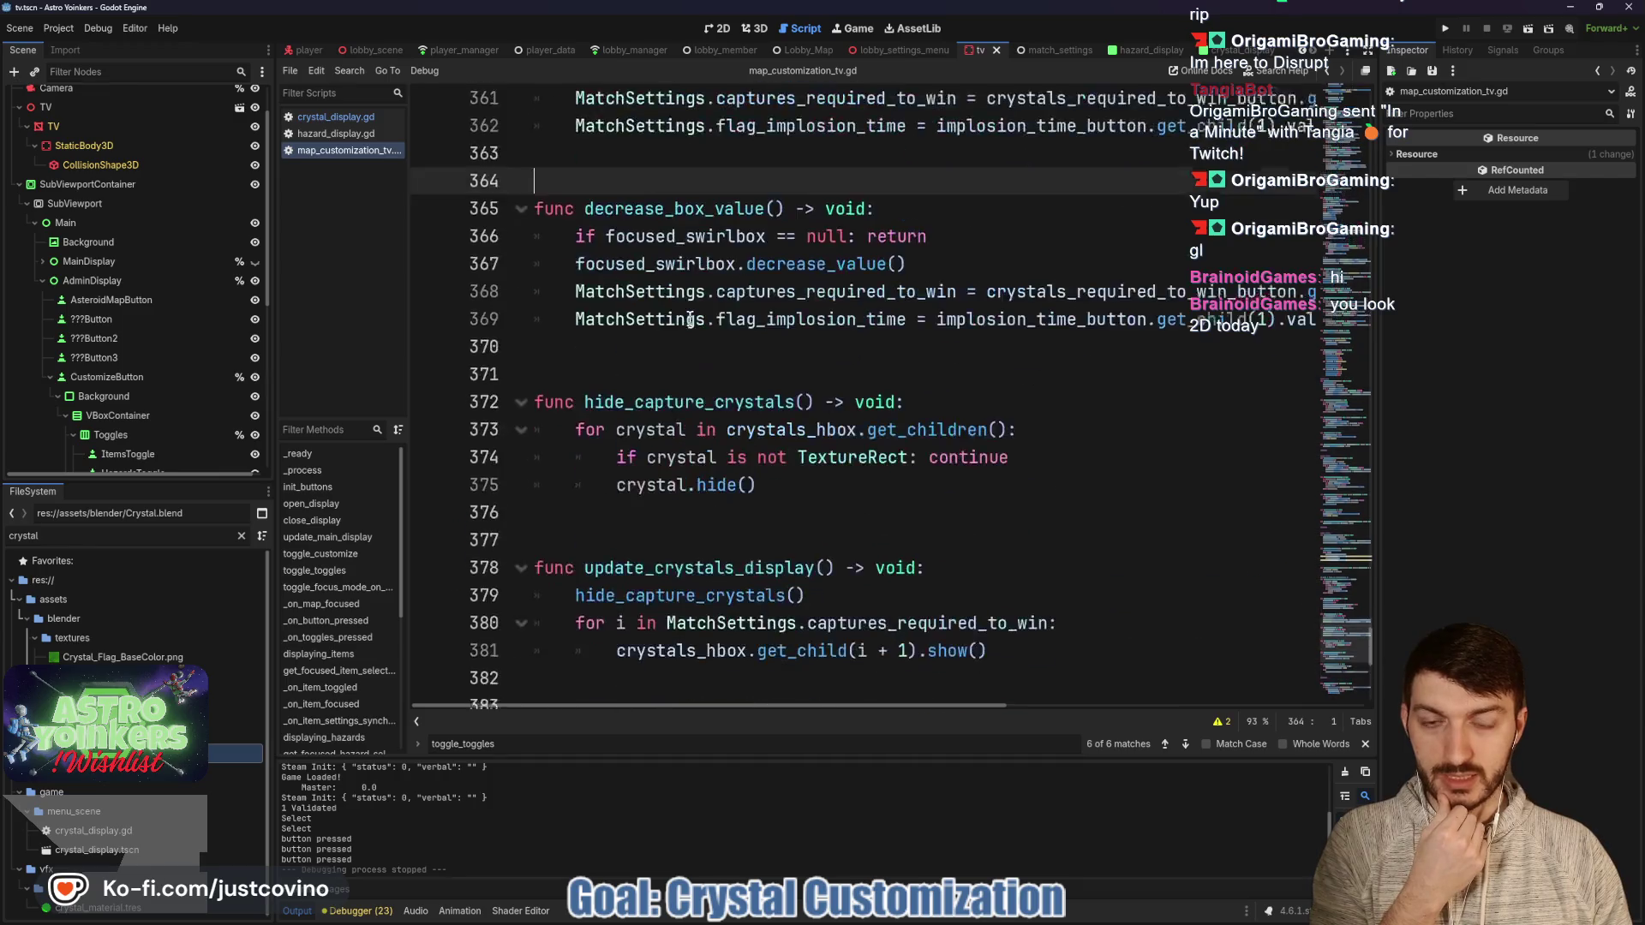
{"action": "scroll", "coordinate": [691, 318], "scroll_direction": "up", "scroll_amount": 3}
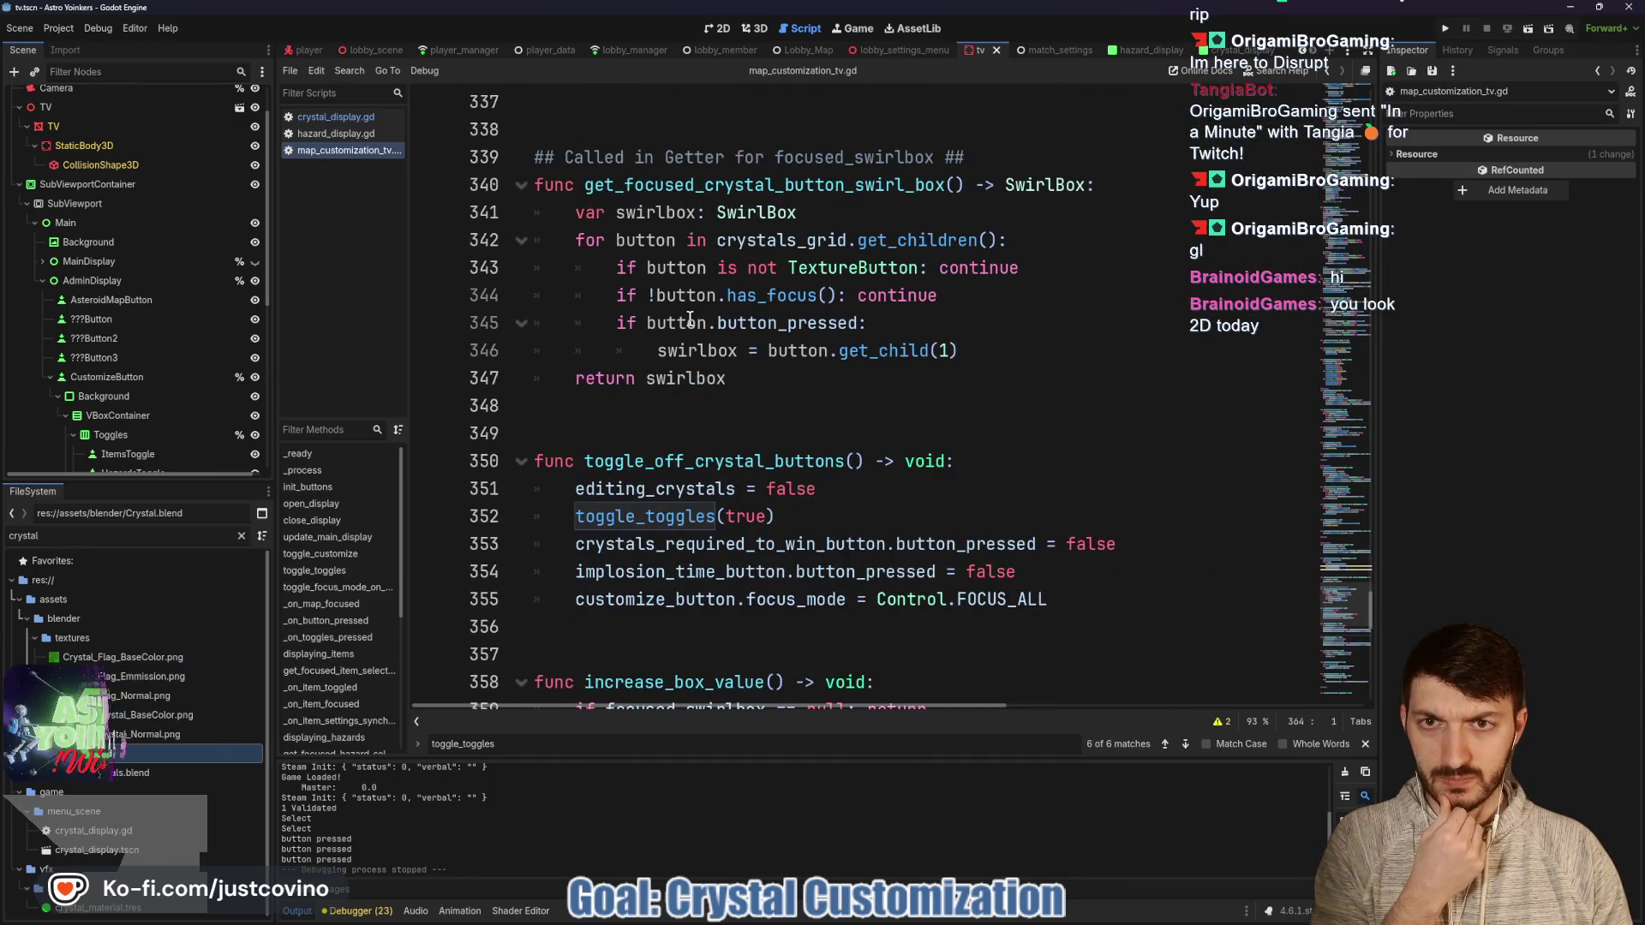
{"action": "scroll", "coordinate": [691, 318], "scroll_direction": "up", "scroll_amount": 1}
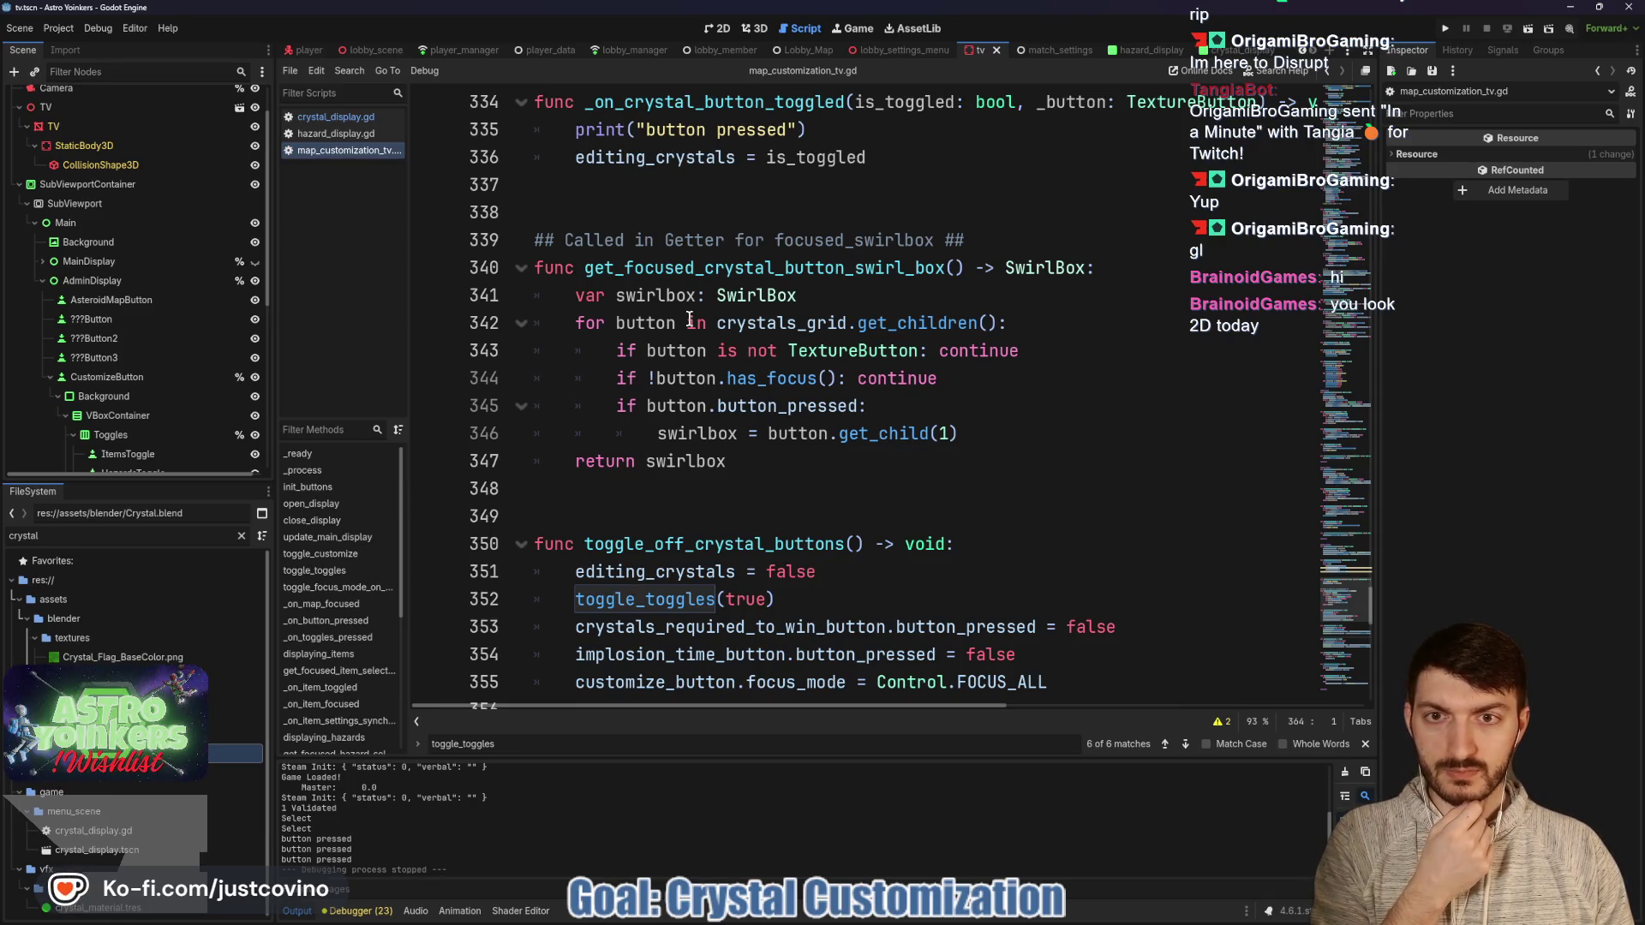
{"action": "scroll", "coordinate": [691, 319], "scroll_direction": "up", "scroll_amount": 3}
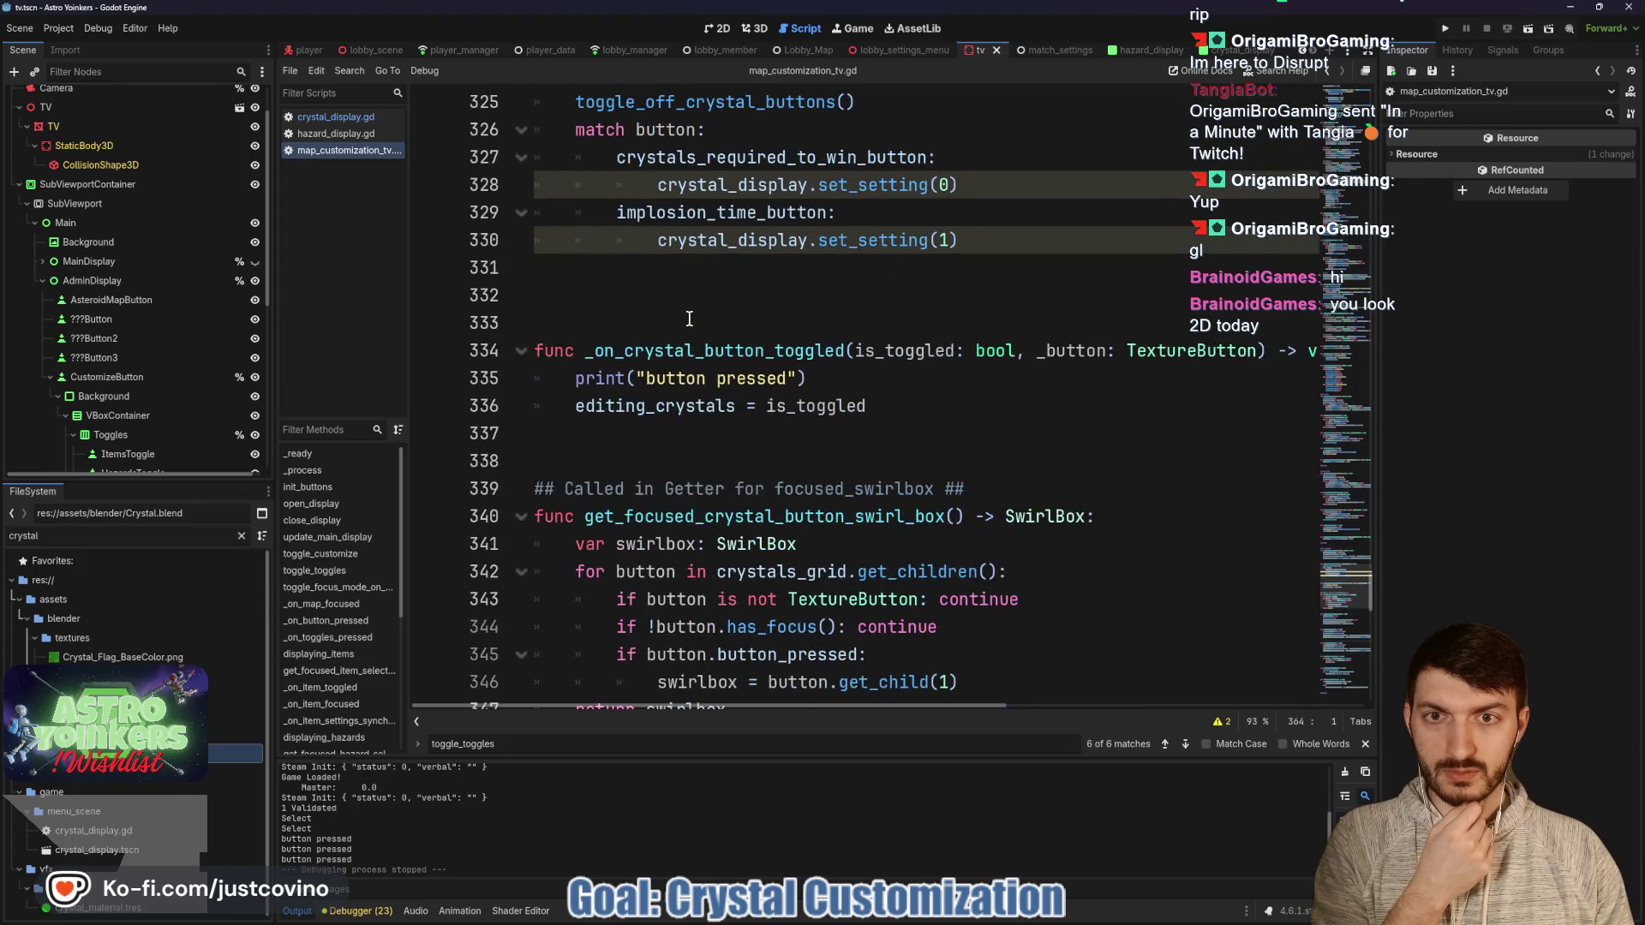
{"action": "left_click", "coordinate": [918, 407]}
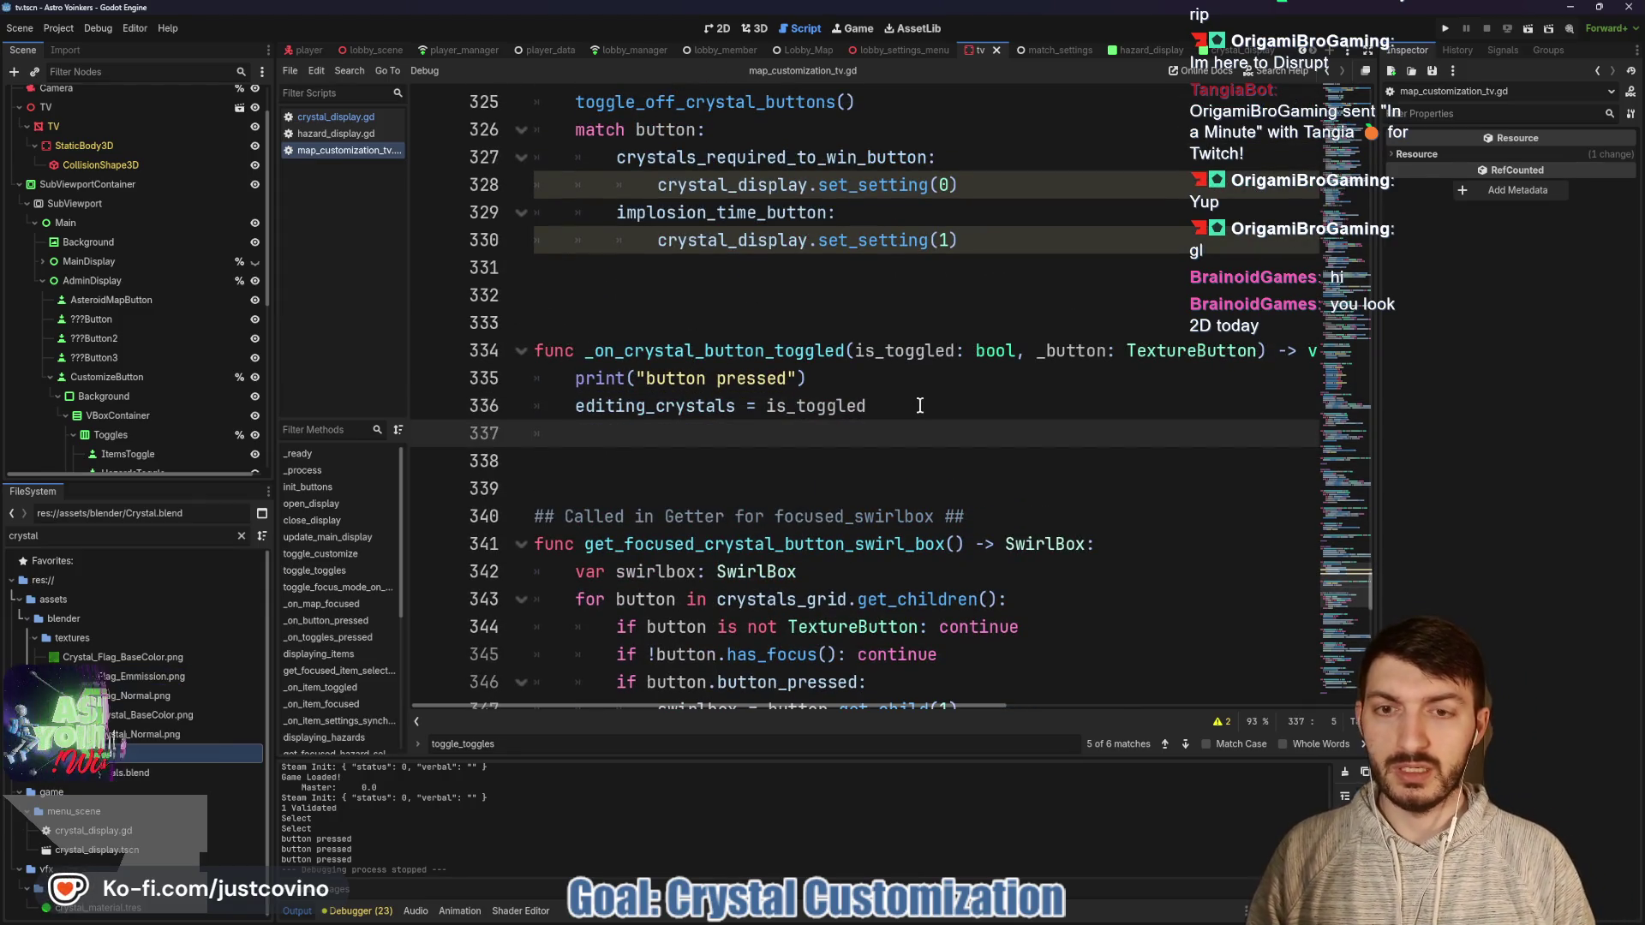
{"action": "key", "text": "BackSpace"}
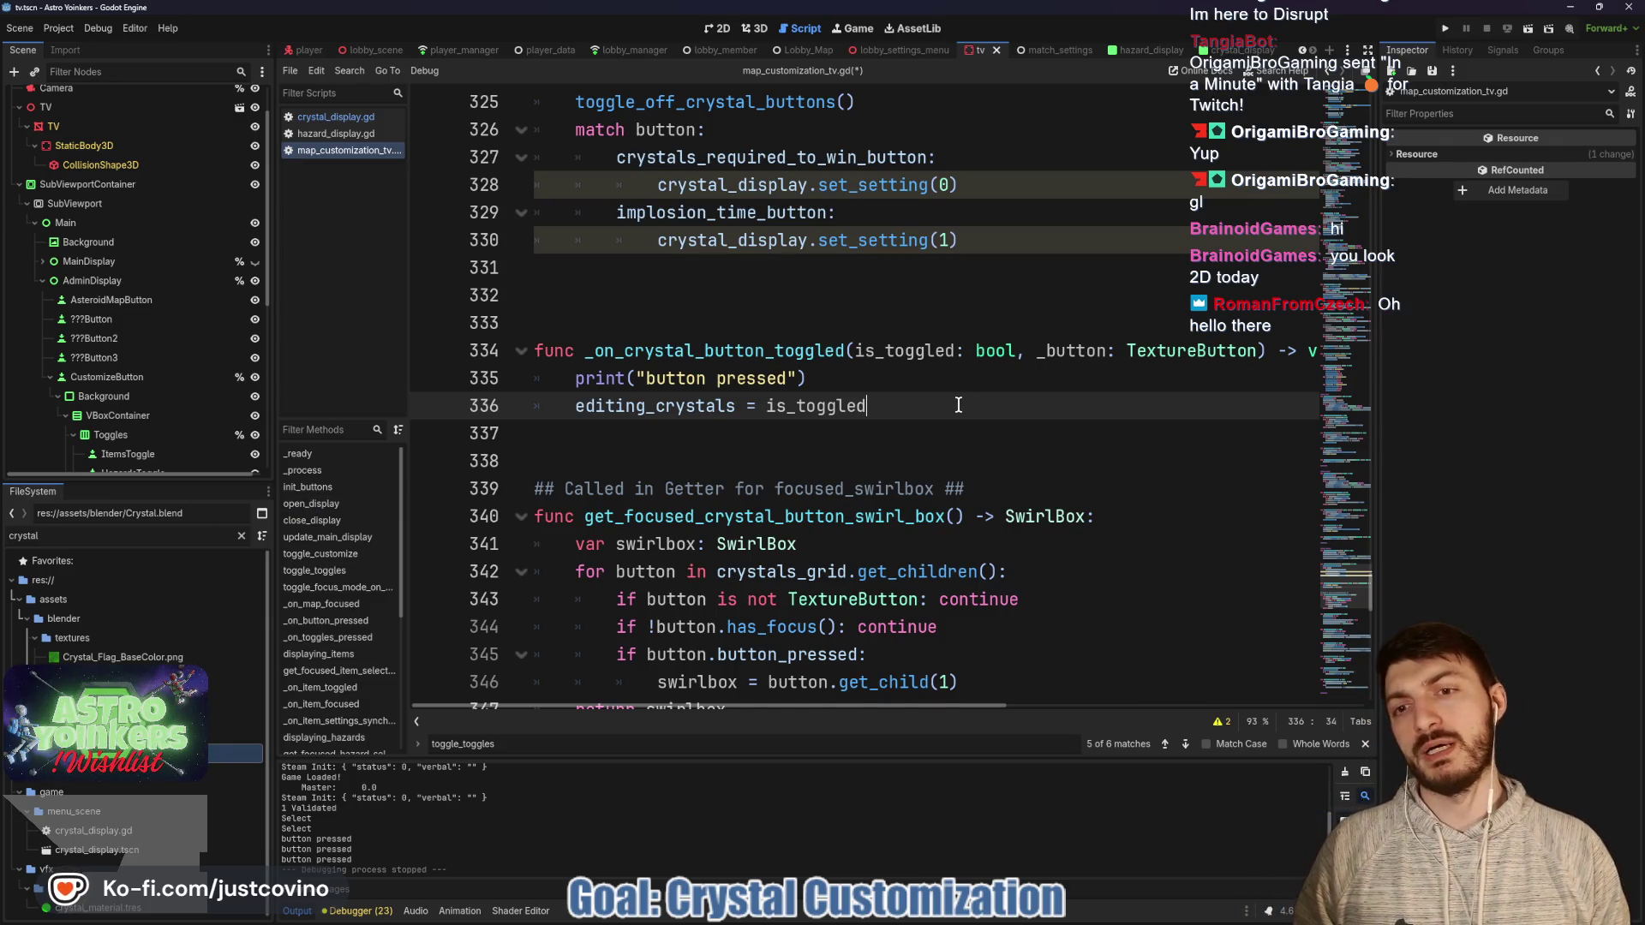
Add line 337 and remove the null-check line pasted there by mistake.
{"action": "key", "text": "Return"}
{"action": "type", "text": "if focused_swirlbox == null: return"}
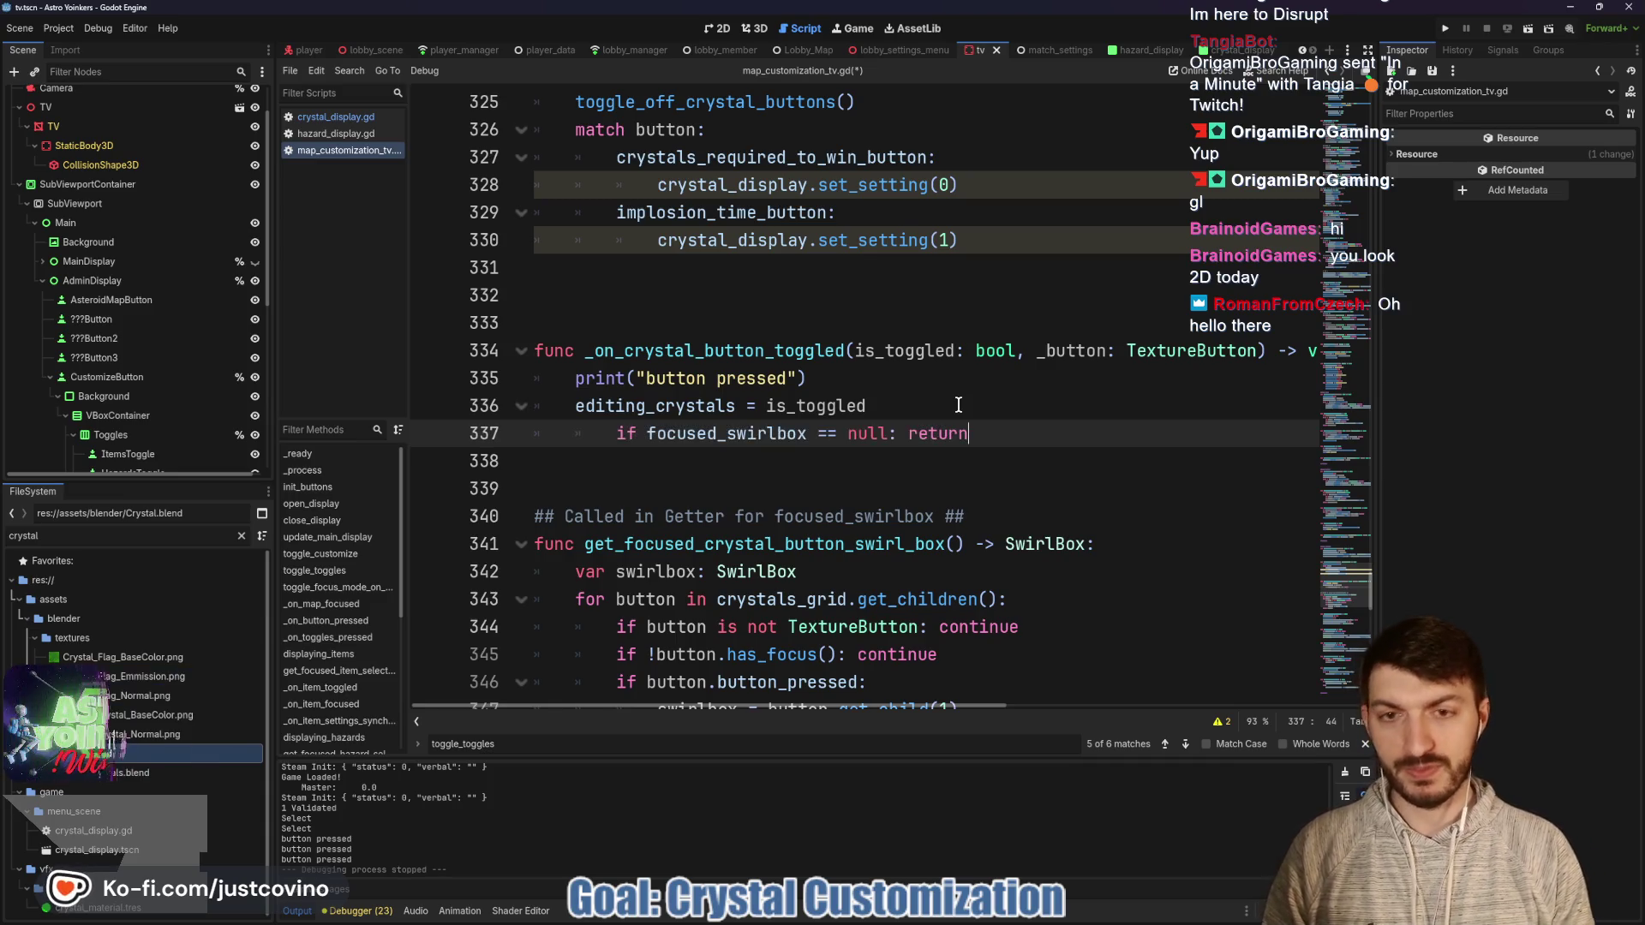
{"action": "left_click_drag", "start_coordinate": [971, 434], "coordinate": [626, 434]}
{"action": "key", "text": "ctrl+x"}
{"action": "key", "text": "BackSpace"}
Make line 337 'customize_button.focus_mode = Control.FOCUS_ALL if !is_toggled else Control.FOCUS_NONE', save, and run.
{"action": "scroll", "coordinate": [676, 426], "scroll_direction": "down", "scroll_amount": 5}
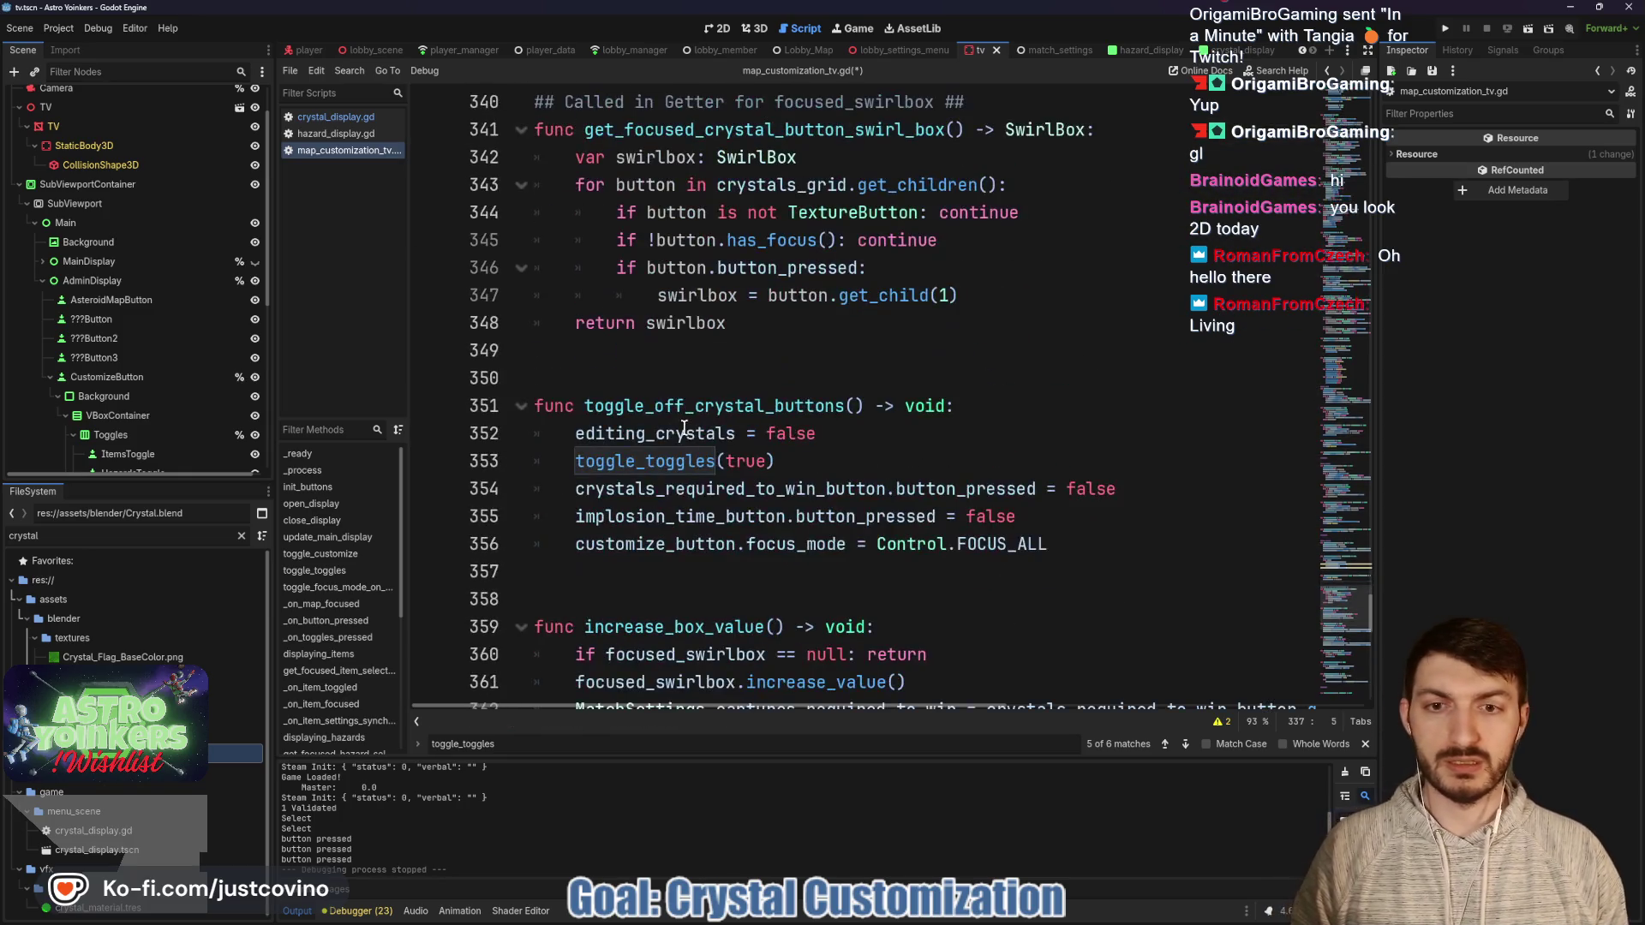
{"action": "left_click_drag", "start_coordinate": [1058, 544], "coordinate": [574, 544]}
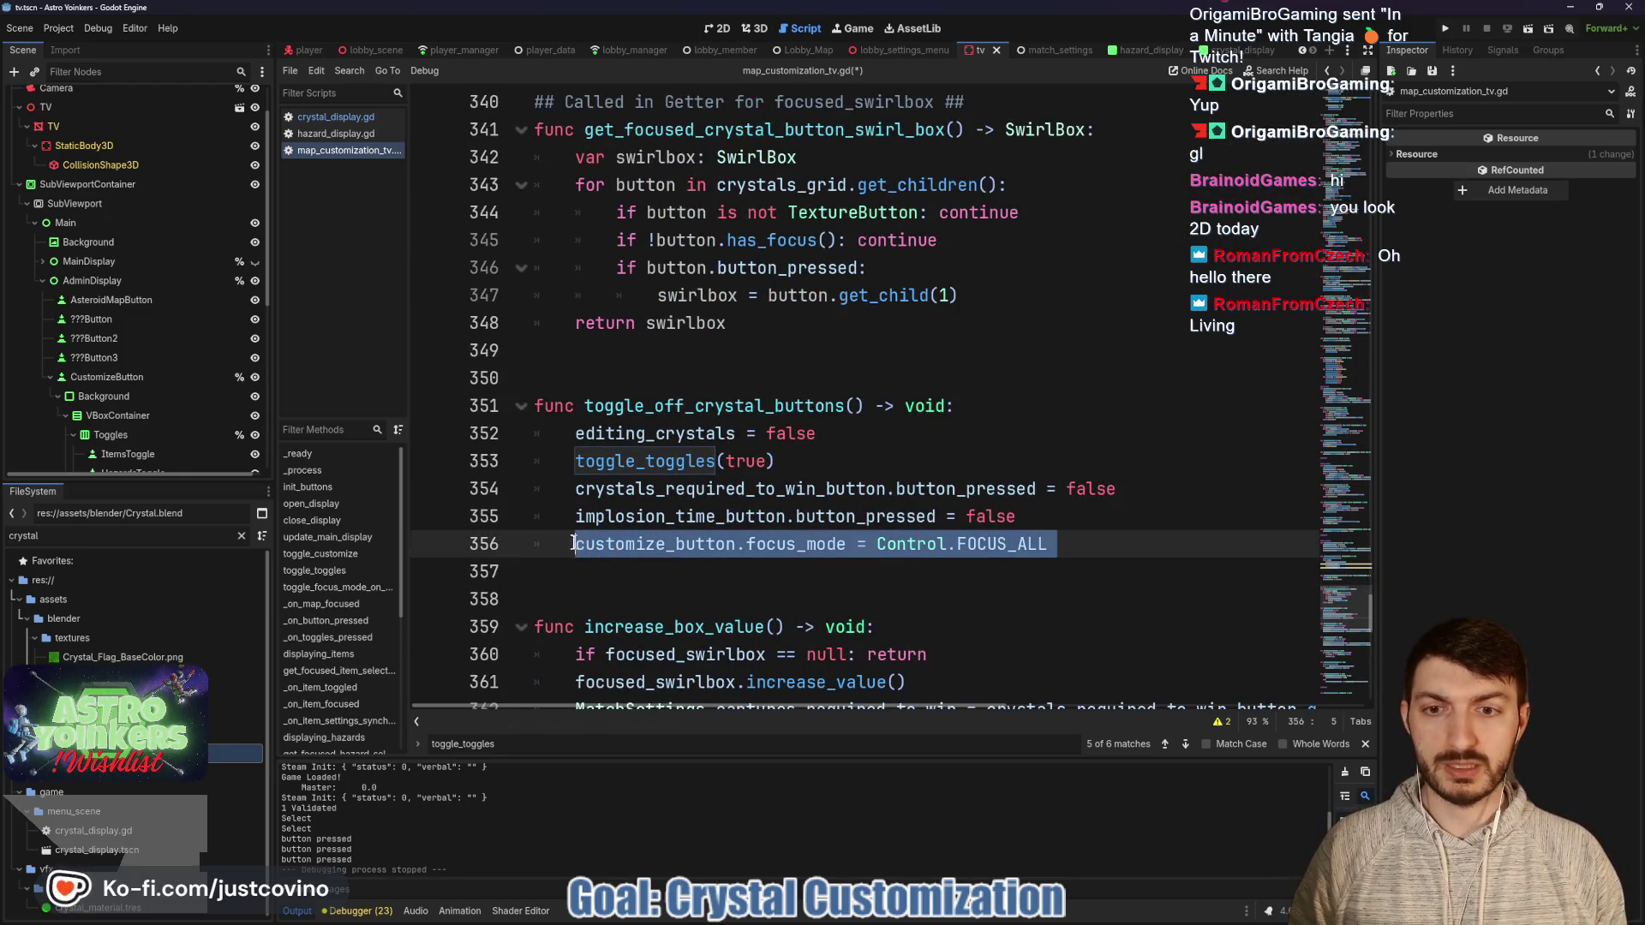
{"action": "scroll", "coordinate": [718, 405], "scroll_direction": "up", "scroll_amount": 5}
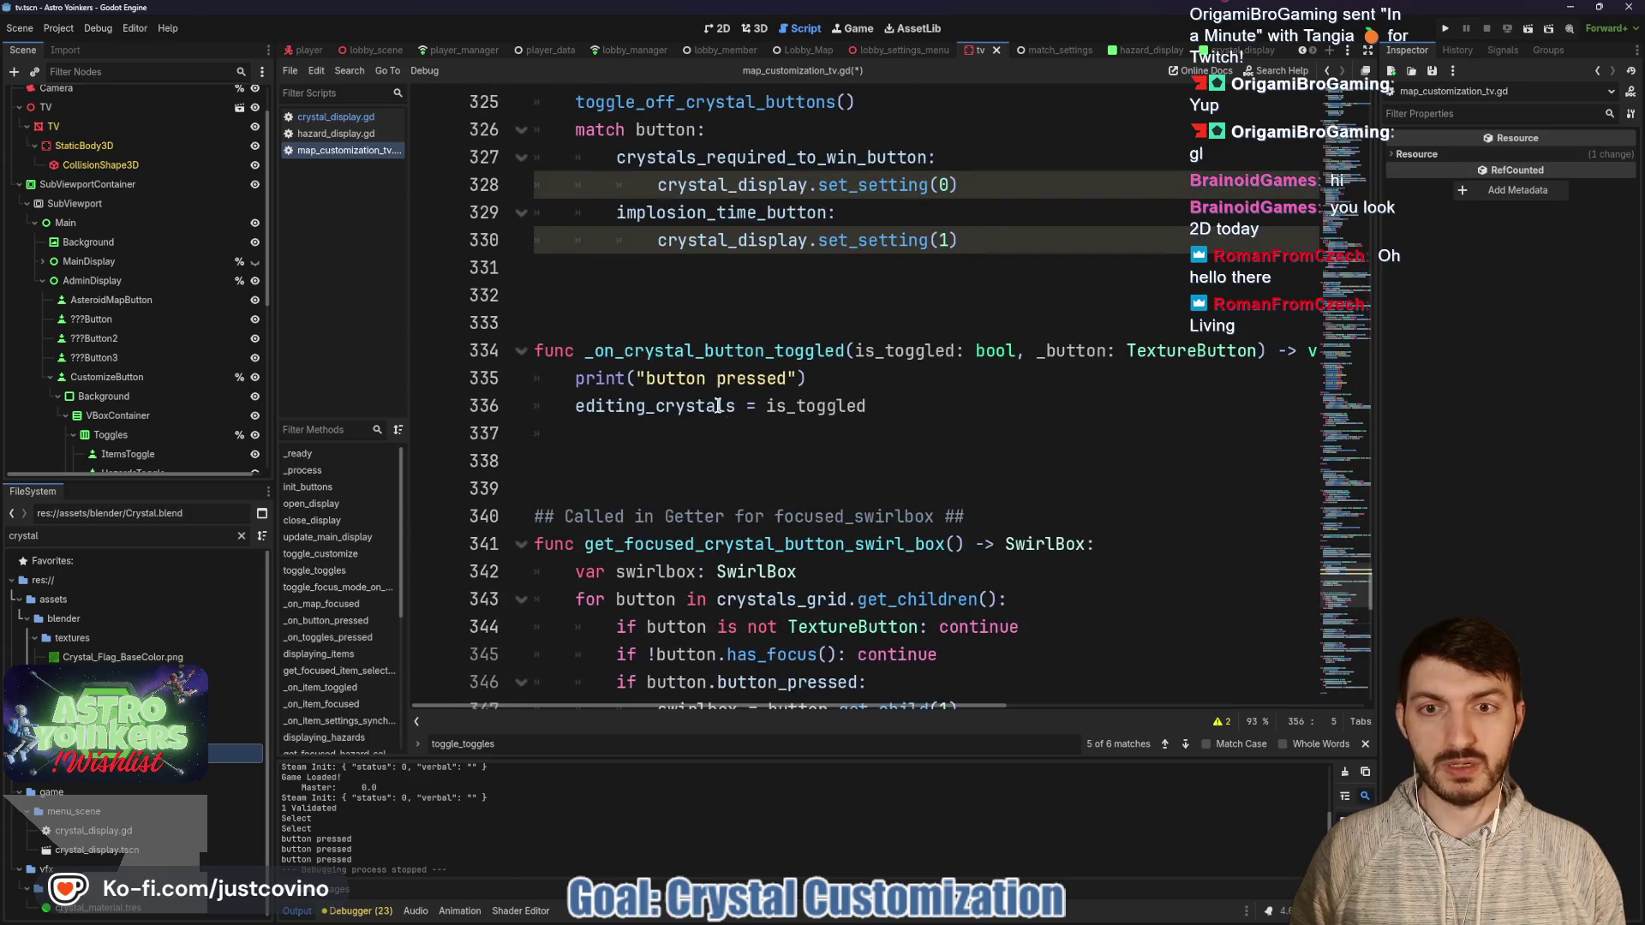
{"action": "left_click", "coordinate": [631, 440]}
{"action": "key", "text": "ctrl+v"}
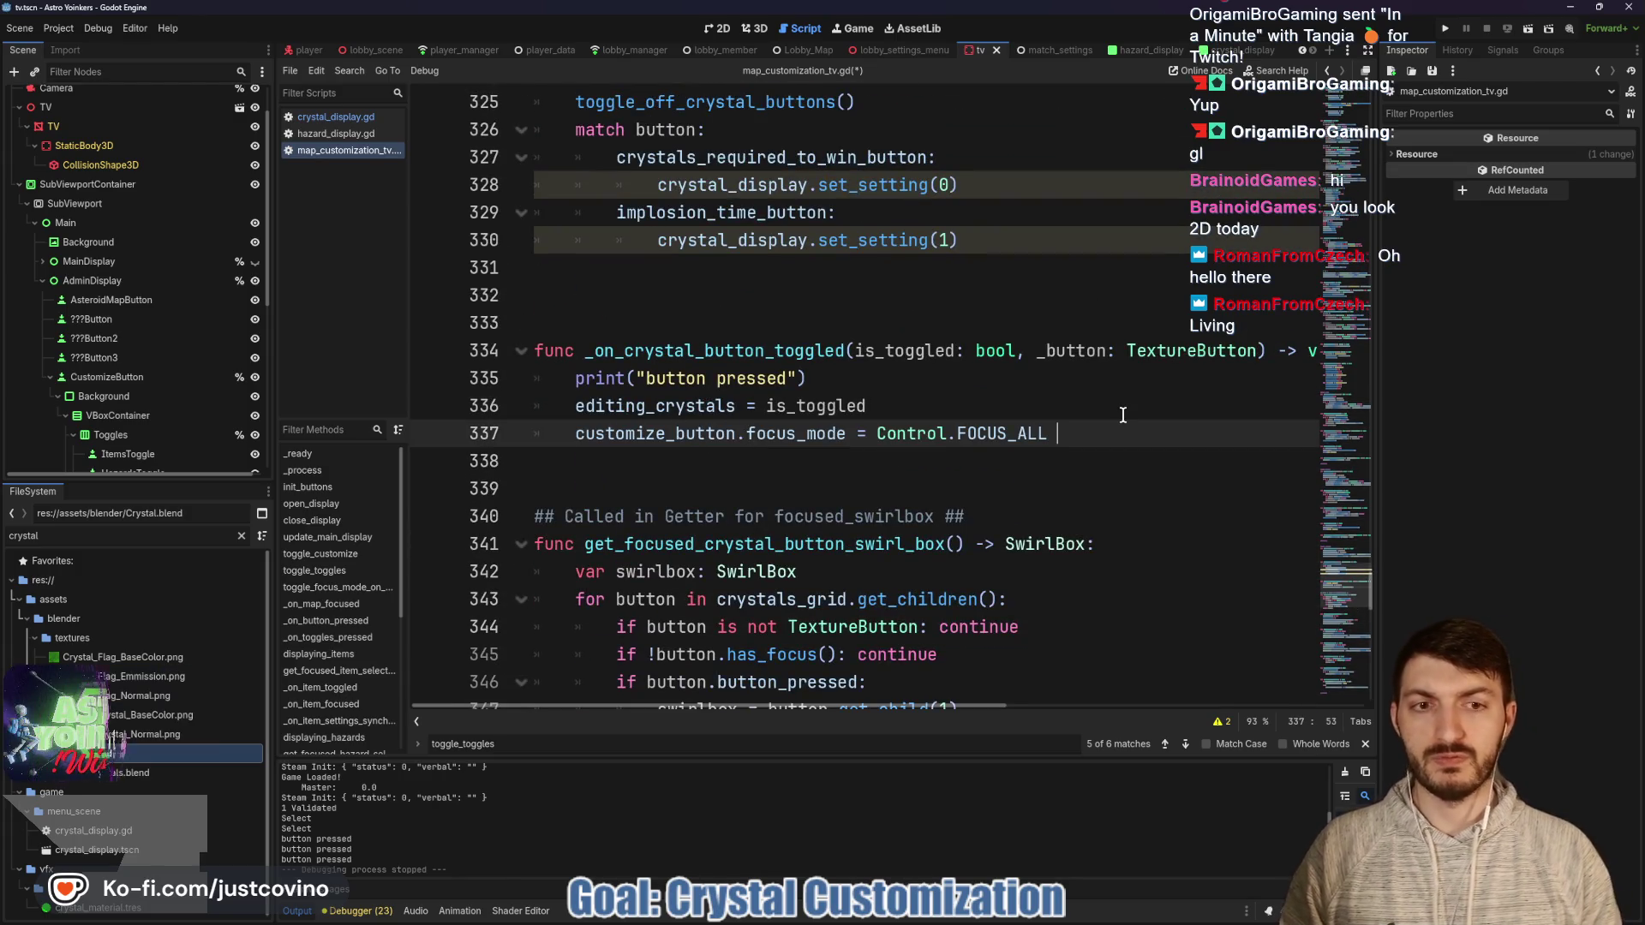
{"action": "type", "text": "if !"}
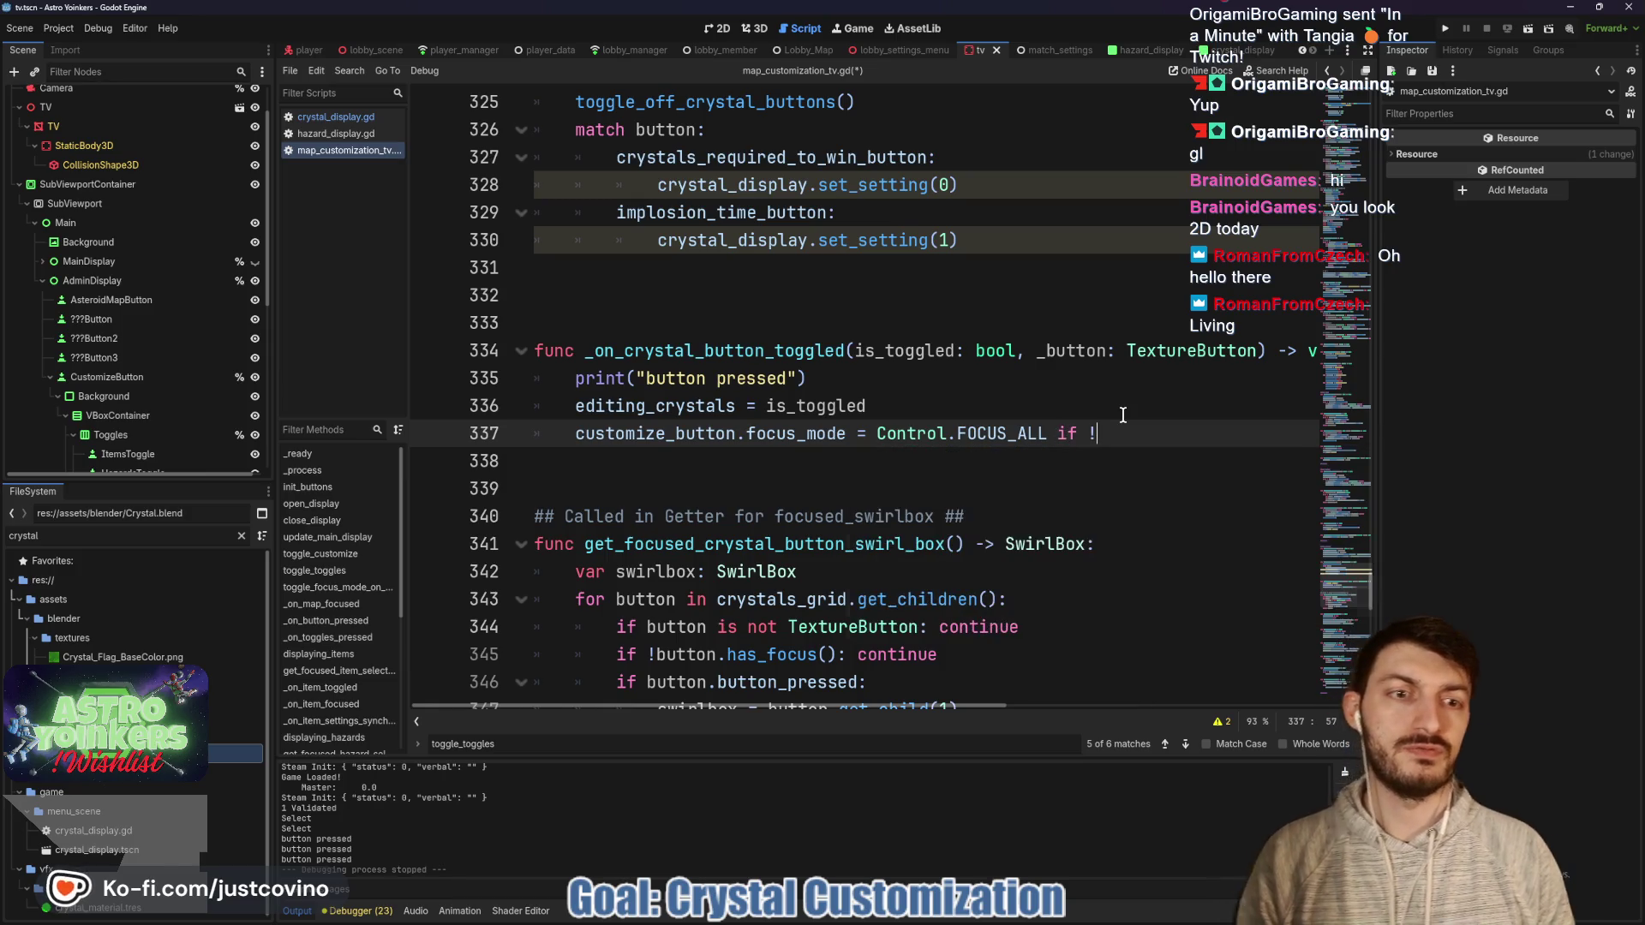
{"action": "type", "text": "is_toggled"}
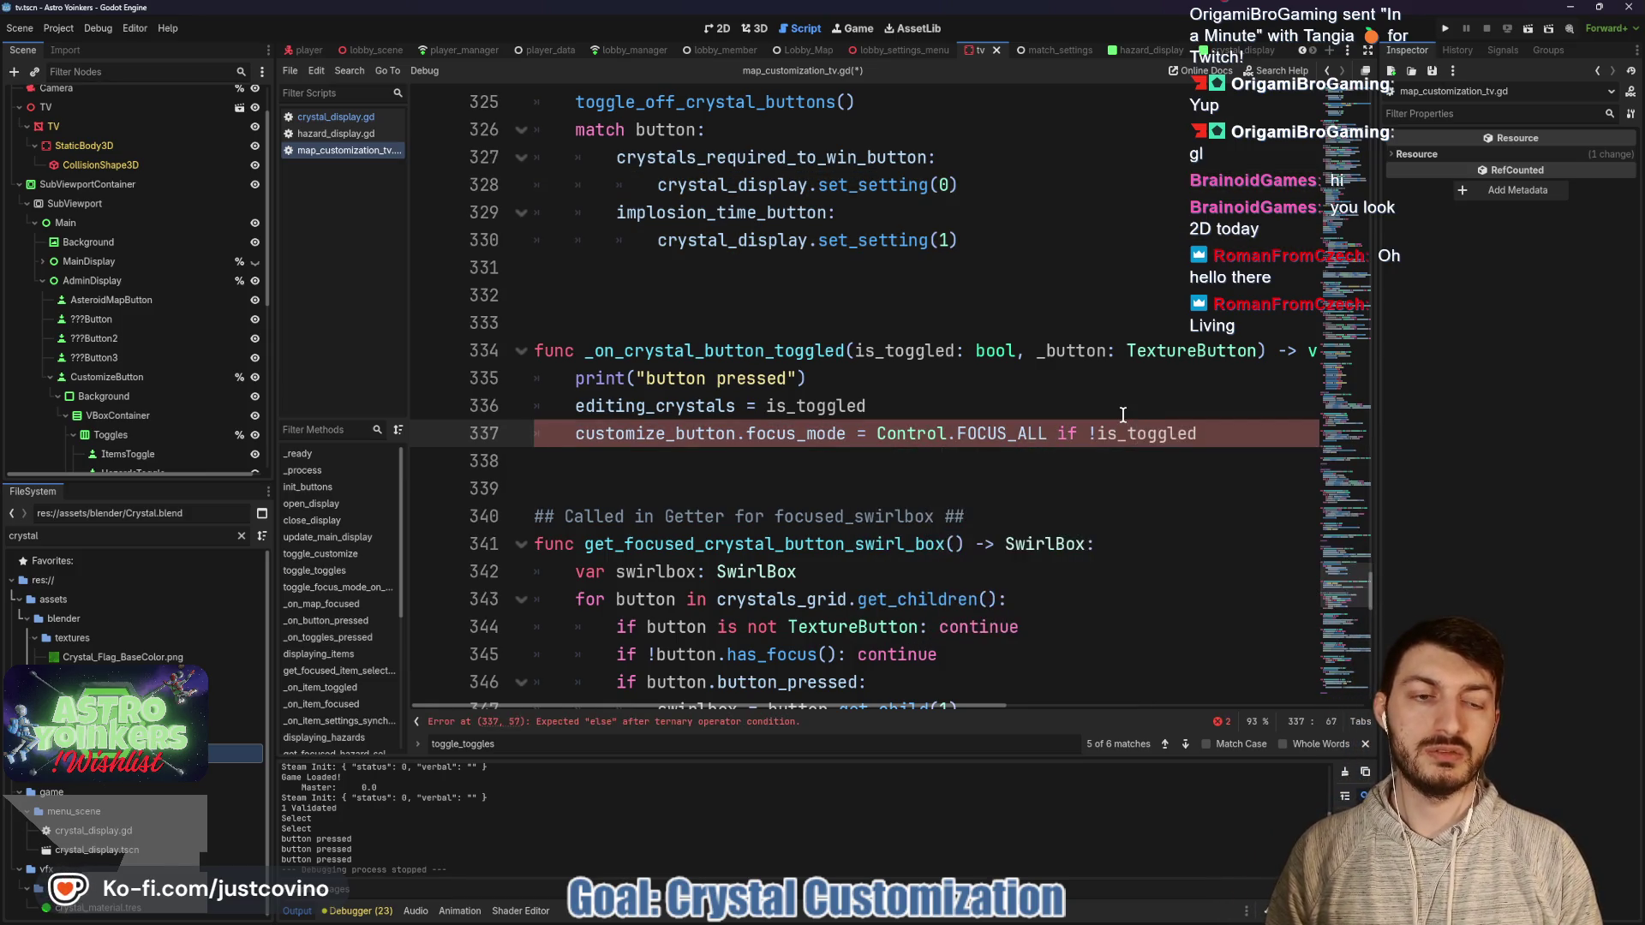
{"action": "type", "text": " else Control"}
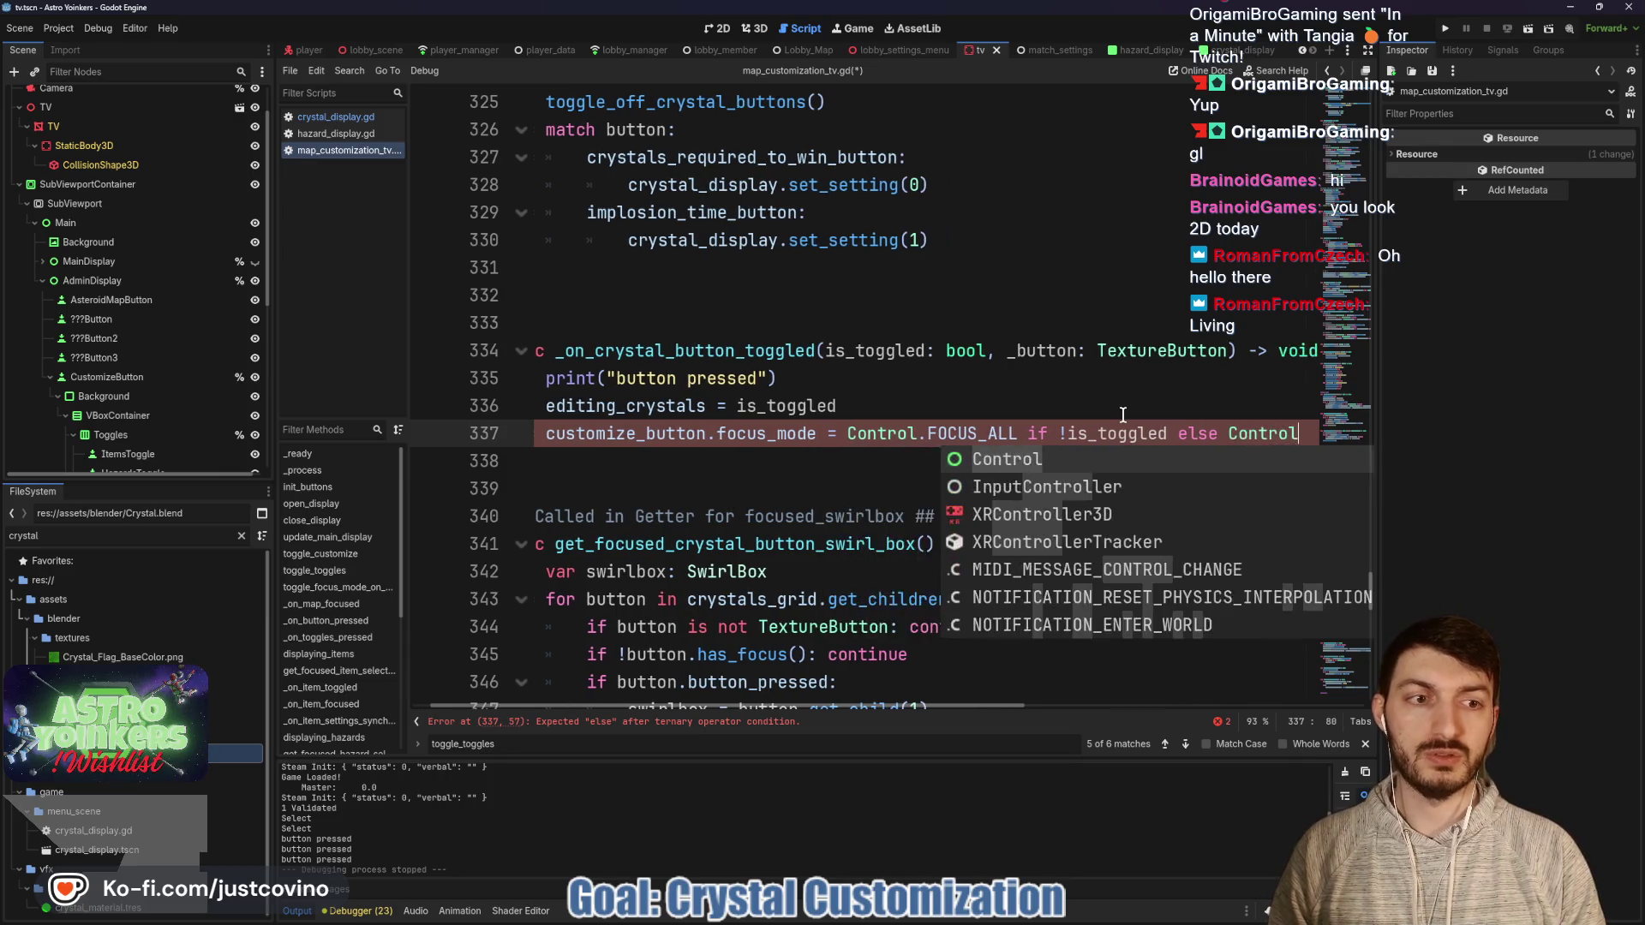
{"action": "type", "text": ".FOCUS_NONE"}
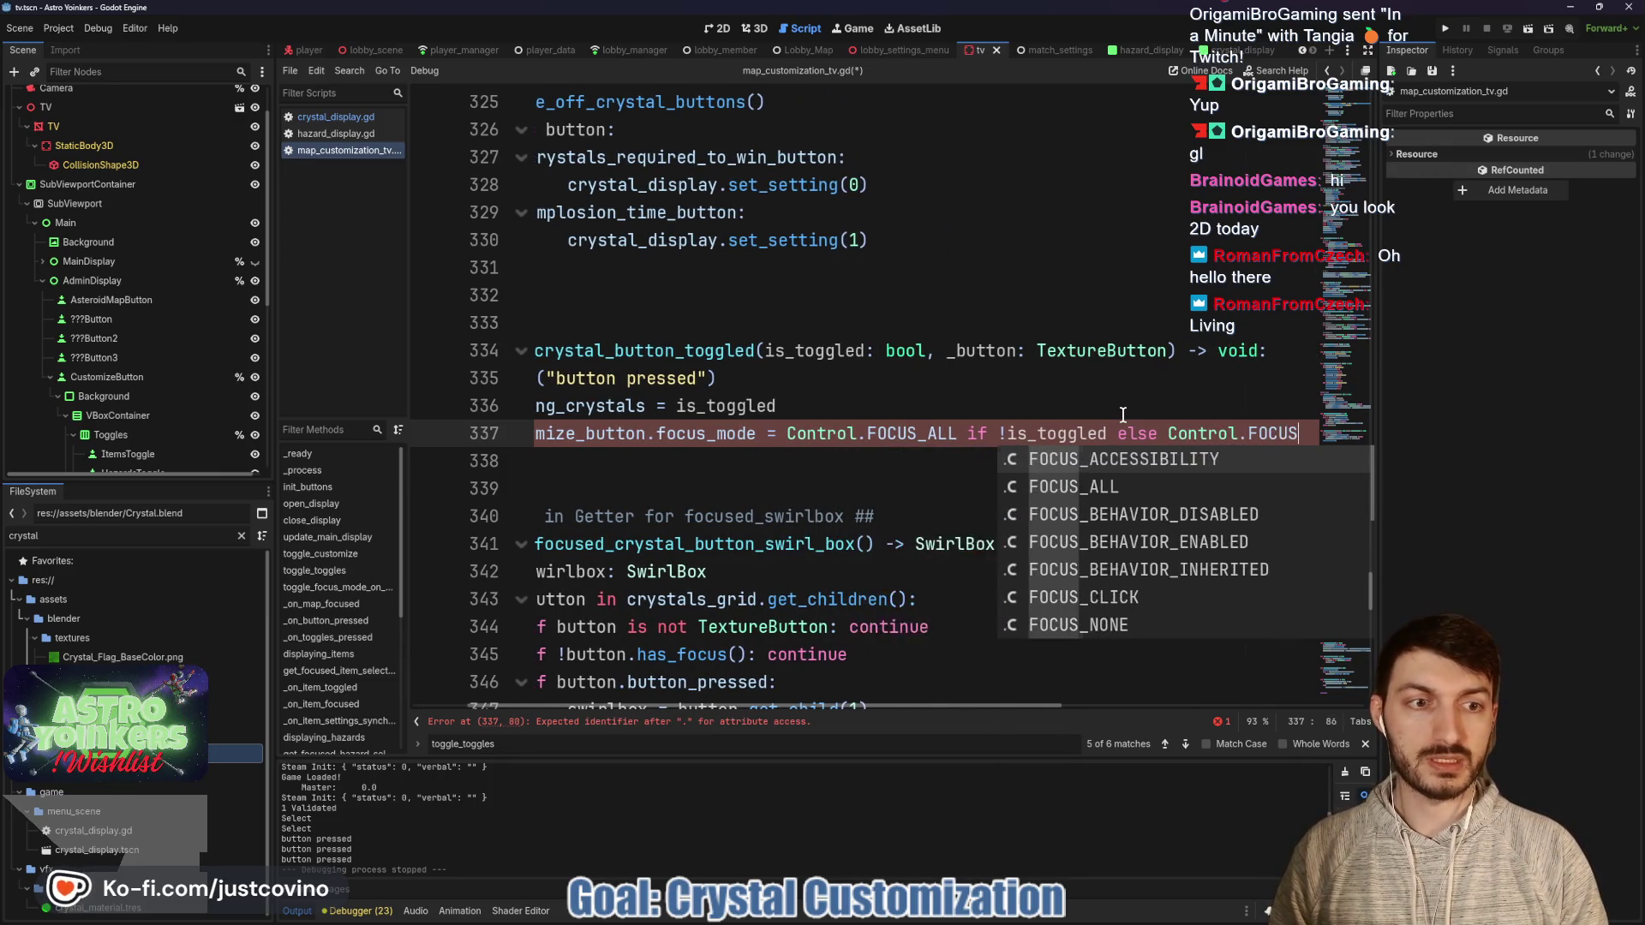
{"action": "left_click", "coordinate": [870, 407]}
{"action": "key", "text": "ctrl+s"}
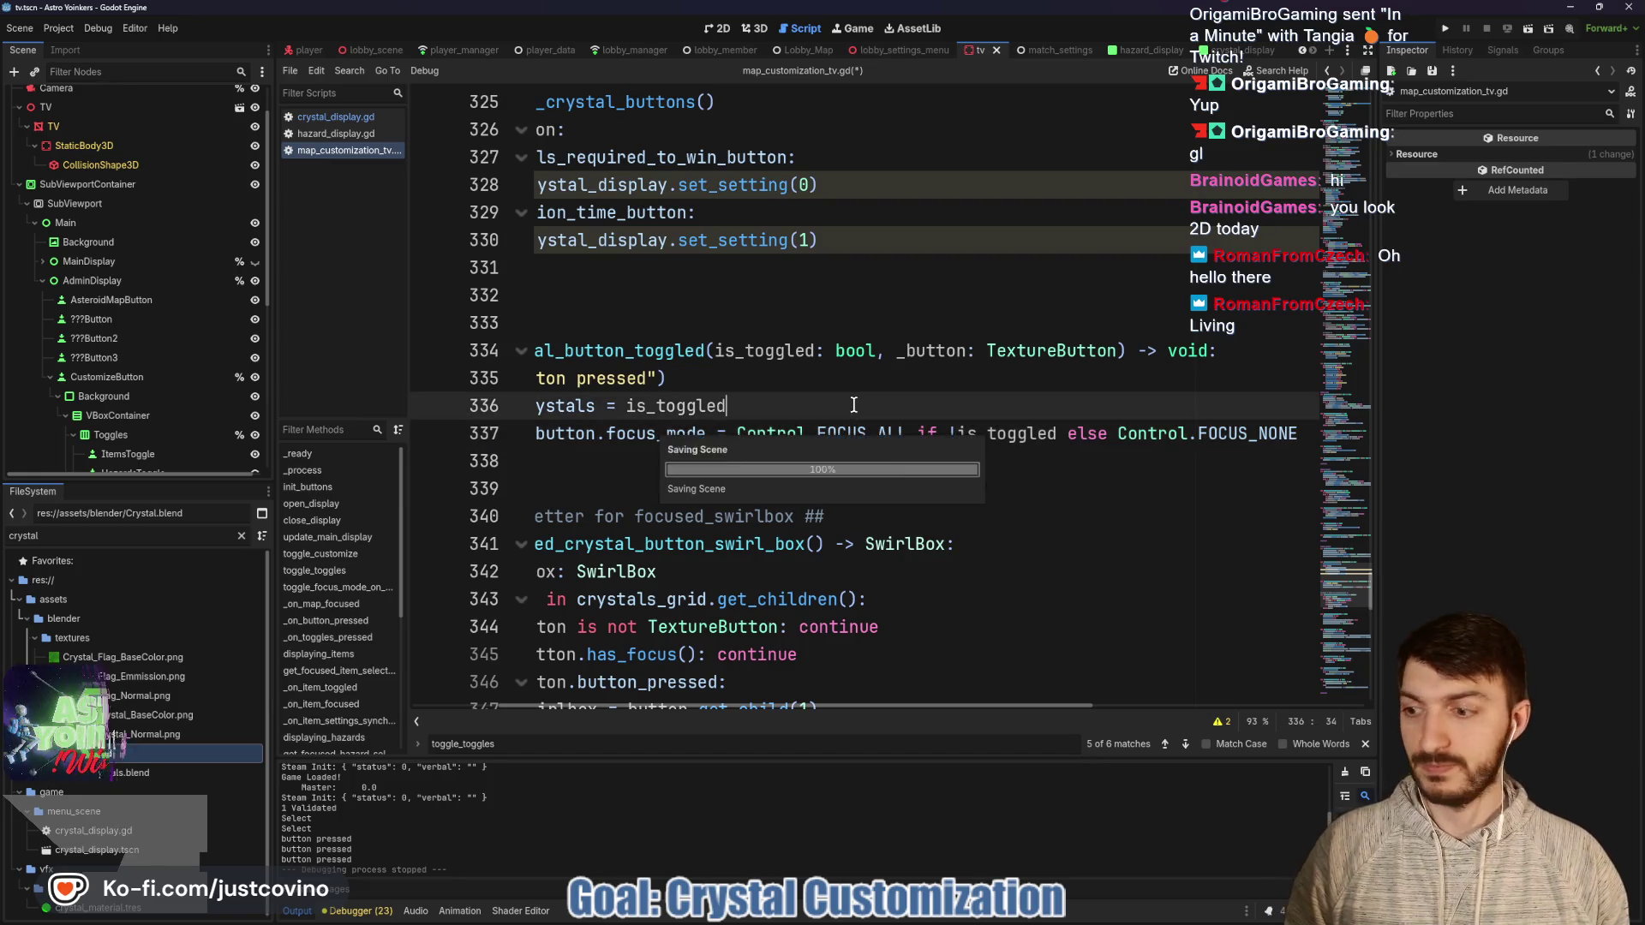
{"action": "left_click", "coordinate": [616, 465]}
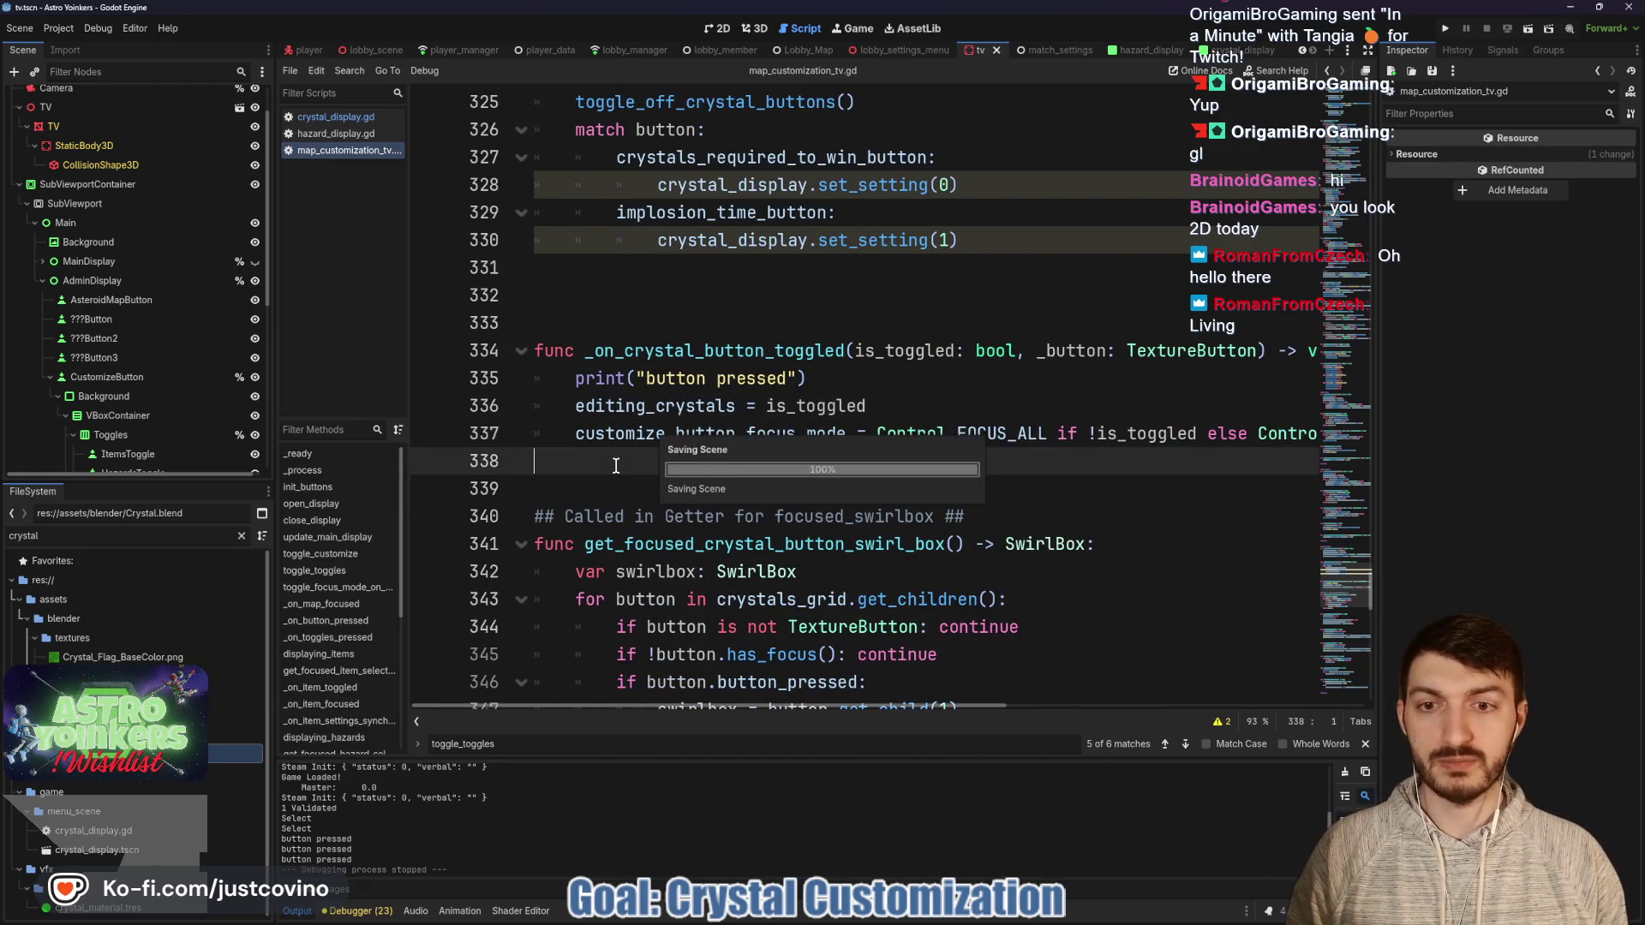
{"action": "left_click", "coordinate": [1446, 32]}
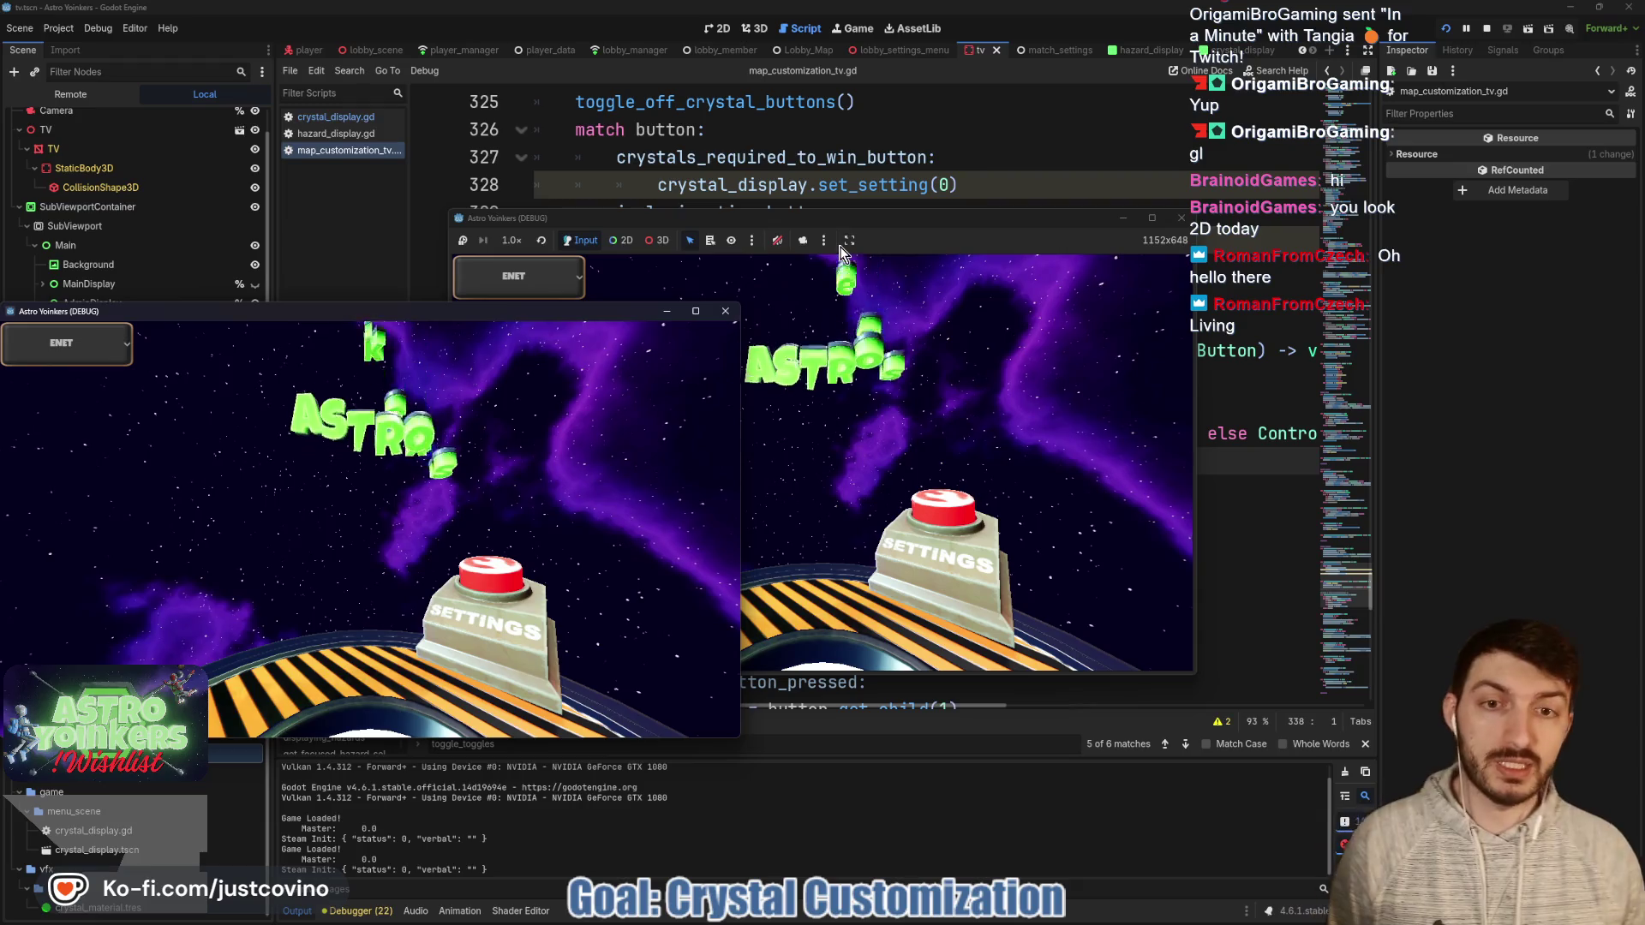
Place the two game windows side by side, host a private lobby, and open Customize from the map screen.
{"action": "left_click_drag", "start_coordinate": [343, 321], "coordinate": [1178, 264]}
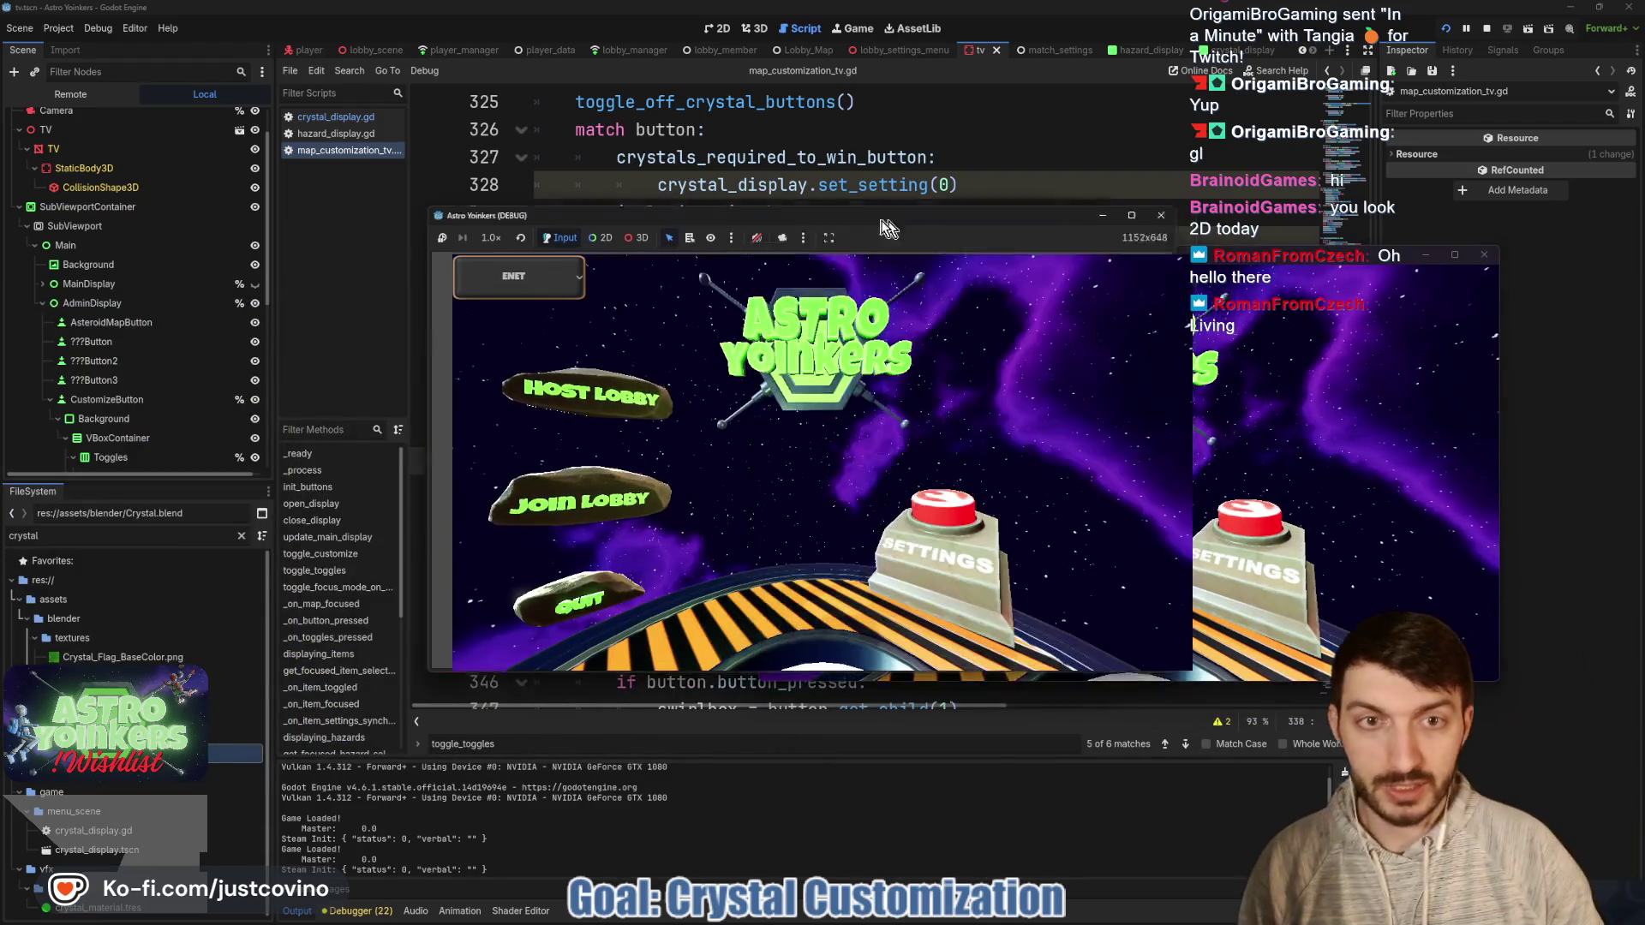
{"action": "left_click_drag", "start_coordinate": [913, 223], "coordinate": [557, 228]}
{"action": "left_click", "coordinate": [240, 397]}
{"action": "left_click", "coordinate": [481, 392]}
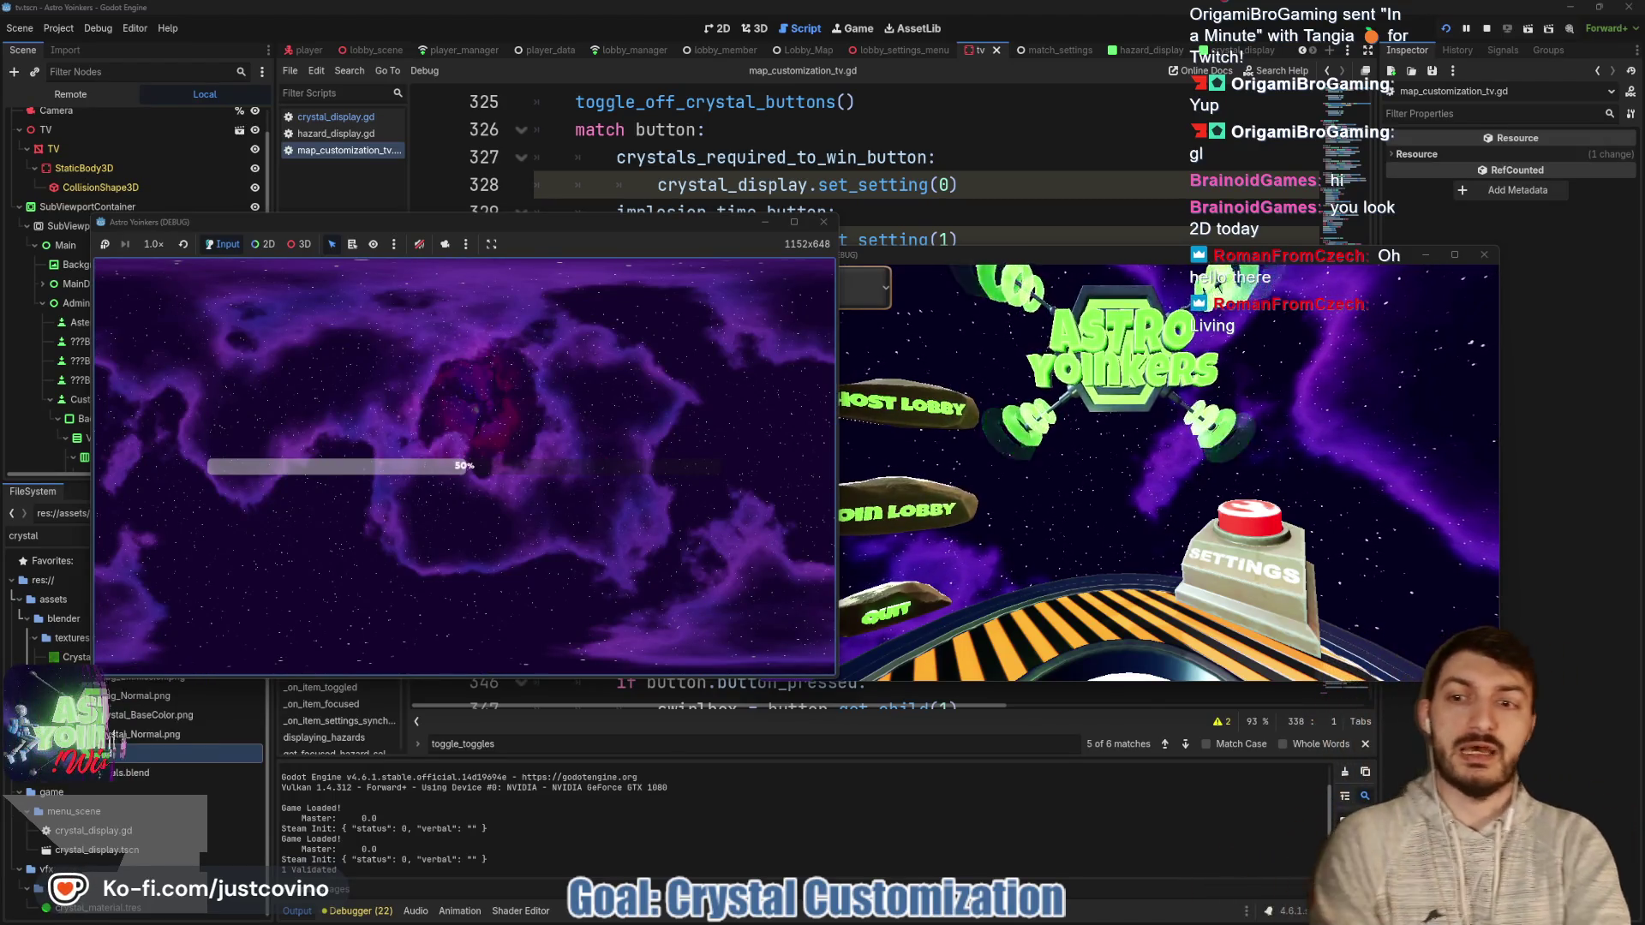
{"action": "key", "text": "w"}
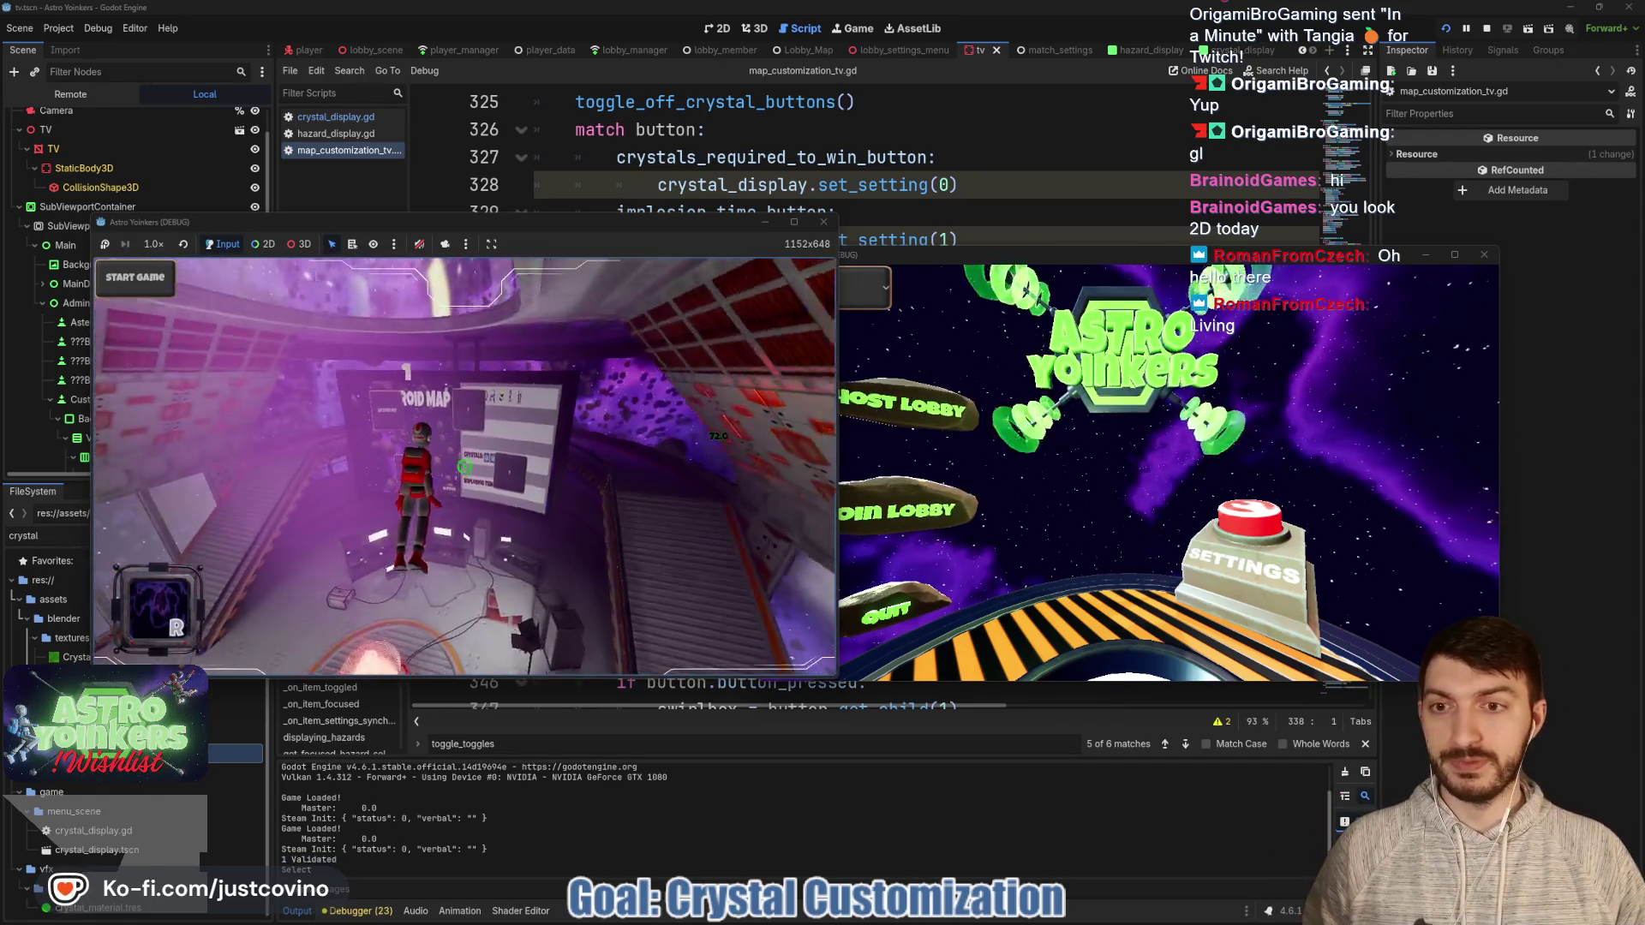
{"action": "key", "text": "space"}
{"action": "key", "text": "e"}
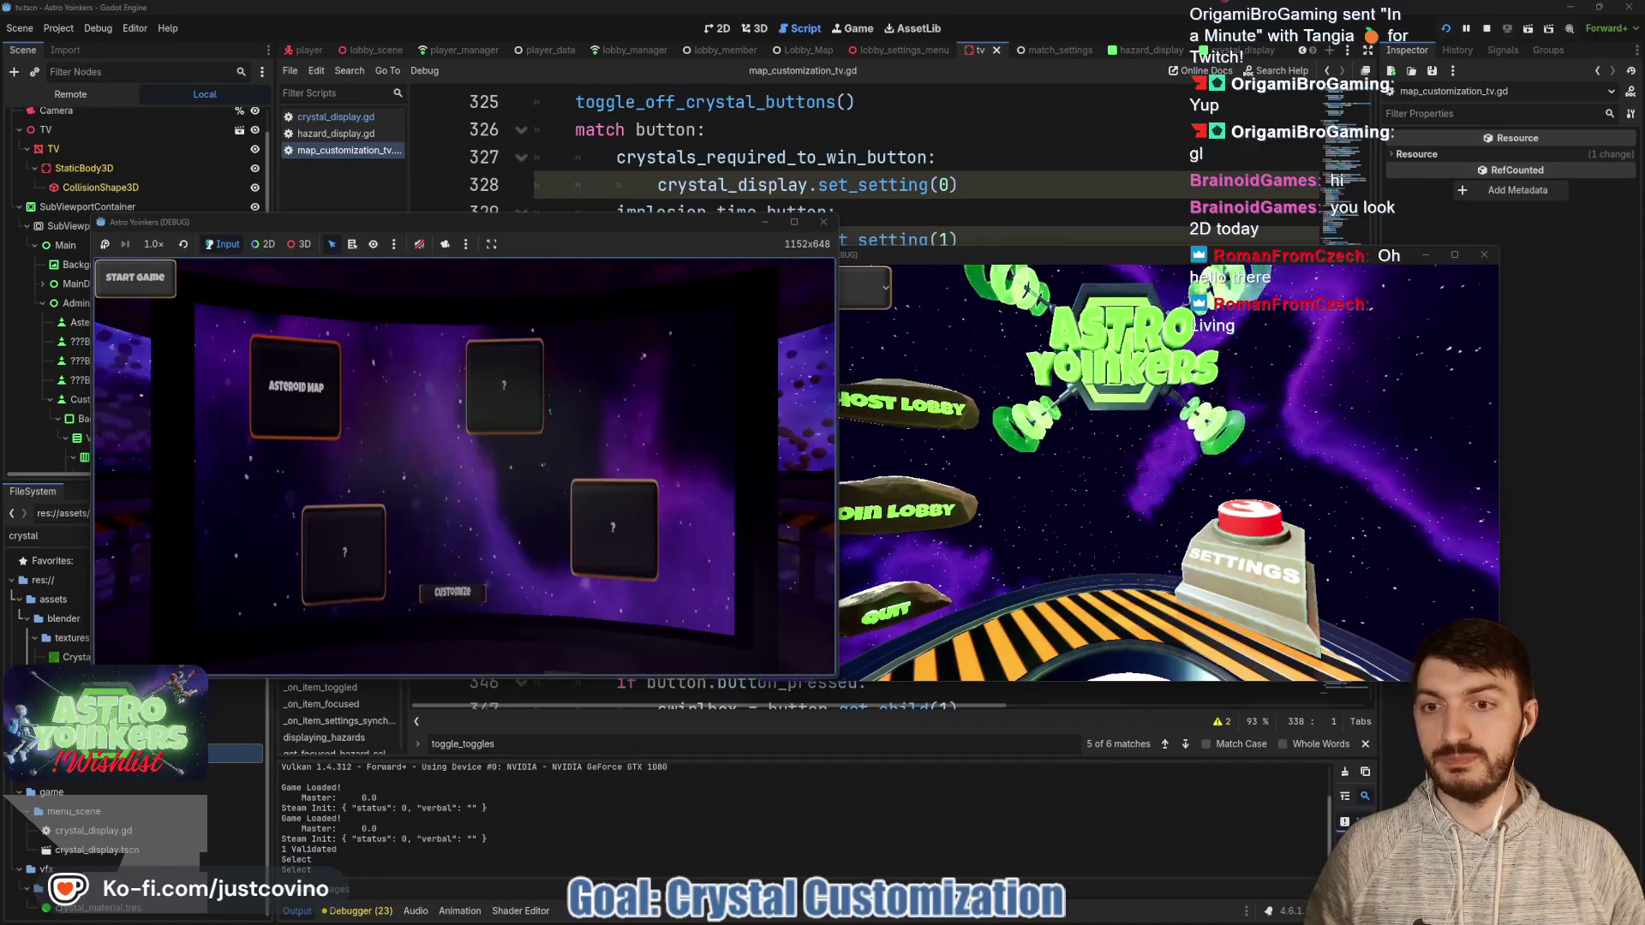
{"action": "left_click", "coordinate": [452, 591]}
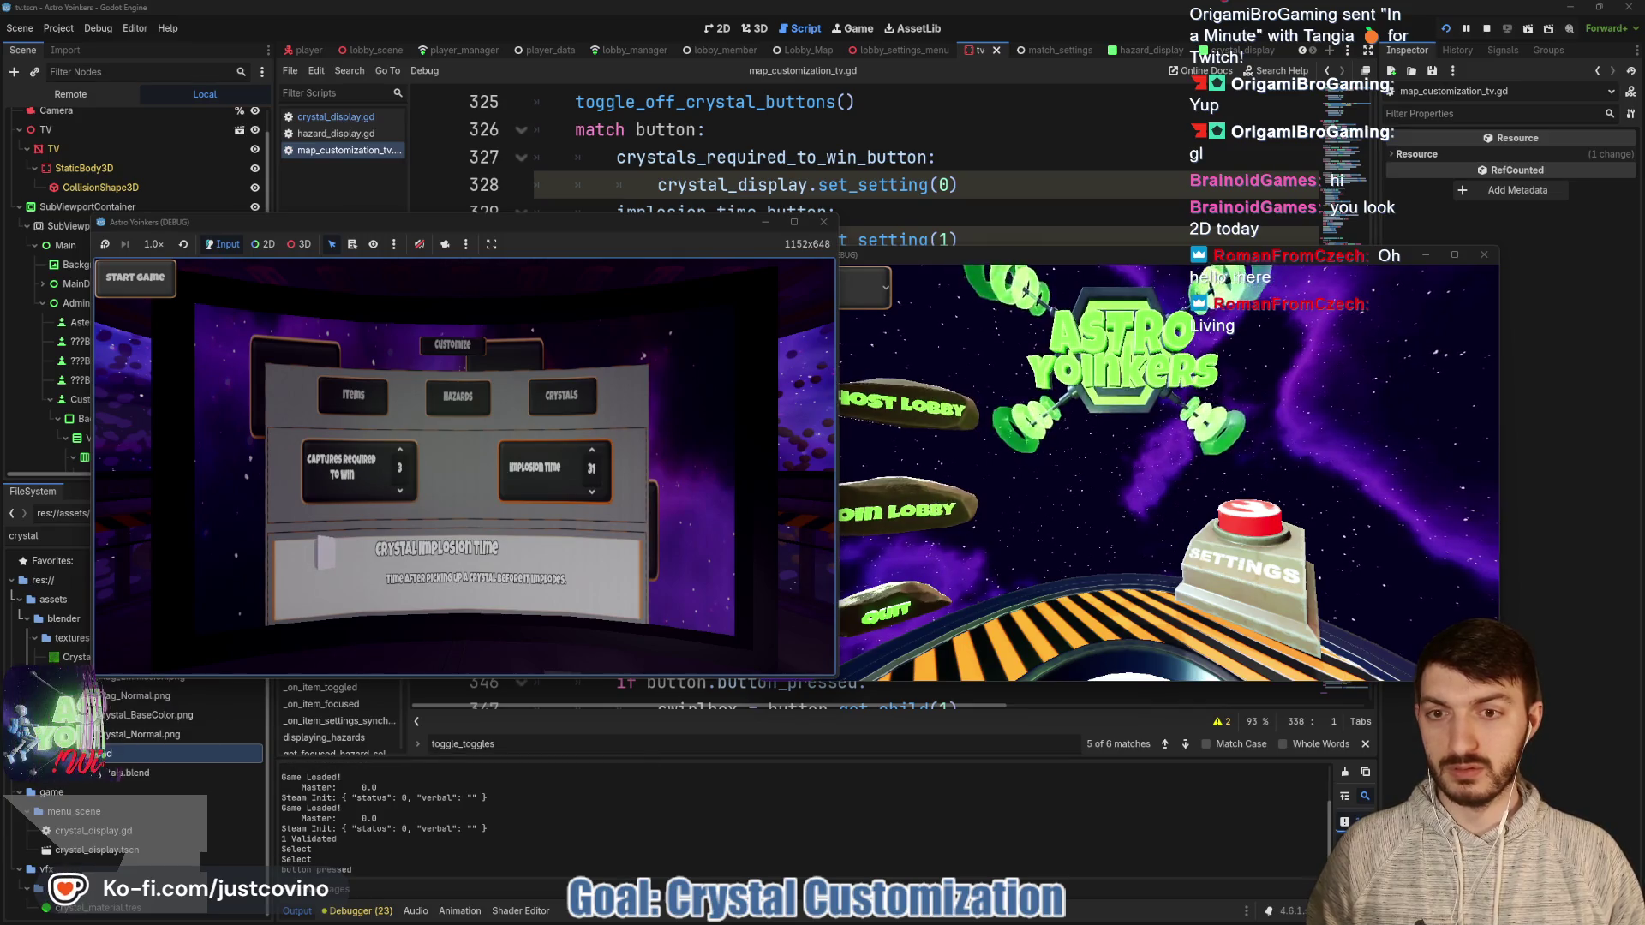
Move between Captures Required and Implosion Time, then close and reopen Customize. Return to the lobby and close the settings menu.
{"action": "key", "text": "Left"}
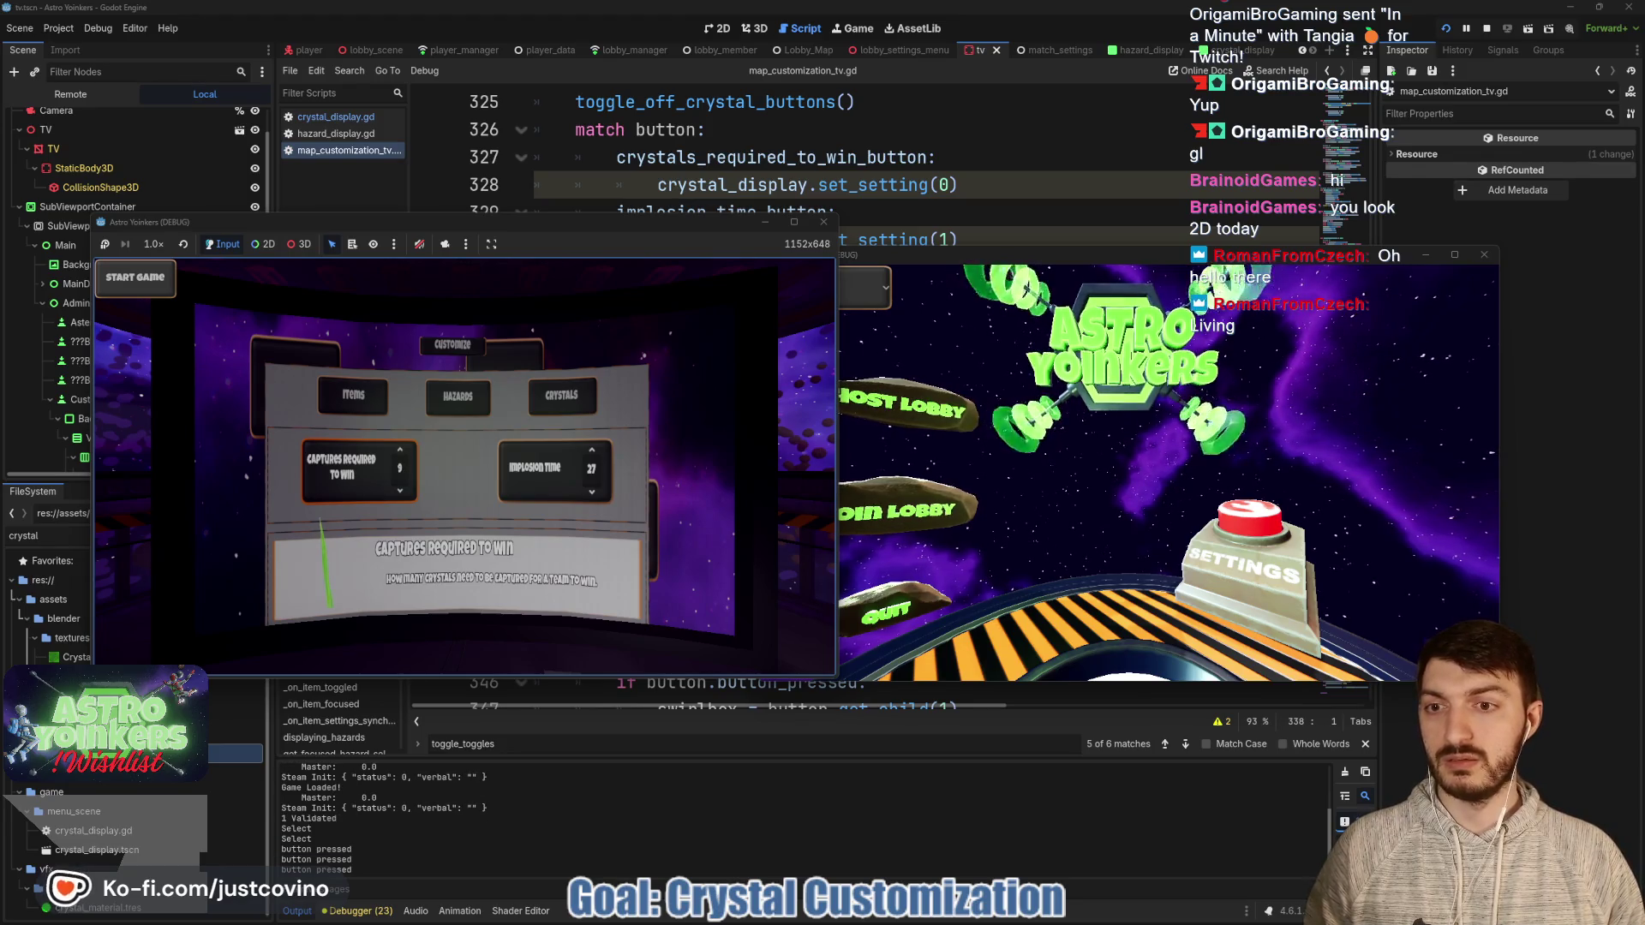
{"action": "key", "text": "Right"}
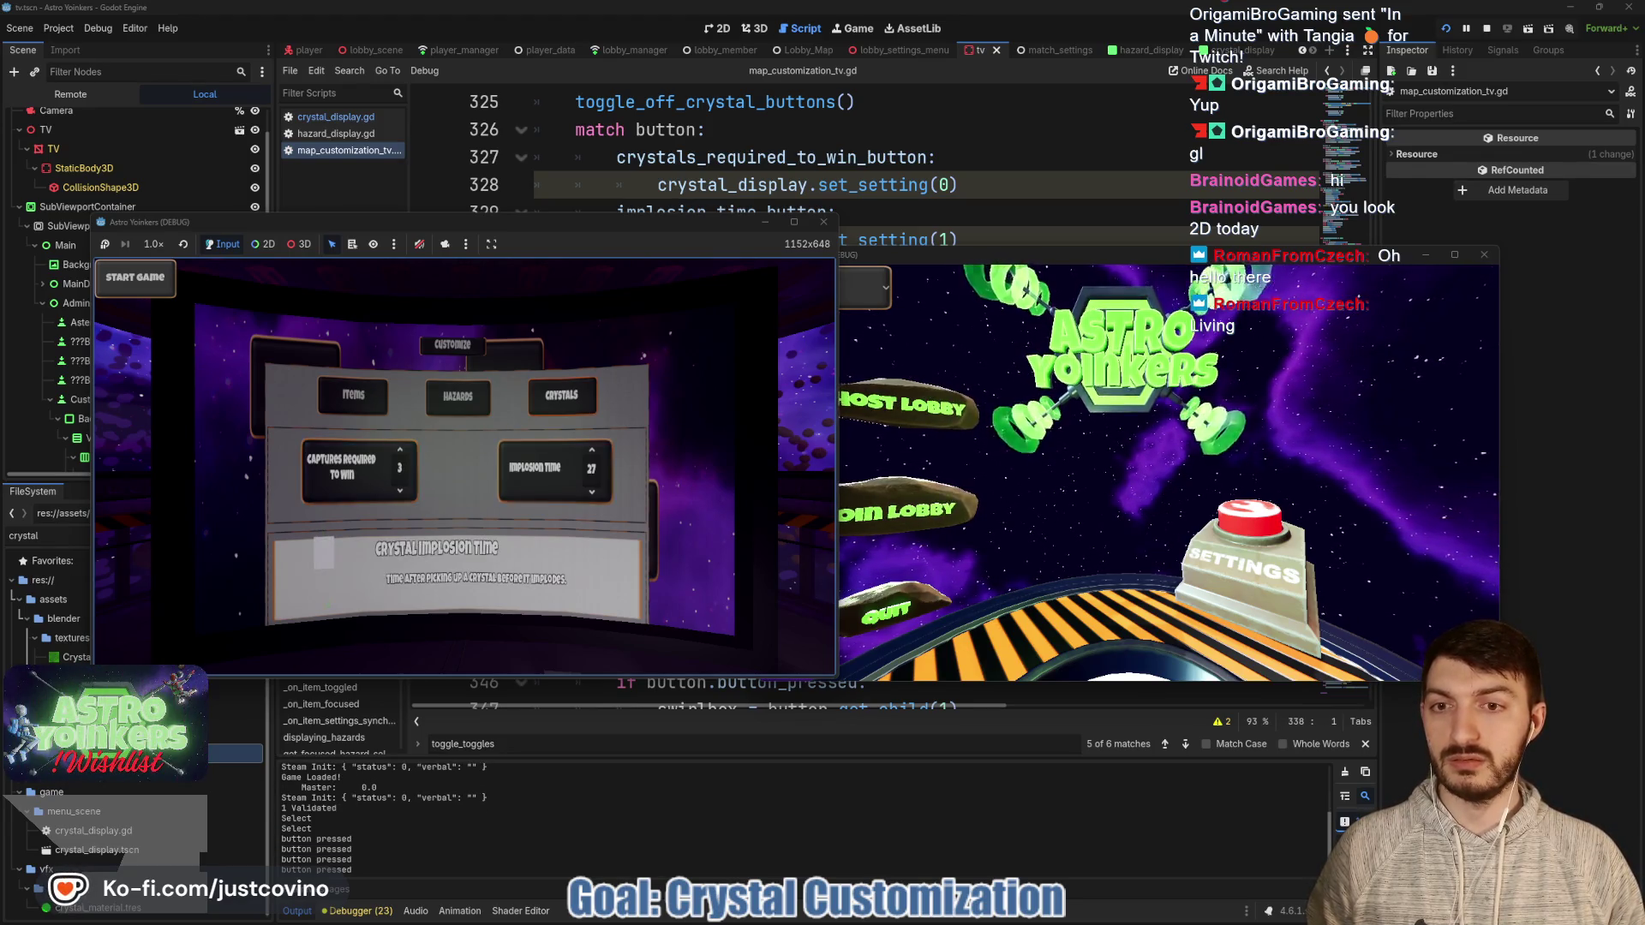
{"action": "key", "text": "Escape"}
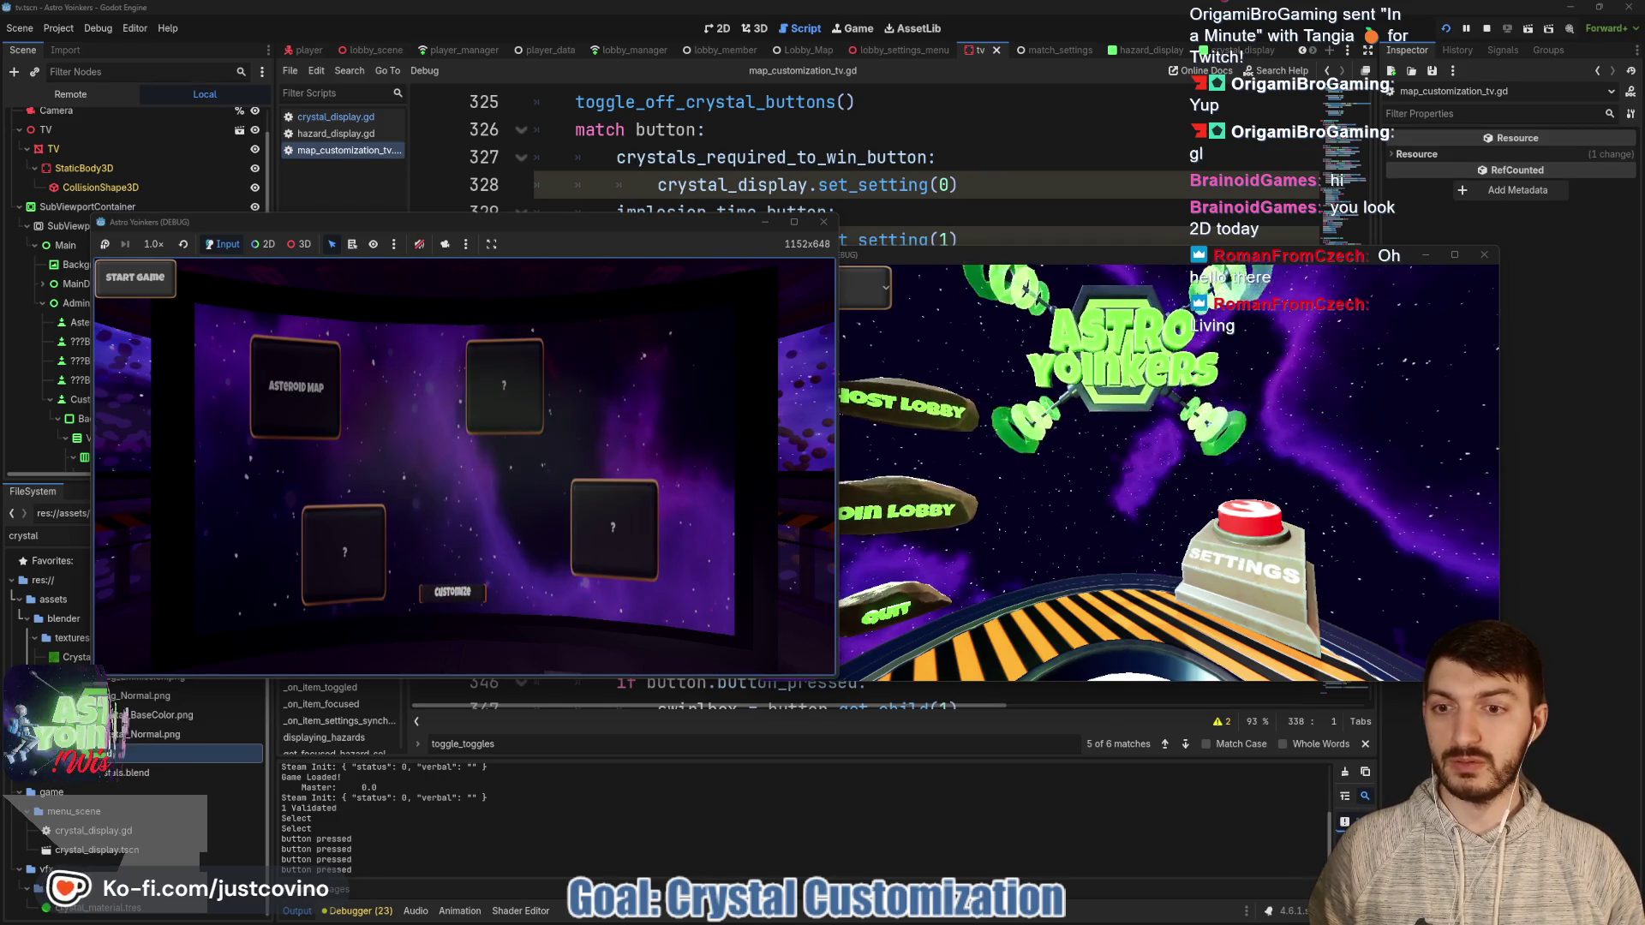
{"action": "key", "text": "Return"}
{"action": "key", "text": "Return"}
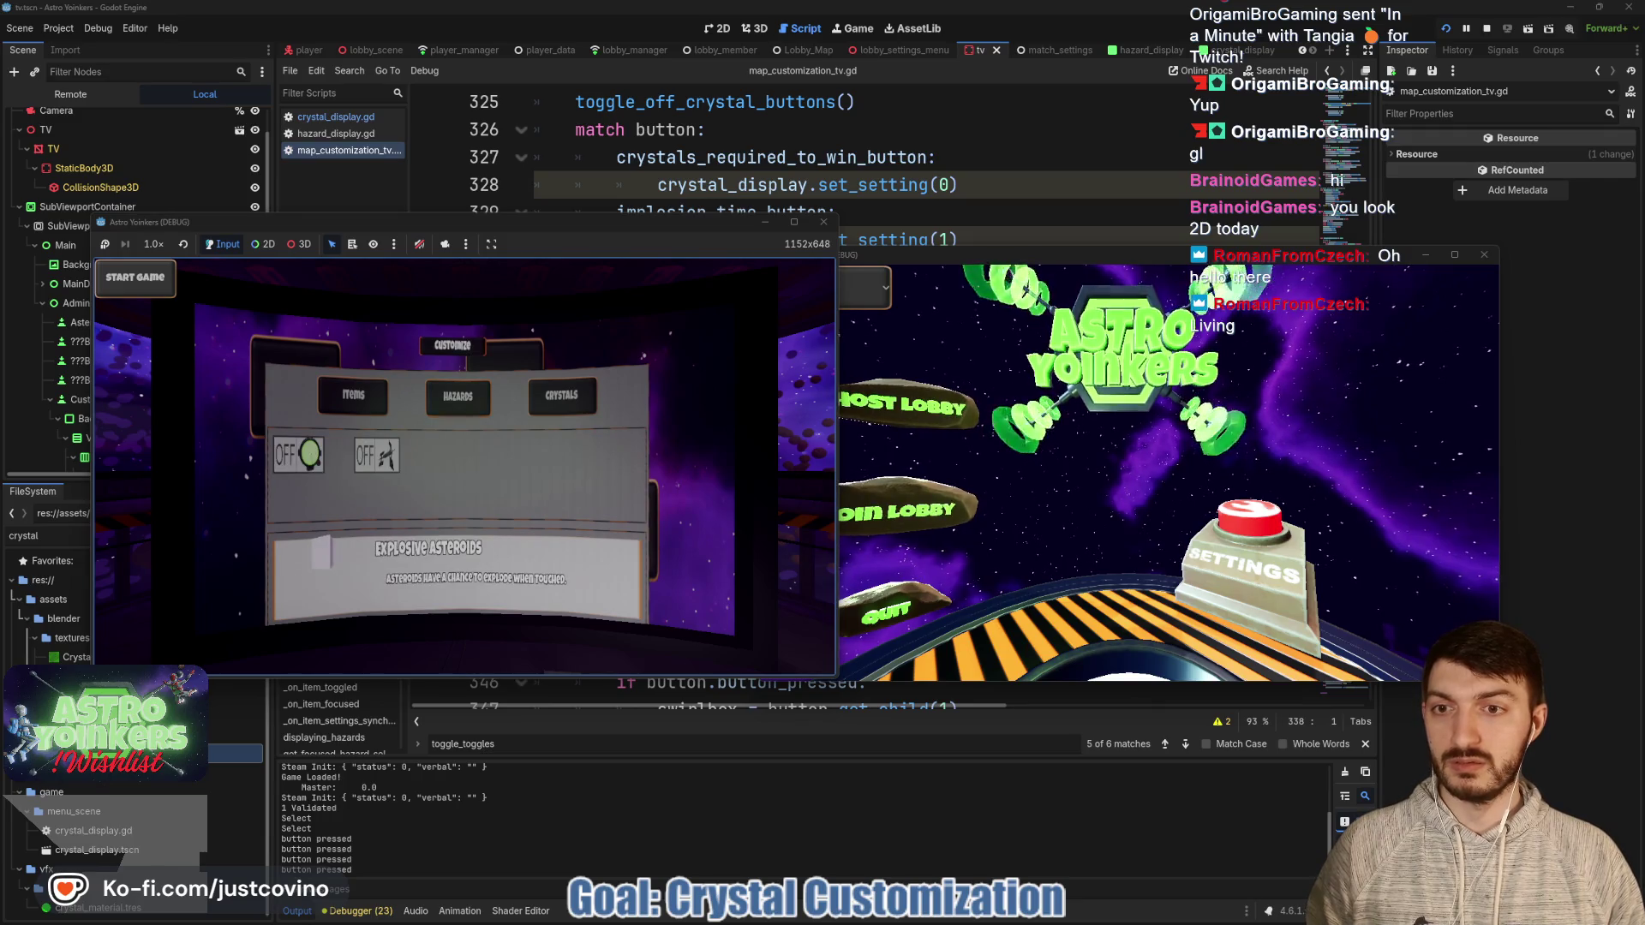
{"action": "key", "text": "Escape"}
{"action": "key", "text": "Escape"}
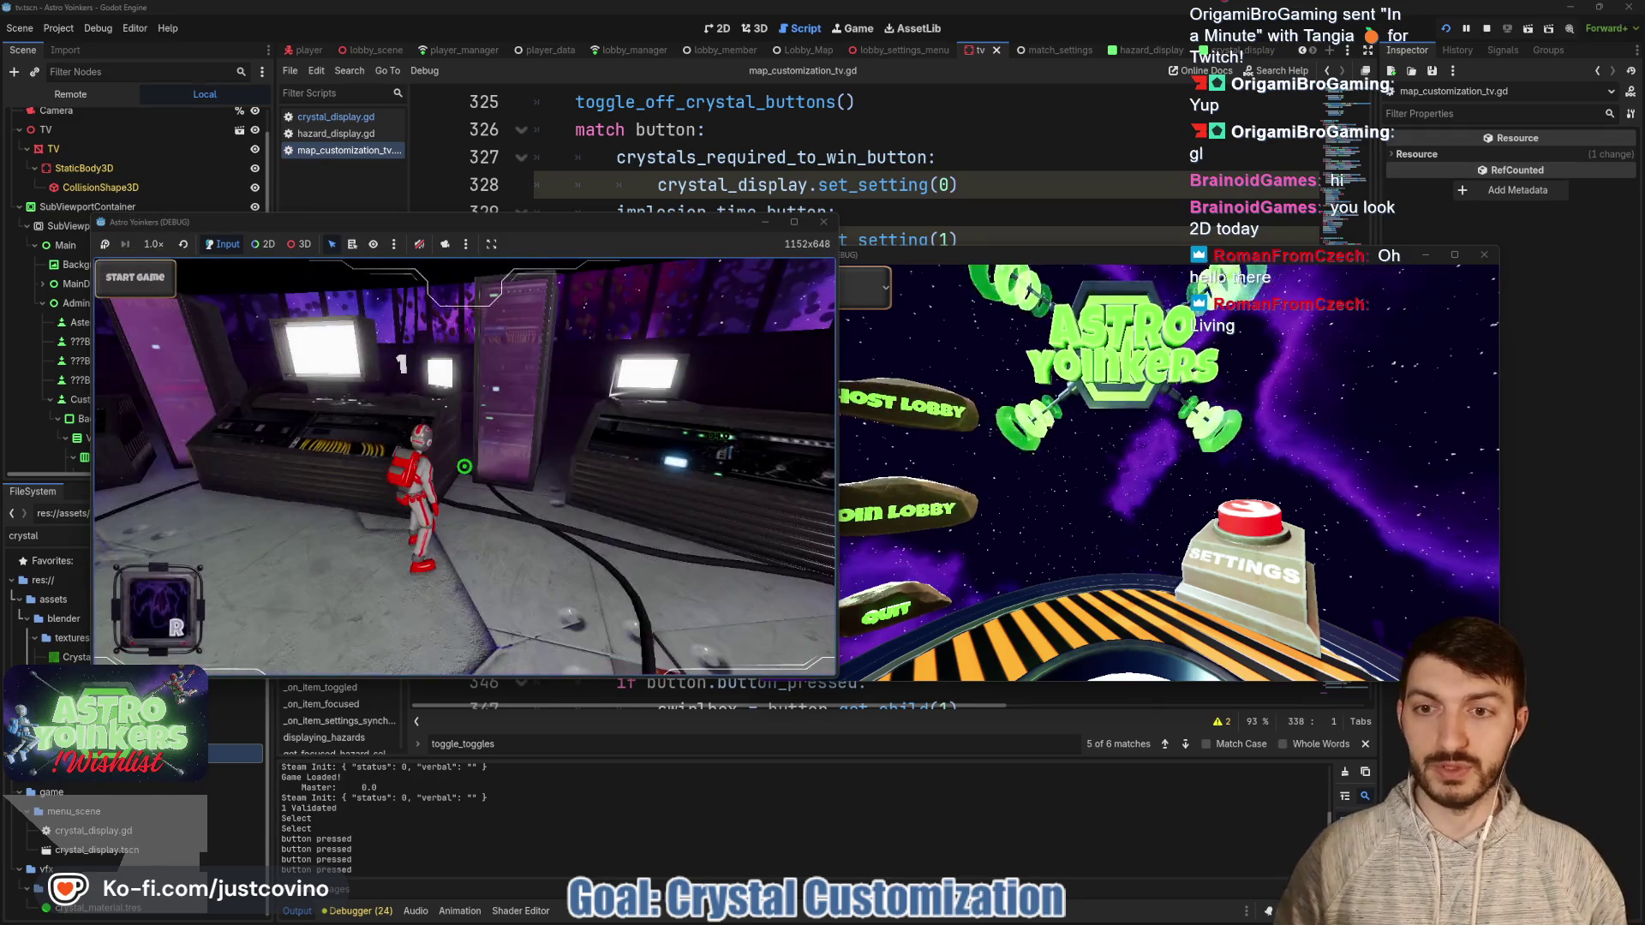
{"action": "key", "text": "Escape"}
{"action": "key", "text": "Escape"}
{"action": "key", "text": "Escape"}
{"action": "key", "text": "Up"}
{"action": "key", "text": "Up"}
{"action": "key", "text": "Down"}
{"action": "key", "text": "Down"}
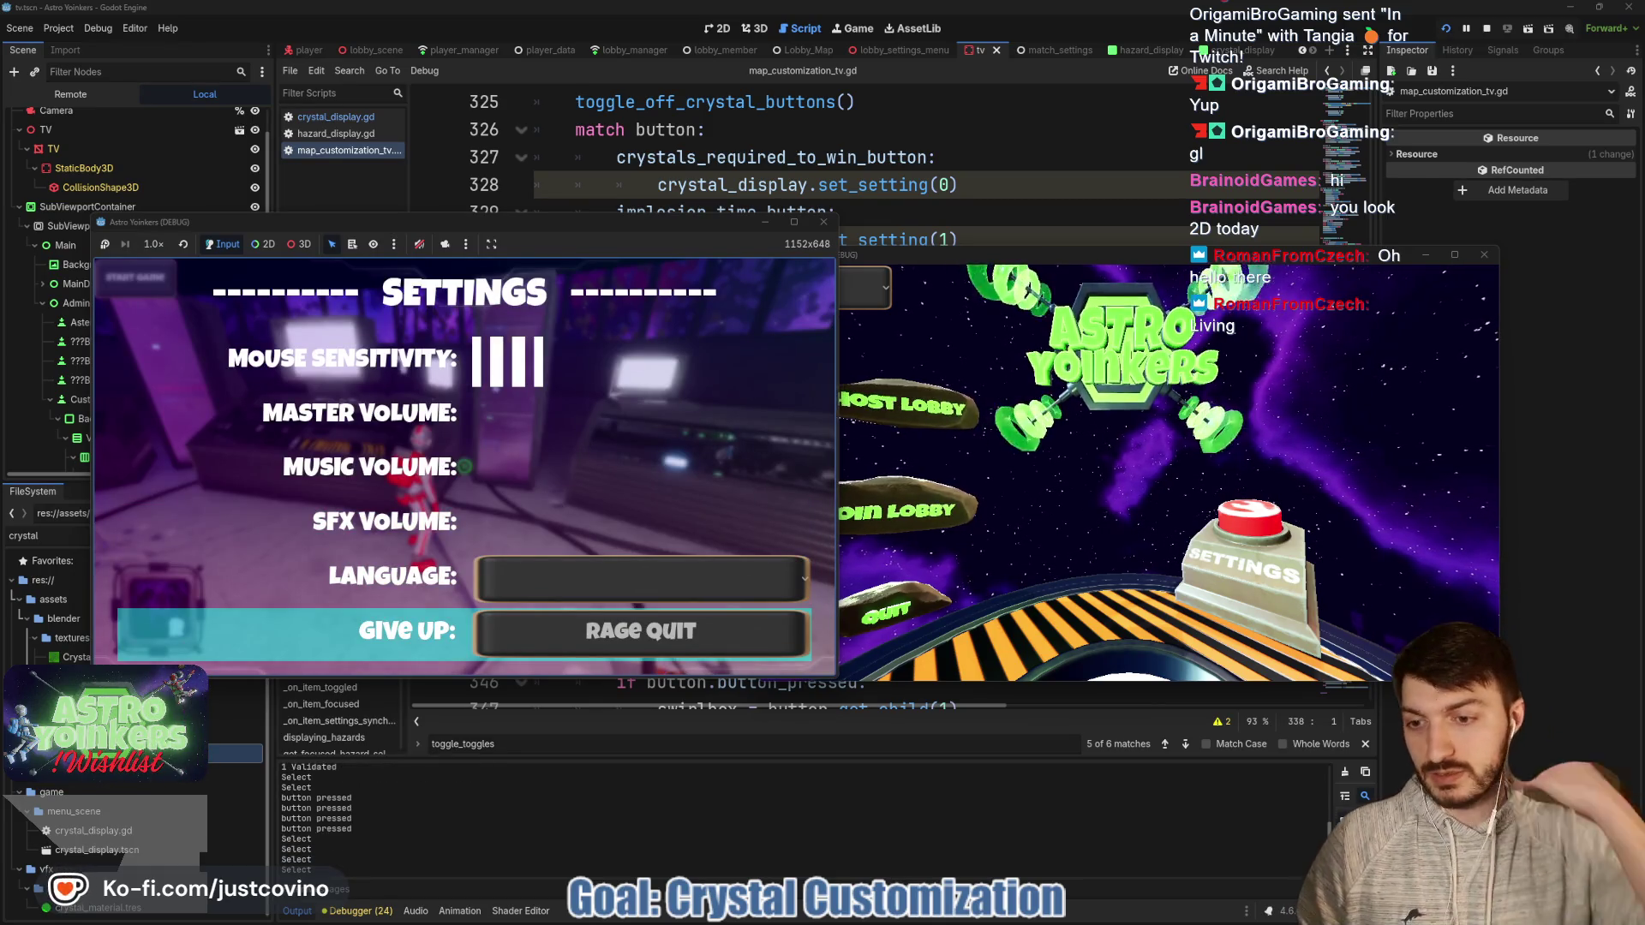
{"action": "key", "text": "Return"}
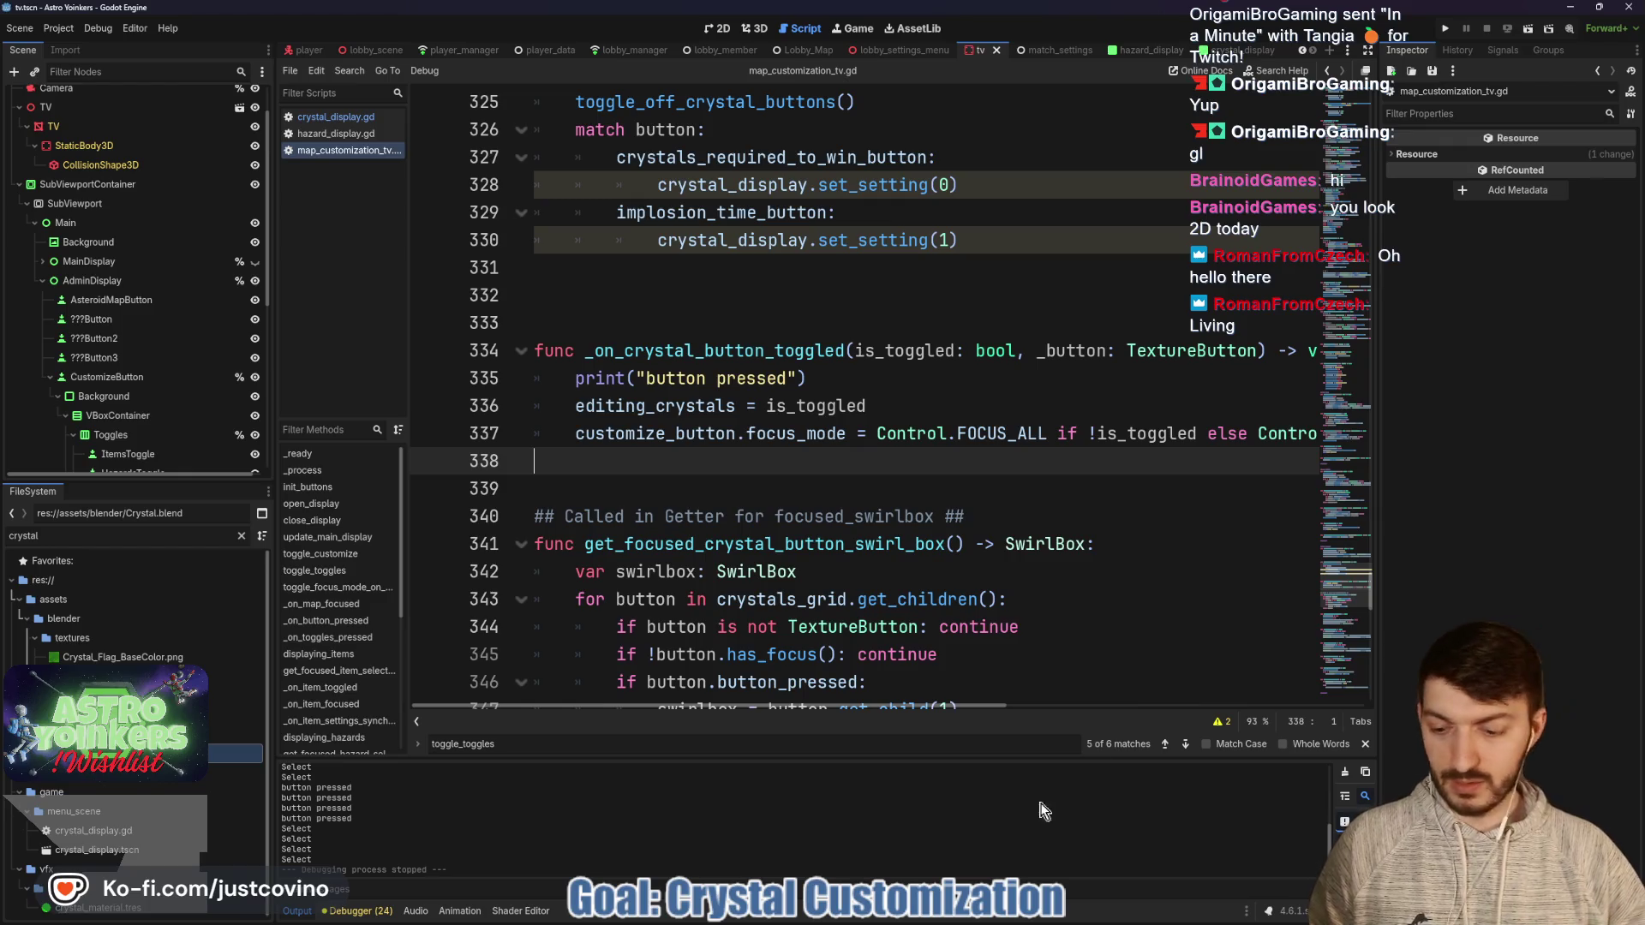
Return to the map_customization_tv.gd script after testing, then switch to GitHub Desktop.
{"action": "left_click", "coordinate": [1039, 266]}
{"action": "key", "text": "super"}
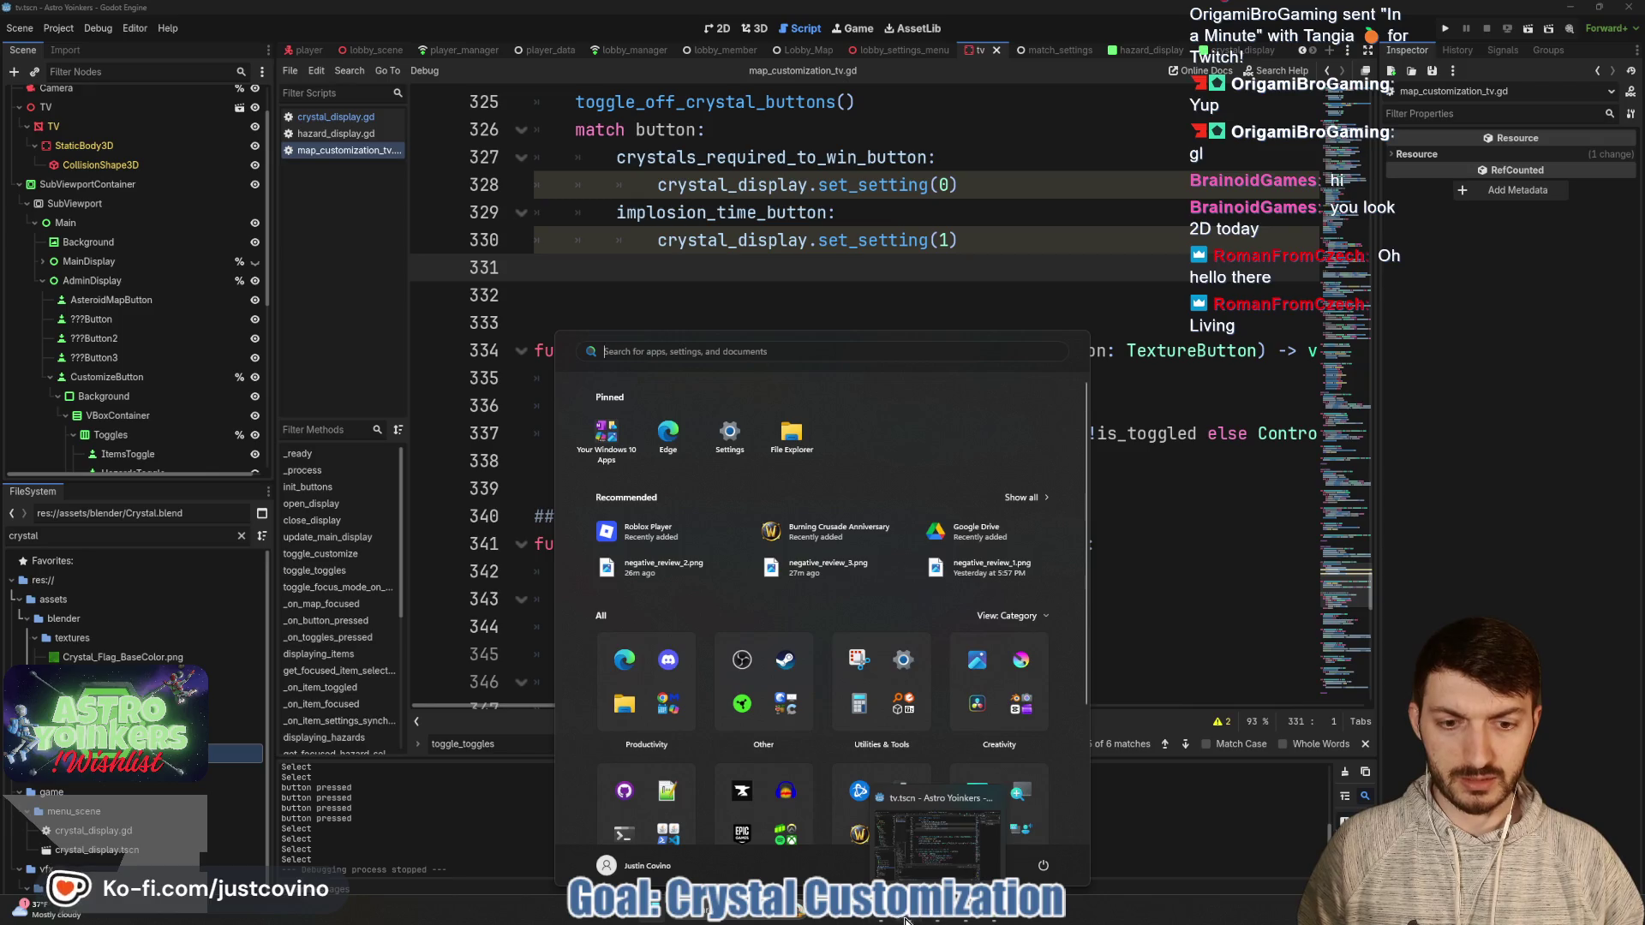
{"action": "left_click", "coordinate": [923, 920]}
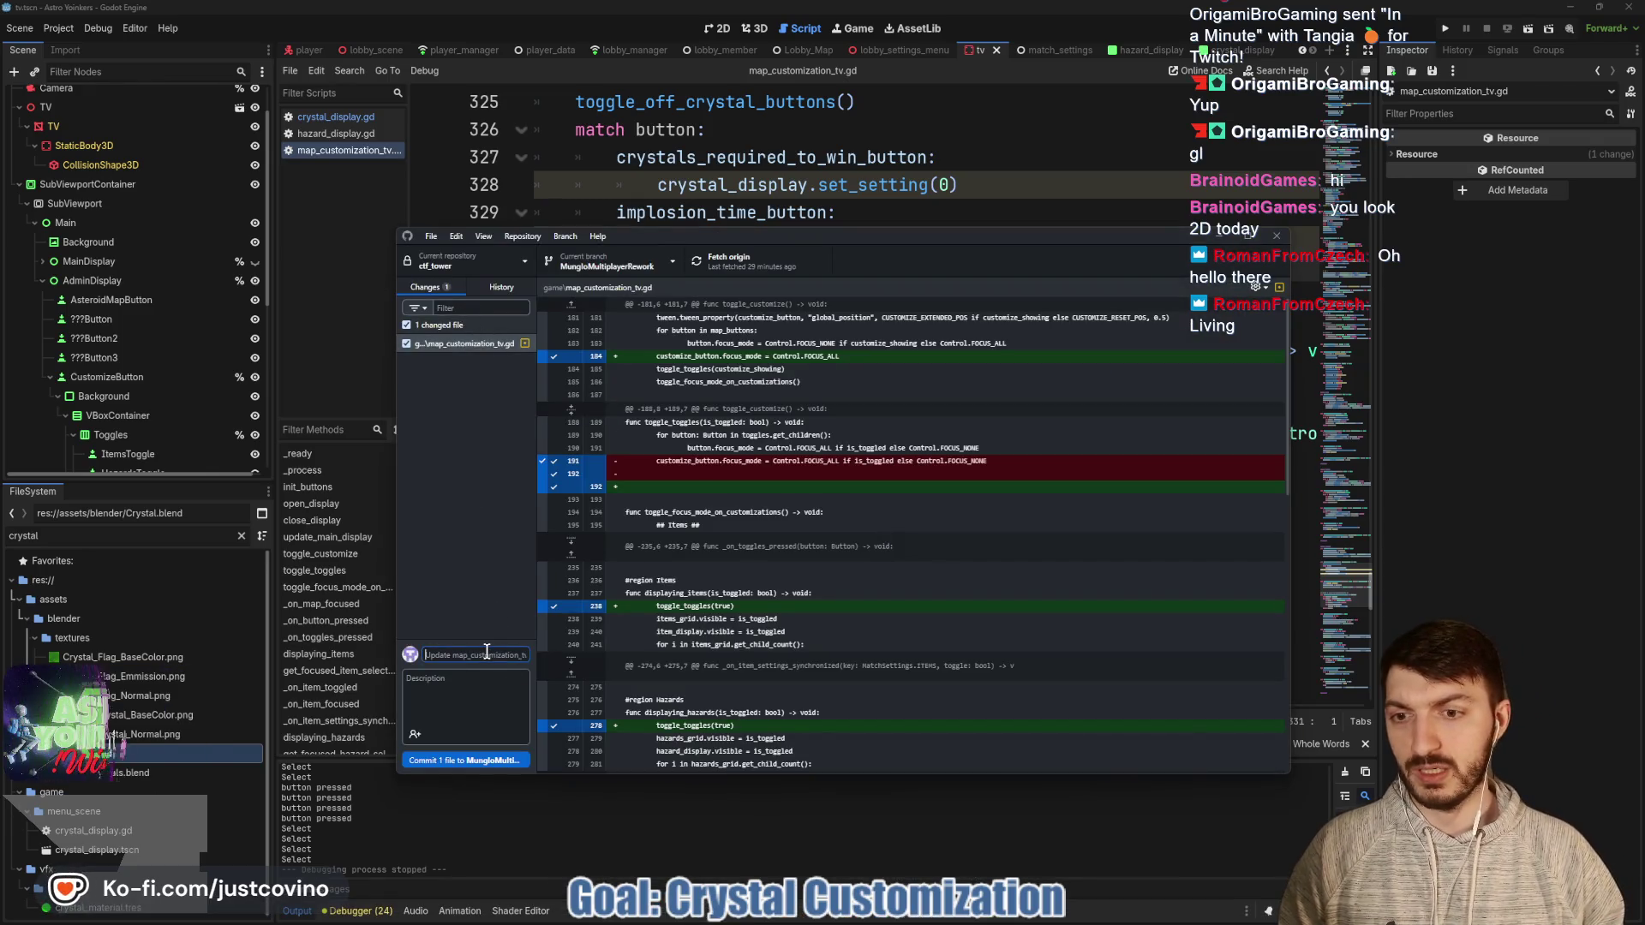
{"action": "type", "text": "customize button"}
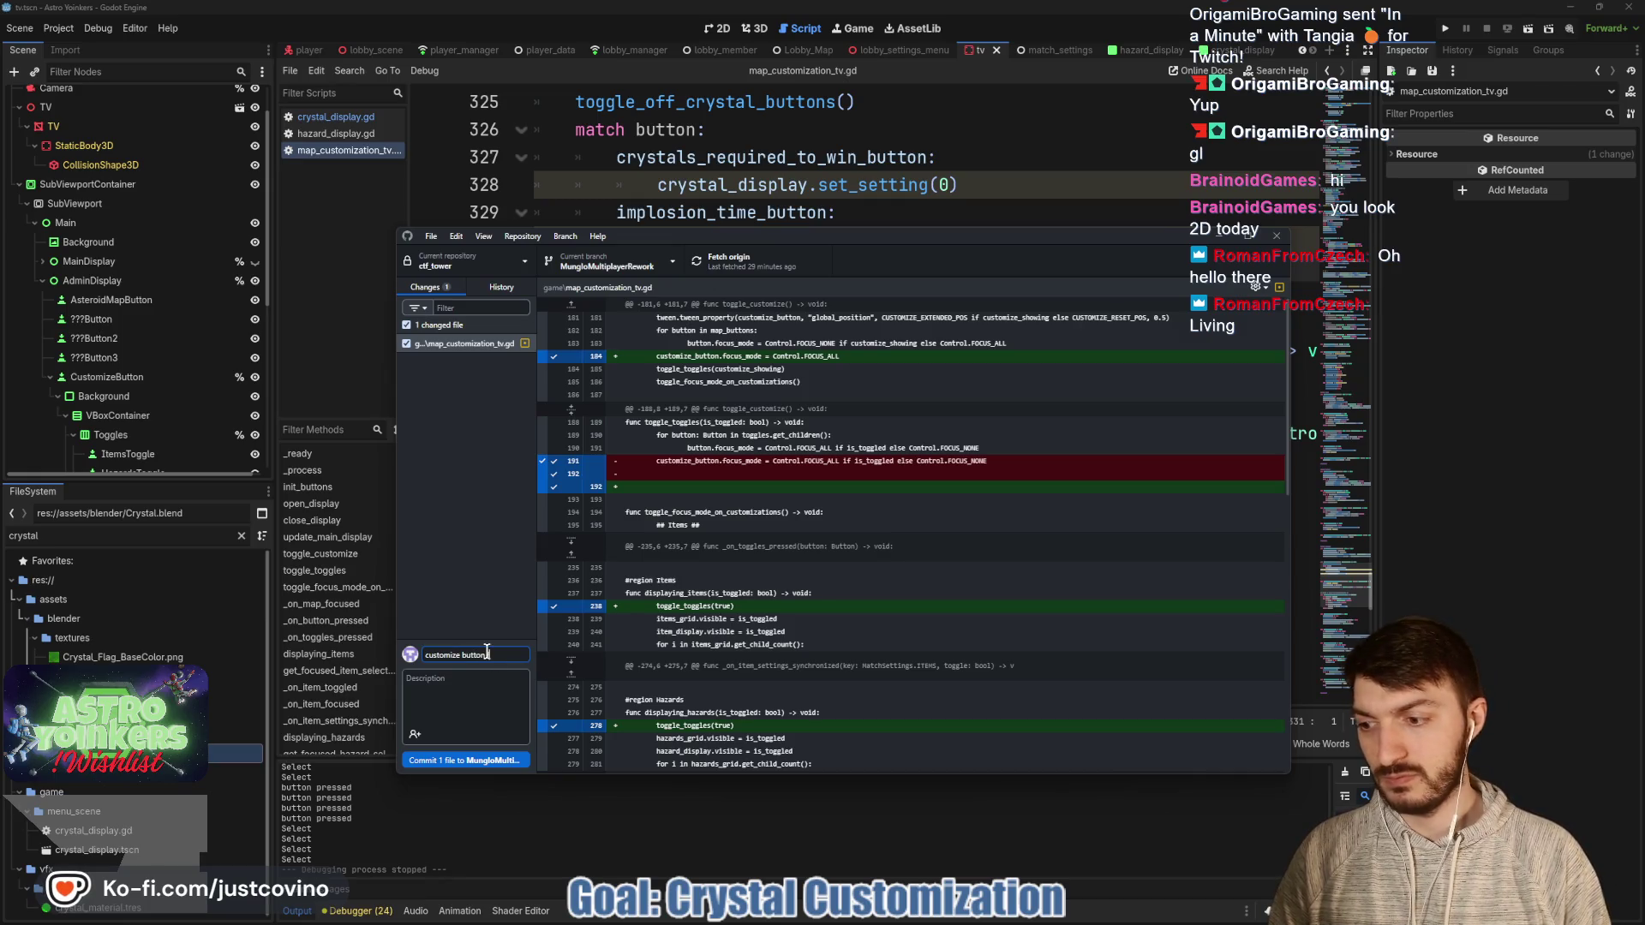
Commit map_customization_tv.gd with the summary 'customize button focus mode fix'.
{"action": "type", "text": "focus mode fi"}
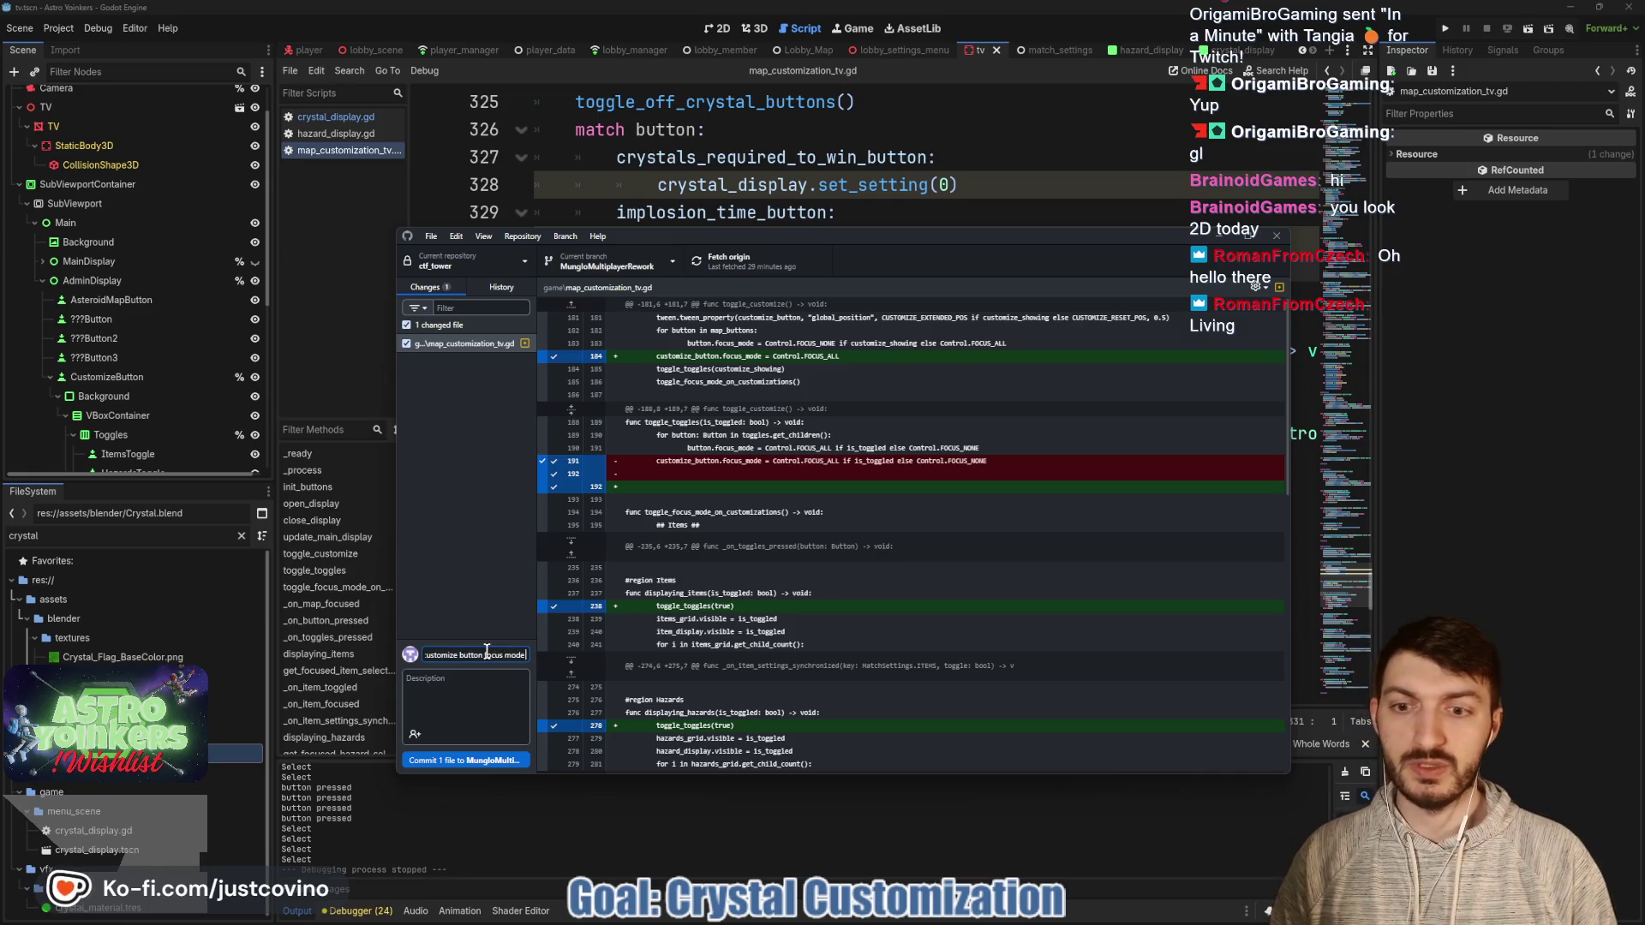
{"action": "type", "text": "xed"}
{"action": "left_click", "coordinate": [484, 759]}
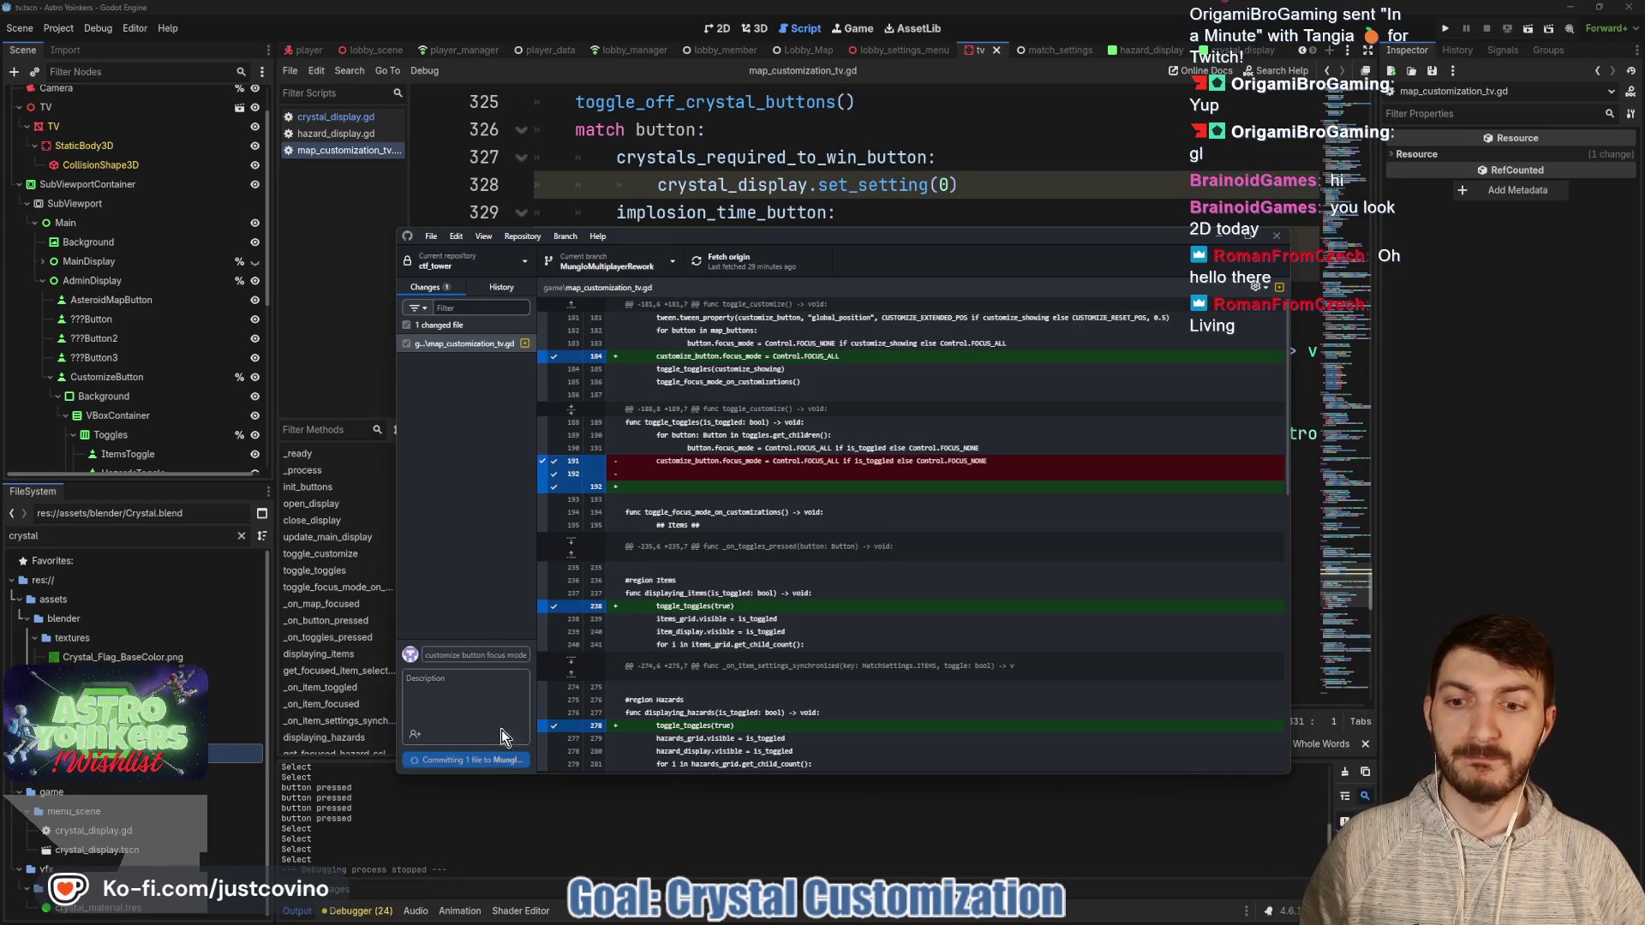